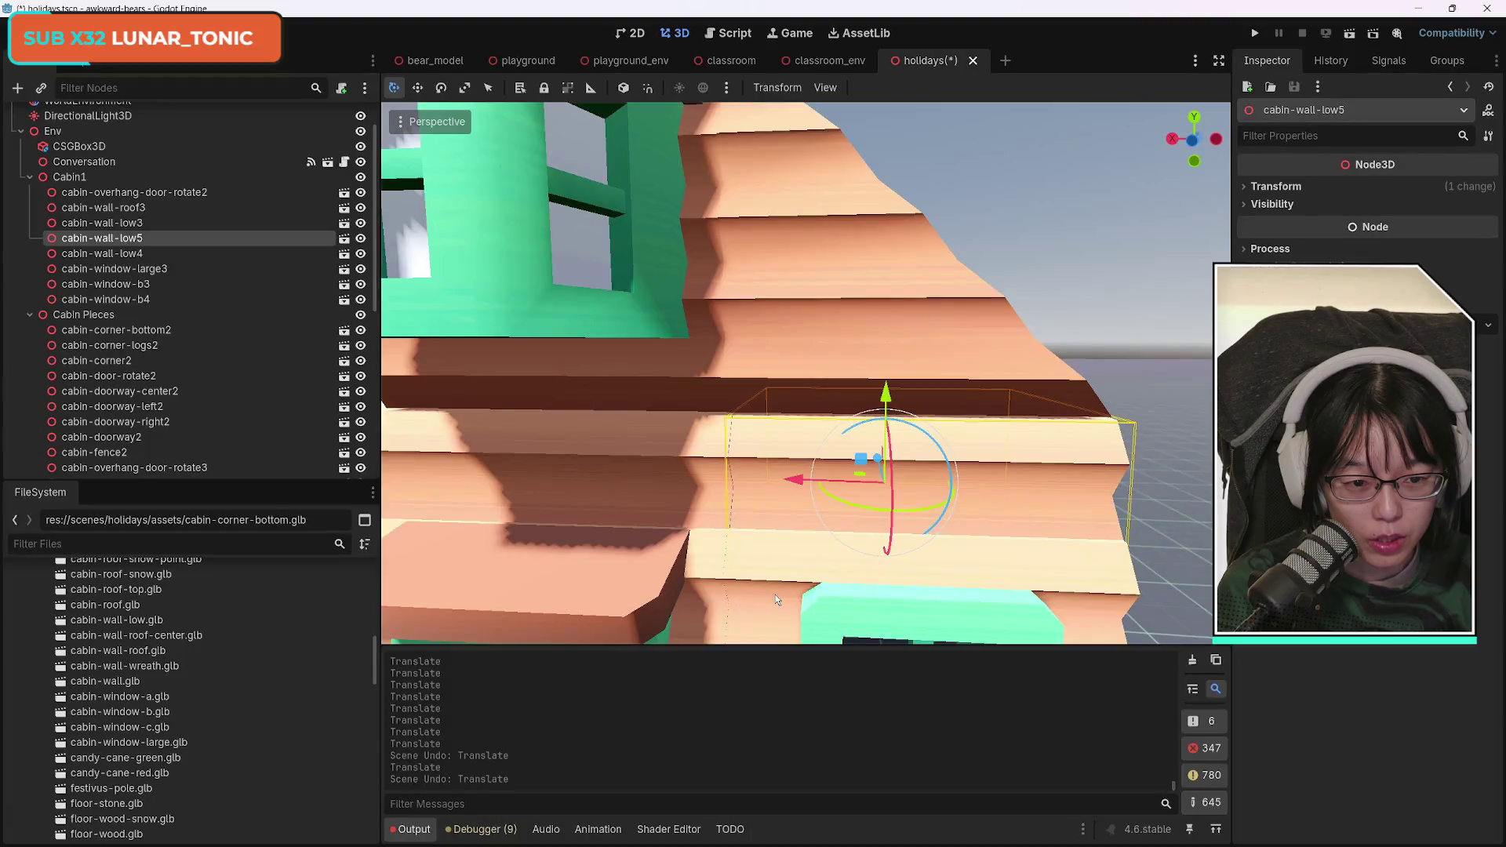
Lower cabin-wall-roof3 and cabin-window-large3 slightly so both sit flush on the lower walls.
click(894, 314)
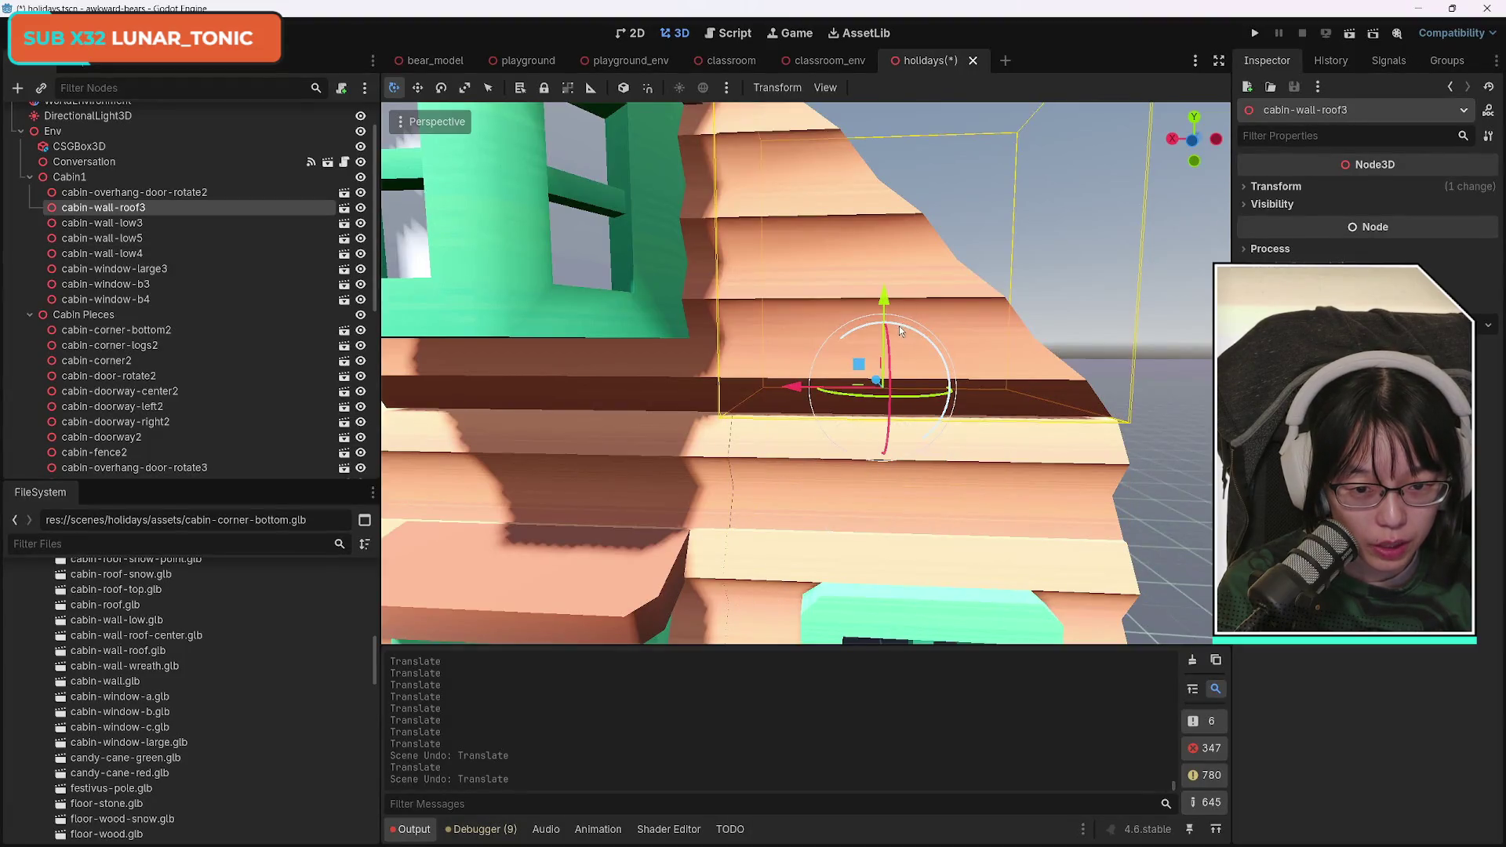
drag(890, 308, 890, 309)
click(600, 286)
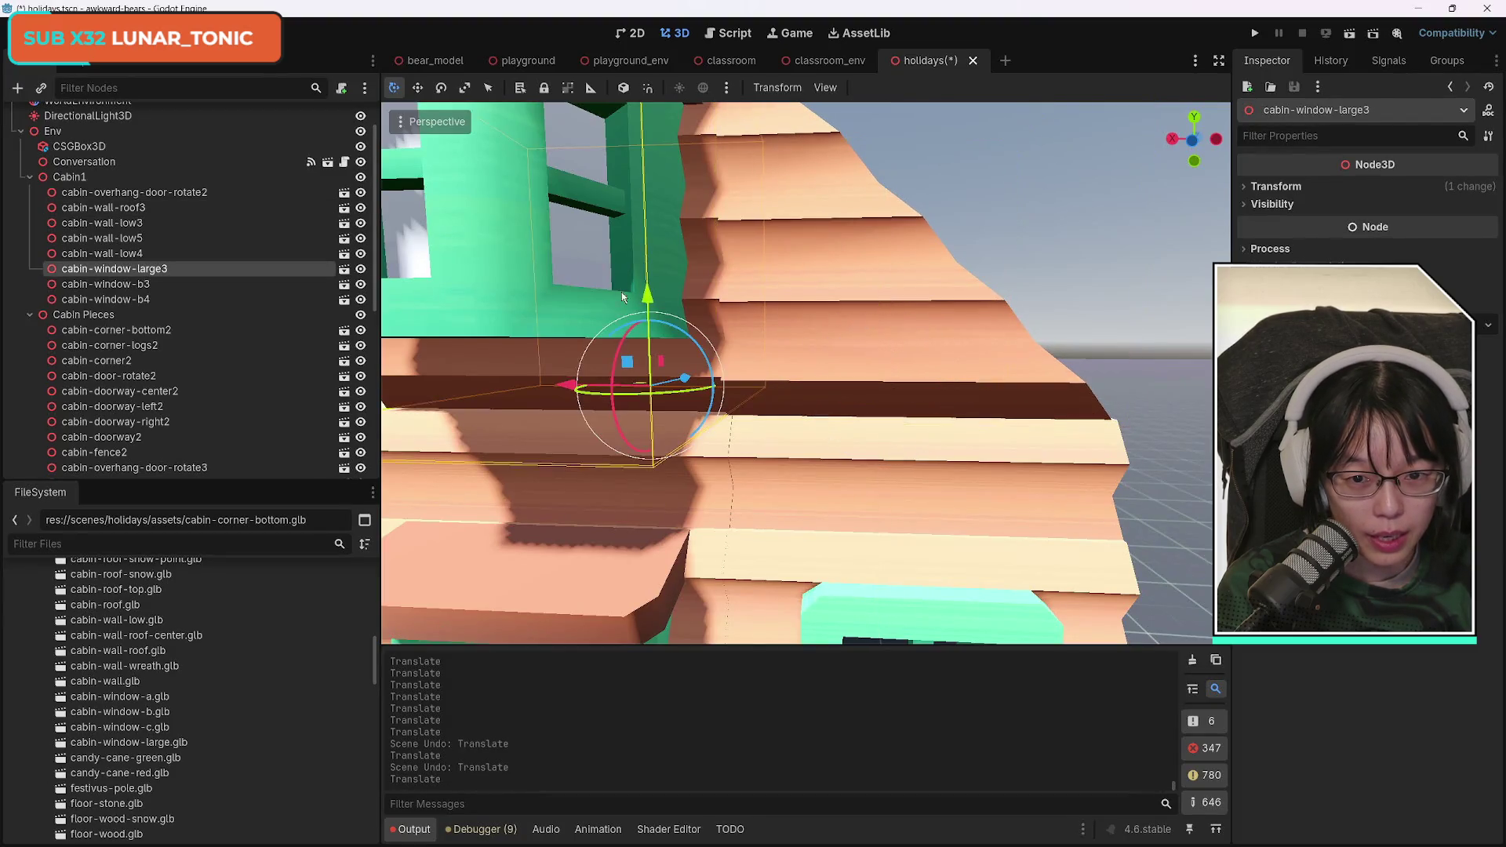
drag(646, 298, 648, 299)
click(882, 322)
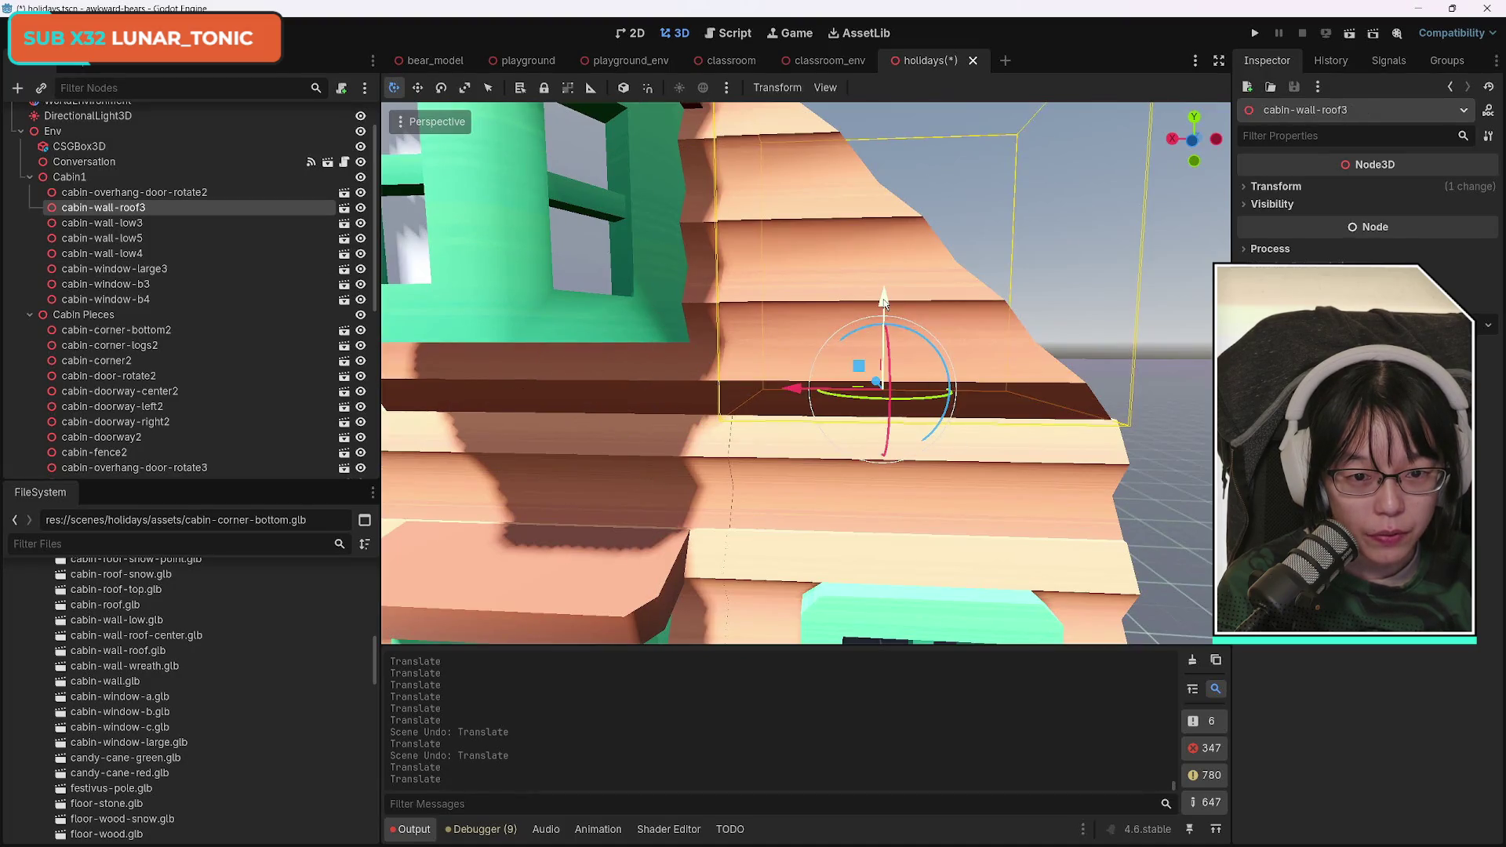
drag(884, 302, 885, 306)
Zoom out to view the whole scene and duplicate cabin-wall-roof3.
scroll(885, 306, down, 10)
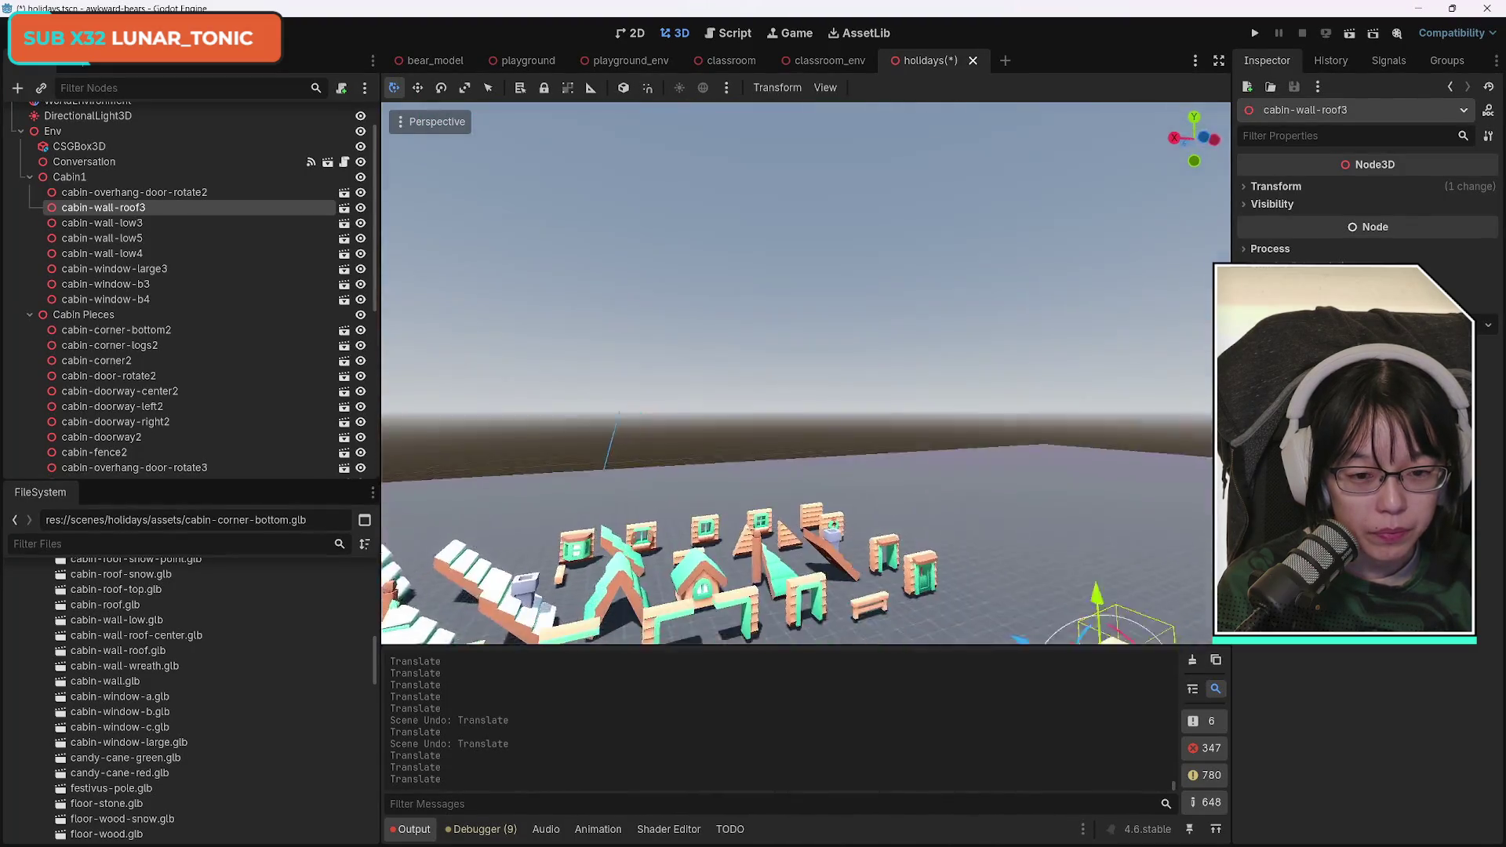
scroll(806, 372, up, 6)
scroll(798, 373, up, 5)
scroll(798, 373, up, 5)
scroll(806, 373, up, 5)
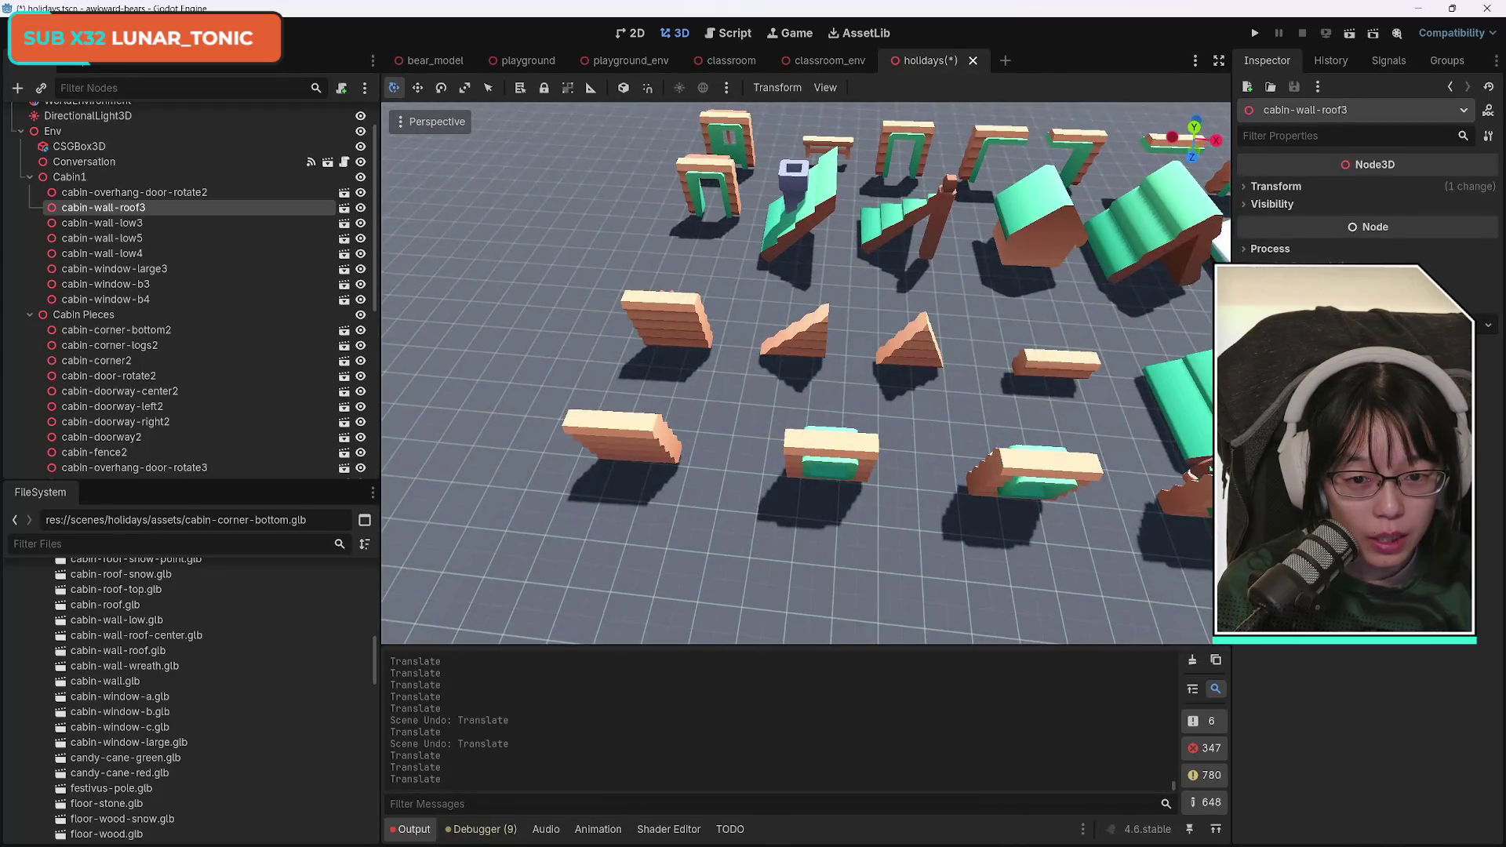
scroll(806, 373, up, 5)
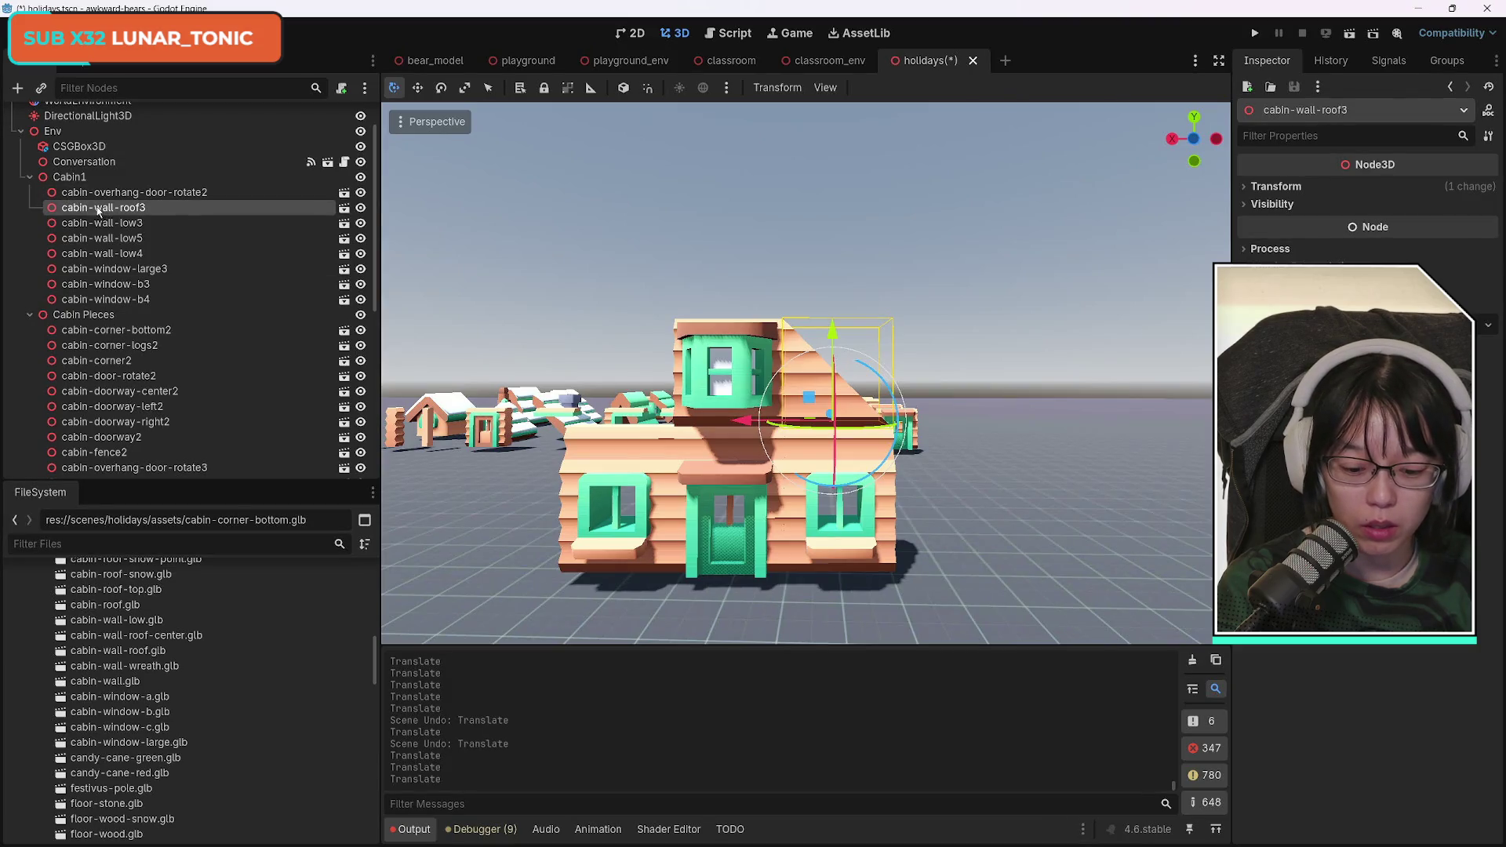
key(ctrl+d)
Move the cabin-wall-roof4 copy snug against the dormer at -4.016, 1.288, 6.148.
mouse_move(766, 424)
mouse_down()
mouse_move(549, 428)
mouse_move(593, 445)
mouse_up()
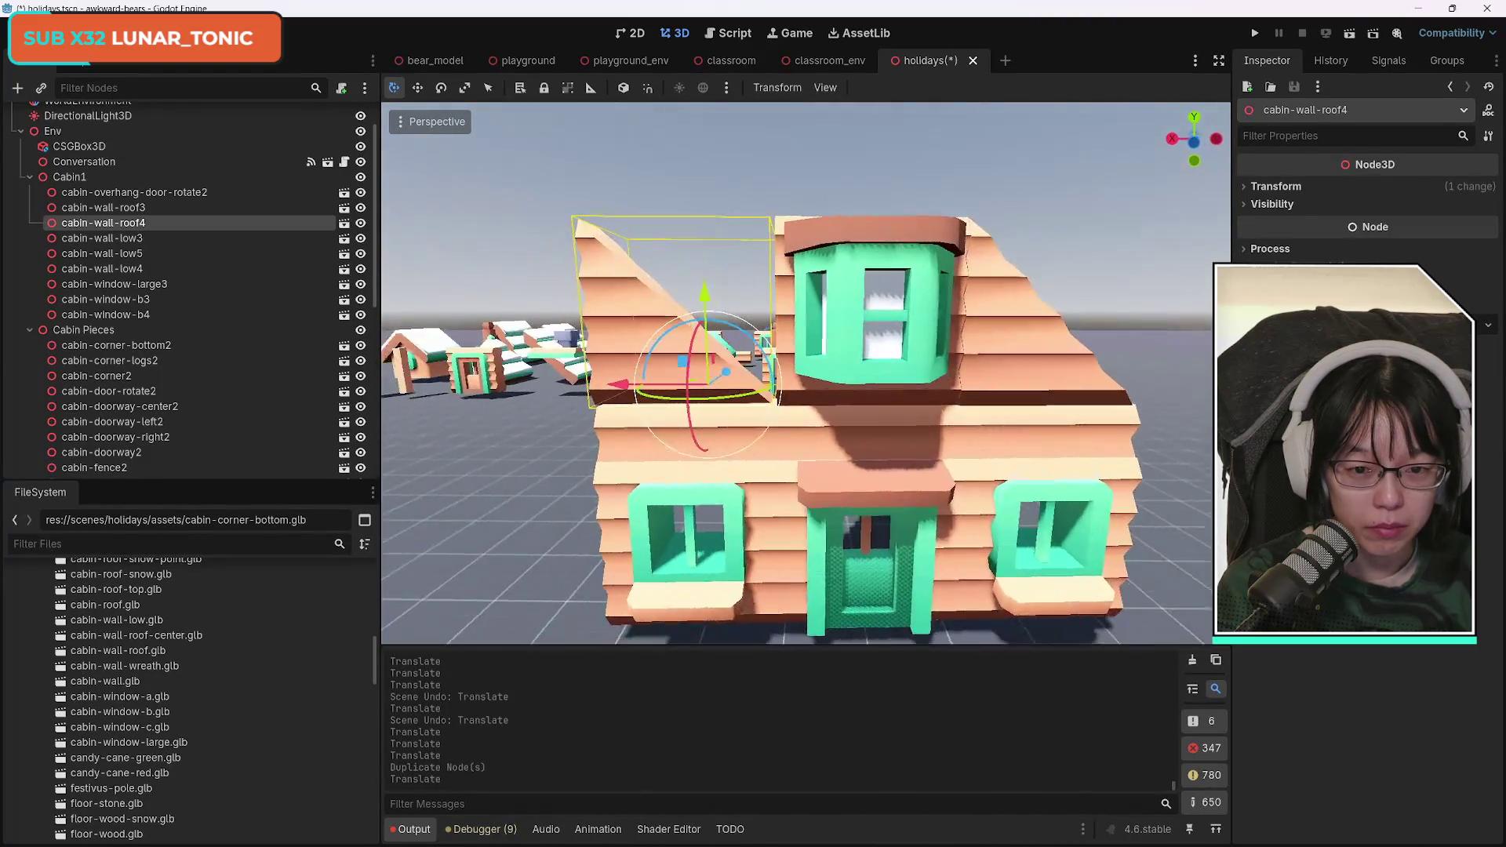
drag(704, 401, 711, 403)
drag(804, 387, 804, 390)
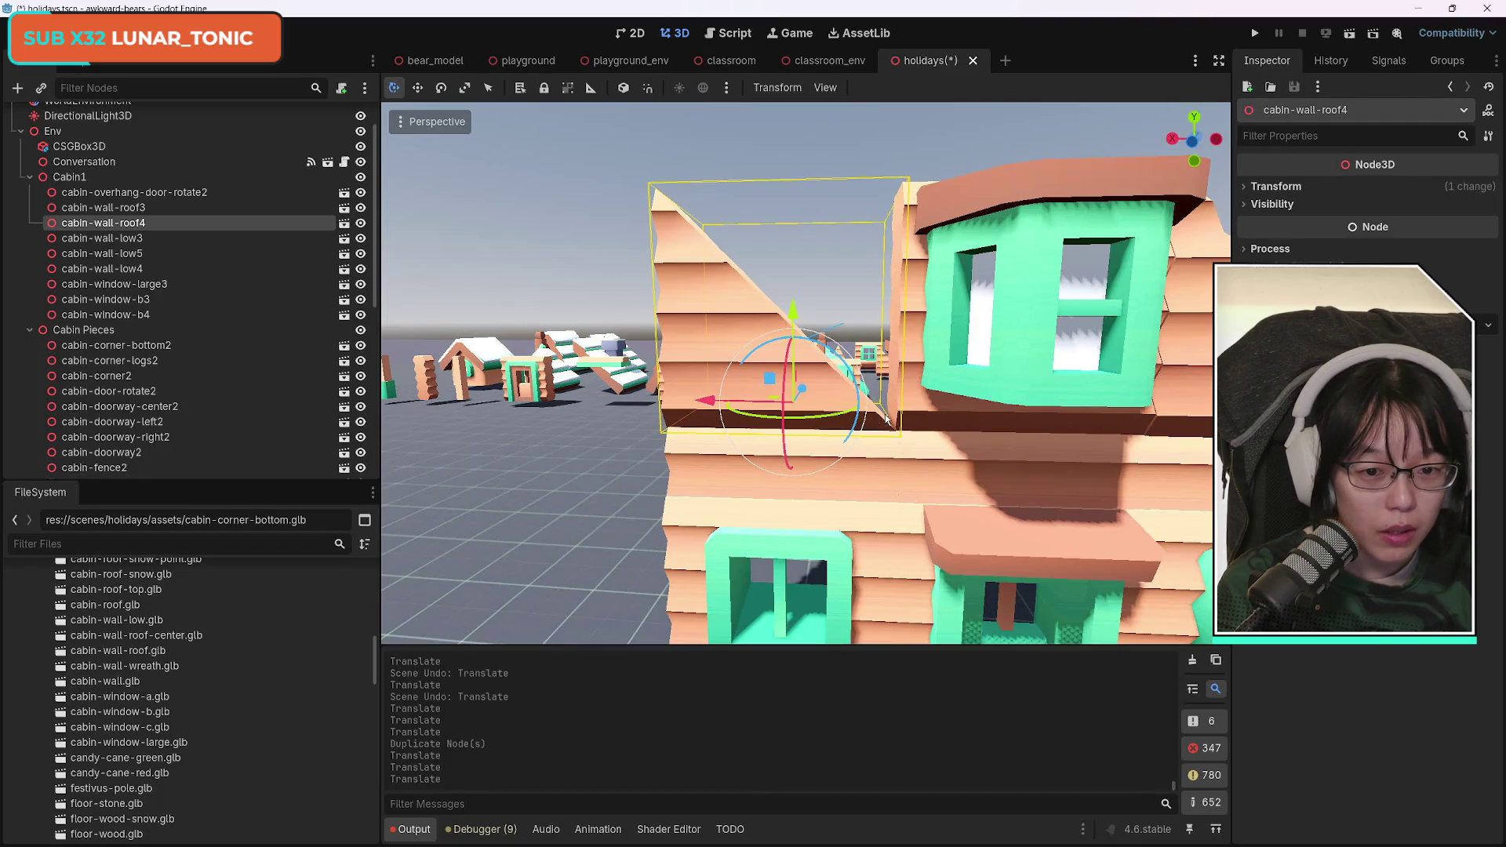
click(1275, 187)
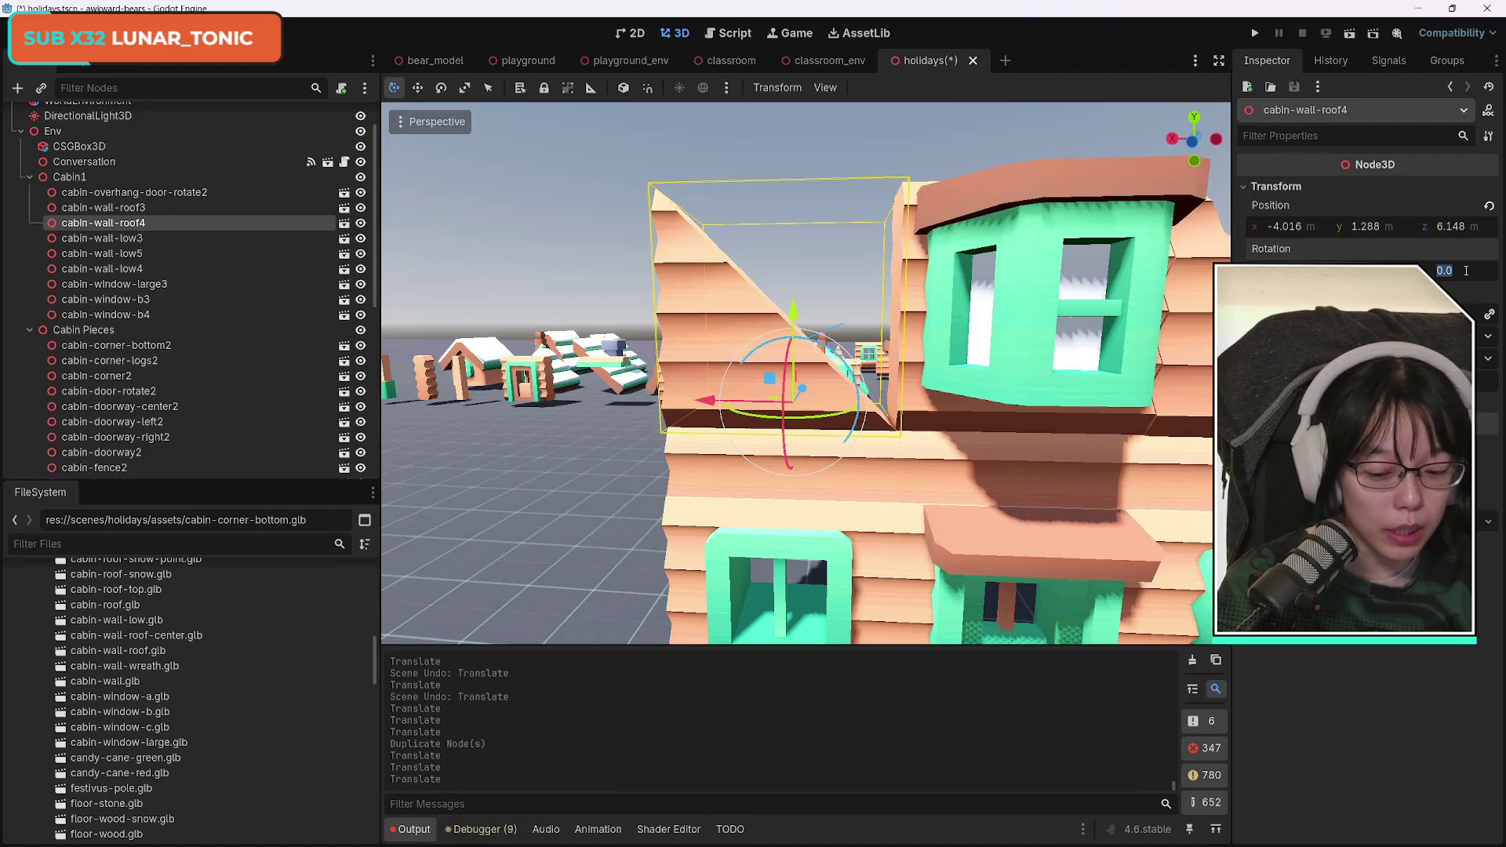
Try a 180° rotation and a scale change on cabin-wall-roof4, then undo them.
text(180)
key(Return)
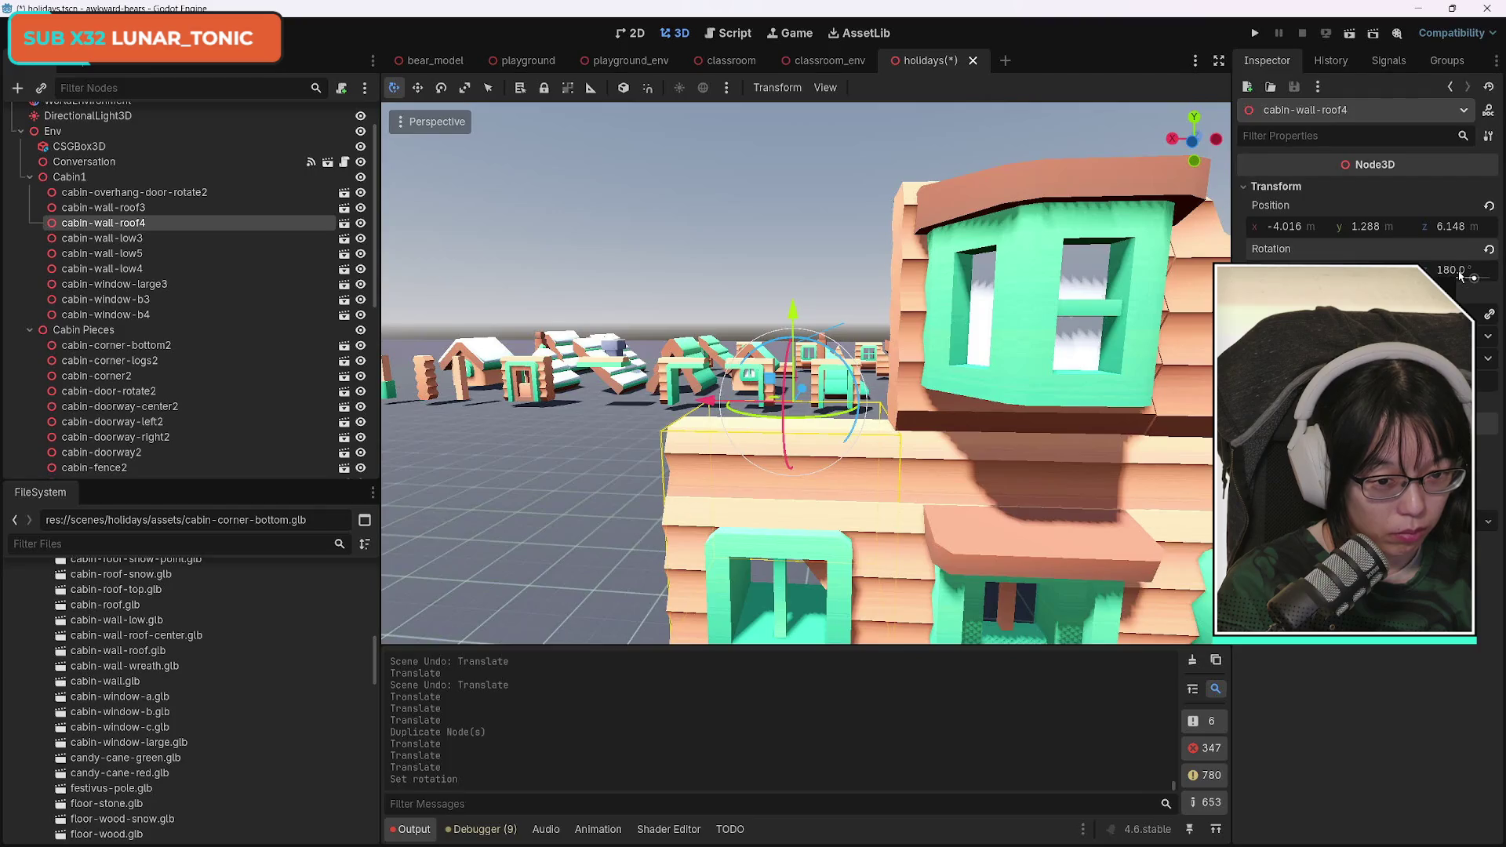
mouse_move(631, 317)
mouse_down()
mouse_move(1075, 235)
mouse_move(726, 361)
mouse_move(723, 183)
mouse_up()
key(ctrl+z)
key(ctrl+z)
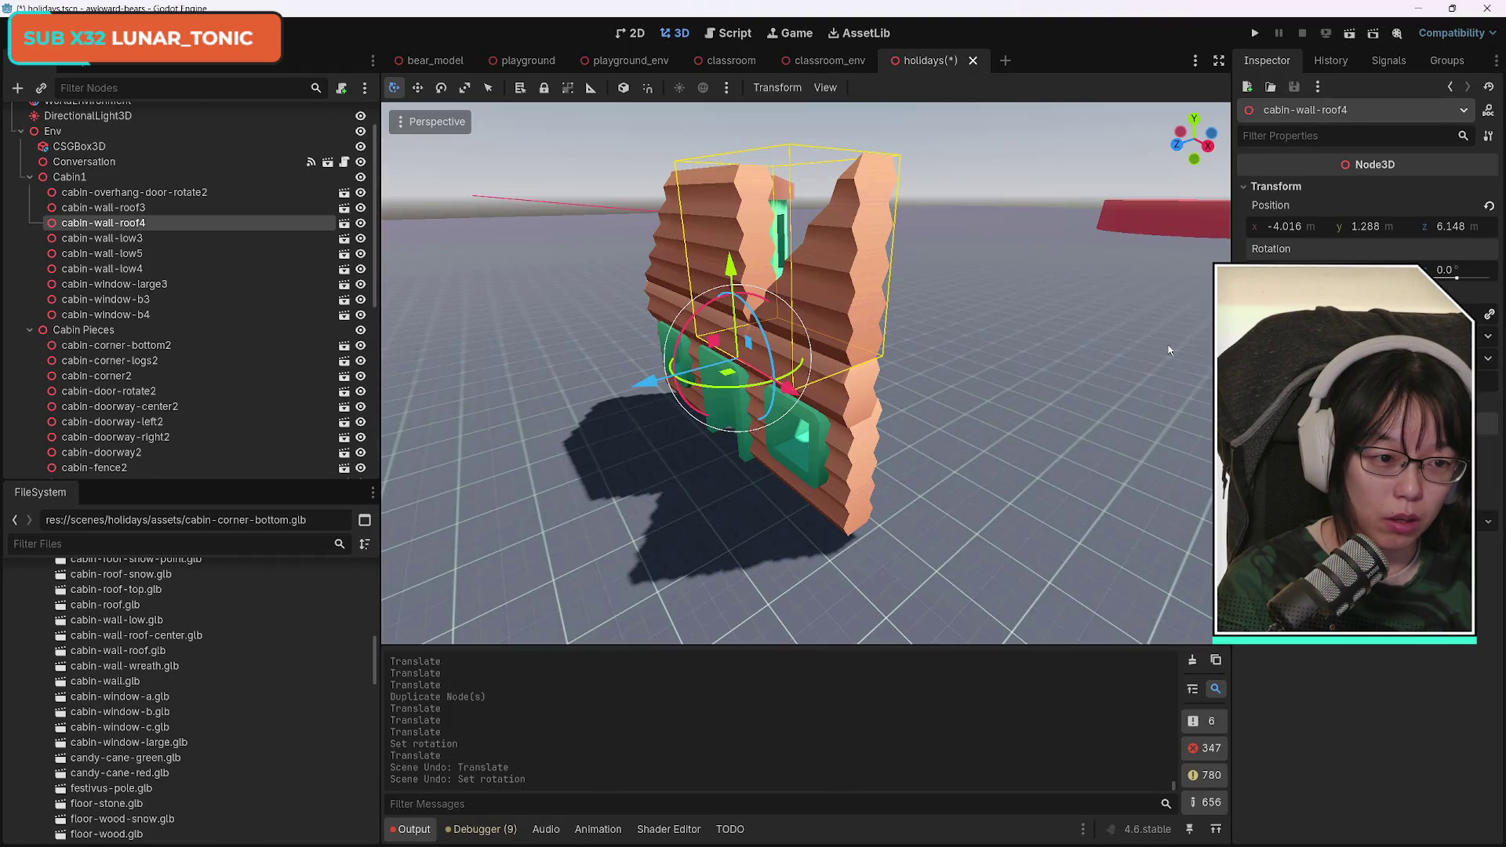
key(ctrl+z)
key(r)
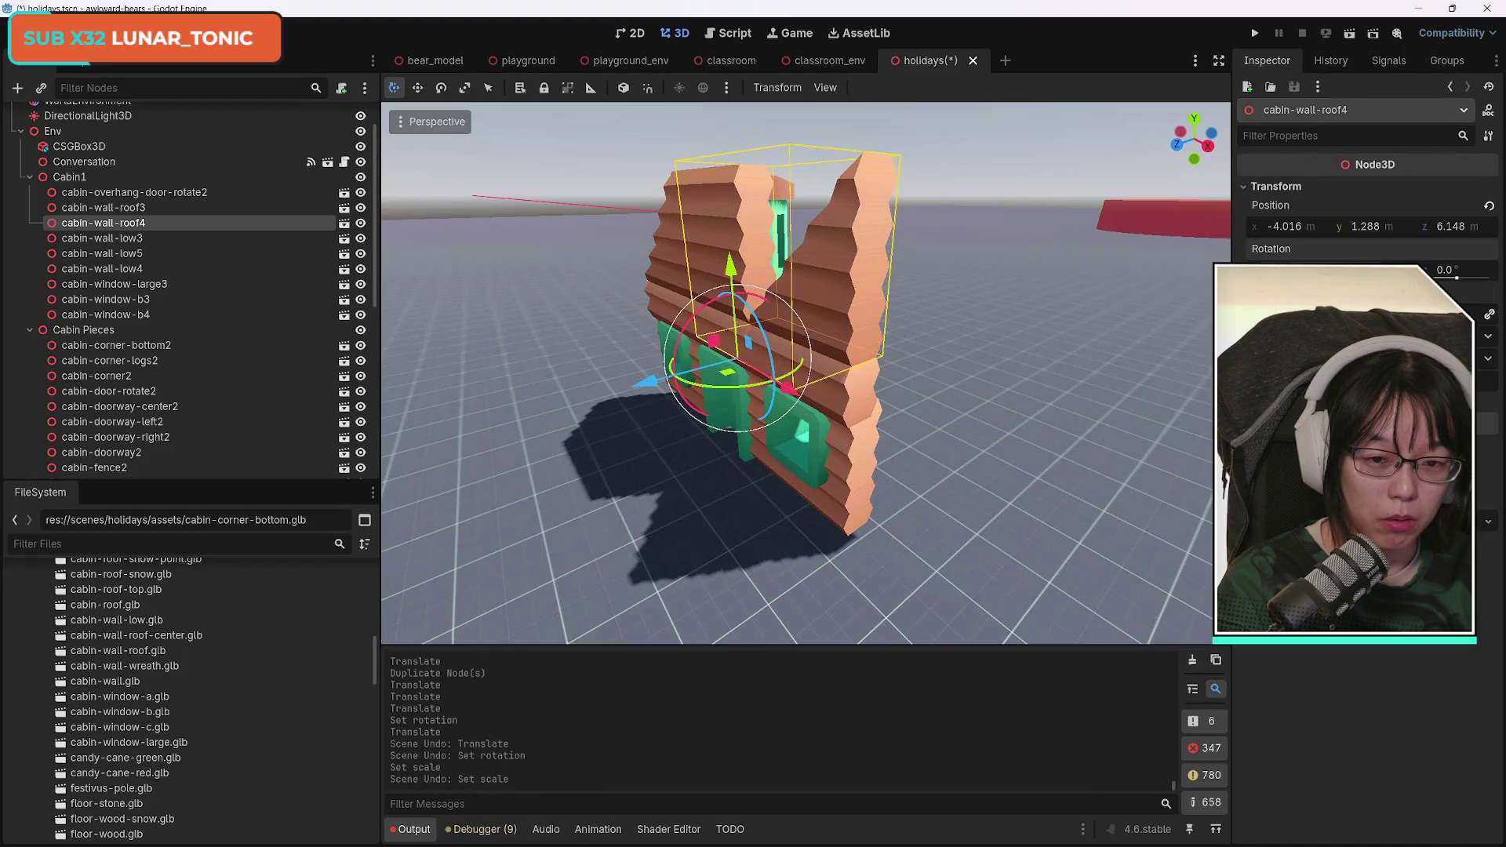
key(Return)
key(ctrl+z)
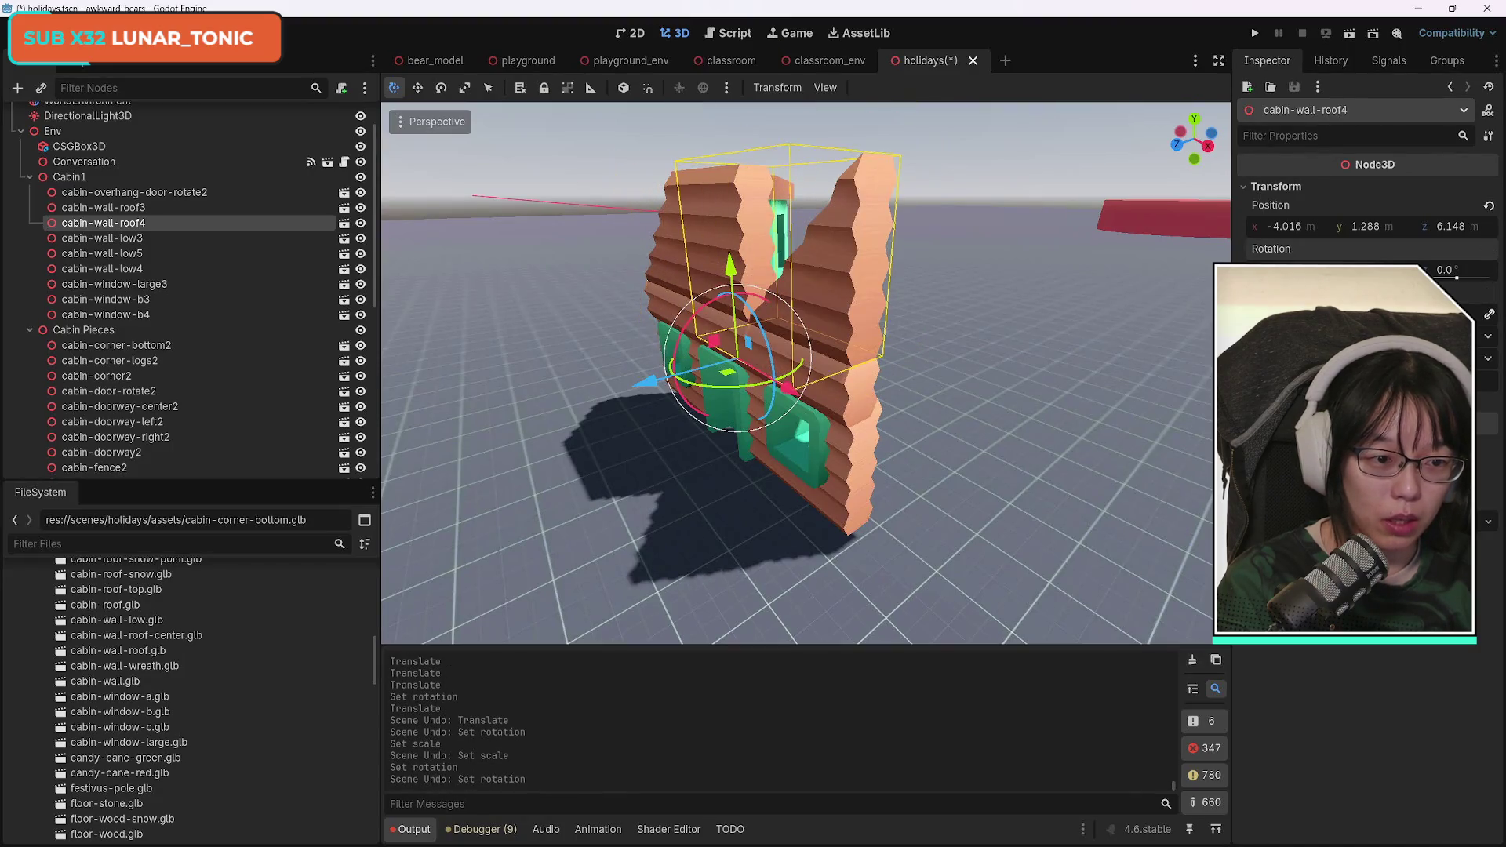
Rotate cabin-wall-roof4 to face outward and pull it forward to -4.053, 1.288, 7.129.
key(r)
key(Return)
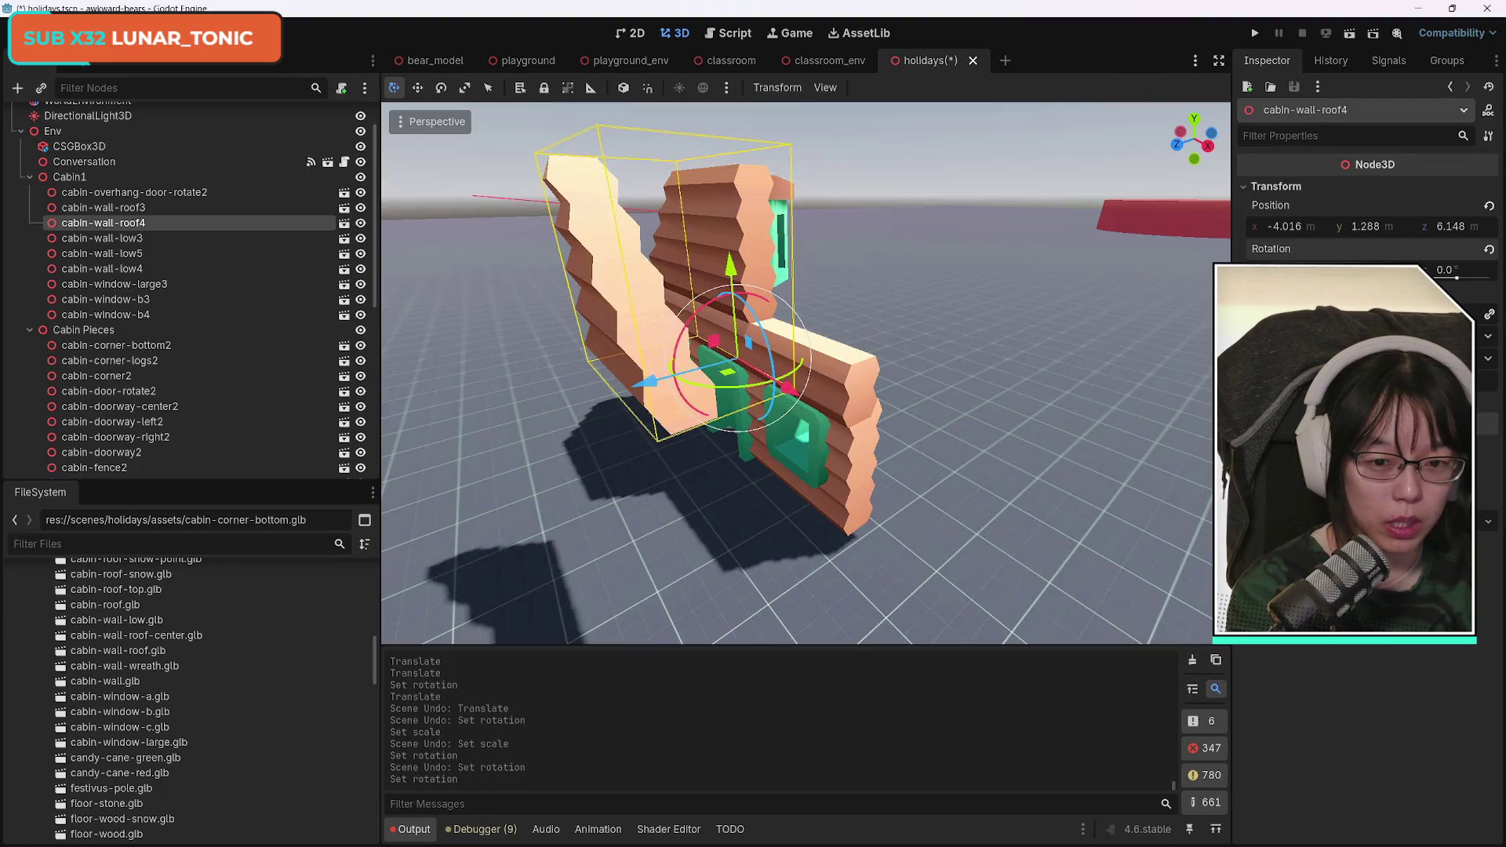
key(f)
scroll(751, 365, down, 5)
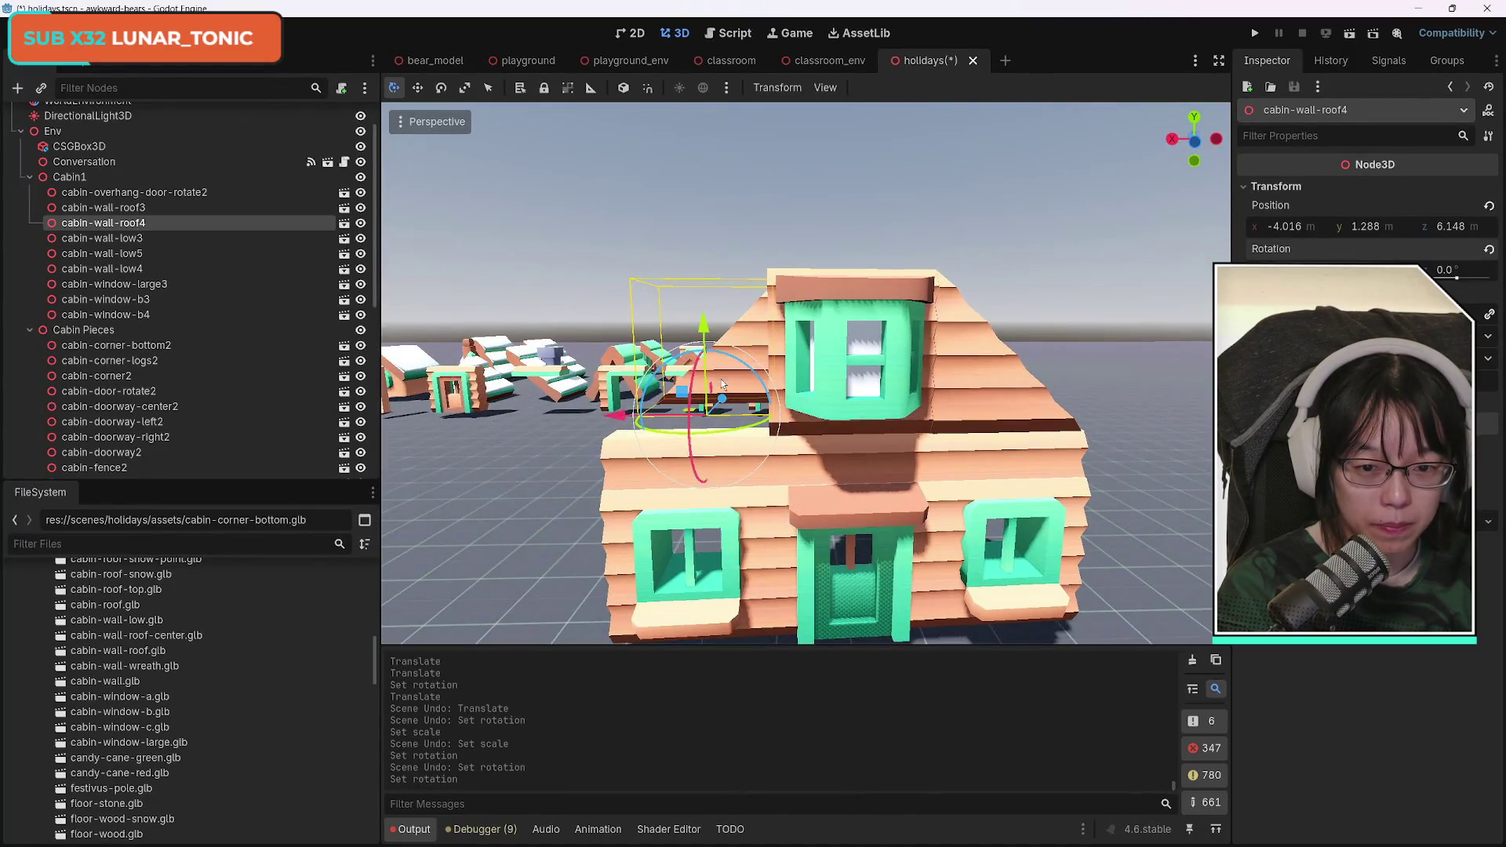
mouse_move(723, 402)
mouse_down()
mouse_move(845, 512)
mouse_move(710, 541)
mouse_up()
Nudge cabin-wall-roof4 along Z and X to -4.027, 1.288, 7.141, aligned with the front and side walls.
scroll(846, 511, up, 5)
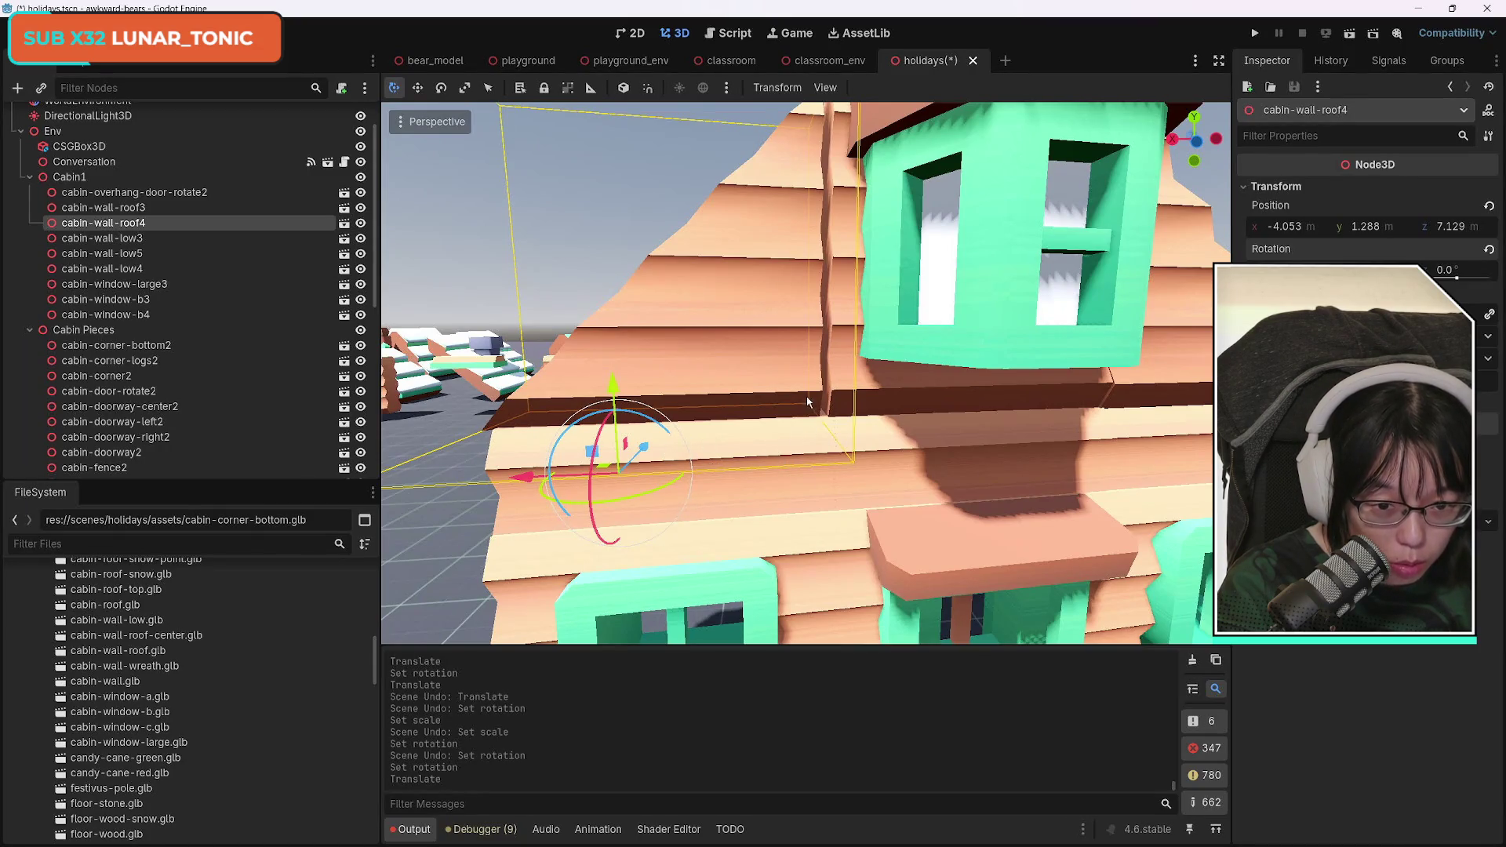
drag(645, 451, 654, 445)
drag(555, 463, 540, 471)
drag(650, 459, 877, 443)
key(g)
key(z)
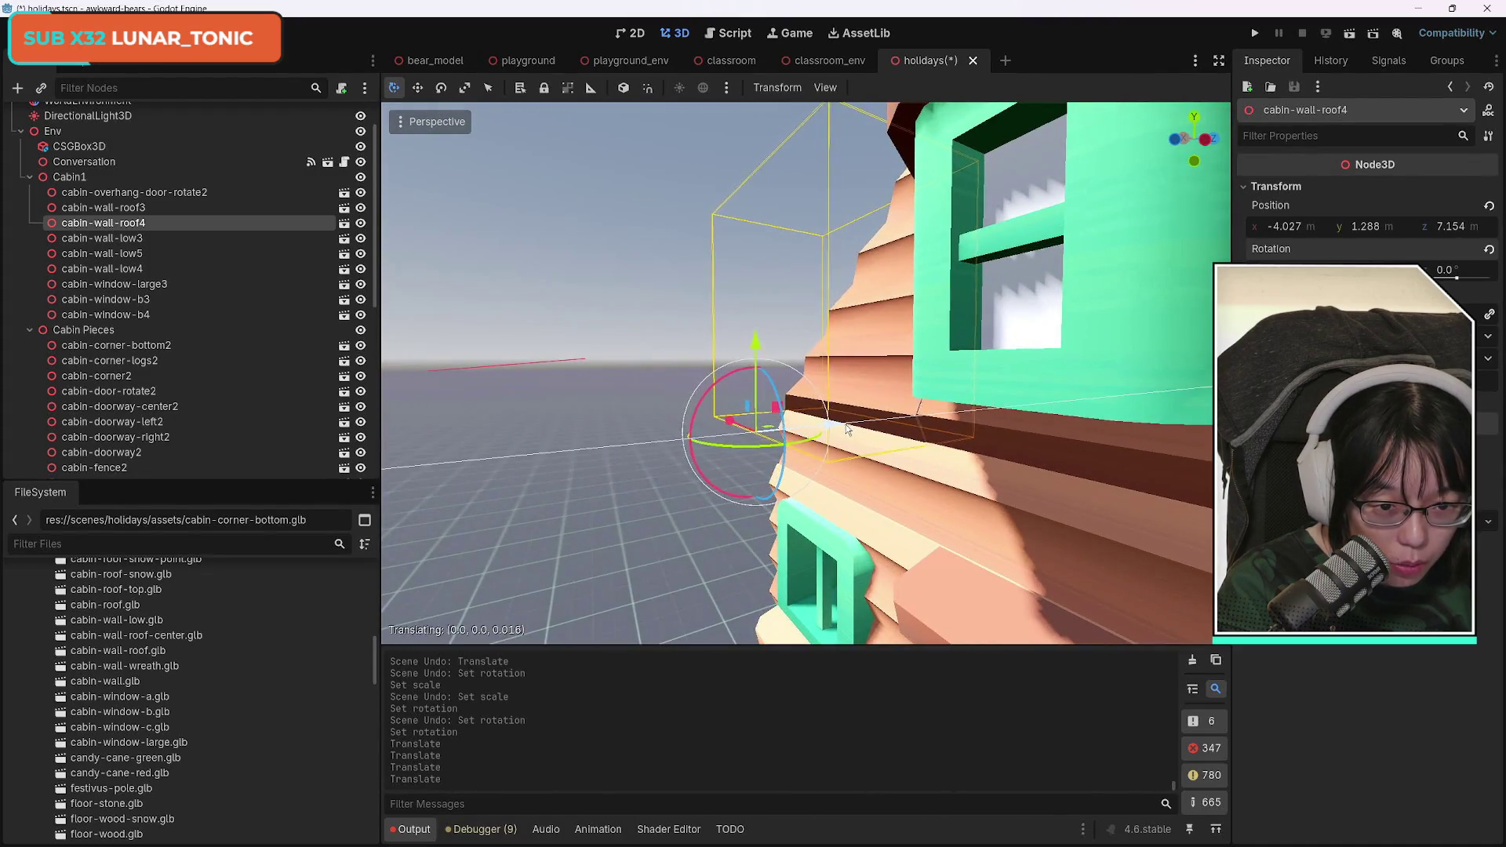
click(848, 429)
scroll(848, 429, down, 5)
scroll(806, 372, up, 6)
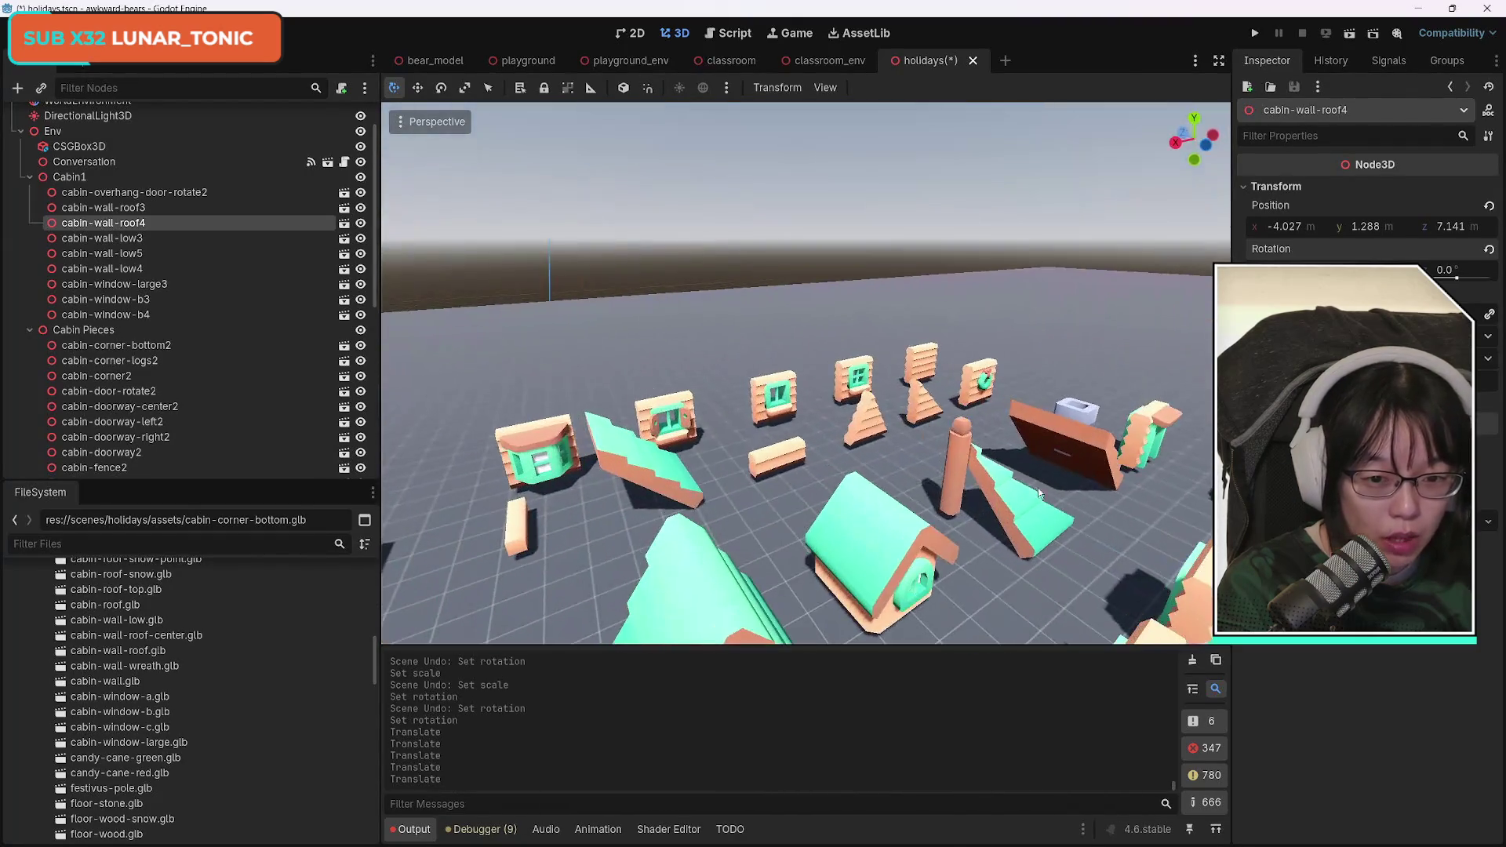
click(890, 428)
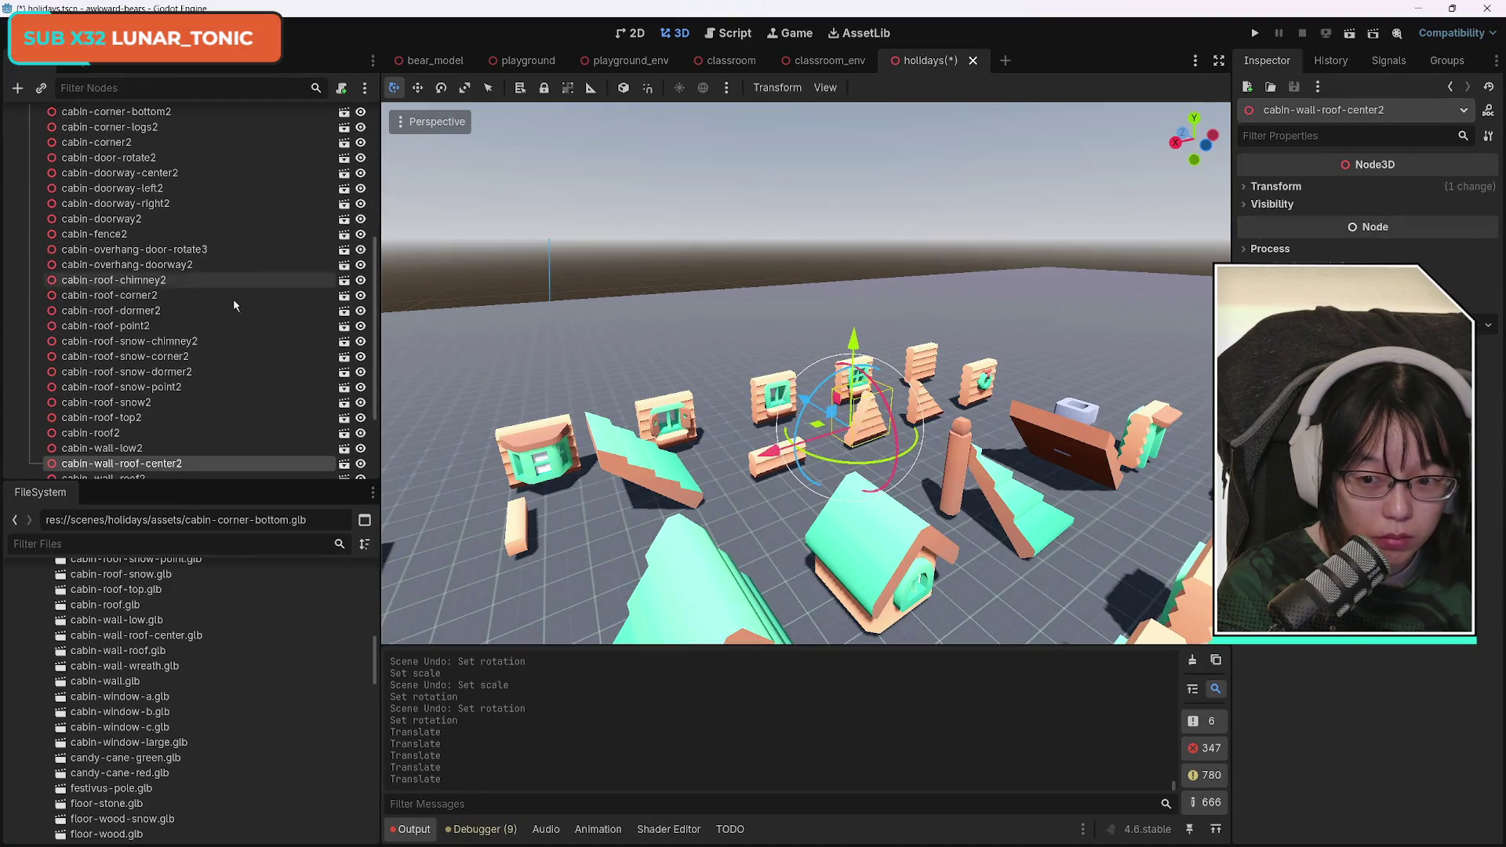
Duplicate cabin-wall-roof-center3 into Cabin1 and move the copy toward the cabin, raising it.
key(ctrl+d)
mouse_move(168, 462)
mouse_down()
mouse_move(149, 109)
mouse_move(149, 218)
mouse_up()
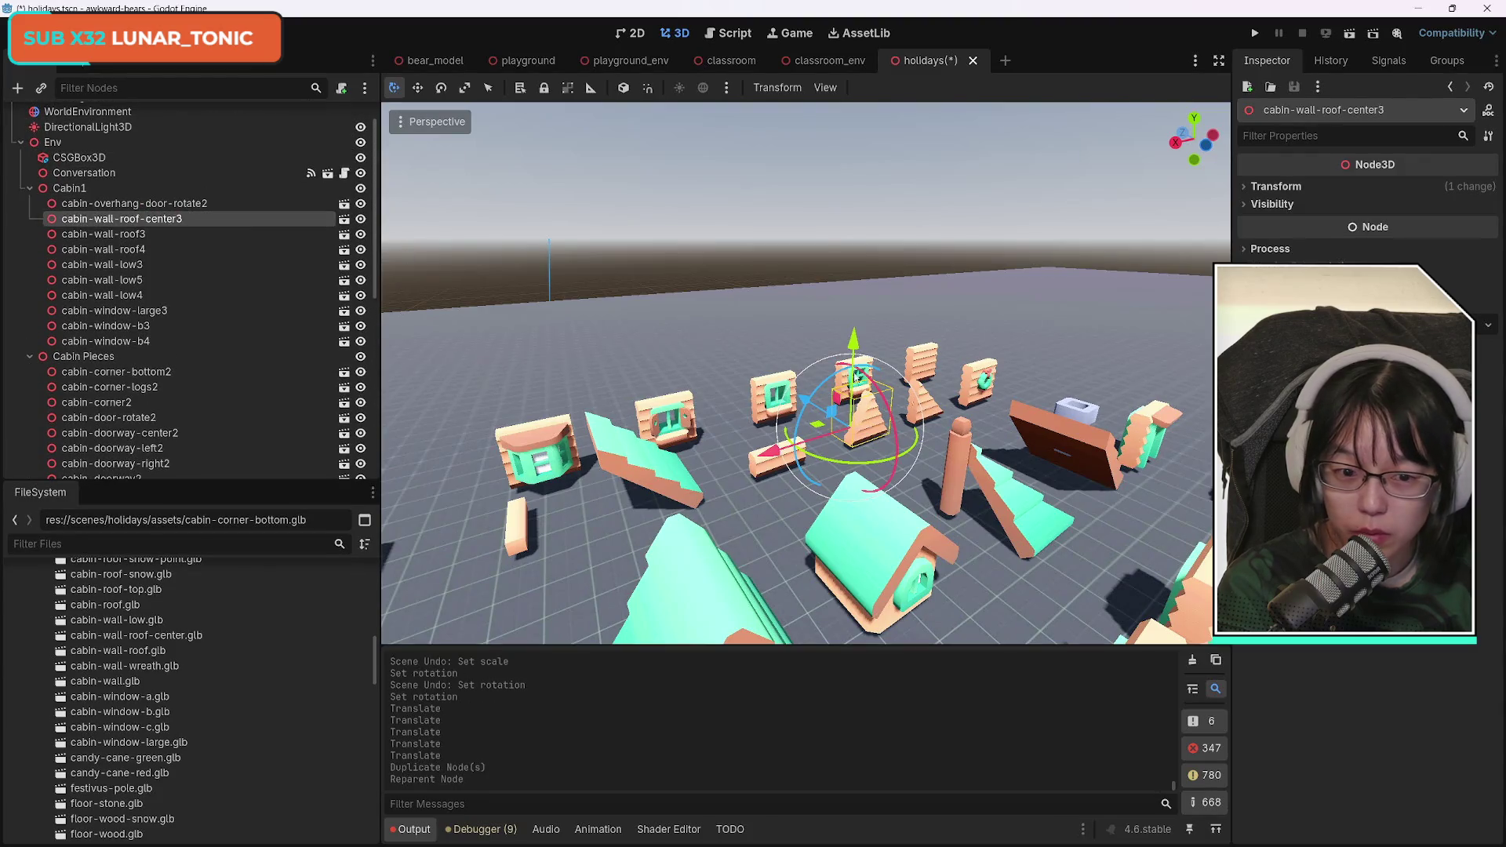
mouse_move(805, 404)
mouse_down()
mouse_move(1103, 536)
mouse_move(1063, 539)
mouse_up()
key(f)
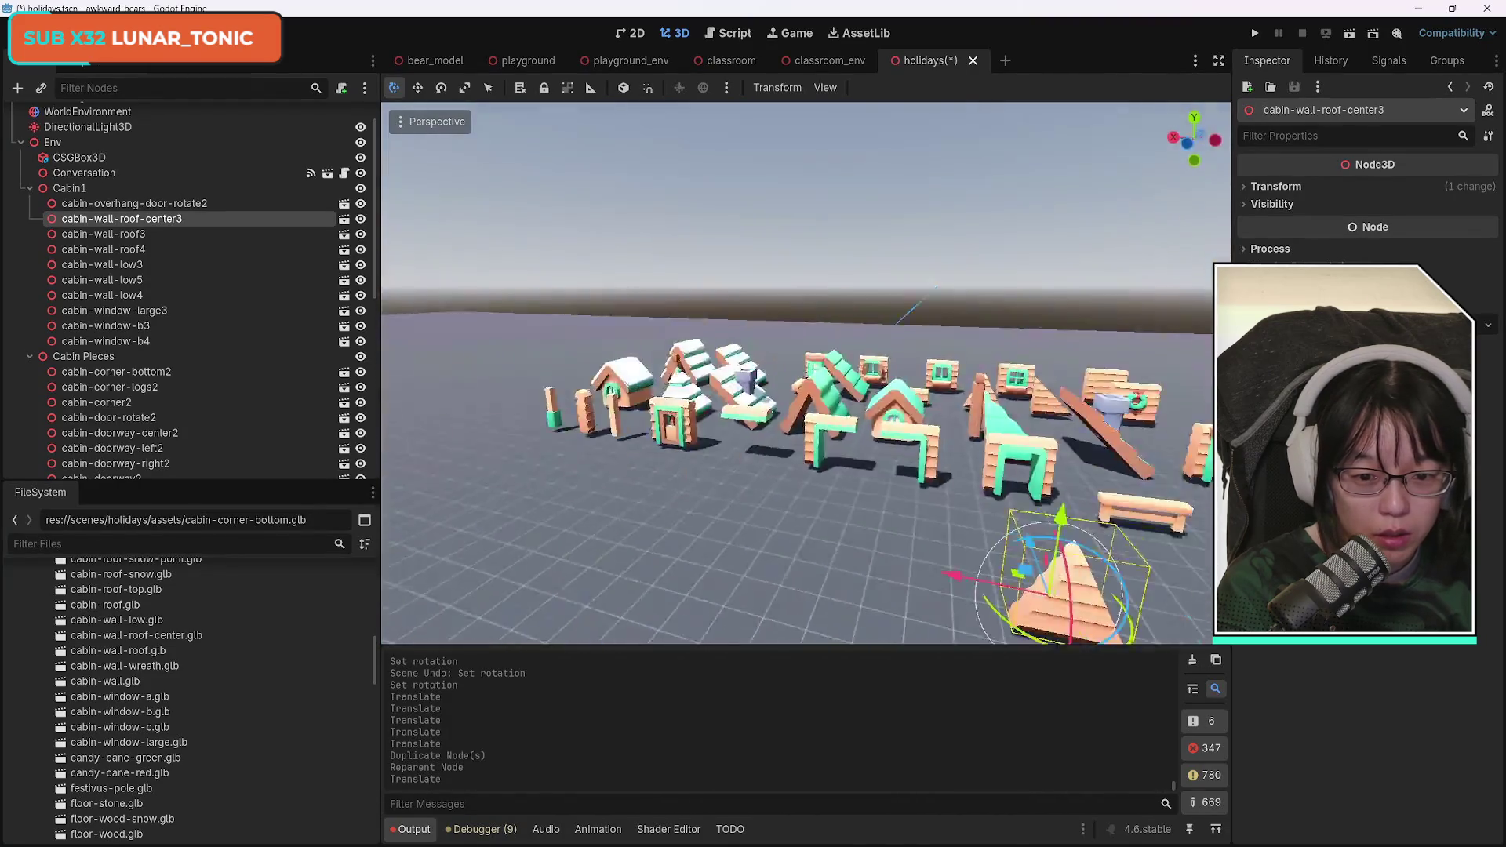
drag(800, 430, 906, 447)
scroll(906, 447, down, 3)
drag(922, 243, 916, 176)
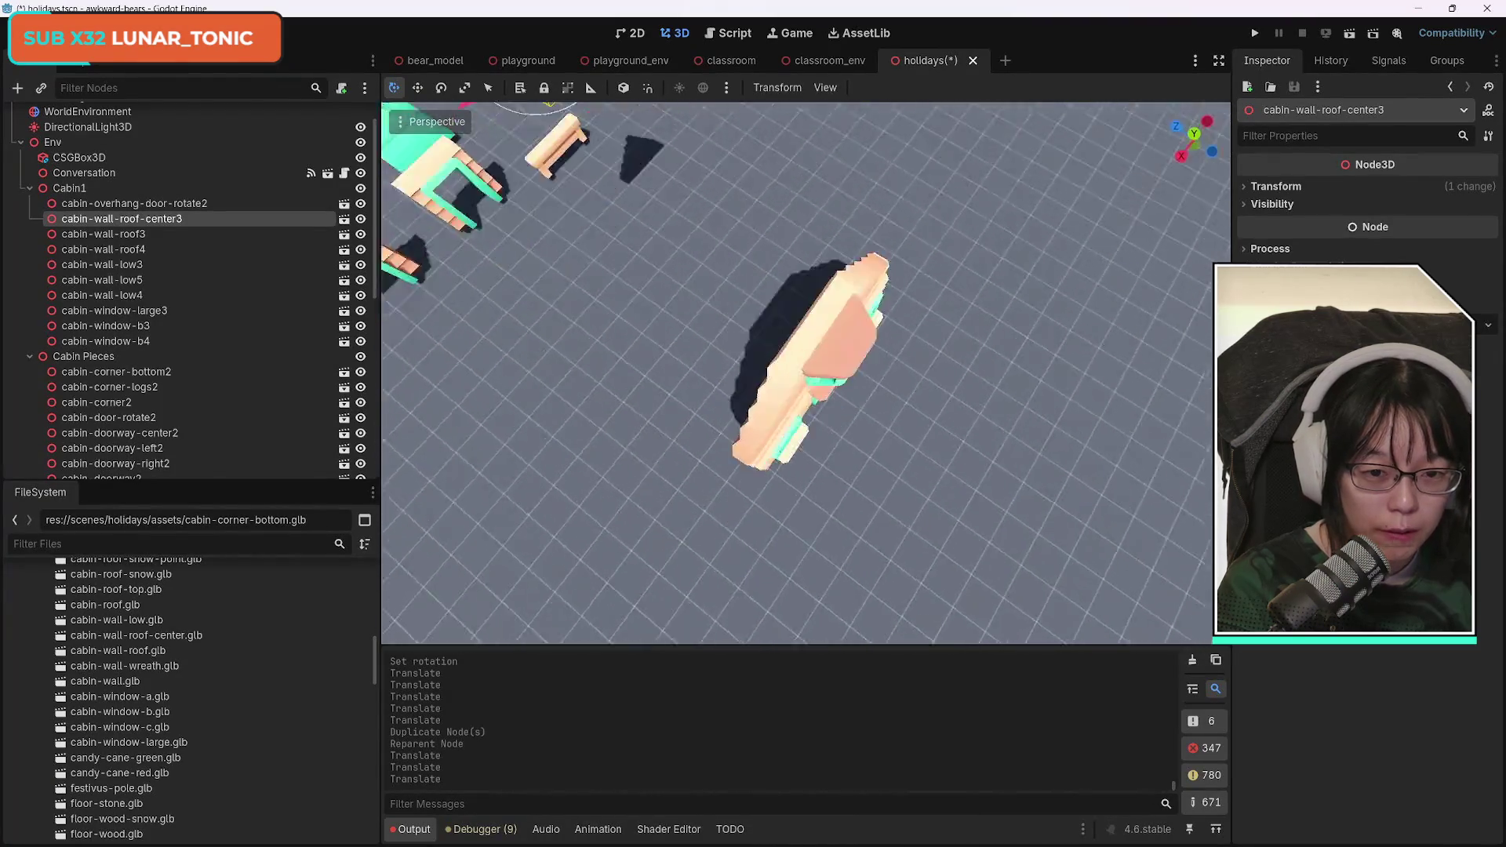
In front view, centre the roof piece on the cabin as a pointed peak above the dormer.
key(KP_1)
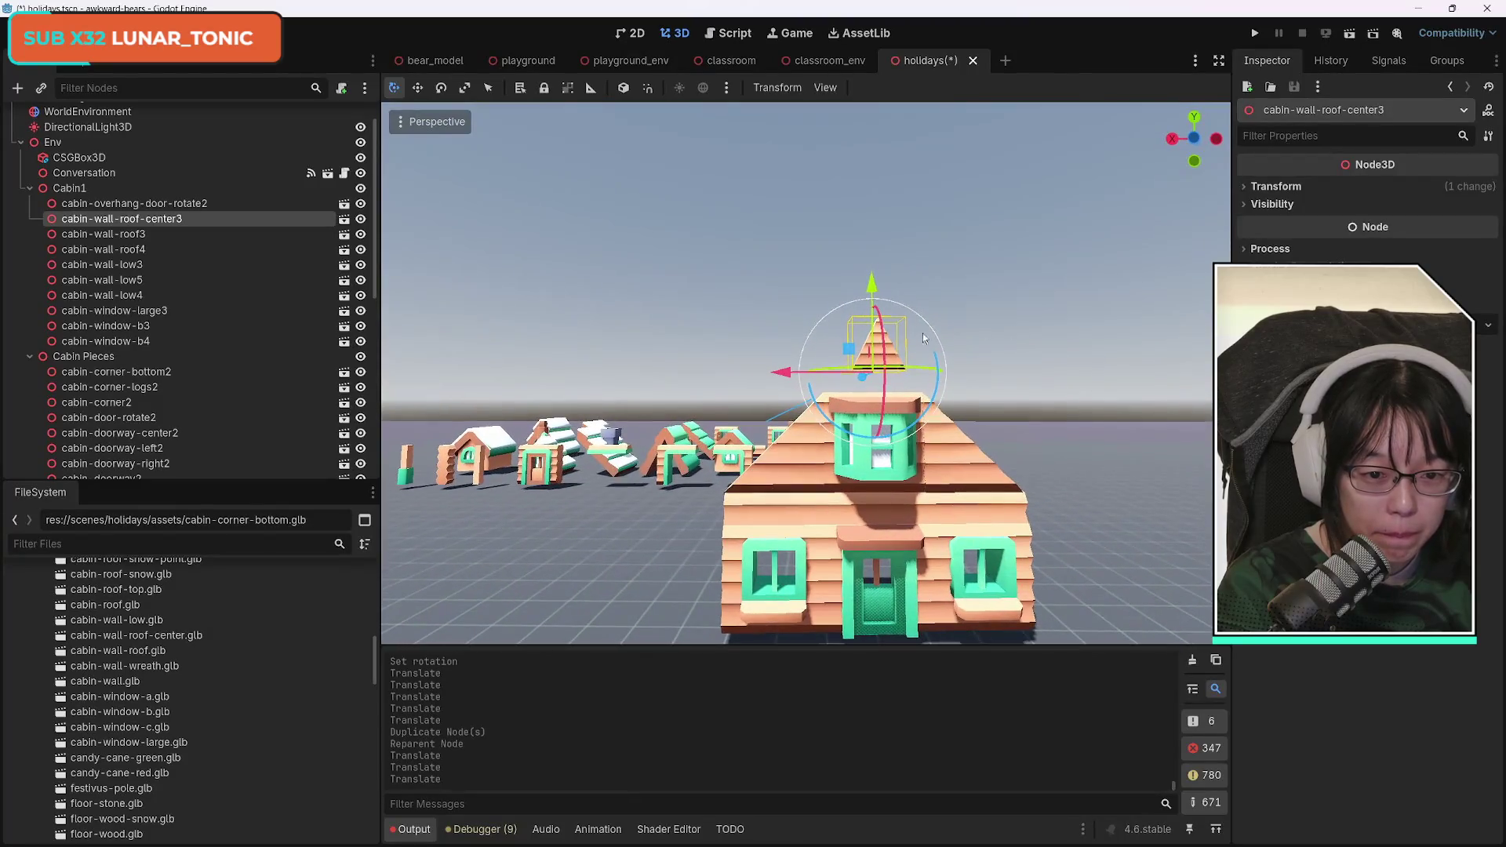
drag(860, 382, 675, 409)
drag(910, 271, 908, 308)
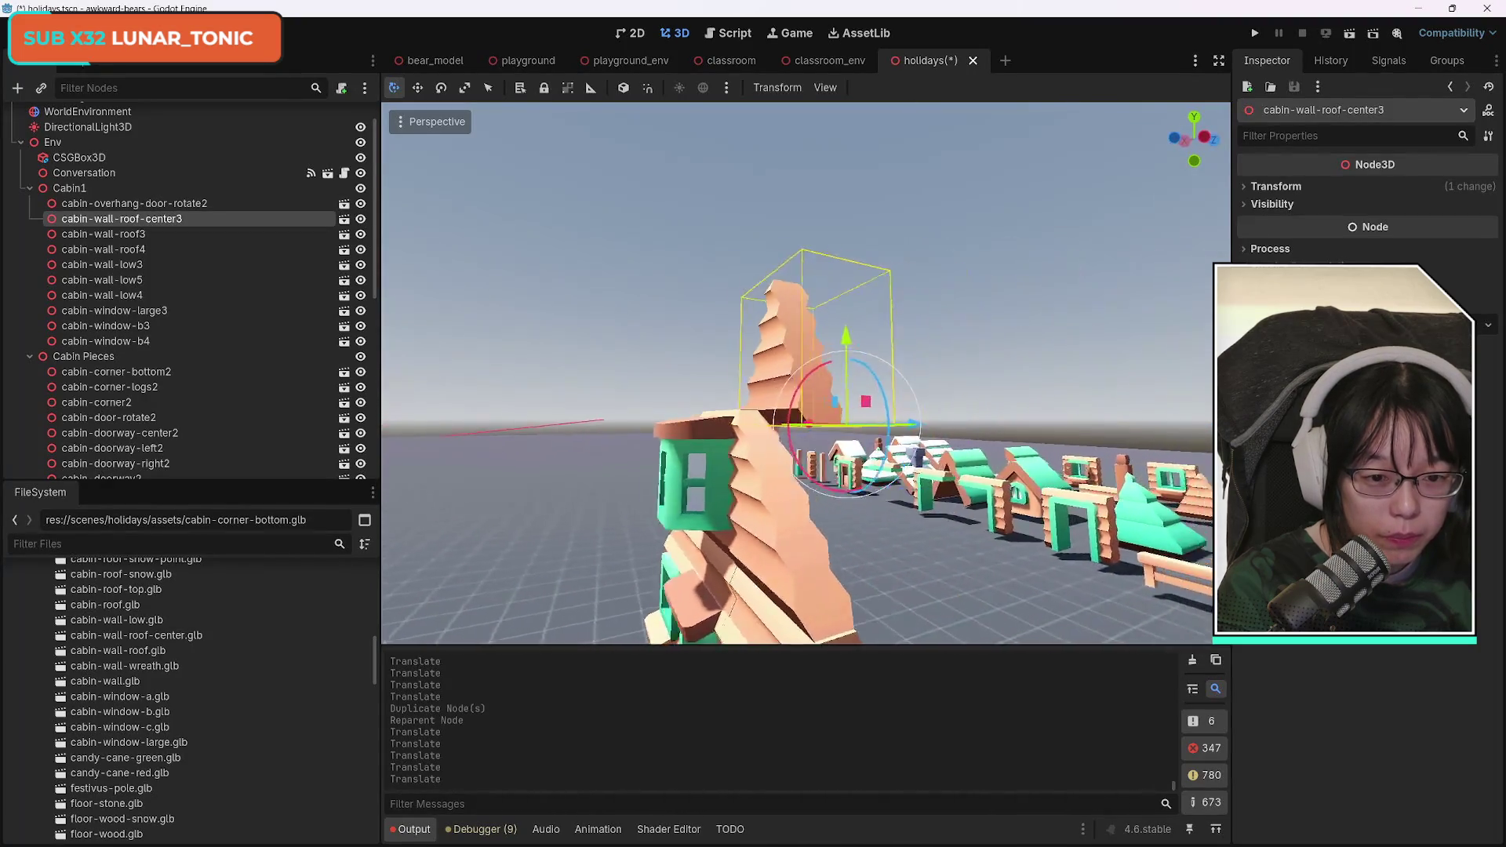
key(w)
drag(911, 427, 891, 426)
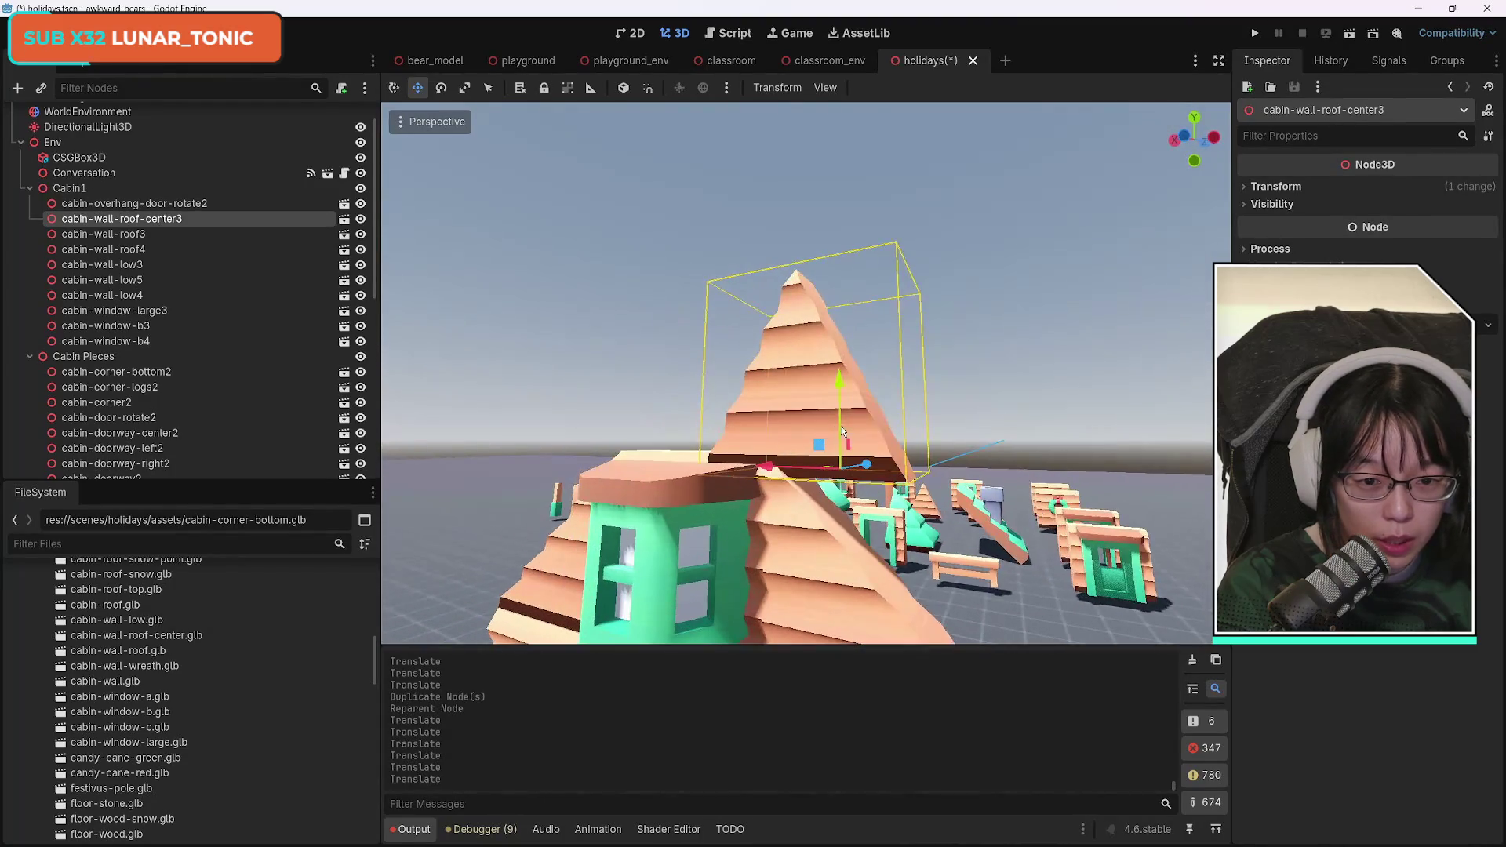
mouse_move(845, 381)
mouse_down()
mouse_move(831, 356)
mouse_move(830, 373)
mouse_up()
drag(765, 455, 695, 460)
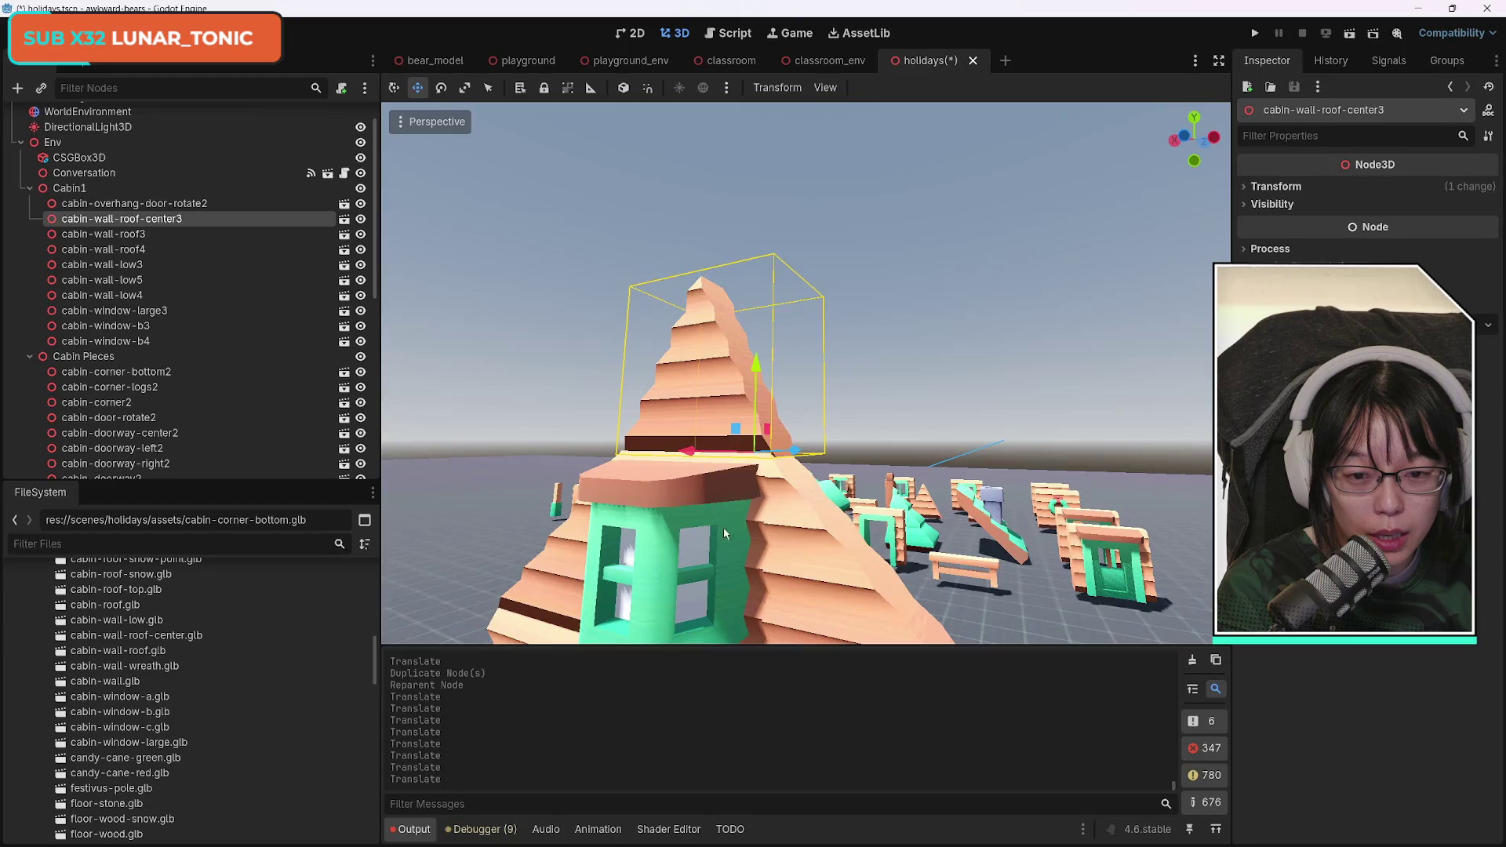
Fly the camera sideways with freelook until the scattered snowy cabin pieces are in view.
key(d)
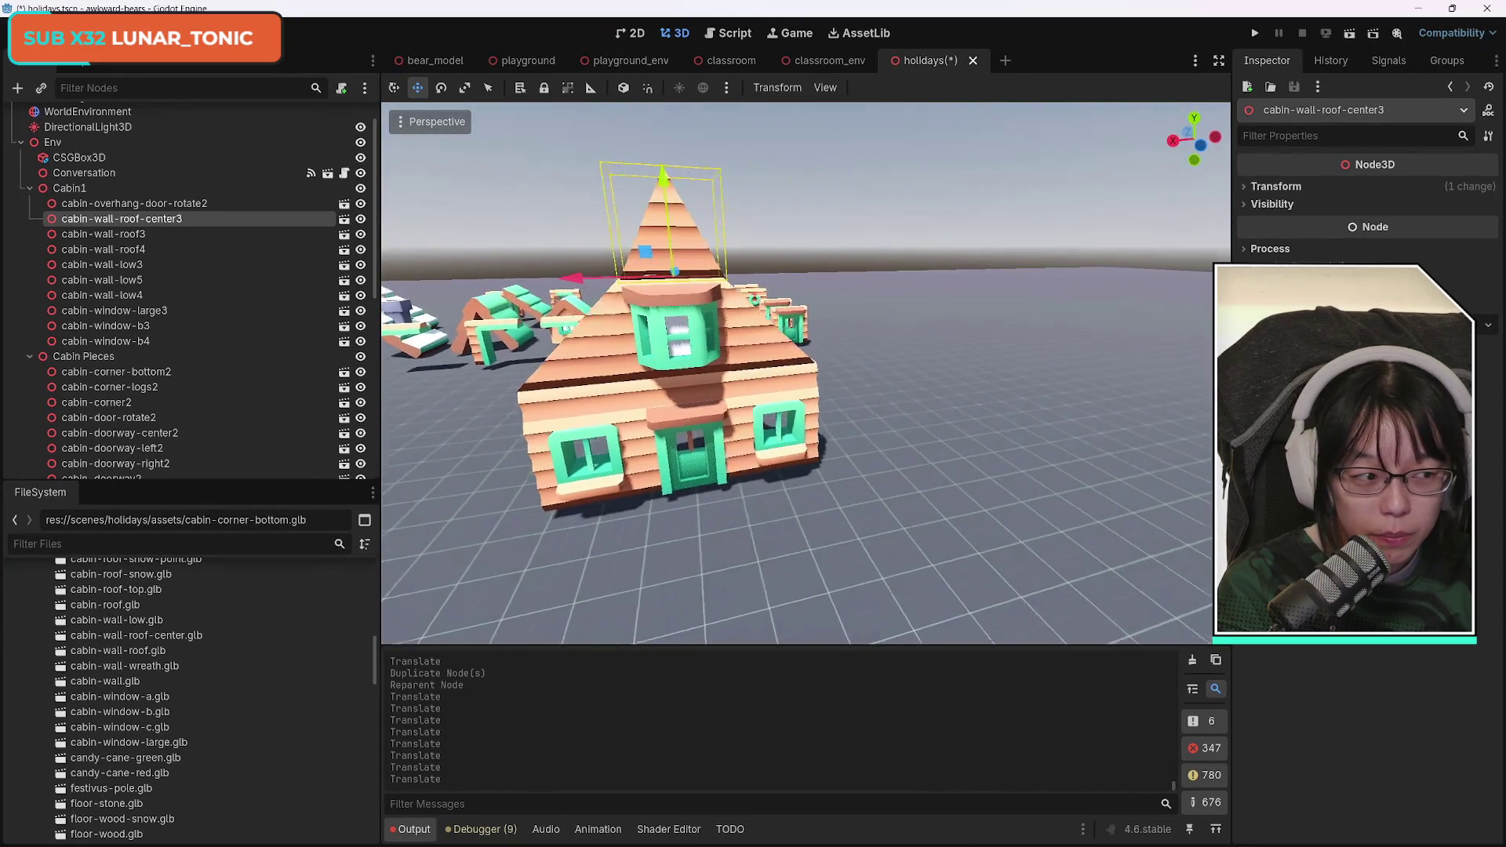
key(a)
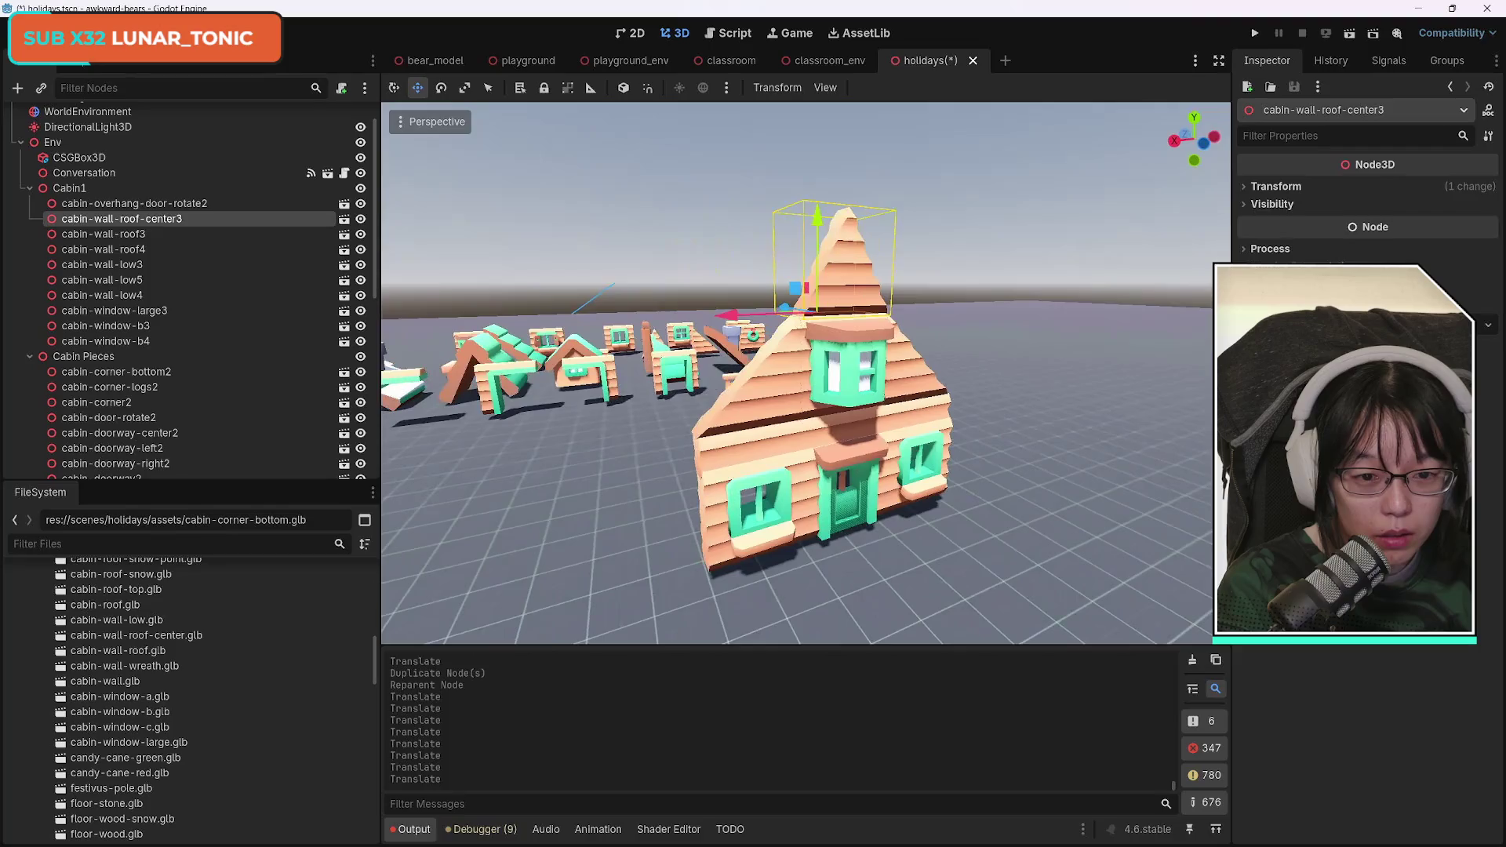
key(d)
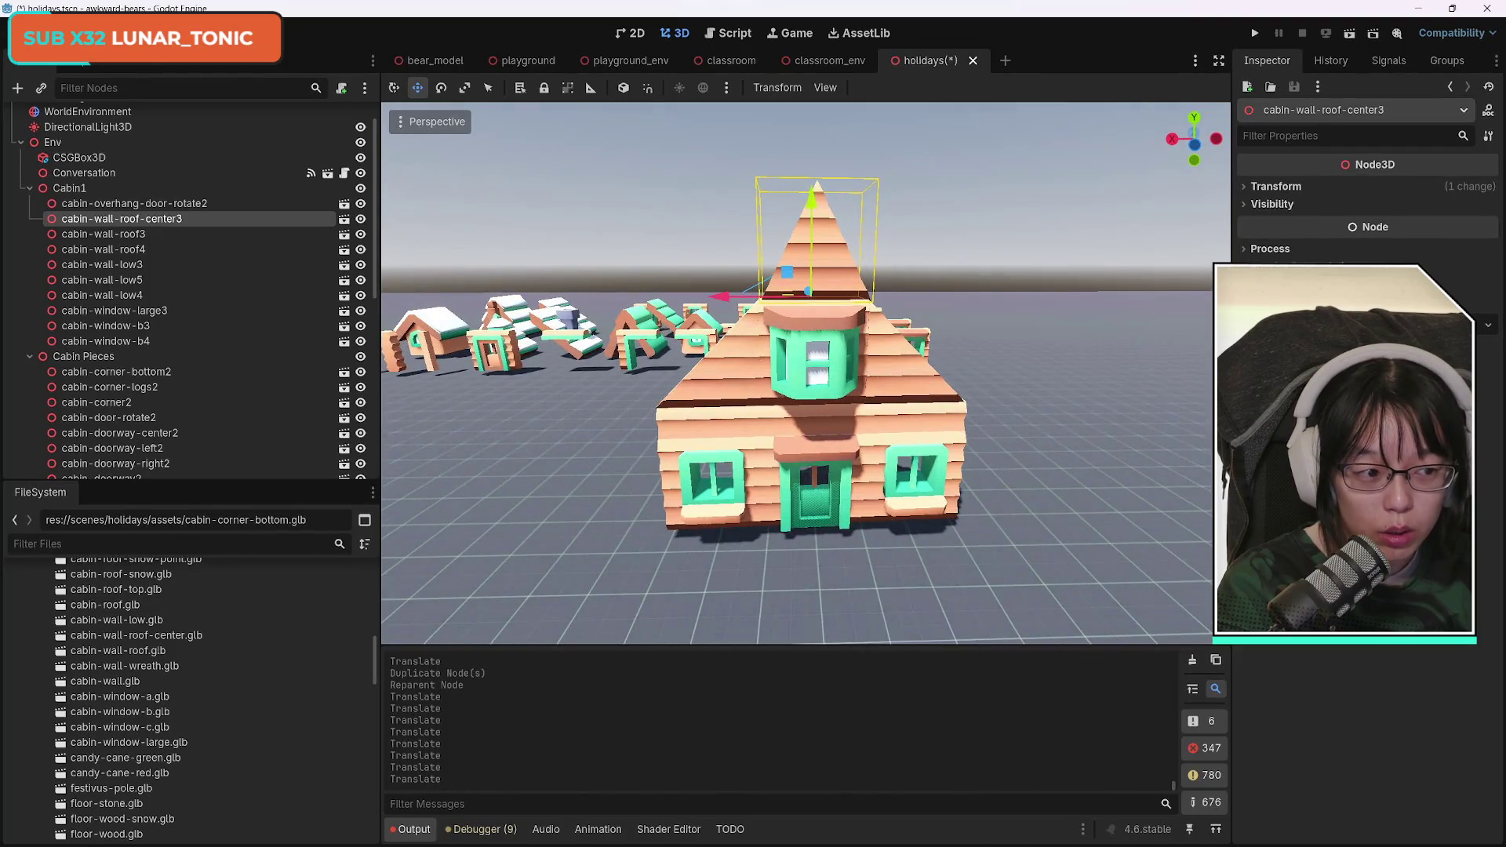
key(a)
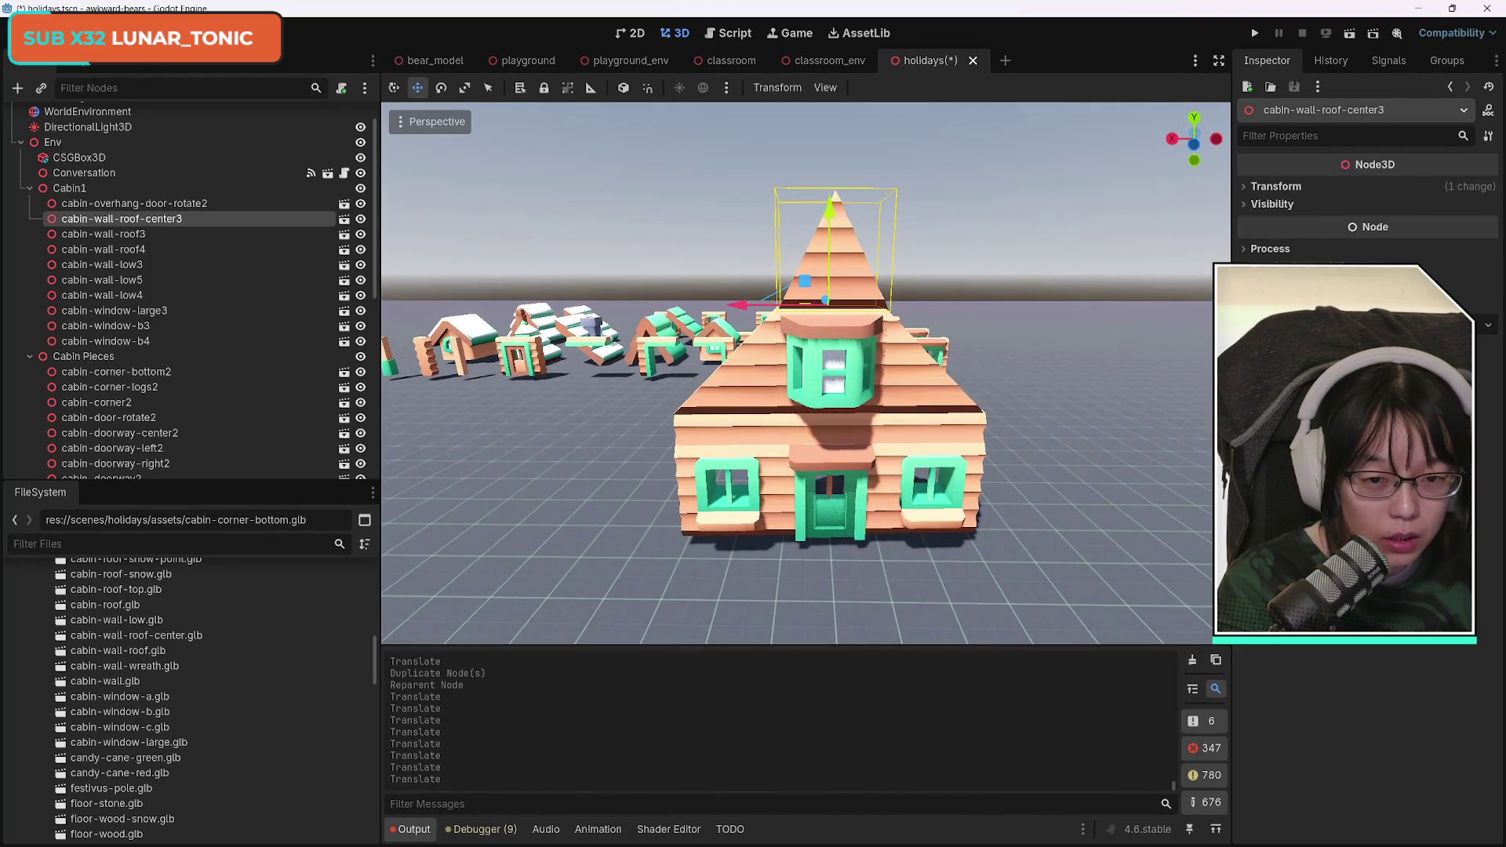
key(a)
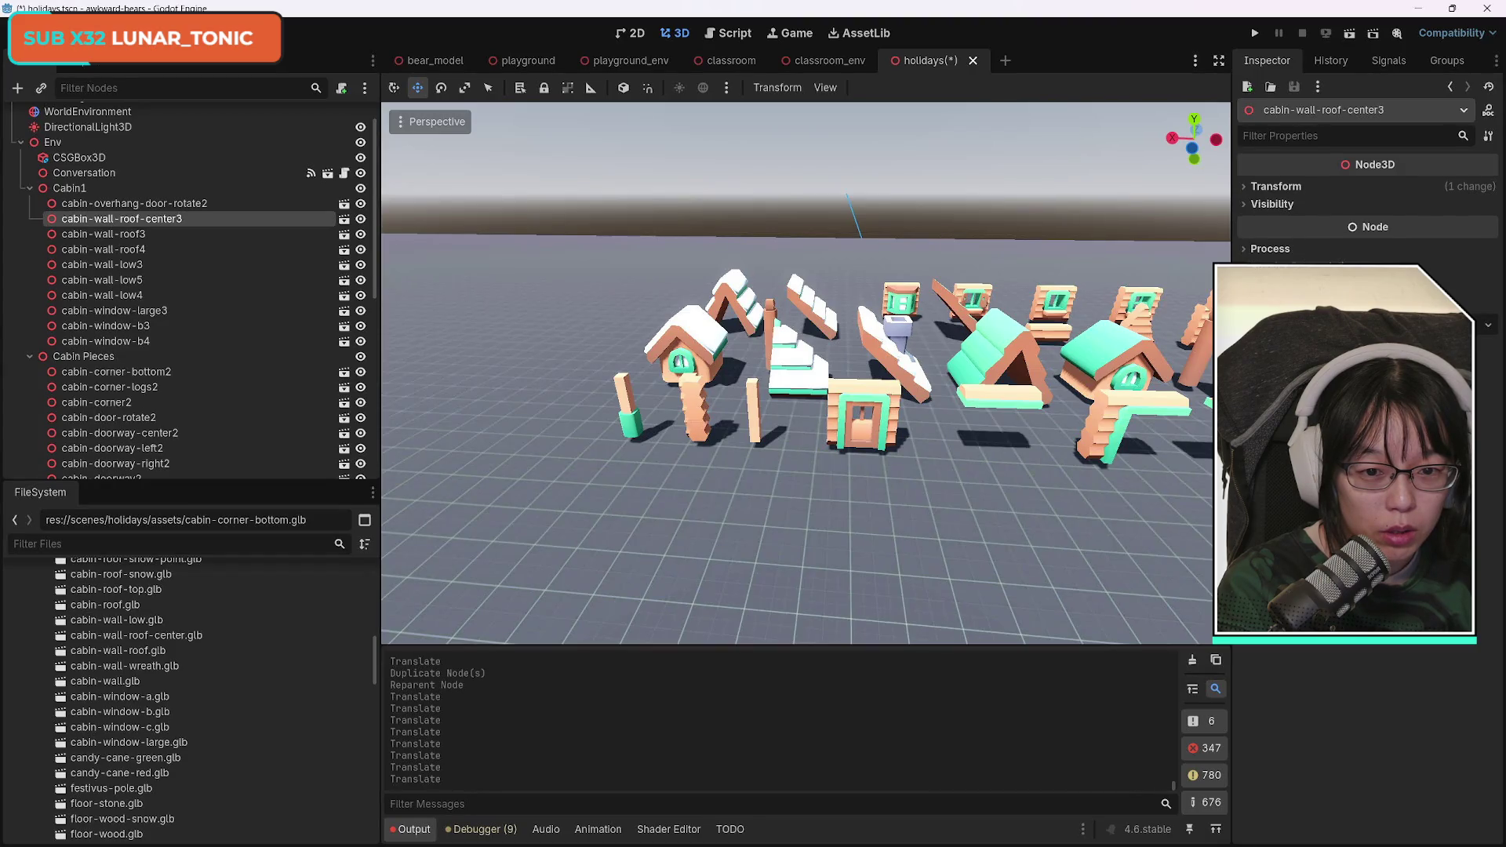
Select the four snowy roof pieces, including the chimney and A-frame roofs, and duplicate them.
click(882, 346)
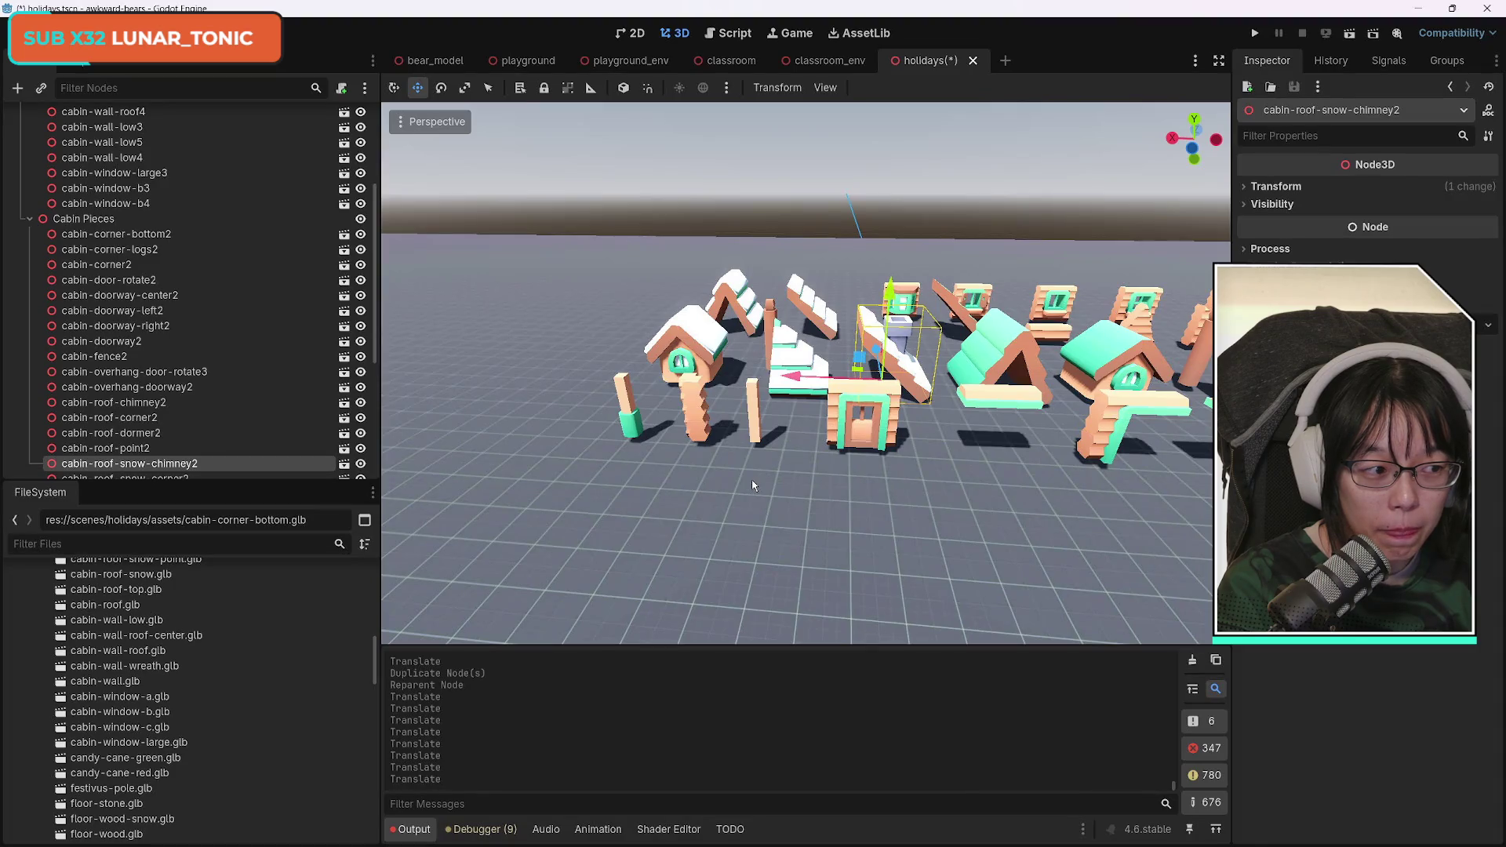
shift+click(814, 304)
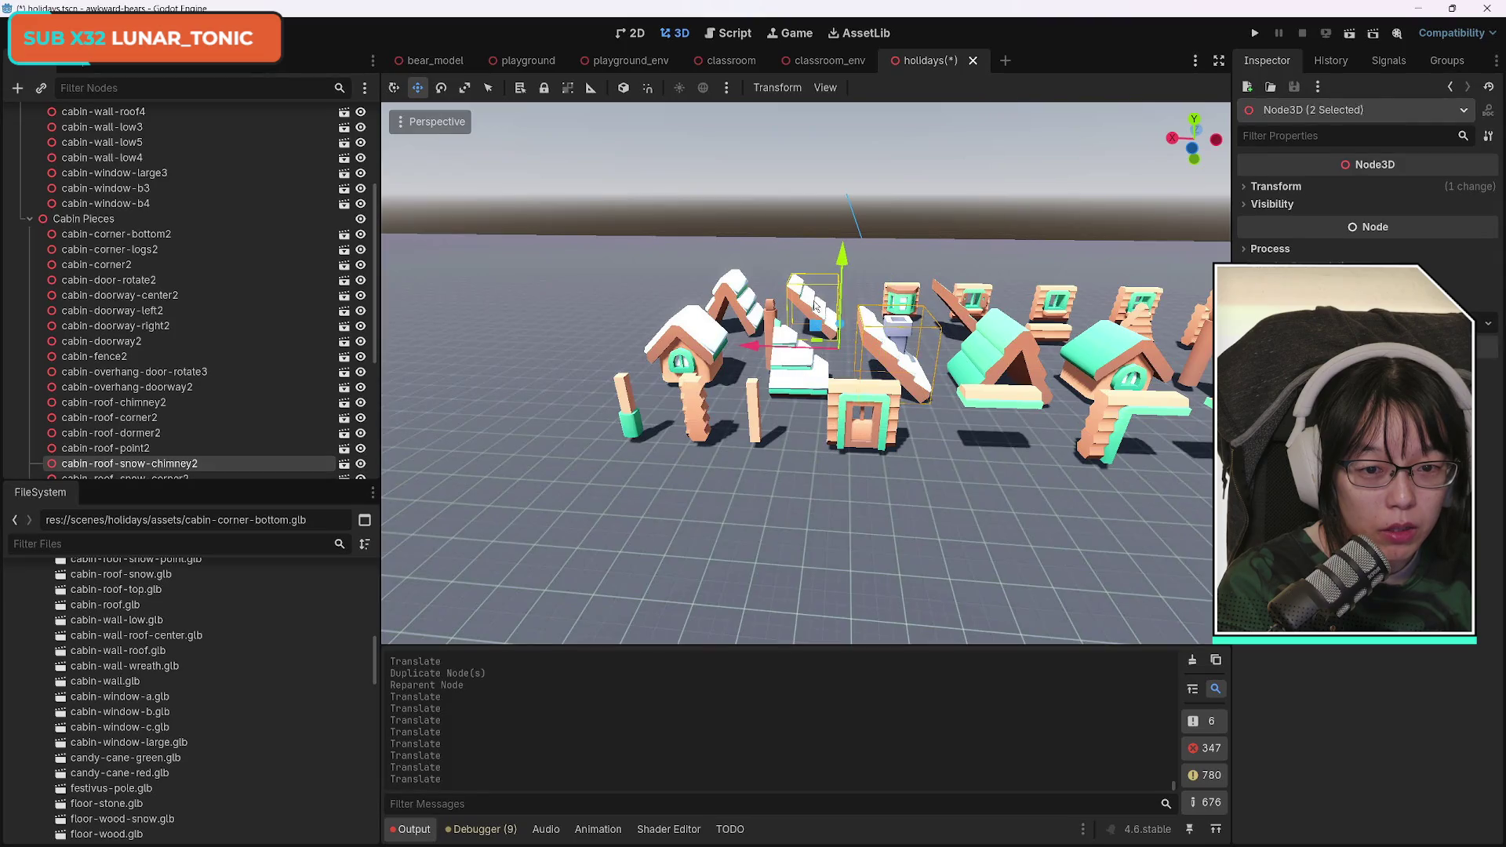
shift+click(742, 299)
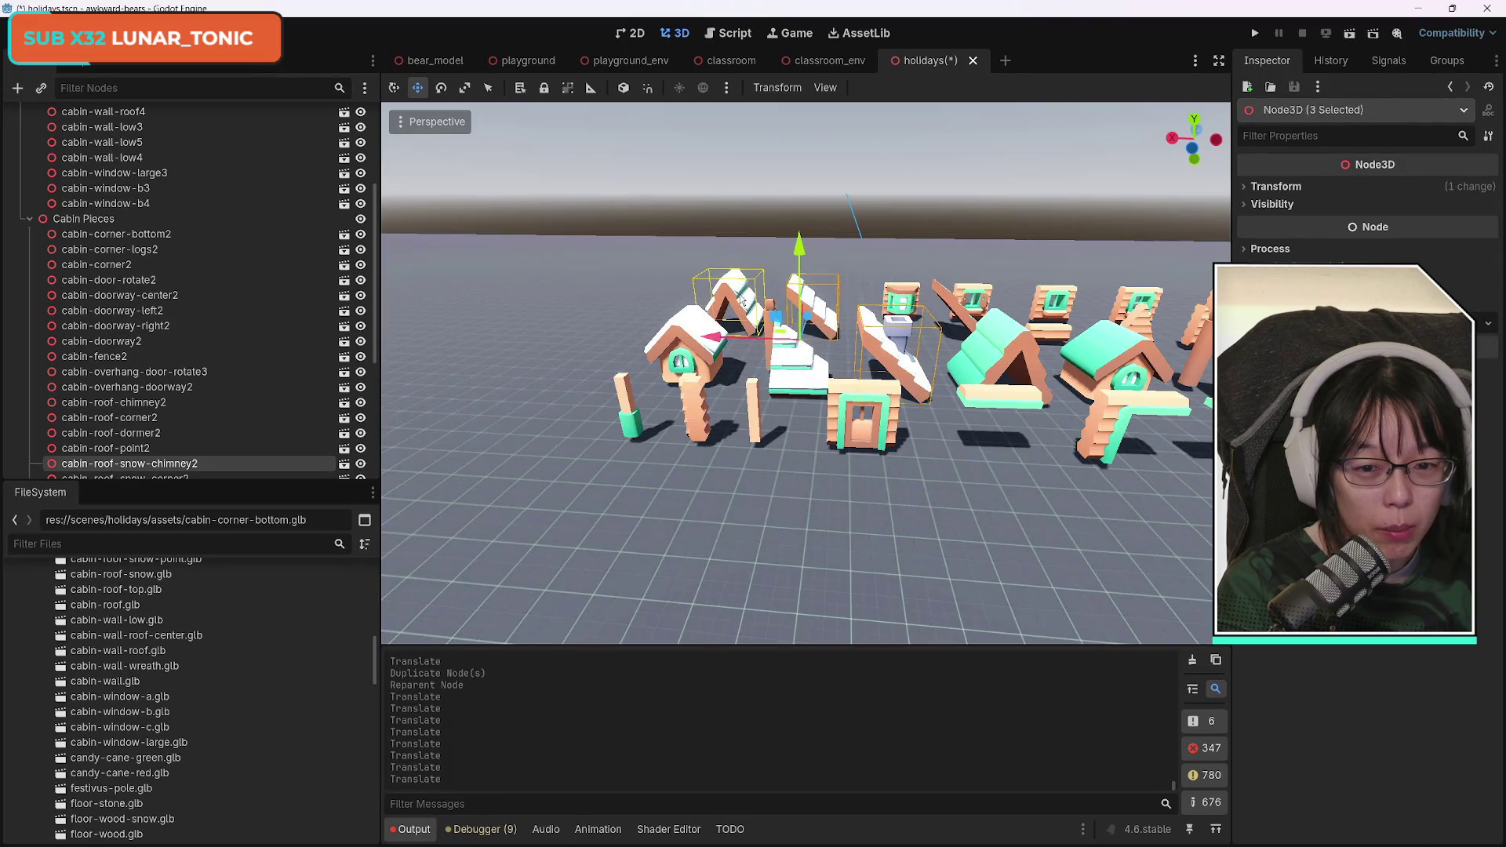
shift+click(690, 336)
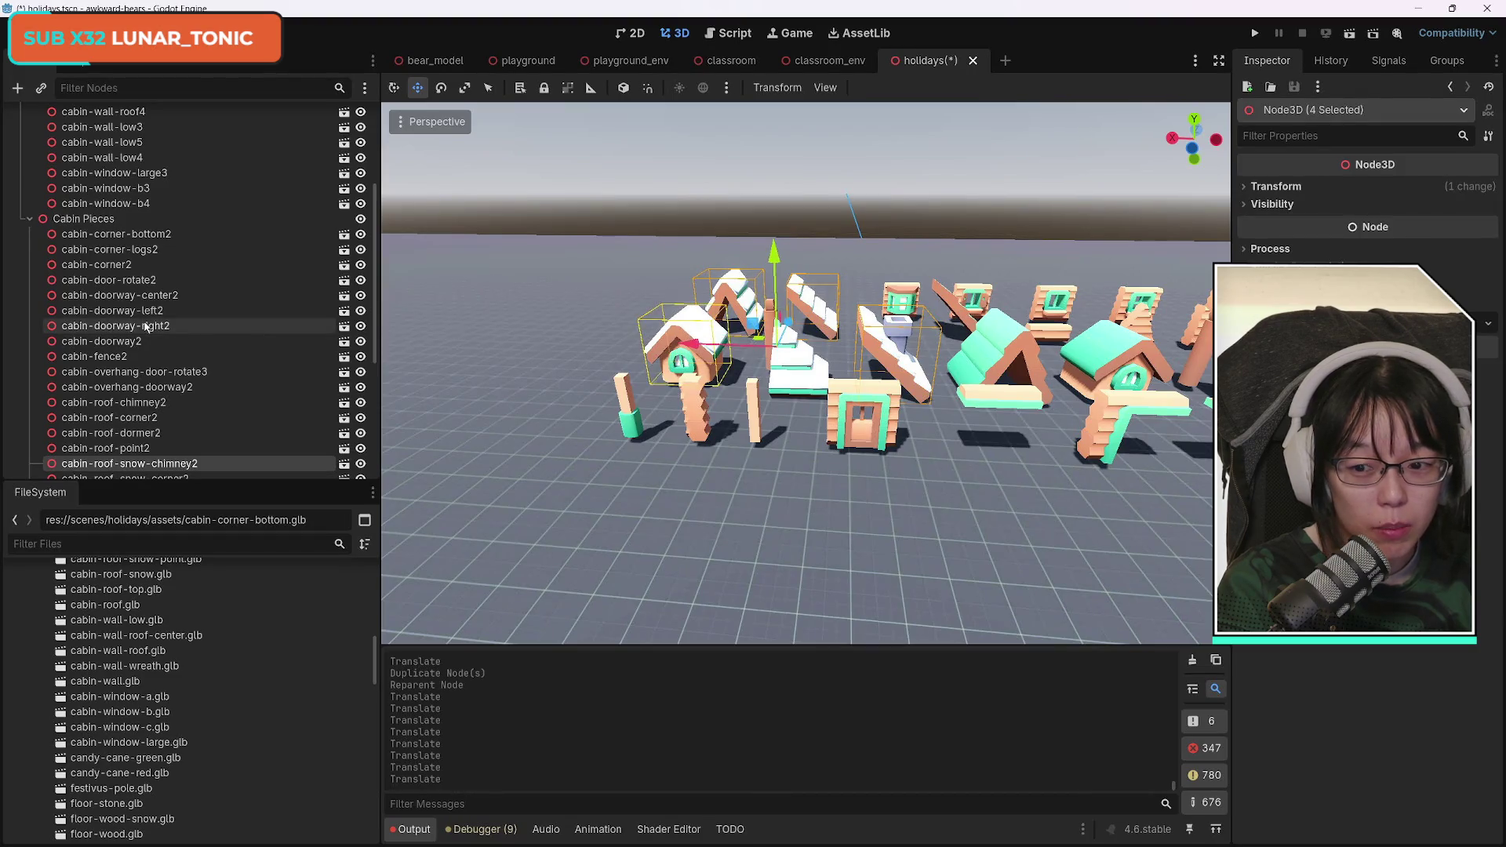
scroll(190, 434, down, 4)
scroll(206, 425, up, 2)
key(ctrl+d)
Move the four copies into Cabin1 and slide them toward the big cabin.
mouse_move(257, 370)
mouse_down()
mouse_move(117, 180)
mouse_move(121, 90)
mouse_move(149, 219)
mouse_up()
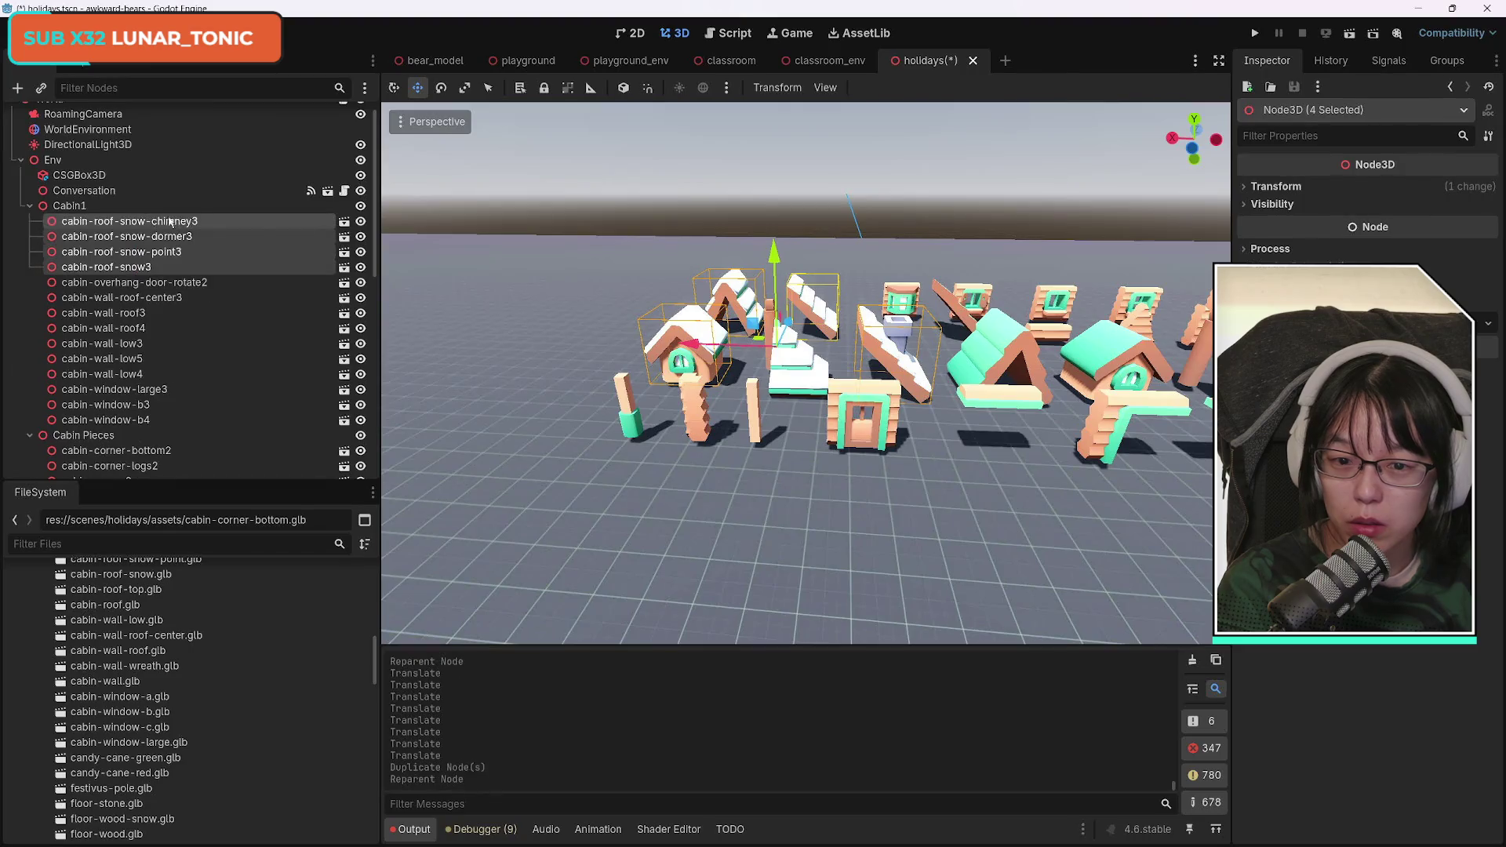
mouse_move(795, 328)
mouse_down()
mouse_move(958, 541)
mouse_move(640, 616)
mouse_move(768, 534)
mouse_move(800, 601)
mouse_up()
key(s)
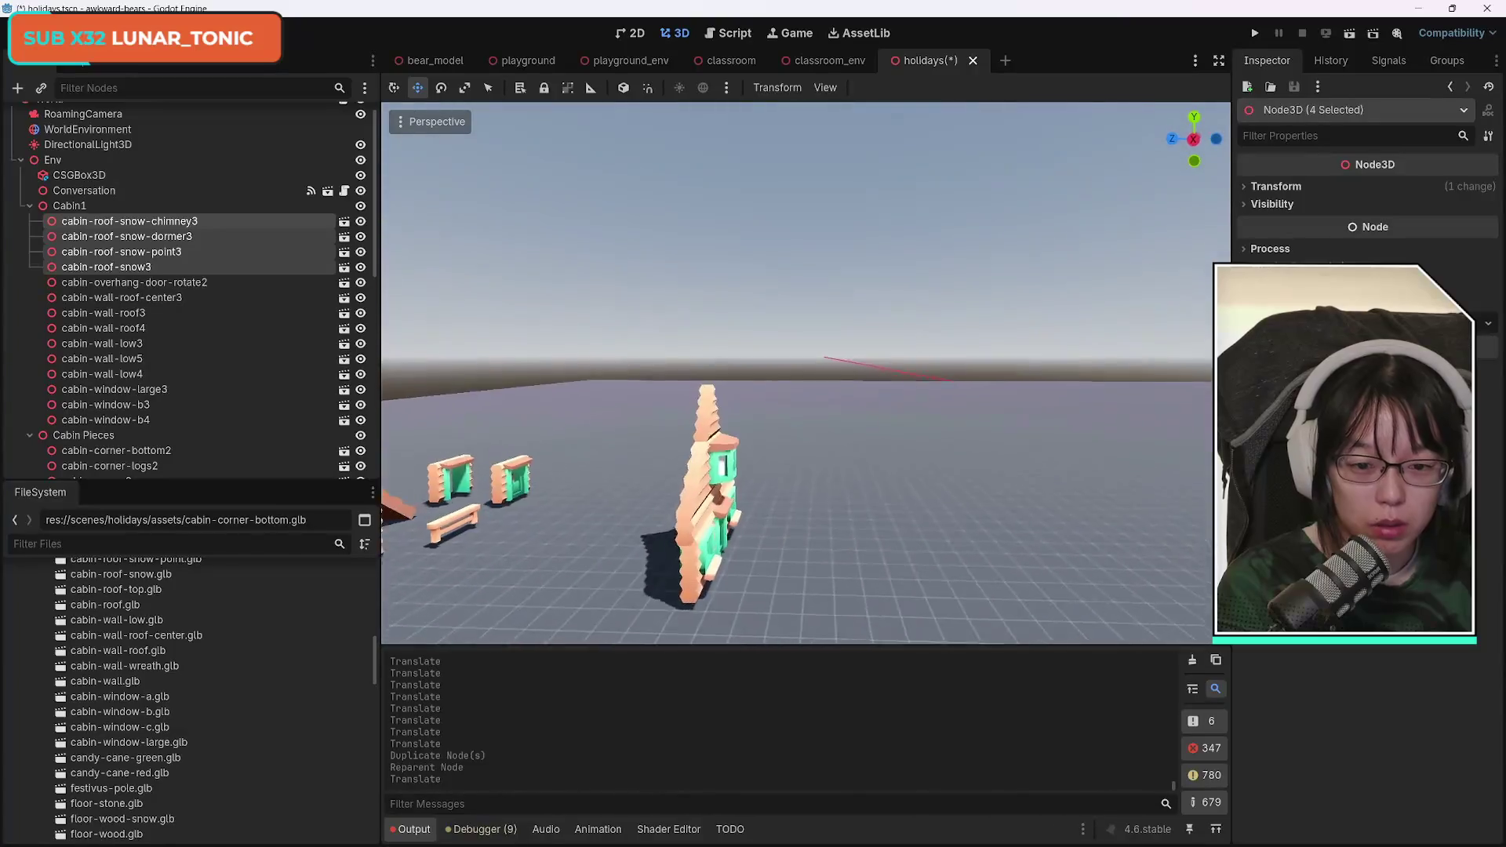
key(x)
key(w)
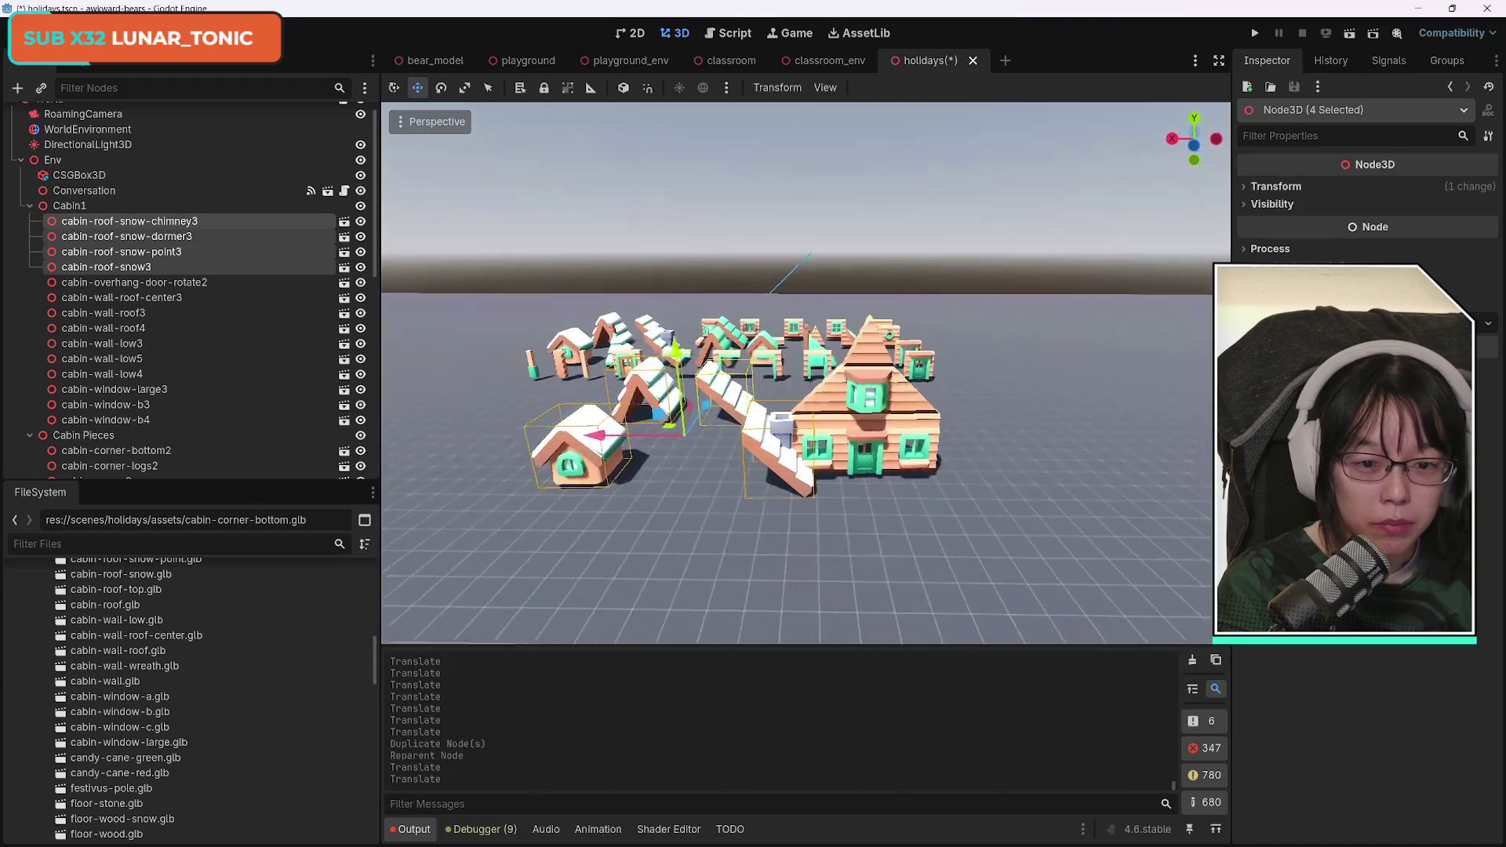
key(w)
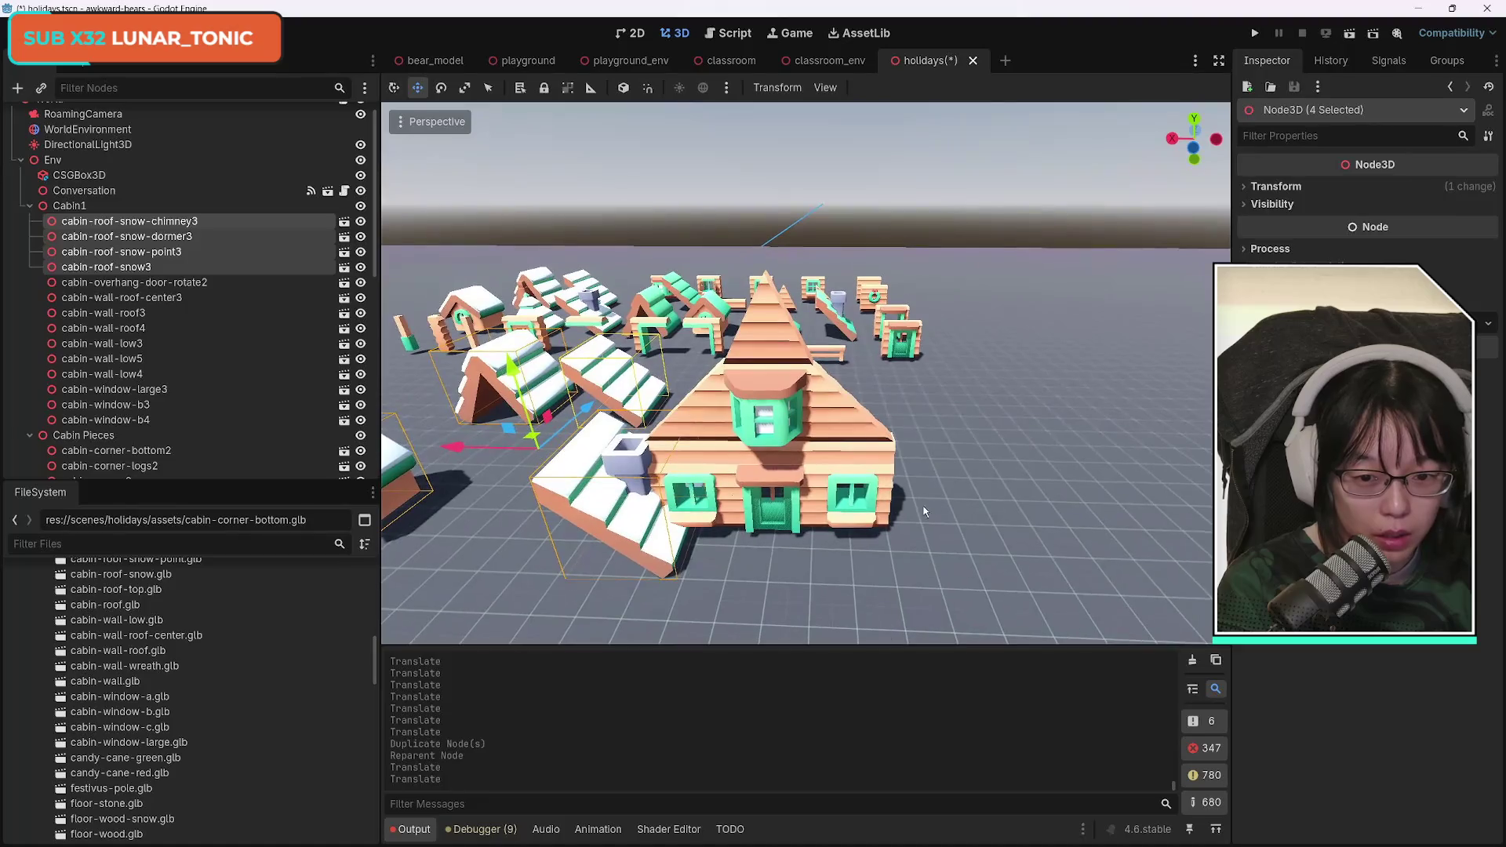
Move cabin-roof-snow-chimney3 up against the cabin's right roof slope.
click(590, 499)
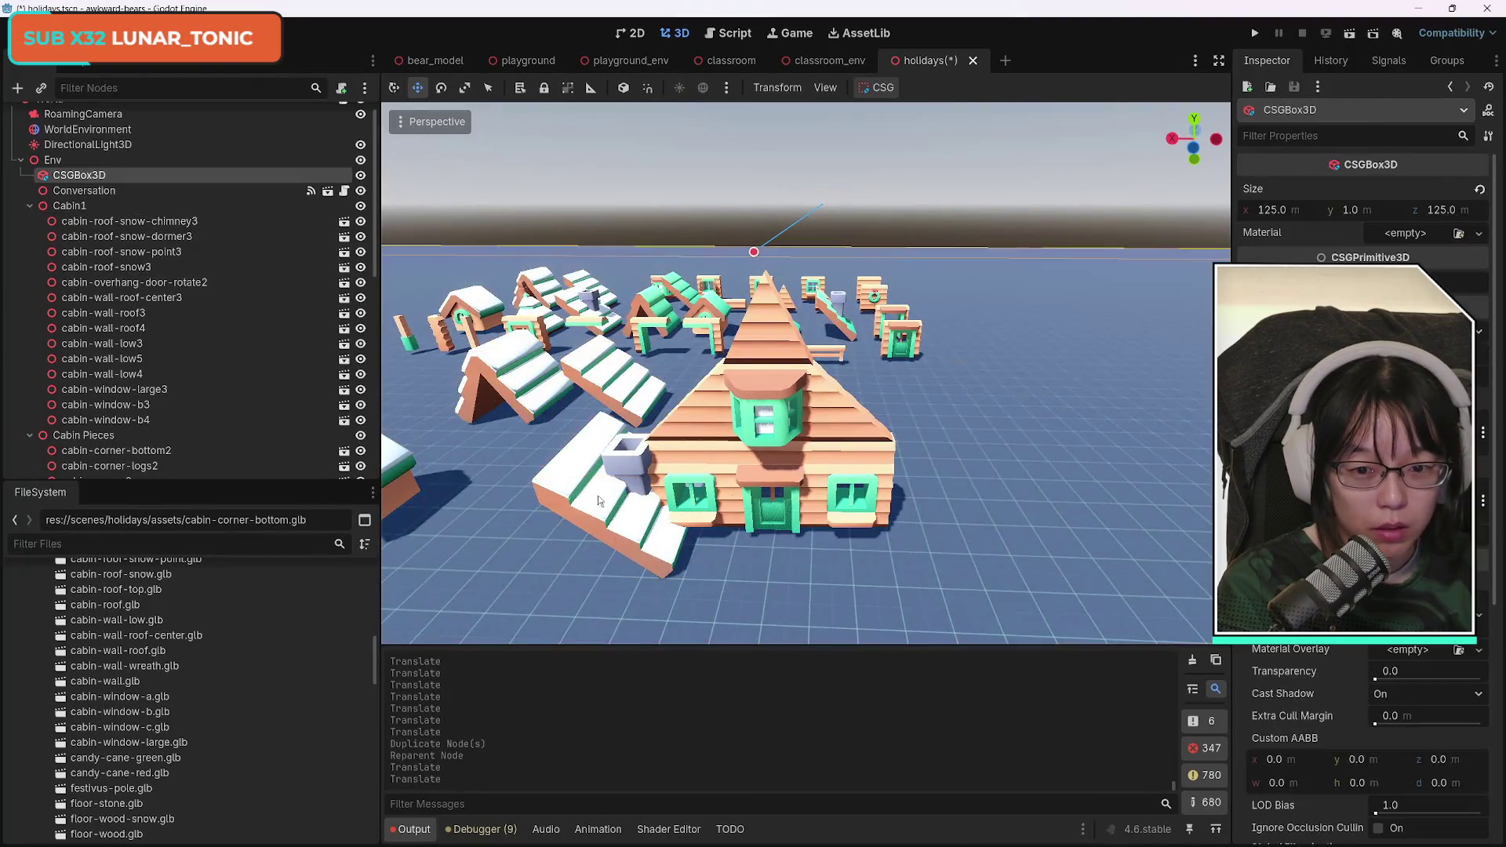
mouse_move(619, 458)
mouse_down()
mouse_move(602, 389)
mouse_move(747, 424)
mouse_up()
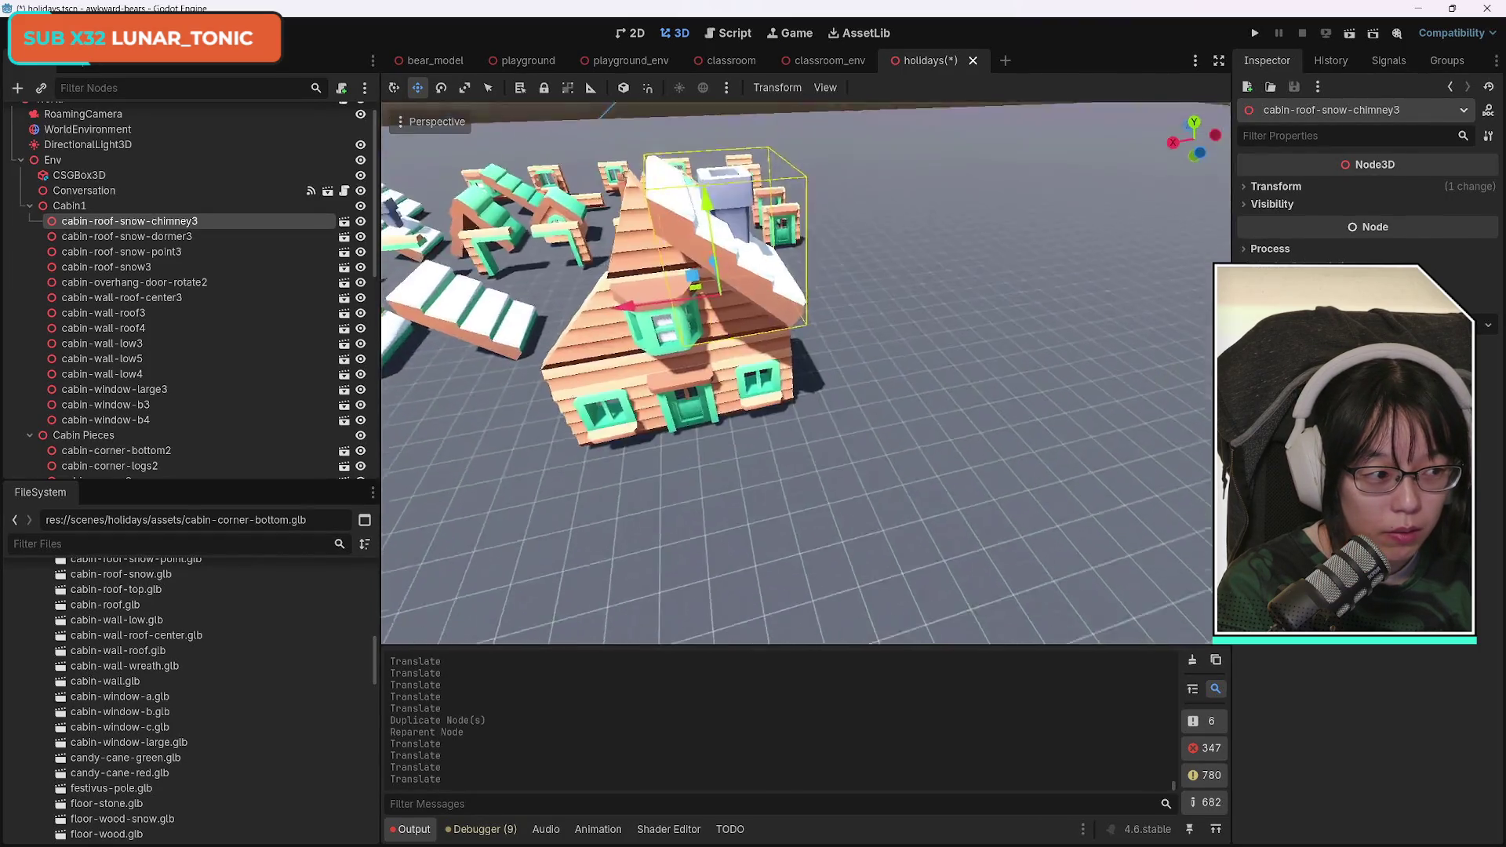
scroll(824, 431, up, 4)
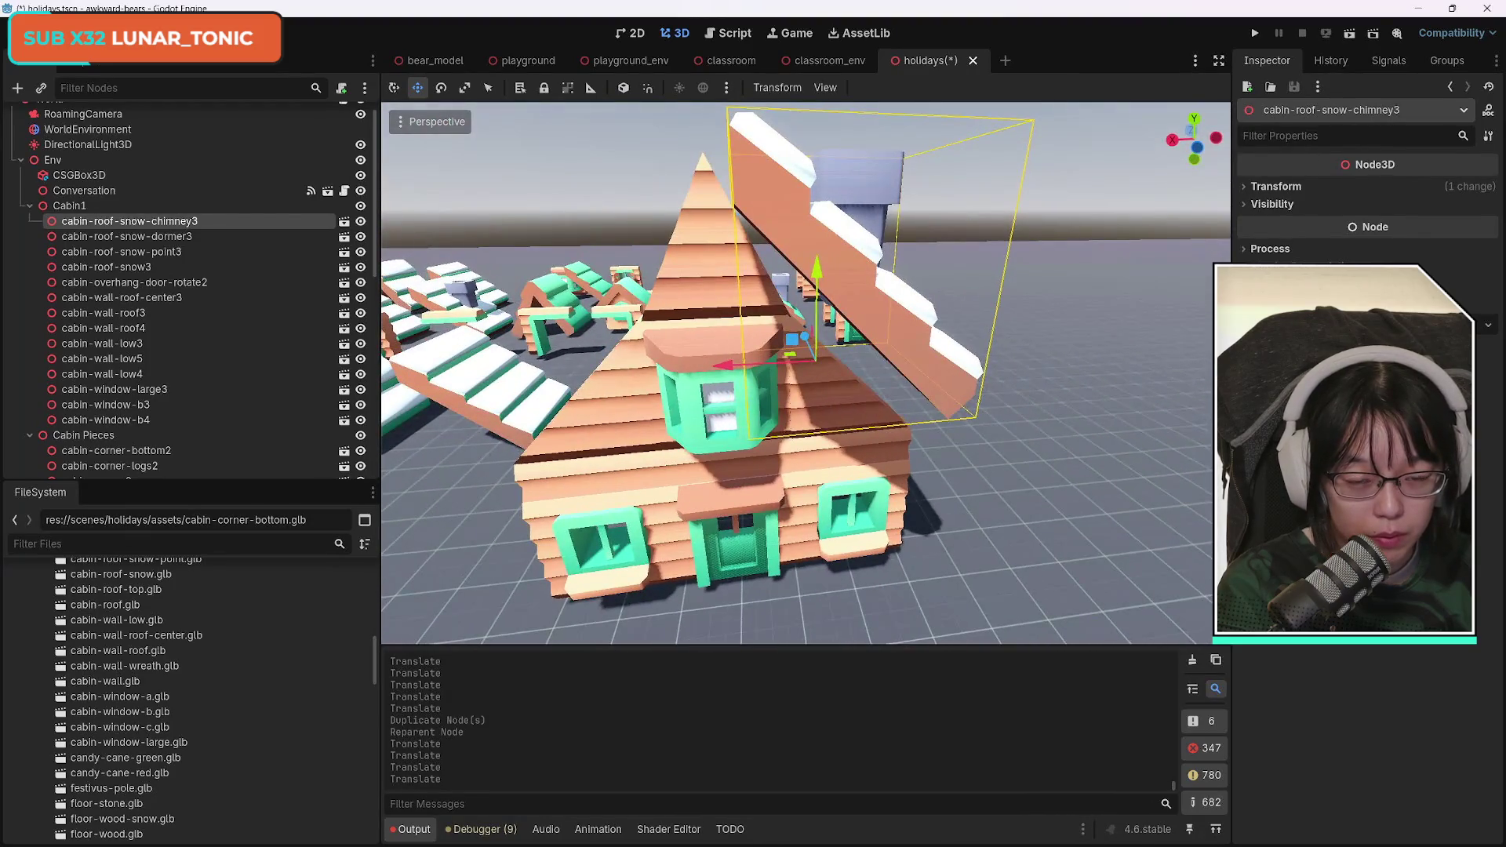
scroll(806, 373, down, 8)
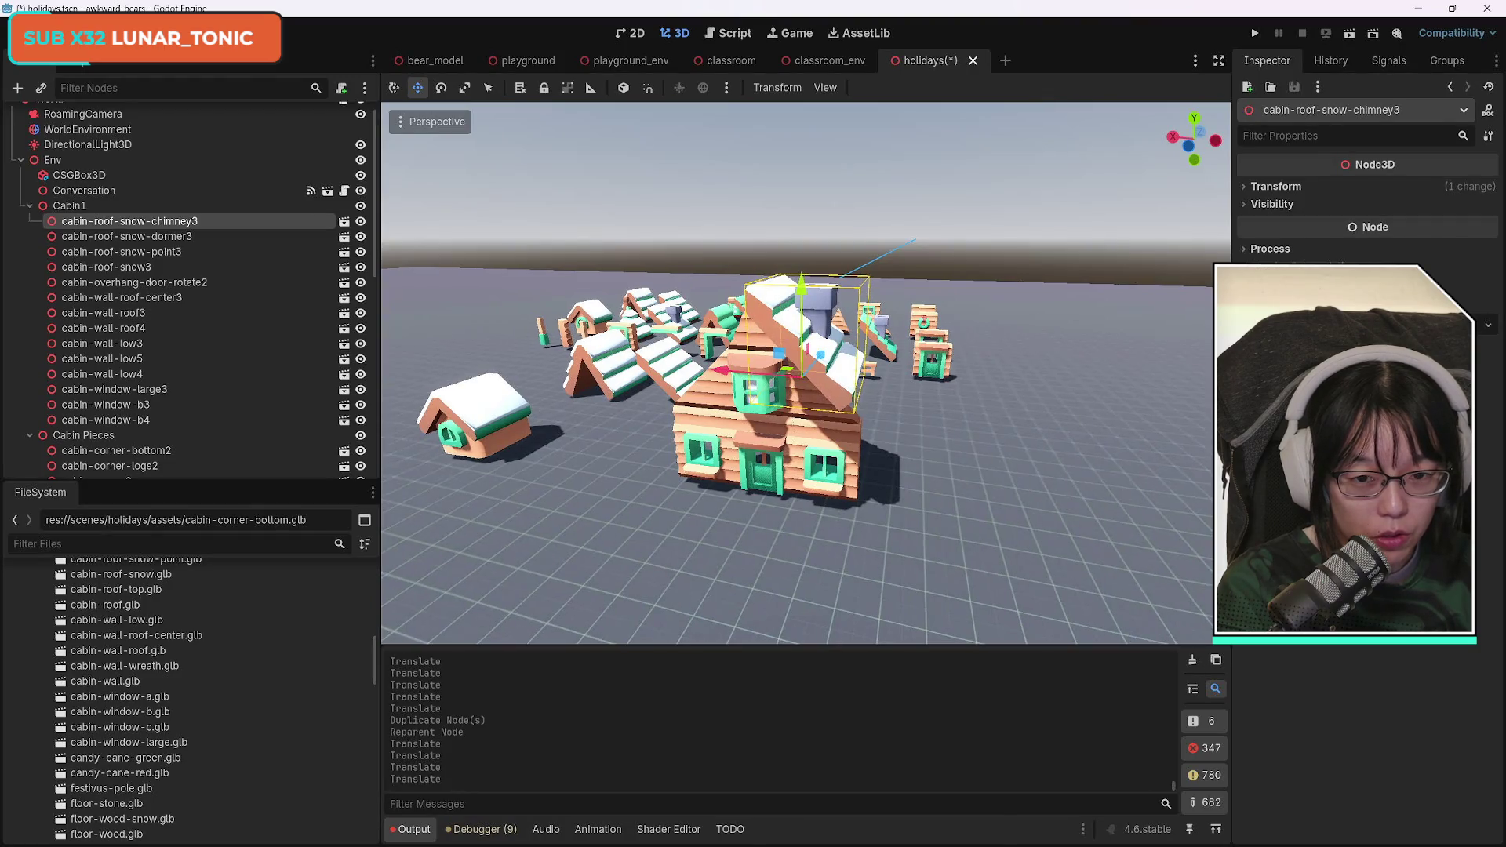
scroll(806, 372, up, 2)
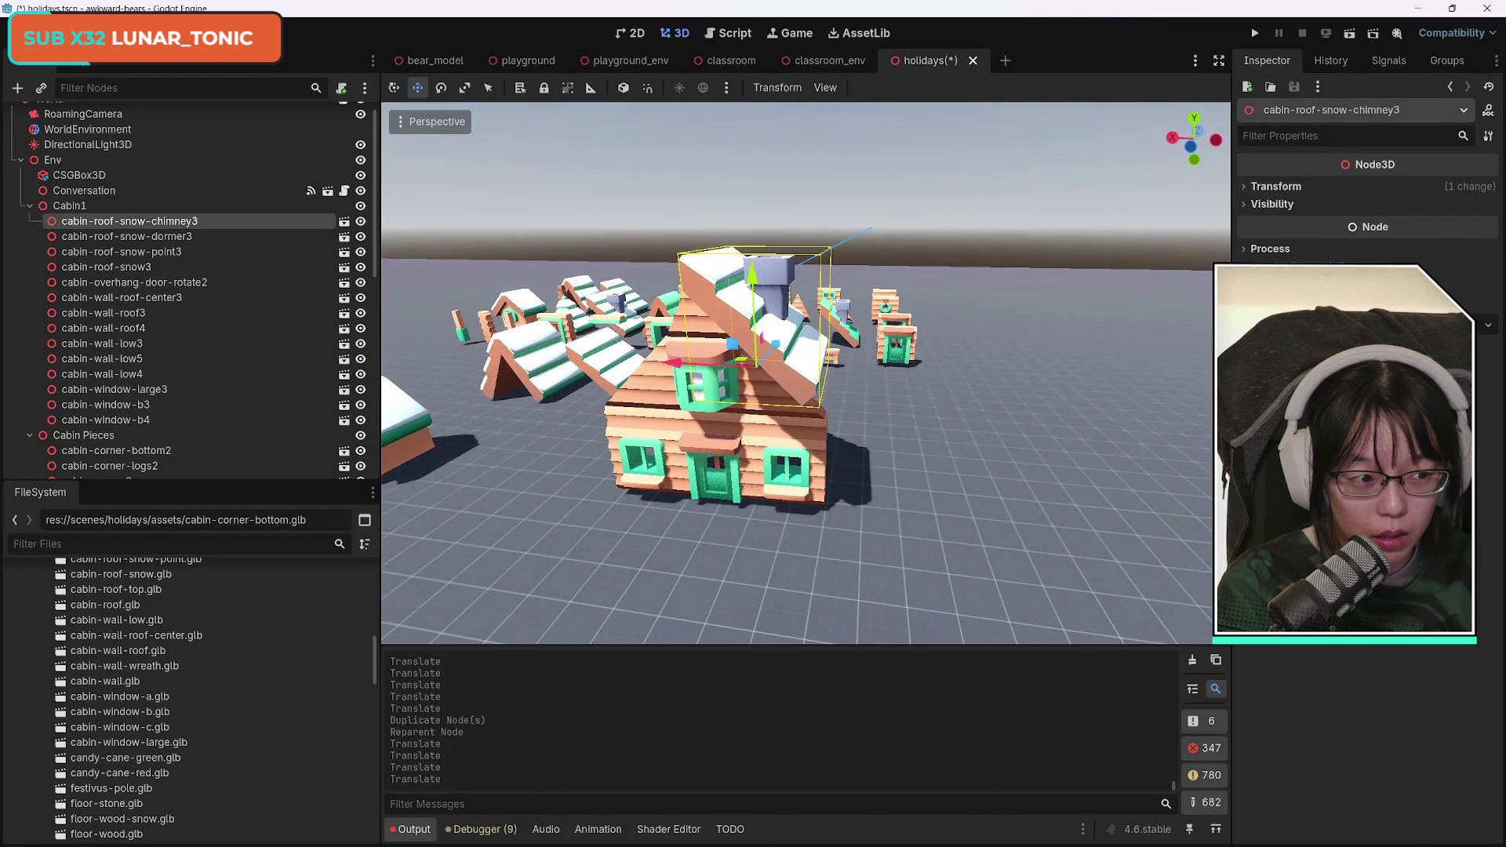
drag(832, 306, 932, 303)
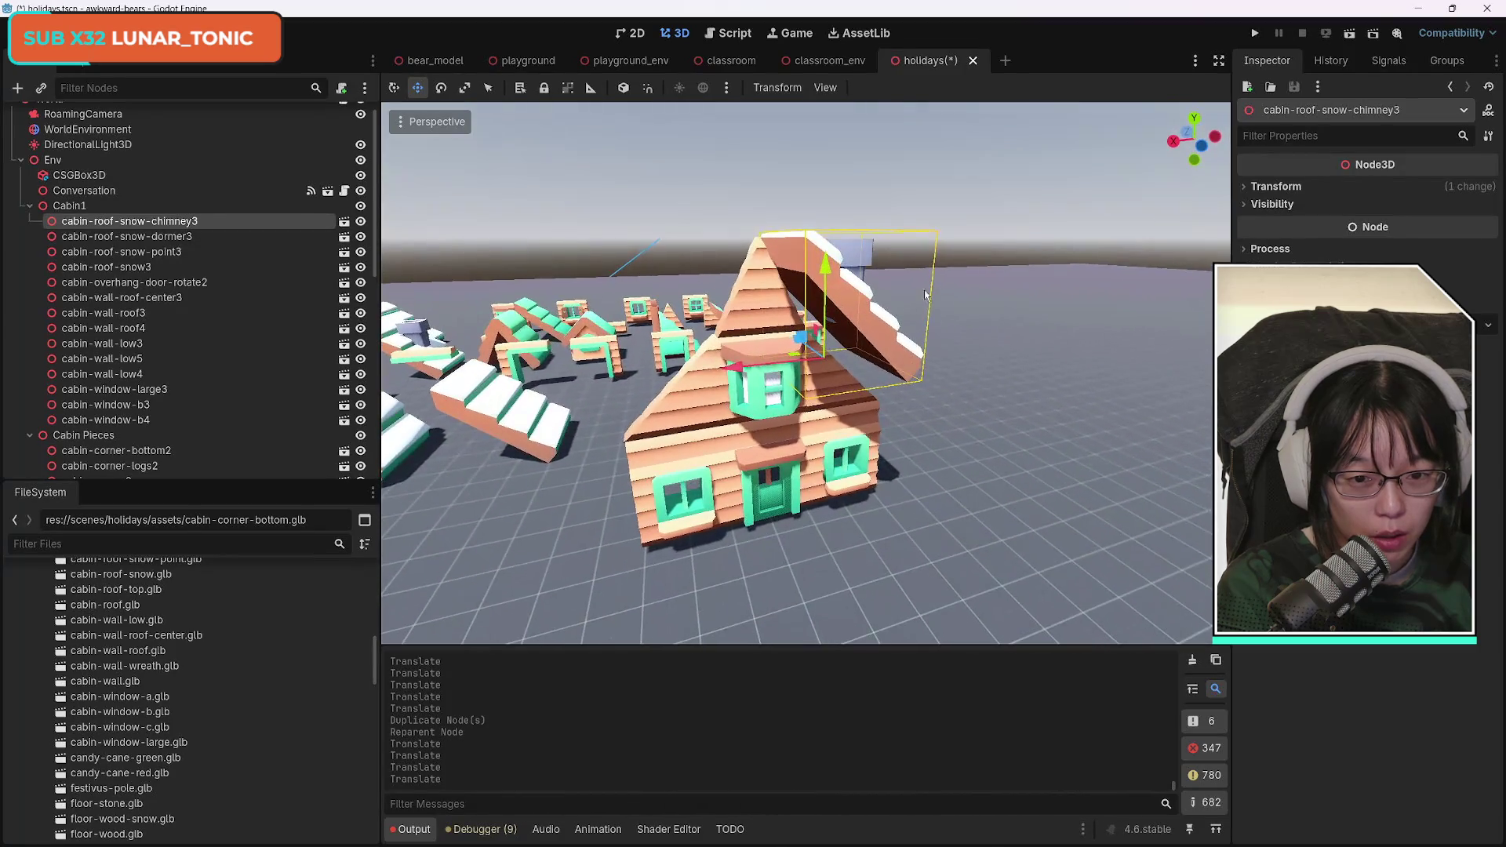
Delete the plain cabin-wall-roof-center3 piece from the cabin.
click(744, 296)
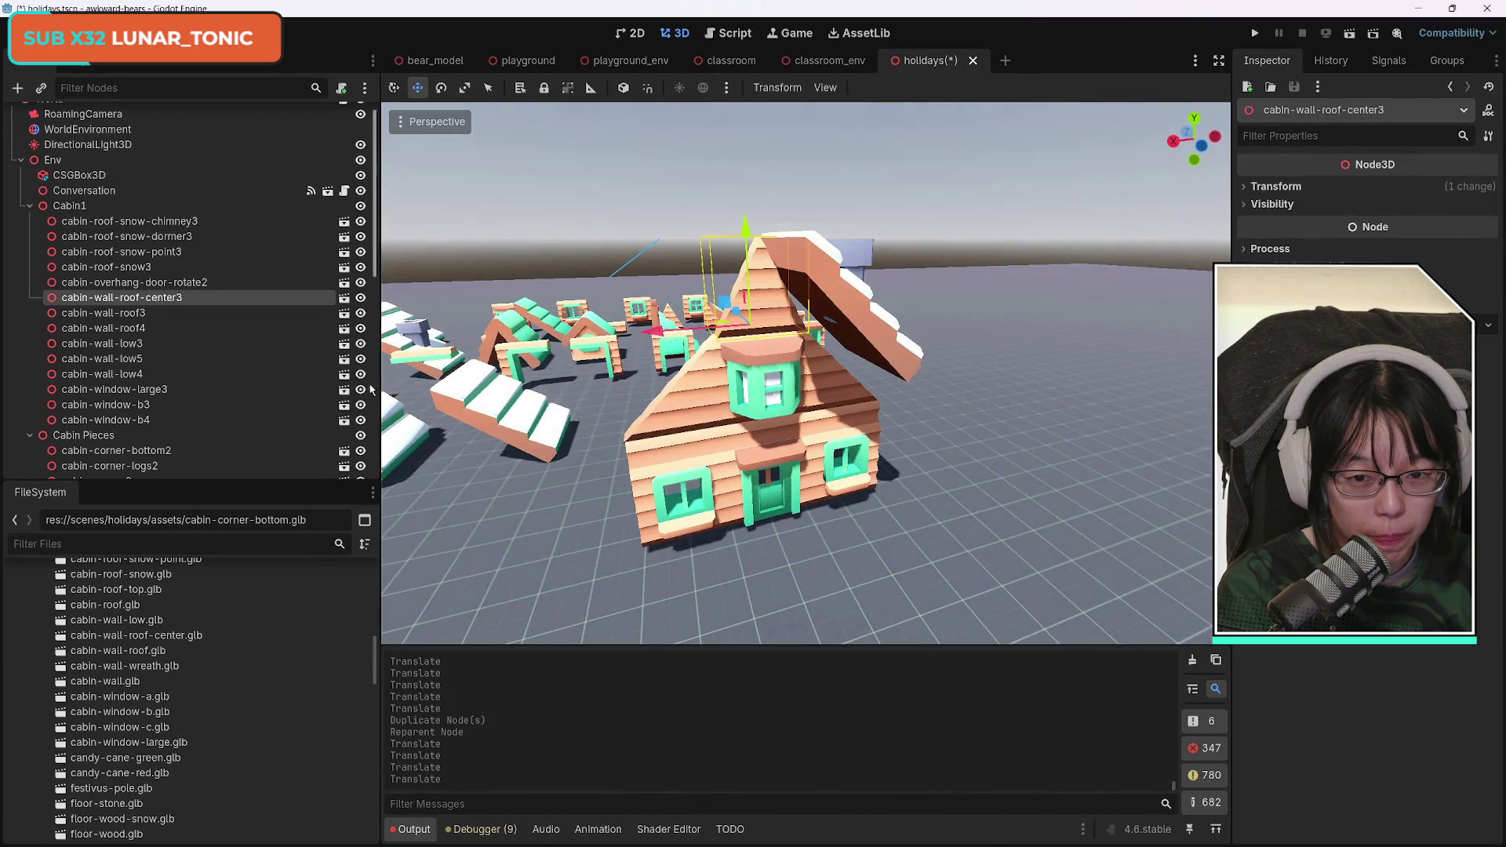
key(a)
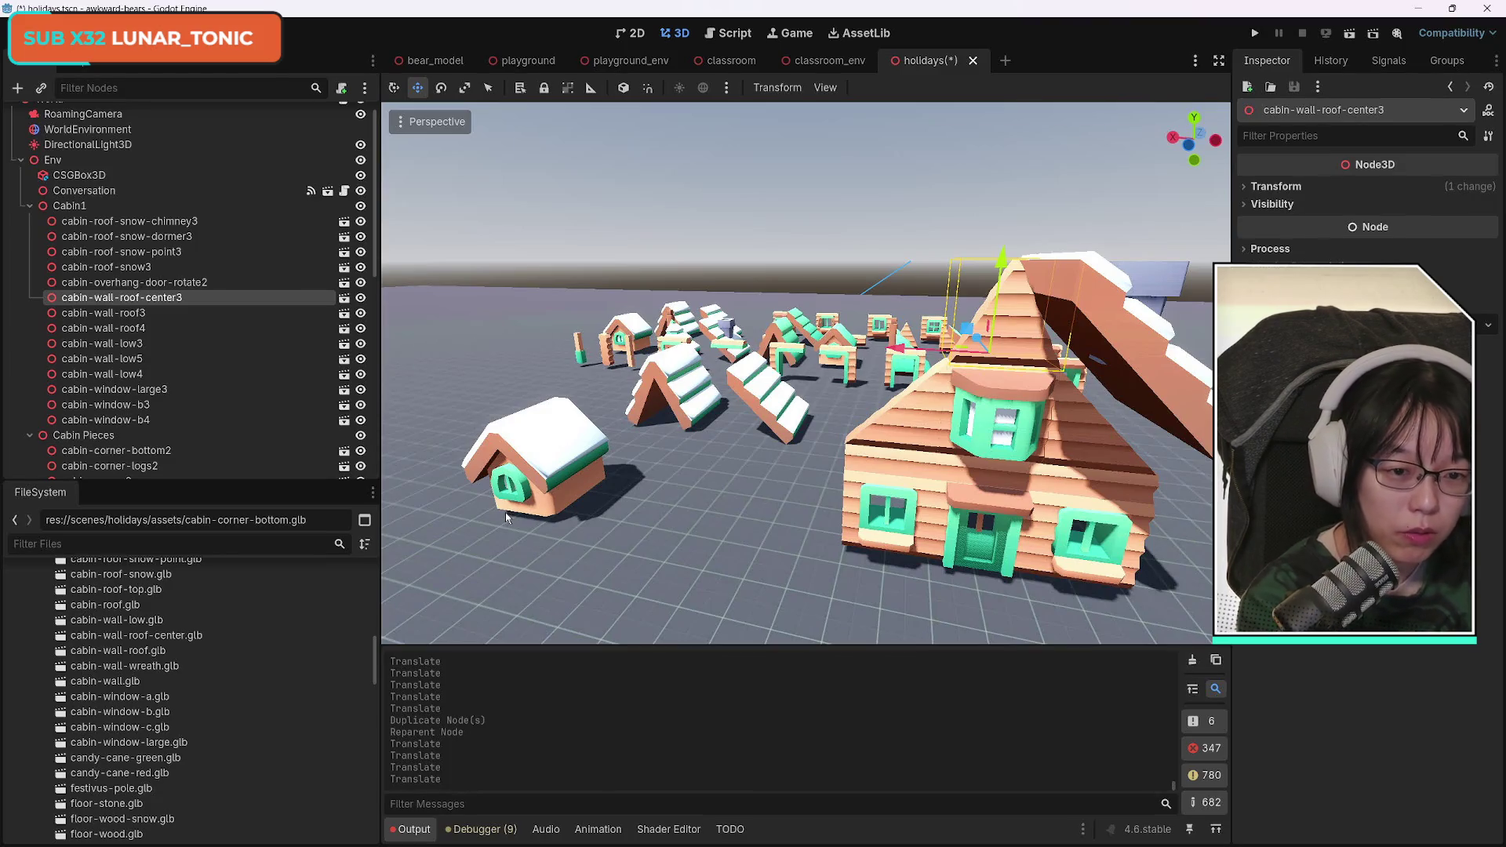
key(Delete)
key(Return)
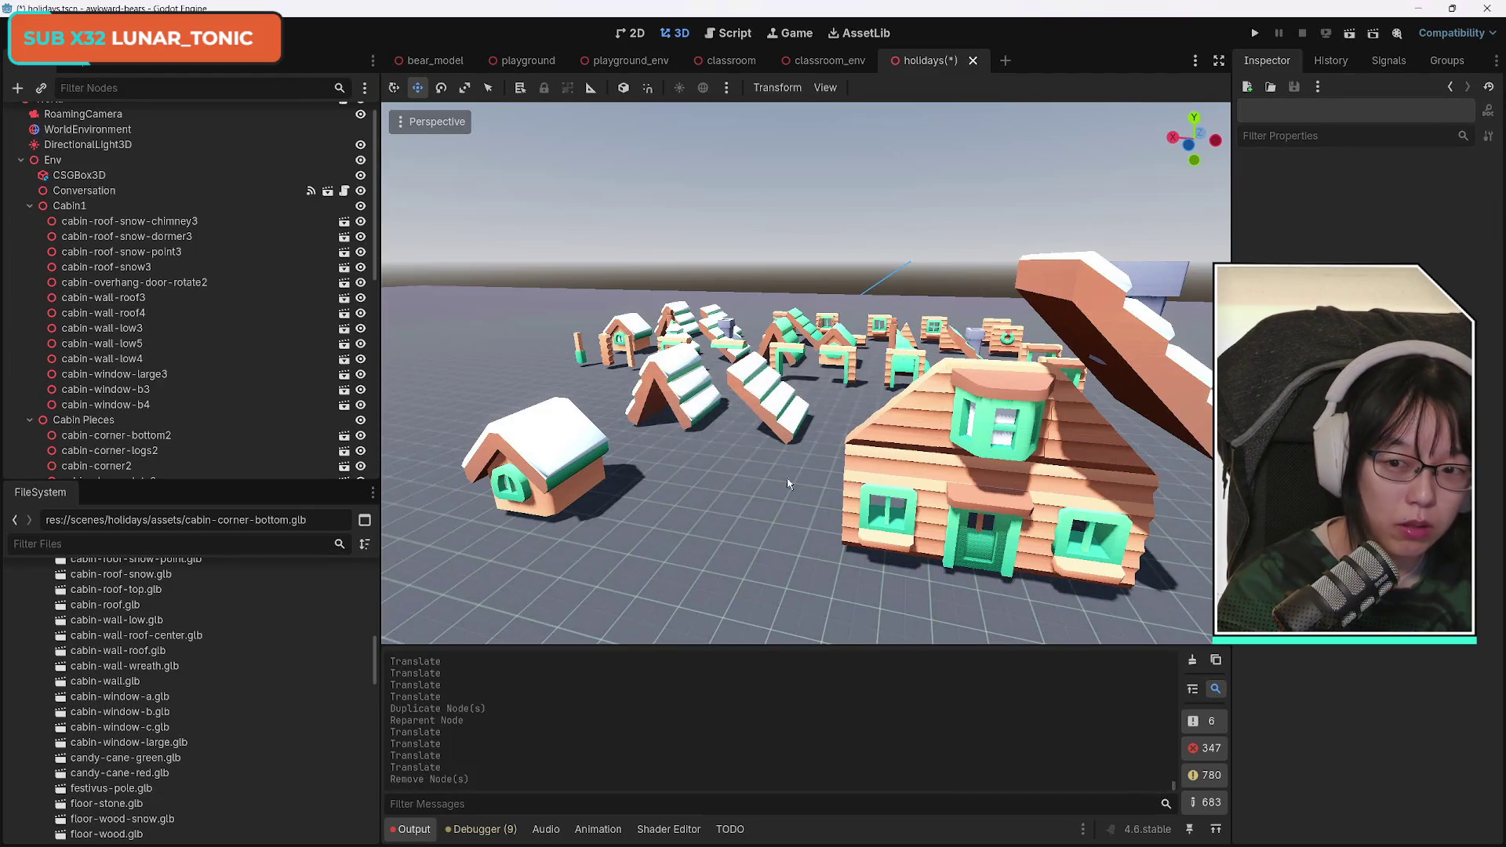
Seat cabin-roof-snow-dormer3 on top of the cabin's dormer window.
click(1150, 366)
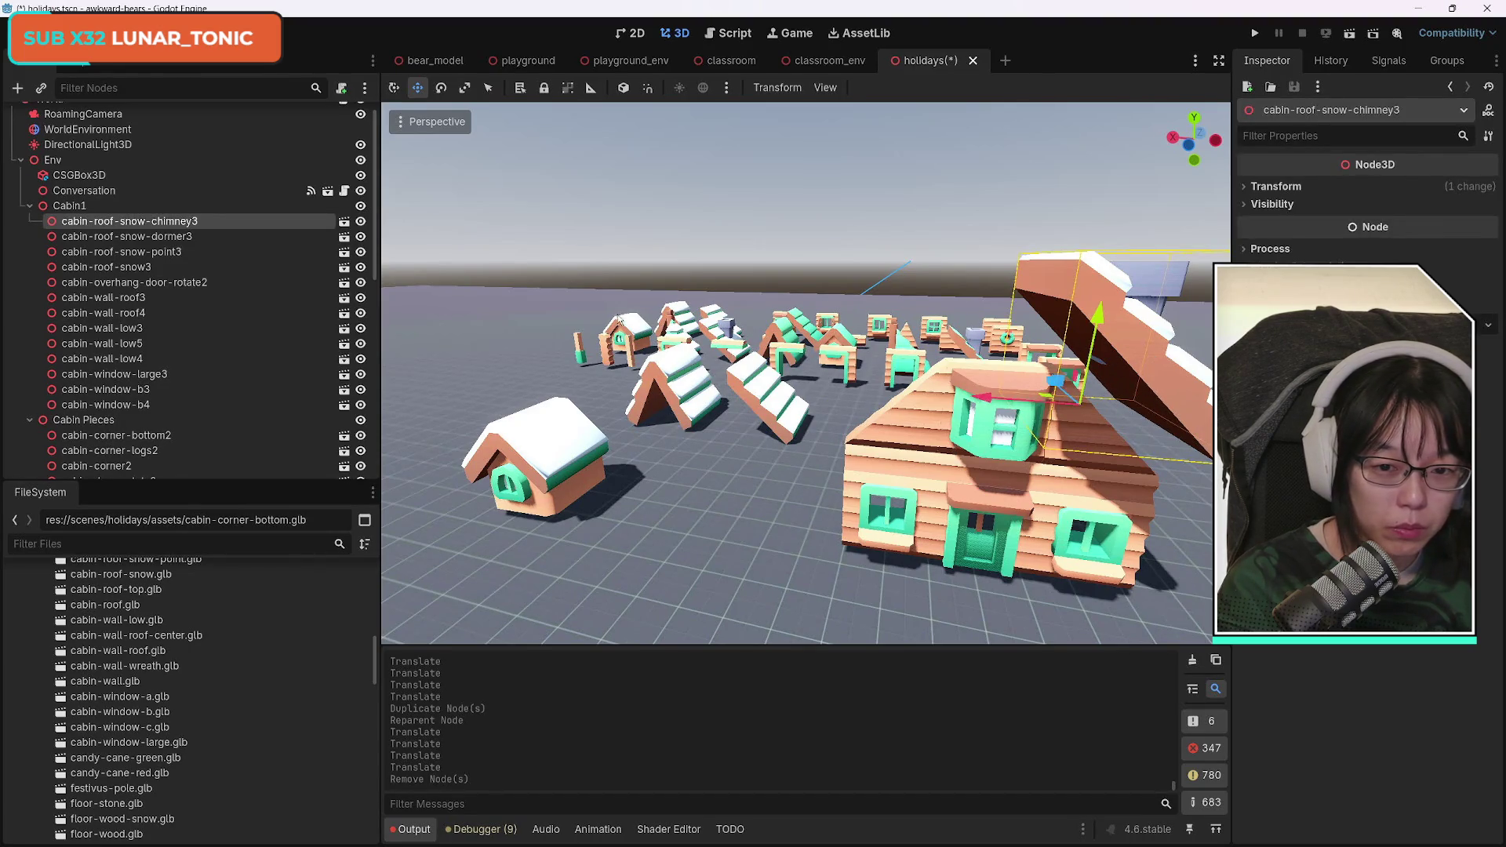
click(562, 469)
mouse_move(576, 483)
mouse_down()
mouse_move(840, 471)
mouse_move(976, 328)
mouse_up()
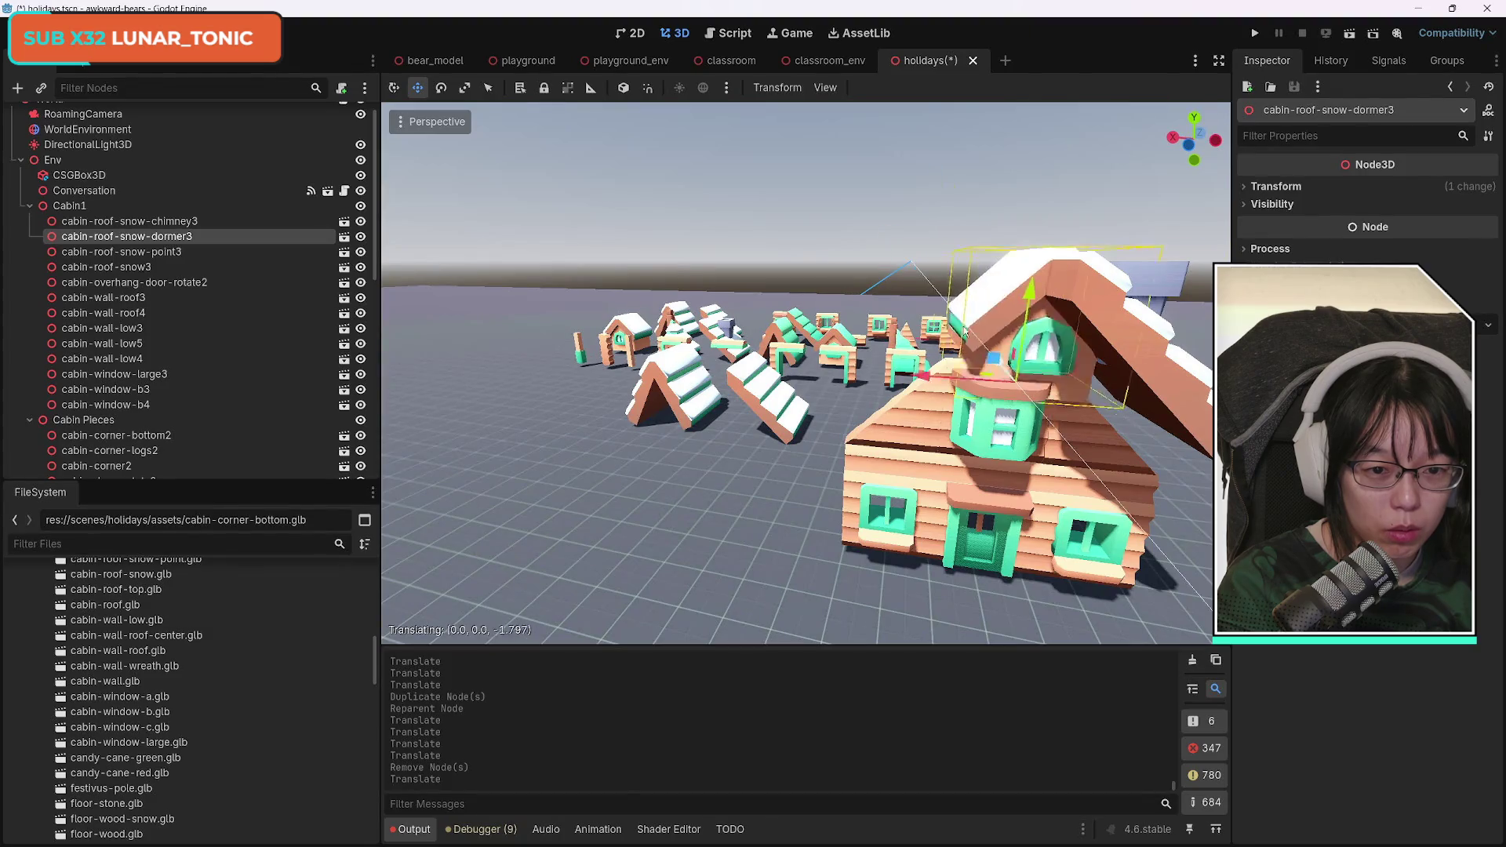
drag(971, 332, 964, 330)
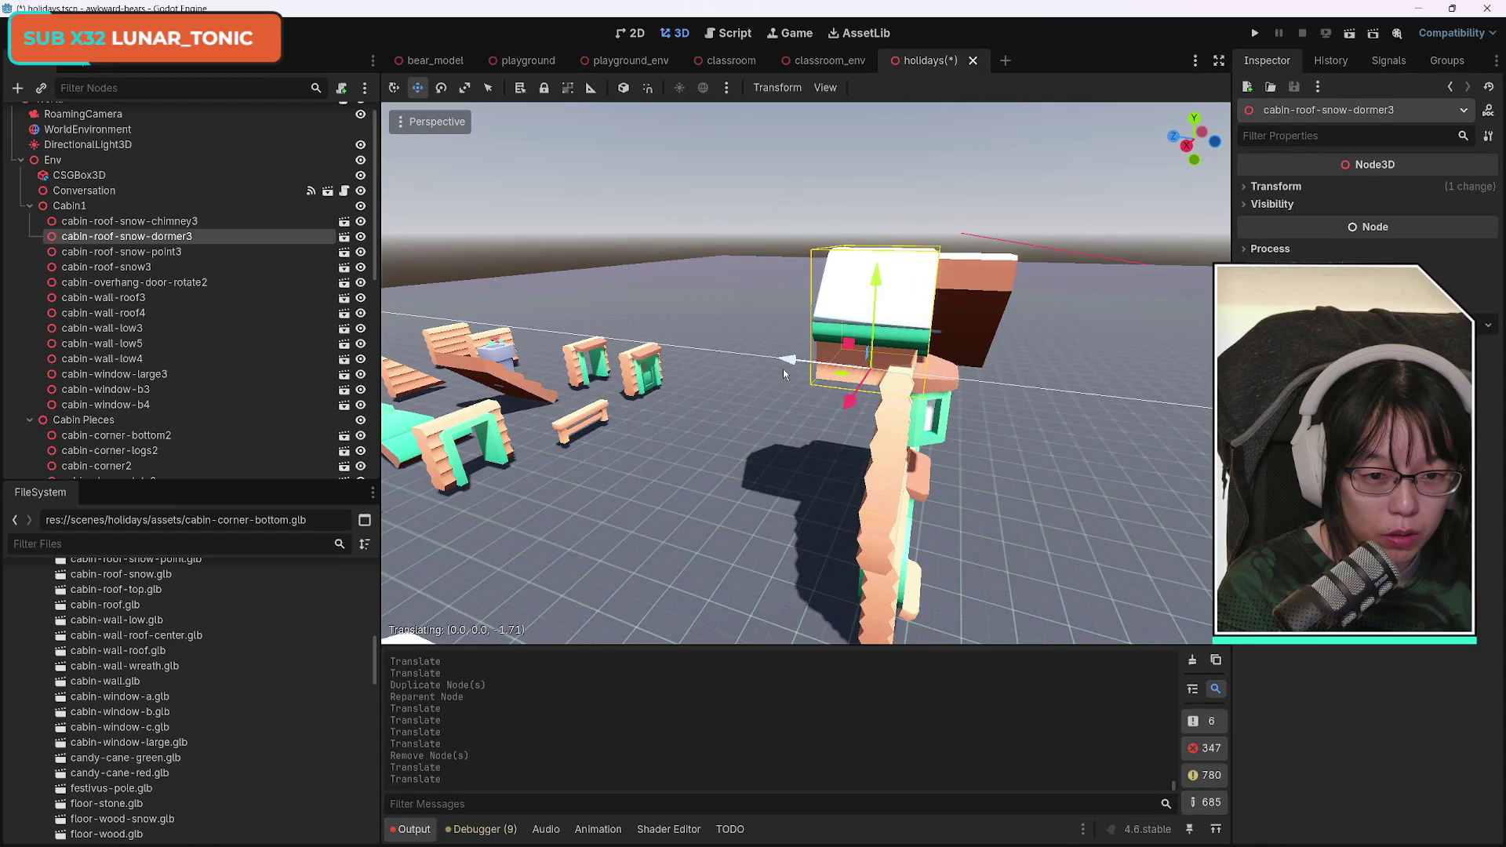
drag(783, 369, 785, 367)
drag(832, 440, 767, 443)
drag(843, 358, 853, 321)
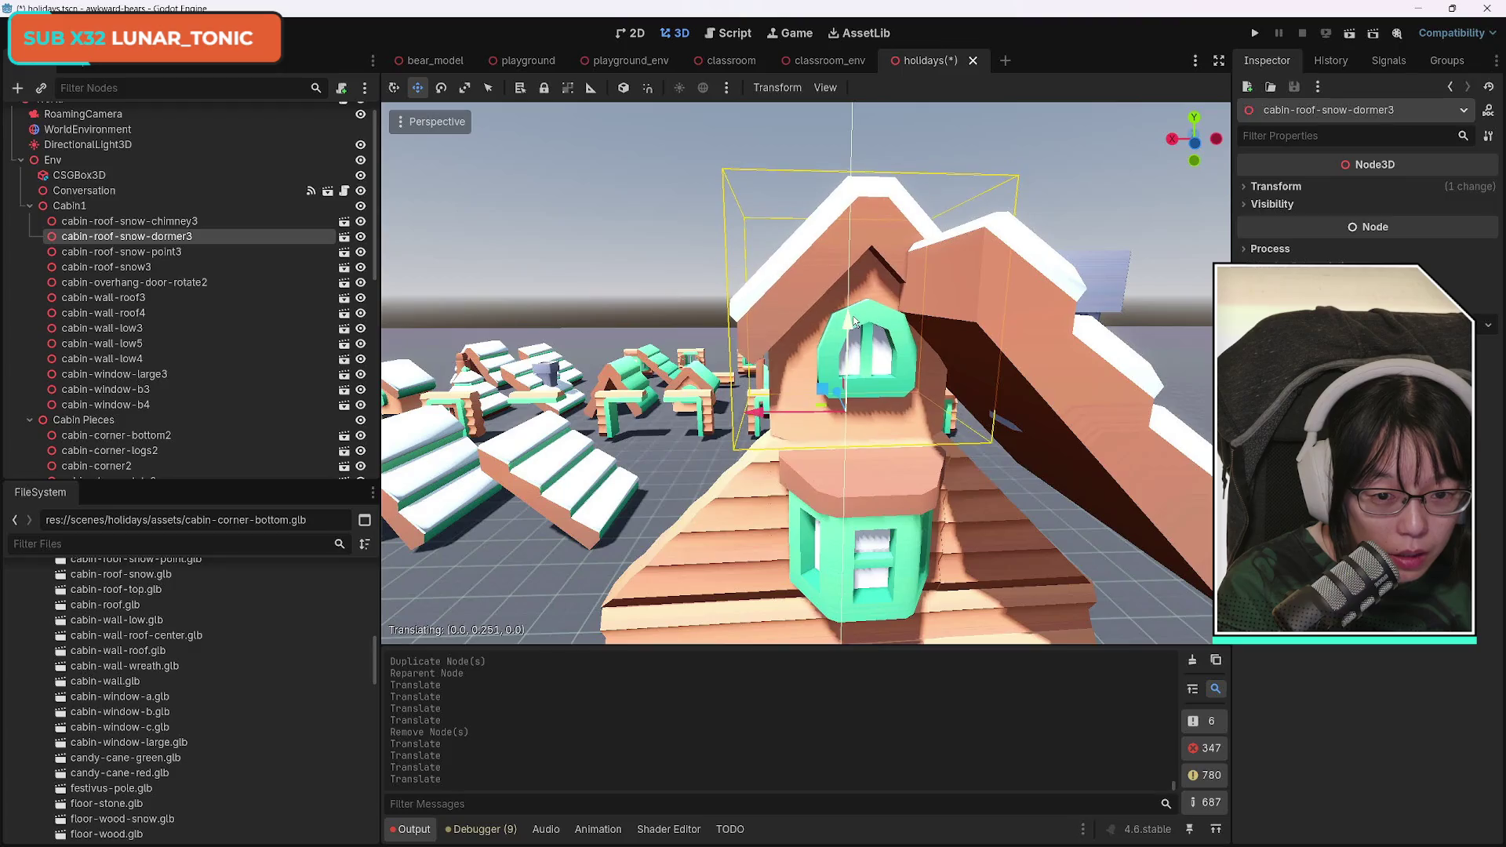
drag(836, 433, 836, 434)
drag(767, 479, 767, 479)
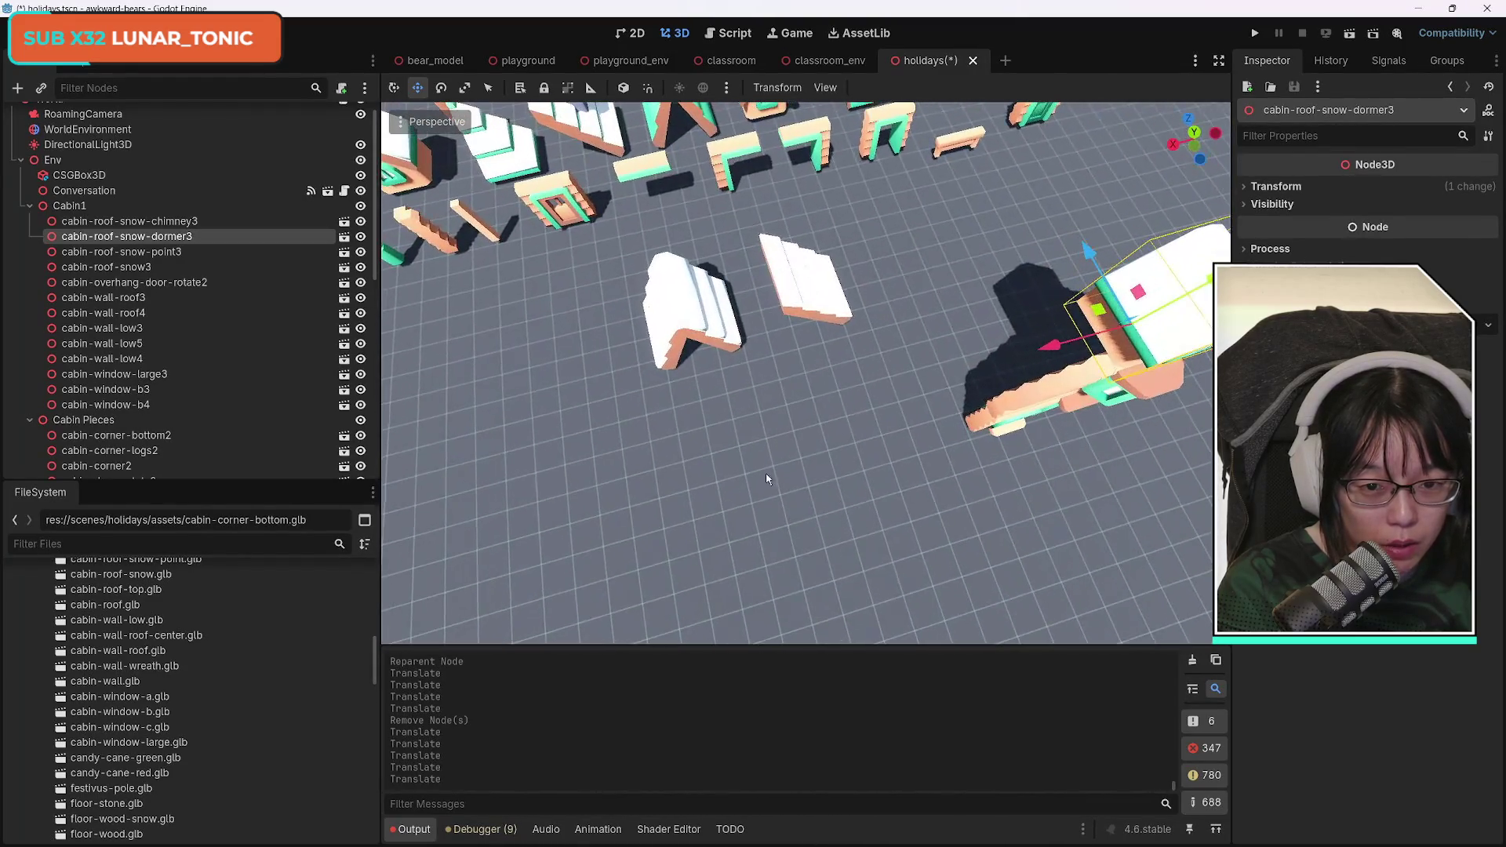
Move cabin-roof-snow-point3 along X, Y and Z onto the cabin roof beside the chimney.
click(705, 320)
drag(879, 400, 857, 384)
drag(791, 453, 712, 440)
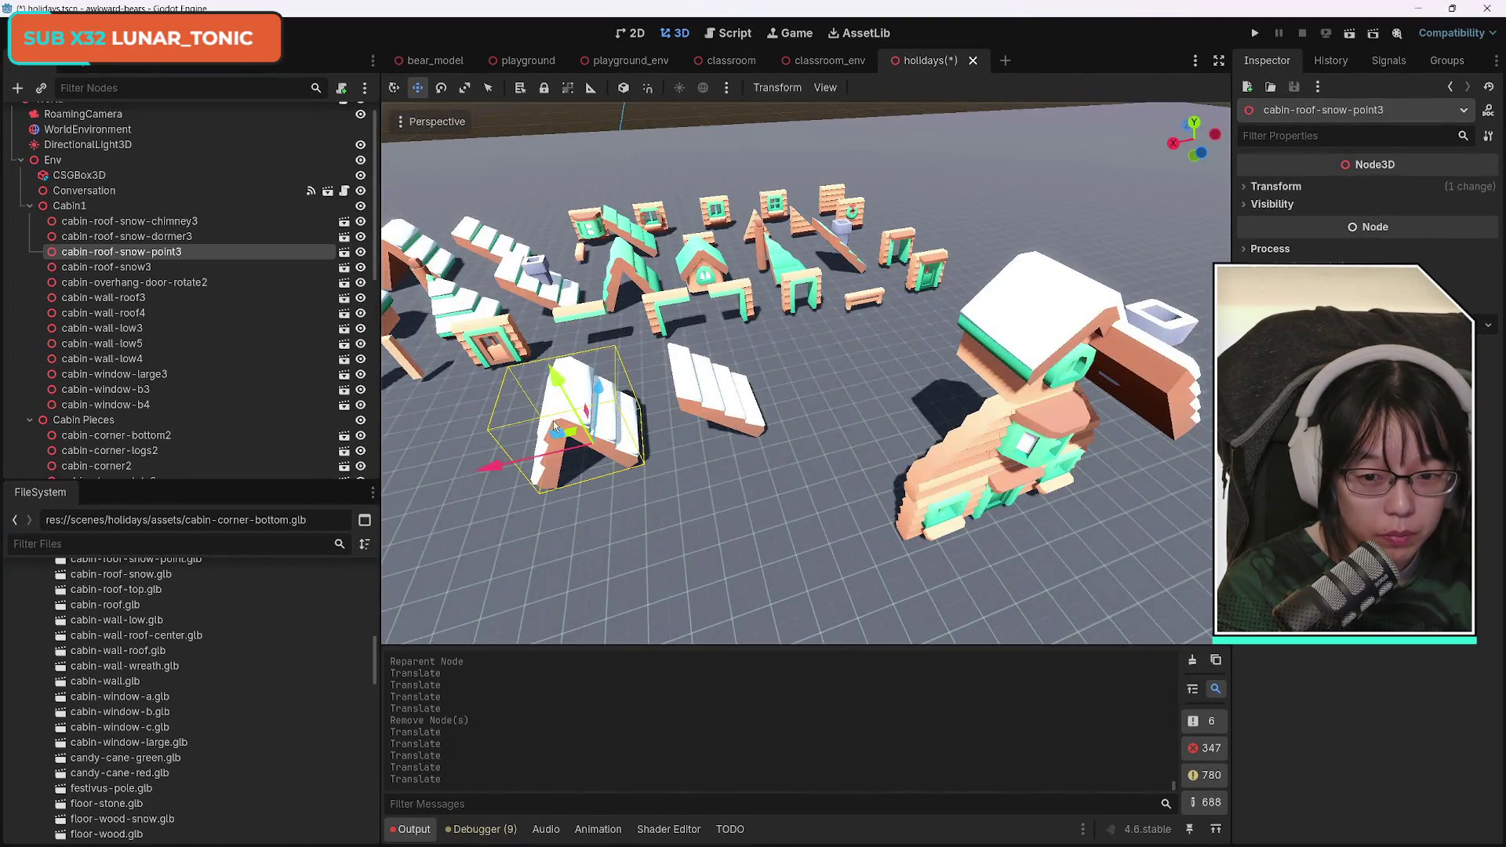
drag(493, 466, 801, 441)
mouse_move(934, 248)
mouse_down()
mouse_move(955, 146)
mouse_move(574, 354)
mouse_up()
mouse_move(417, 420)
mouse_down()
mouse_move(713, 432)
mouse_move(731, 512)
mouse_up()
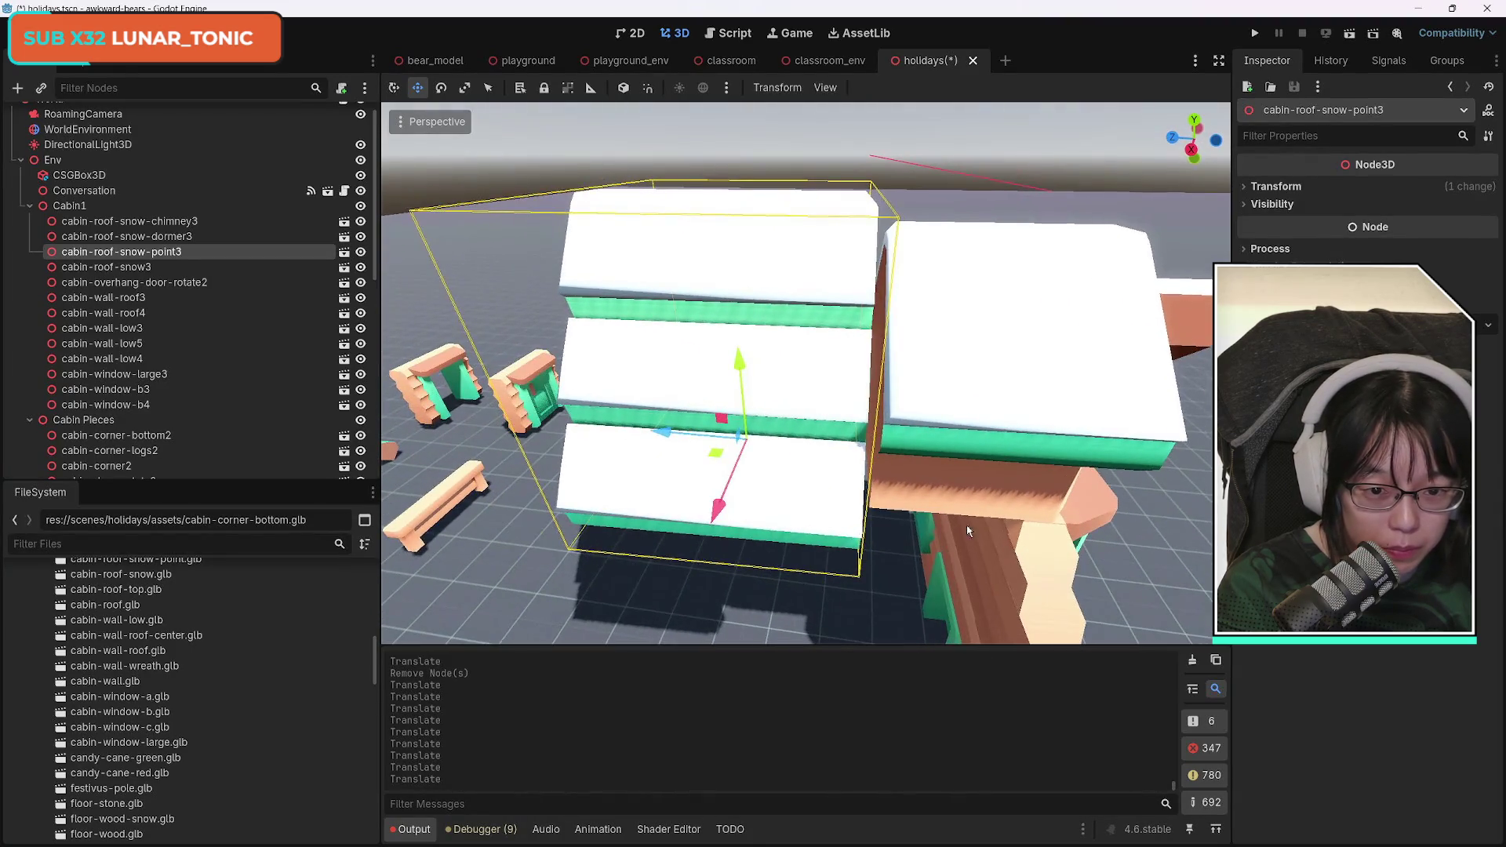
drag(671, 436, 682, 438)
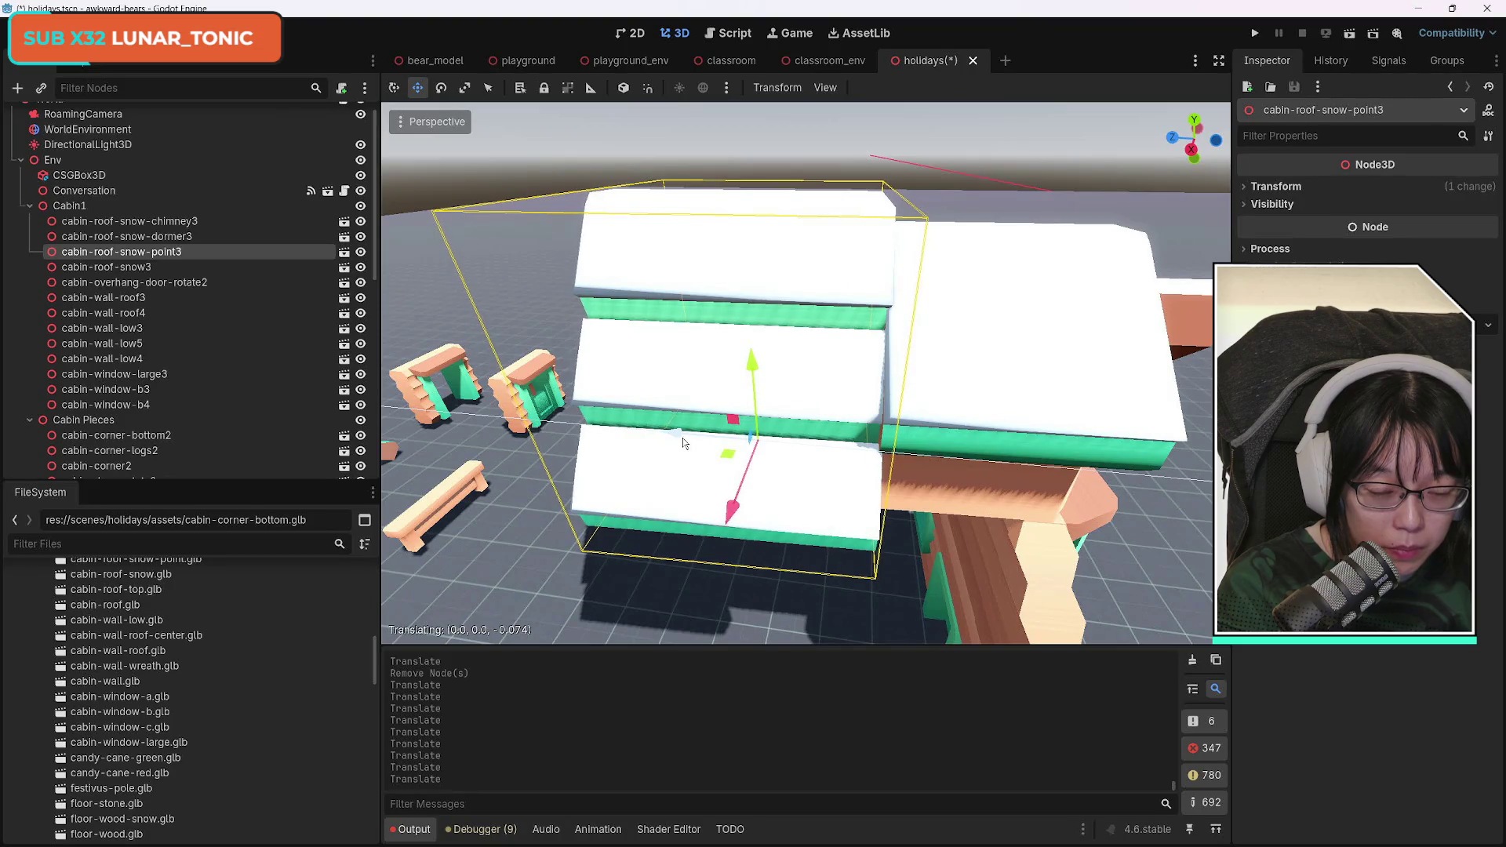
drag(733, 509, 744, 524)
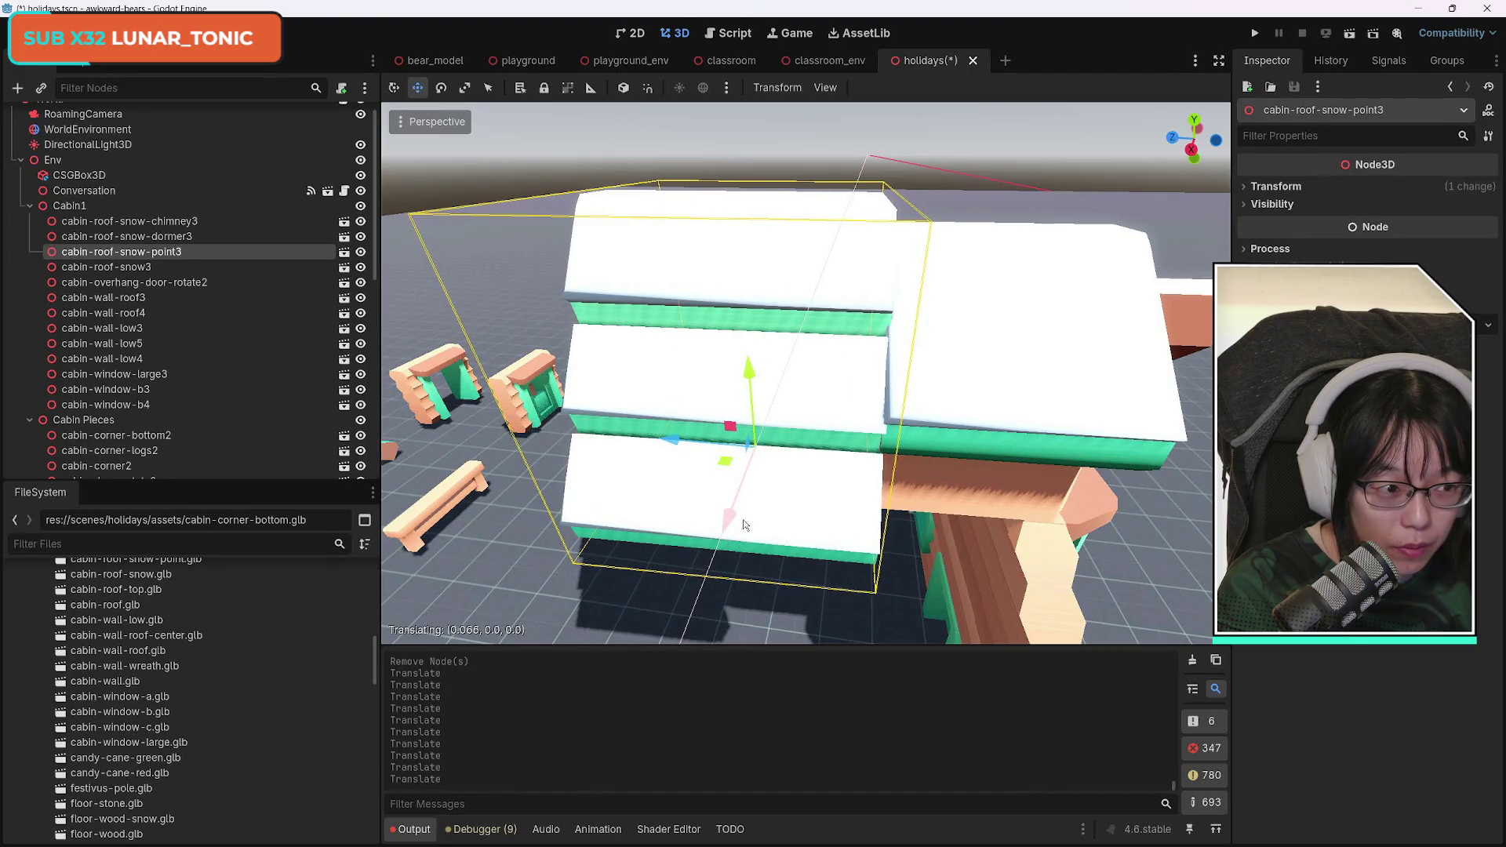
drag(743, 524, 742, 521)
mouse_move(732, 411)
mouse_down()
mouse_move(761, 408)
mouse_move(779, 369)
mouse_up()
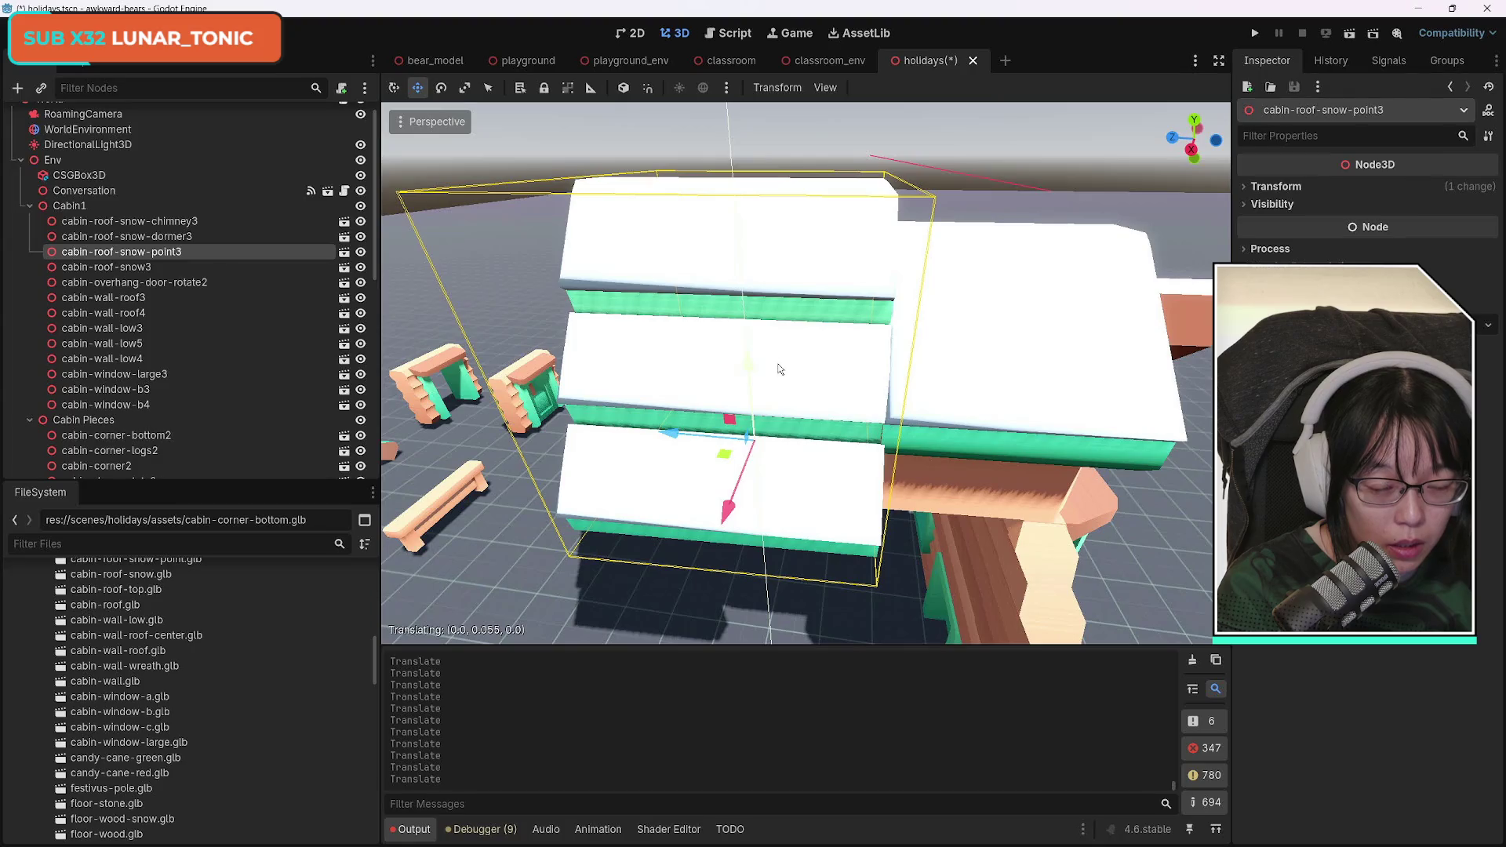
scroll(926, 506, down, 5)
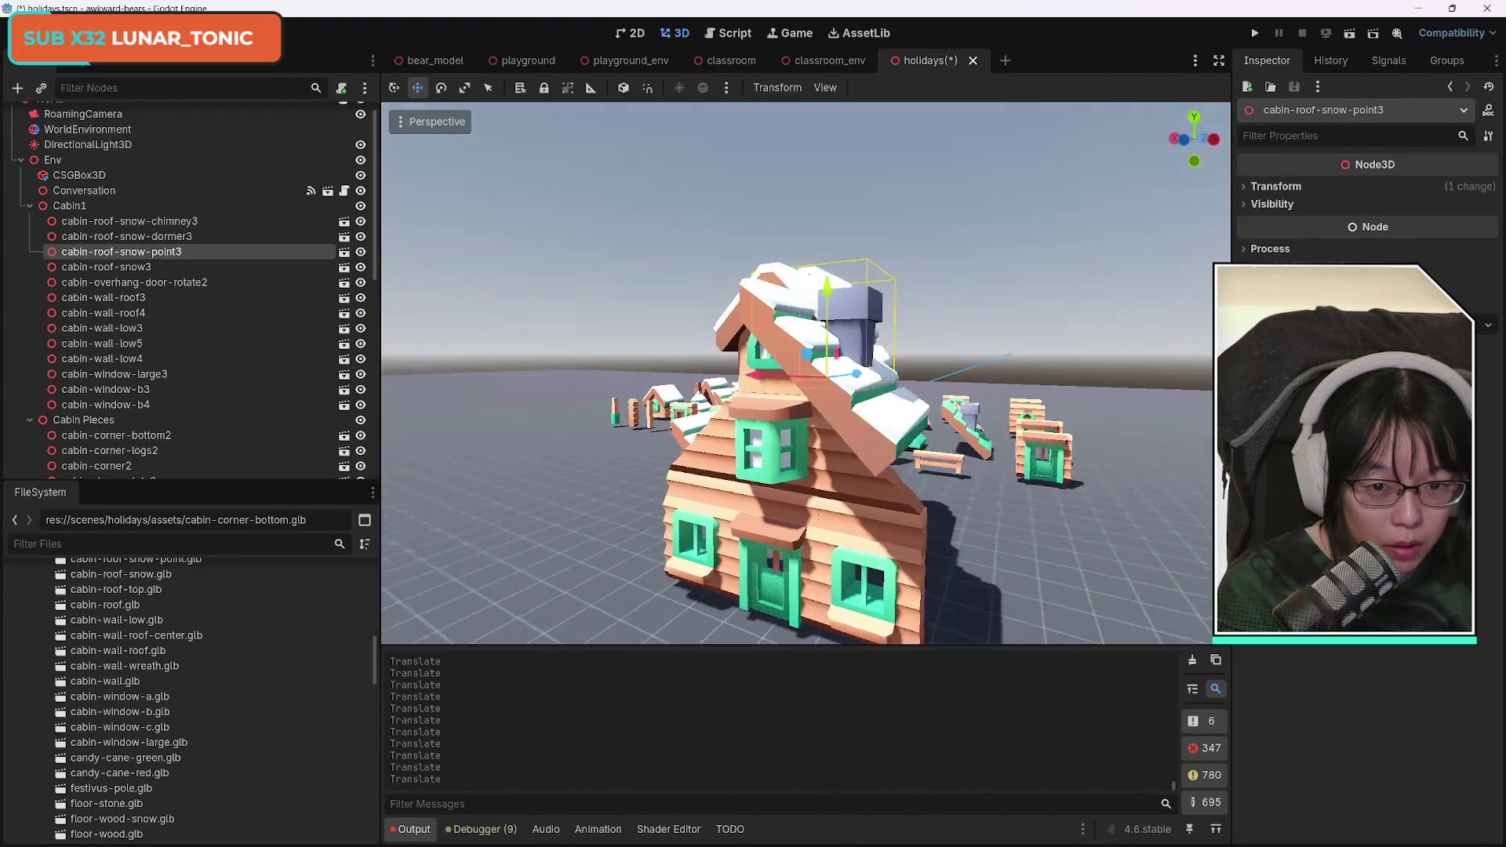
Delete the snowy dormer roof piece cabin-roof-snow-dormer3.
scroll(800, 447, down, 5)
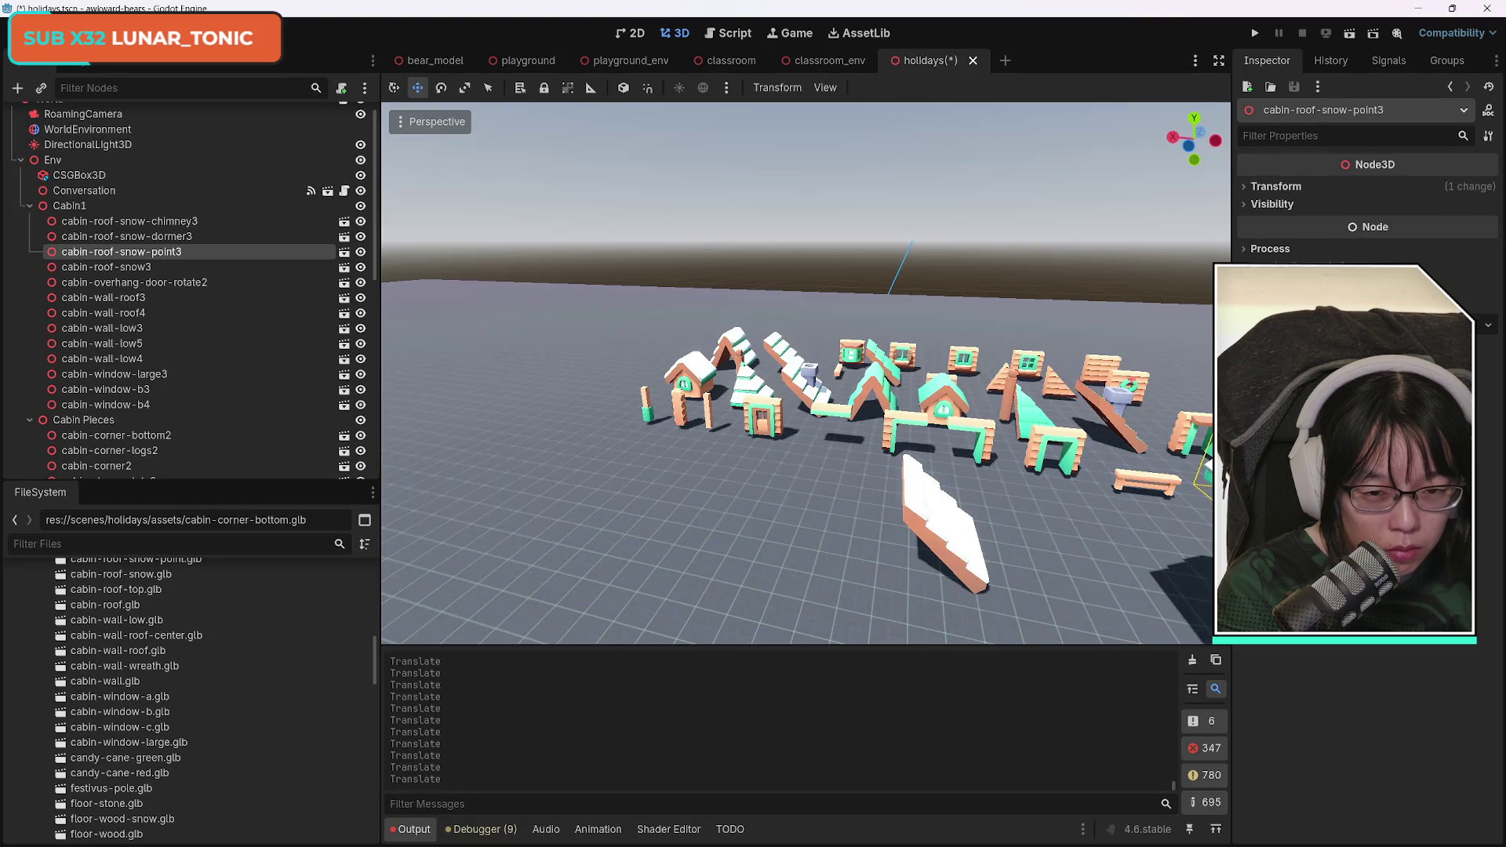
key(f)
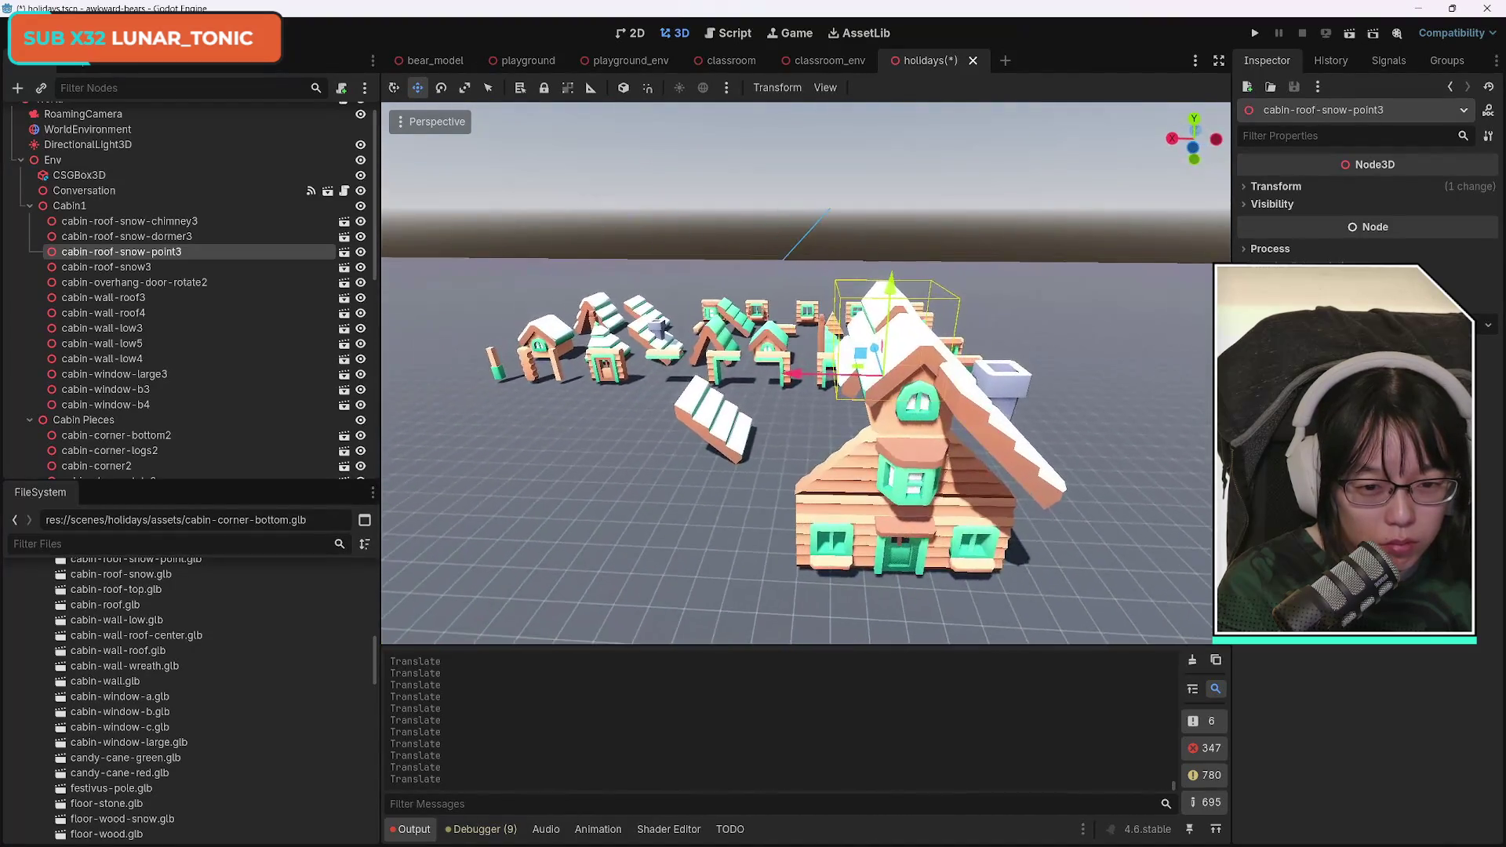
click(861, 380)
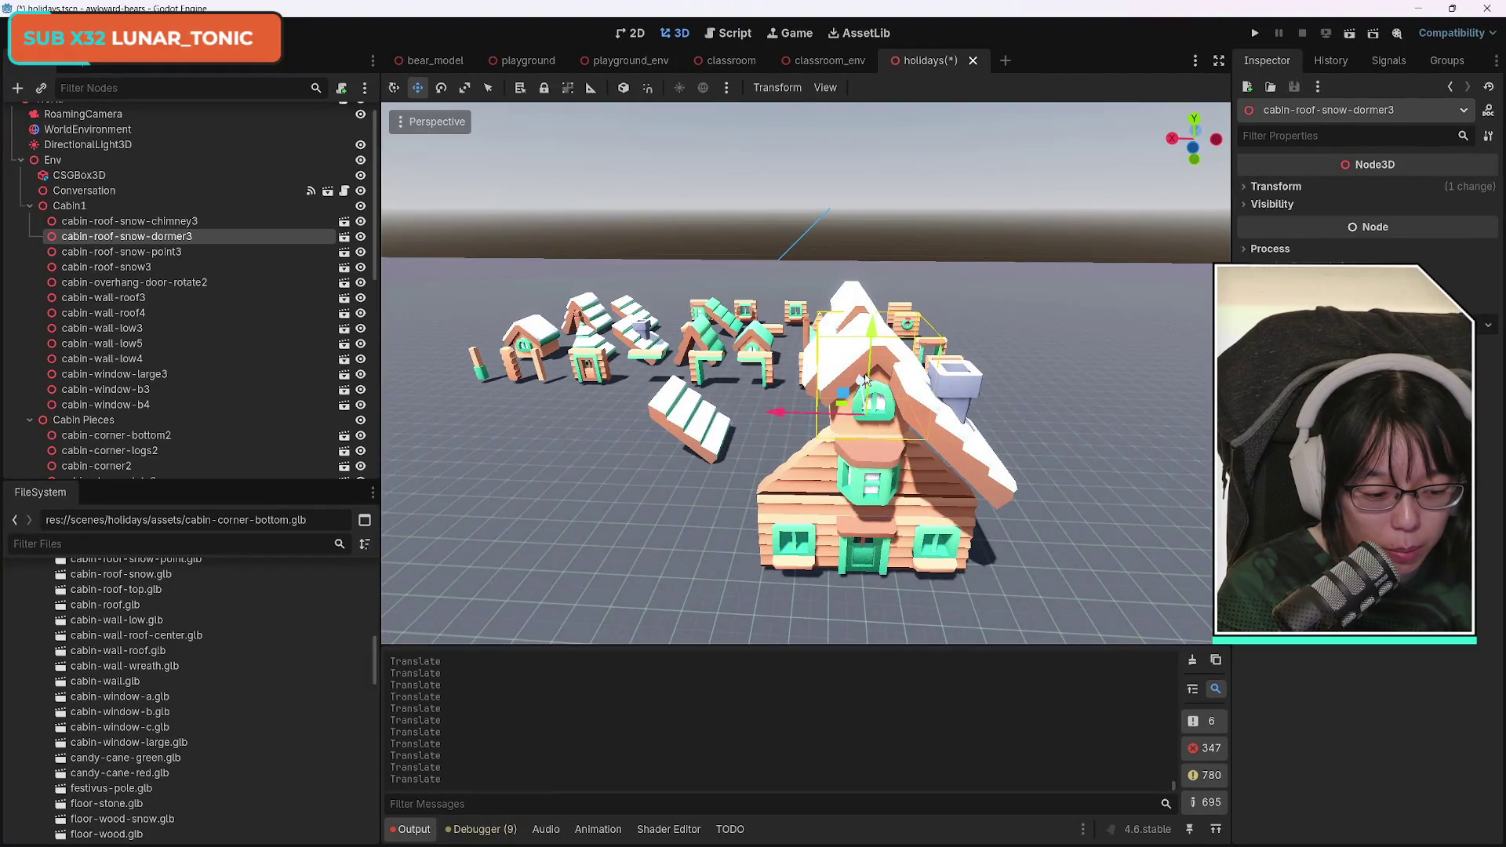
key(Delete)
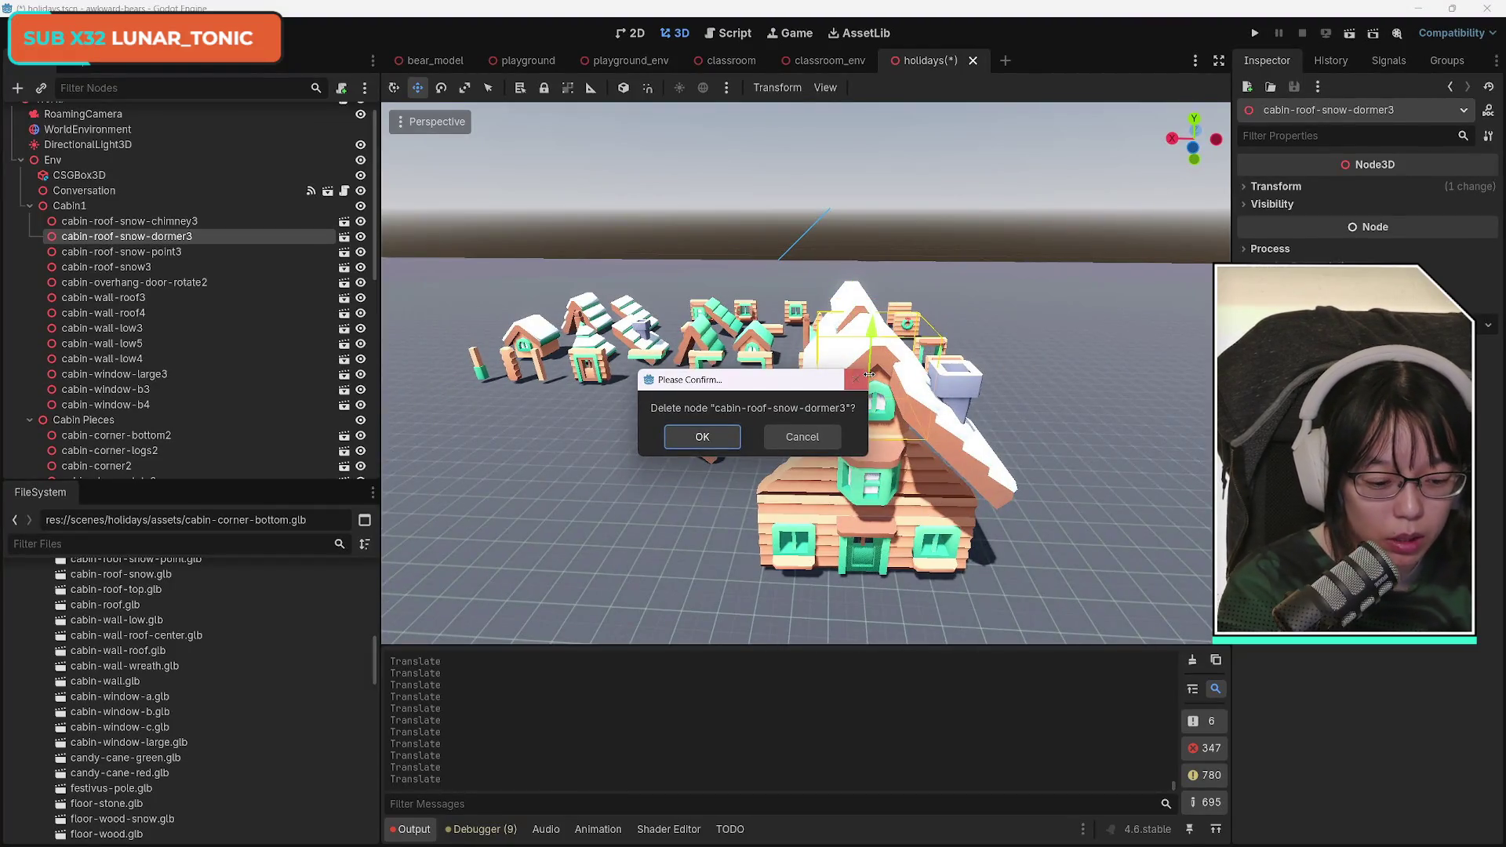
key(Return)
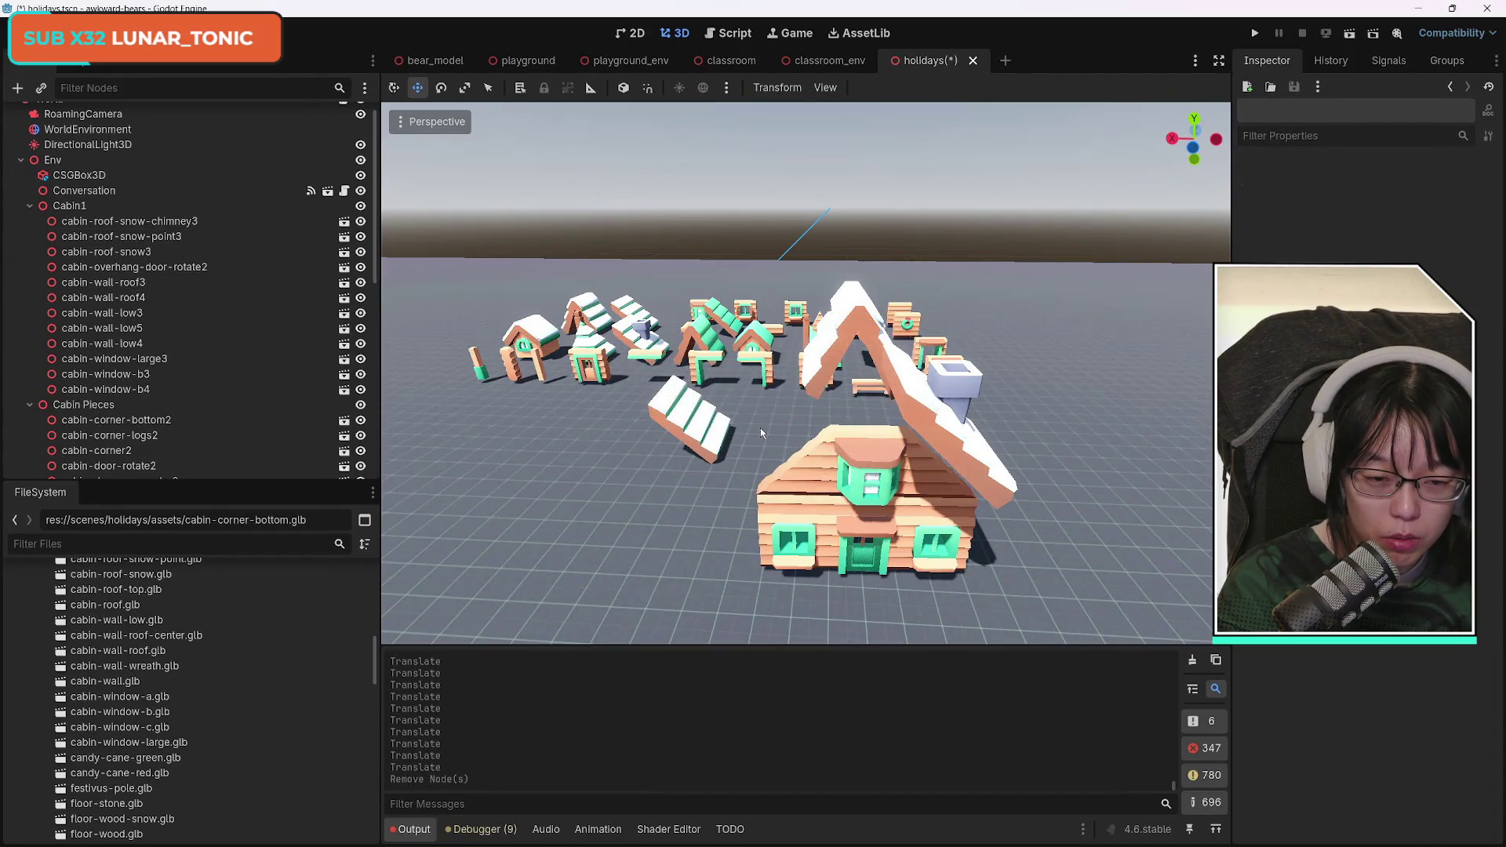
Undo the dormer deletion and the recent piece moves, restoring cabin-roof-snow-dormer3 to Cabin1.
mouse_move(760, 433)
mouse_down()
mouse_move(533, 429)
mouse_move(760, 427)
mouse_up()
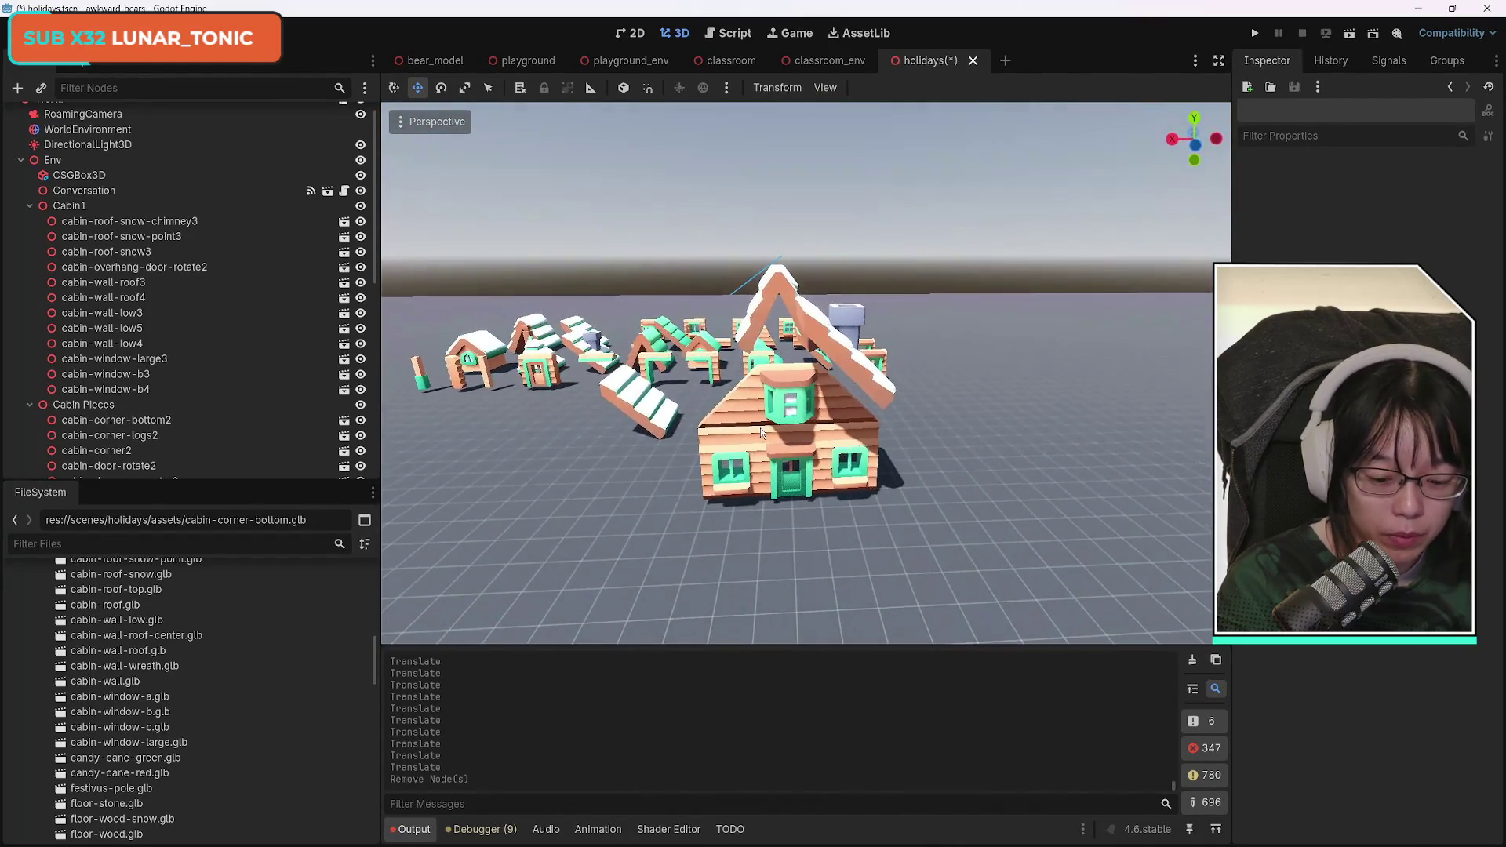
key(ctrl+z)
key(ctrl+z)
key(ctrl+z)
key(ctrl+z)
key(ctrl+z)
key(ctrl+z)
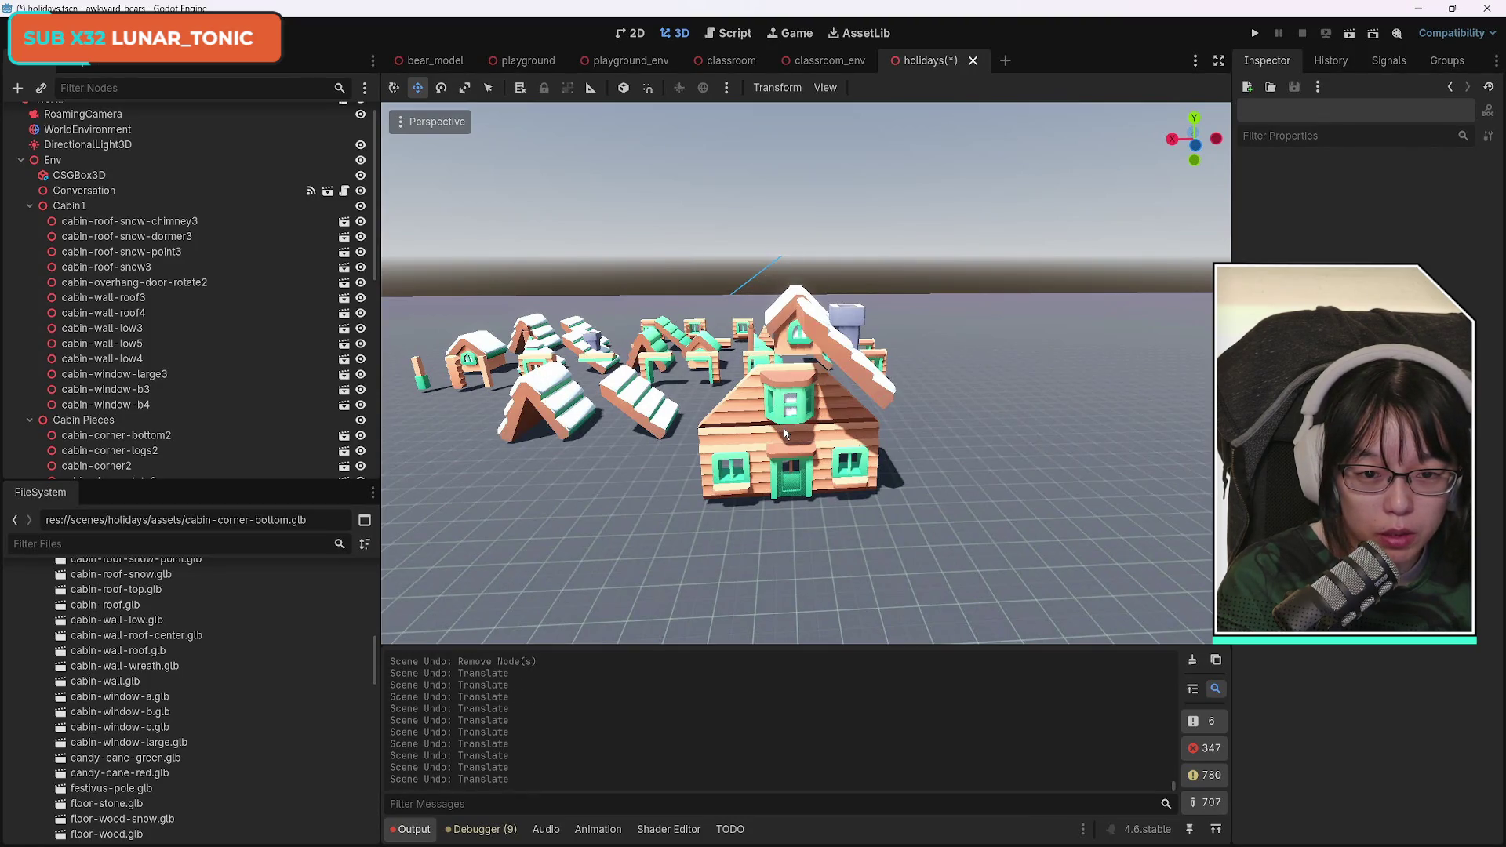
key(ctrl+z)
key(ctrl+z)
key(ctrl+z)
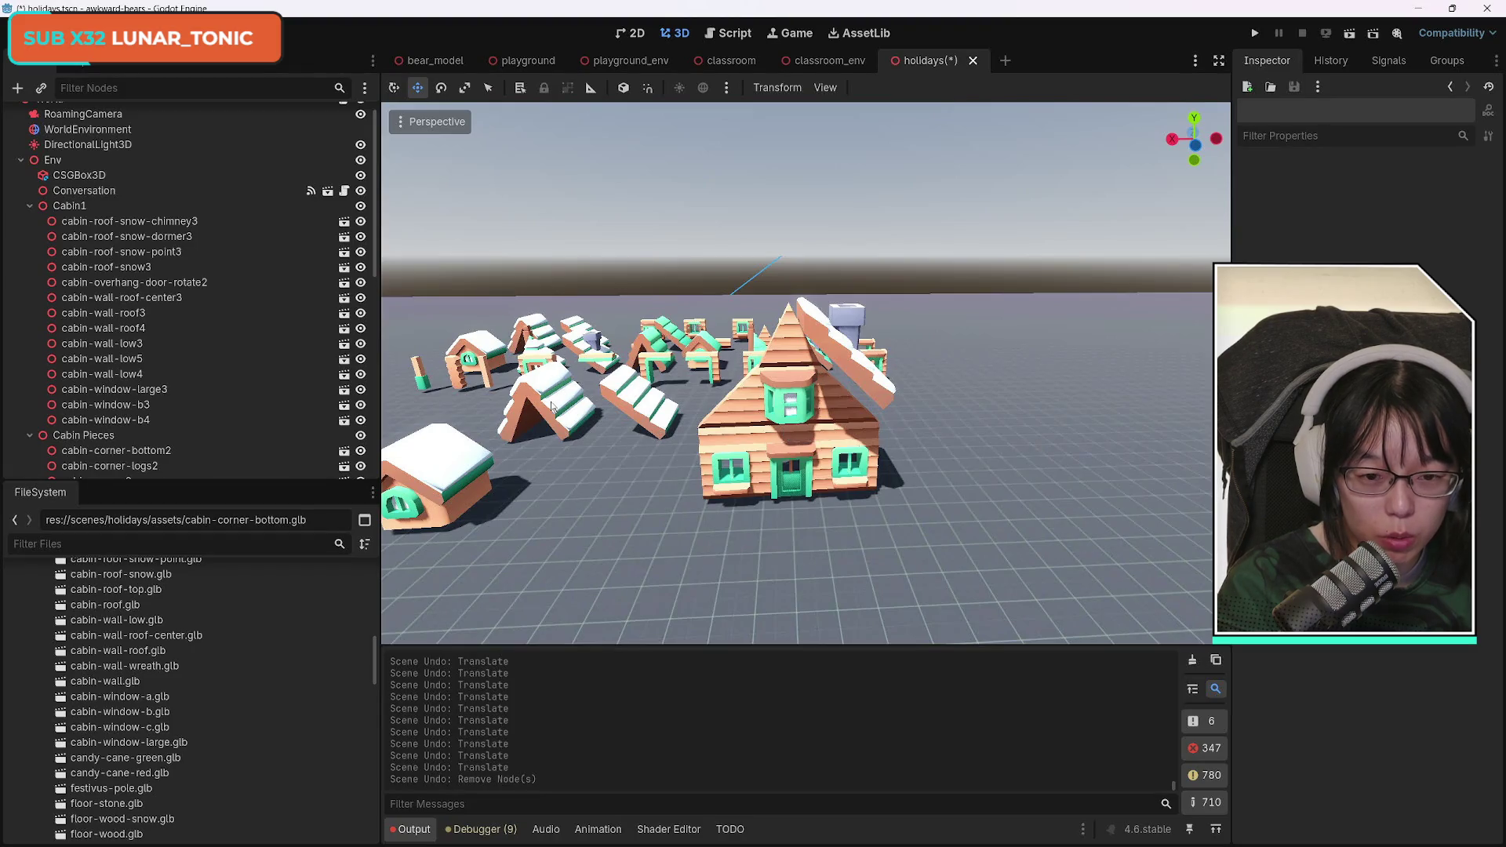
Move cabin-roof-snow-point3 over, up and along its depth toward the big cabin's roof peak.
click(553, 406)
drag(466, 430, 708, 431)
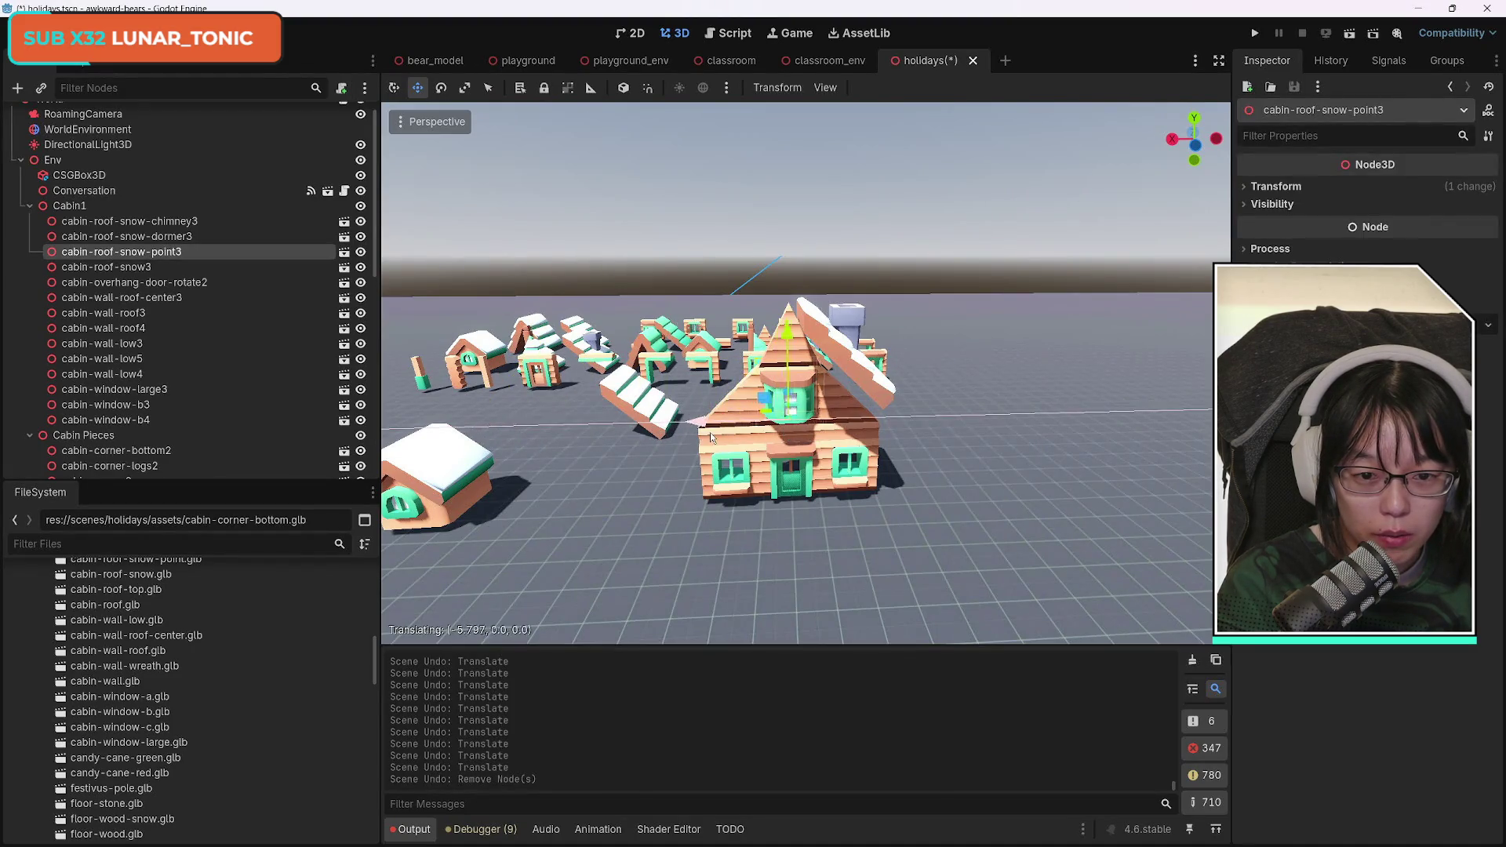
mouse_move(792, 365)
mouse_down()
mouse_move(794, 309)
mouse_move(800, 338)
mouse_up()
drag(716, 359, 707, 564)
mouse_move(798, 373)
mouse_down()
mouse_move(902, 357)
mouse_move(903, 290)
mouse_up()
mouse_move(785, 440)
mouse_down()
mouse_move(760, 469)
mouse_move(798, 390)
mouse_move(787, 377)
mouse_up()
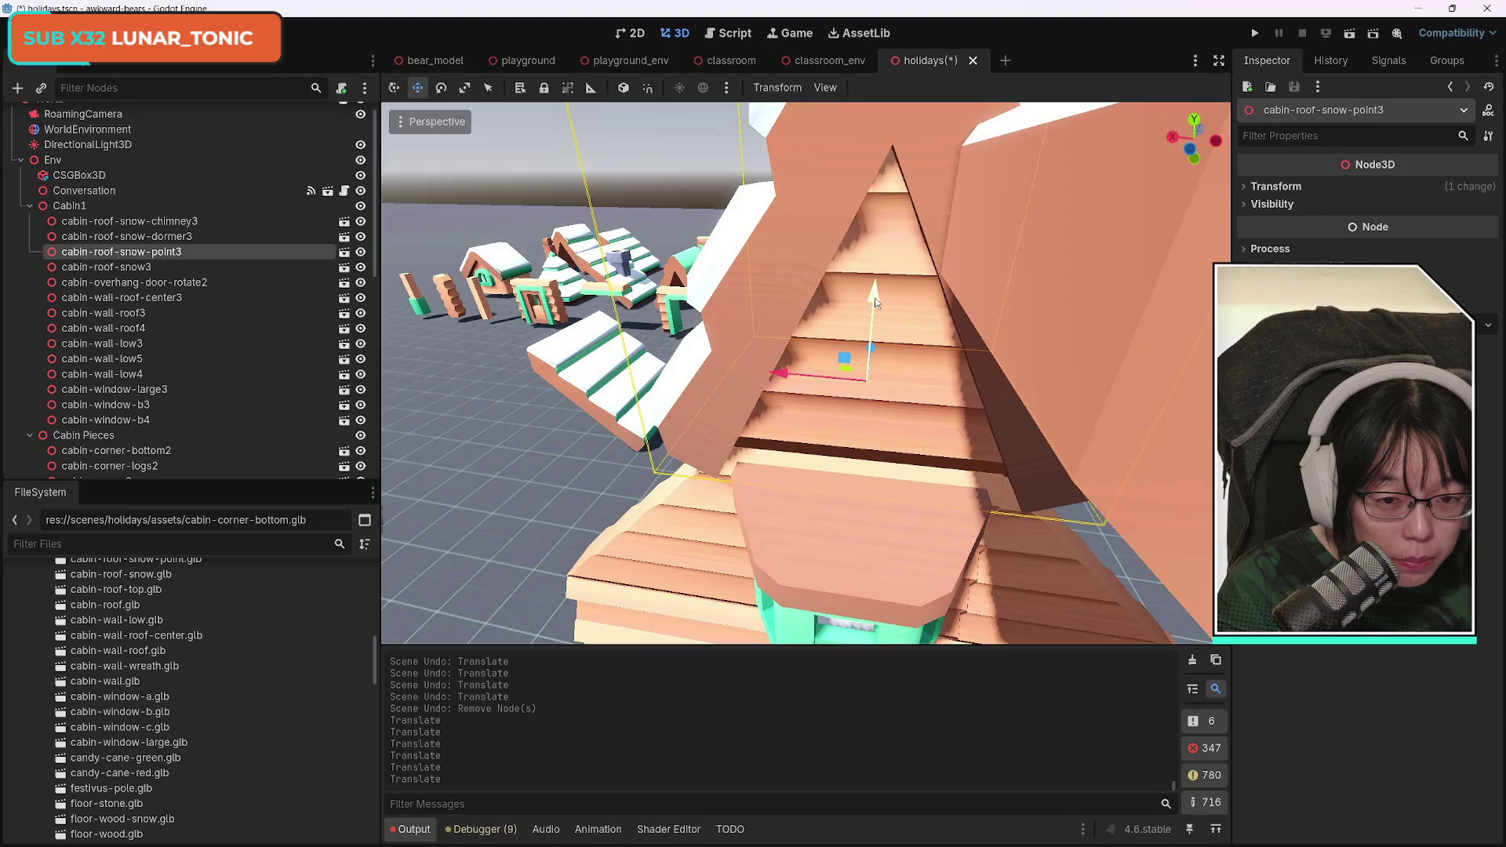
drag(870, 342, 882, 359)
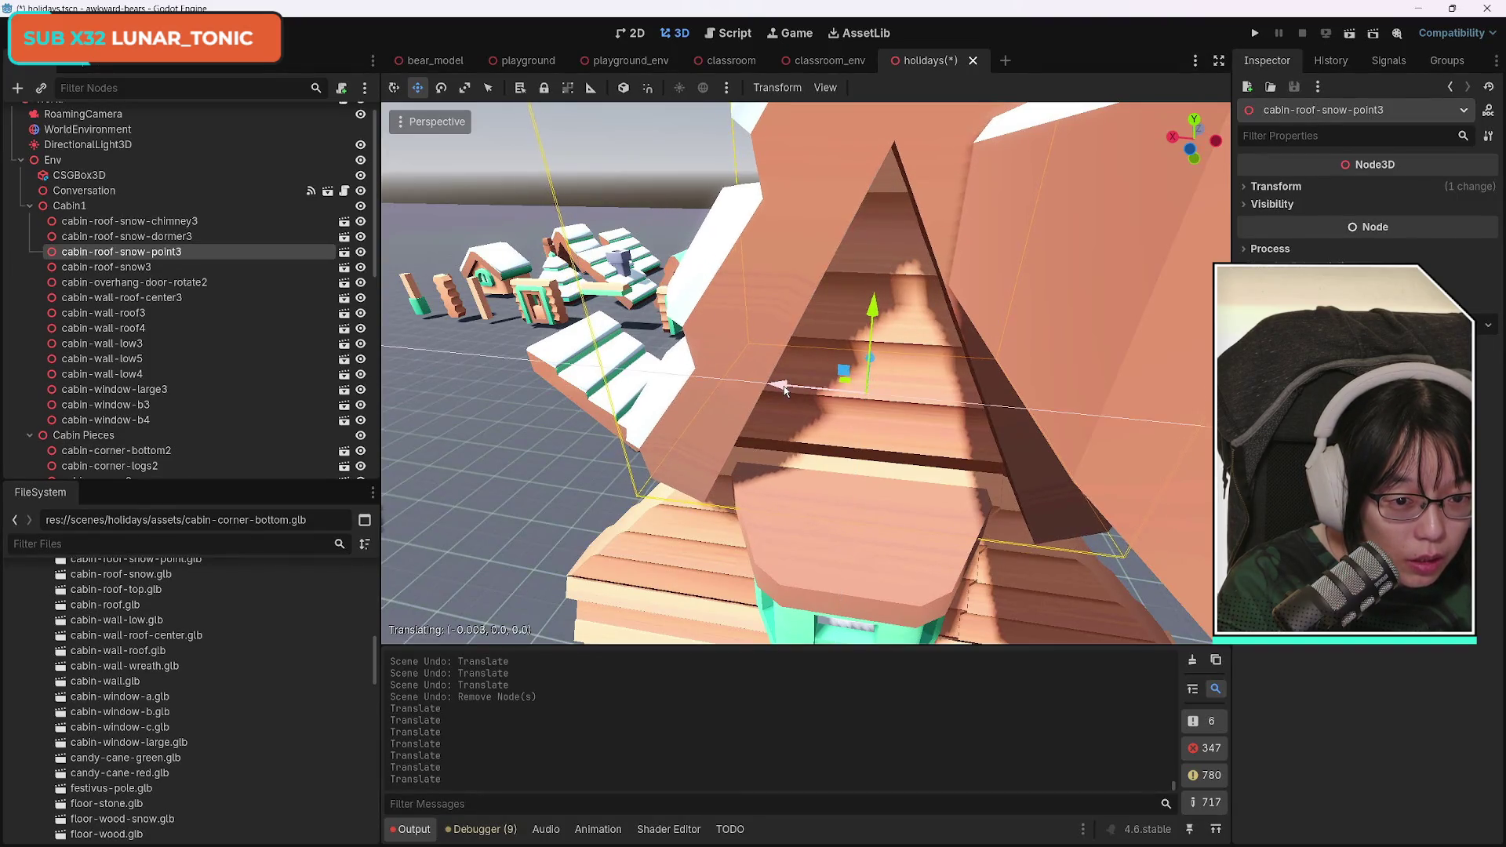
drag(784, 390, 785, 391)
scroll(790, 400, down, 10)
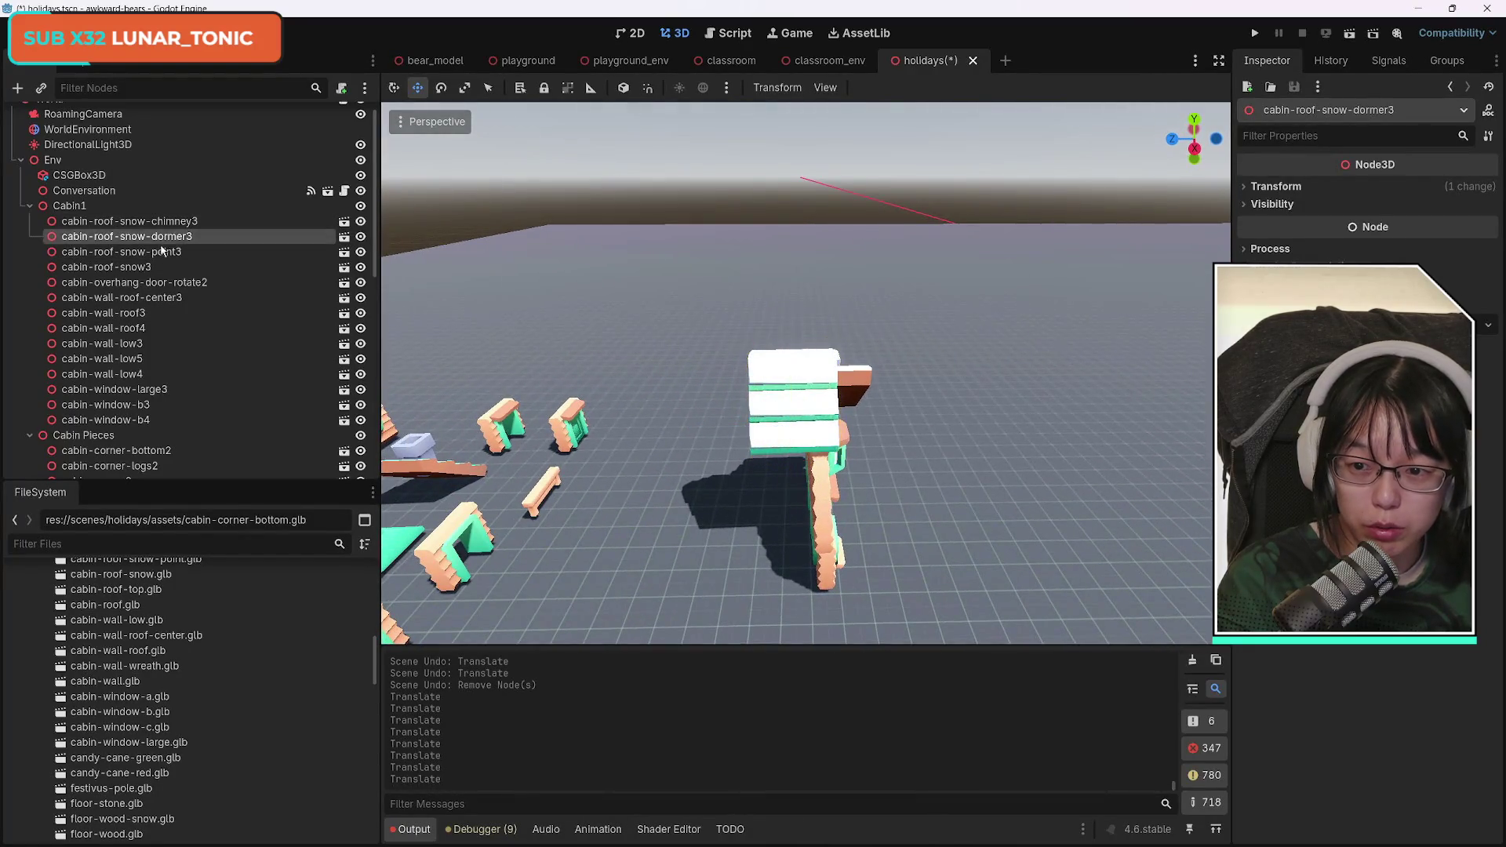
Duplicate the roof point piece twice into point4 and point5, sliding them end to end along the ridge.
key(ctrl+d)
mouse_move(695, 429)
mouse_down()
mouse_move(590, 422)
mouse_move(628, 428)
mouse_move(548, 441)
mouse_up()
key(ctrl+d)
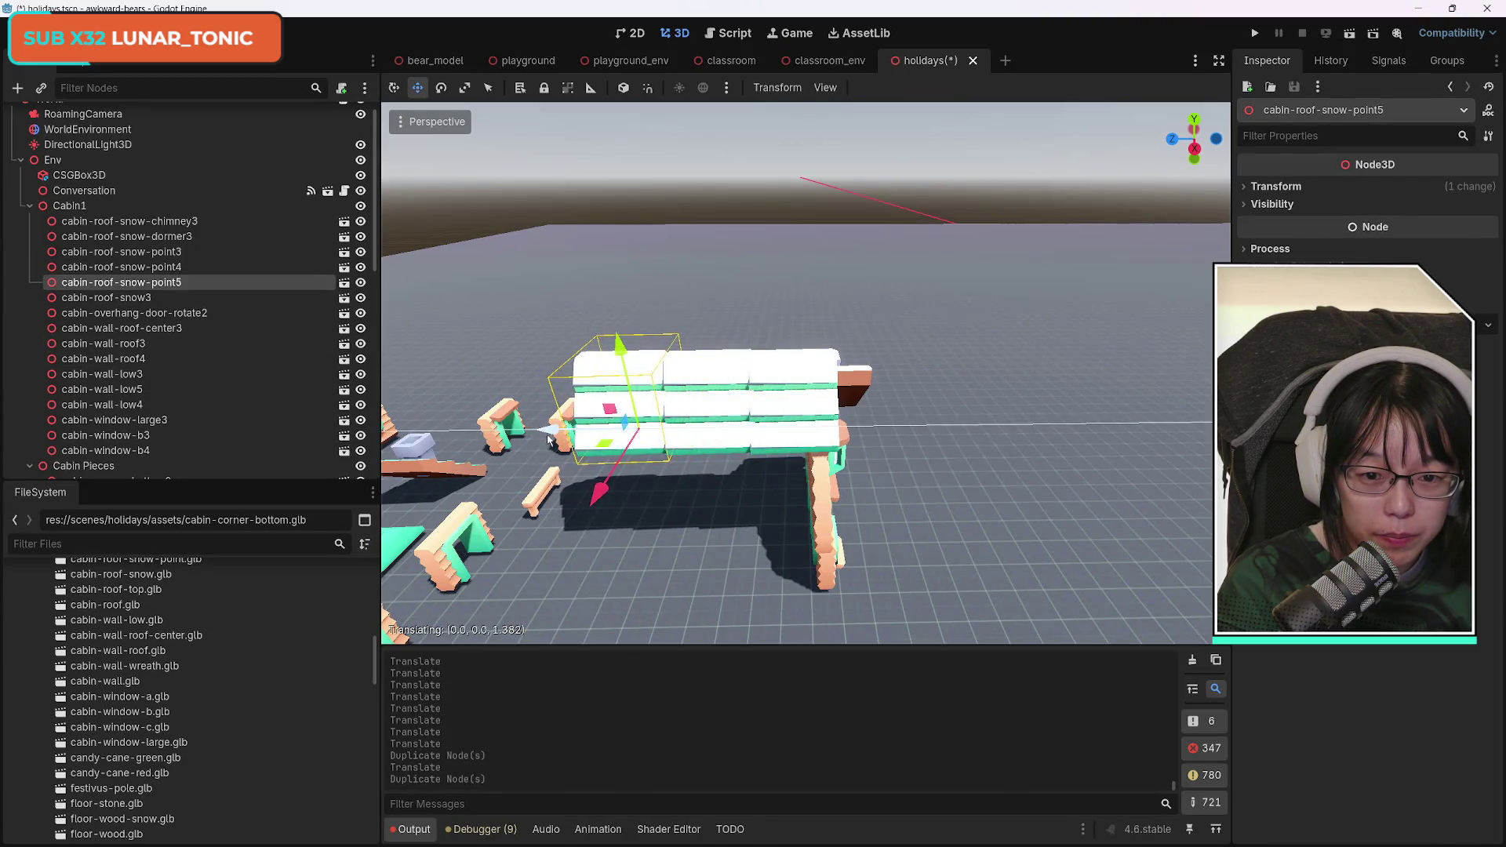
scroll(768, 497, up, 5)
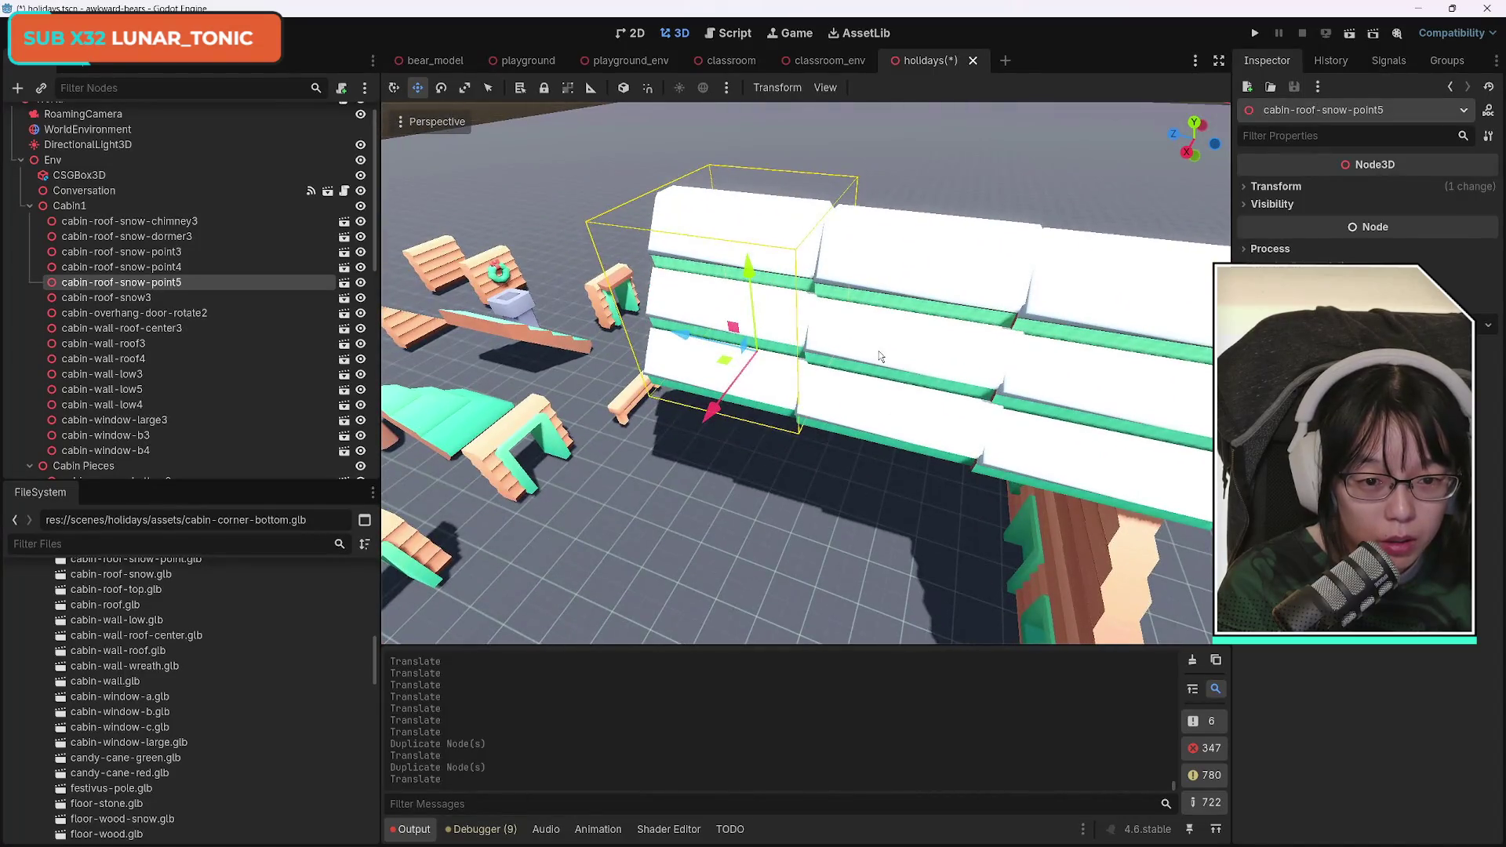
click(894, 430)
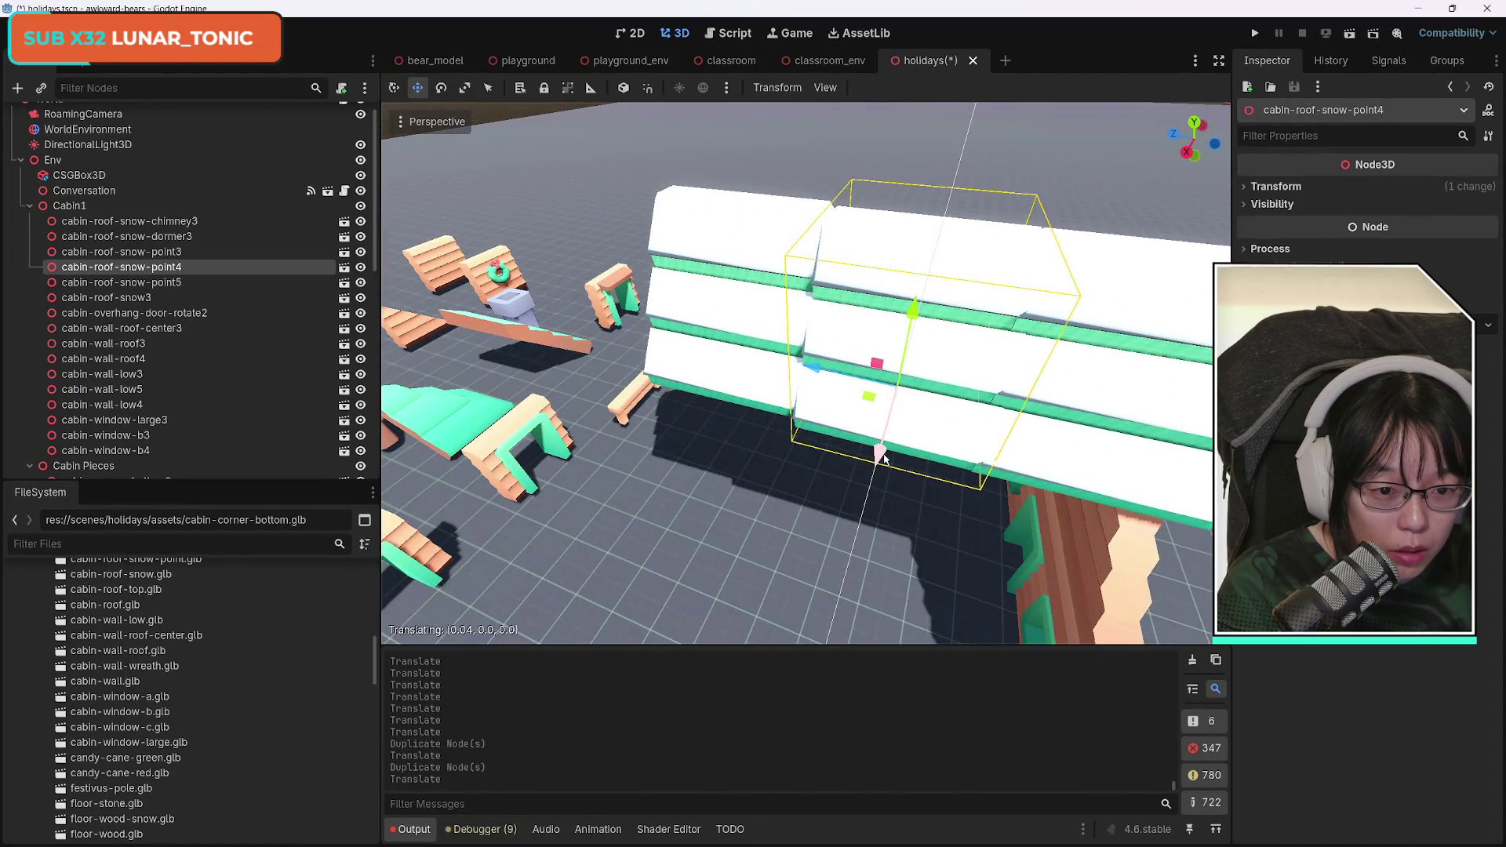
click(720, 352)
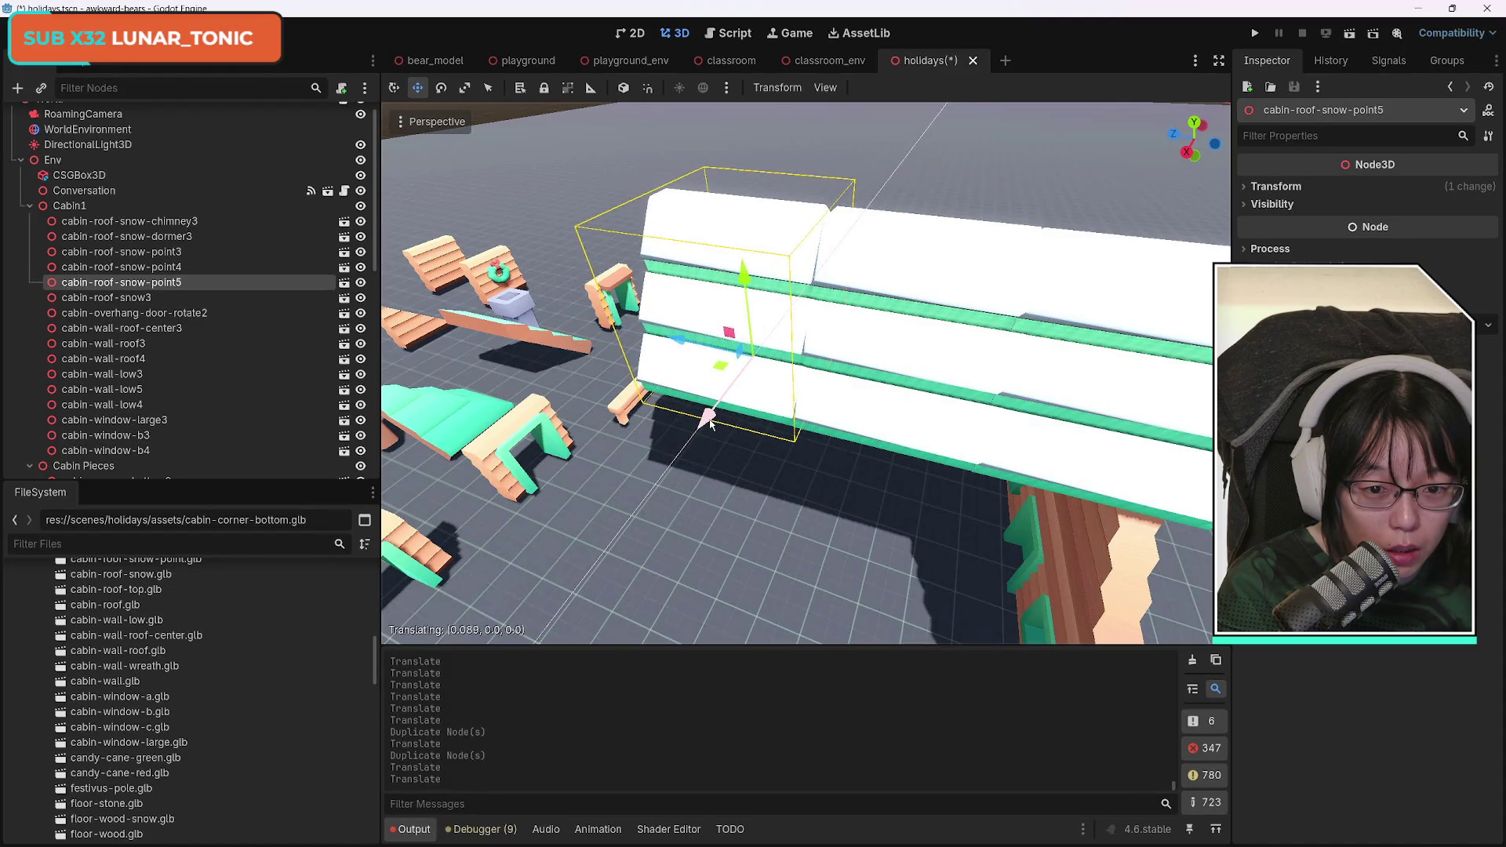
Slide cabin-roof-snow-chimney3 sideways and lower it onto the cabin roof.
key(s)
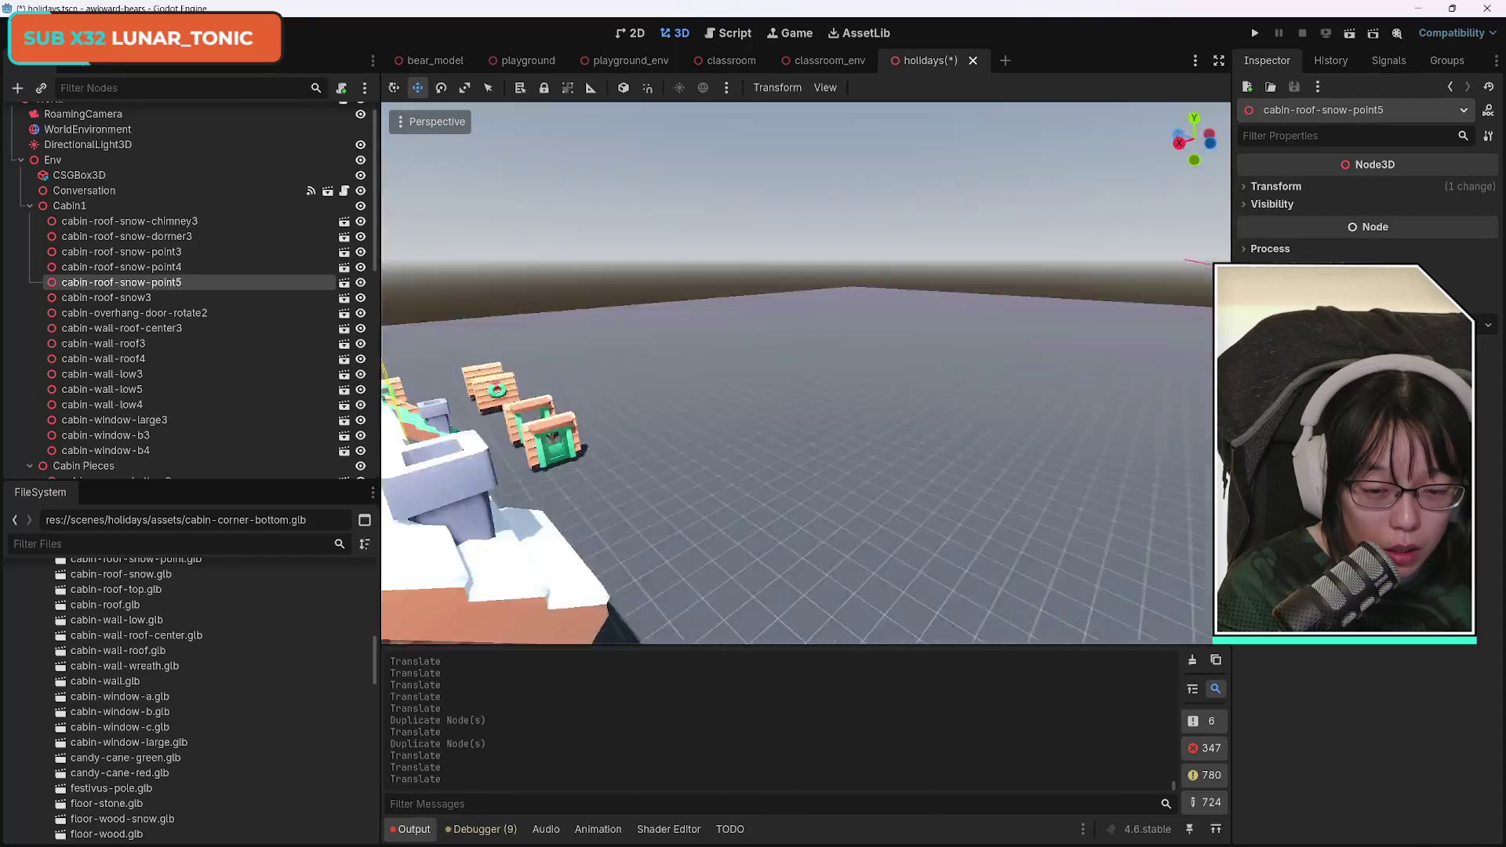
key(w)
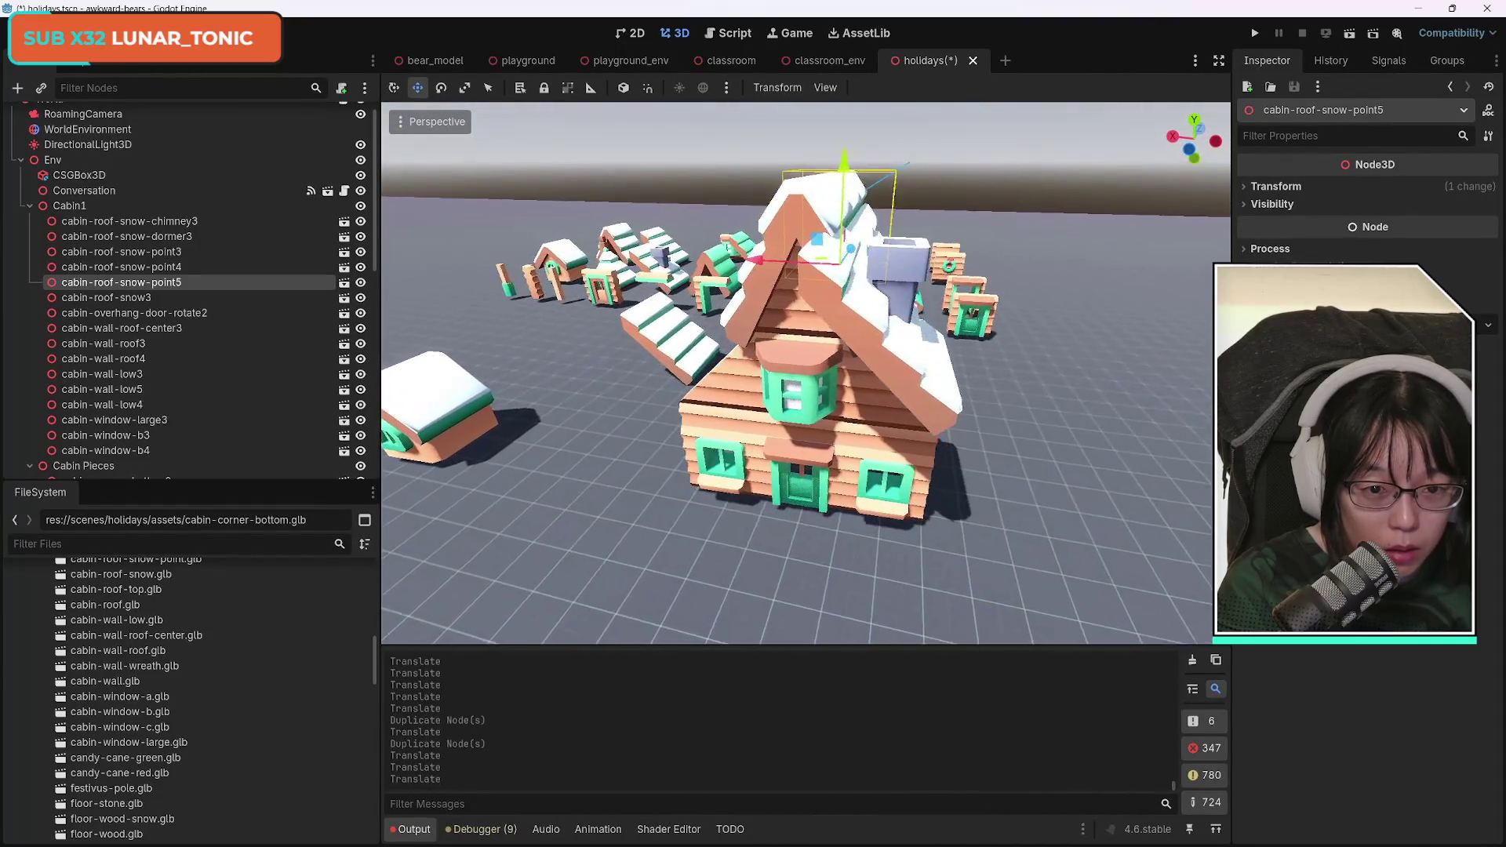
key(w)
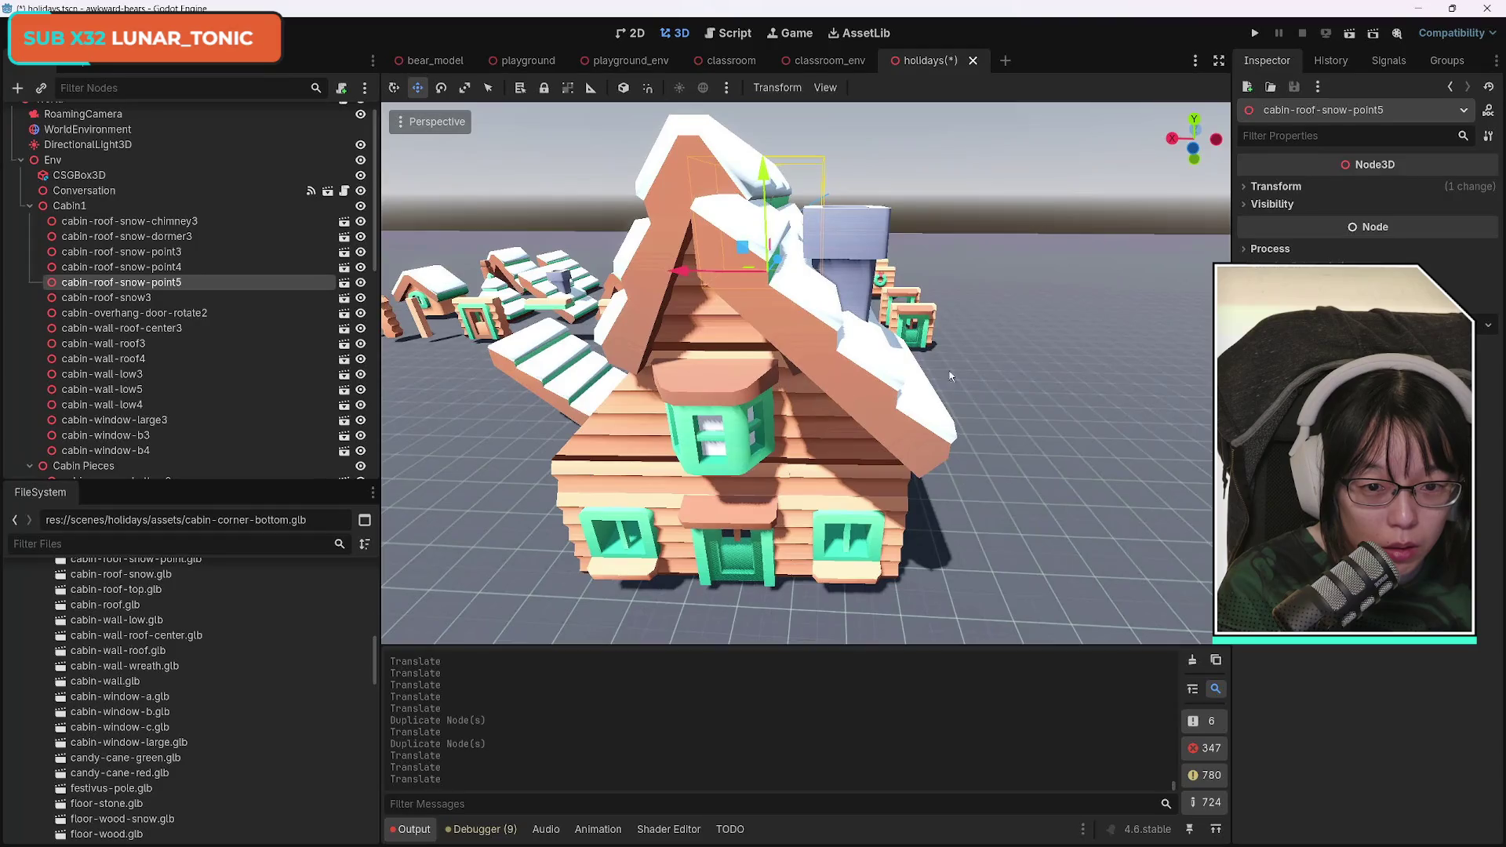
drag(751, 400, 828, 402)
drag(921, 318, 910, 403)
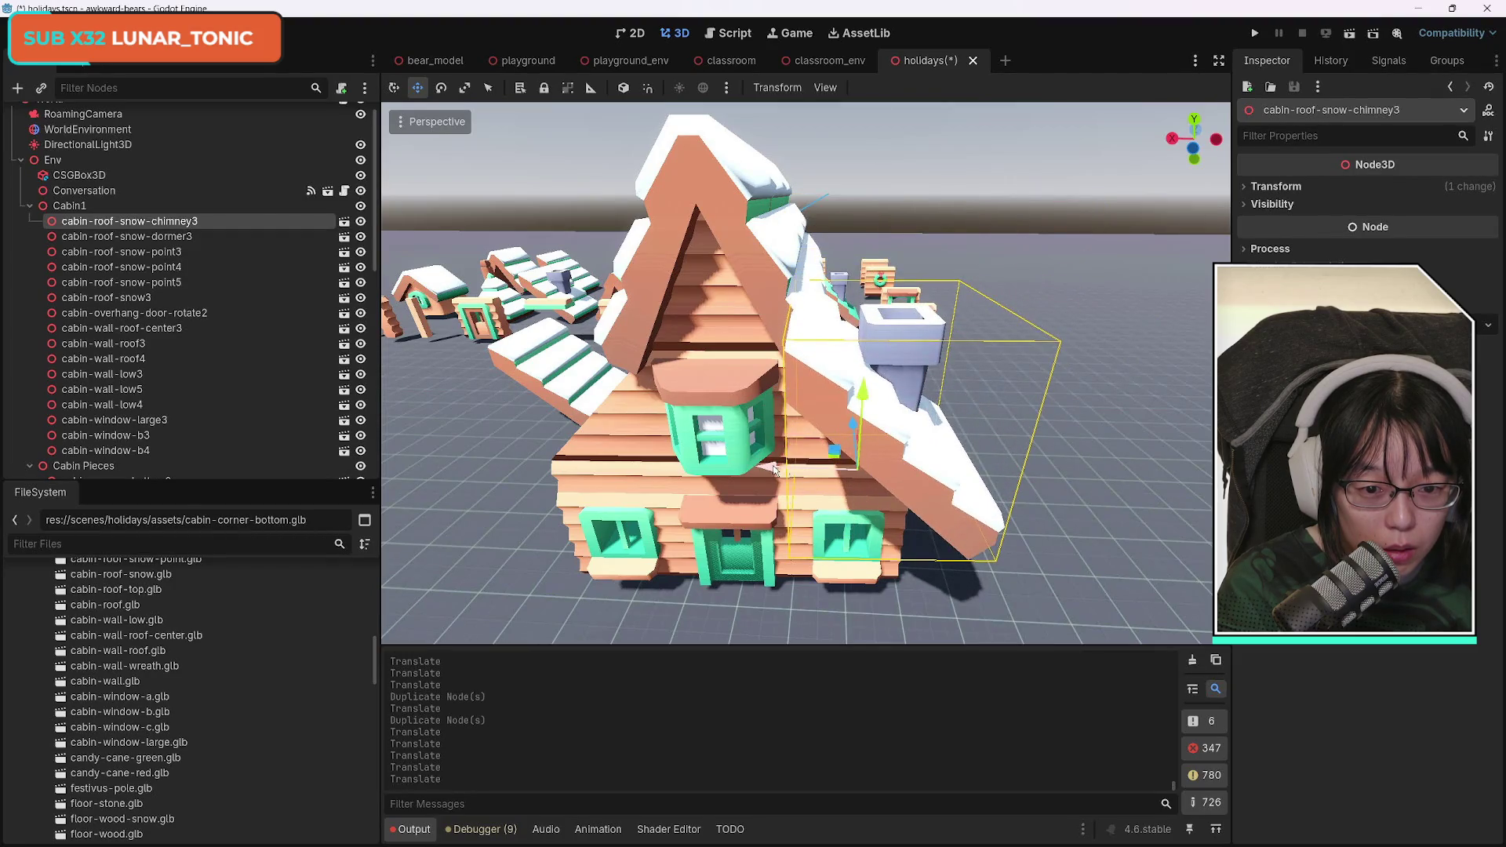
drag(772, 469, 818, 475)
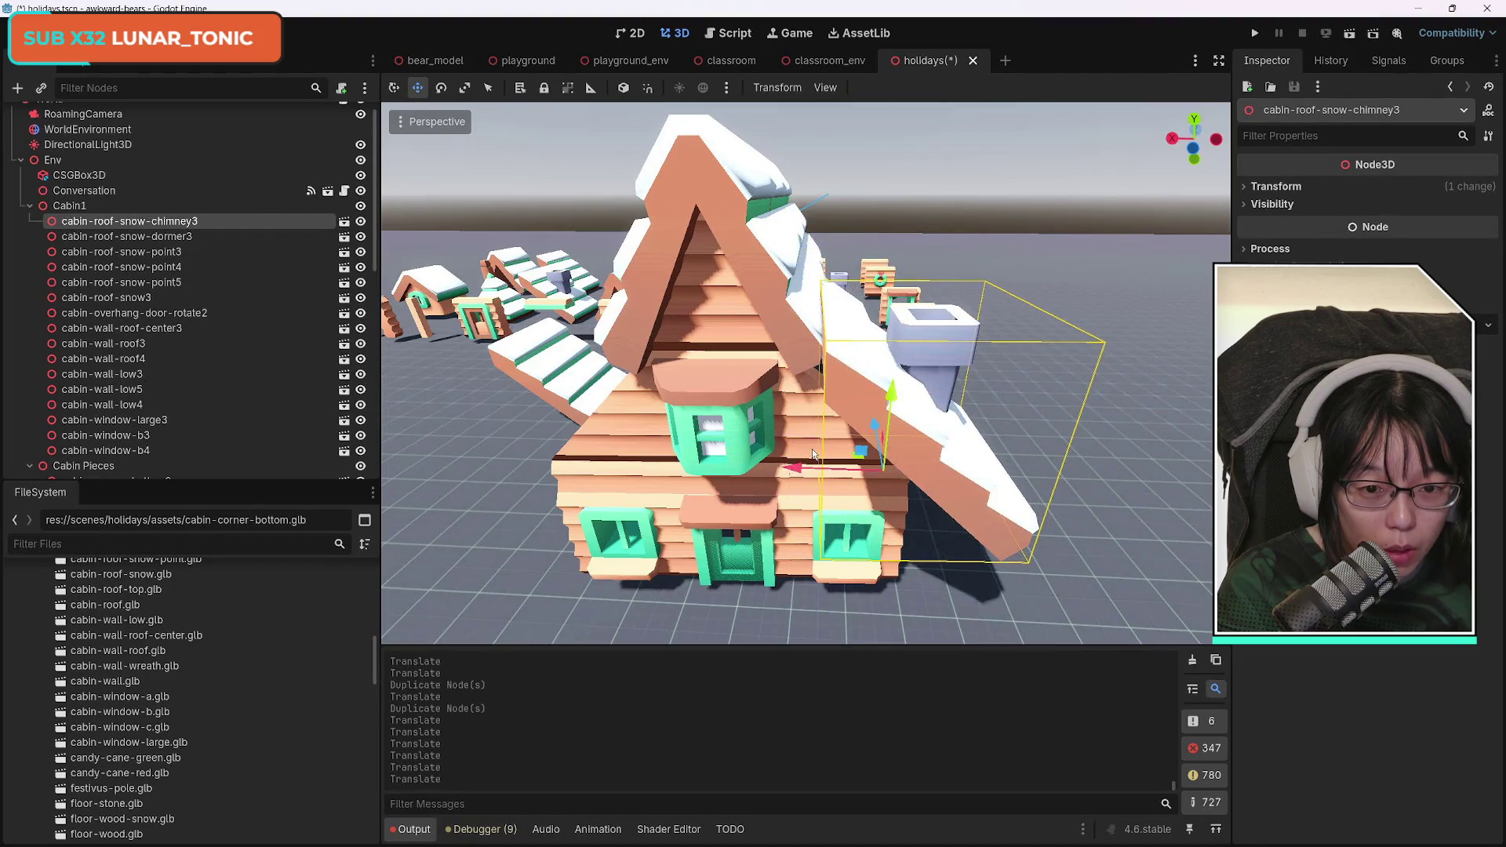
Shift the chimney snow piece sideways and lower it into place beside the chimney.
key(s)
key(d)
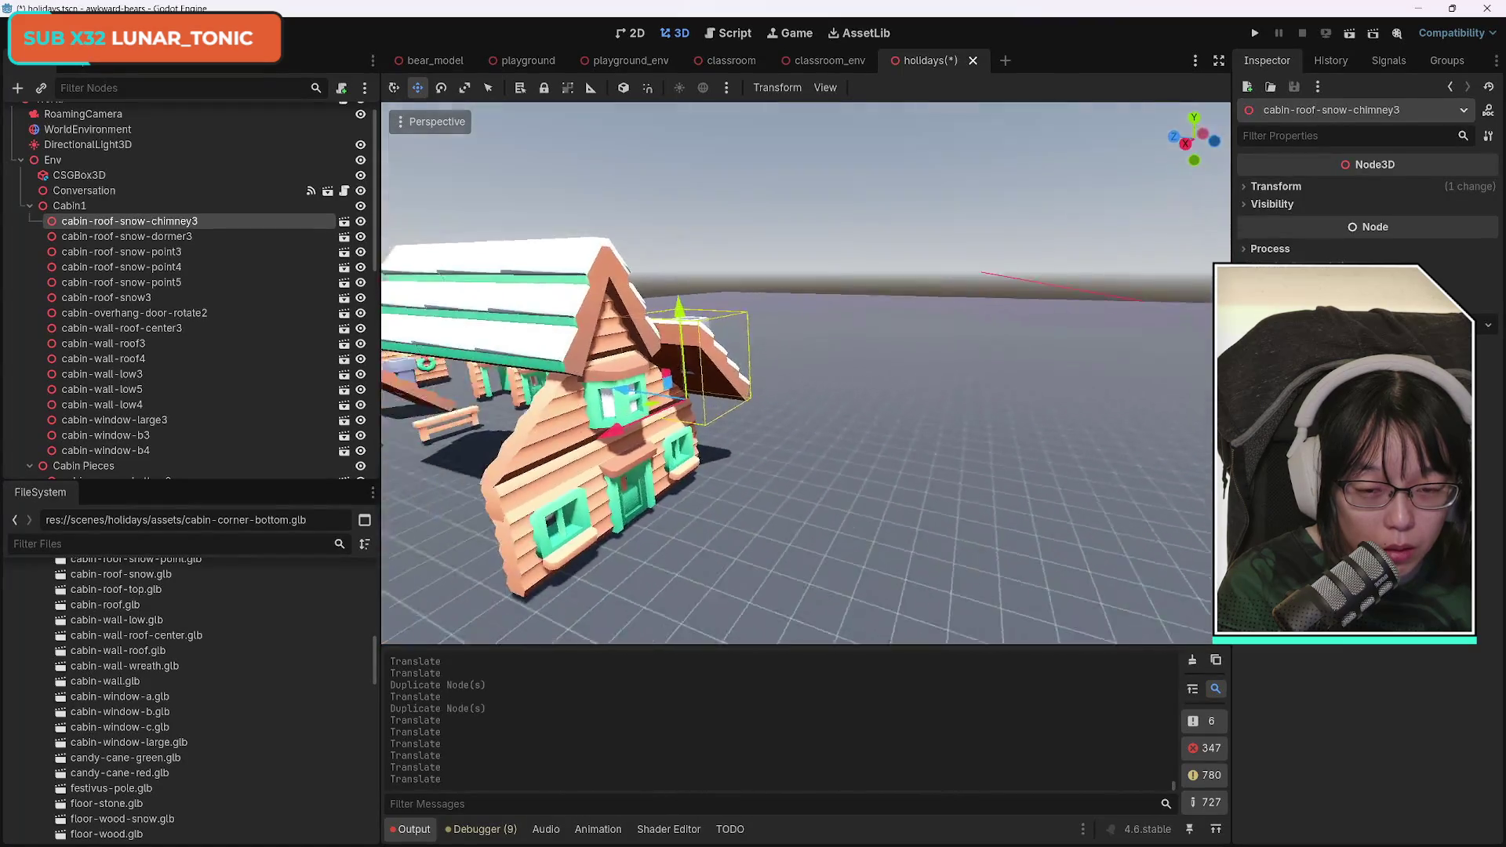
key(w)
key(a)
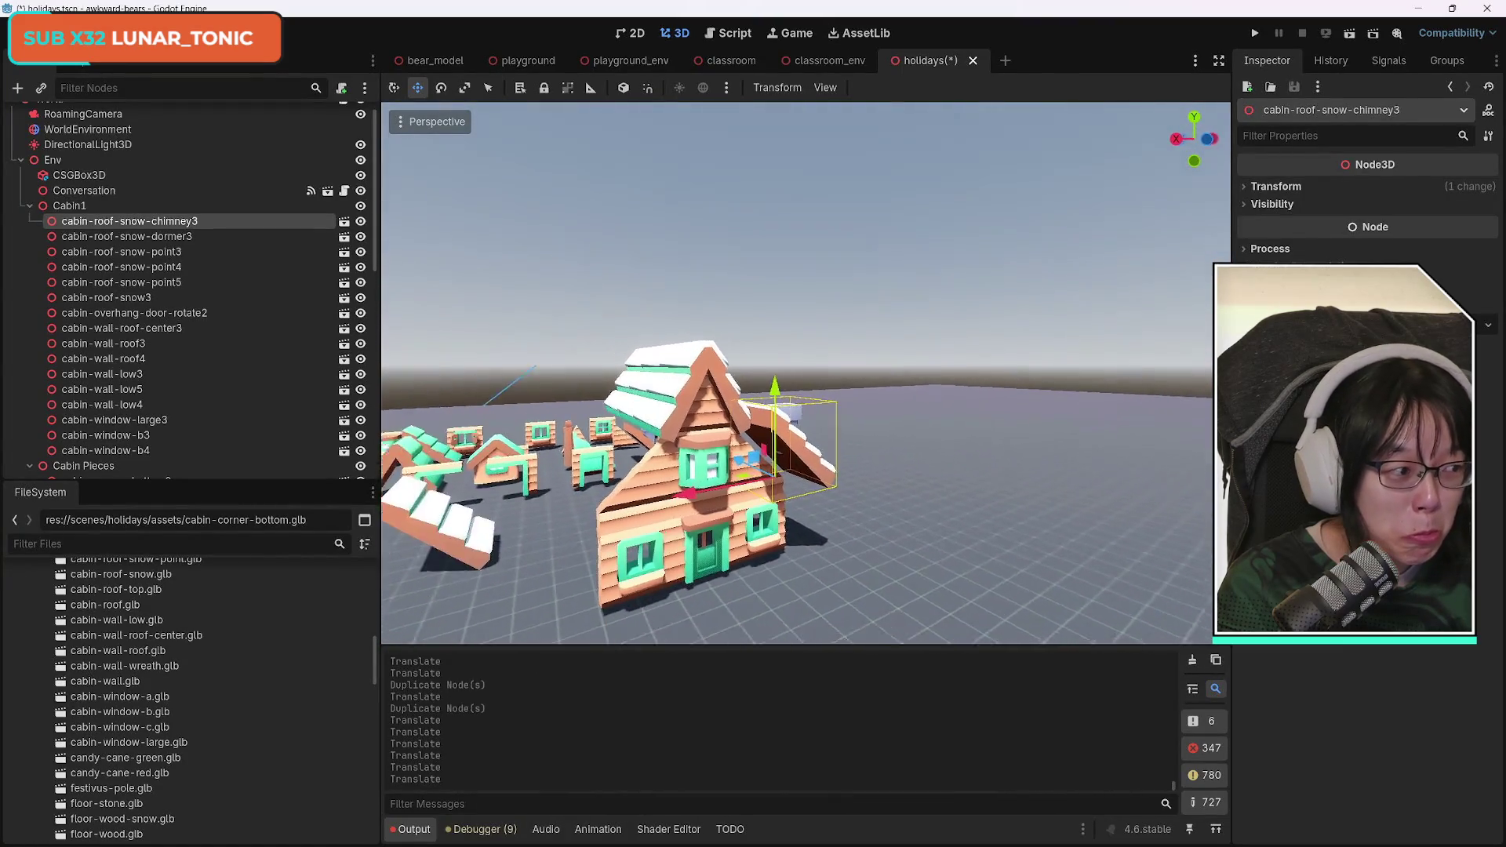
key(w)
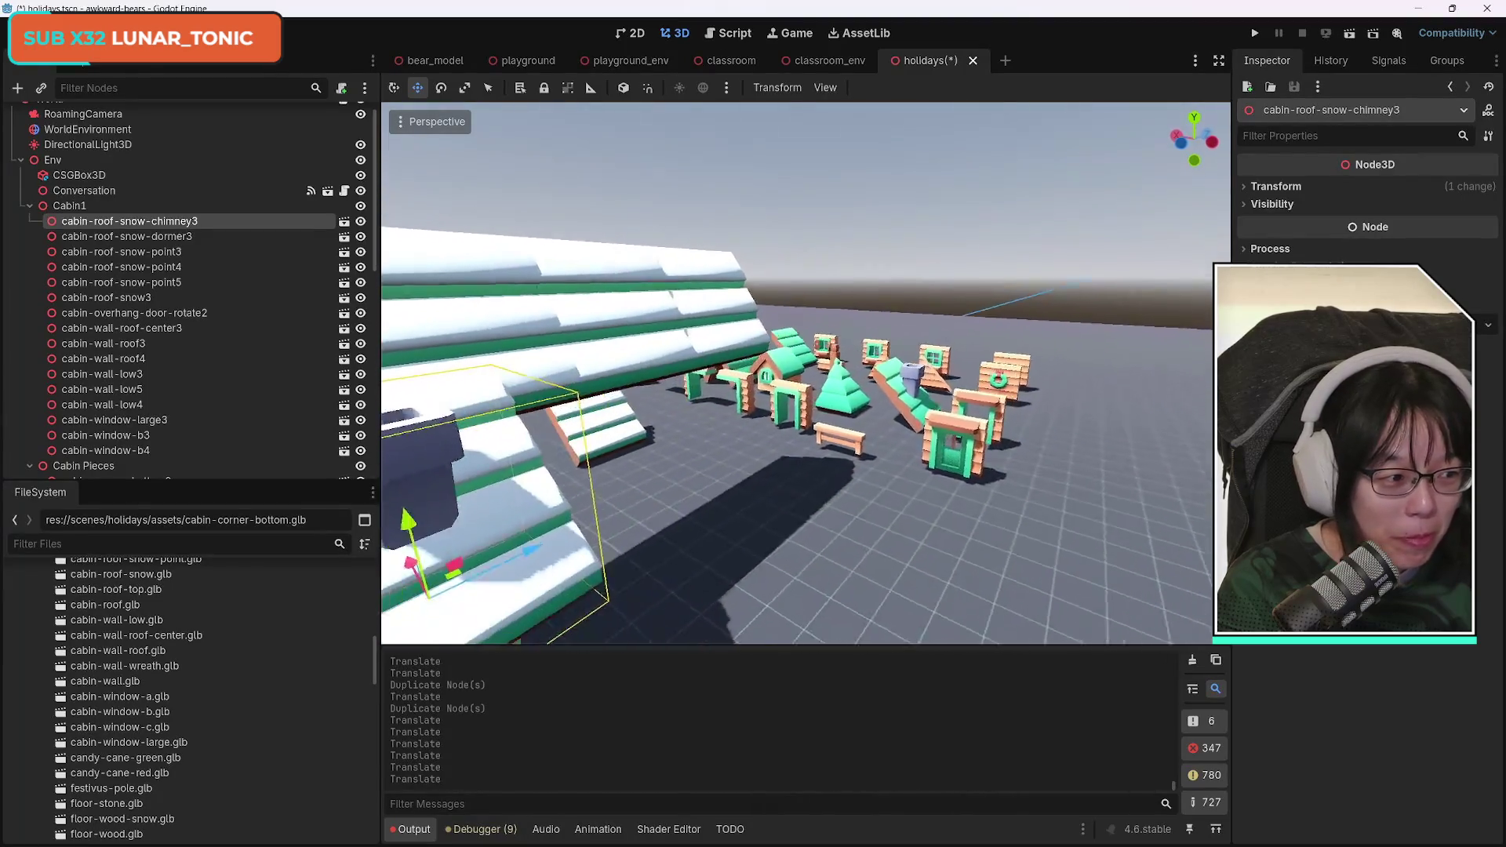
key(s)
key(w)
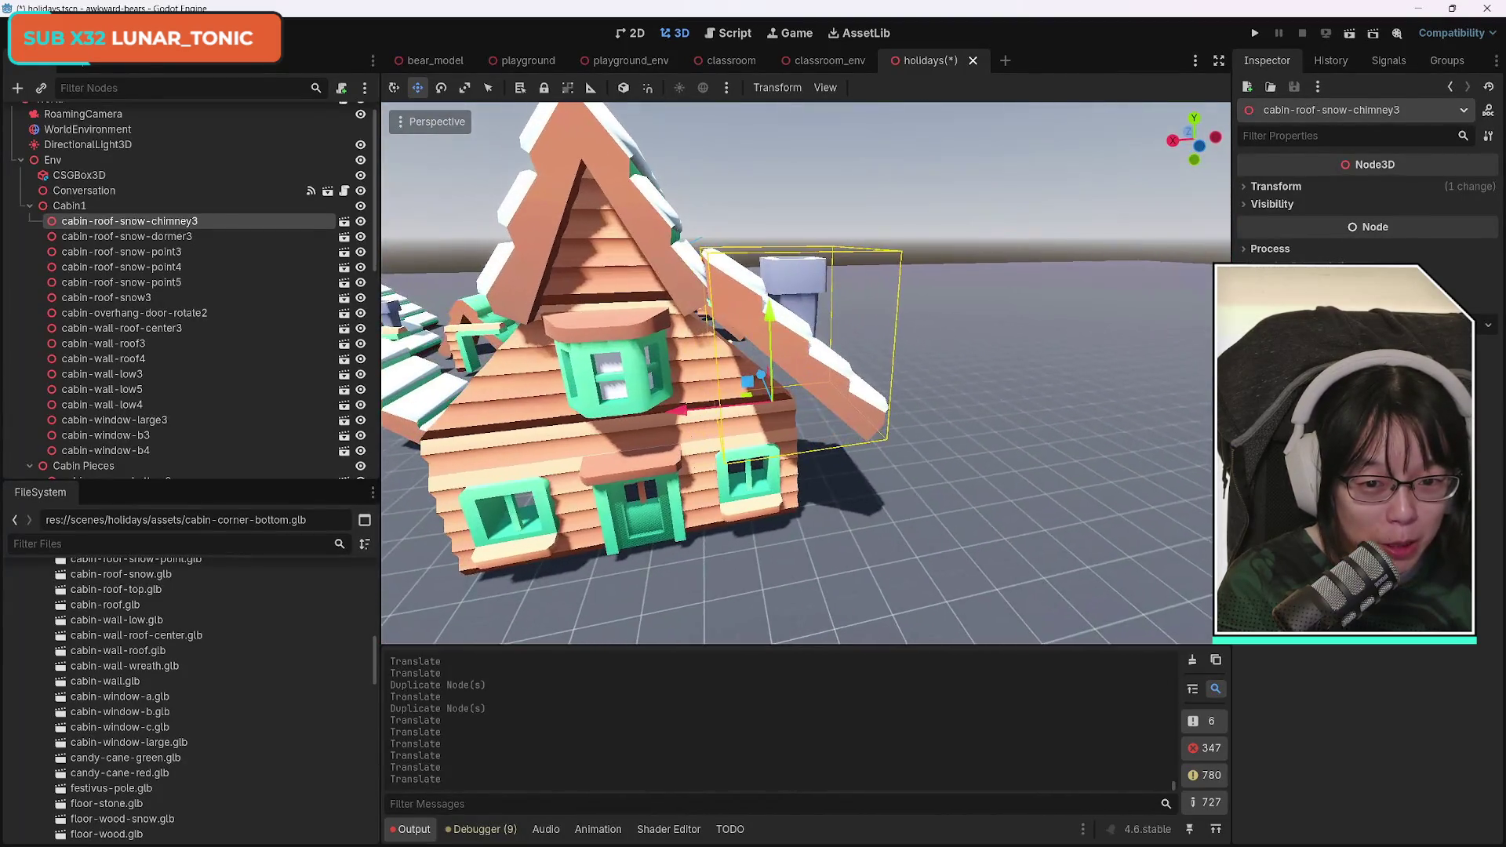
key(a)
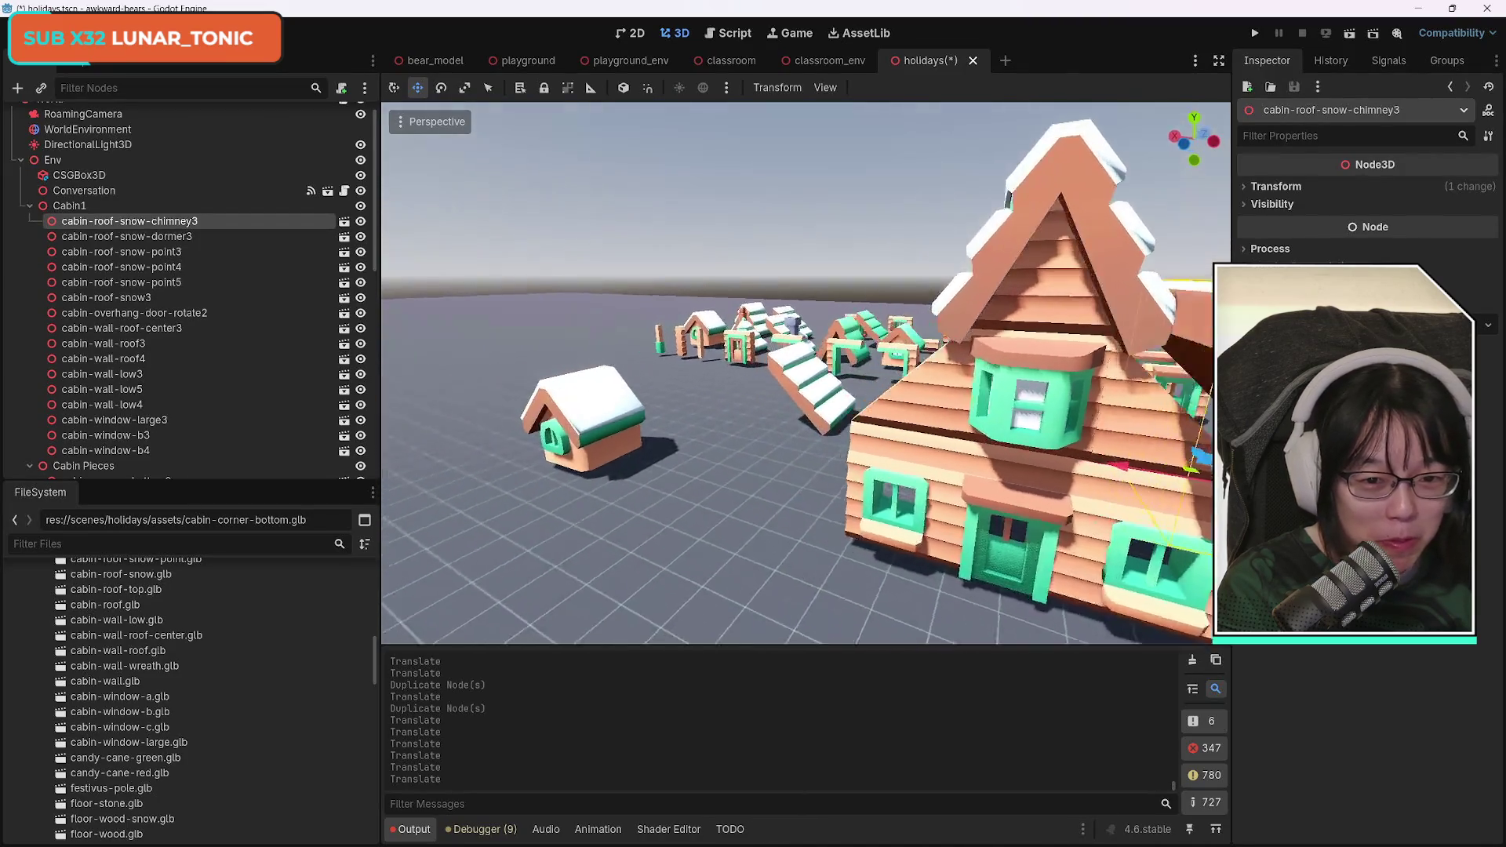
key(f)
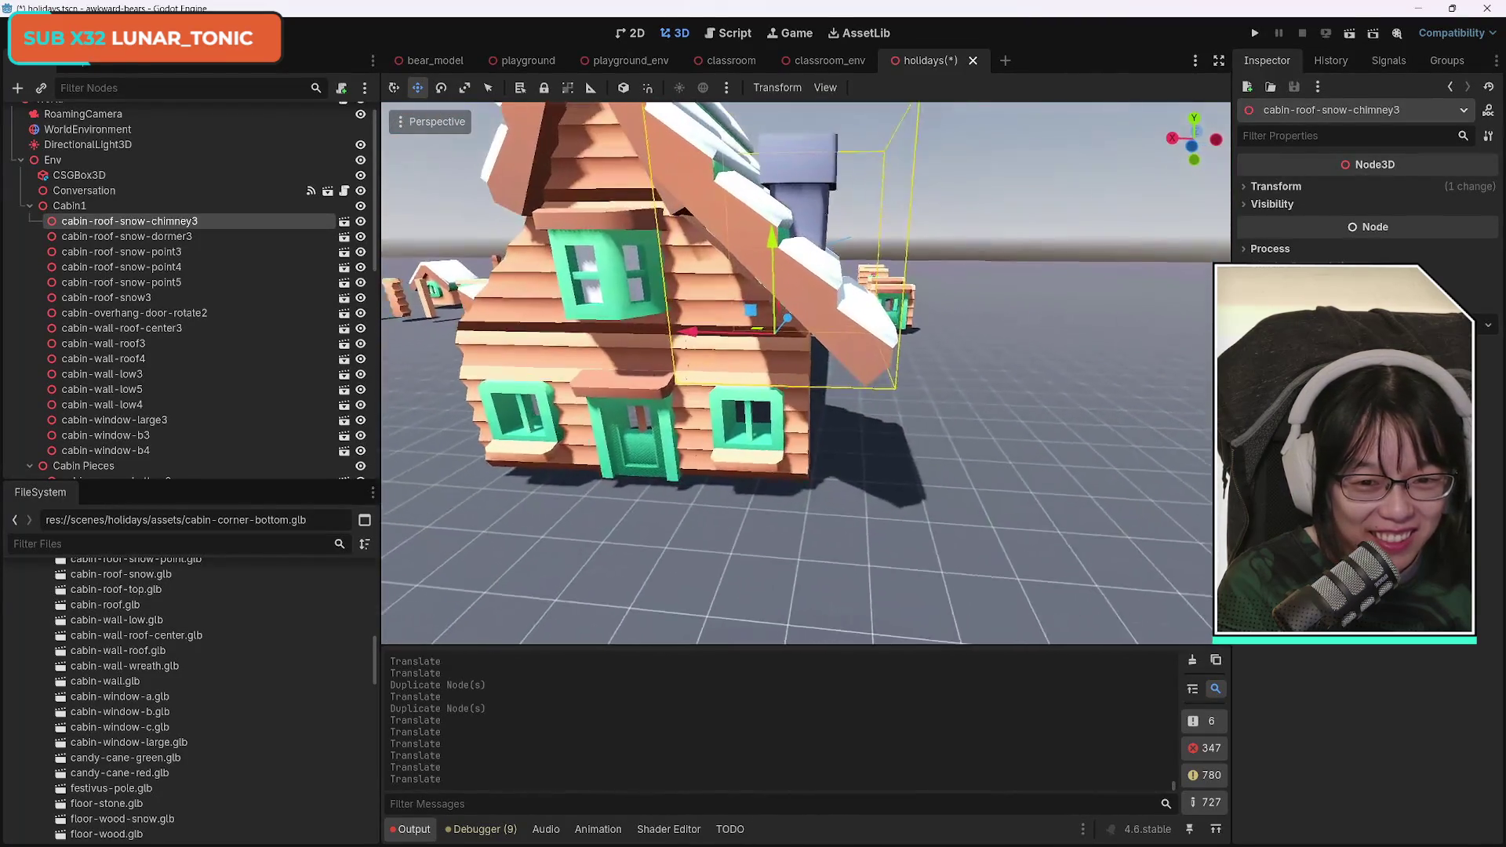
key(w)
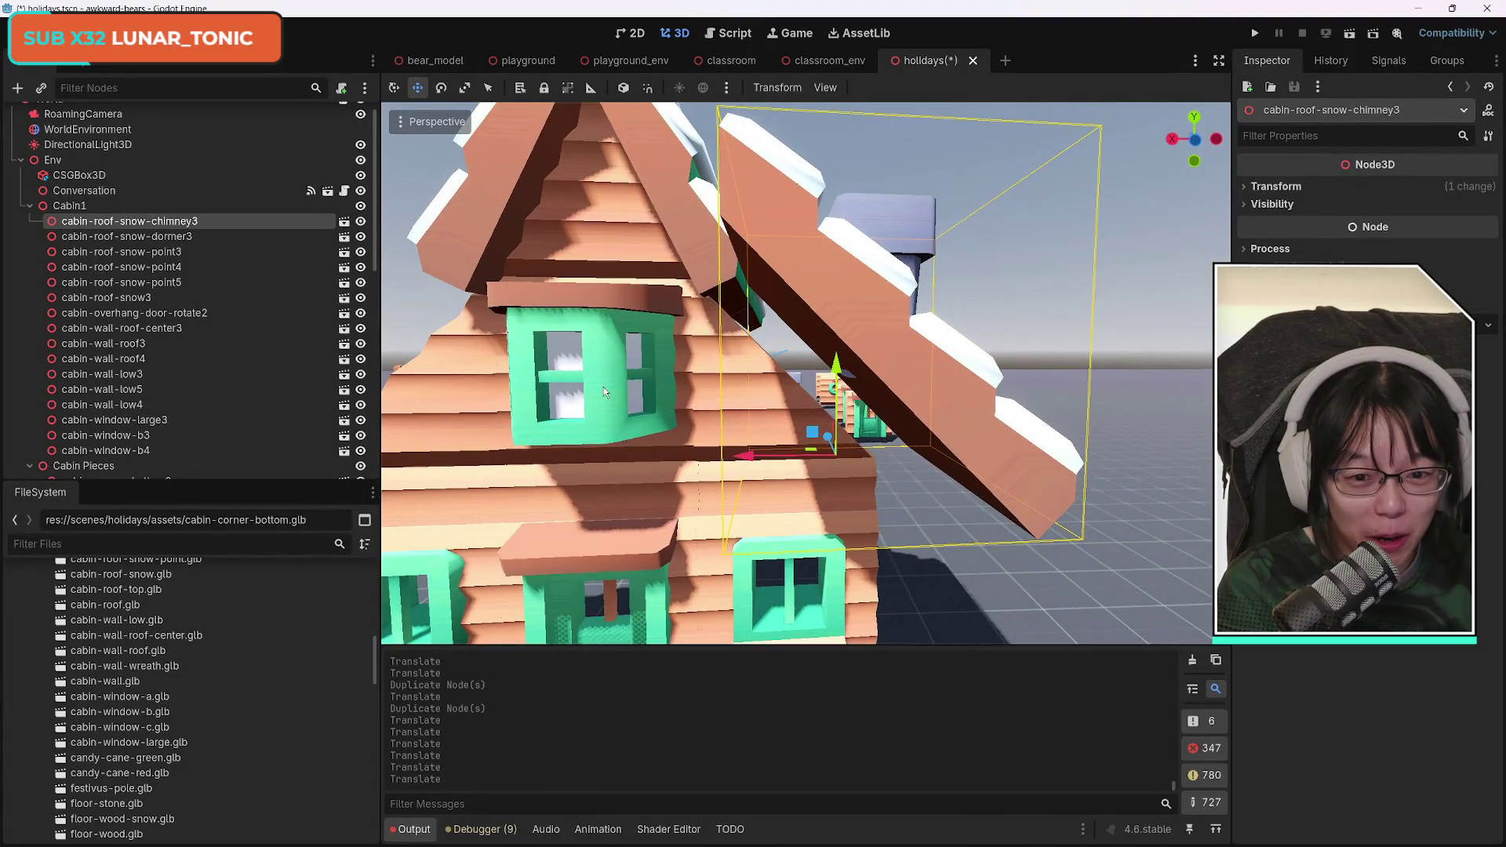
drag(751, 460, 716, 463)
drag(811, 367, 822, 406)
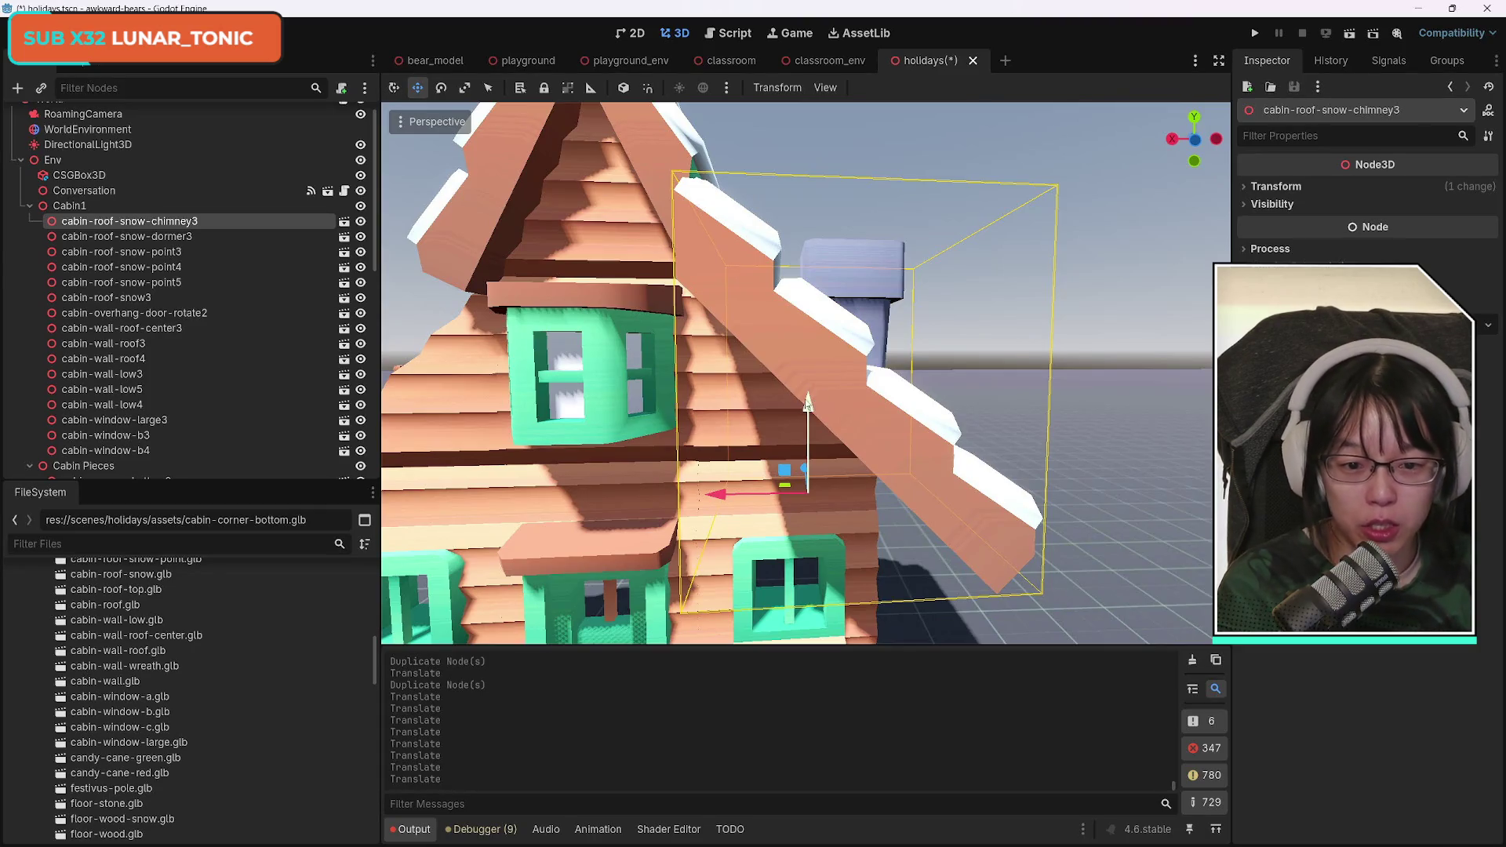
Slide the chimney snow piece along X flush against the roof and check it from several angles.
mouse_move(619, 487)
mouse_down()
mouse_move(785, 439)
mouse_move(741, 445)
mouse_up()
mouse_move(709, 534)
mouse_down()
mouse_move(692, 396)
mouse_move(671, 398)
mouse_up()
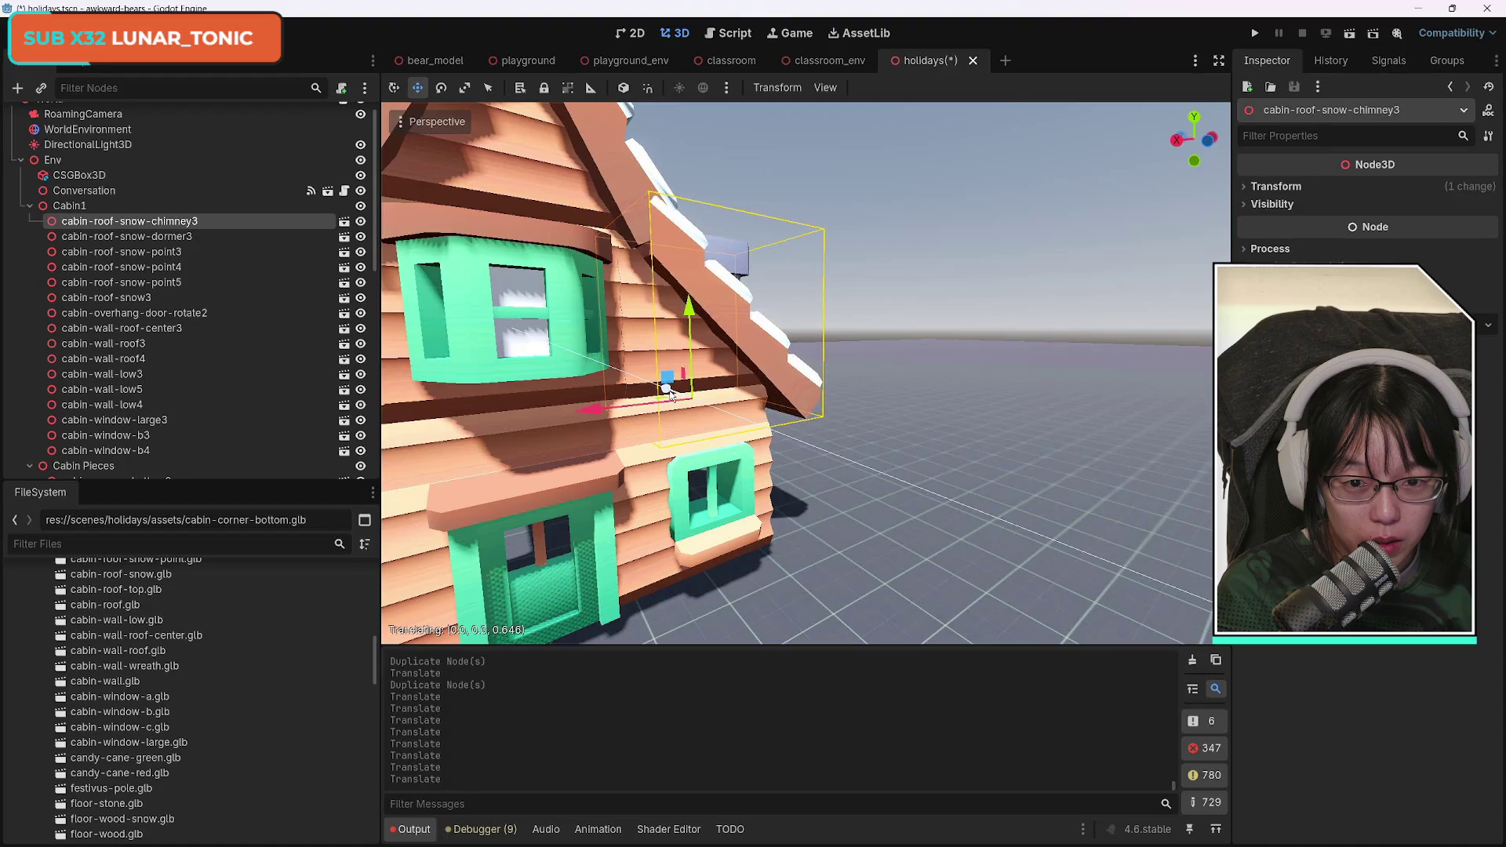
mouse_move(728, 436)
mouse_down()
mouse_move(686, 449)
mouse_move(709, 514)
mouse_move(680, 491)
mouse_up()
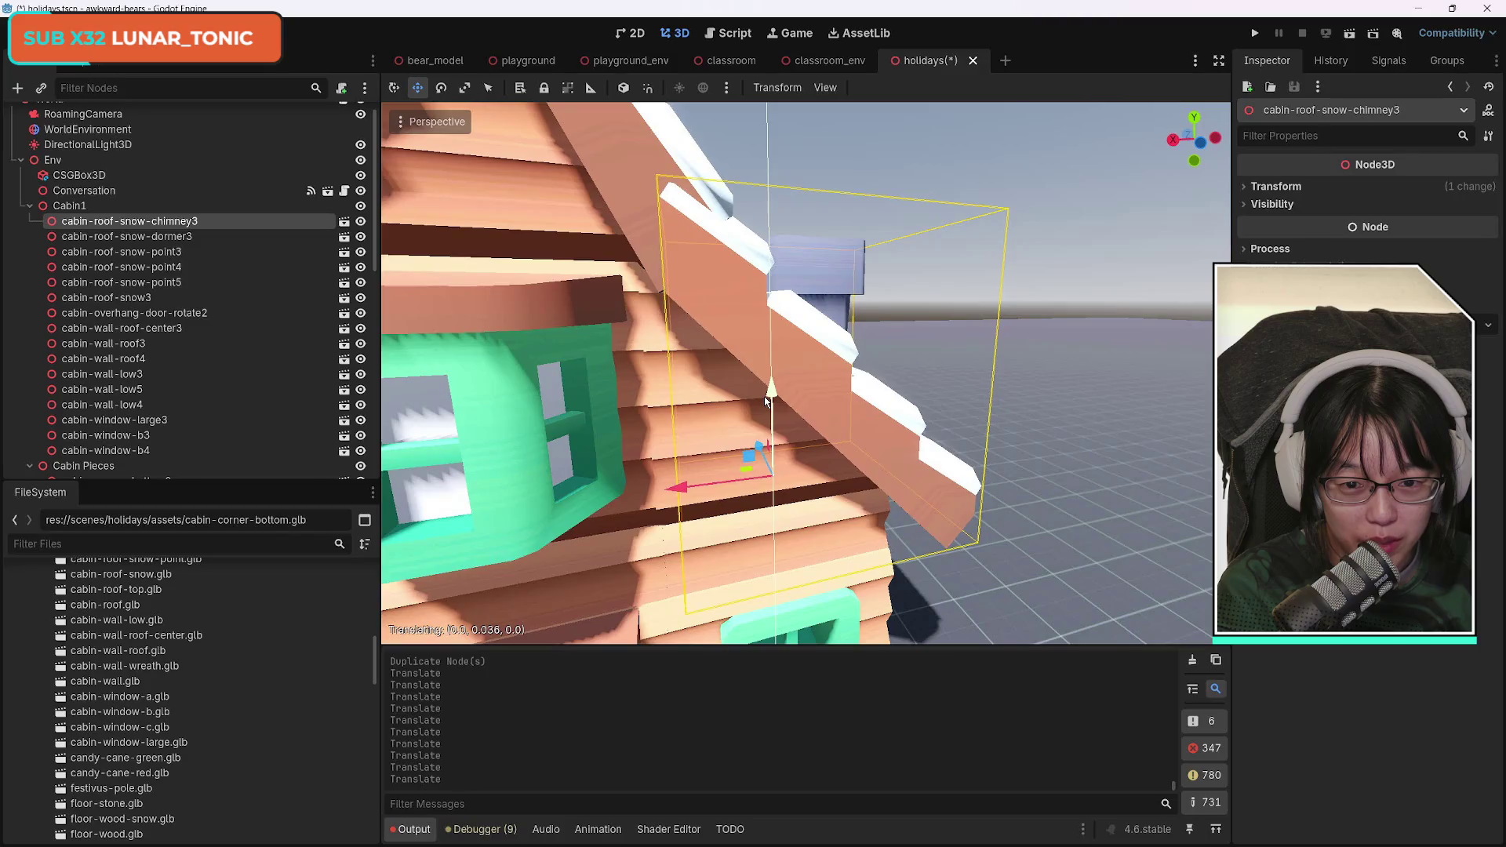
drag(679, 488, 702, 480)
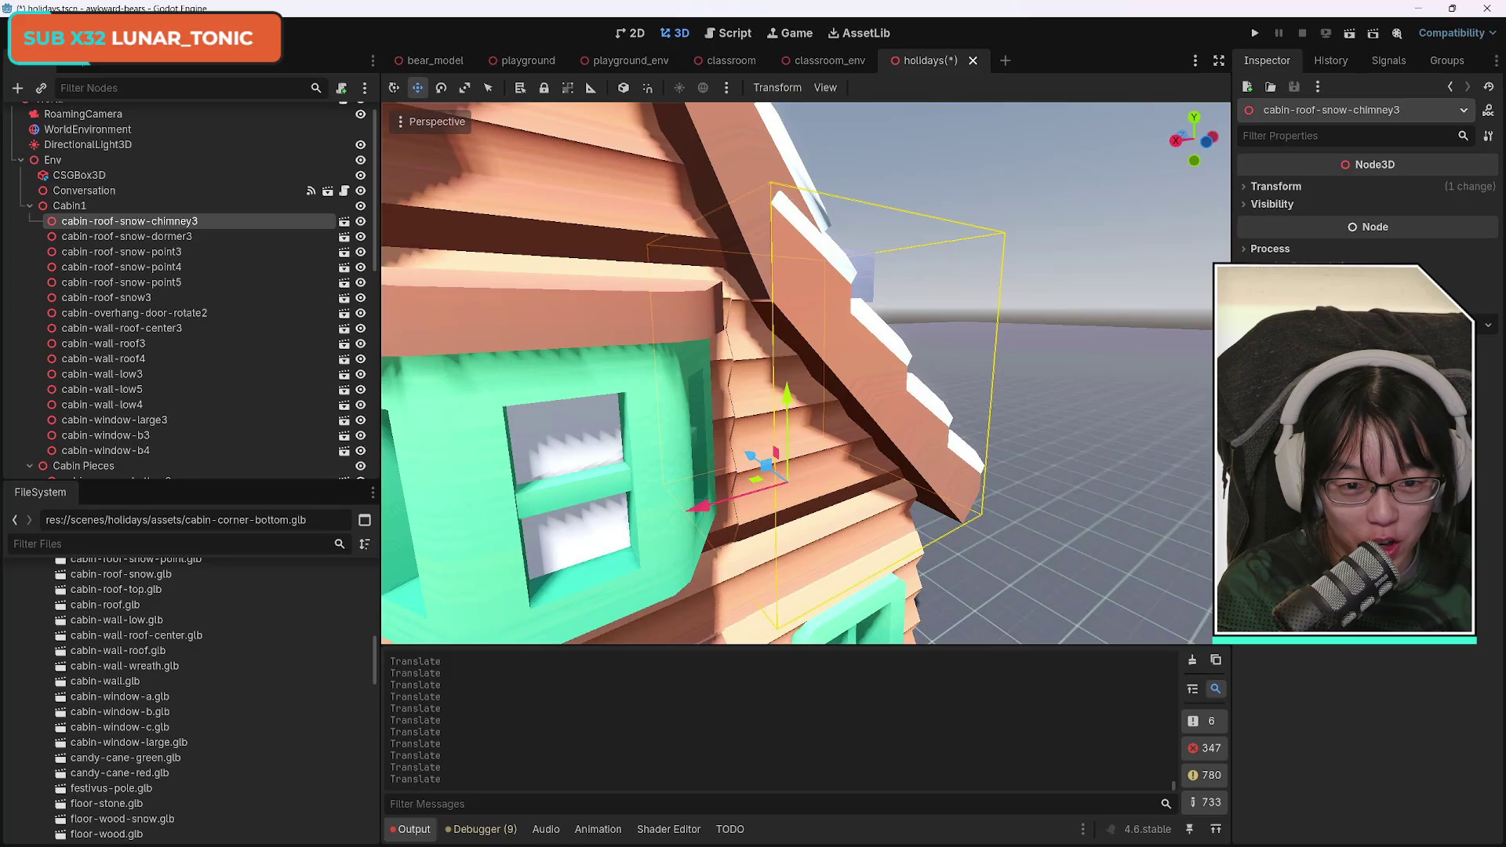
drag(598, 463, 604, 463)
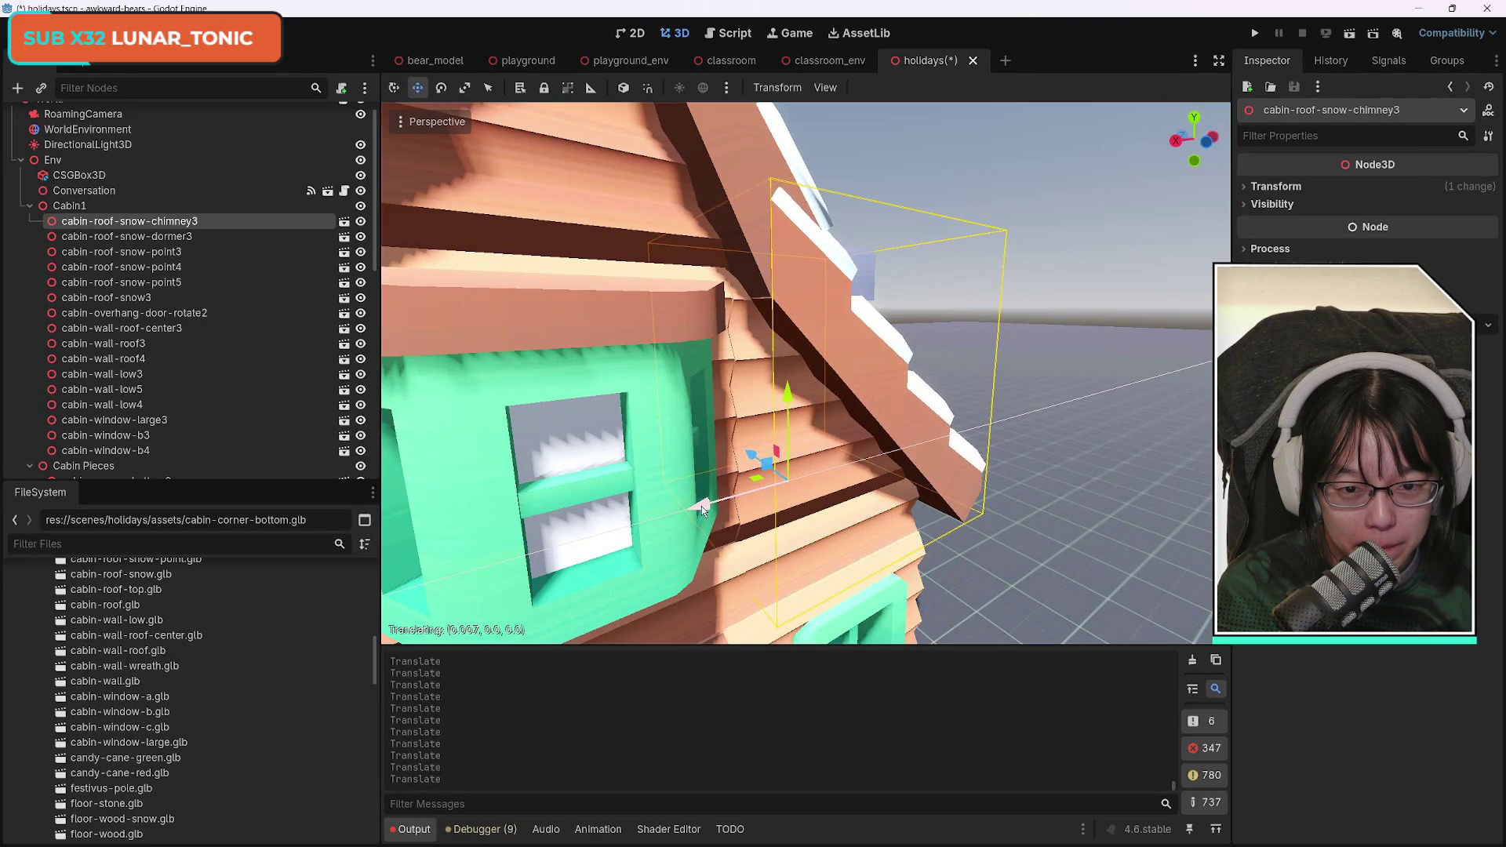
scroll(926, 590, down, 10)
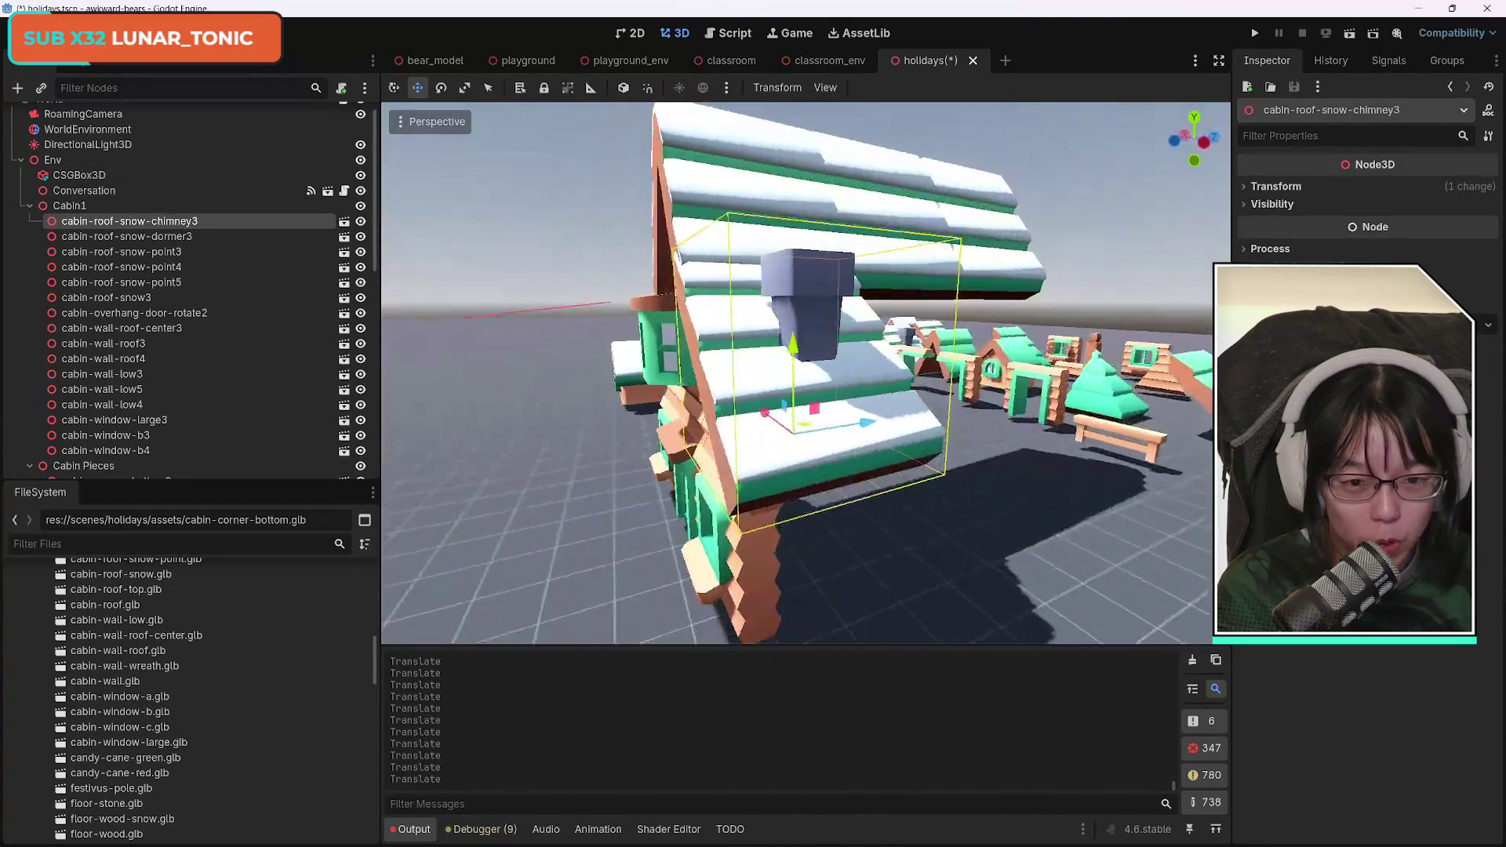
key(w)
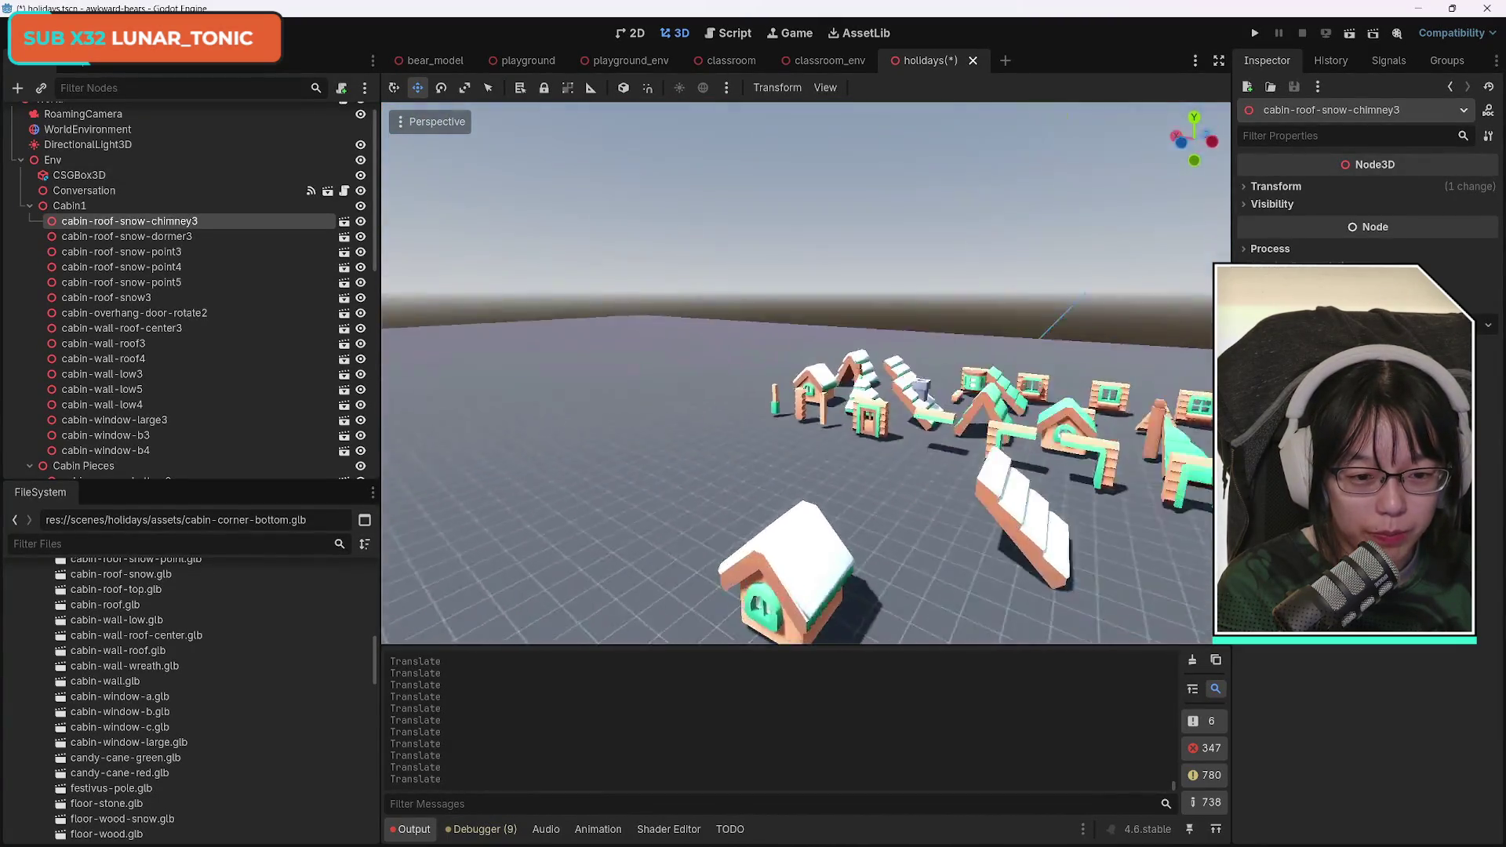
key(w)
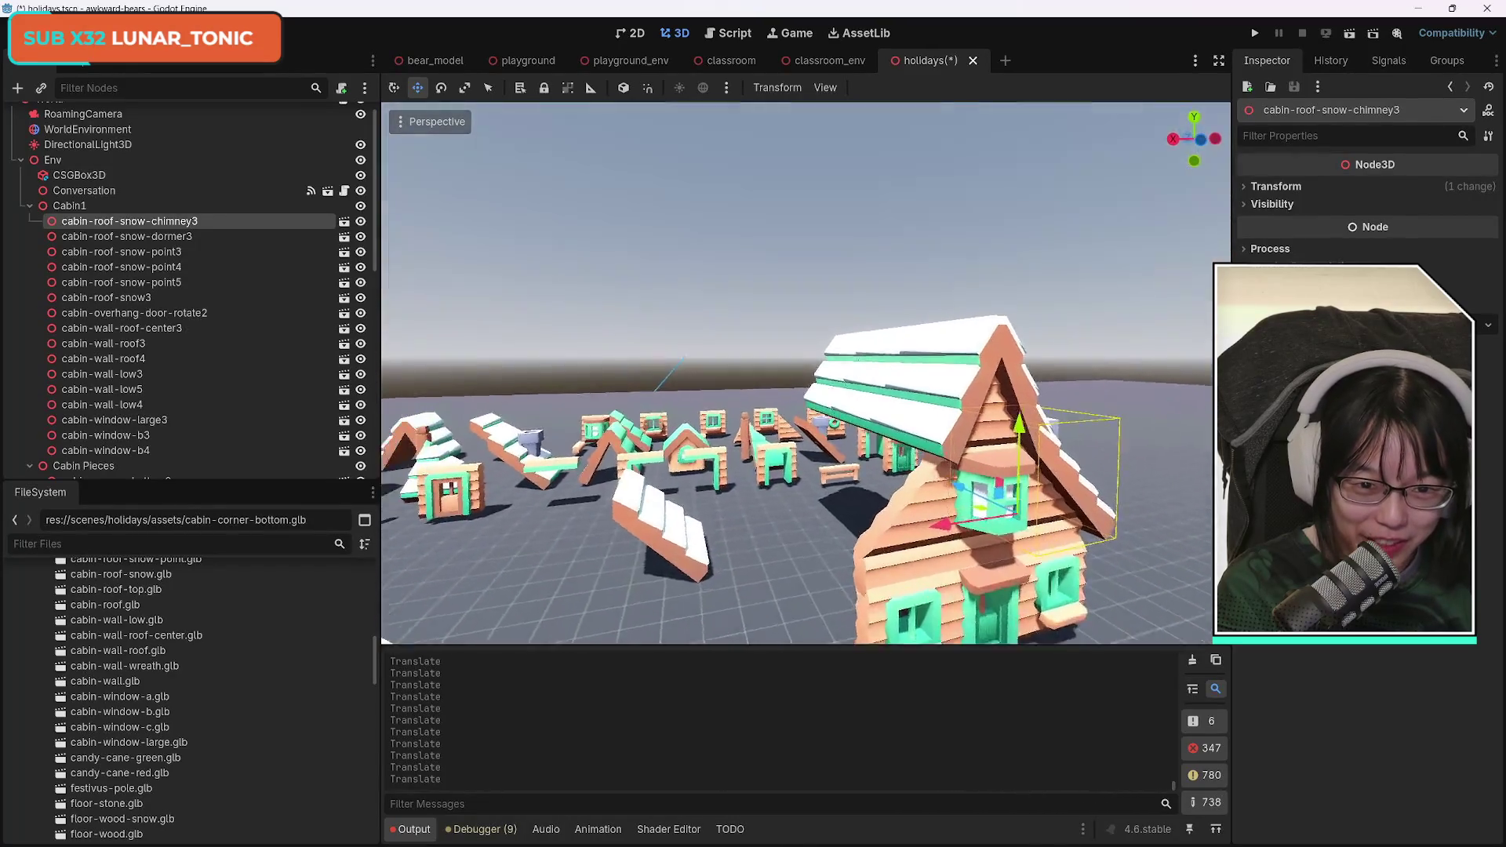
Select cabin-roof-snow3, slide it along X and raise it along Y.
key(w)
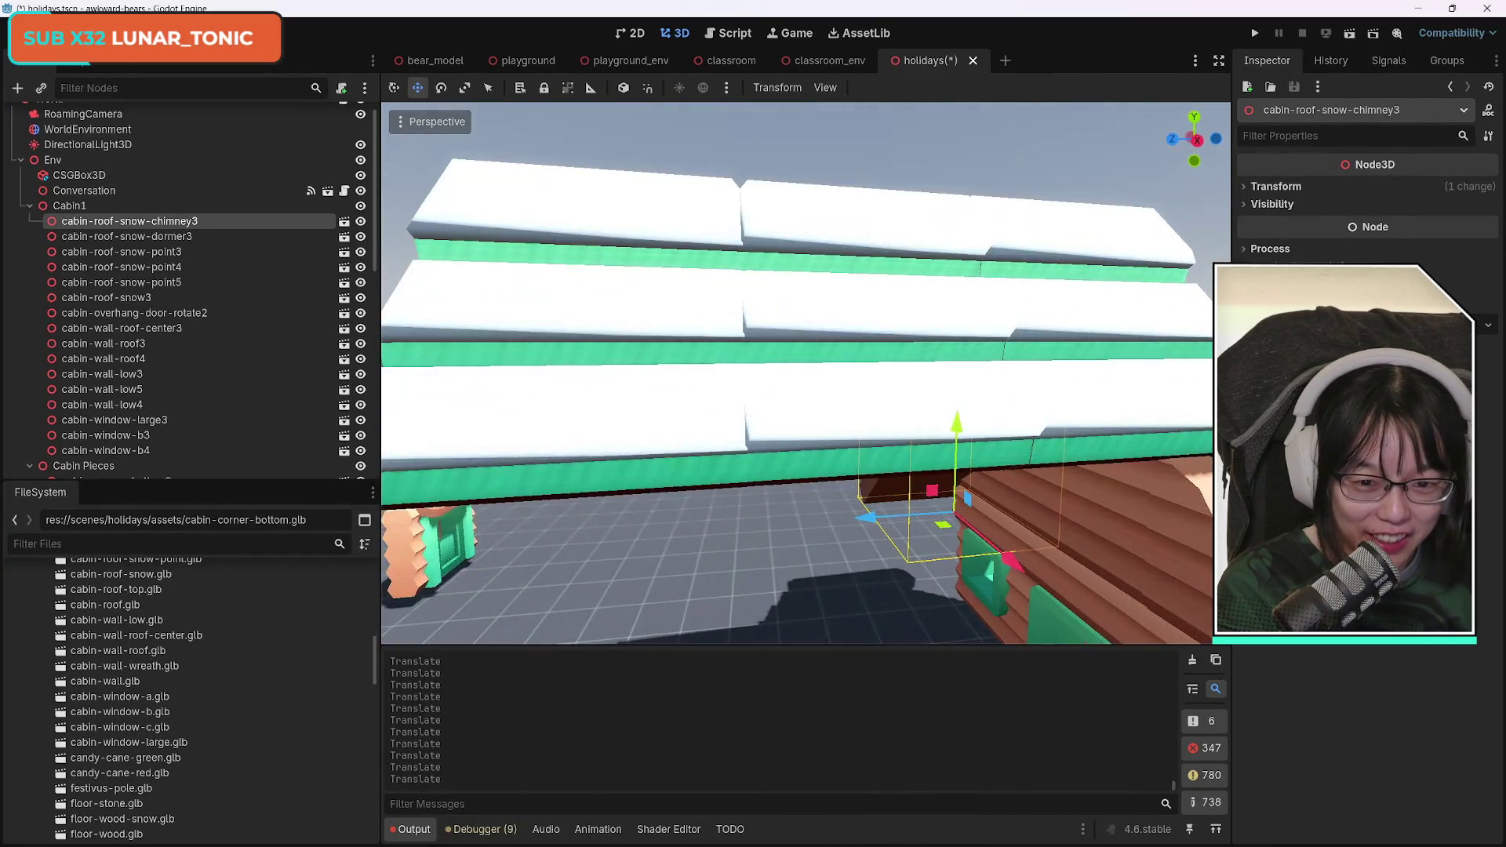
key(s)
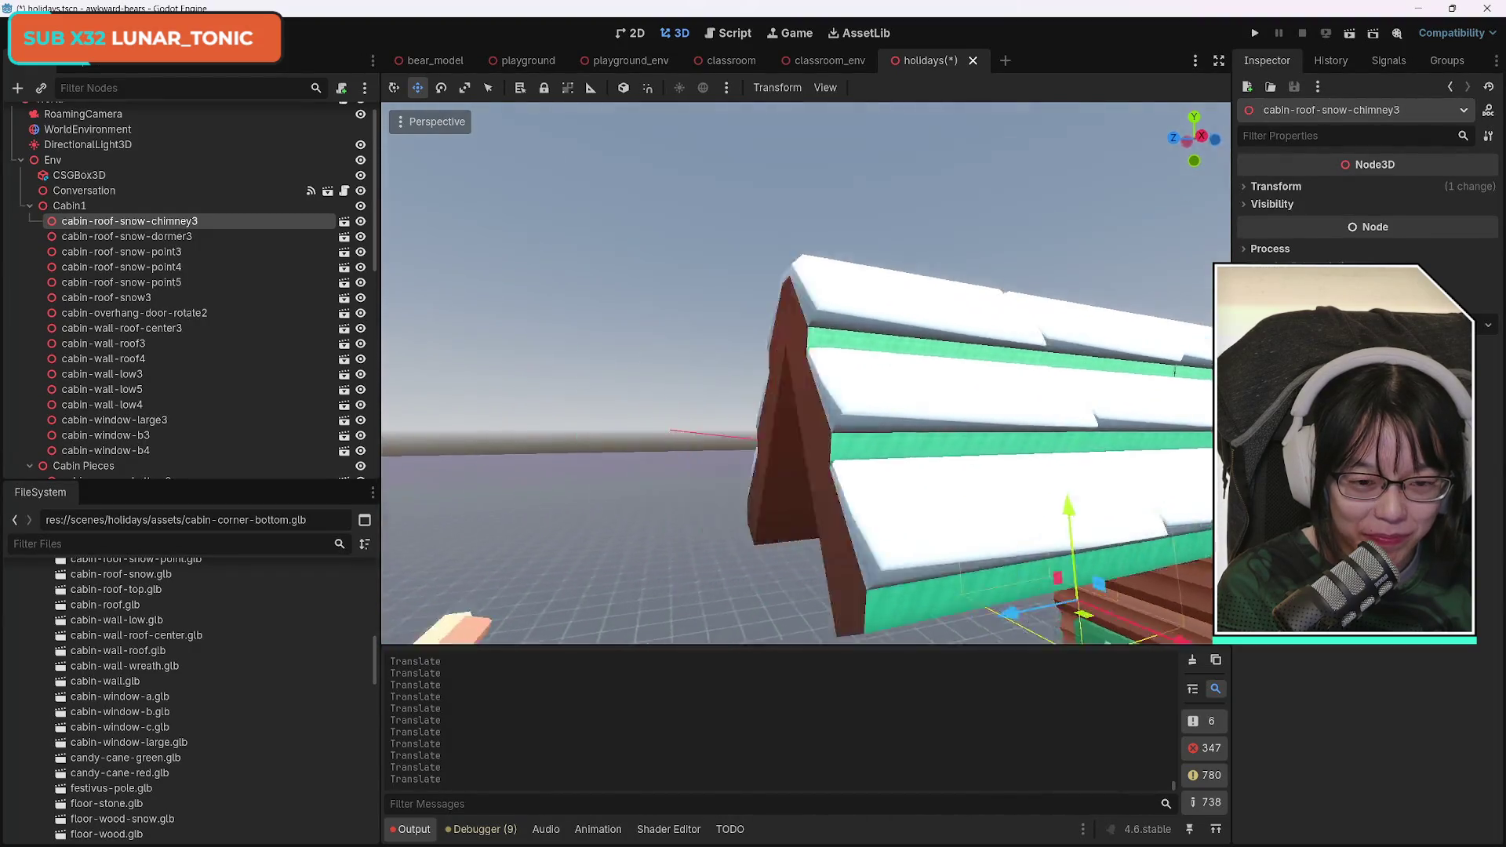
key(w)
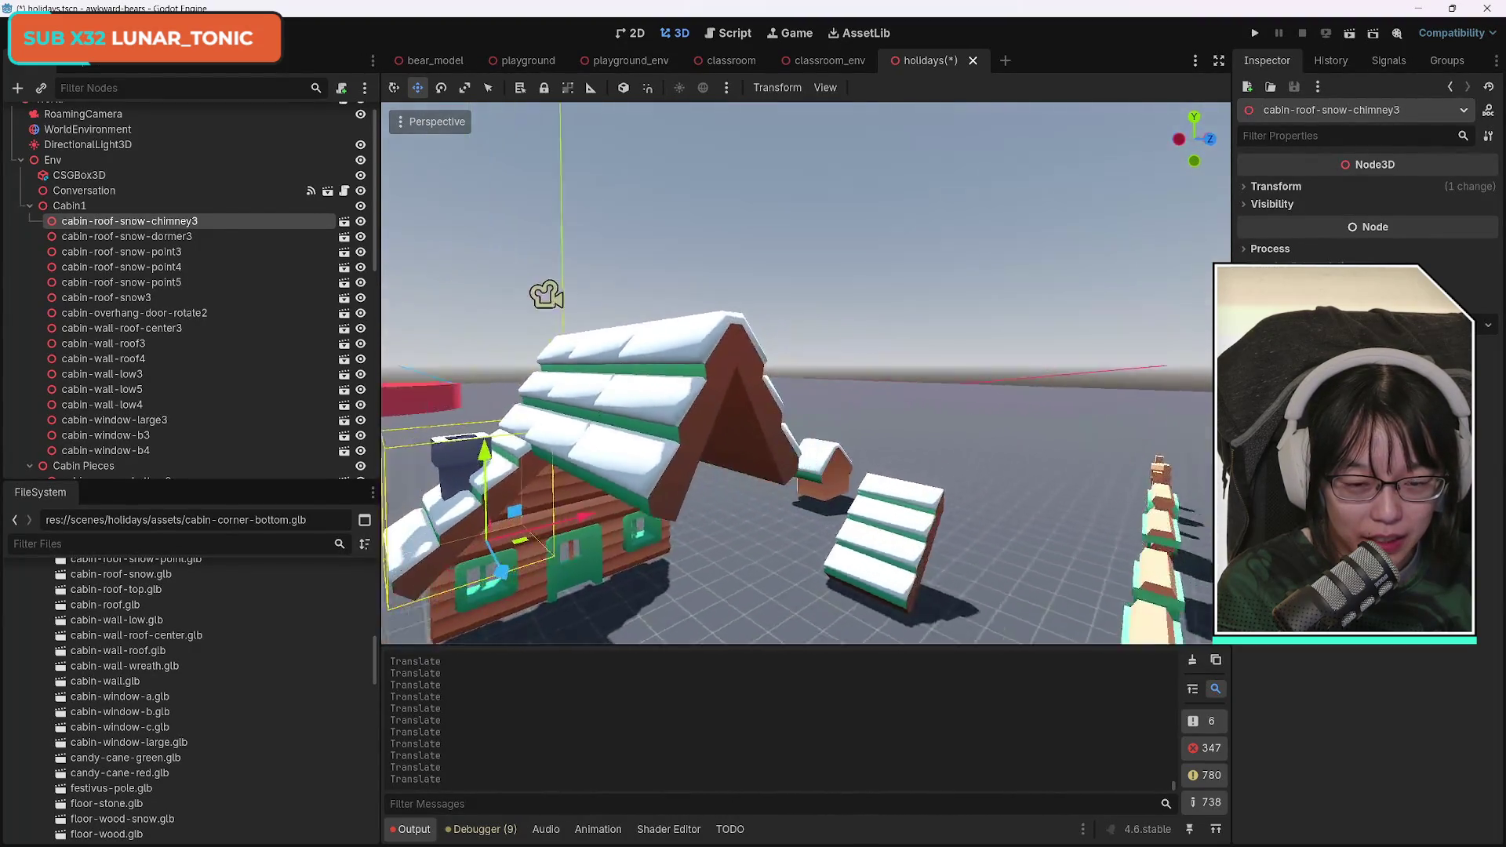
key(s)
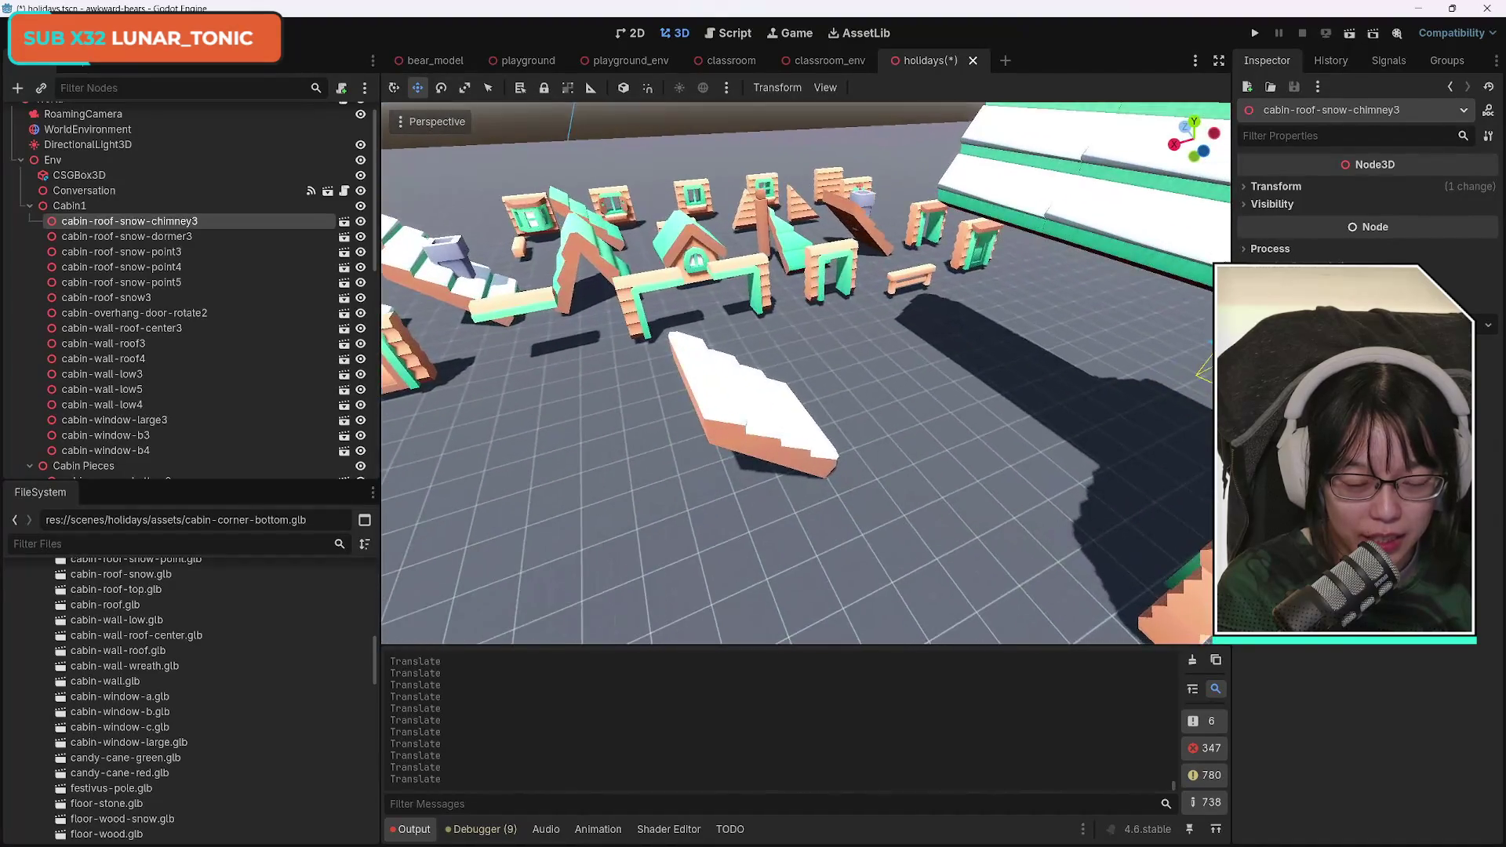
key(w)
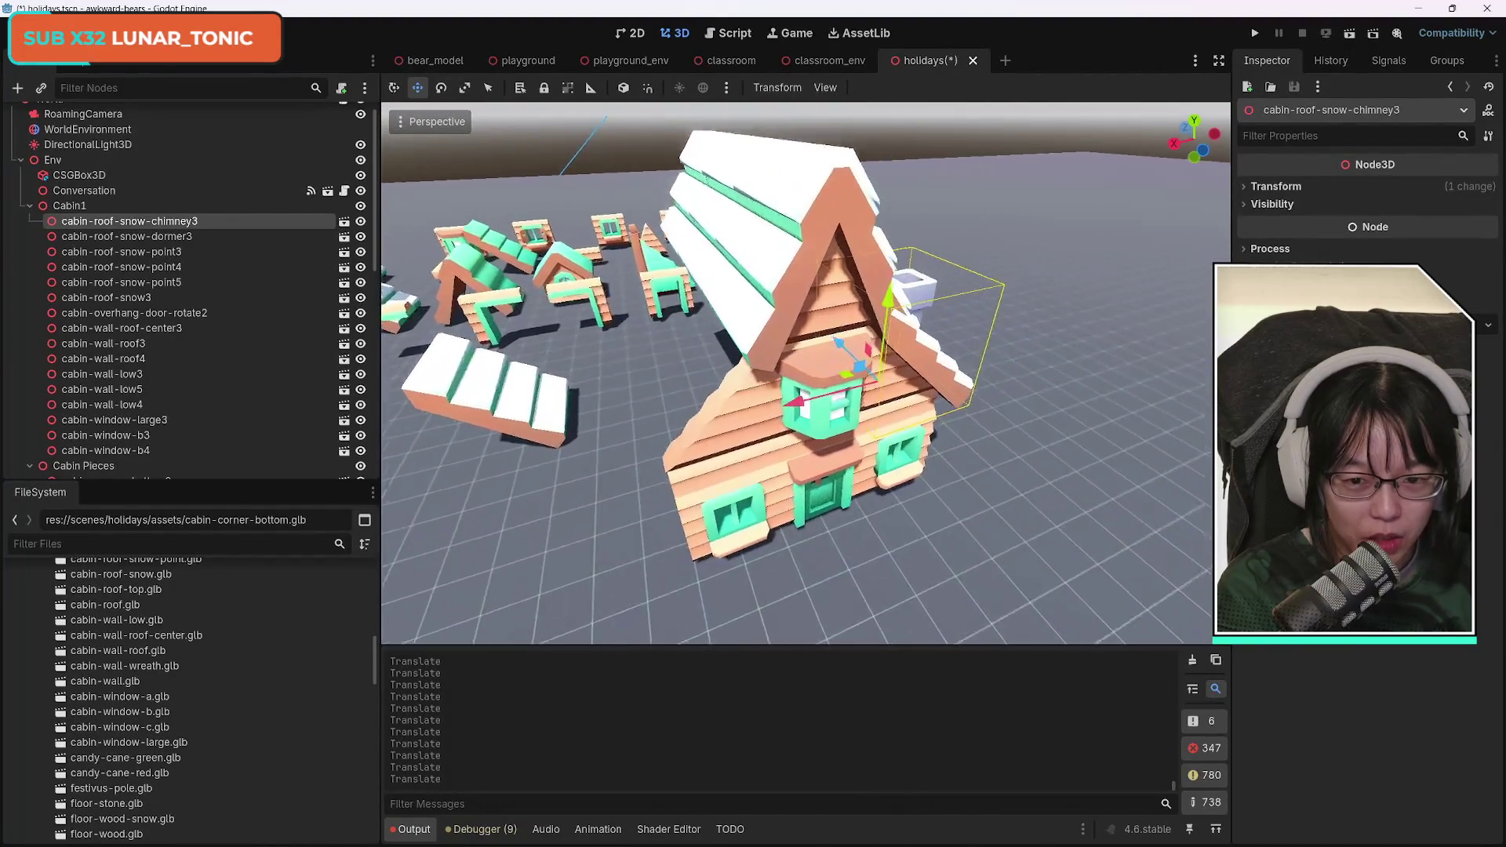
click(671, 360)
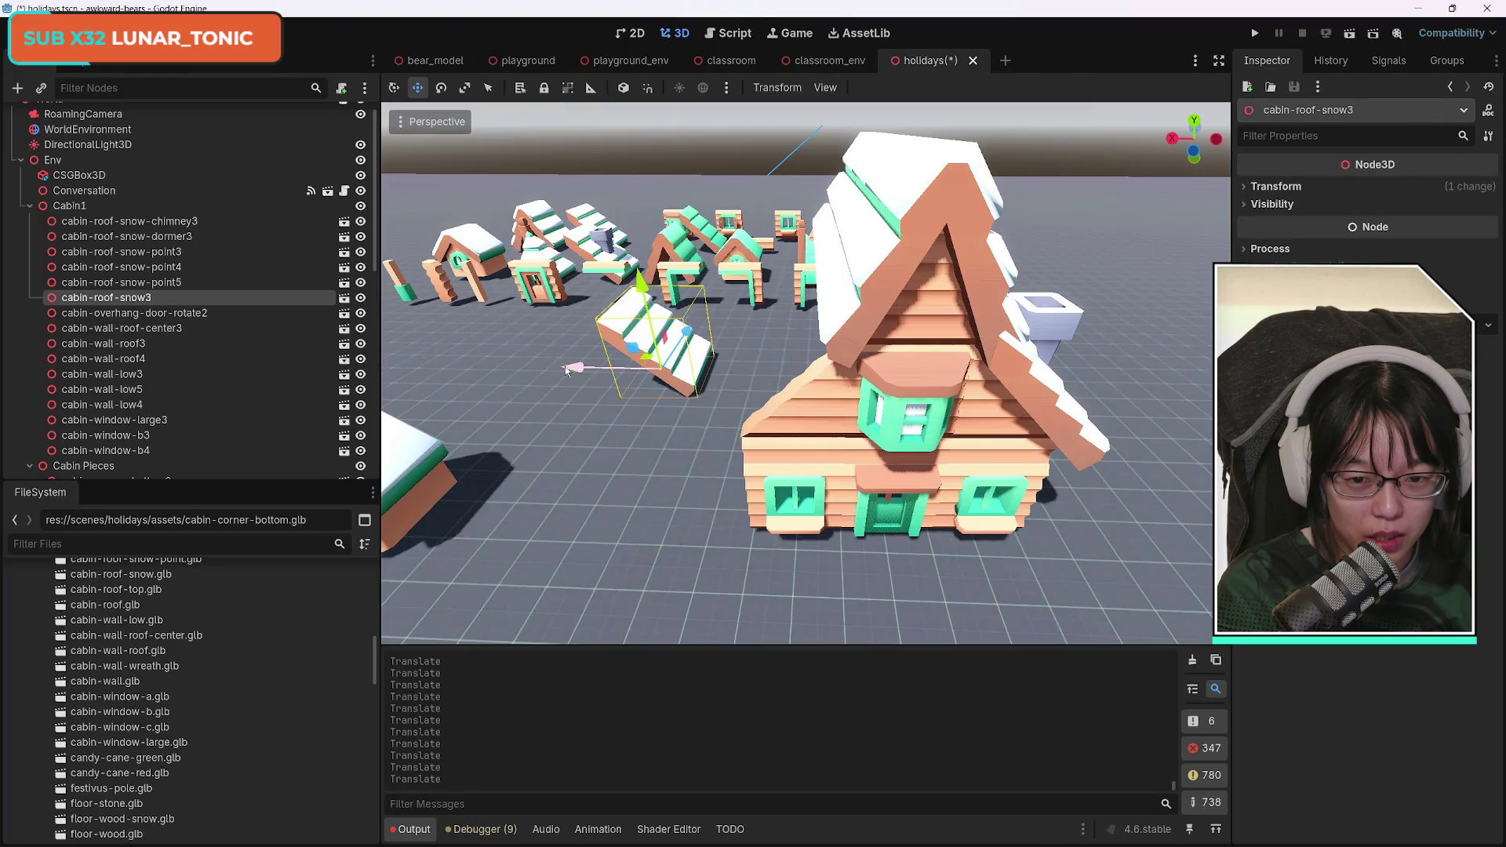
drag(666, 371, 931, 376)
key(w)
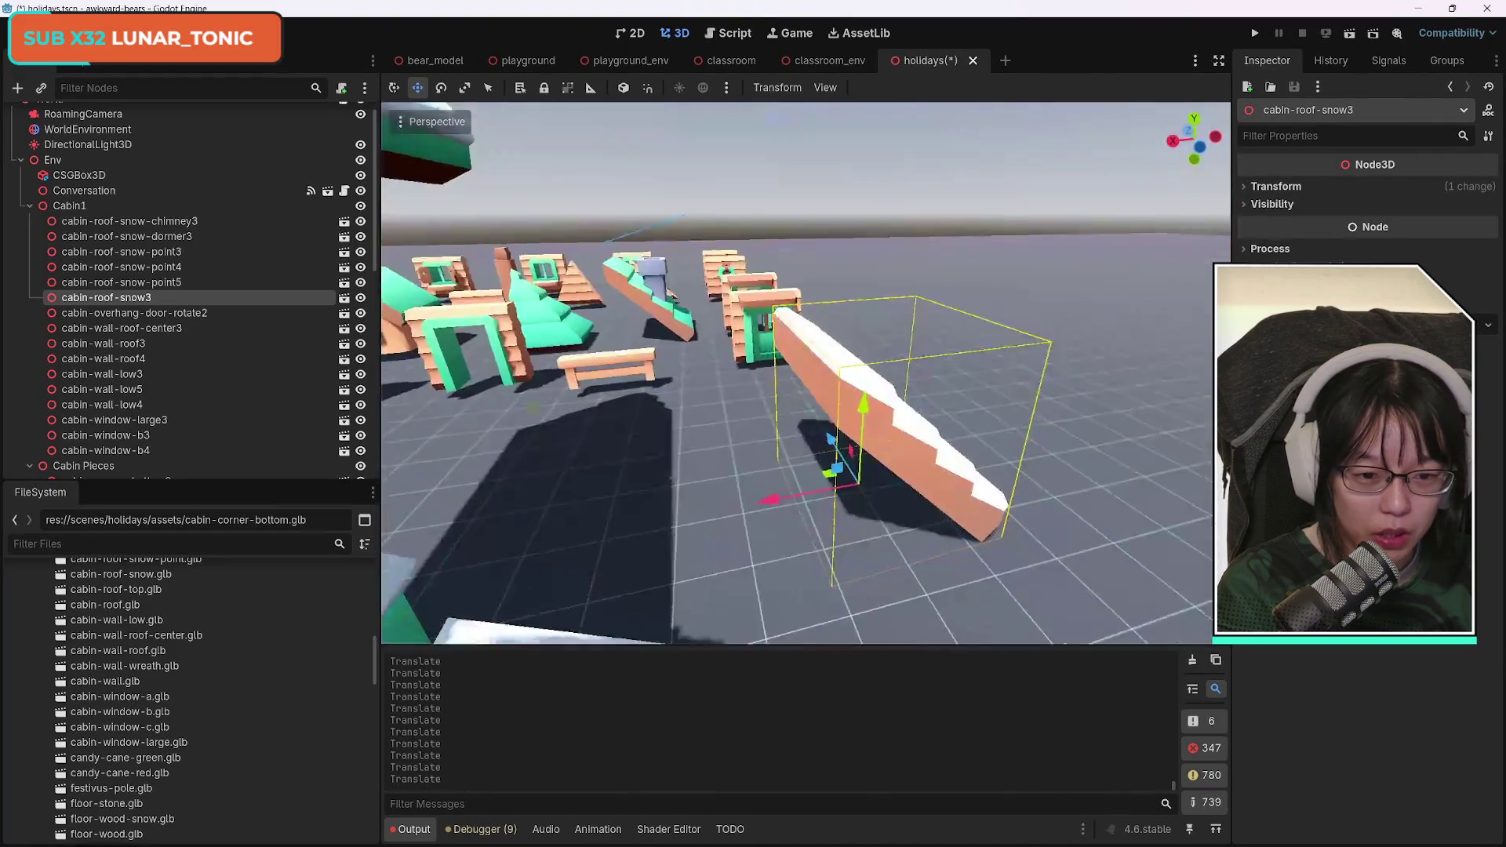
key(f)
mouse_move(825, 524)
mouse_down()
mouse_move(767, 313)
mouse_move(806, 355)
mouse_move(808, 278)
mouse_up()
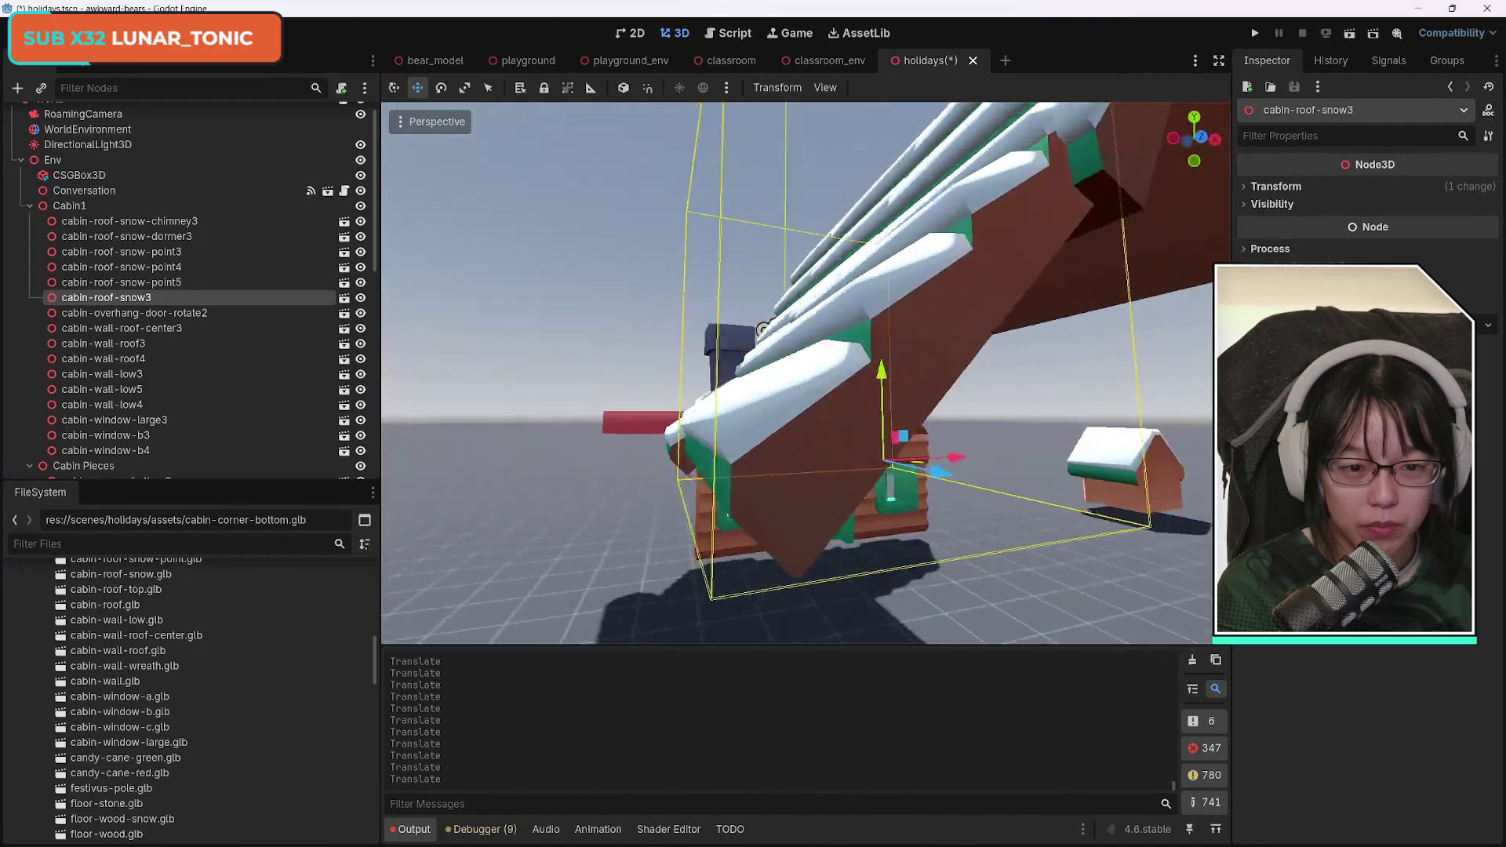
Lower cabin-roof-snow3 and shift it along Z and X onto the roof.
key(w)
key(w)
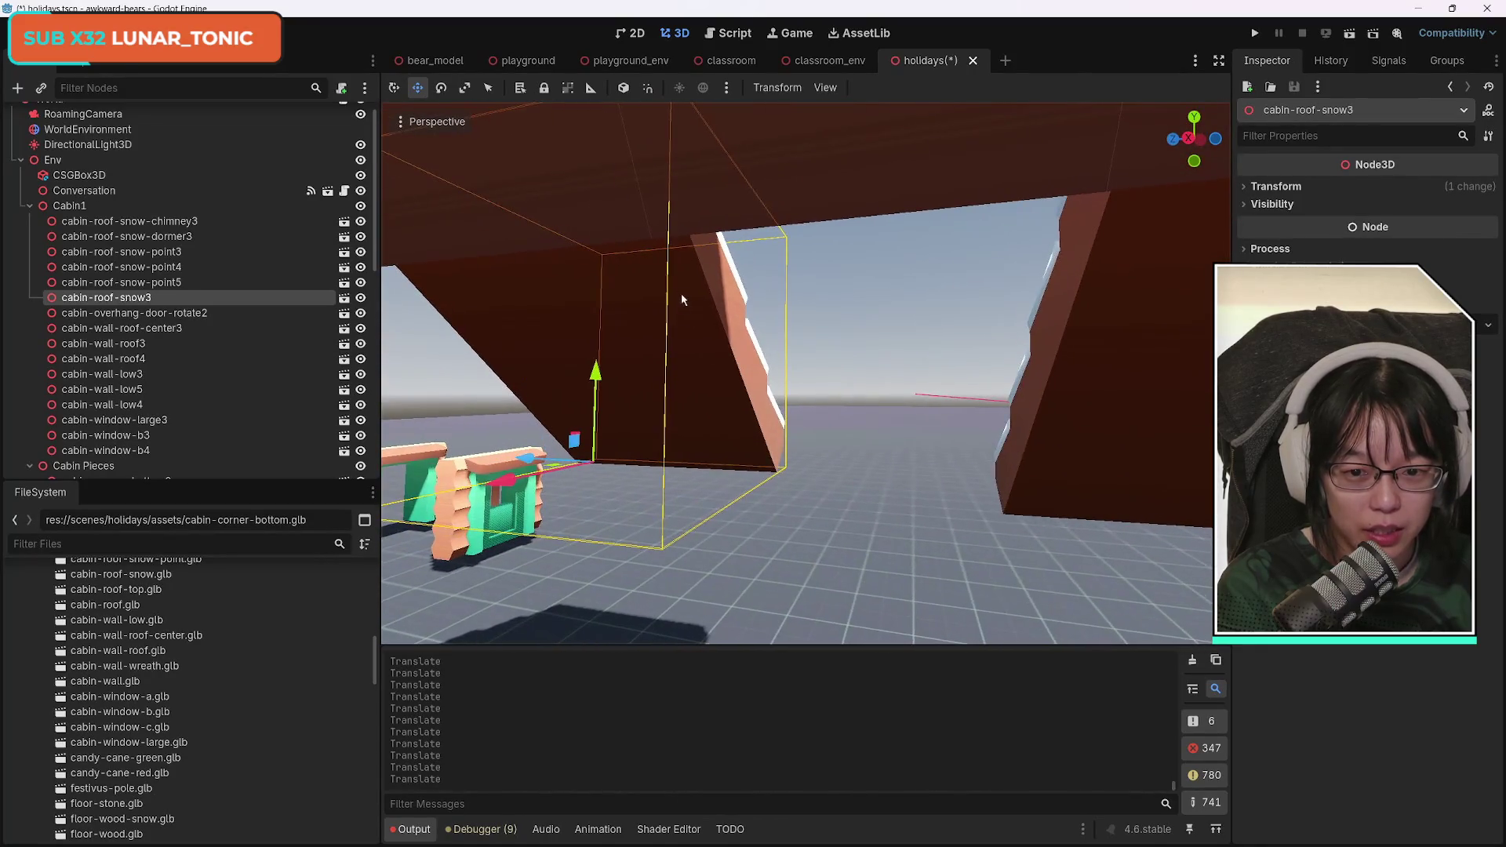
mouse_move(599, 390)
mouse_down()
mouse_move(604, 416)
mouse_move(608, 402)
mouse_up()
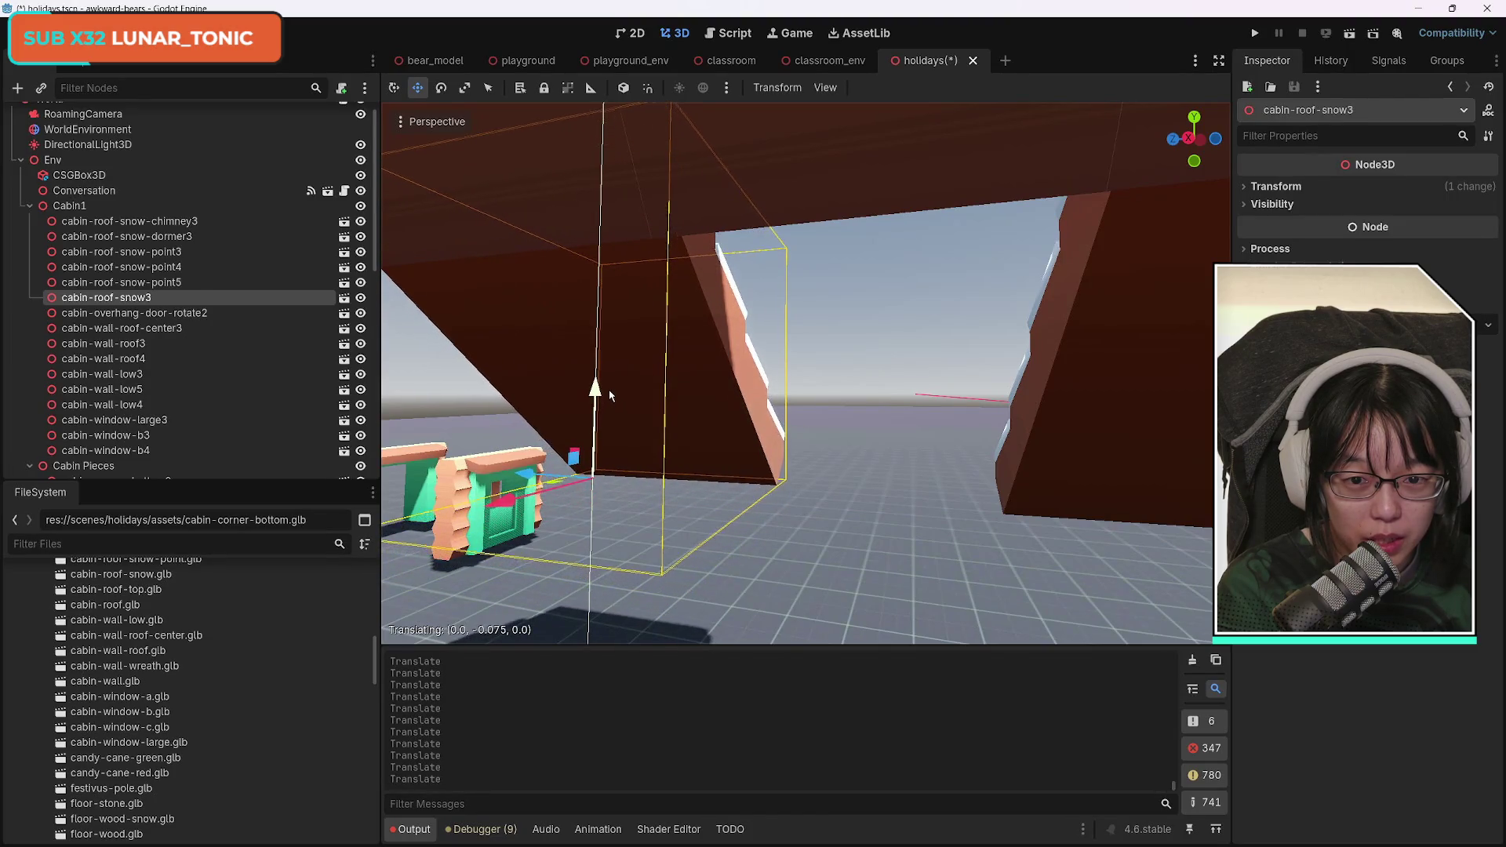
drag(536, 474, 760, 509)
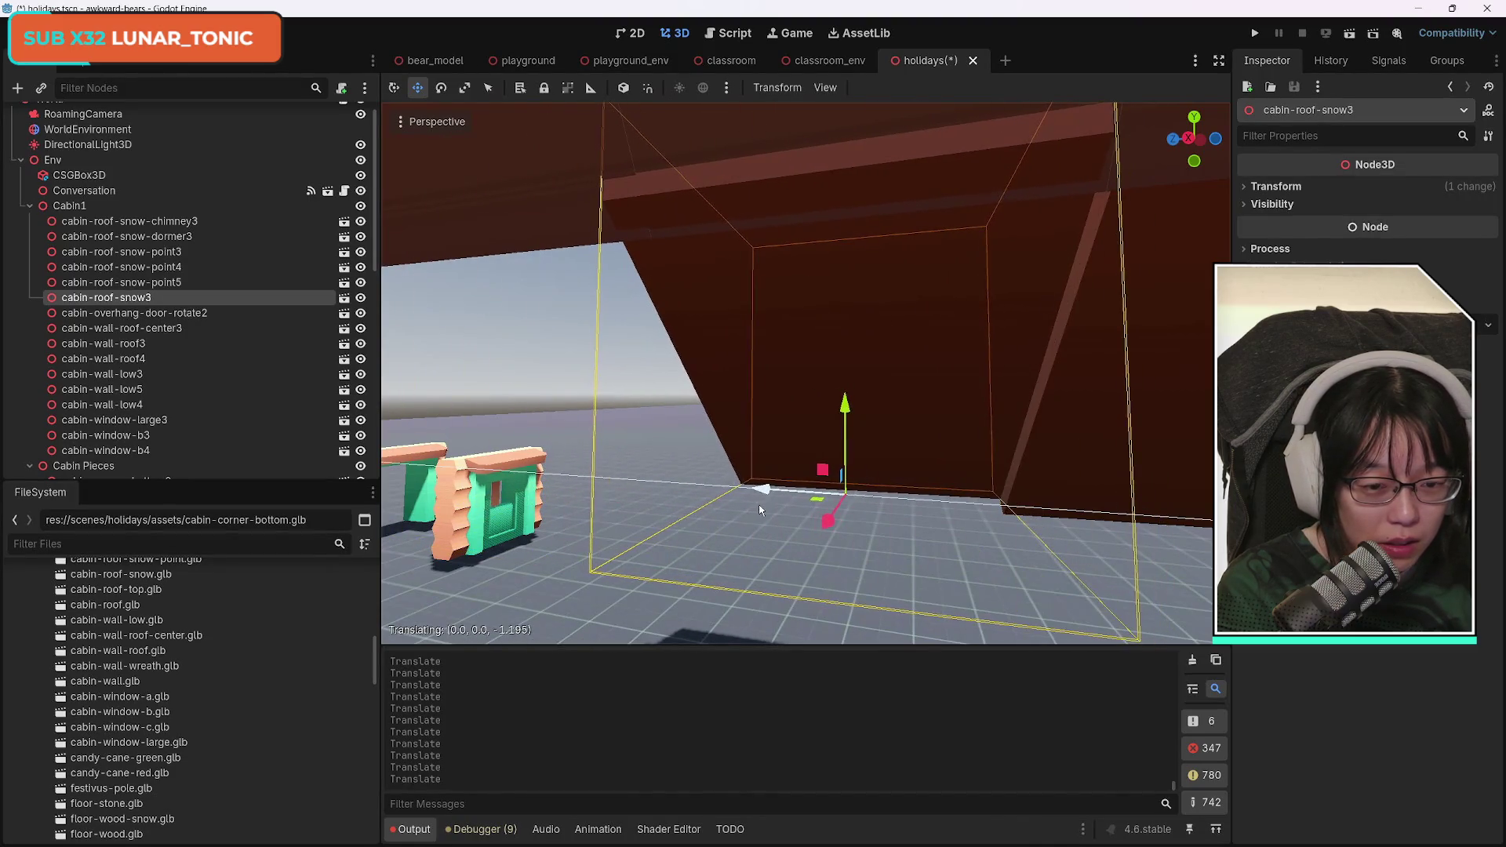
drag(847, 495, 830, 564)
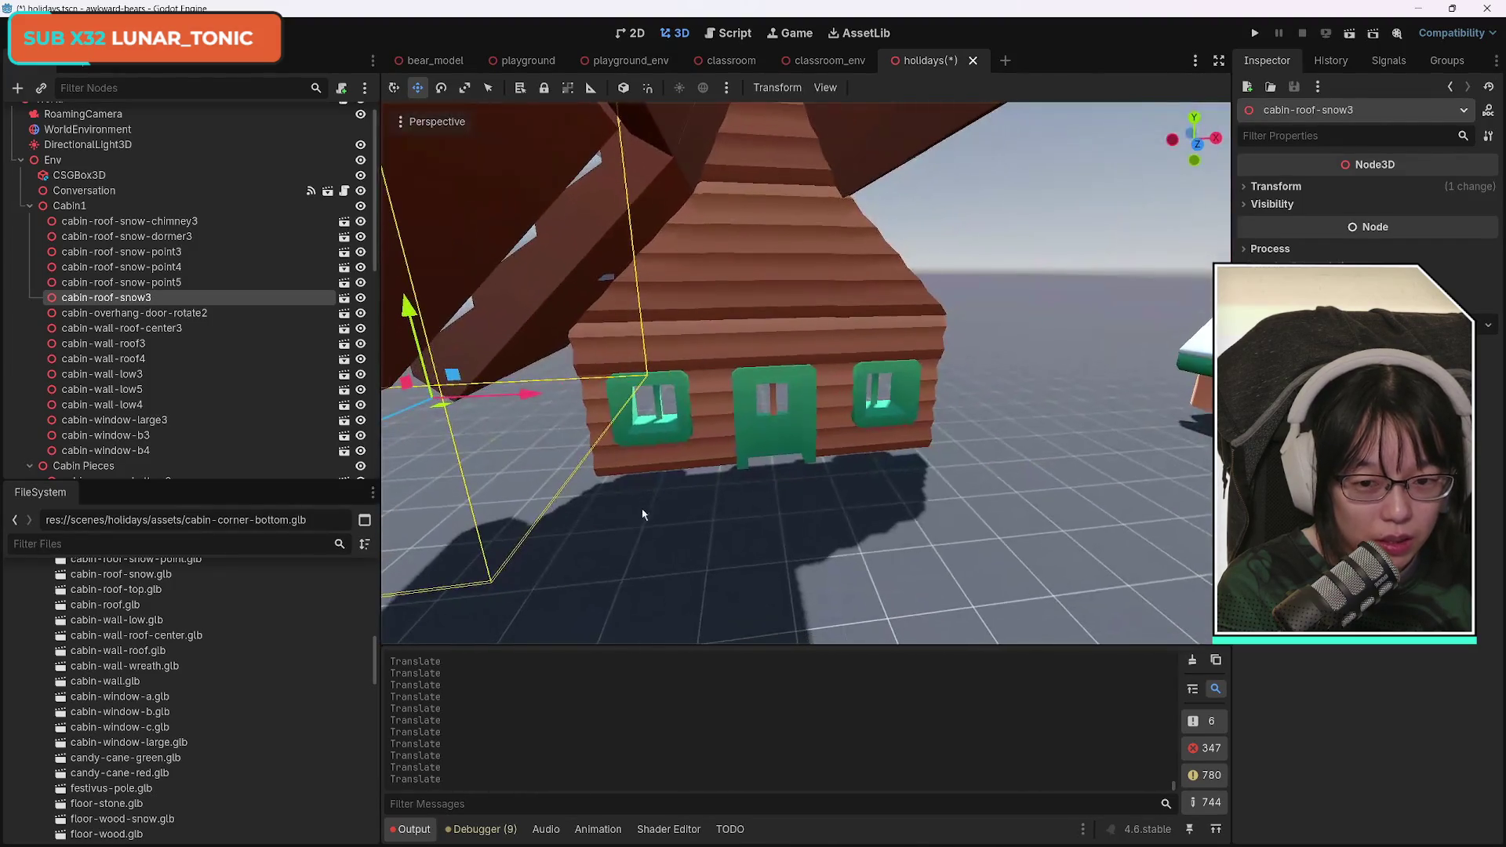
drag(532, 393, 609, 410)
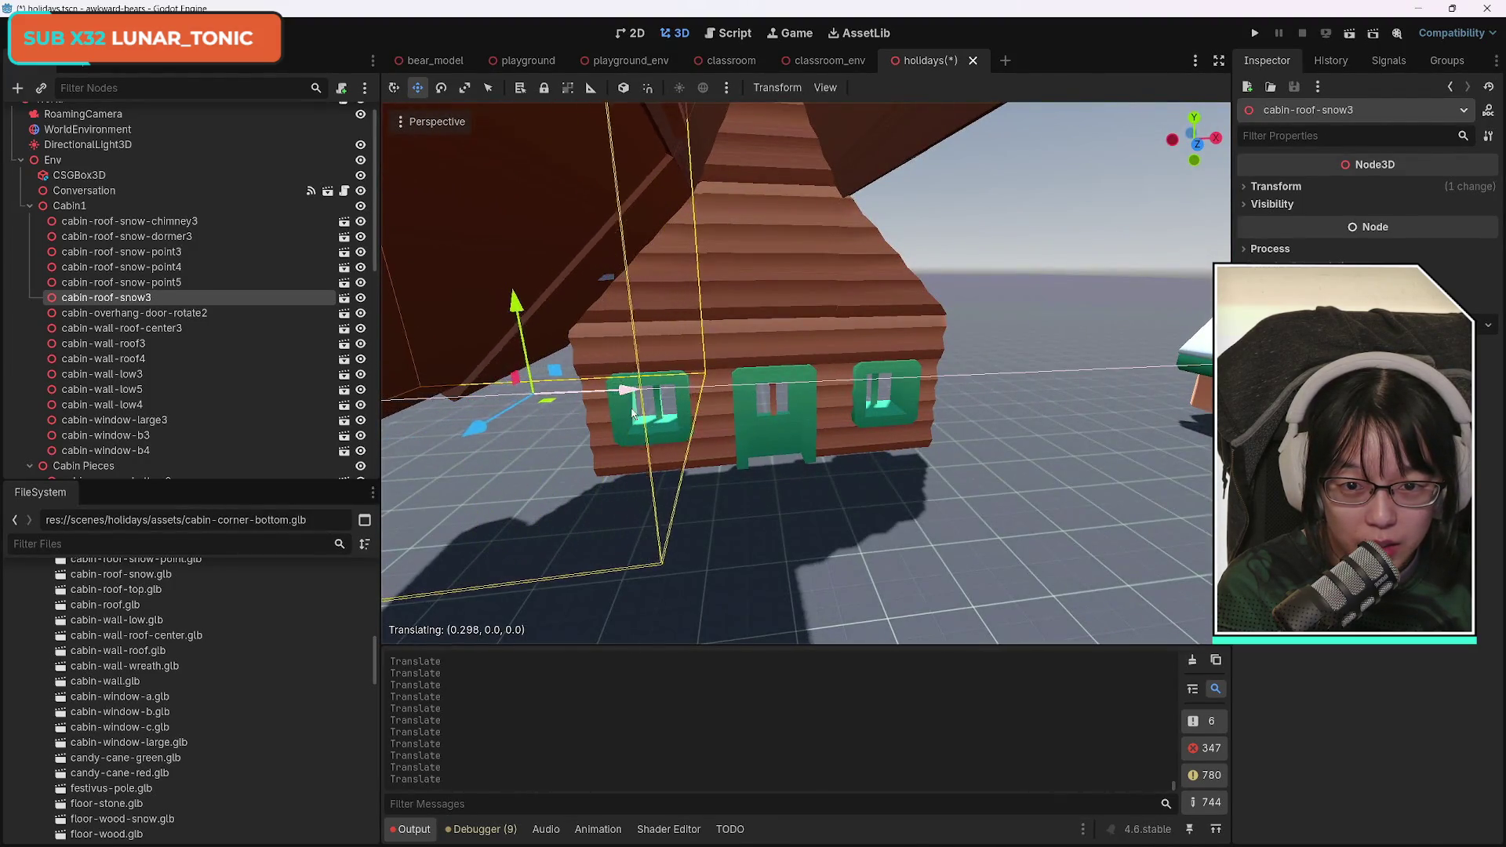
mouse_move(675, 431)
mouse_down()
mouse_move(387, 317)
mouse_move(518, 205)
mouse_up()
drag(785, 311, 787, 323)
drag(838, 390, 838, 404)
Nudge cabin-roof-snow3 flush with the roof, then duplicate it into cabin-roof-snow4.
scroll(838, 404, up, 5)
scroll(838, 404, down, 5)
scroll(837, 404, up, 2)
drag(838, 404, 610, 399)
drag(728, 257, 727, 264)
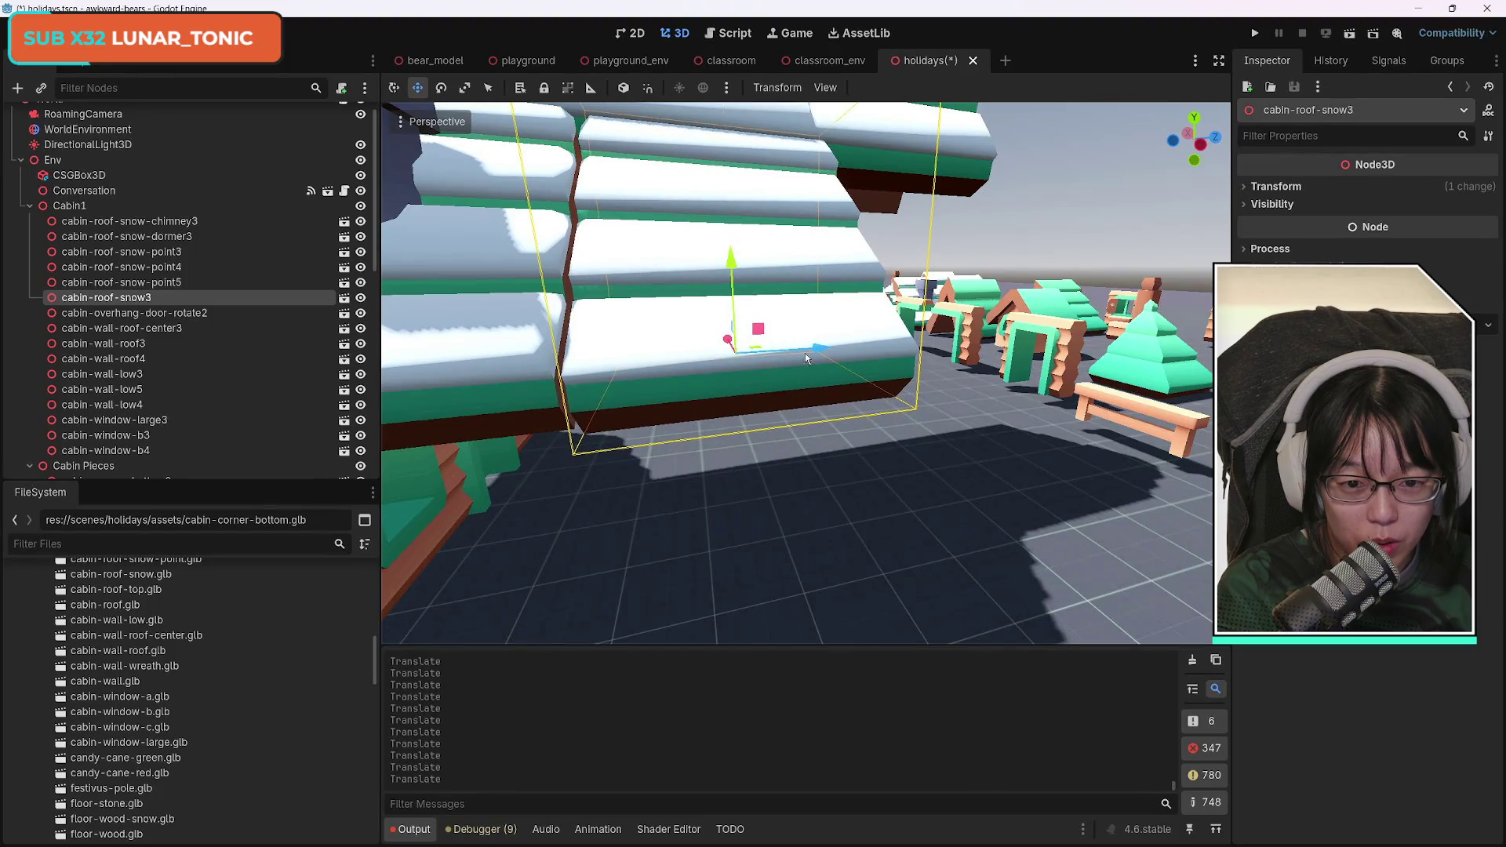
drag(814, 352, 810, 351)
drag(724, 262, 726, 253)
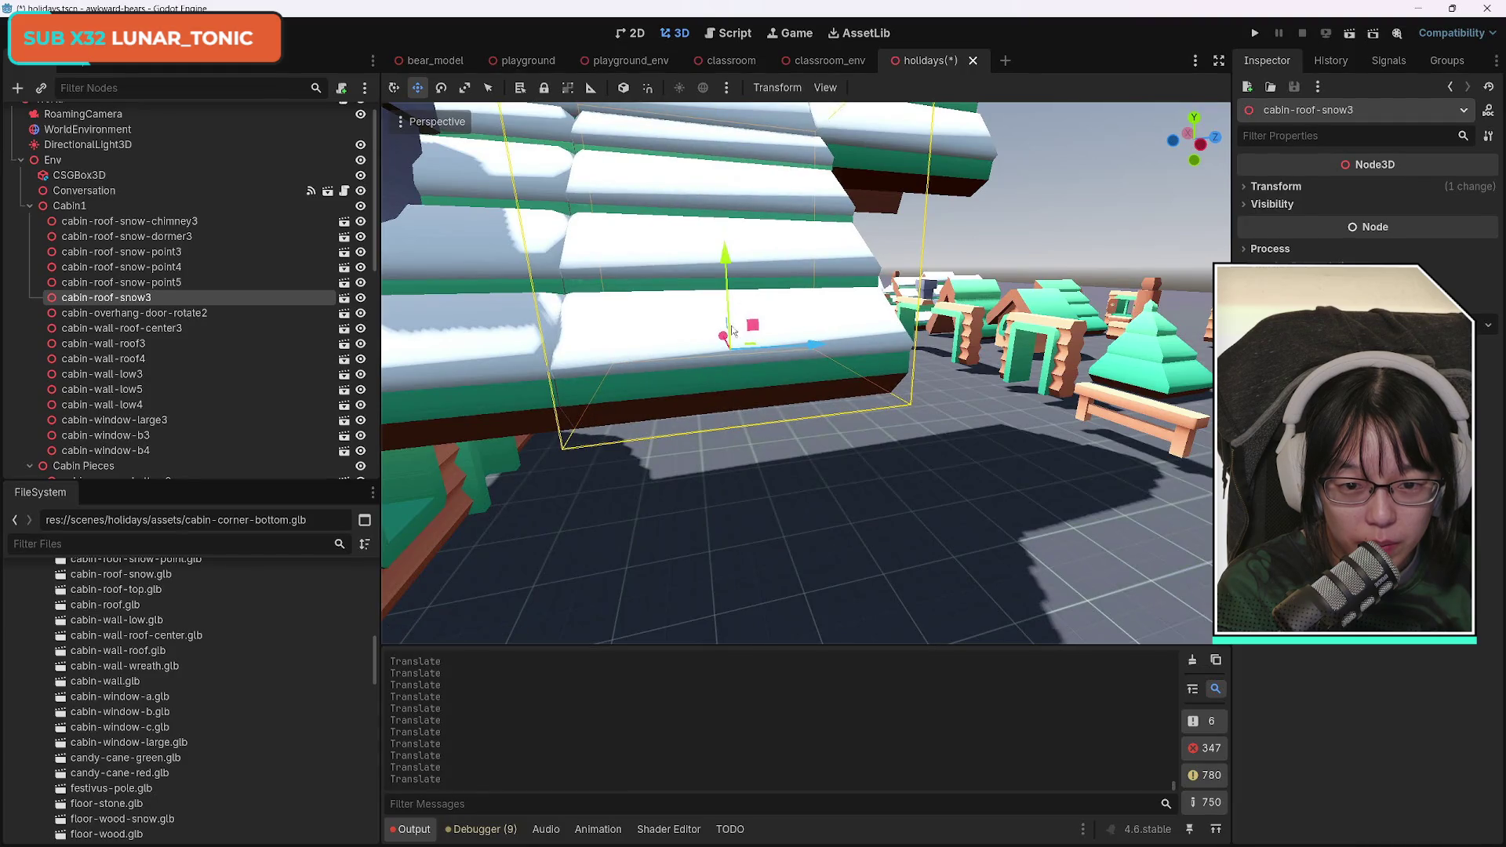
drag(725, 339, 728, 339)
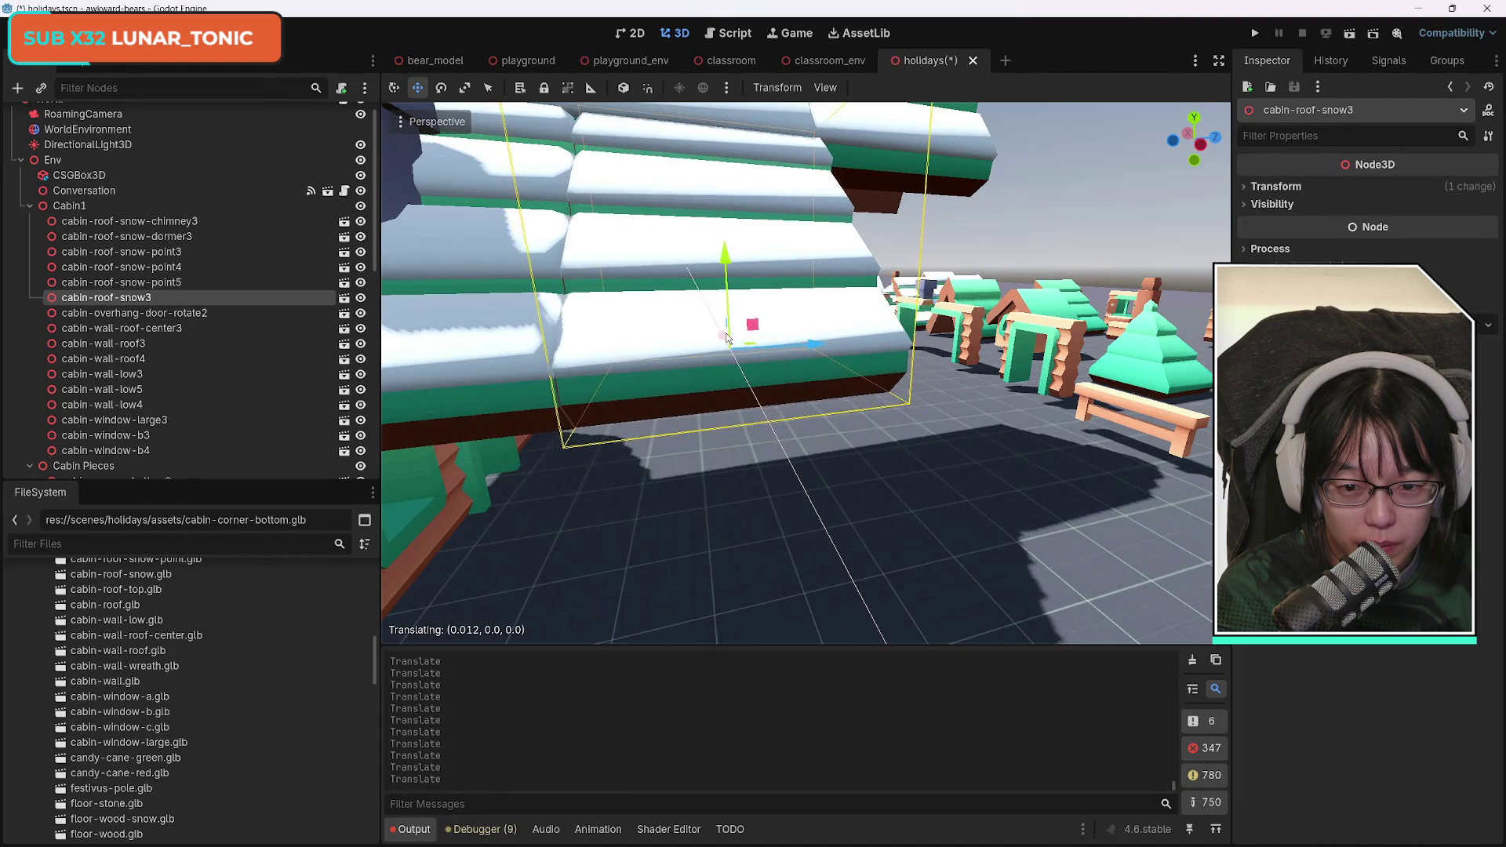
mouse_move(704, 481)
mouse_down()
mouse_move(887, 440)
mouse_move(765, 406)
mouse_up()
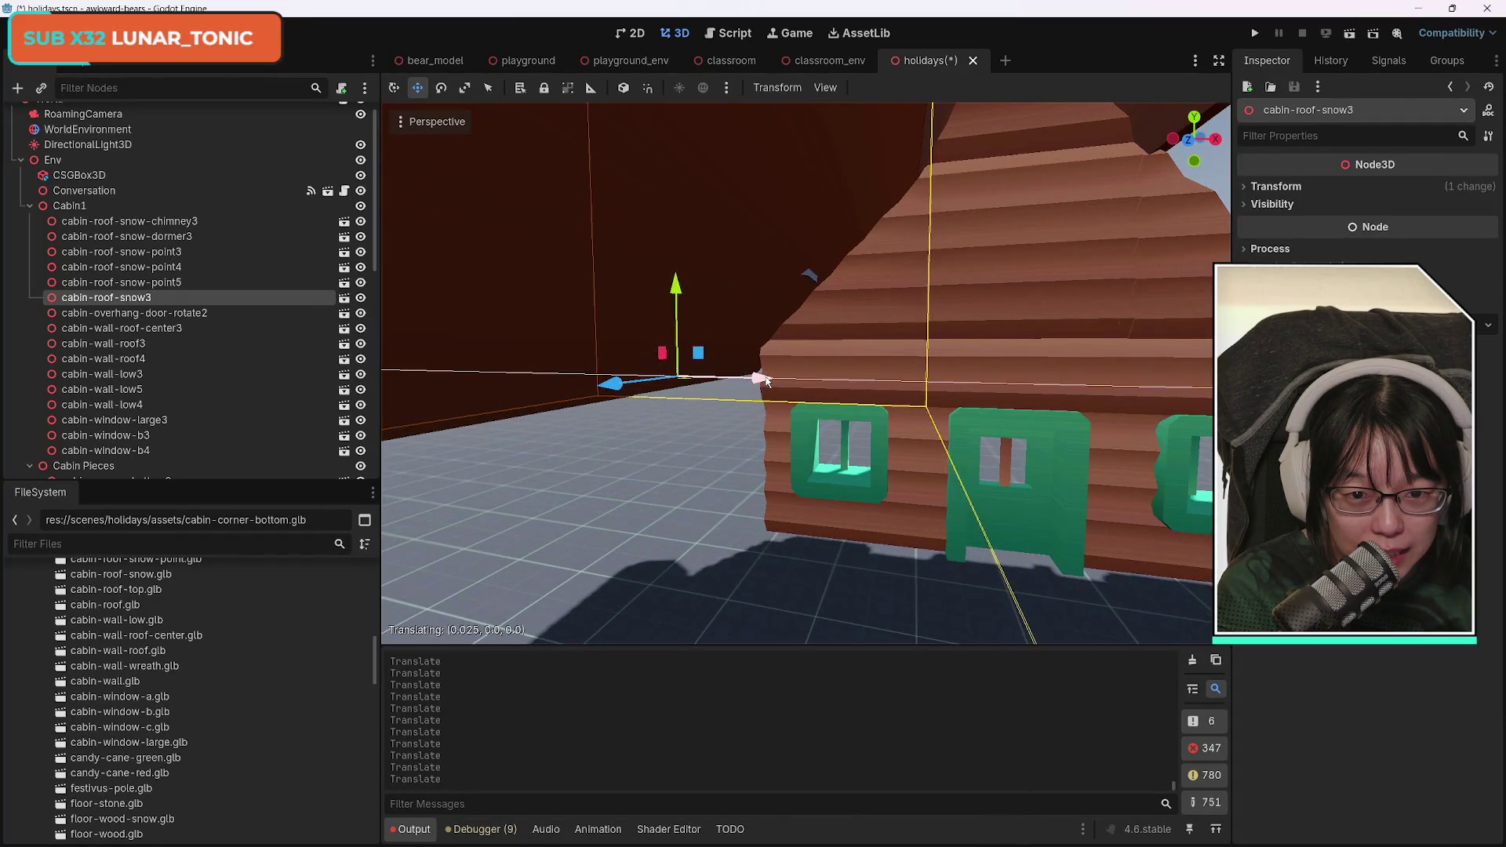
mouse_move(782, 388)
mouse_down()
mouse_move(652, 412)
mouse_move(663, 471)
mouse_move(667, 408)
mouse_move(671, 448)
mouse_move(691, 412)
mouse_move(795, 351)
mouse_up()
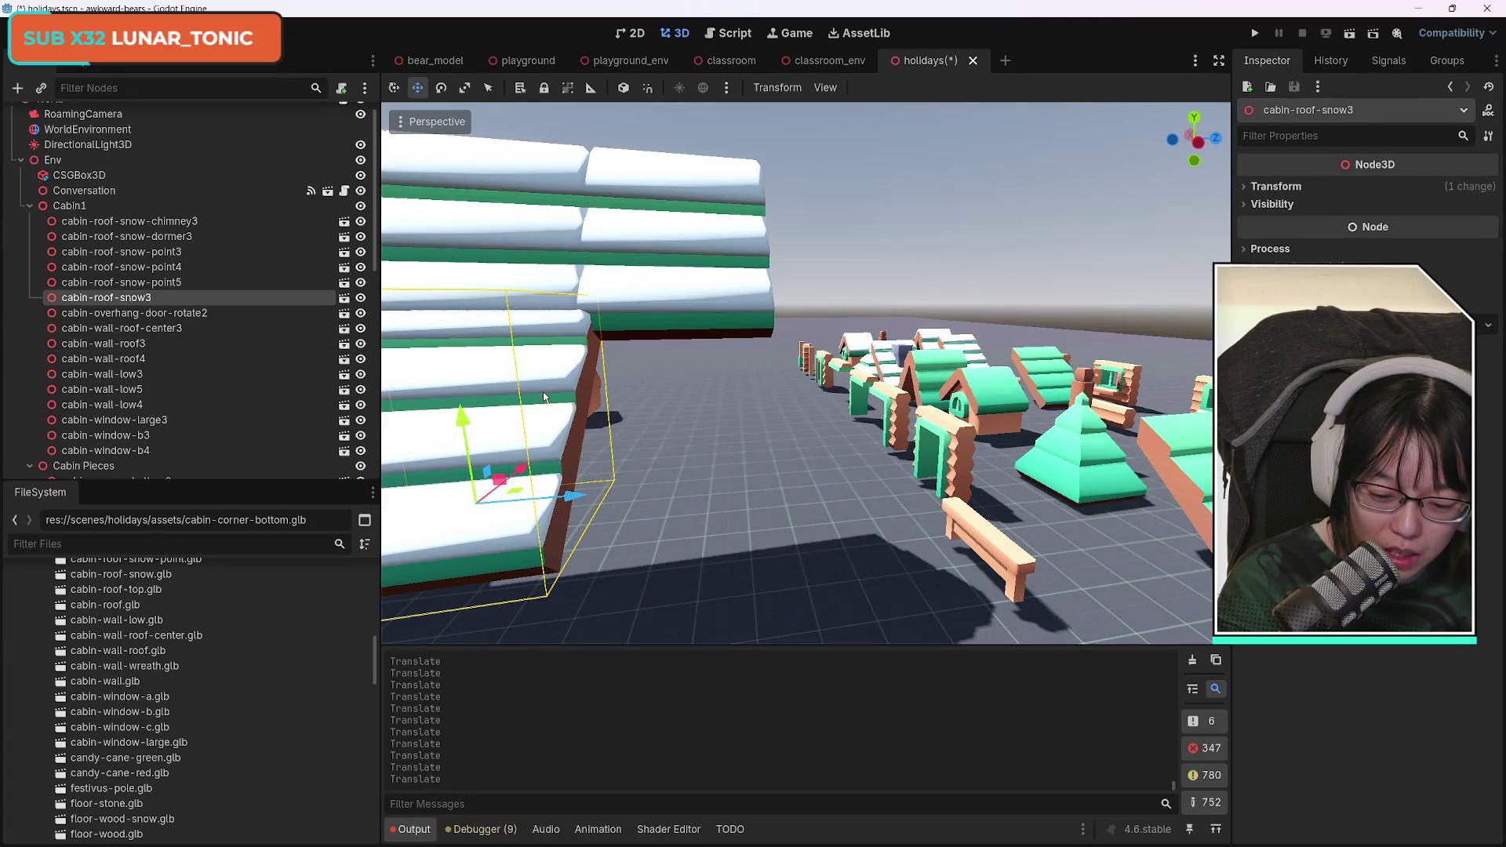
key(ctrl+d)
Slide cabin-roof-snow4 along the roof so it extends the snow beside cabin-roof-snow3.
mouse_move(569, 493)
mouse_down()
mouse_move(780, 514)
mouse_move(766, 511)
mouse_move(1213, 271)
mouse_up()
scroll(798, 373, up, 5)
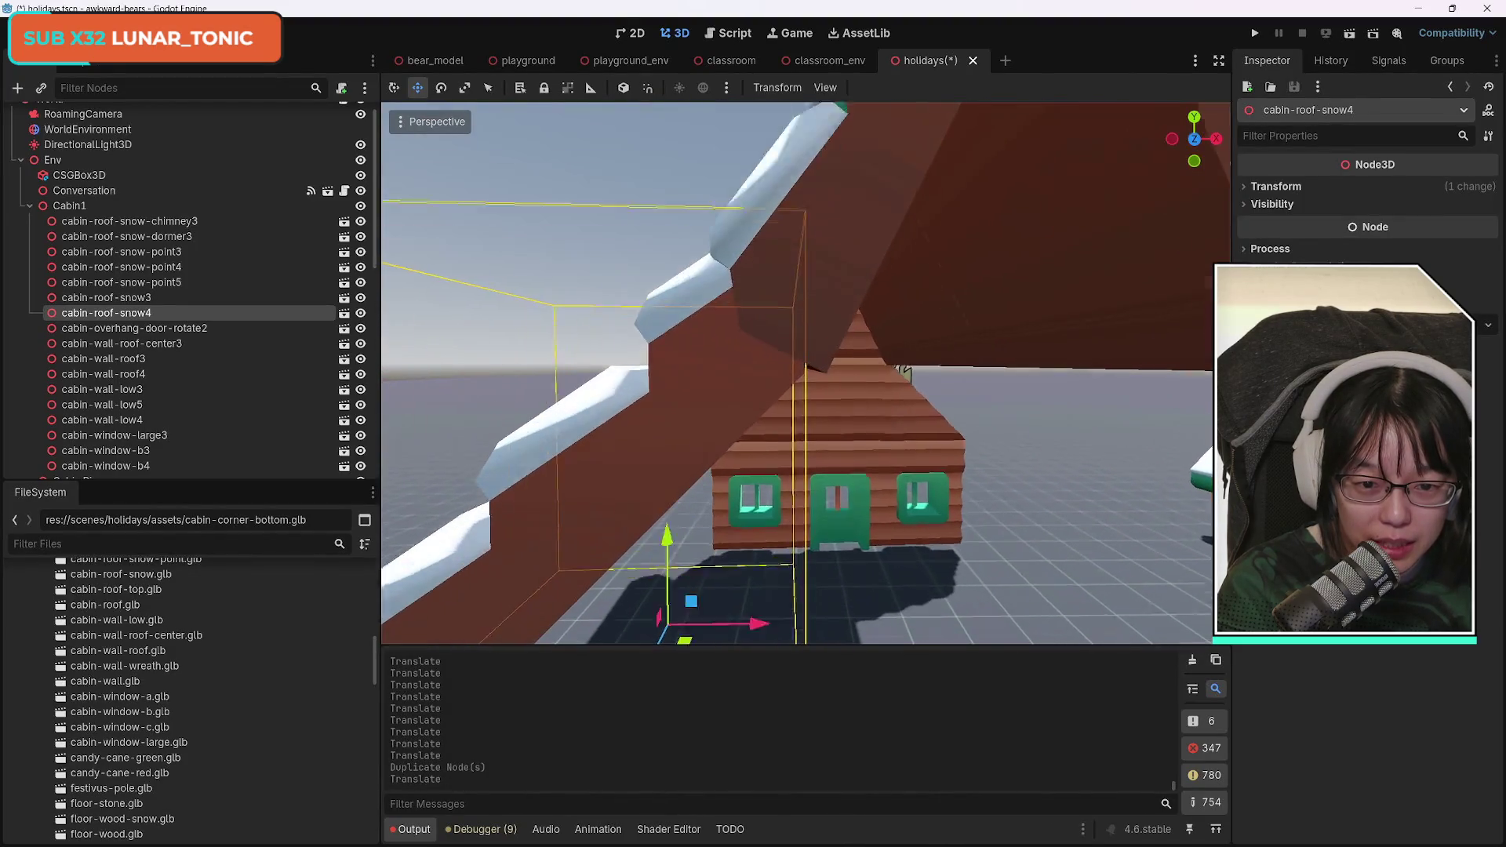
key(w)
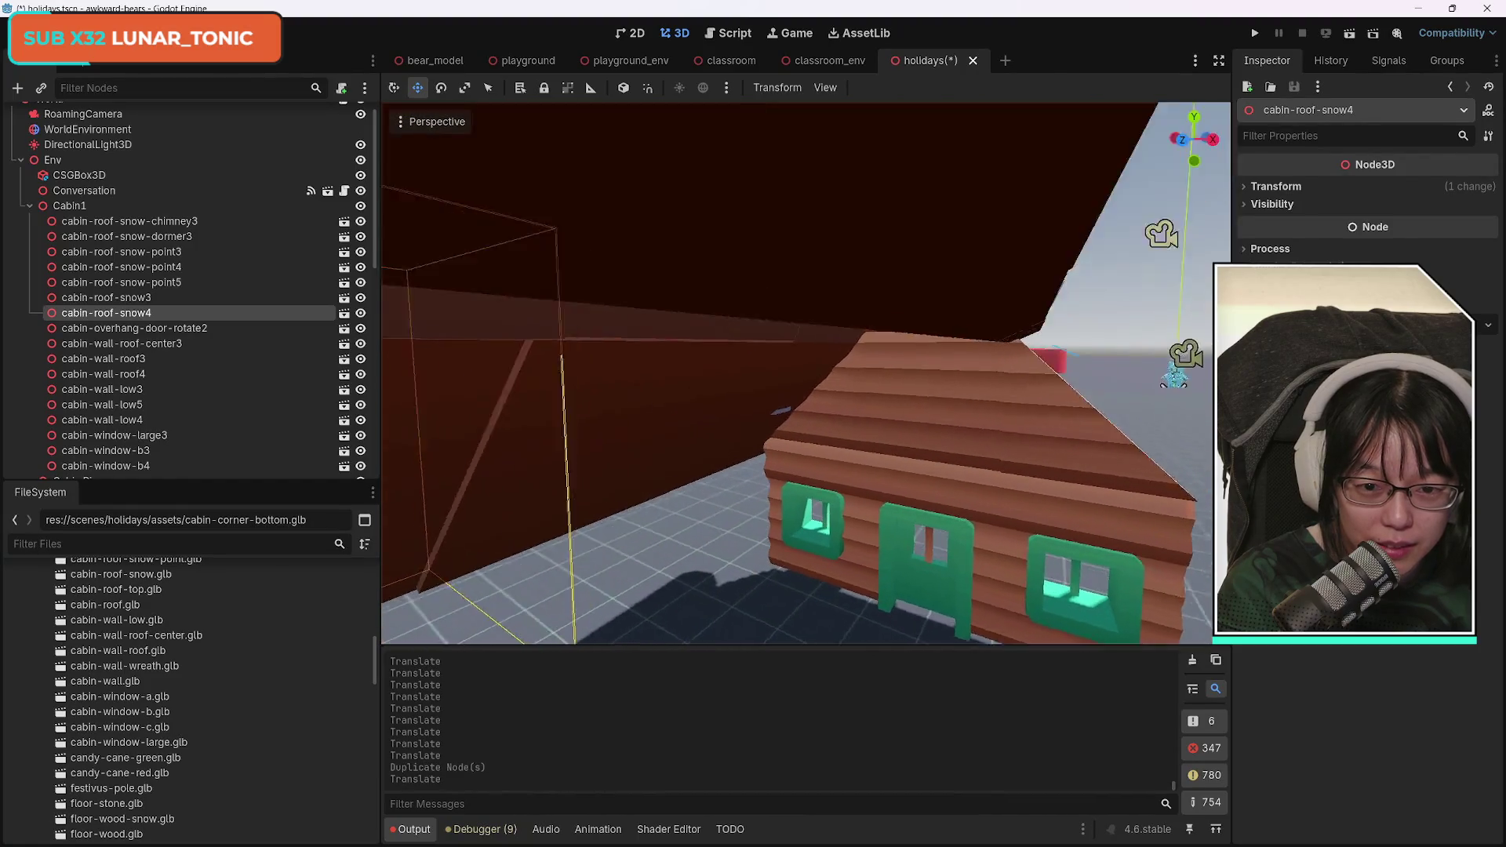
key(f)
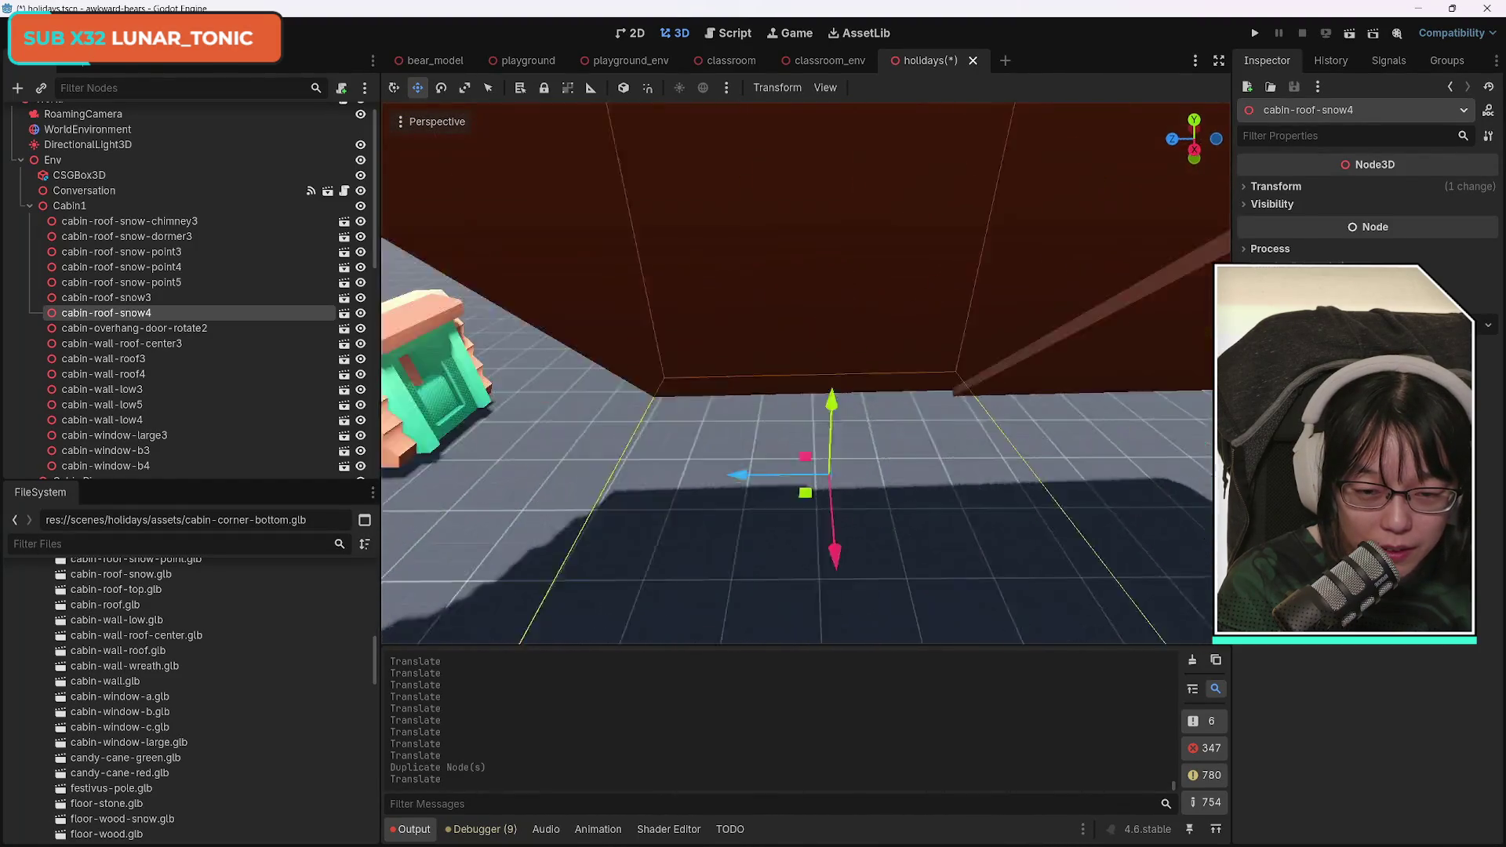
key(w)
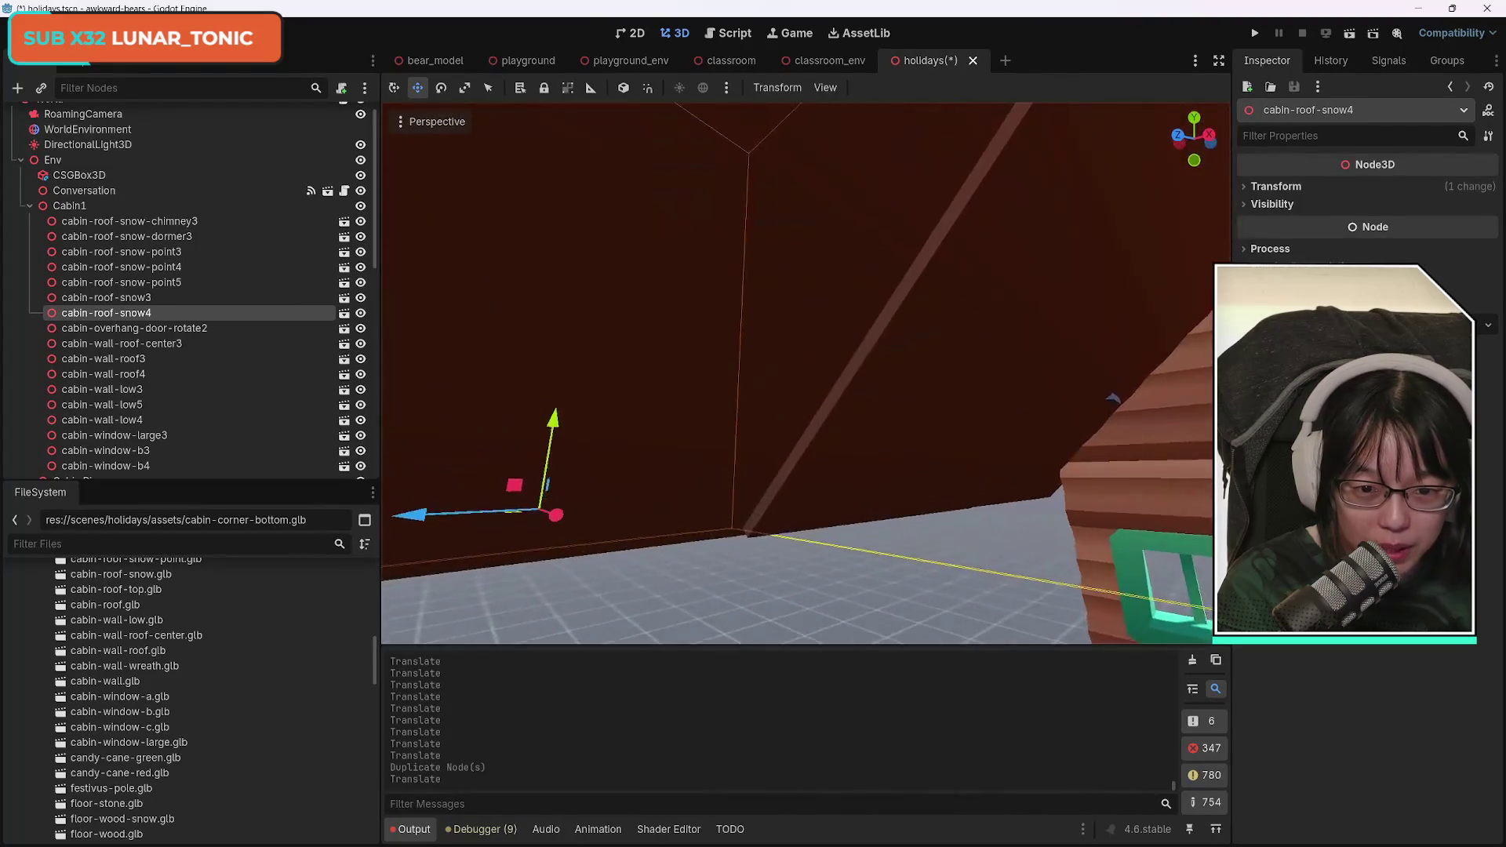
key(d)
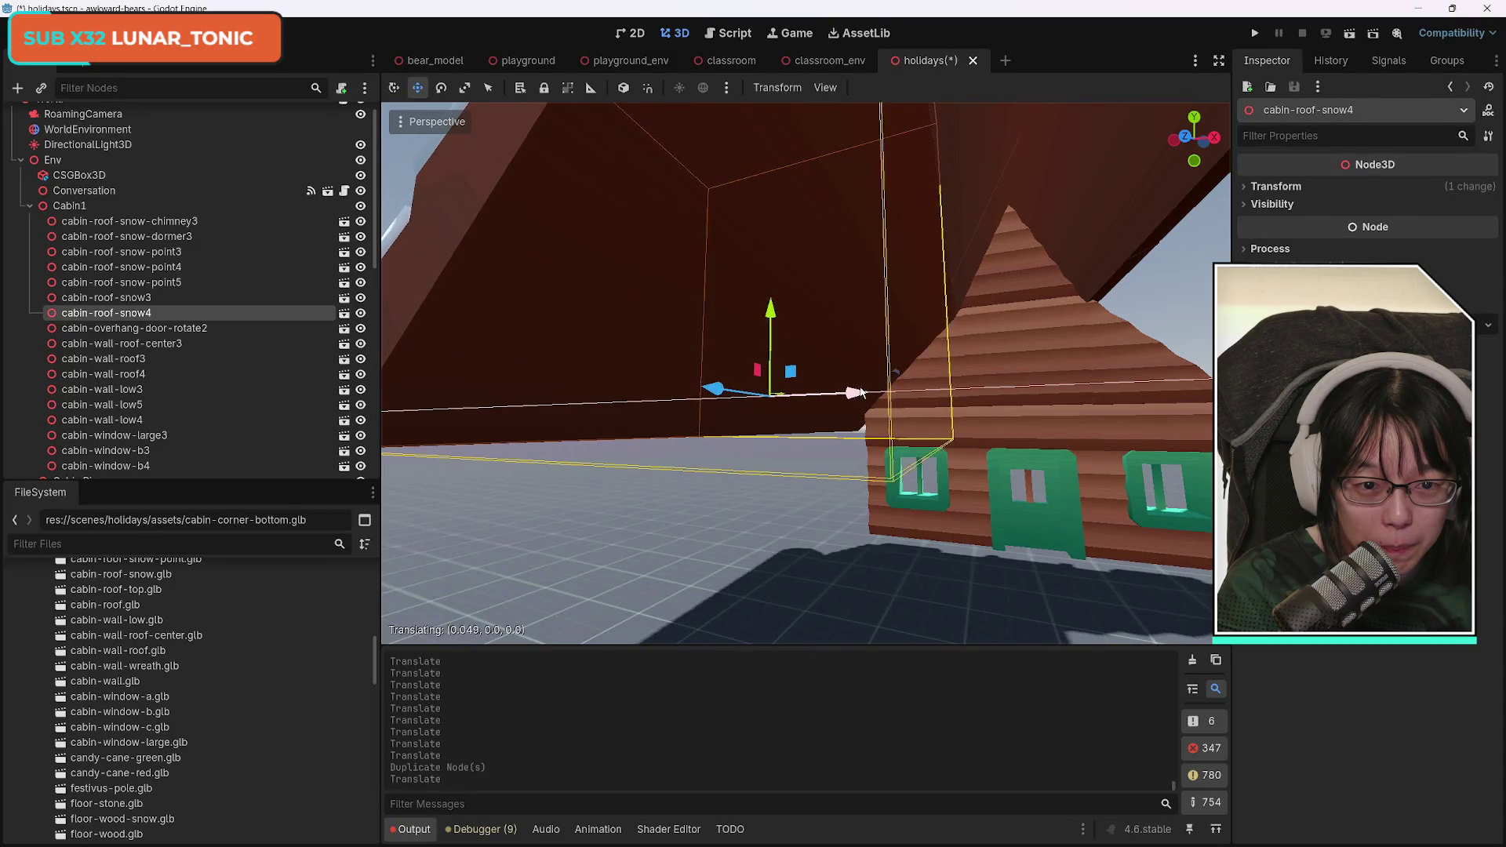
key(s)
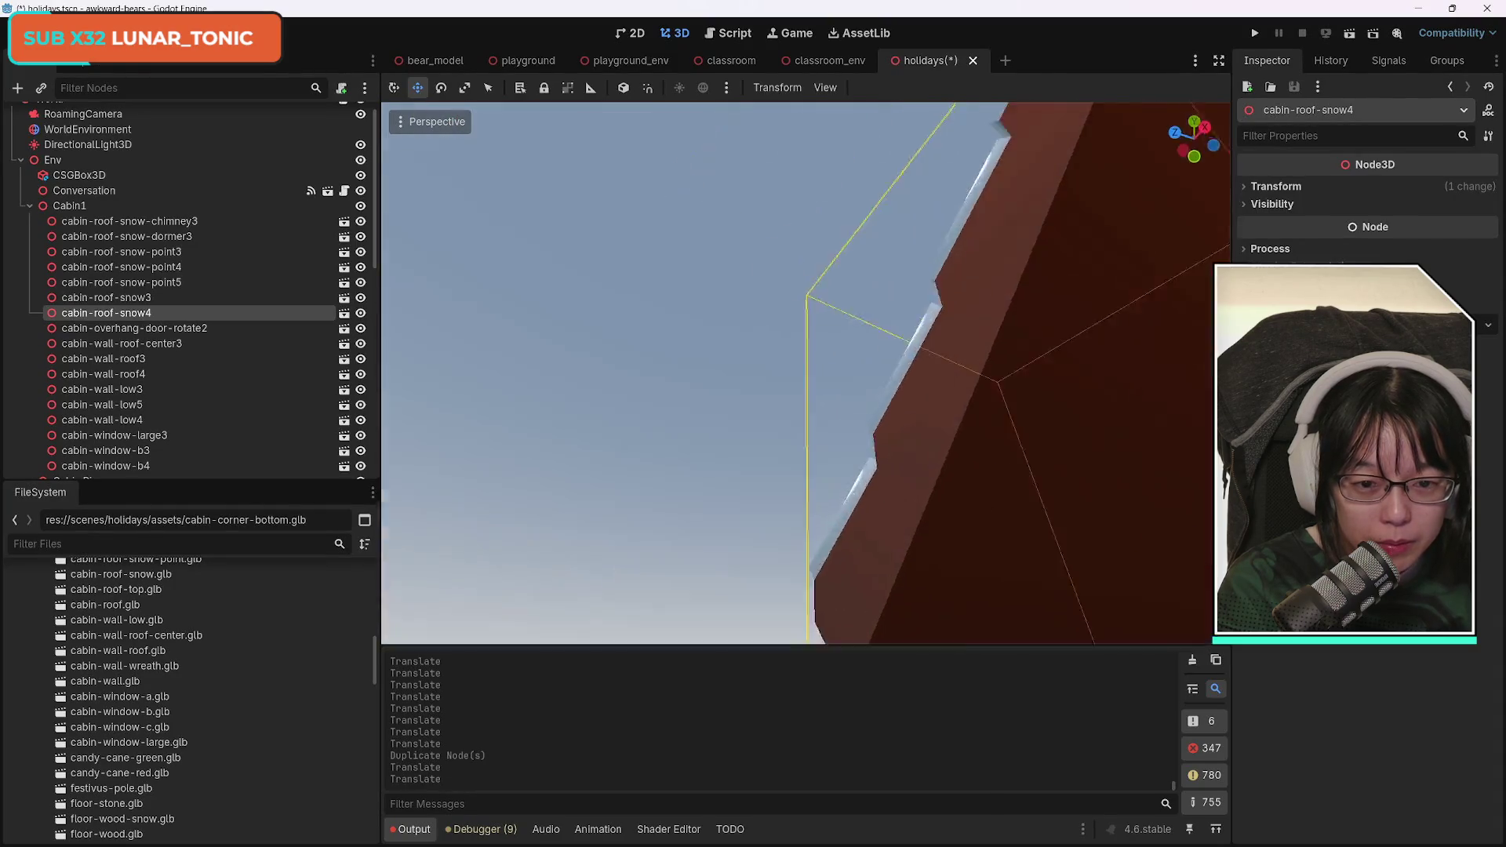
key(w)
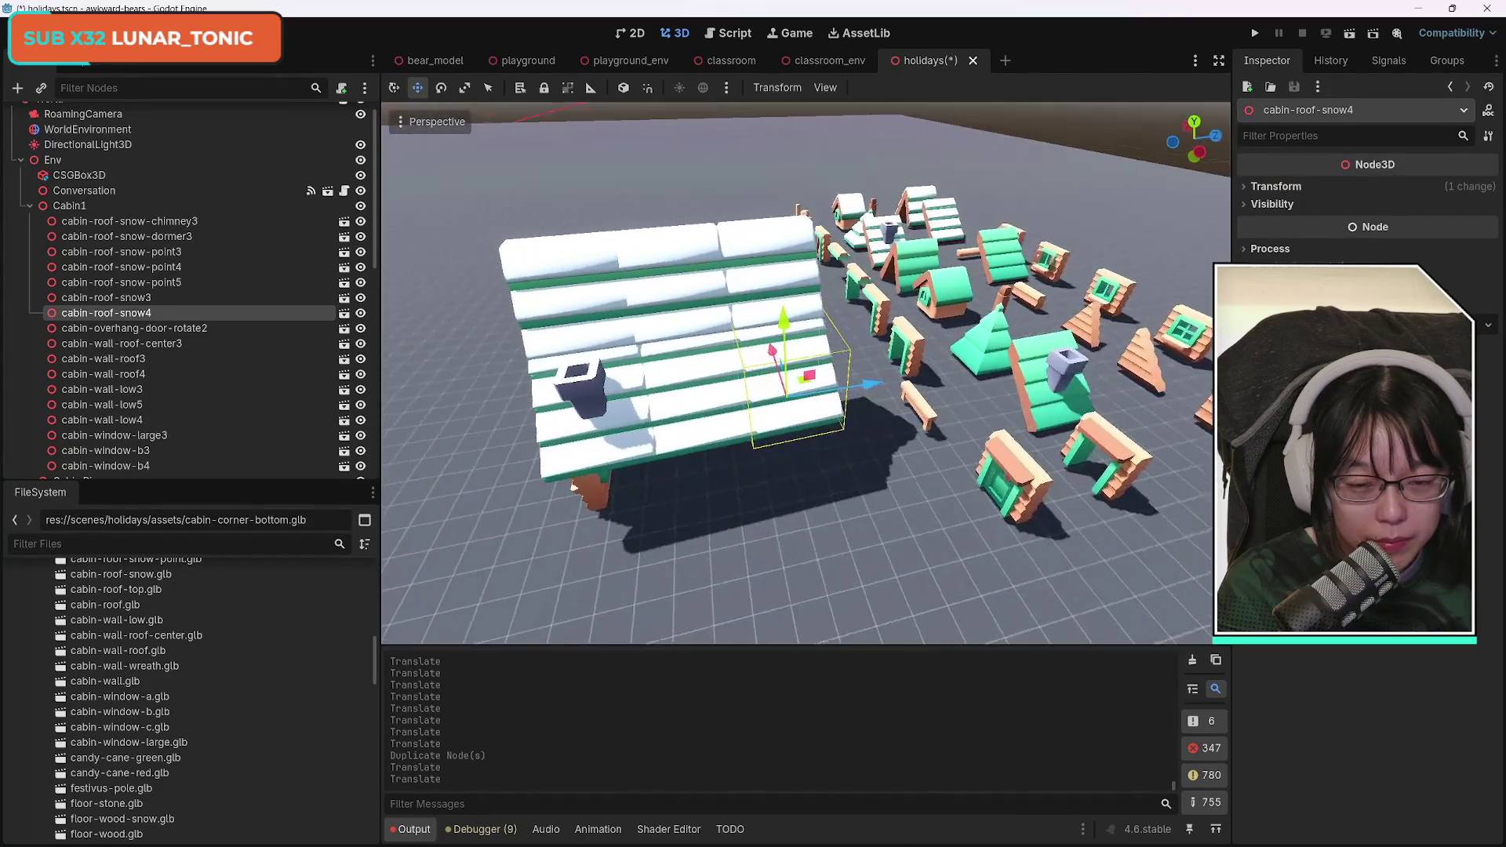
key(a)
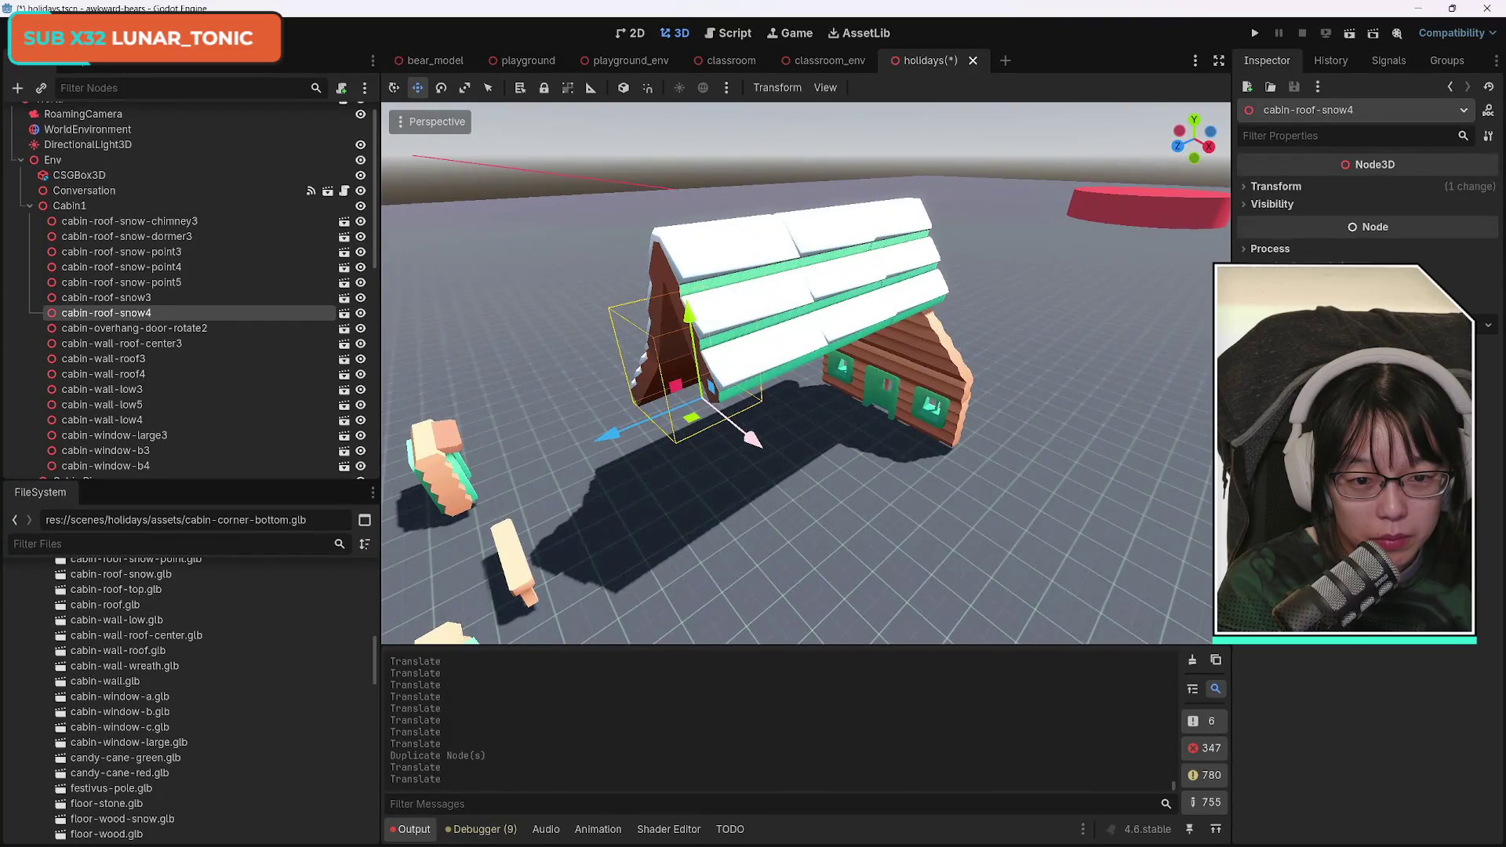
key(d)
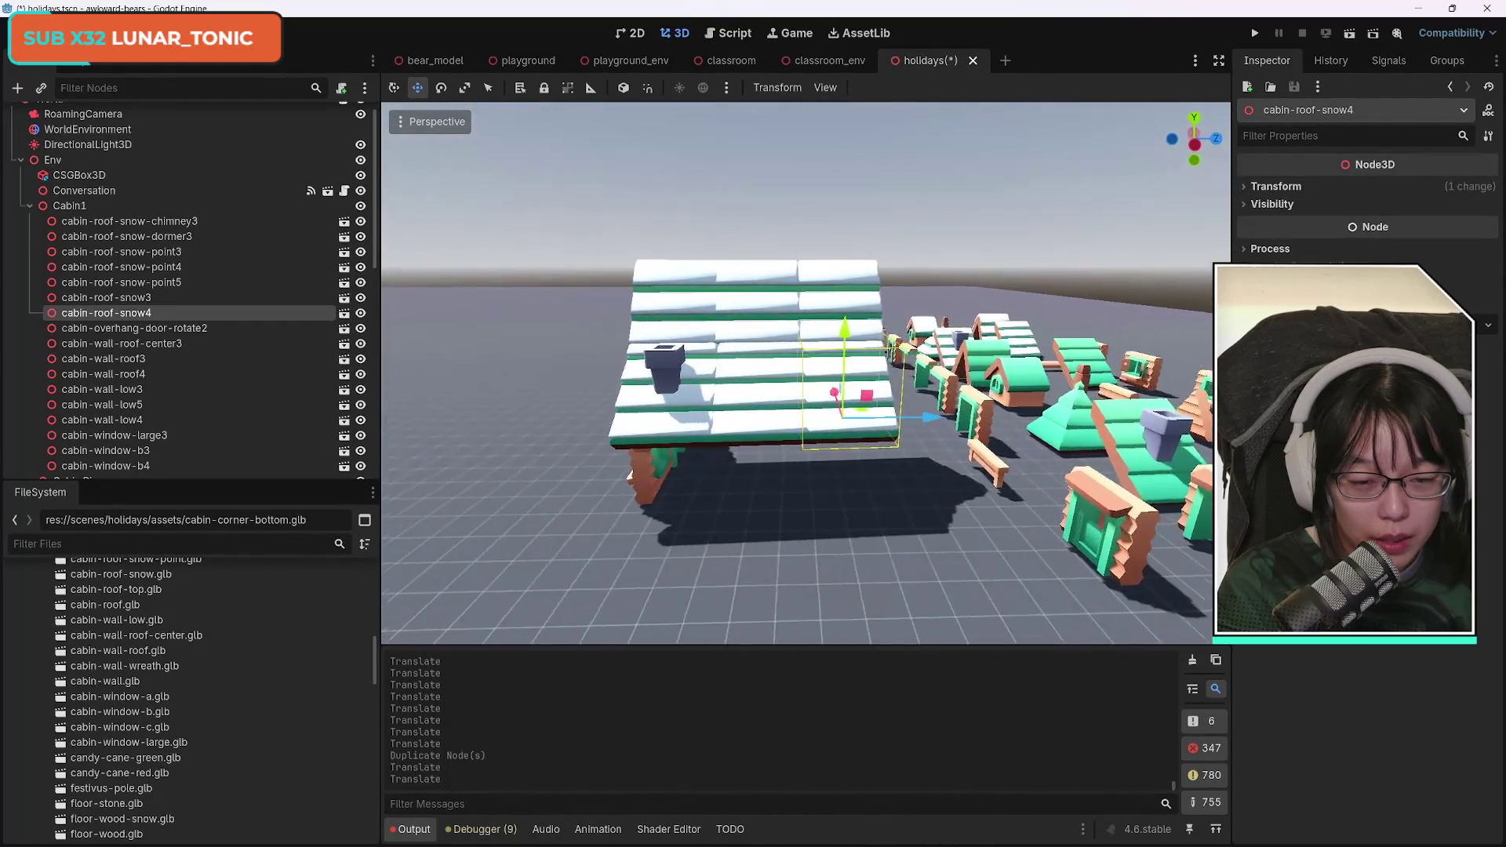
key(w)
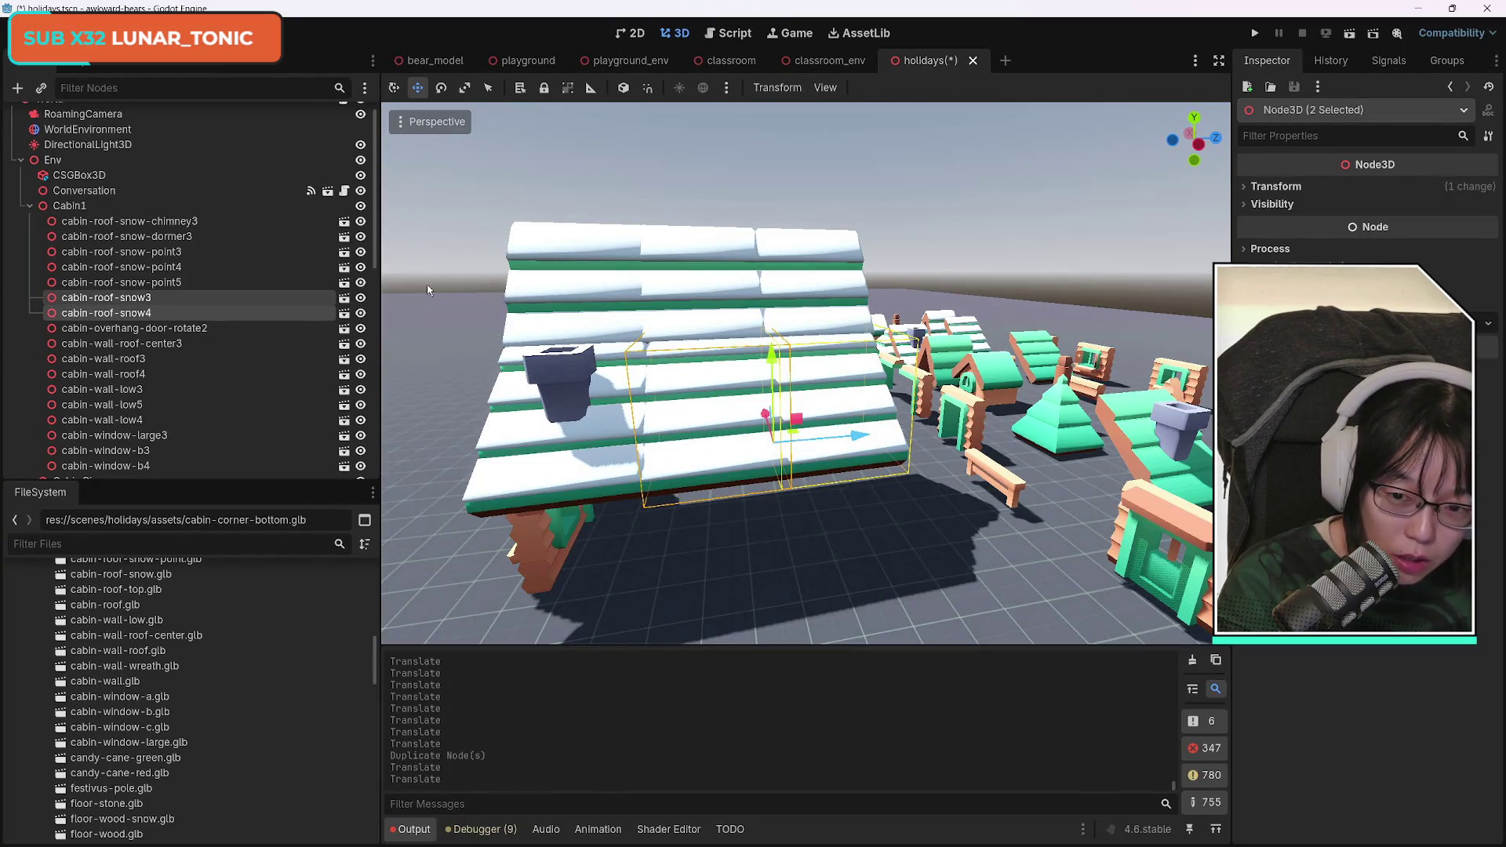
Duplicate snow3 and snow4, moving the copies along Z and X onto the opposite roof slope.
key(ctrl+d)
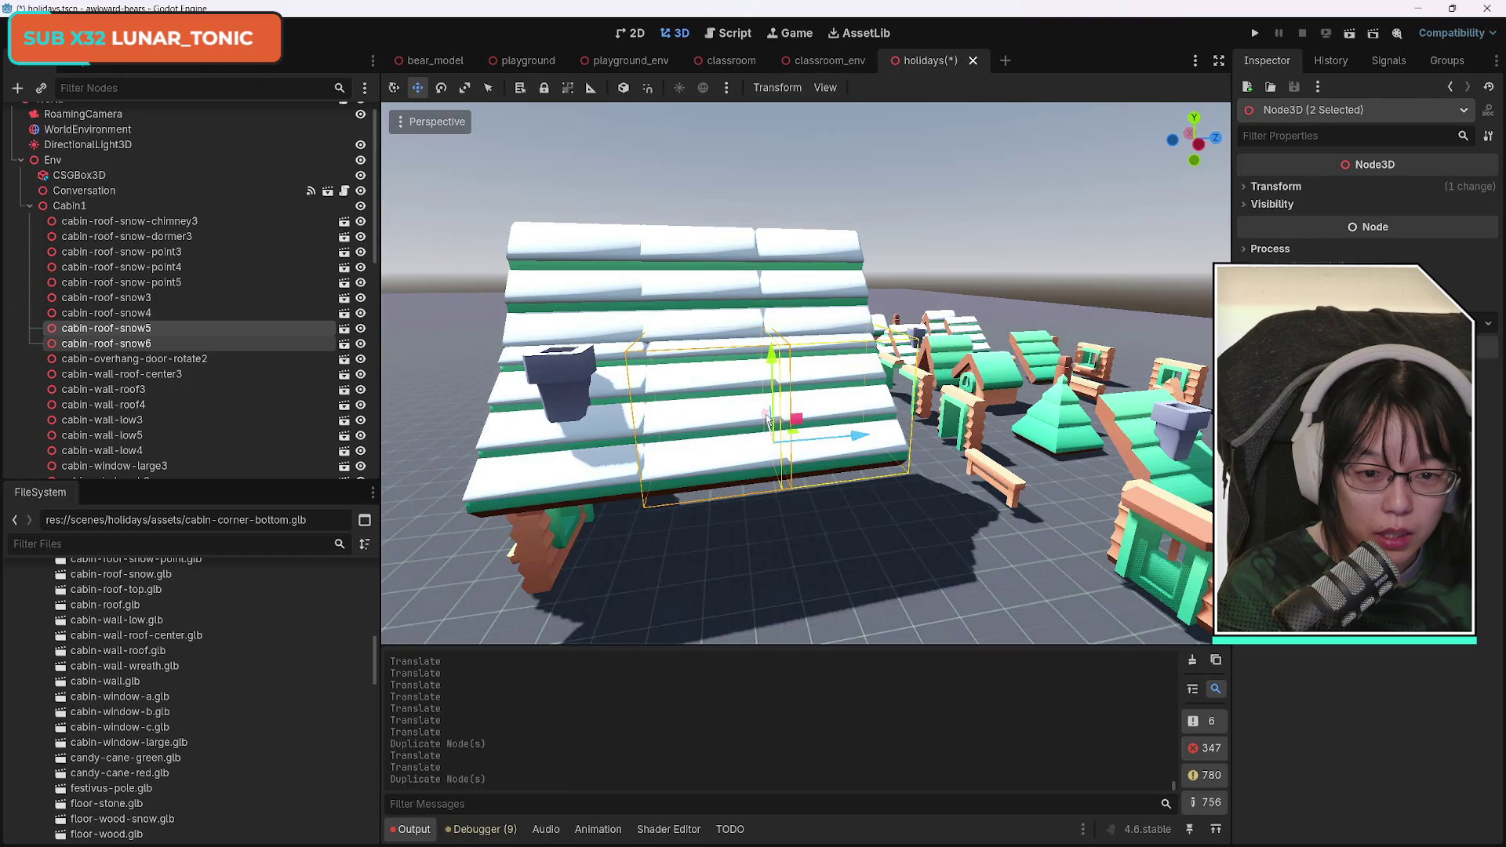
key(s)
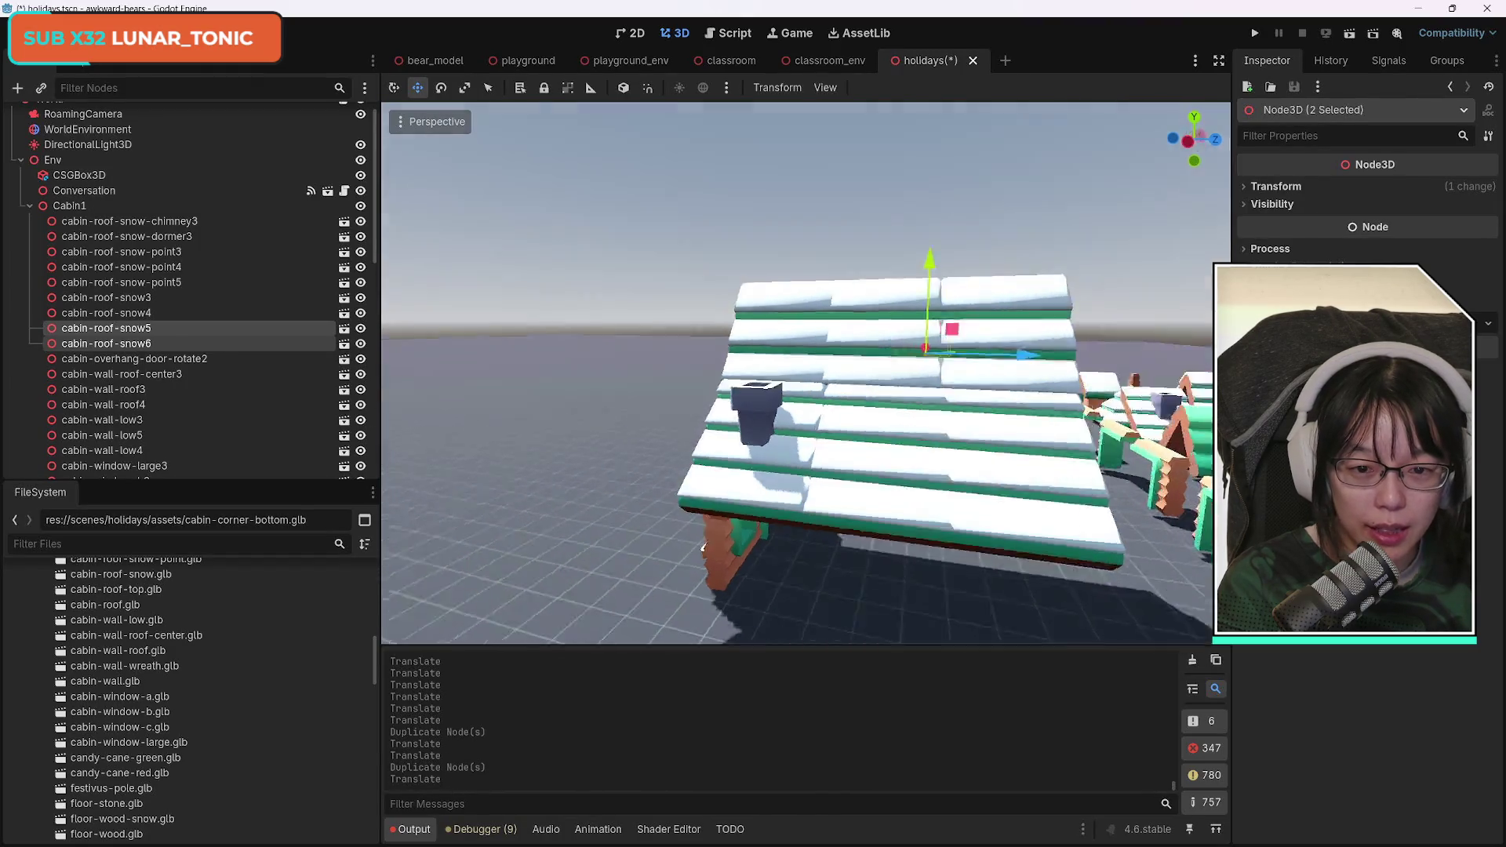
key(a)
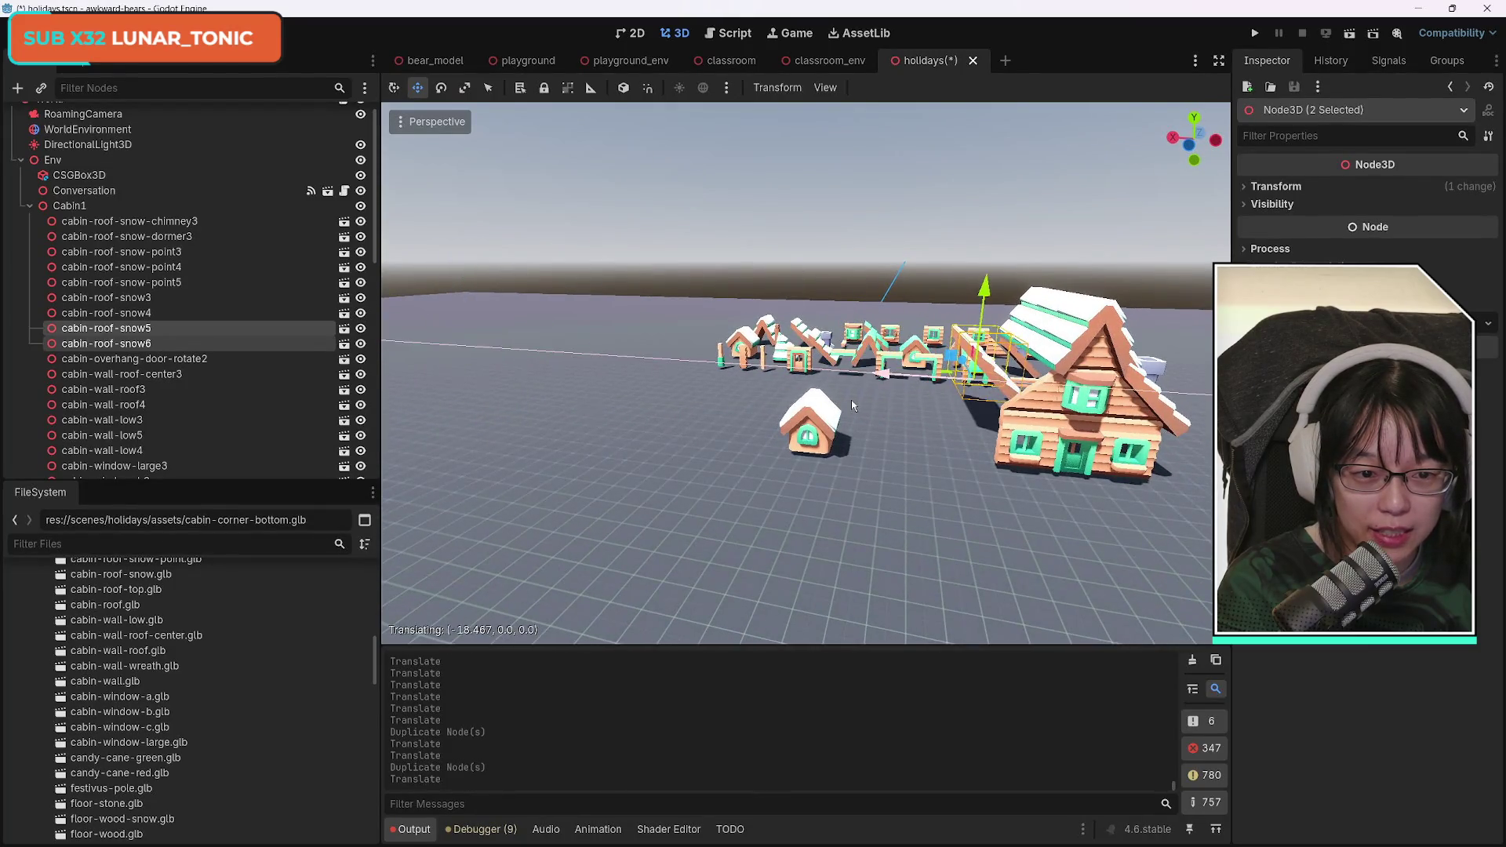
key(w)
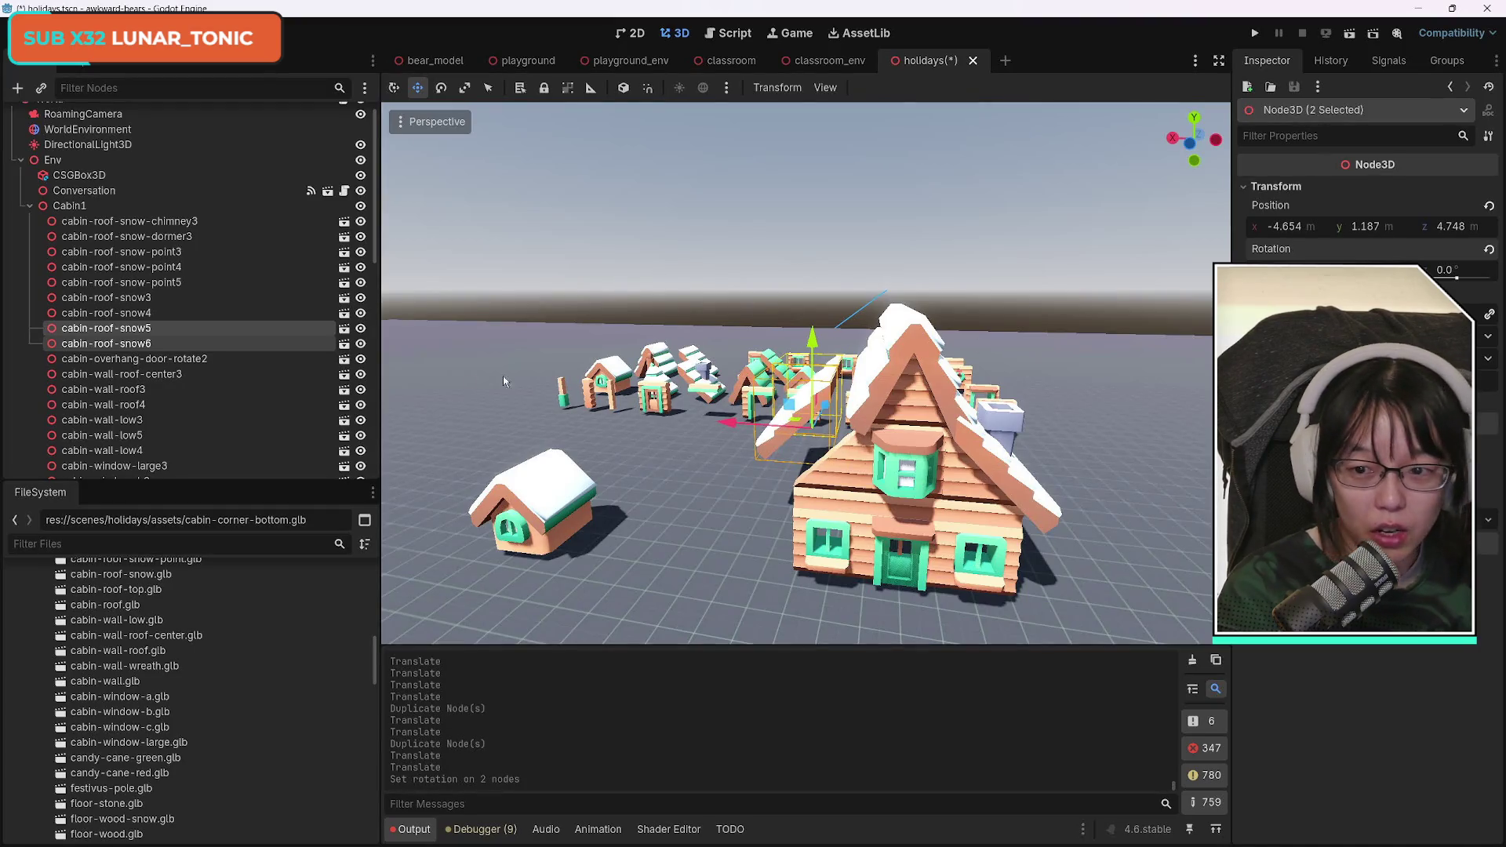
key(w)
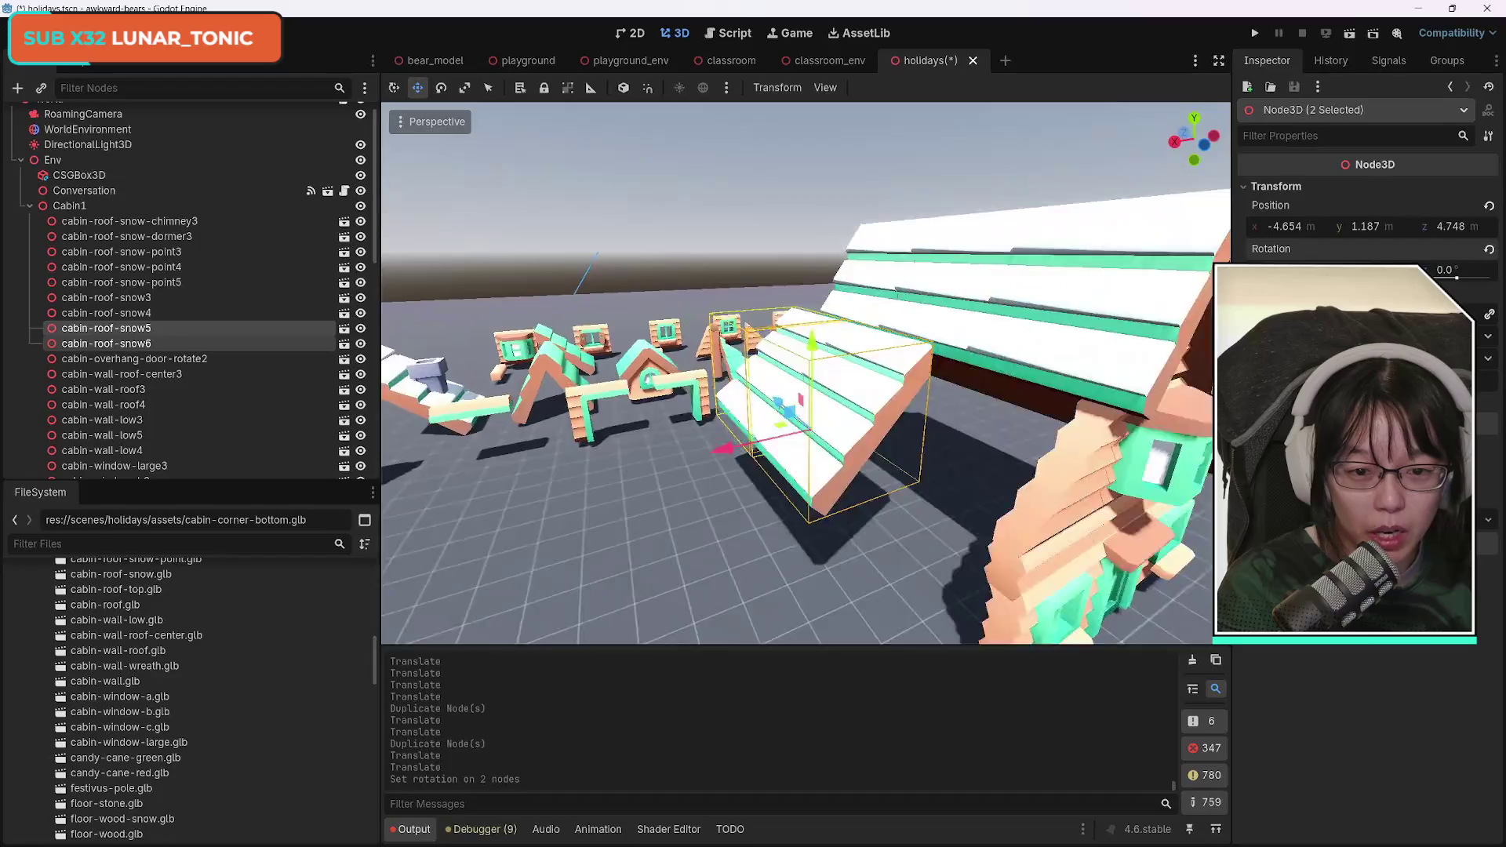
key(w)
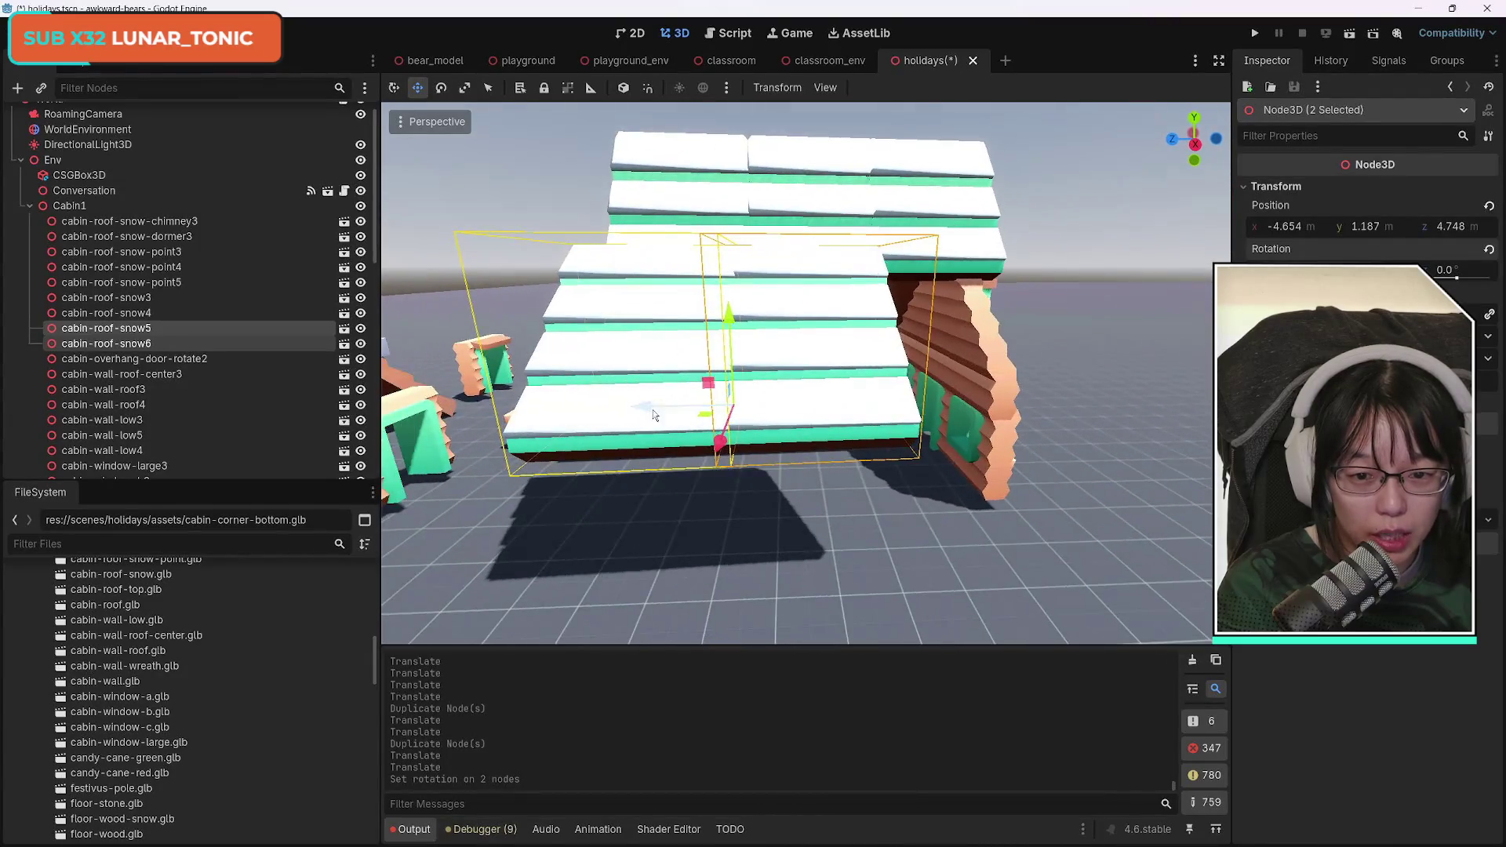
drag(650, 410, 788, 420)
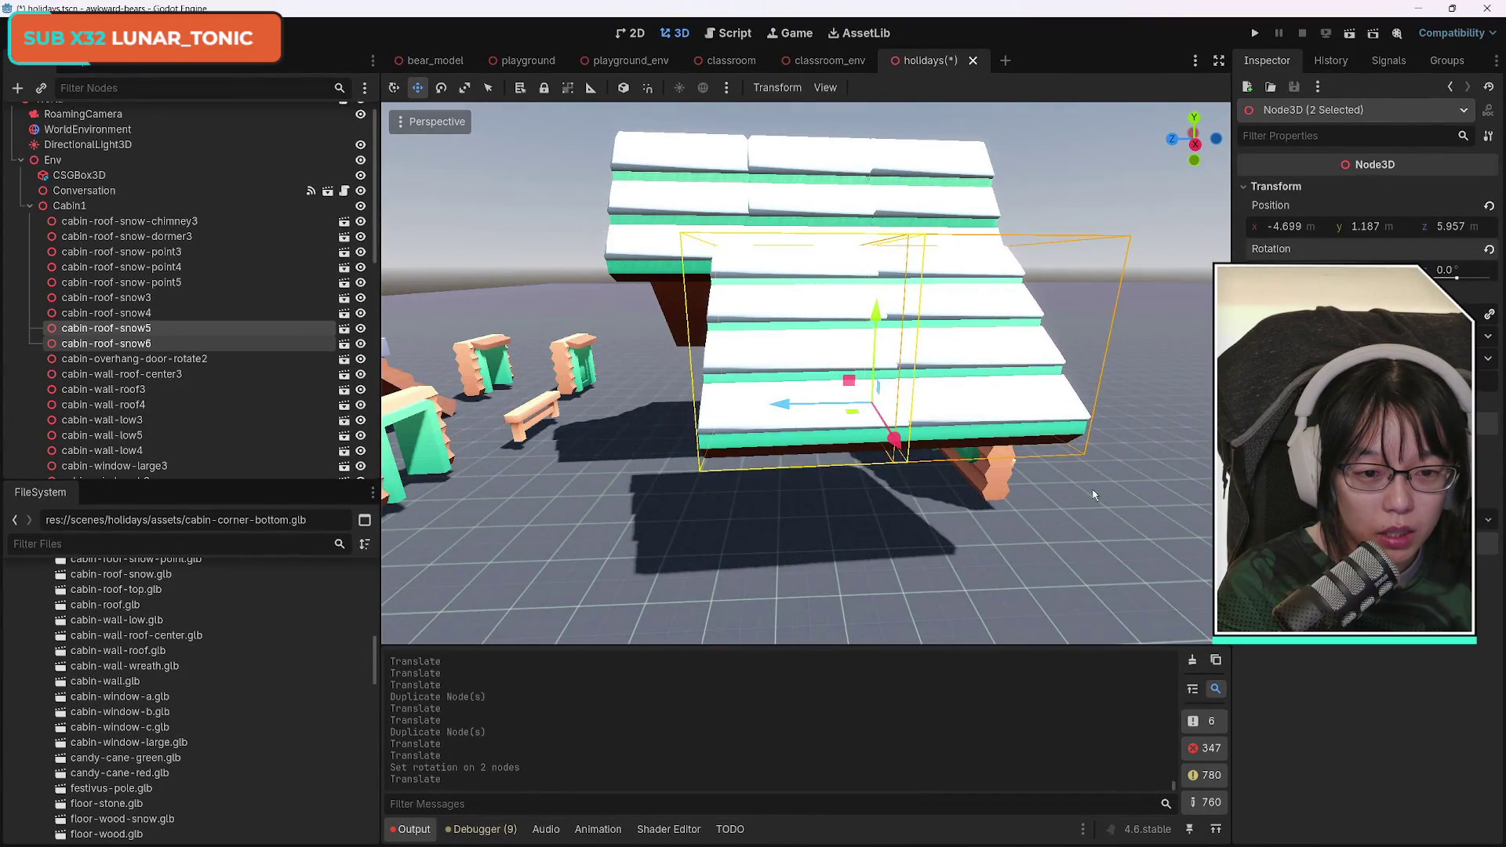
key(w)
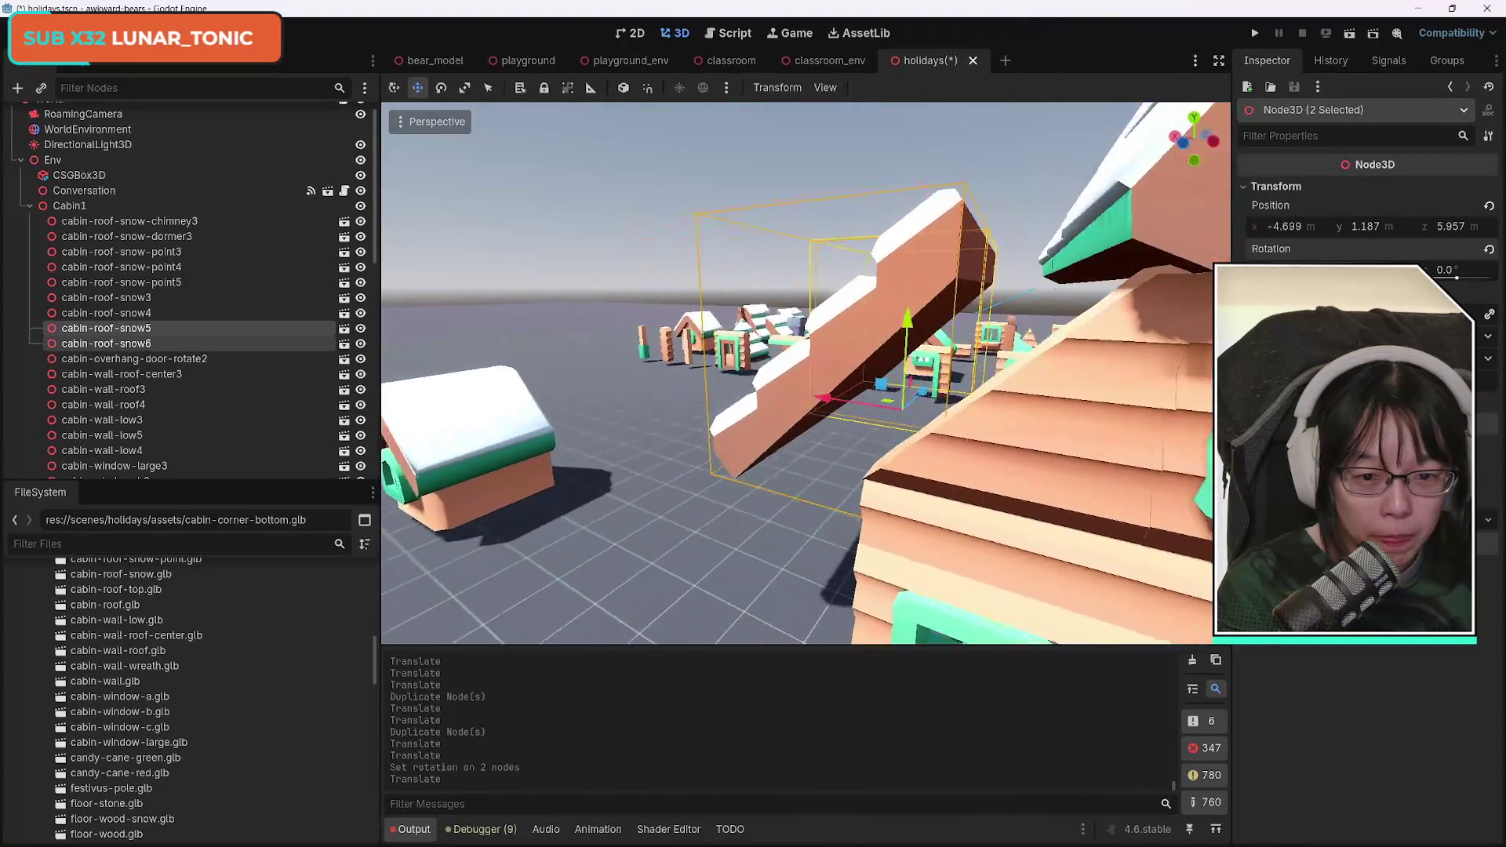
key(w)
drag(673, 383, 739, 389)
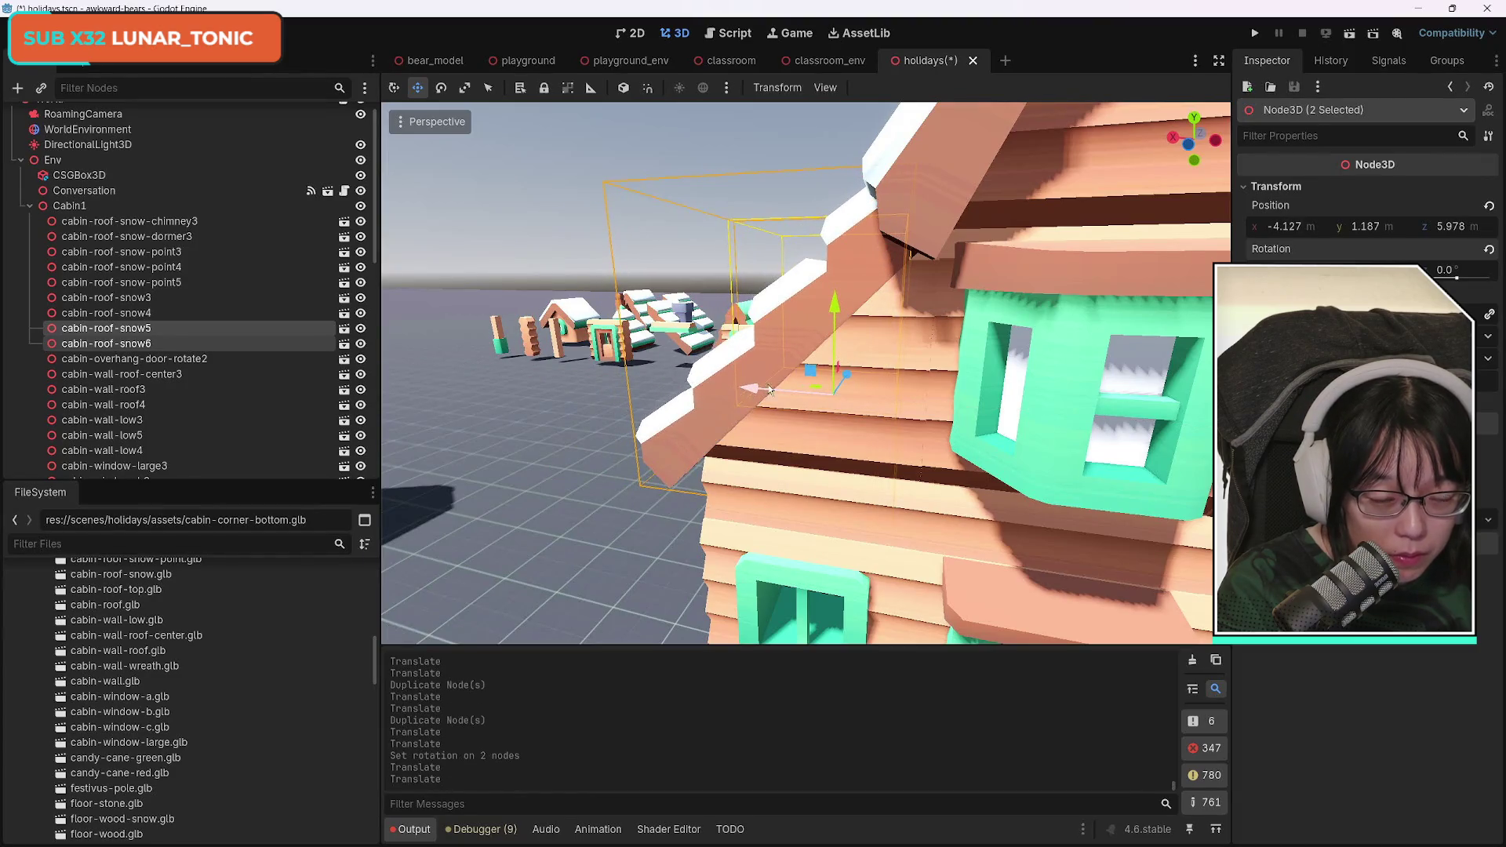
Fine-tune snow5 and snow6 along Z and X so they sit beside the dormer window.
key(s)
key(a)
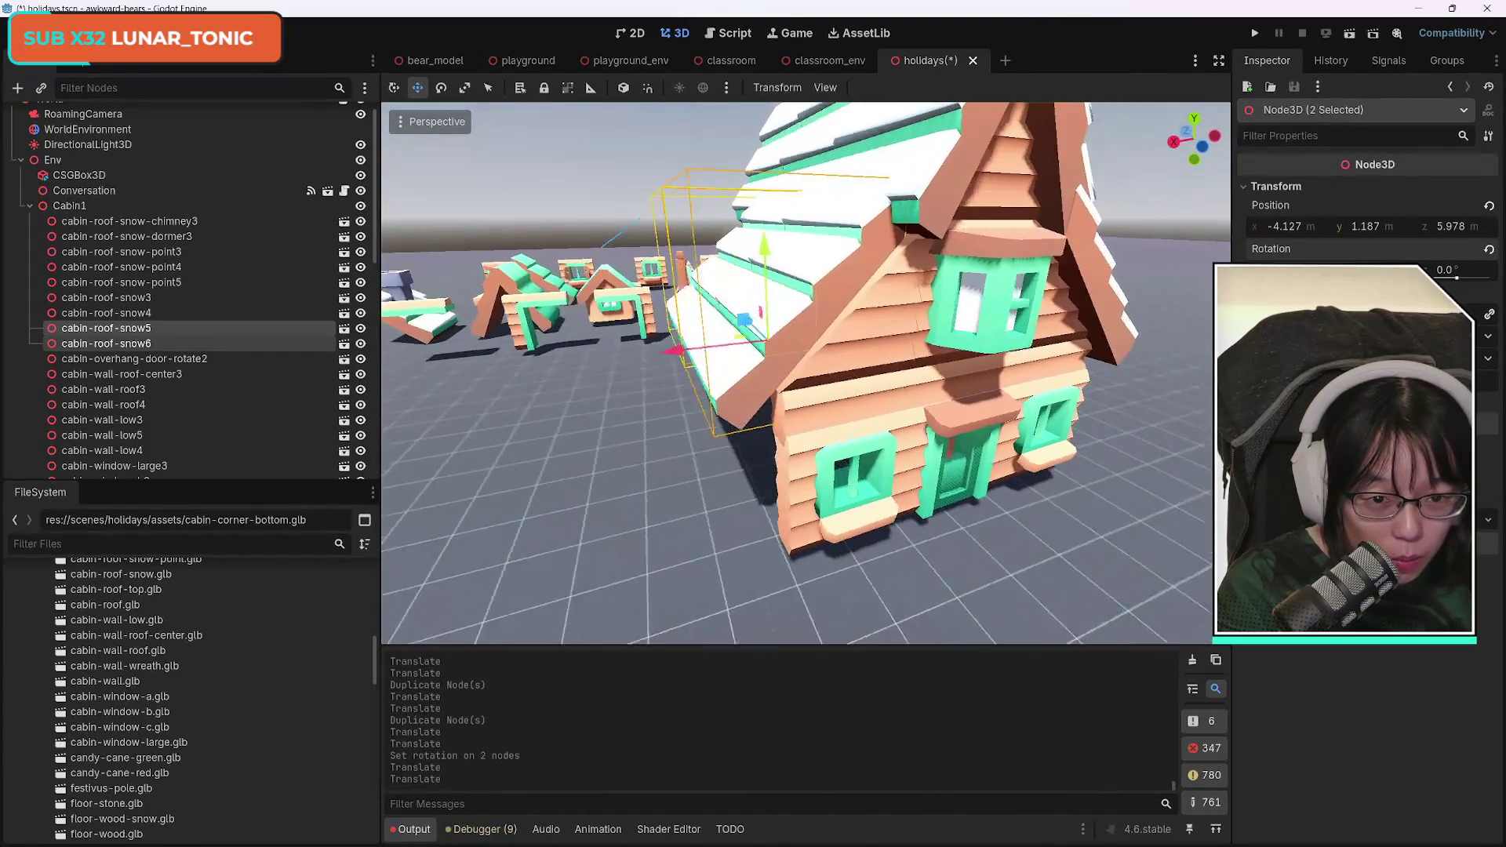
key(d)
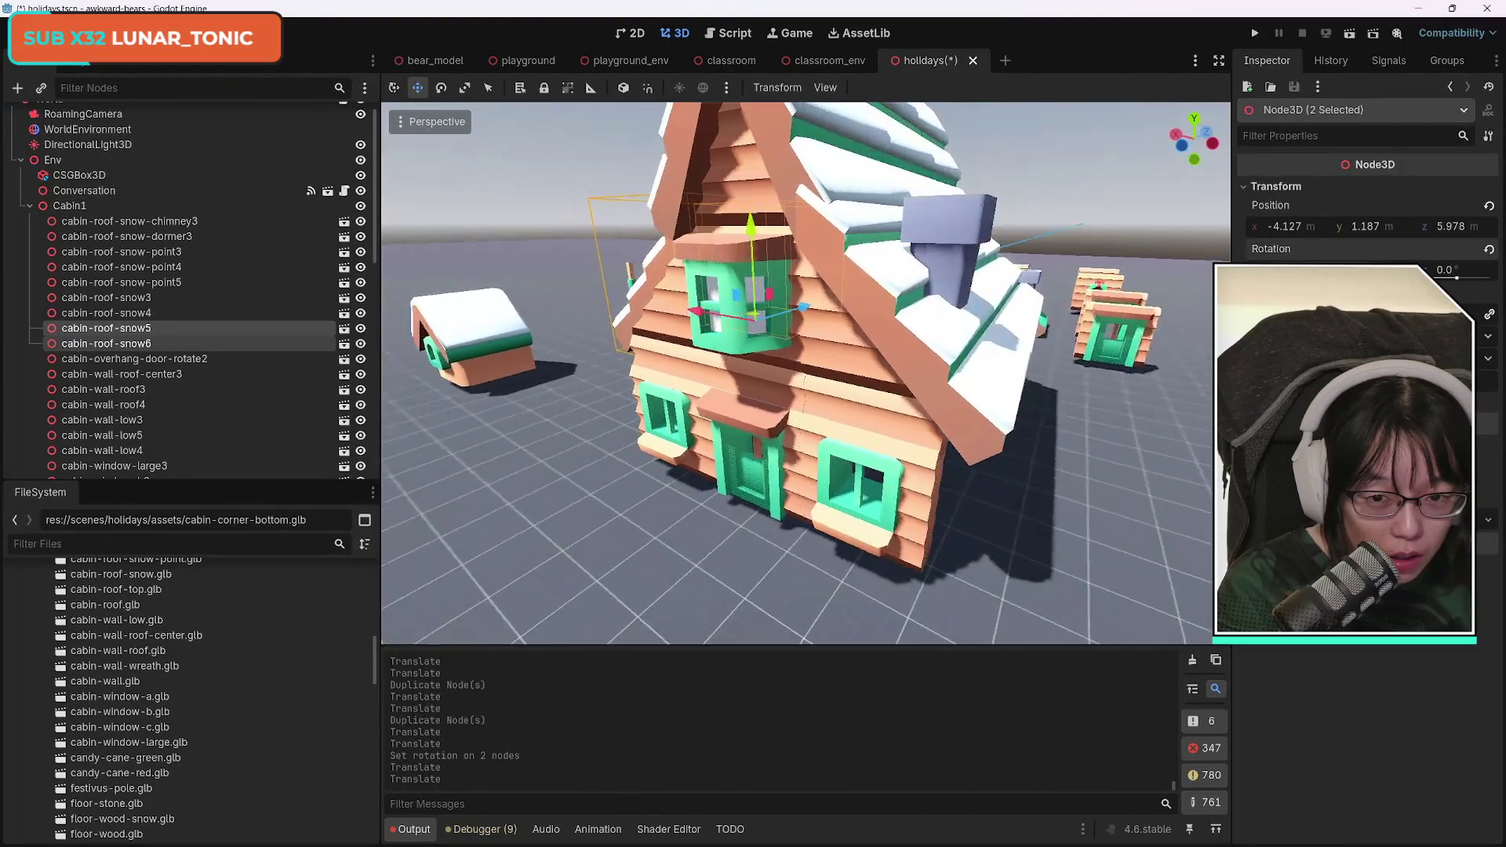
key(a)
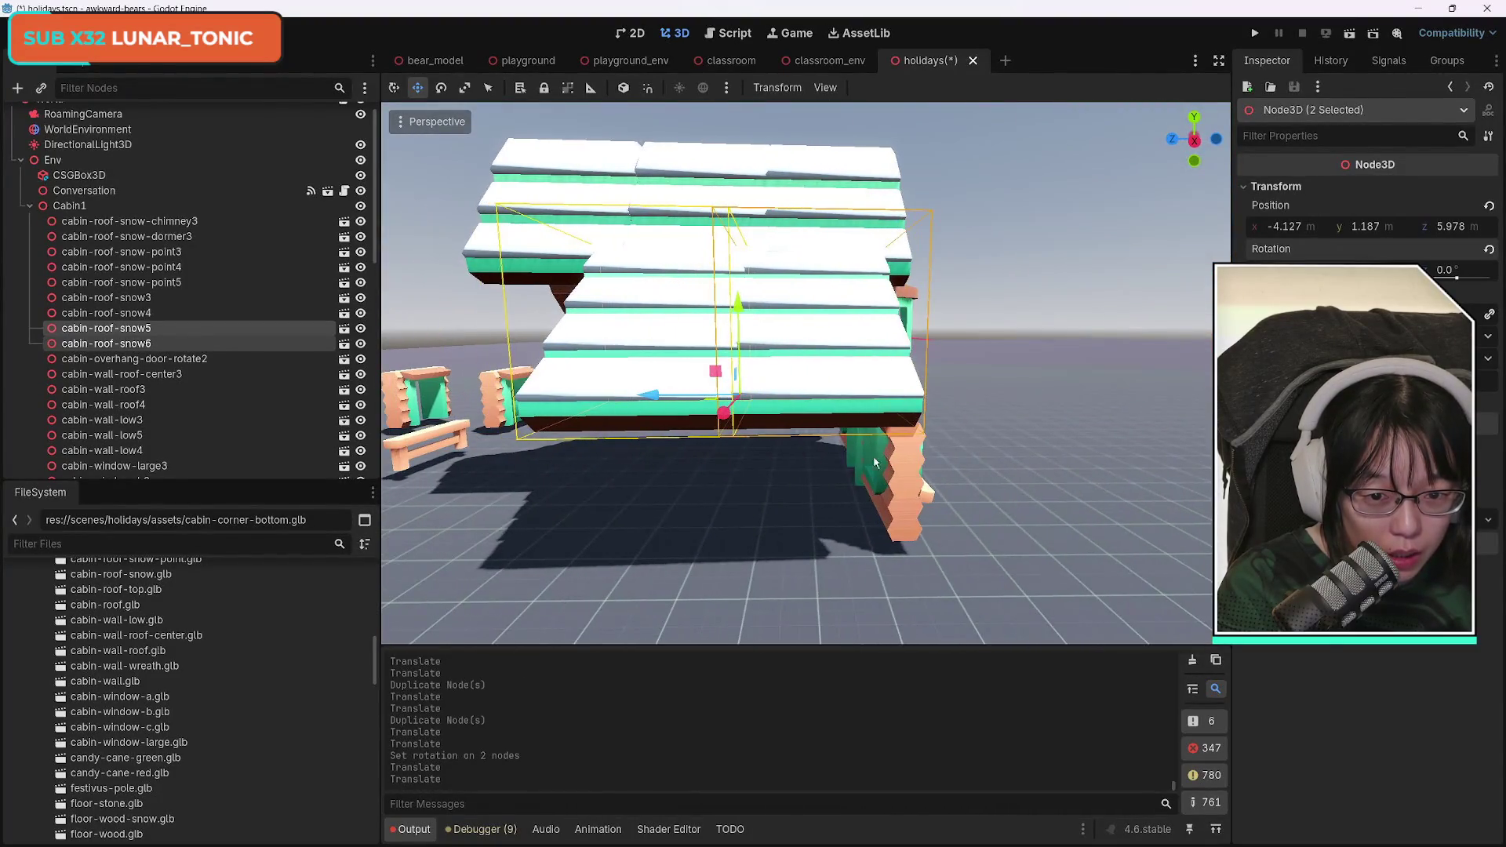
drag(664, 404, 675, 396)
key(d)
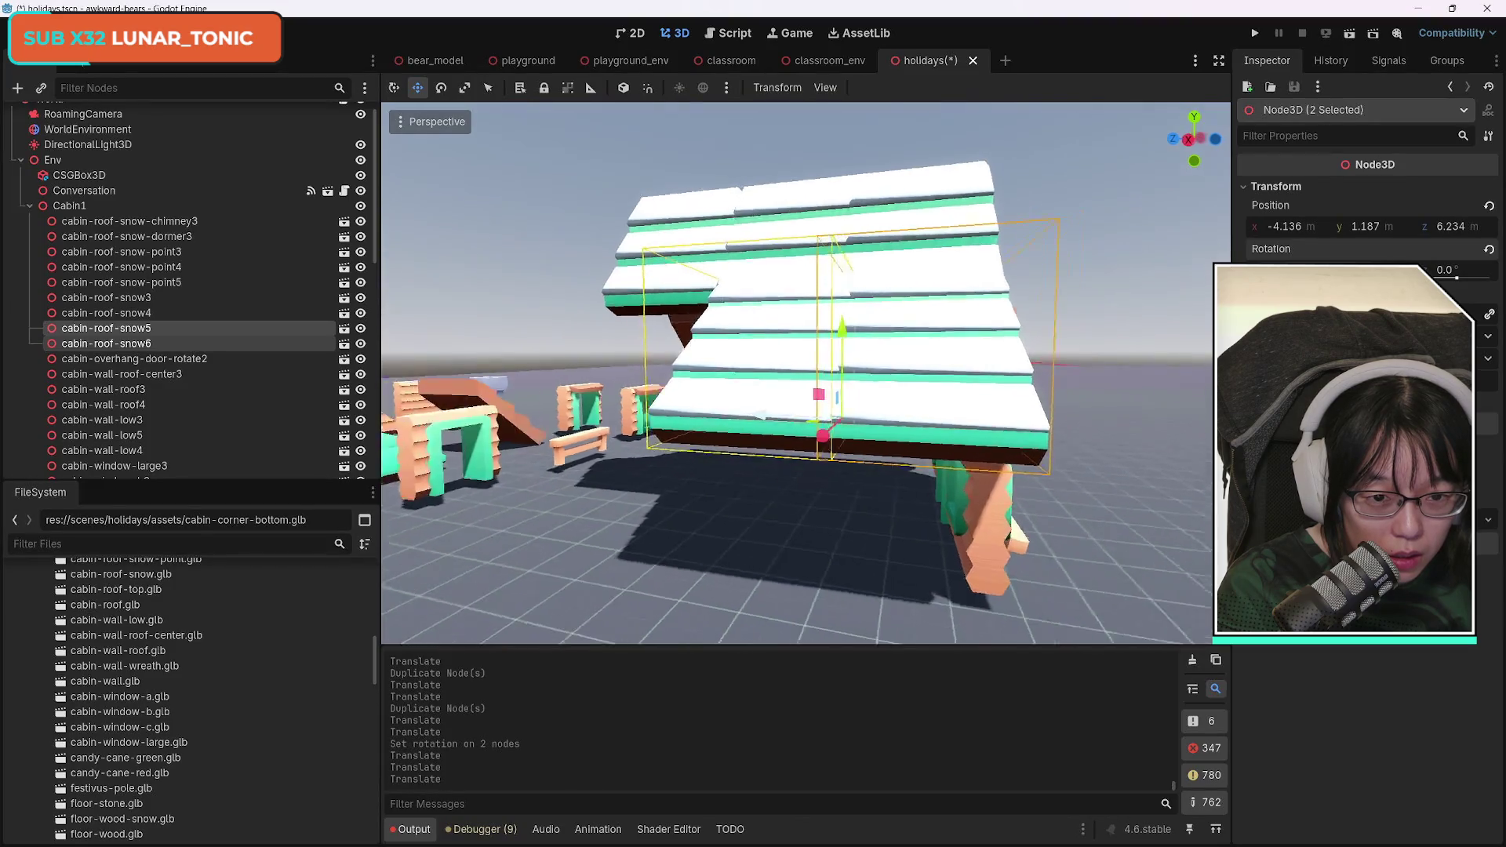
key(d)
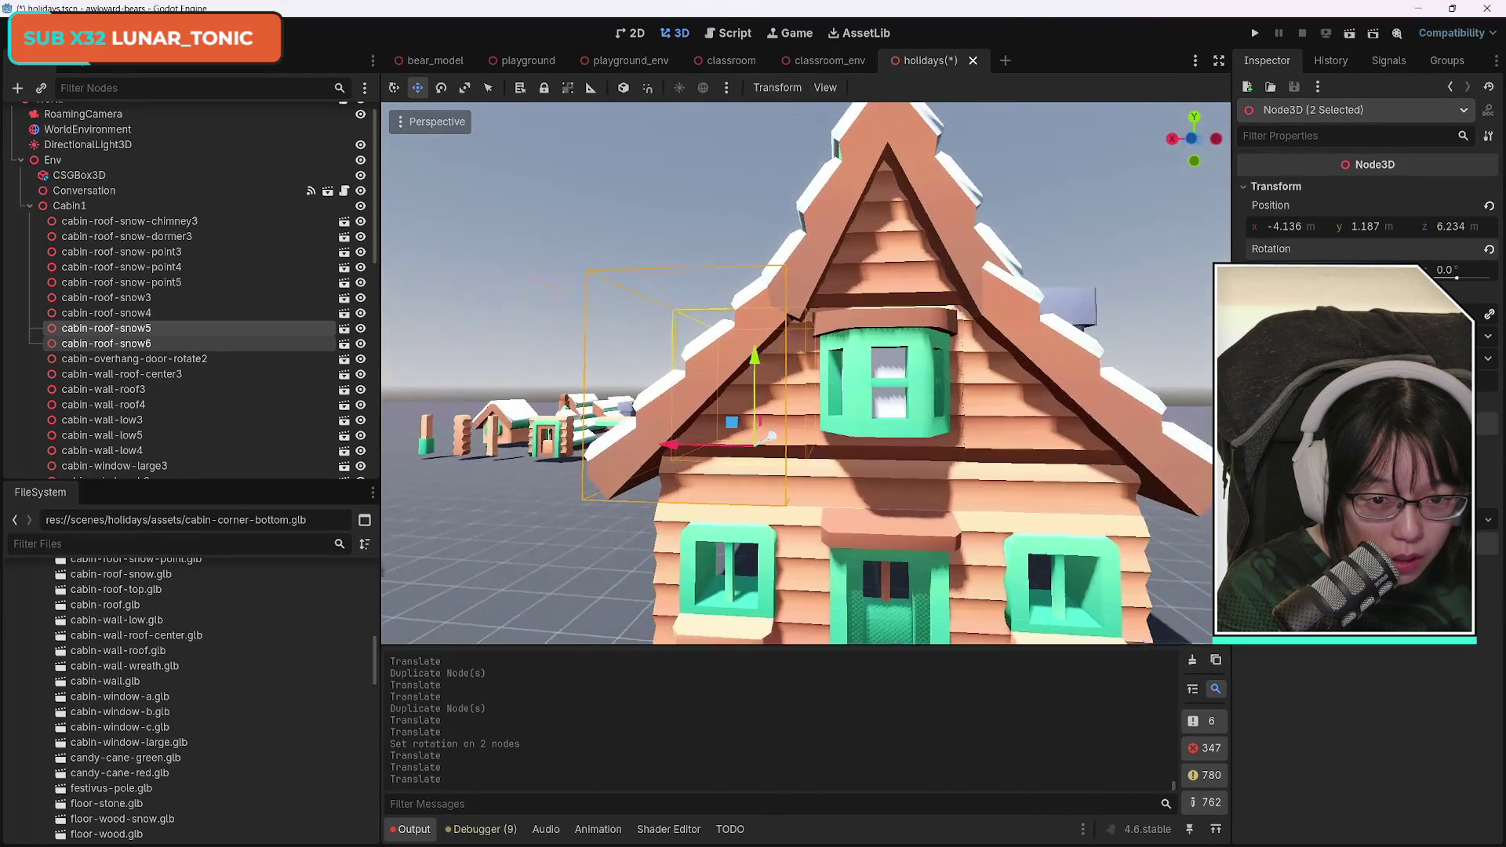
key(w)
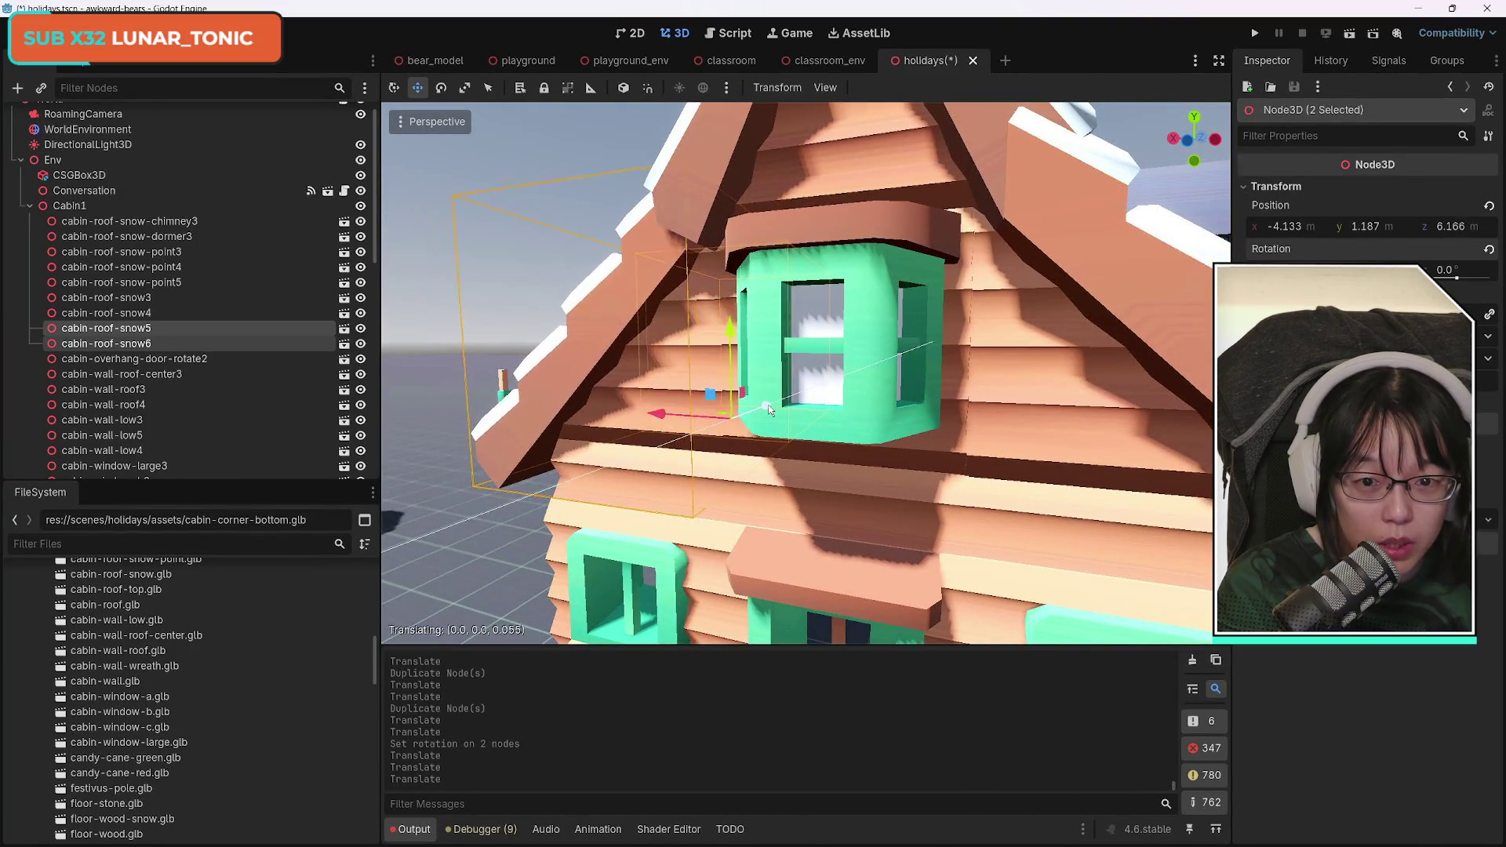
drag(767, 408, 767, 408)
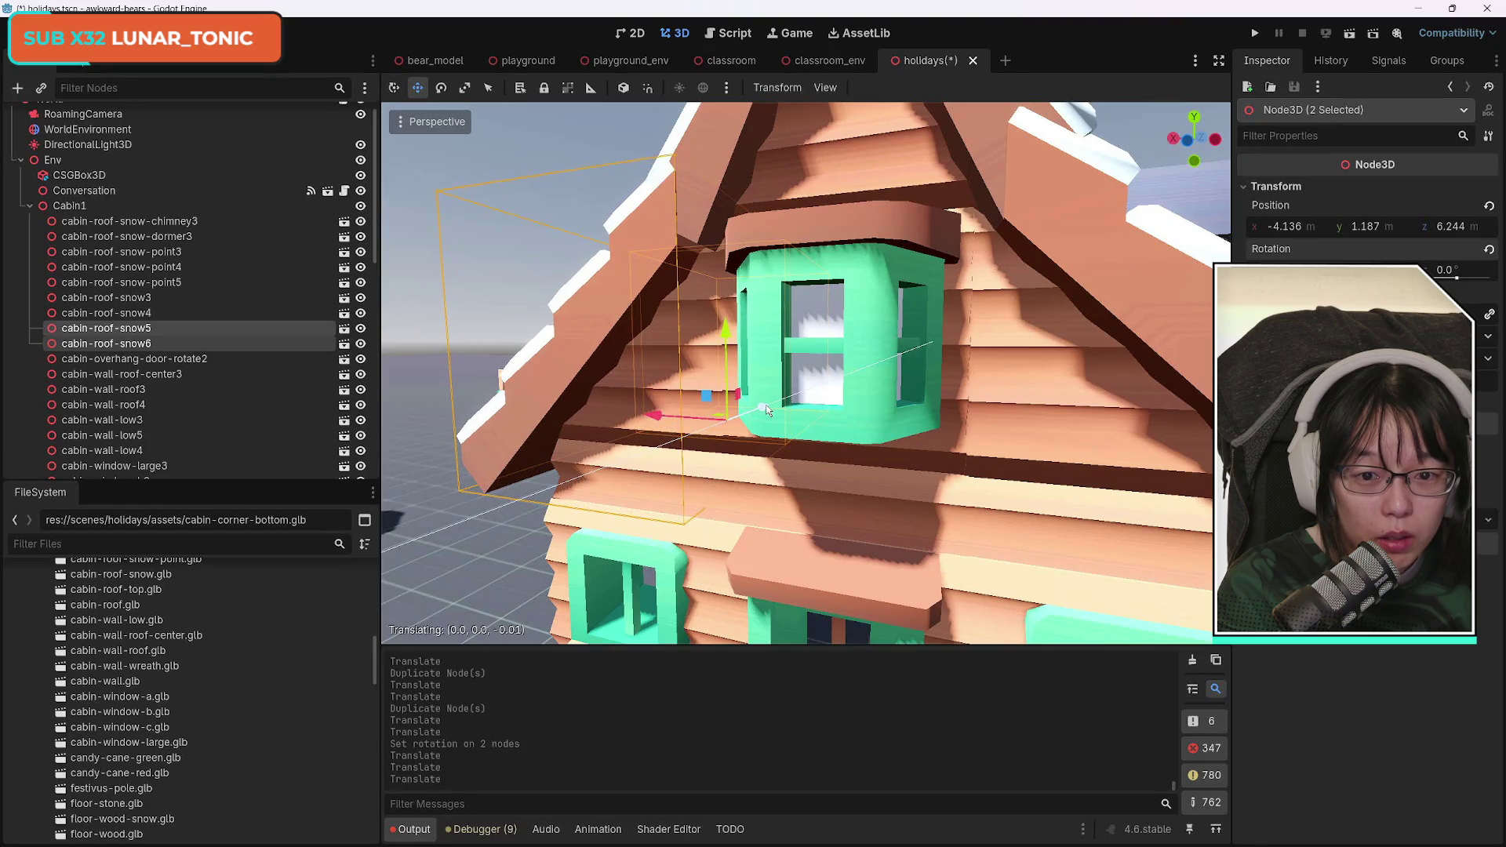
drag(663, 414, 667, 415)
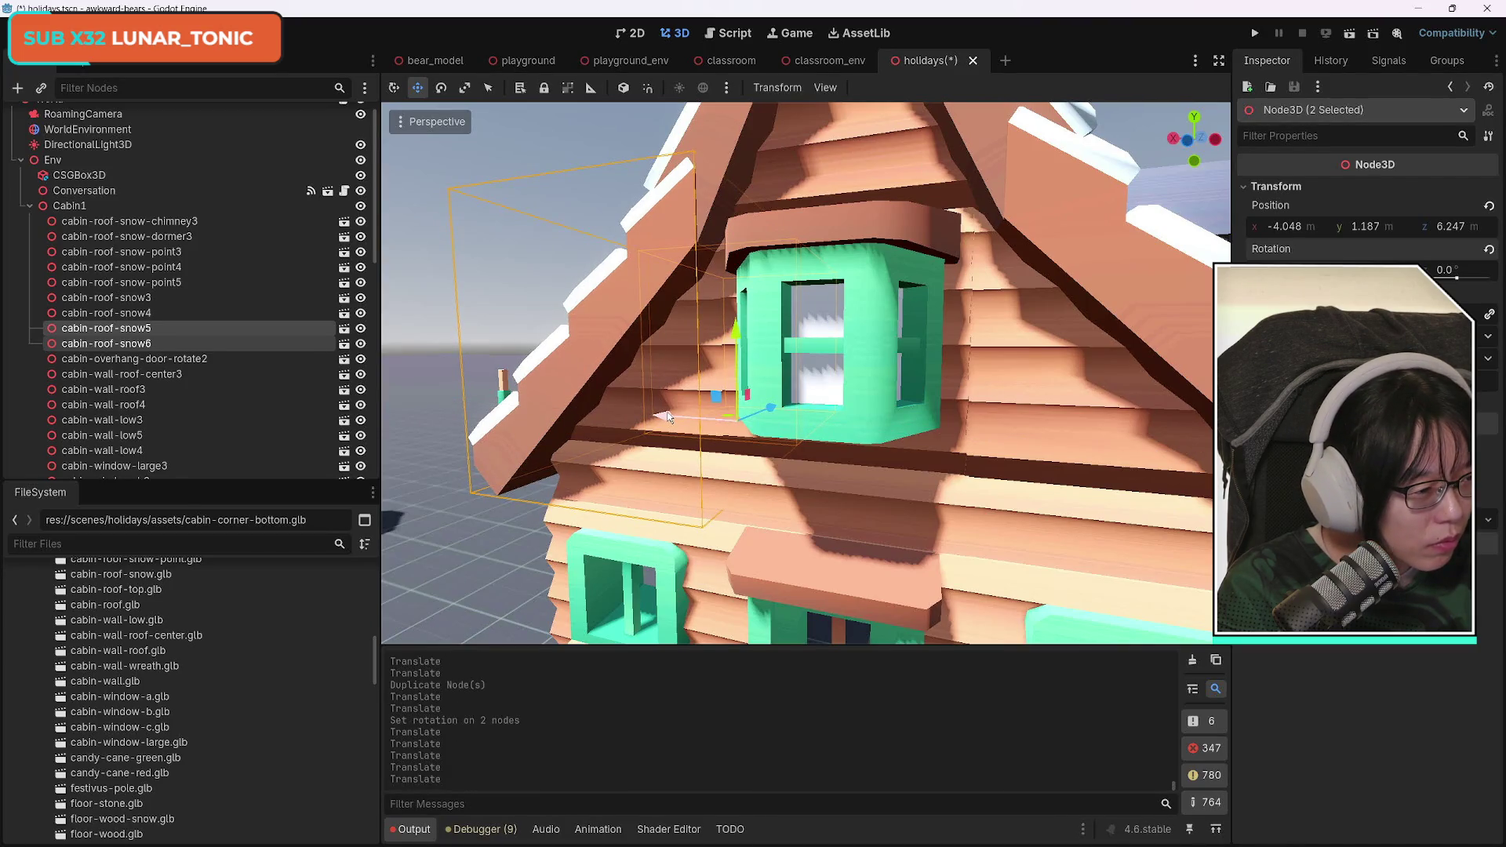
drag(759, 413, 771, 411)
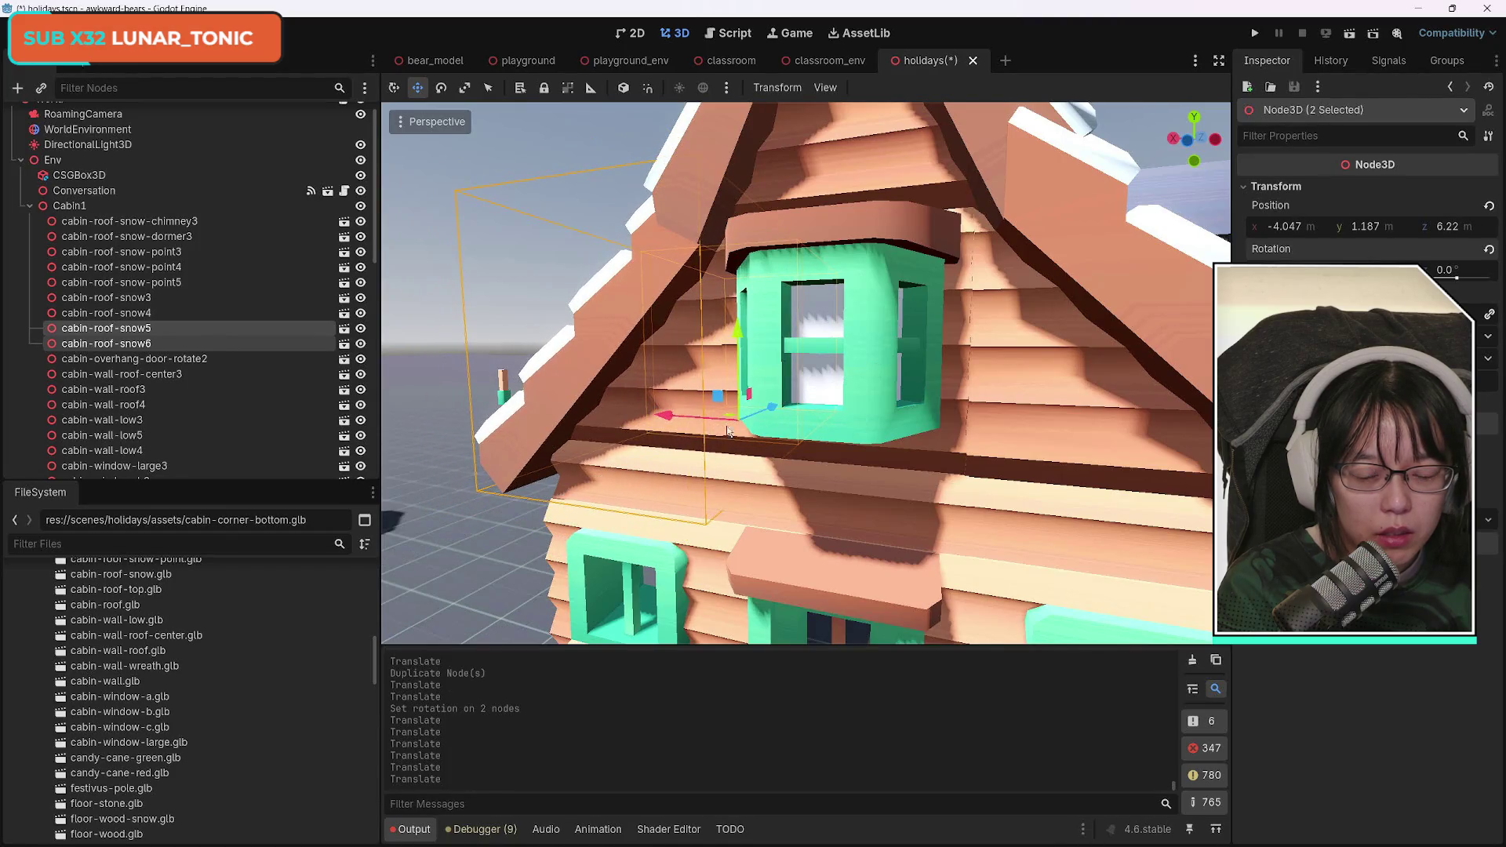
mouse_move(681, 541)
mouse_down()
mouse_move(666, 471)
mouse_move(667, 549)
mouse_move(408, 498)
mouse_move(564, 471)
mouse_up()
click(1144, 354)
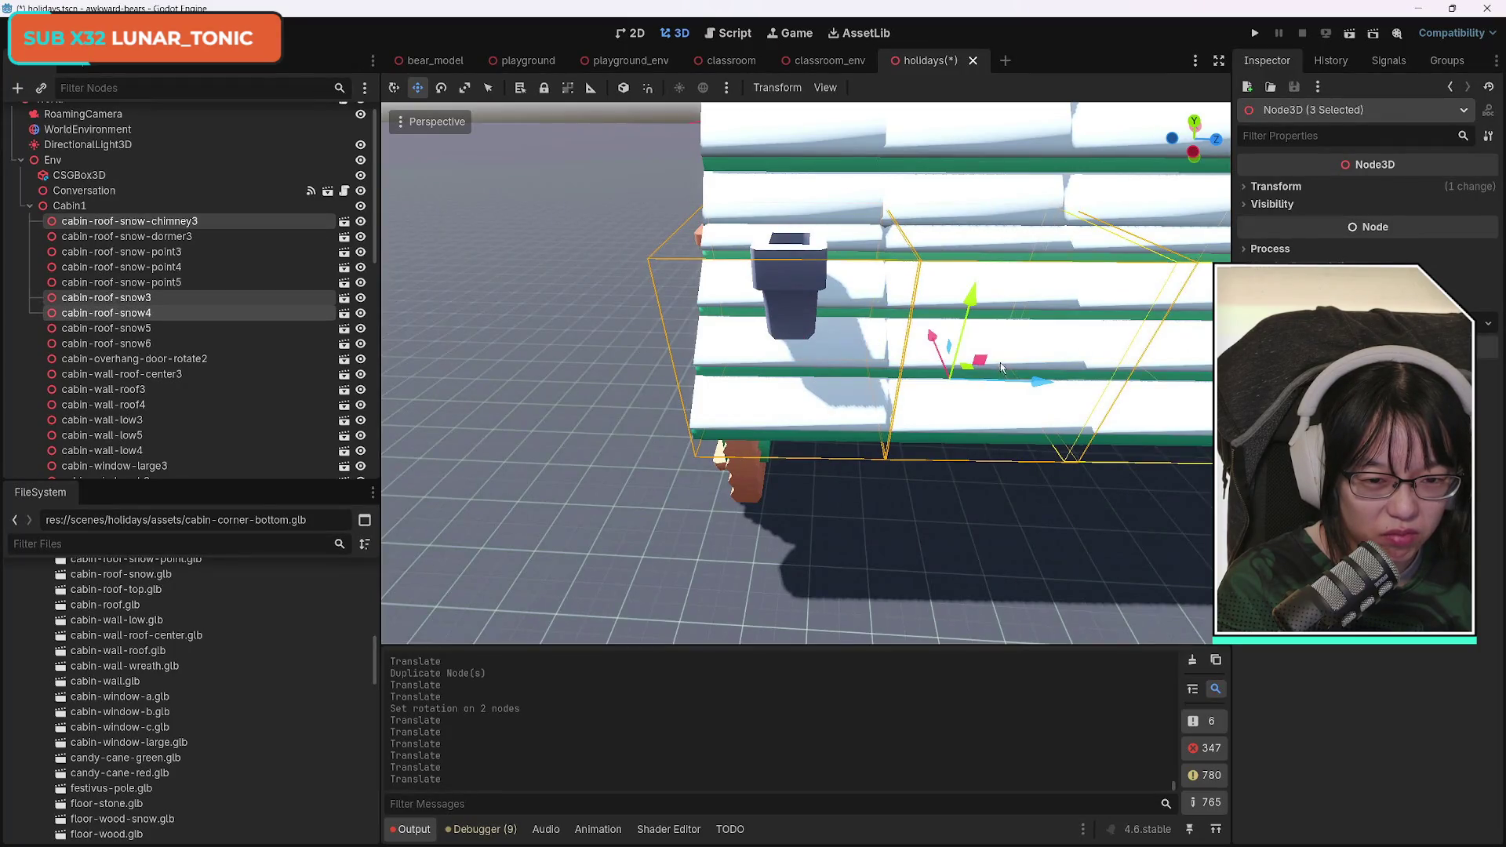
Duplicate cabin-roof-snow6 into cabin-roof-snow7 and slide the copy along Z.
drag(1040, 383, 973, 372)
scroll(806, 373, up, 6)
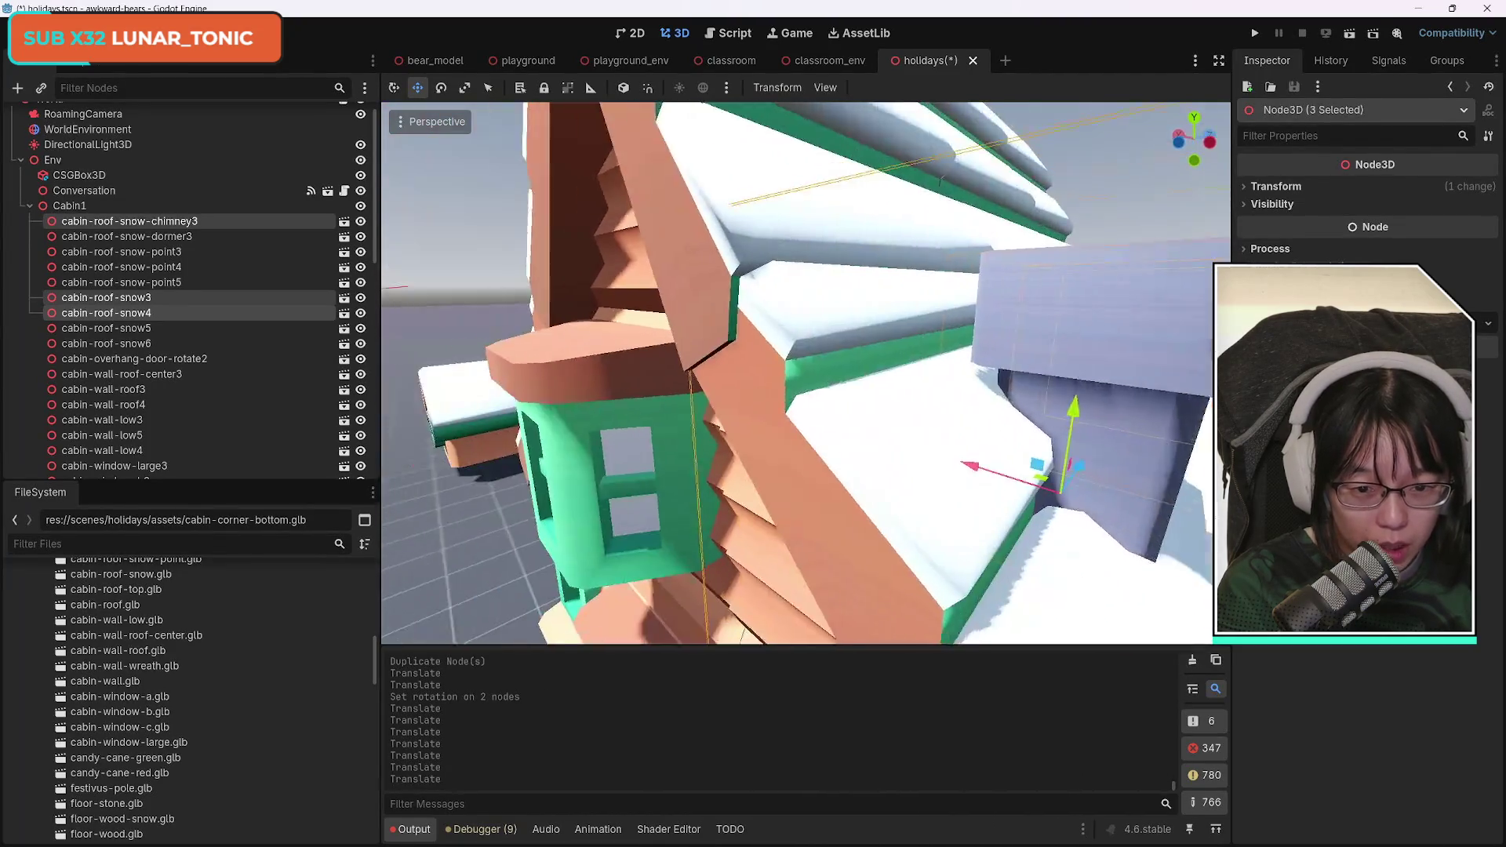
mouse_move(806, 373)
mouse_down()
mouse_move(667, 362)
mouse_move(692, 440)
mouse_up()
scroll(729, 367, down, 5)
click(744, 468)
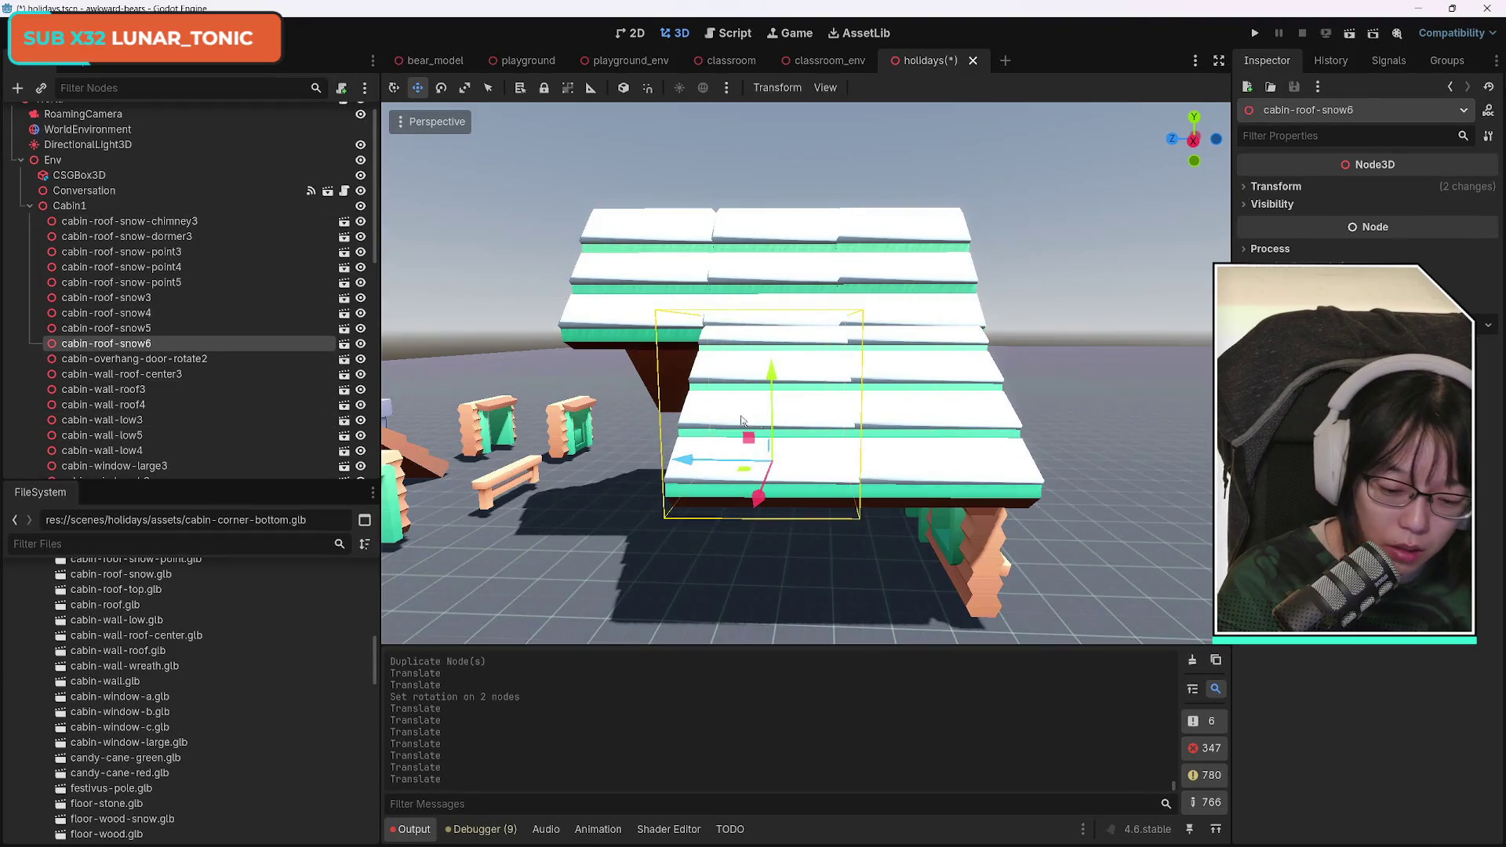
key(ctrl+d)
mouse_move(728, 451)
mouse_down()
mouse_move(536, 464)
mouse_move(674, 440)
mouse_up()
drag(805, 374, 717, 375)
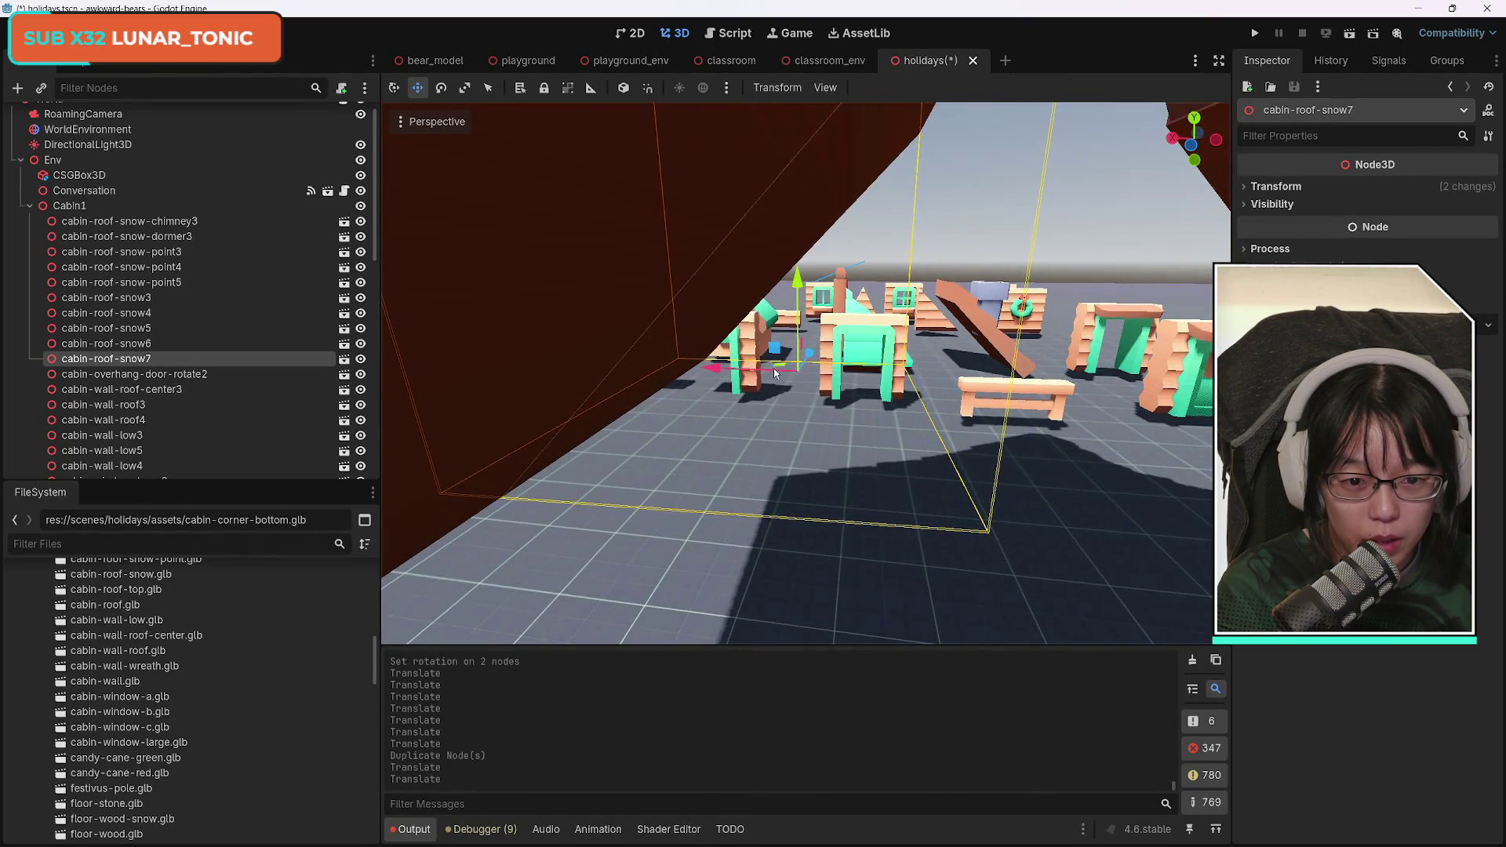
key(ctrl+z)
drag(818, 361, 772, 367)
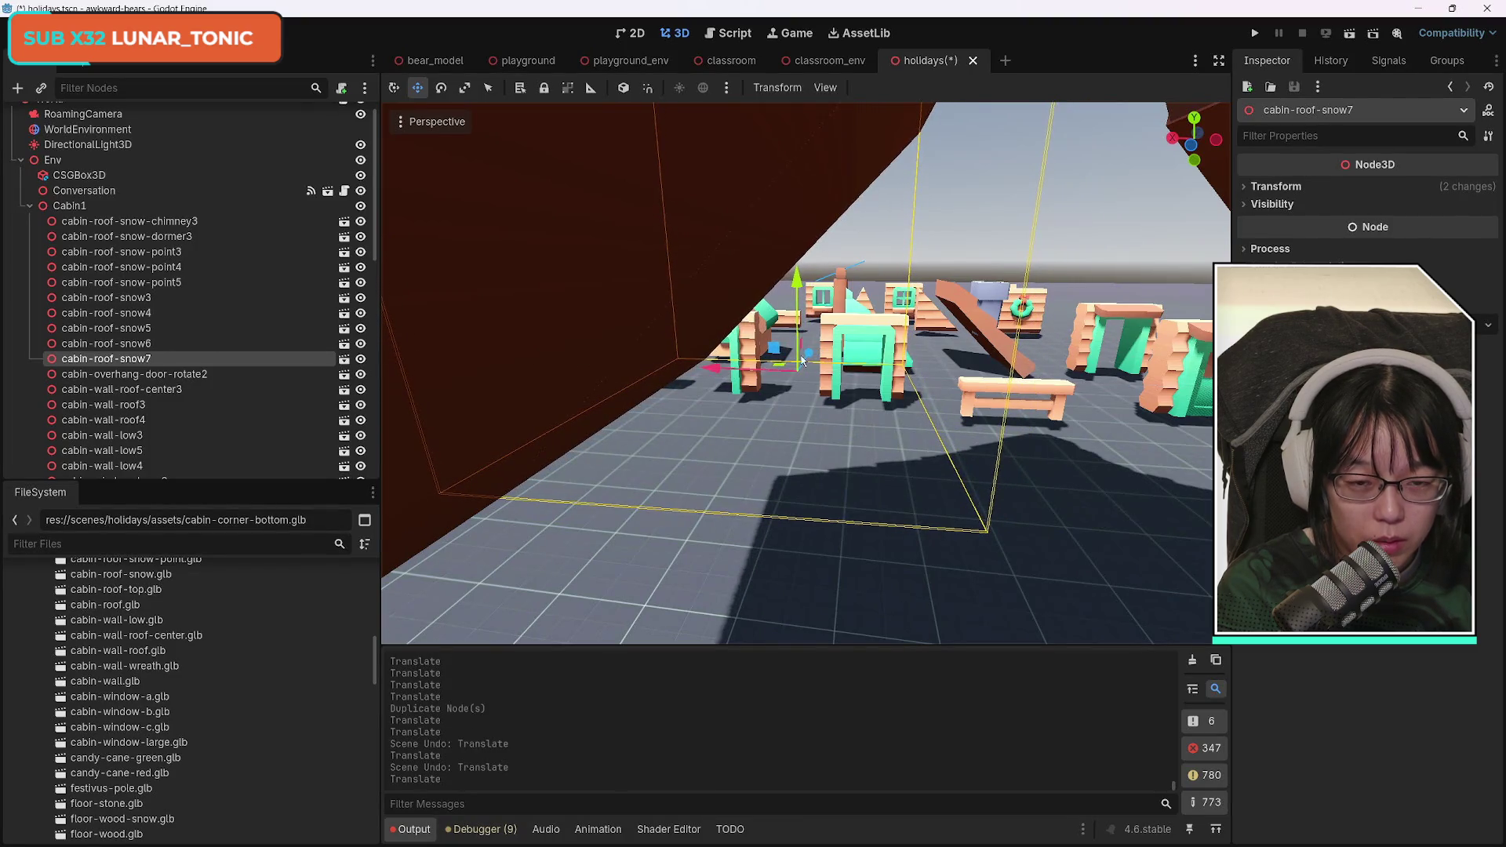
scroll(785, 363, up, 5)
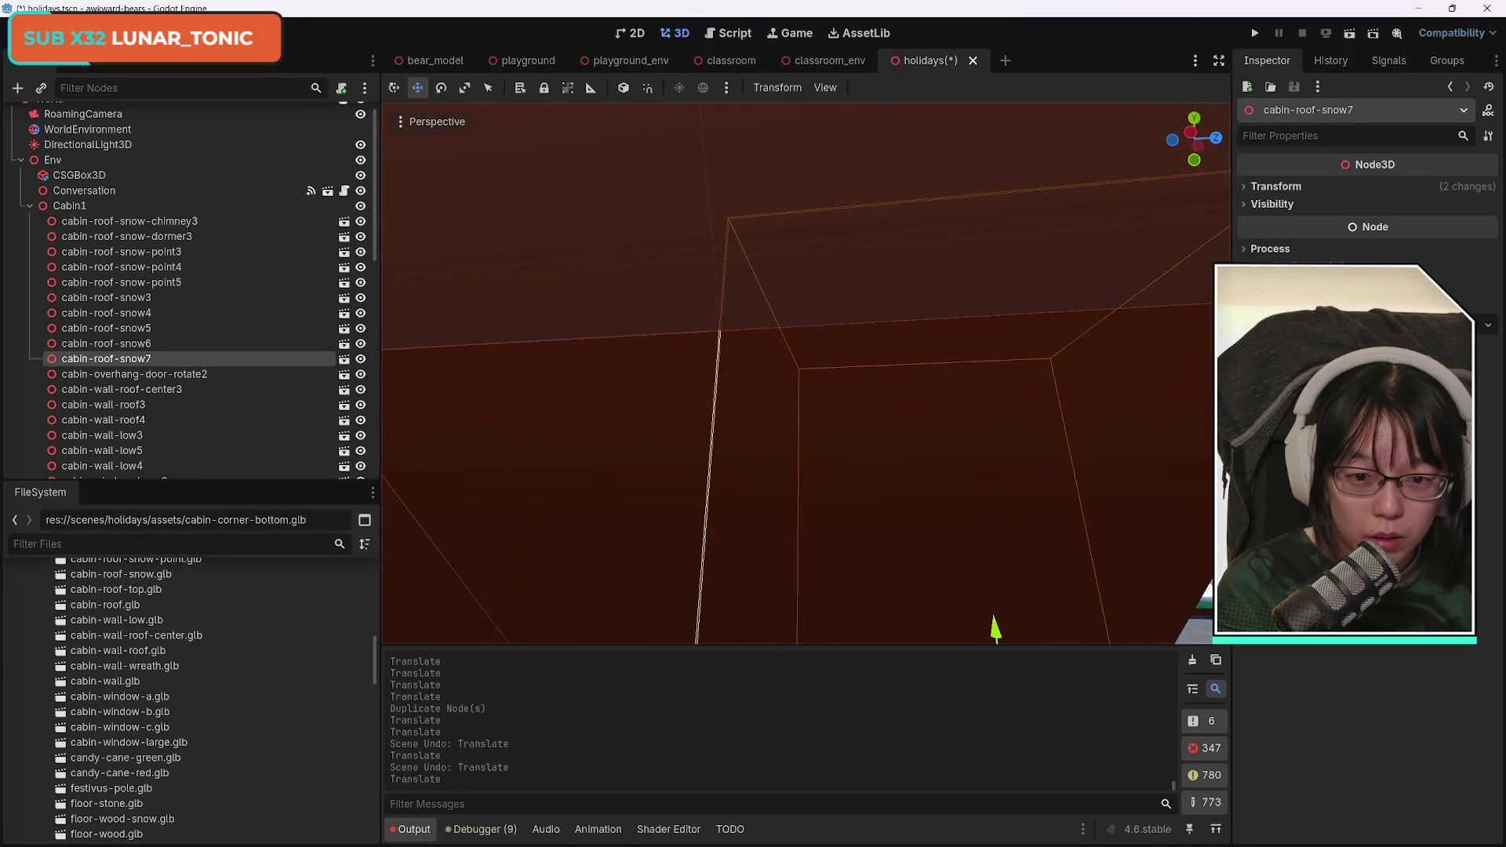
key(f)
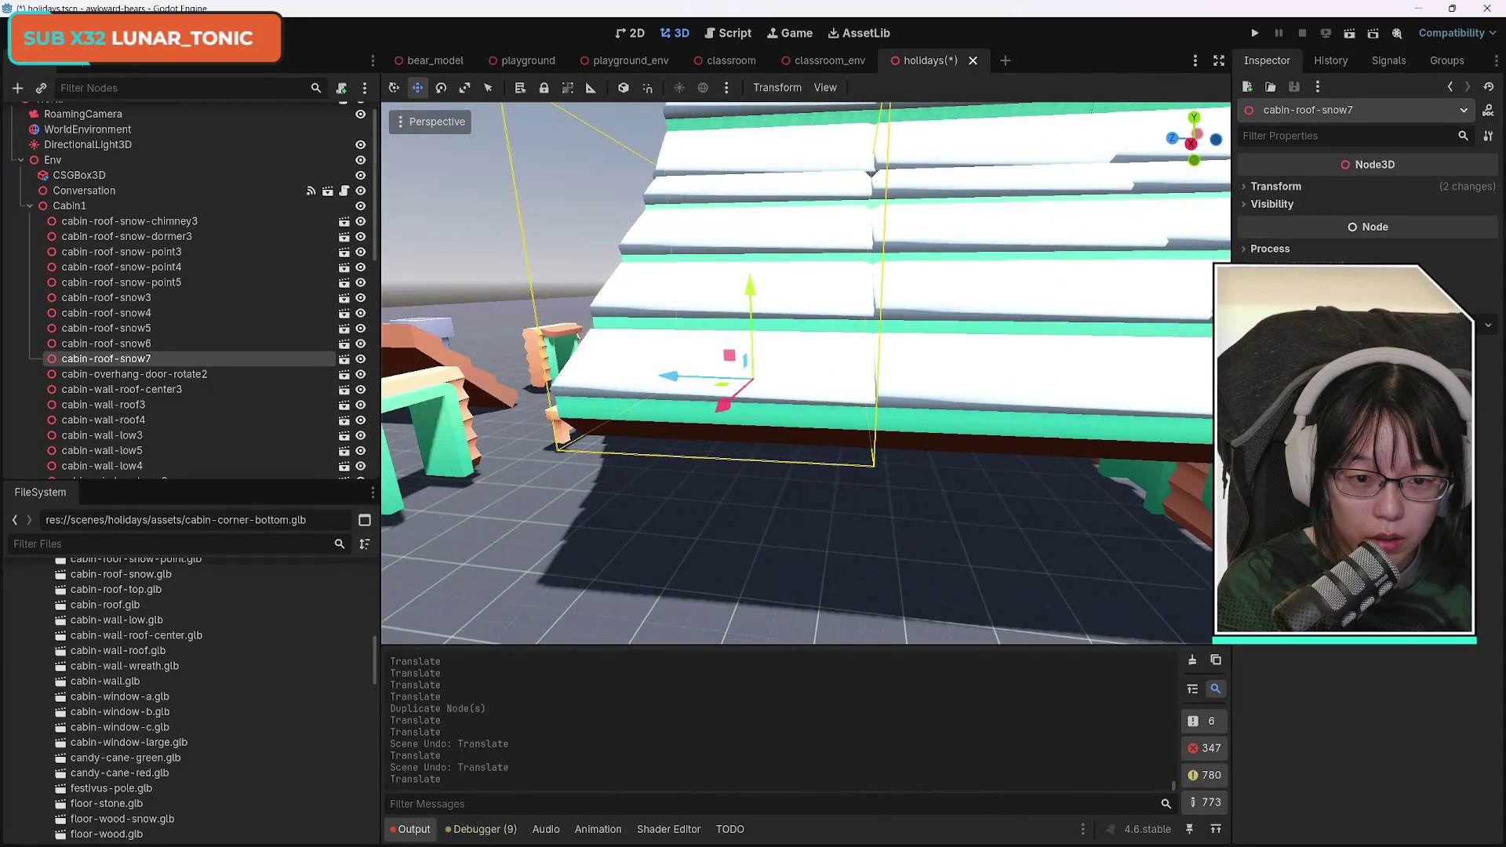
scroll(806, 372, down, 5)
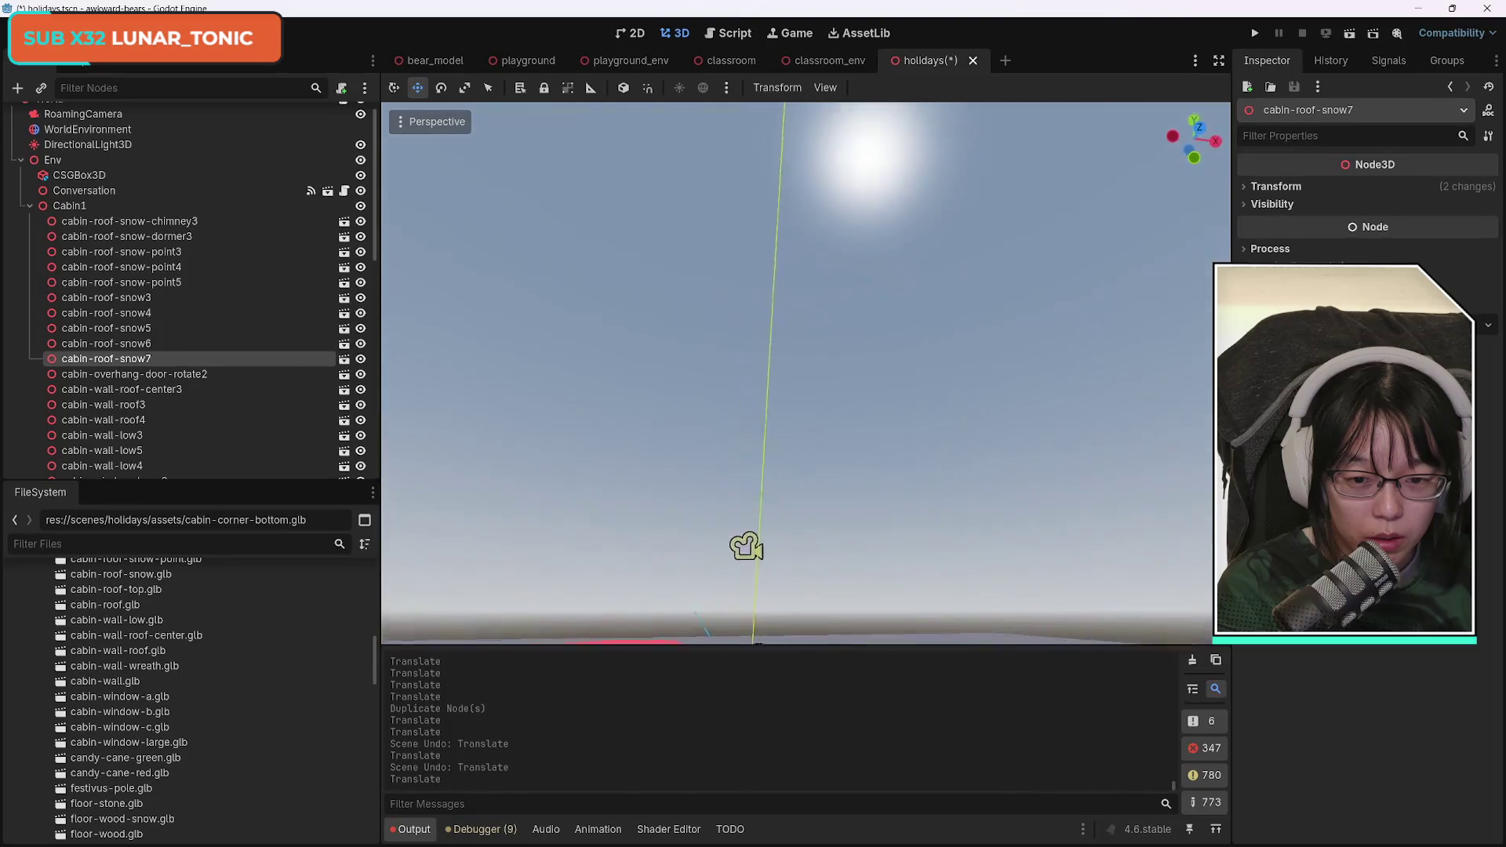
drag(747, 547, 746, 628)
scroll(747, 628, down, 5)
key(w)
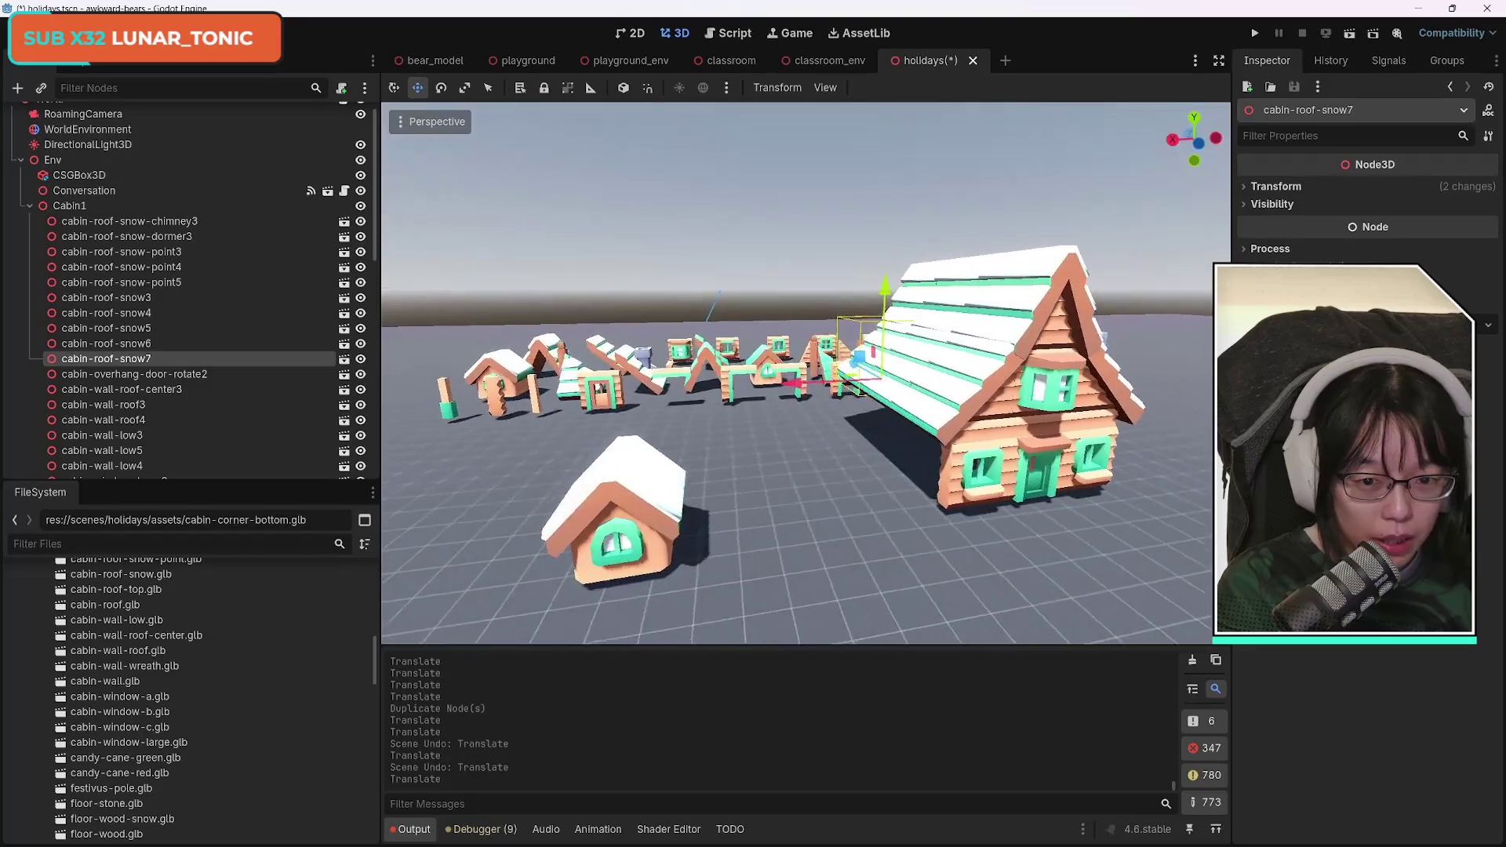
key(a)
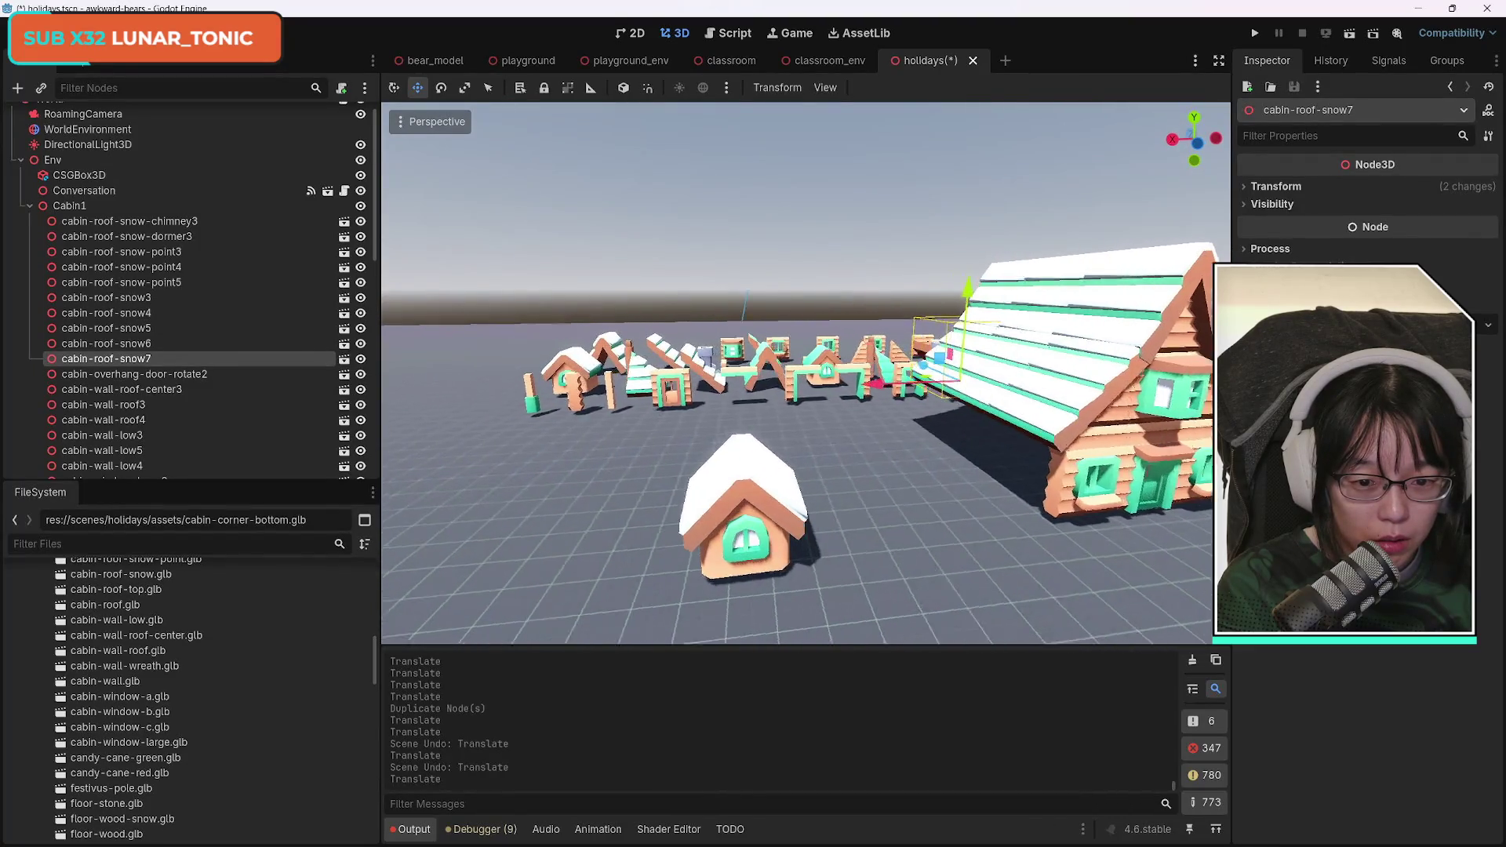
key(w)
key(d)
key(s)
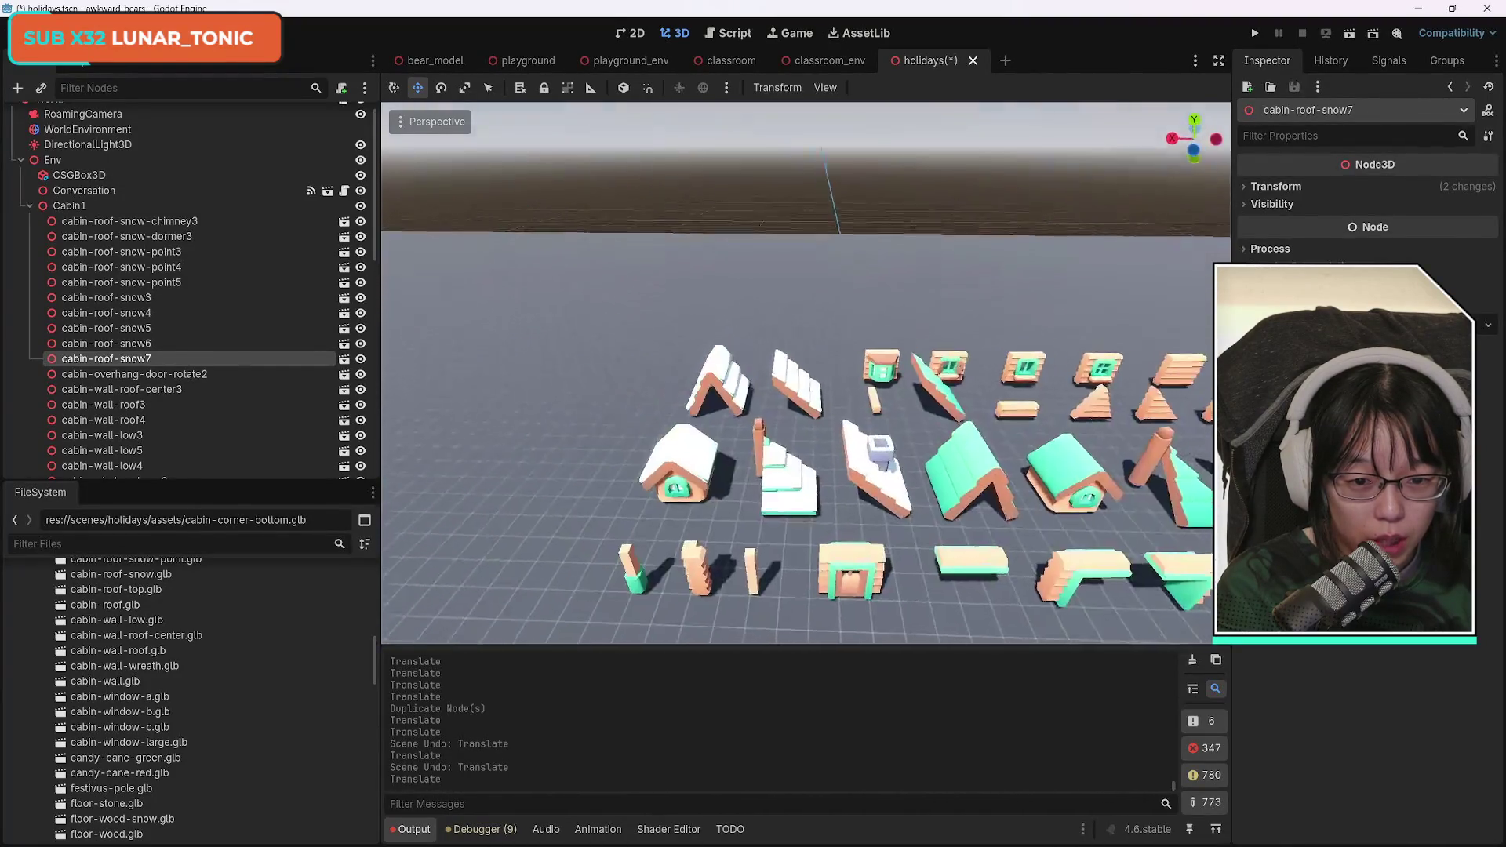
key(w)
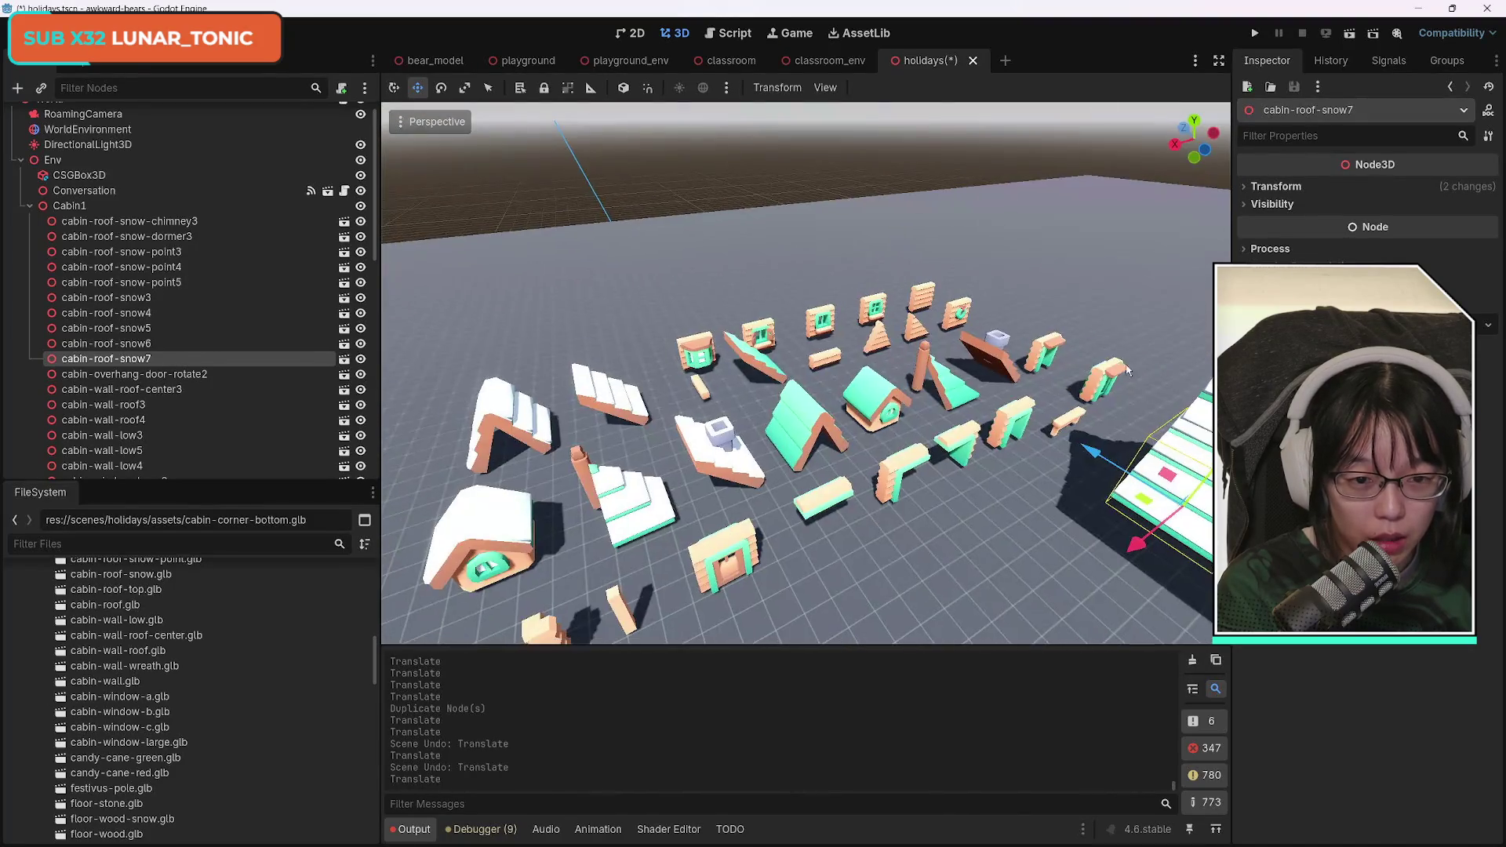
key(a)
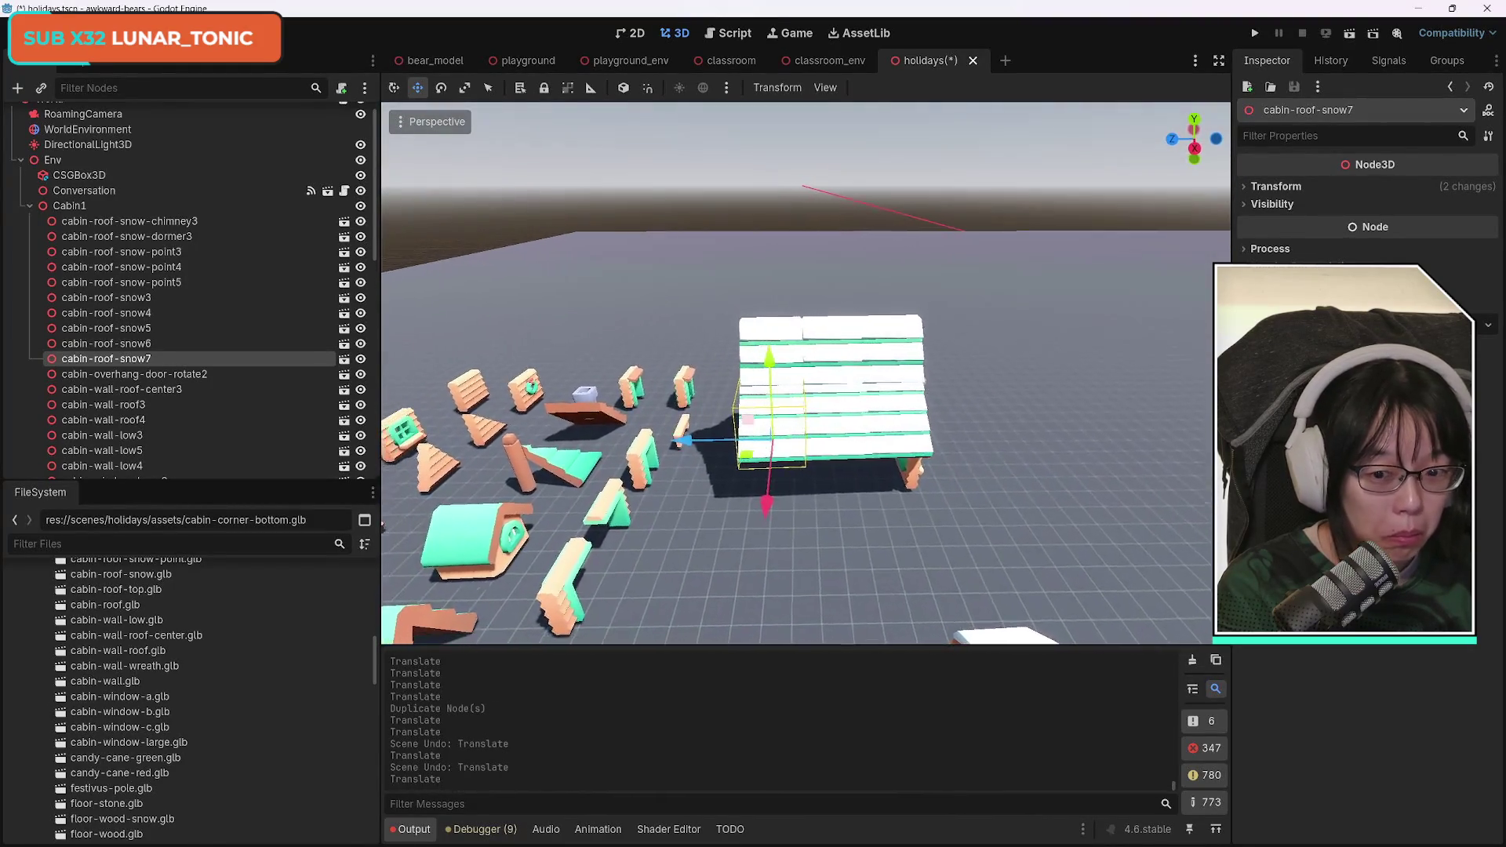
key(w)
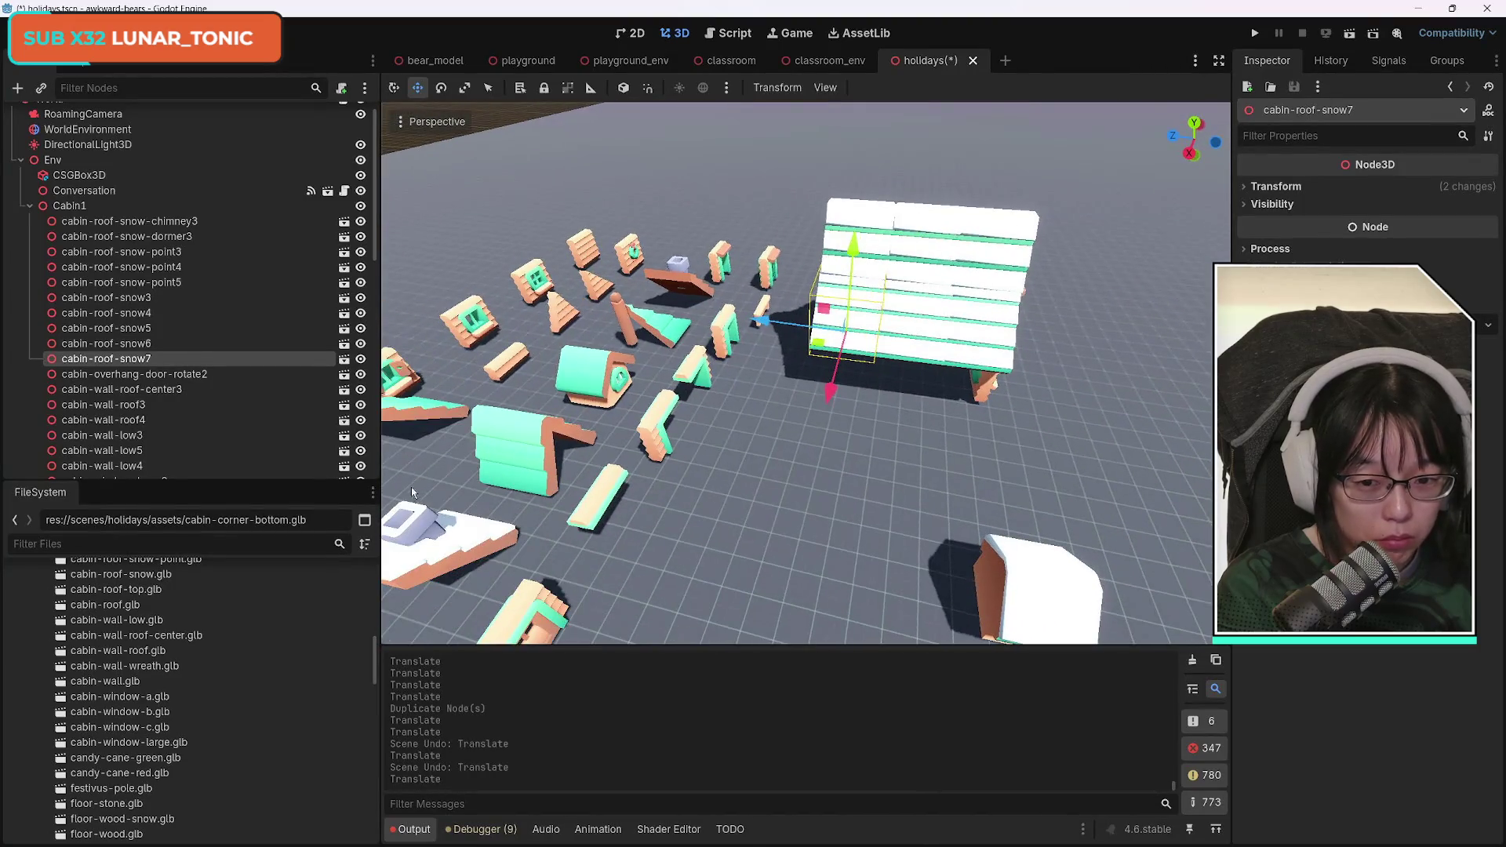
key(w)
click(794, 335)
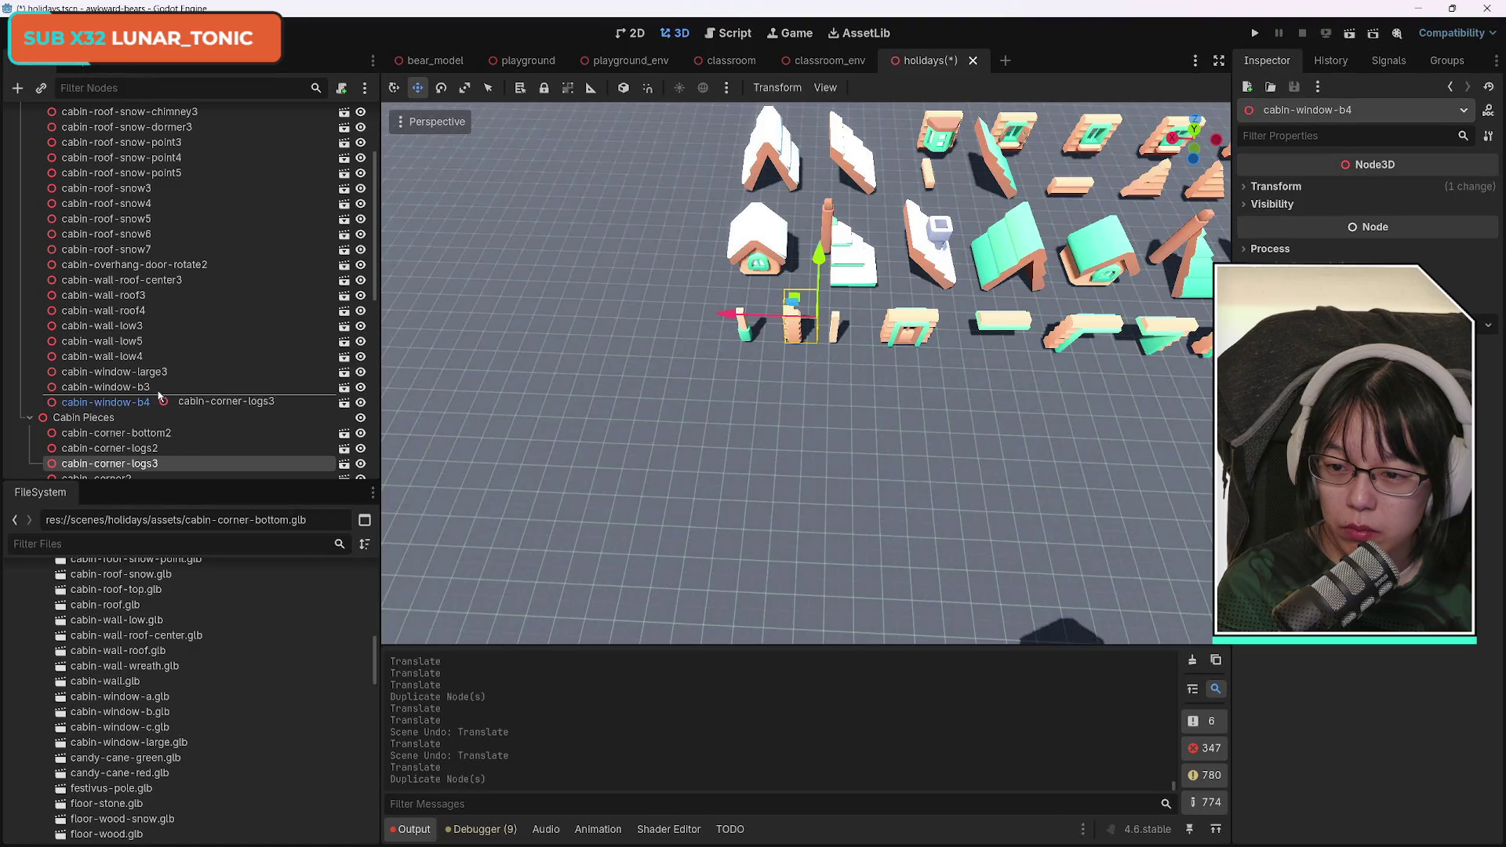
Move cabin-corner-logs3 into the Cabin1 group and slide it against the front corner wall.
drag(157, 366, 157, 365)
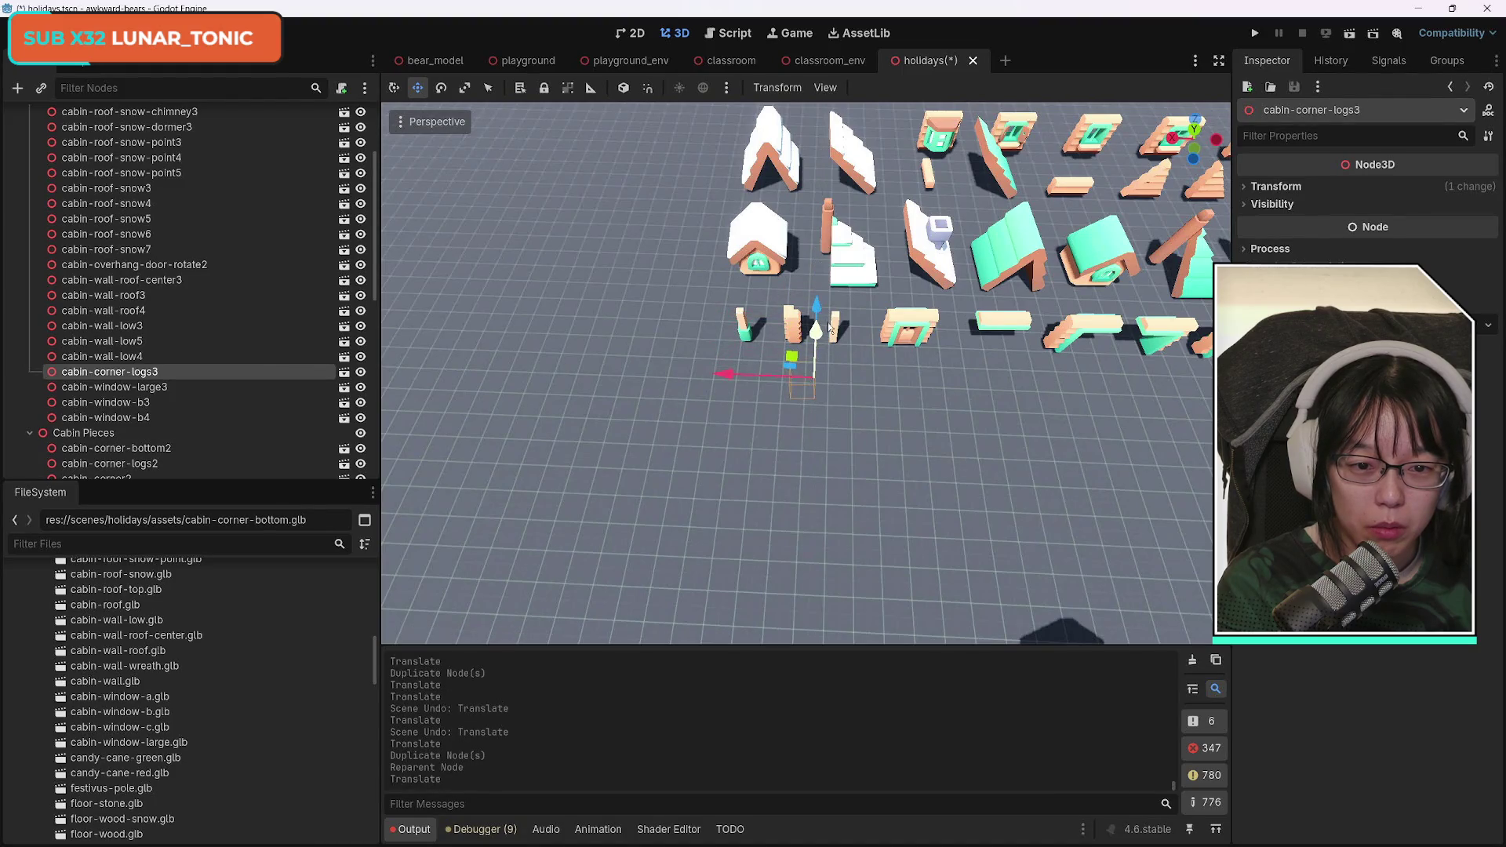
drag(808, 305, 760, 336)
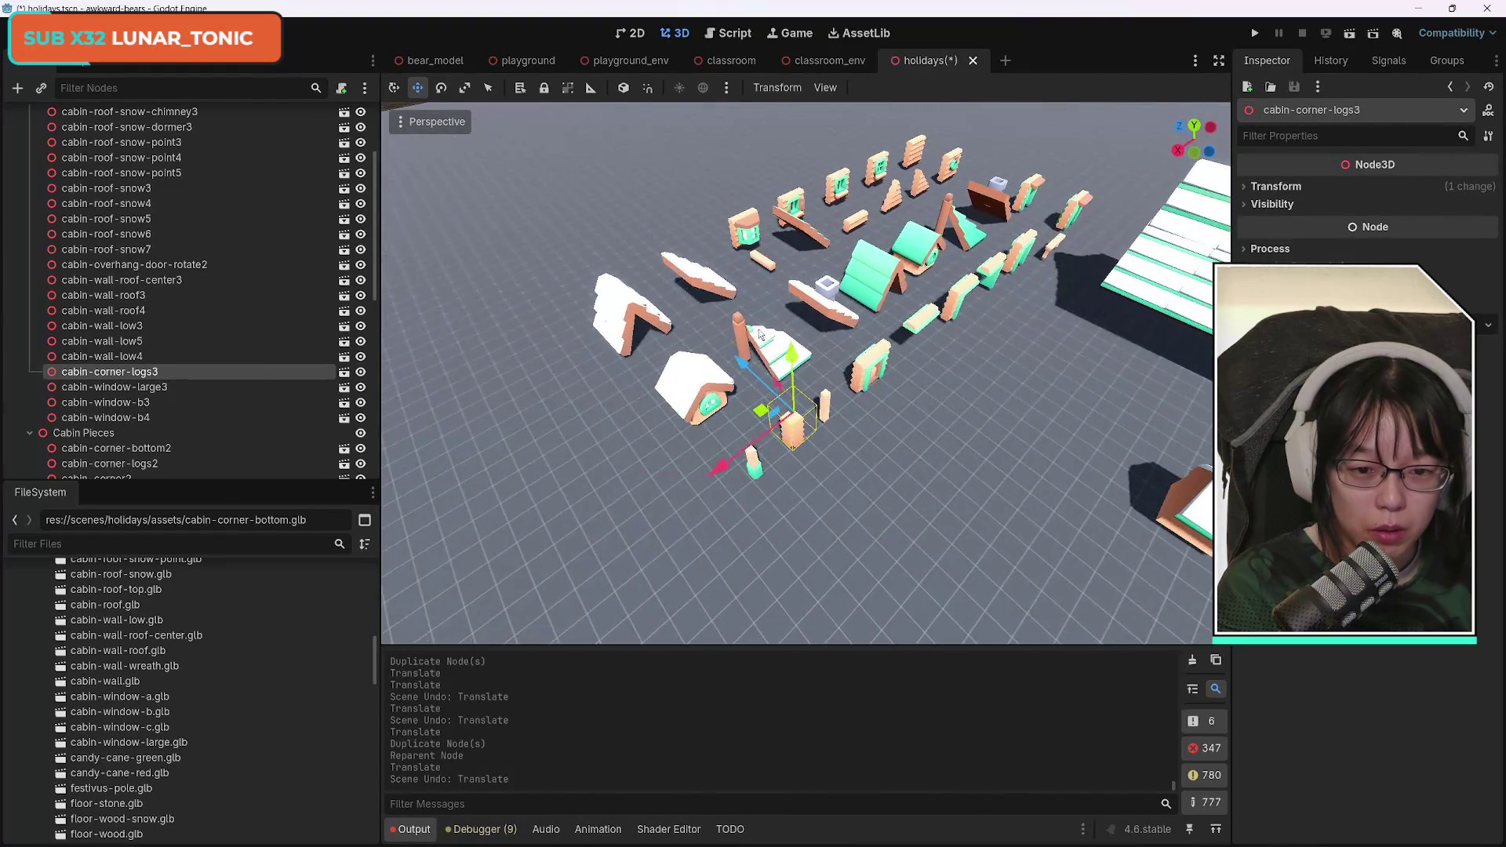
drag(994, 456, 993, 463)
key(f)
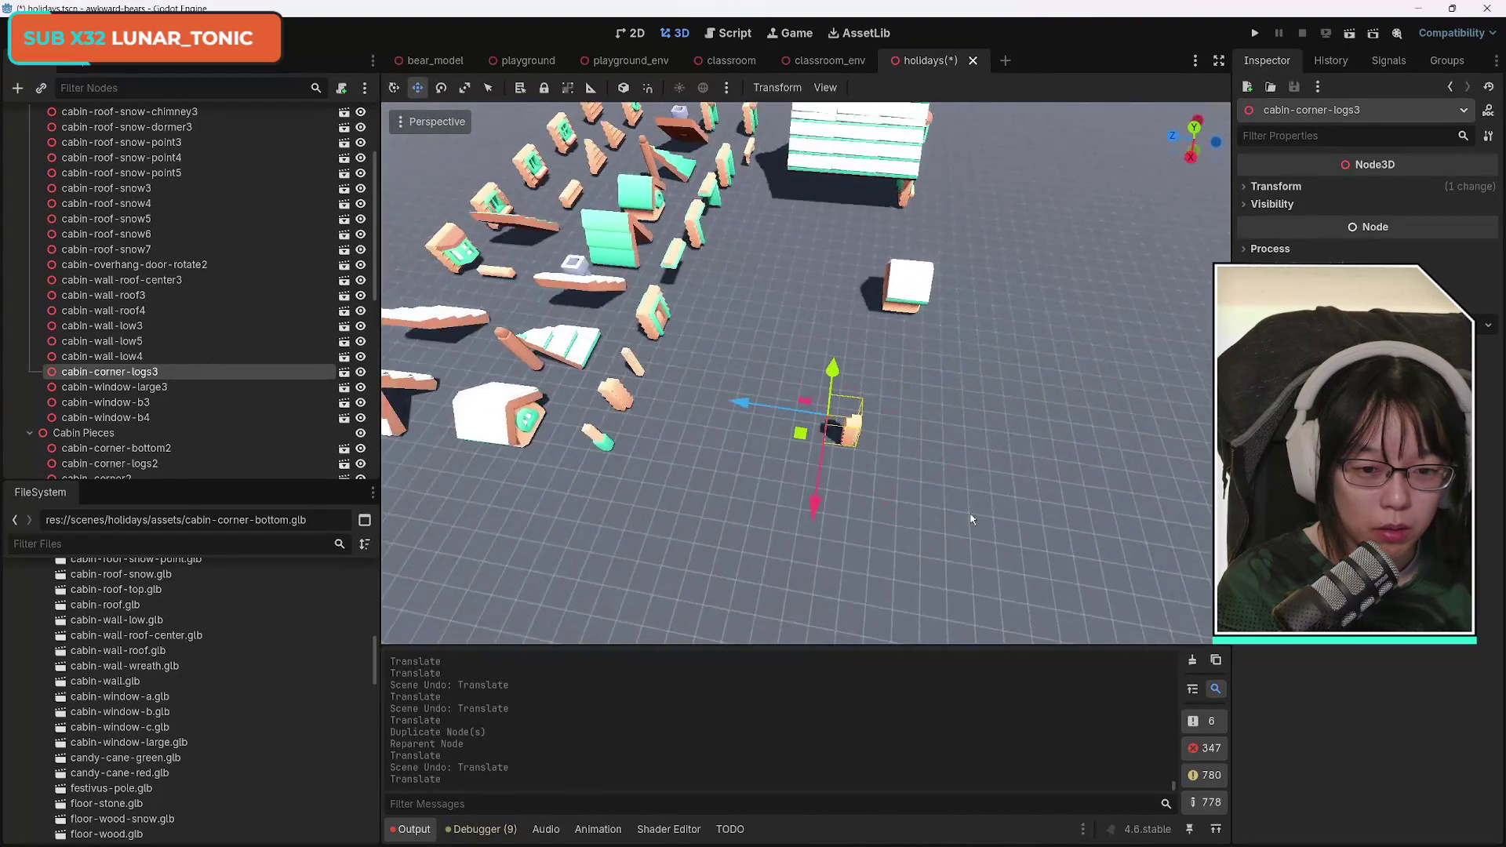
mouse_move(901, 260)
mouse_down()
mouse_move(855, 294)
mouse_move(940, 194)
mouse_up()
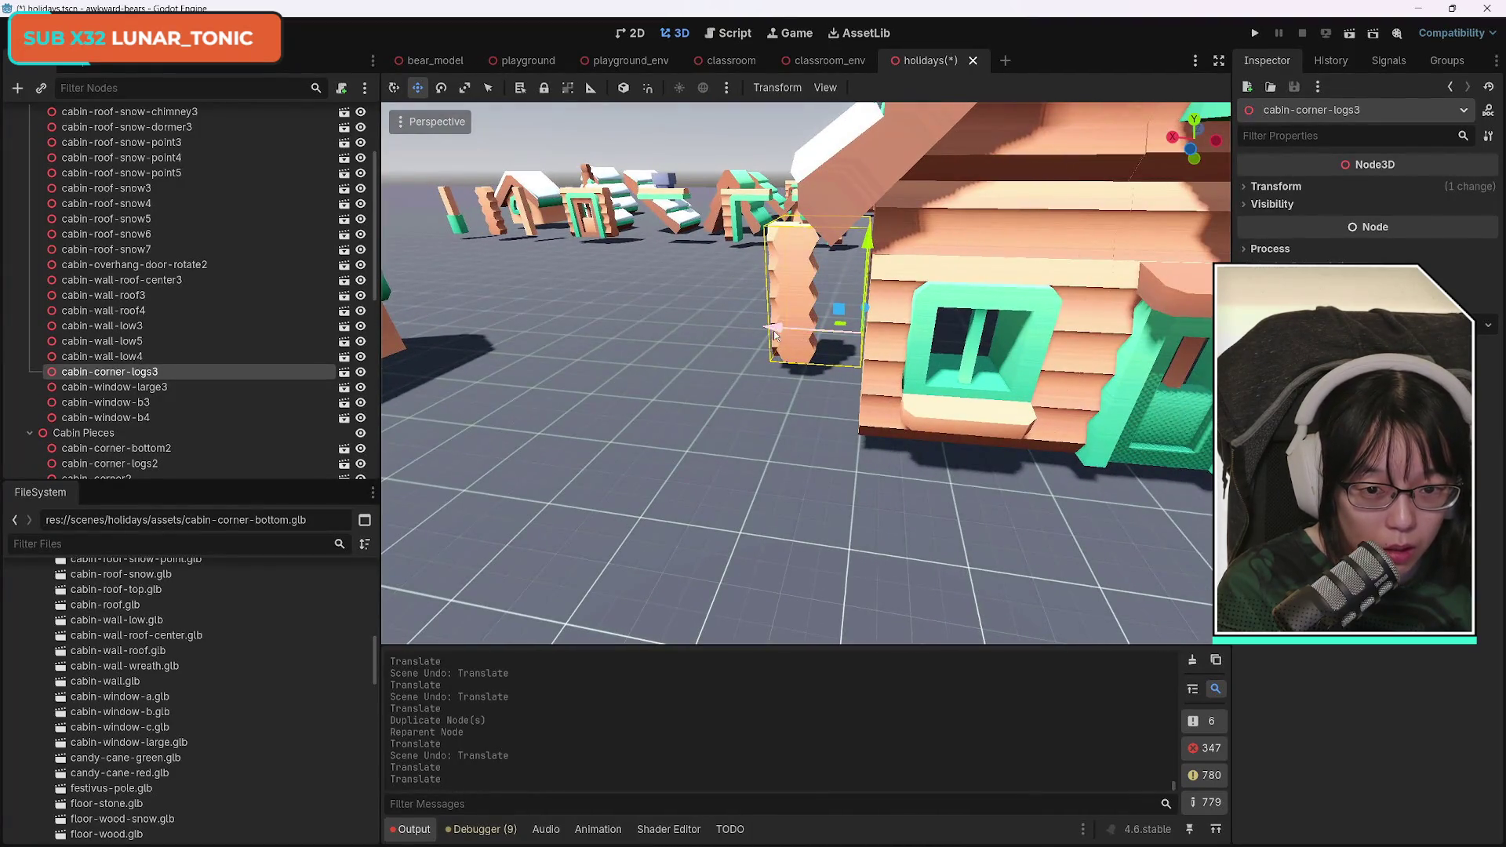
drag(774, 331, 891, 341)
drag(745, 403, 431, 404)
mouse_move(797, 373)
mouse_down()
mouse_move(735, 373)
mouse_move(734, 398)
mouse_move(773, 398)
mouse_move(774, 375)
mouse_move(773, 446)
mouse_move(773, 399)
mouse_move(809, 397)
mouse_move(777, 397)
mouse_move(773, 377)
mouse_up()
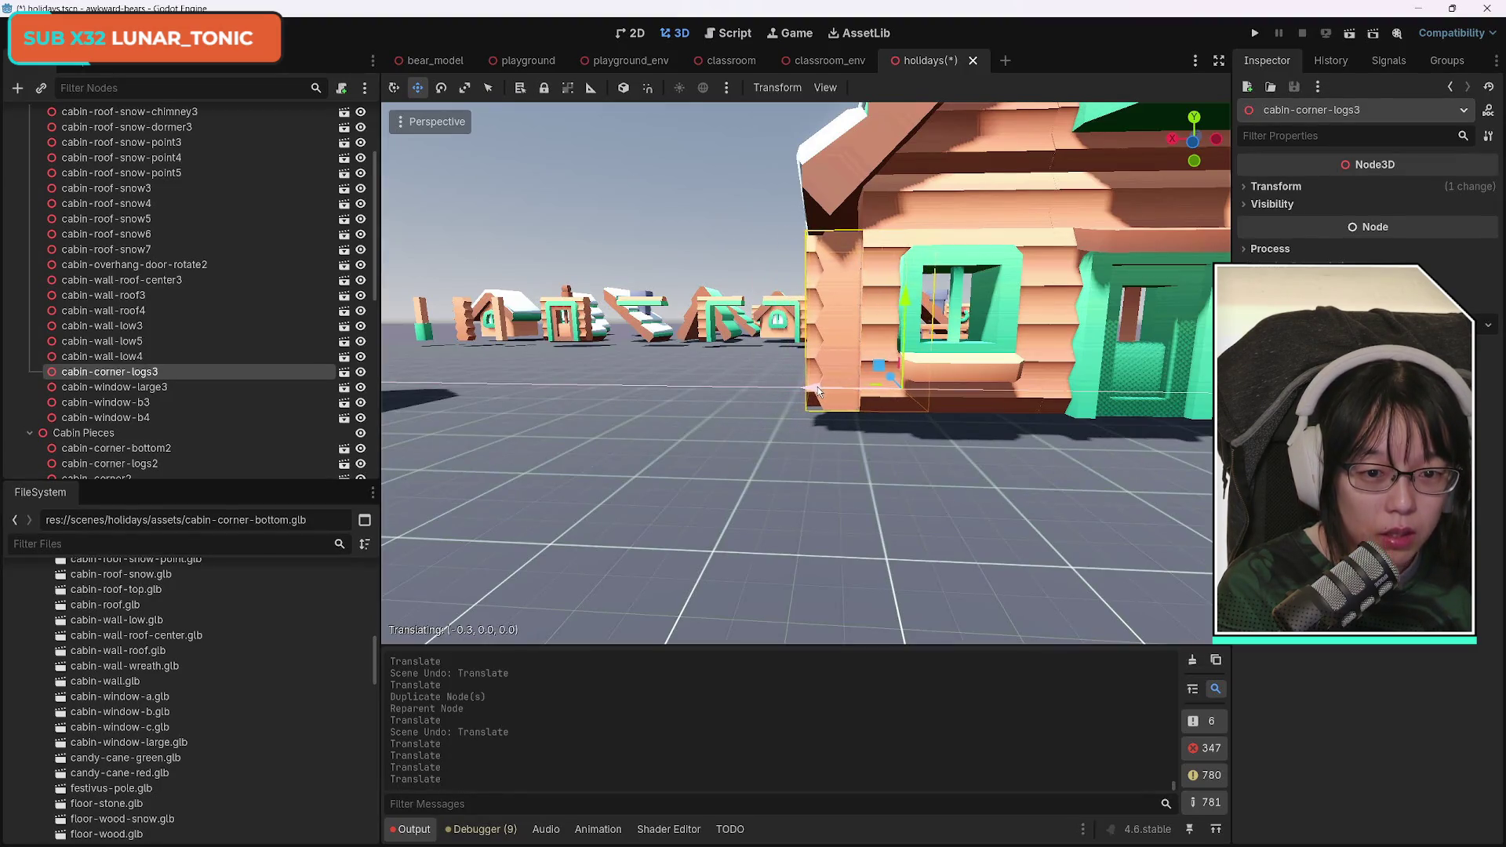
Nudge cabin-corner-logs3 along Z to the edge of the cabin wall.
drag(892, 380, 899, 382)
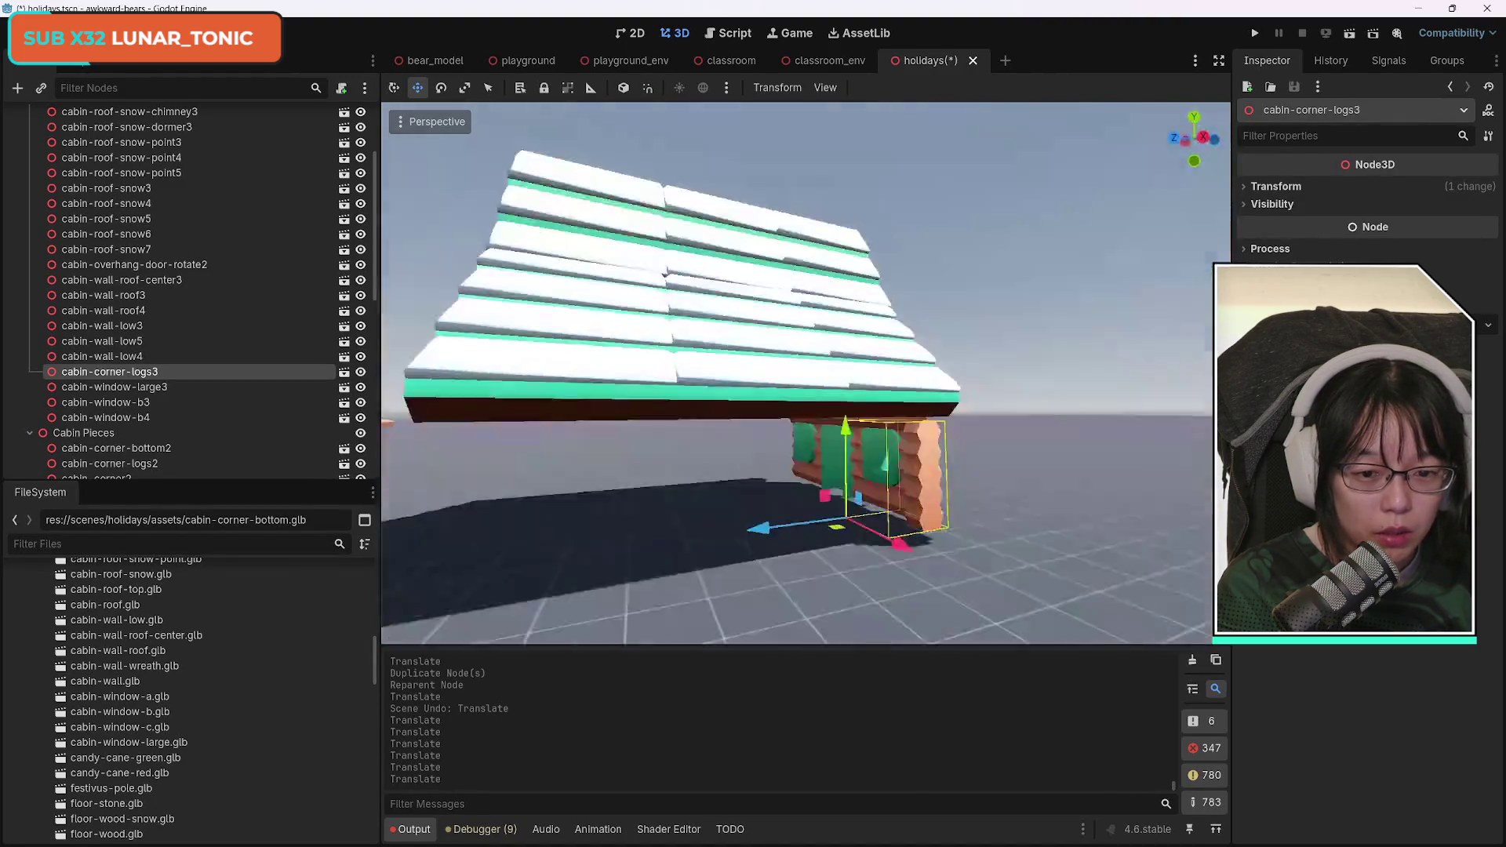
scroll(509, 407, up, 5)
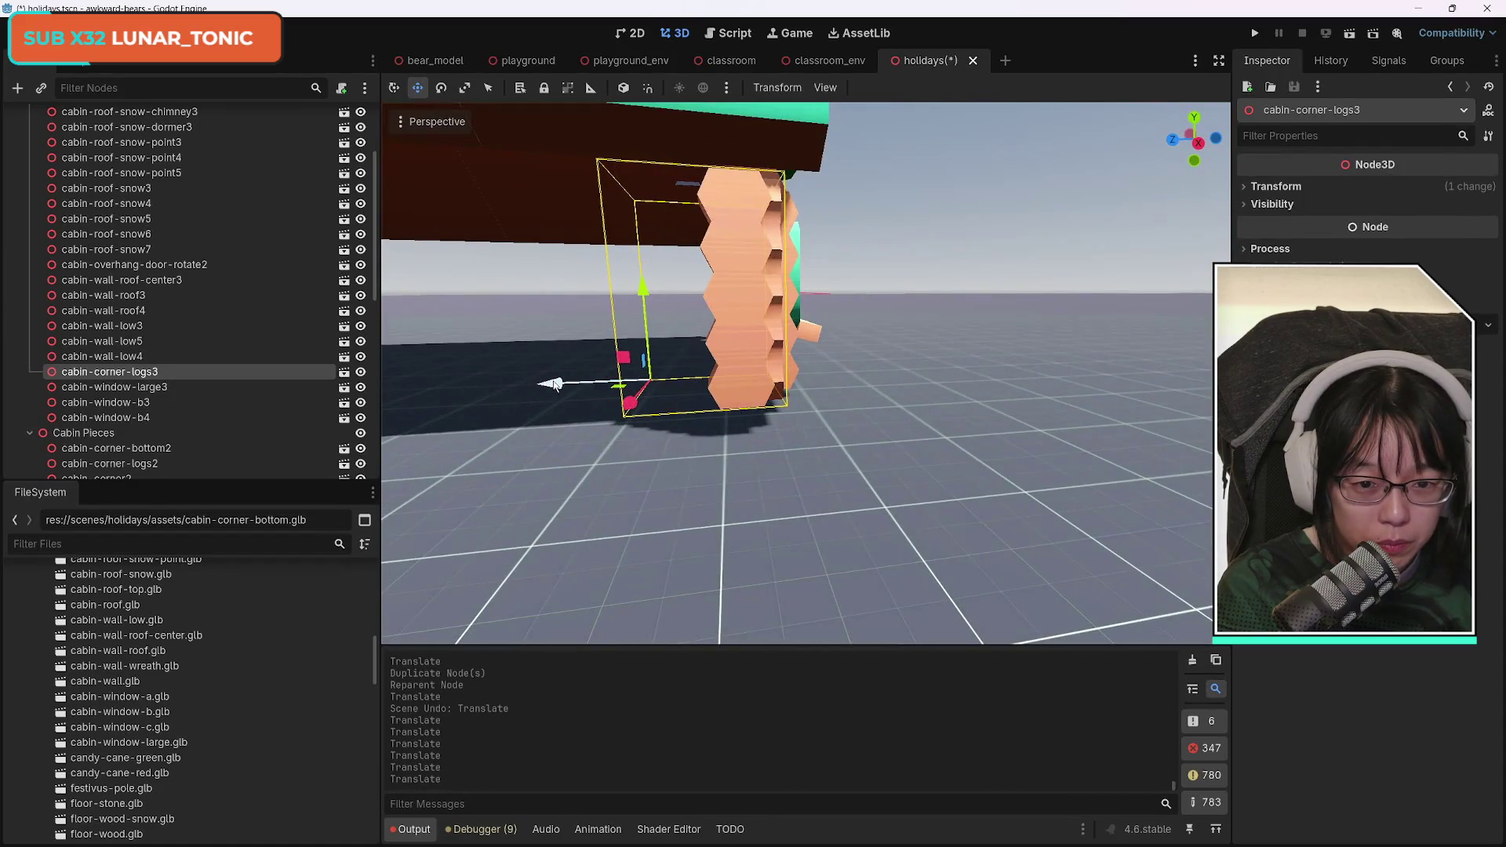
drag(878, 441, 731, 431)
mouse_move(863, 416)
mouse_down()
mouse_move(820, 416)
mouse_move(891, 428)
mouse_move(857, 430)
mouse_up()
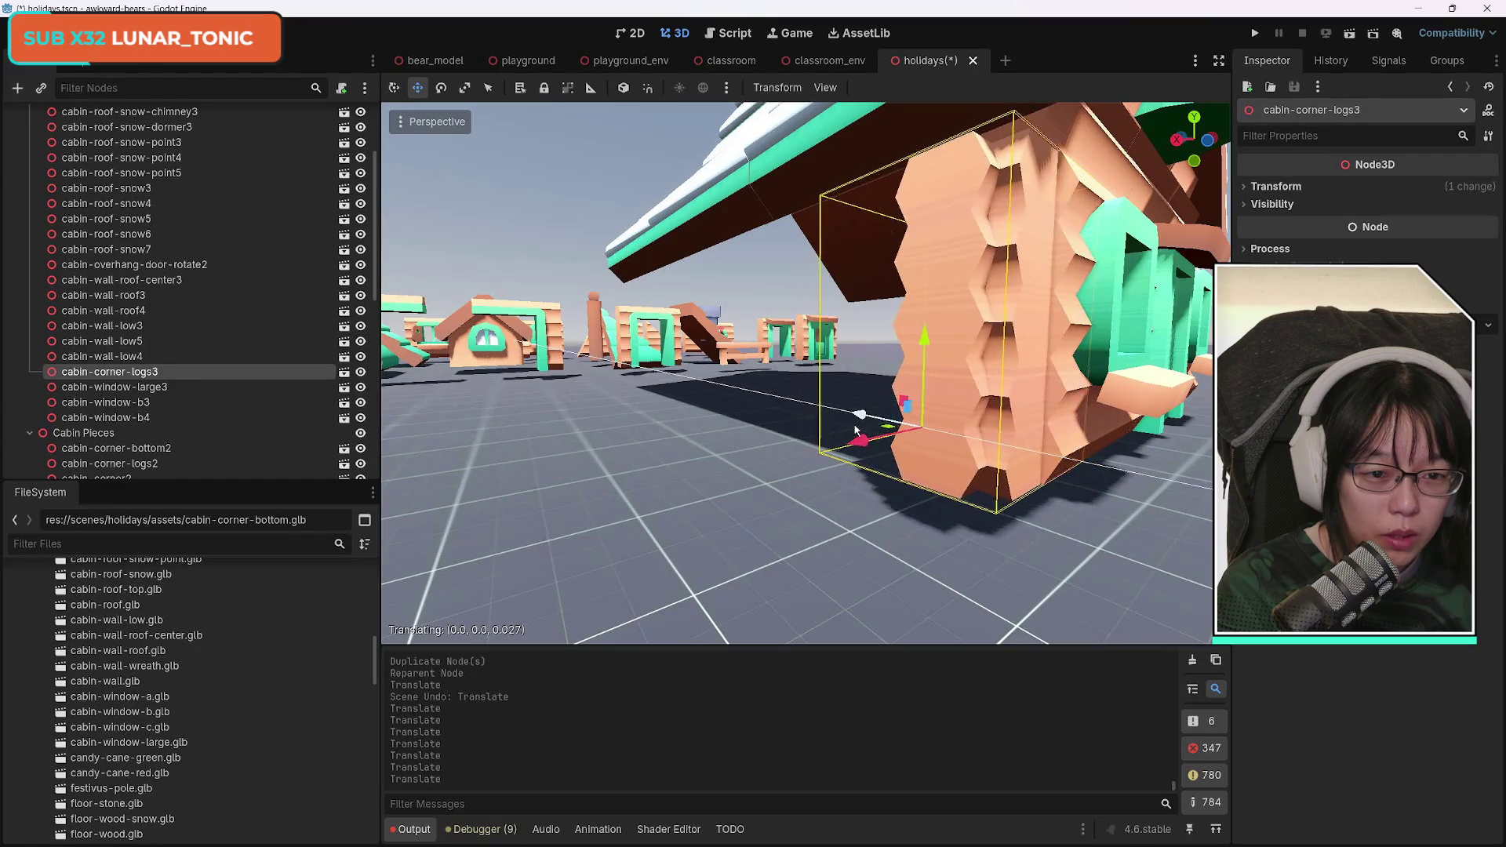
key(s)
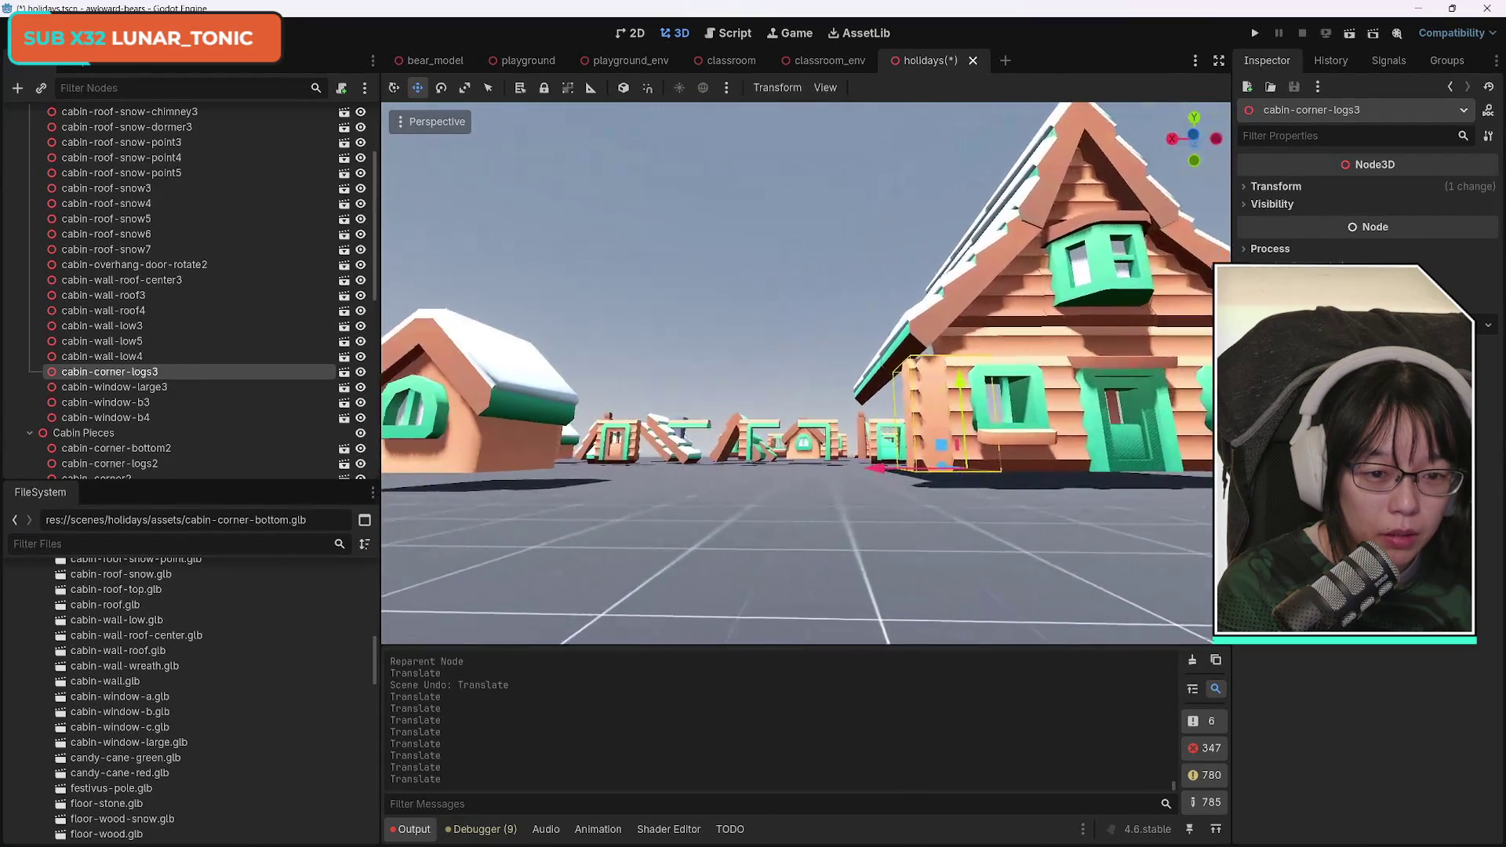
key(w)
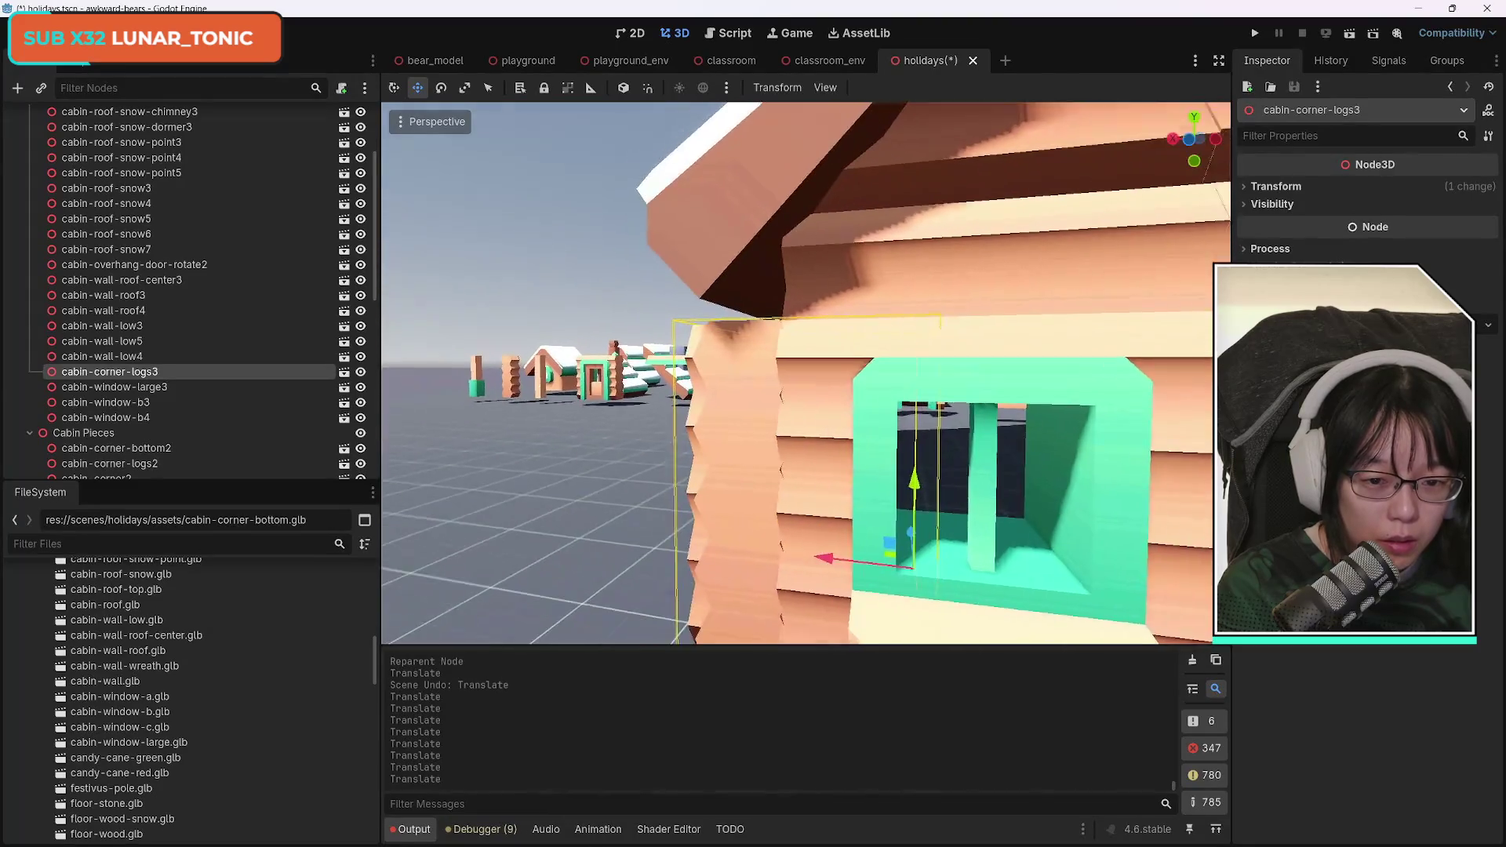
key(d)
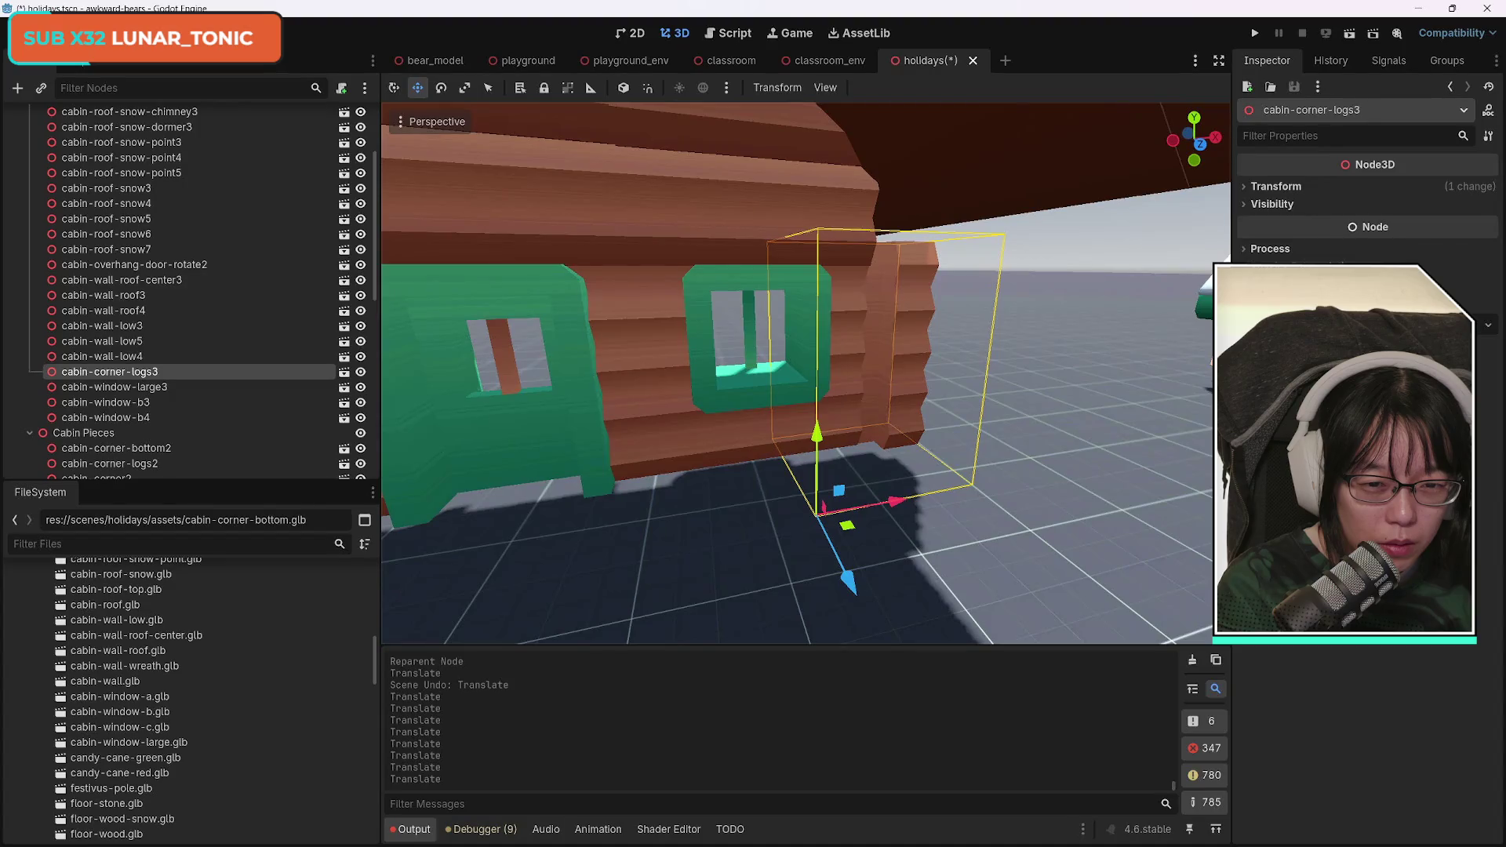
key(w)
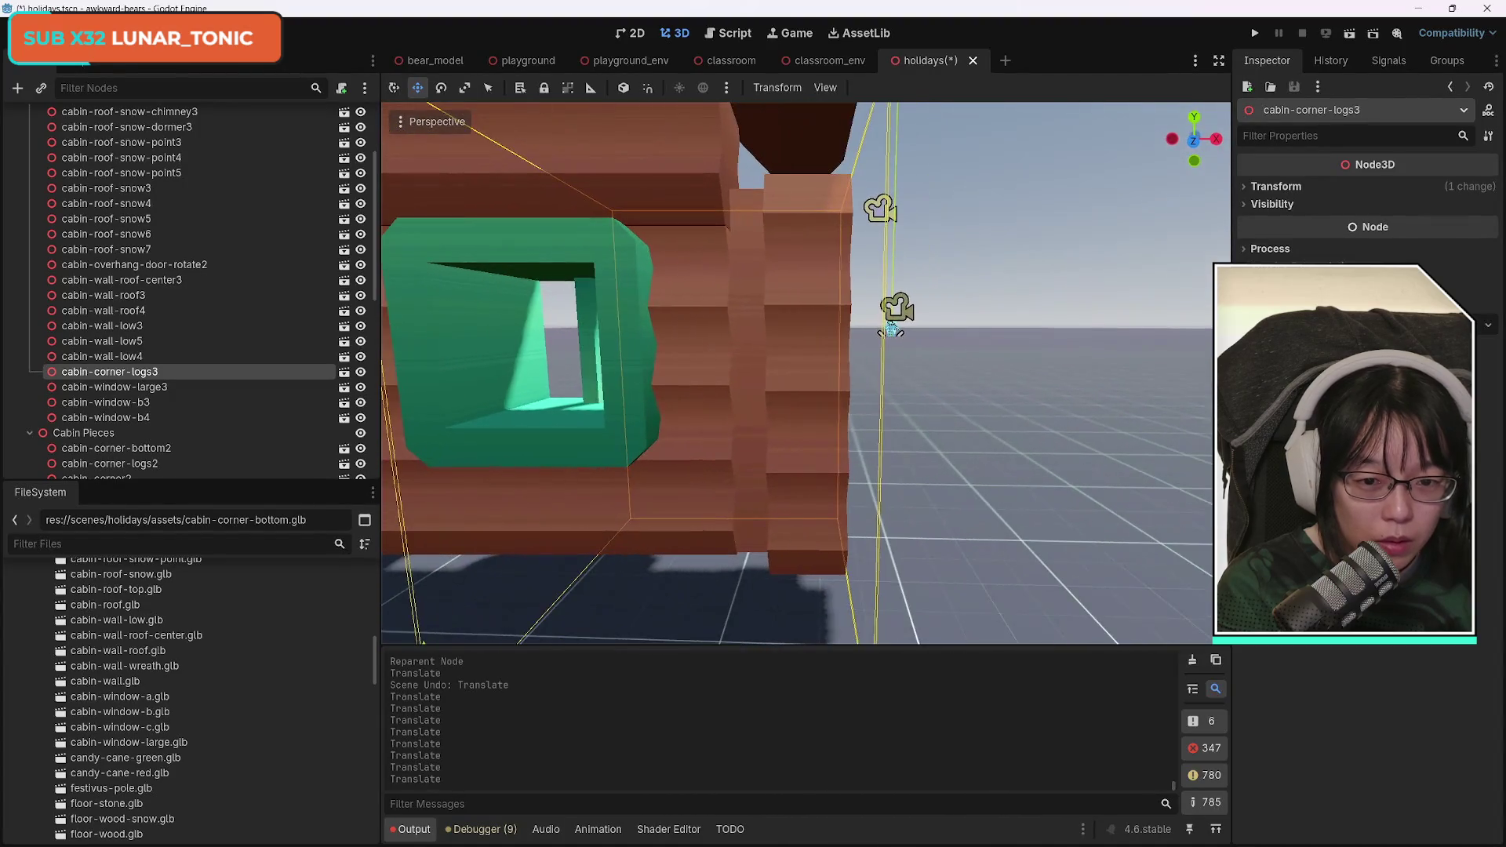
key(s)
Shift the corner logs left along X and raise them to sit flush beside the lower window.
drag(783, 463, 767, 460)
key(w)
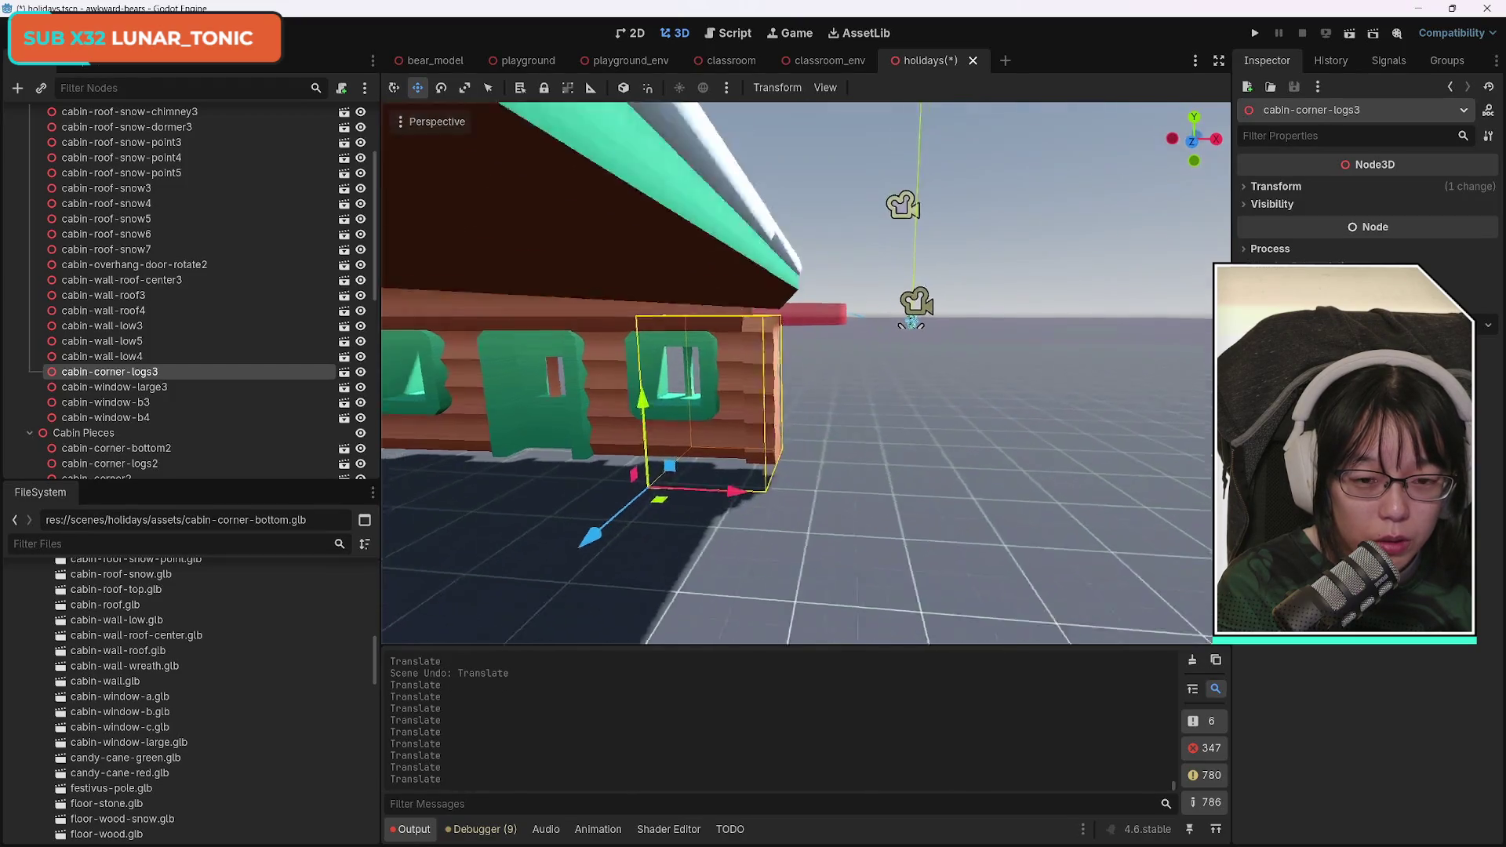
key(w)
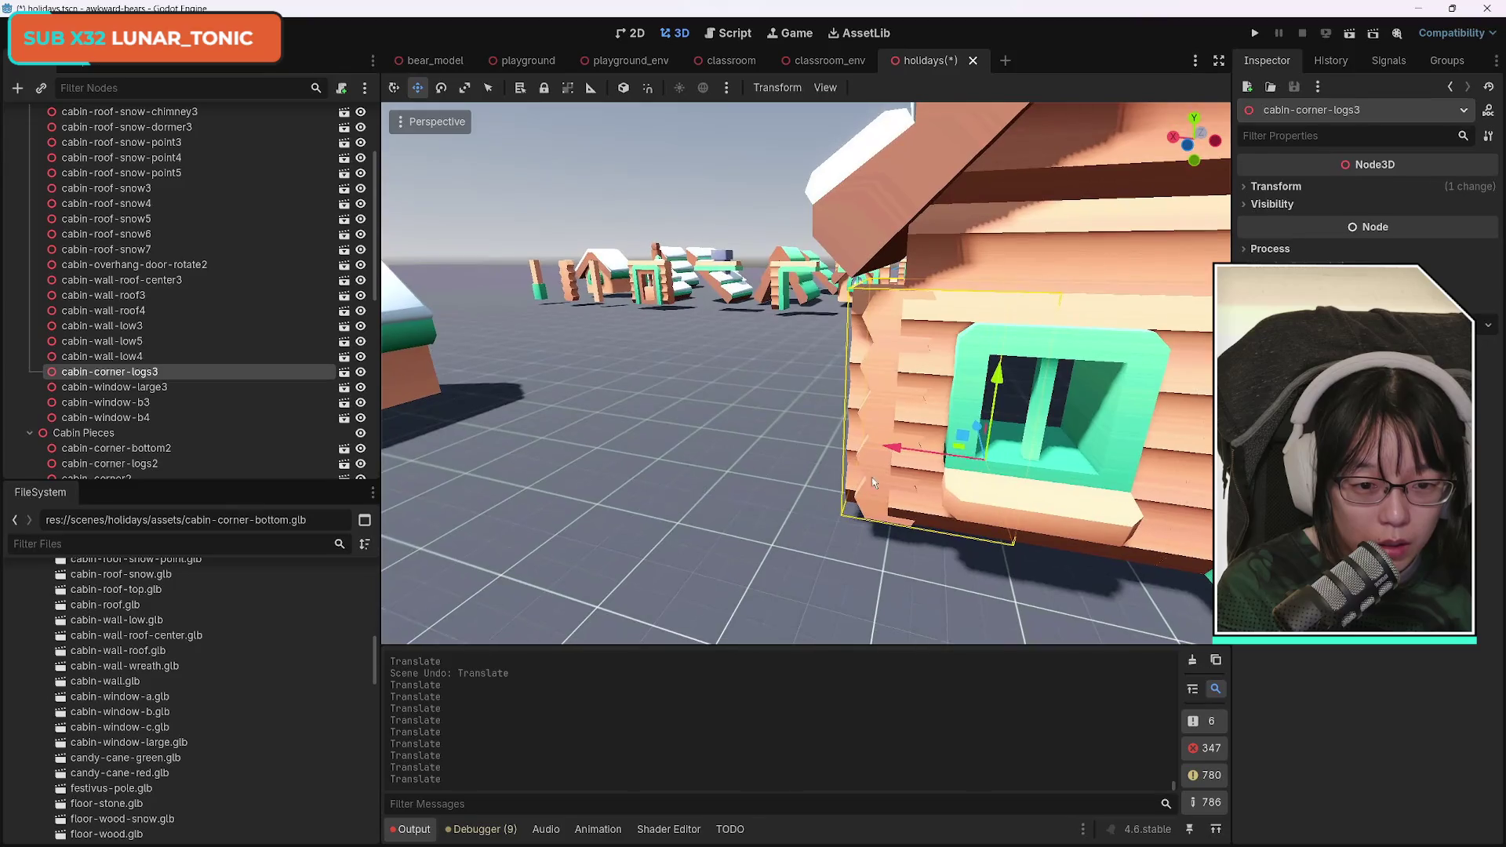
drag(990, 388, 1003, 375)
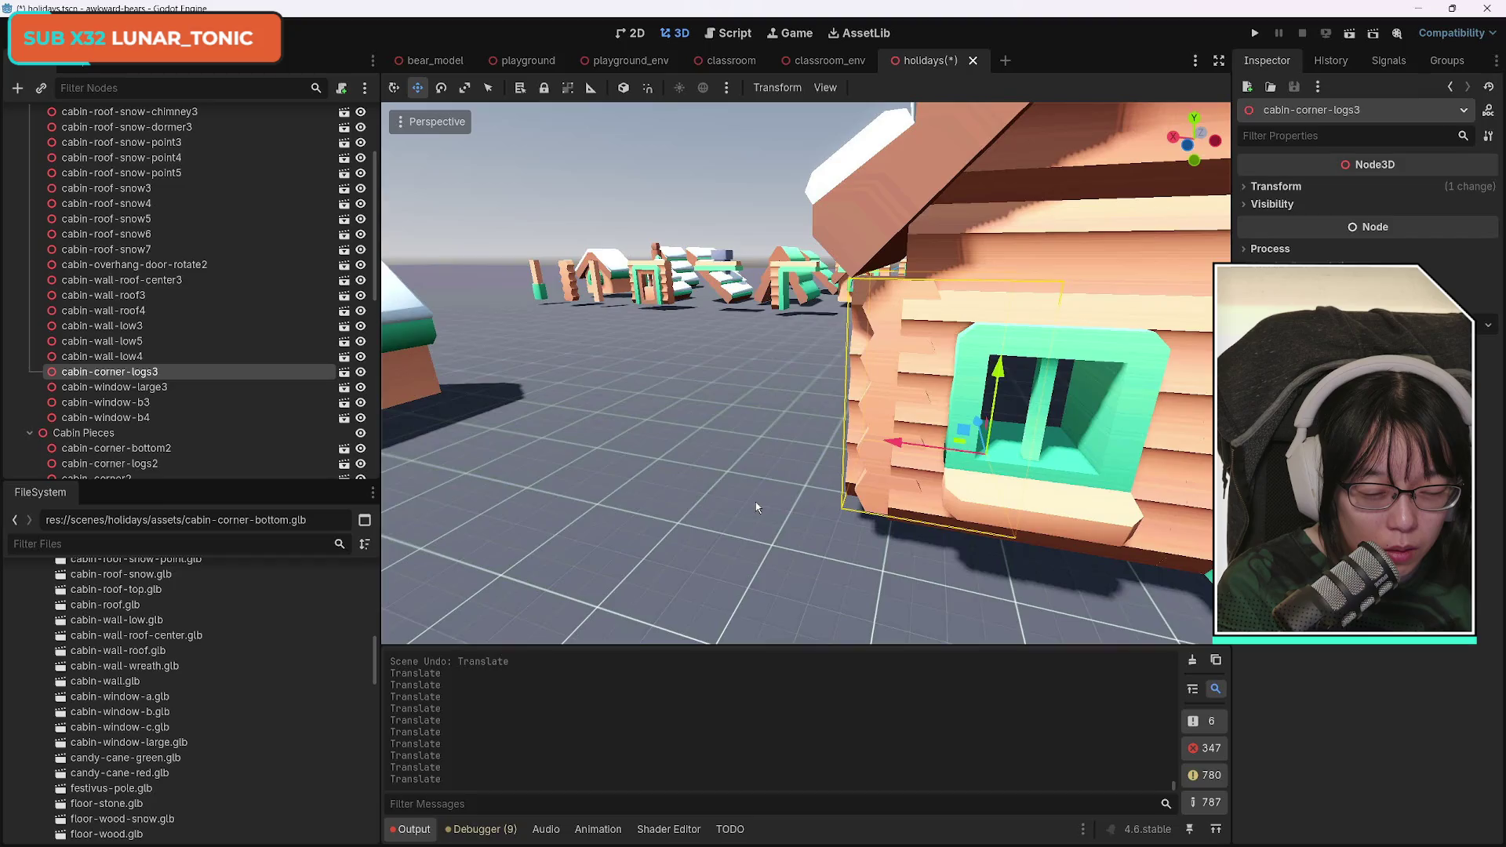
drag(756, 502, 755, 503)
drag(799, 441, 809, 436)
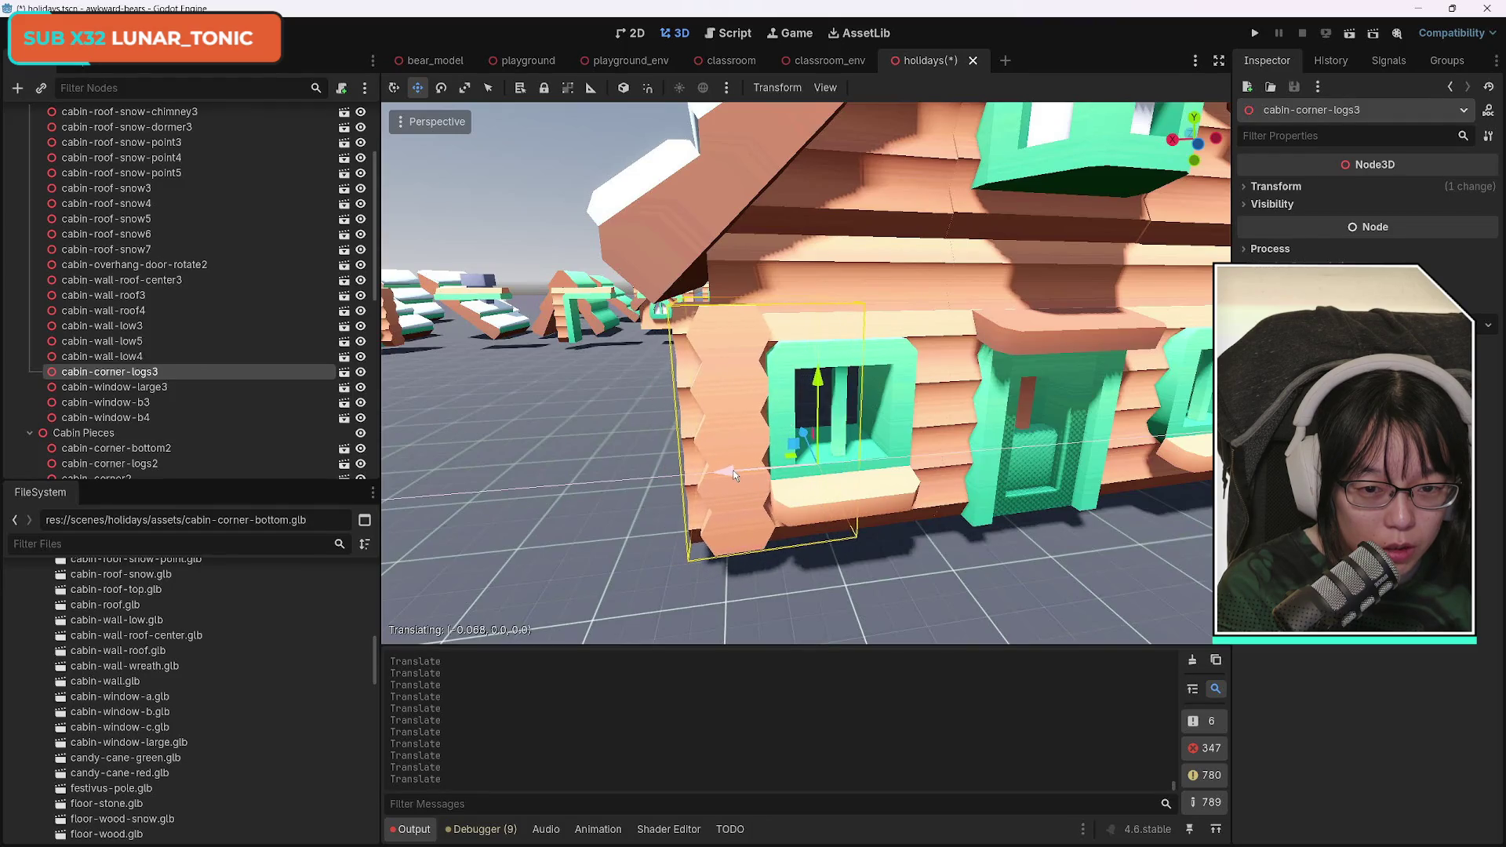
Lift the corner logs, undo that move, then lower them slightly.
mouse_move(818, 384)
mouse_down()
mouse_move(820, 350)
mouse_move(831, 392)
mouse_up()
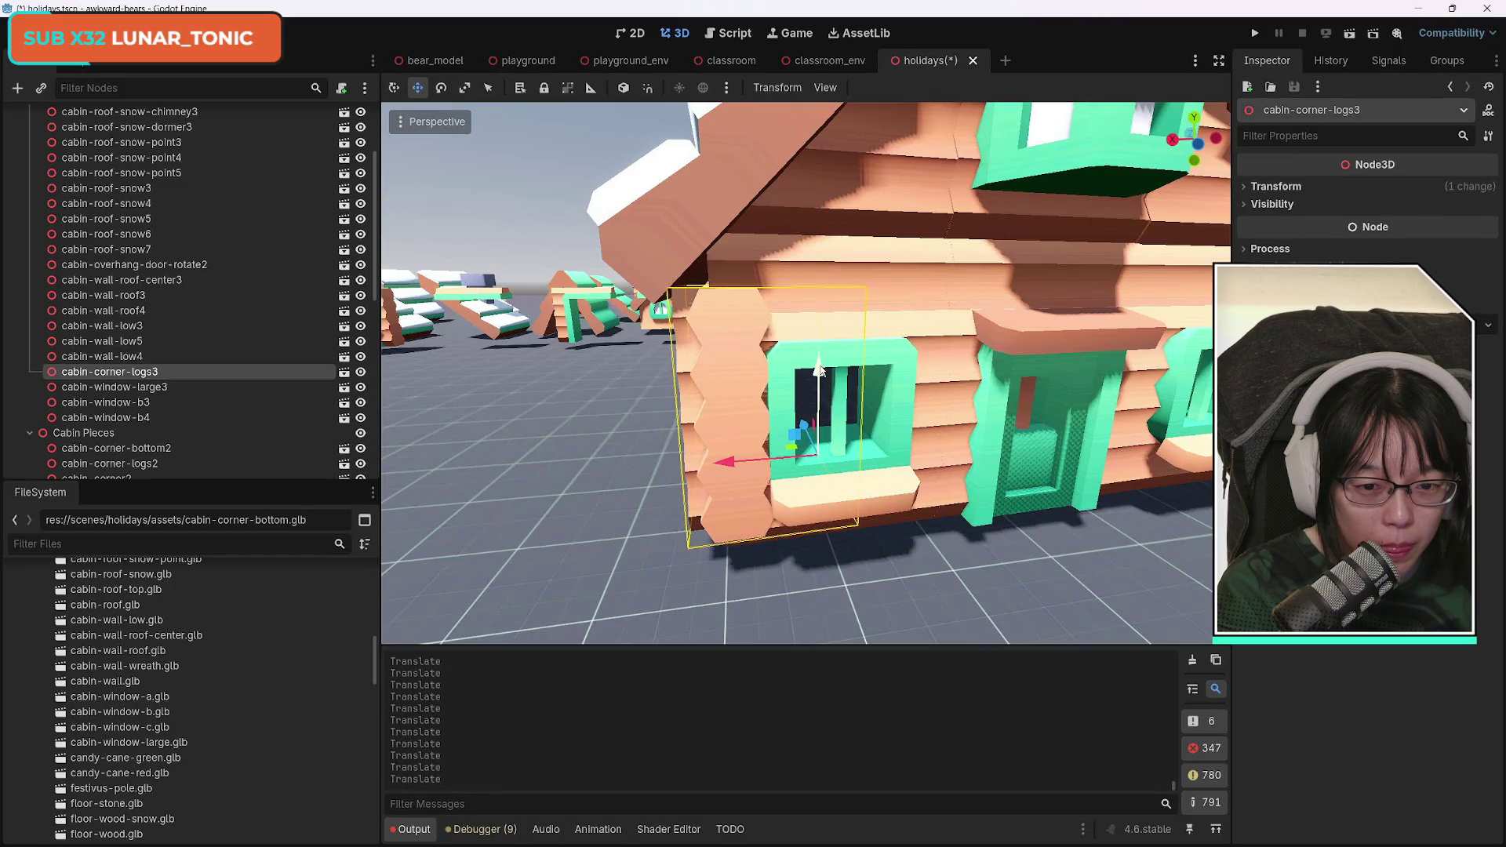
key(ctrl+z)
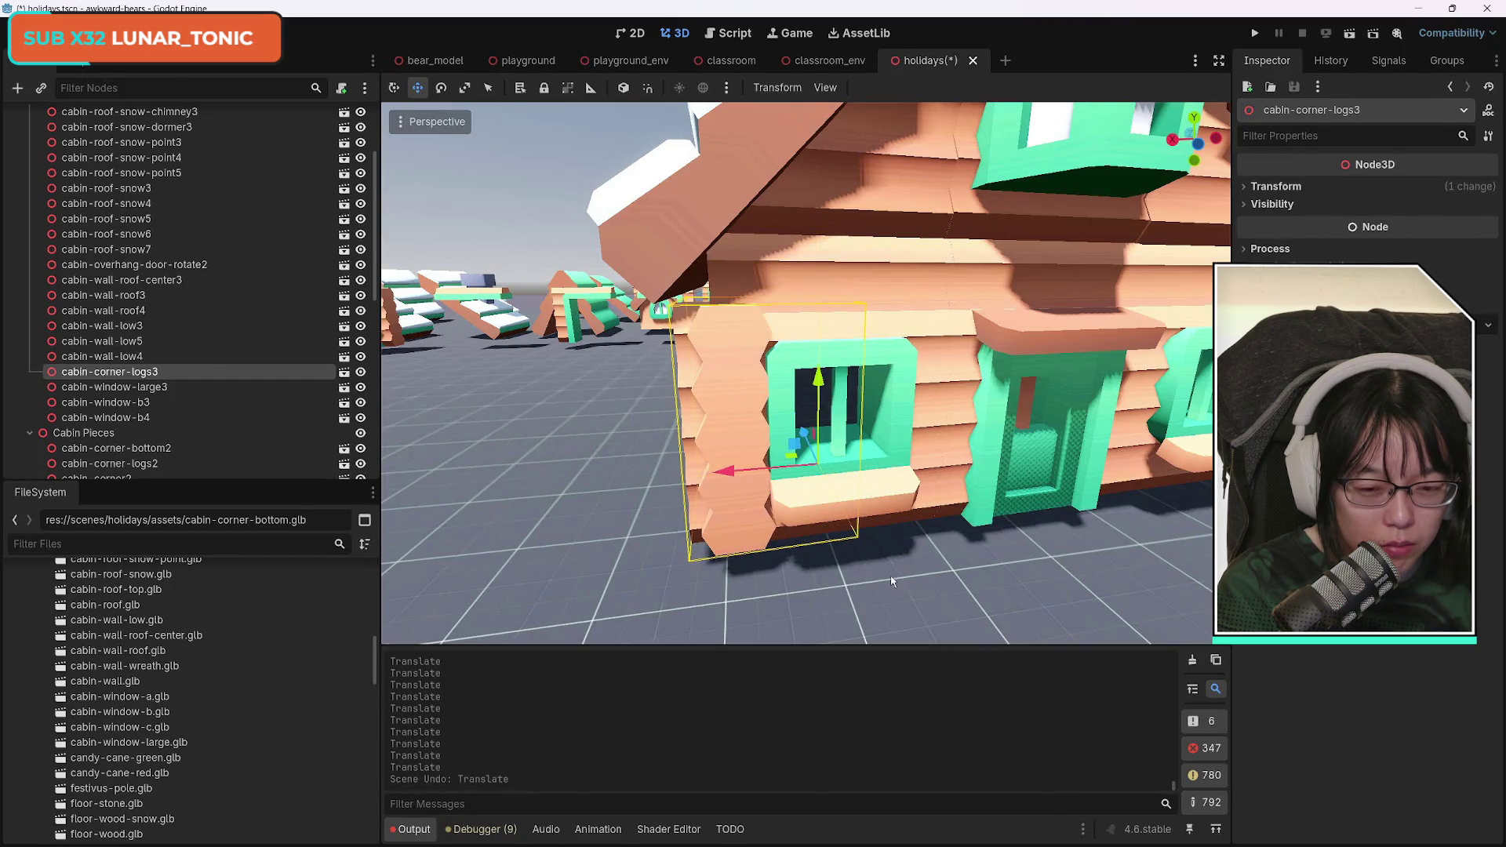
key(w)
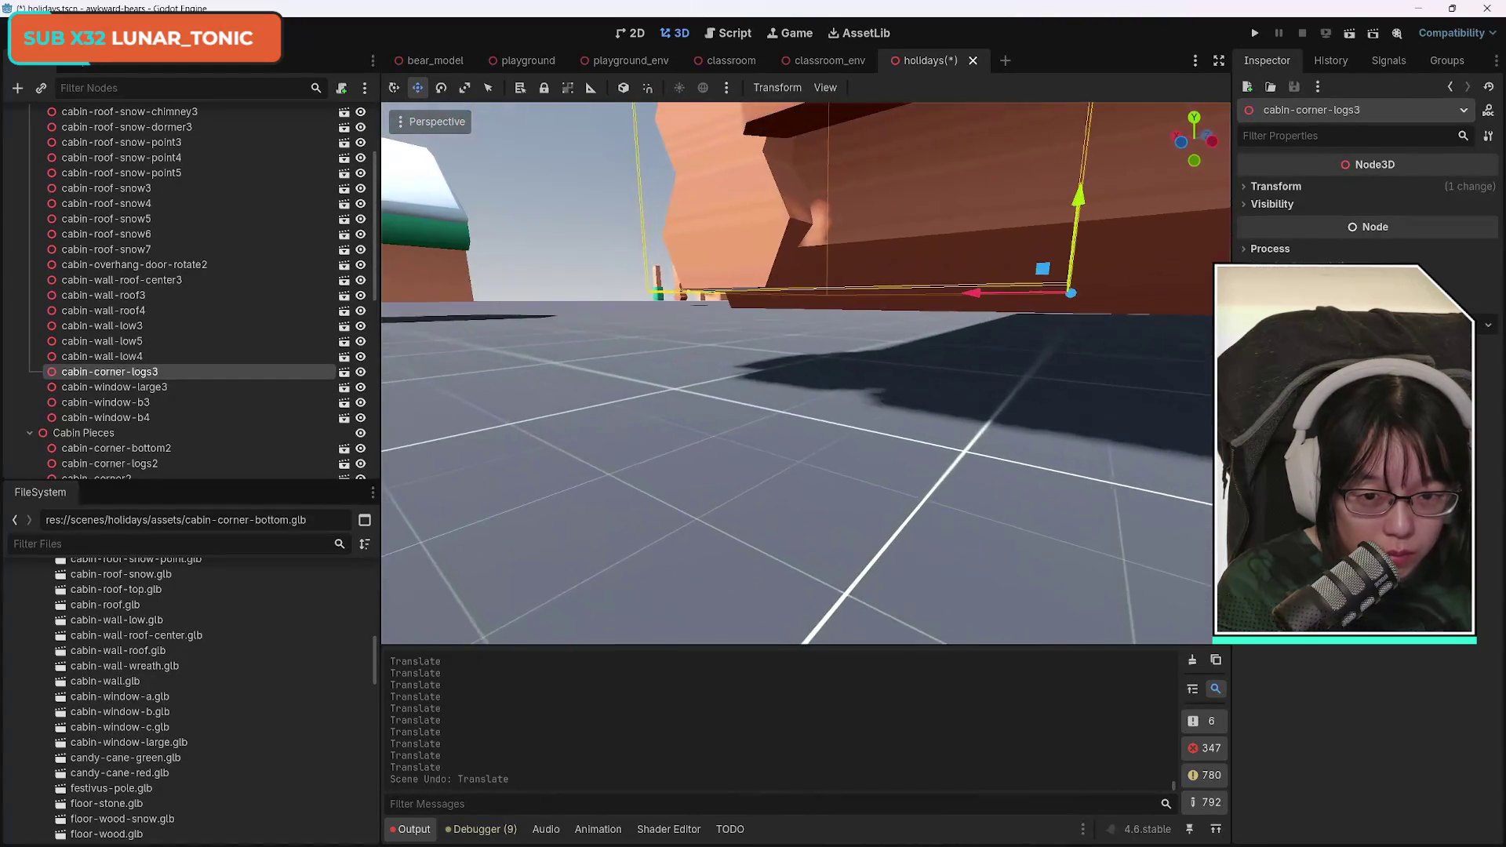
key(s)
drag(892, 251, 900, 250)
key(s)
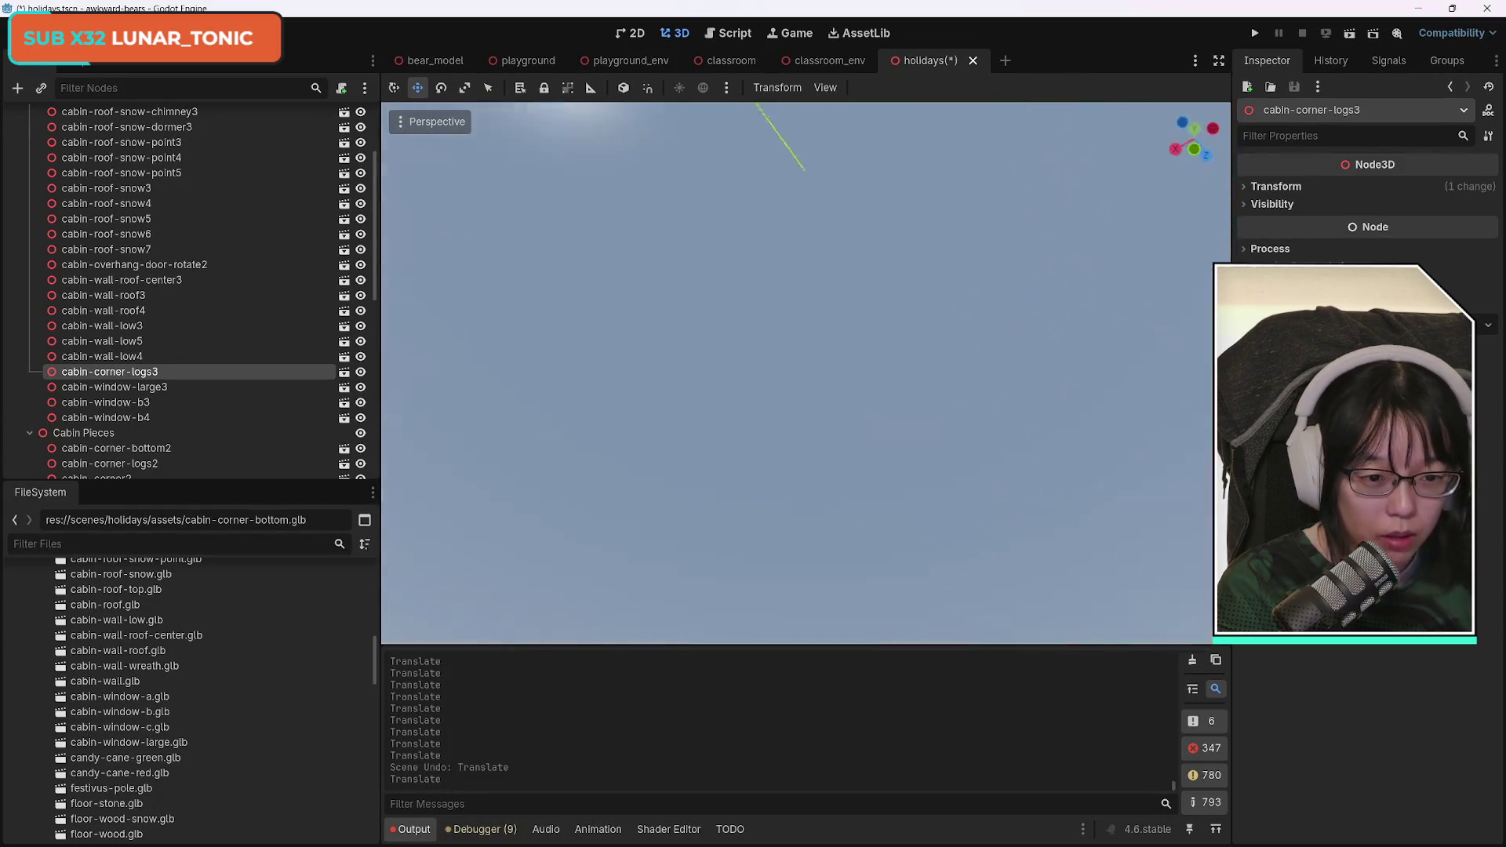
key(w)
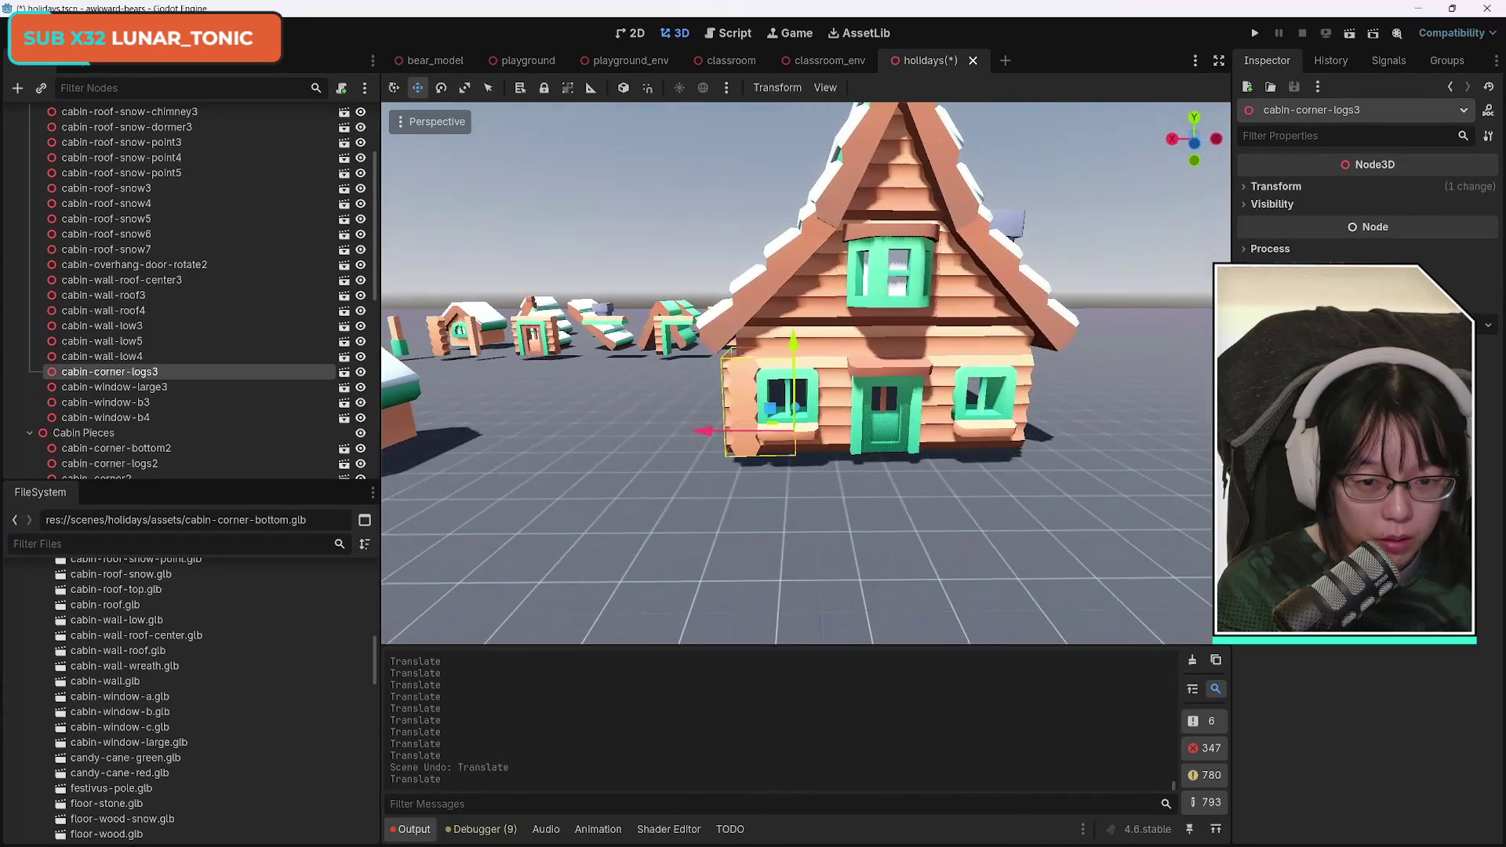
Undo several more corner log moves, pulling them off the corner, then select cabin-wall2.
key(ctrl+z)
key(ctrl+z)
key(ctrl+z)
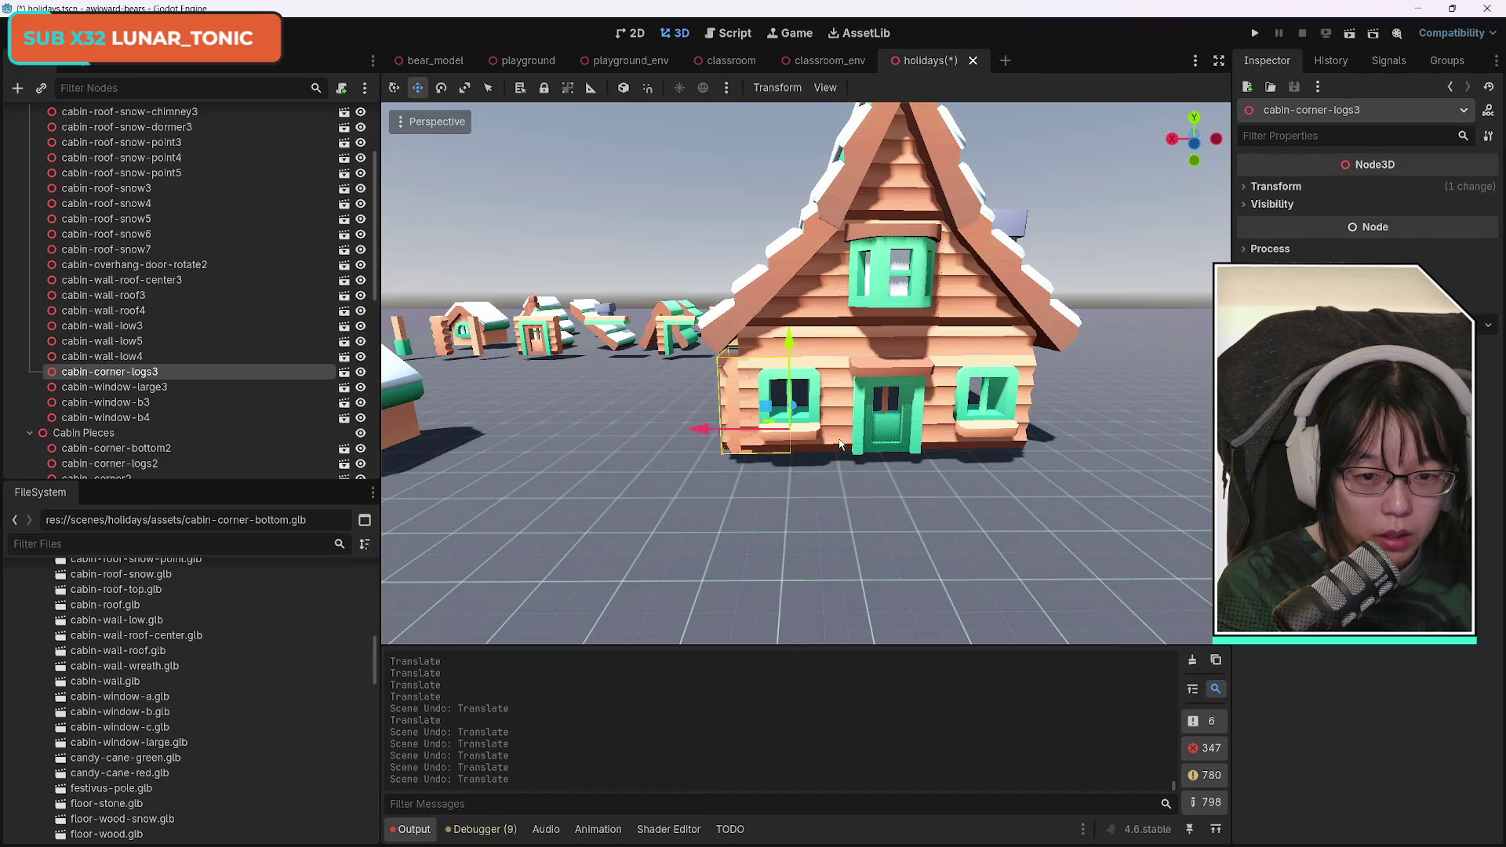
key(ctrl+z)
key(ctrl+z)
key(ctrl+z)
key(ctrl+z)
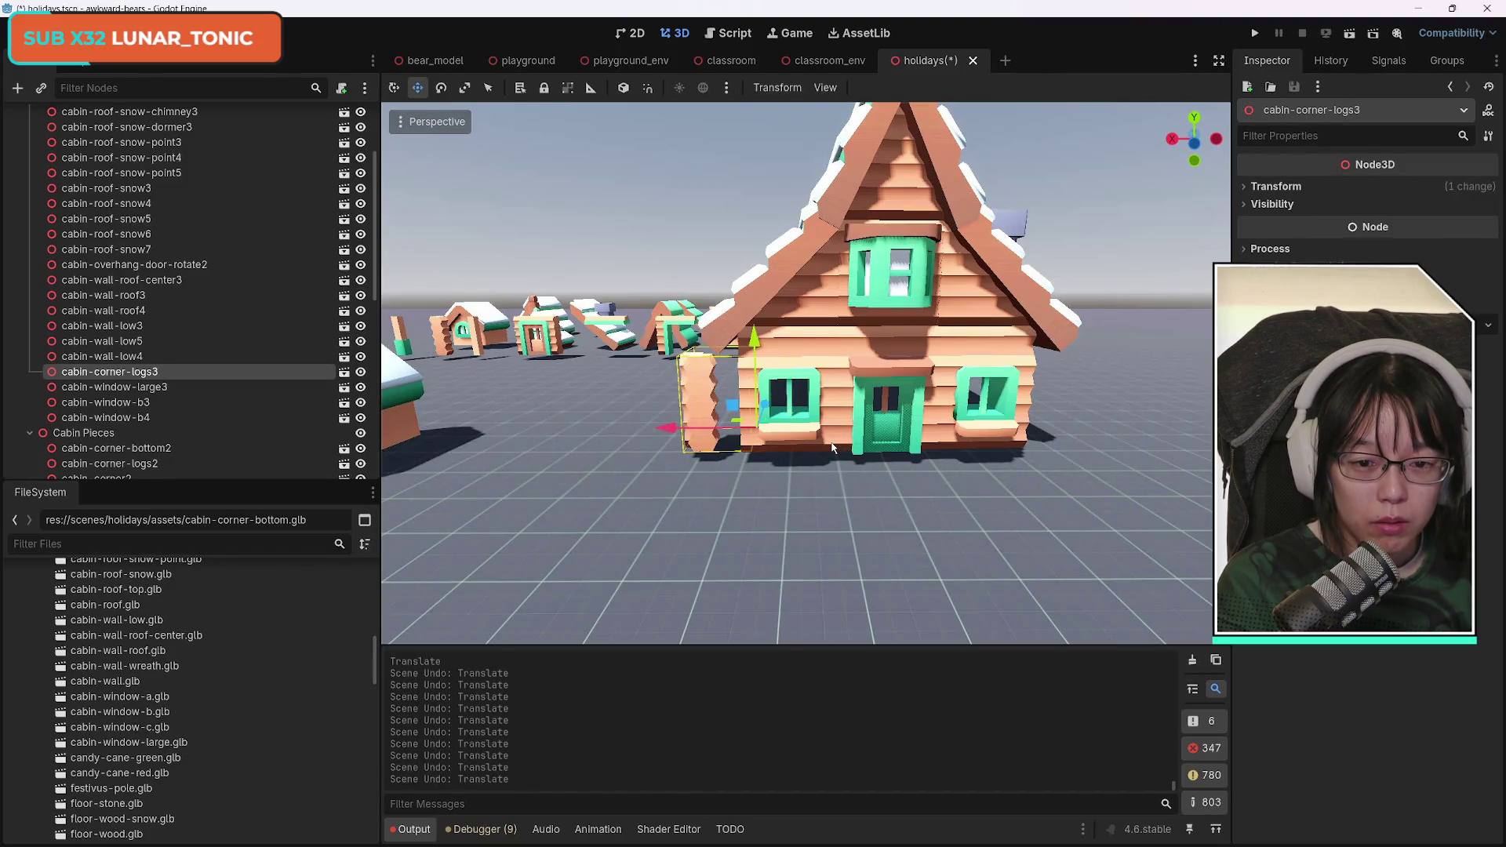
key(ctrl+z)
mouse_move(834, 448)
mouse_down()
mouse_move(792, 427)
mouse_move(777, 471)
mouse_move(808, 432)
mouse_up()
drag(713, 511, 713, 510)
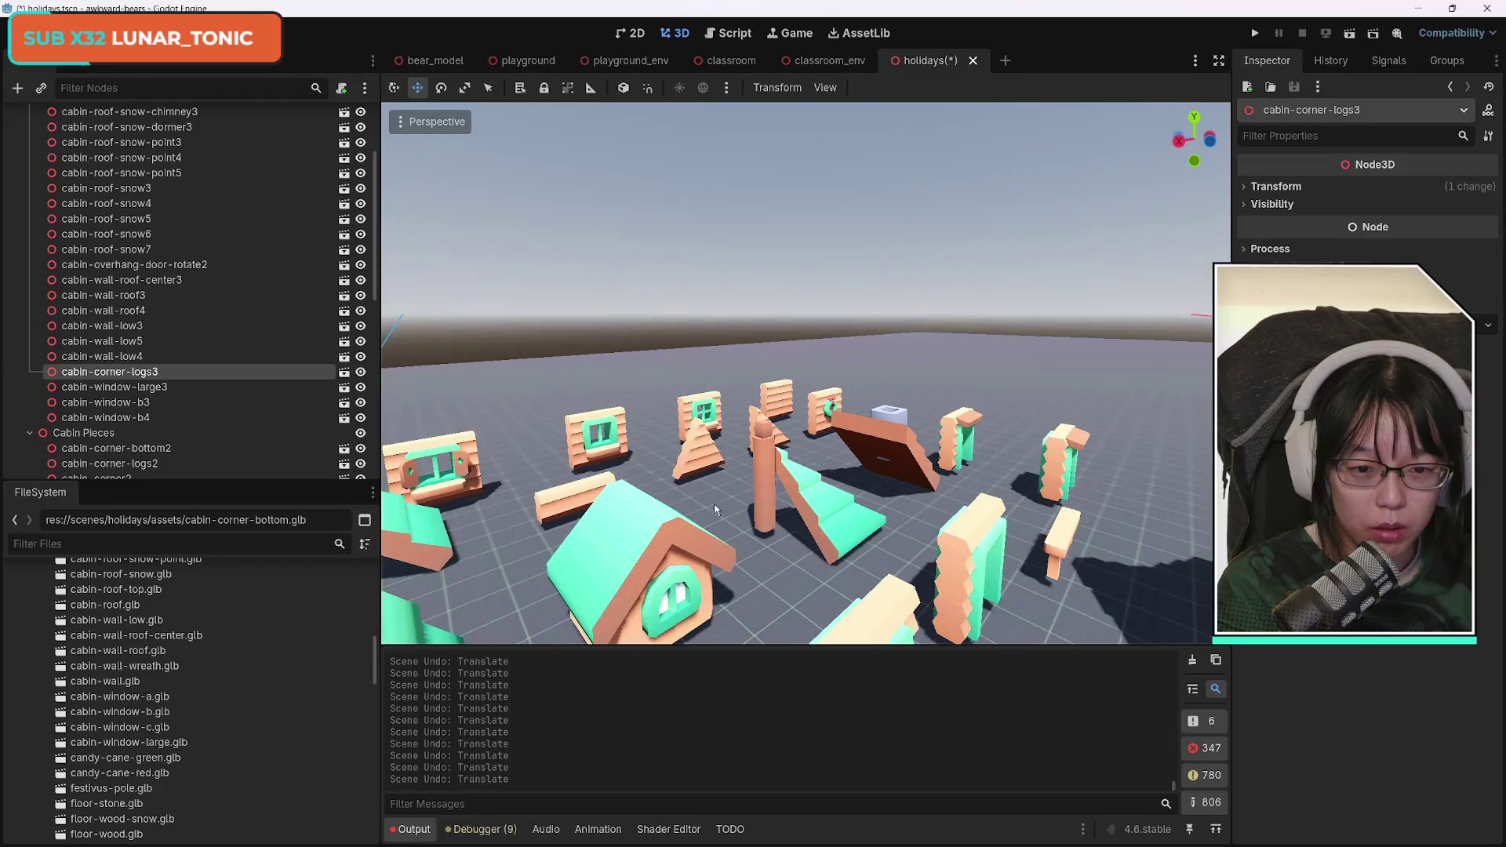
click(782, 402)
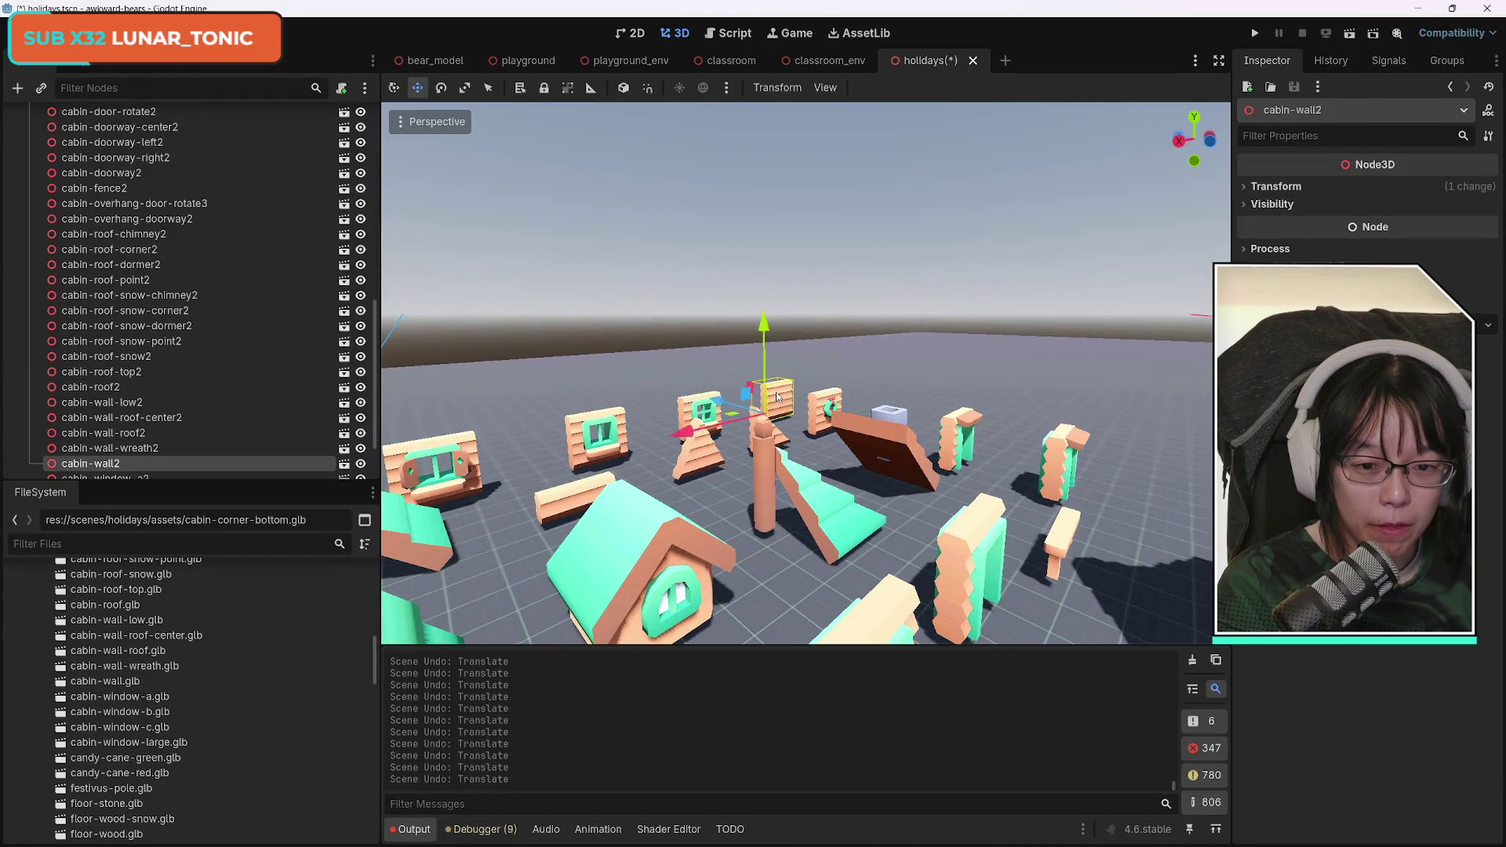
Duplicate cabin-wall2 with Ctrl+D and drop the cabin-wall3 copy onto Cabin1 in the Scene tree.
key(ctrl+d)
mouse_move(190, 462)
mouse_down()
mouse_move(145, 102)
mouse_move(135, 234)
mouse_up()
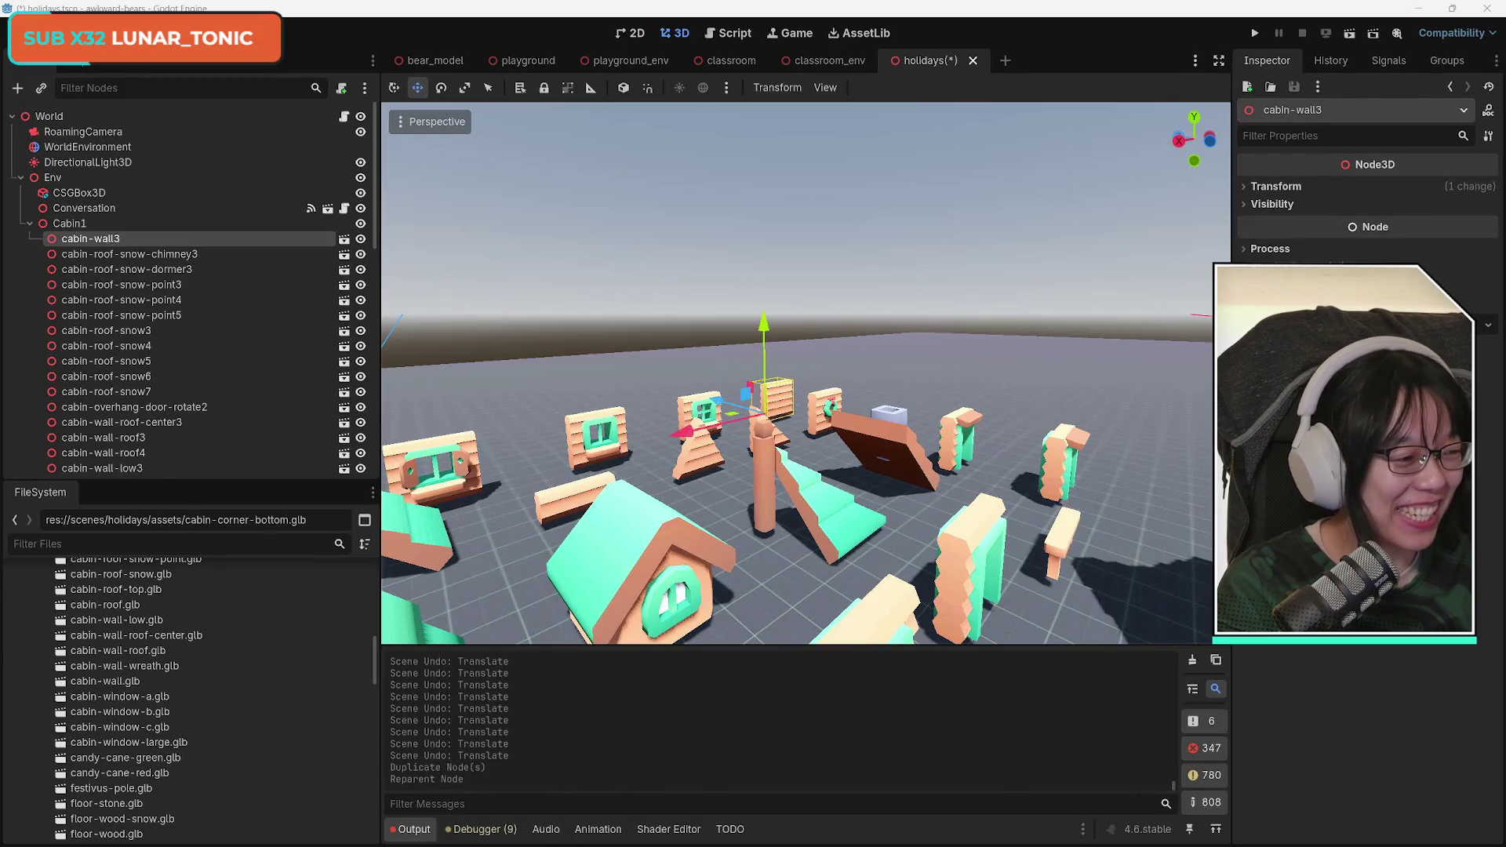
Move cabin-wall3 along Z toward the cabin and rotate it about 90° on Y.
drag(723, 407, 1098, 478)
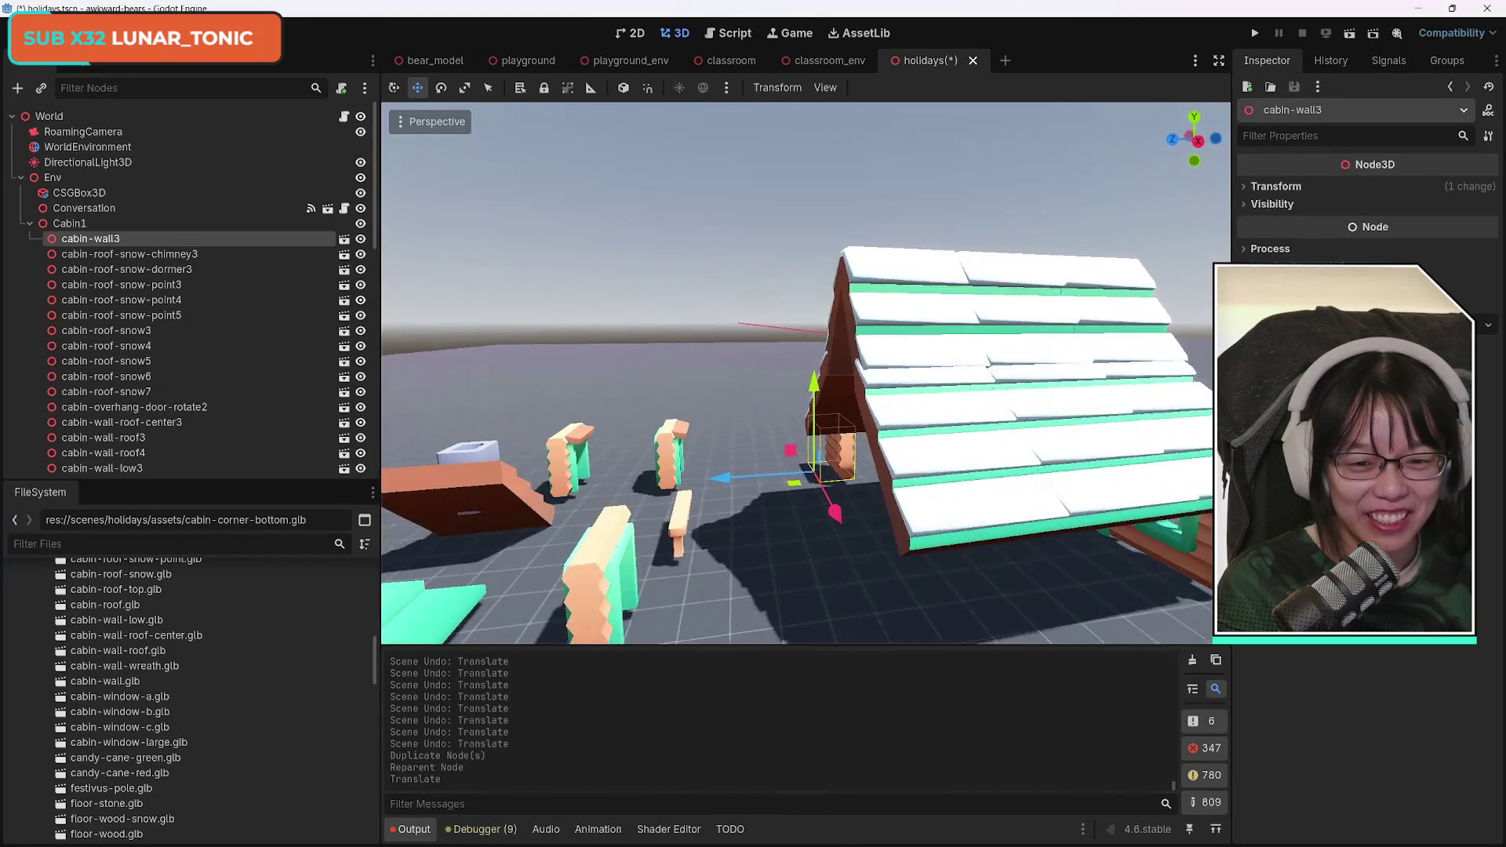
drag(806, 373, 840, 372)
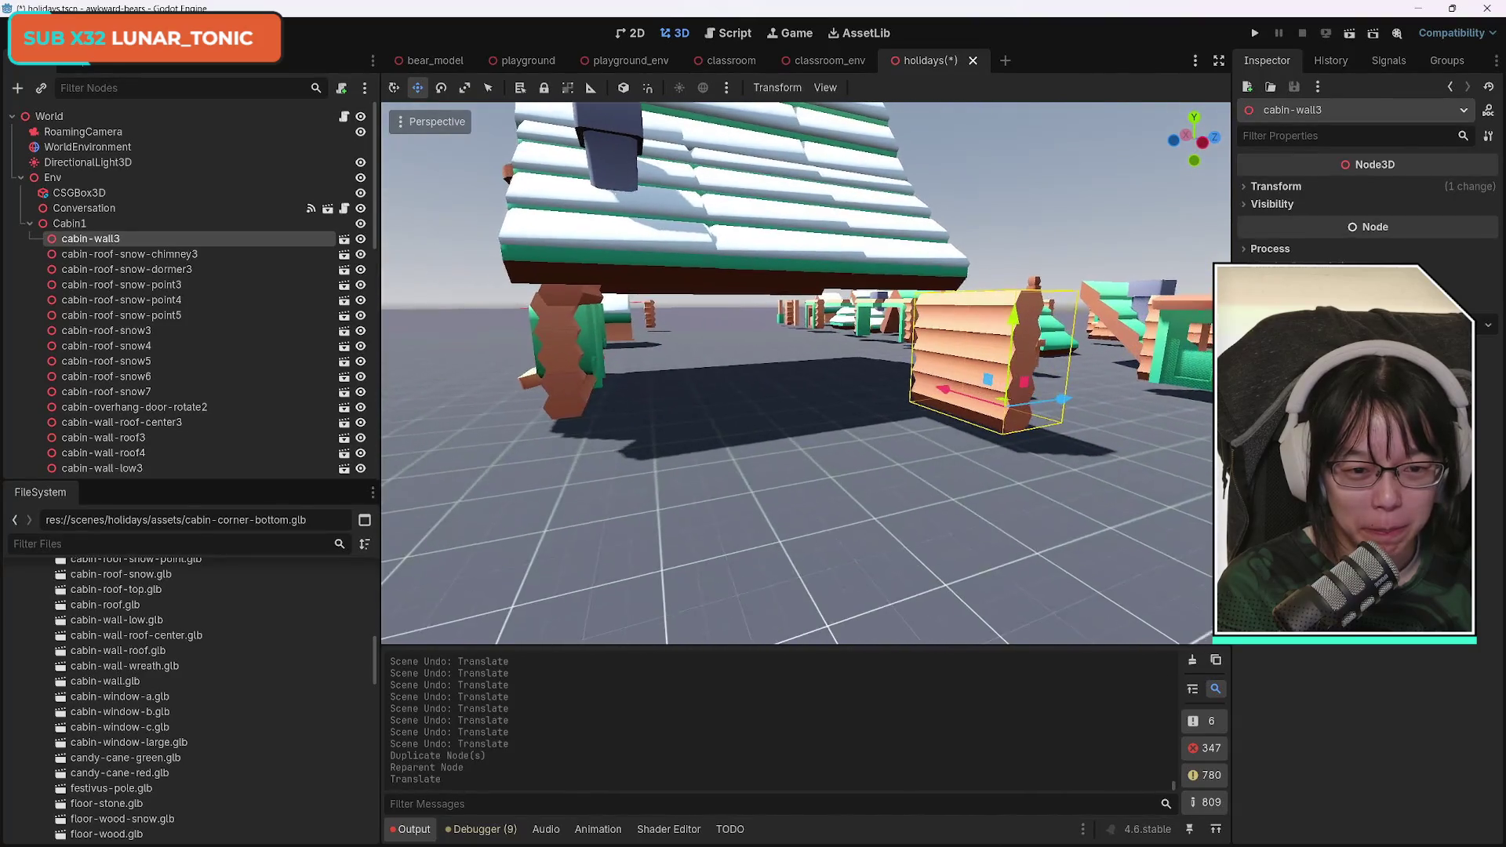
mouse_move(1051, 401)
mouse_down()
mouse_move(848, 420)
mouse_move(904, 416)
mouse_up()
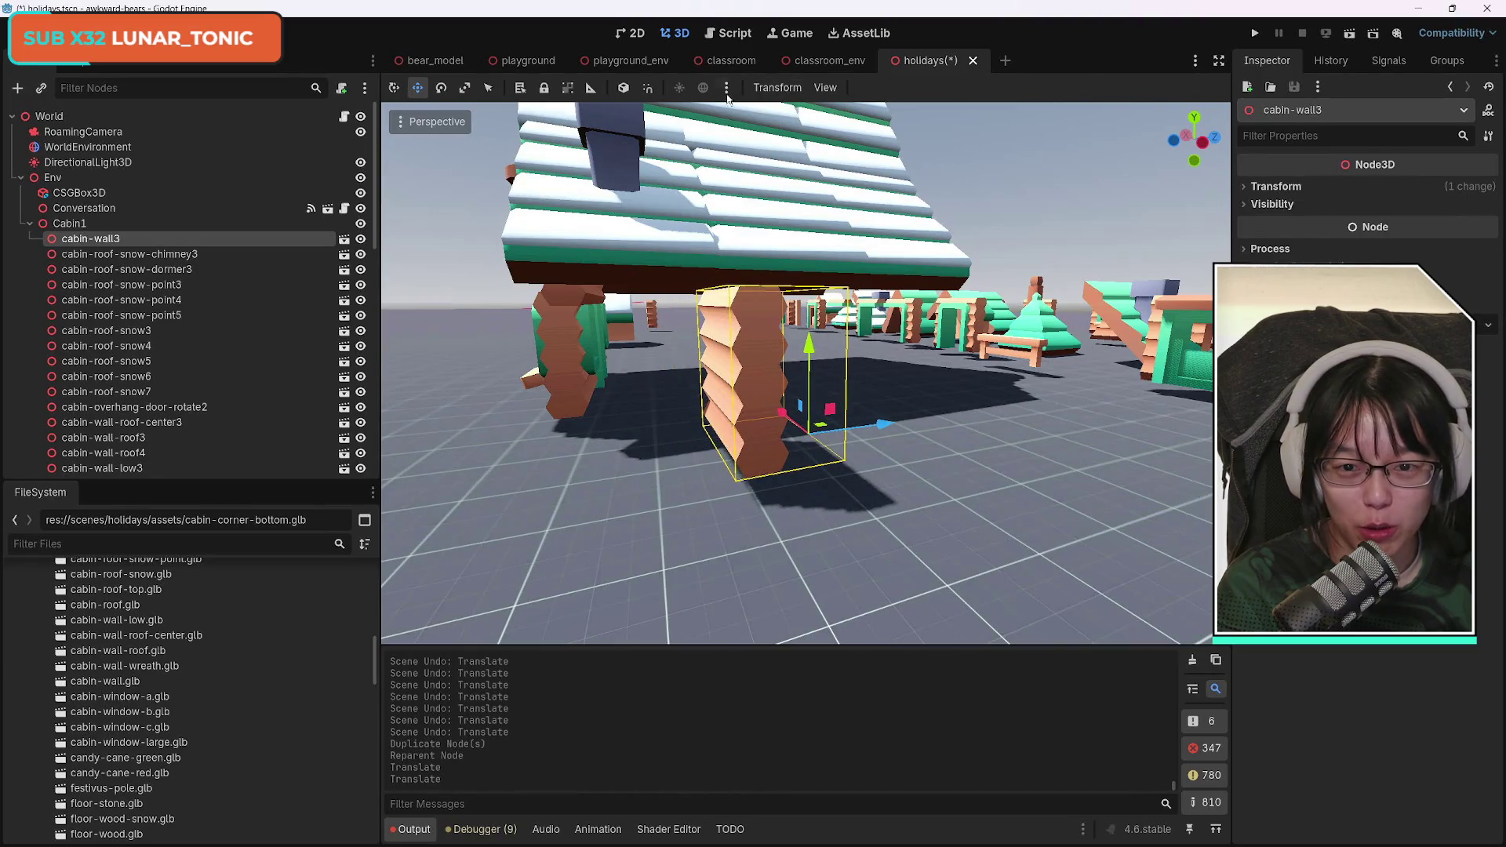
click(442, 92)
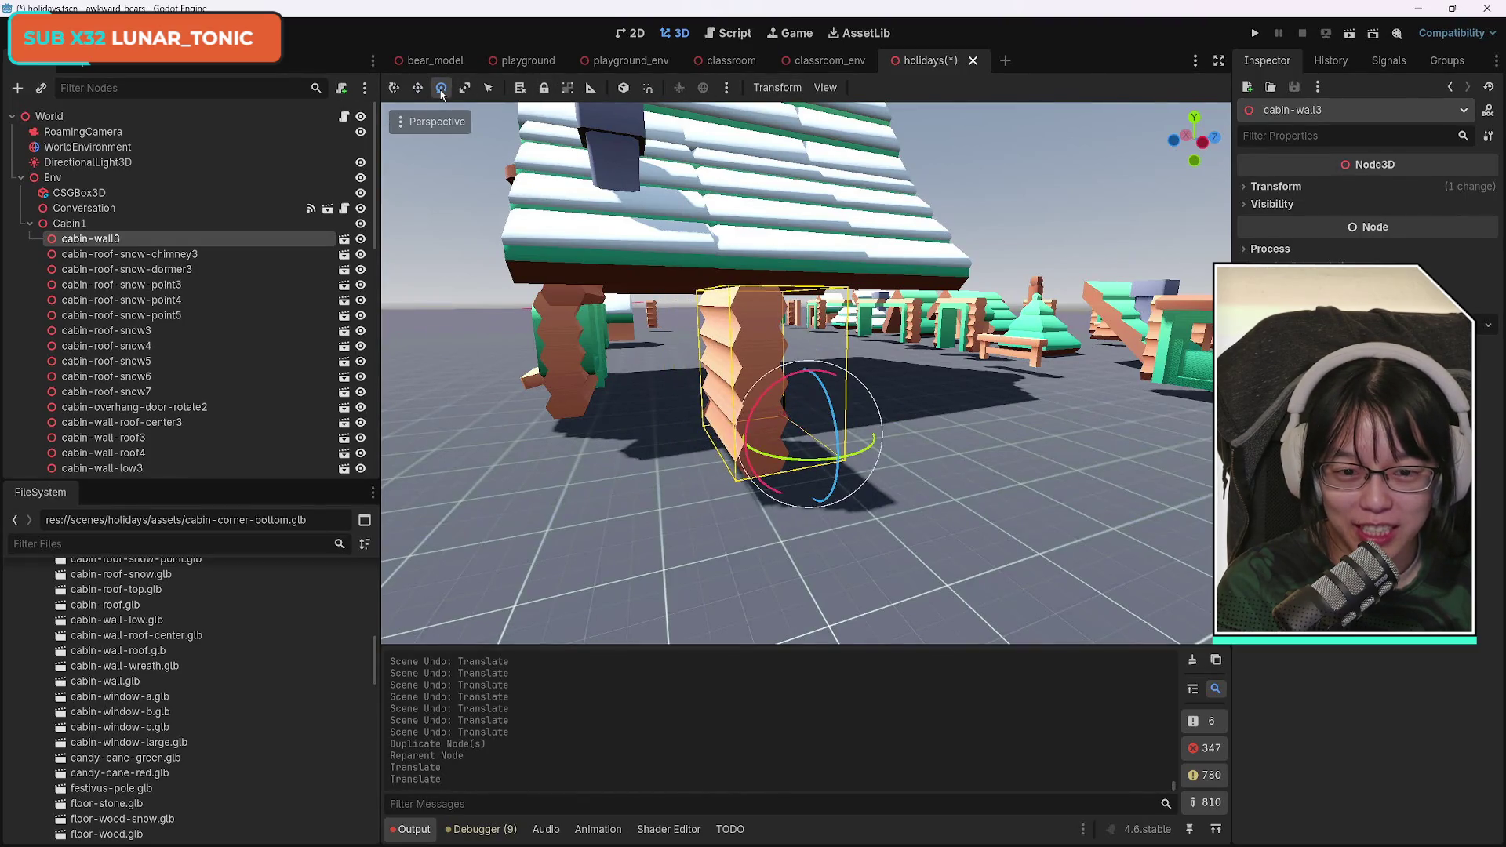
drag(875, 442, 690, 498)
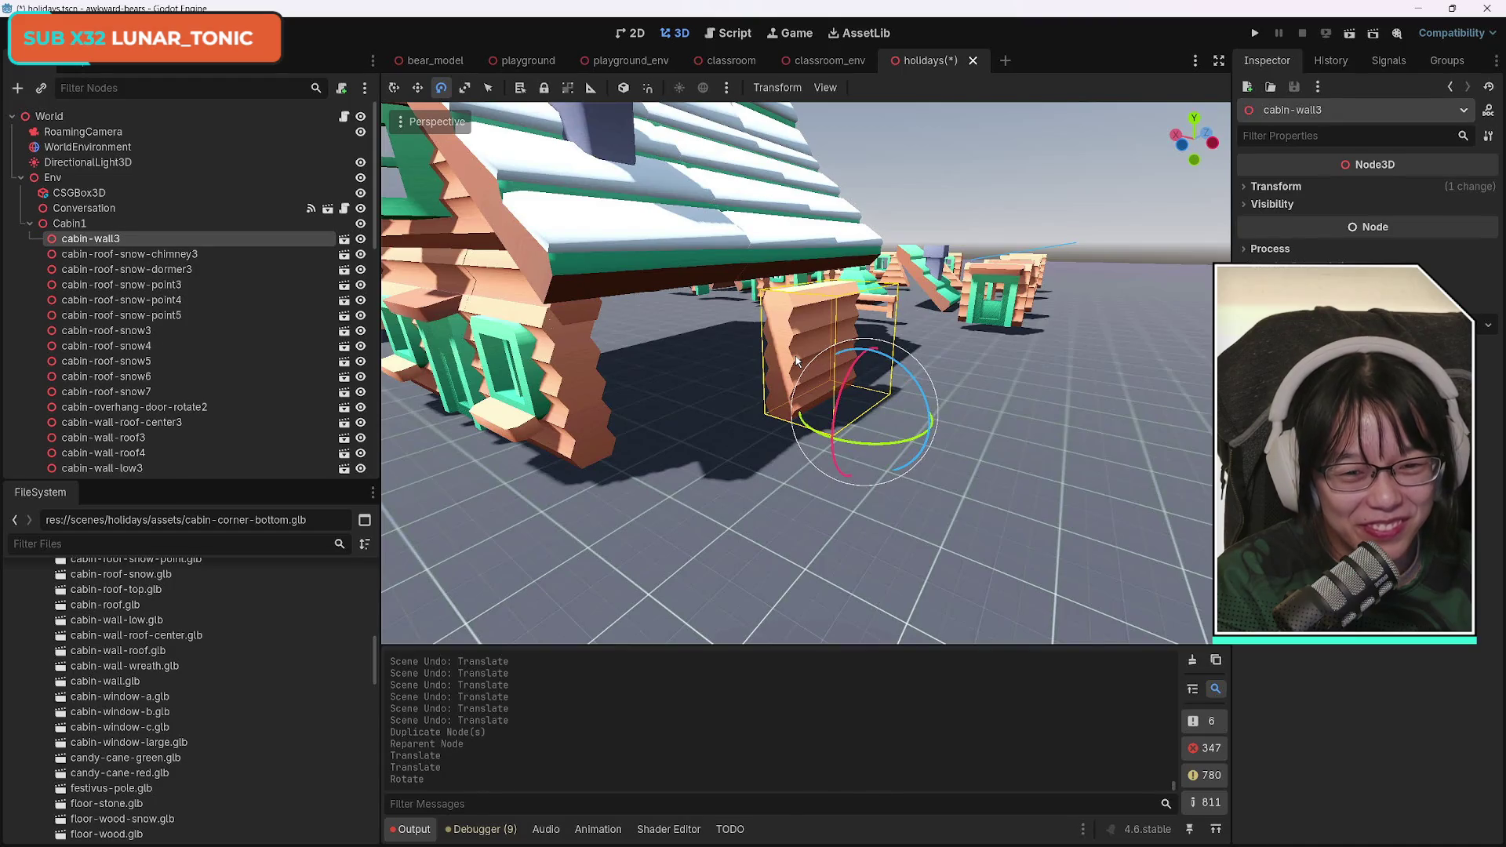
Slide cabin-wall3 along Z and X until it butts against the cabin's side wall.
click(591, 411)
click(803, 358)
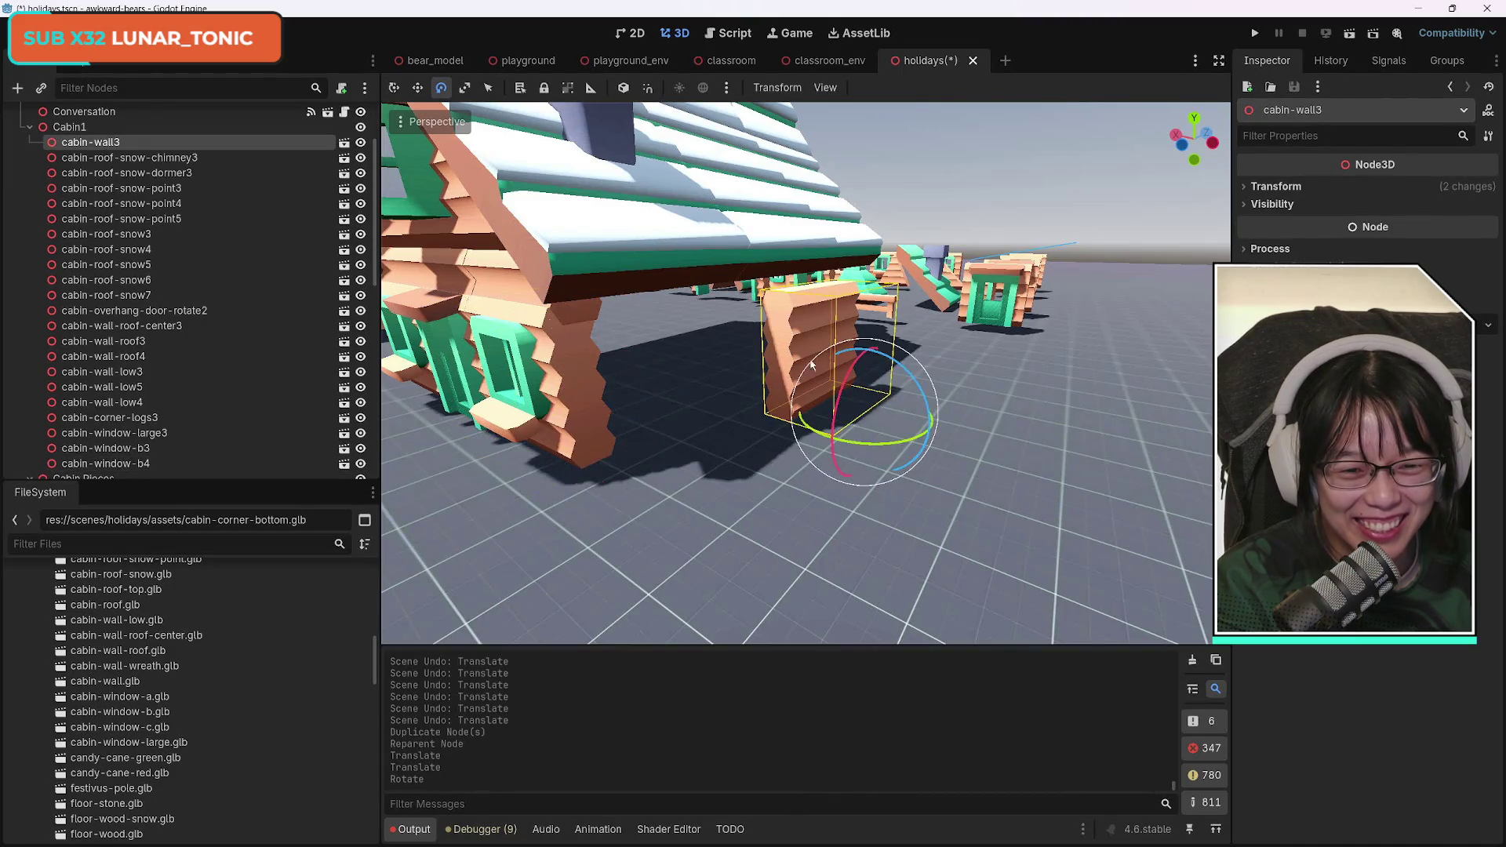
mouse_move(787, 389)
mouse_down()
mouse_move(837, 394)
mouse_move(782, 406)
mouse_up()
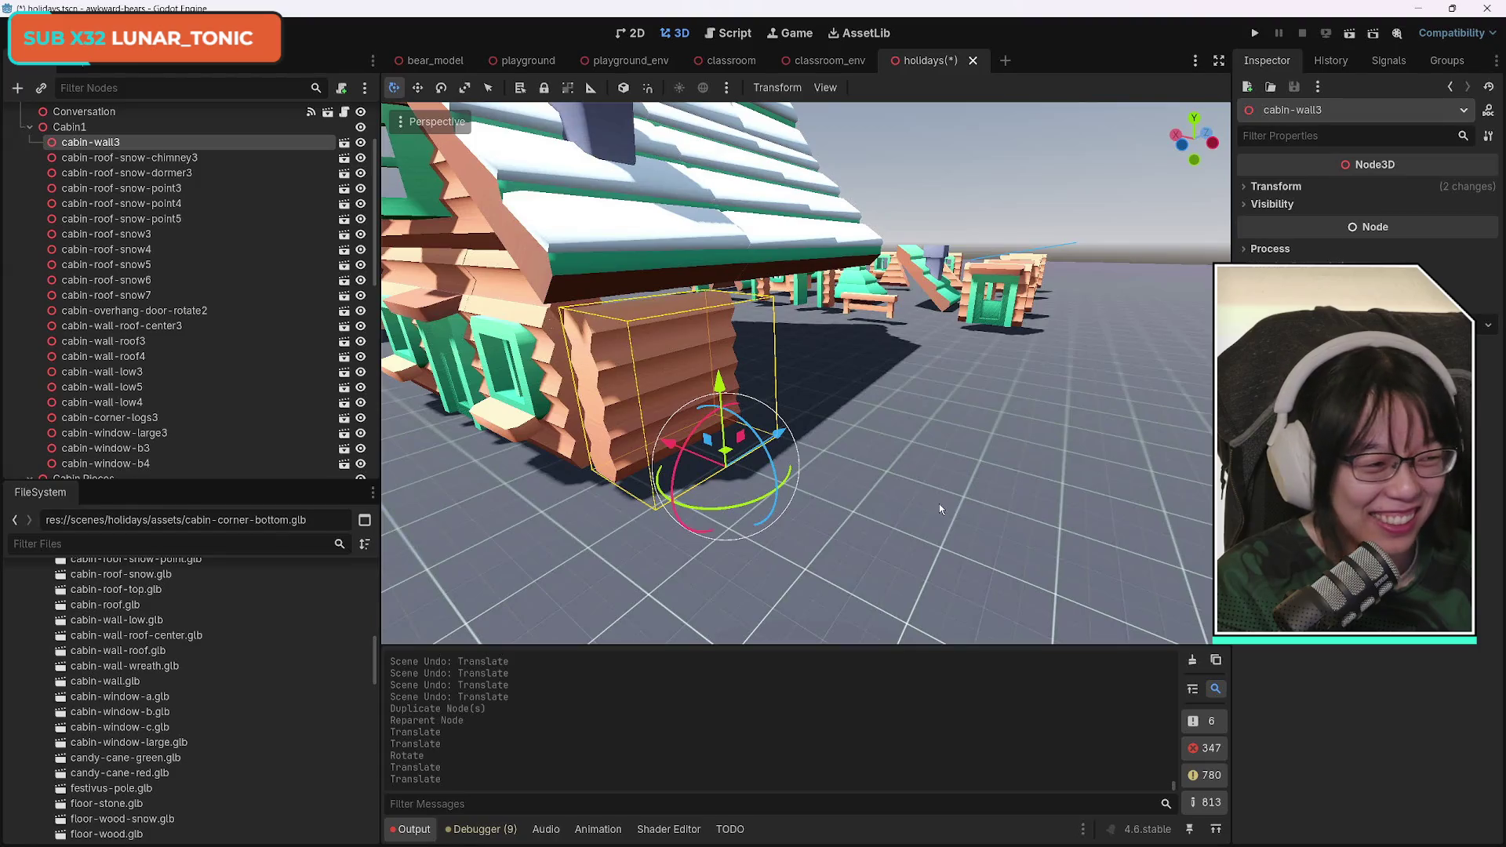
mouse_move(898, 516)
mouse_down()
mouse_move(831, 495)
mouse_move(847, 470)
mouse_move(879, 487)
mouse_up()
drag(806, 373, 852, 389)
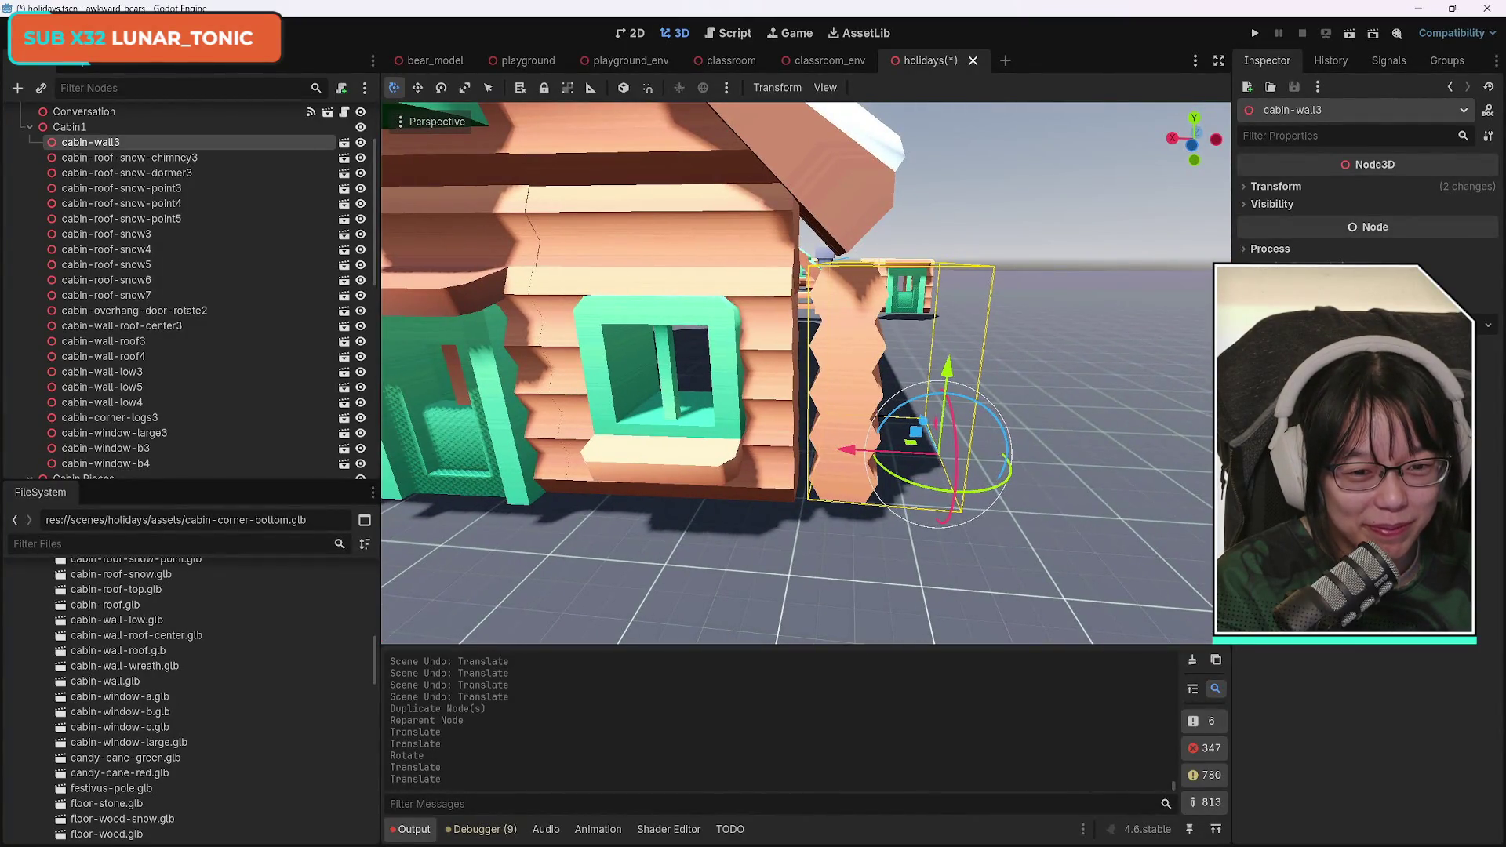
drag(851, 449, 845, 449)
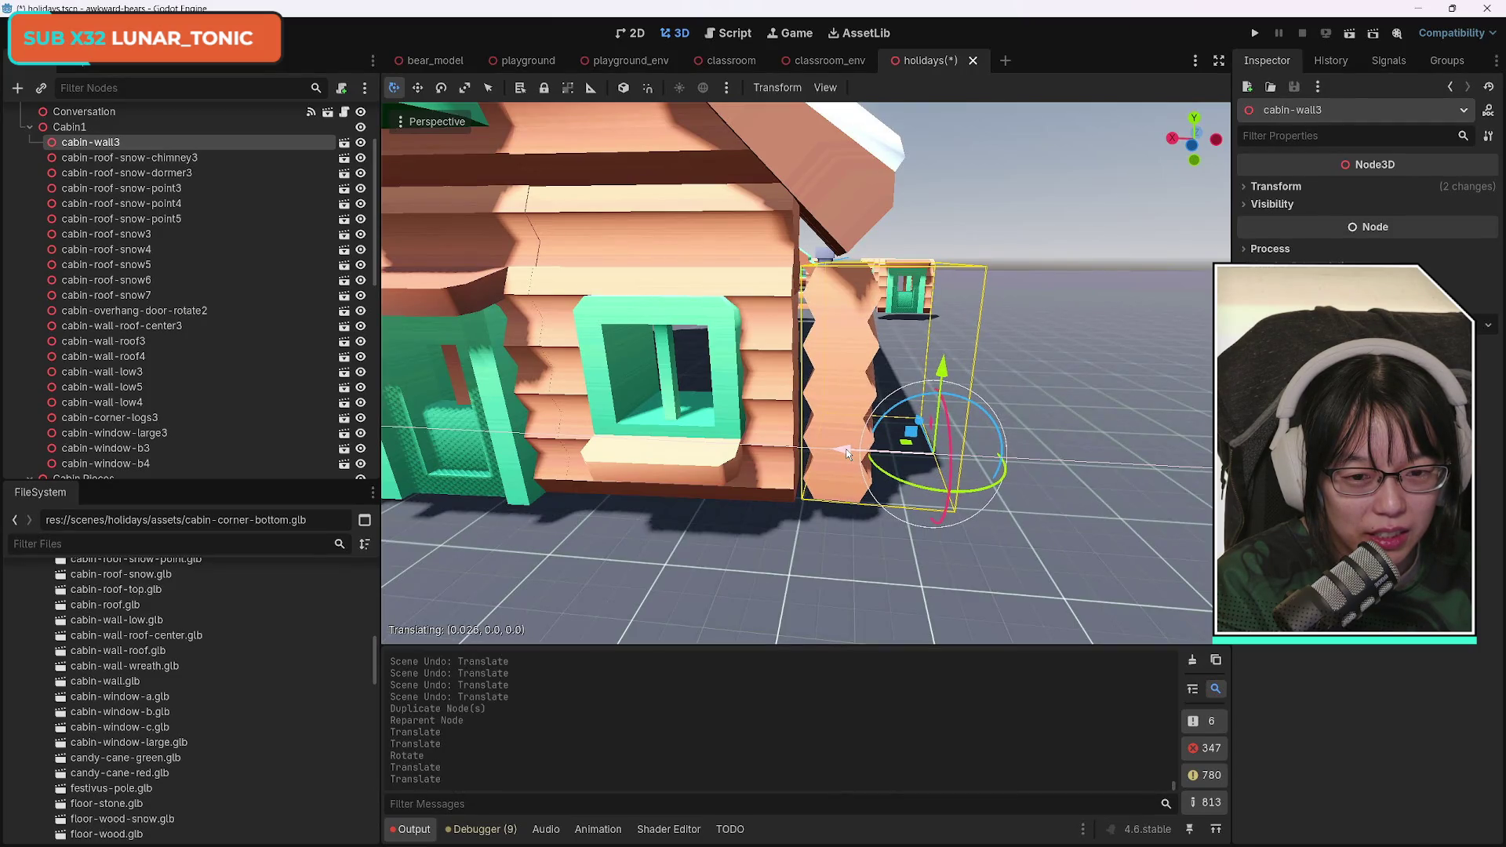
drag(846, 453, 846, 454)
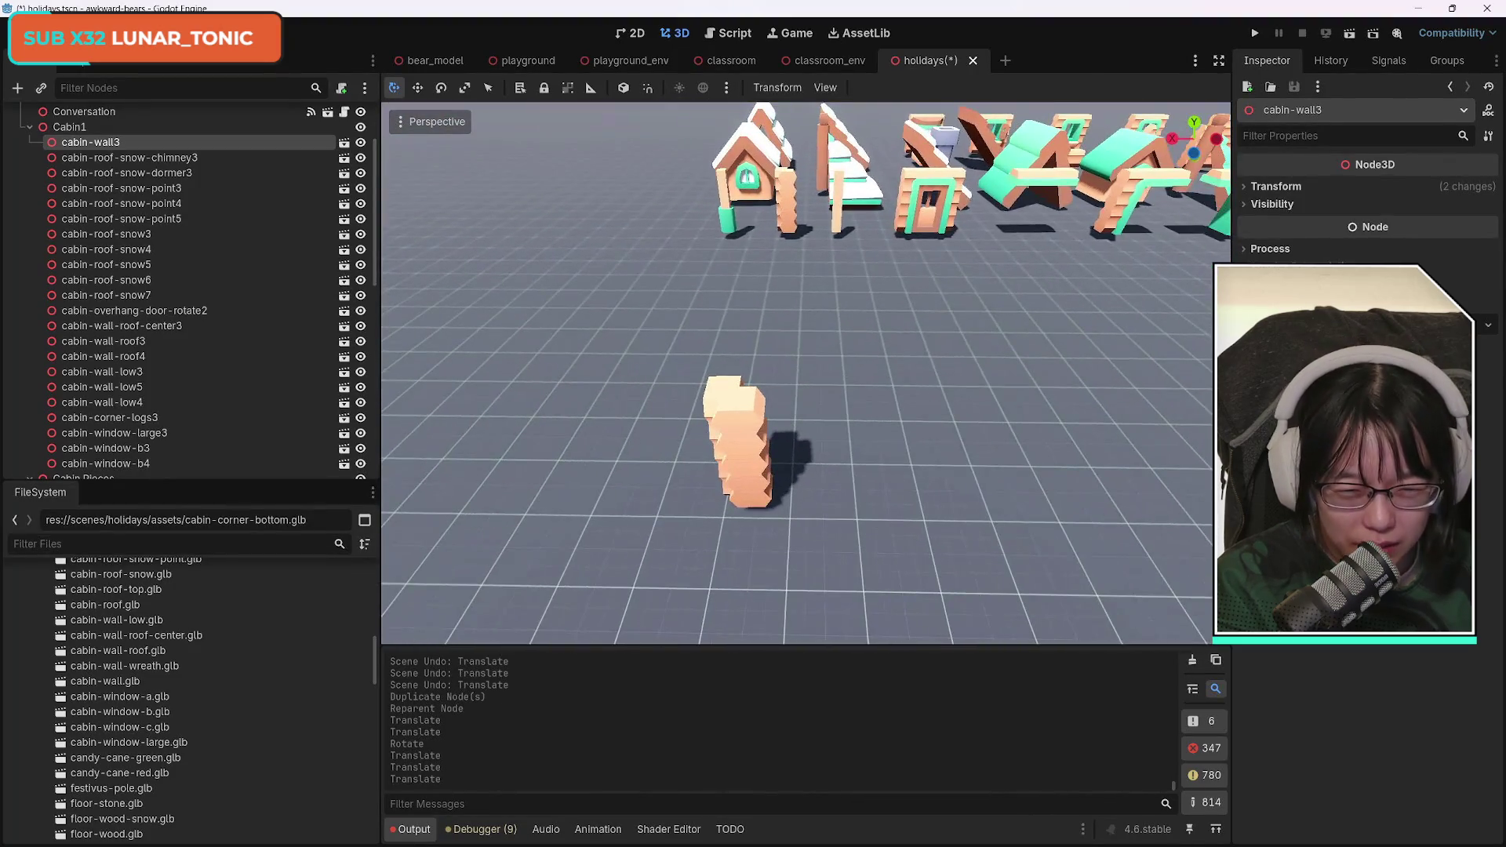
click(730, 465)
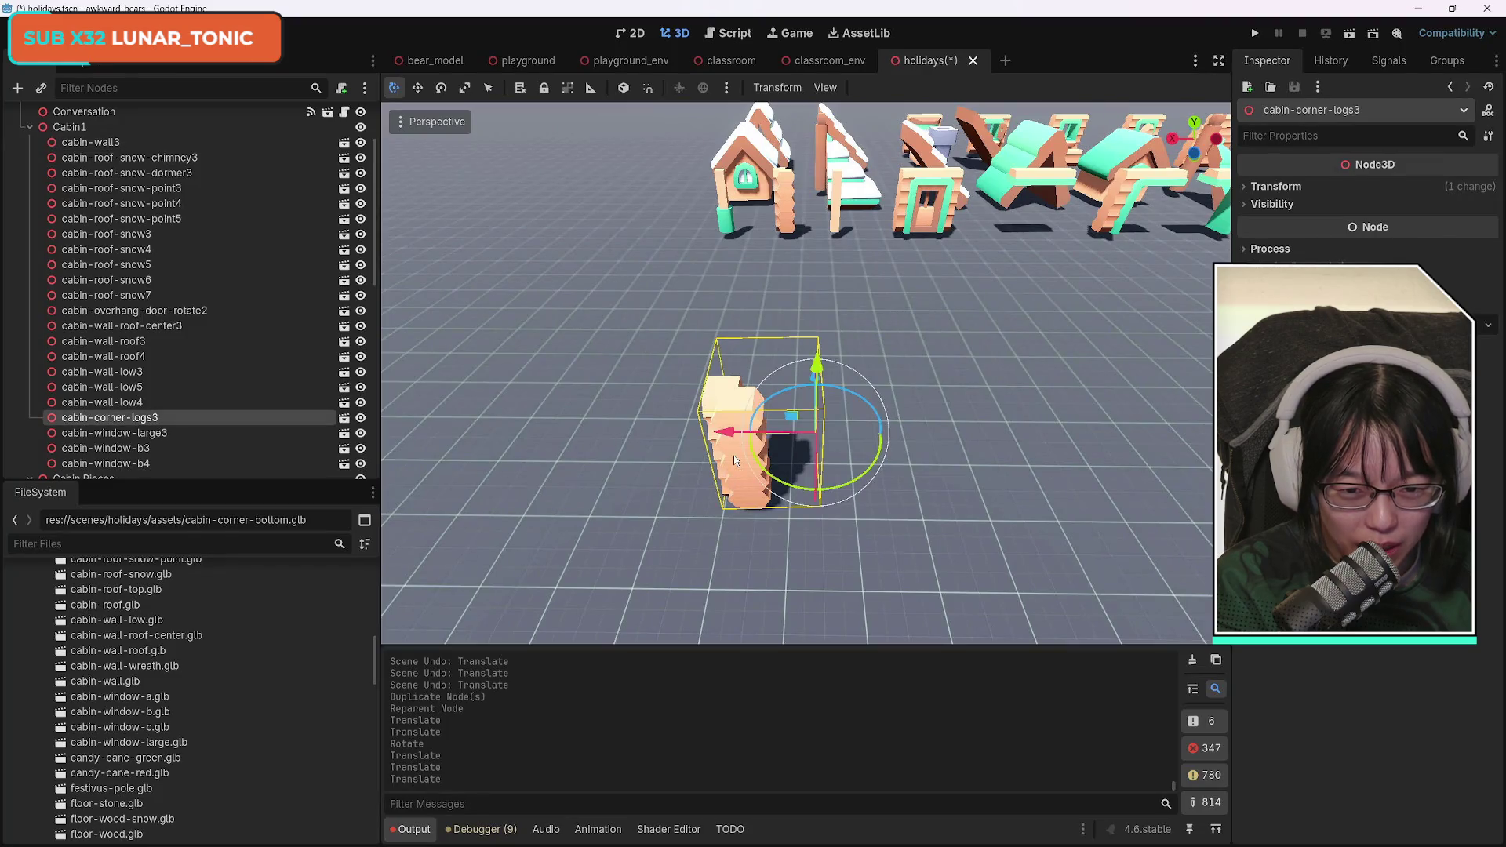
Drag cabin-corner-logs3 along X and Z from the asset row onto the cabin's corner.
drag(720, 425, 1154, 427)
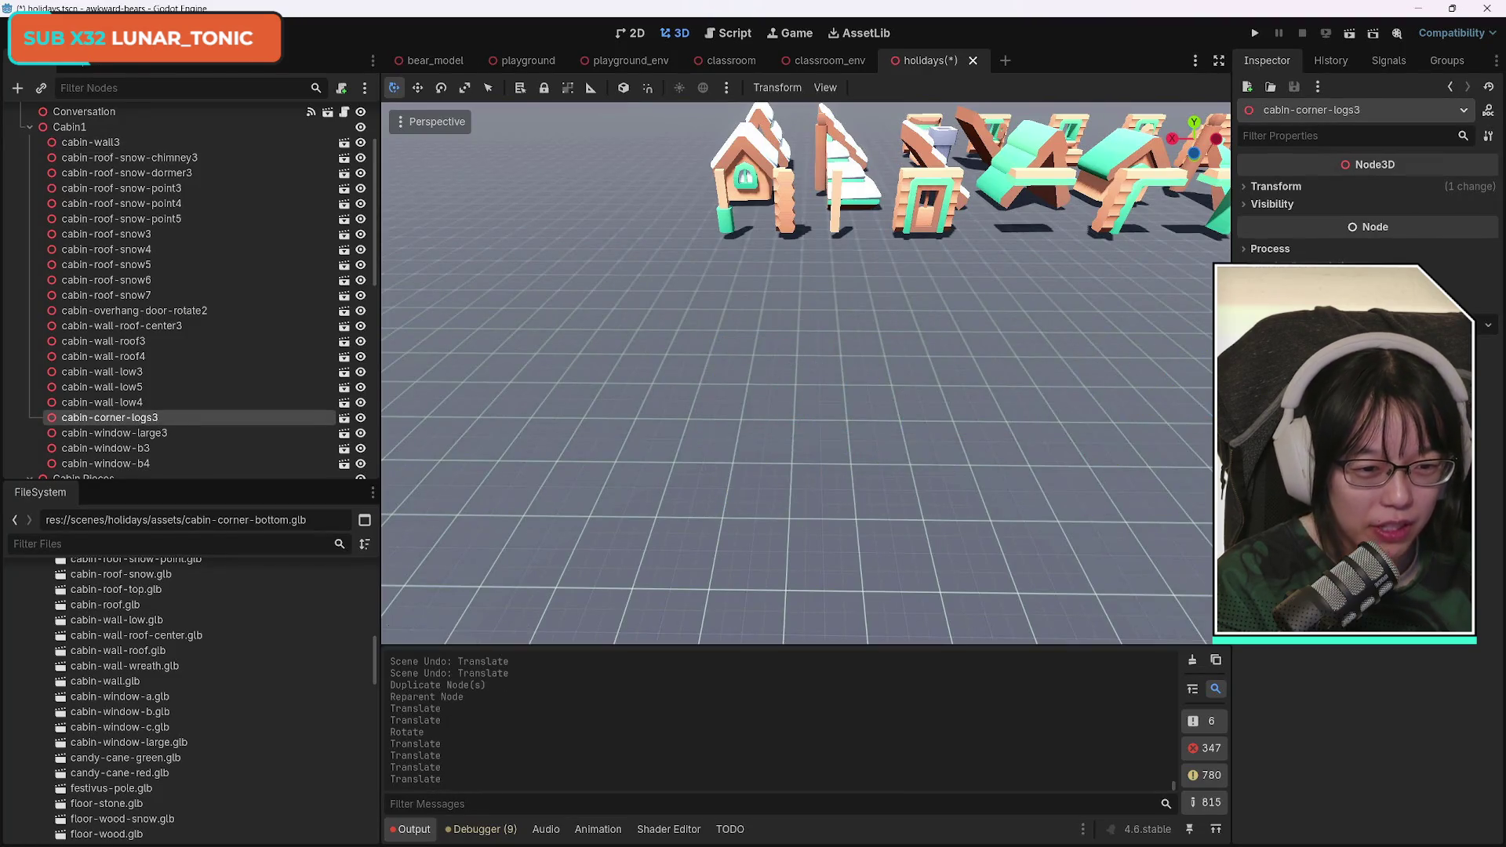
drag(706, 345, 986, 399)
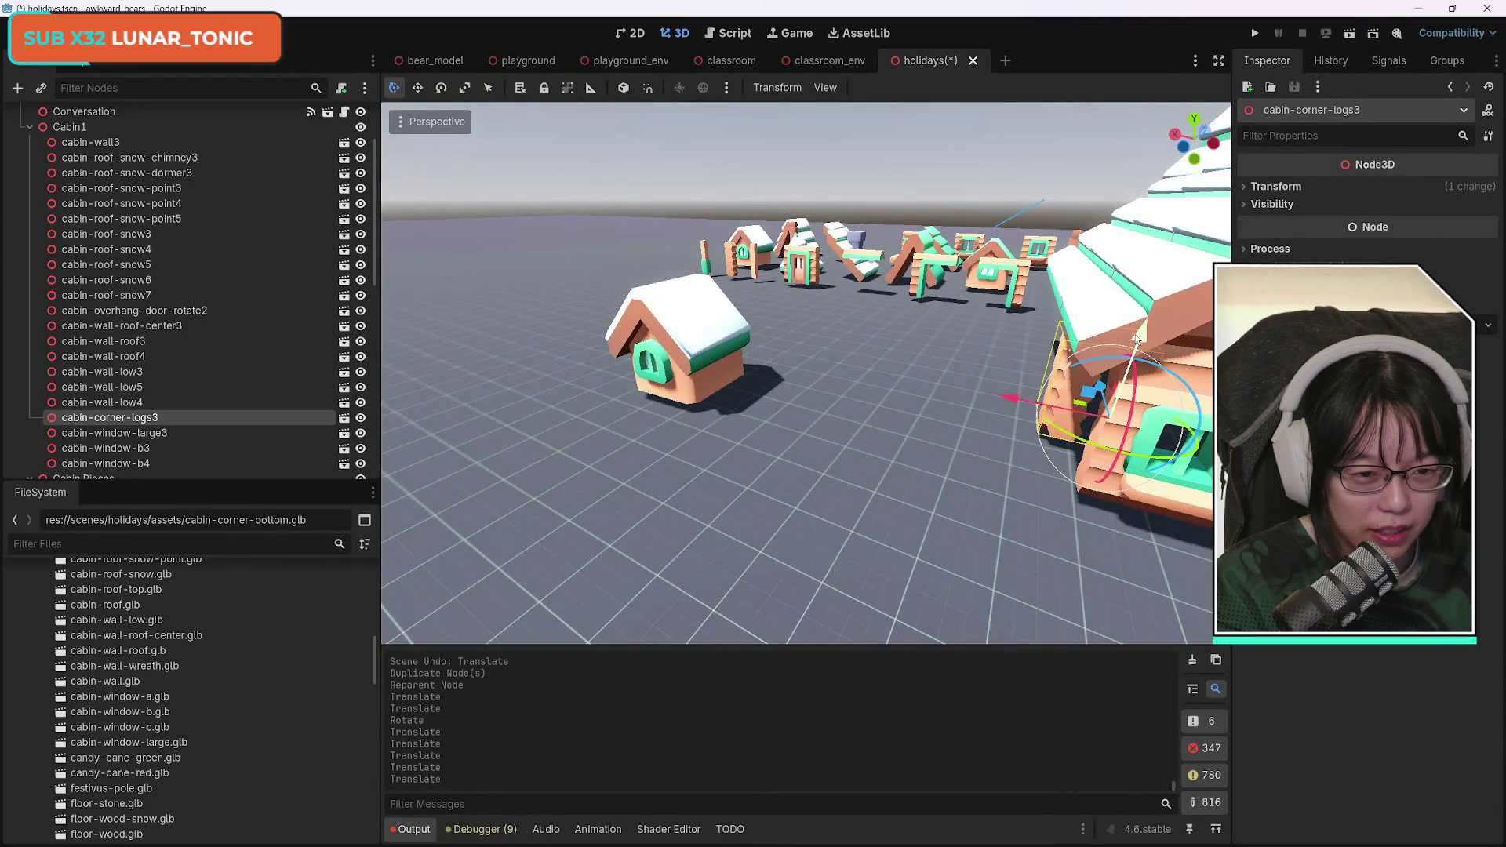
drag(1102, 390, 1147, 466)
key(f)
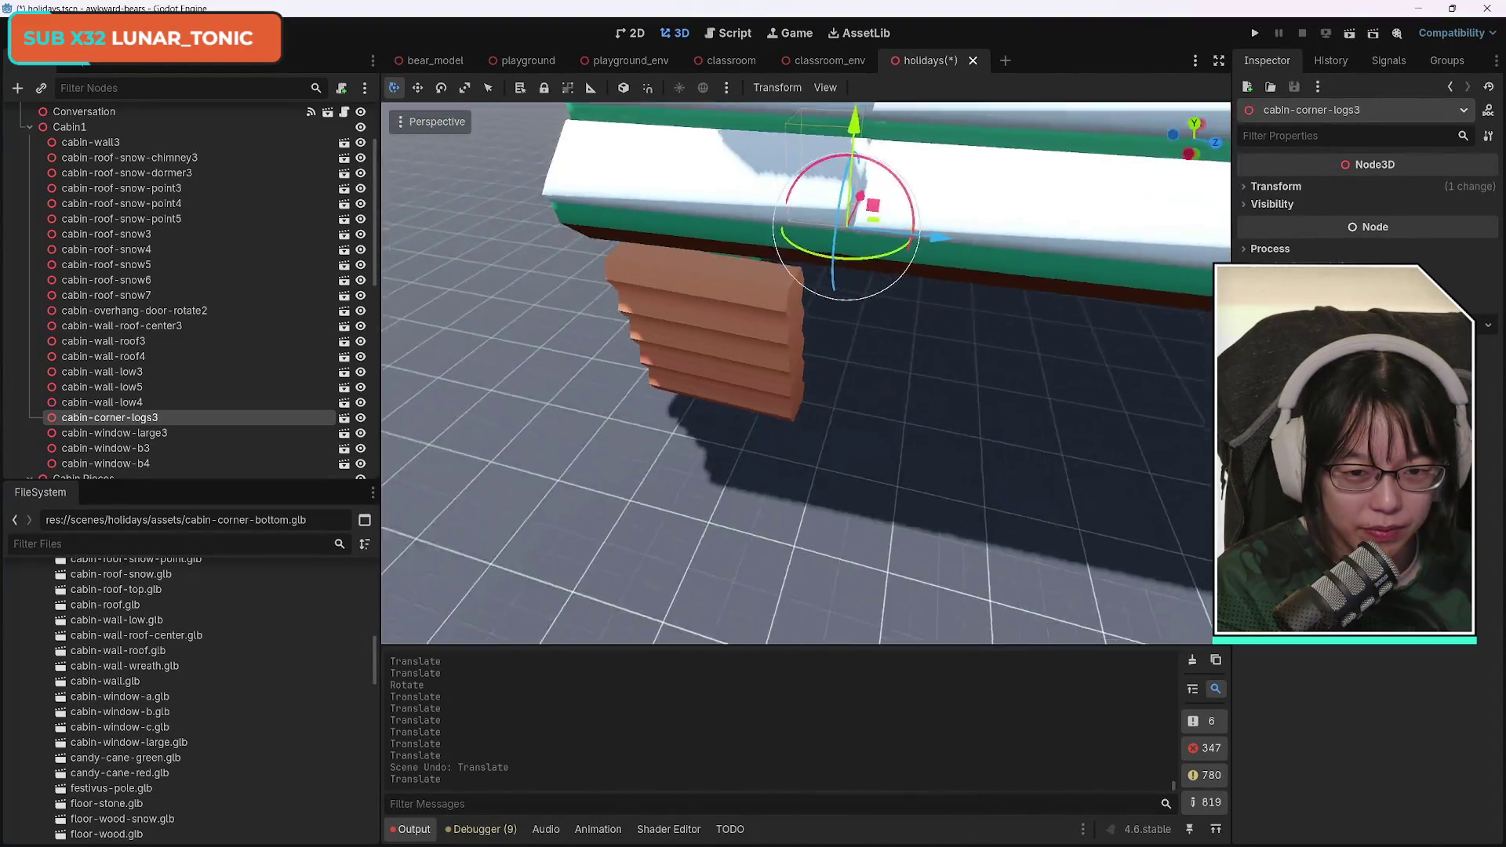
drag(754, 483, 734, 480)
scroll(734, 480, down, 10)
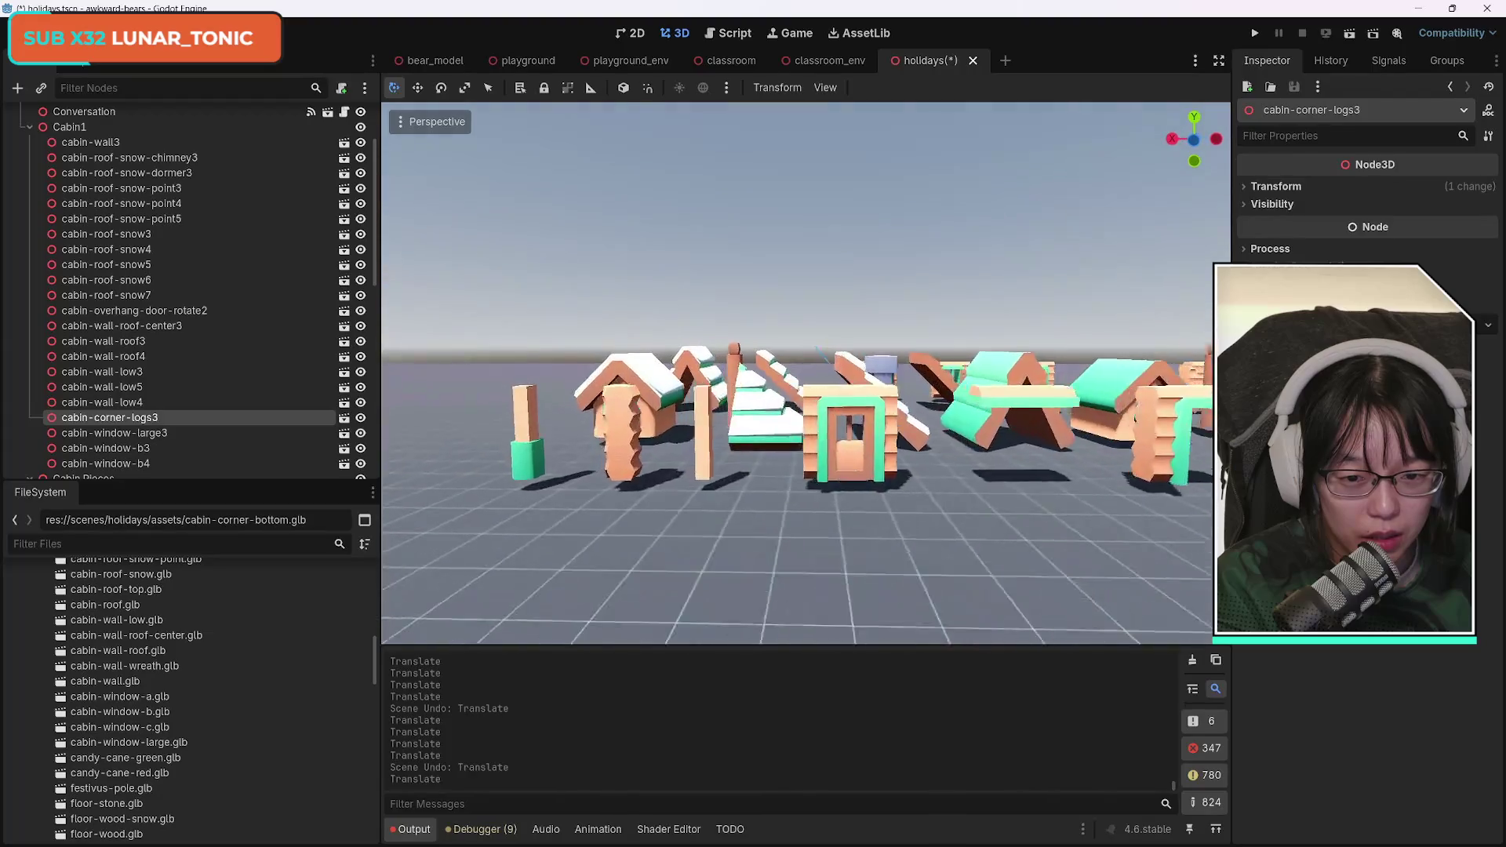
scroll(797, 374, up, 3)
scroll(454, 482, up, 5)
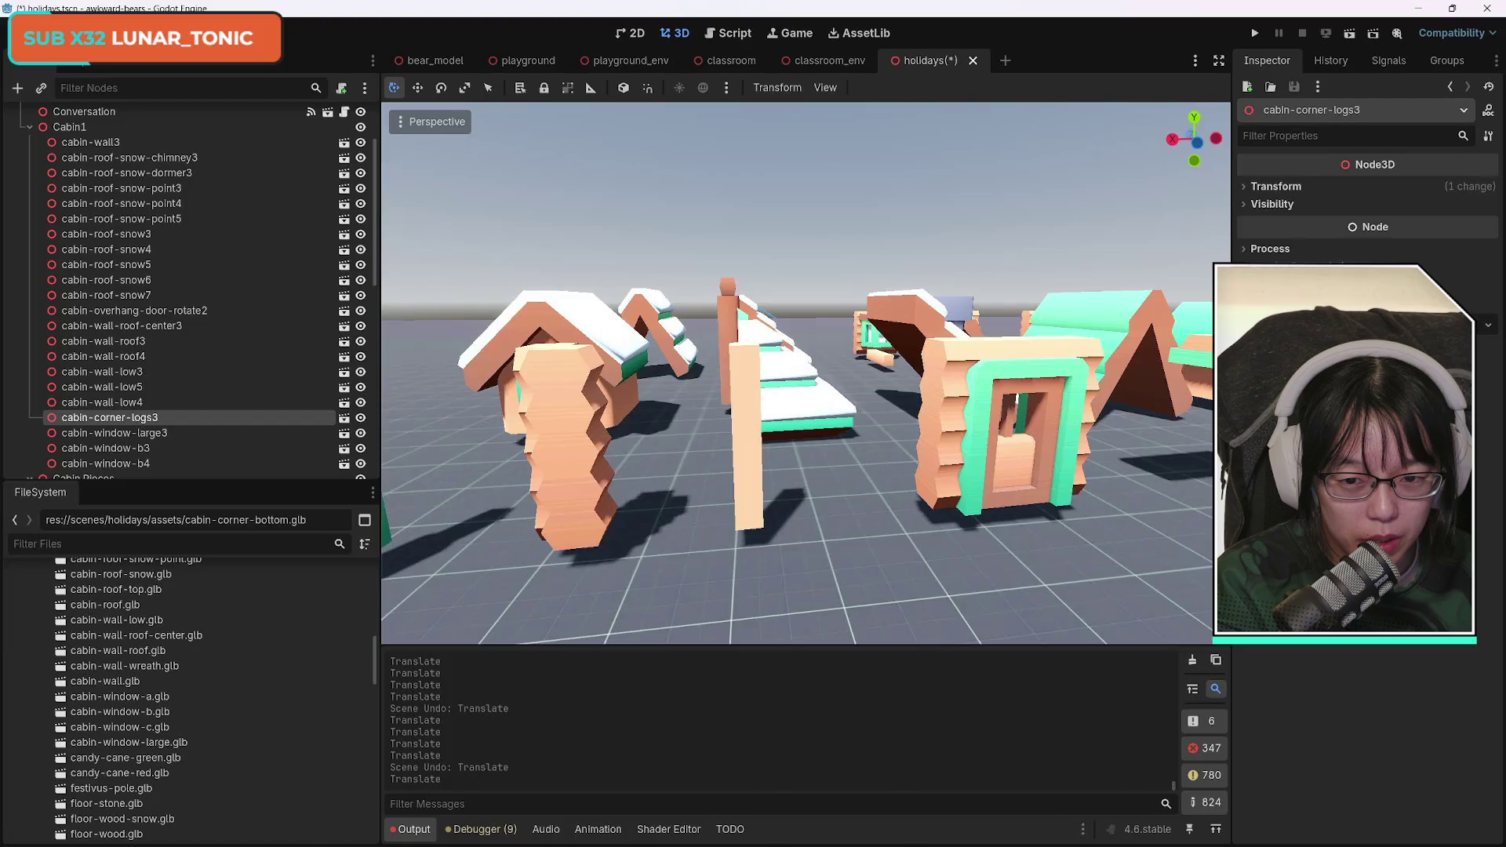
scroll(454, 485, up, 5)
scroll(797, 374, up, 5)
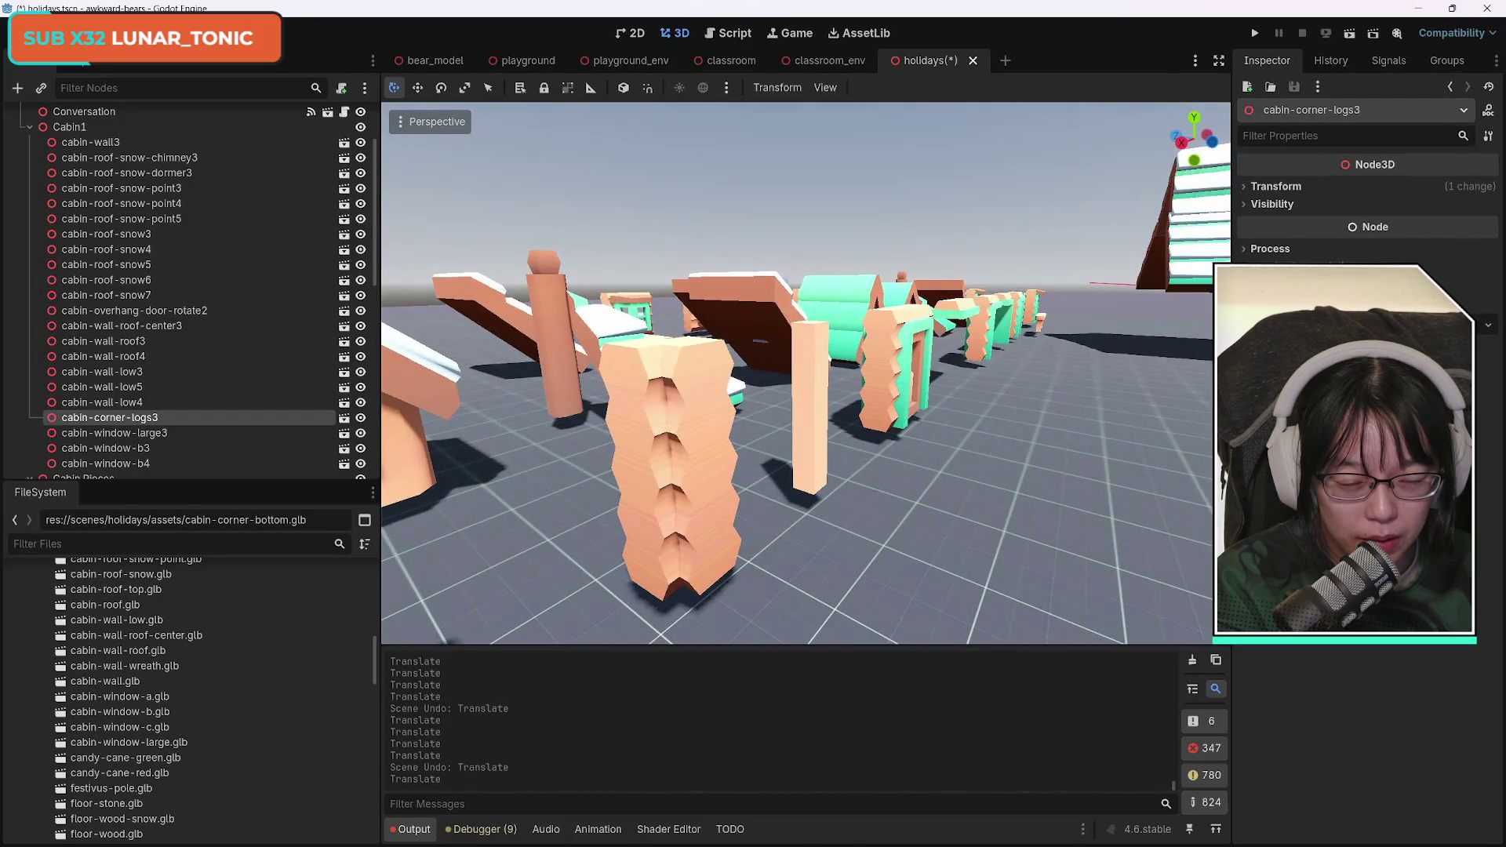
key(f)
scroll(797, 373, up, 6)
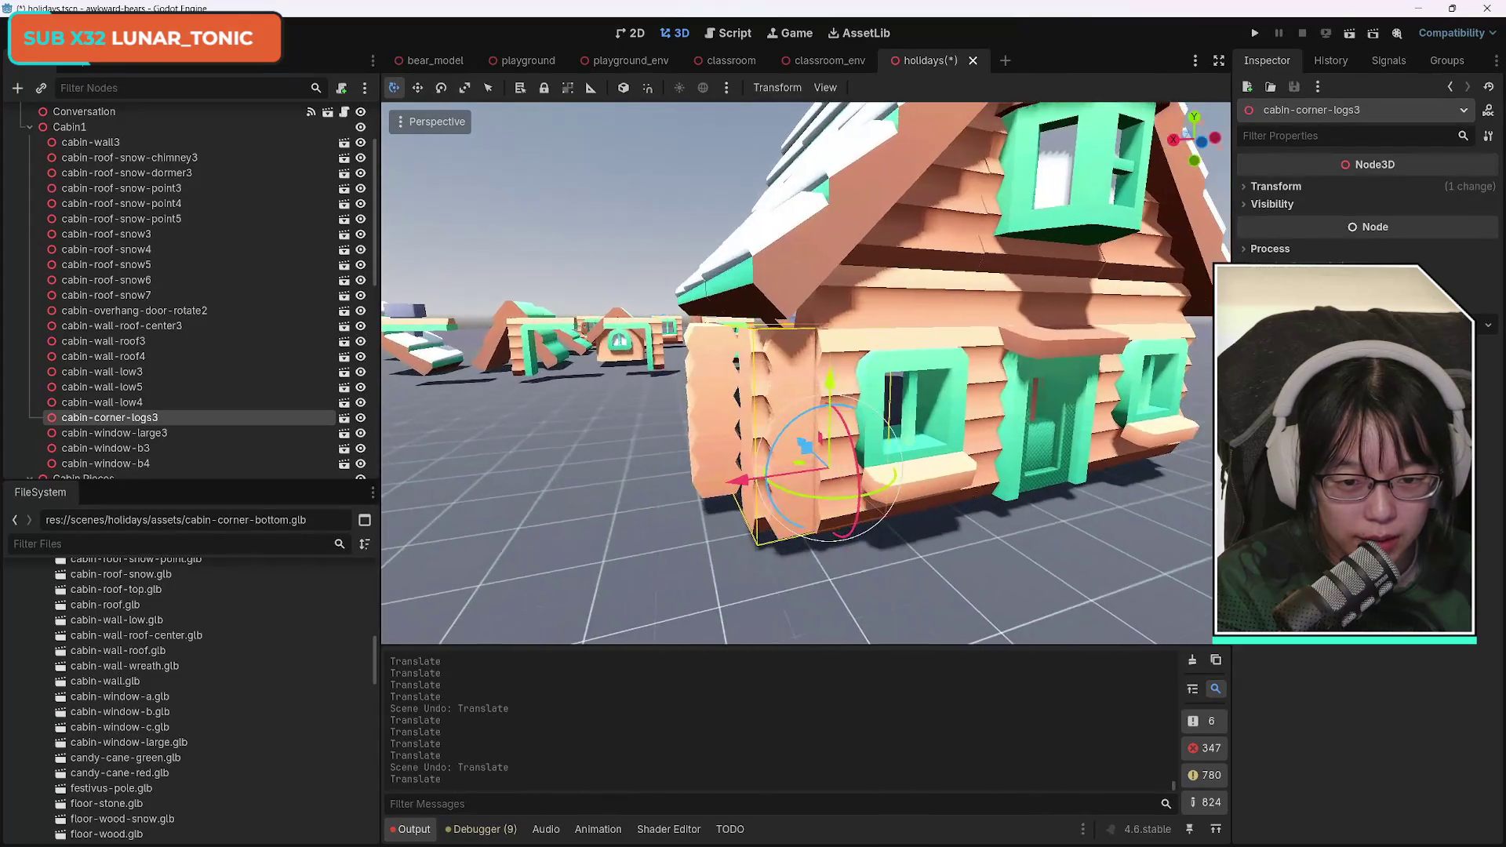
Rotate cabin-corner-logs3 and enter an exact rotation value in the Inspector.
drag(784, 490, 842, 499)
drag(746, 484, 507, 509)
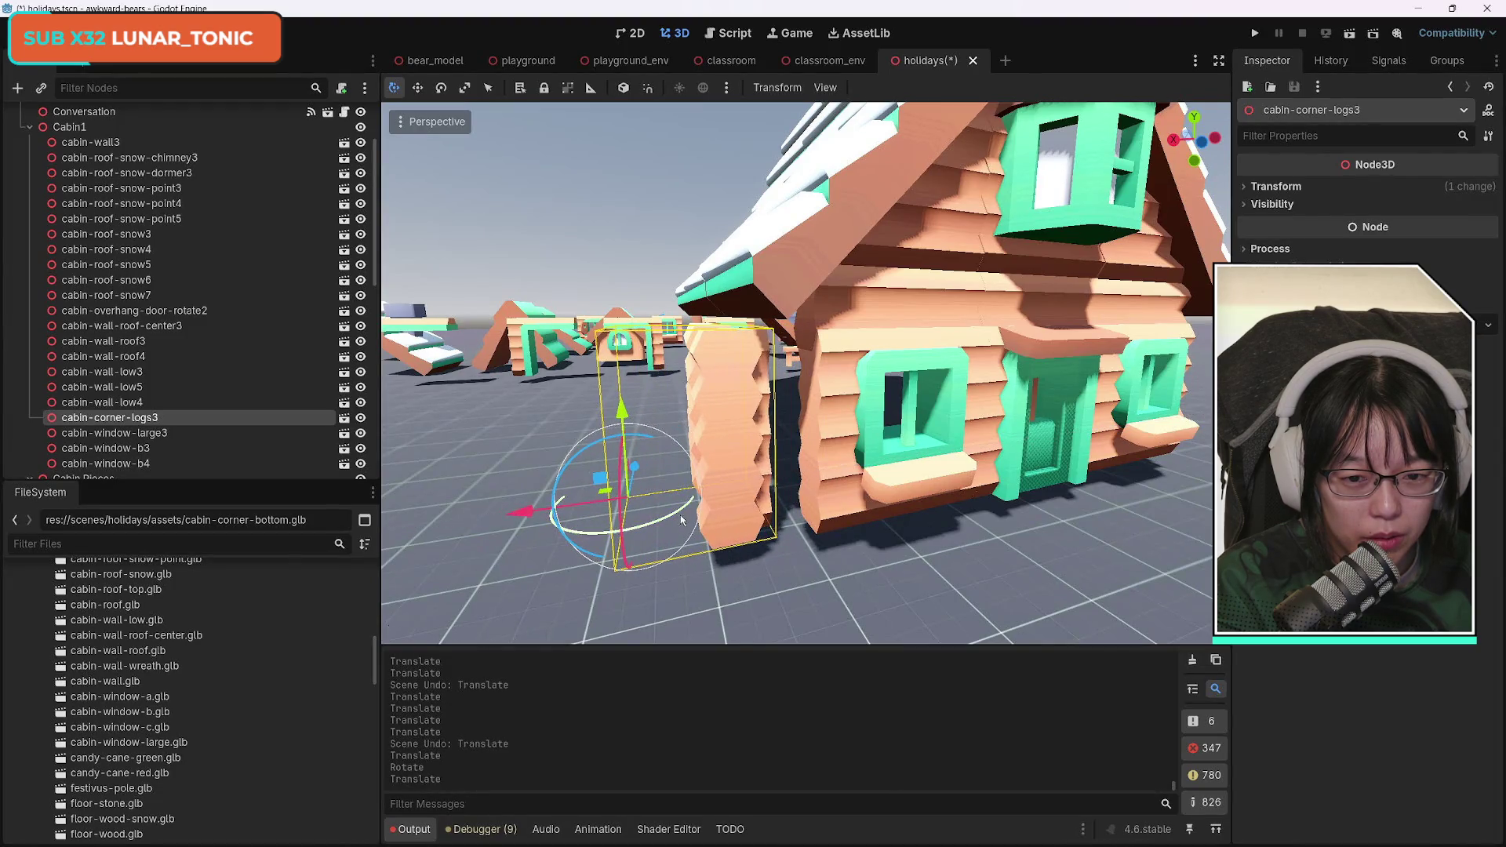
mouse_move(688, 508)
mouse_down()
mouse_move(622, 524)
mouse_move(717, 524)
mouse_move(639, 535)
mouse_move(411, 512)
mouse_move(488, 476)
mouse_move(494, 509)
mouse_move(537, 549)
mouse_move(612, 579)
mouse_move(682, 581)
mouse_move(832, 530)
mouse_up()
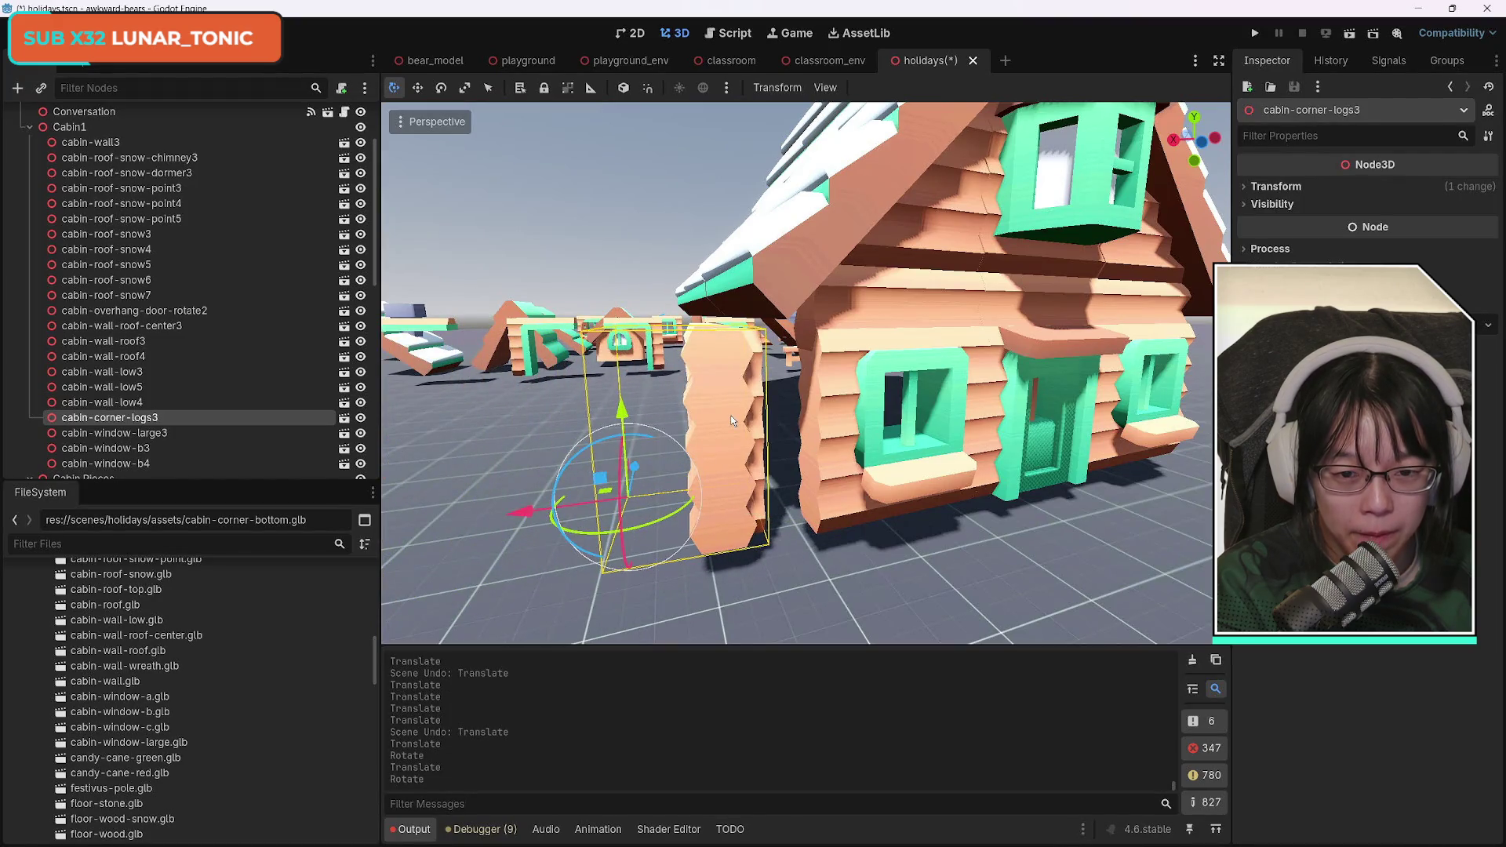
click(1276, 187)
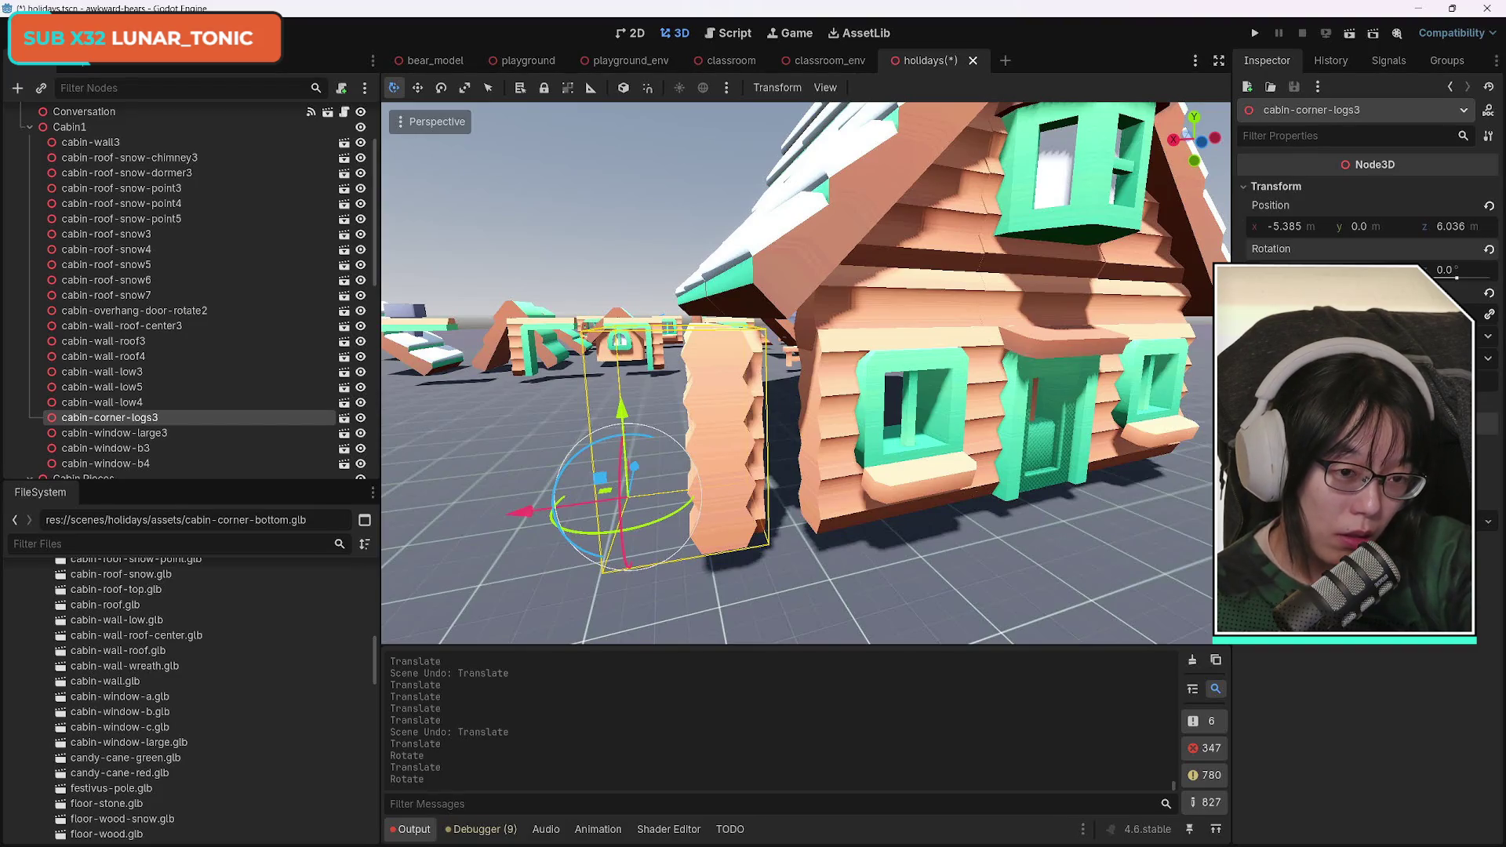
key(Return)
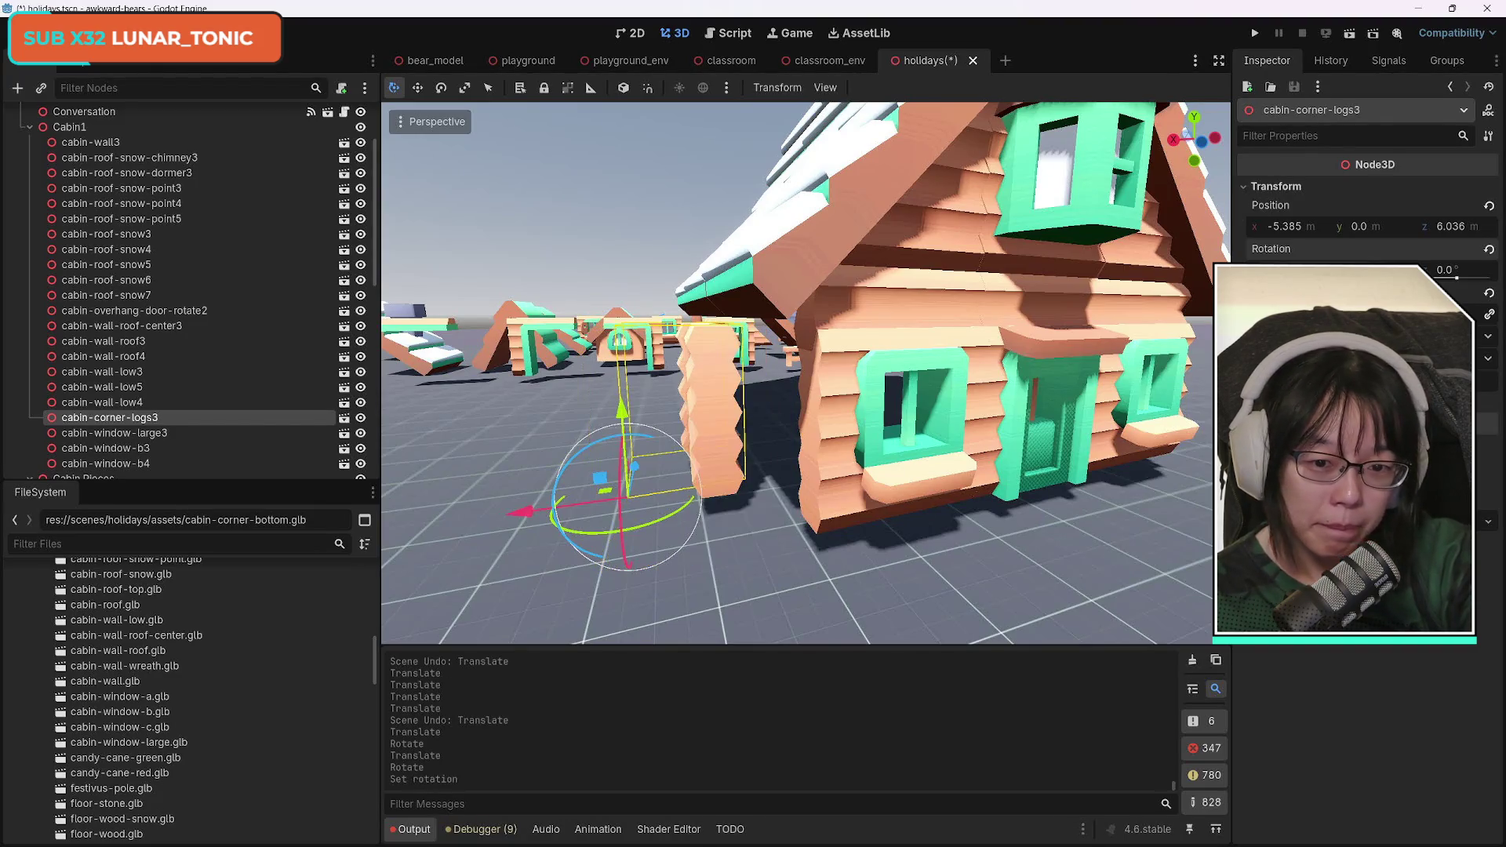
Nudge cabin-corner-logs3 along Z and X to -5.208, 0.0, 7.208 in the cabin corner.
mouse_move(638, 469)
mouse_down()
mouse_move(656, 510)
mouse_move(671, 486)
mouse_up()
right_click(832, 522)
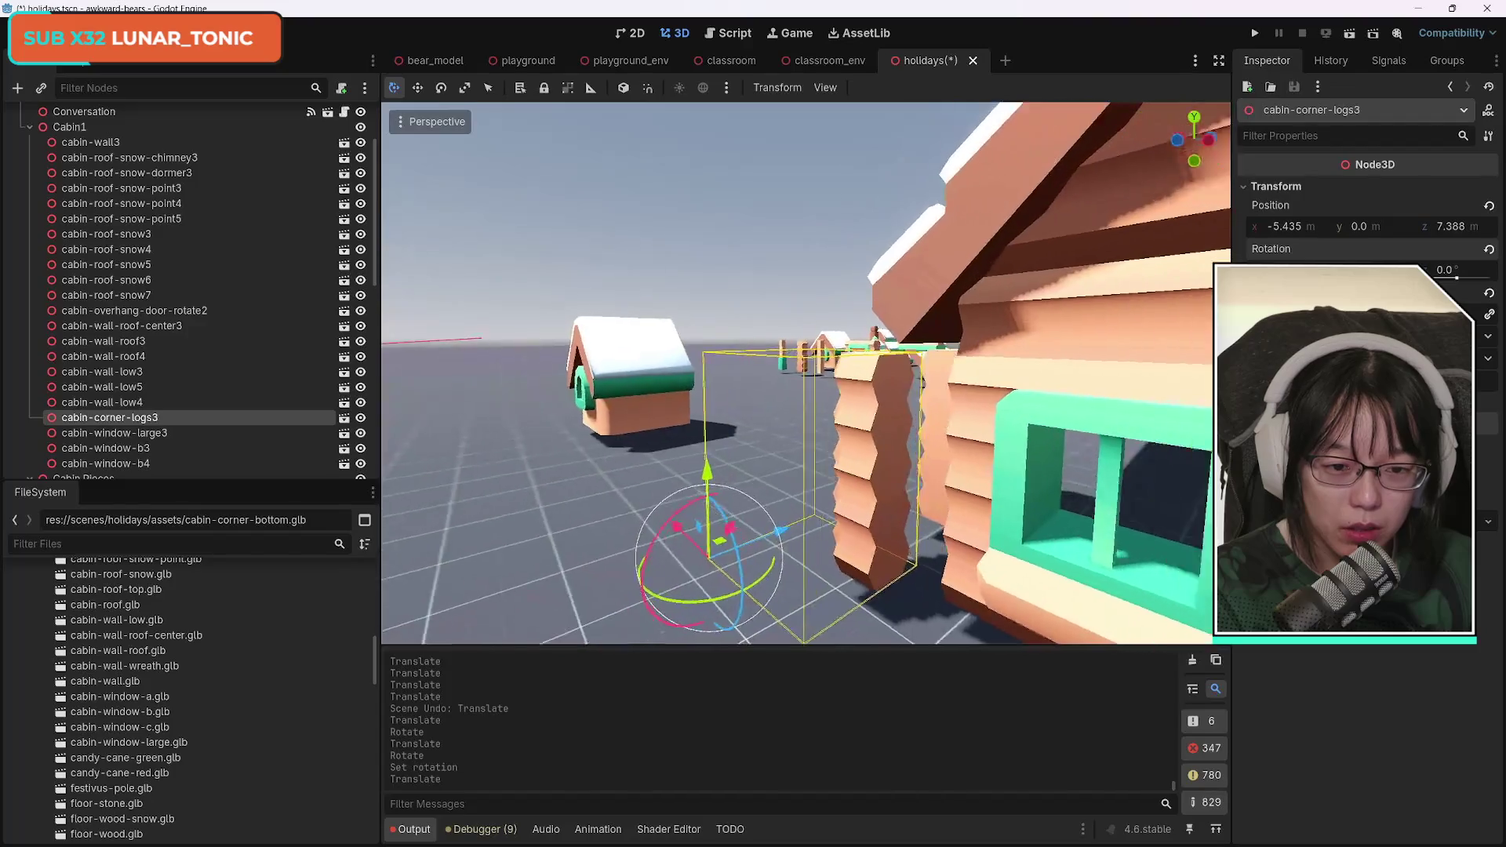
key(w)
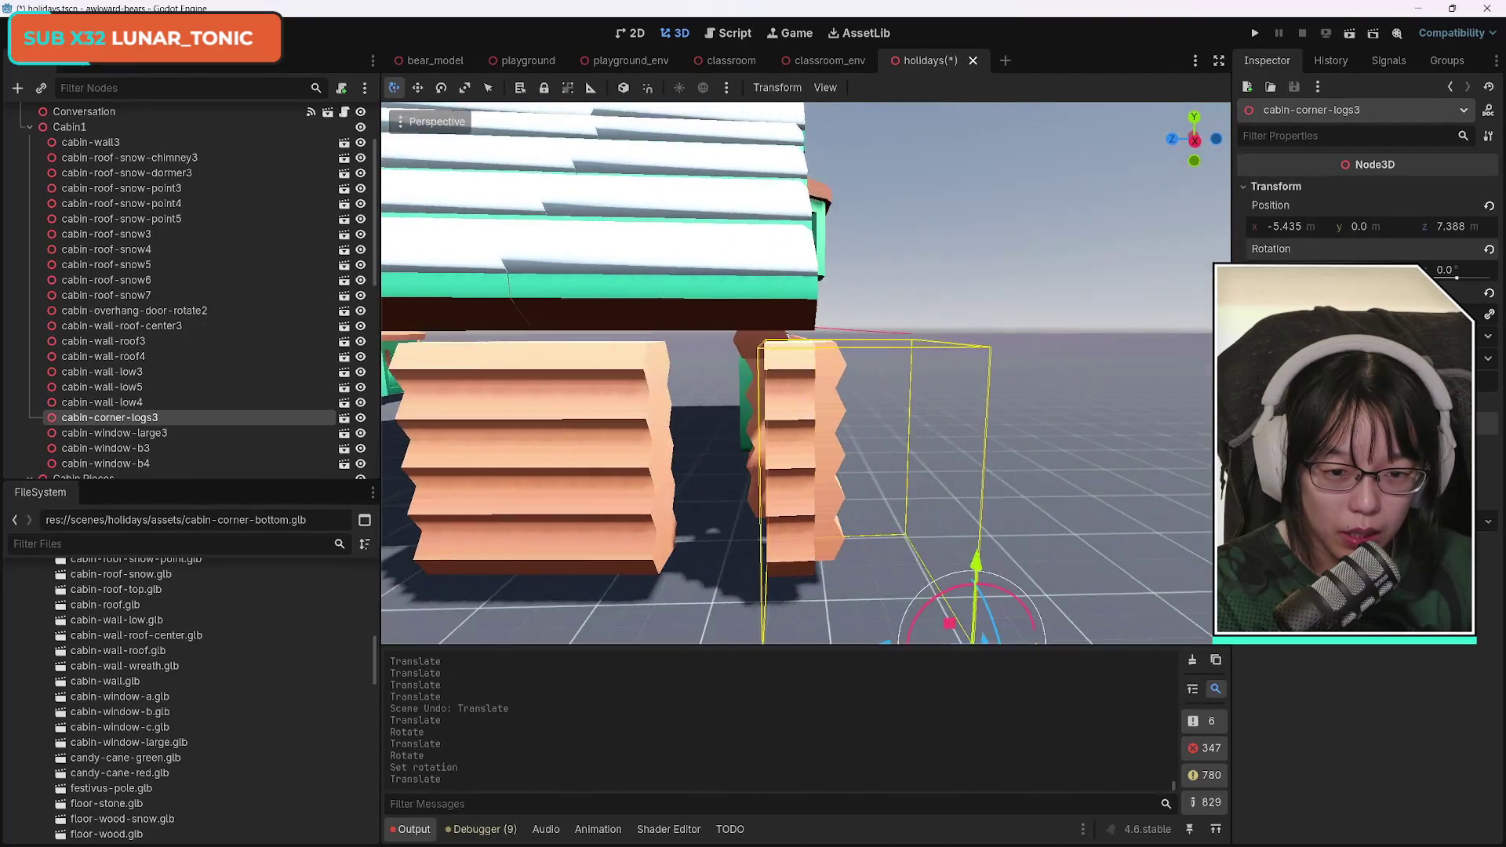
key(s)
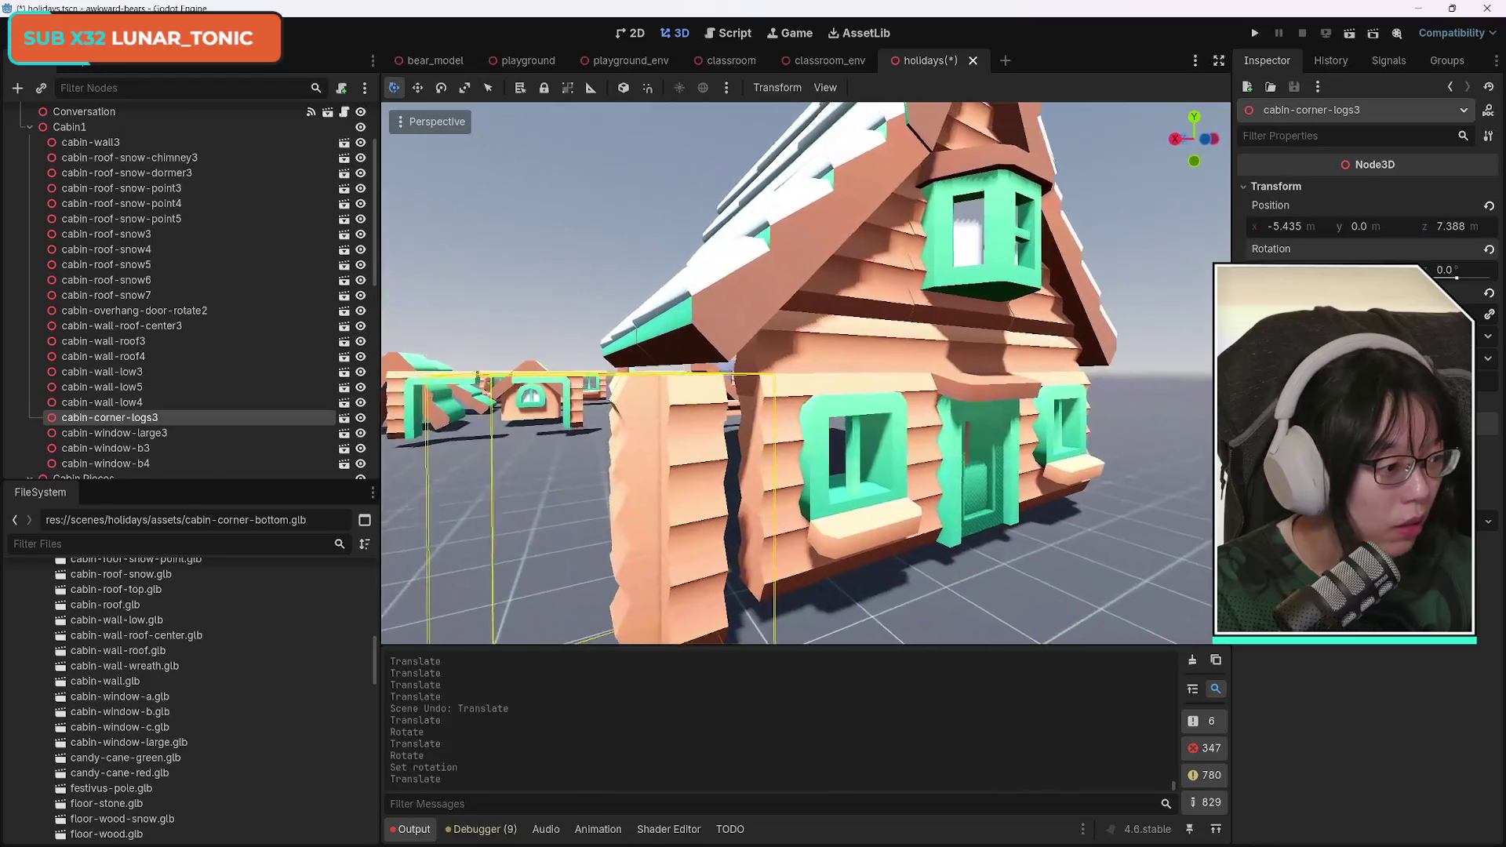
key(a)
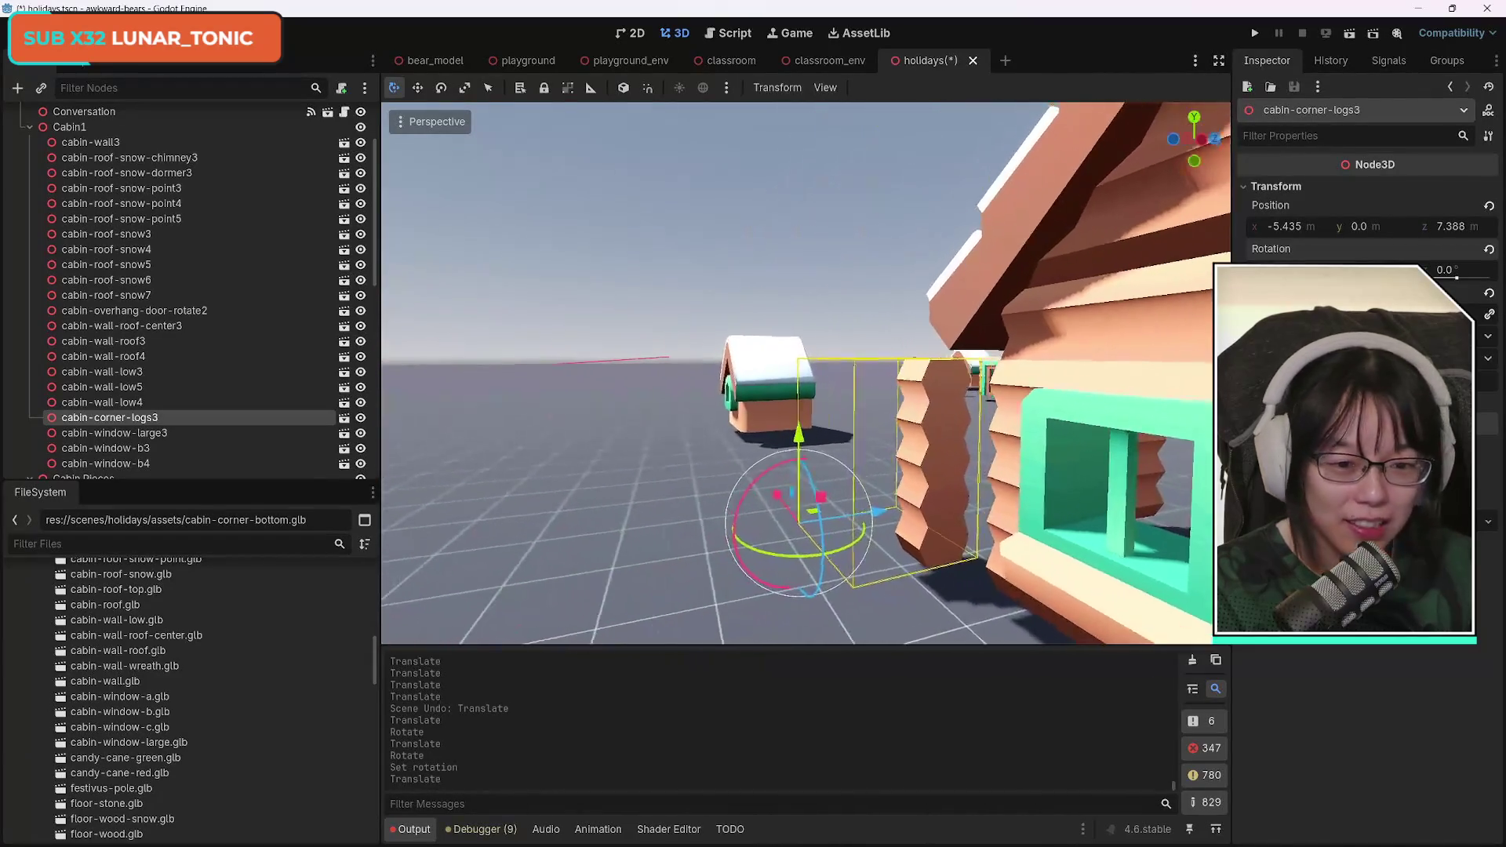
key(d)
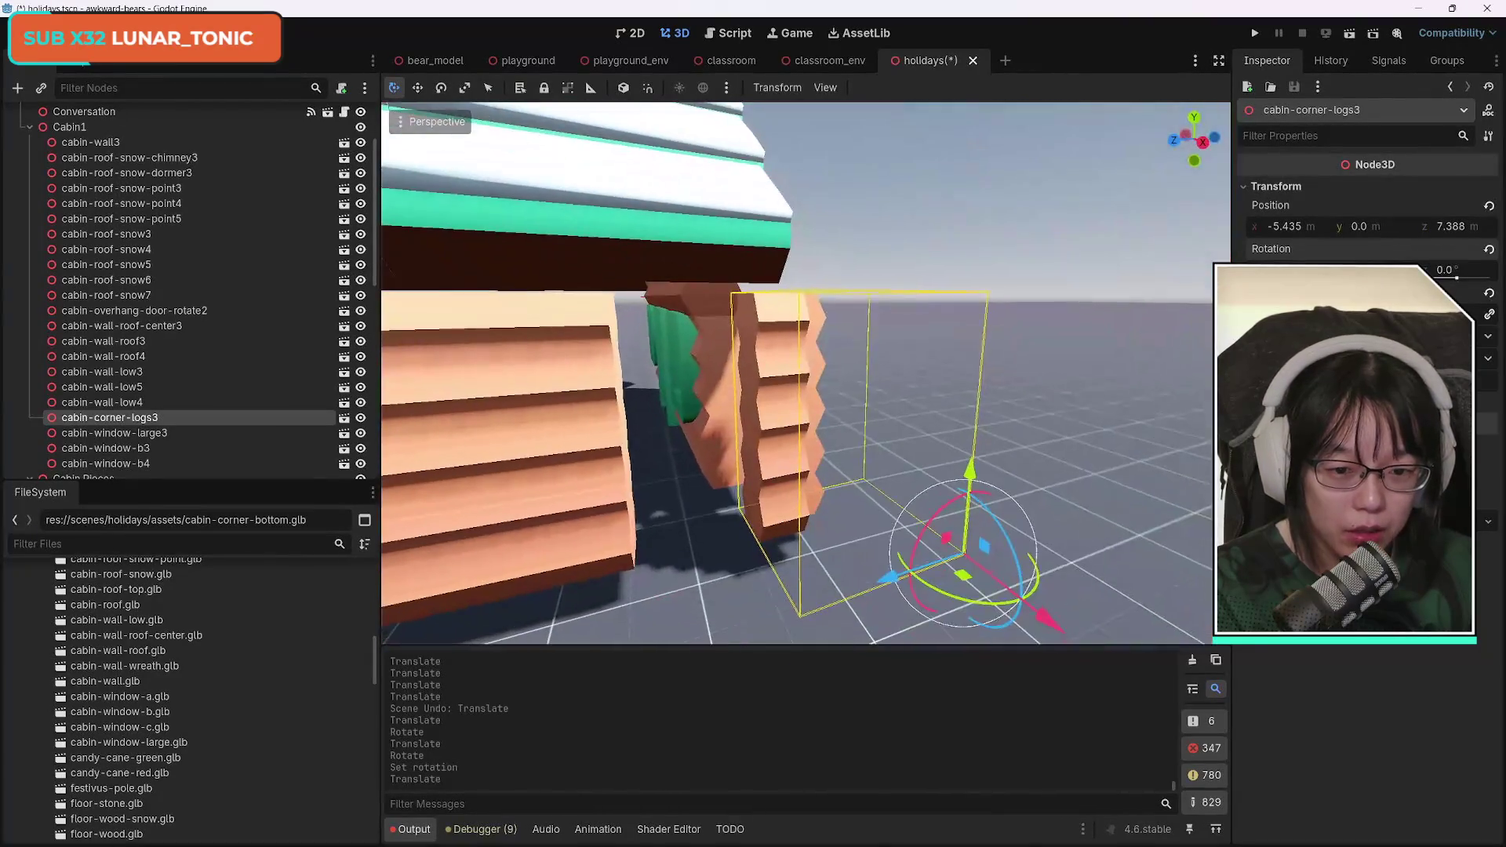
key(a)
drag(1147, 587, 1077, 578)
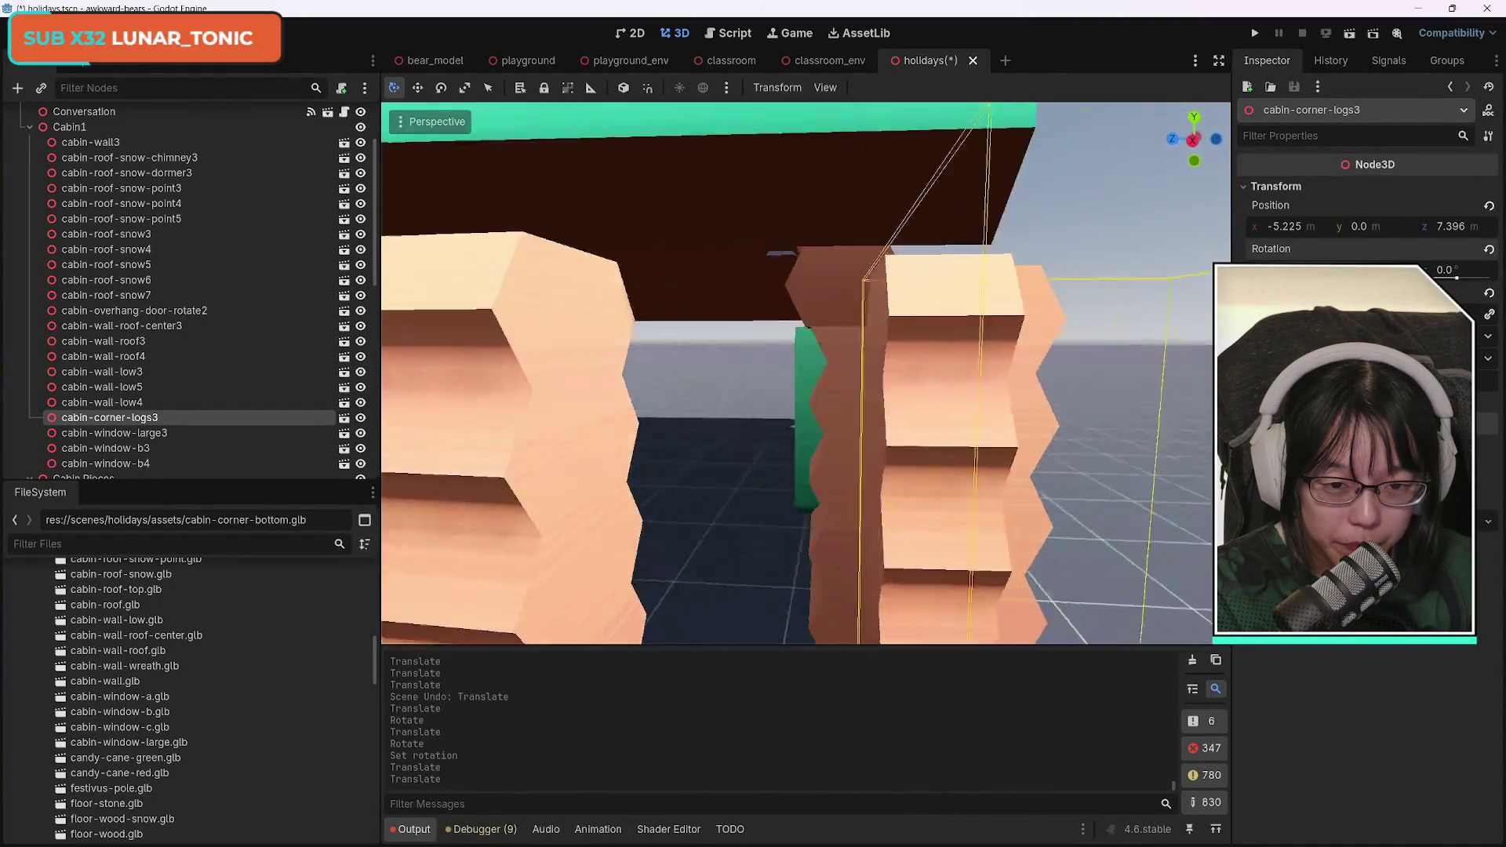
key(d)
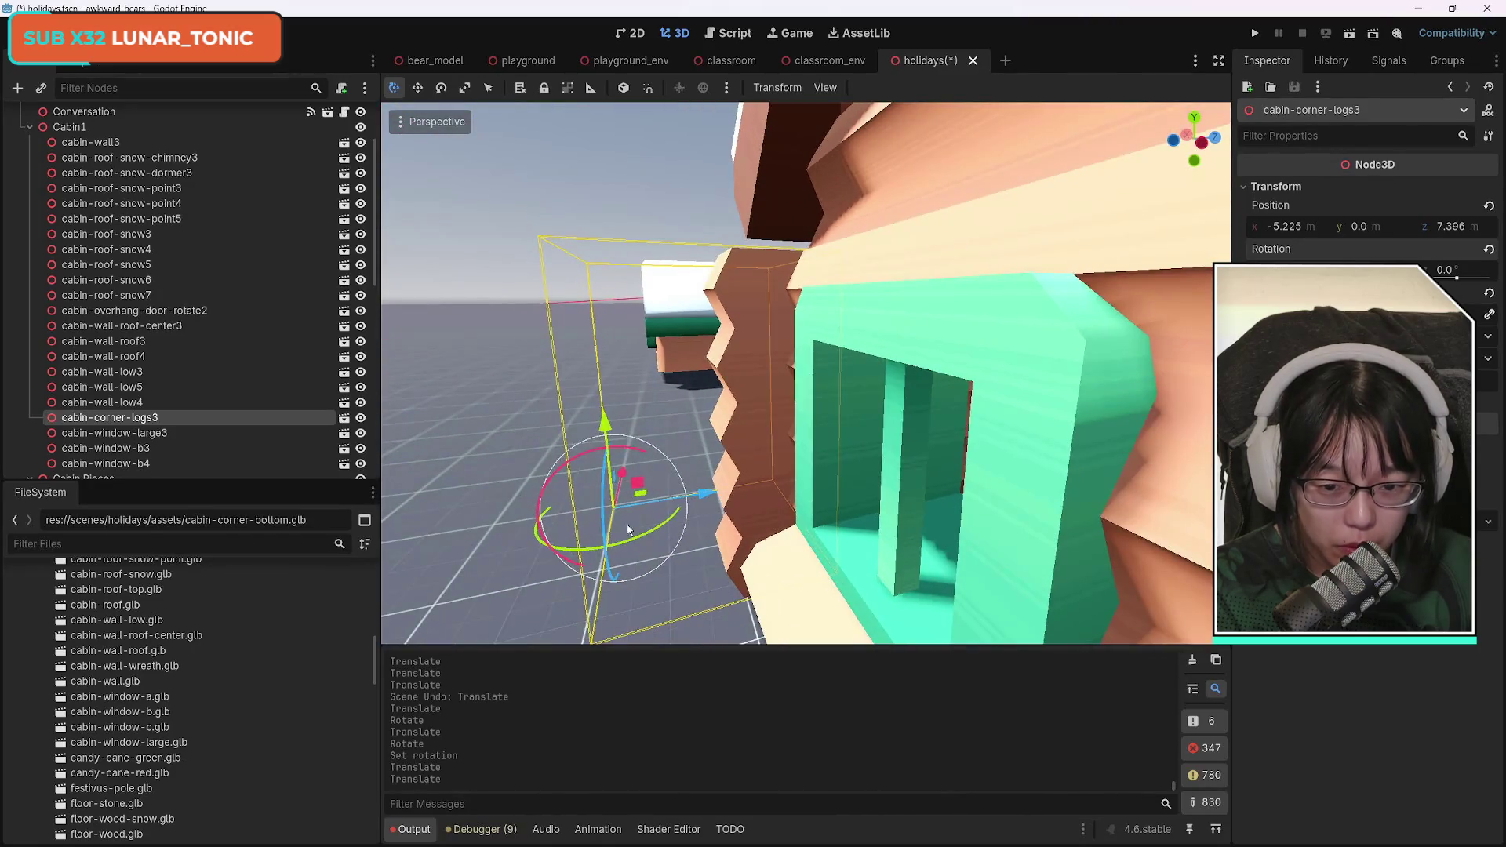
drag(688, 499, 741, 492)
key(s)
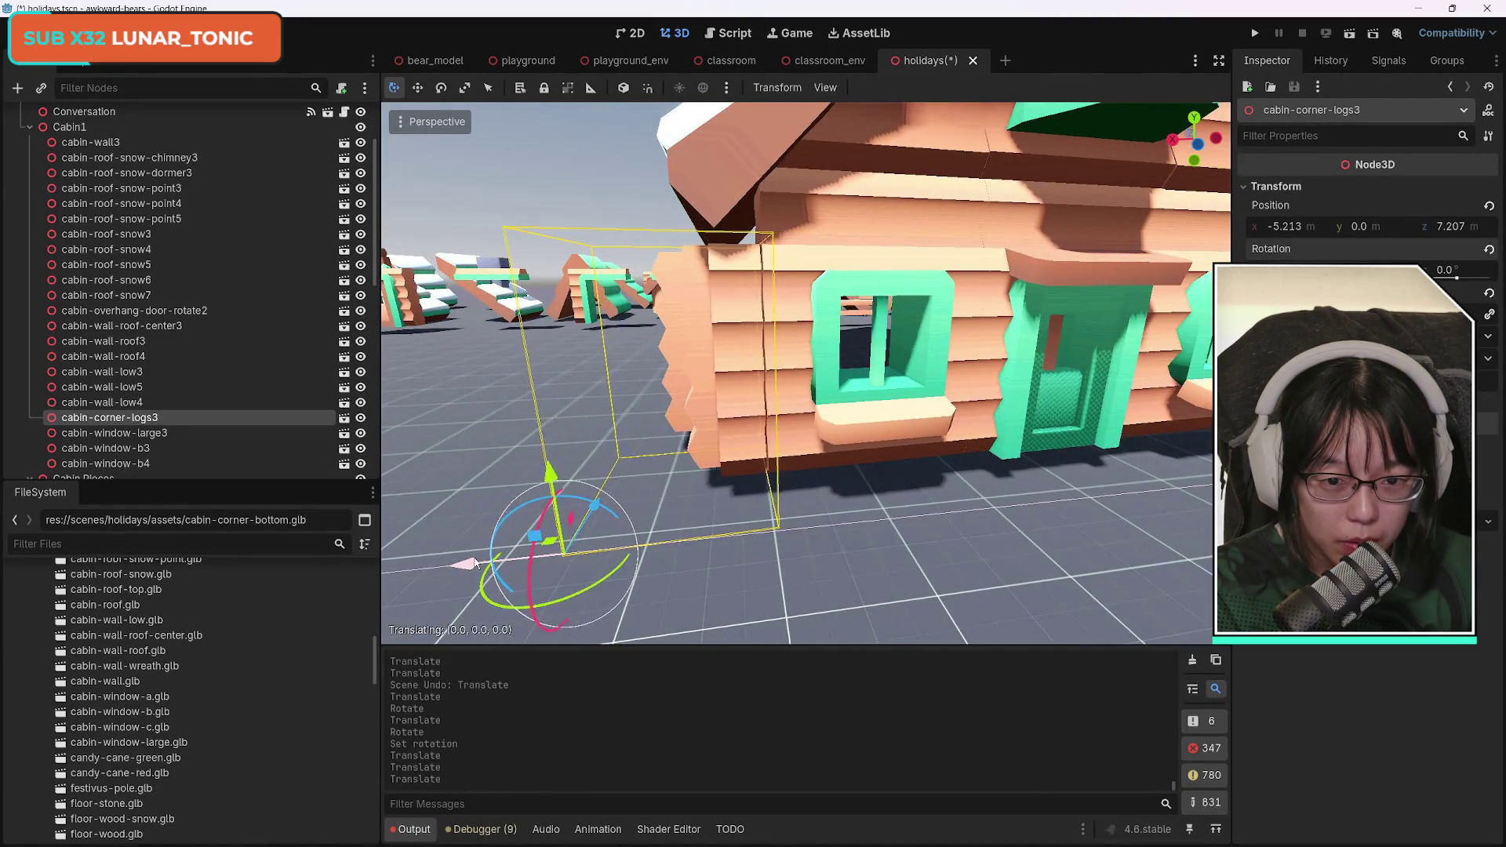
drag(477, 562, 489, 560)
key(w)
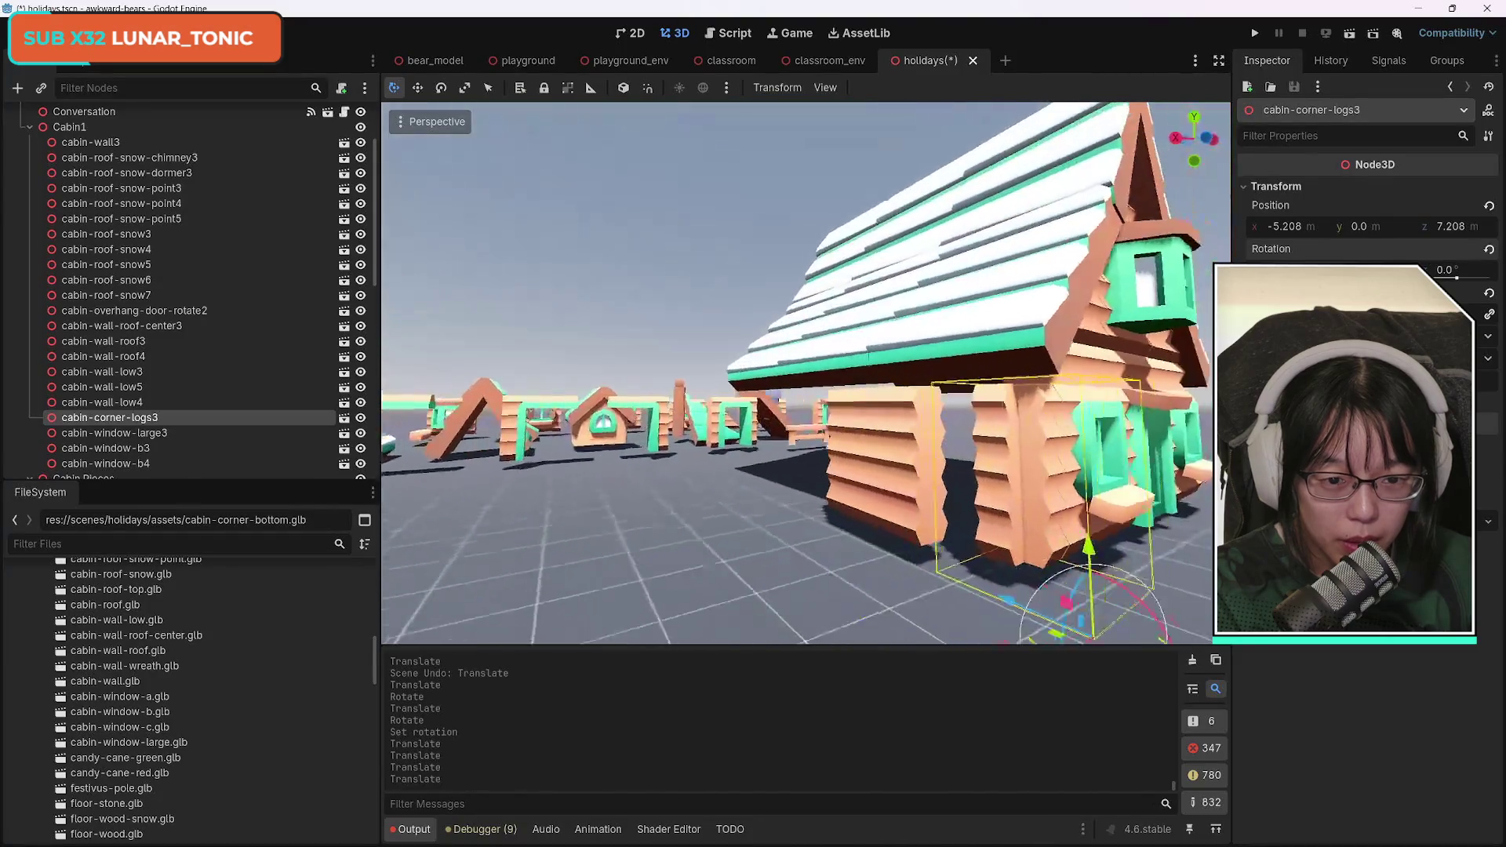
click(660, 511)
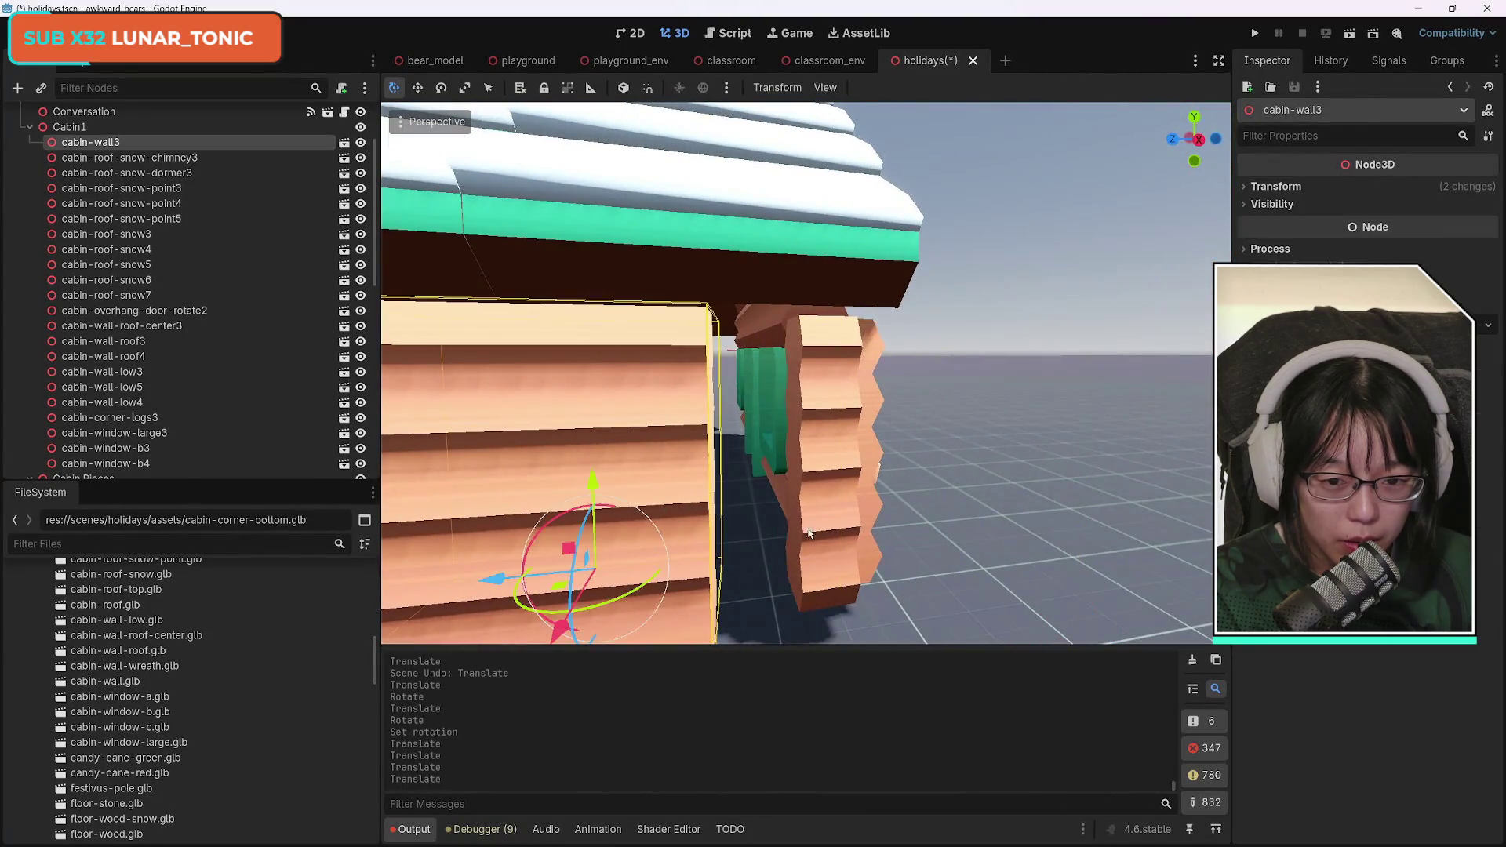
Slide cabin-wall3 along X and Z into place beneath the roof.
key(s)
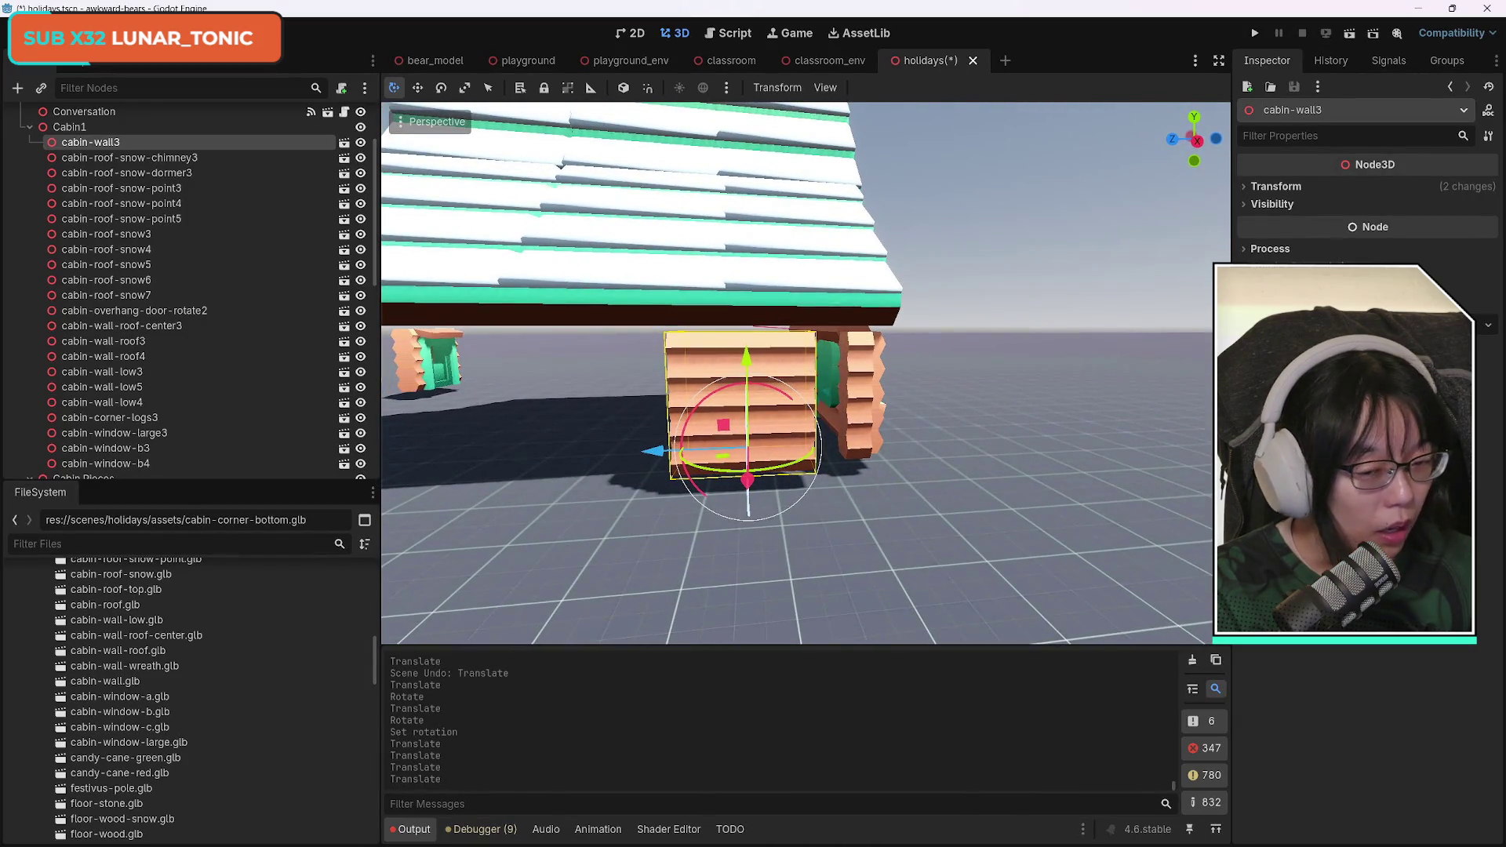
key(w)
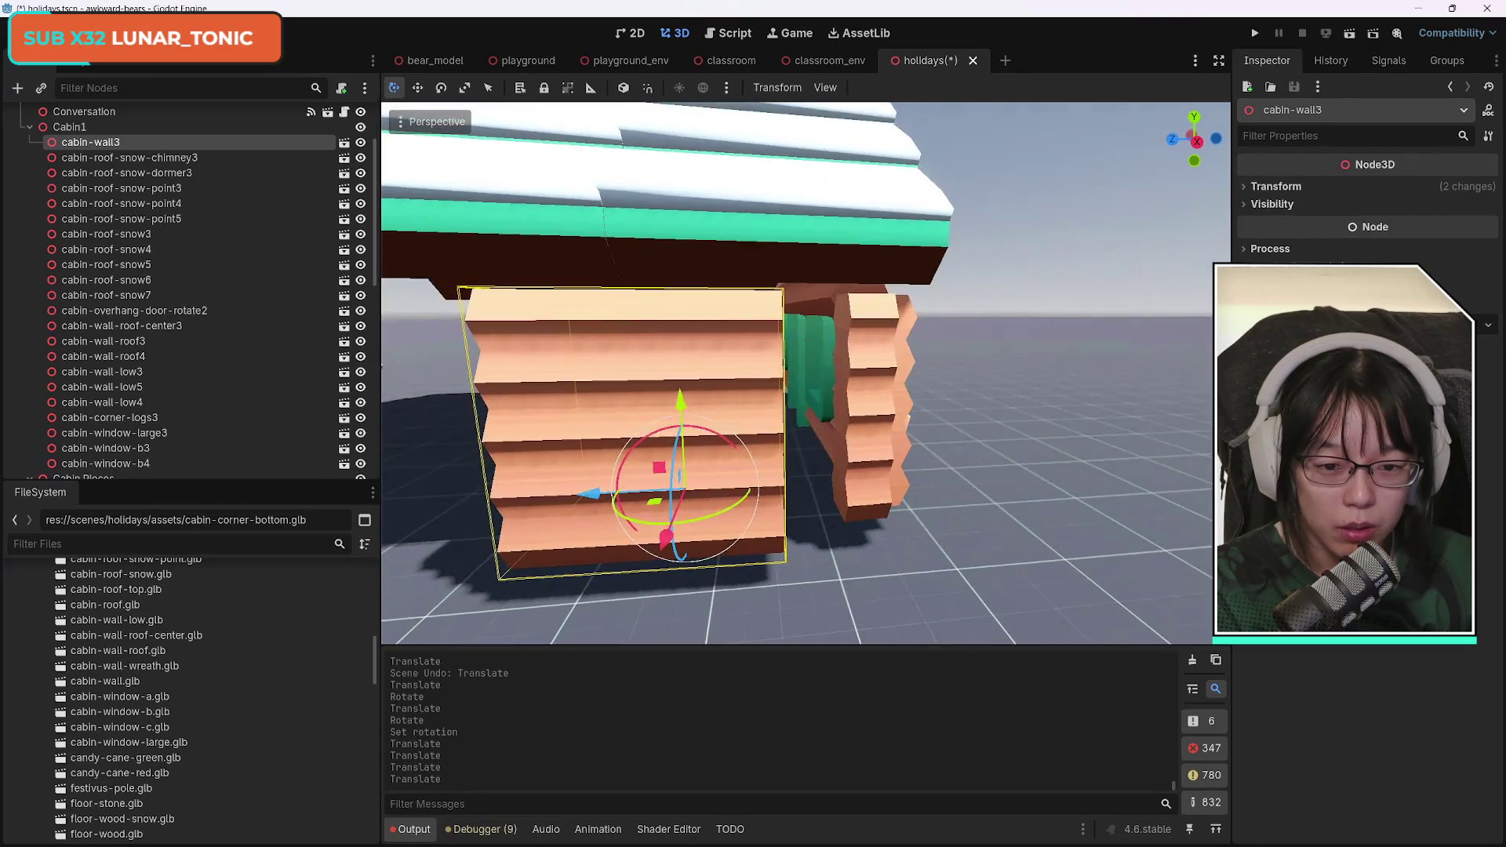
key(w)
mouse_move(628, 575)
mouse_down()
mouse_move(689, 540)
mouse_move(547, 582)
mouse_move(561, 516)
mouse_move(550, 491)
mouse_move(730, 536)
mouse_up()
key(z)
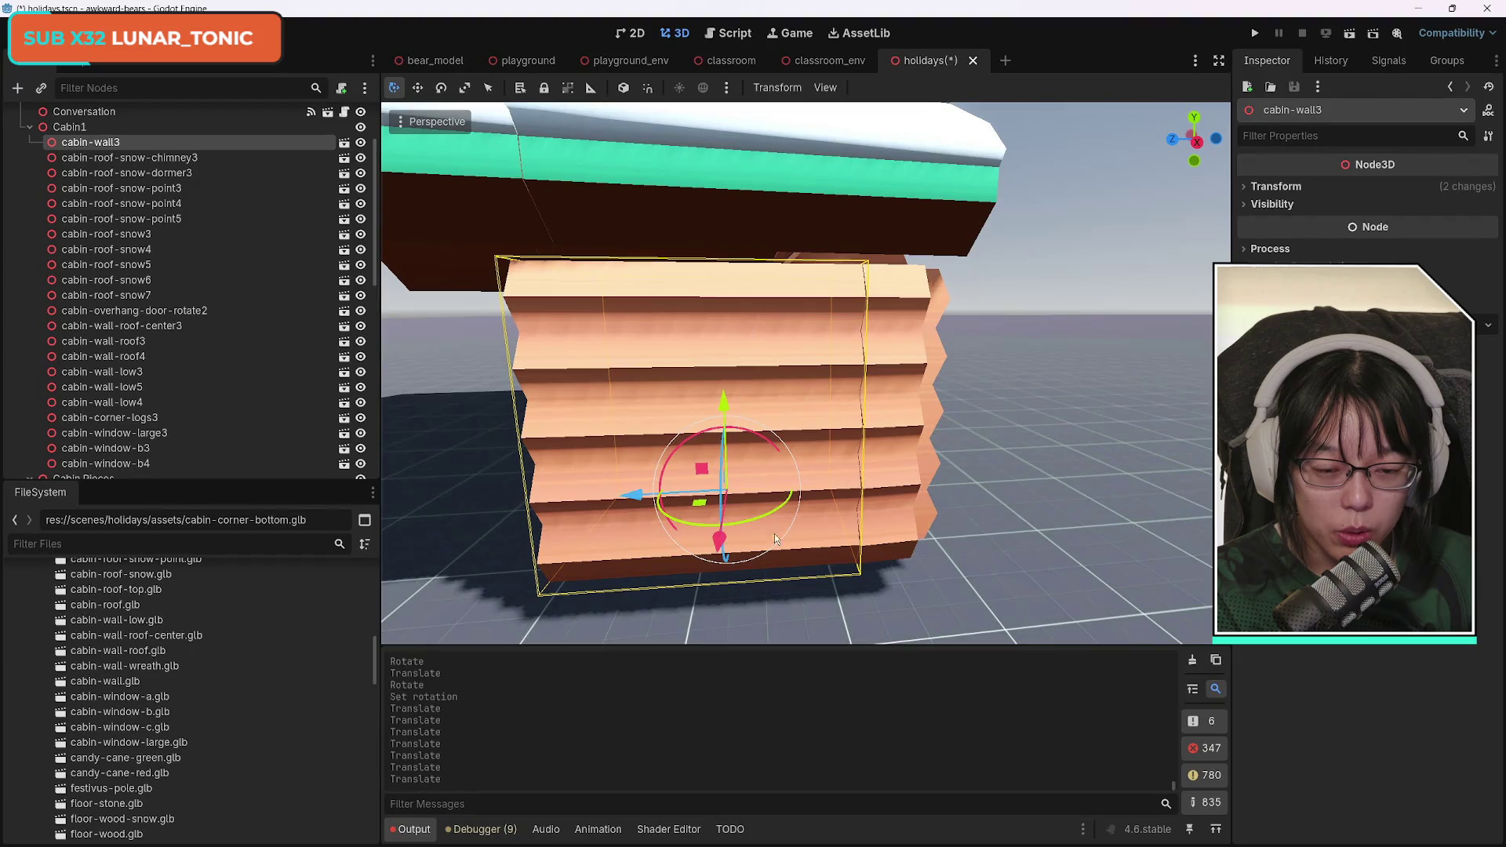
right_click(1002, 585)
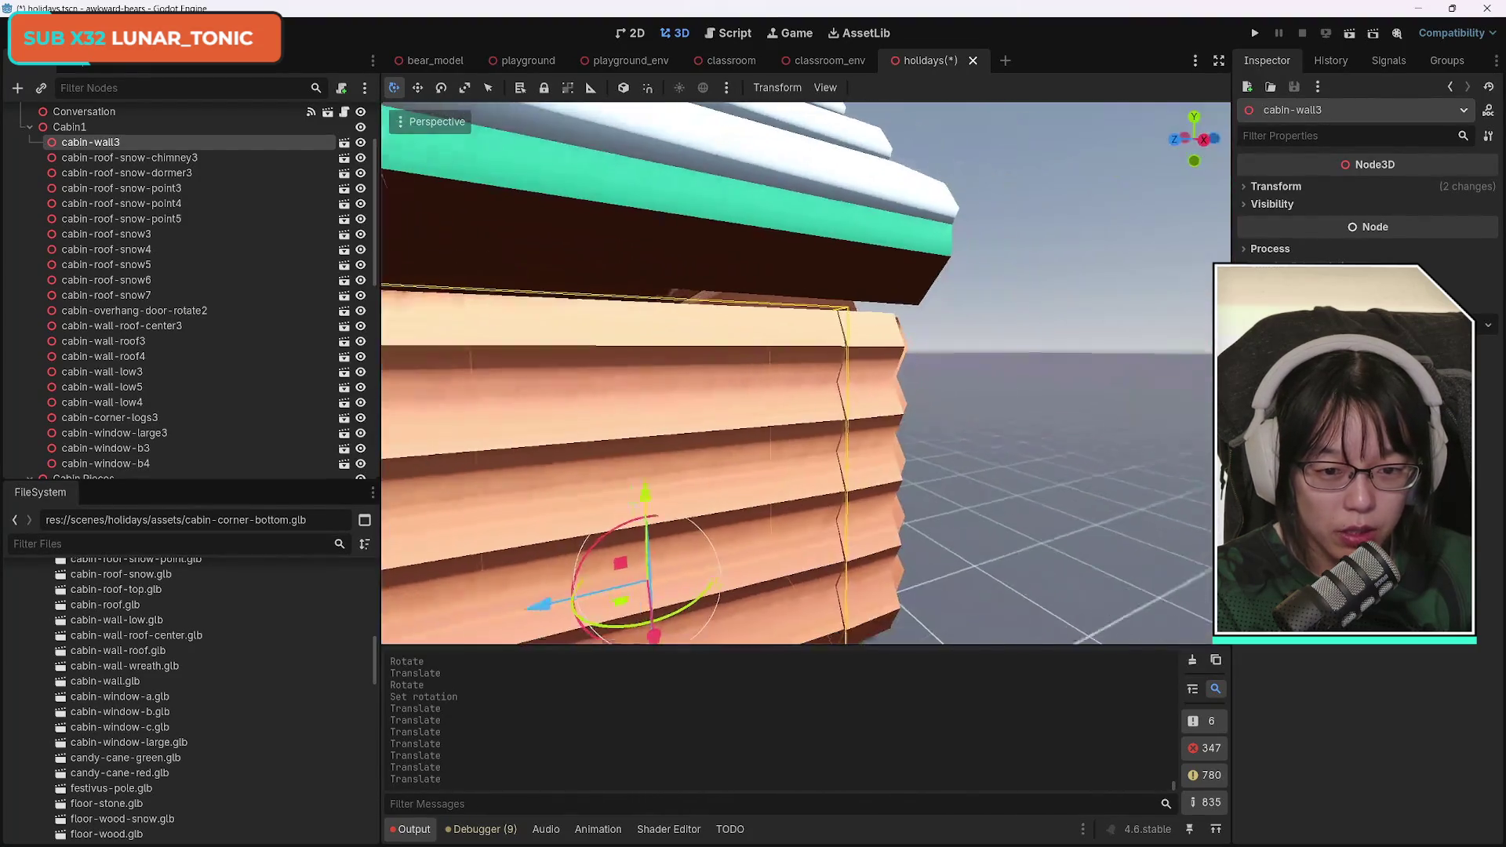
key(s)
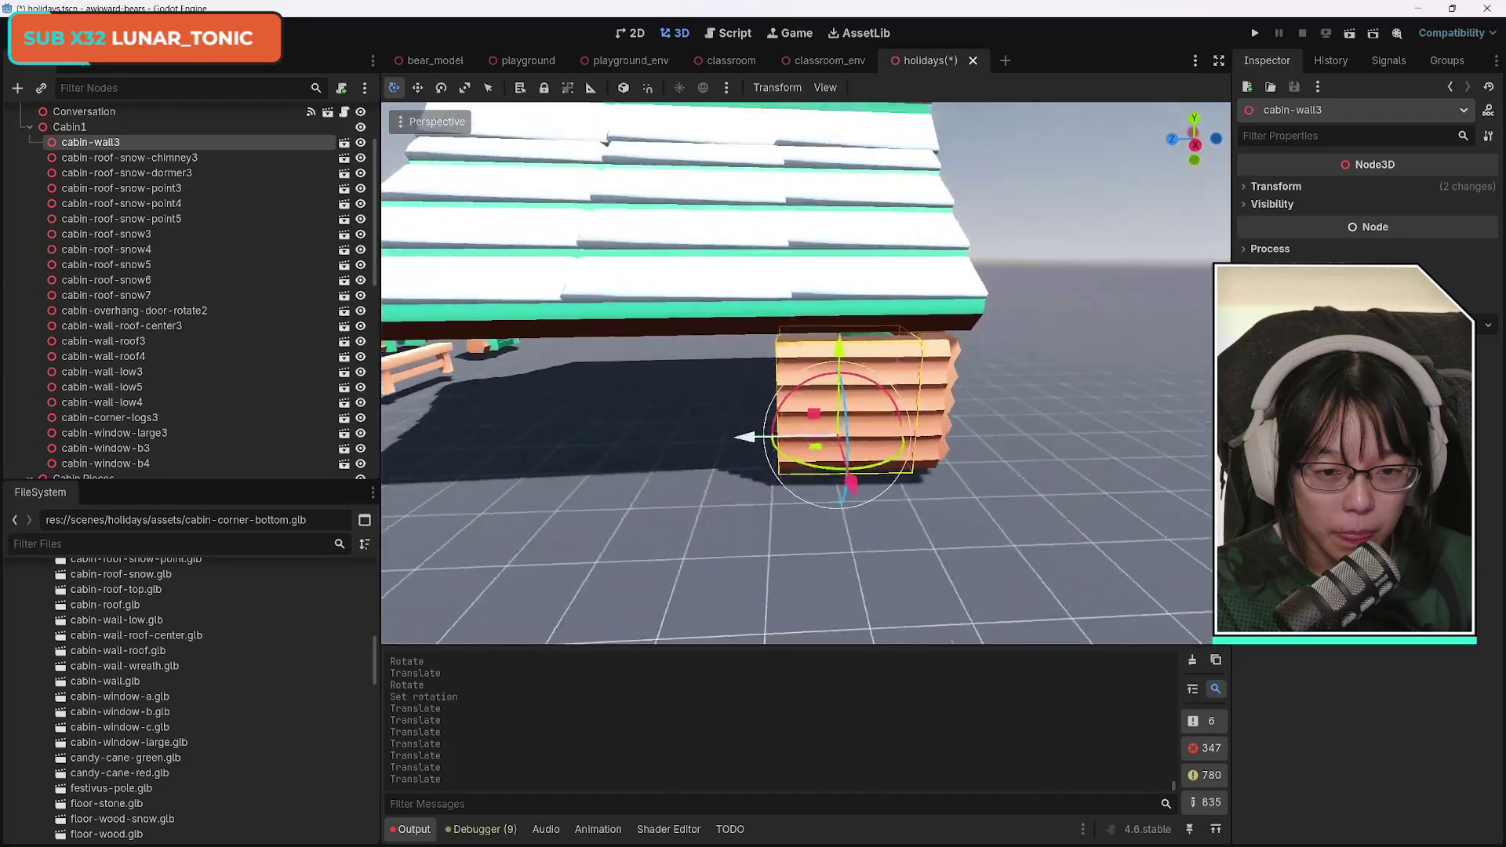
key(w)
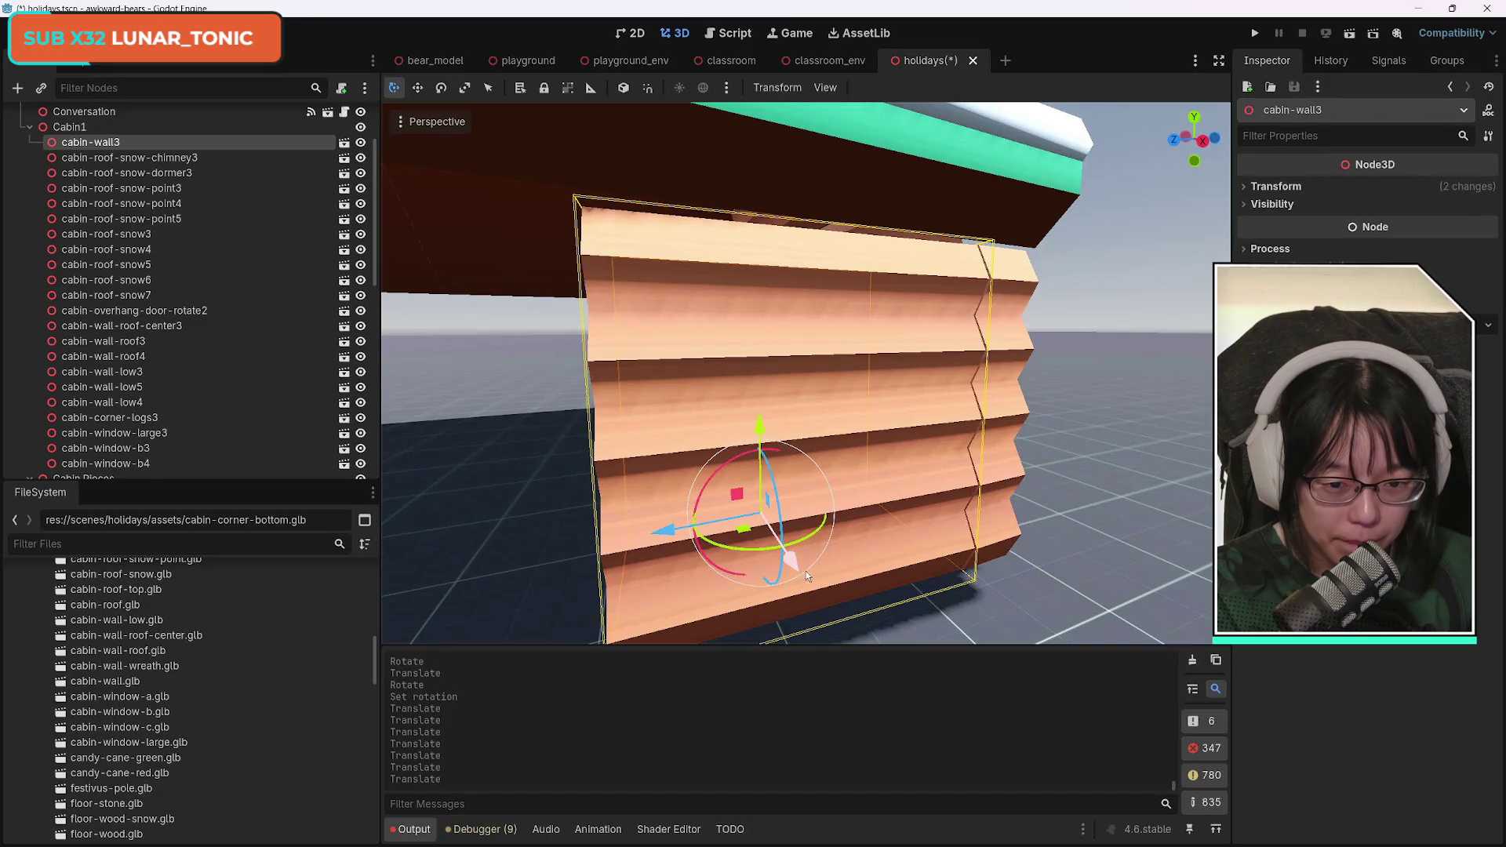
drag(794, 567, 745, 571)
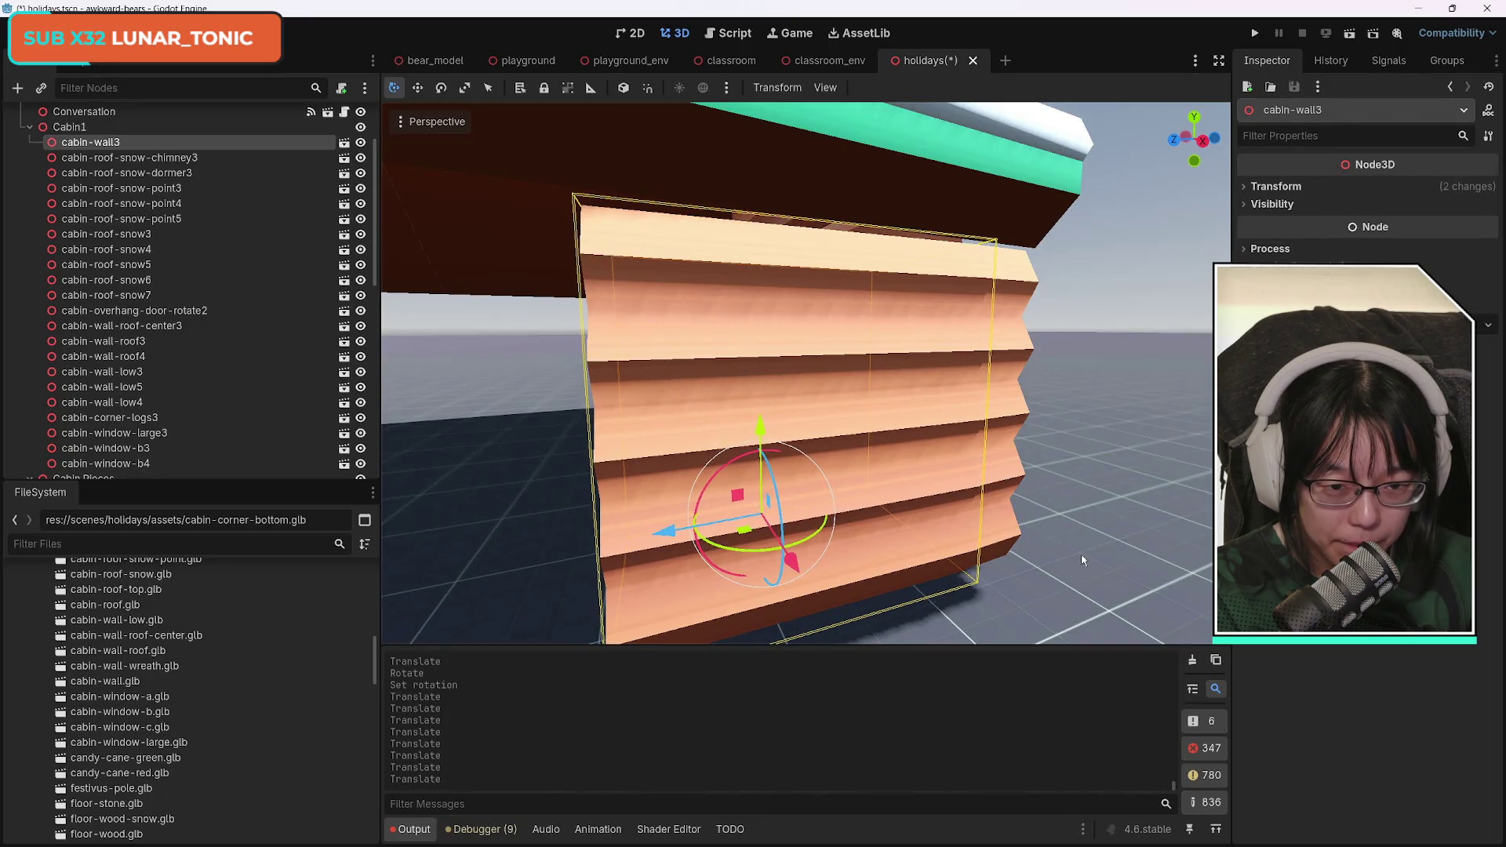
Duplicate cabin-wall3 as cabin-wall4 and slide the copy along Z to extend the wall.
key(s)
key(w)
key(s)
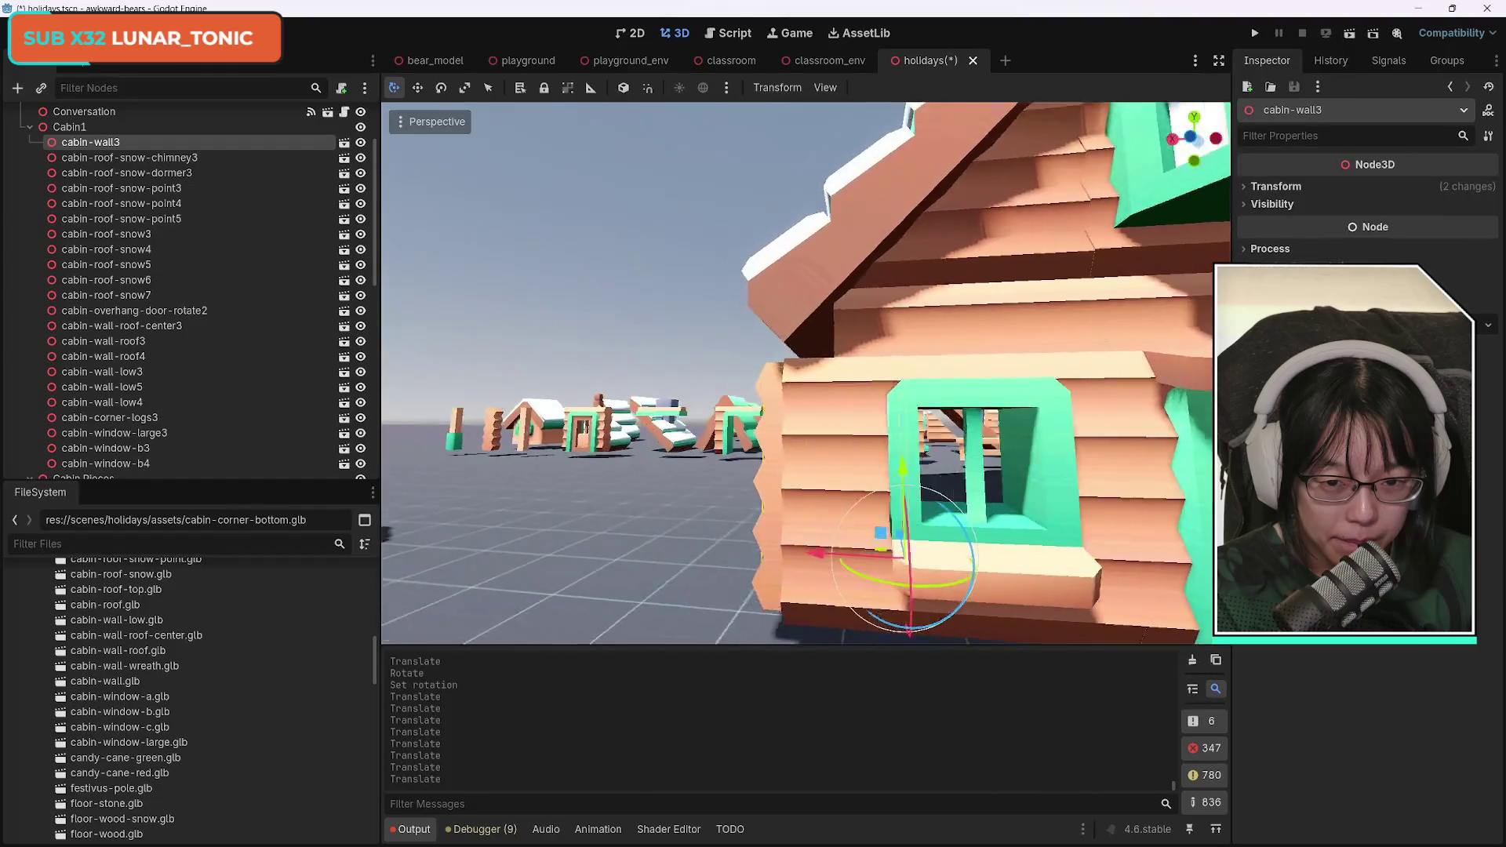
key(d)
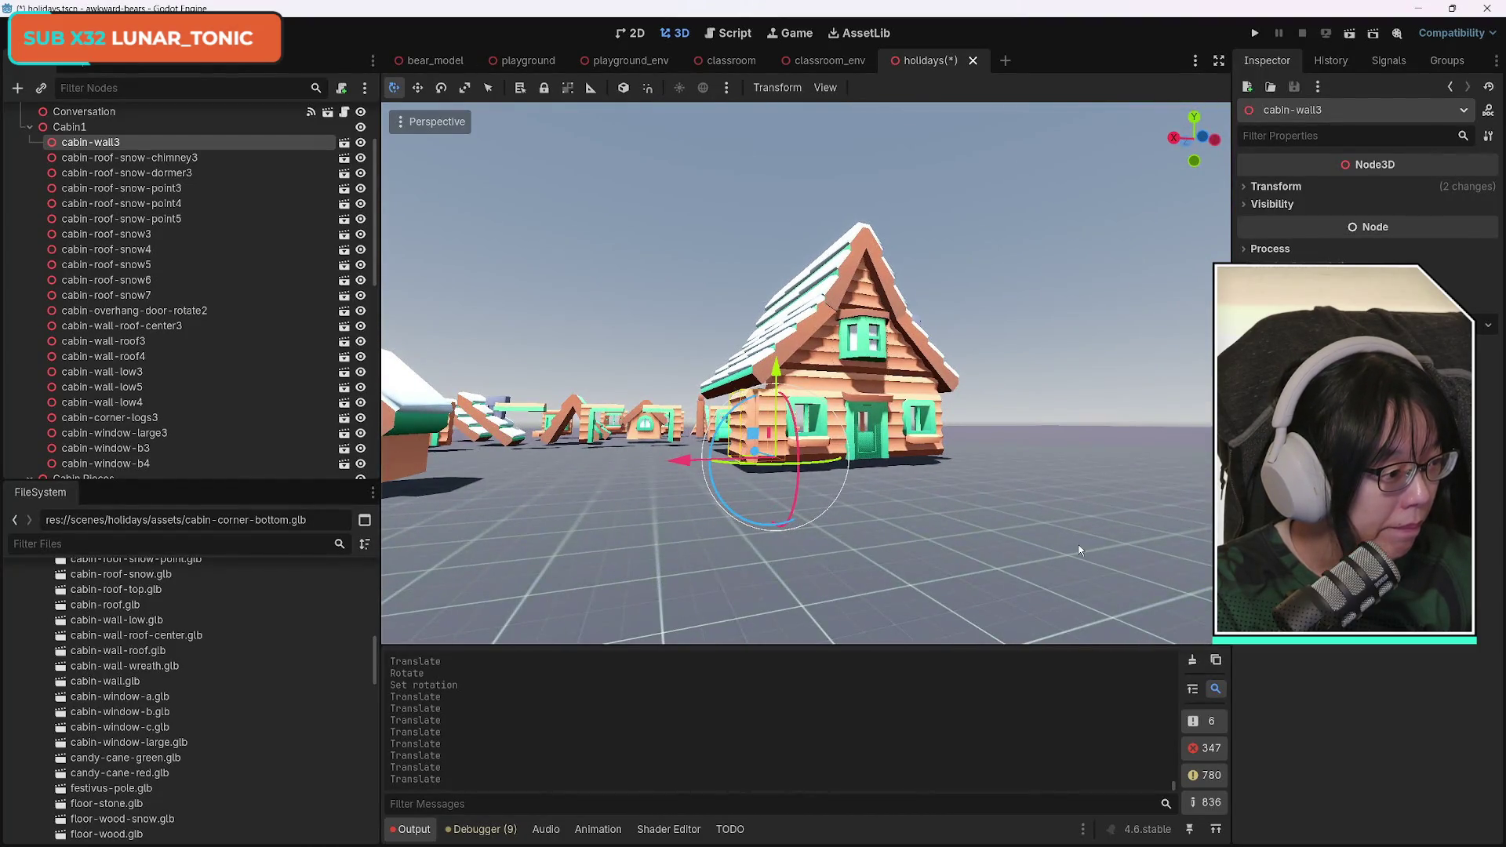
key(w)
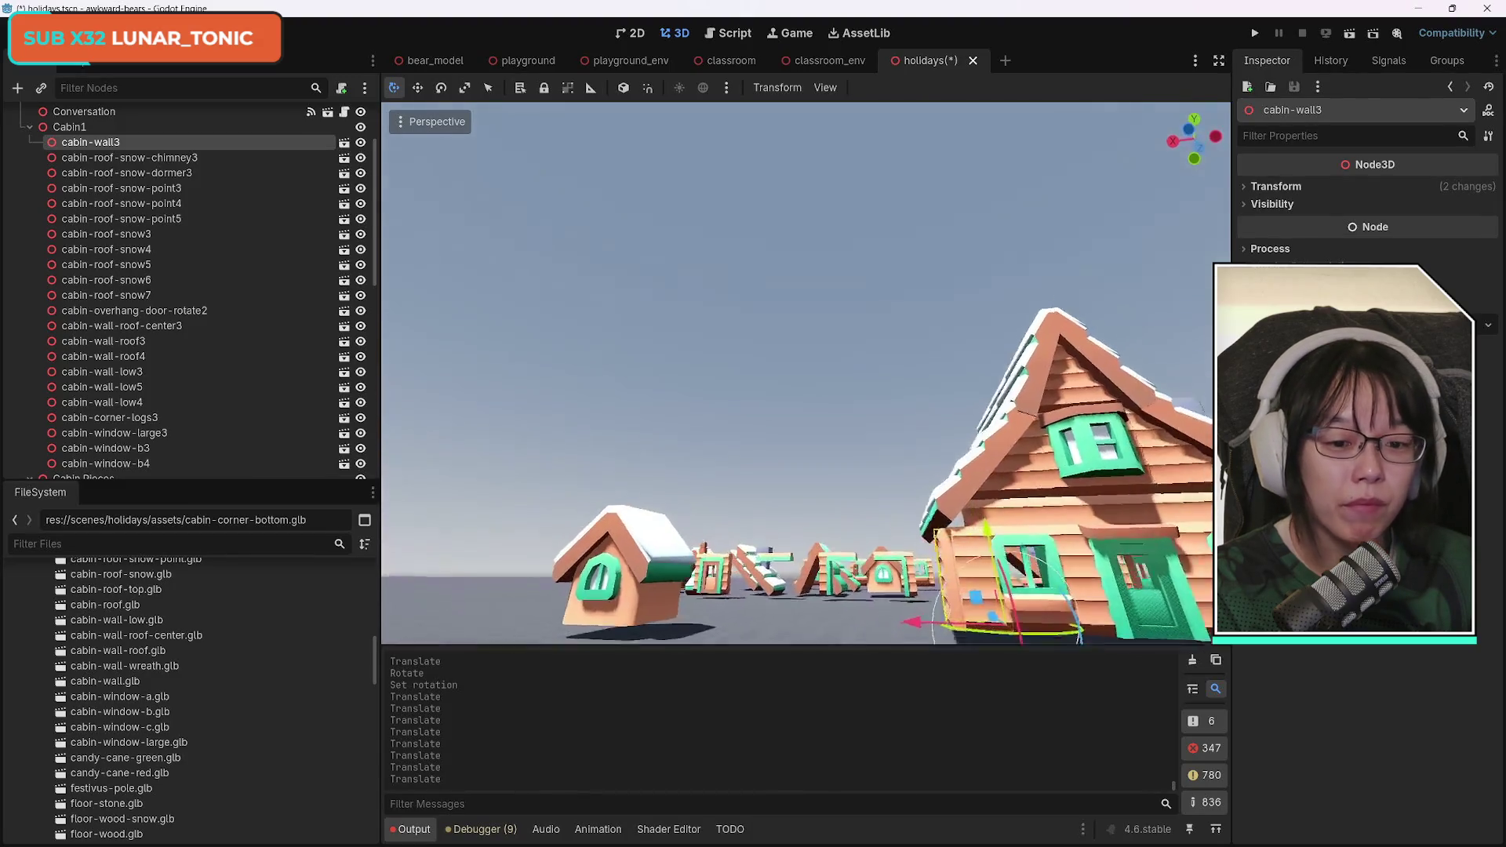
key(f)
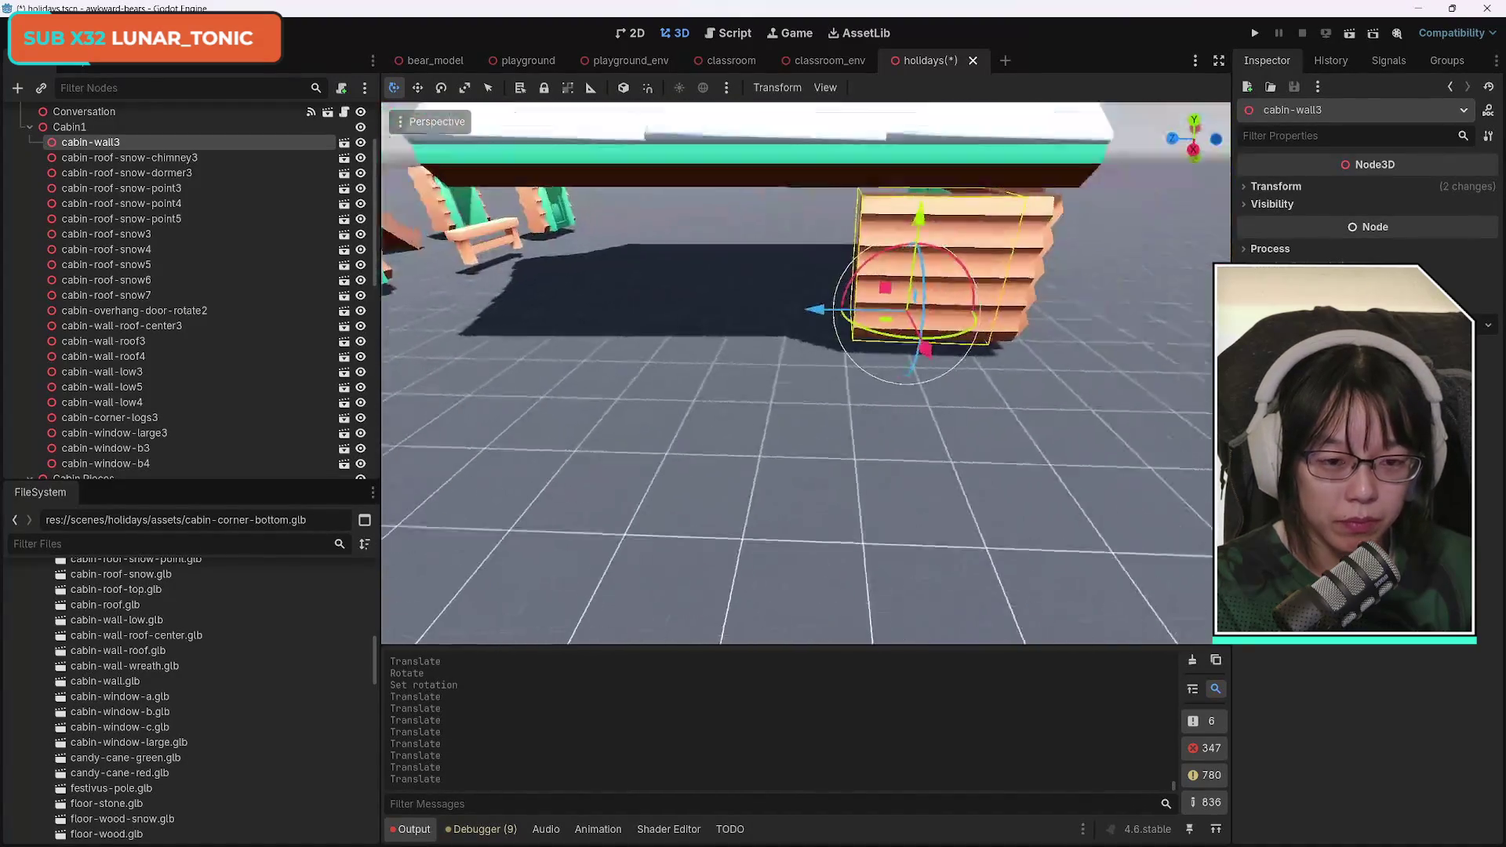
key(w)
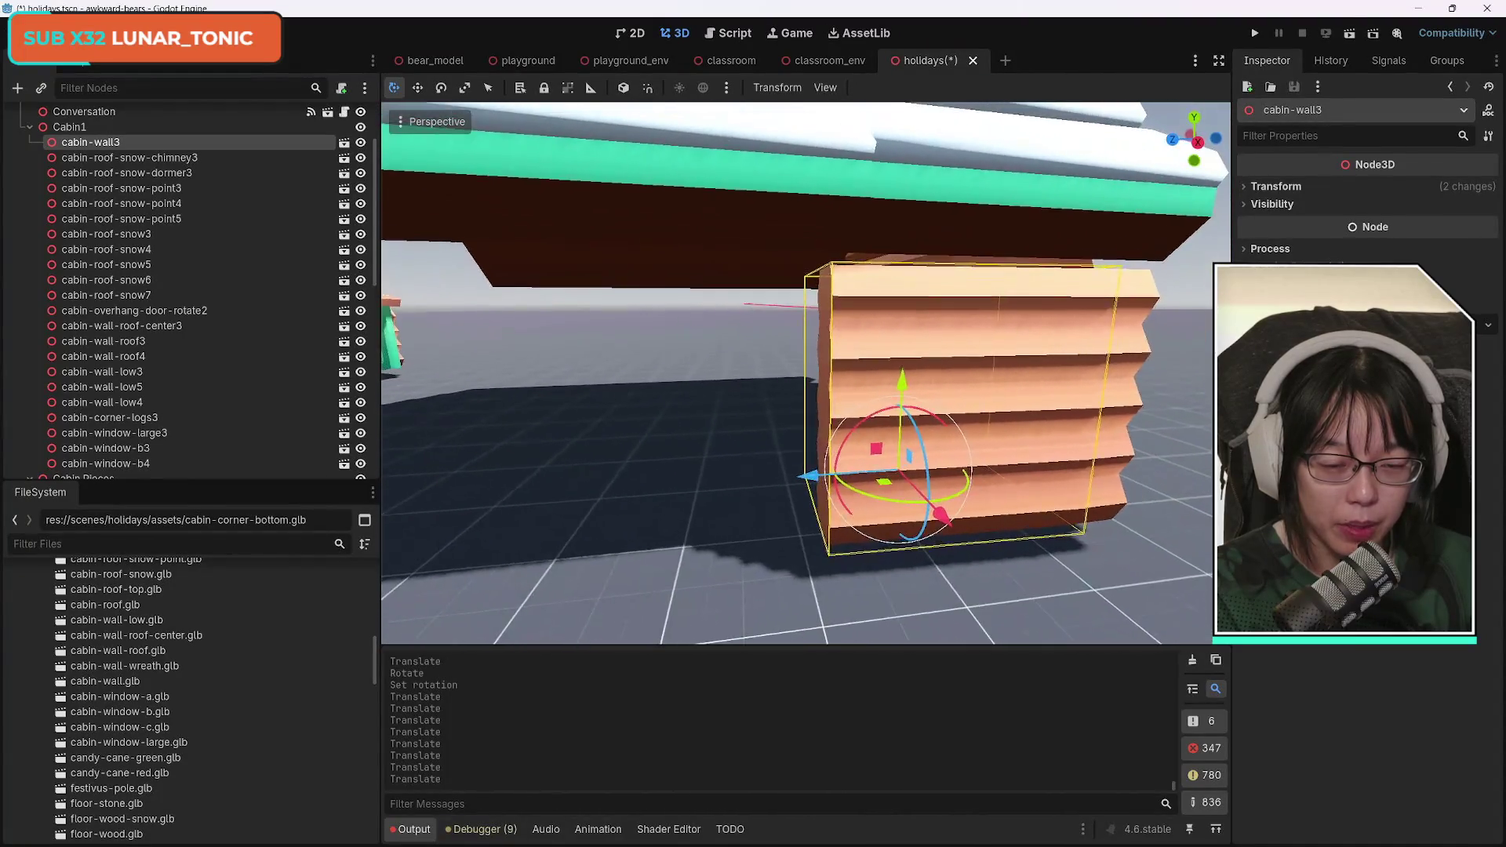
click(97, 158)
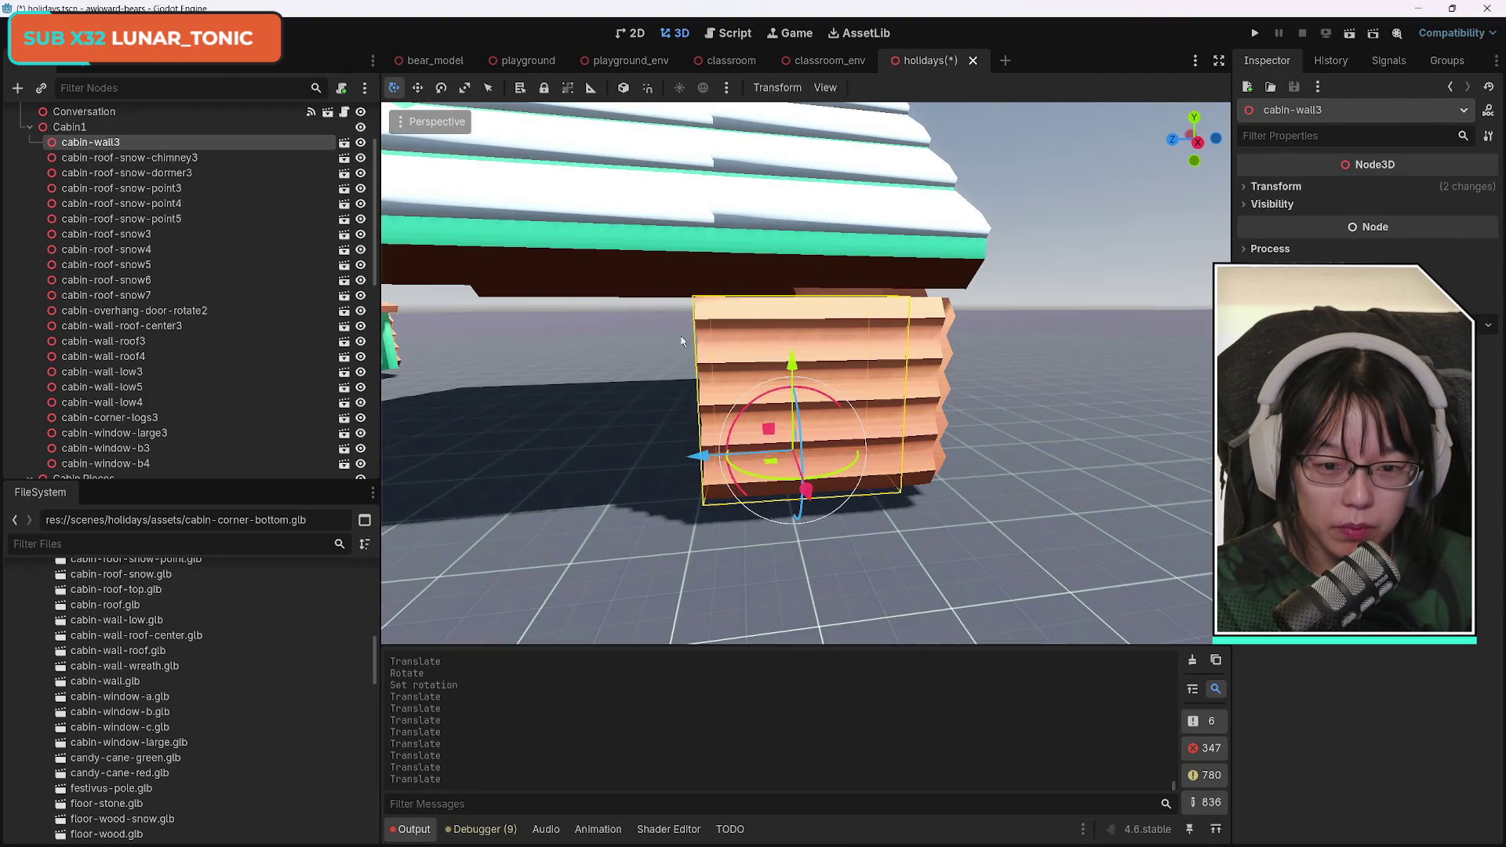
key(ctrl+d)
mouse_move(699, 455)
mouse_down()
mouse_move(482, 463)
mouse_move(531, 463)
mouse_up()
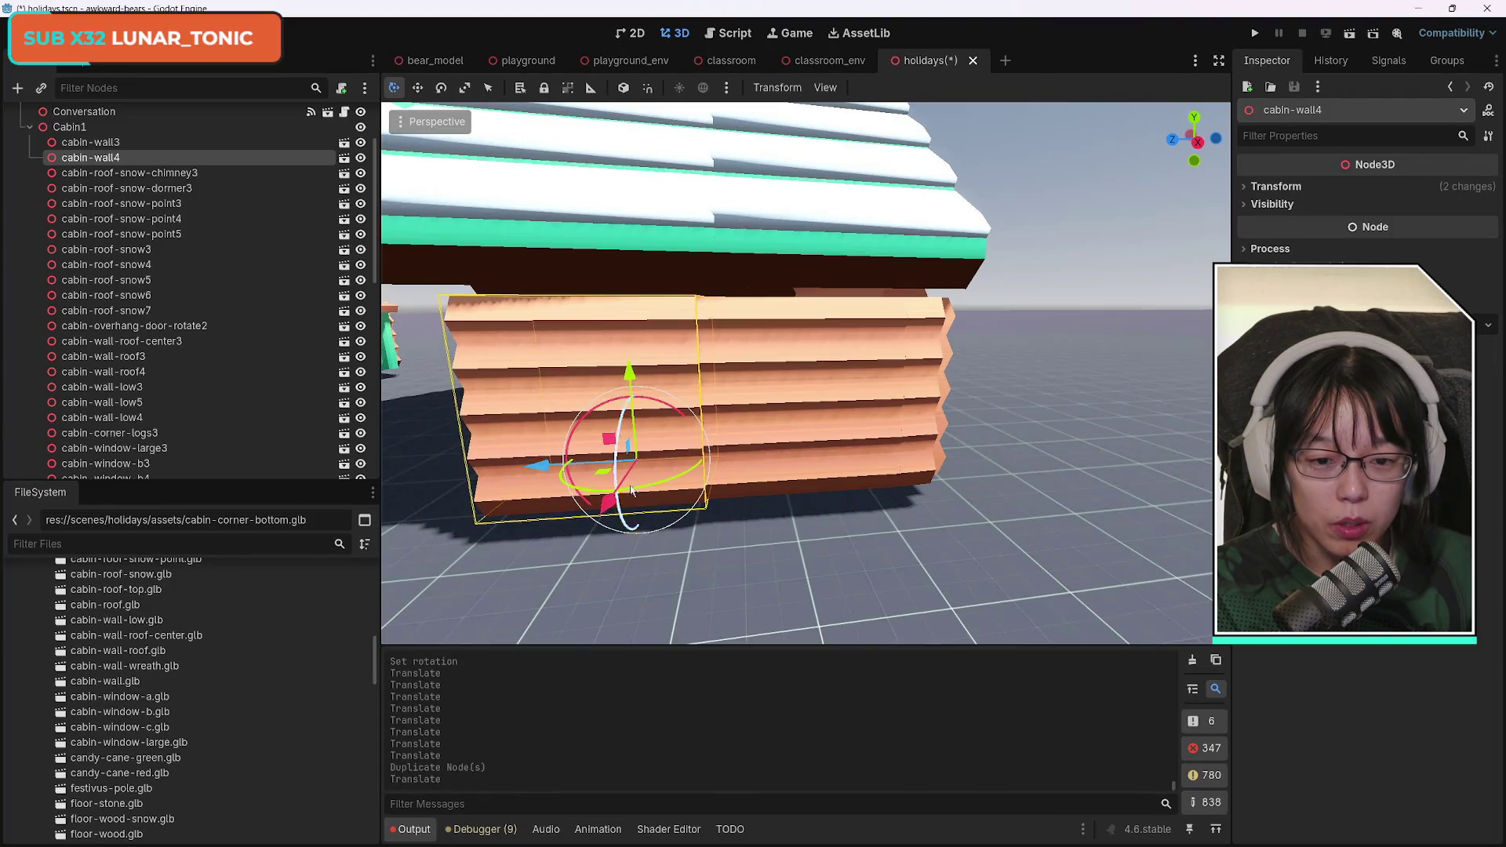
Make copies cabin-wall5 and cabin-wall6 slid along Z, then undo the last move.
mouse_move(718, 522)
mouse_down()
mouse_move(690, 502)
mouse_move(707, 470)
mouse_move(745, 495)
mouse_up()
click(267, 142)
click(270, 158)
key(ctrl+d)
mouse_move(749, 416)
mouse_down()
mouse_move(600, 438)
mouse_move(615, 437)
mouse_up()
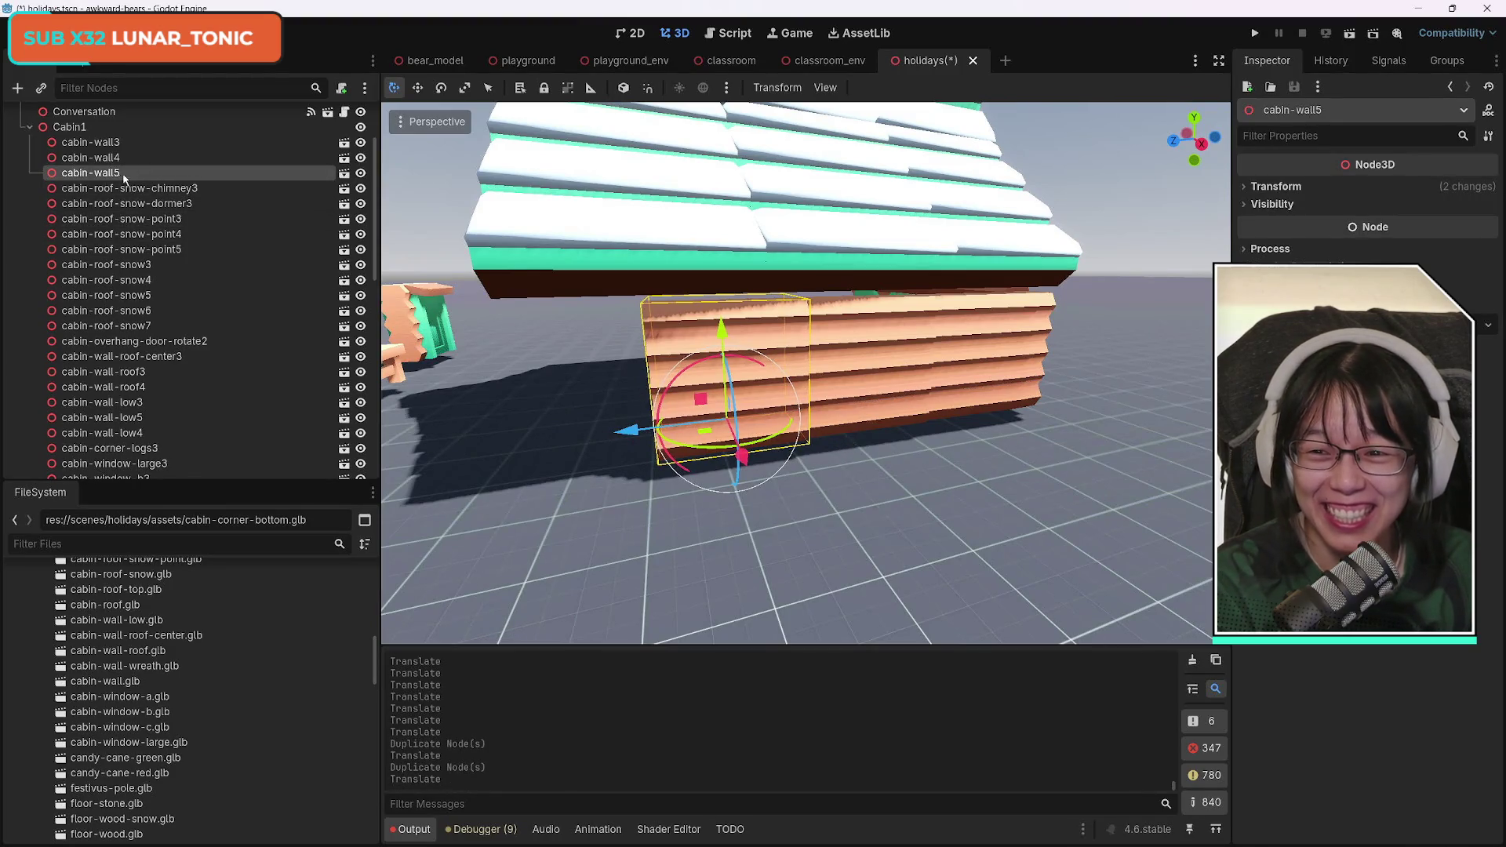
click(109, 158)
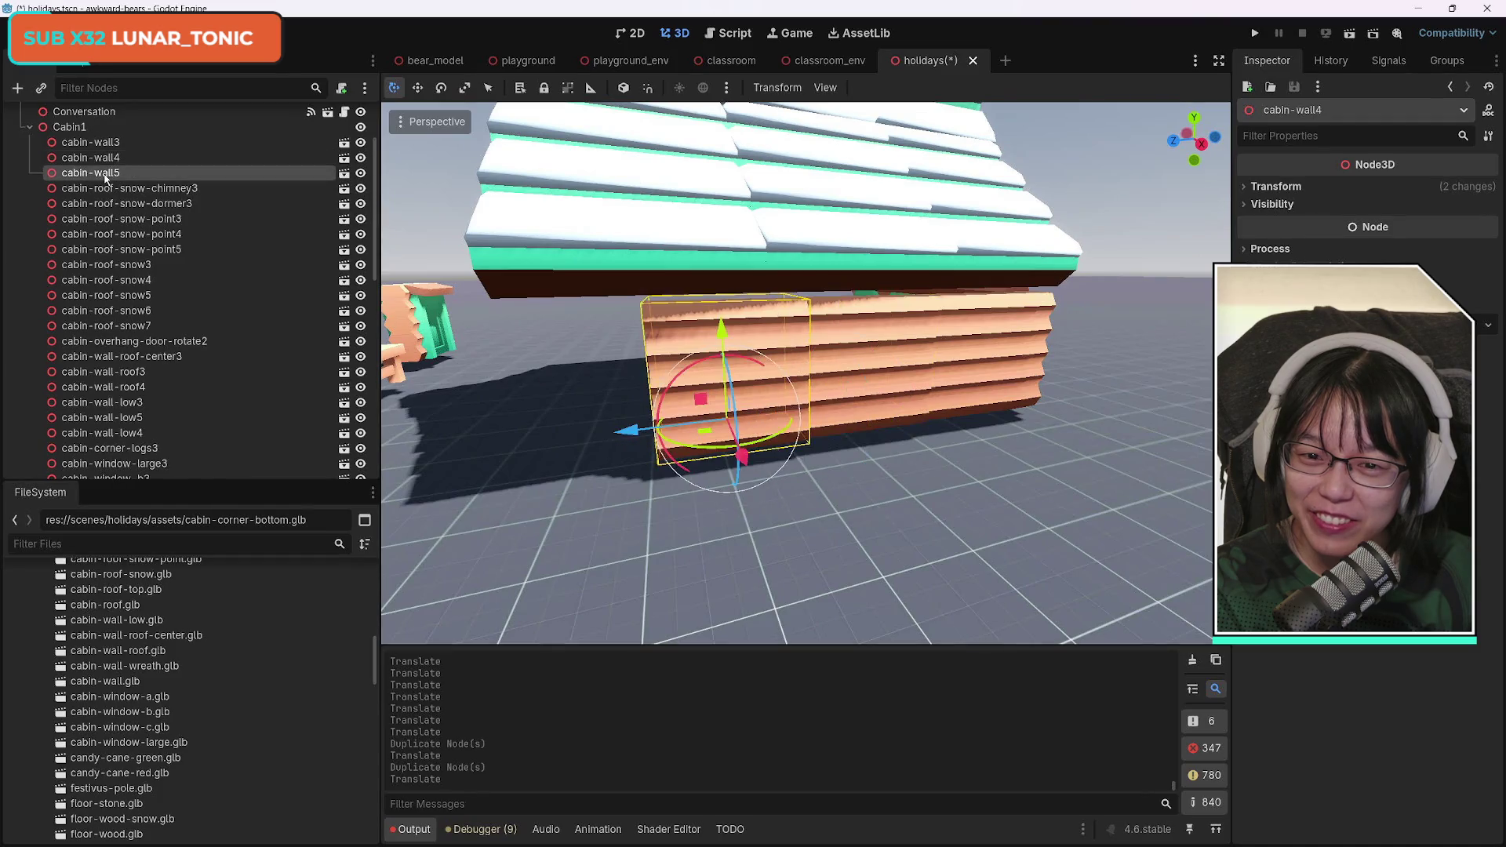
key(ctrl+d)
drag(624, 430, 477, 448)
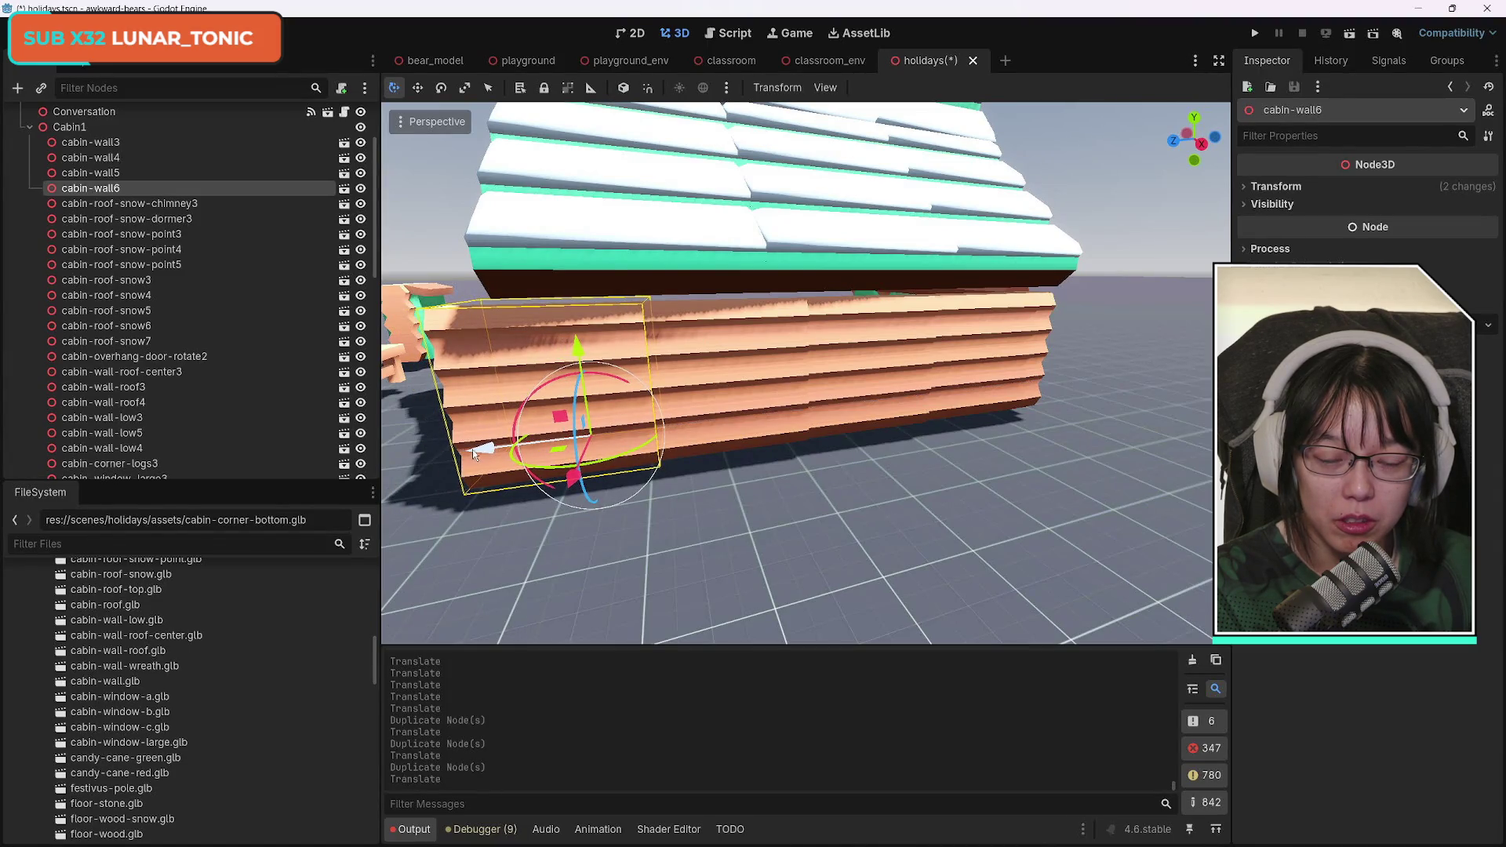
key(ctrl+z)
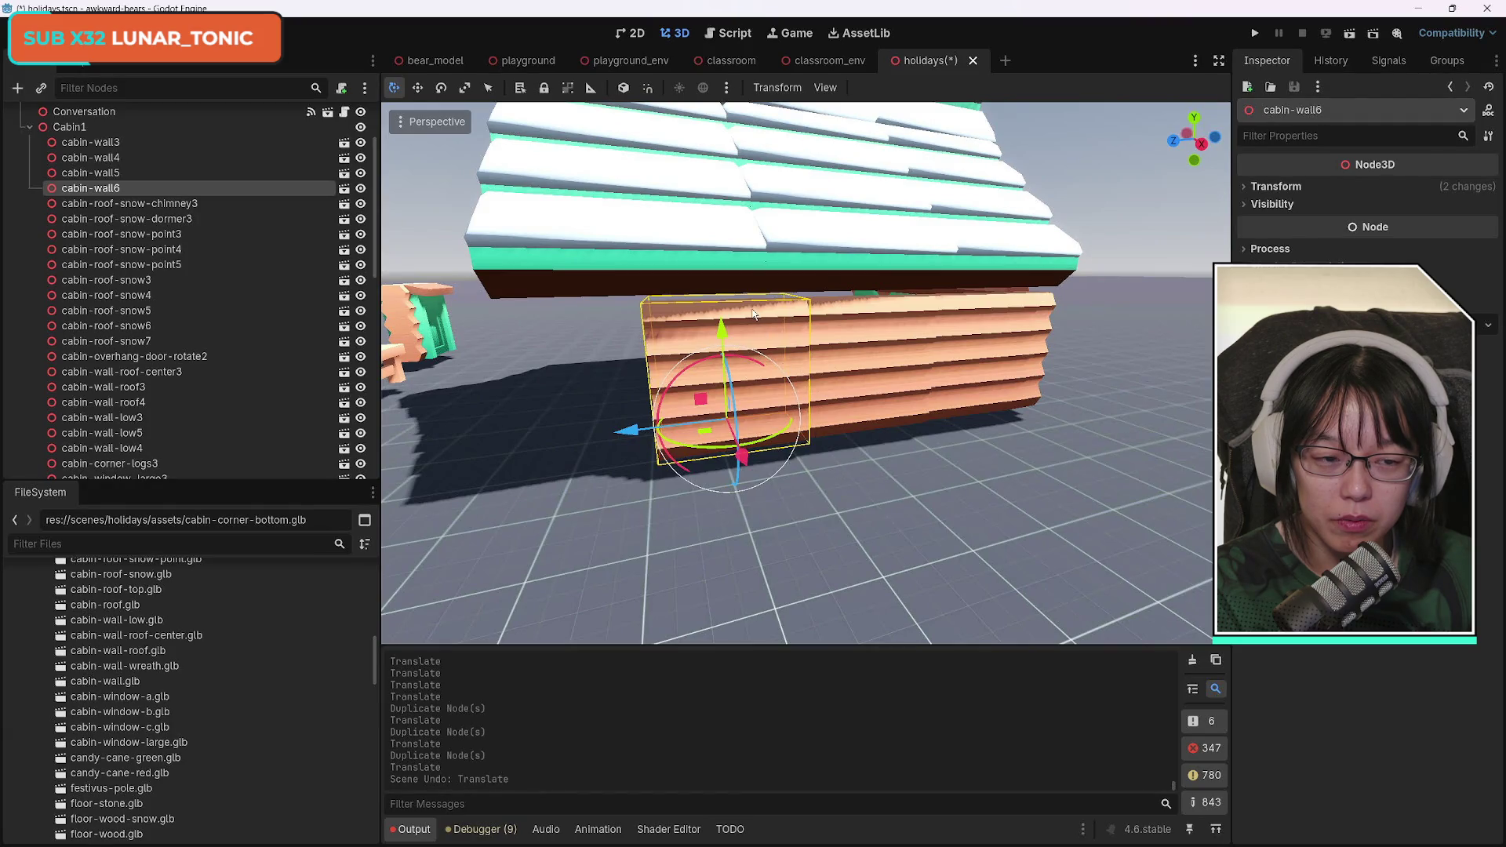
Select cabin-wall4 and cabin-wall6 together and delete them.
click(867, 330)
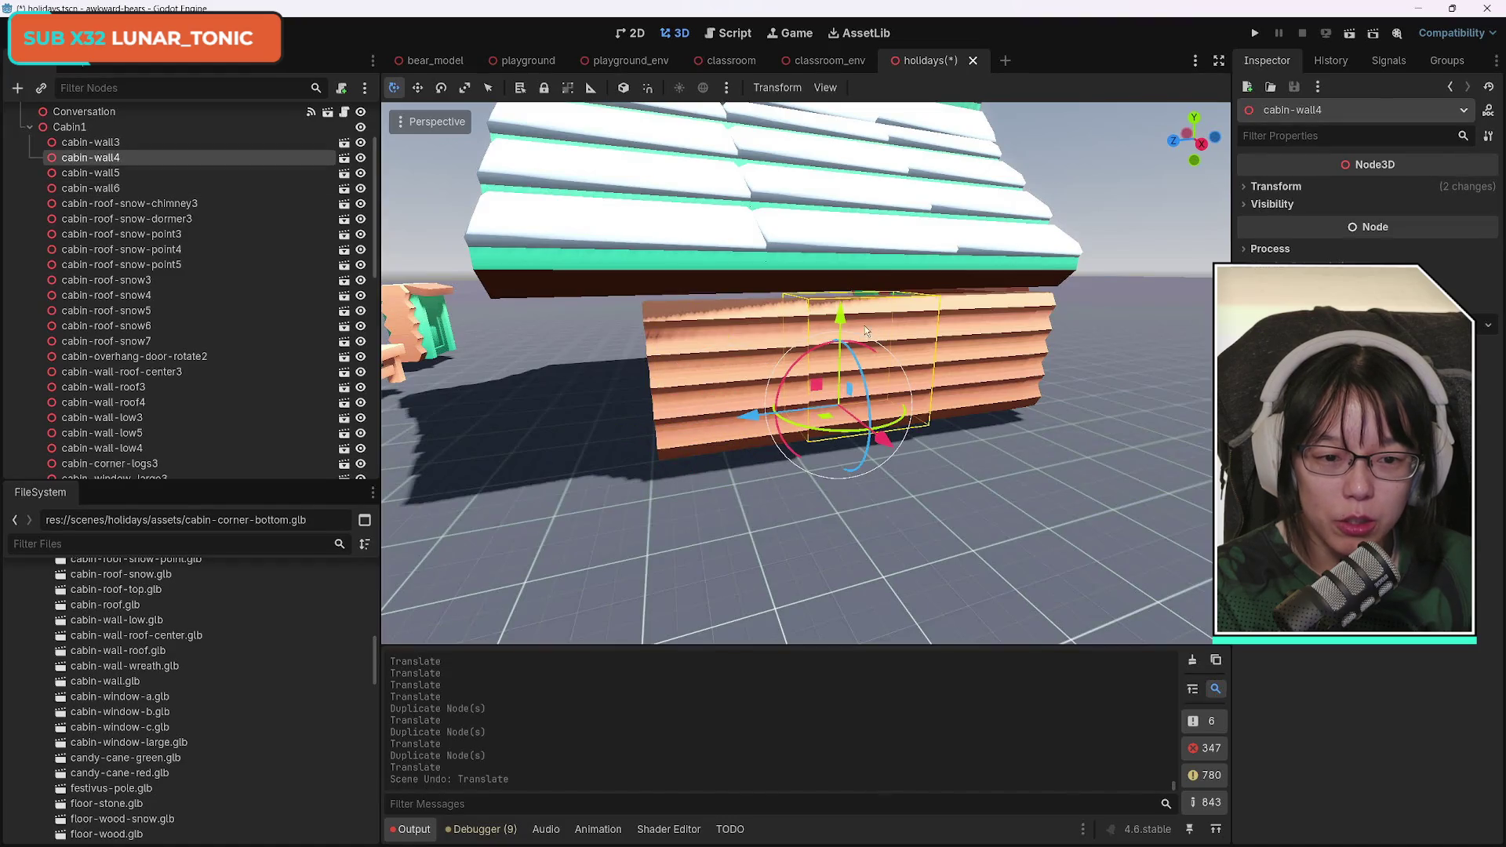
shift+click(739, 335)
key(Delete)
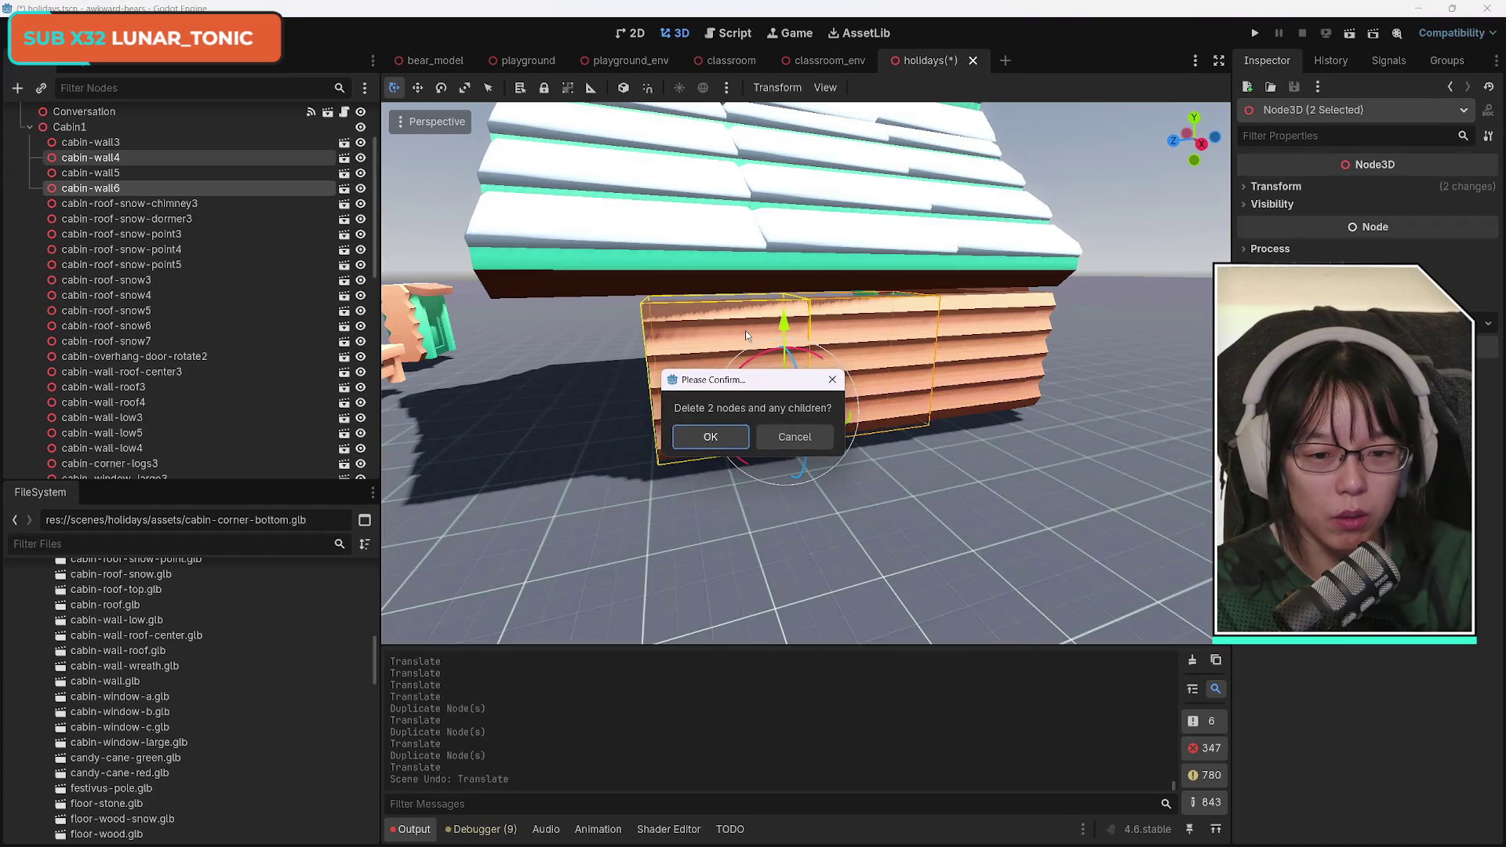
Confirm deleting cabin-wall4 and cabin-wall6, then delete cabin-wall5 as well.
key(Return)
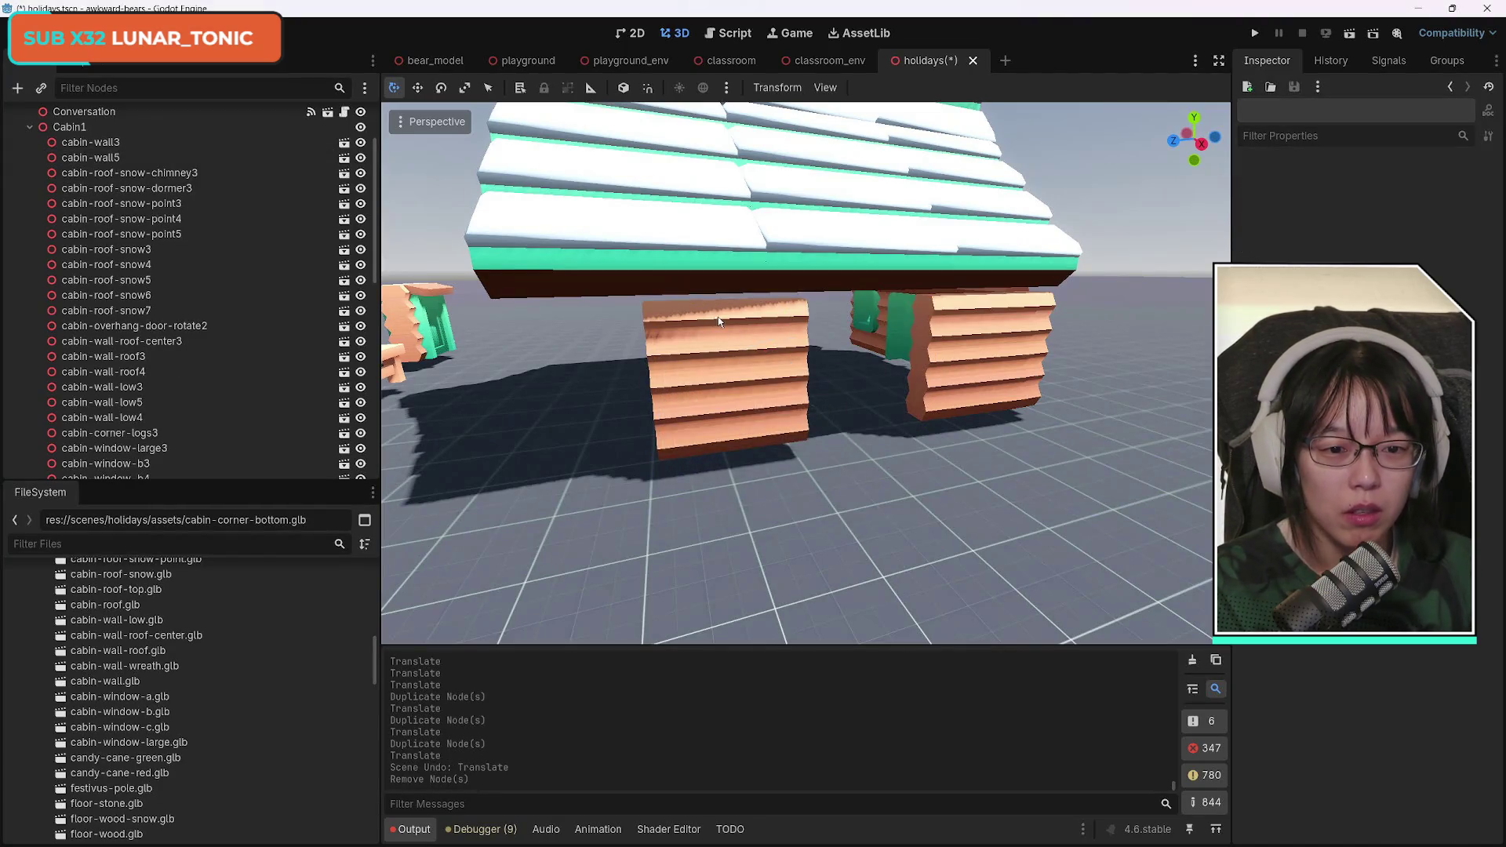
click(967, 348)
click(706, 357)
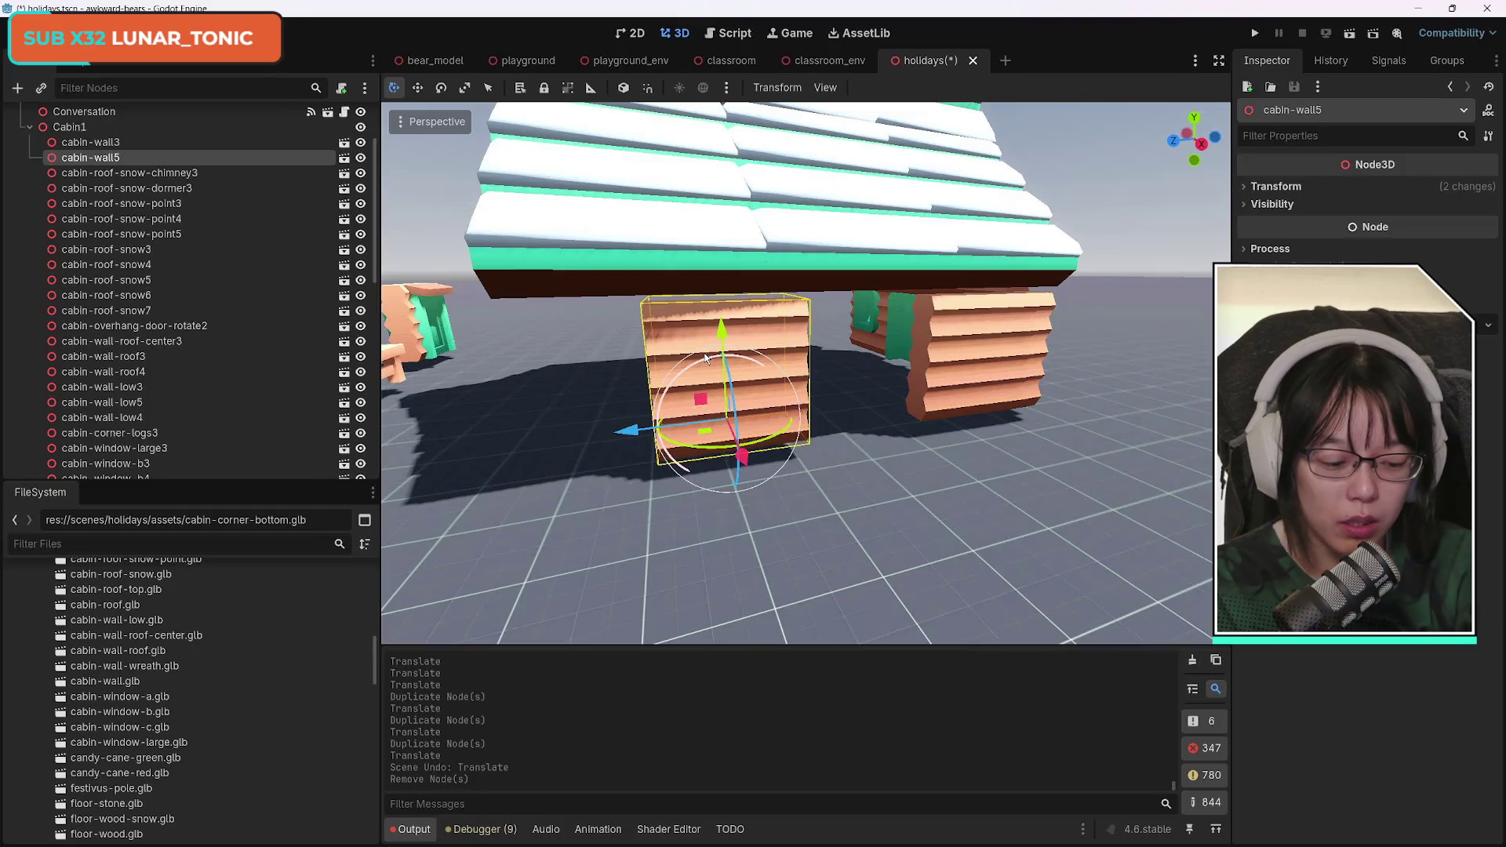
key(Delete)
key(Return)
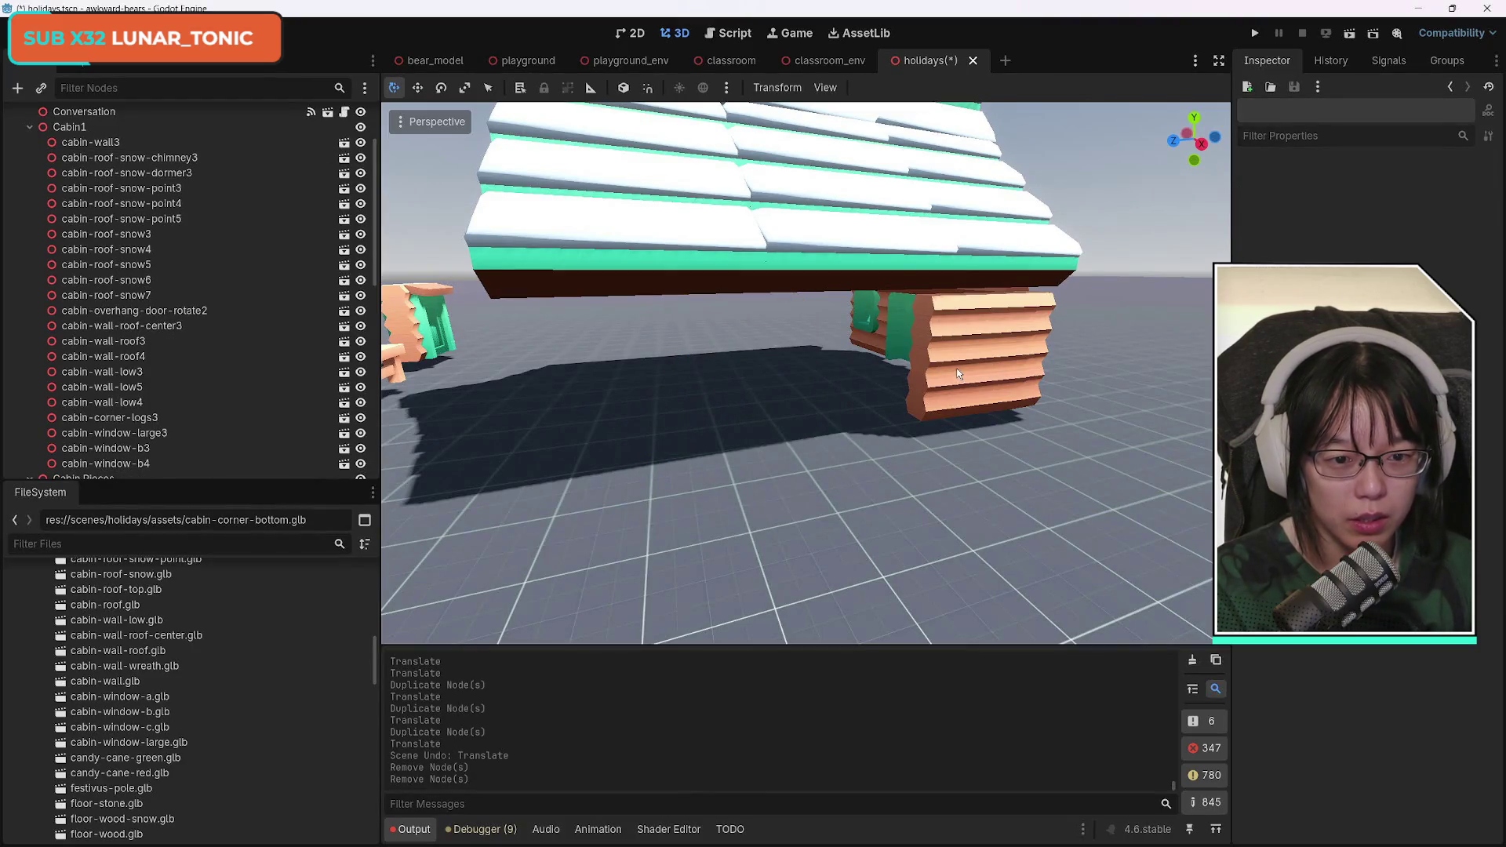
click(958, 373)
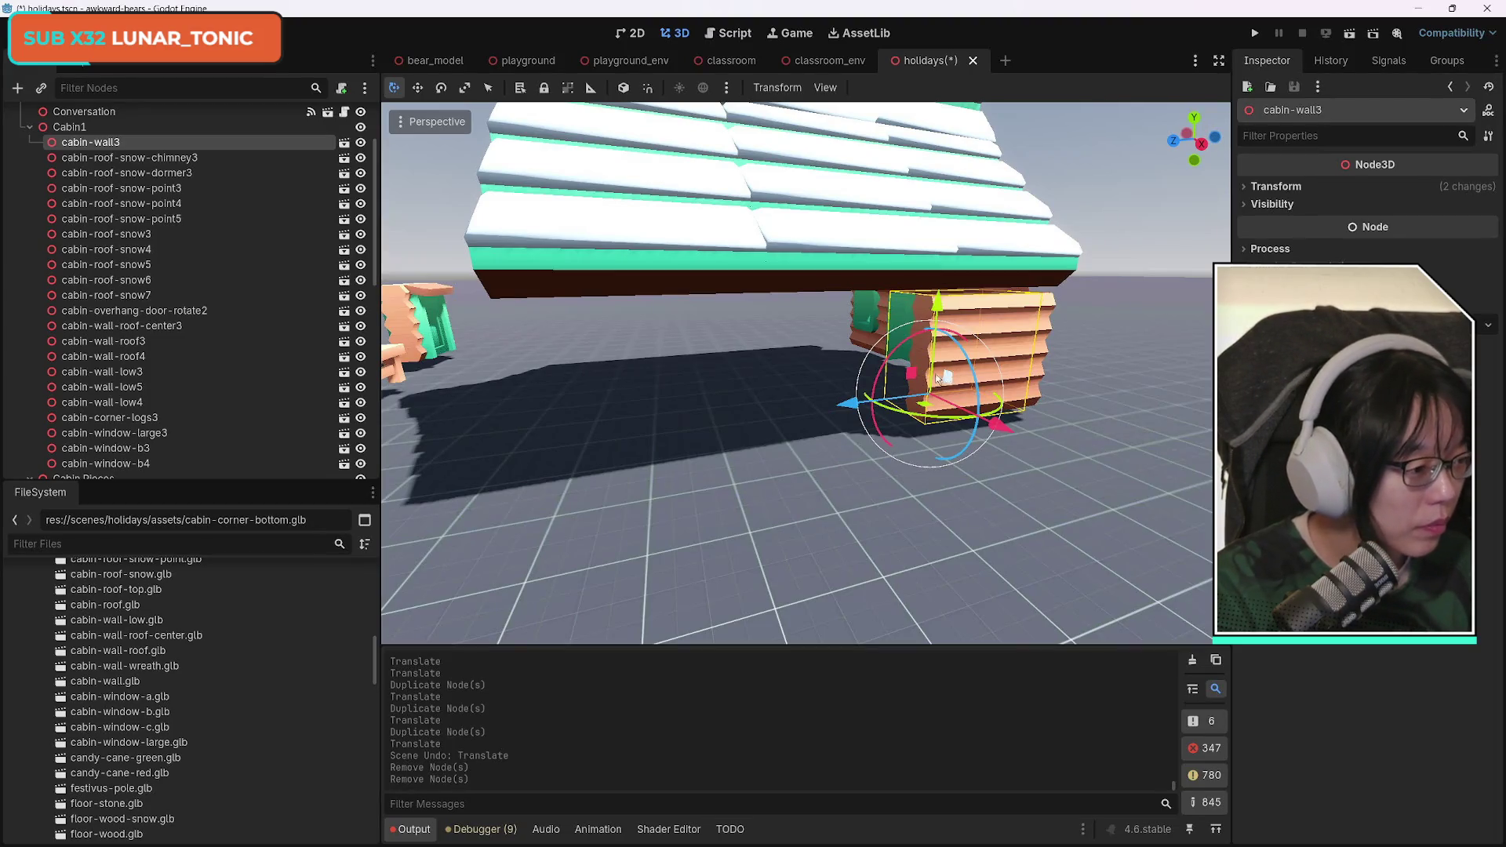
Slide cabin-wall3 along Z and X to position -4.1, 0.0, 4.956, flush with the corner.
click(1271, 187)
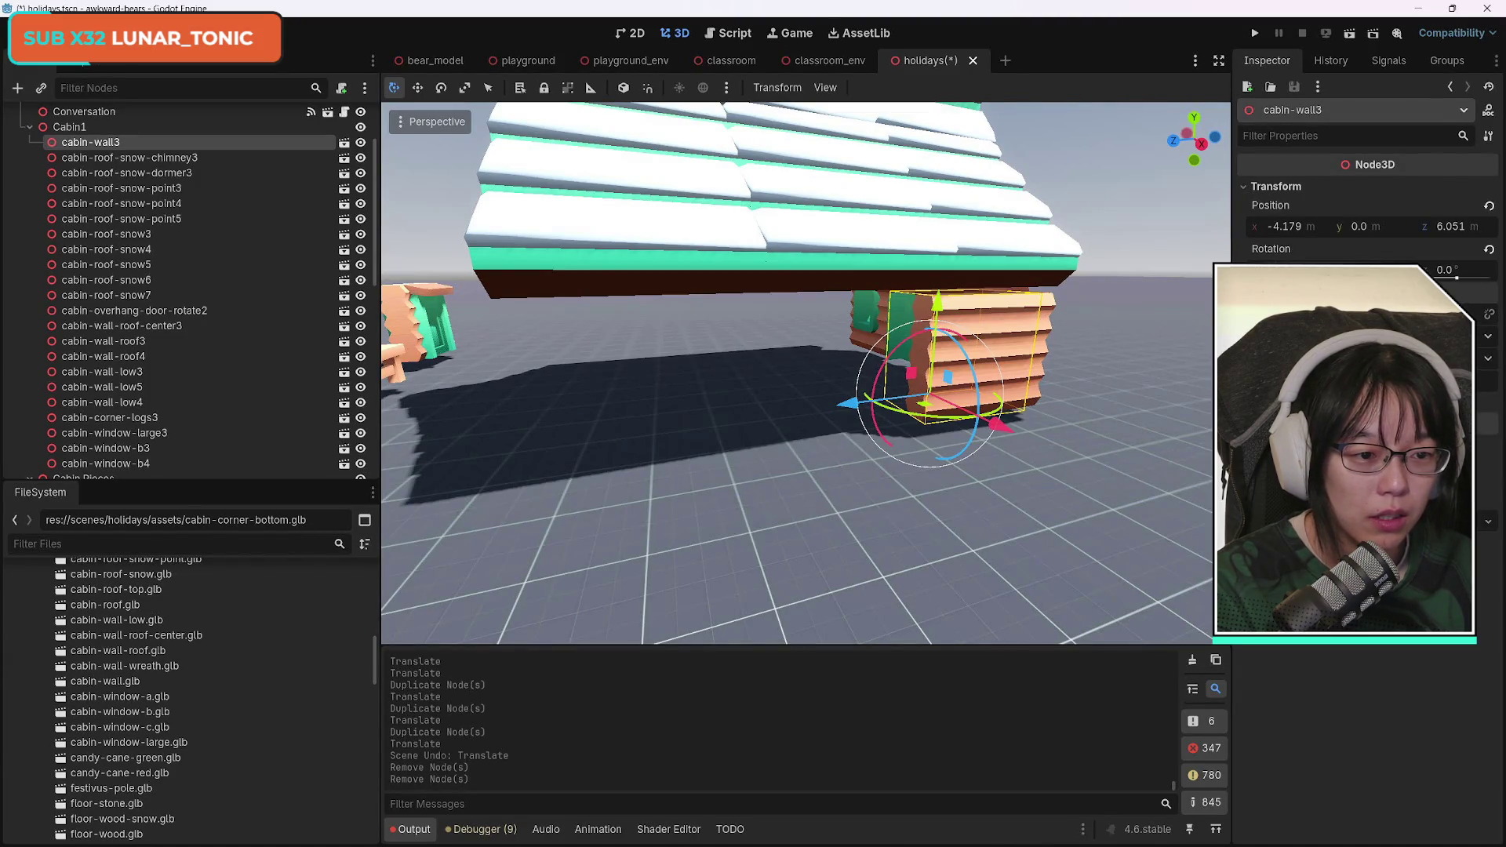
key(ctrl+z)
key(ctrl+z)
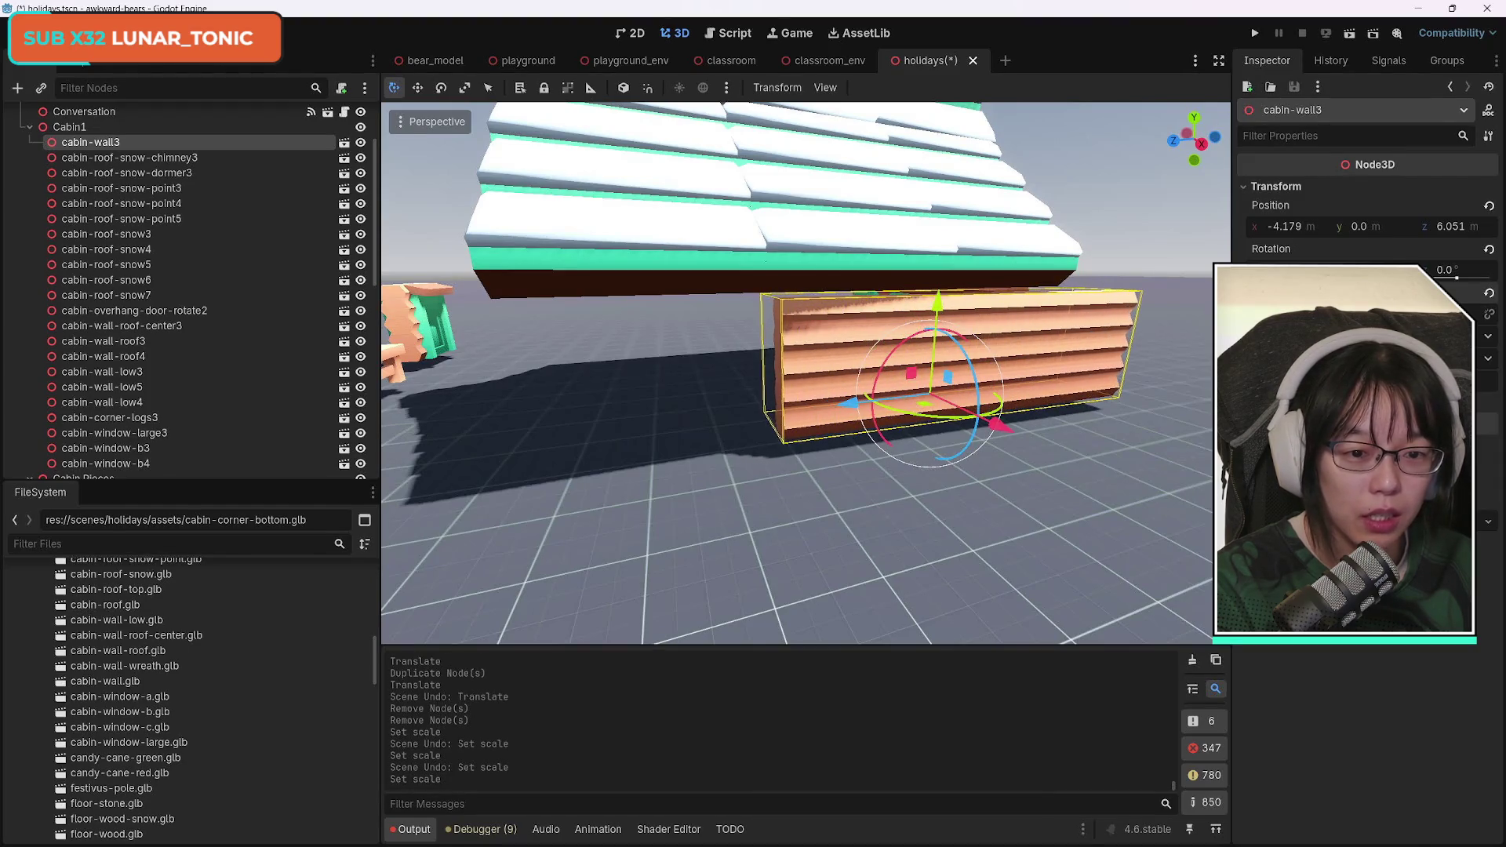
mouse_move(849, 403)
mouse_down()
mouse_move(674, 416)
mouse_move(717, 414)
mouse_up()
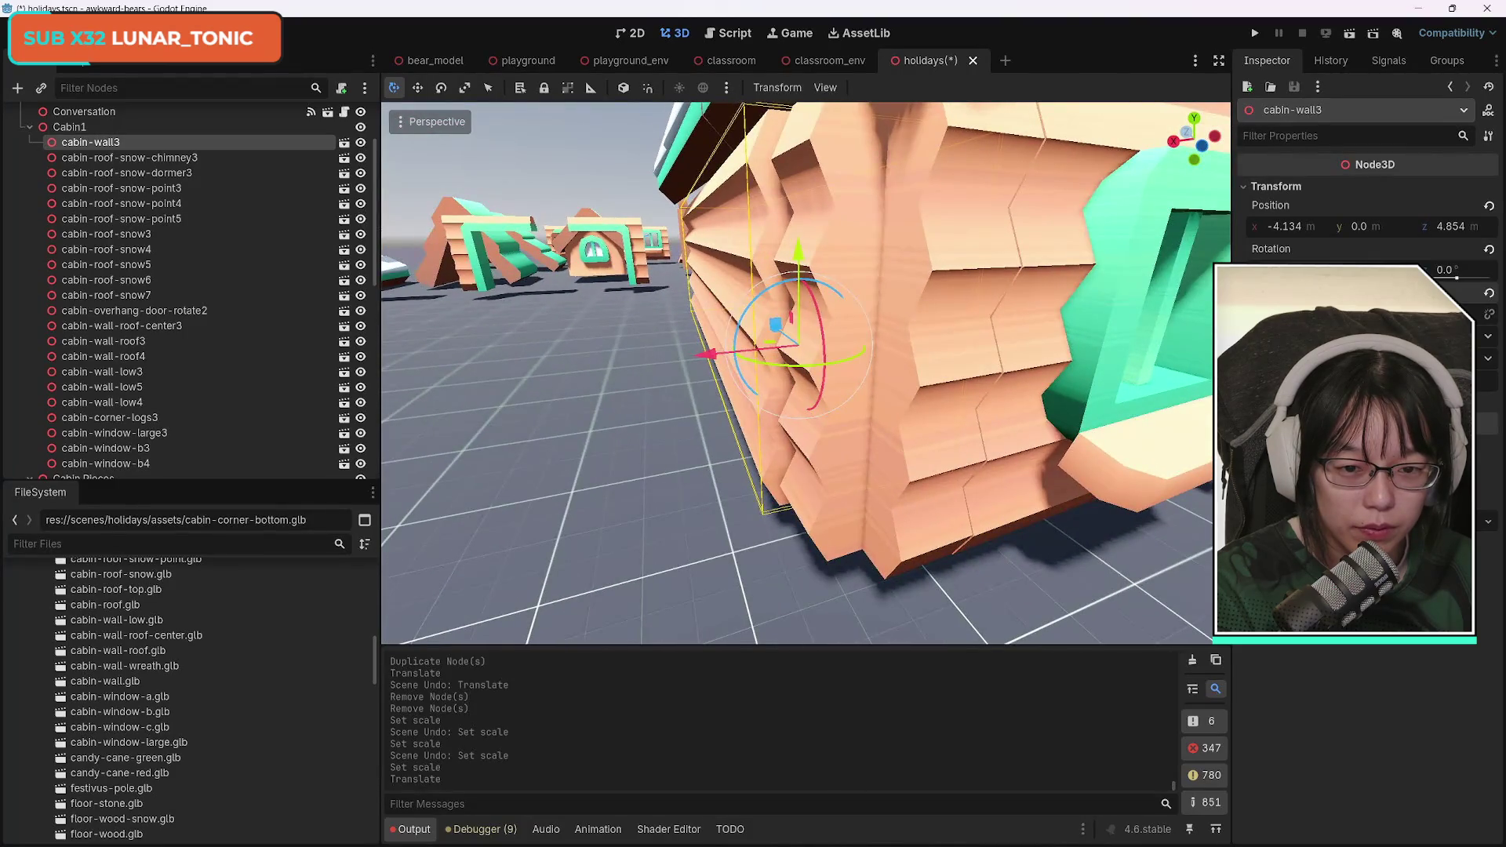
drag(707, 360, 784, 342)
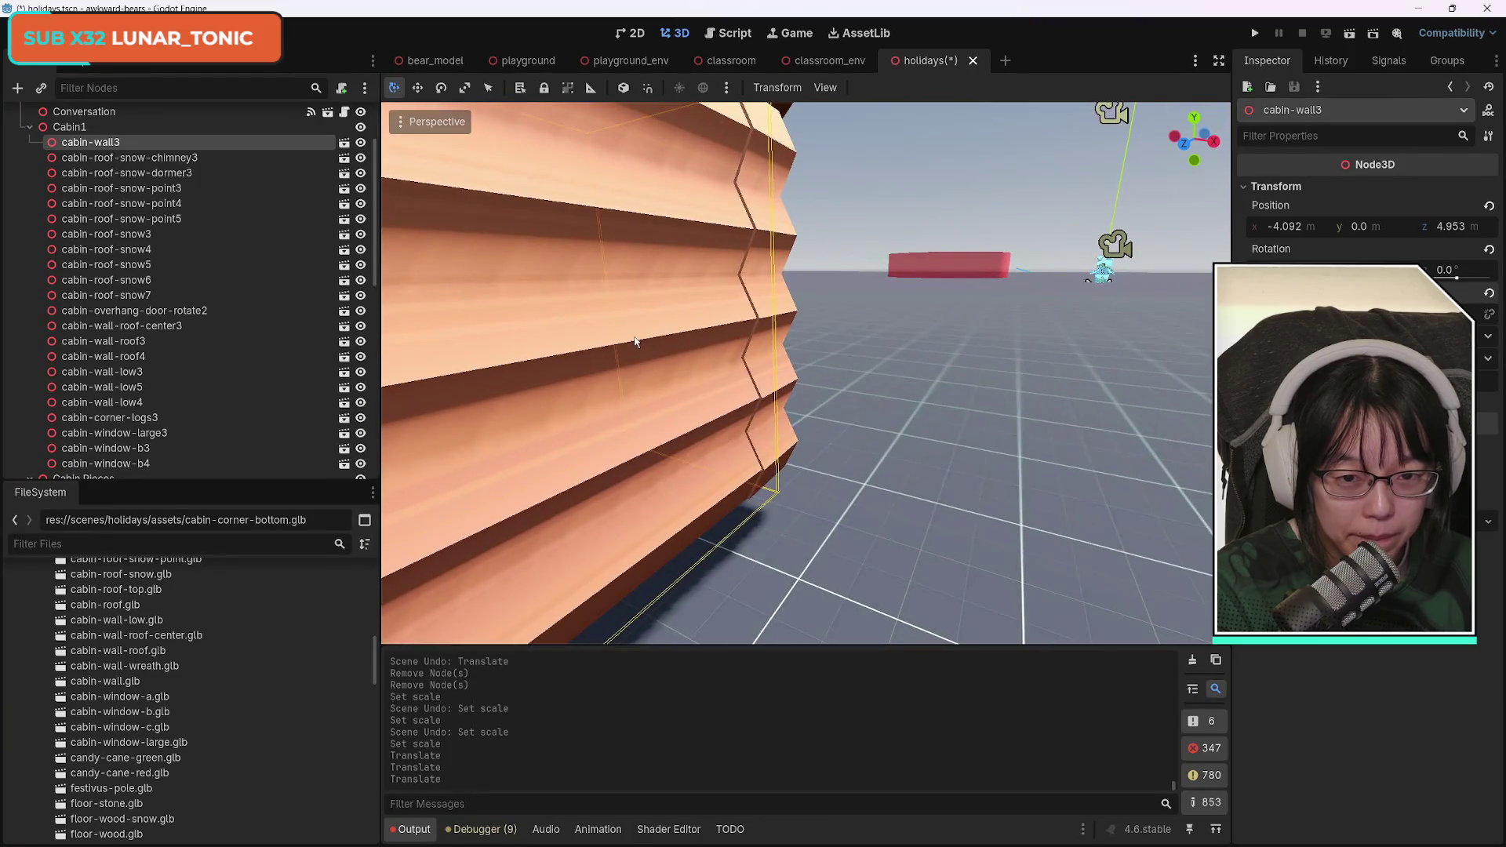
drag(825, 284, 825, 284)
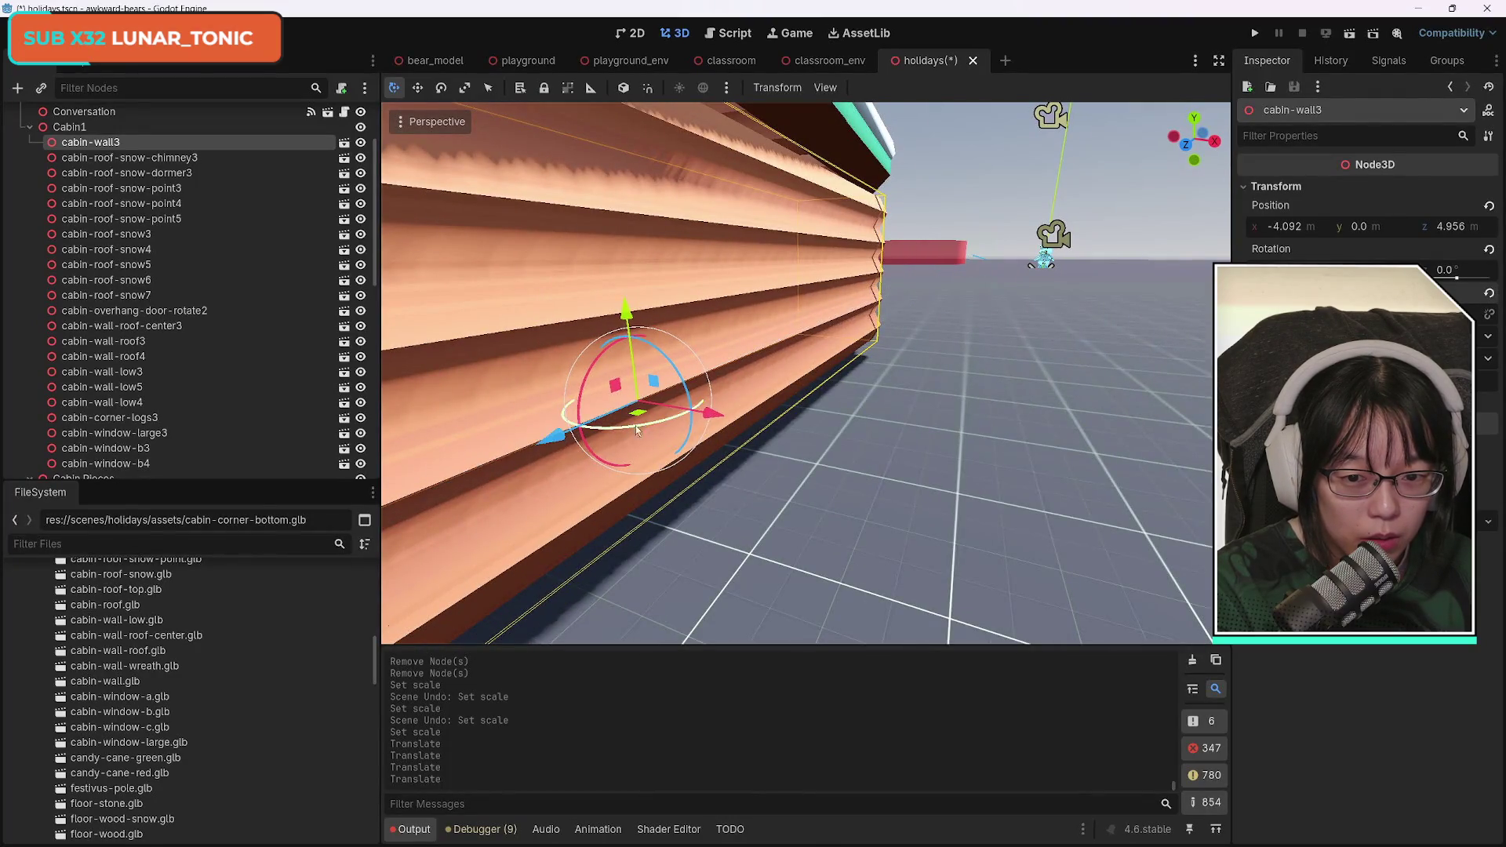
drag(708, 421, 711, 422)
drag(1066, 442, 1066, 442)
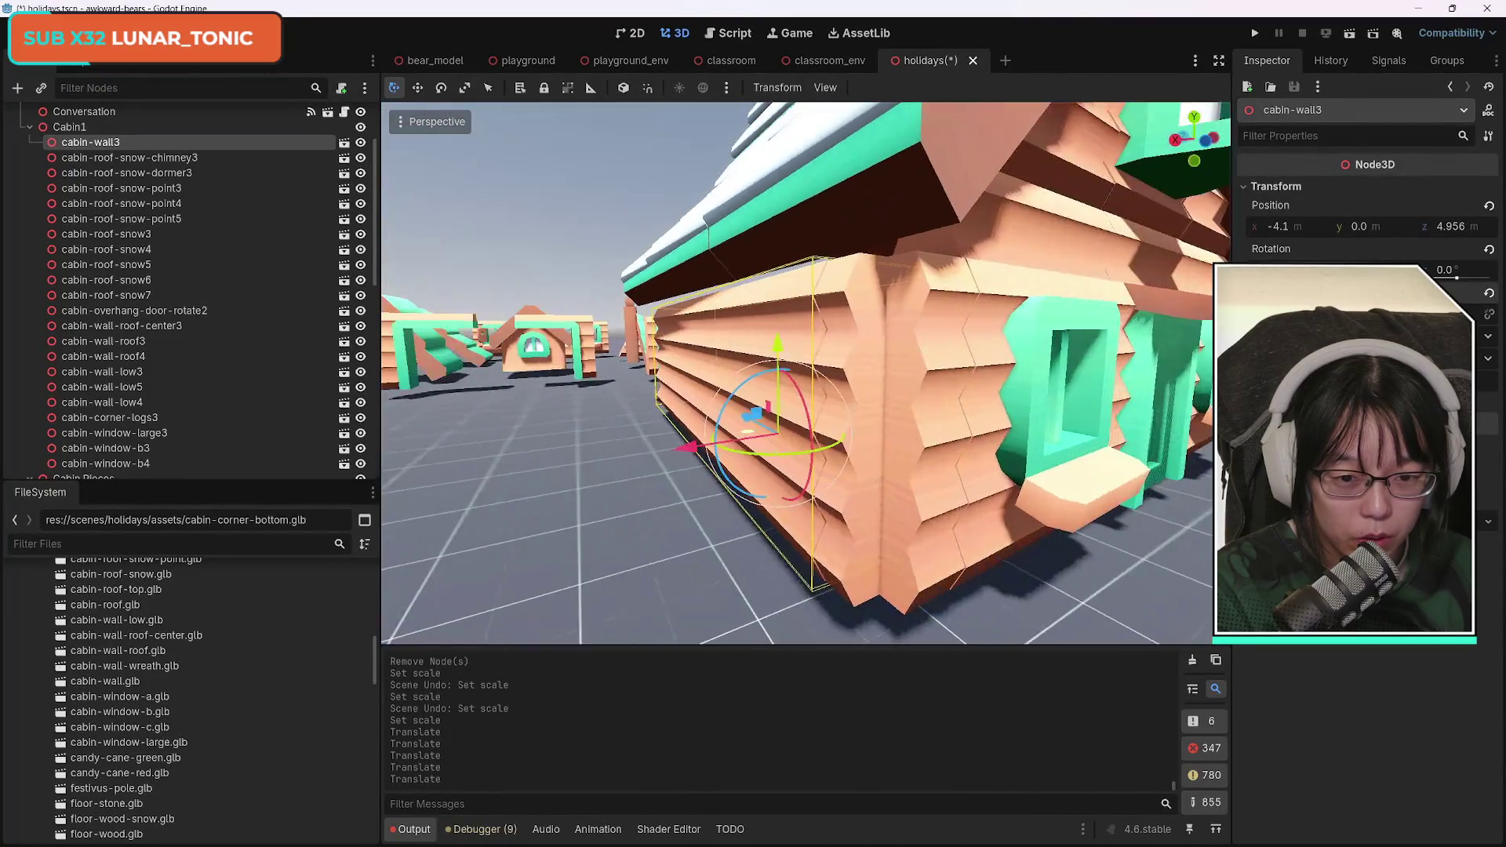
click(906, 486)
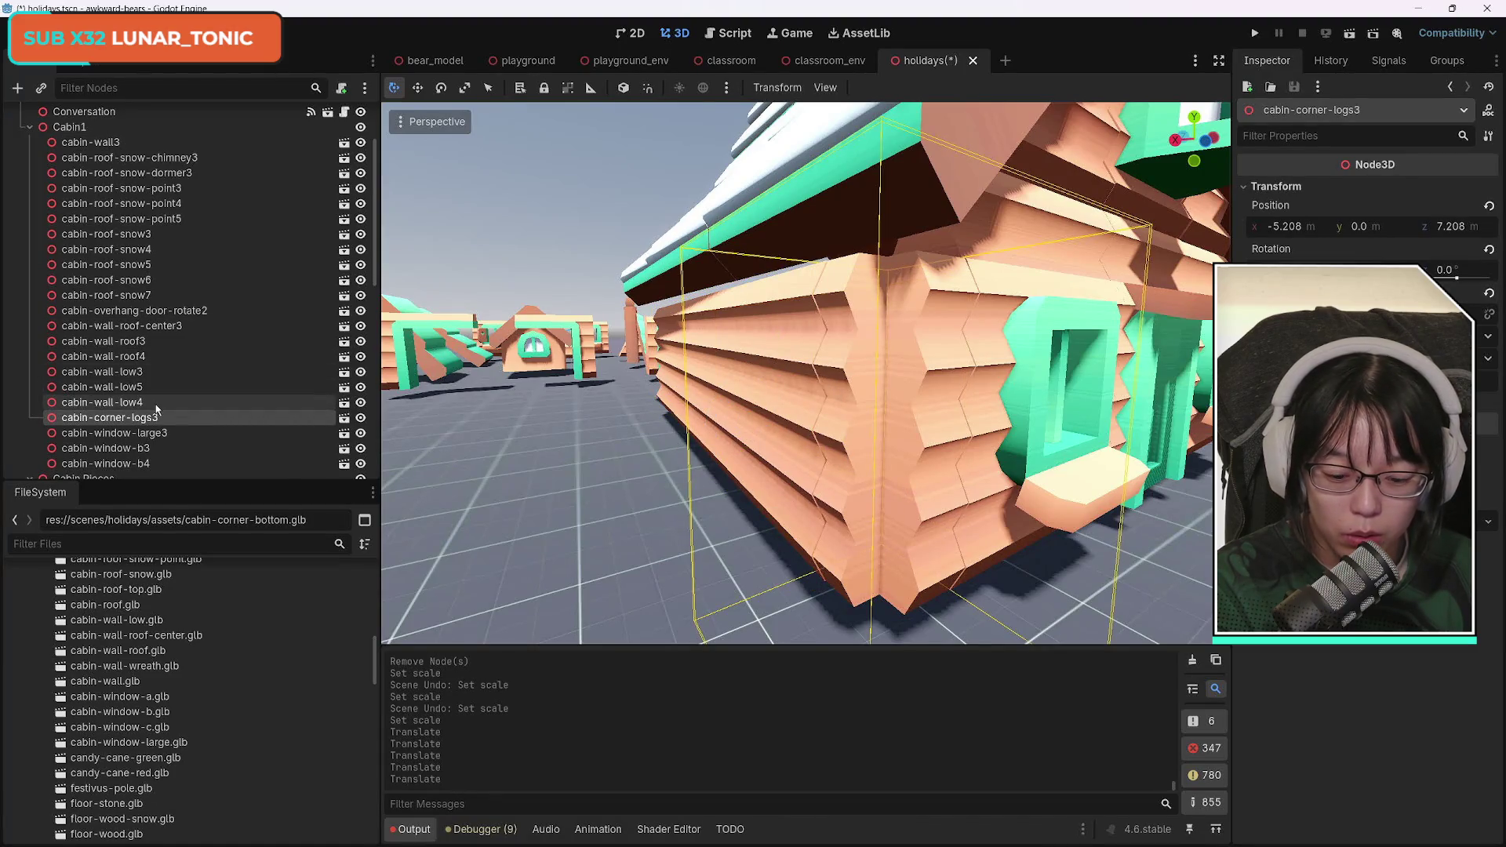
Duplicate cabin-corner-logs3 as cabin-corner-logs4 and slide it along Z toward the opposite corner.
key(ctrl+d)
key(f)
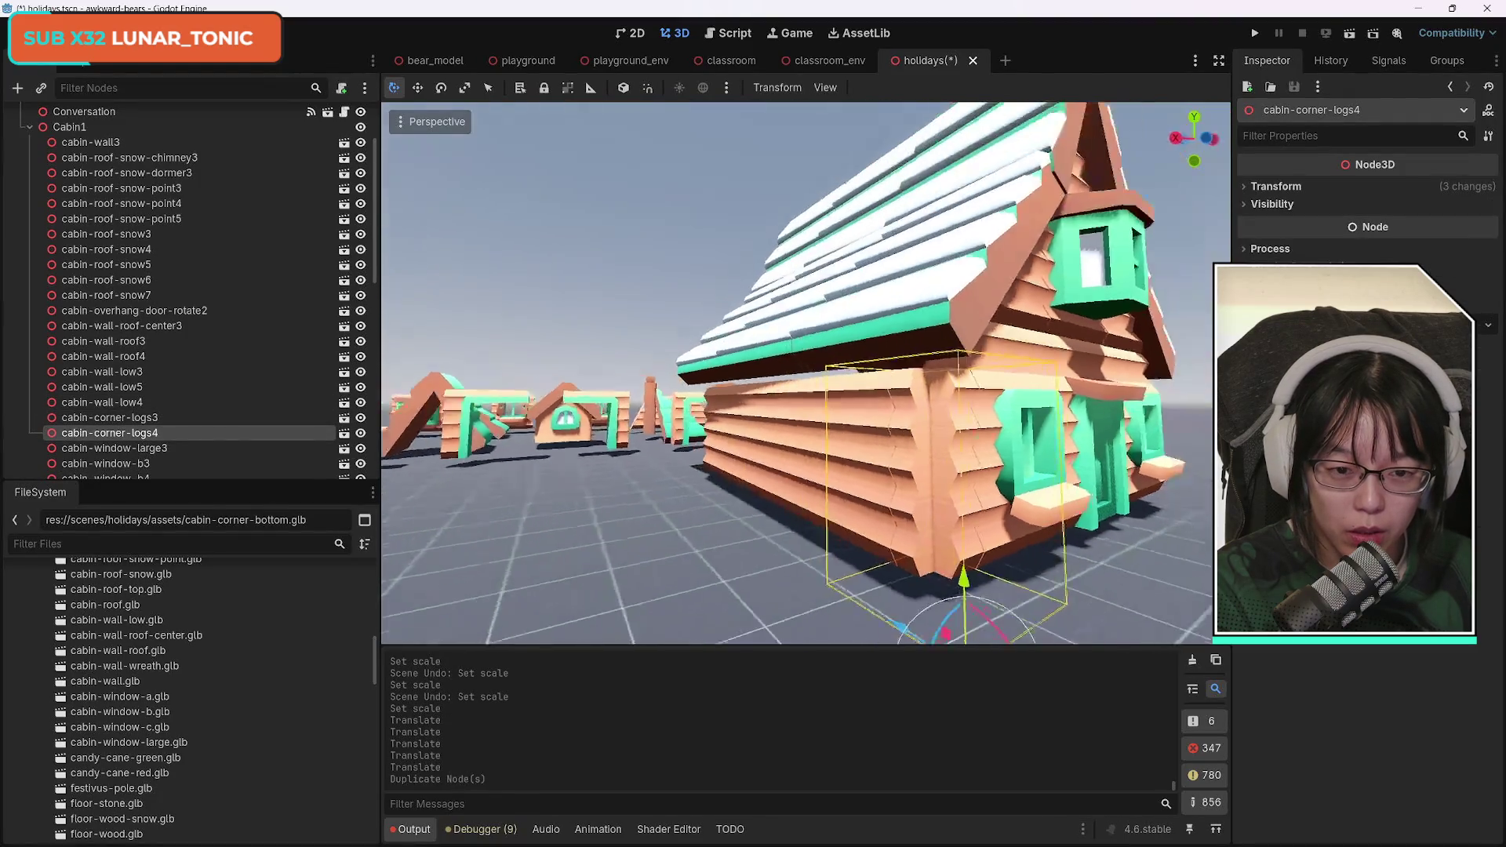
drag(651, 455, 463, 491)
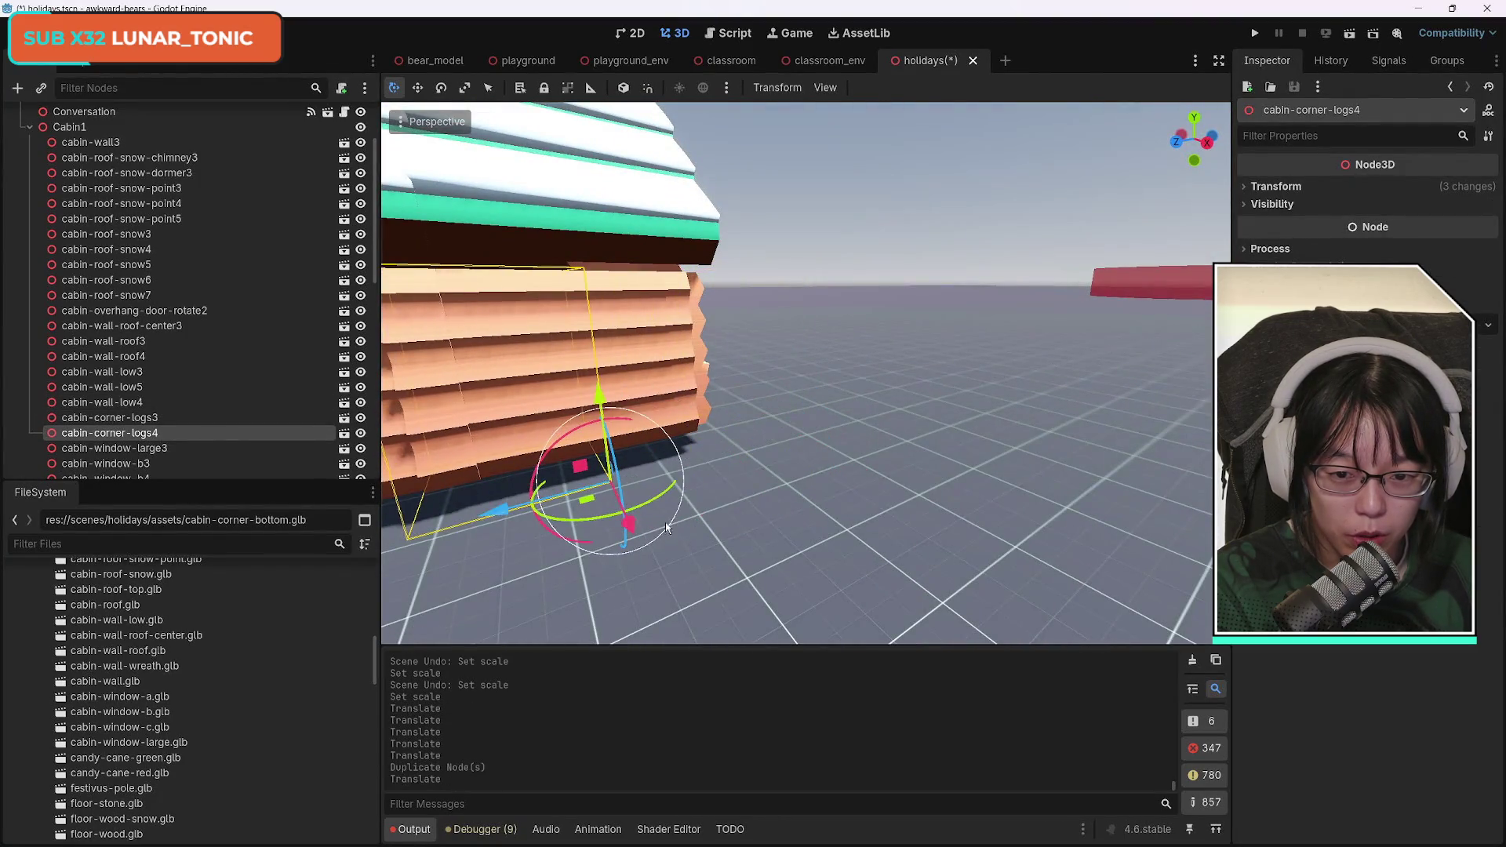
scroll(738, 549, down, 3)
drag(773, 451, 420, 521)
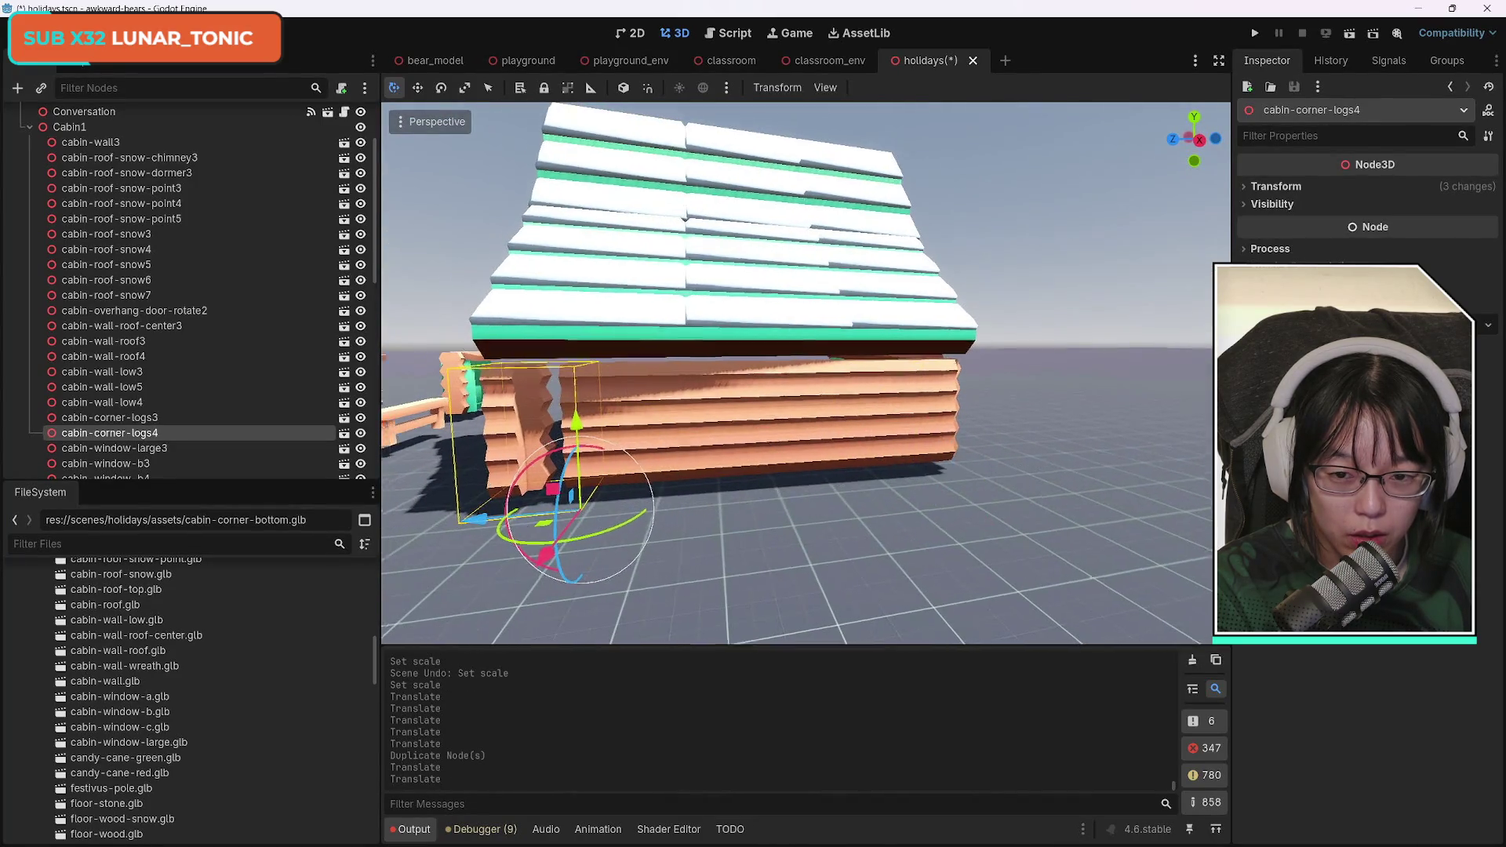
scroll(824, 471, up, 3)
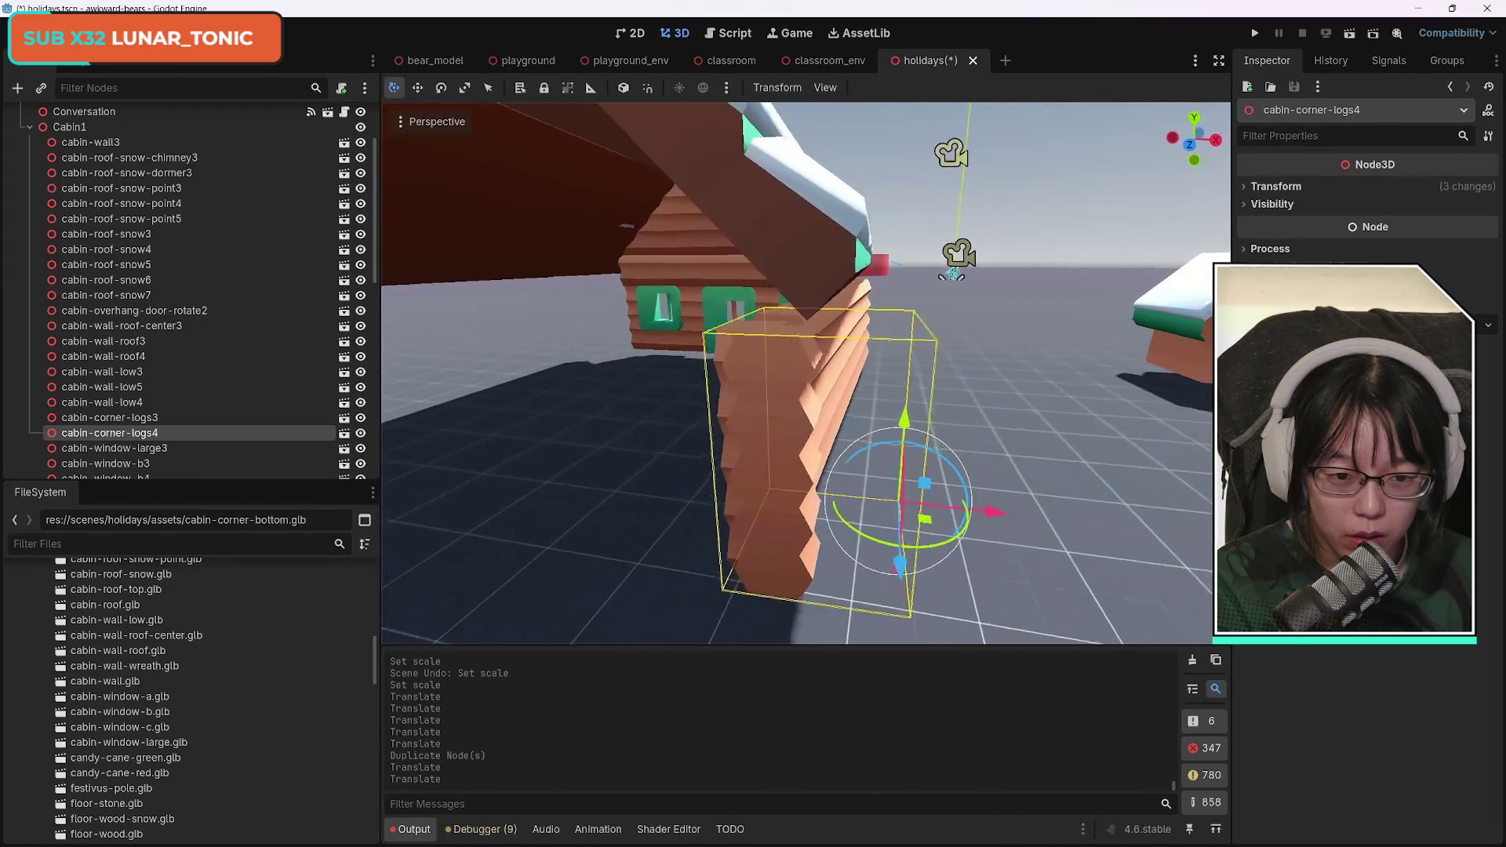
Turn cabin-corner-logs4 on Y and nudge it along Z, X and down into the corner.
mouse_move(950, 509)
mouse_down()
mouse_move(914, 524)
mouse_move(816, 508)
mouse_move(672, 427)
mouse_move(653, 356)
mouse_move(529, 388)
mouse_move(651, 746)
mouse_move(826, 764)
mouse_up()
mouse_move(893, 499)
mouse_down()
mouse_move(896, 611)
mouse_move(855, 788)
mouse_up()
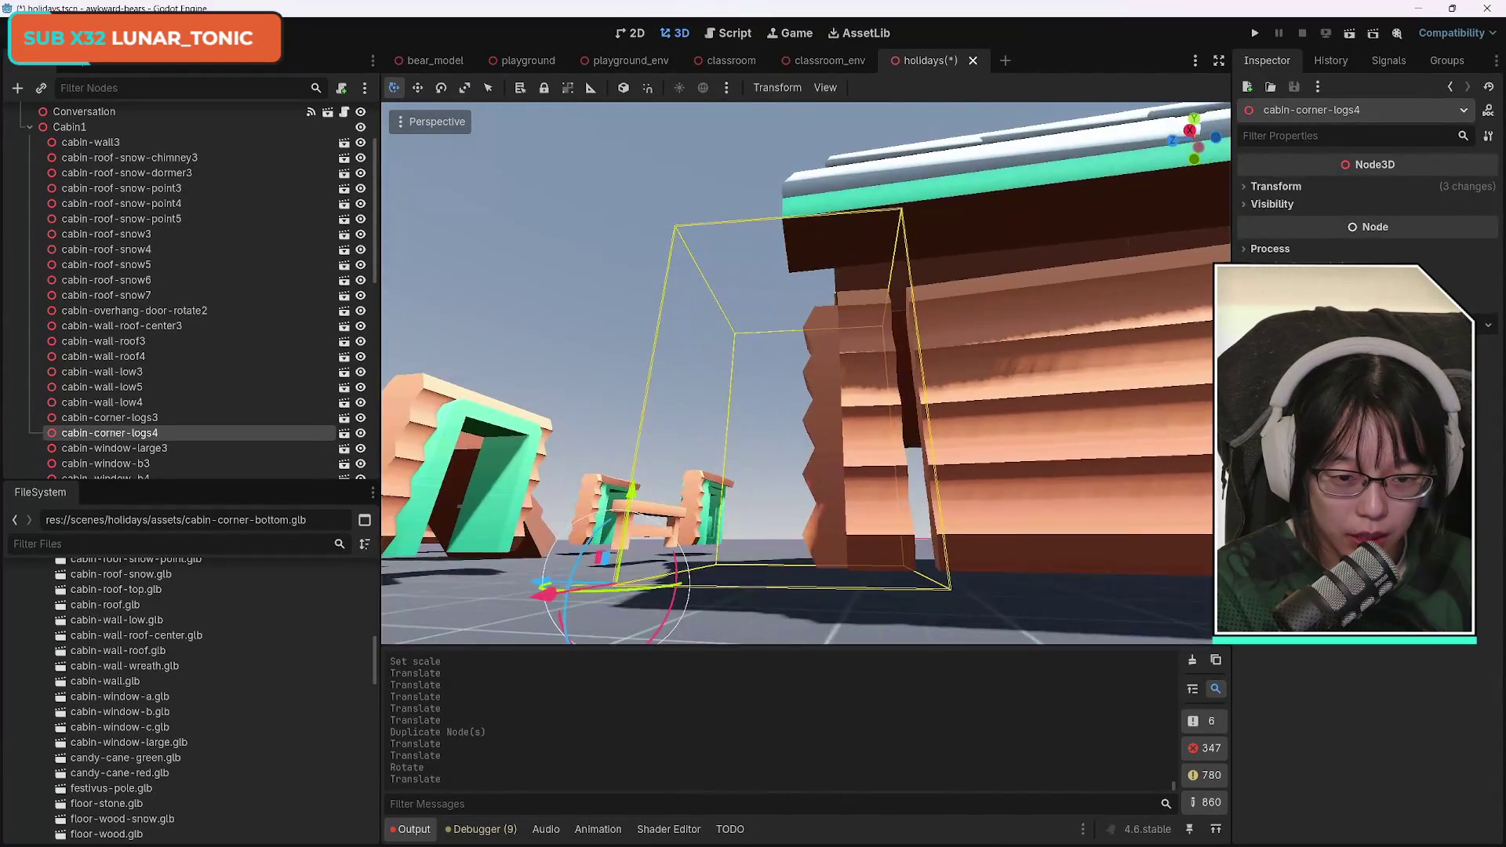
drag(778, 524, 765, 532)
drag(667, 512, 679, 513)
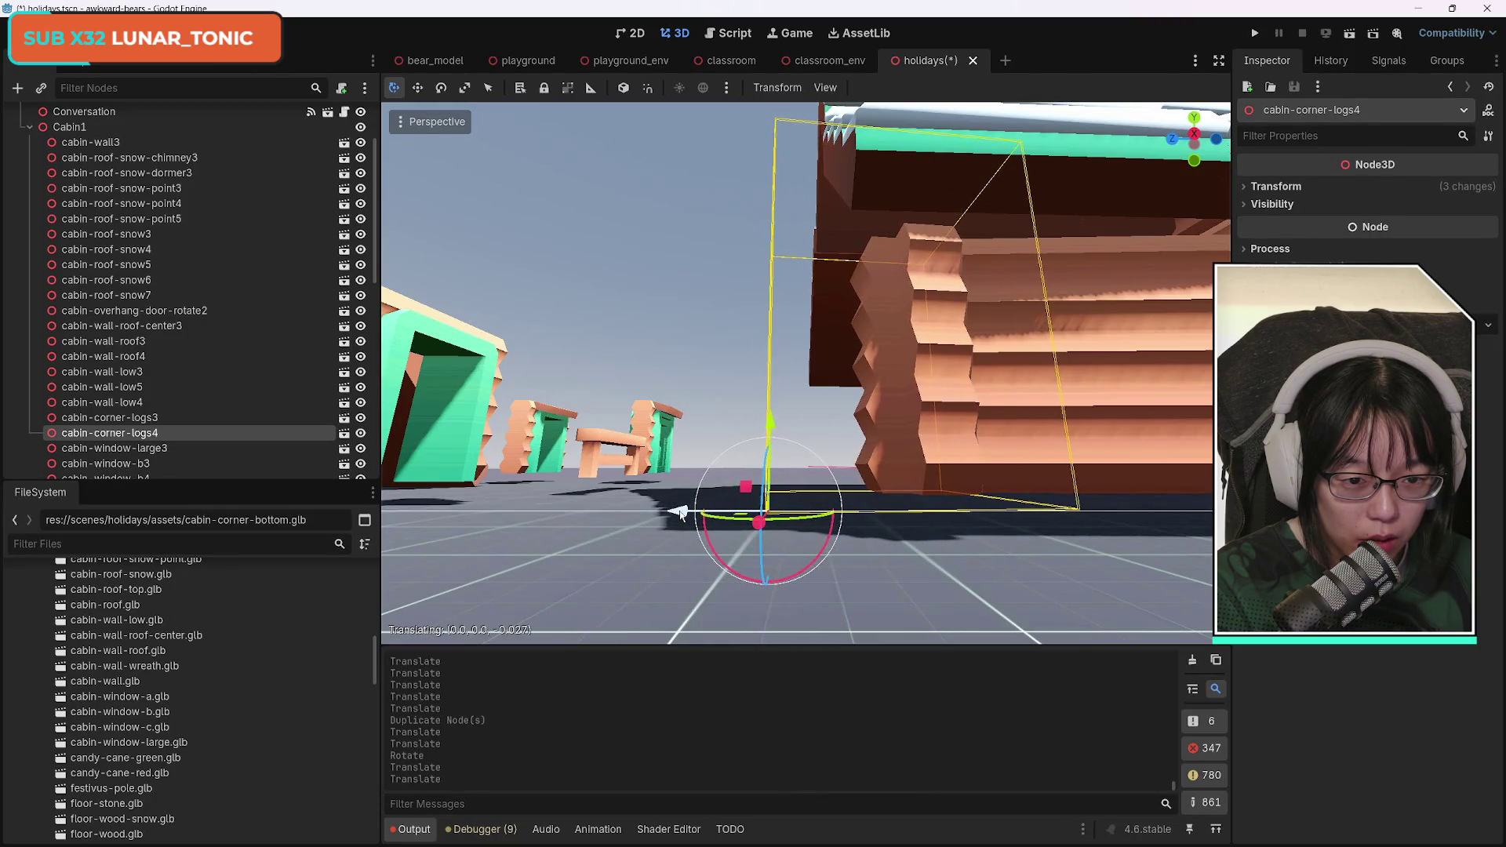
drag(770, 428, 1066, 539)
drag(612, 515, 609, 516)
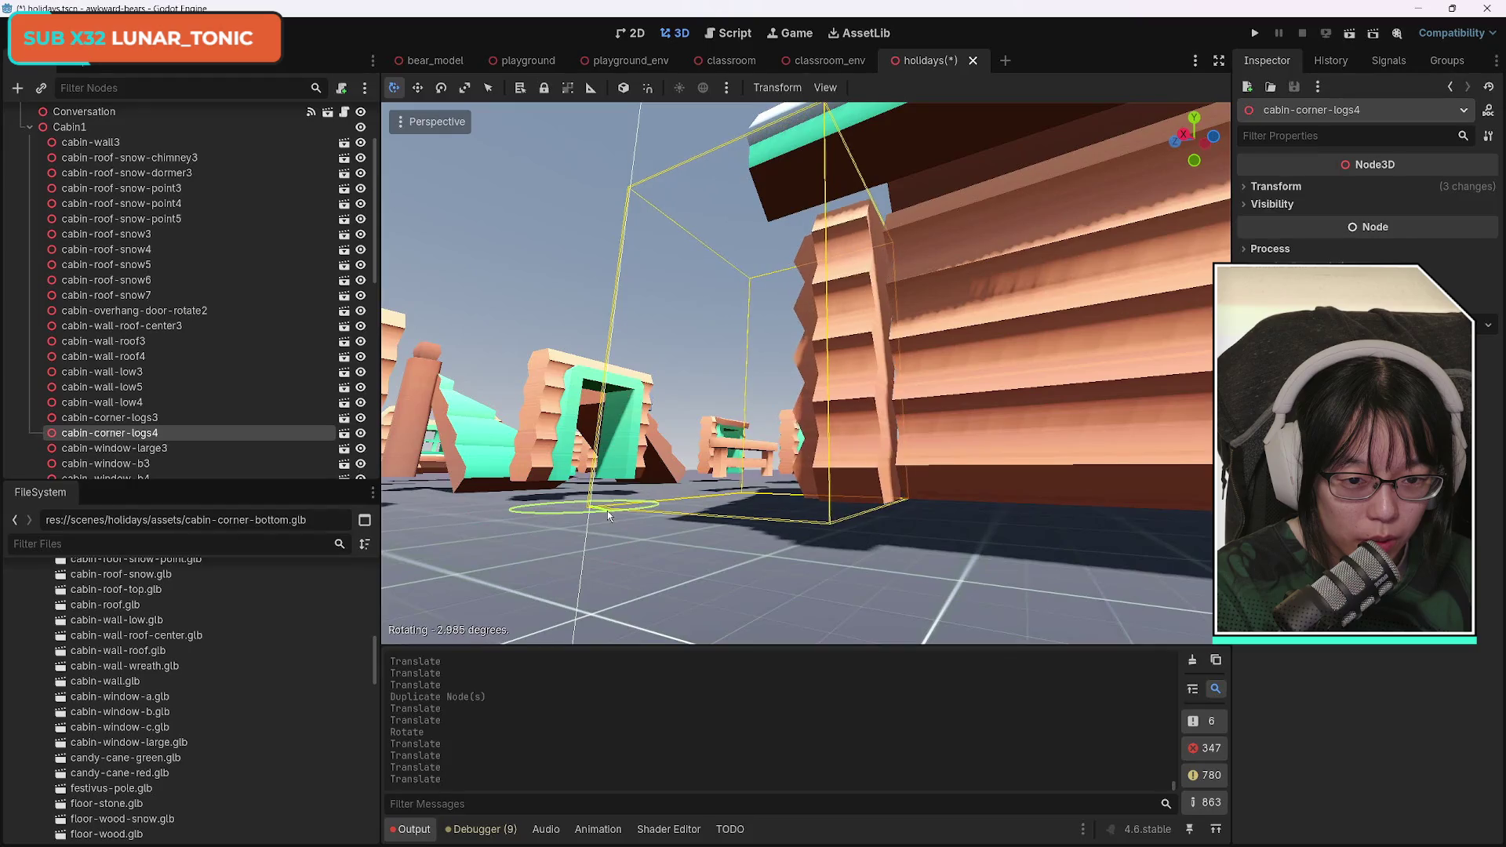
click(606, 514)
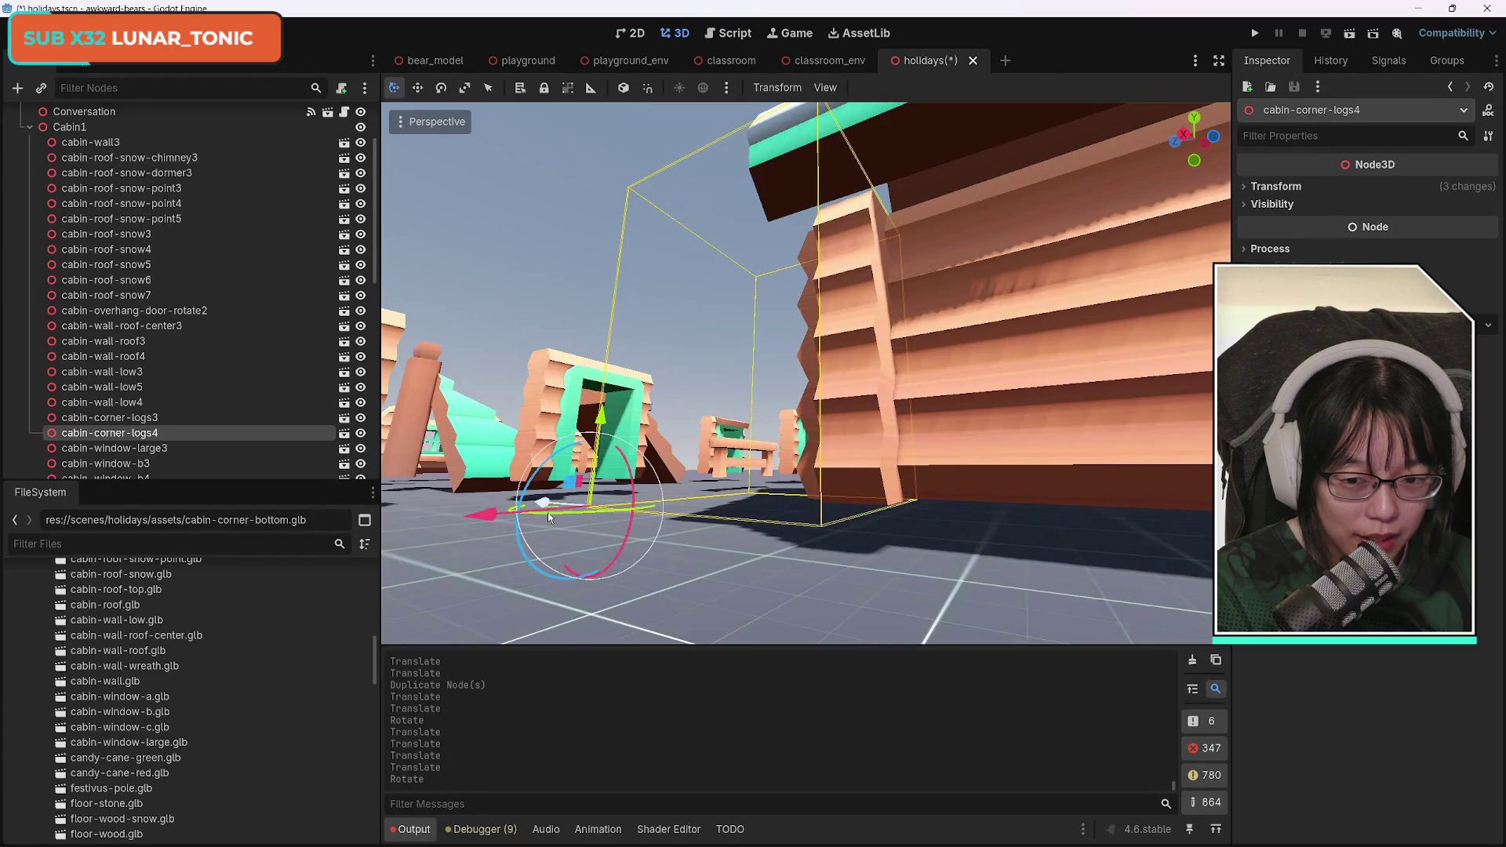
drag(522, 512, 544, 510)
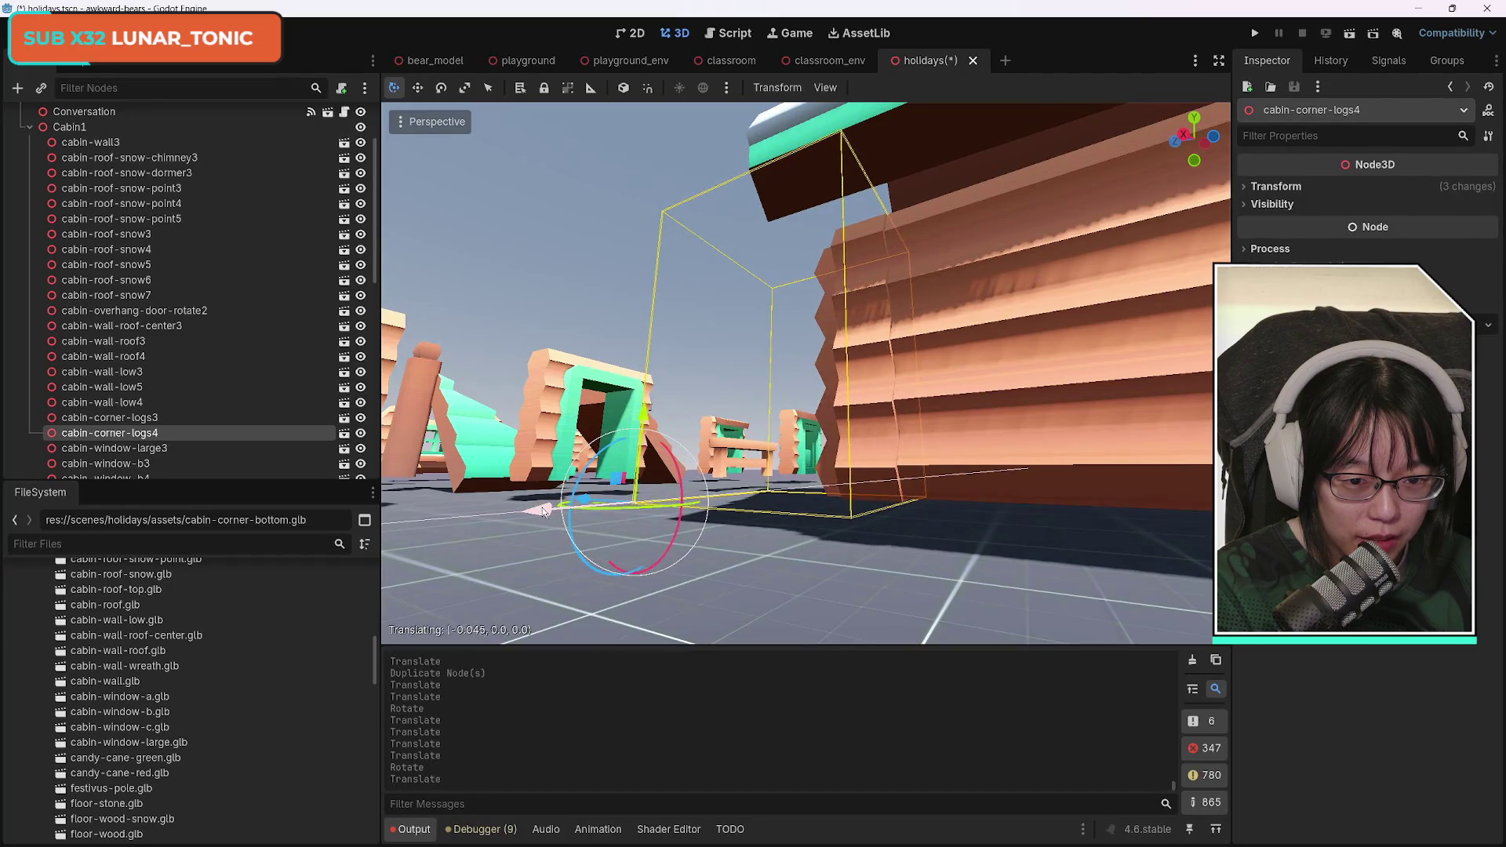
Fine-tune cabin-corner-logs4 using G with Y and Z axis locks plus a small X nudge.
key(g)
key(y)
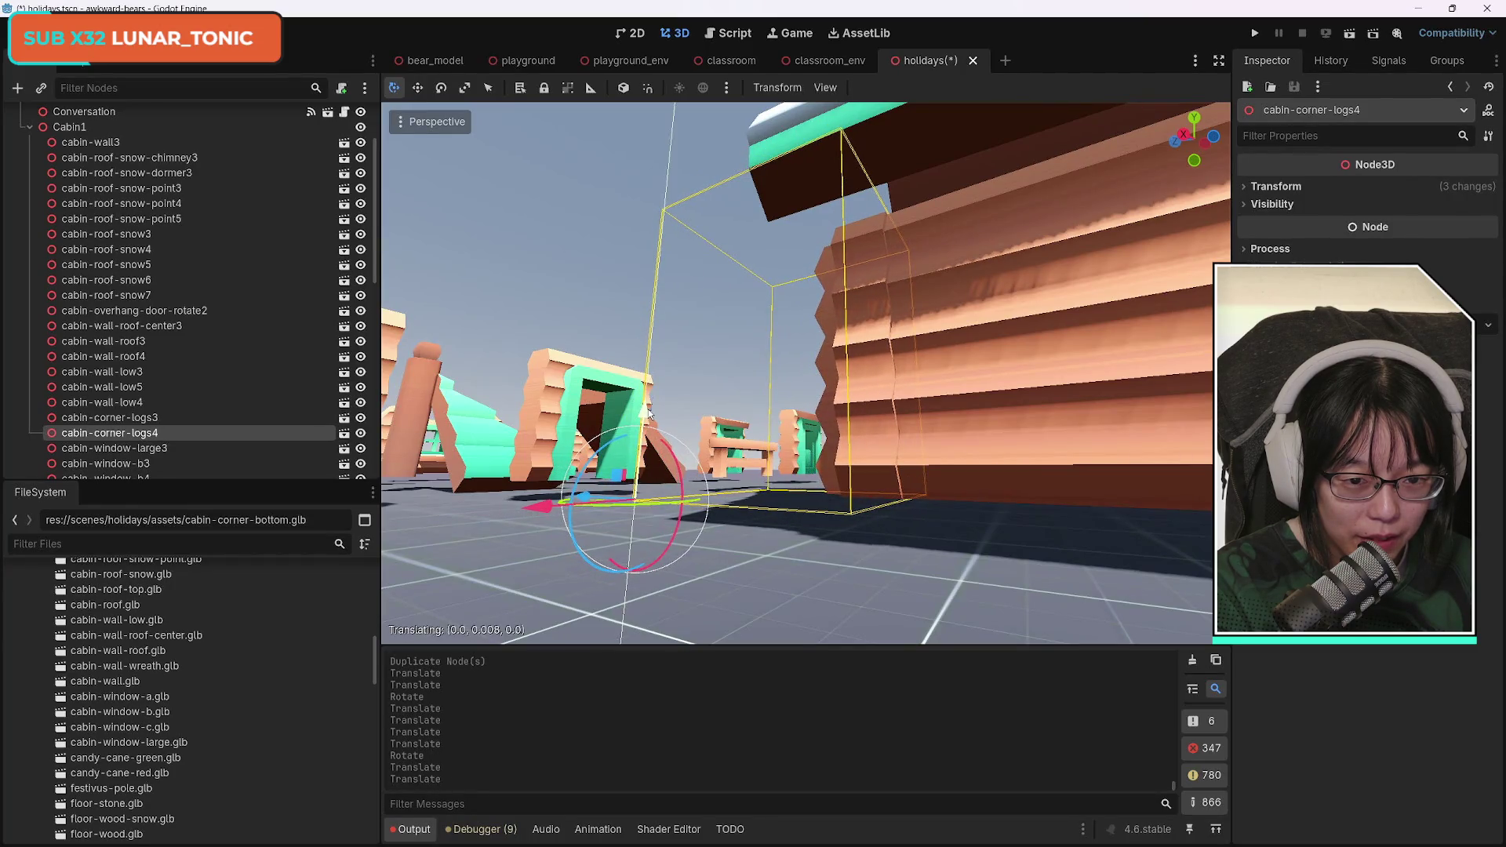
key(g)
key(z)
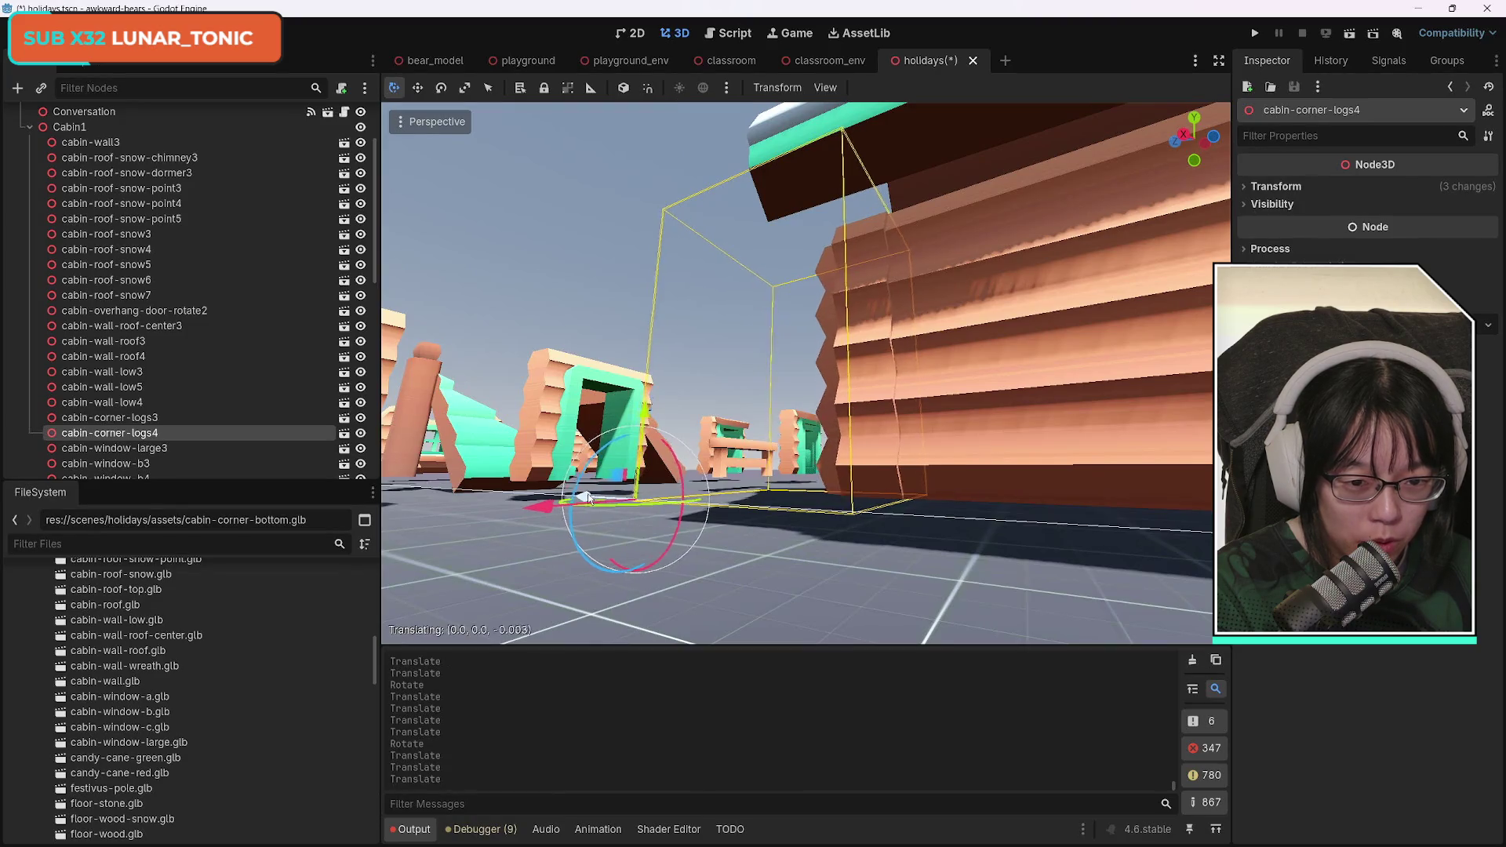
drag(549, 510, 559, 513)
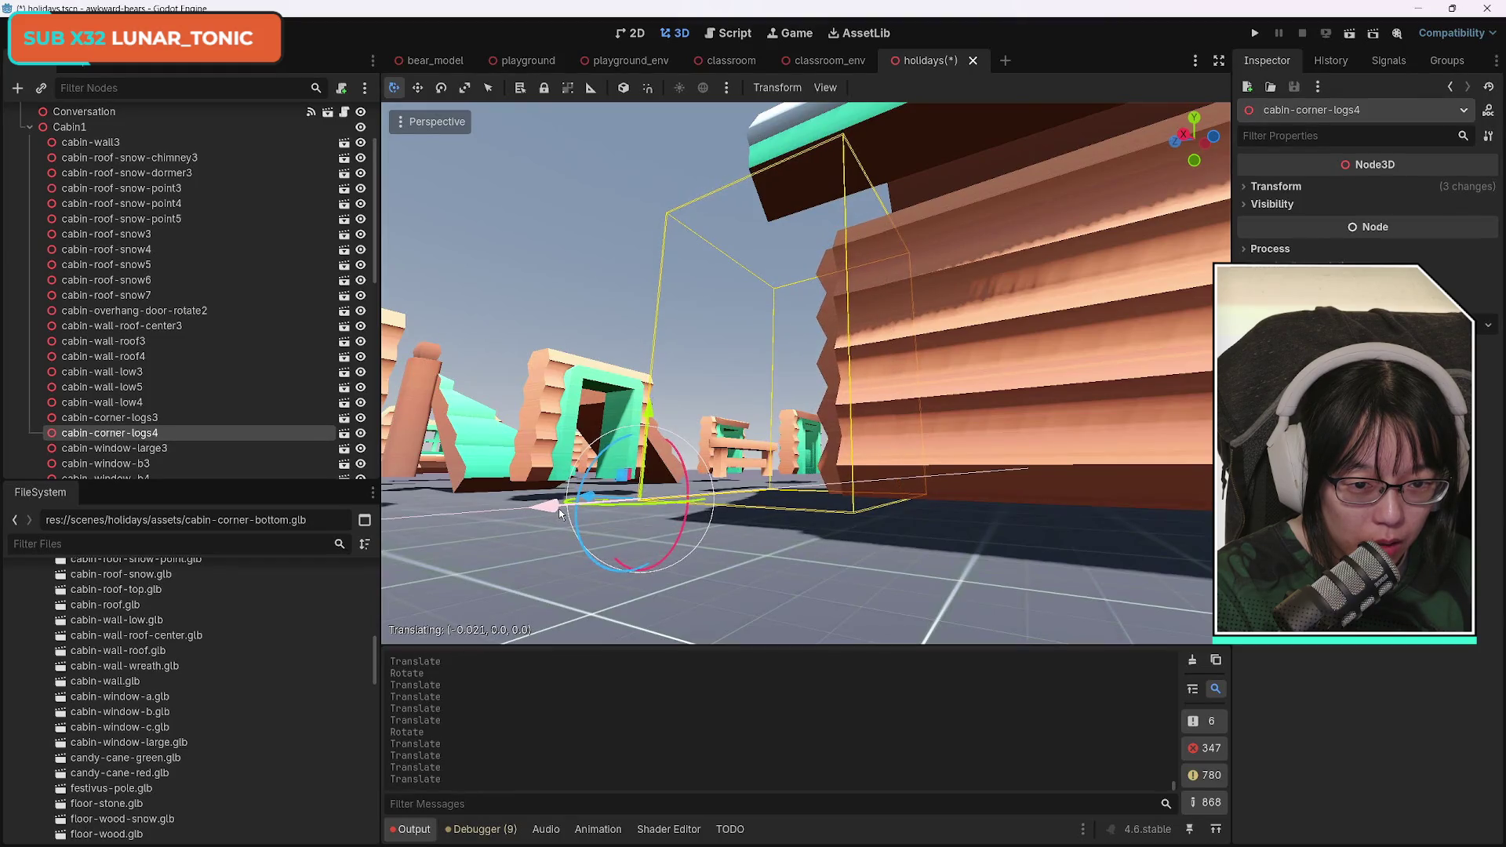
scroll(807, 373, down, 5)
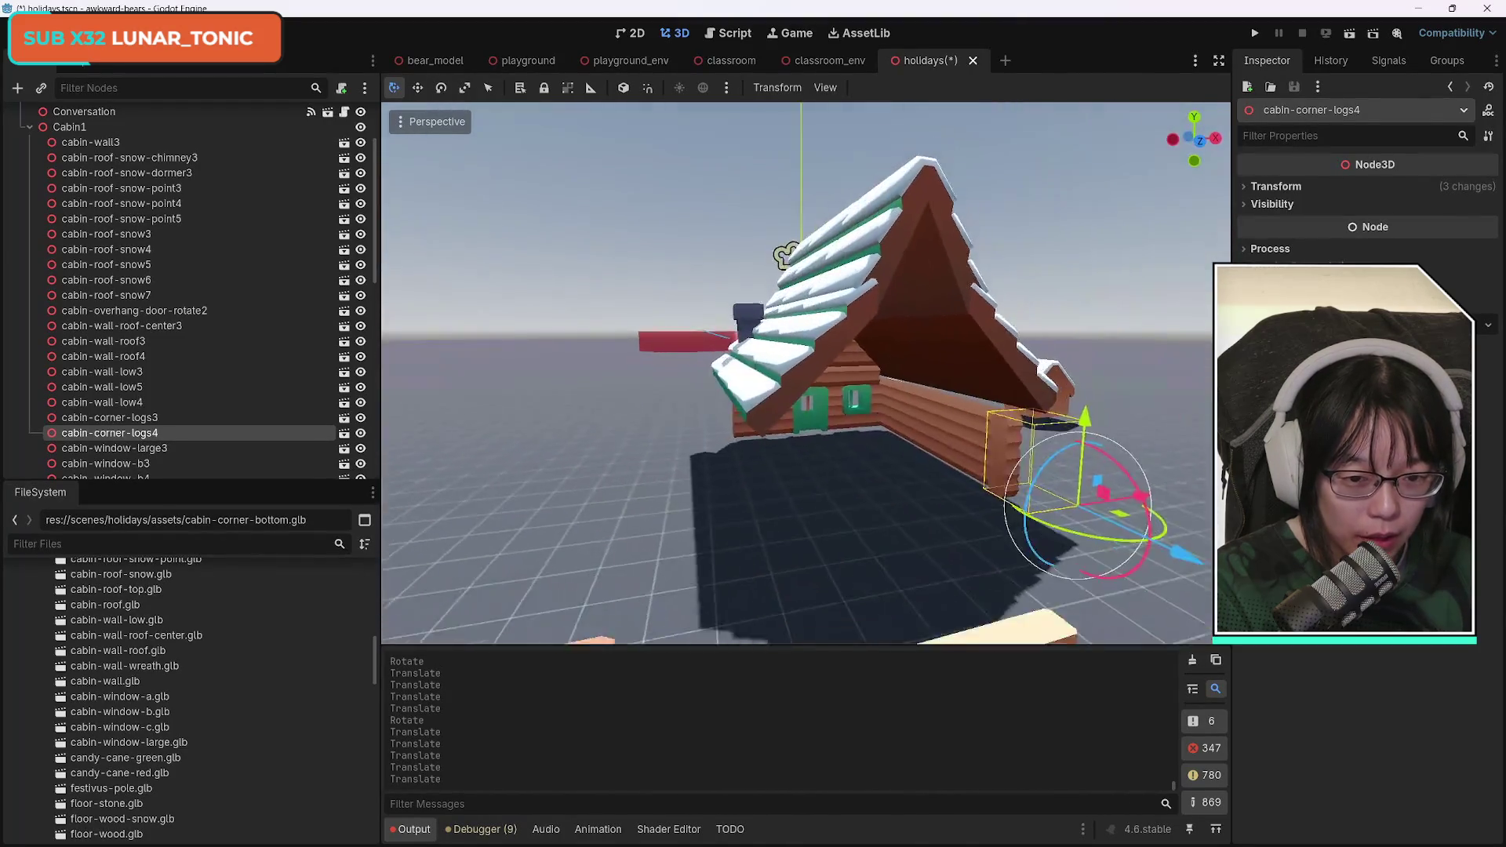
mouse_move(785, 354)
mouse_down()
mouse_move(1224, 353)
mouse_move(1209, 377)
mouse_move(1177, 361)
mouse_move(1177, 314)
mouse_move(1177, 345)
mouse_move(1153, 361)
mouse_up()
drag(847, 572, 866, 579)
Delete the cabin-roof-snow-point4 and cabin-roof-snow-point5 pieces.
click(823, 402)
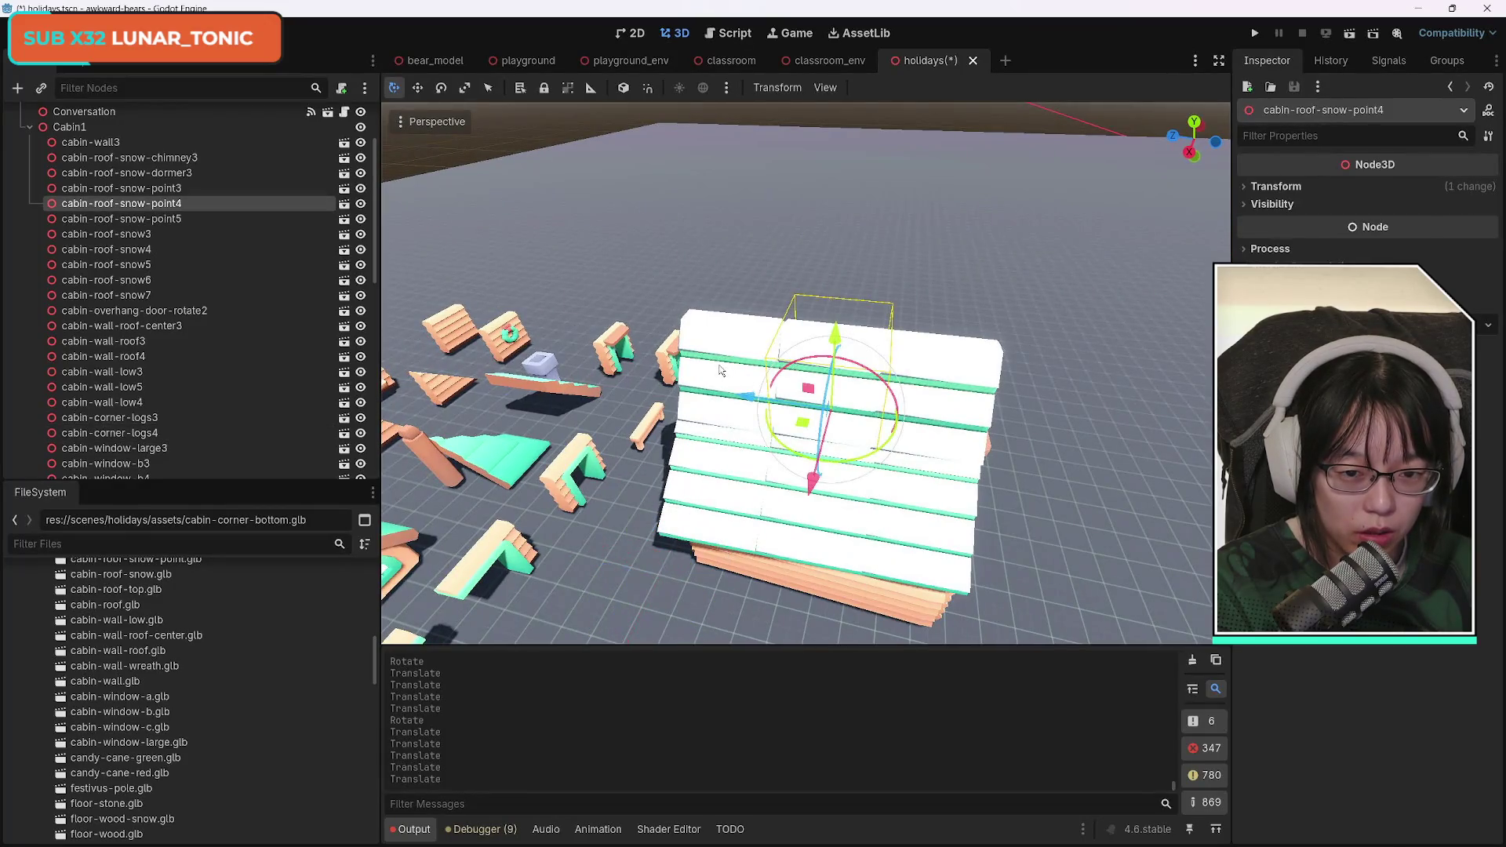
shift+click(720, 370)
key(Delete)
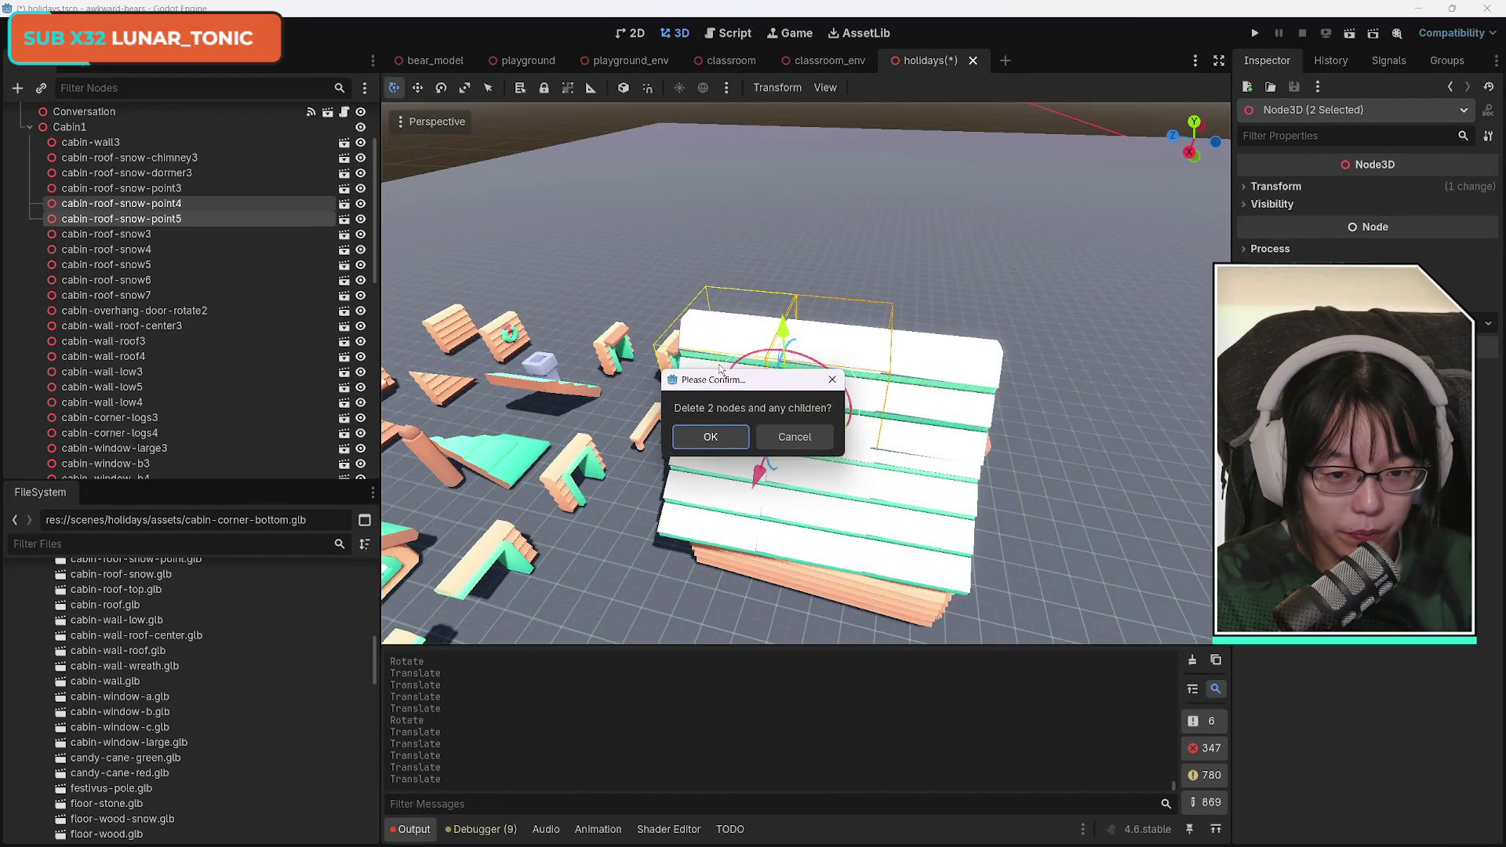
key(Return)
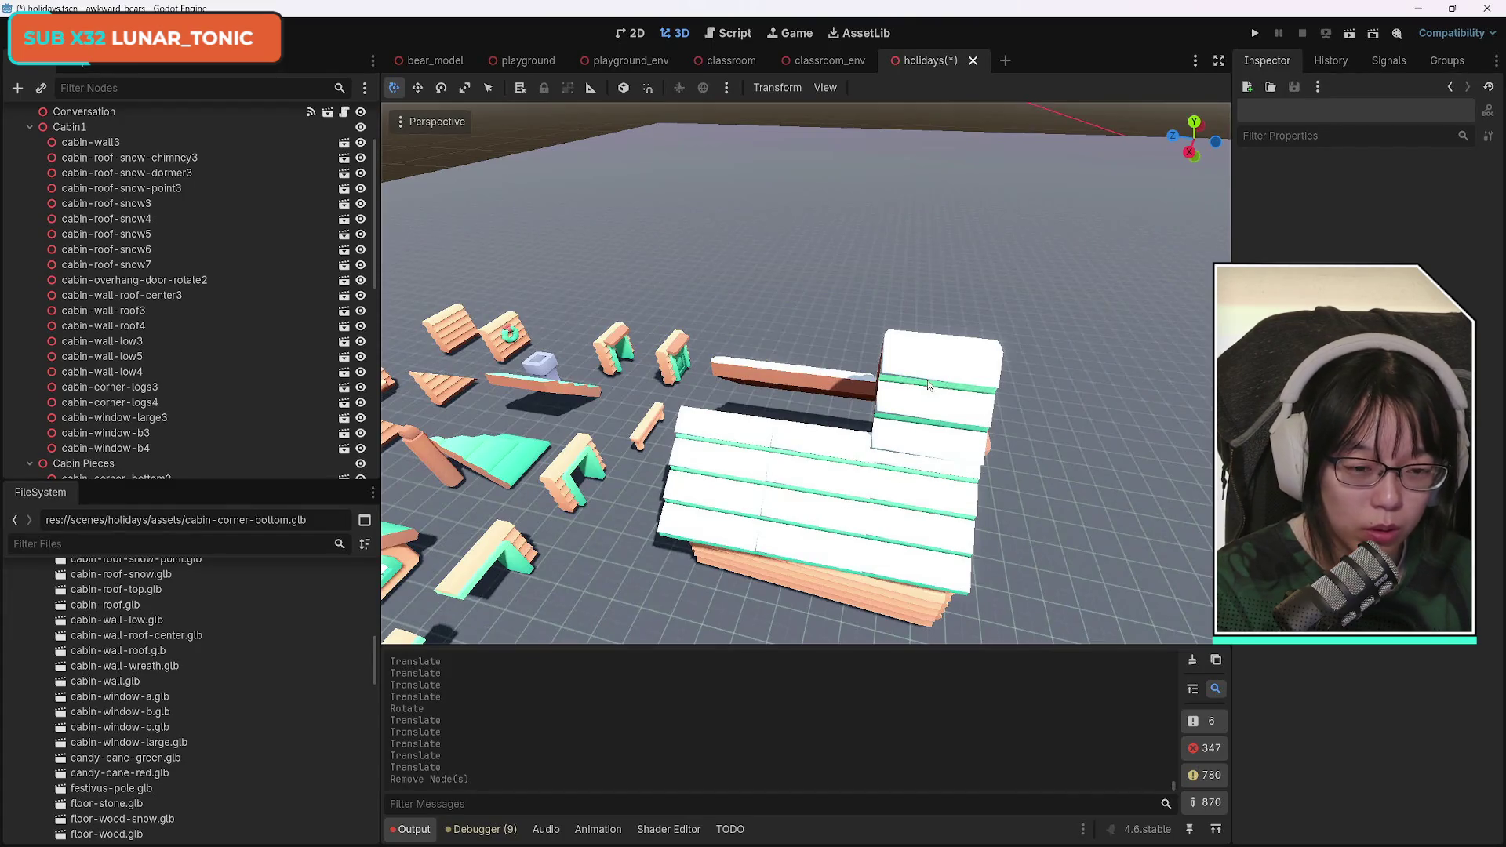
Enlarge cabin-roof-snow-point3 and slide it along Z to -2.949, 2.278, 4.736.
click(928, 384)
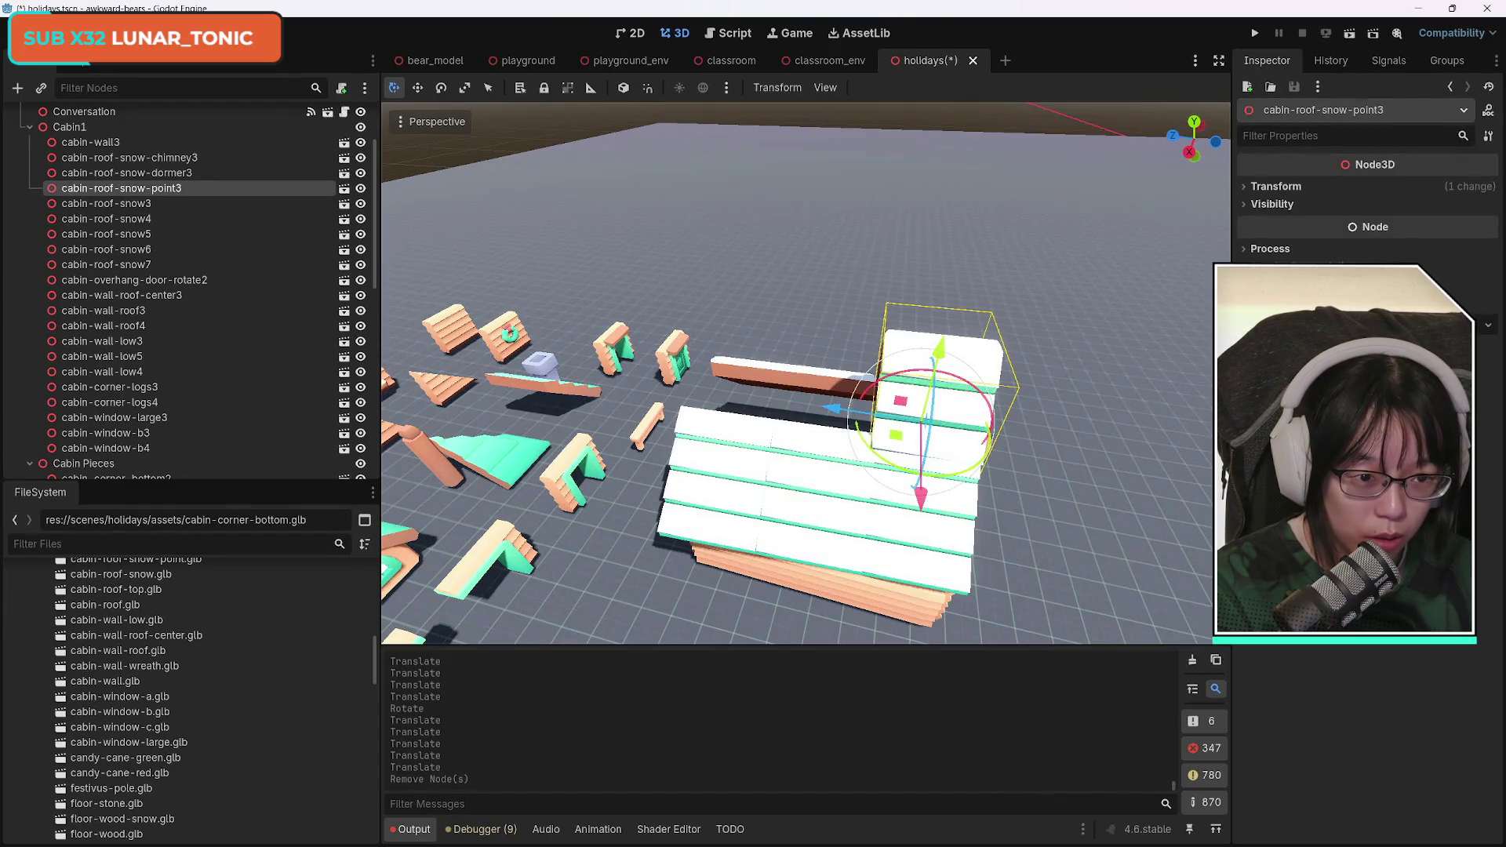
click(1250, 189)
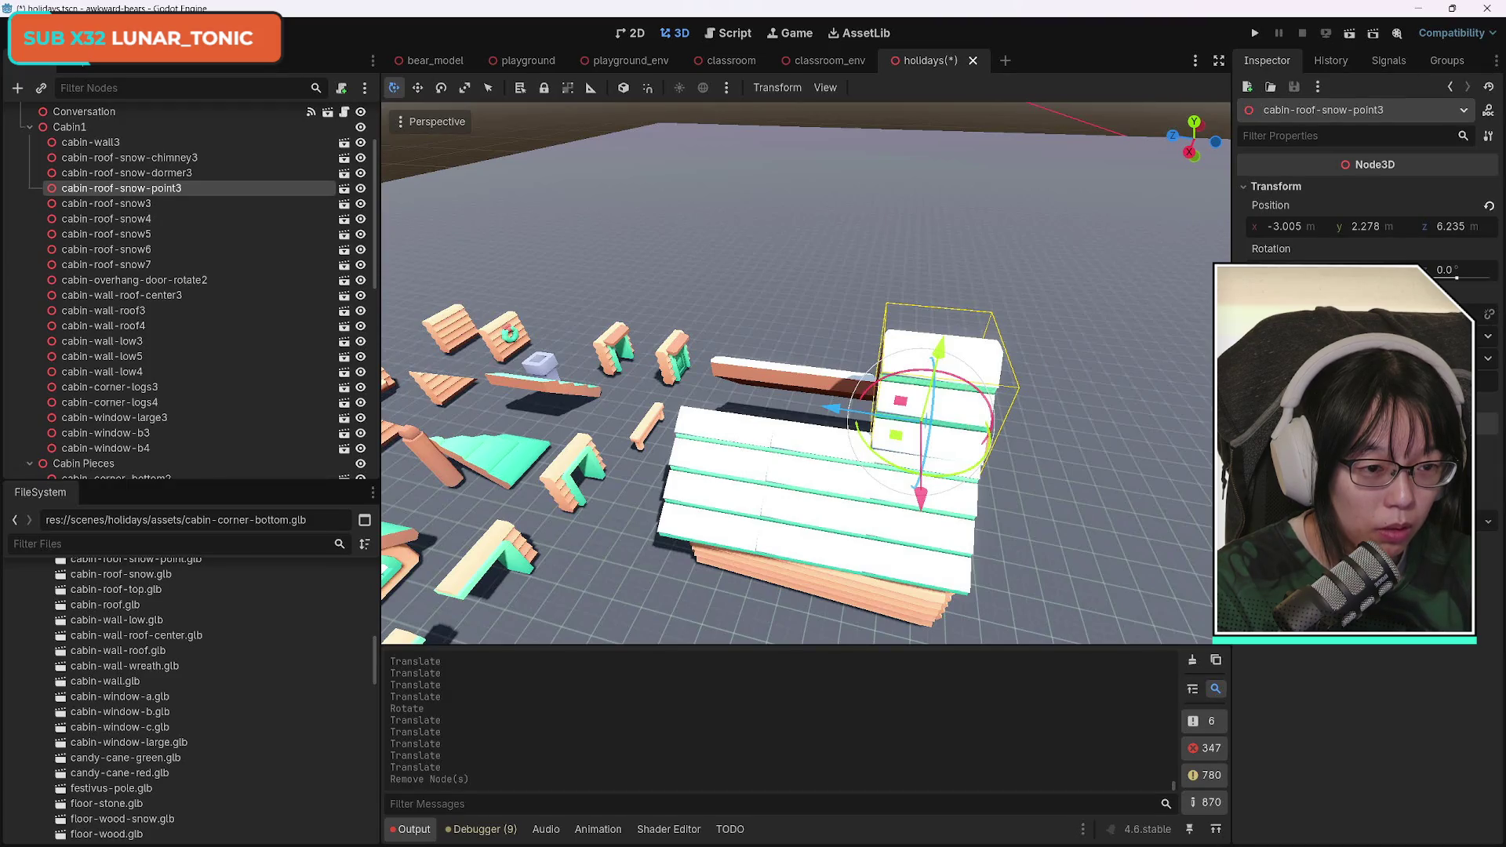
key(Return)
key(ctrl+z)
key(Return)
key(ctrl+z)
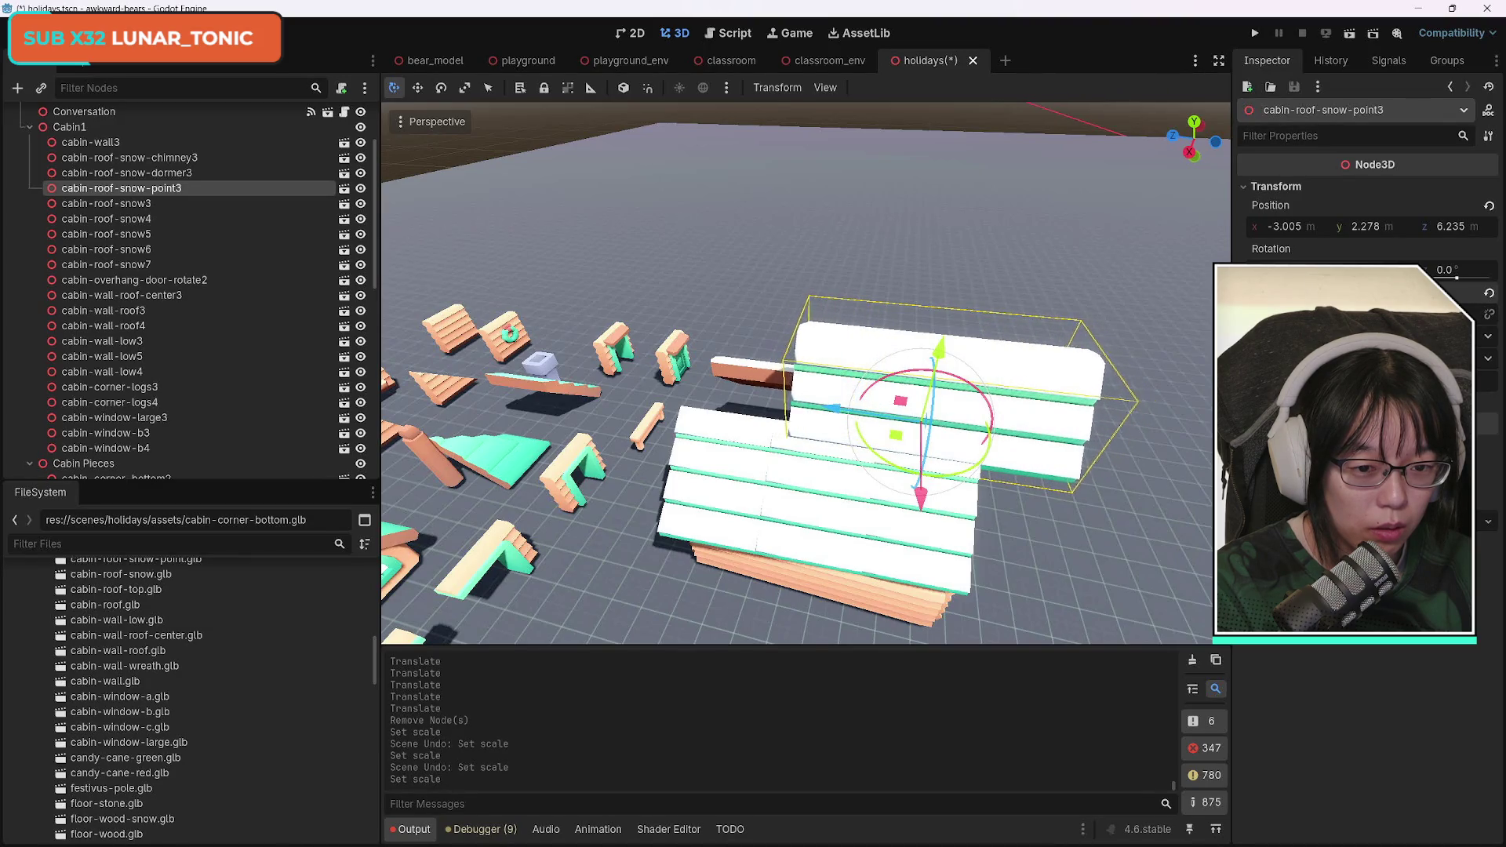
mouse_move(908, 423)
mouse_down()
mouse_move(729, 409)
mouse_move(759, 410)
mouse_up()
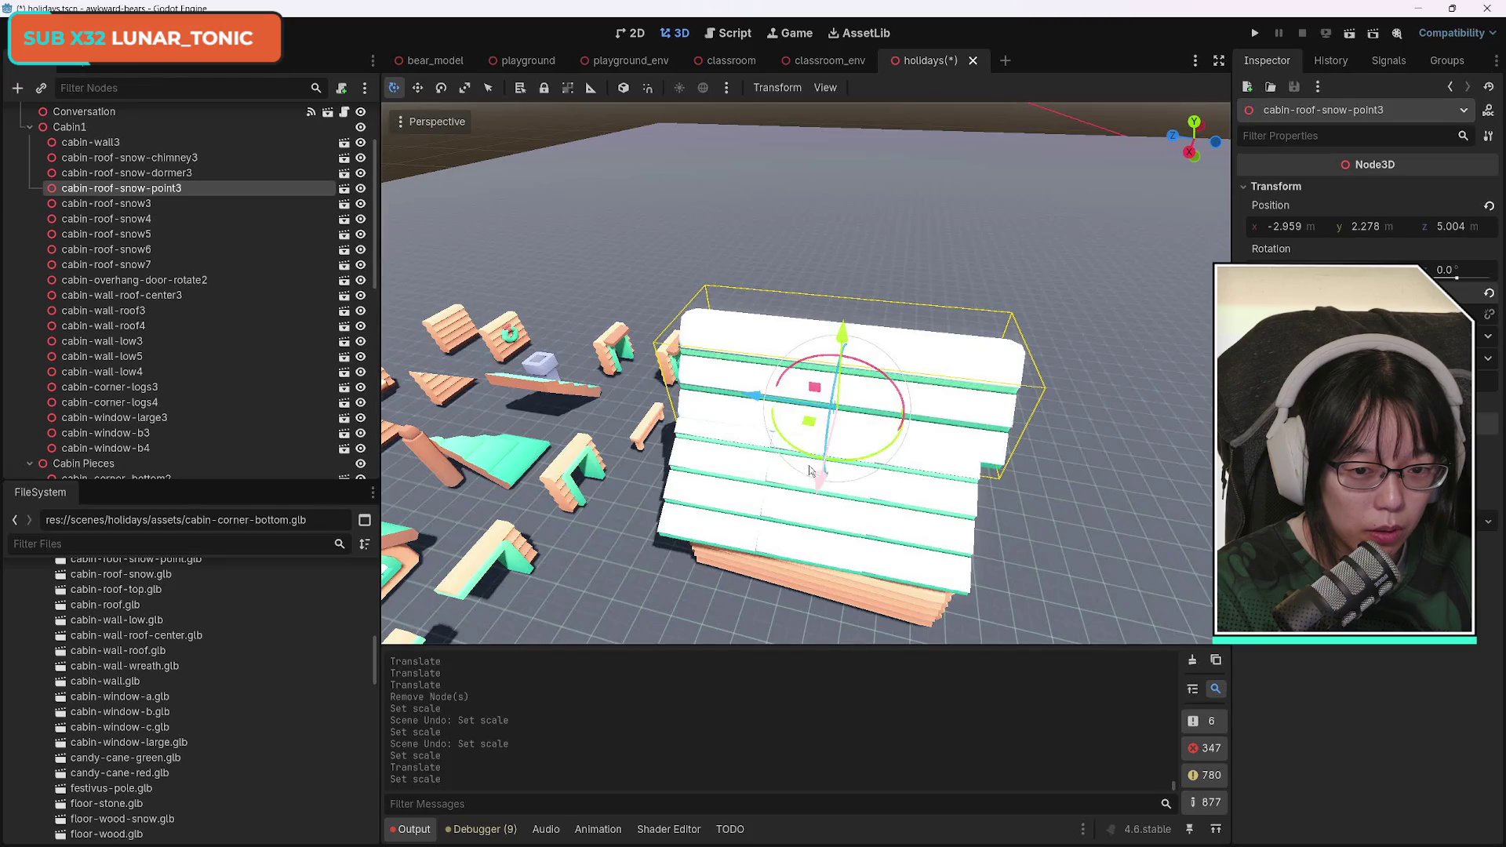
drag(769, 415, 750, 411)
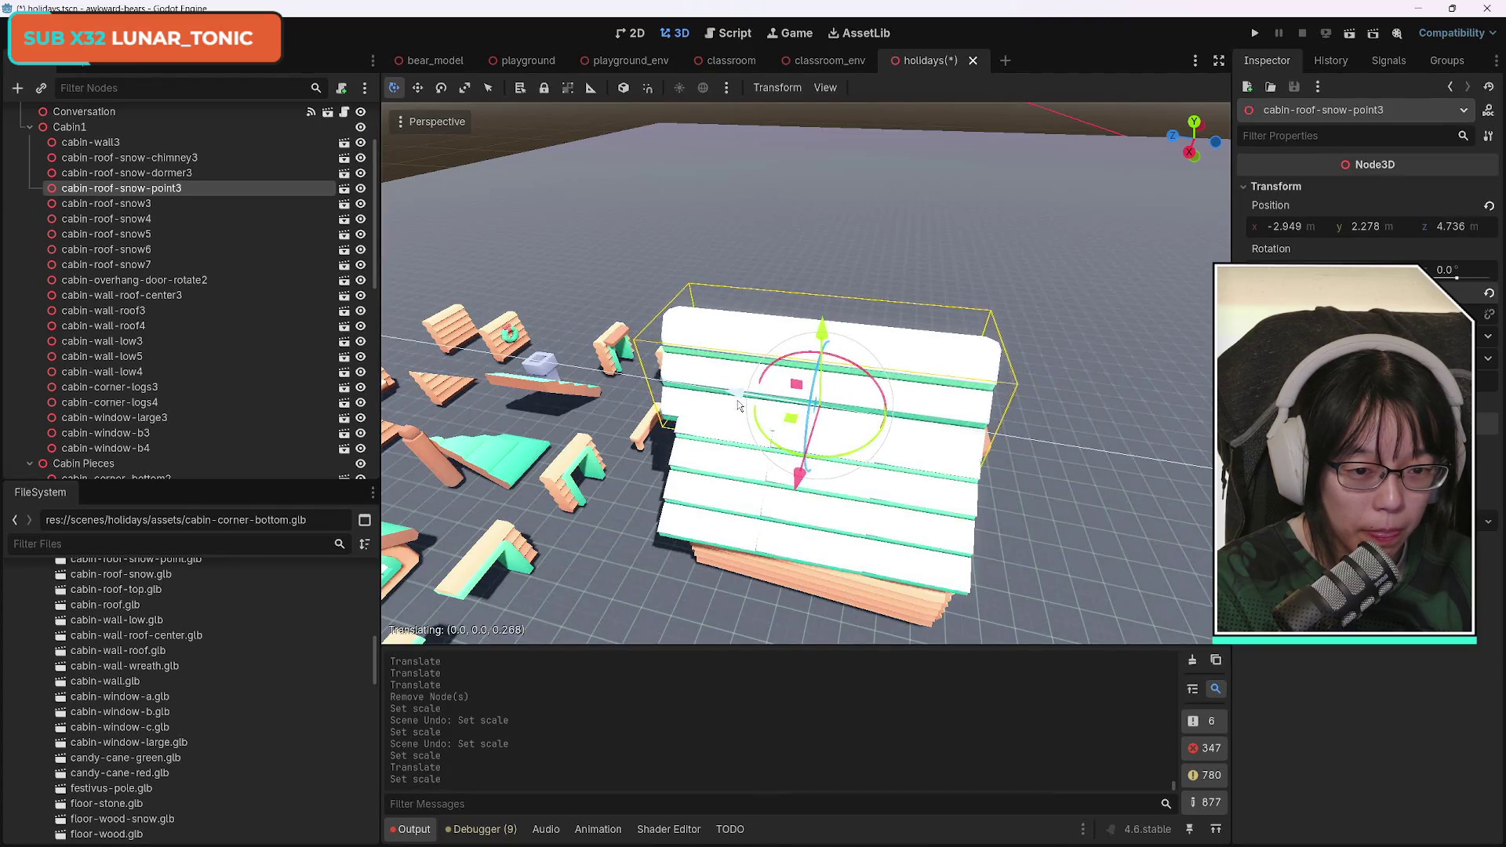
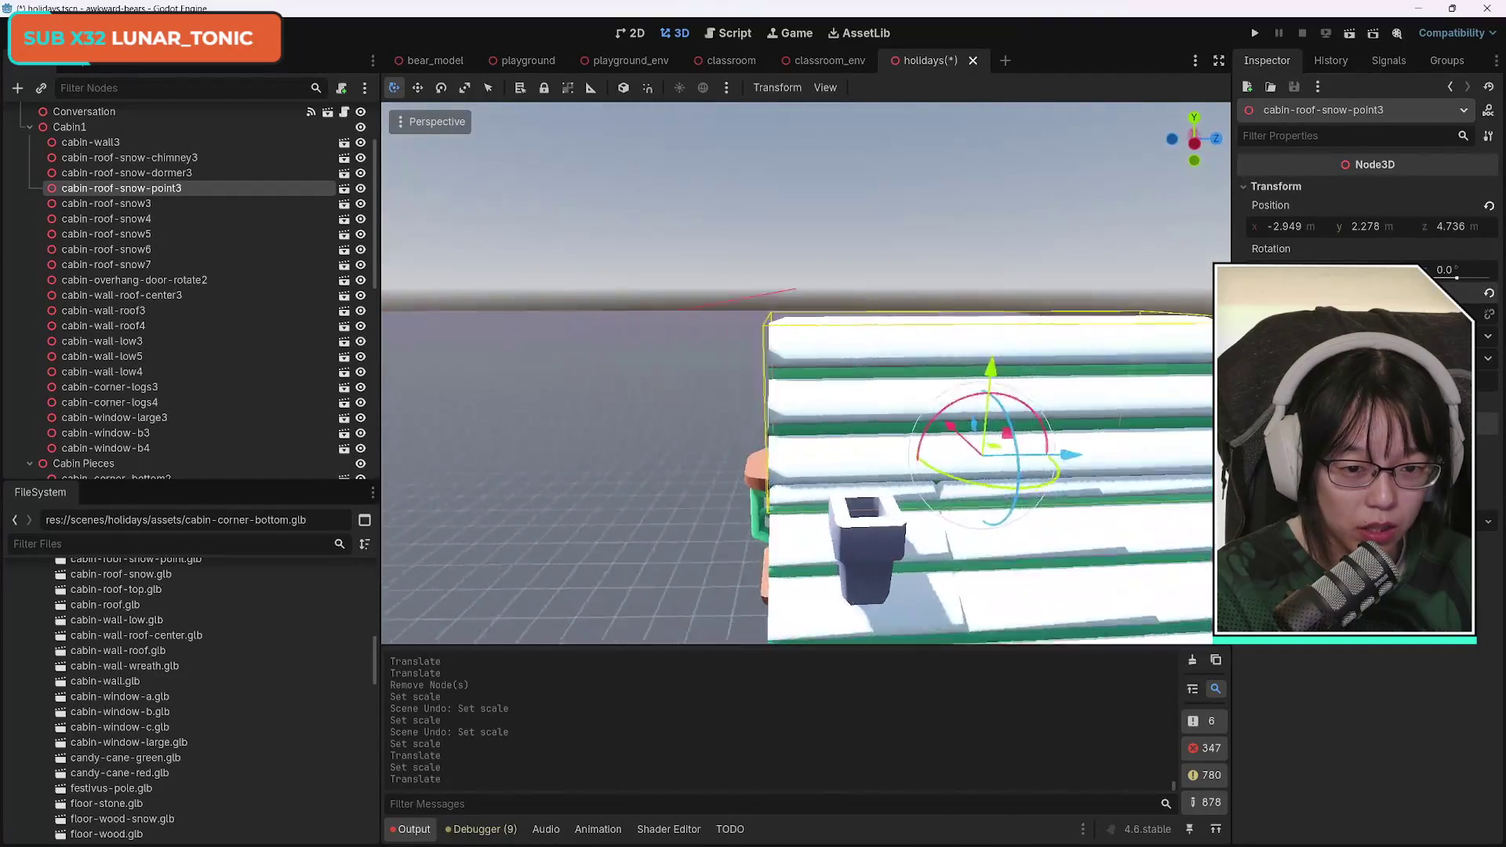
Nudge cabin-roof-snow-point3 along Z, then delete the cabin-roof-snow6 and cabin-roof-snow7 planks.
drag(915, 361, 902, 349)
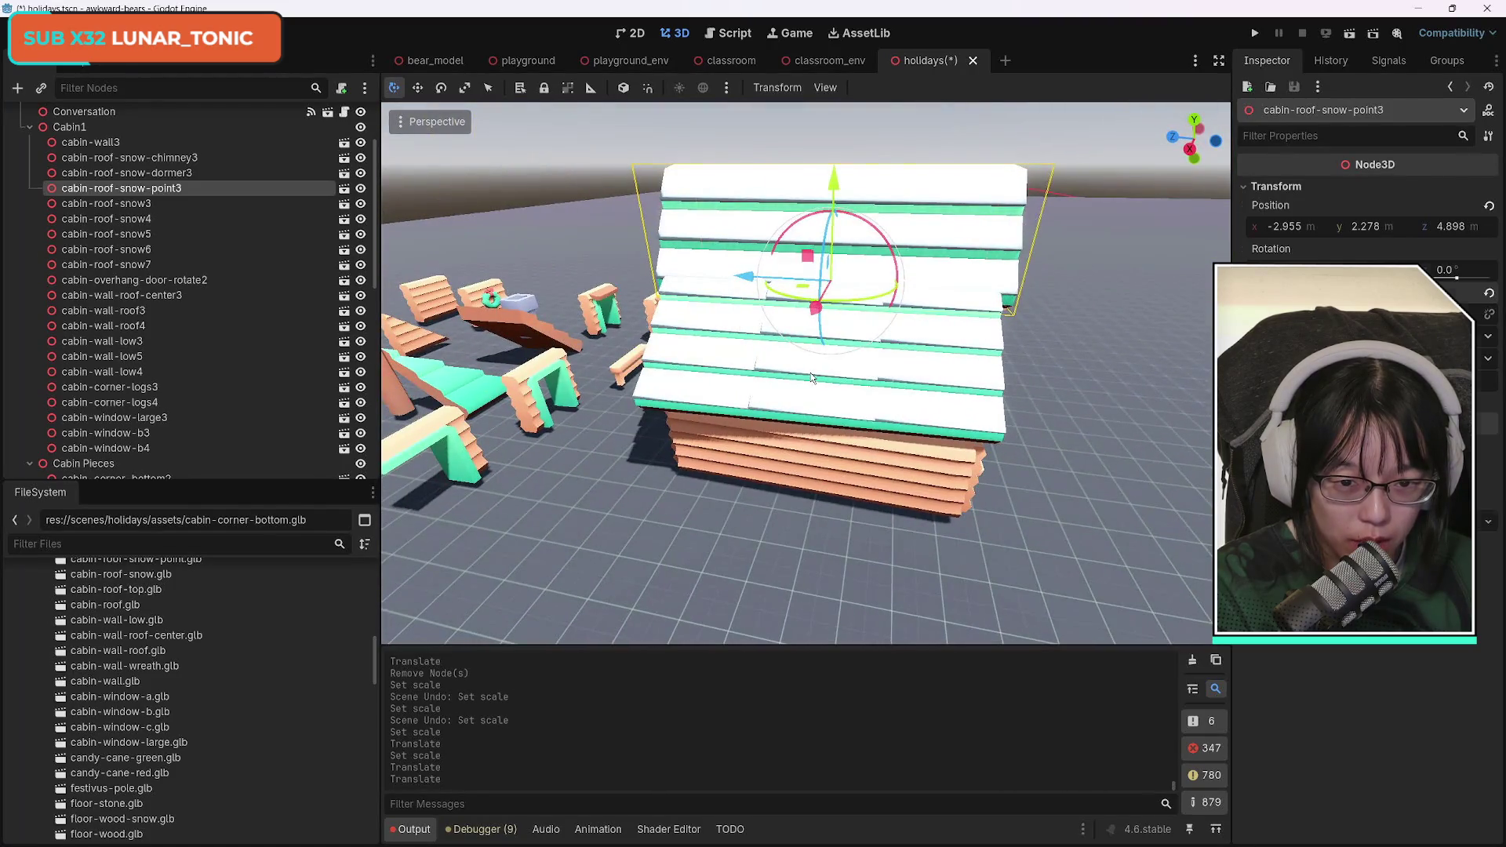
click(812, 377)
shift+click(710, 367)
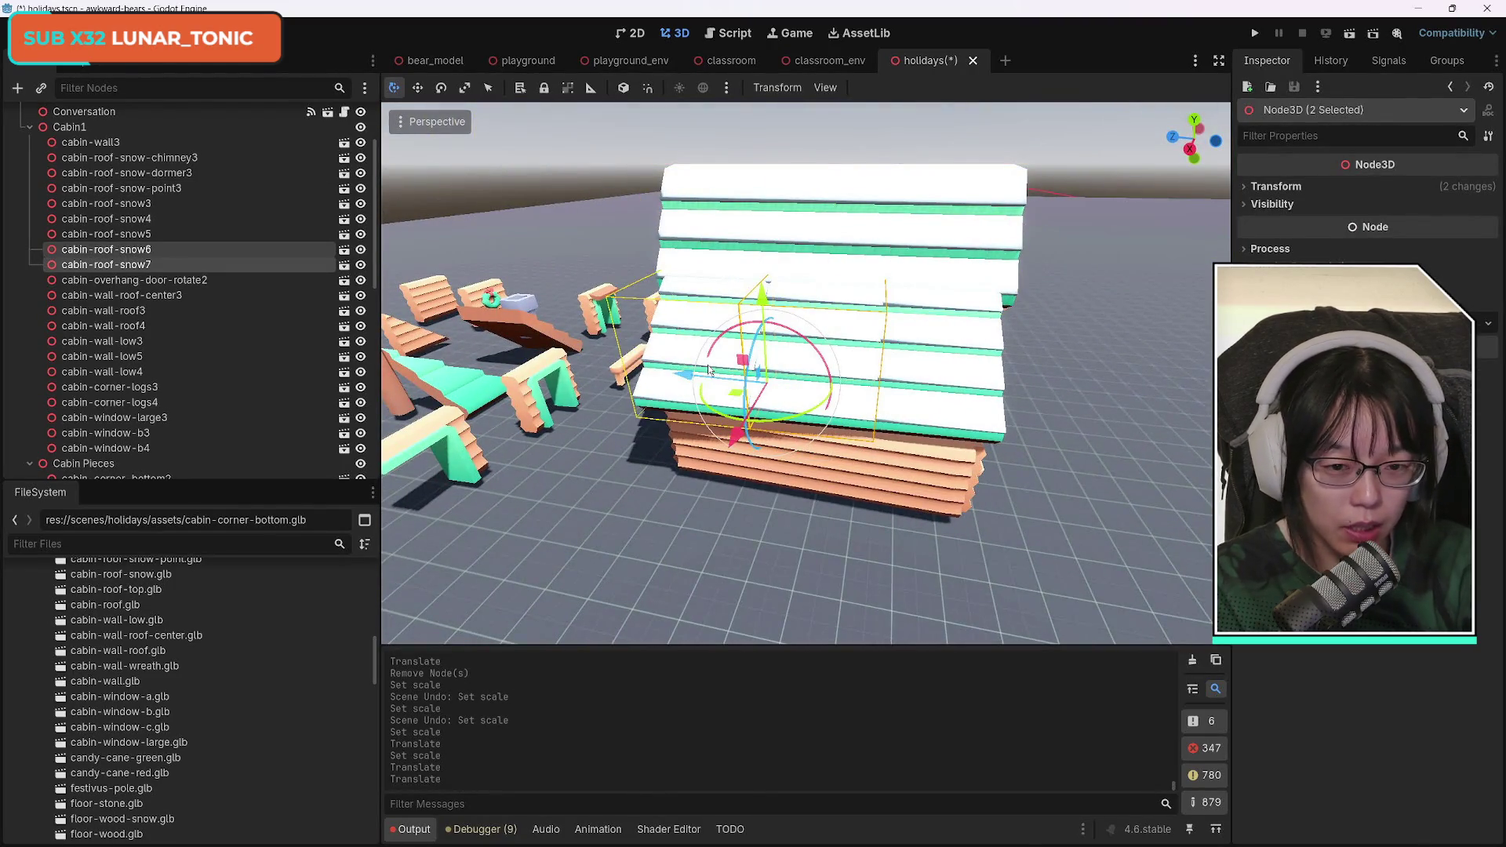
key(Delete)
key(Return)
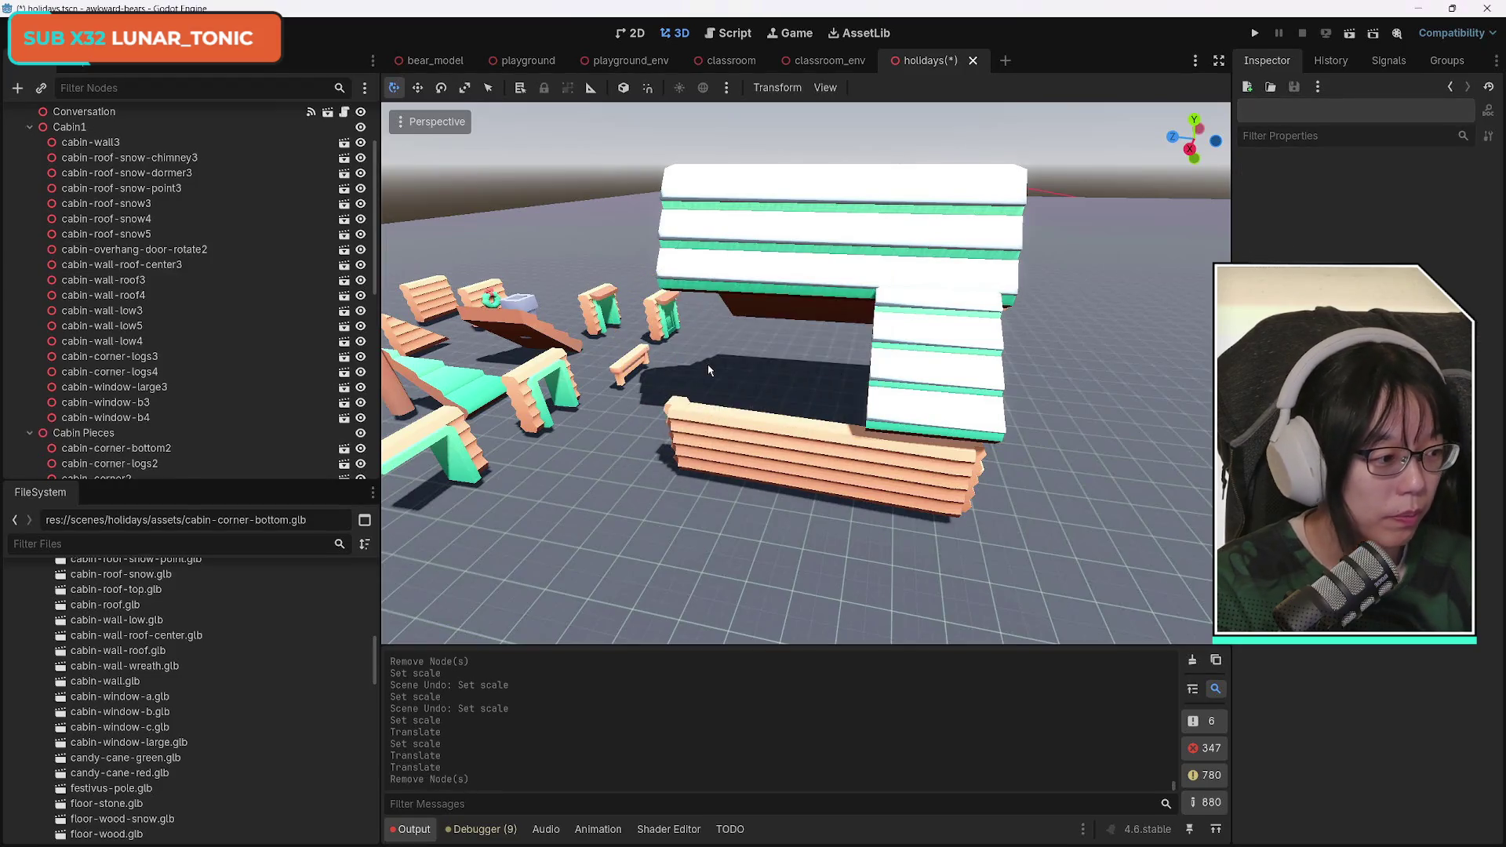
Widen cabin-roof-snow5 and shift it along Z to x −3.996, y 1.187, z 4.84.
click(949, 364)
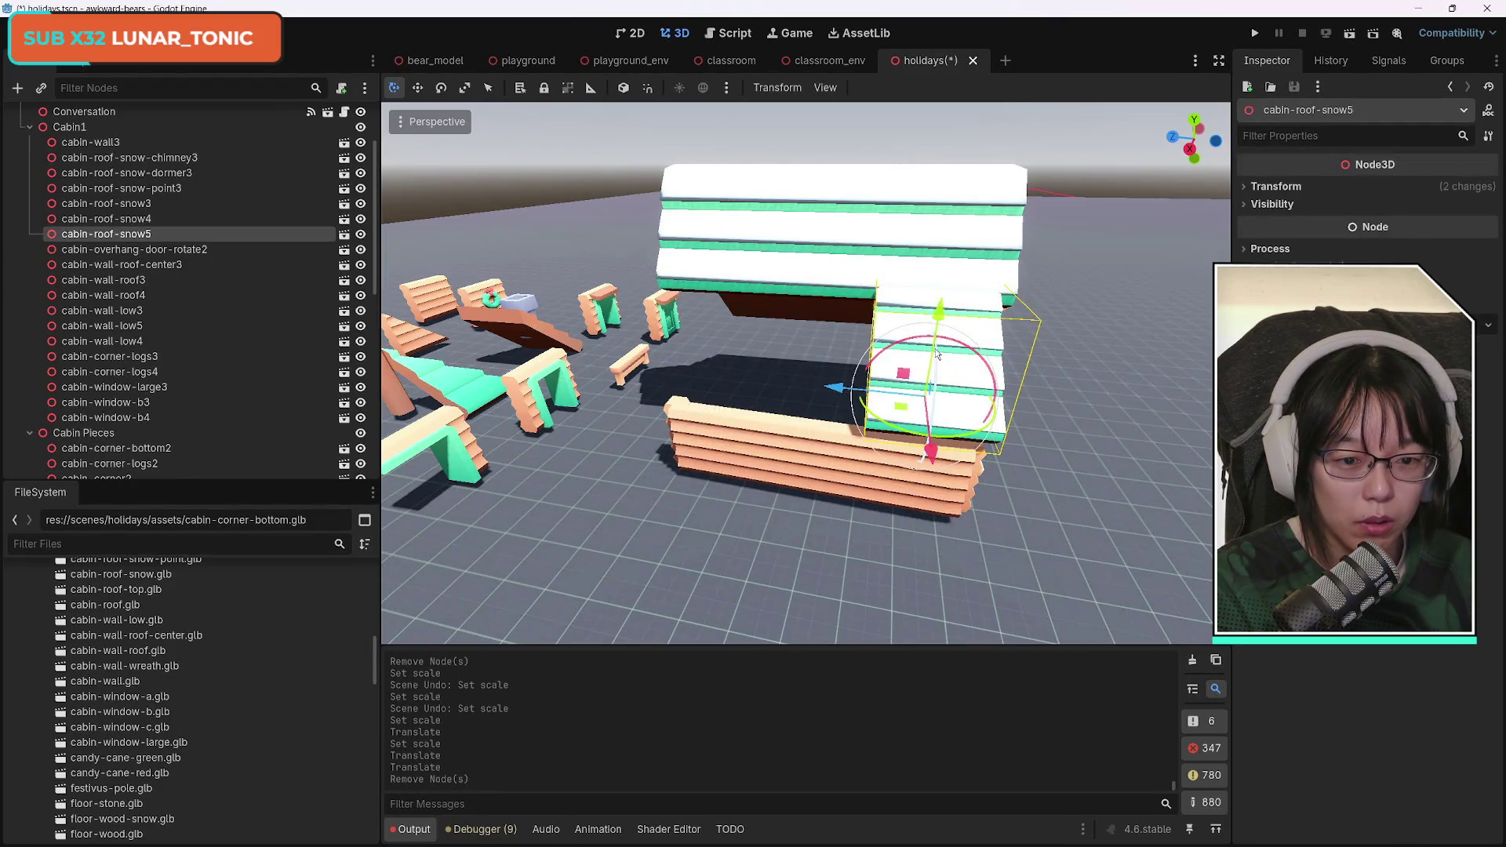
click(1250, 188)
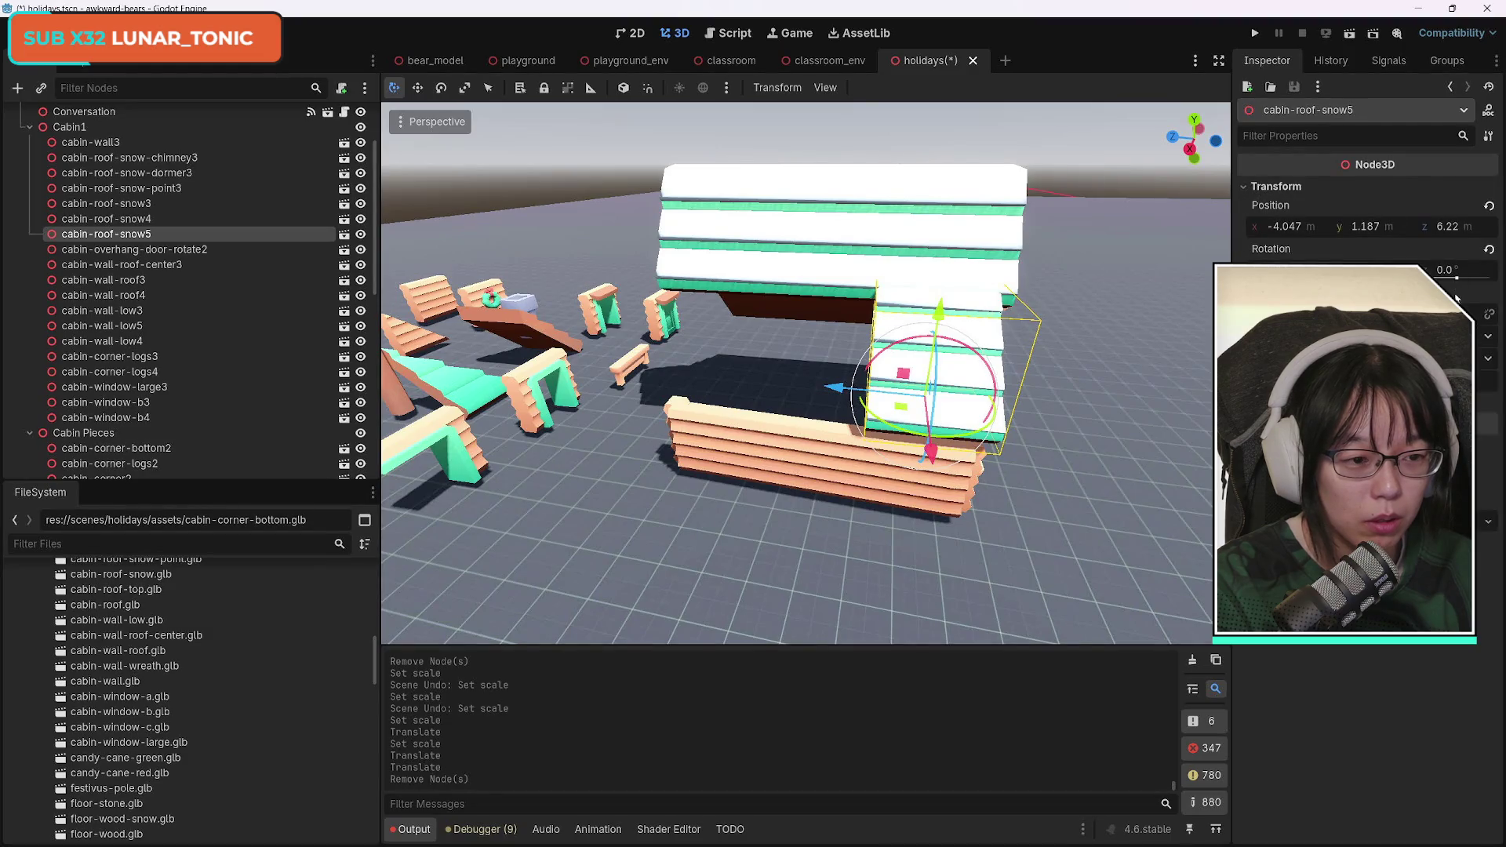
drag(1452, 293, 1473, 293)
mouse_move(861, 387)
mouse_down()
mouse_move(731, 397)
mouse_move(749, 407)
mouse_up()
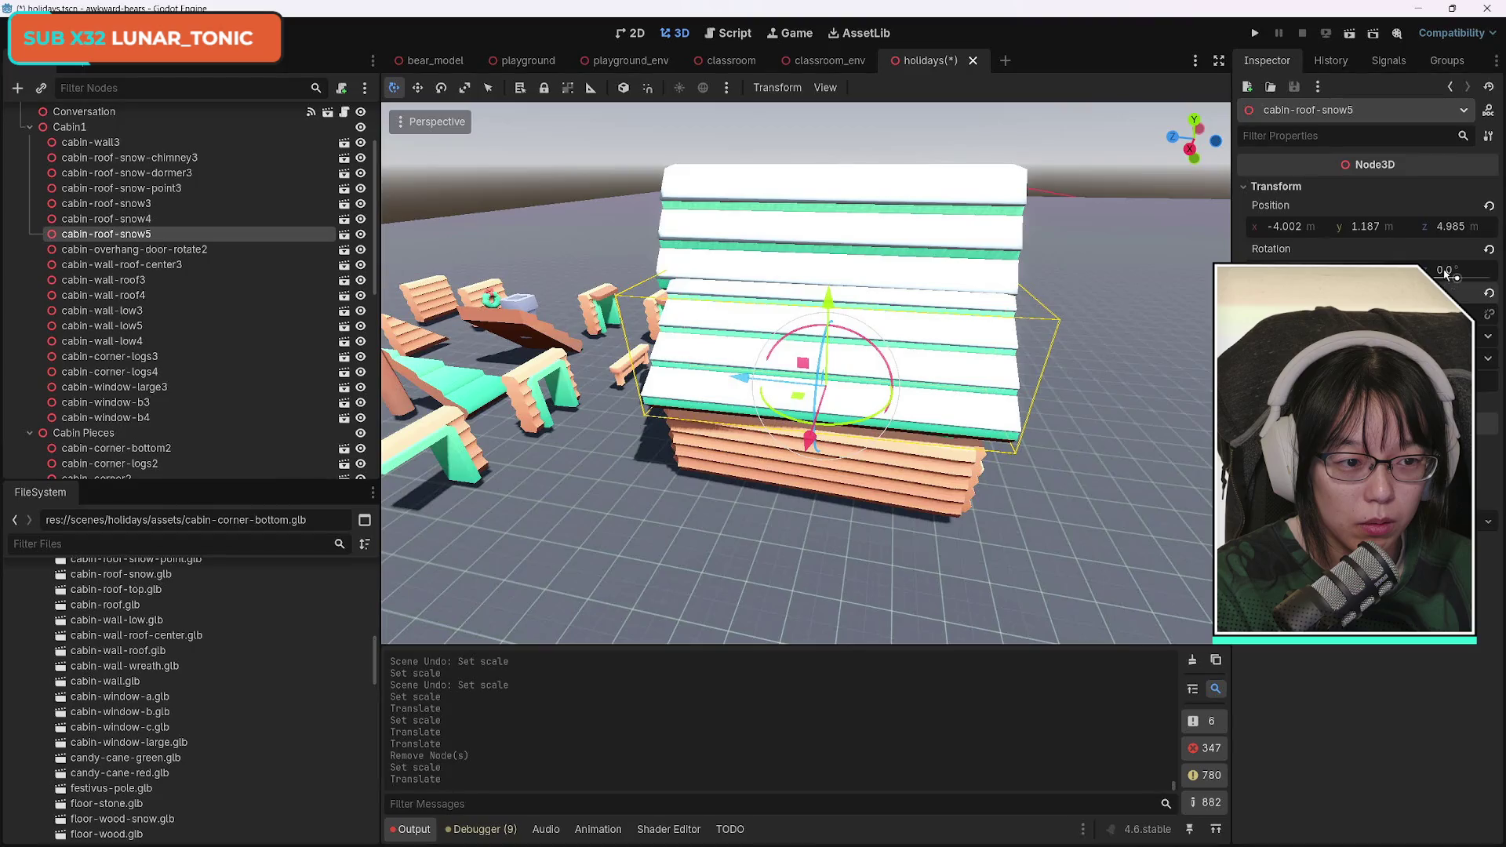
key(s)
drag(750, 369, 734, 373)
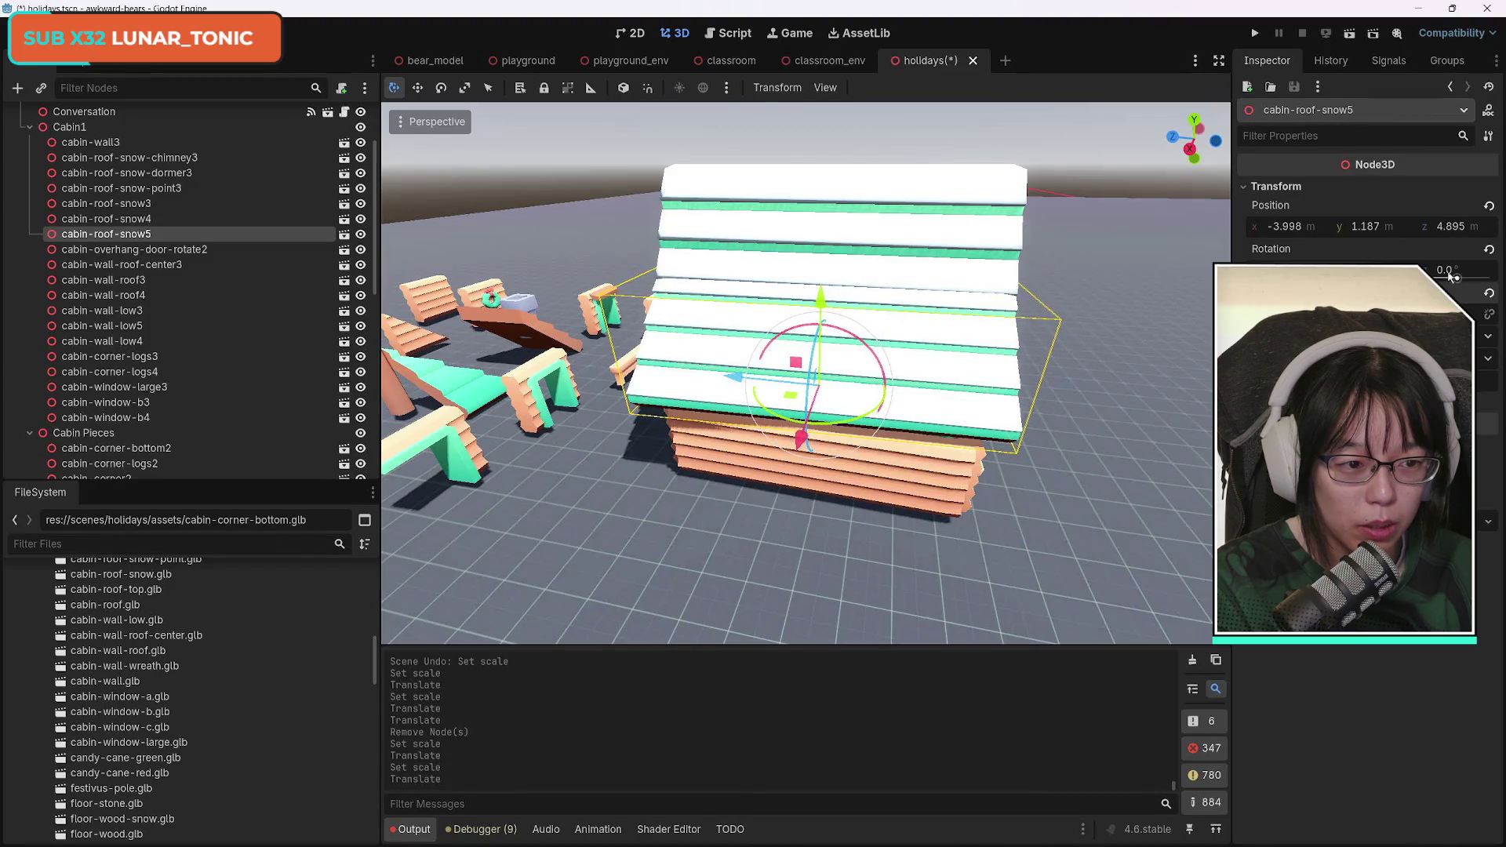
drag(1294, 314, 1283, 314)
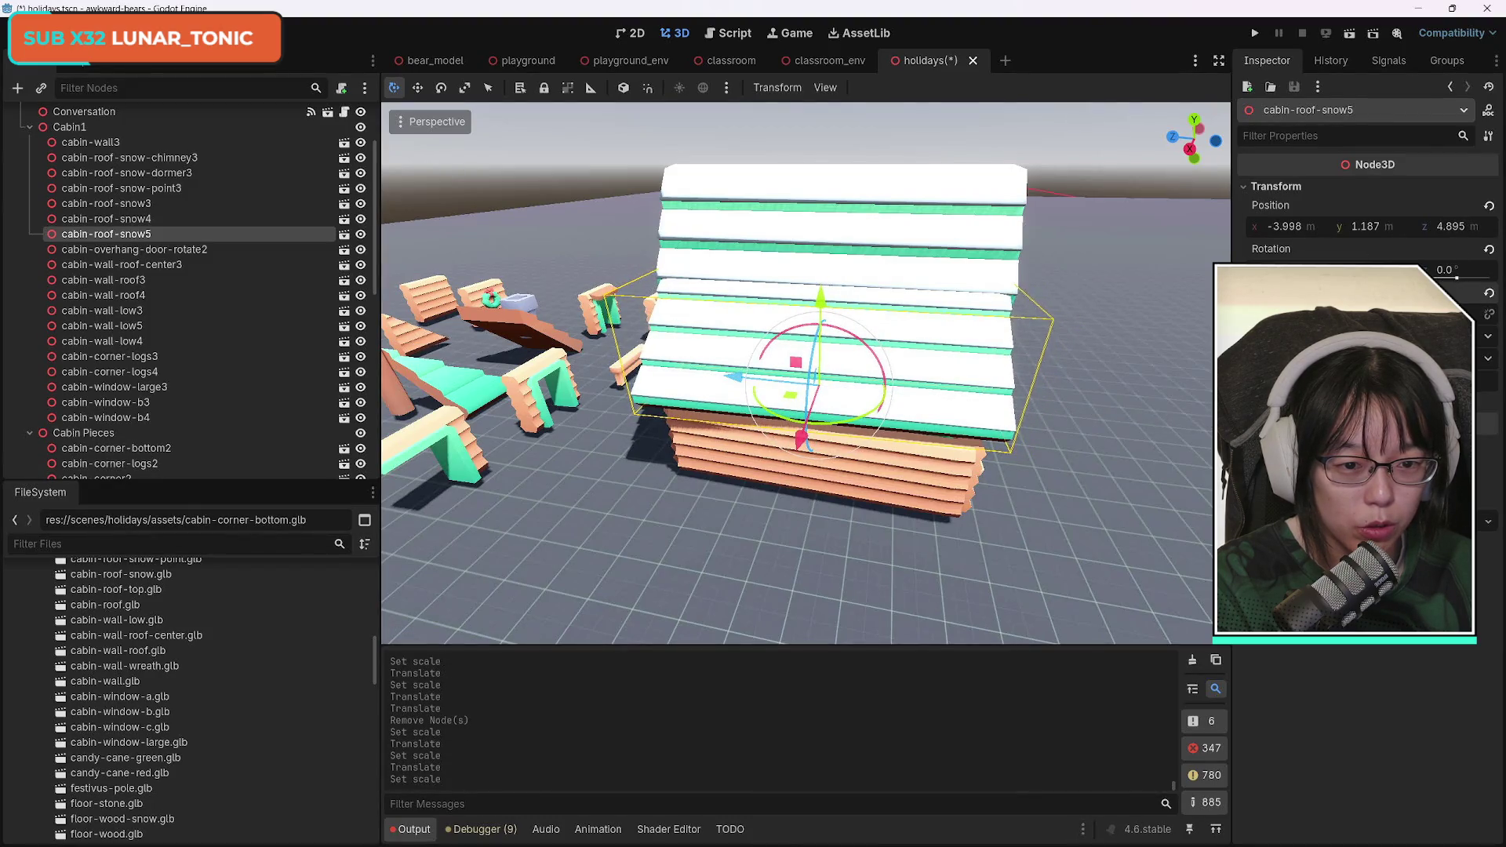
drag(750, 375, 759, 376)
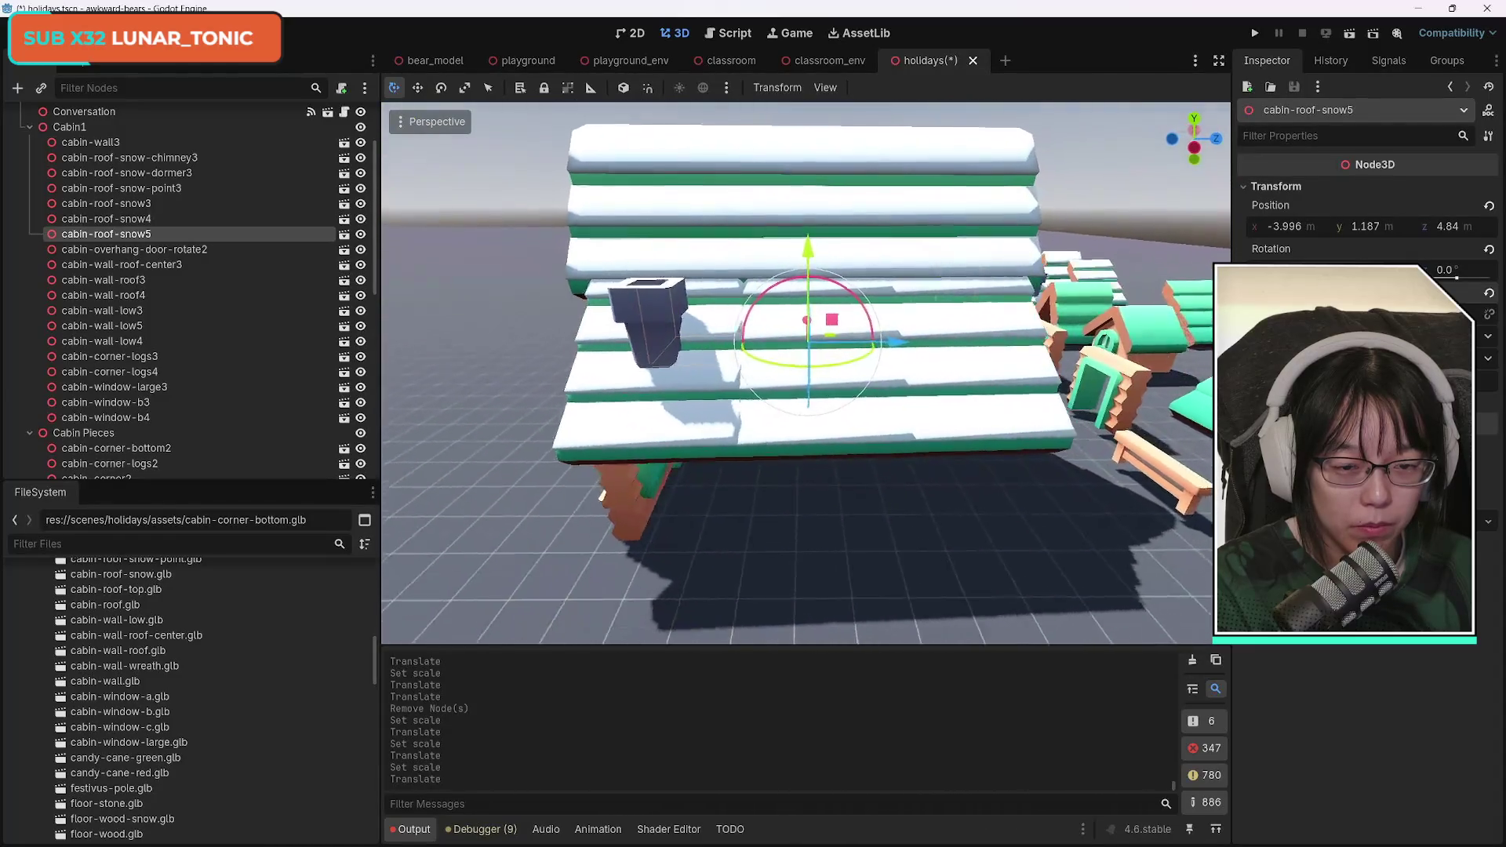
click(984, 393)
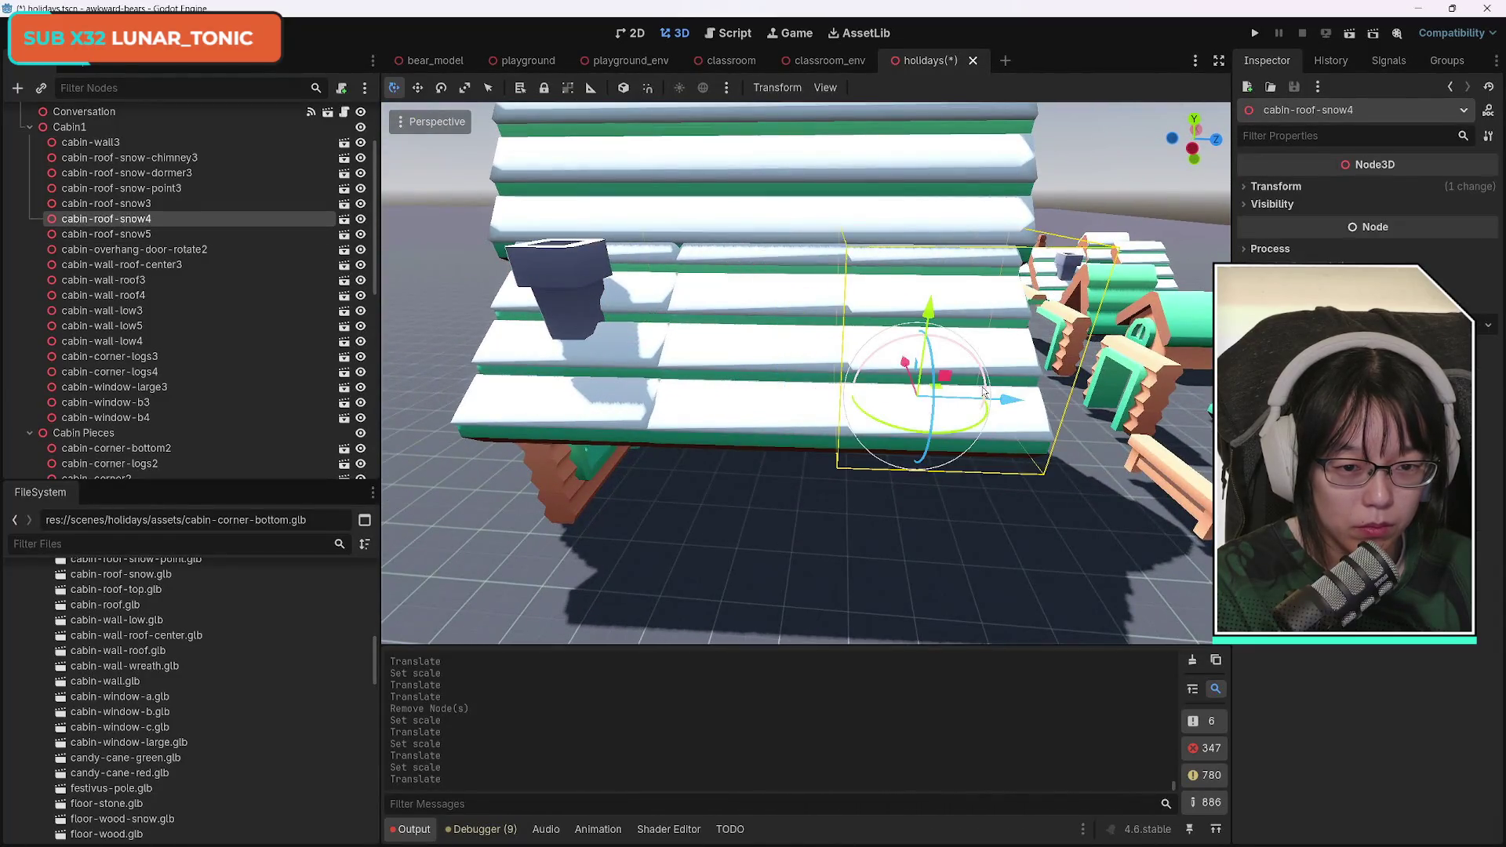
Delete cabin-roof-snow4 and scale cabin-roof-snow3 wider along the X axis.
key(Delete)
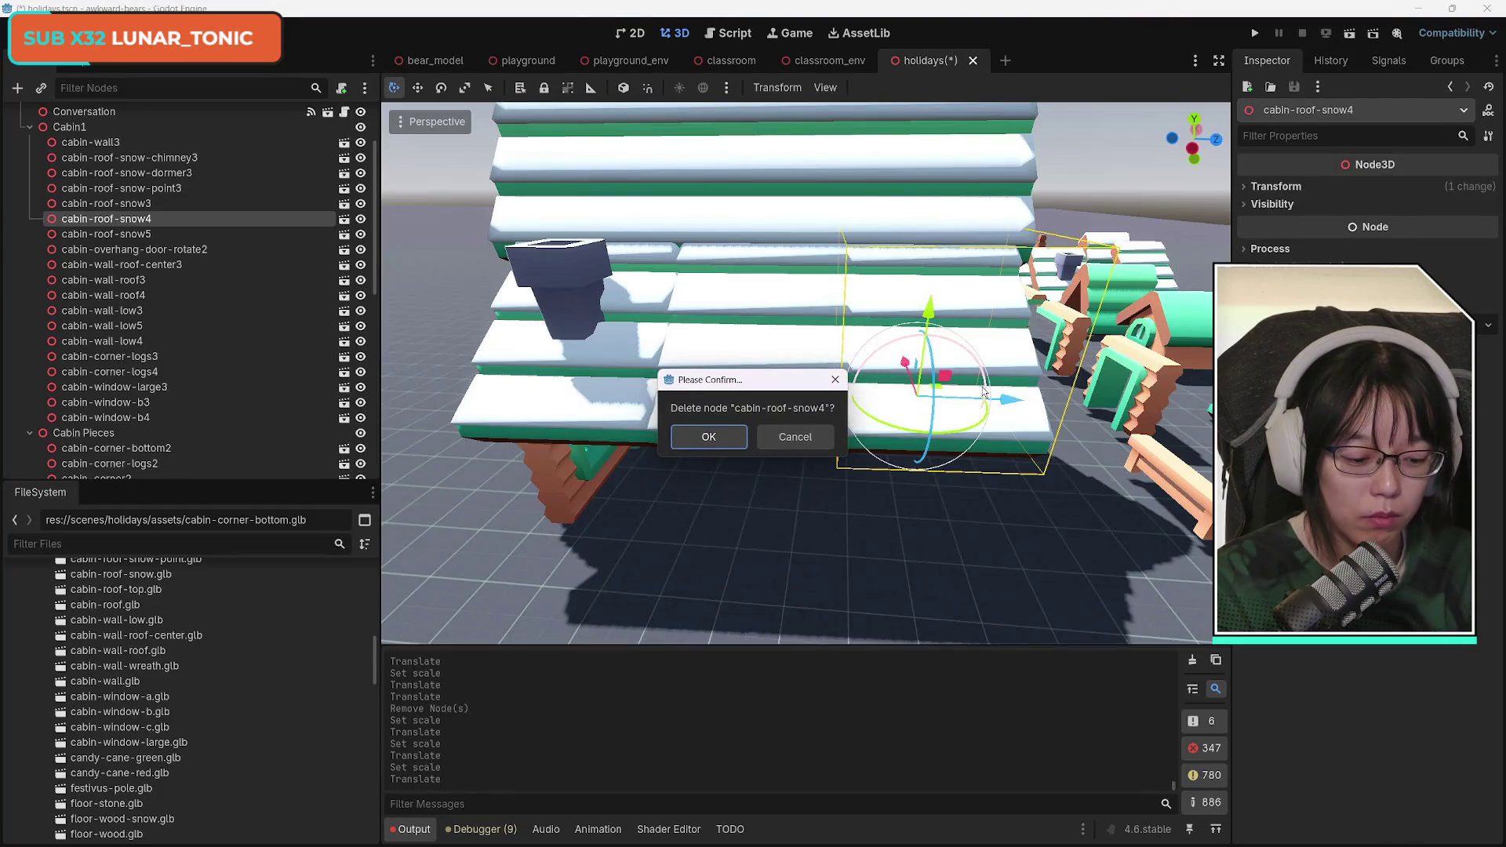
key(Return)
click(760, 313)
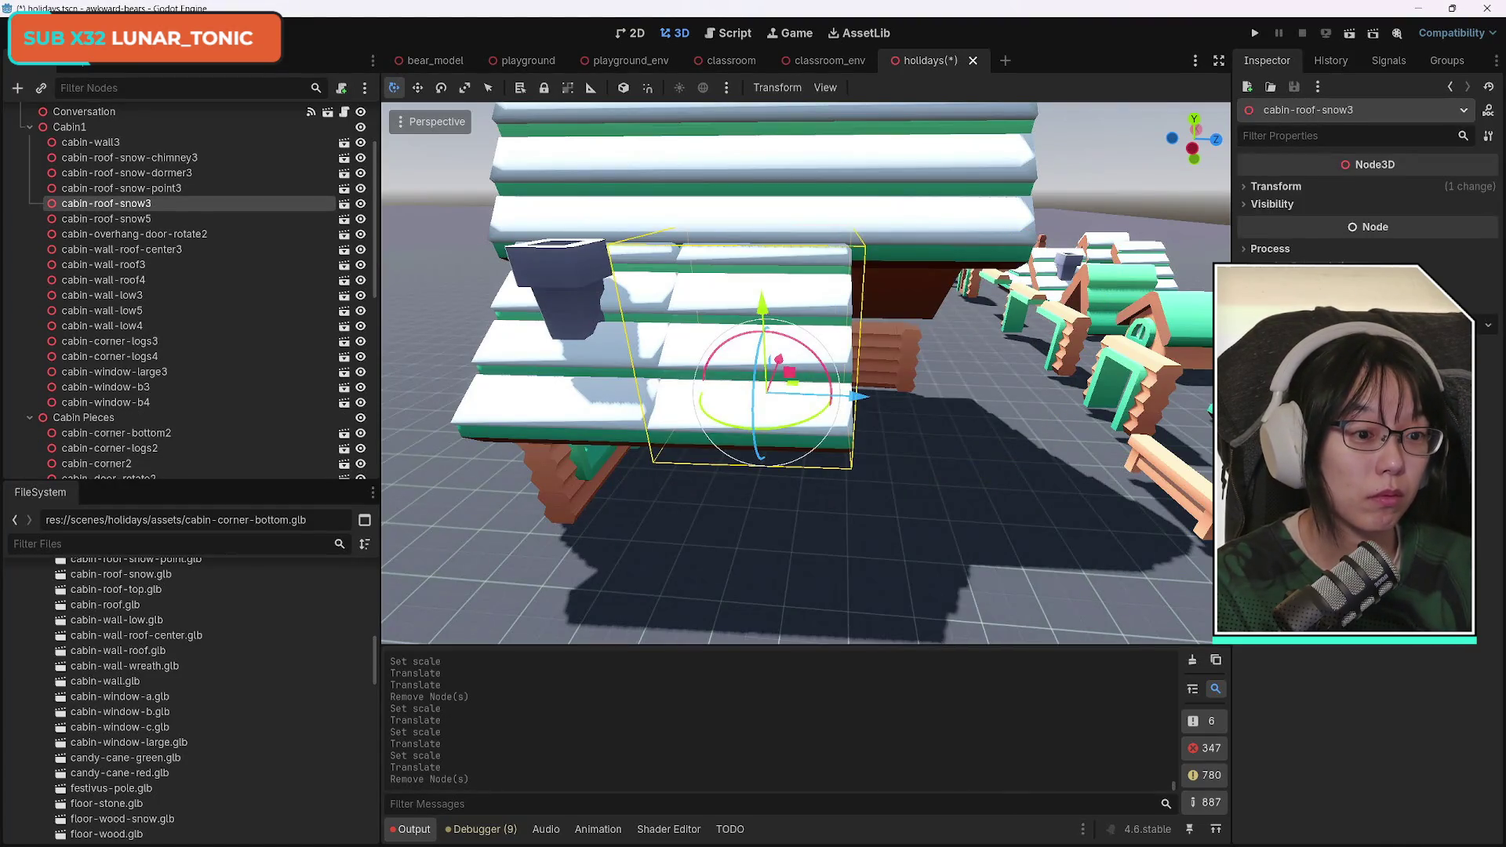
click(1296, 196)
key(s)
key(x)
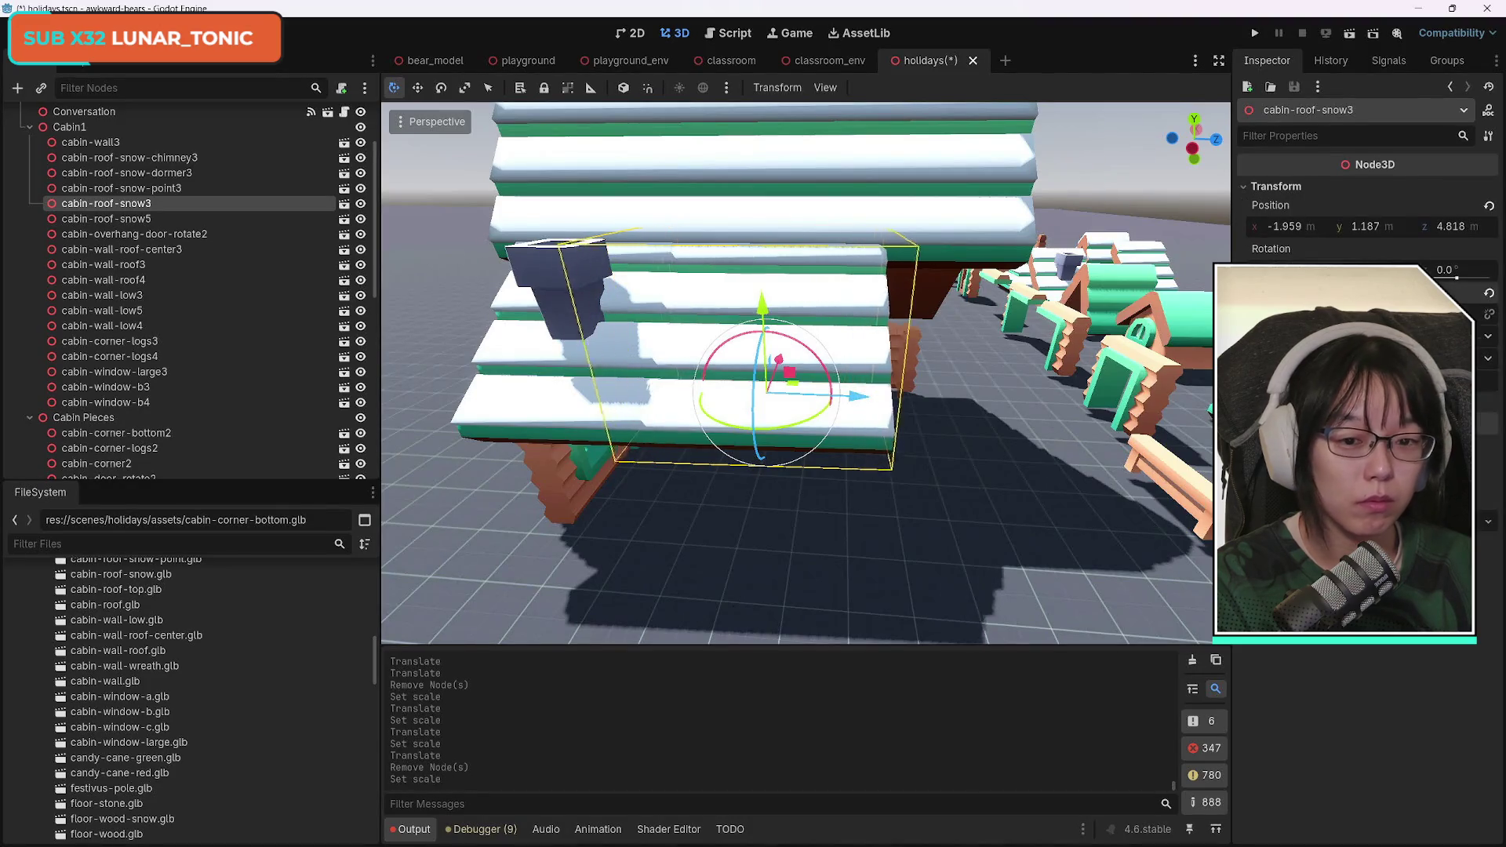
click(1025, 347)
Widen cabin-roof-snow3 further and nudge it into place at x −1.952, y 1.195, z 4.112.
key(g)
key(z)
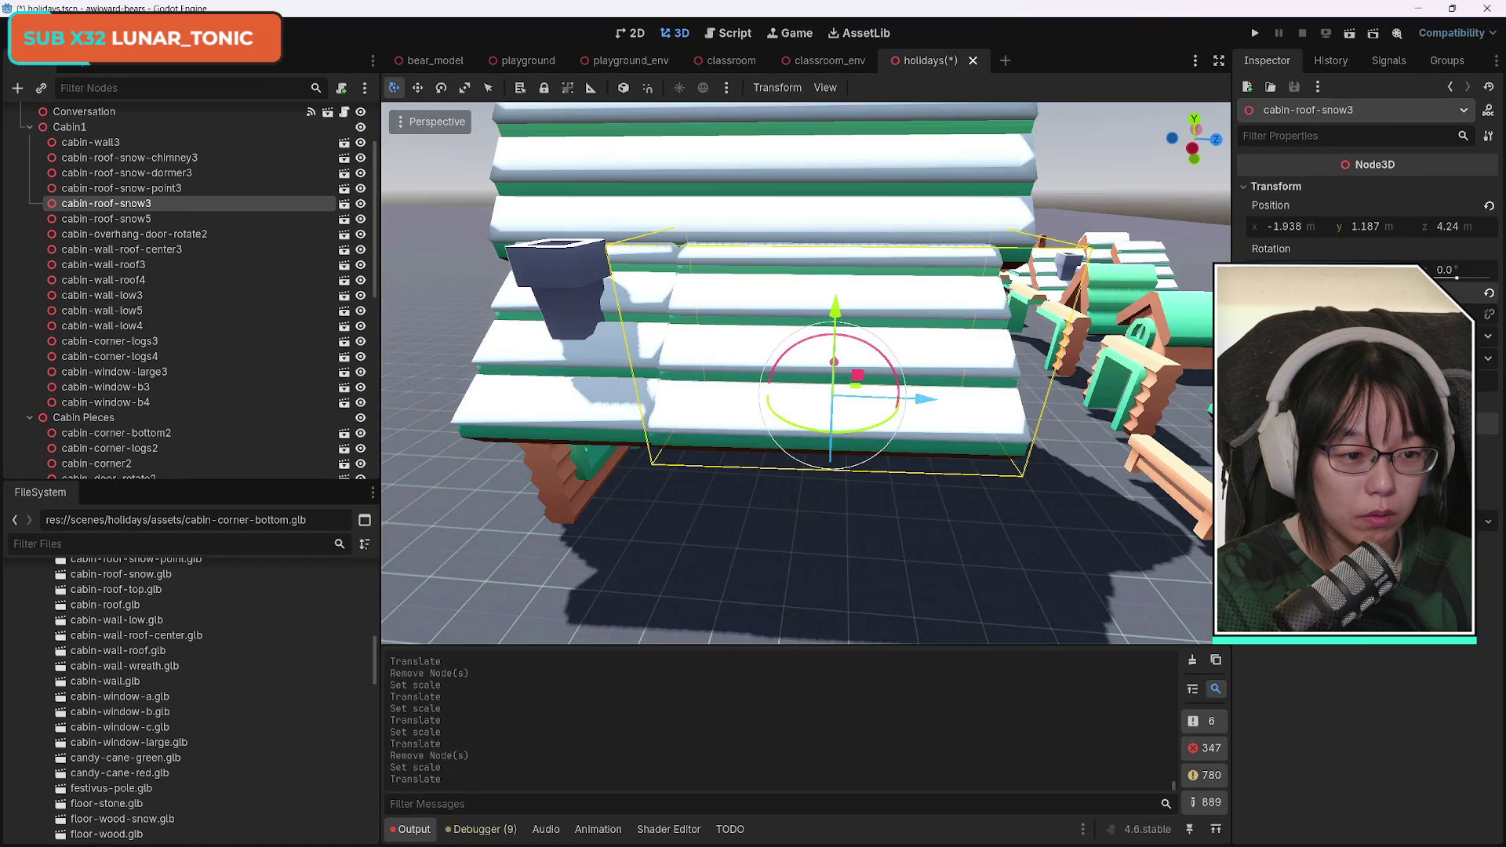
drag(1287, 314, 1318, 314)
drag(873, 391, 937, 403)
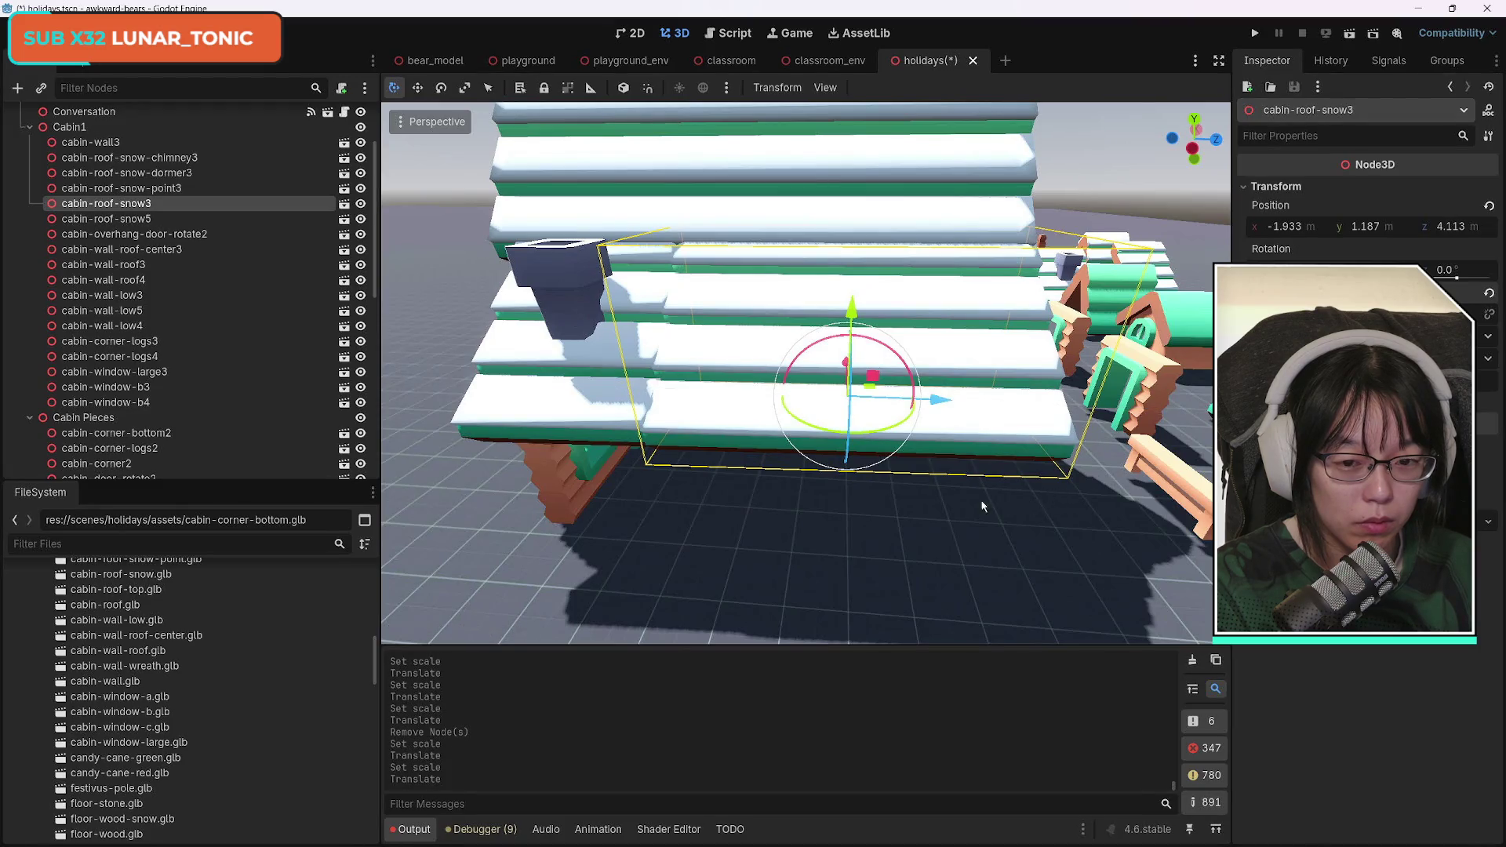
drag(804, 531, 761, 524)
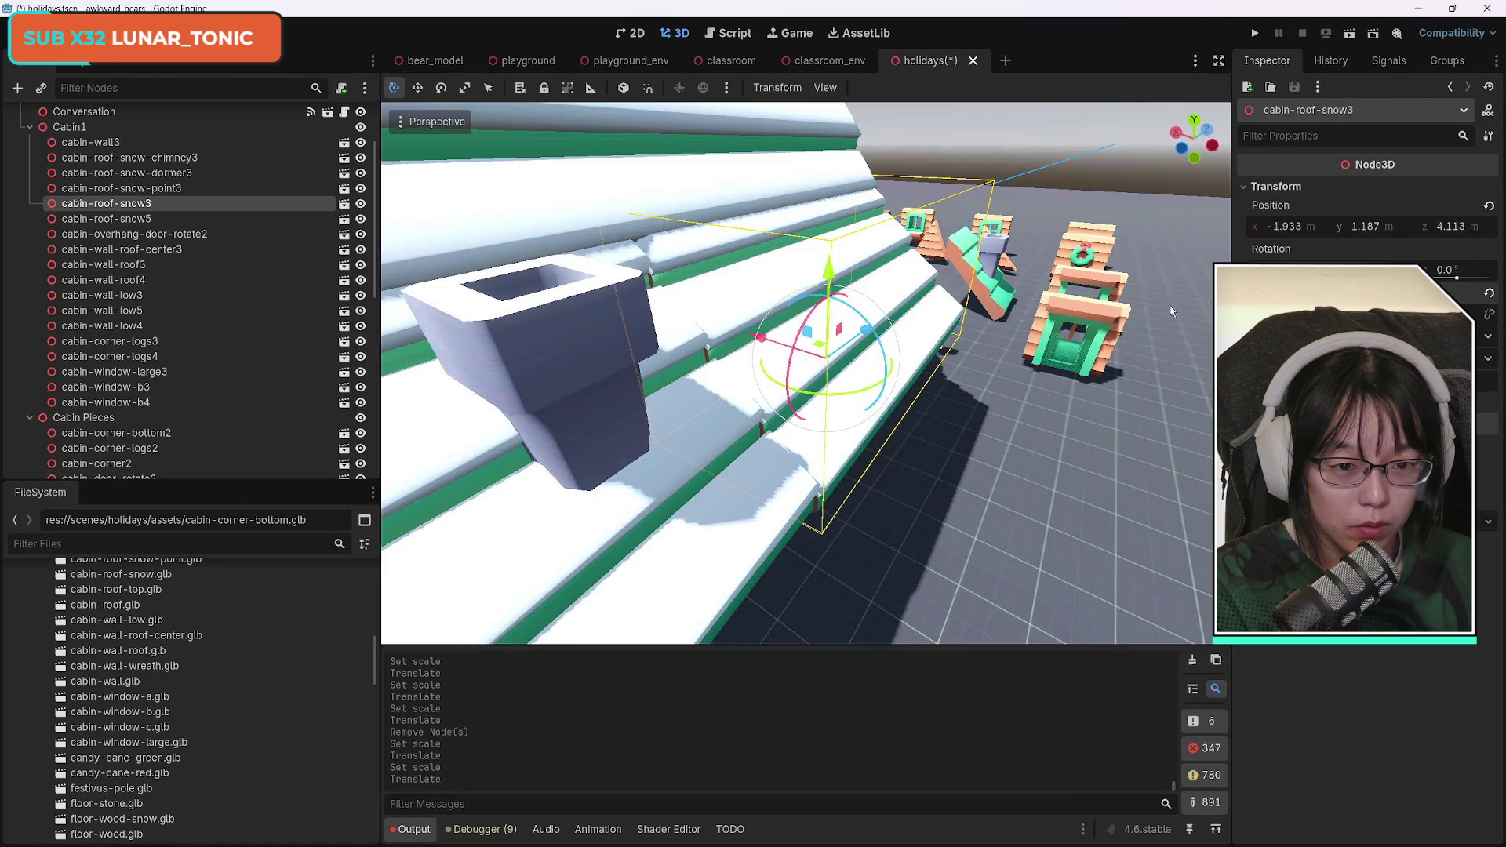
drag(765, 347, 758, 339)
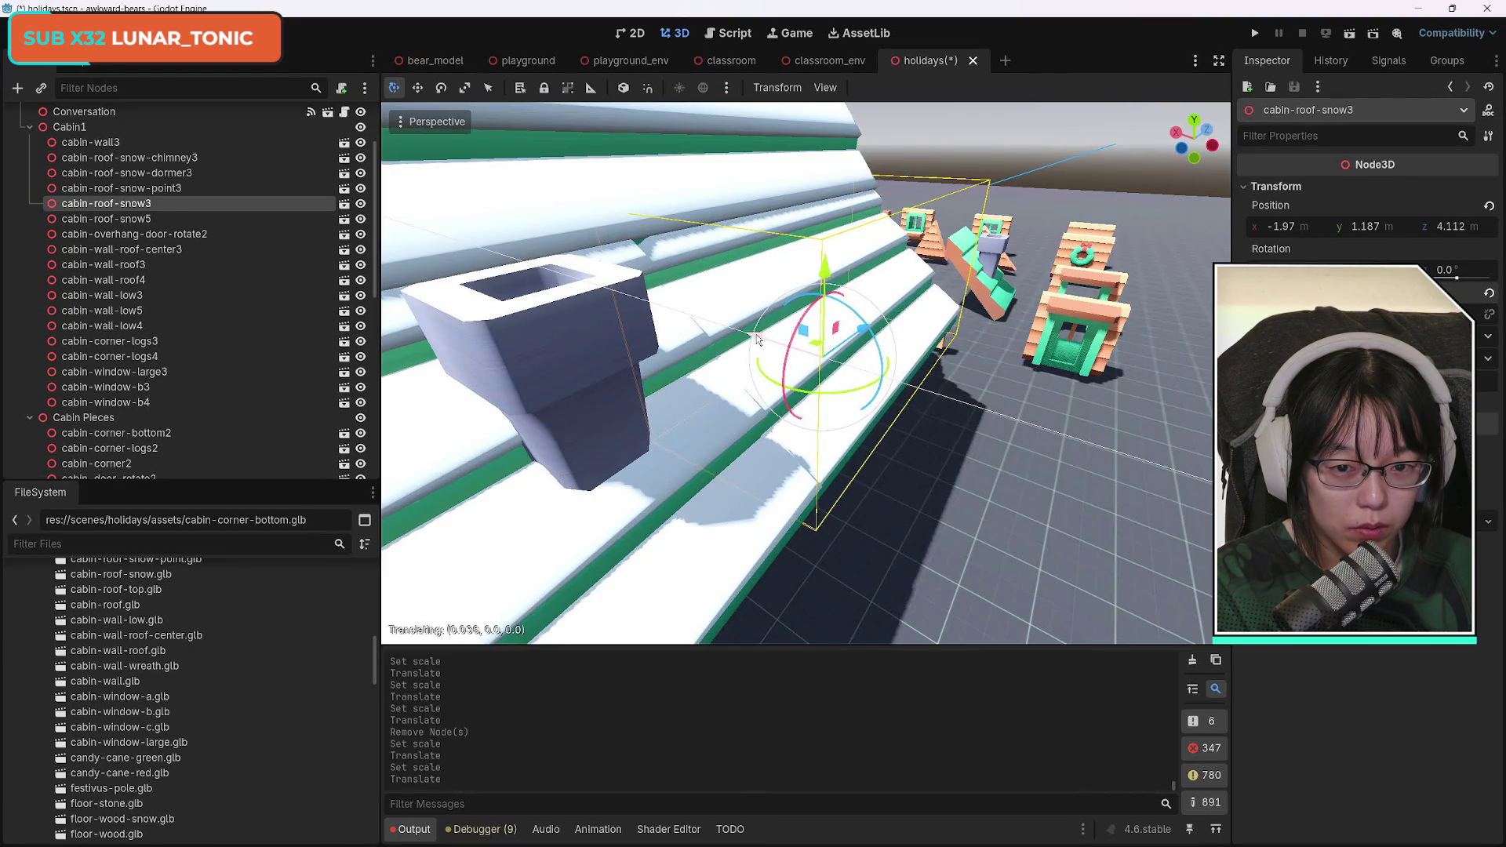
drag(824, 279, 835, 269)
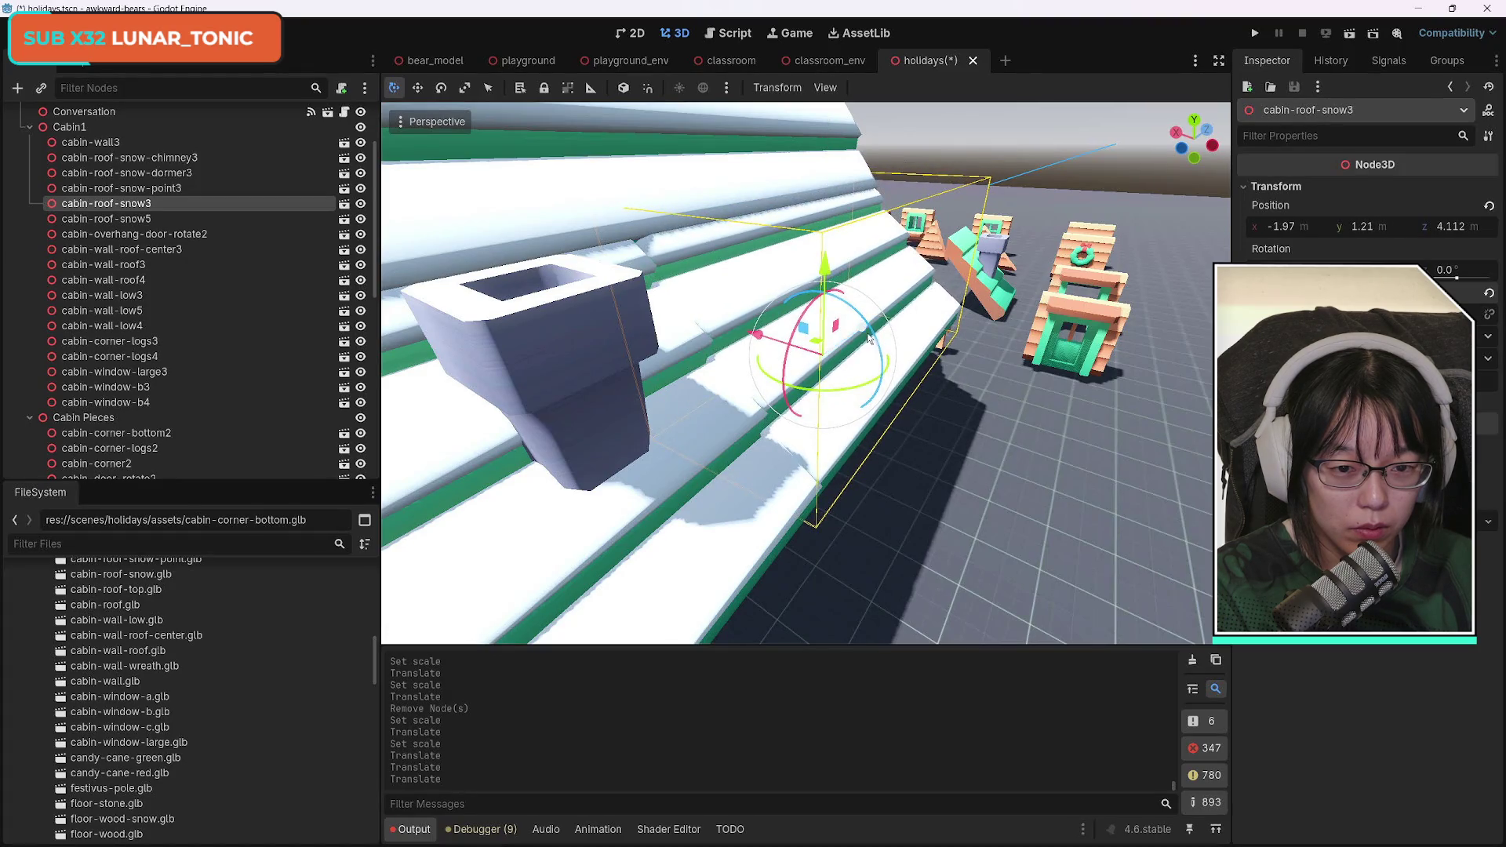
drag(765, 334, 765, 328)
scroll(806, 373, up, 5)
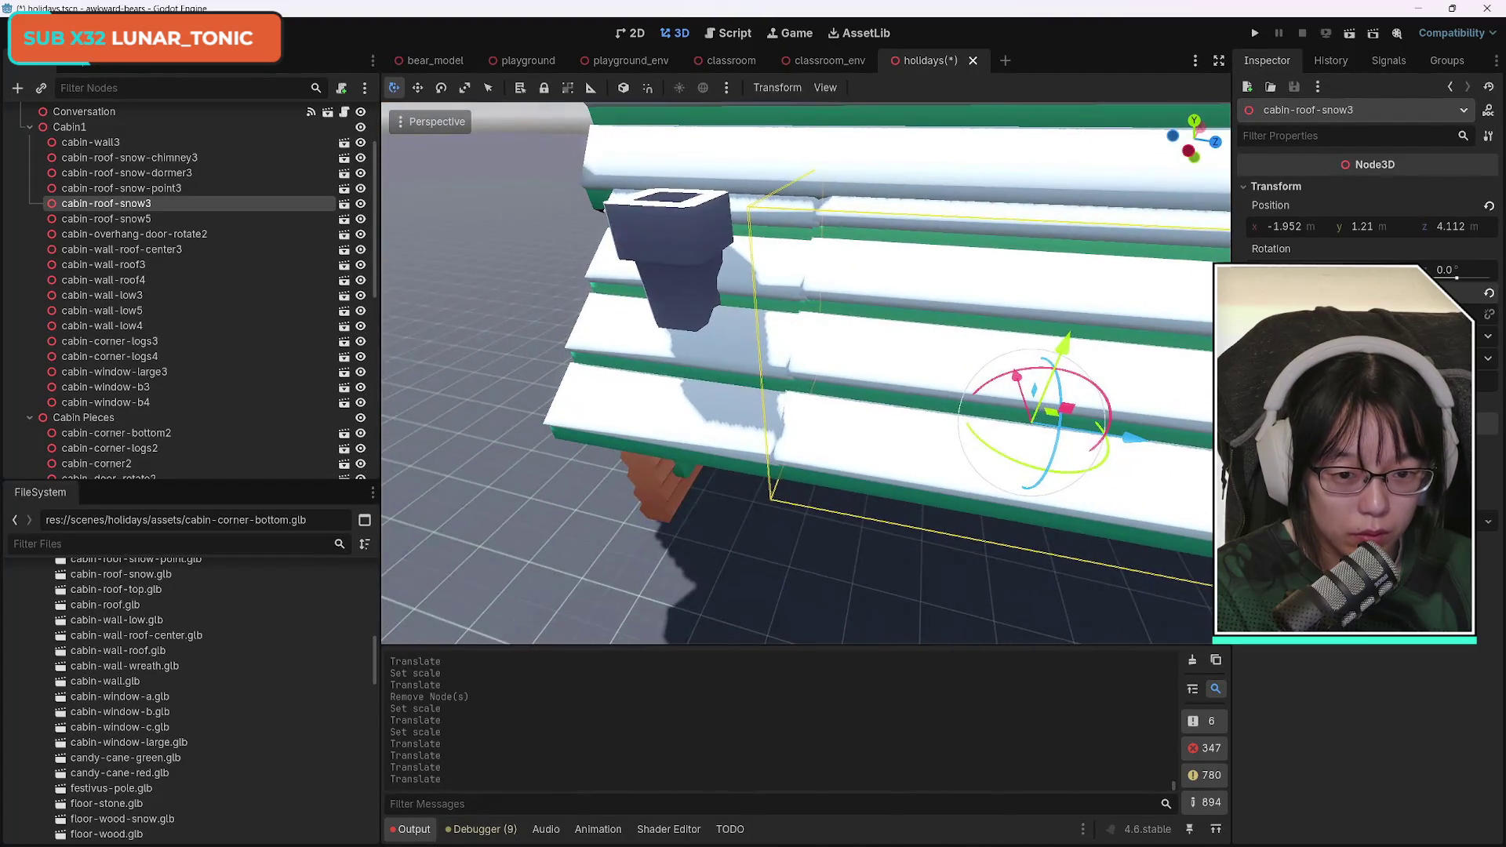
drag(1067, 357, 1066, 359)
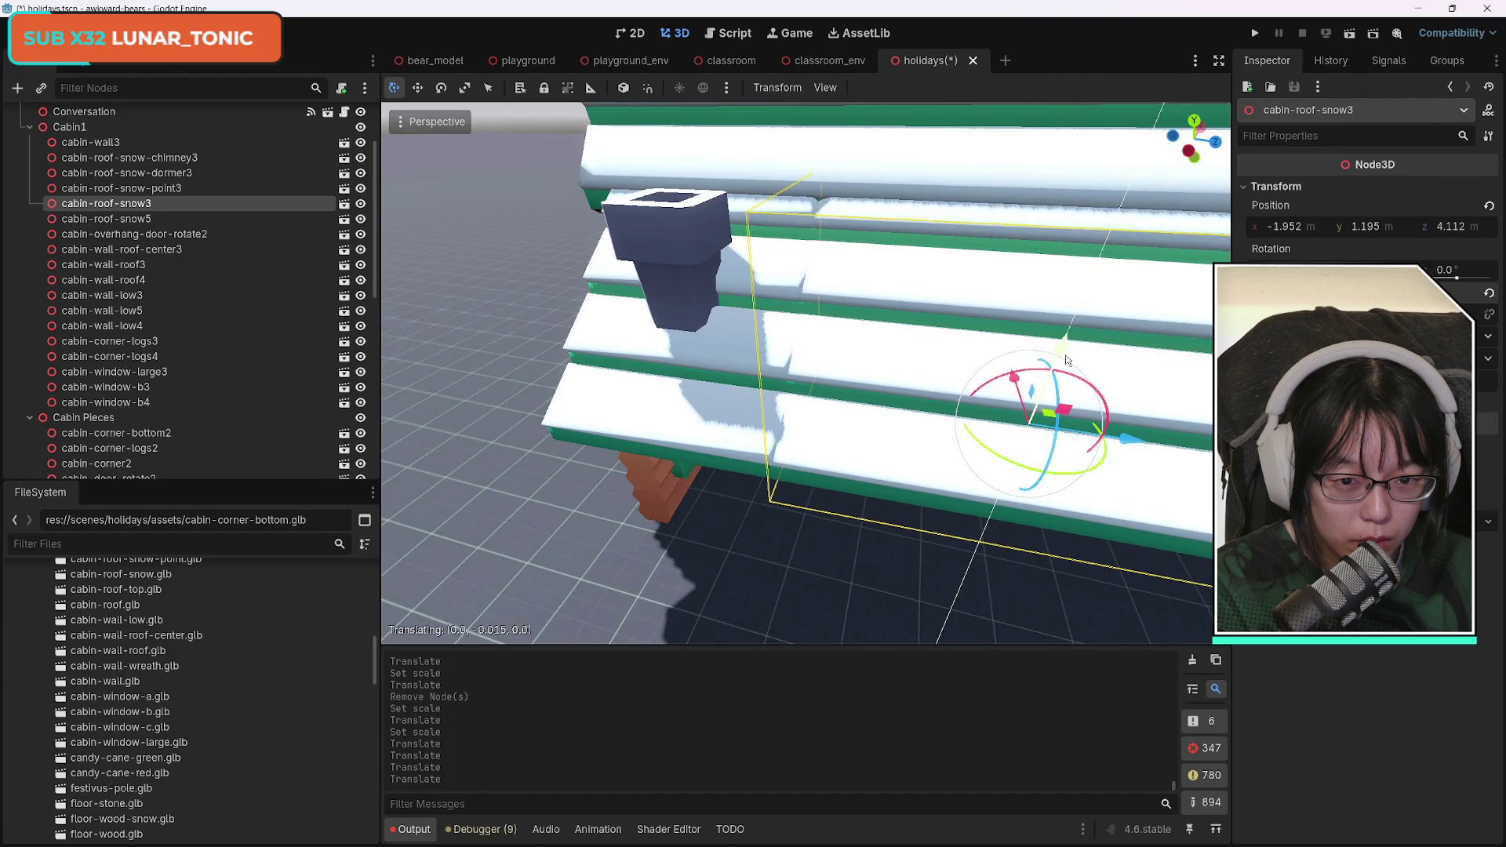
drag(803, 549, 777, 522)
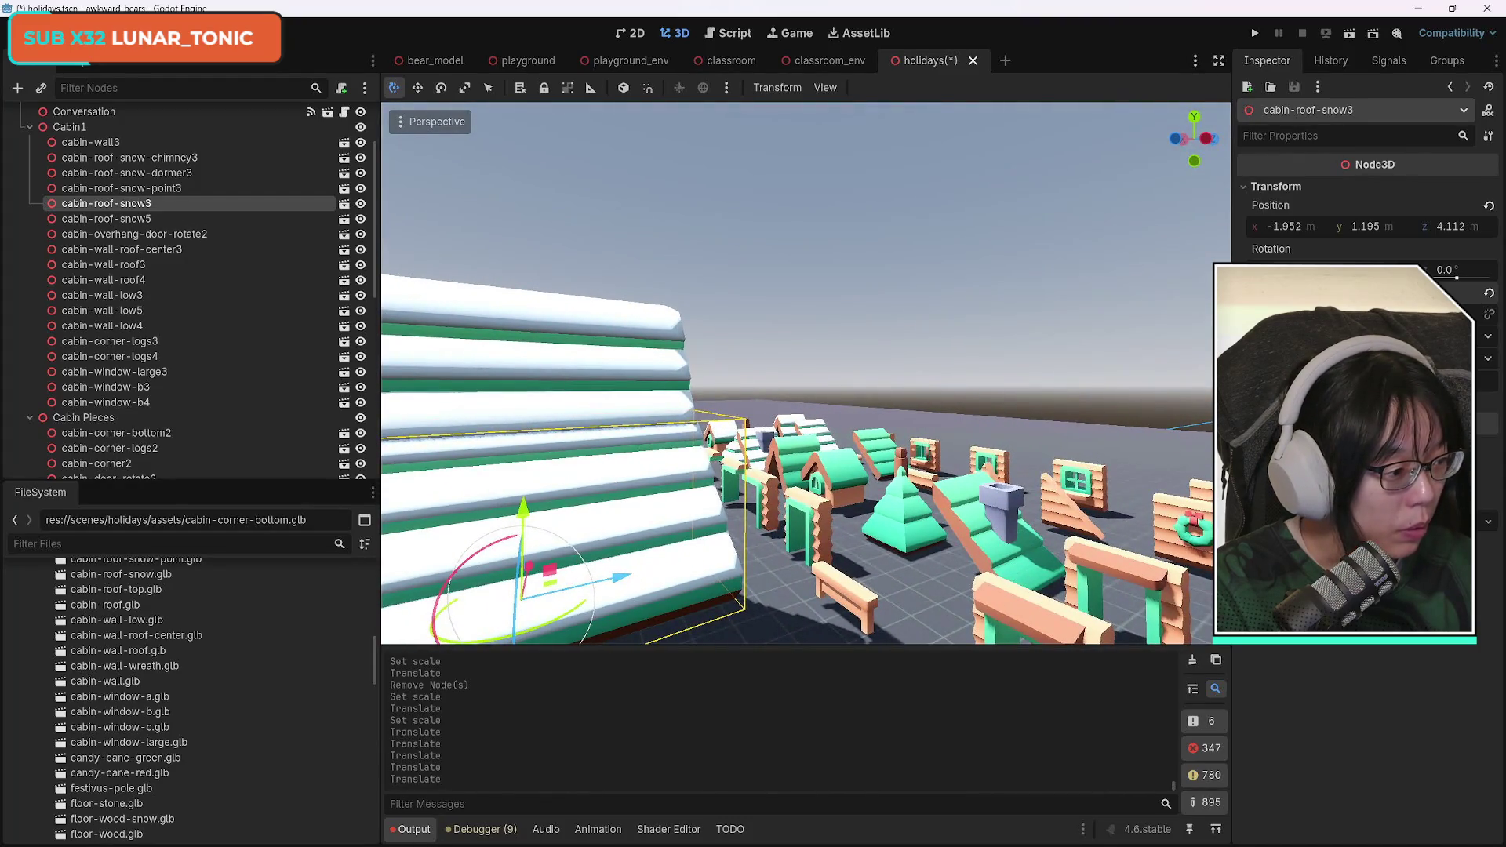
mouse_move(805, 373)
mouse_down()
mouse_move(448, 252)
mouse_move(1046, 532)
mouse_move(973, 475)
mouse_move(987, 475)
mouse_up()
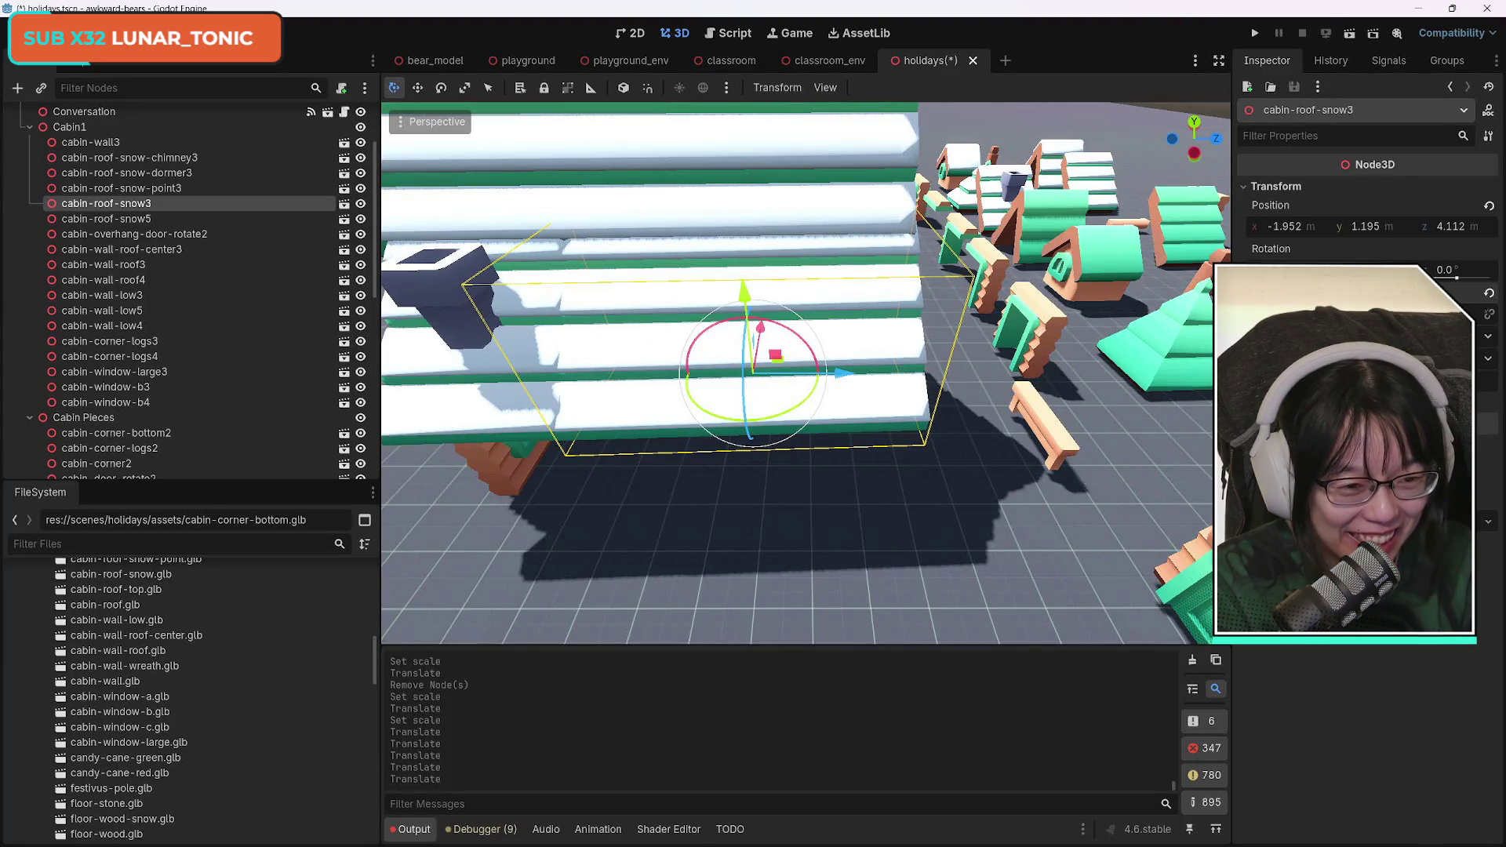
Scale cabin-roof-snow3 down slightly and orbit around the roof to check its fit.
key(s)
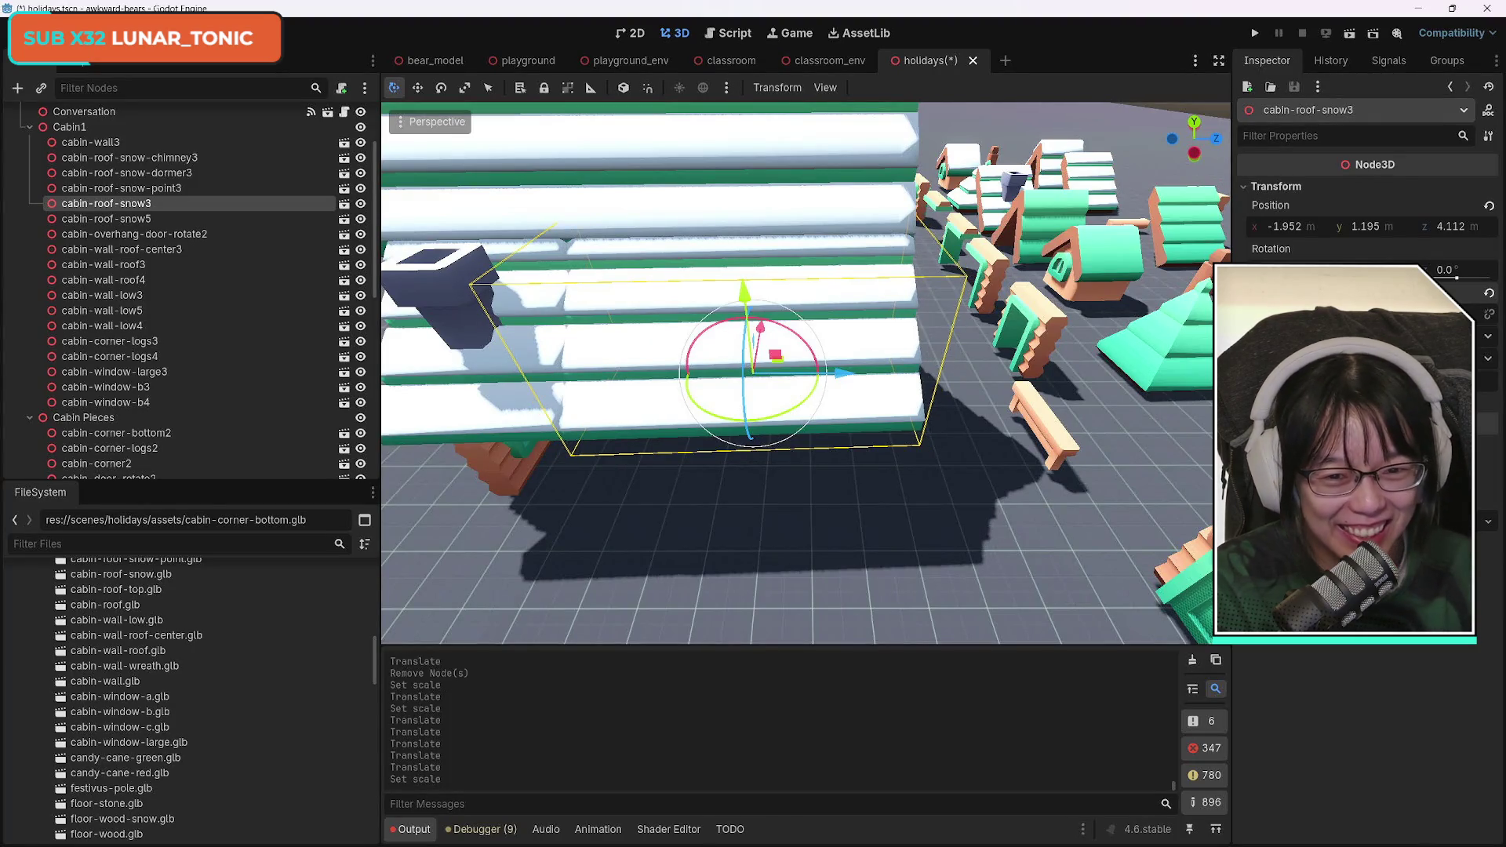
mouse_move(1009, 375)
mouse_down()
mouse_move(863, 391)
mouse_move(1057, 425)
mouse_up()
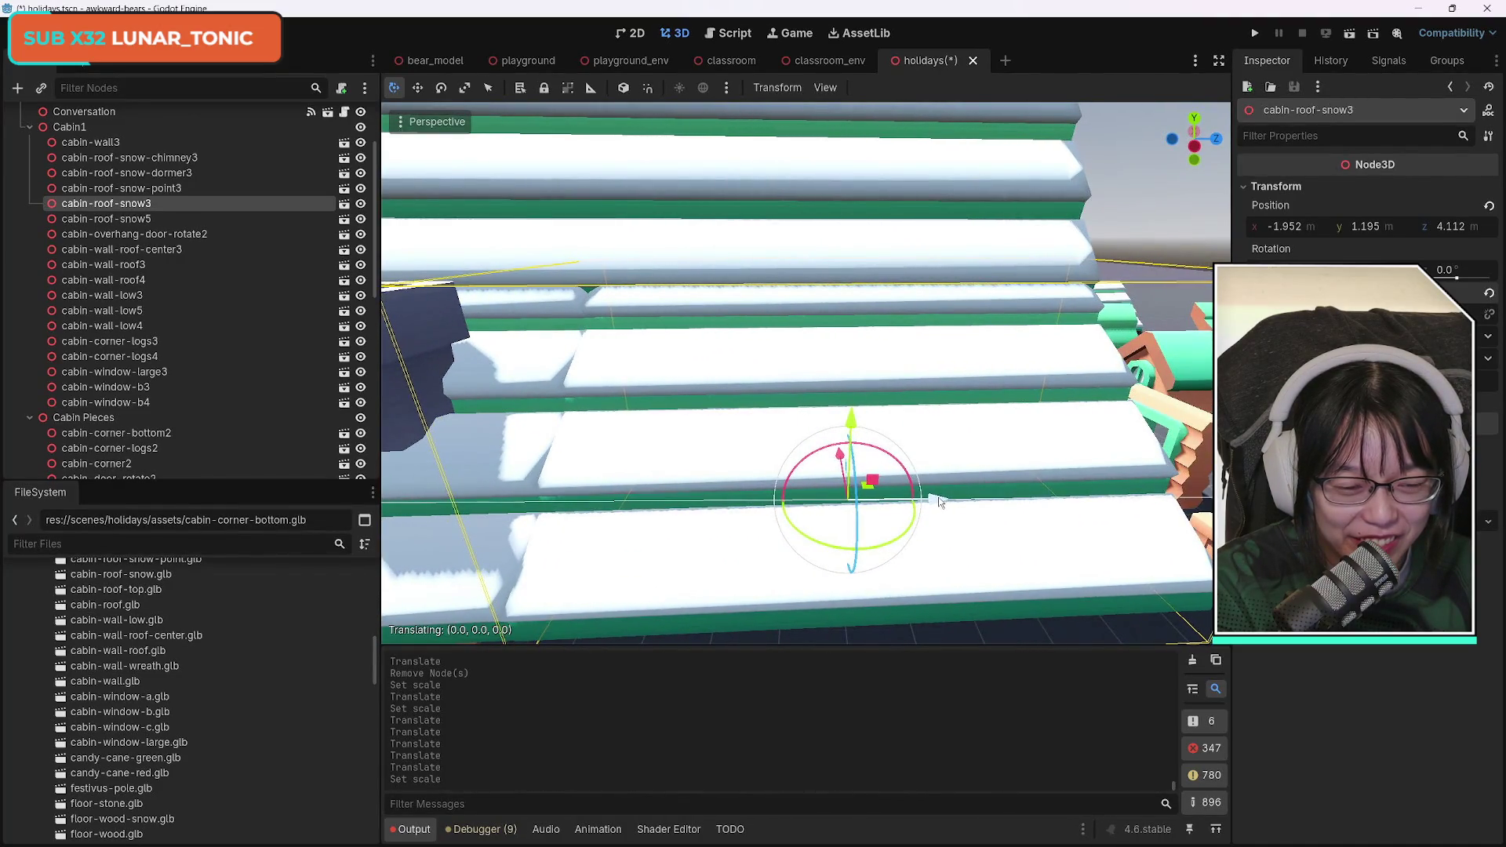
mouse_move(1187, 422)
mouse_down()
mouse_move(1225, 428)
mouse_move(949, 359)
mouse_up()
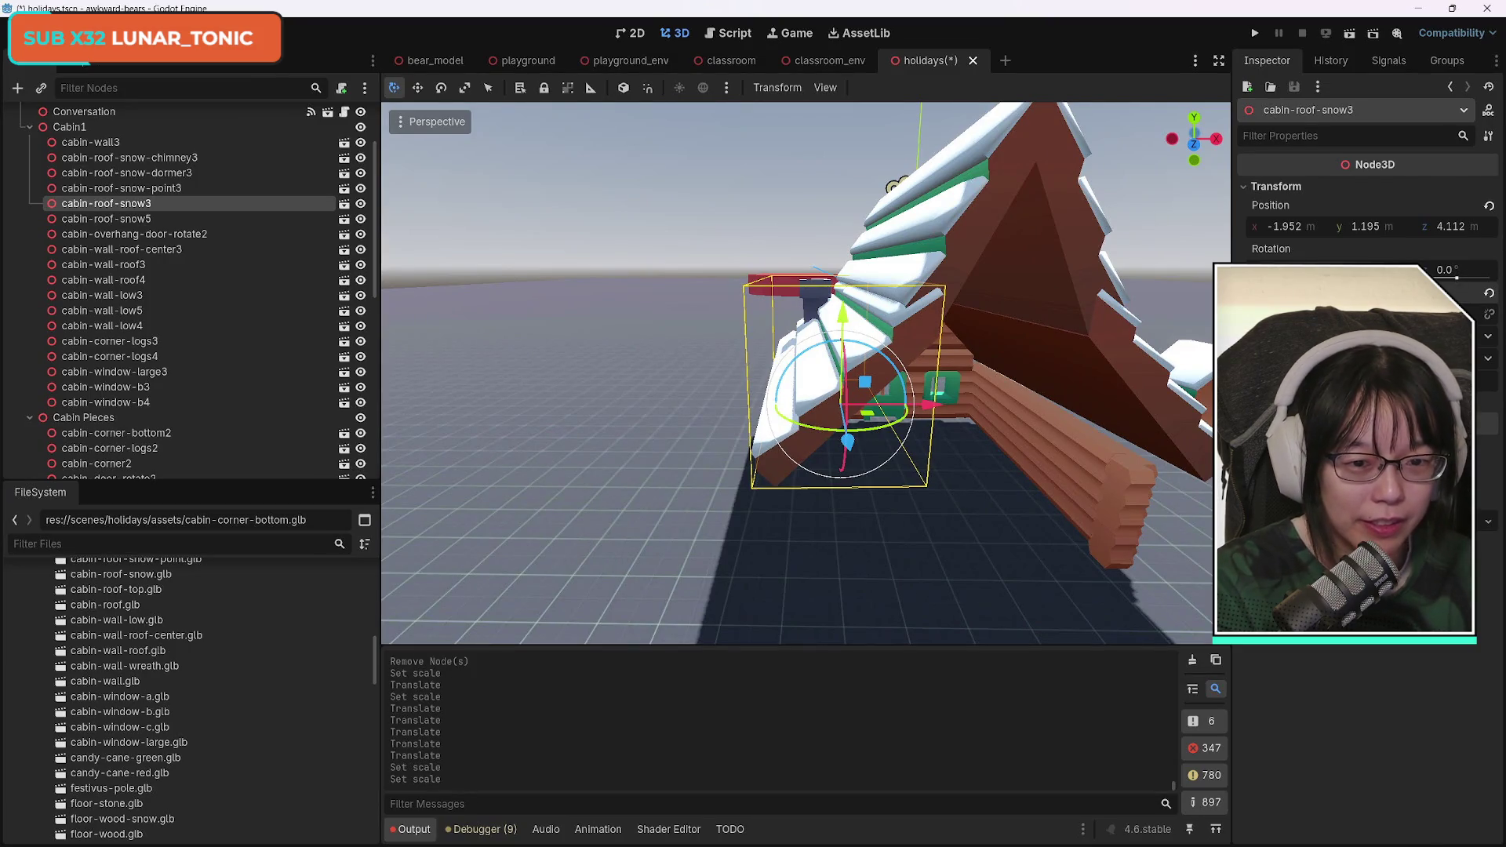
mouse_move(1045, 366)
mouse_down()
mouse_move(855, 313)
mouse_move(691, 293)
mouse_move(761, 436)
mouse_up()
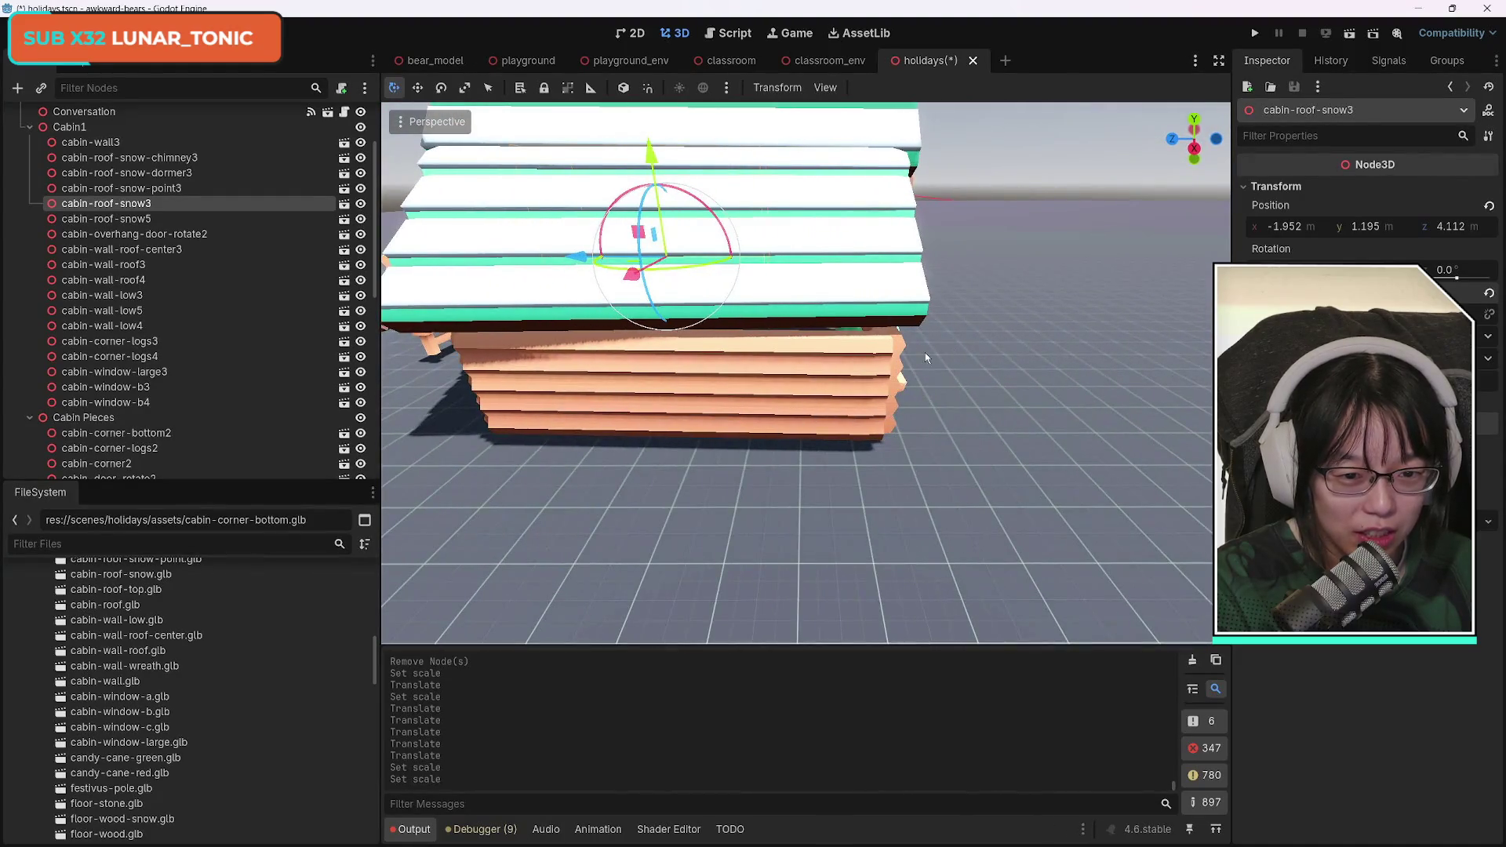
click(898, 361)
Duplicate cabin-wall3 with corner pieces cabin-corner-logs3 and cabin-corner-logs4, and rotate the copies.
click(469, 382)
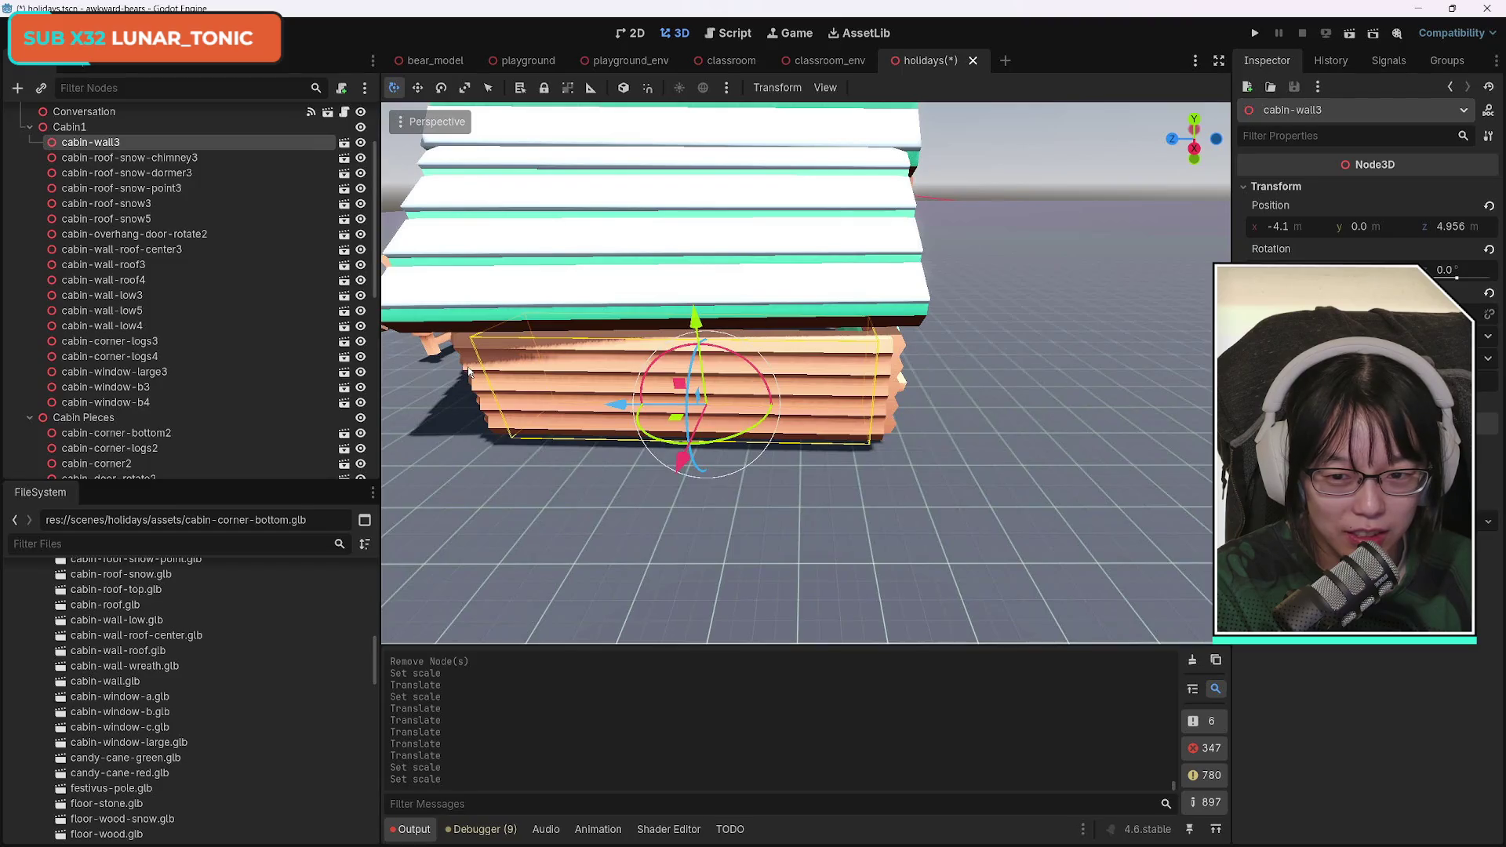
click(469, 372)
shift+click(619, 381)
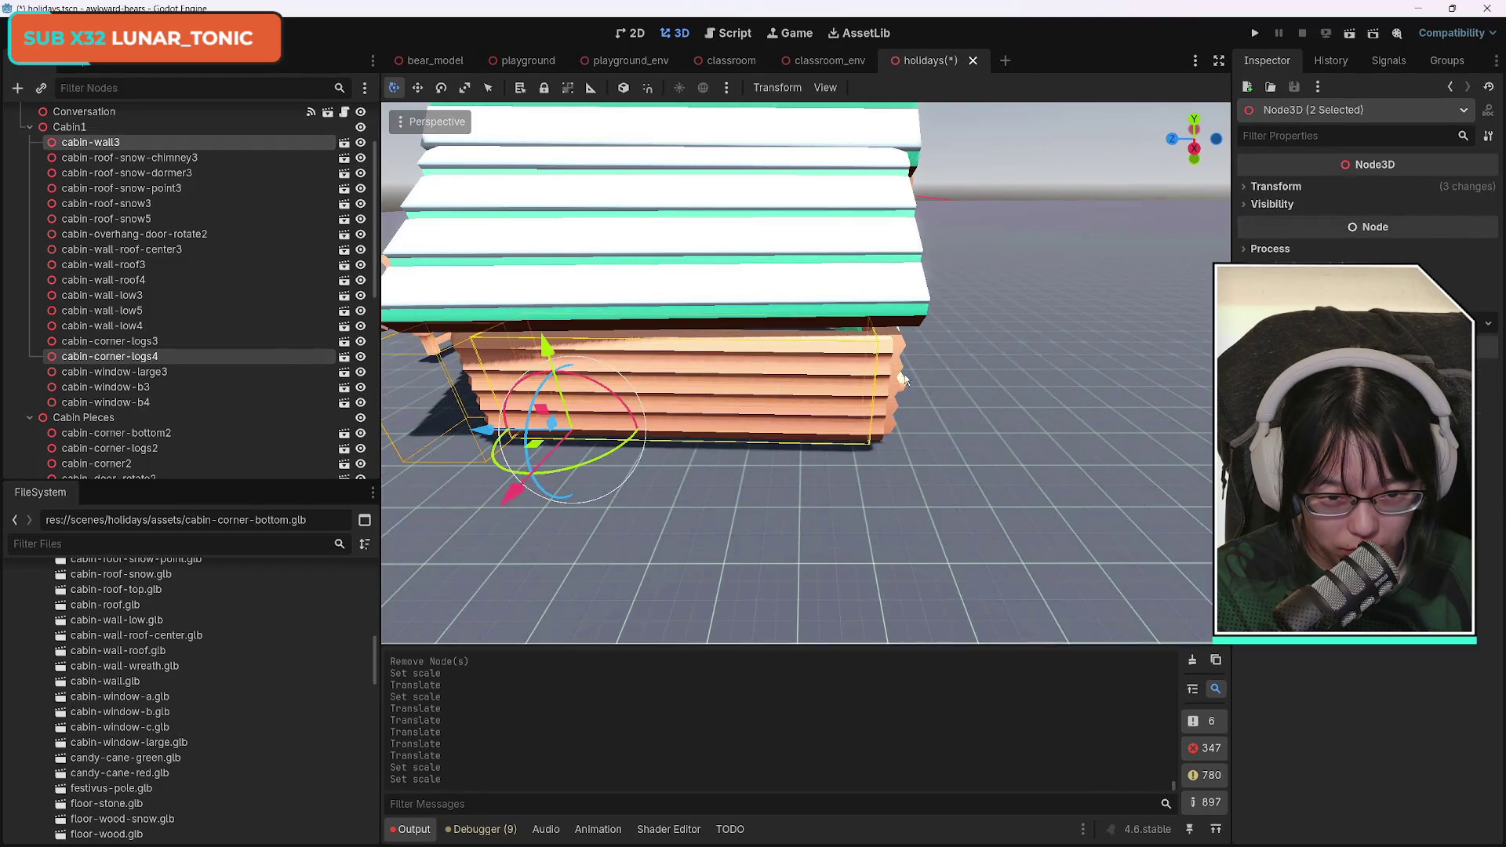
shift+click(891, 384)
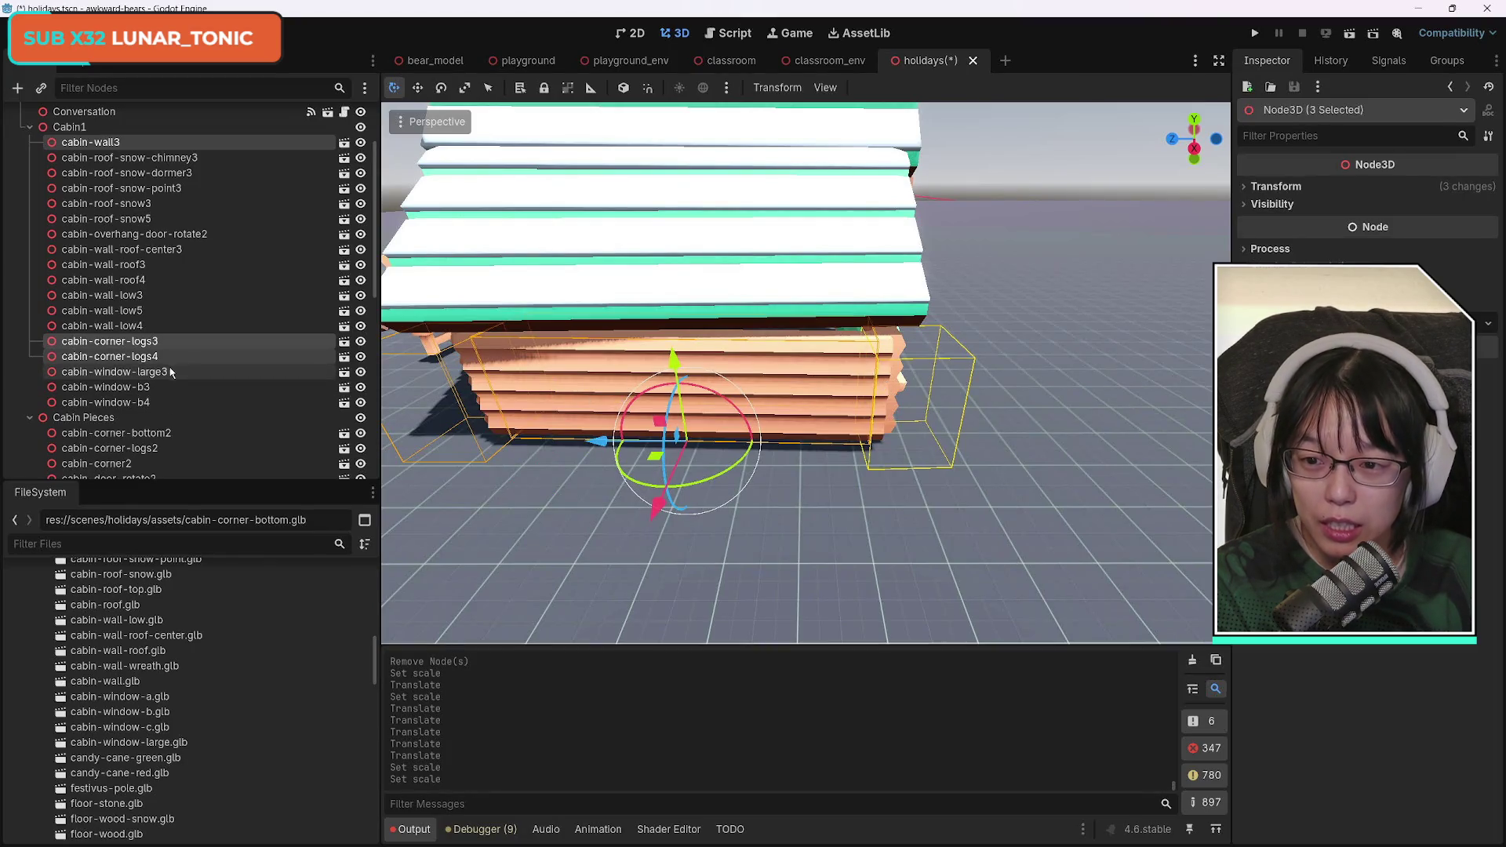
key(ctrl+d)
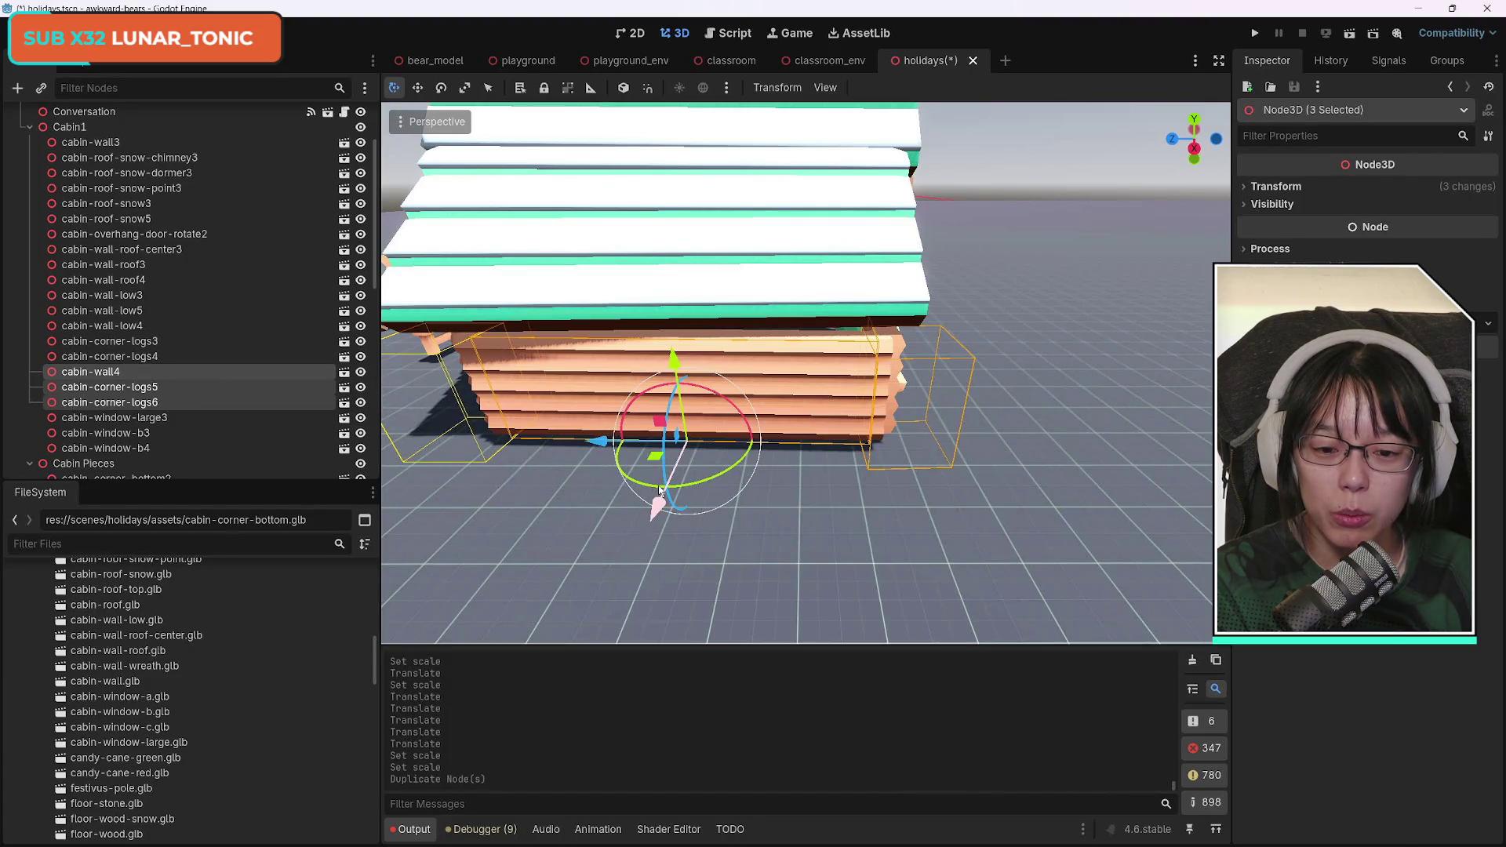
mouse_move(751, 446)
mouse_down()
mouse_move(699, 485)
mouse_move(621, 473)
mouse_move(668, 496)
mouse_move(693, 478)
mouse_move(711, 410)
mouse_move(581, 419)
mouse_move(569, 447)
mouse_move(707, 471)
mouse_move(882, 429)
mouse_up()
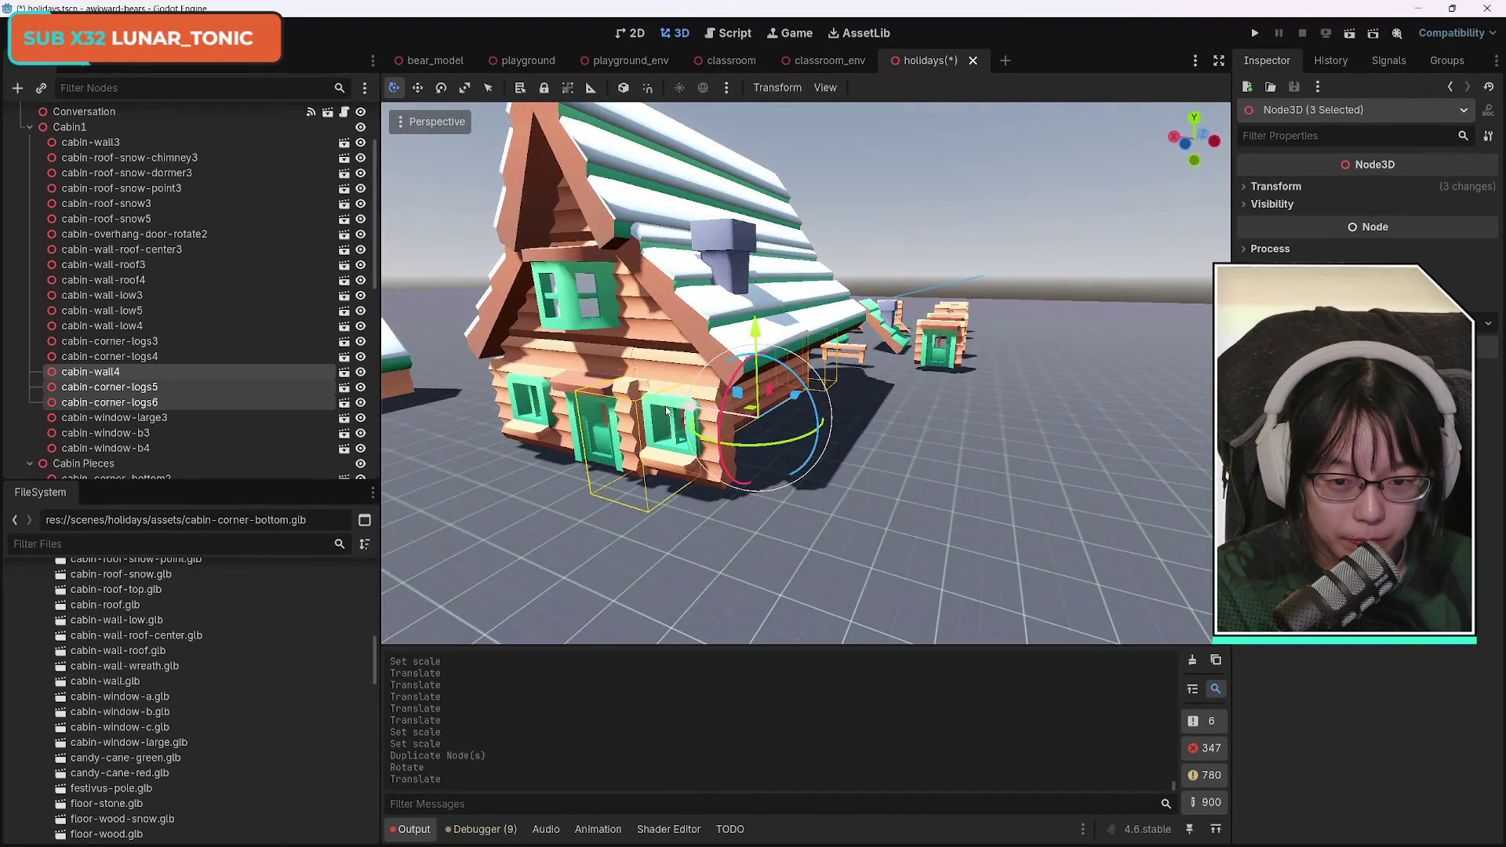
Move the three copied pieces along X, then along Z.
key(g)
key(x)
click(741, 416)
drag(839, 415, 853, 405)
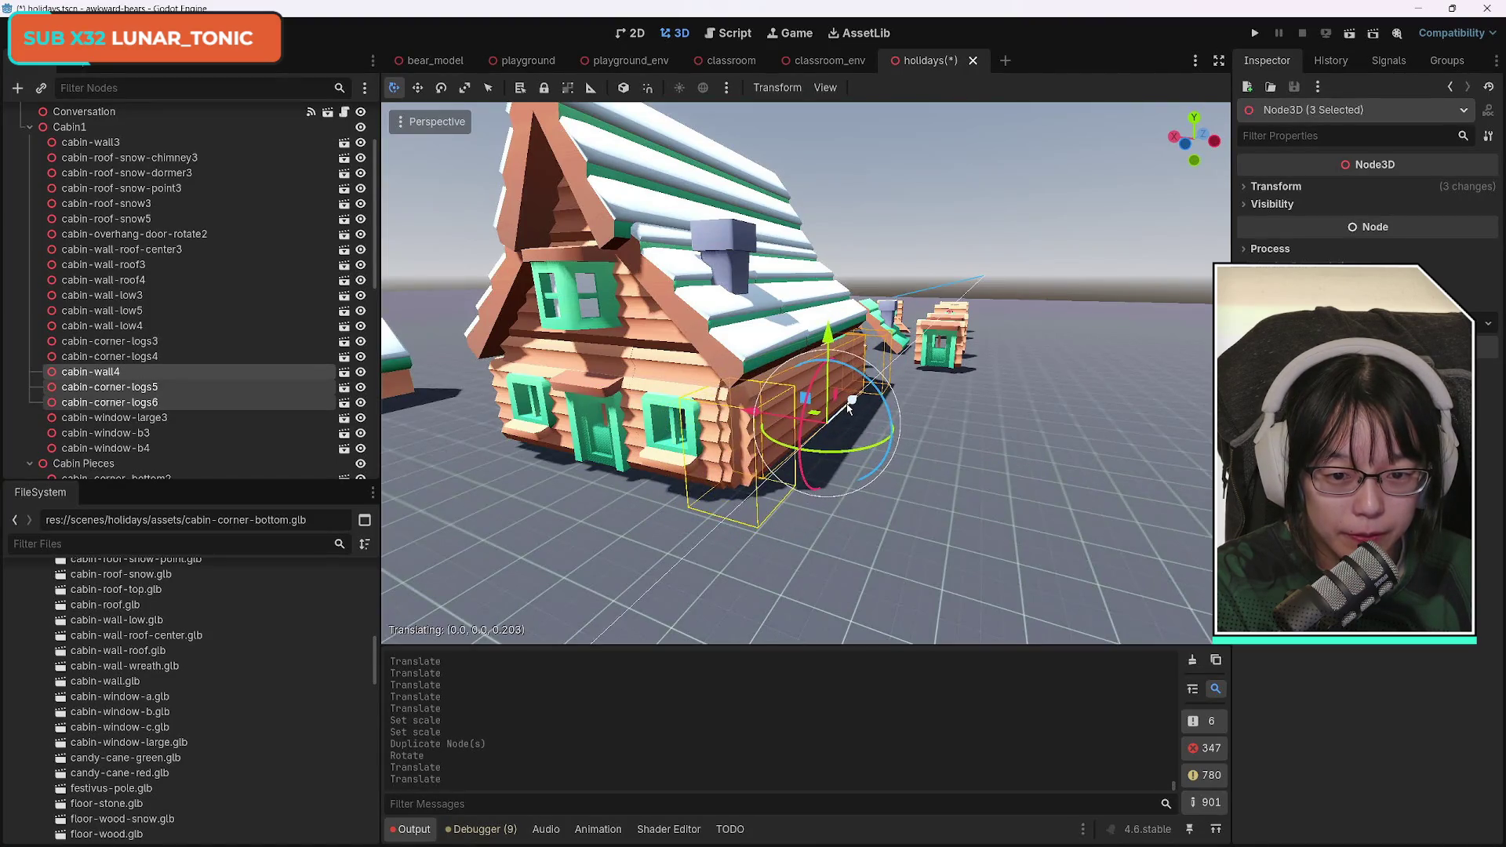
click(848, 406)
Slide the copies slightly along X and undo the stray Z nudge.
key(w)
scroll(848, 406, up, 5)
key(d)
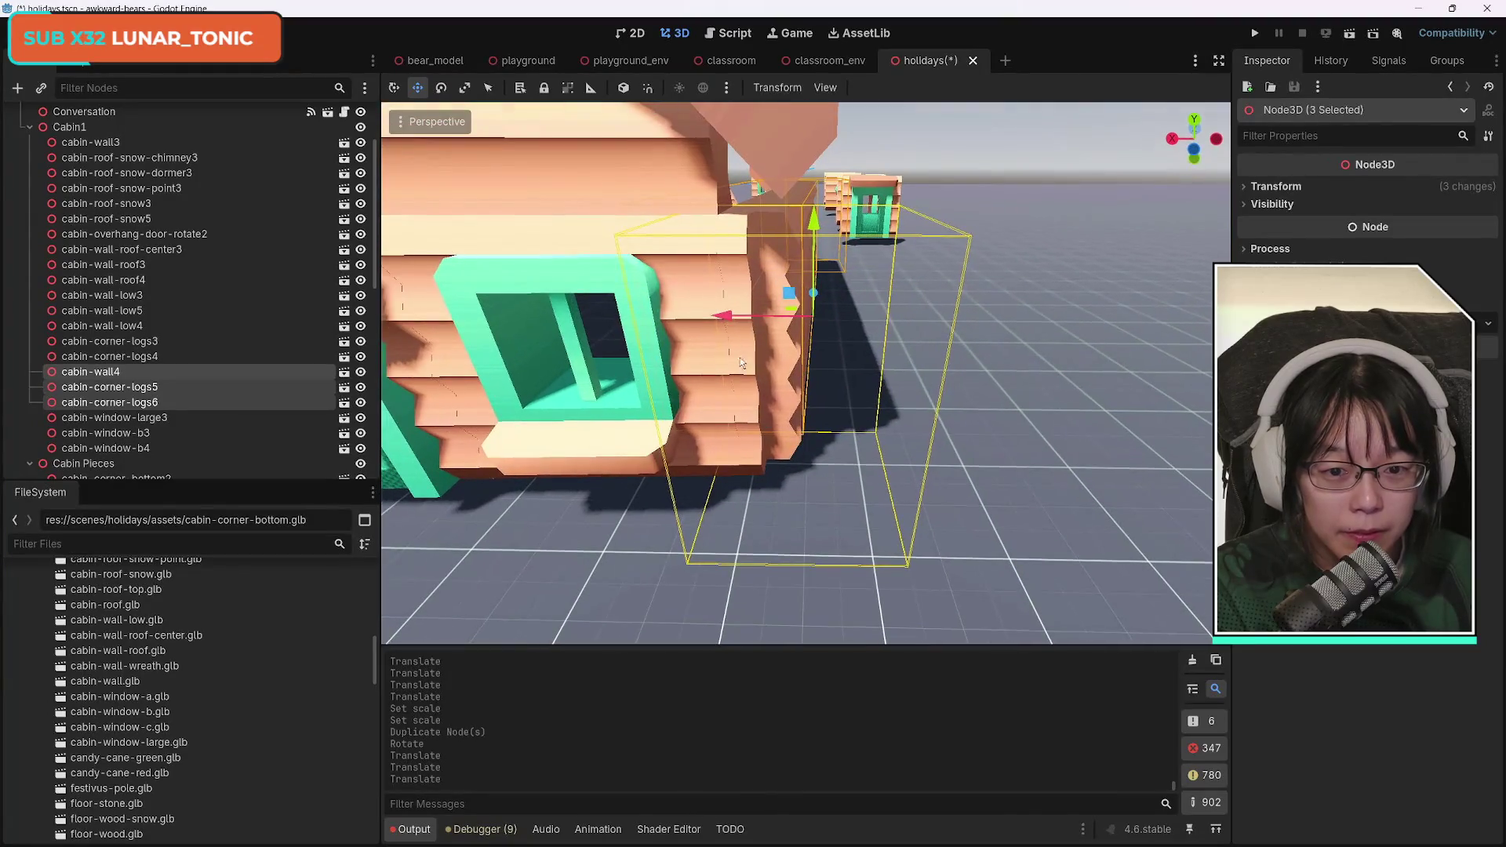
drag(728, 320, 739, 324)
drag(824, 296, 825, 297)
key(ctrl+z)
drag(913, 422, 534, 427)
drag(937, 365, 753, 374)
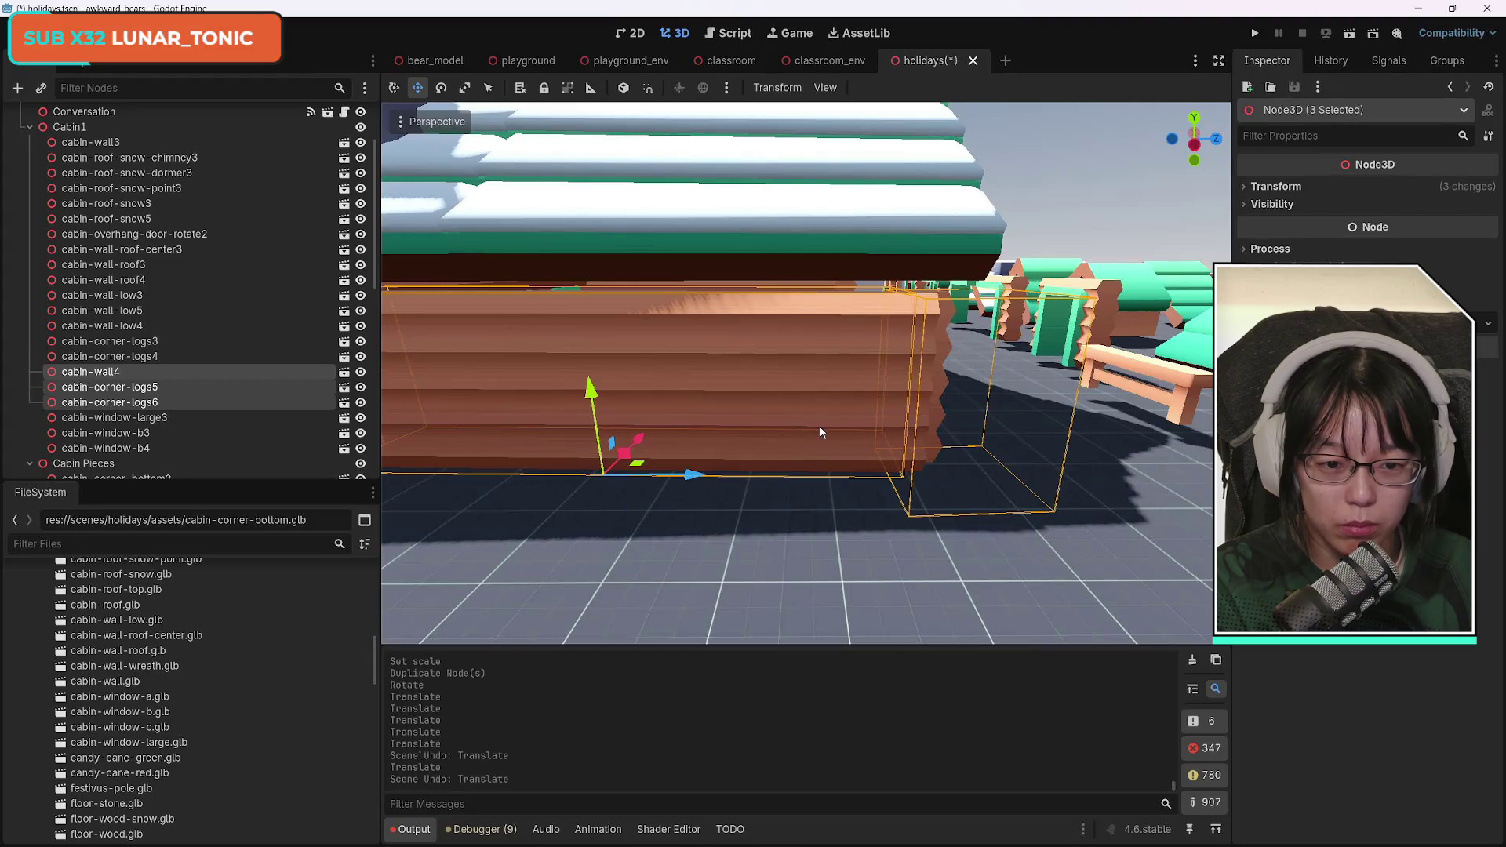
click(784, 388)
Duplicate cabin-wall4 as cabin-wall5, turn it about 95 degrees around Y, and slide it along X.
click(783, 382)
key(ctrl+z)
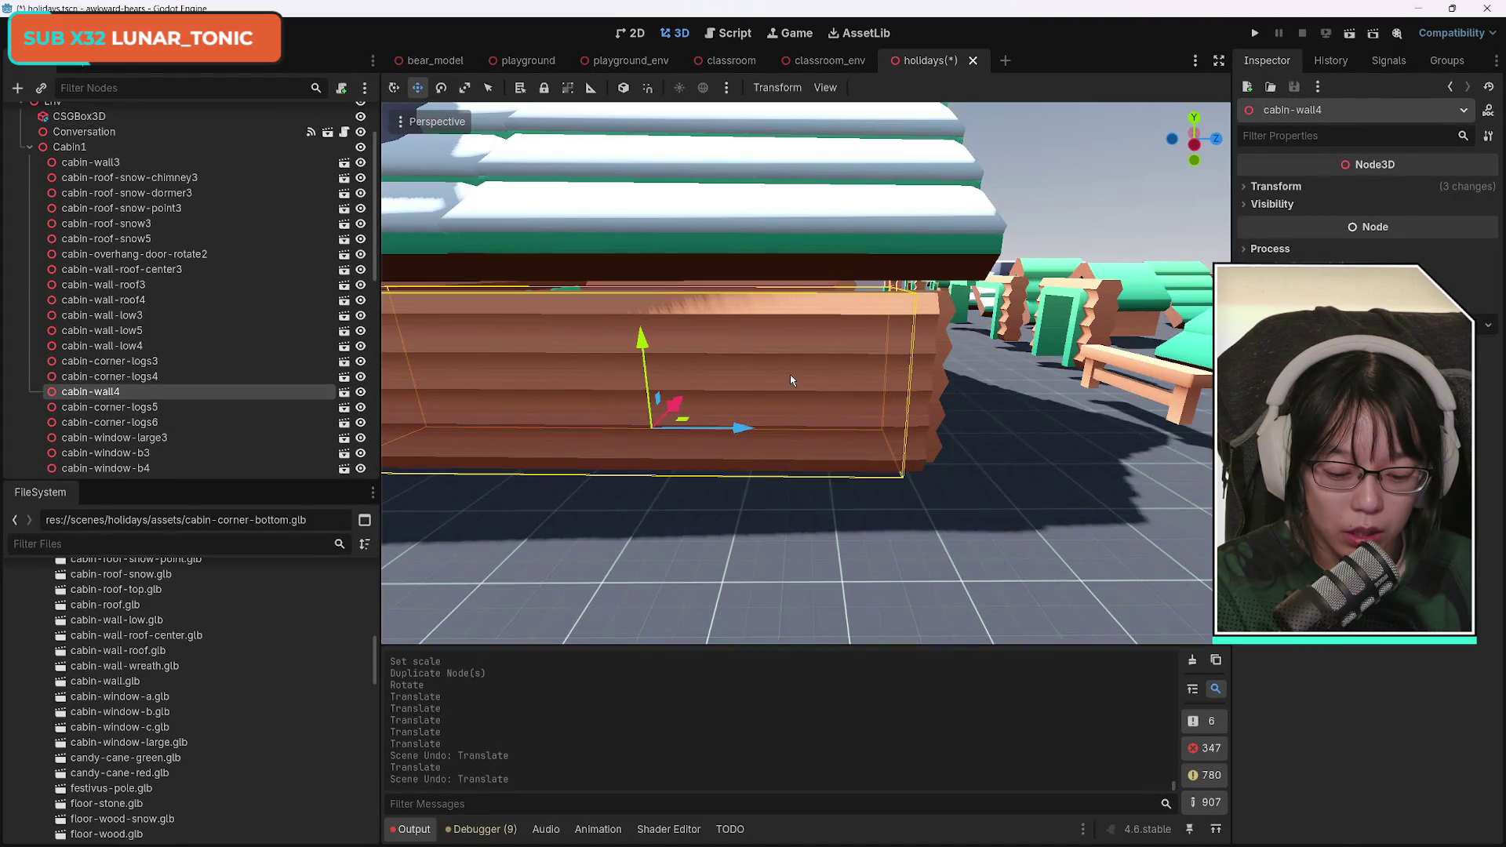
key(ctrl+d)
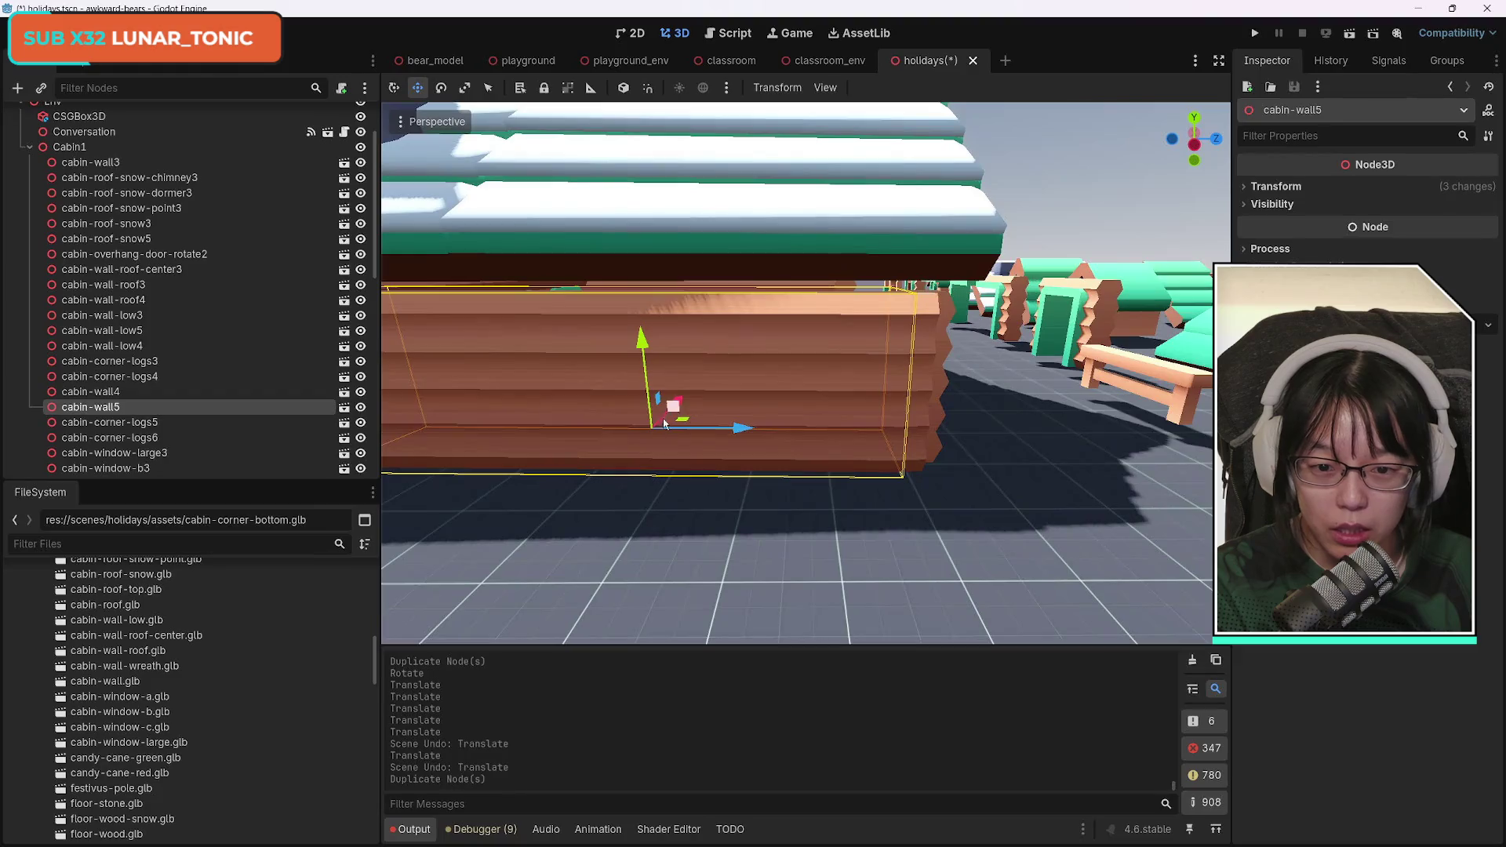
click(441, 88)
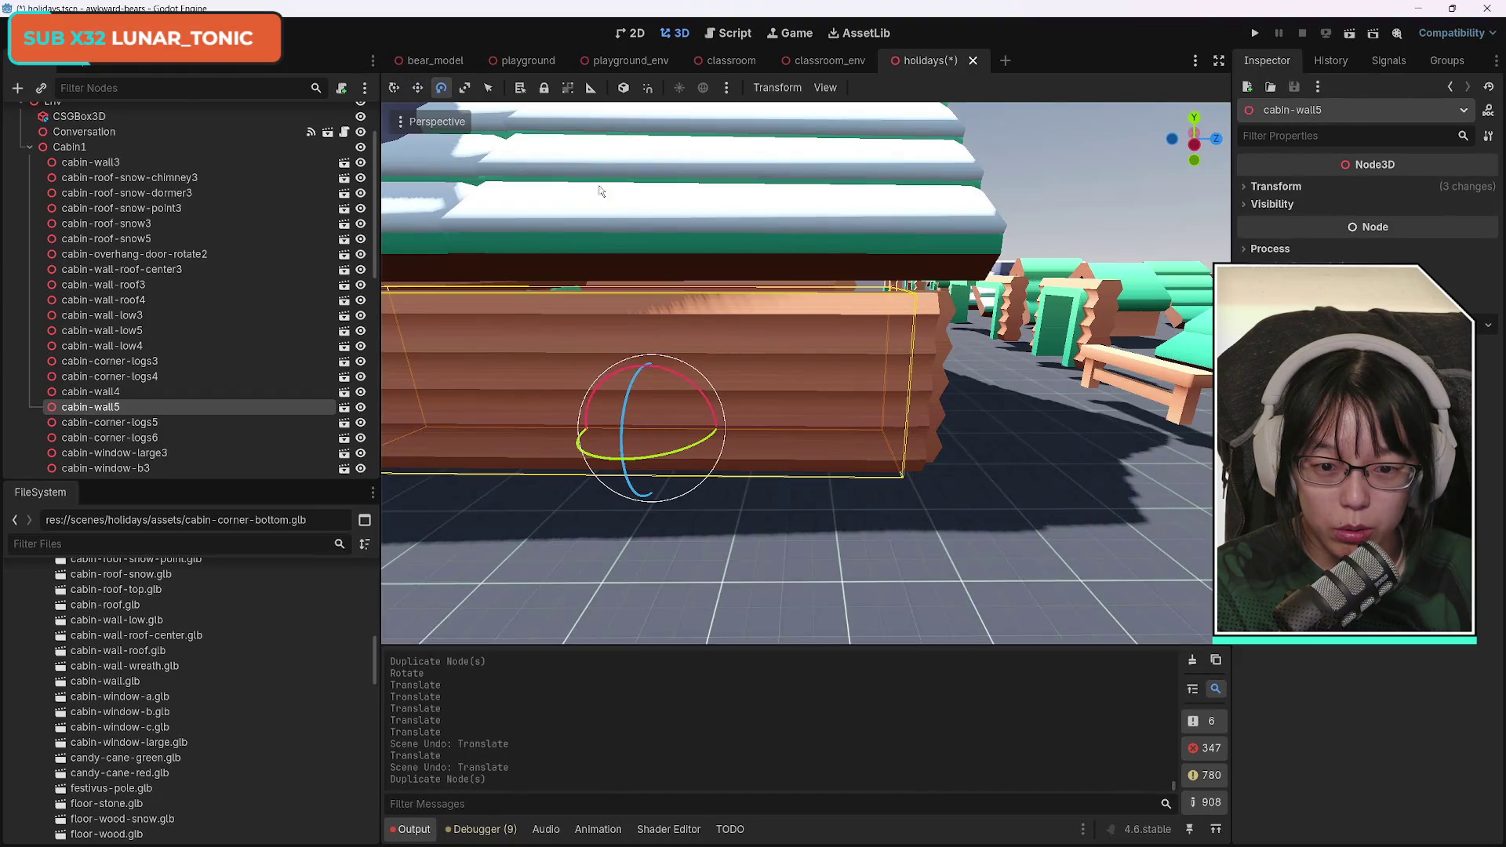
mouse_move(627, 463)
mouse_down()
mouse_move(907, 447)
mouse_move(895, 449)
mouse_up()
key(q)
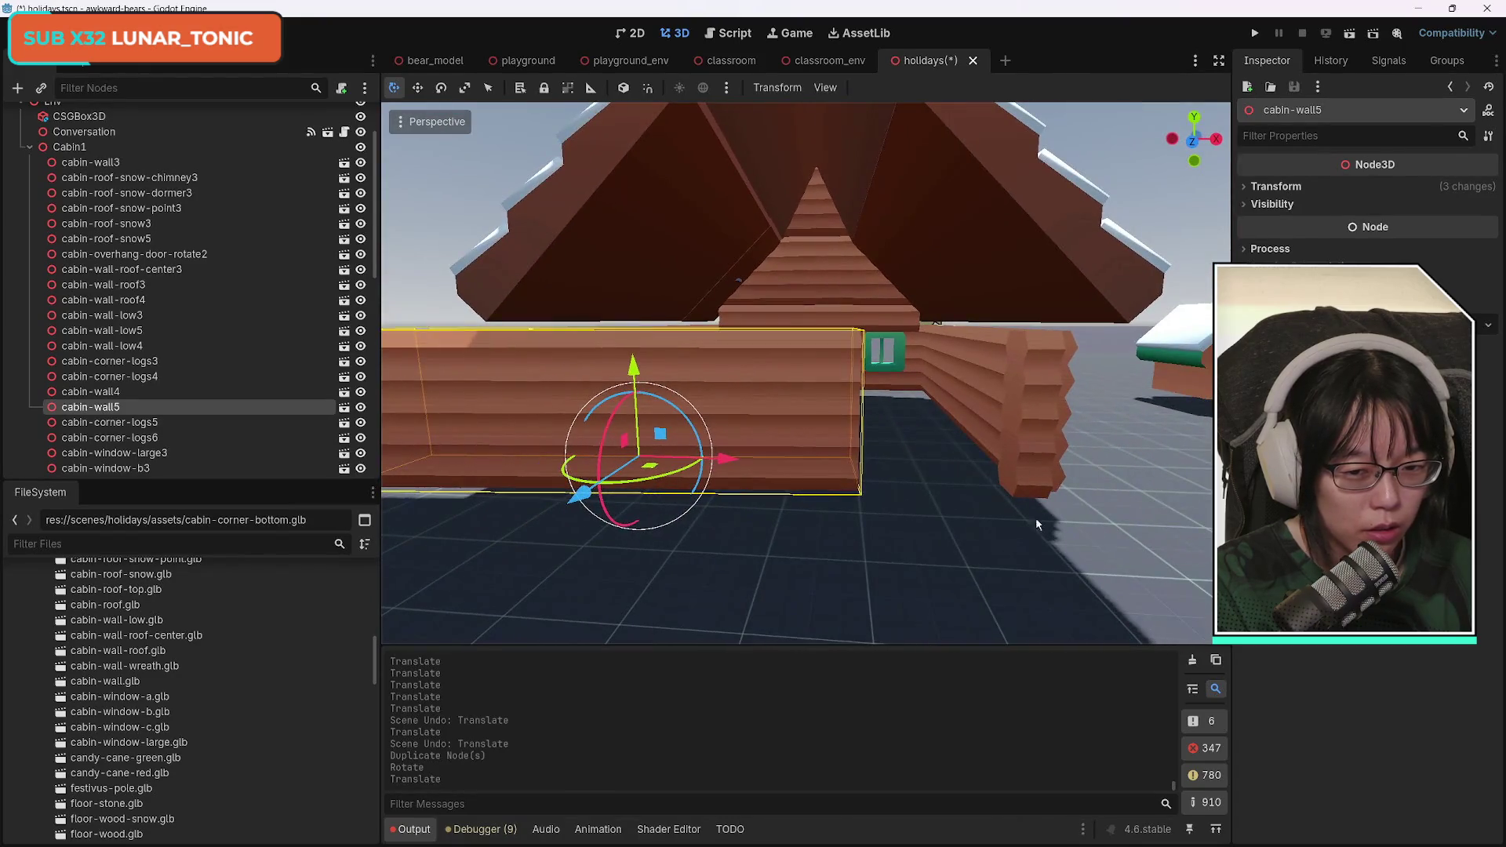
drag(730, 459, 856, 484)
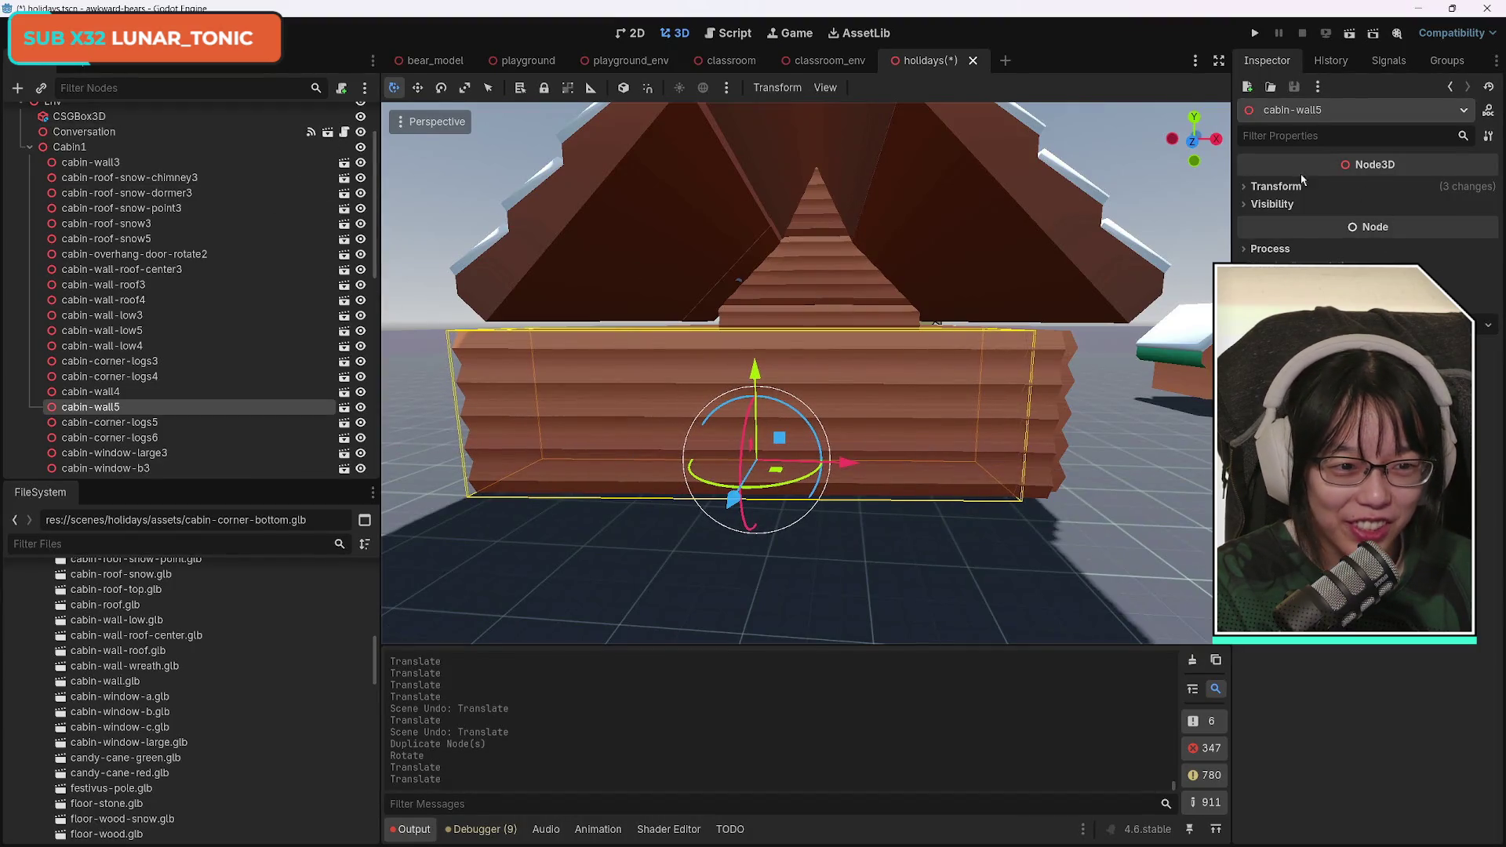
Widen cabin-wall5 so it spans the gap in the cabin's side wall.
click(1276, 186)
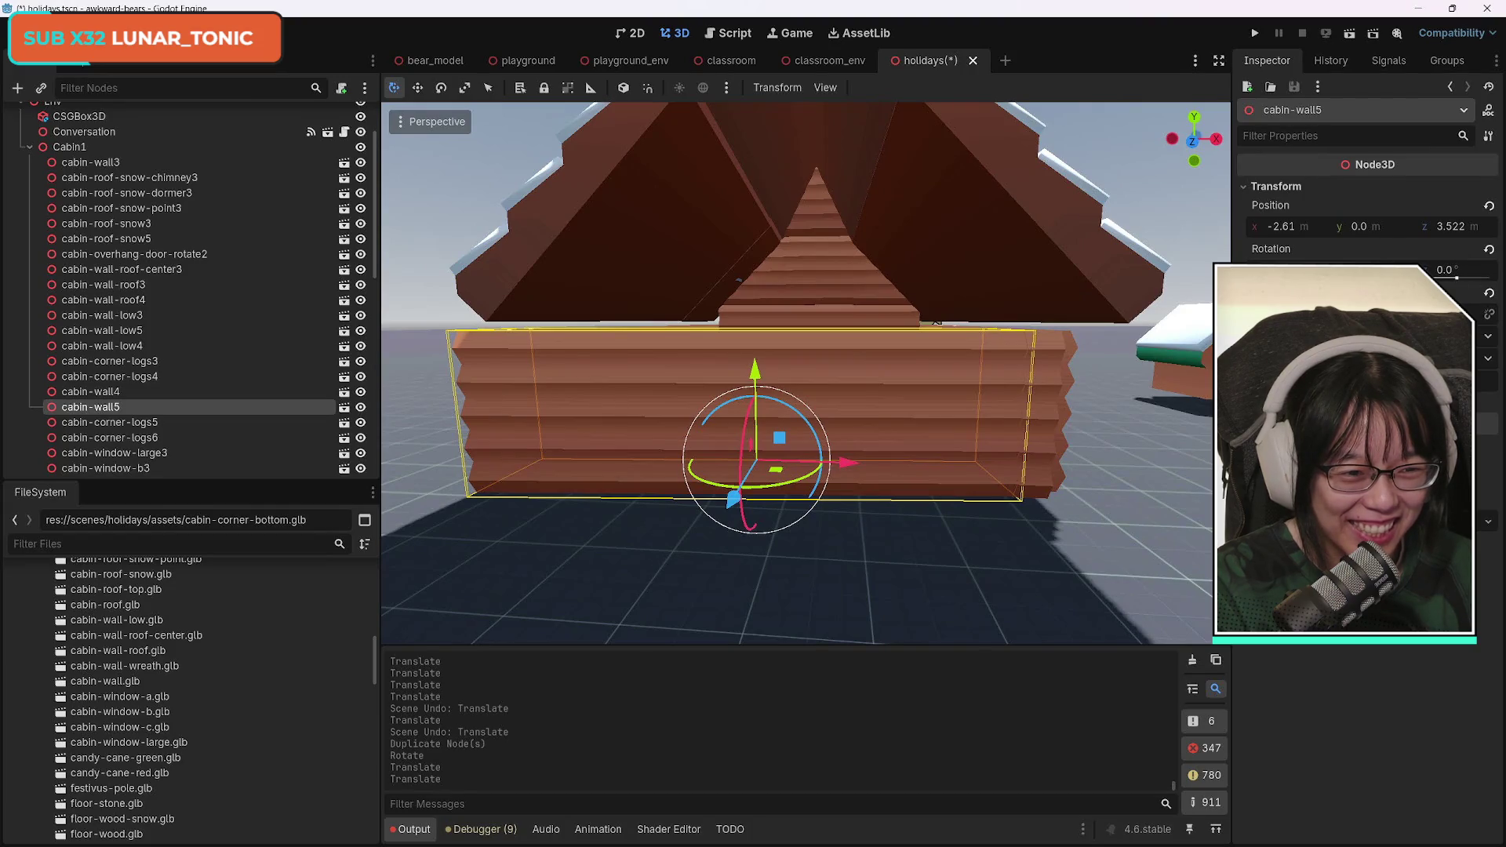
click(1488, 292)
key(ctrl+z)
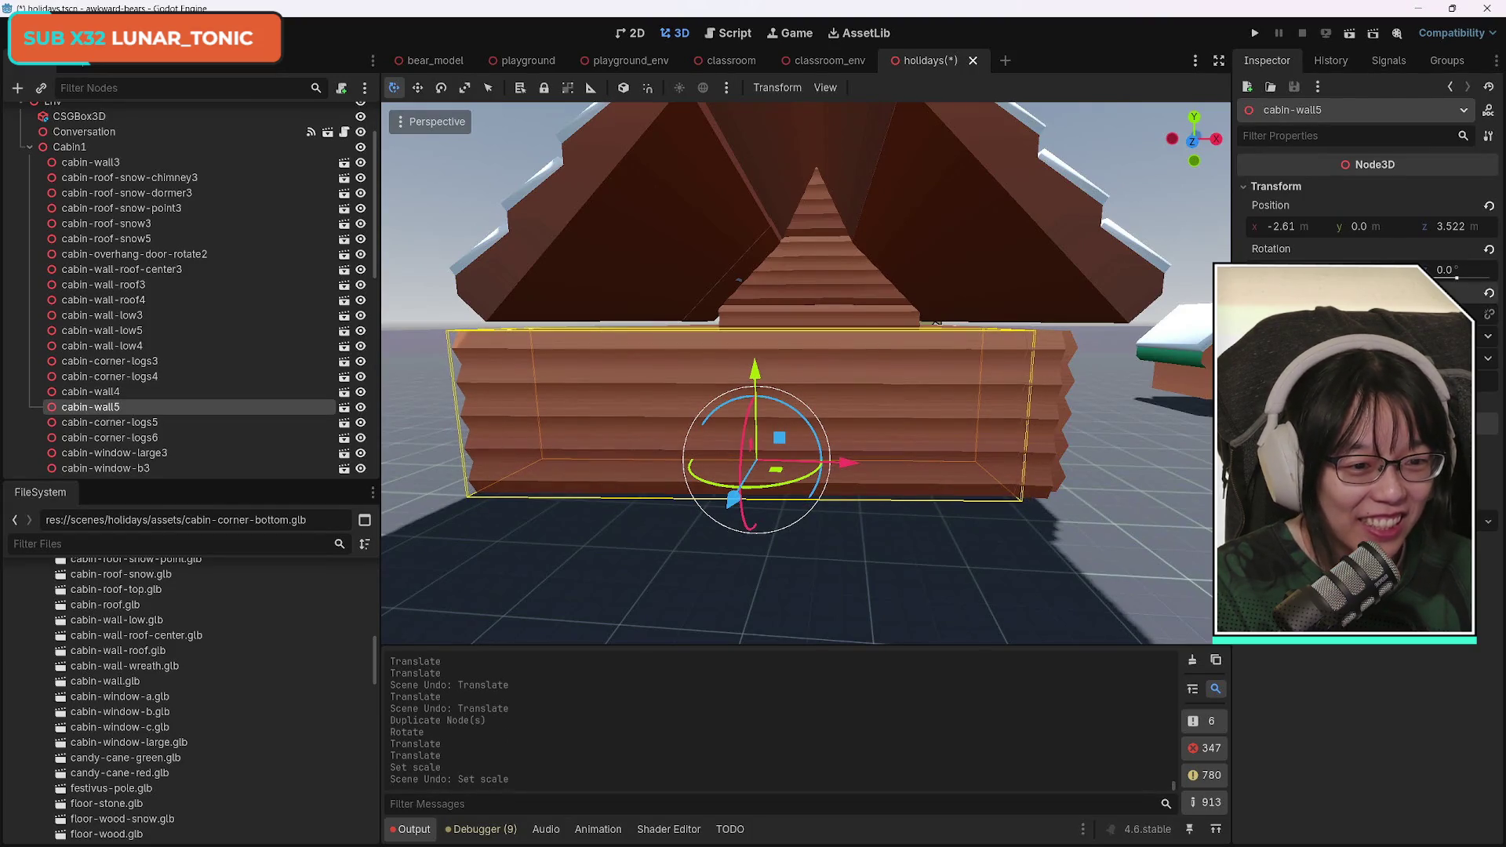
click(111, 391)
click(111, 407)
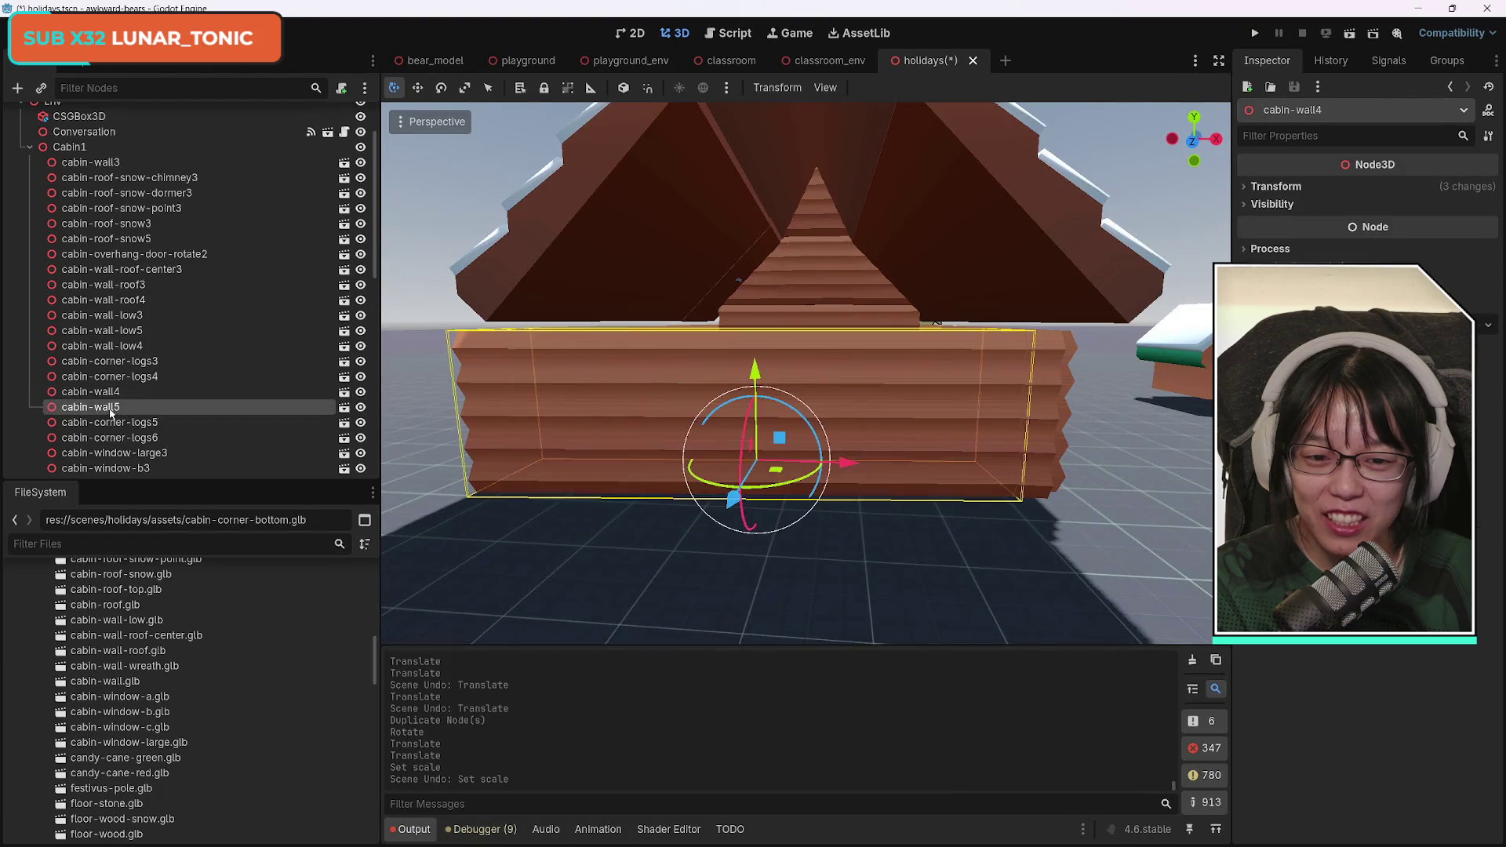
key(ctrl+shift+z)
key(ctrl+z)
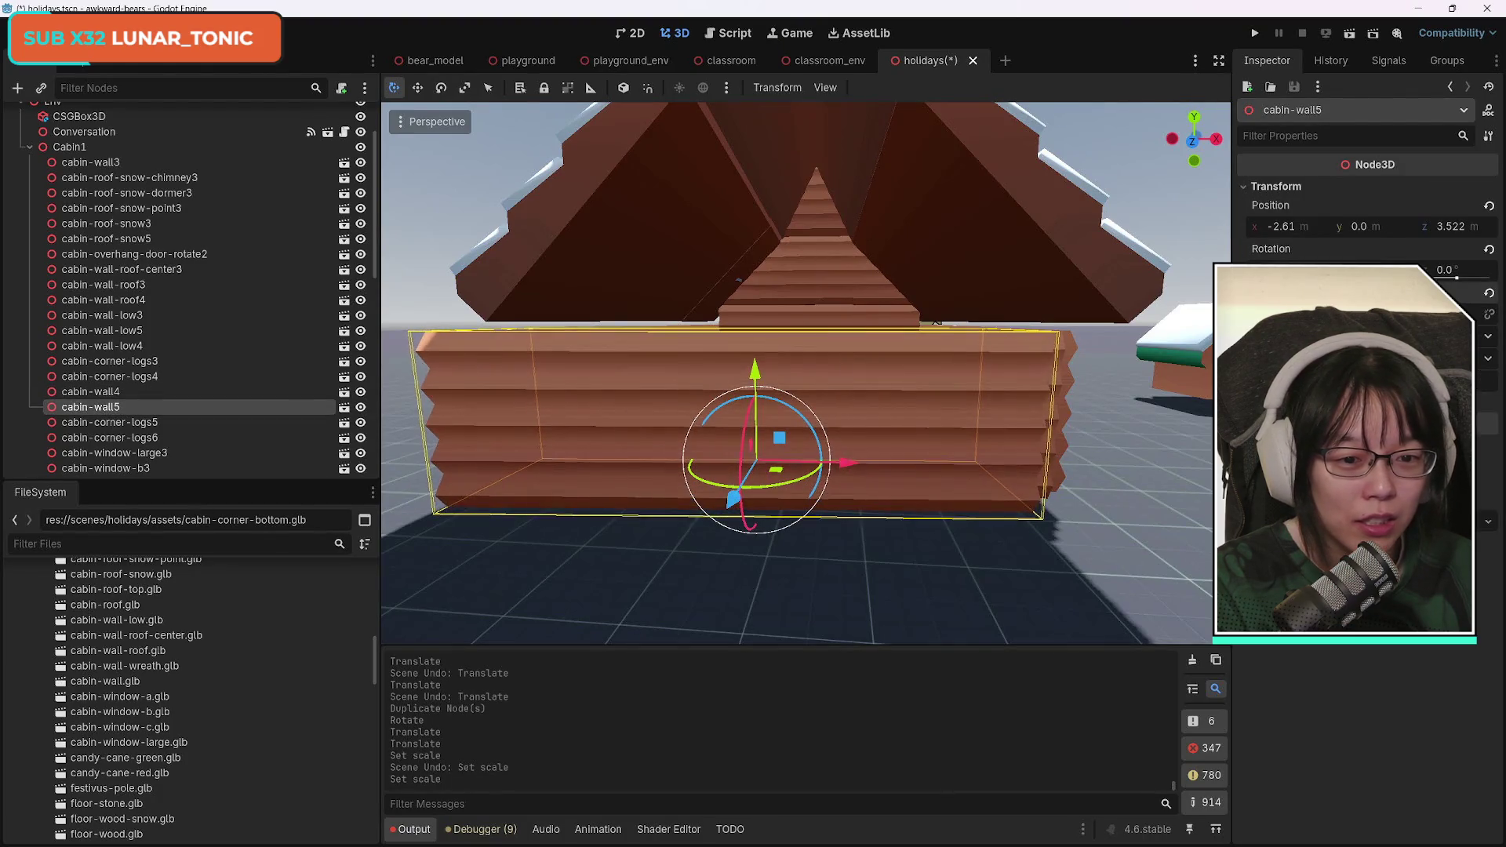
key(ctrl+shift+z)
key(ctrl+z)
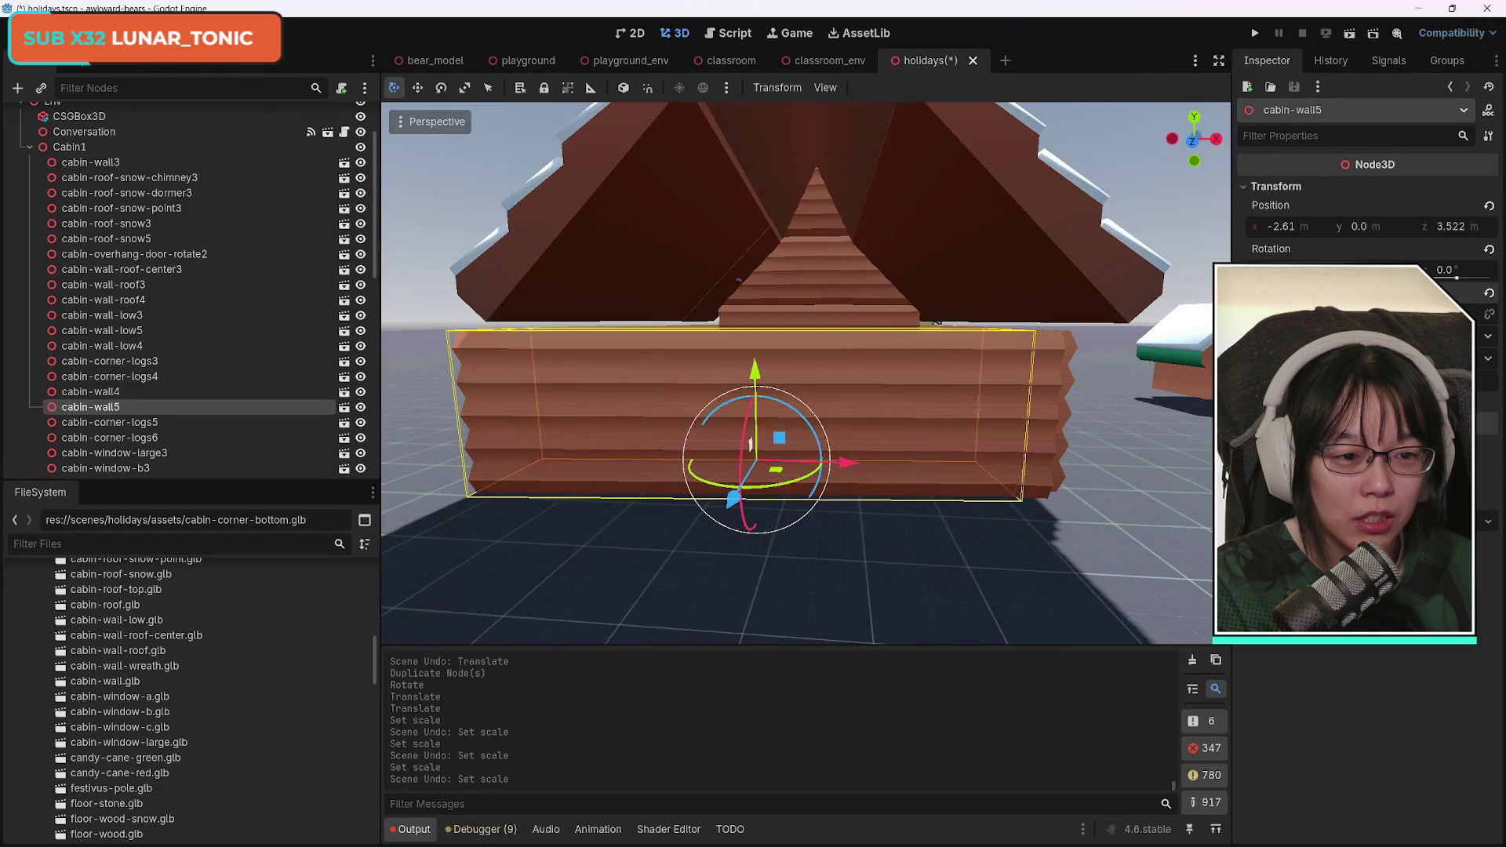
drag(1286, 314, 1338, 313)
drag(850, 463, 882, 465)
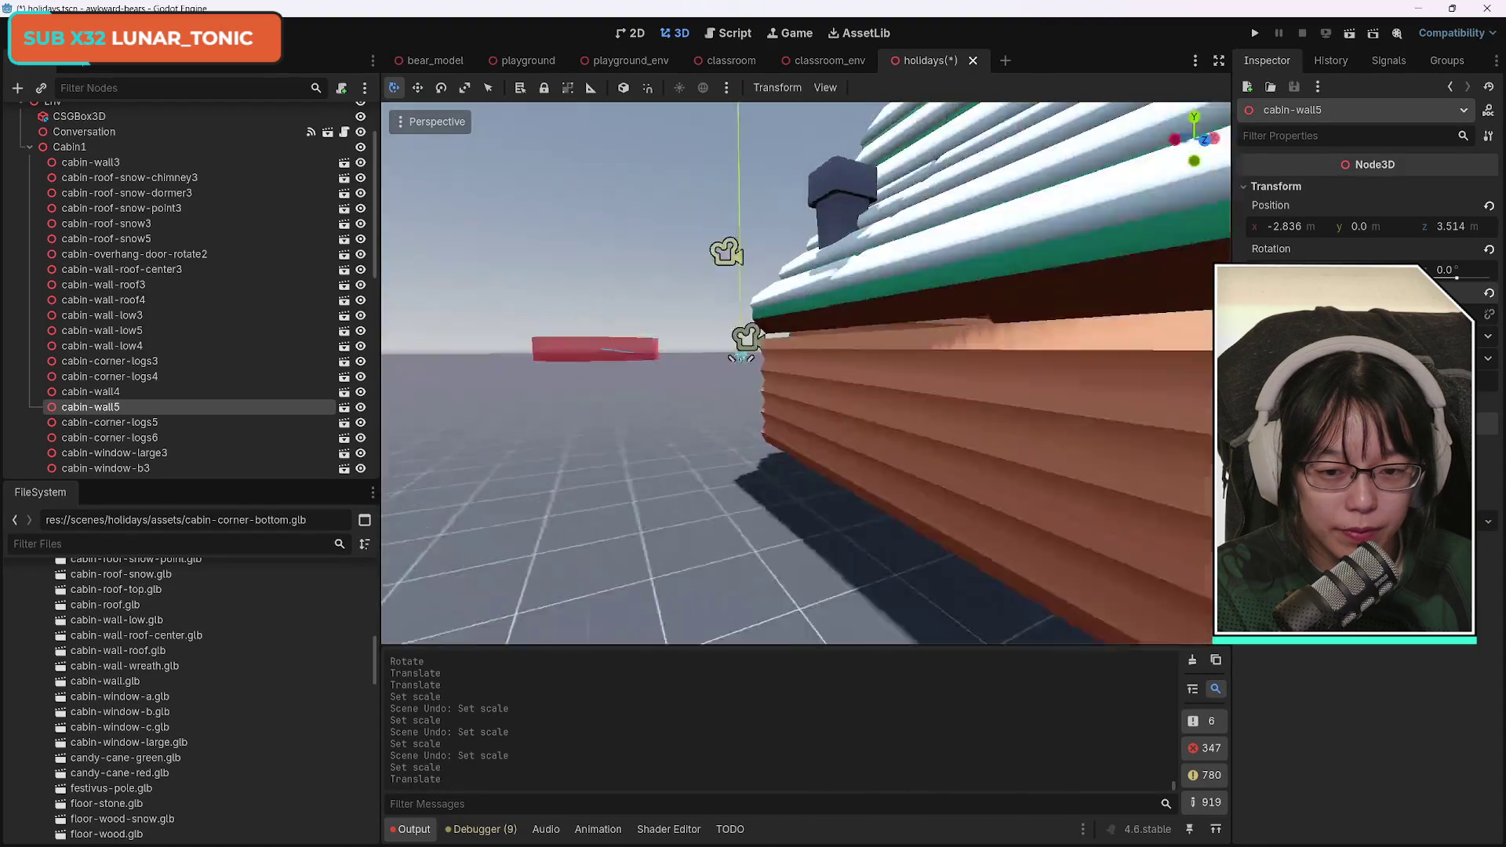
scroll(793, 531, up, 6)
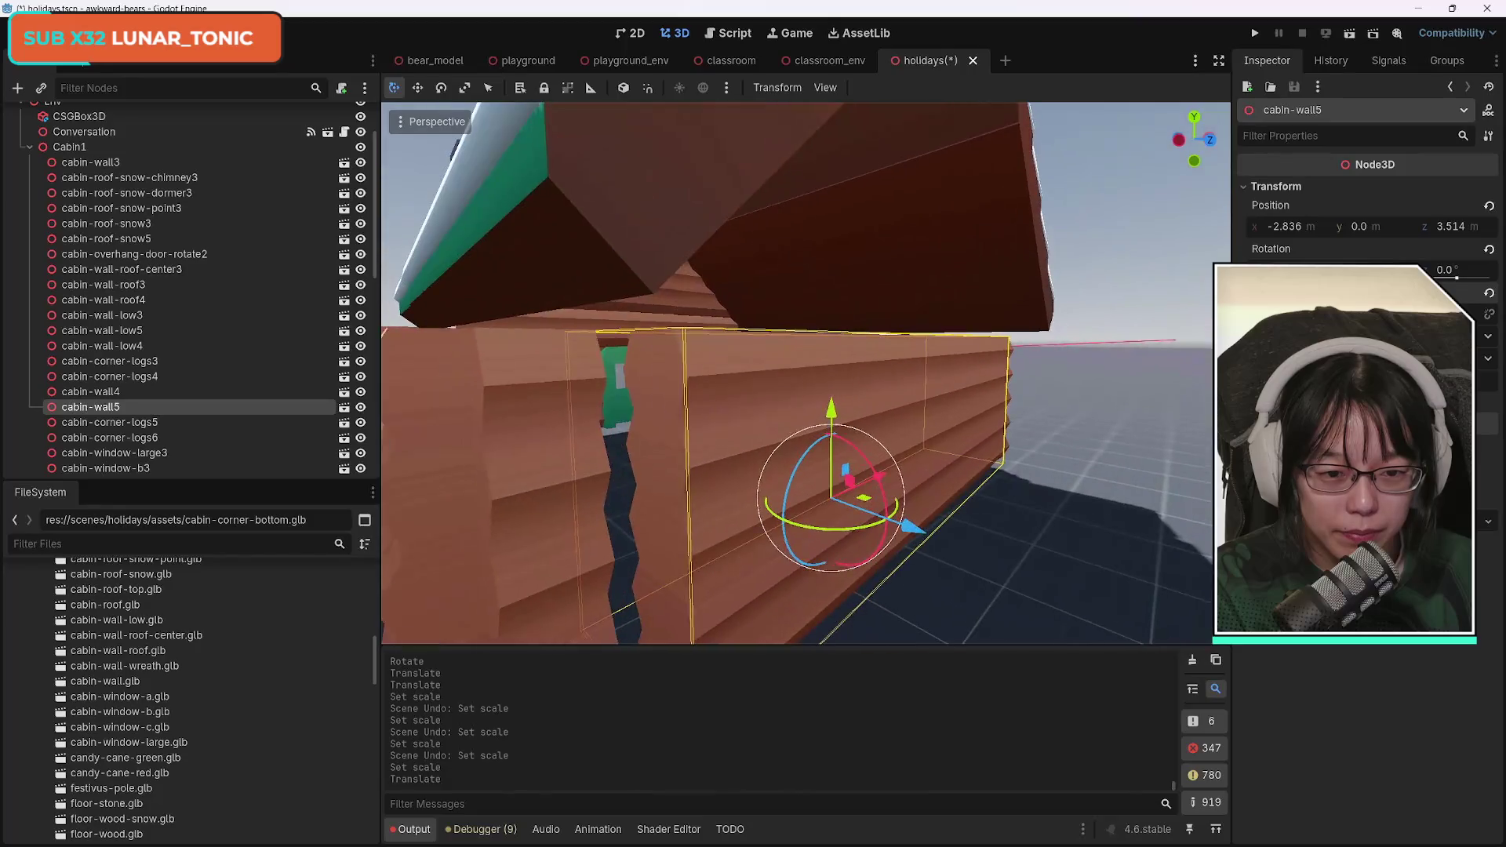
Fine-tune cabin-wall5's rotation by a few degrees and nudge it along Z to align.
drag(793, 531, 844, 527)
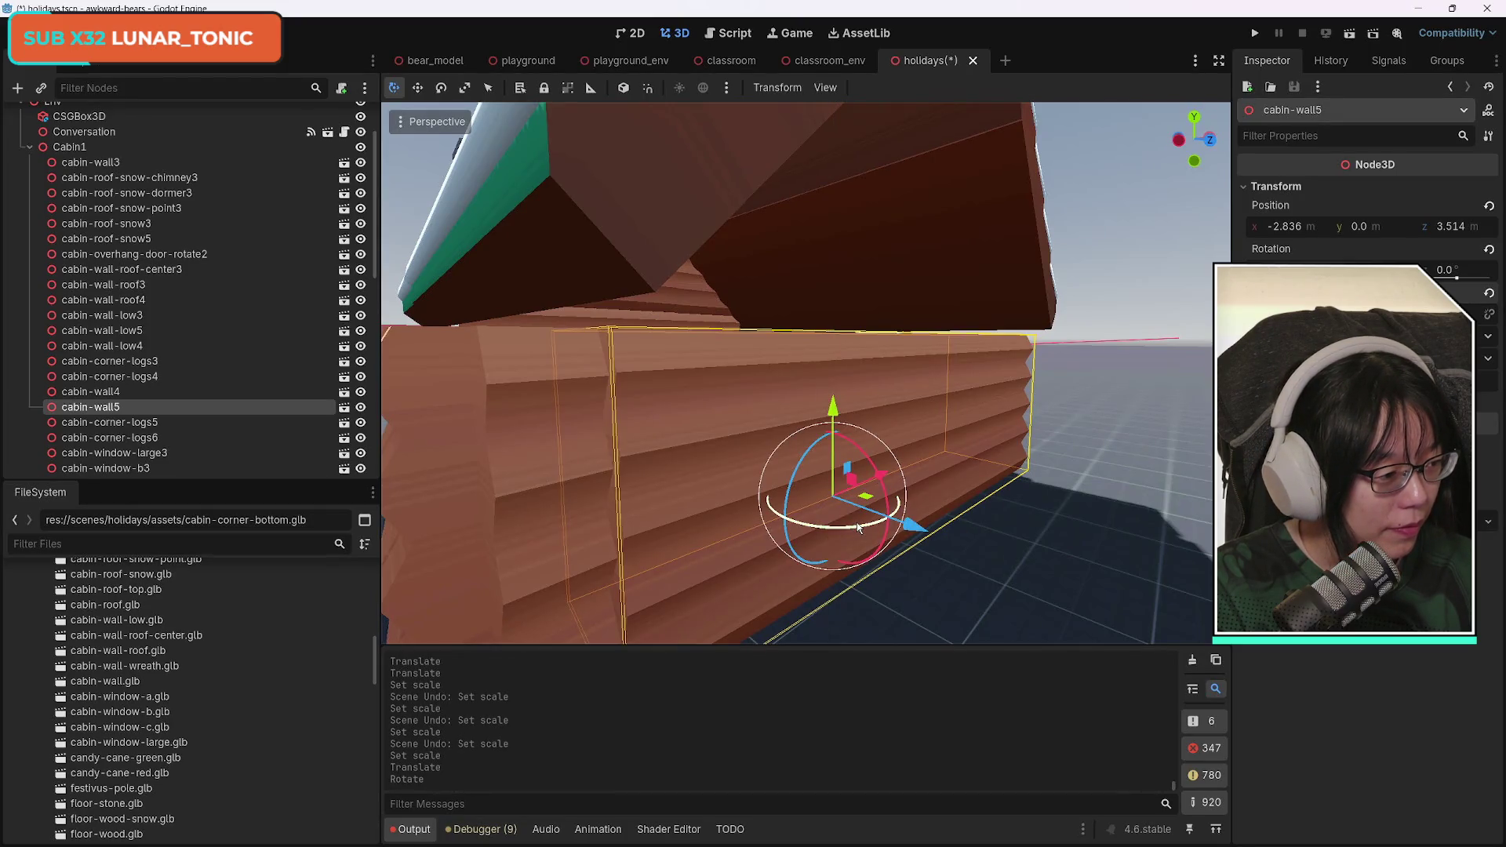
drag(1044, 510, 1043, 510)
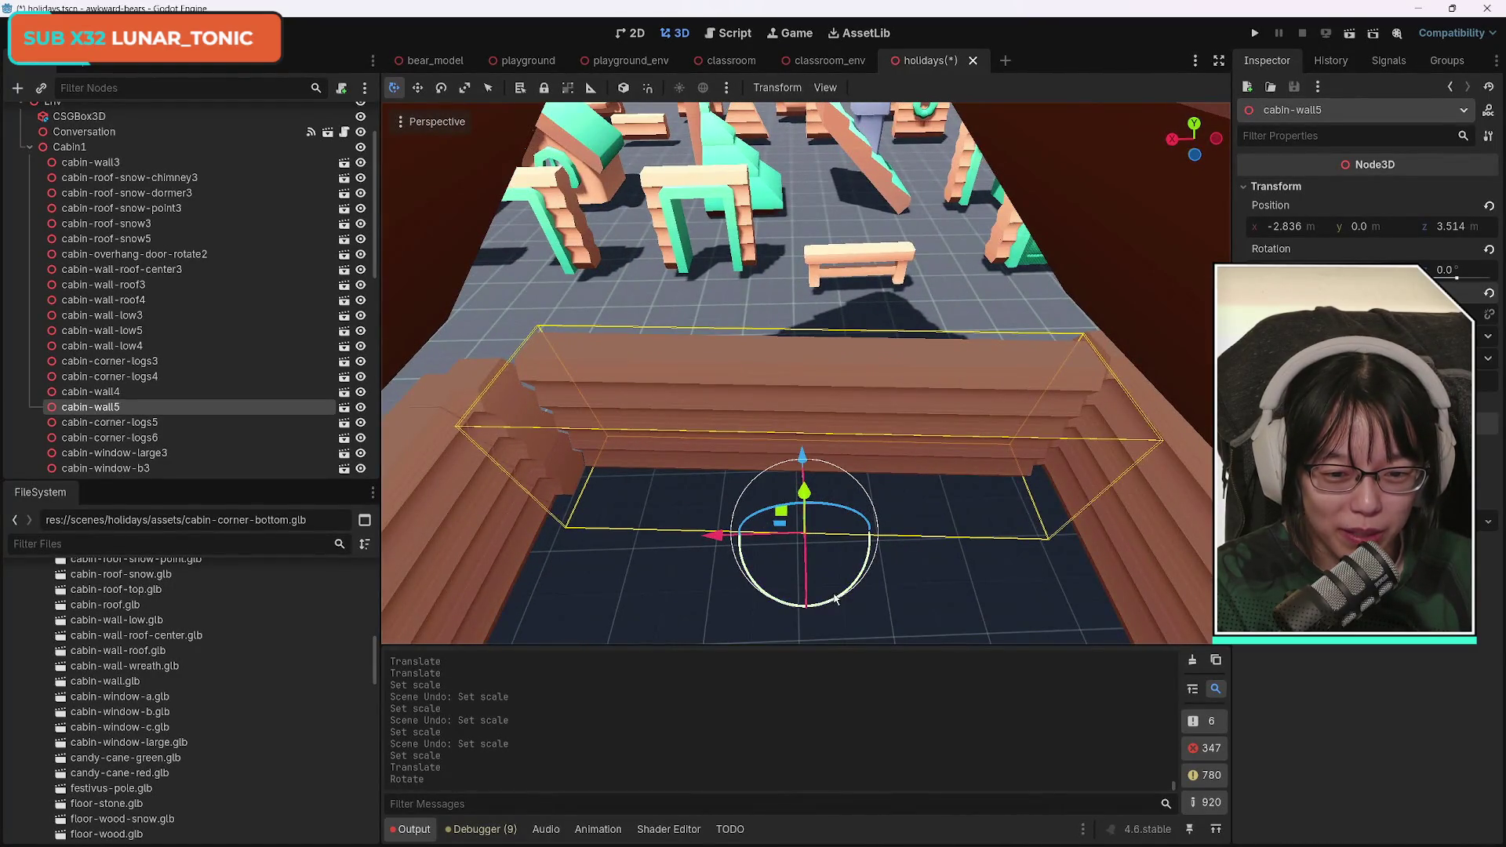
drag(836, 601, 839, 600)
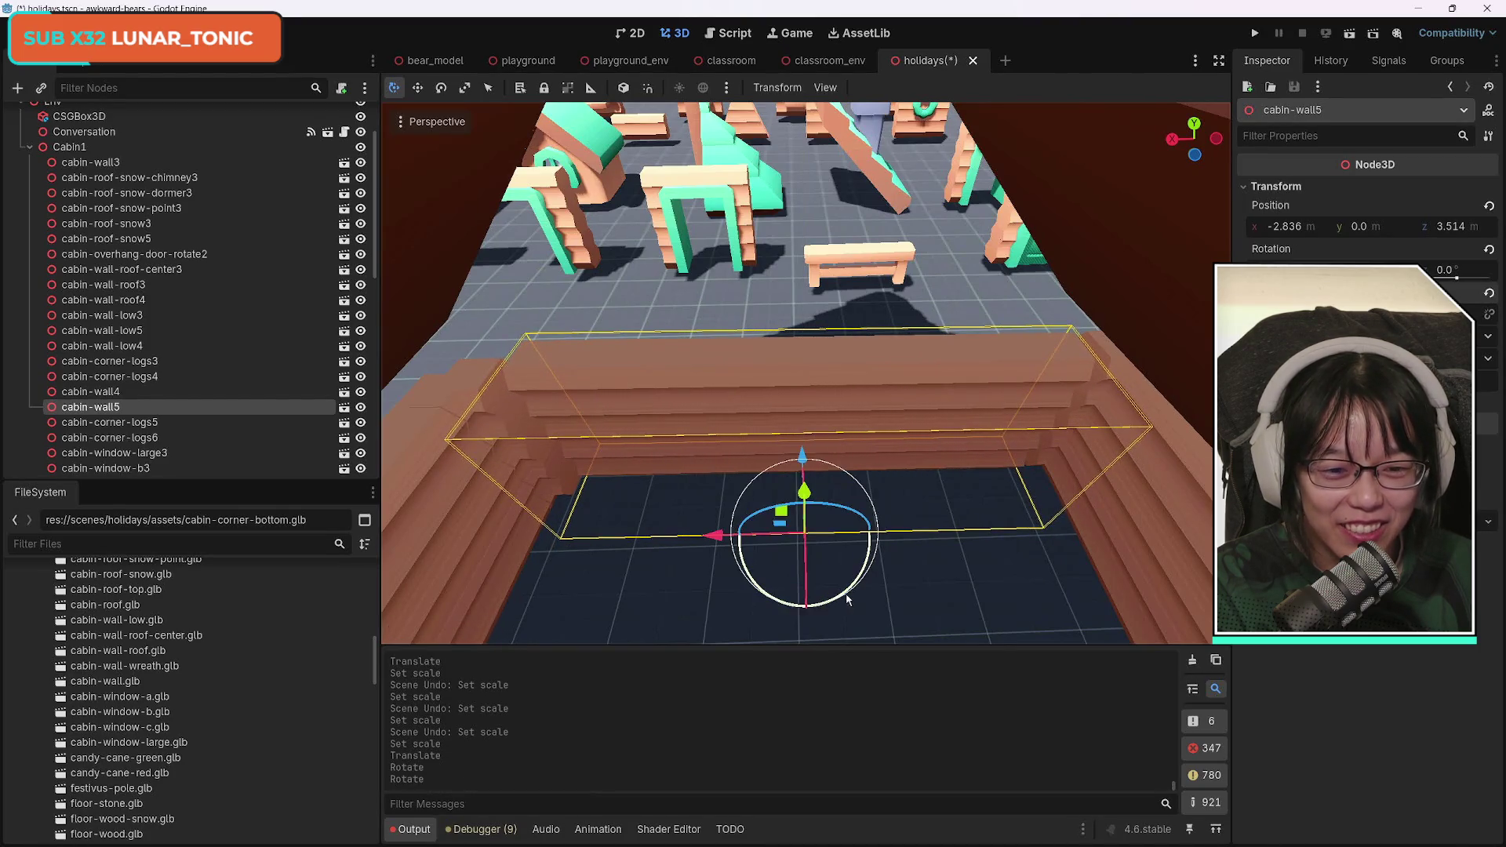
drag(802, 459, 808, 466)
key(KP_9)
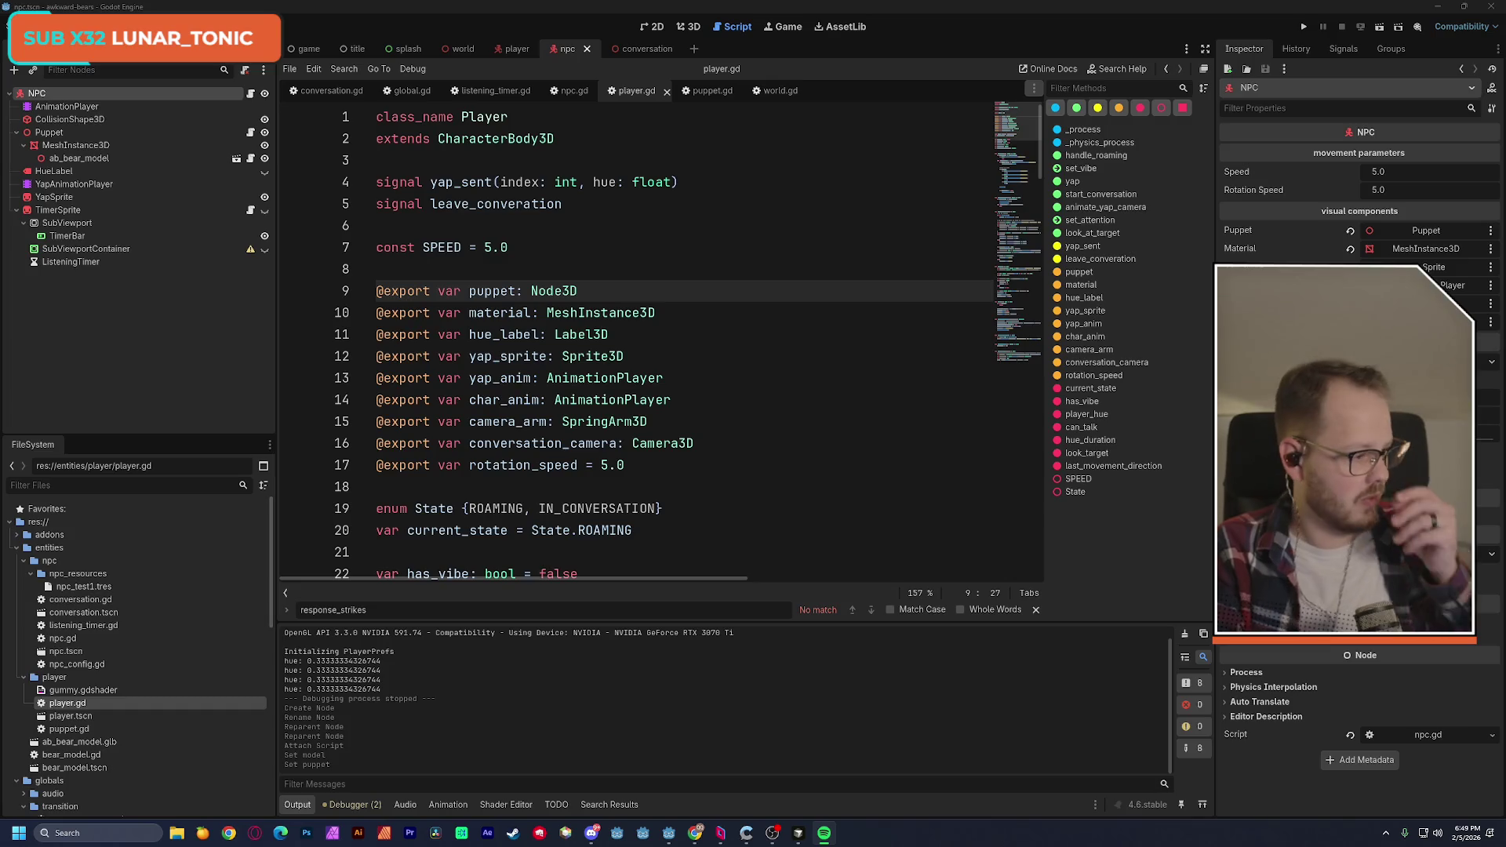
key(alt+Tab)
mouse_move(633, 69)
mouse_down()
mouse_move(1001, 106)
mouse_move(986, 69)
mouse_up()
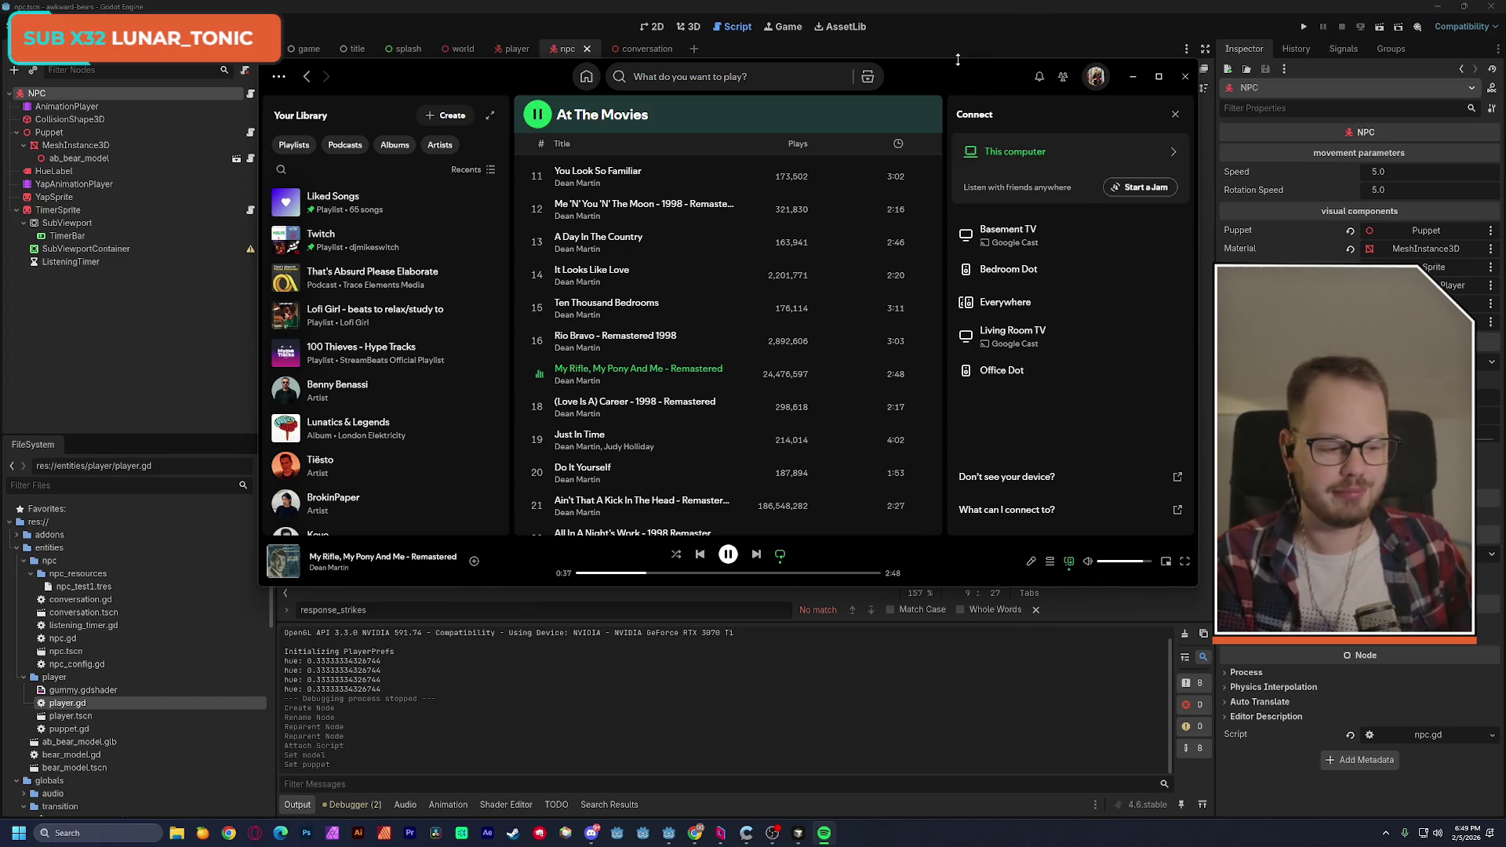
key(alt+Tab)
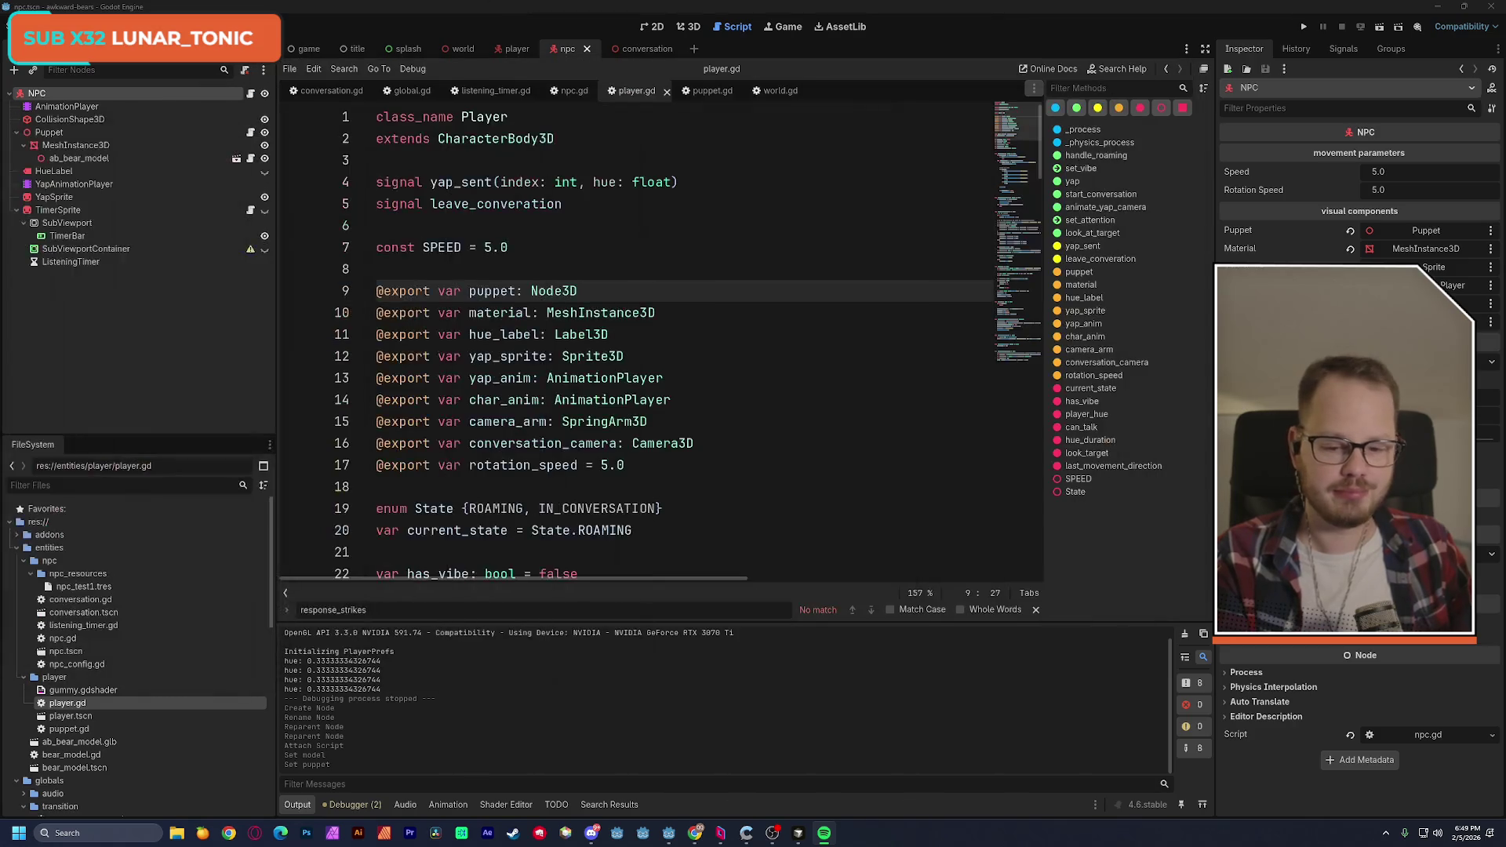
Scroll player.gd to set_vibe, select its puppet.set_color(color) call on line 110, then open puppet.gd.
click(673, 223)
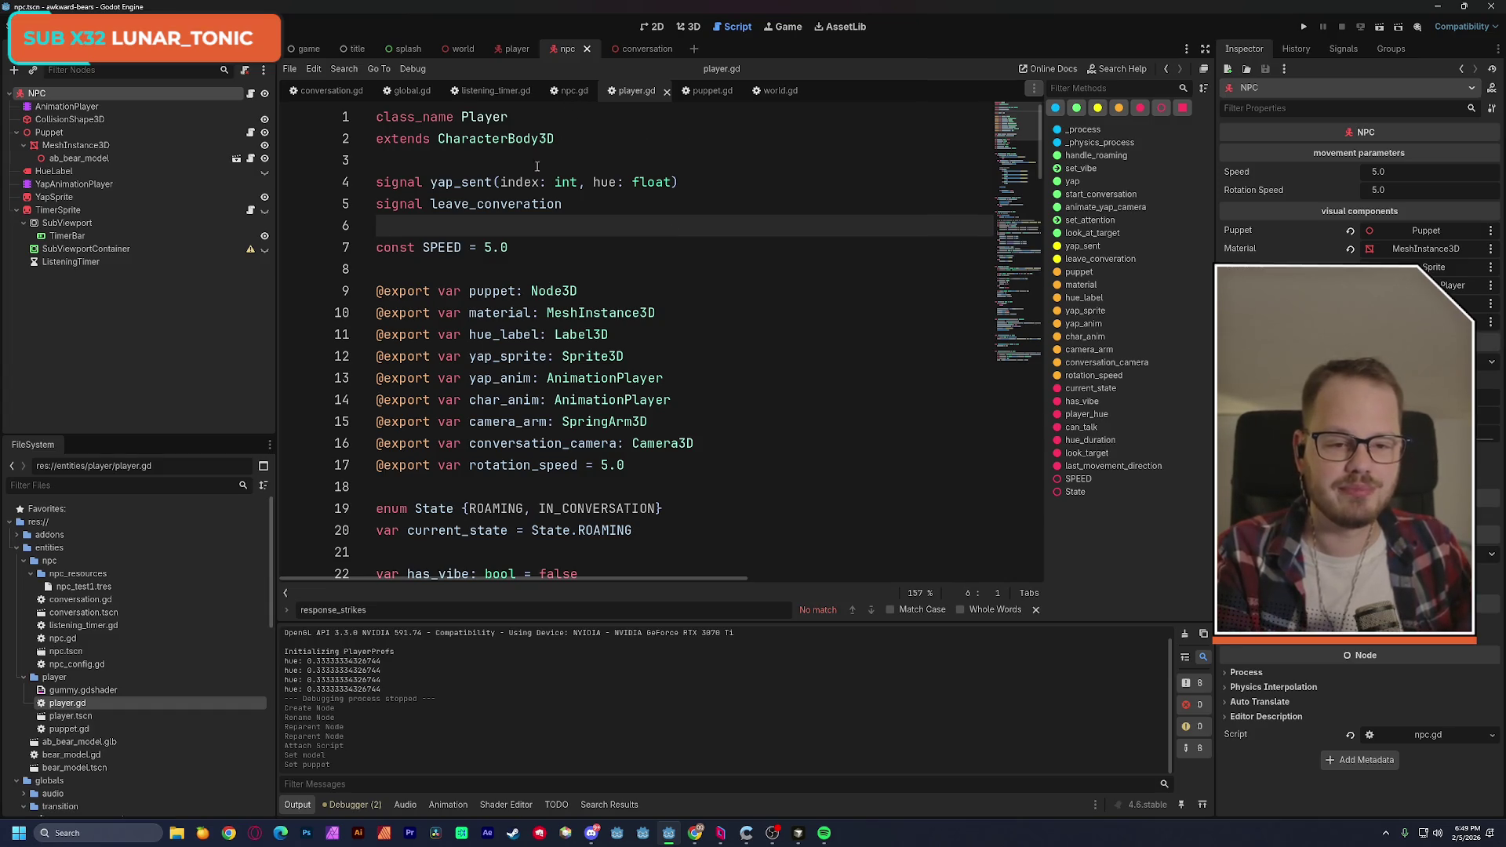
double_click(492, 291)
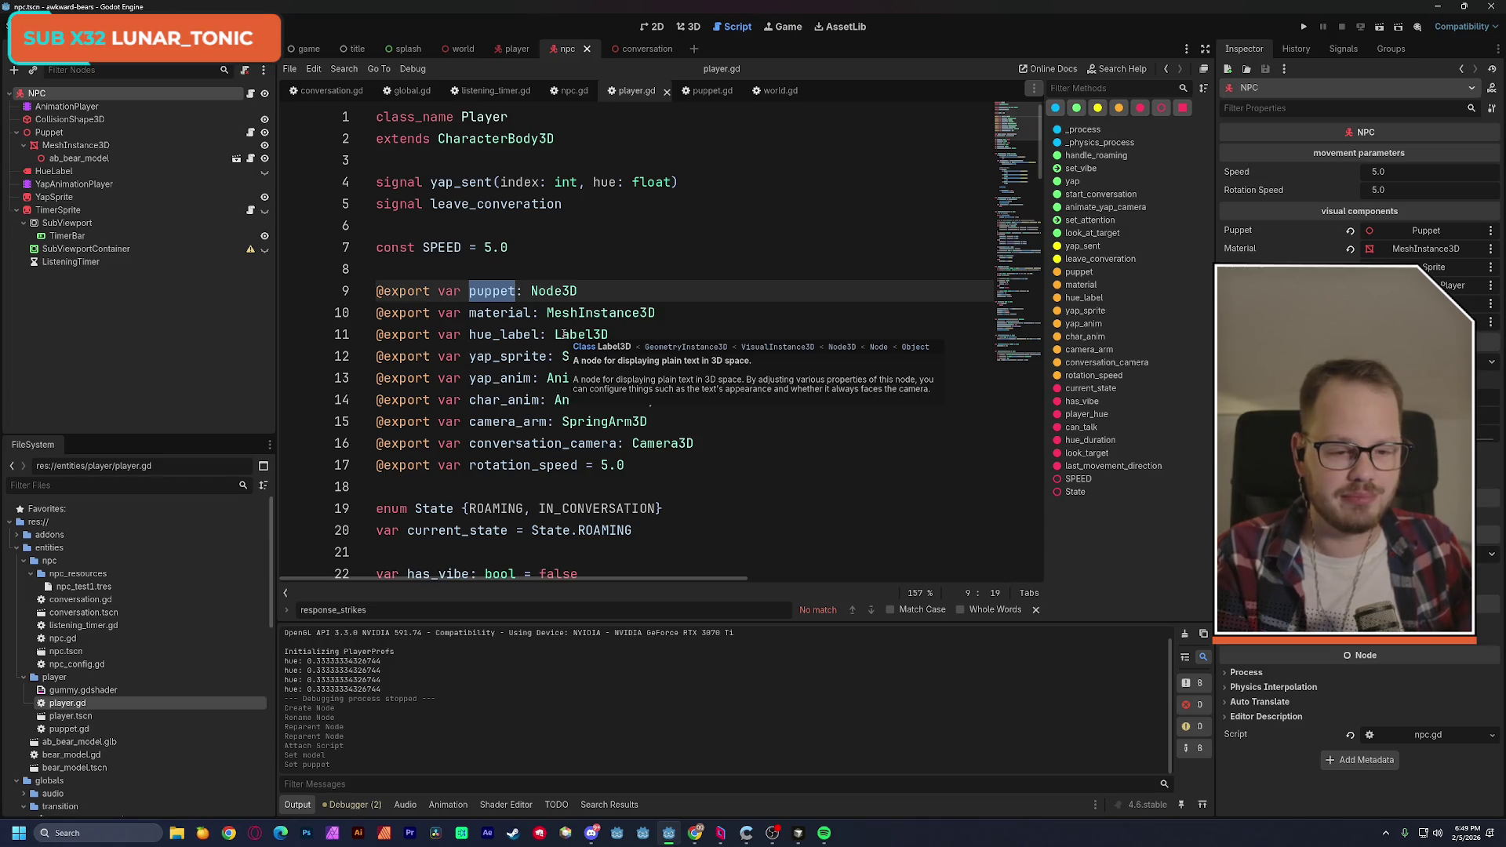
click(1036, 362)
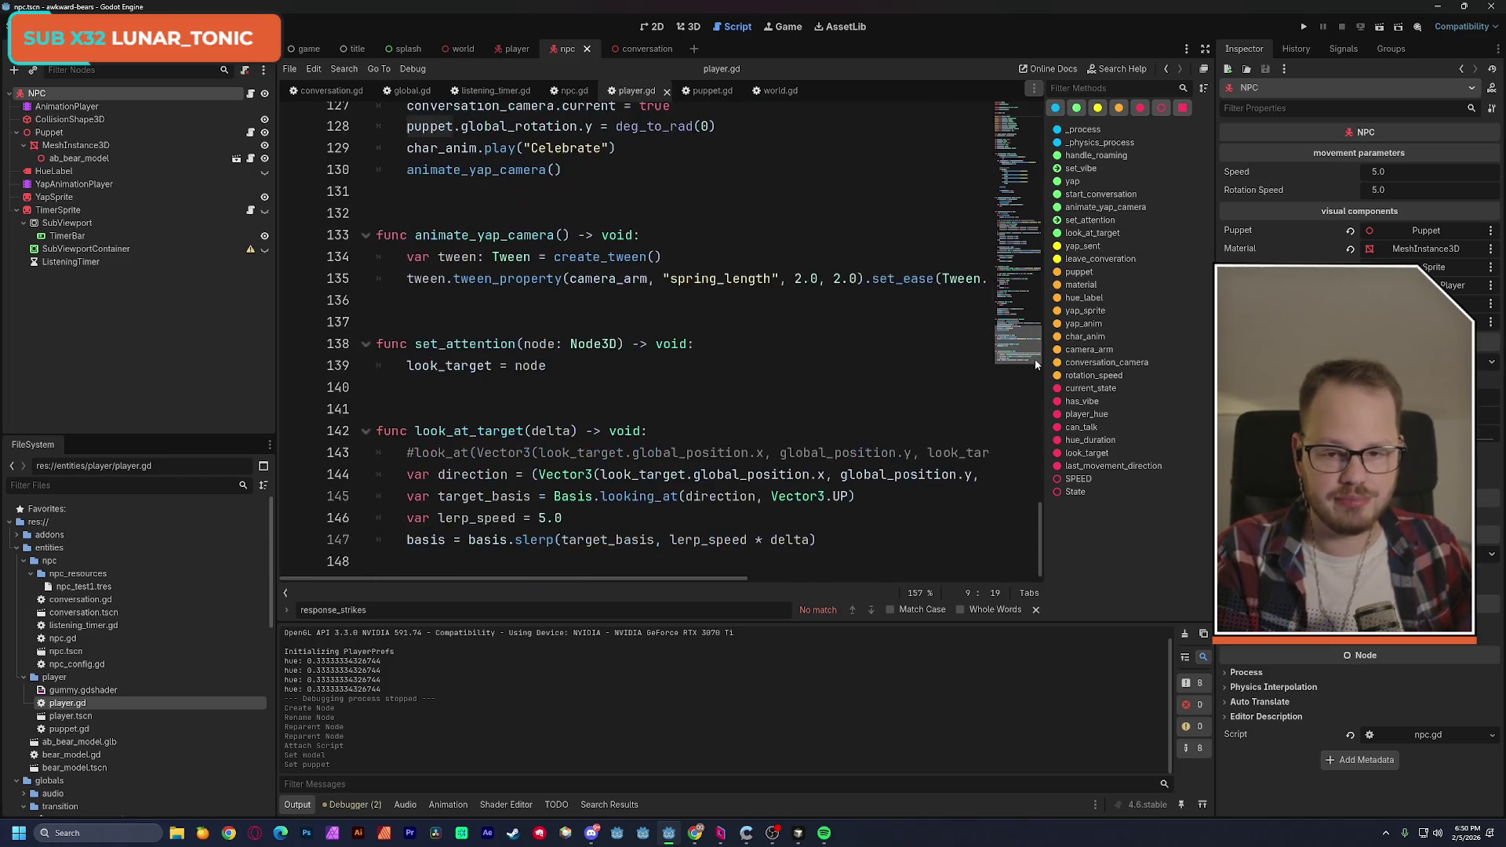
scroll(574, 420, up, 2)
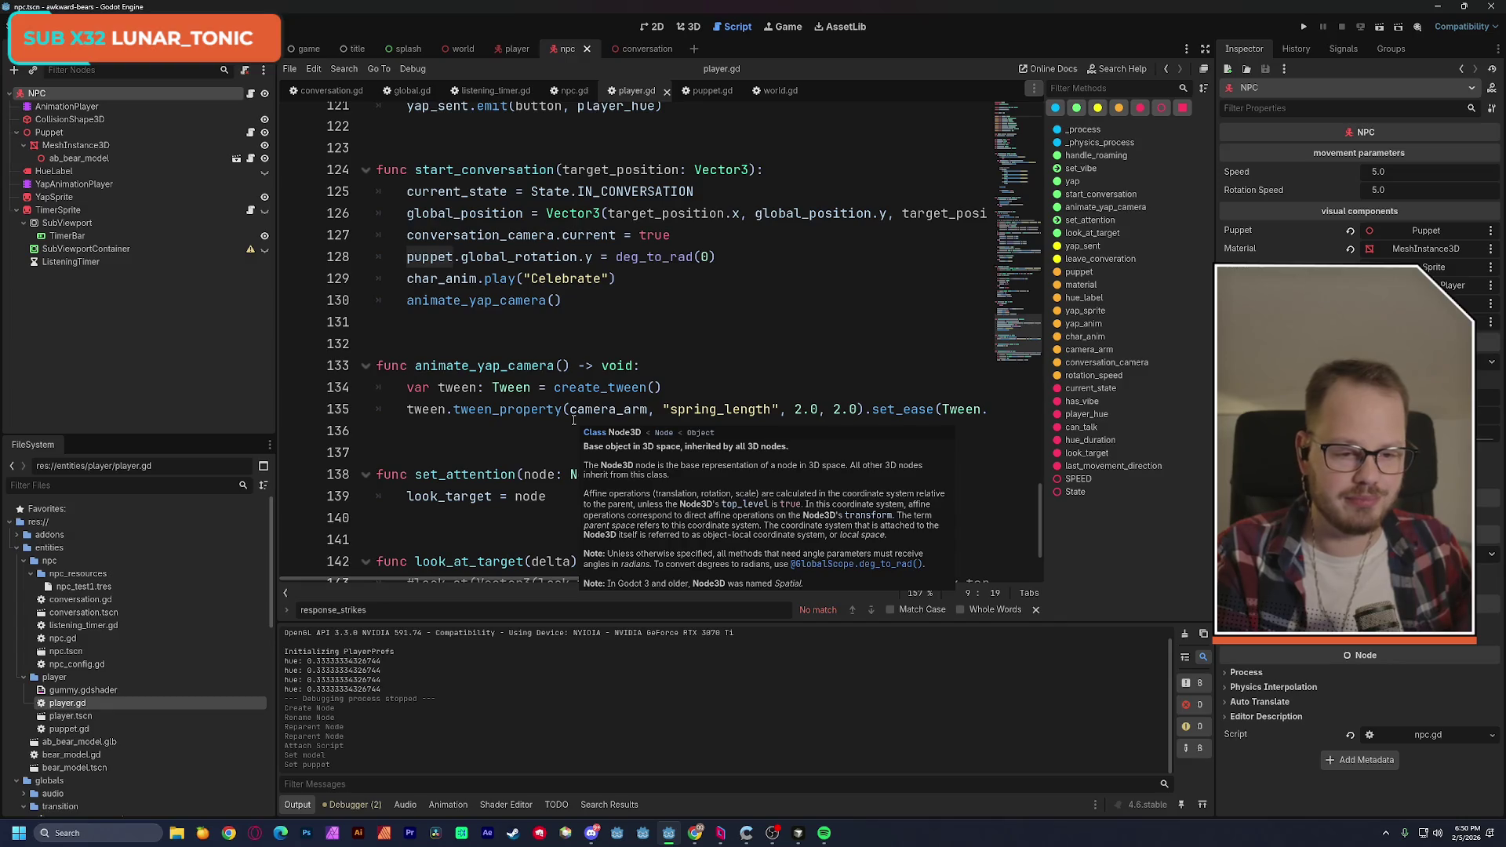
scroll(574, 421, up, 6)
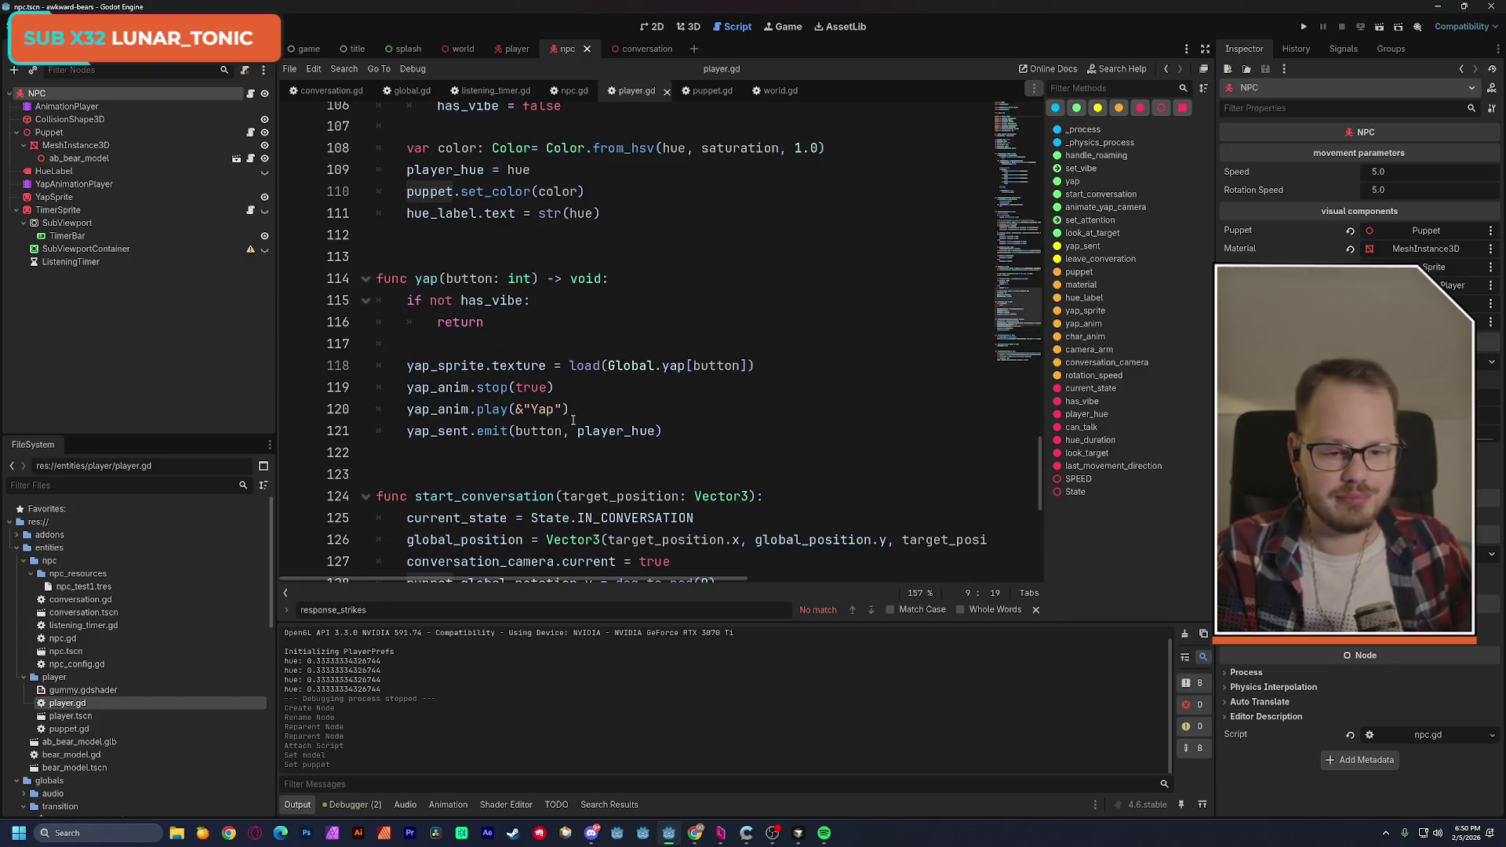
scroll(573, 421, up, 4)
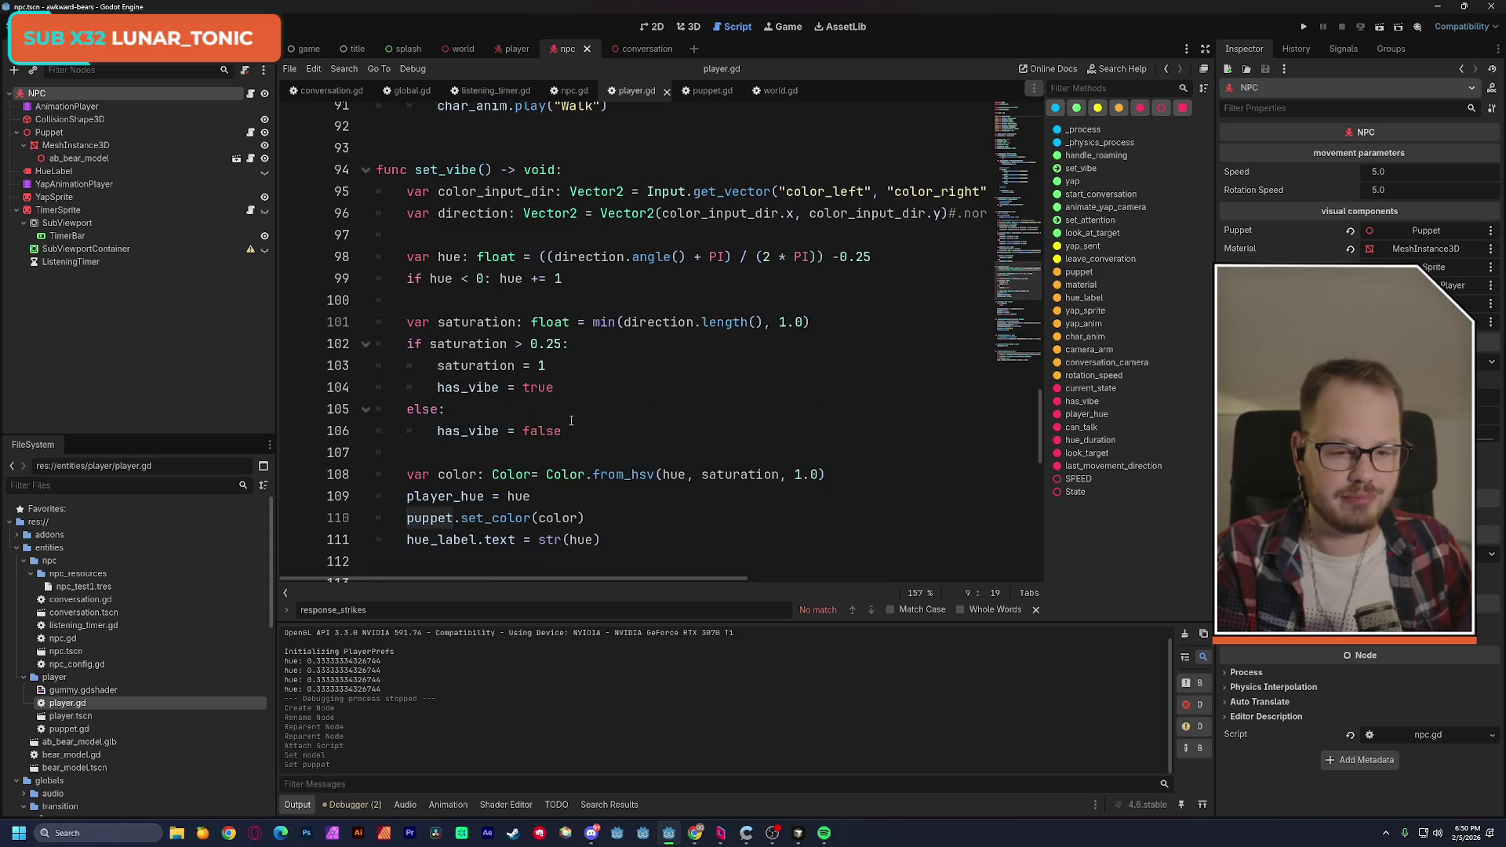
drag(430, 170, 550, 440)
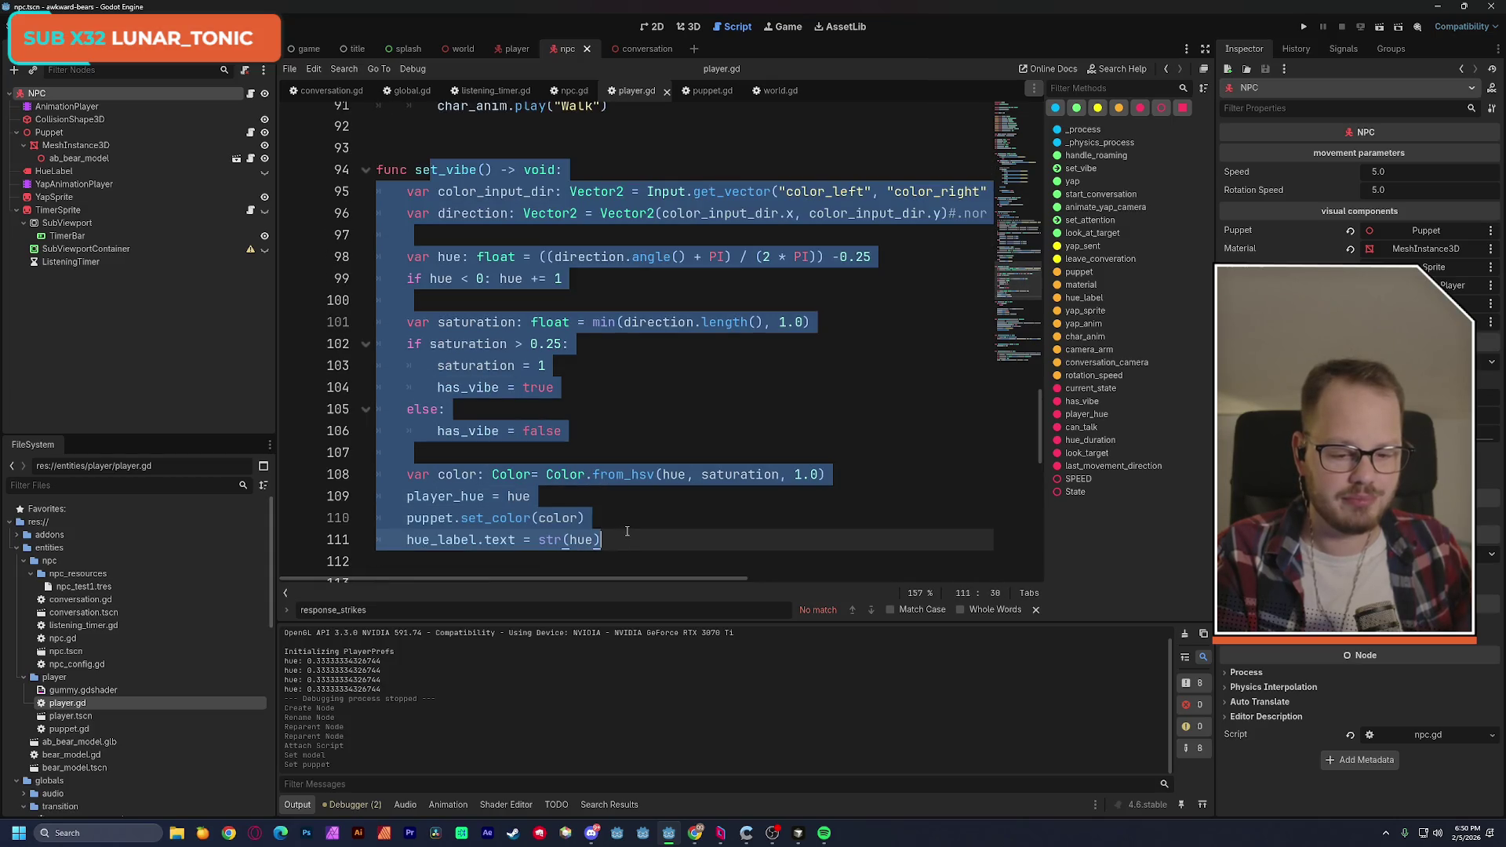
drag(406, 517, 585, 517)
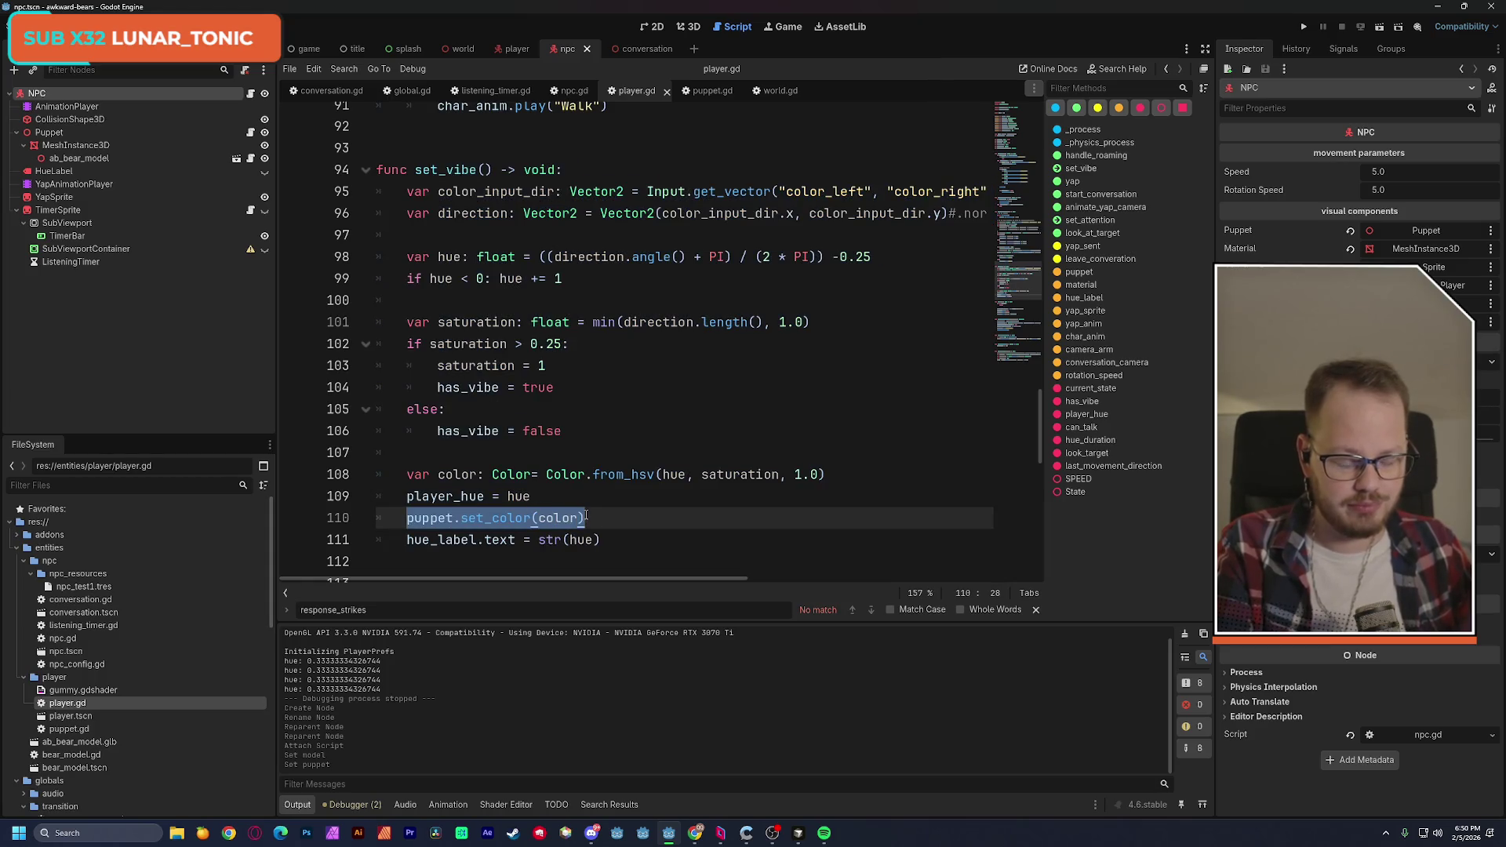
key(Right)
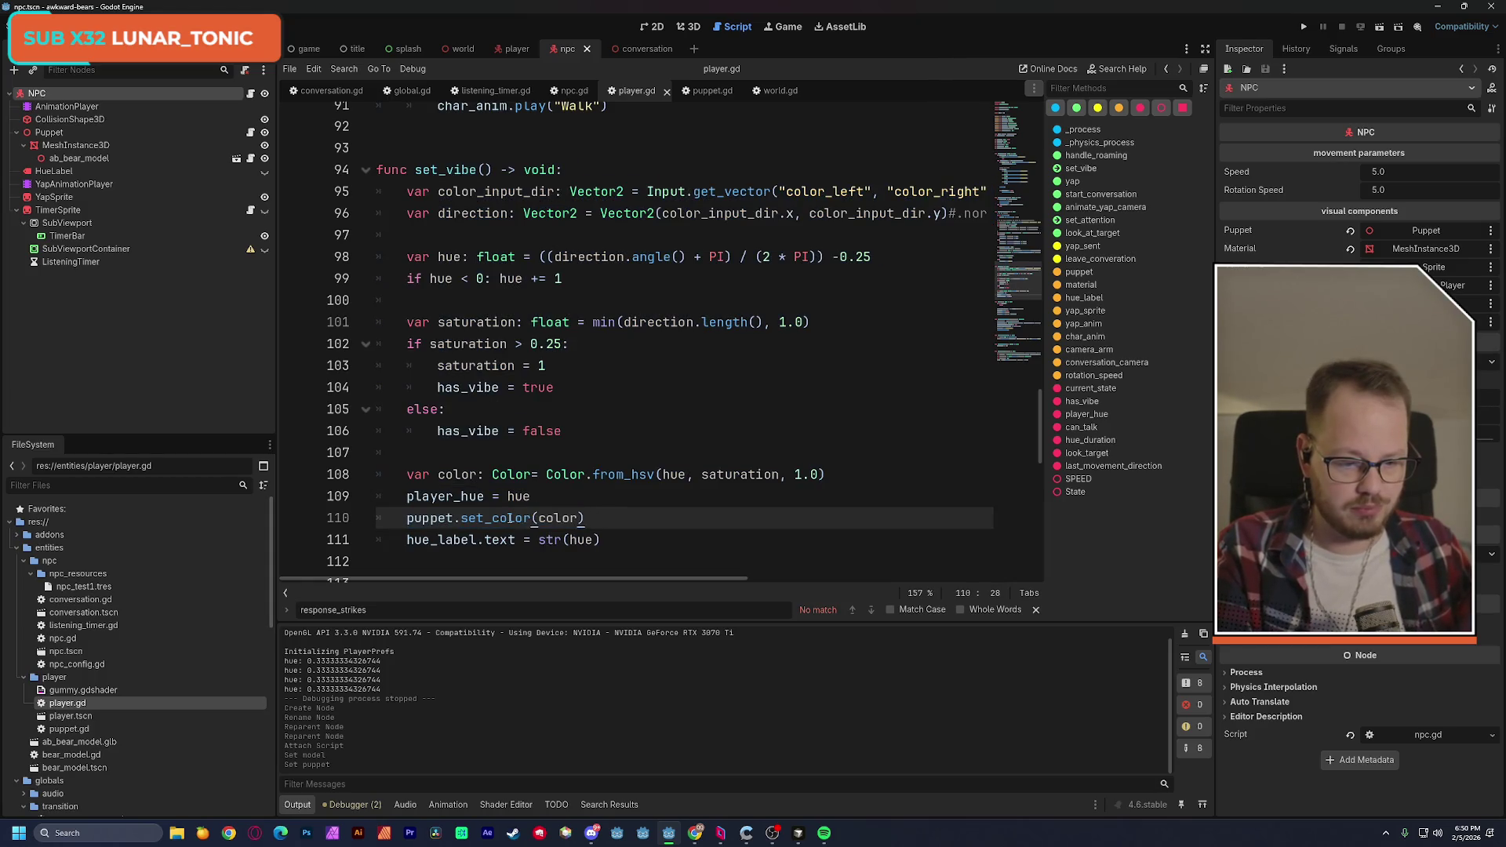
click(698, 88)
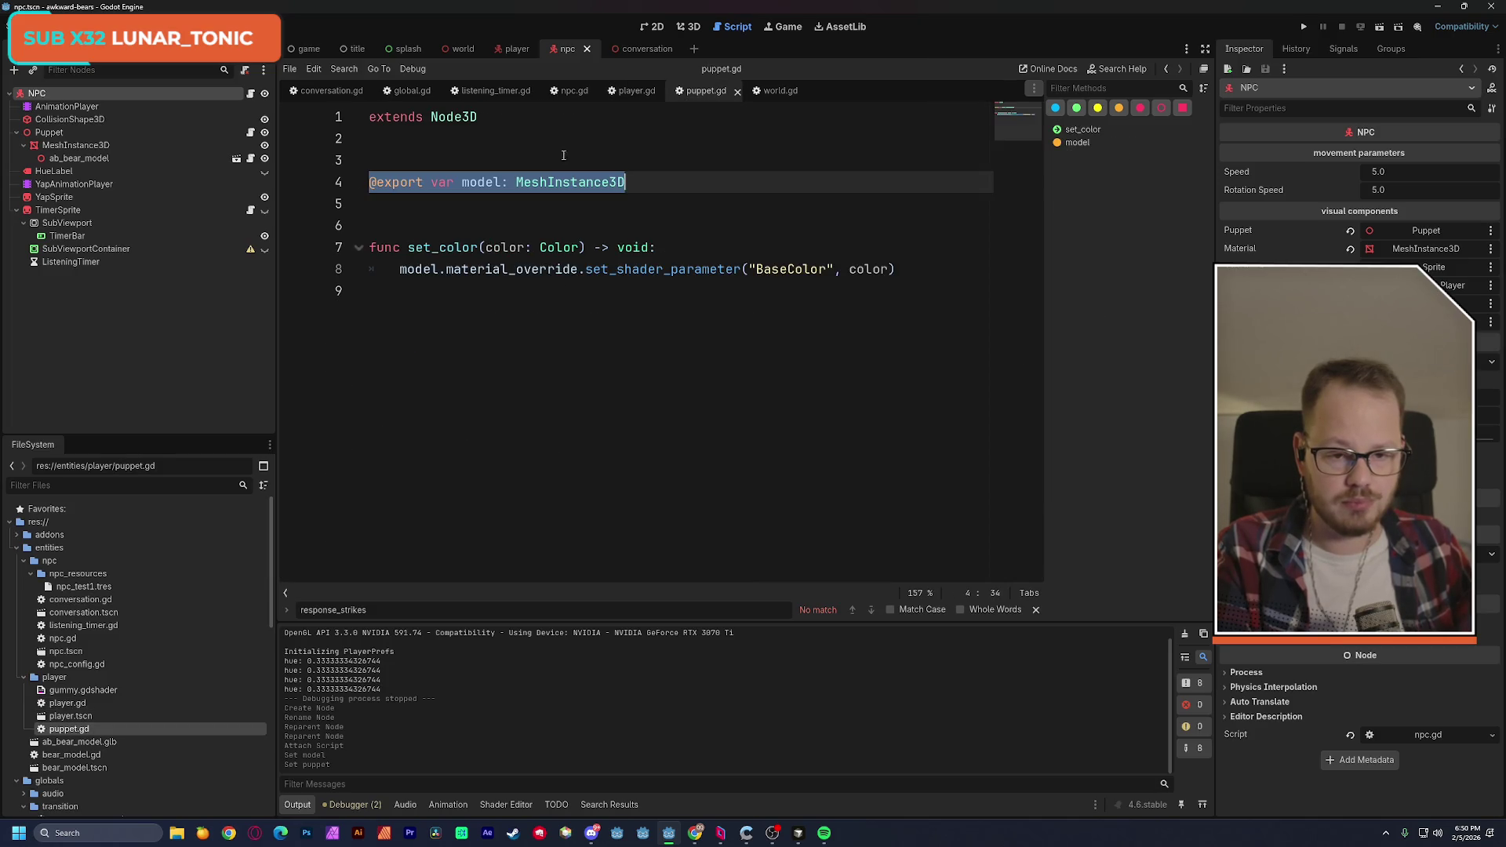
Assign MeshInstance3D to the npc Puppet's Model export and save the npc scene.
double_click(432, 246)
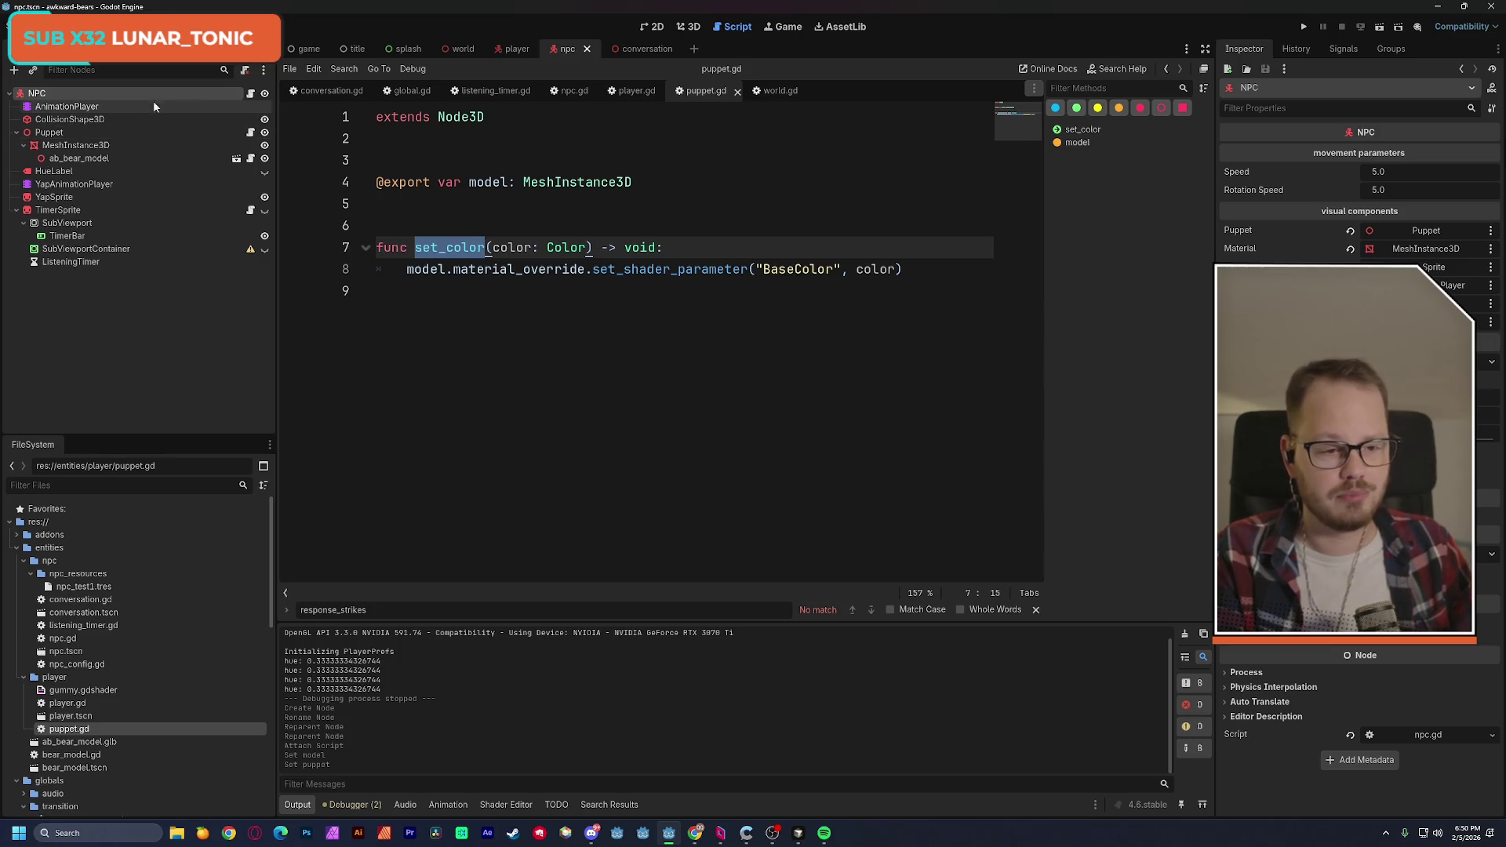
click(100, 131)
click(1417, 153)
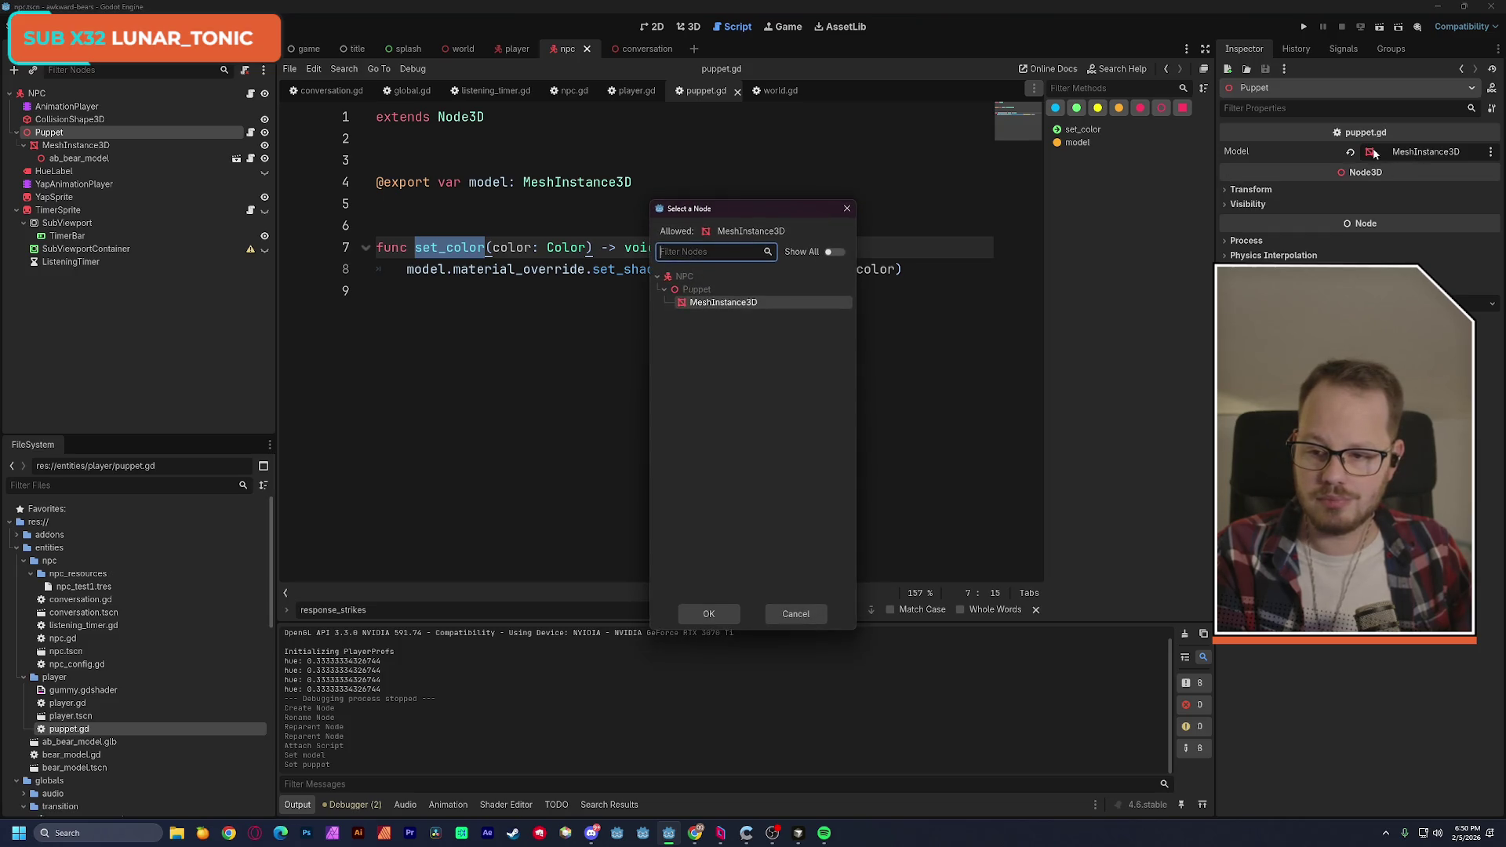
click(715, 617)
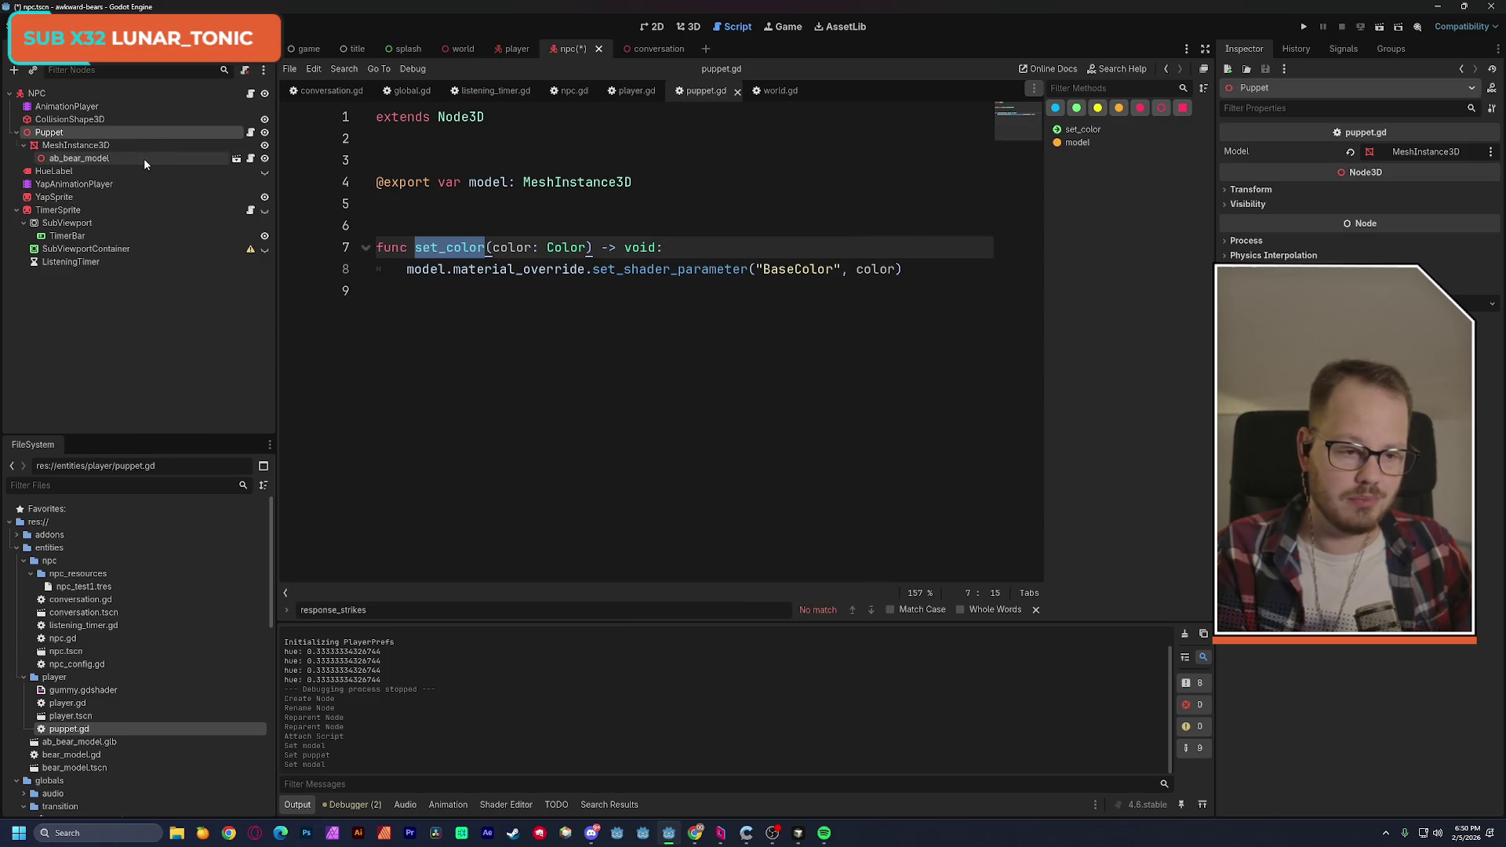
key(ctrl+s)
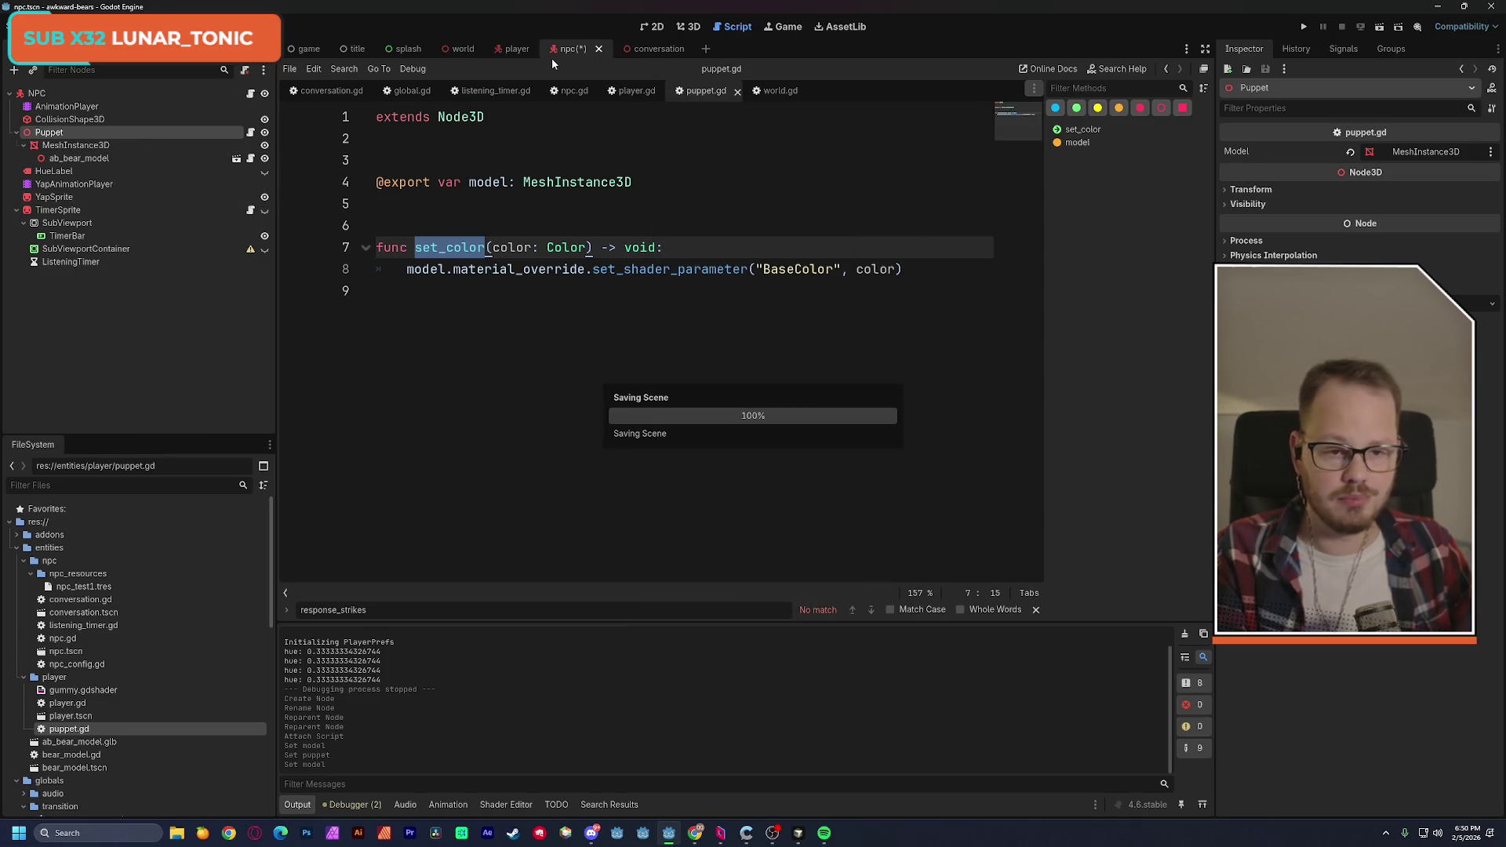
Compare the player scene's ab_bear_model node, then inspect the npc's ab_bear_model.
click(515, 50)
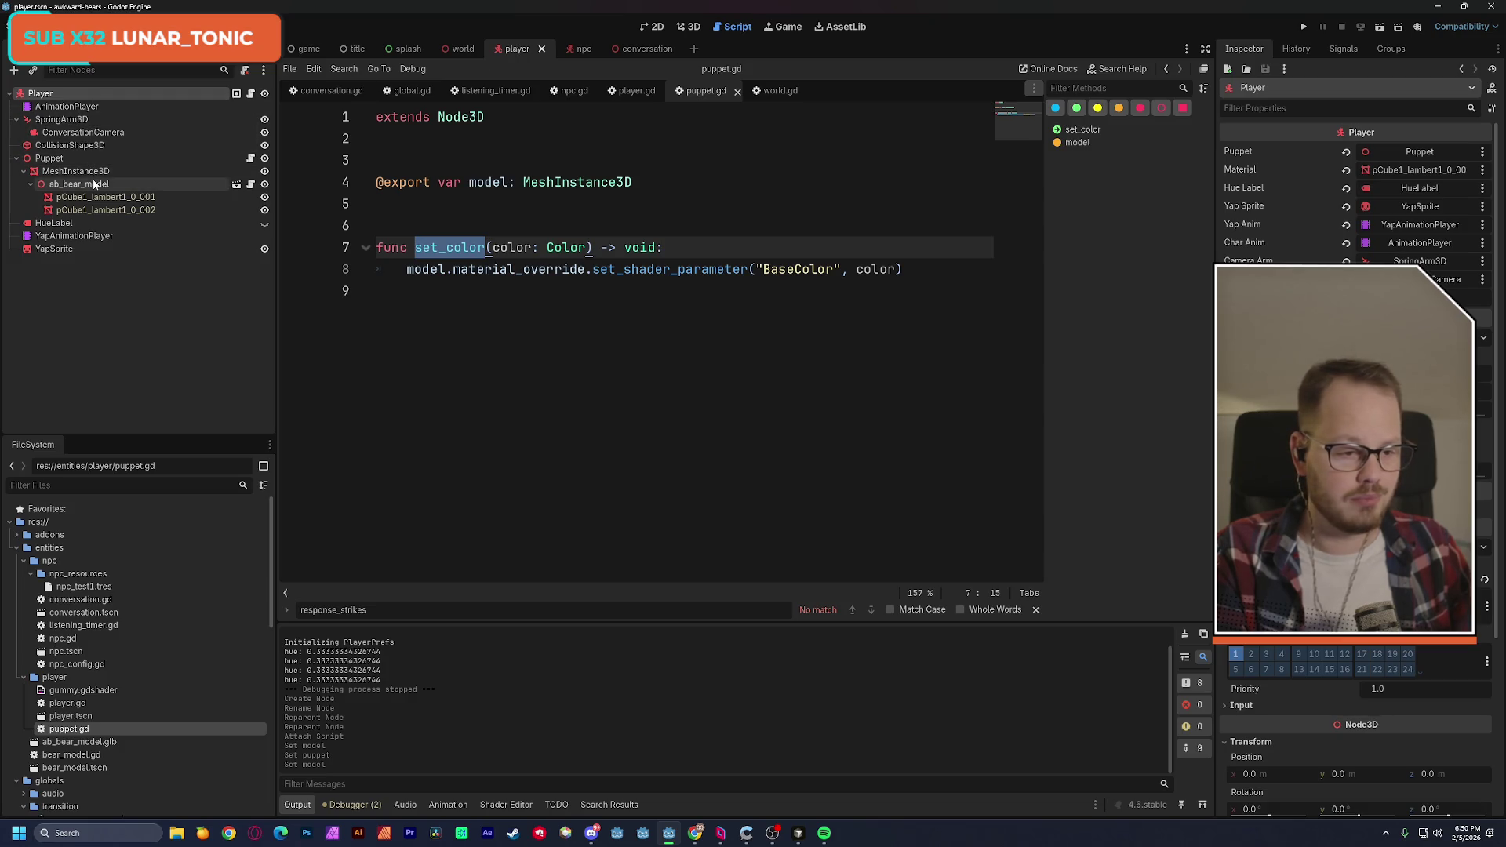
click(30, 184)
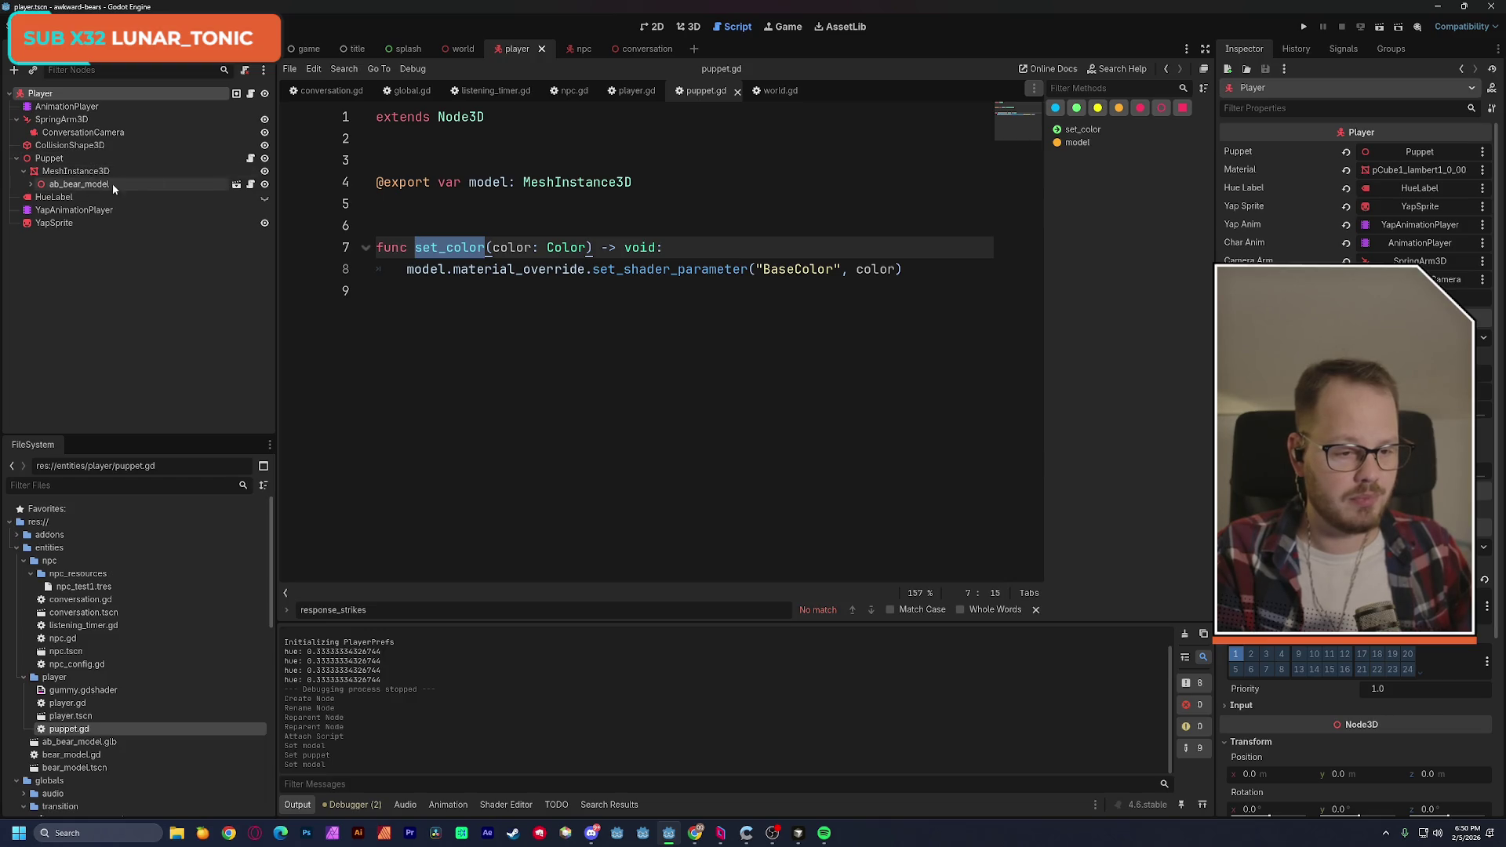
click(581, 49)
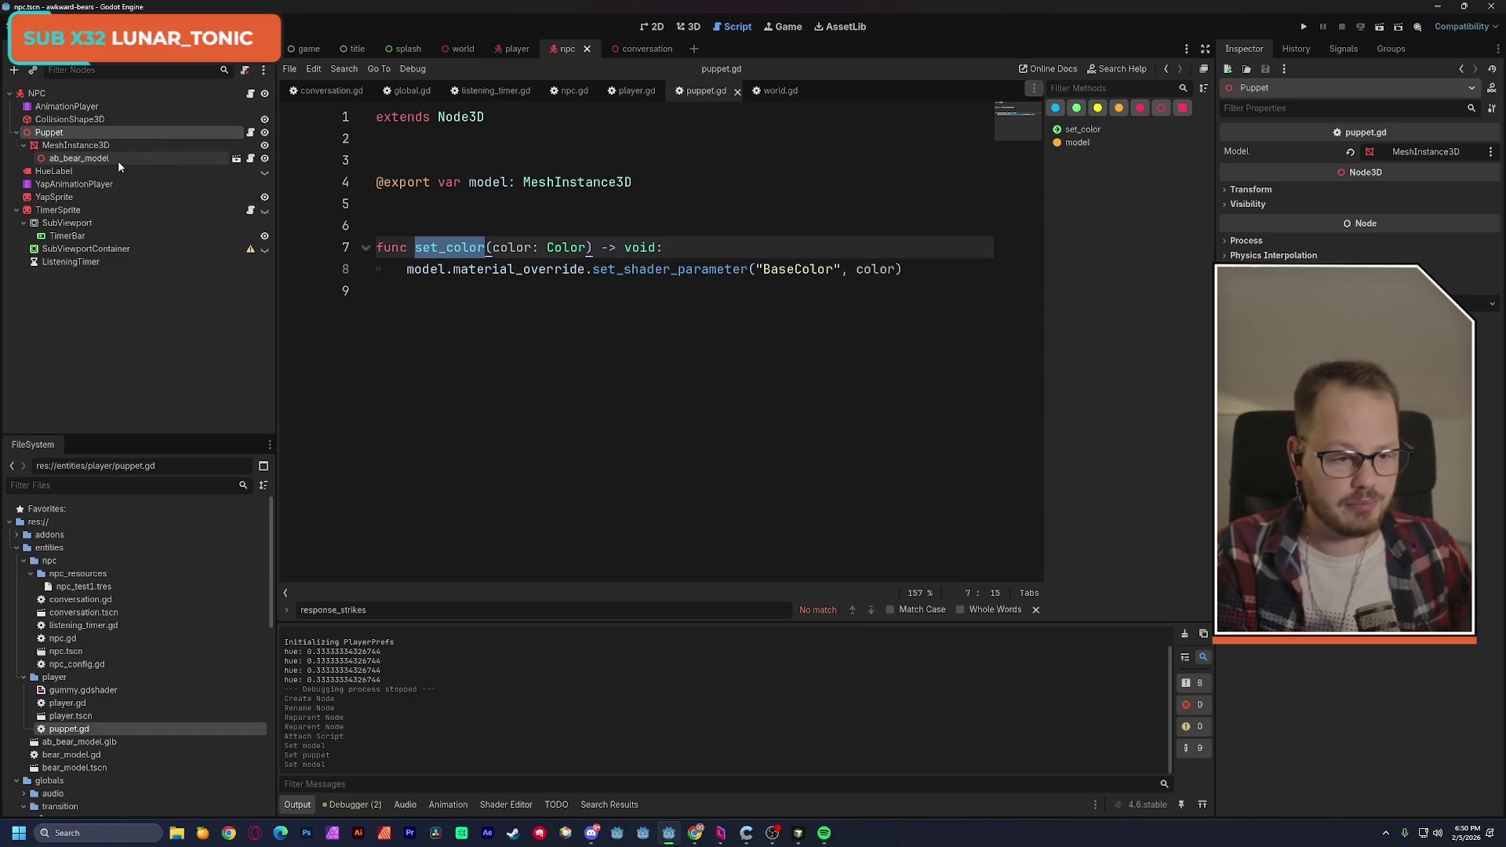
click(201, 159)
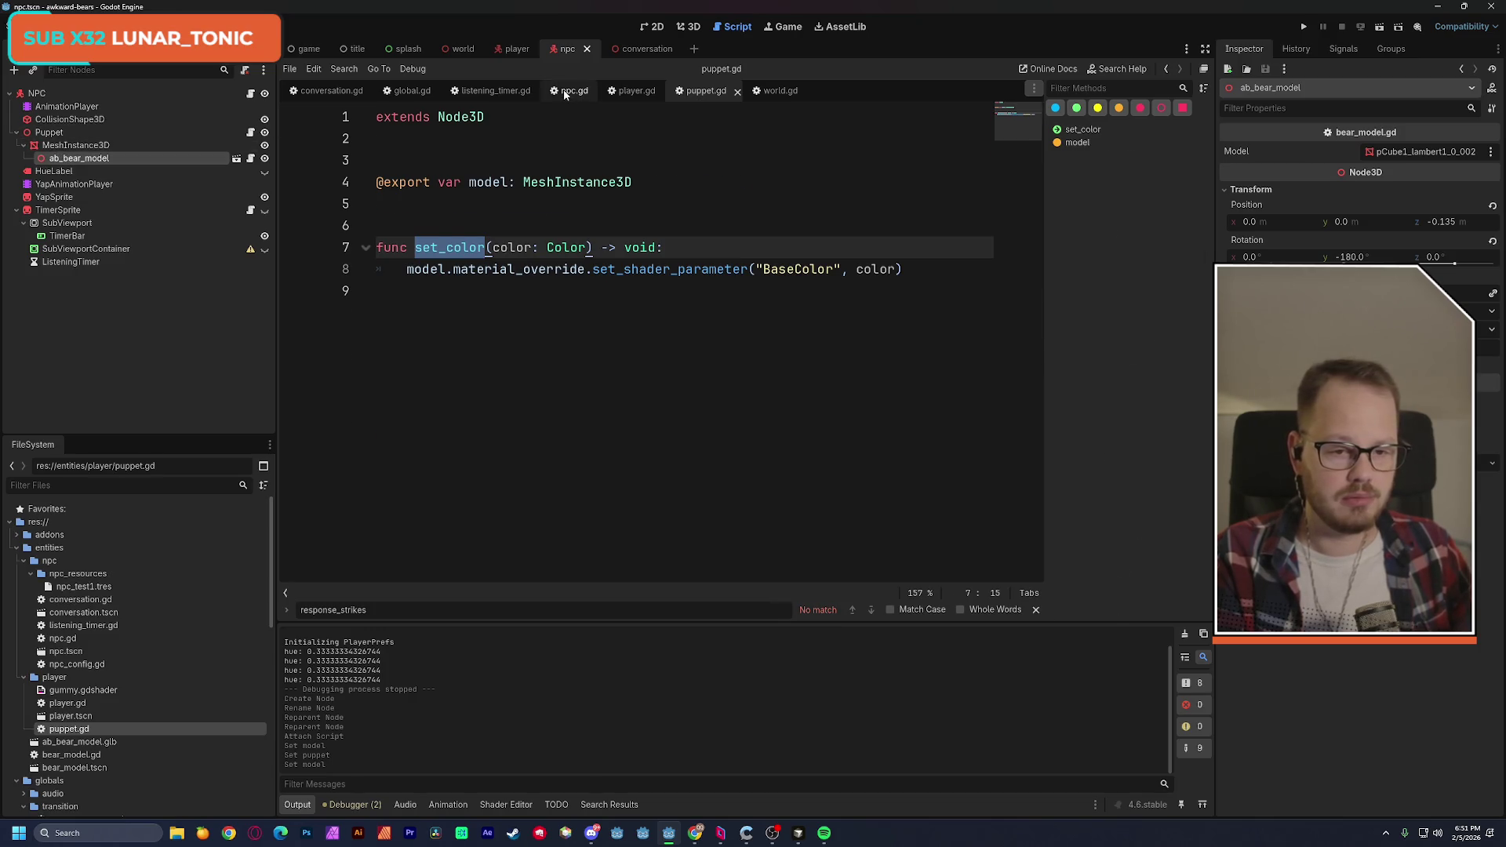
Open npc.gd and find the animate_vibe function definition with a Ctrl+F search.
click(568, 91)
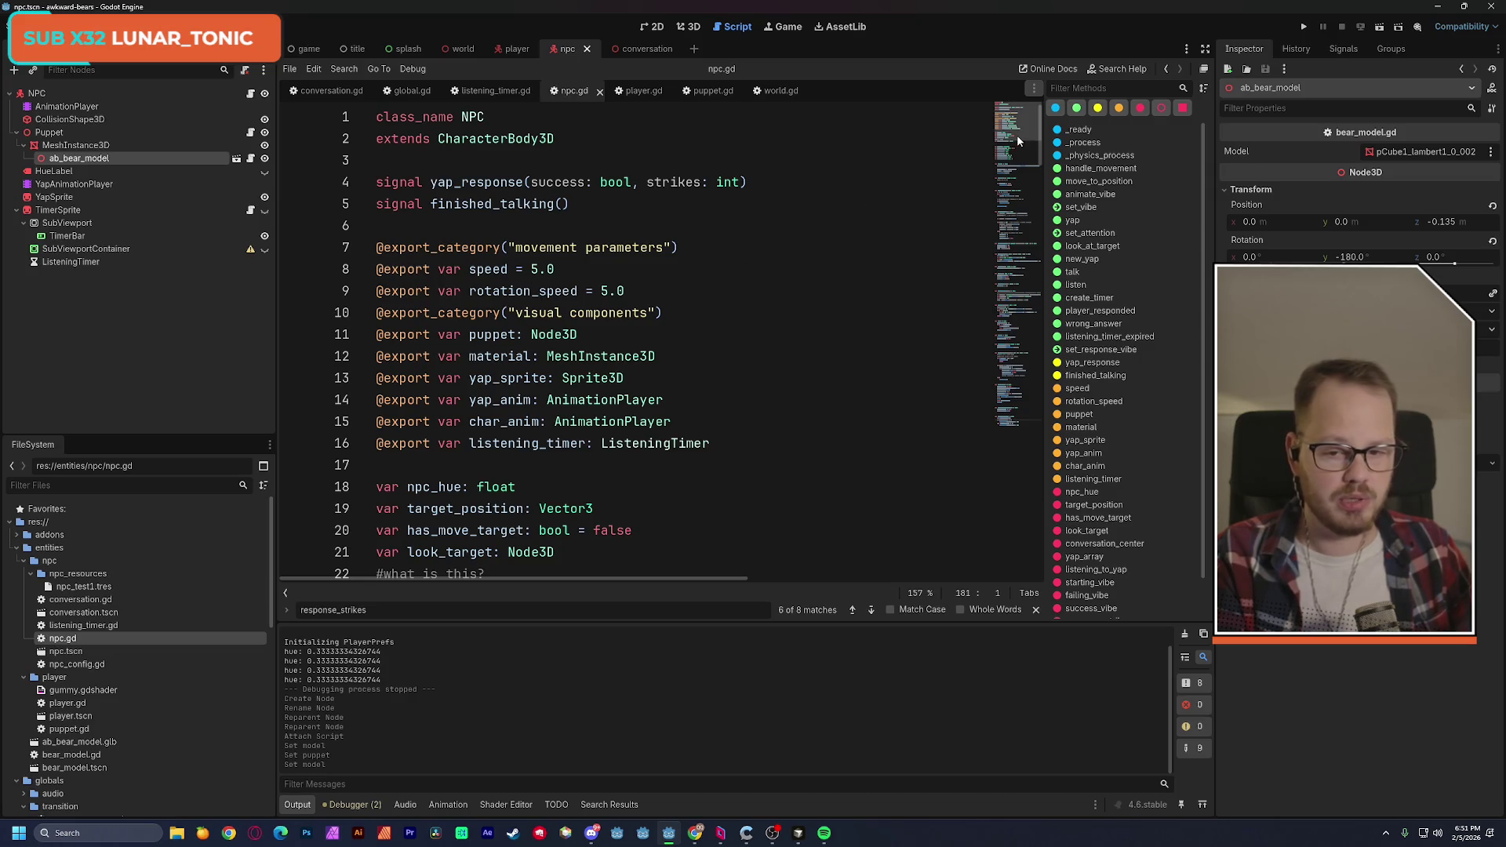
drag(1017, 131, 1030, 429)
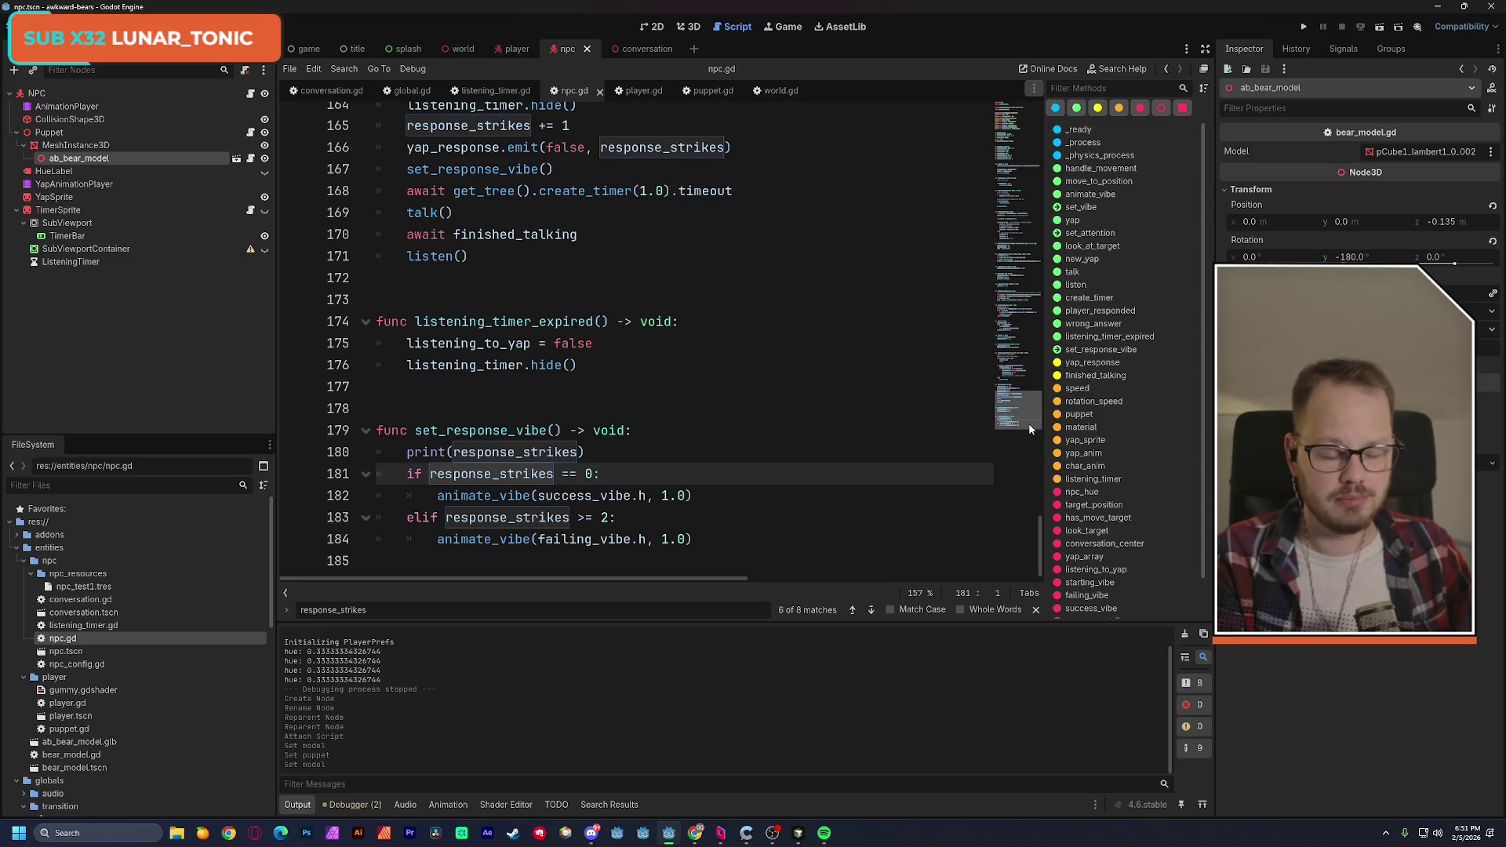
mouse_move(1028, 422)
mouse_down()
mouse_move(1013, 370)
mouse_move(1017, 421)
mouse_up()
click(698, 452)
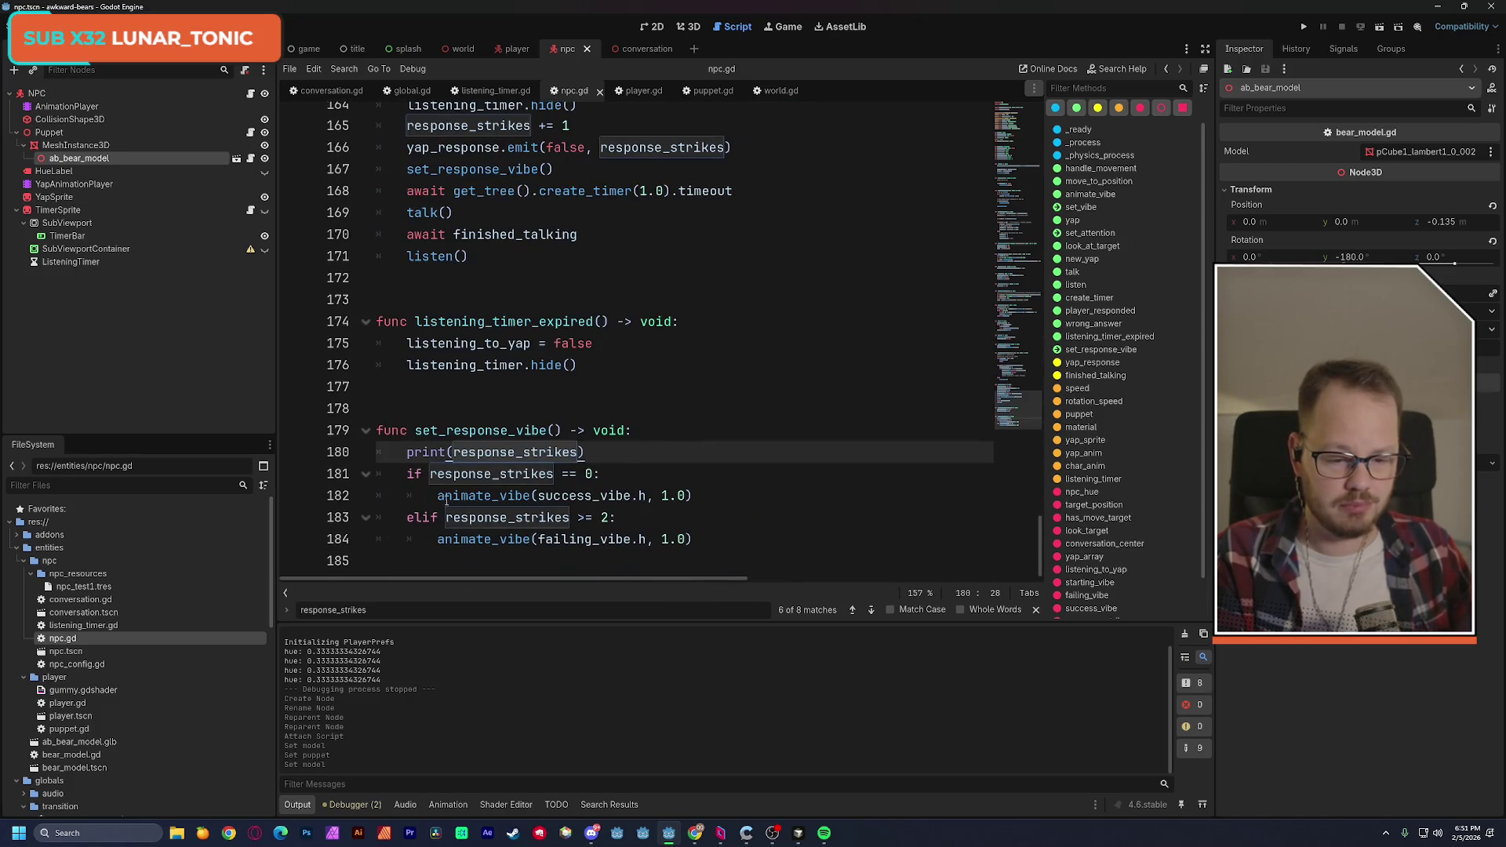
double_click(502, 496)
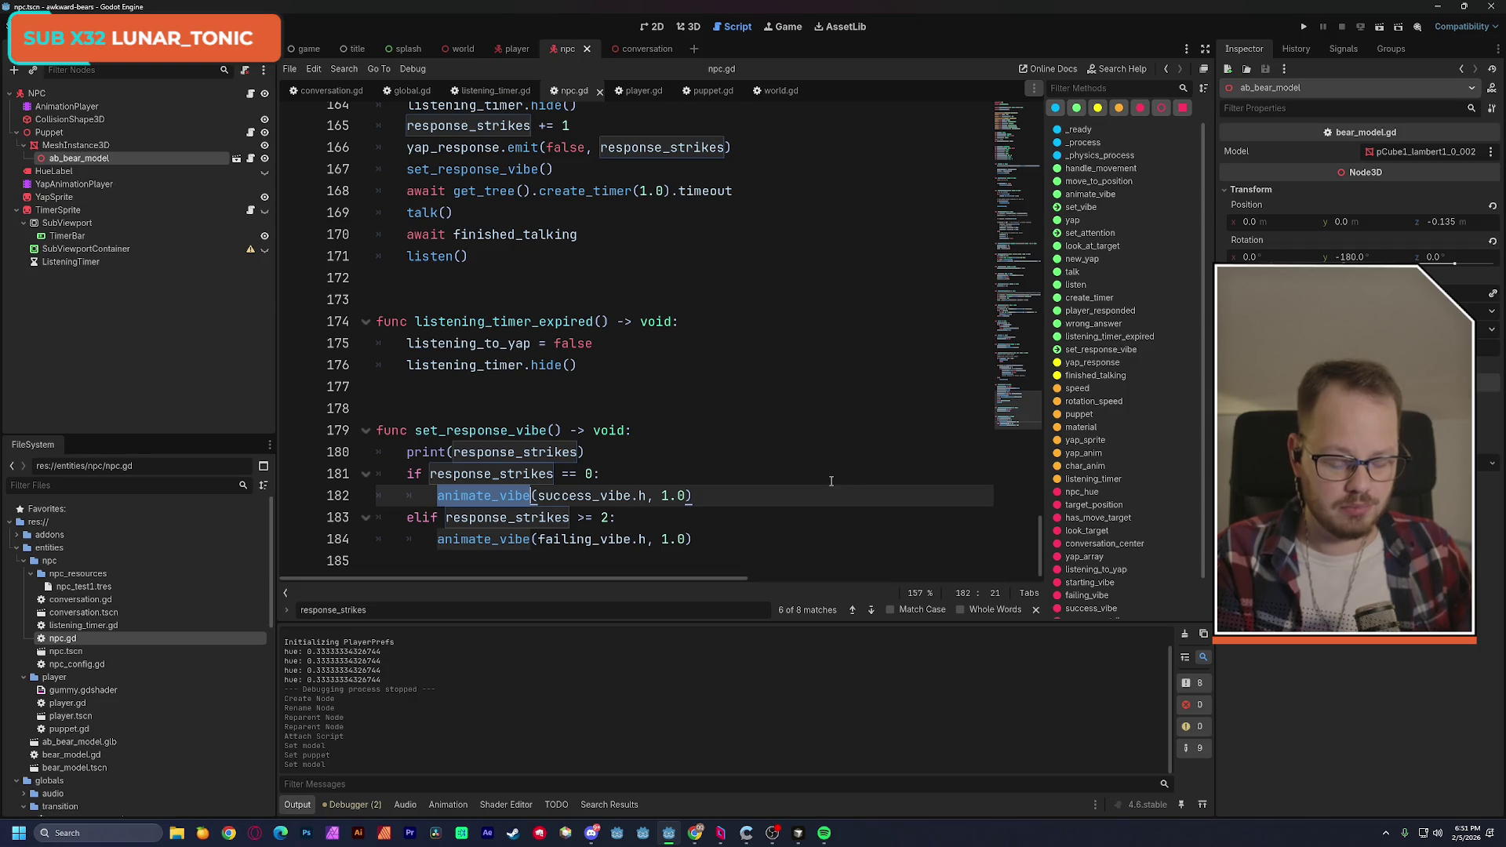
key(ctrl+f)
click(854, 610)
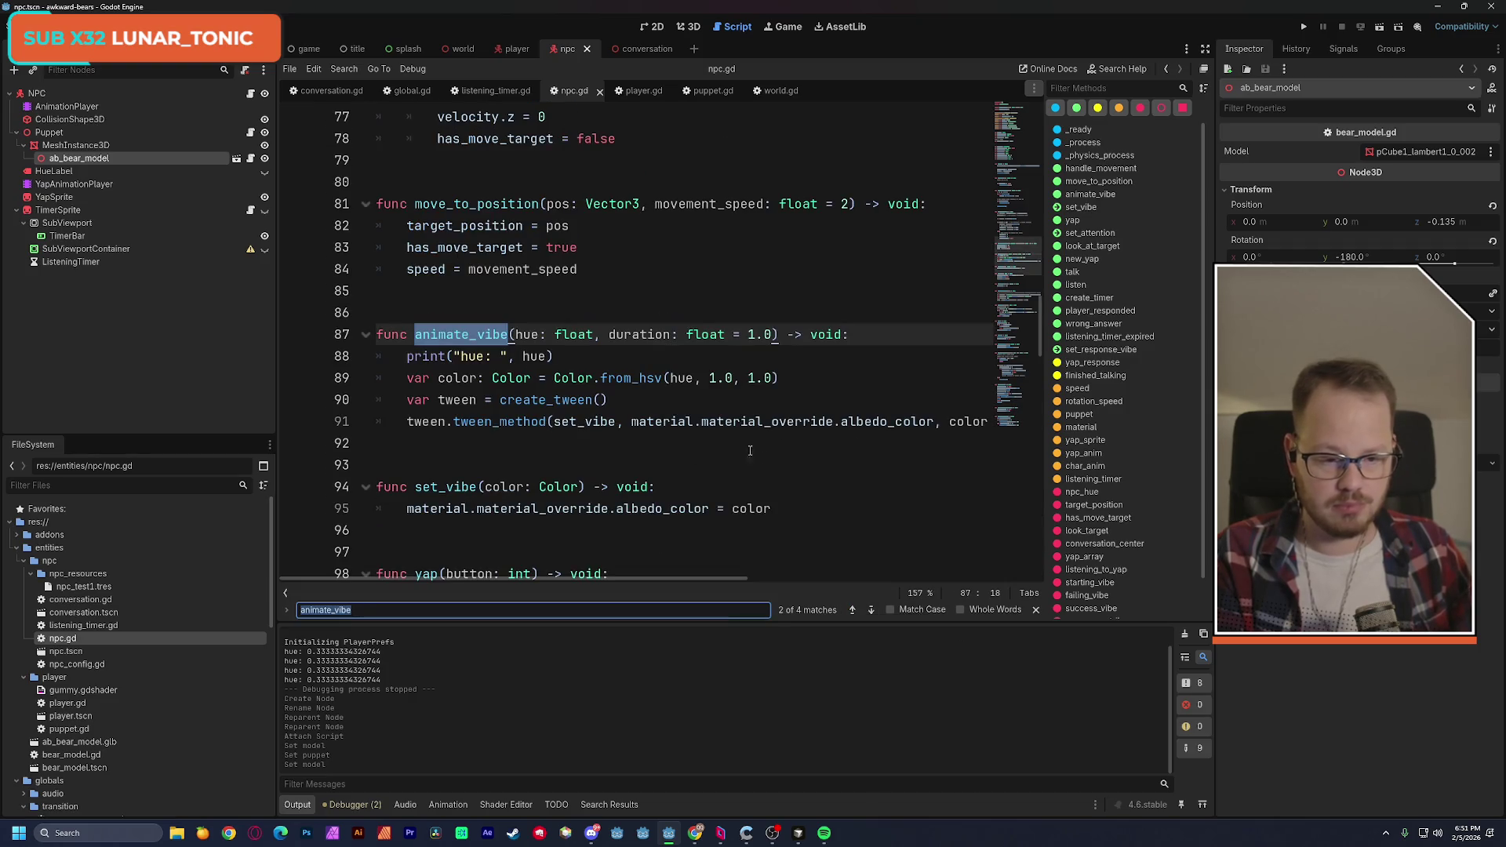
key(alt+Tab)
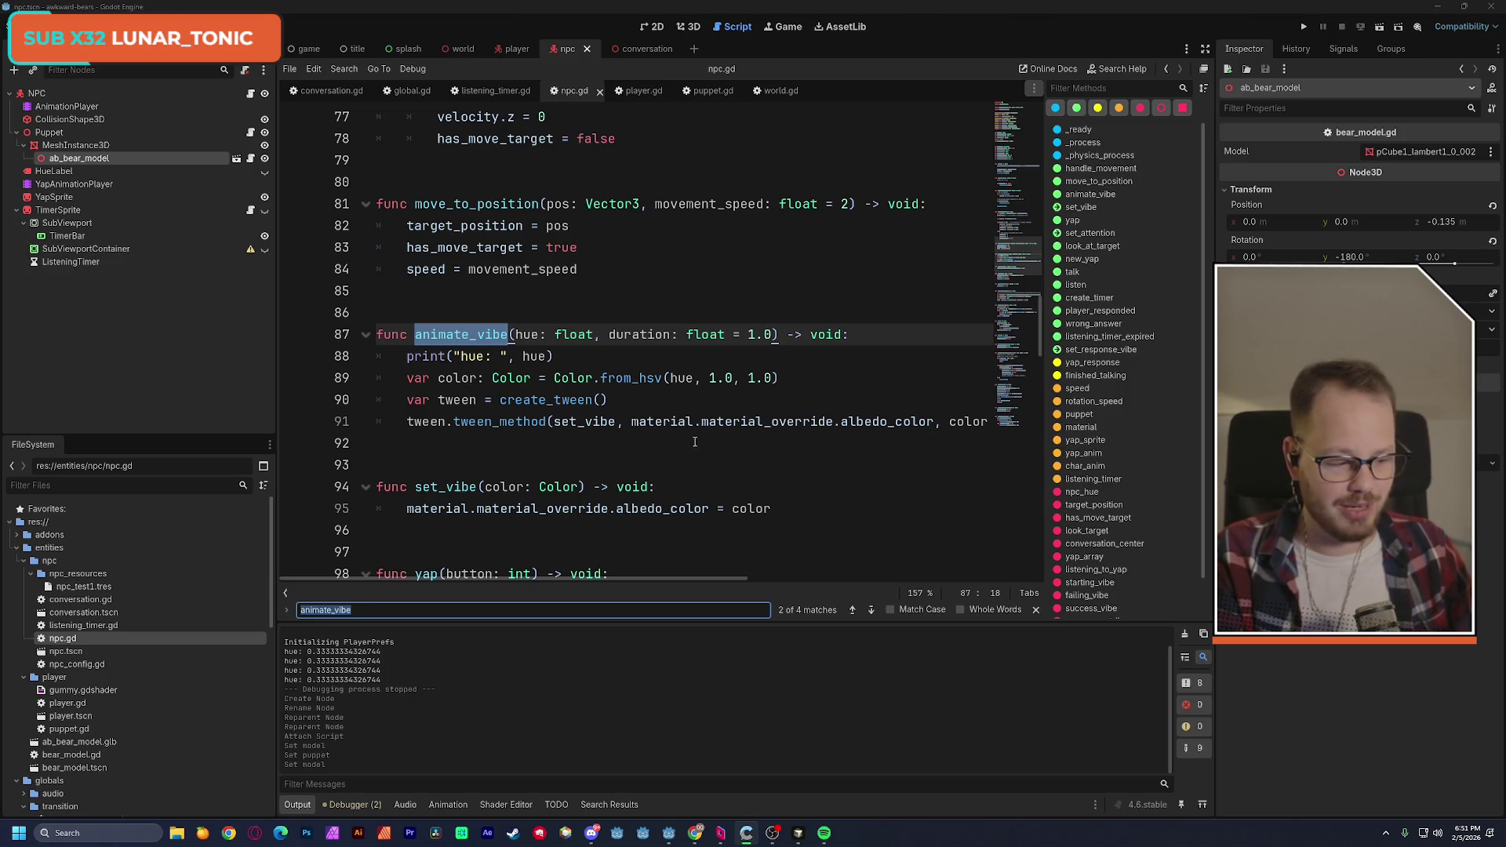
Delete the print("hue: ", hue) debug line from animate_vibe.
click(718, 423)
key(Up)
key(Up)
key(Up)
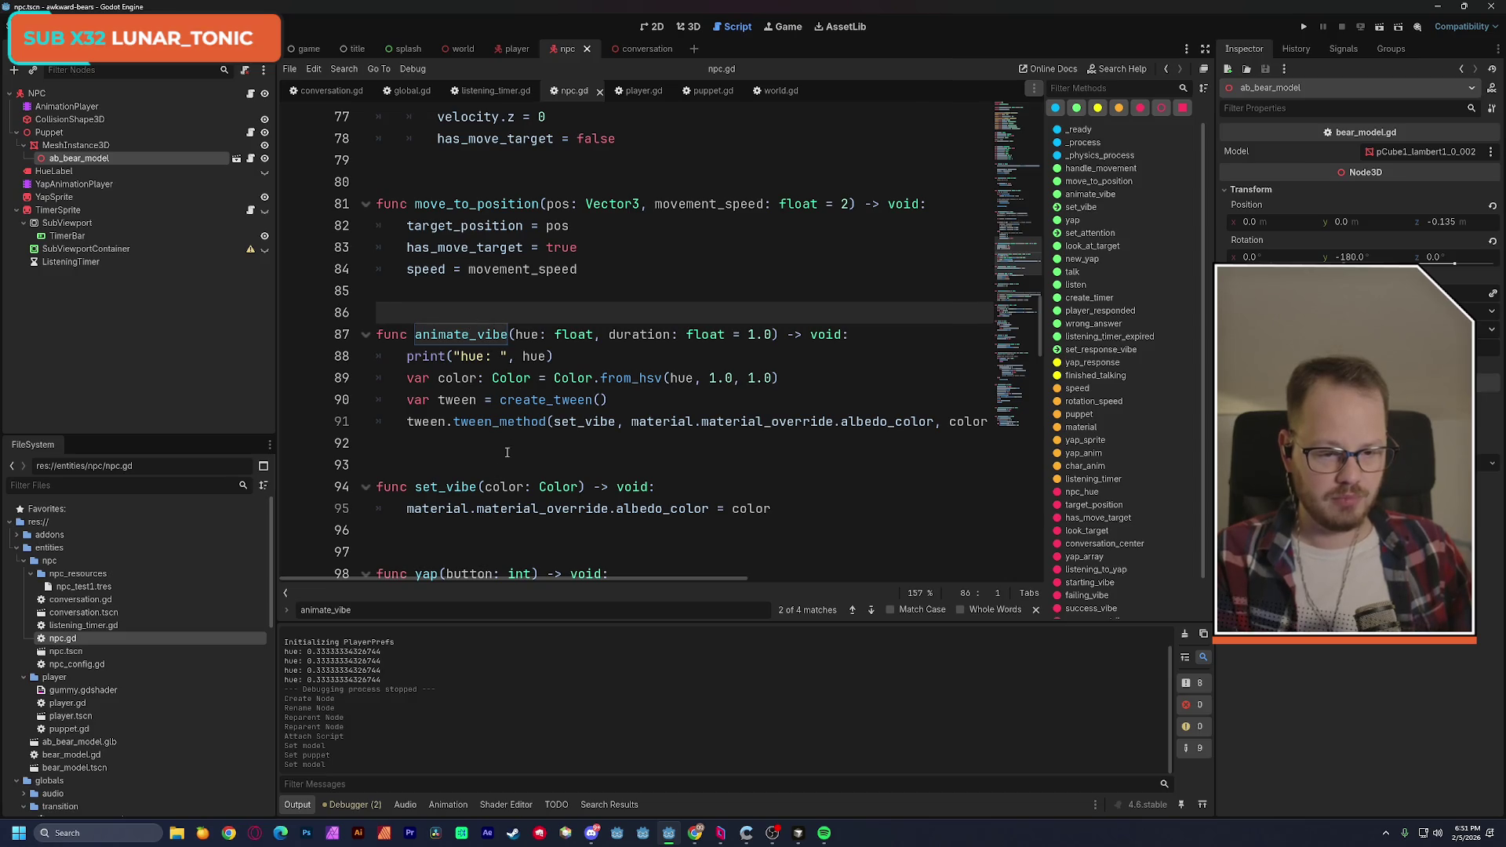
mouse_move(506, 501)
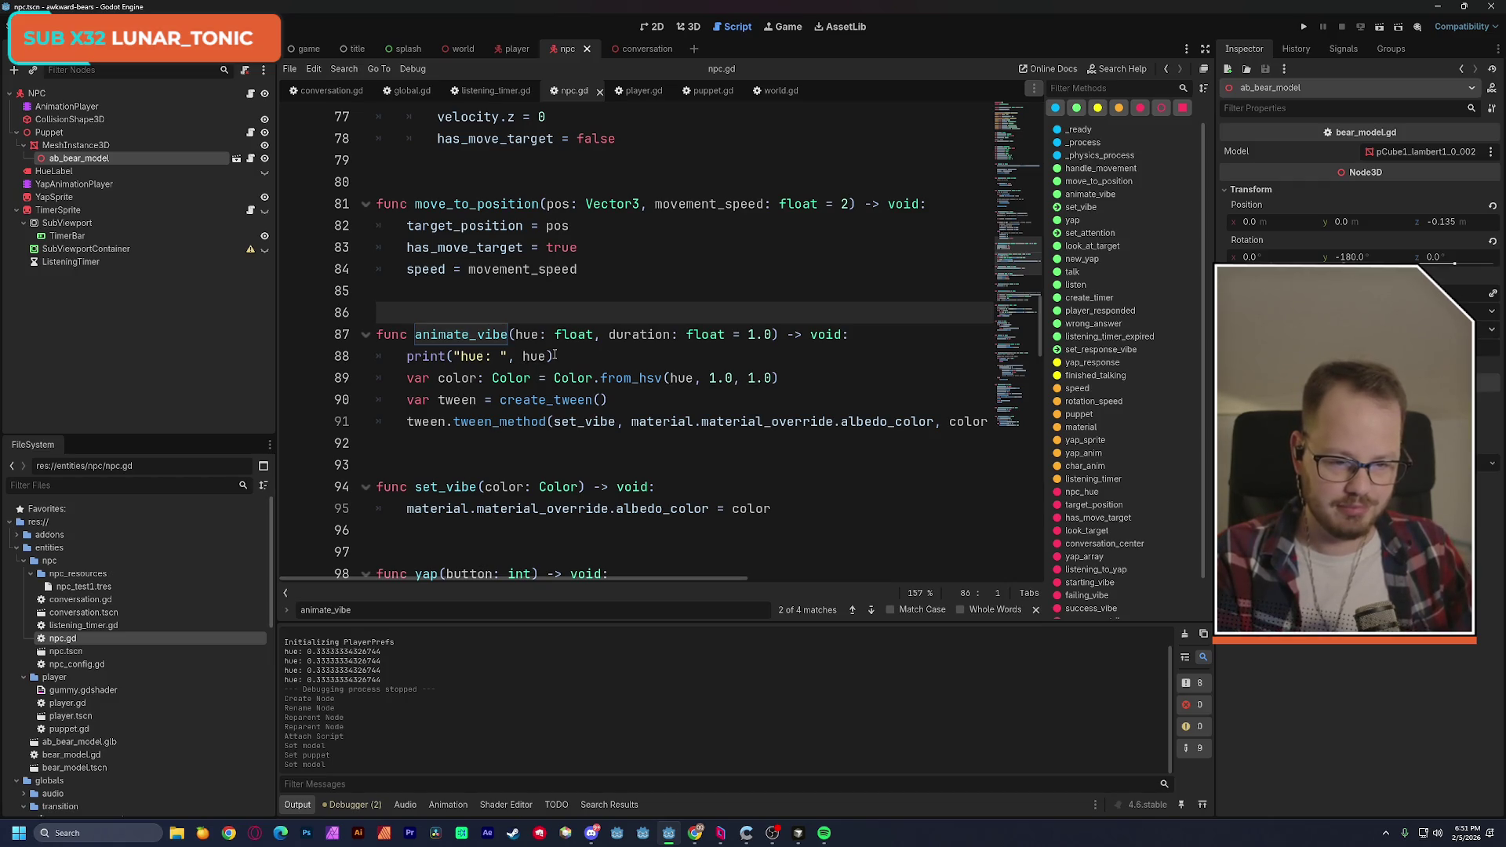
drag(554, 356, 366, 359)
key(BackSpace)
key(BackSpace)
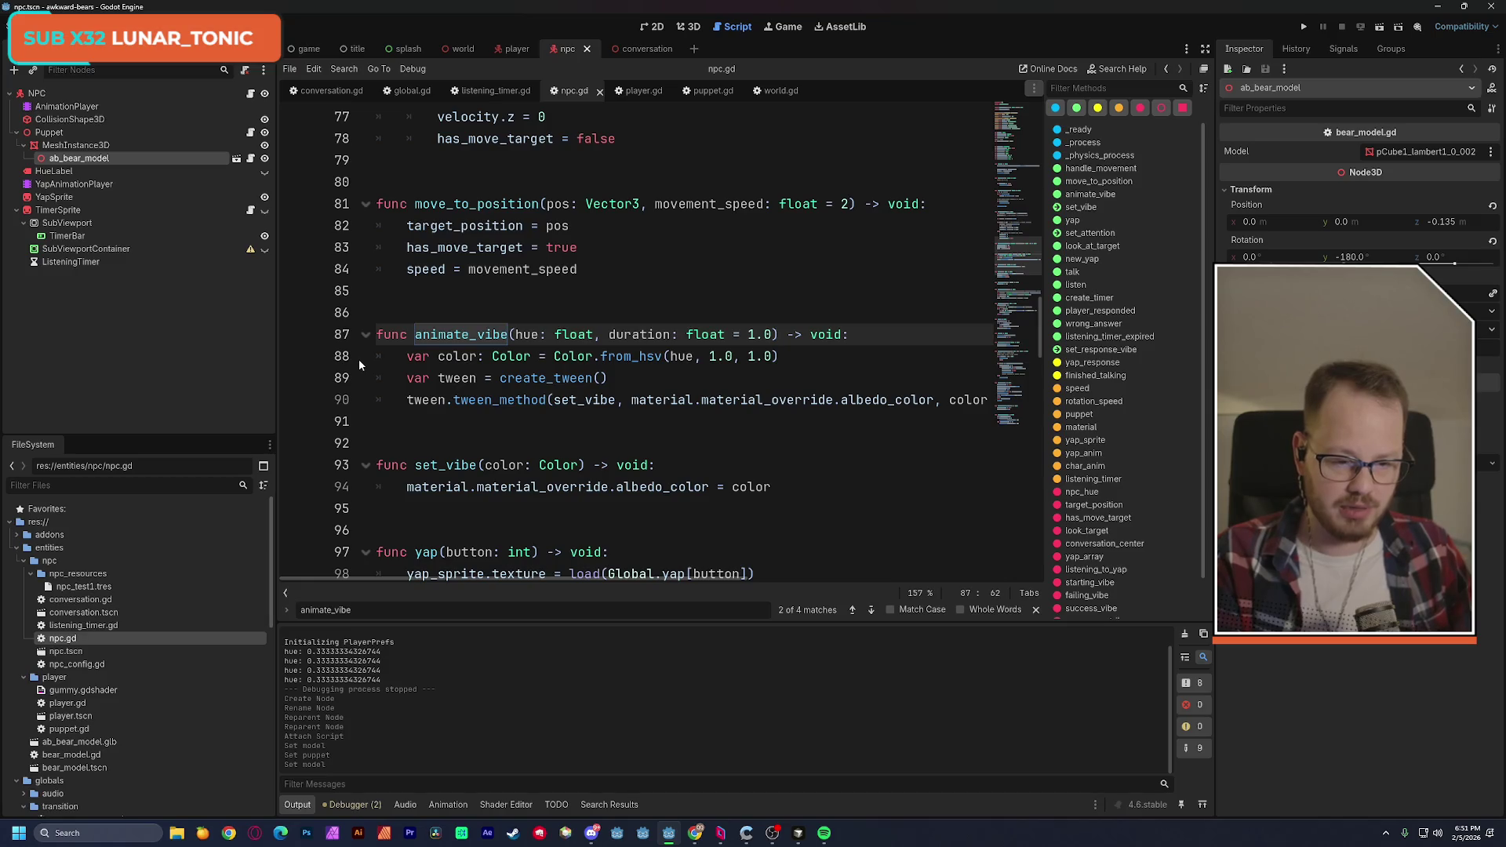
In npc.gd, write a puppet.set_color(color) call on a new line near animate_vibe.
click(407, 358)
key(Return)
key(Up)
text(pu)
key(Return)
text(.)
text(puppet.set_color(color))
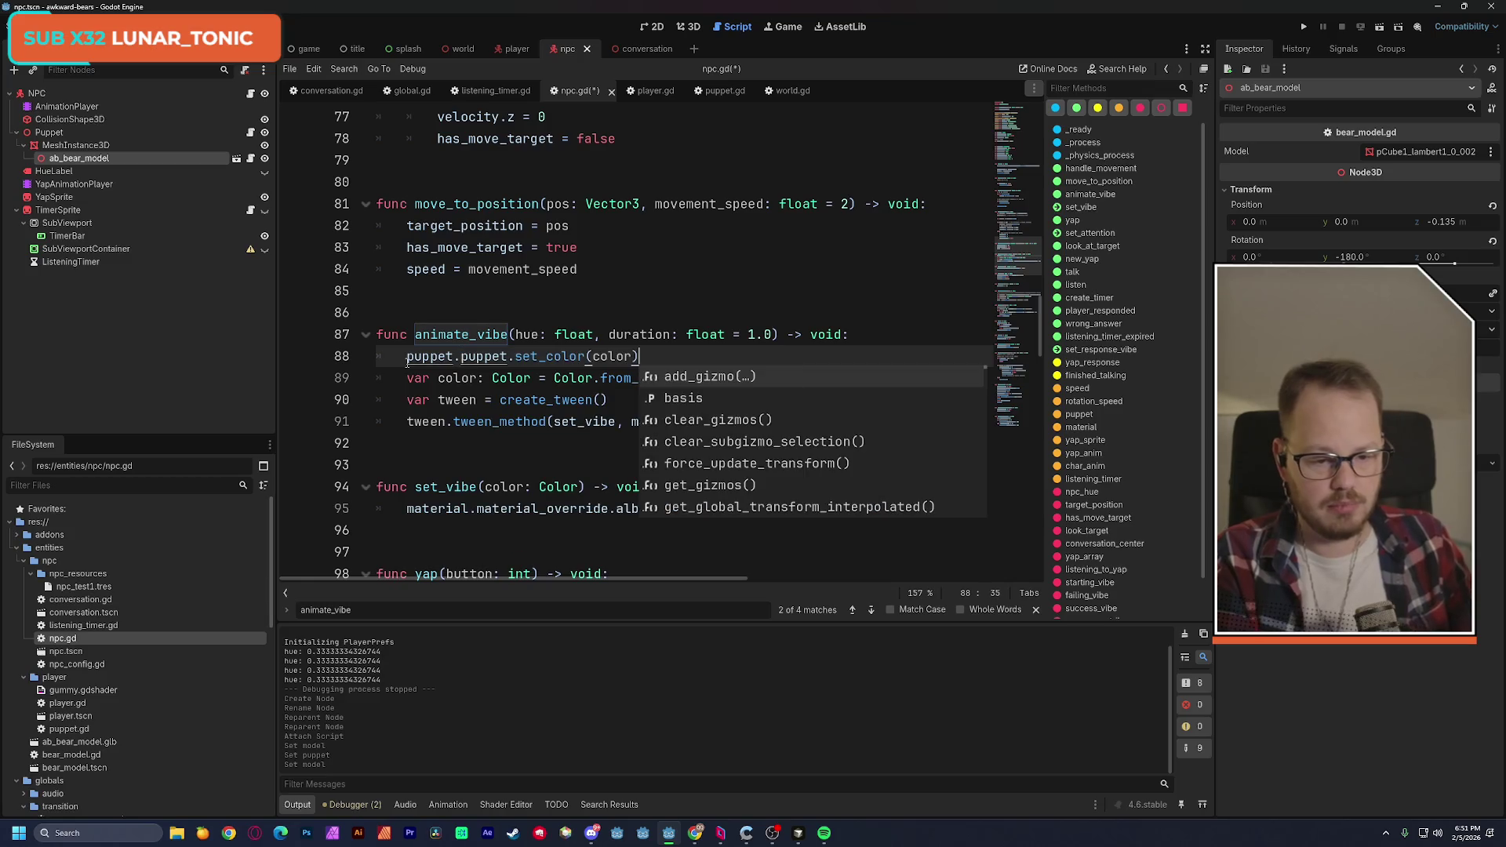
key(Escape)
key(Home)
key(Delete)
key(Delete)
key(Delete)
key(End)
Cut the puppet.set_color call and try it above the tween line, then undo that paste.
click(715, 303)
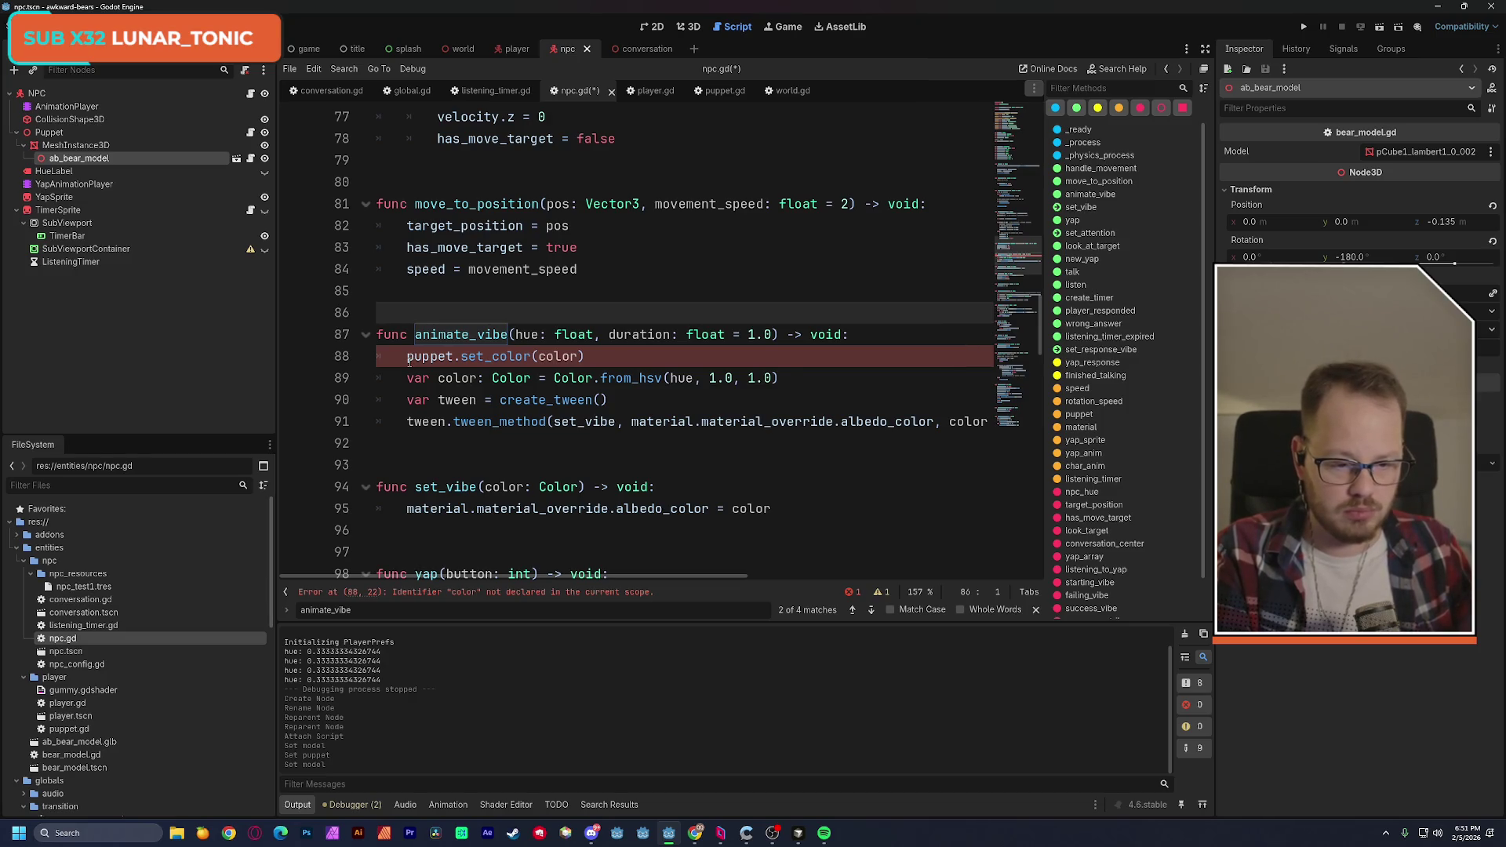
drag(409, 361, 584, 365)
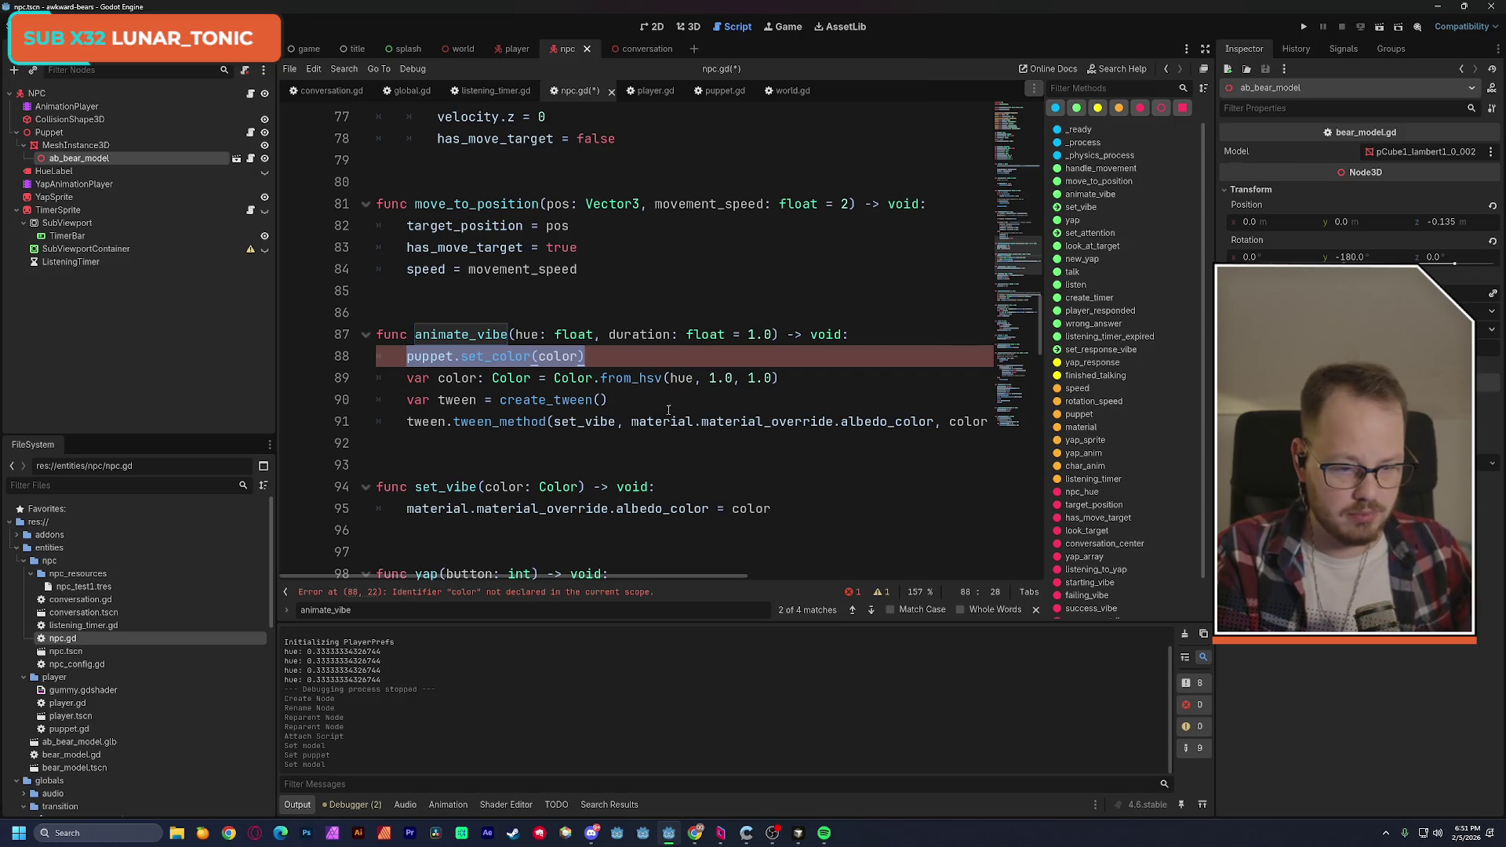
key(ctrl+x)
click(407, 422)
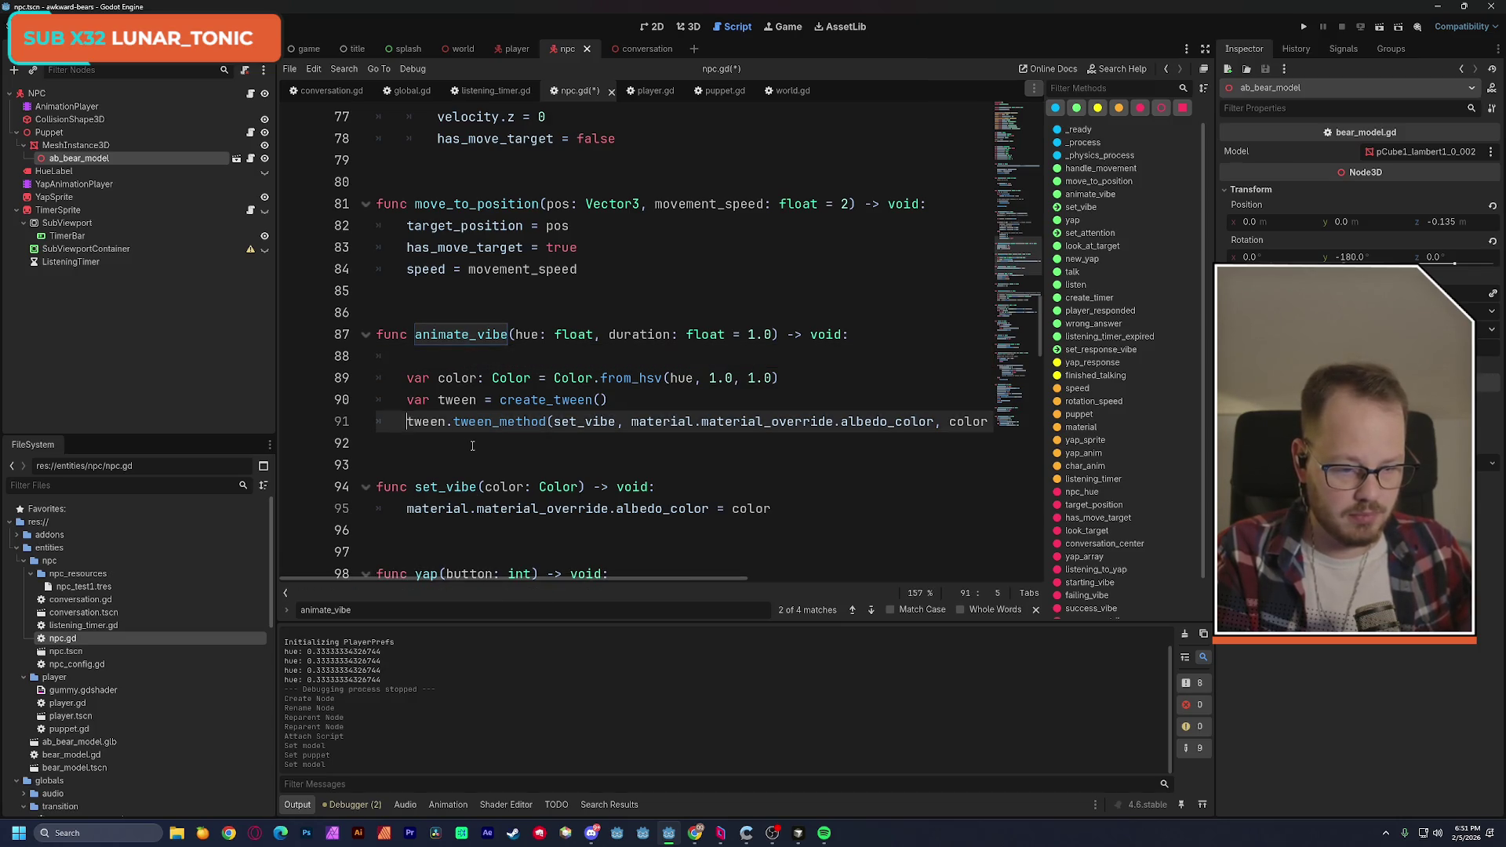
key(Return)
key(Up)
key(ctrl+v)
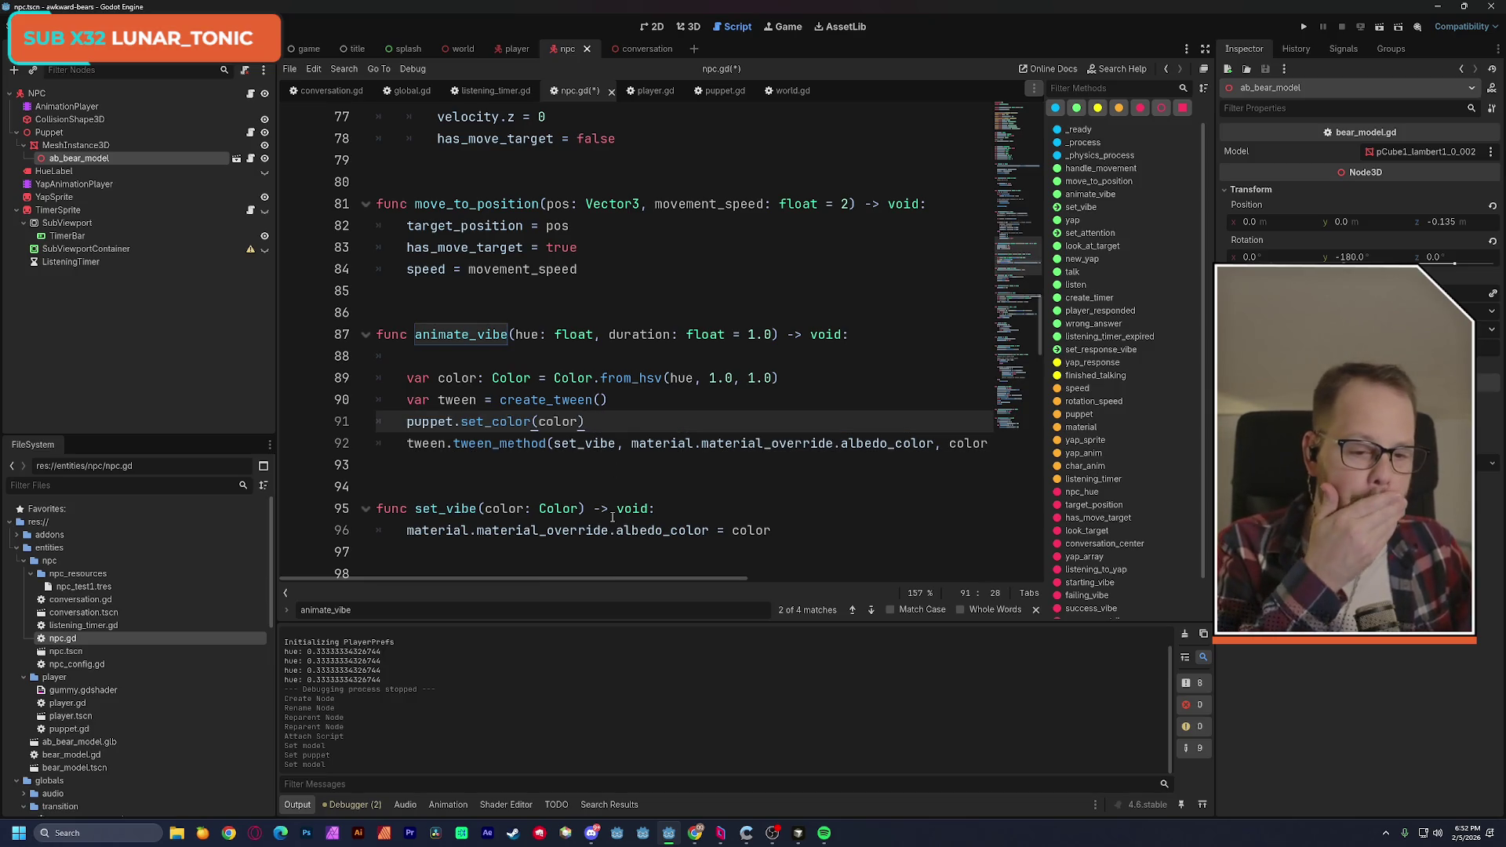
key(ctrl+z)
key(ctrl+z)
Paste the call back on line 88, then remove the leftover line 88.
click(432, 368)
key(ctrl+v)
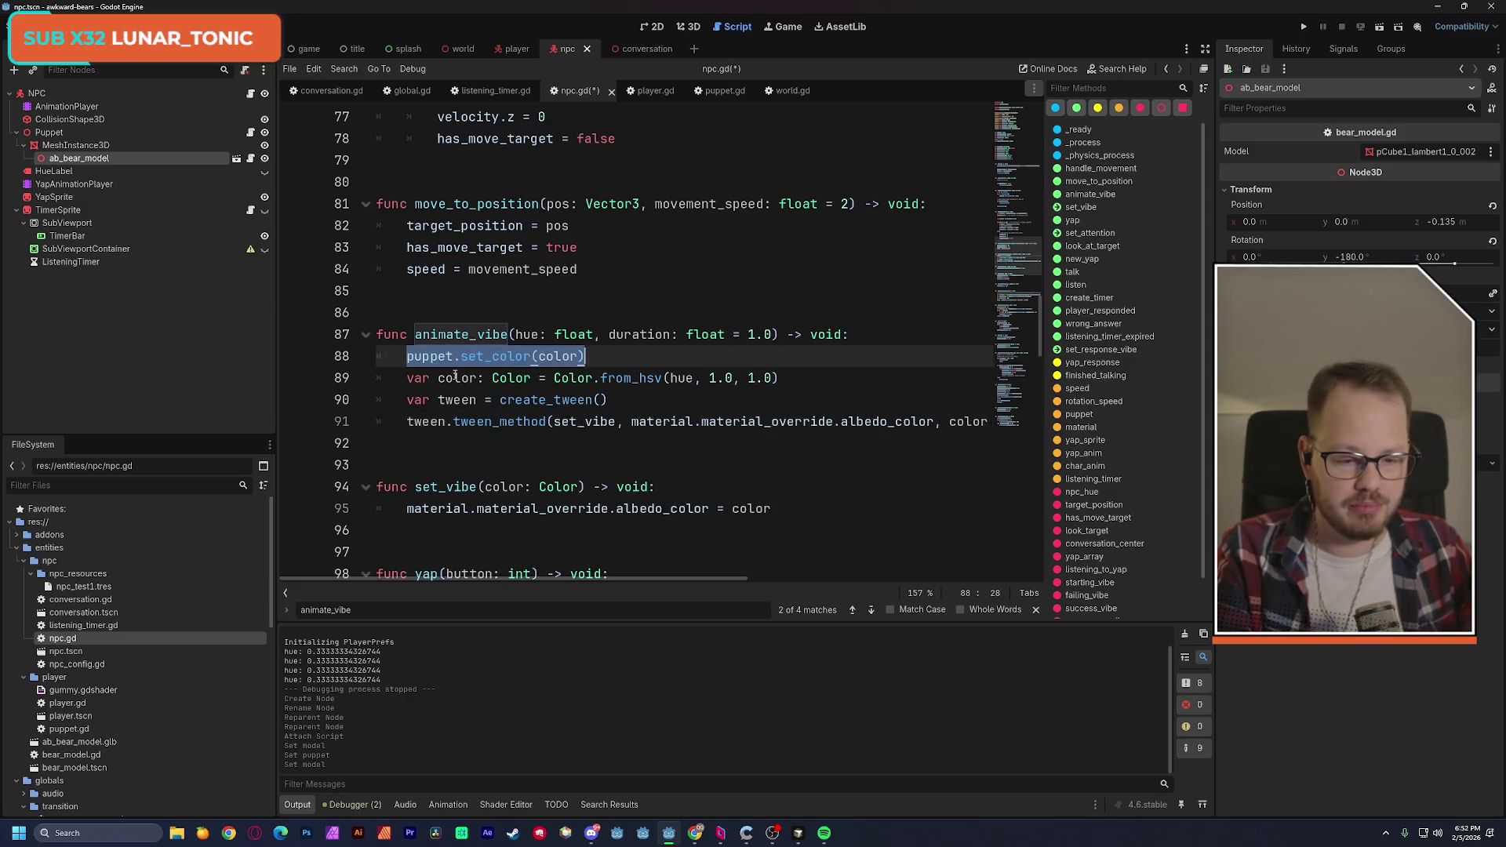
shift+click(458, 368)
key(BackSpace)
key(BackSpace)
key(BackSpace)
key(BackSpace)
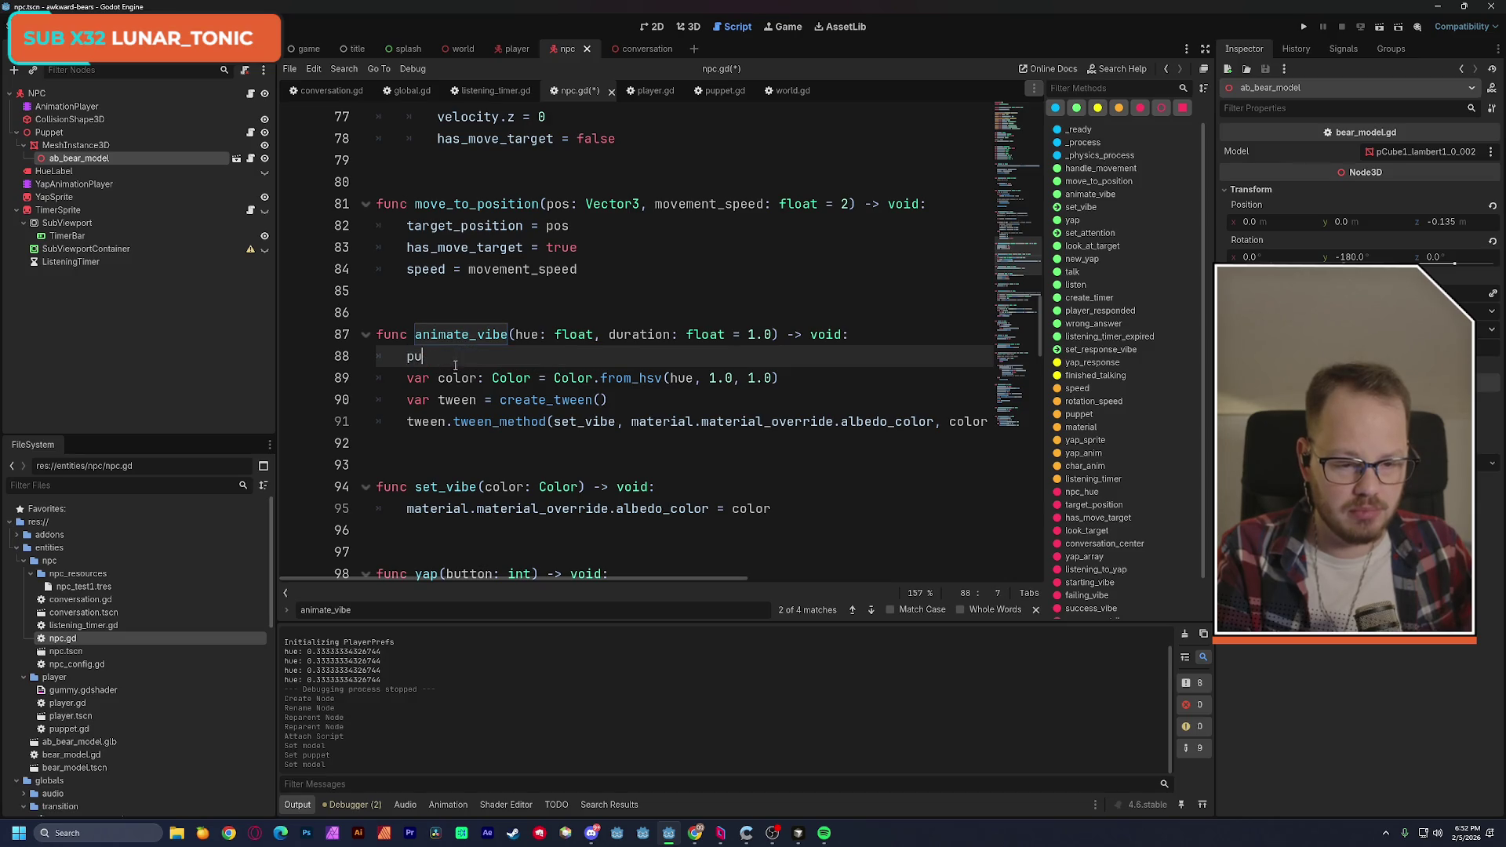
key(ctrl+shift+k)
Replace set_vibe's material colour line with puppet.set_color(color) and run the current scene.
drag(408, 487, 794, 481)
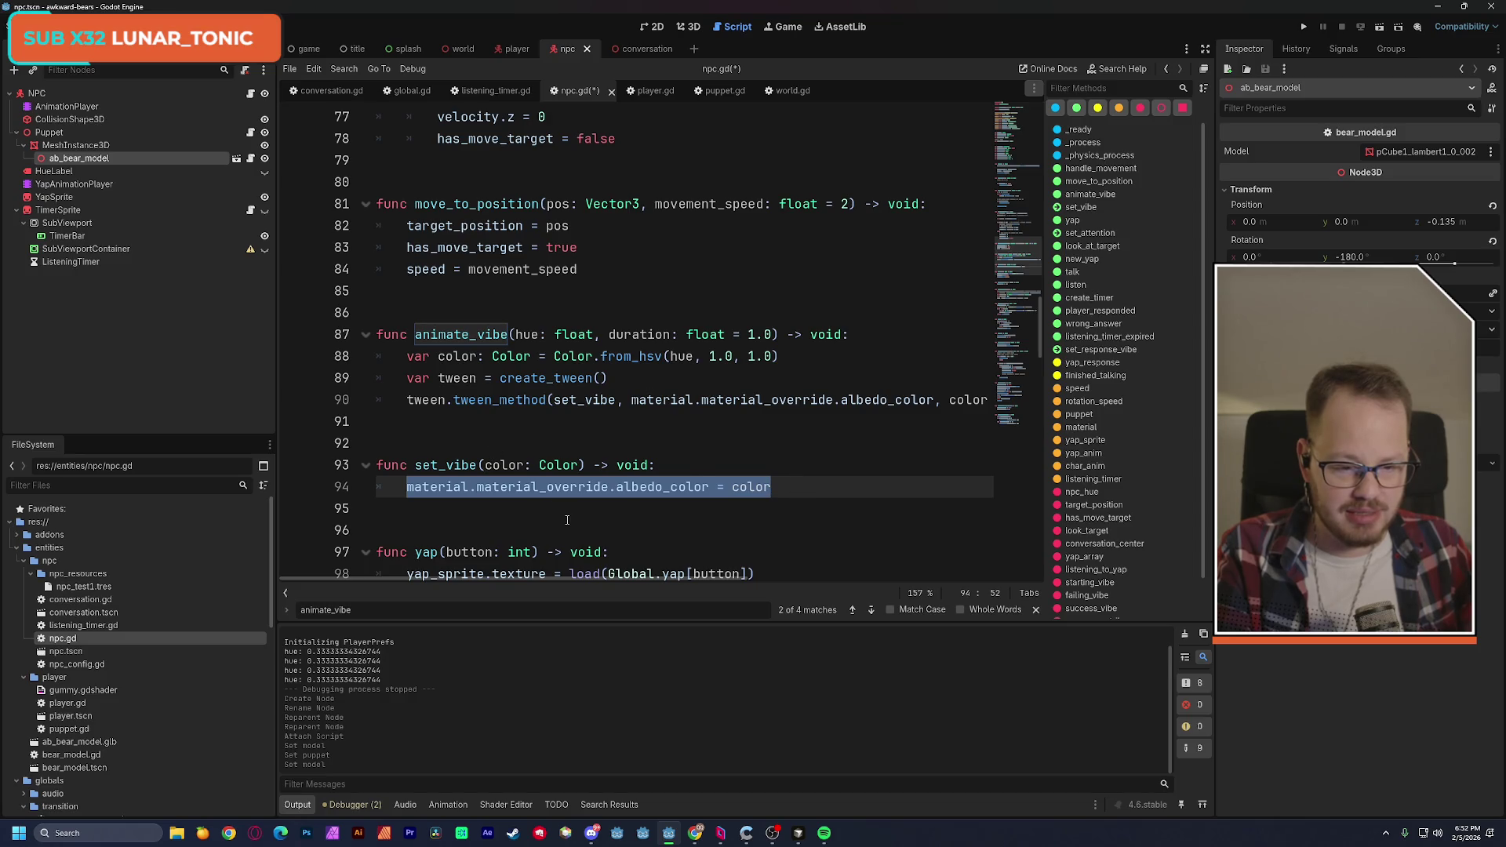
key(ctrl+v)
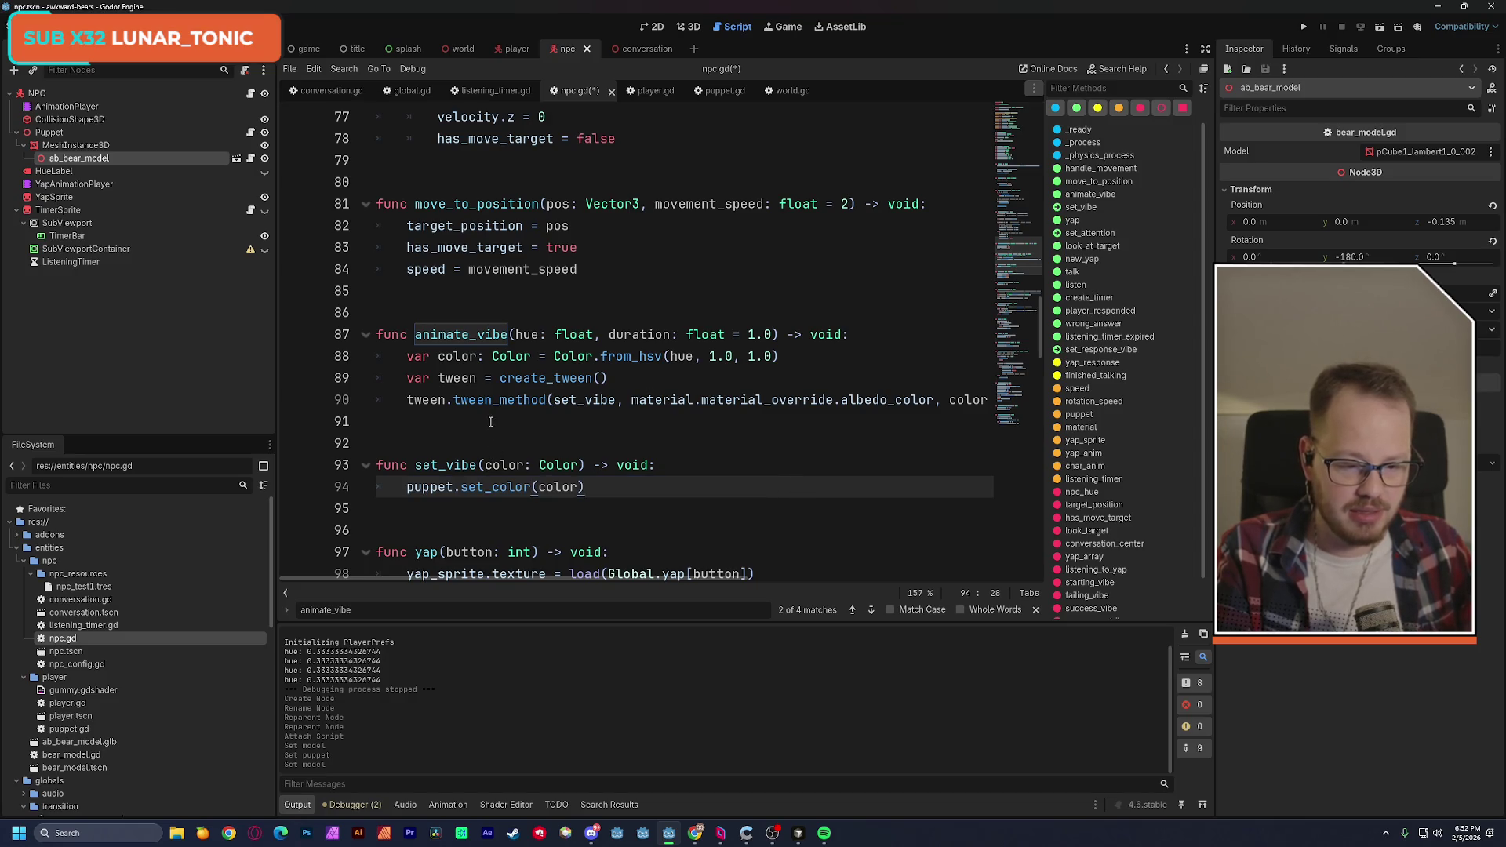
click(491, 423)
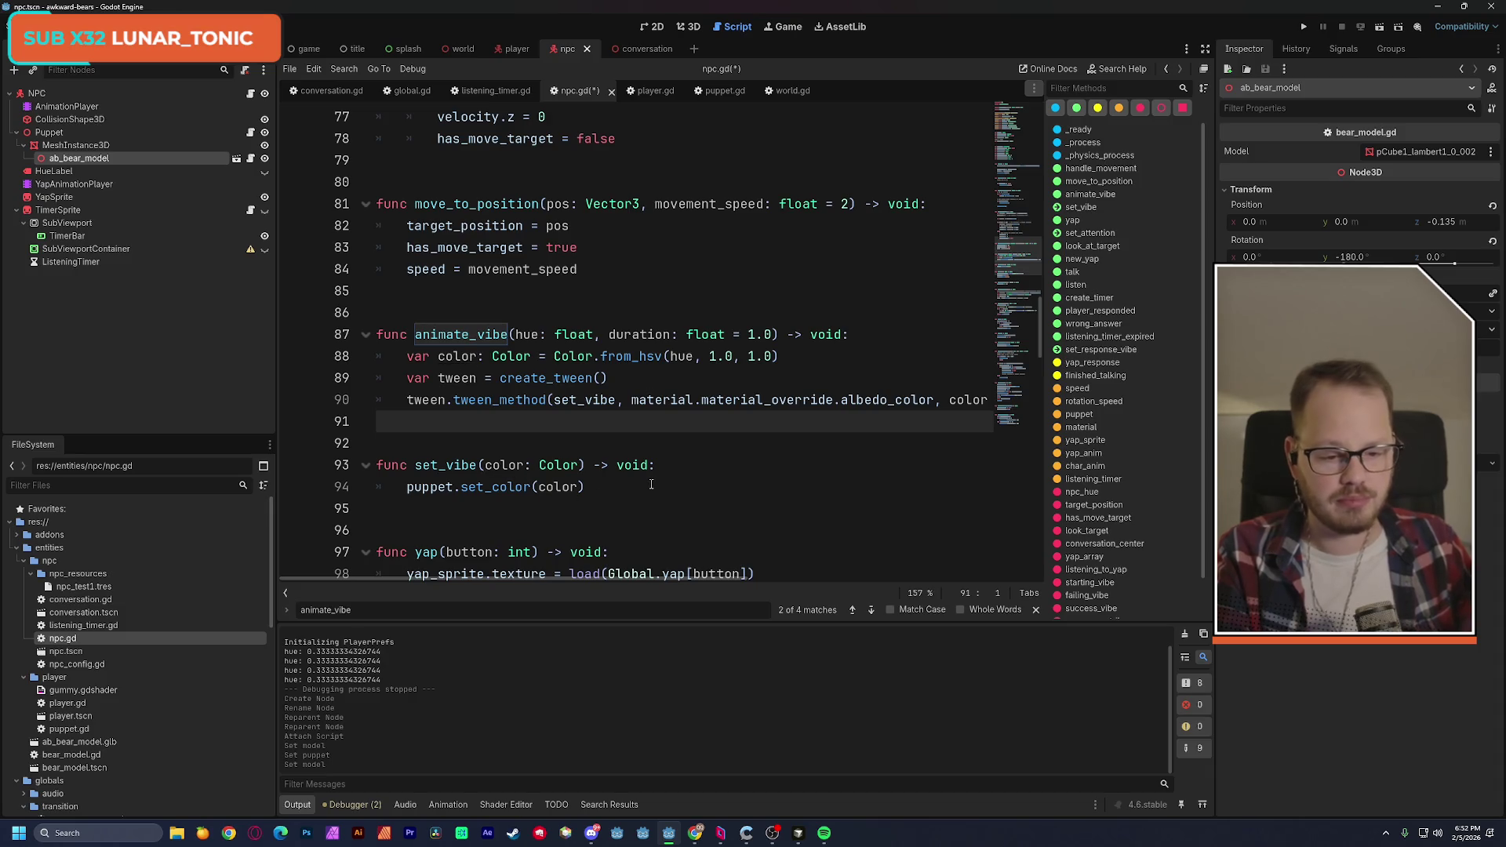
click(1381, 28)
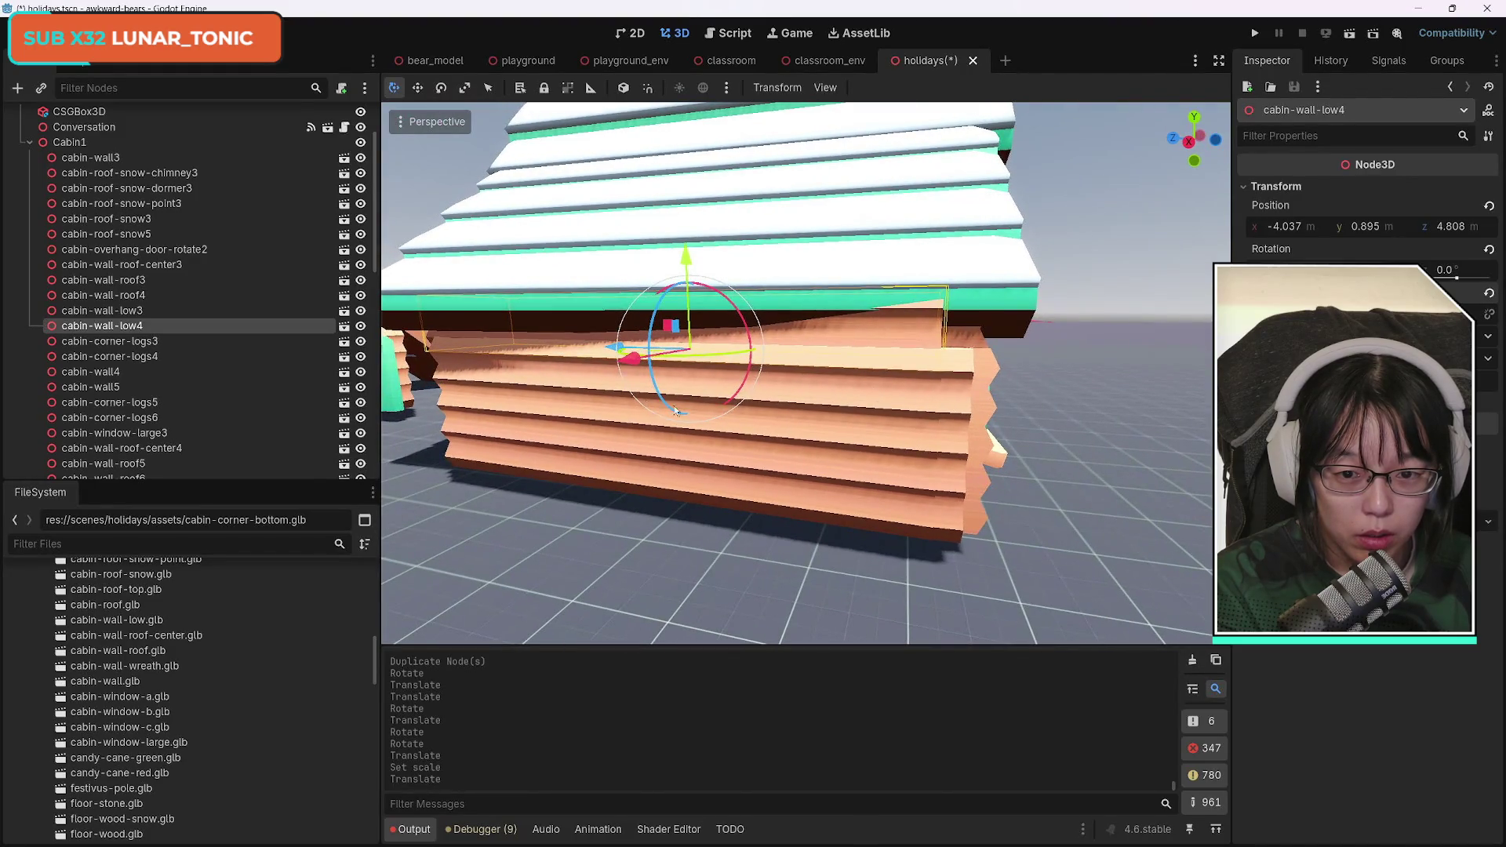
Rotate cabin-wall-low4 about Y, nudge it along X, rotate again, then undo that last rotation.
key(r)
key(y)
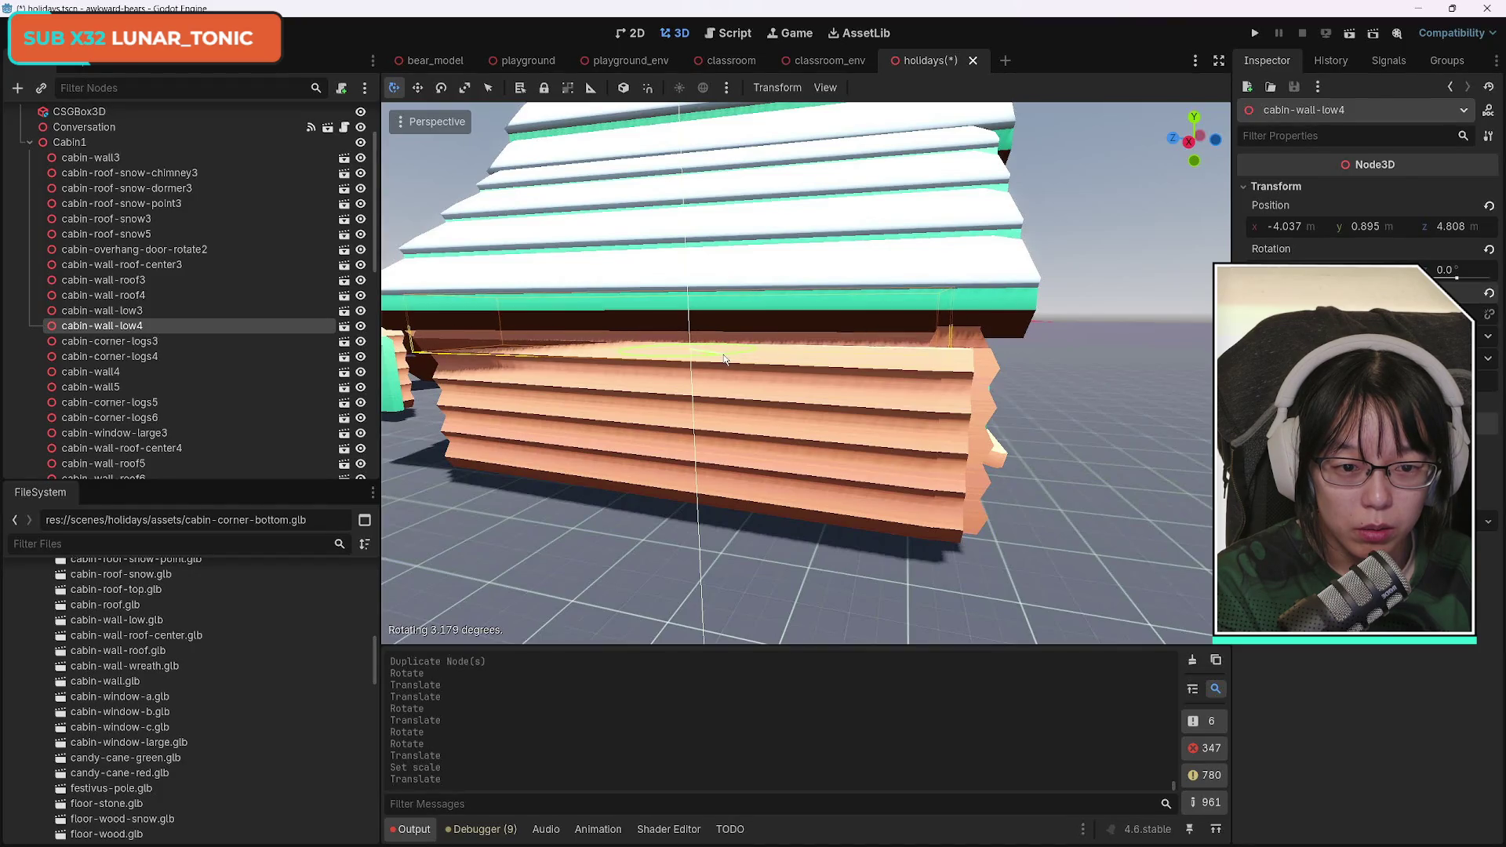
click(723, 360)
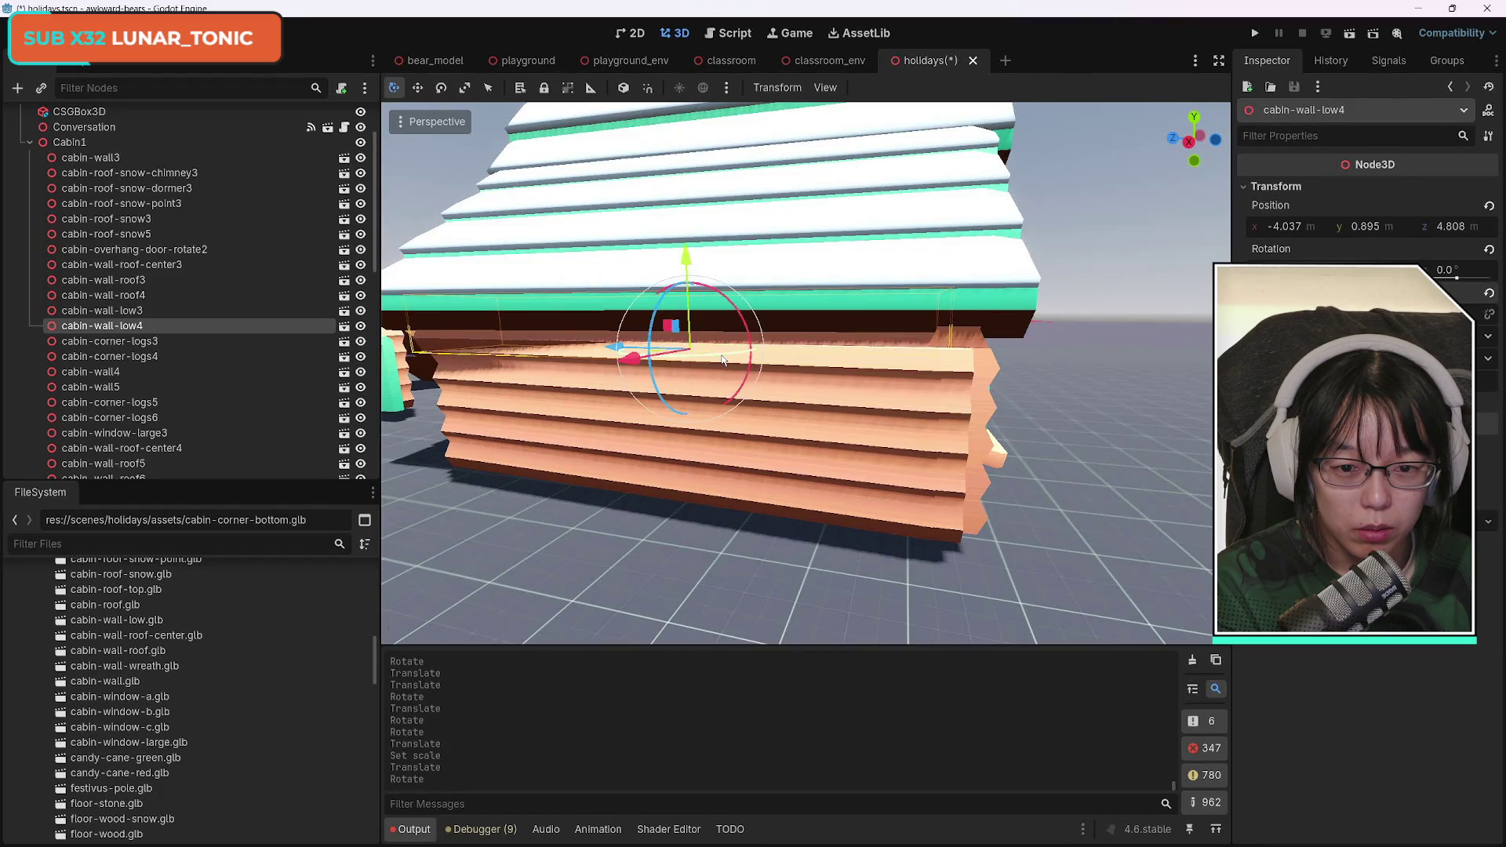
key(g)
key(x)
click(627, 369)
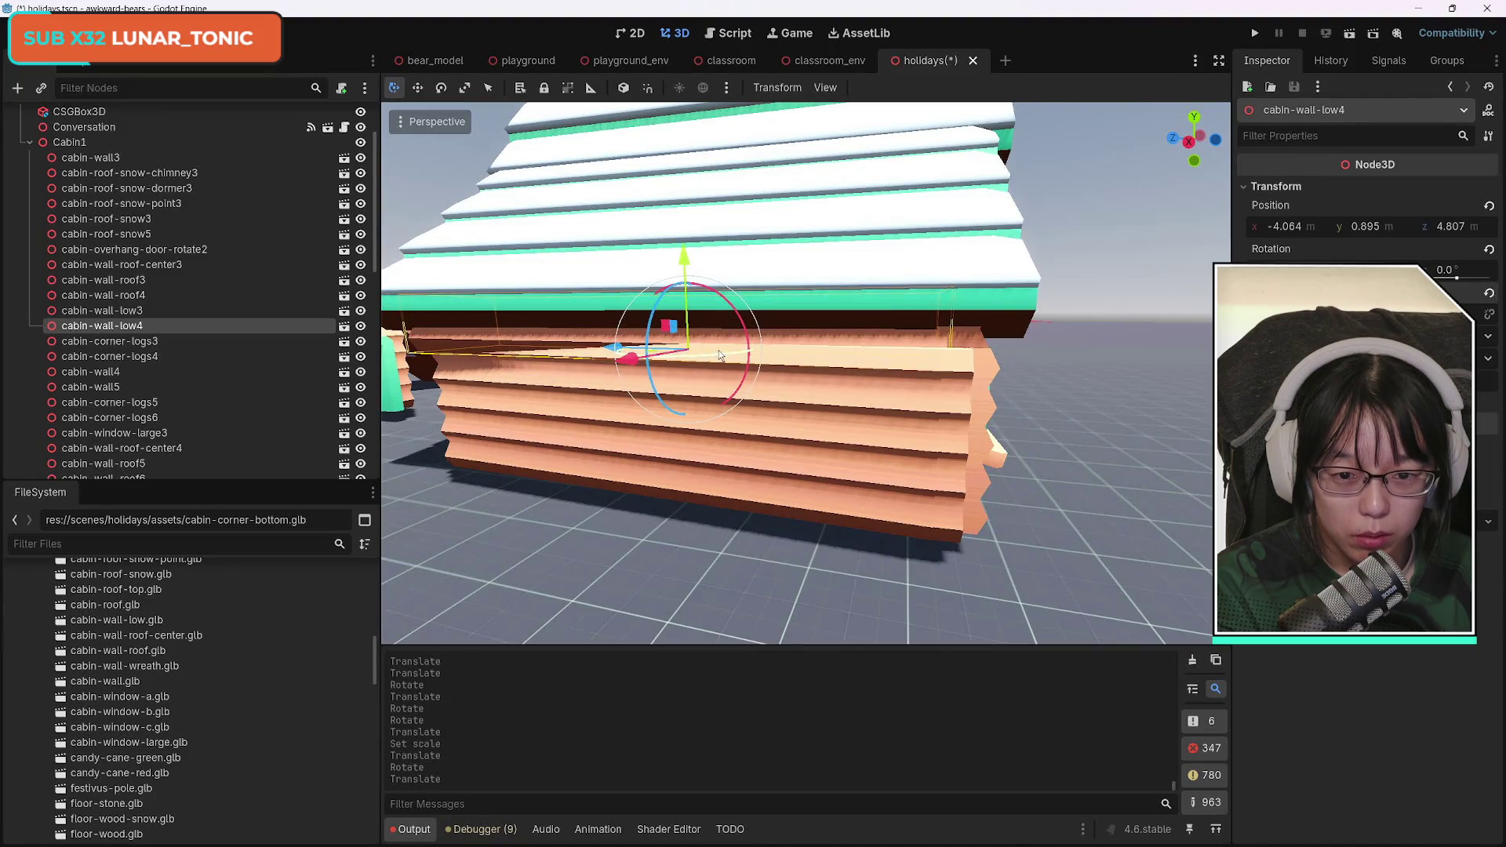
key(r)
key(y)
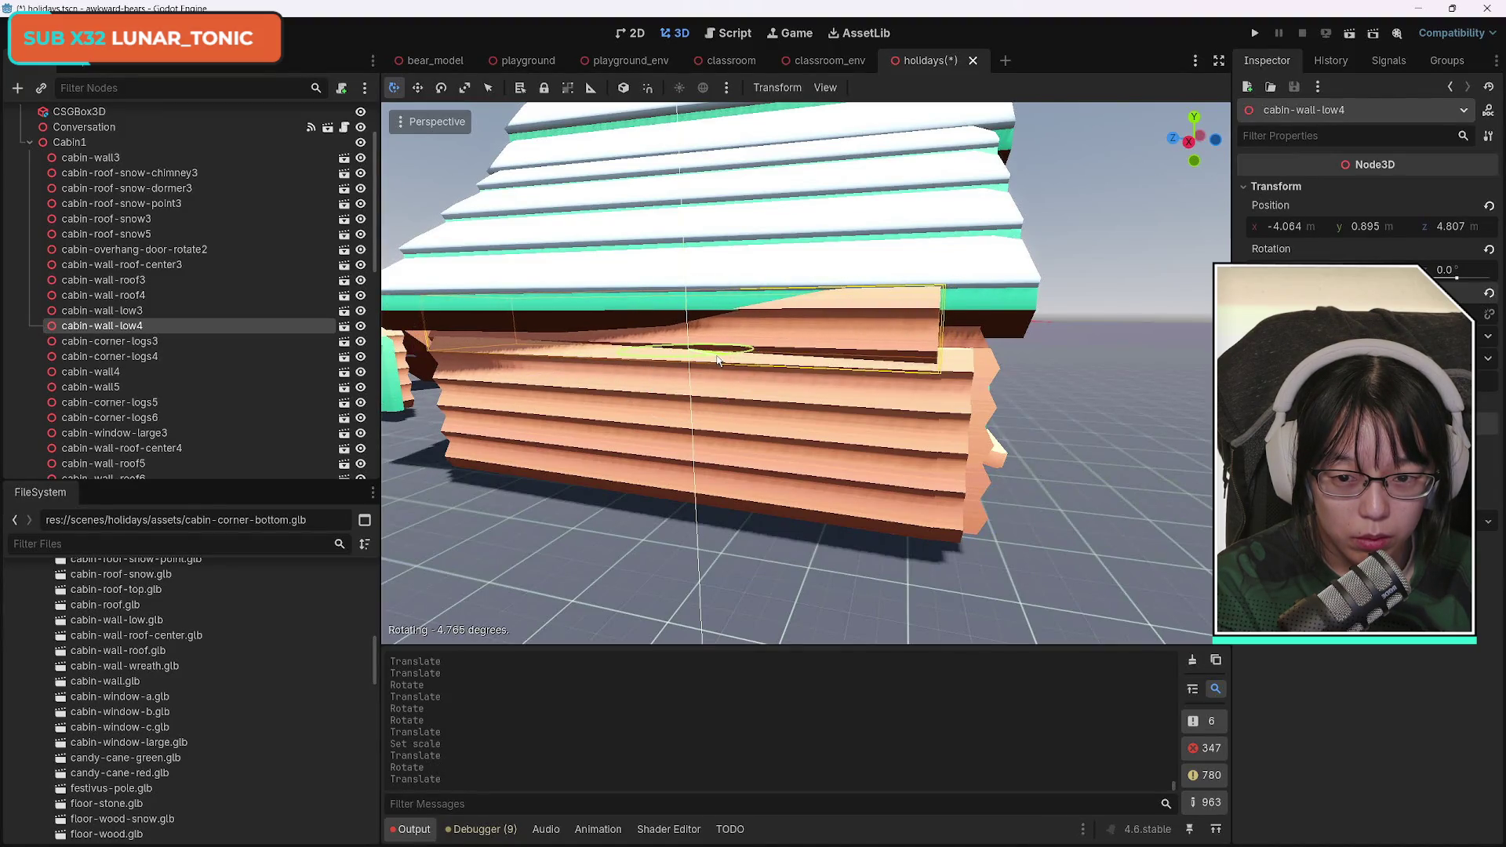
click(720, 359)
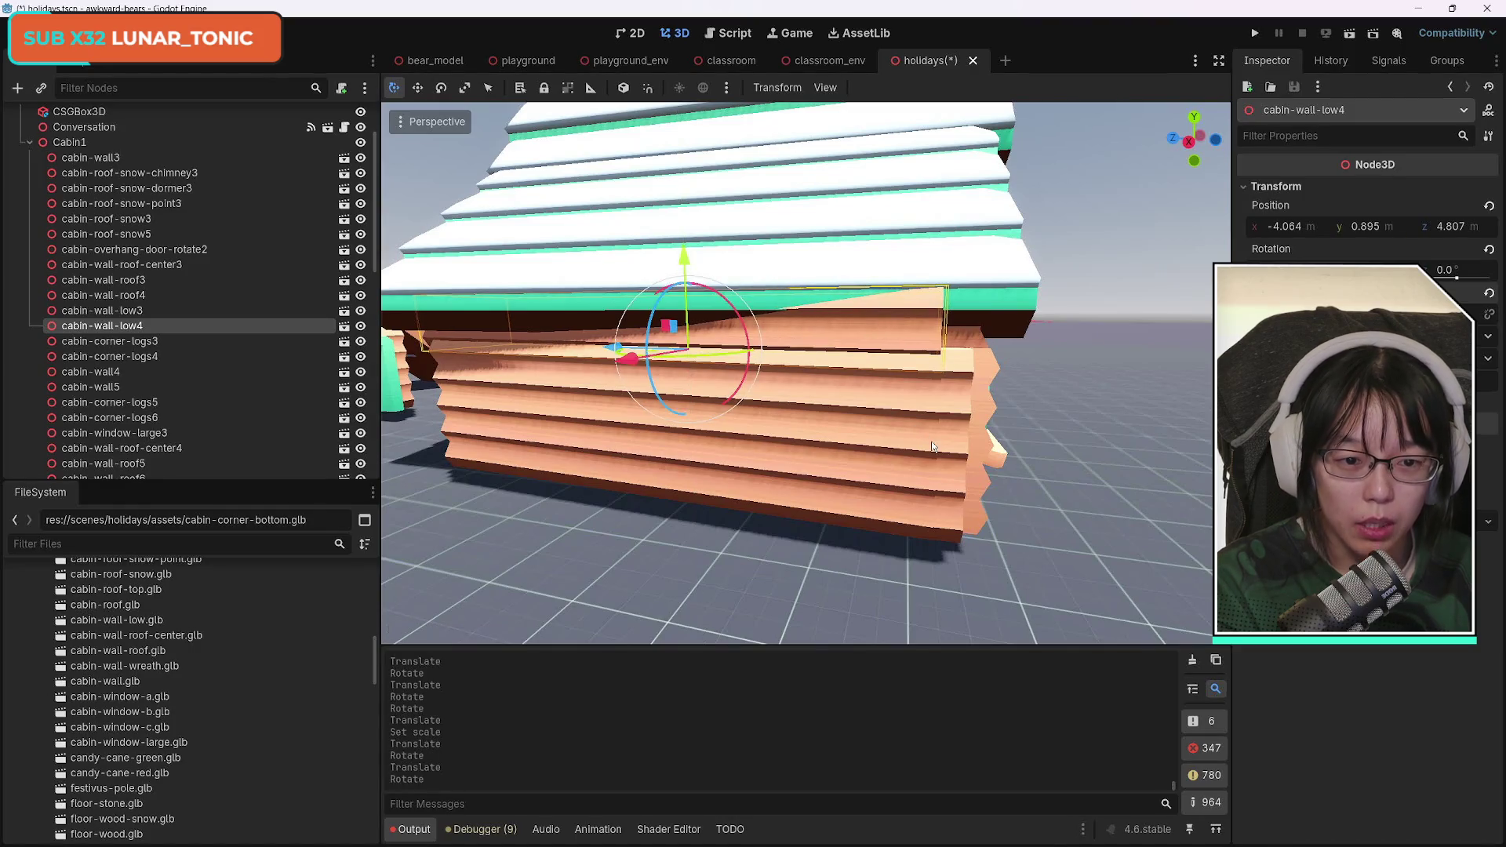
key(ctrl+z)
key(ctrl+z)
key(ctrl+z)
key(ctrl+z)
key(ctrl+z)
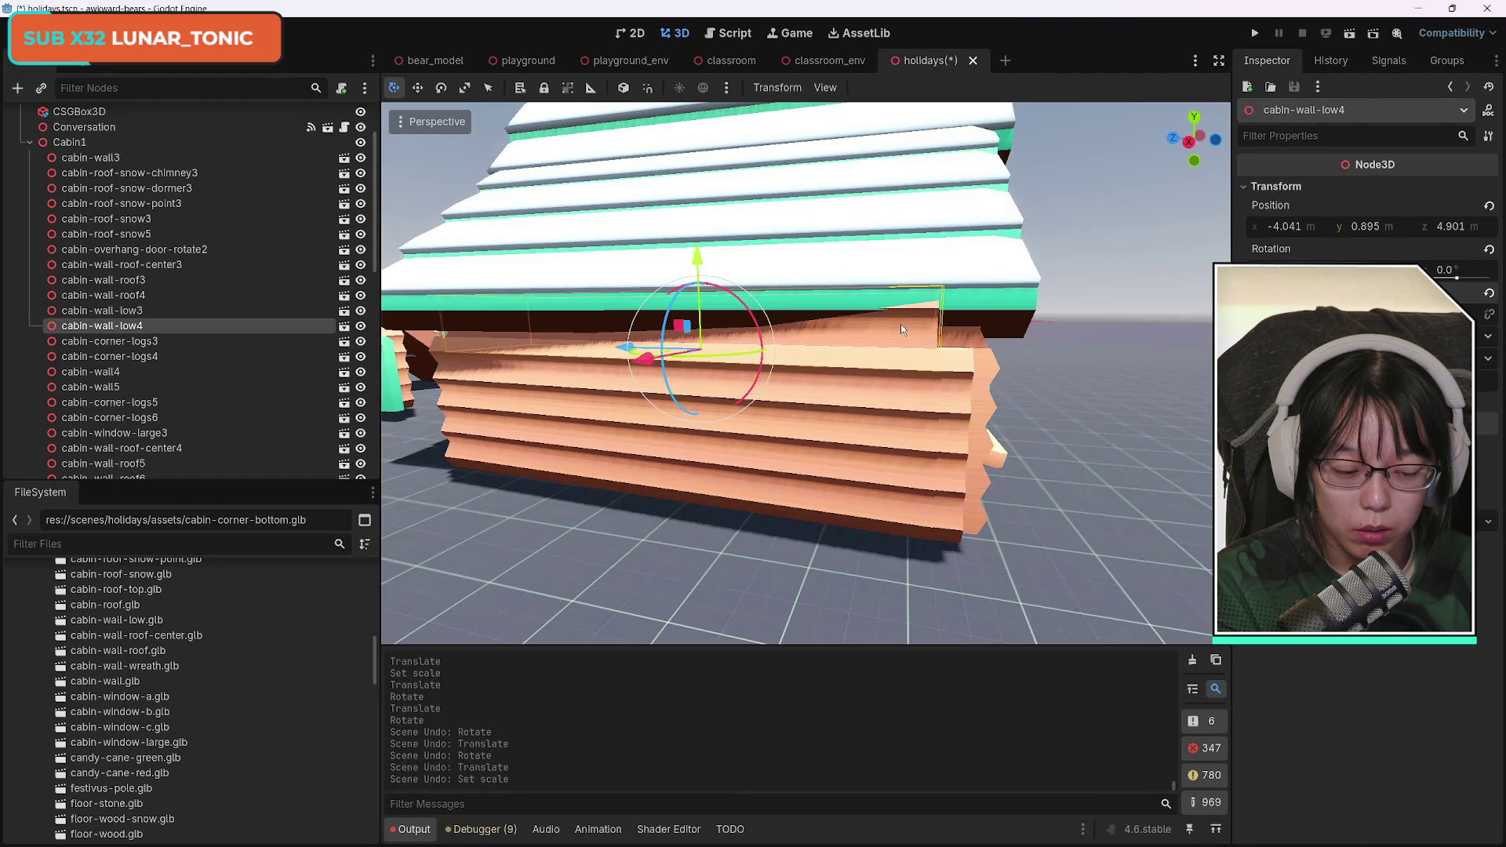
Delete cabin-wall-low4 from the cabin scene, confirming the removal.
key(Delete)
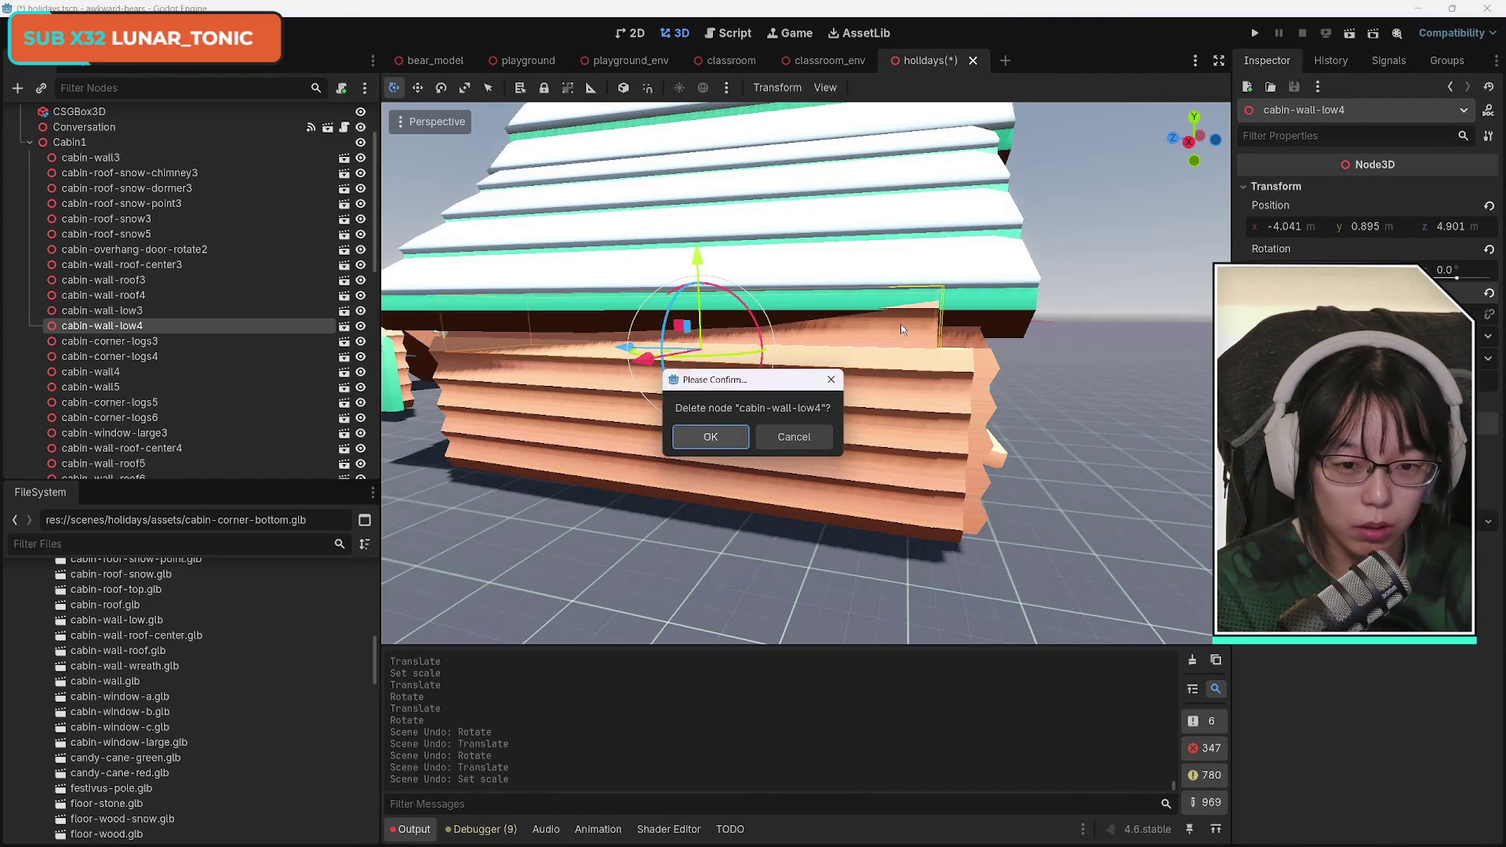
key(Return)
click(735, 382)
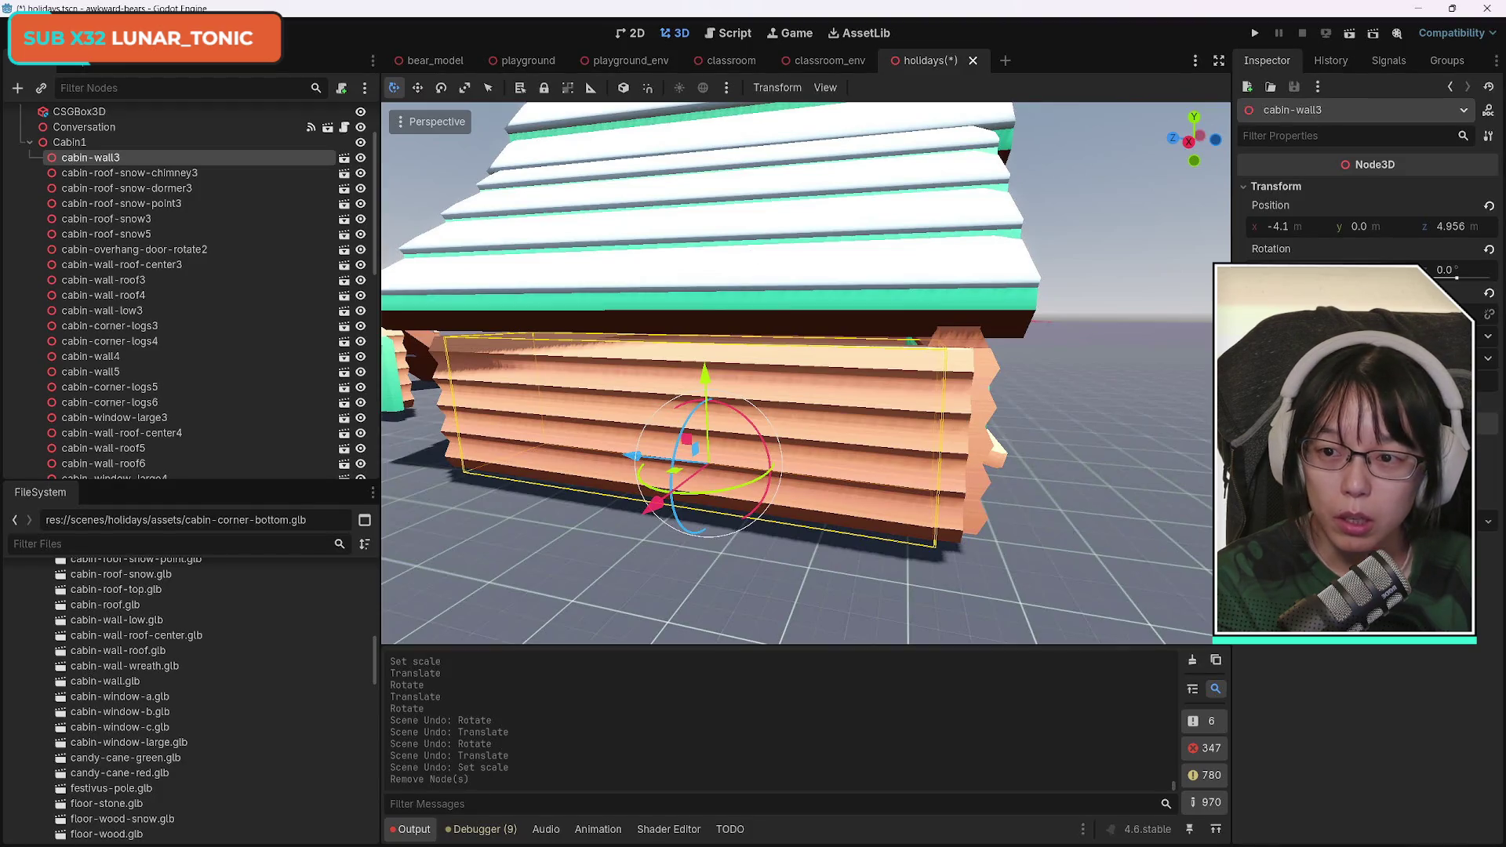
click(35, 33)
key(Escape)
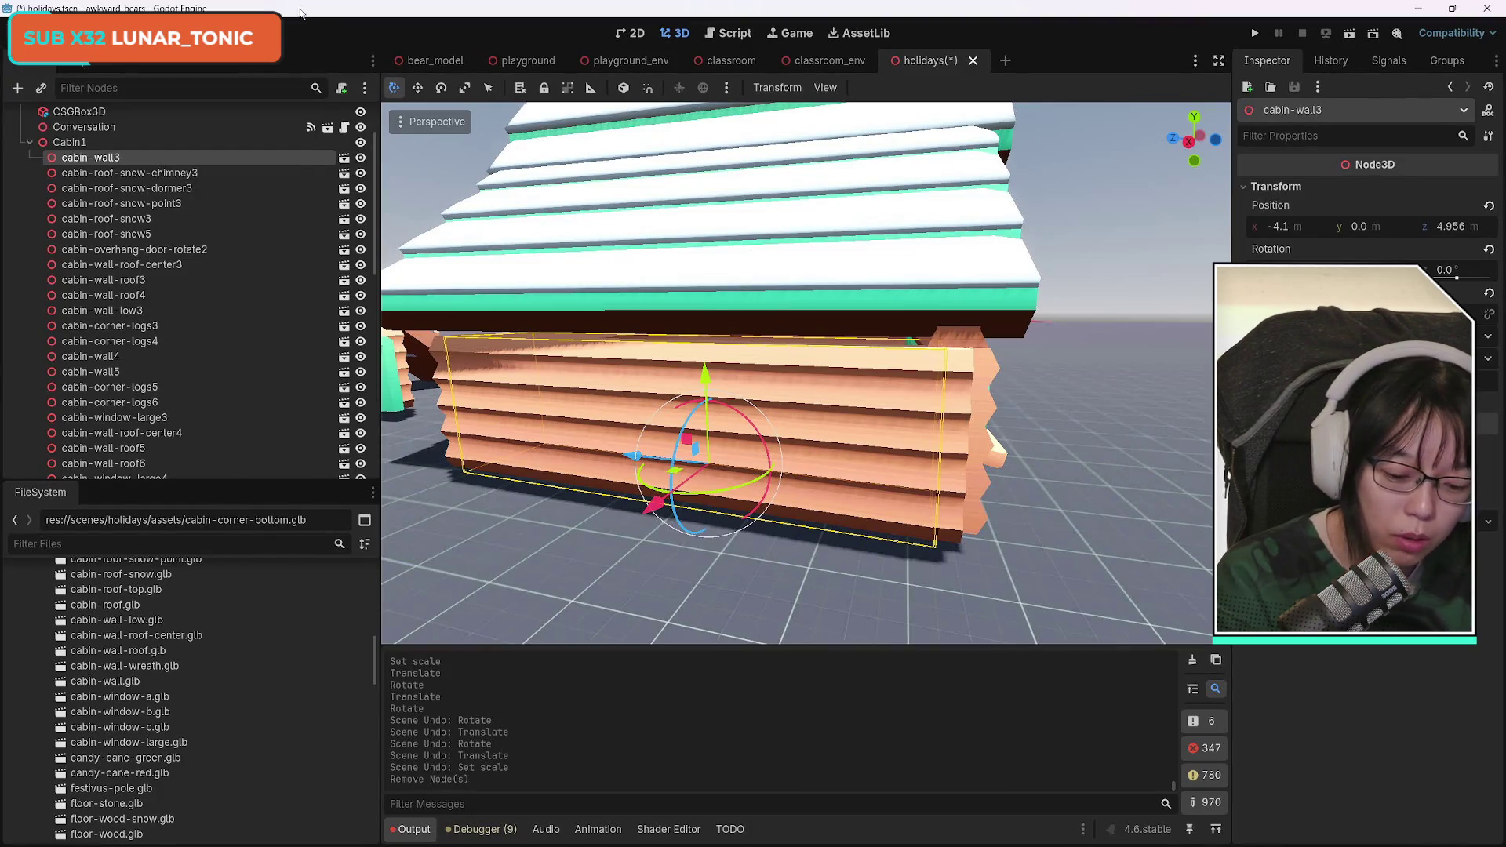
Inspect the floor, roof and wall pieces, then select and frame the whole Cabin1 group.
click(836, 576)
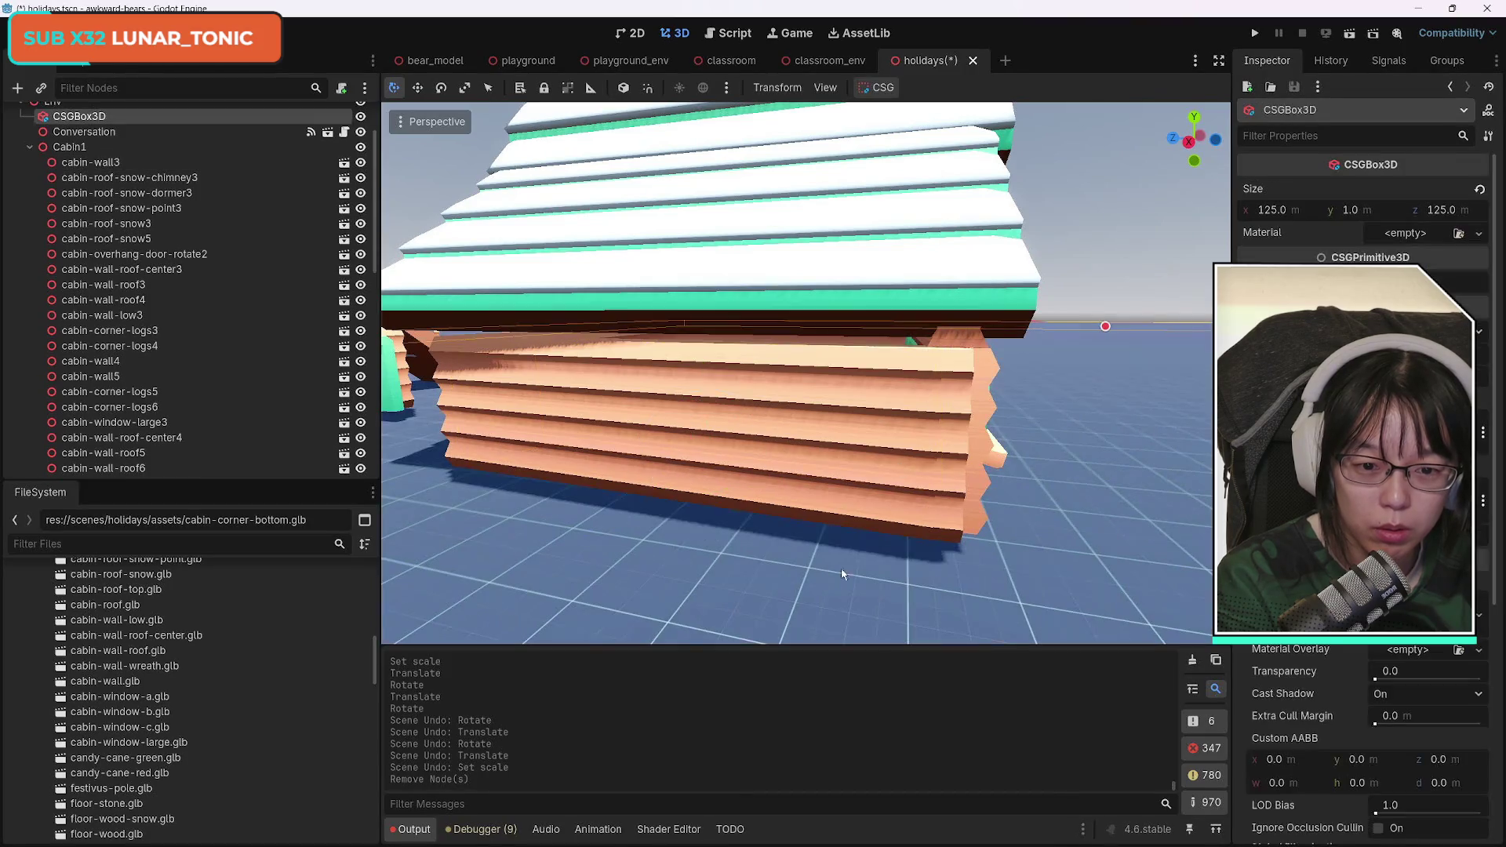
click(843, 287)
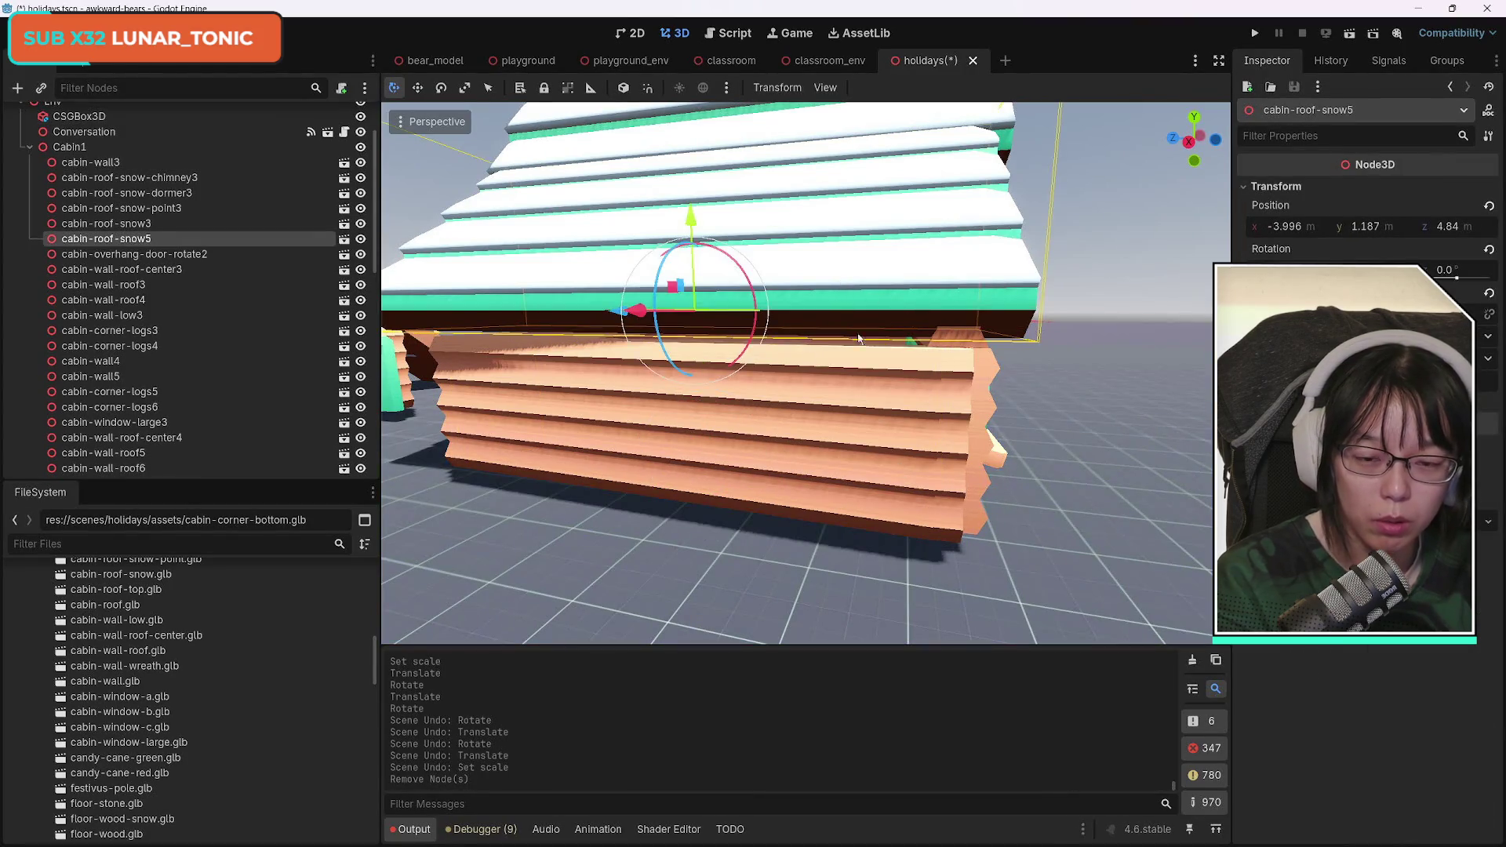
drag(713, 401, 808, 380)
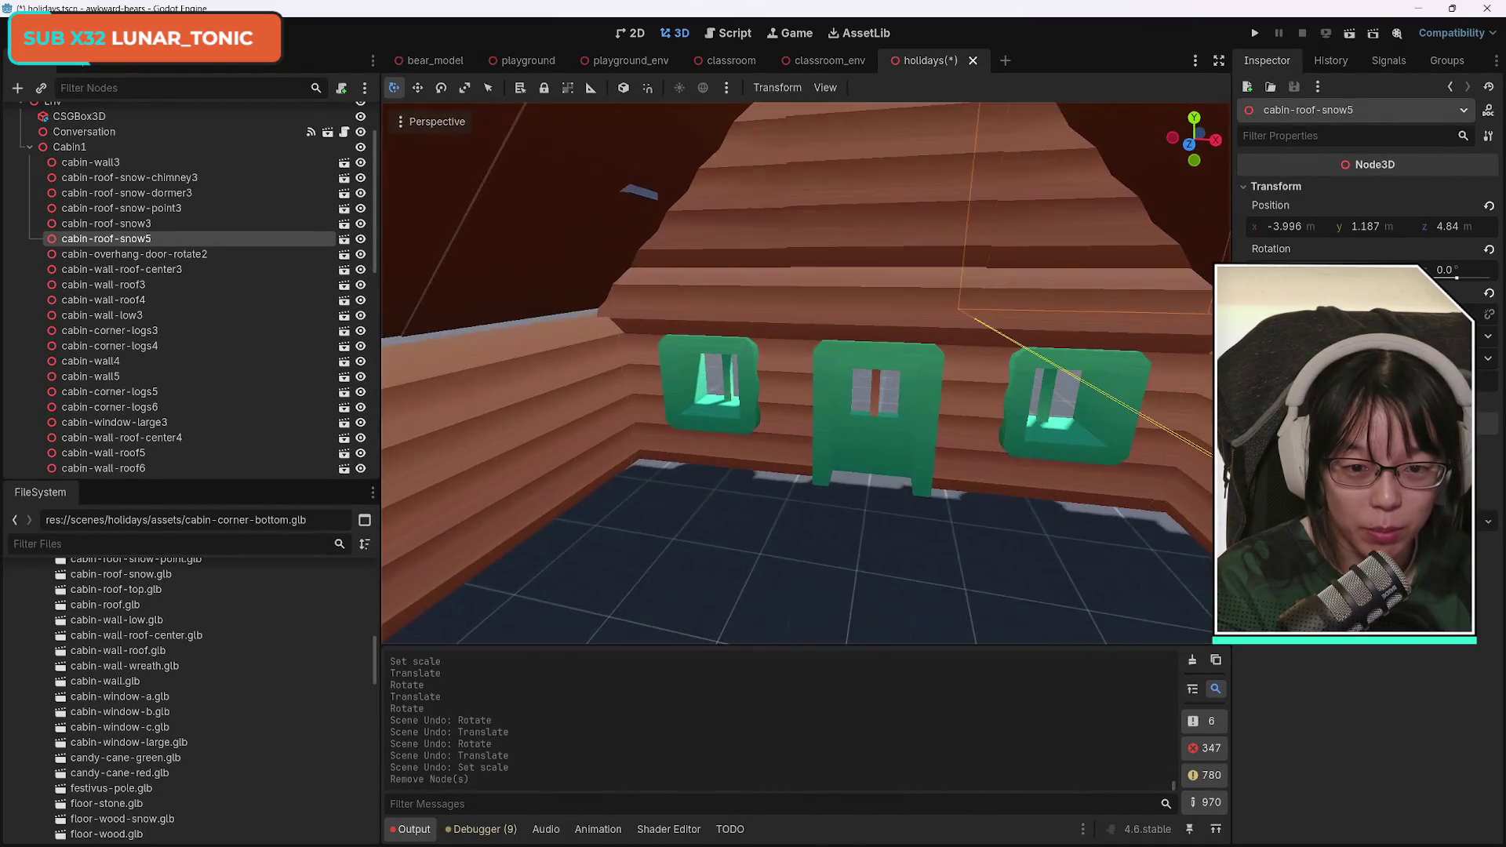
click(806, 310)
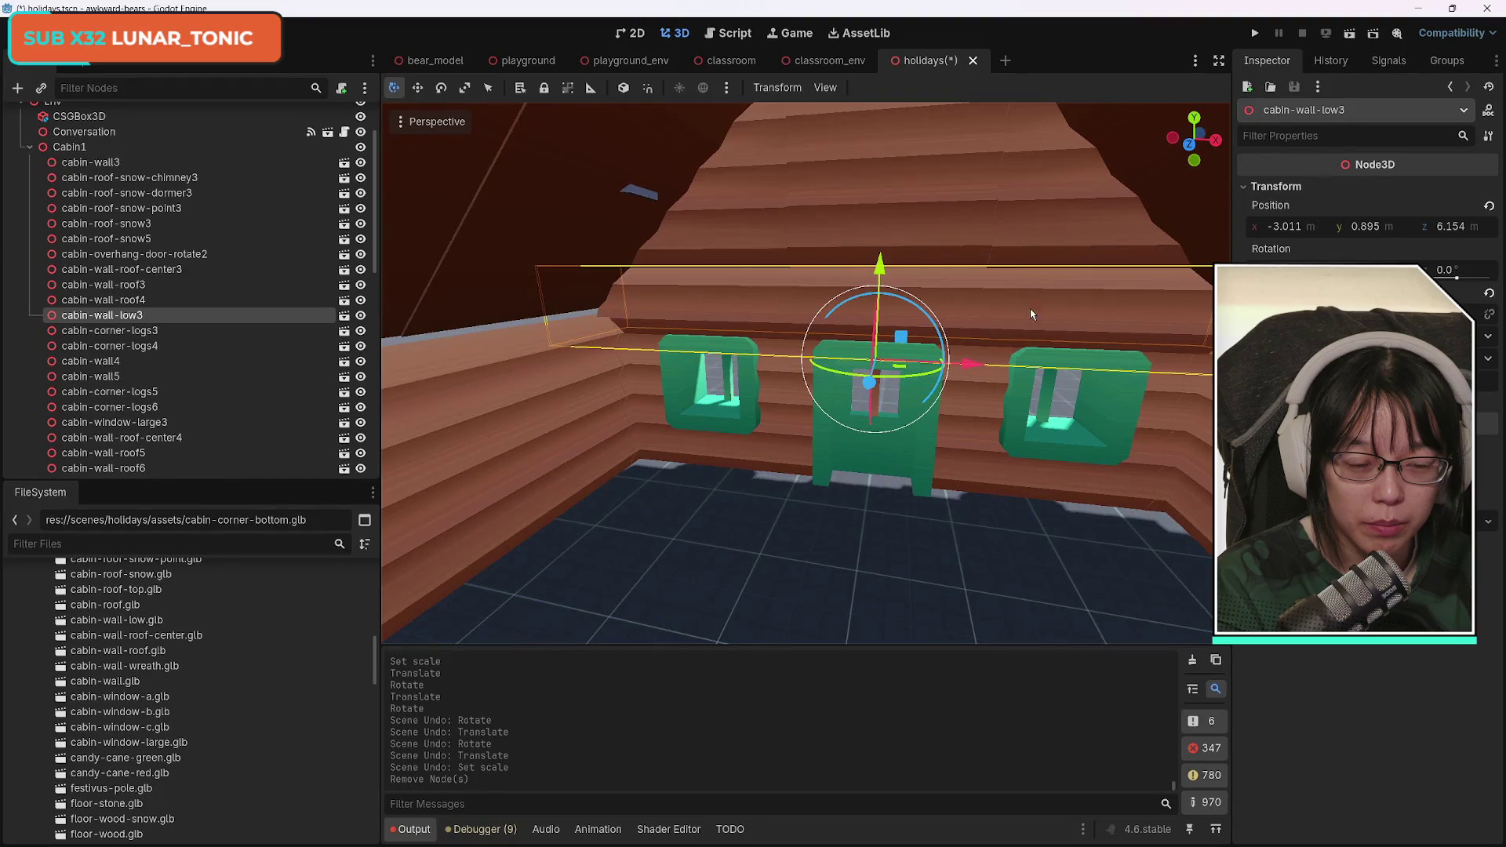
scroll(1034, 311, down, 3)
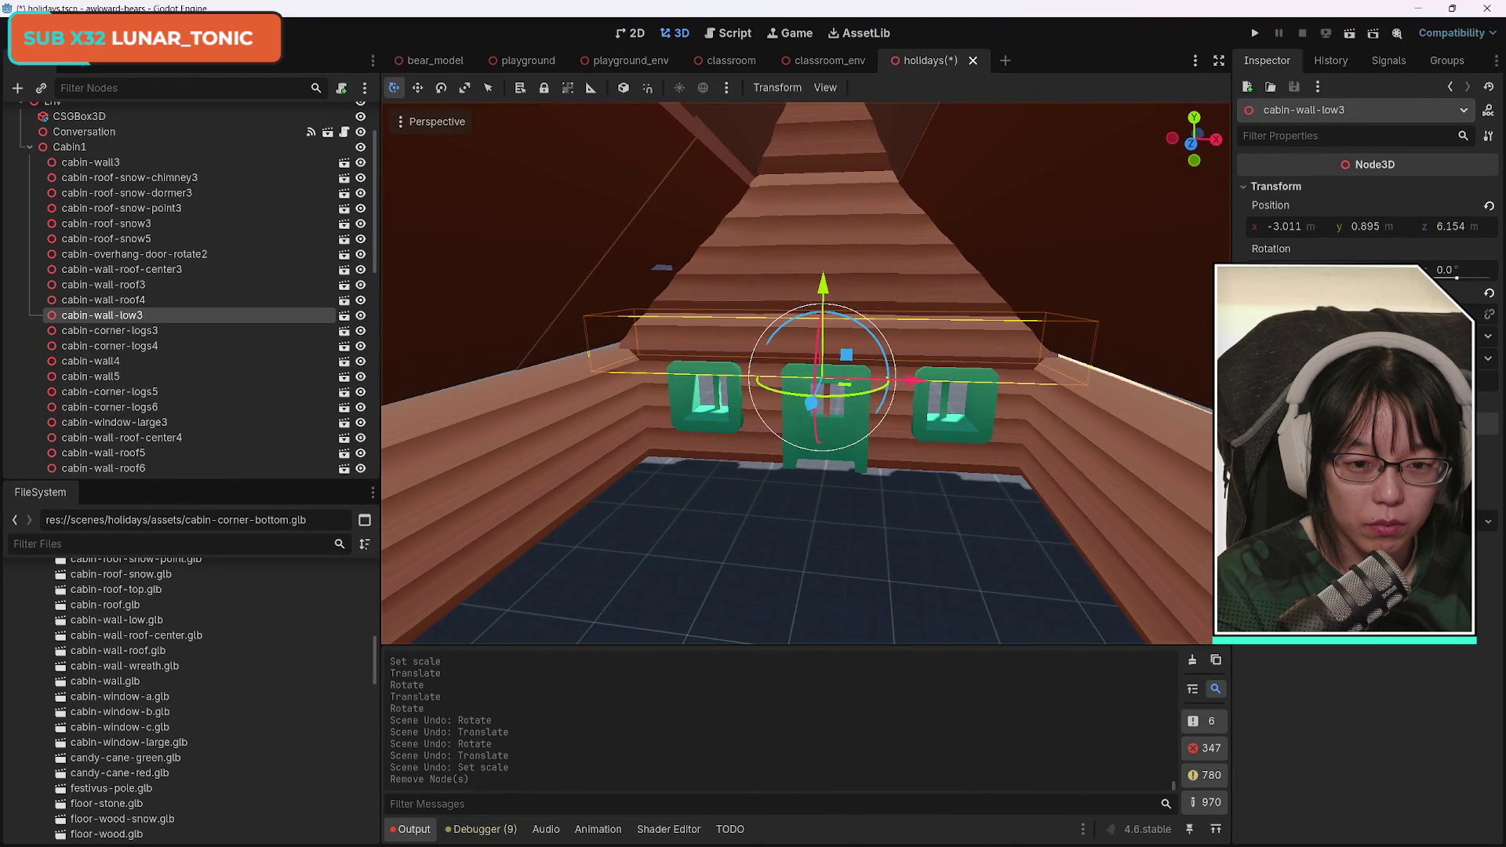
click(135, 149)
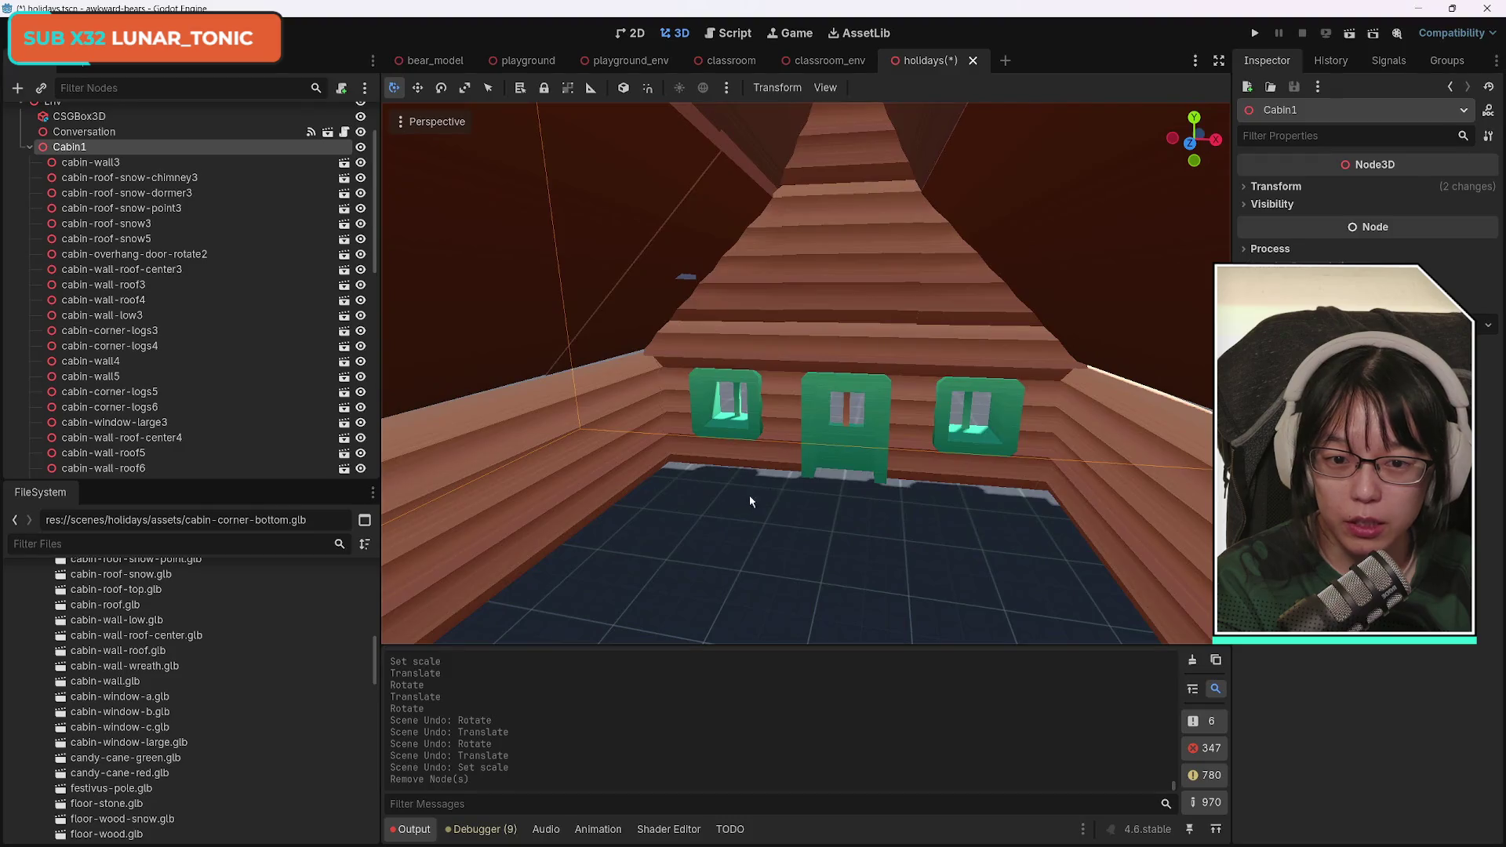
key(f)
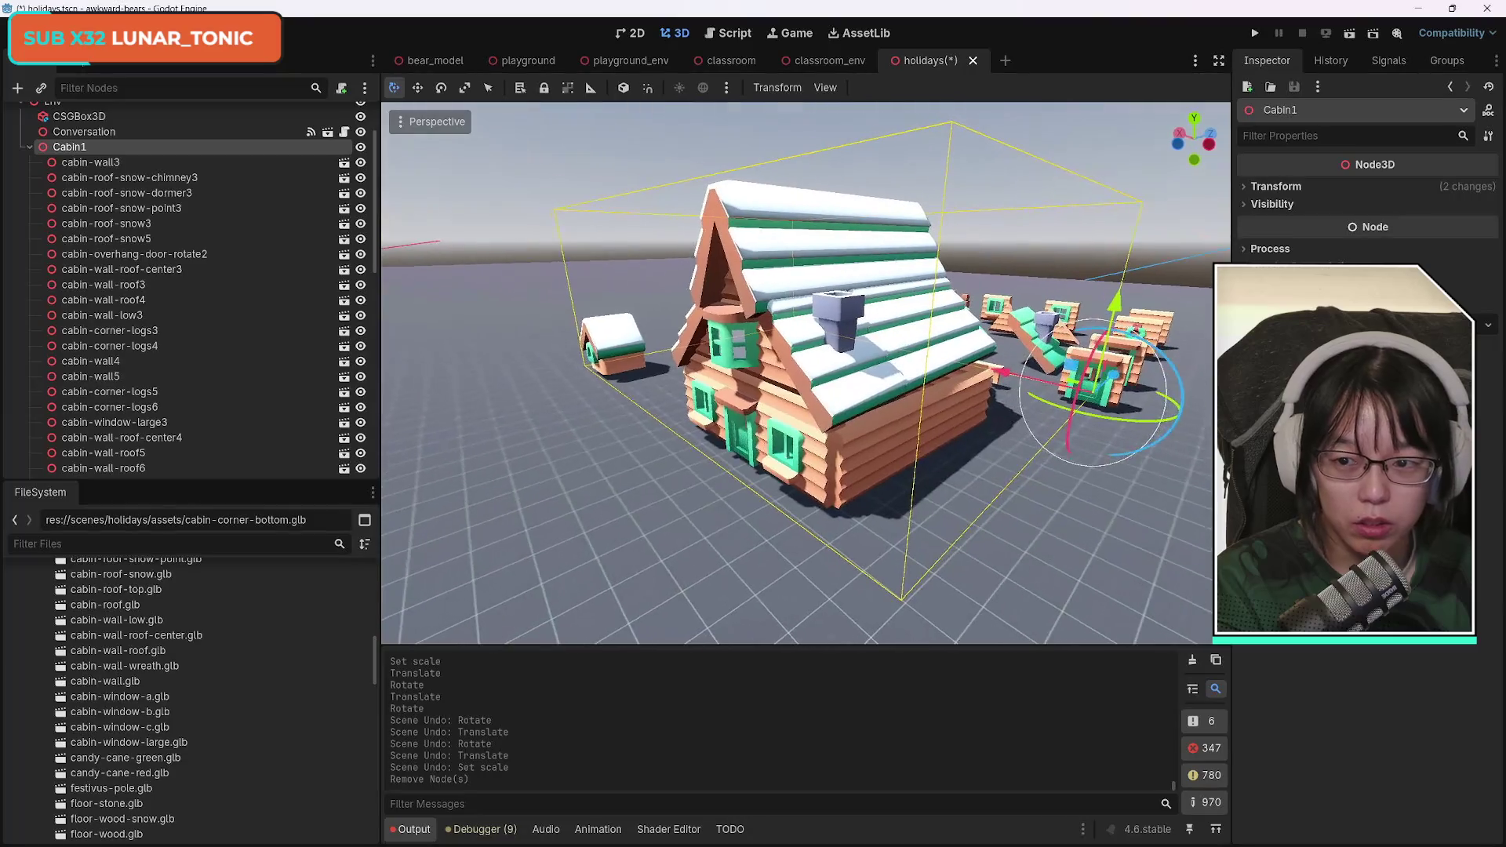
Delete the cabin-roof-snow-dormer3 piece and reselect the Cabin1 group.
click(623, 350)
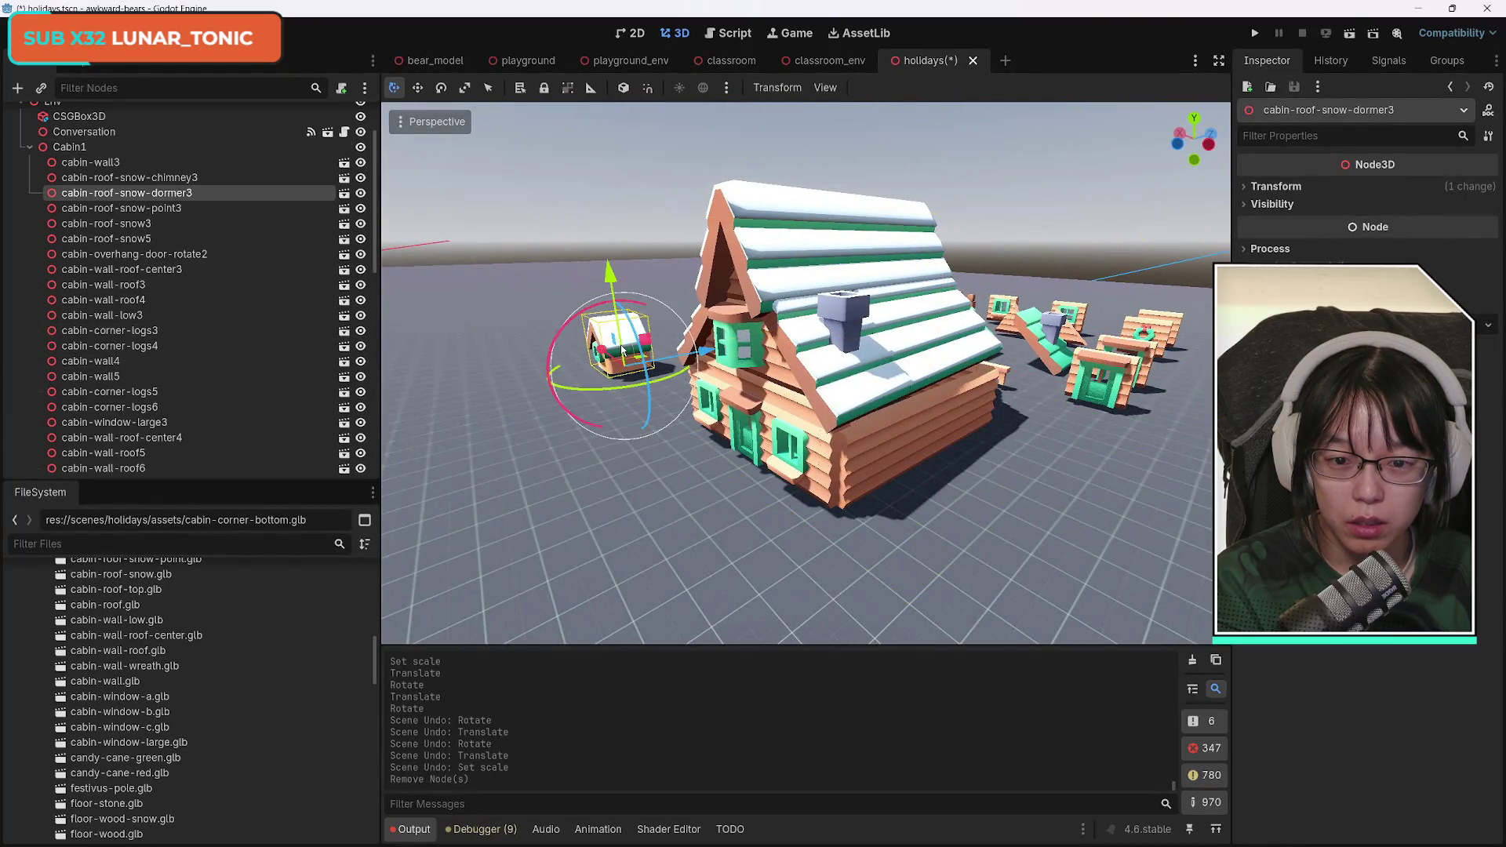
key(Delete)
key(Return)
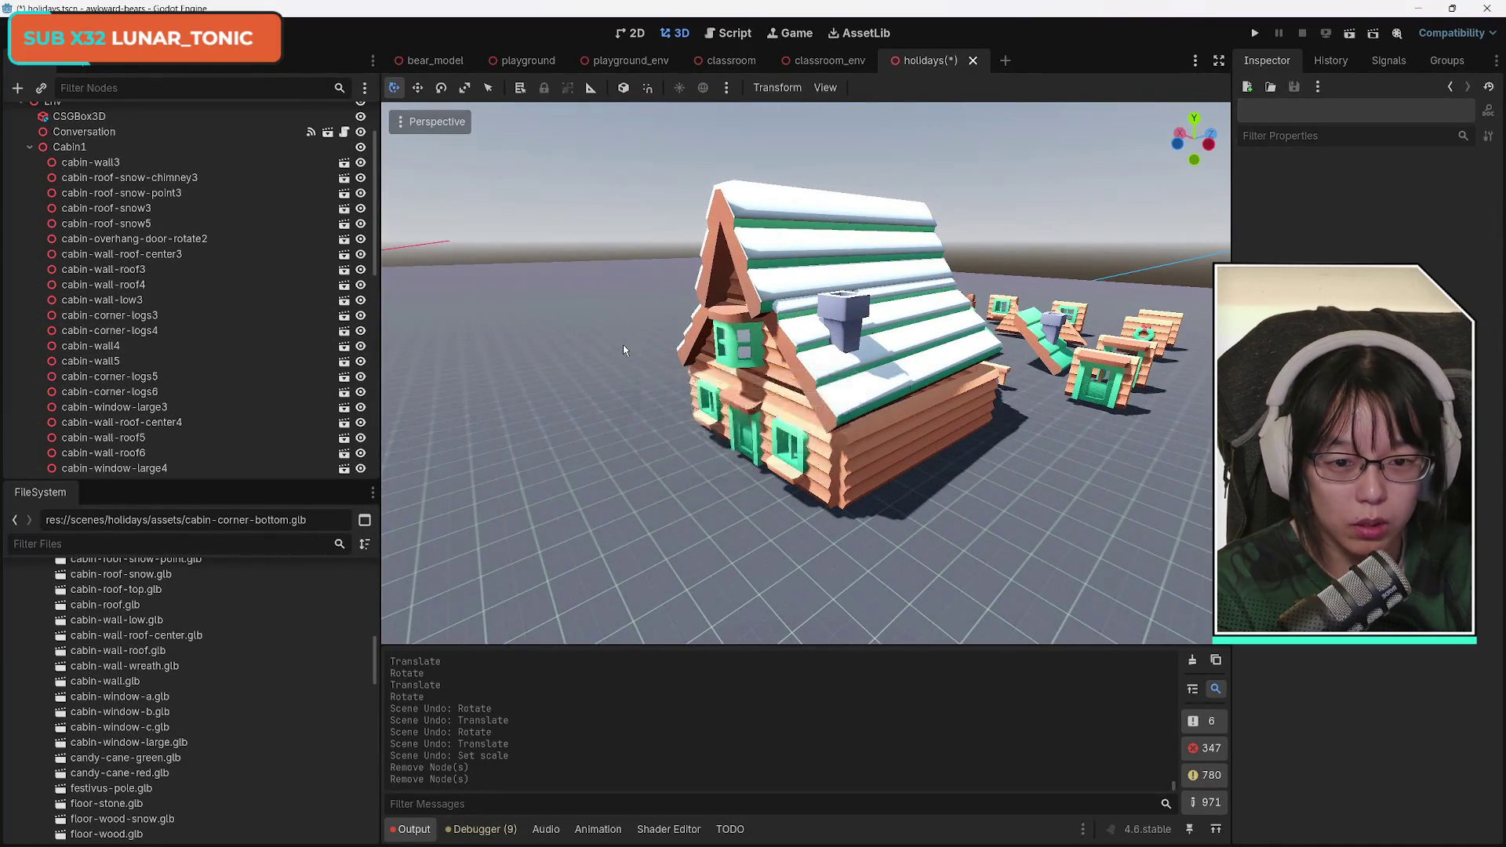
drag(606, 342, 605, 343)
click(92, 148)
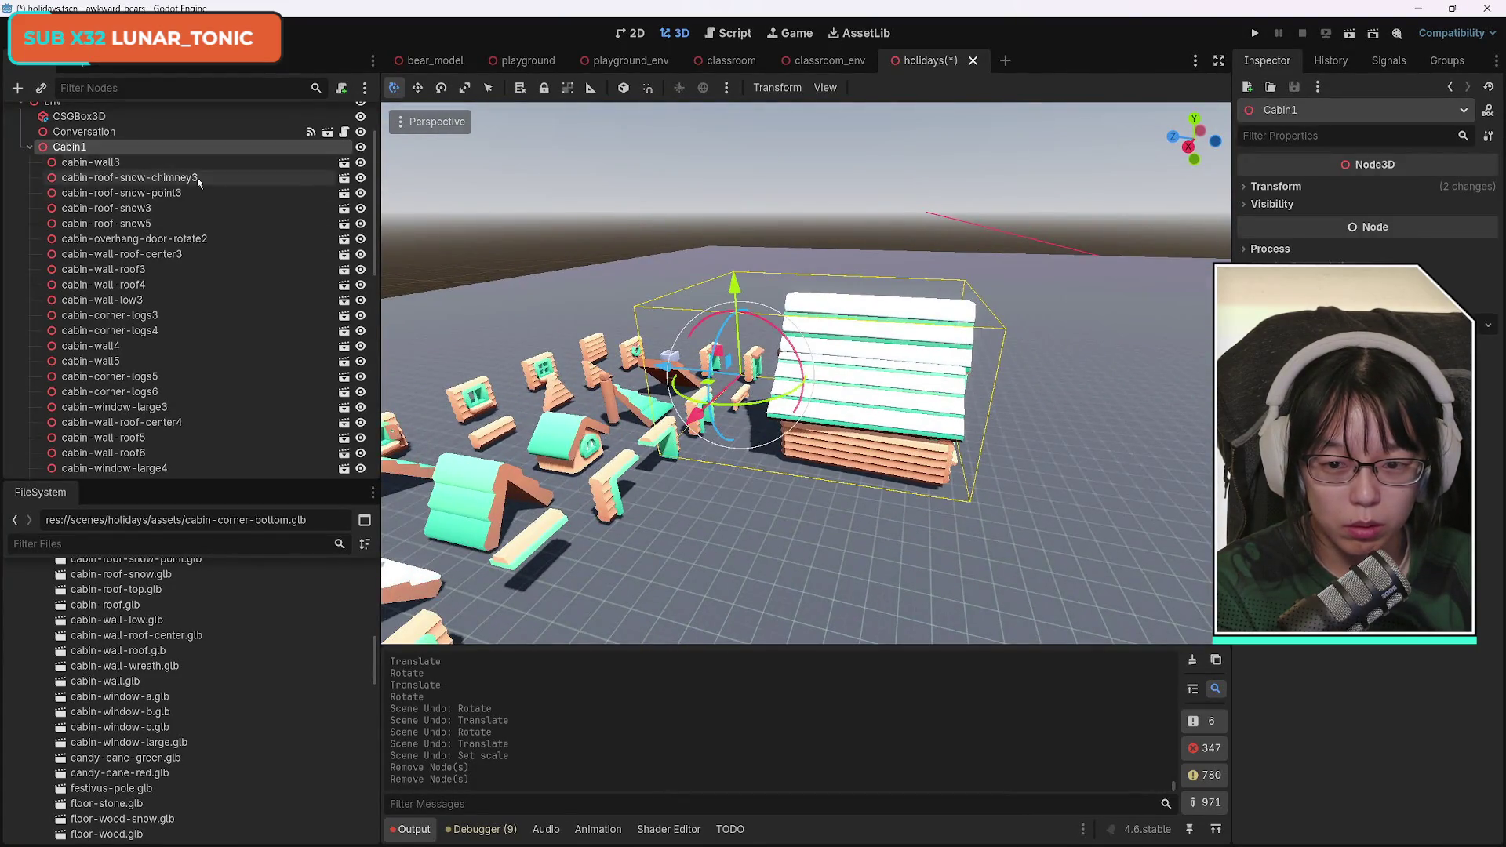
Move Cabin1 to the right, turn it slightly about Y, then select cabin-wall-low3.
drag(725, 402, 808, 400)
drag(1097, 569, 1097, 568)
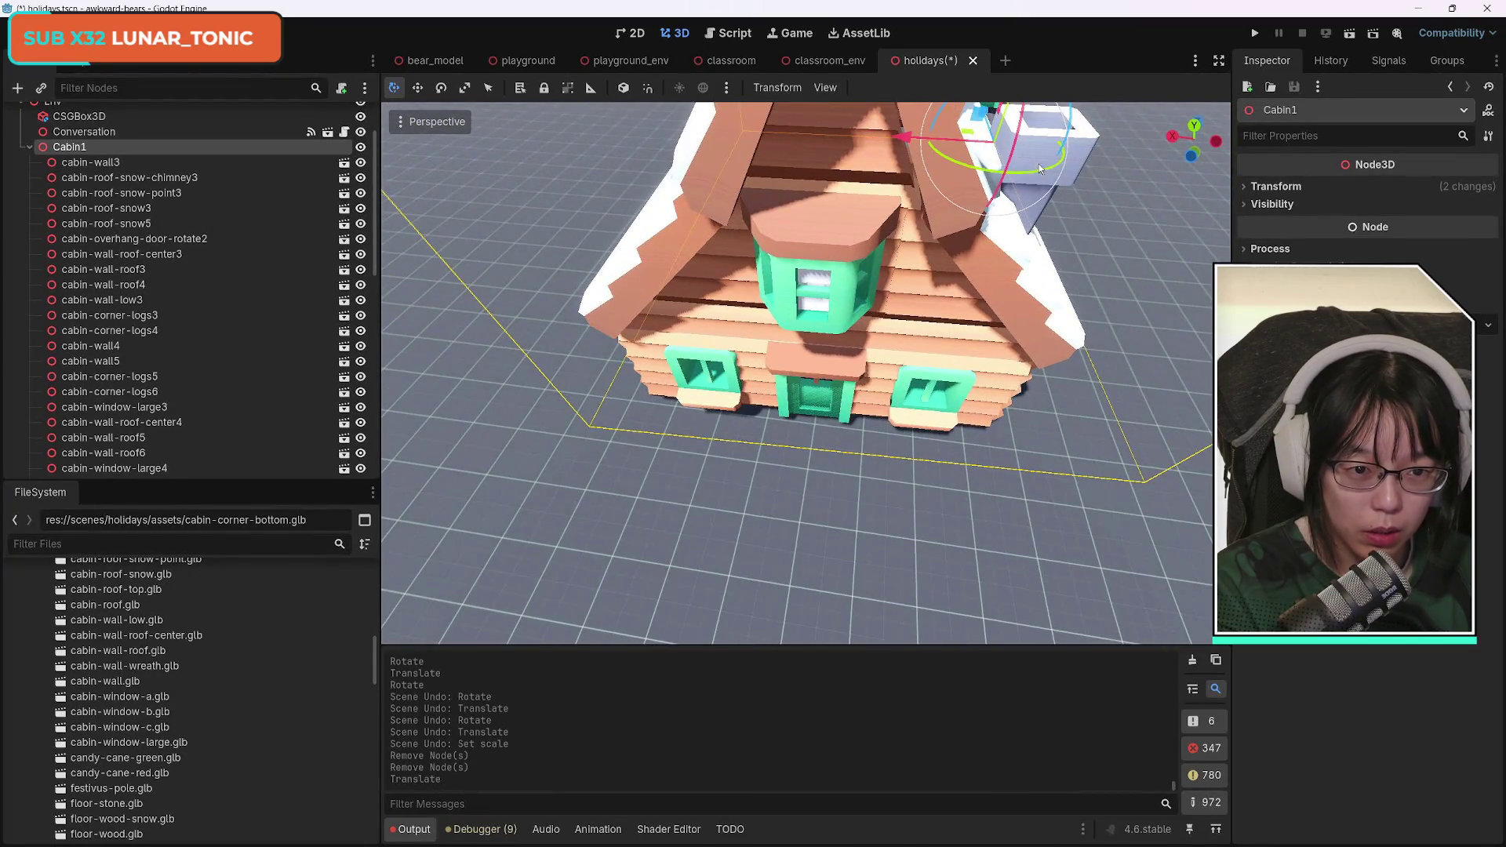
drag(1047, 167, 1047, 172)
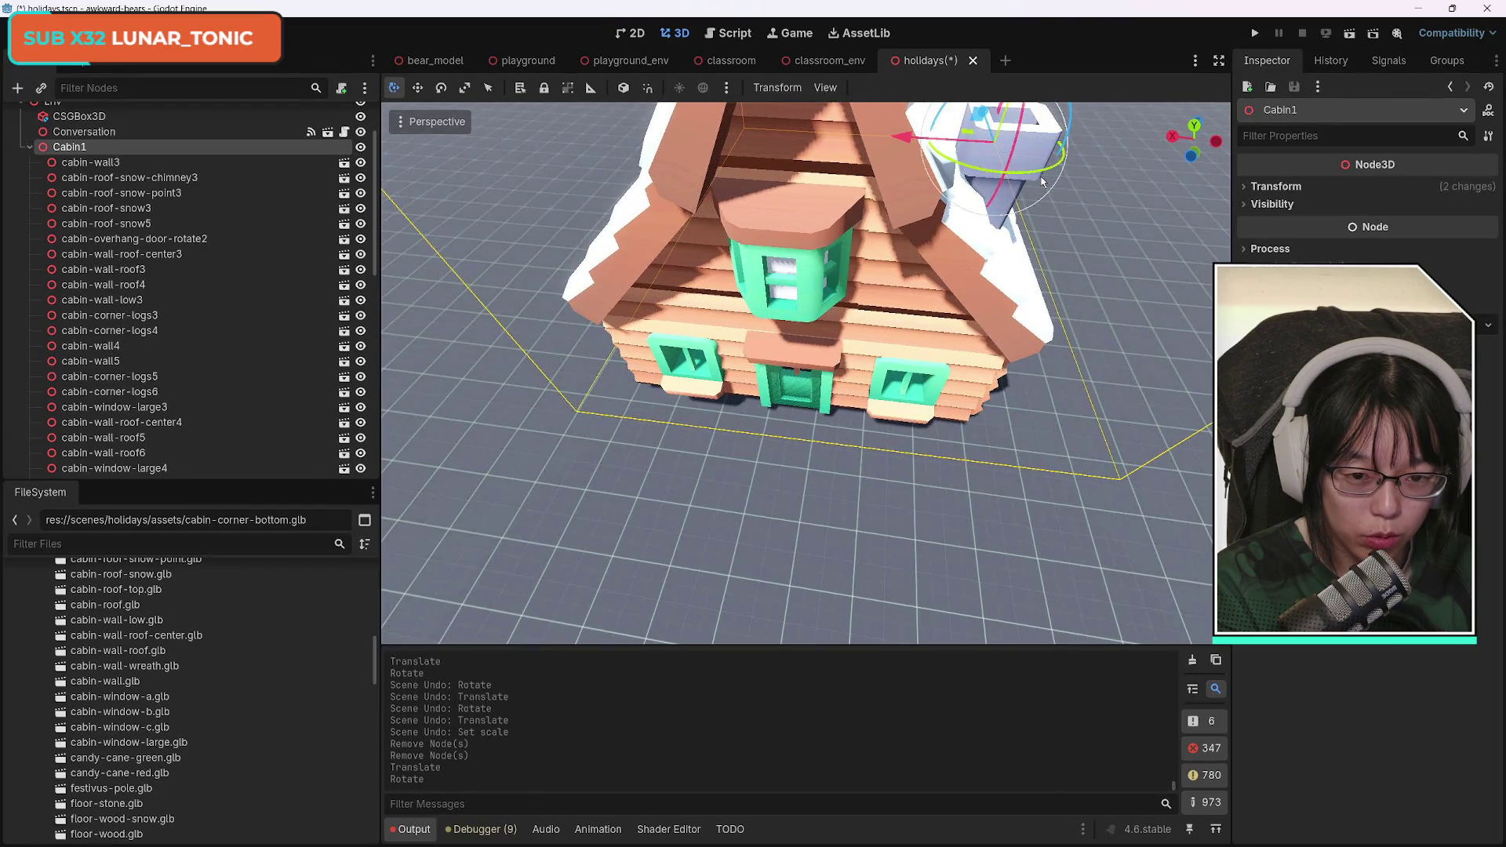
drag(1096, 569, 1096, 569)
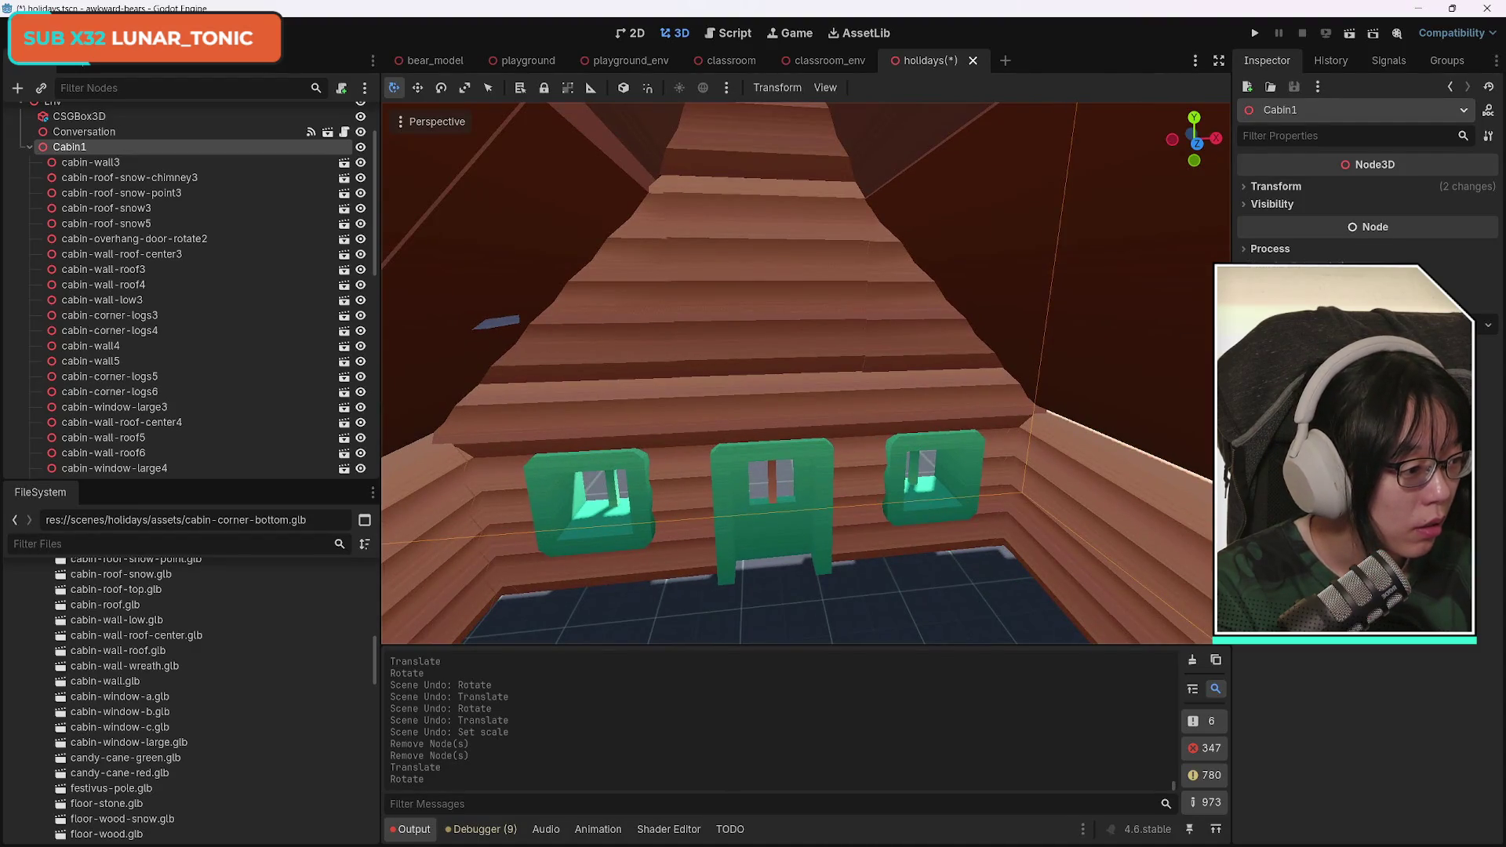
click(742, 411)
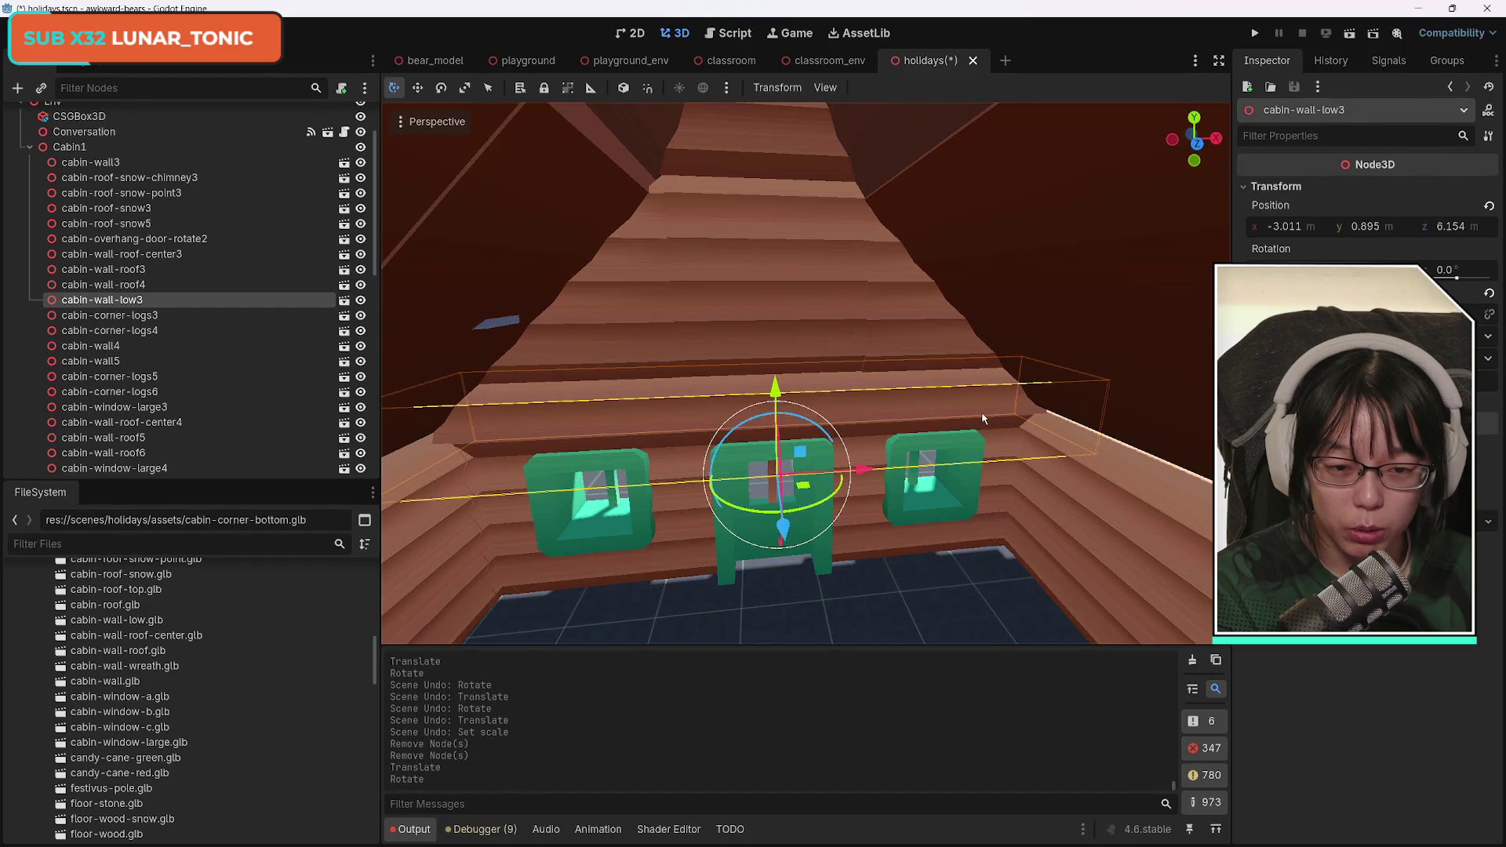
Duplicate cabin-wall-low3 as cabin-wall-low4 and rotate the copy slightly.
drag(987, 548, 987, 547)
mouse_move(885, 463)
mouse_down()
mouse_move(826, 496)
mouse_move(1059, 491)
mouse_move(1002, 557)
mouse_up()
key(ctrl+d)
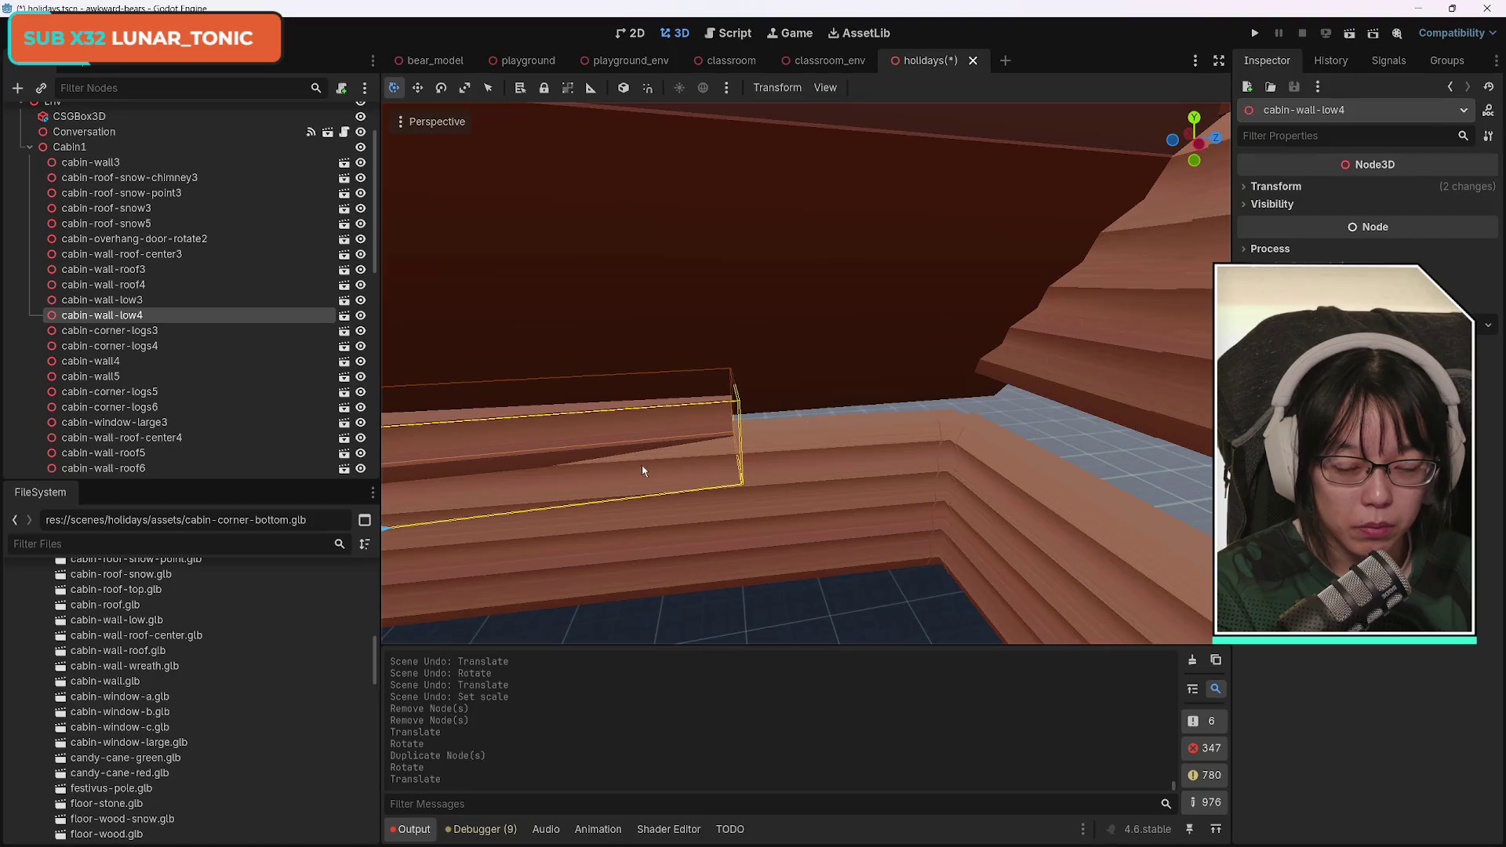
drag(578, 534, 592, 539)
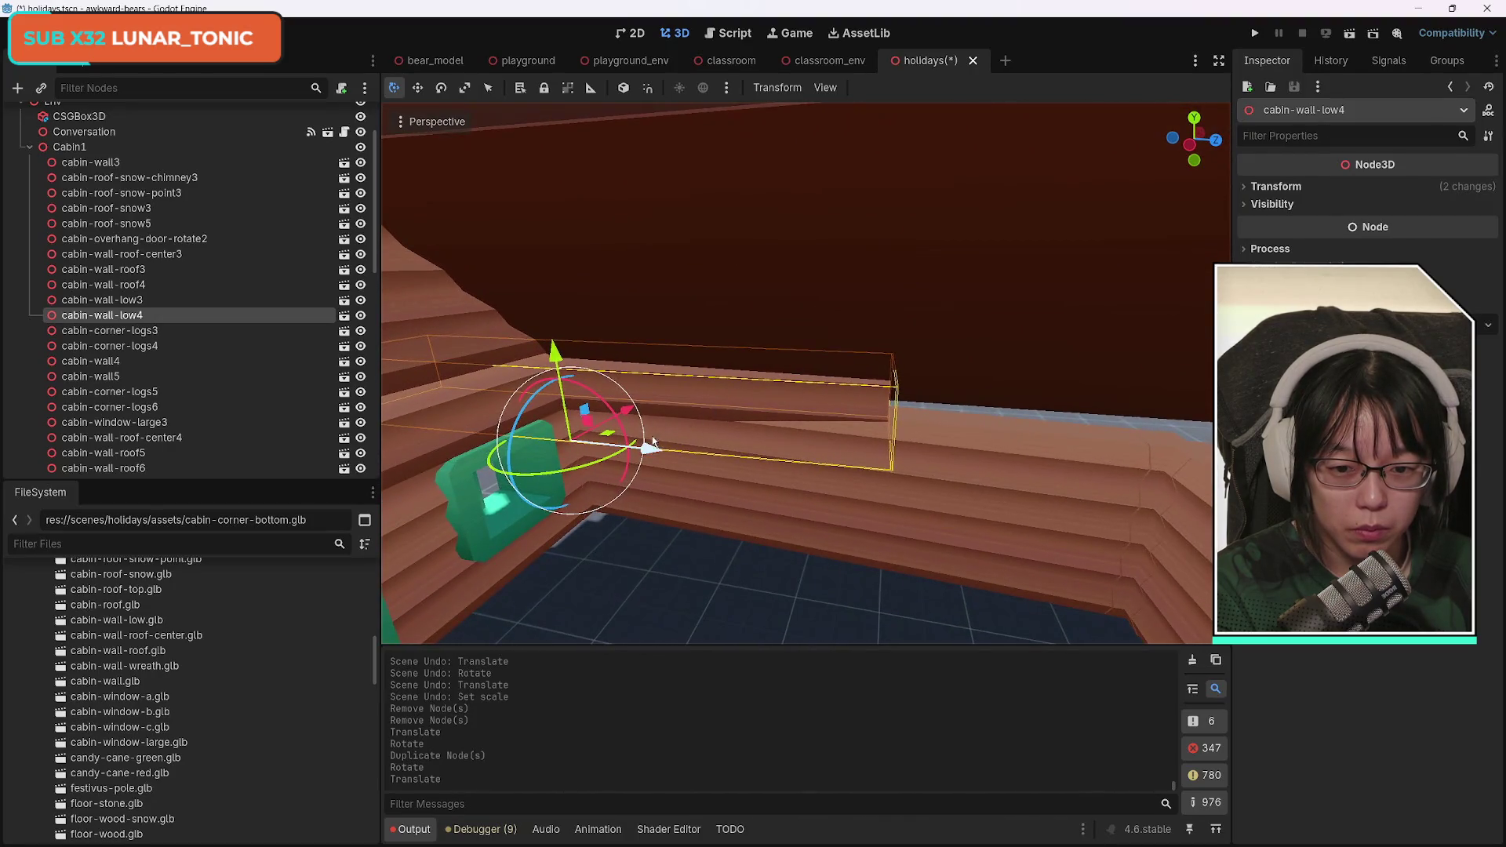
mouse_move(618, 460)
mouse_down()
mouse_move(602, 433)
mouse_move(641, 417)
mouse_move(942, 474)
mouse_up()
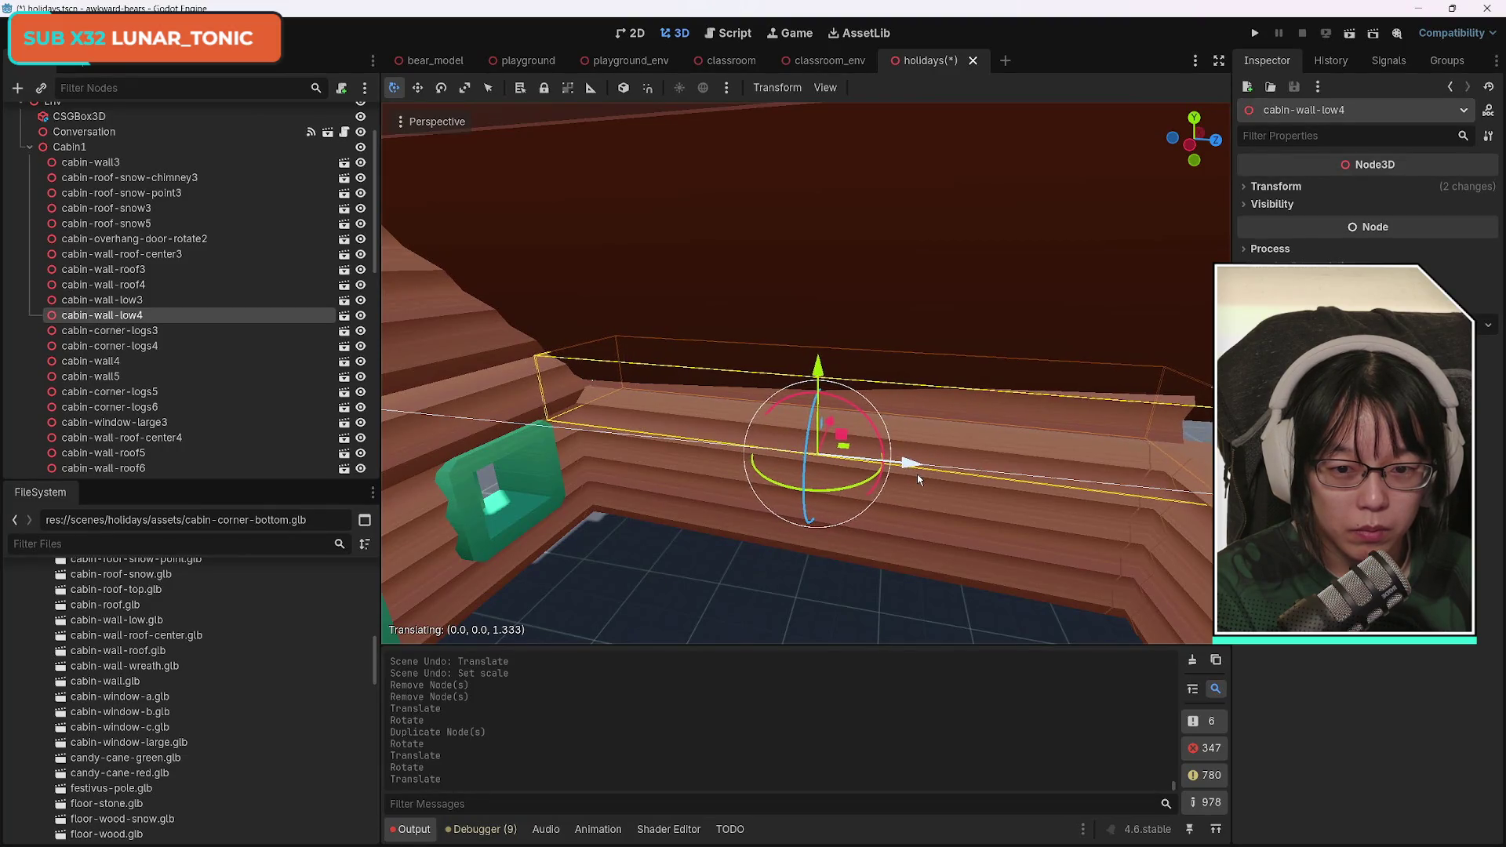
Move cabin-wall-low4 into the side wall at x −4.049, y 0.972, z 4.843; expand Transform.
mouse_move(1032, 493)
mouse_down()
mouse_move(918, 463)
mouse_move(903, 416)
mouse_move(902, 471)
mouse_move(1086, 492)
mouse_up()
drag(770, 269, 749, 269)
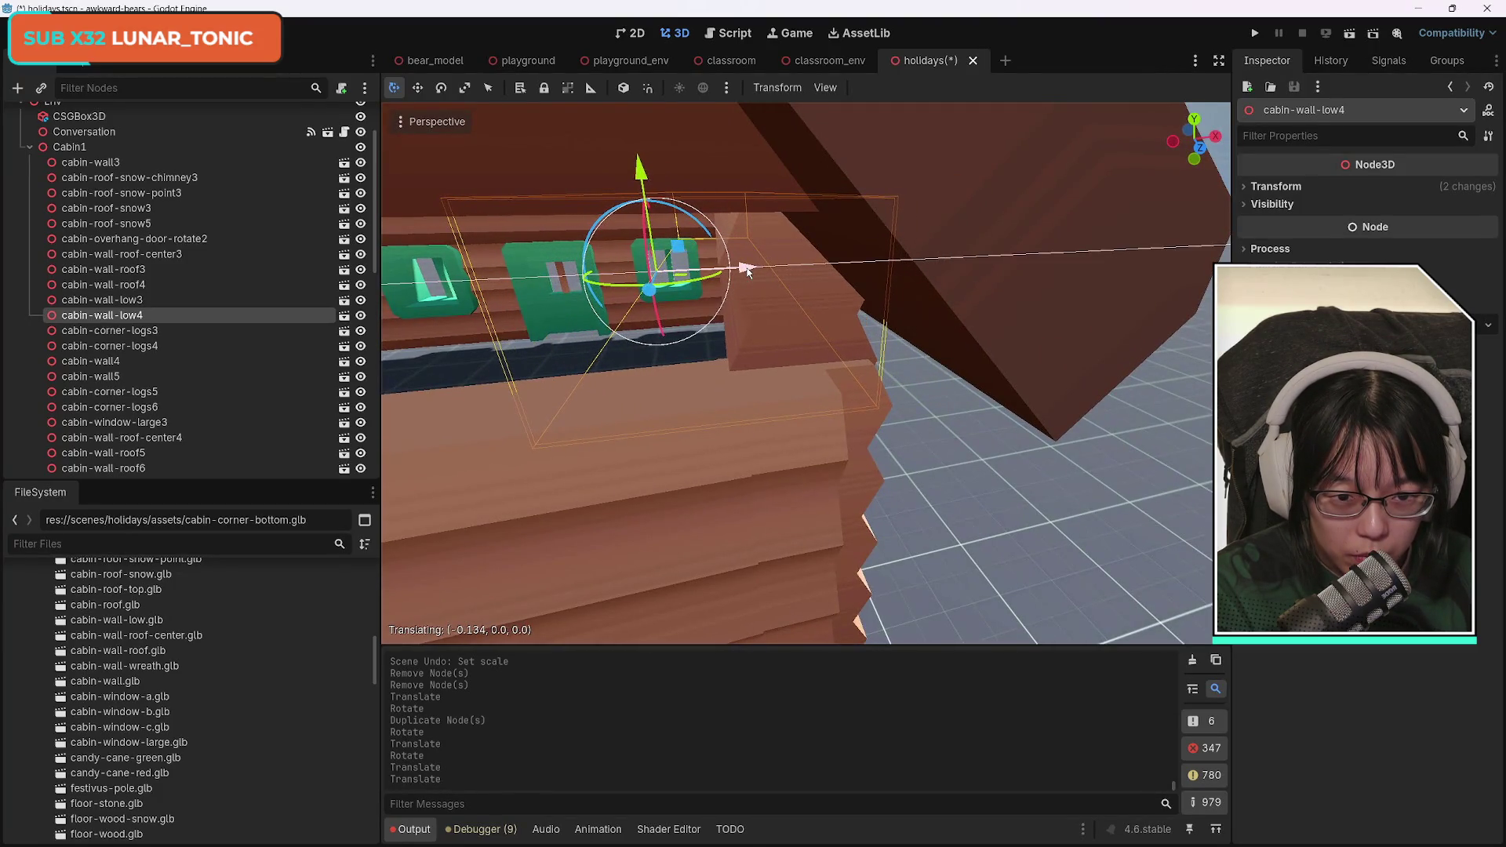
drag(639, 167, 638, 151)
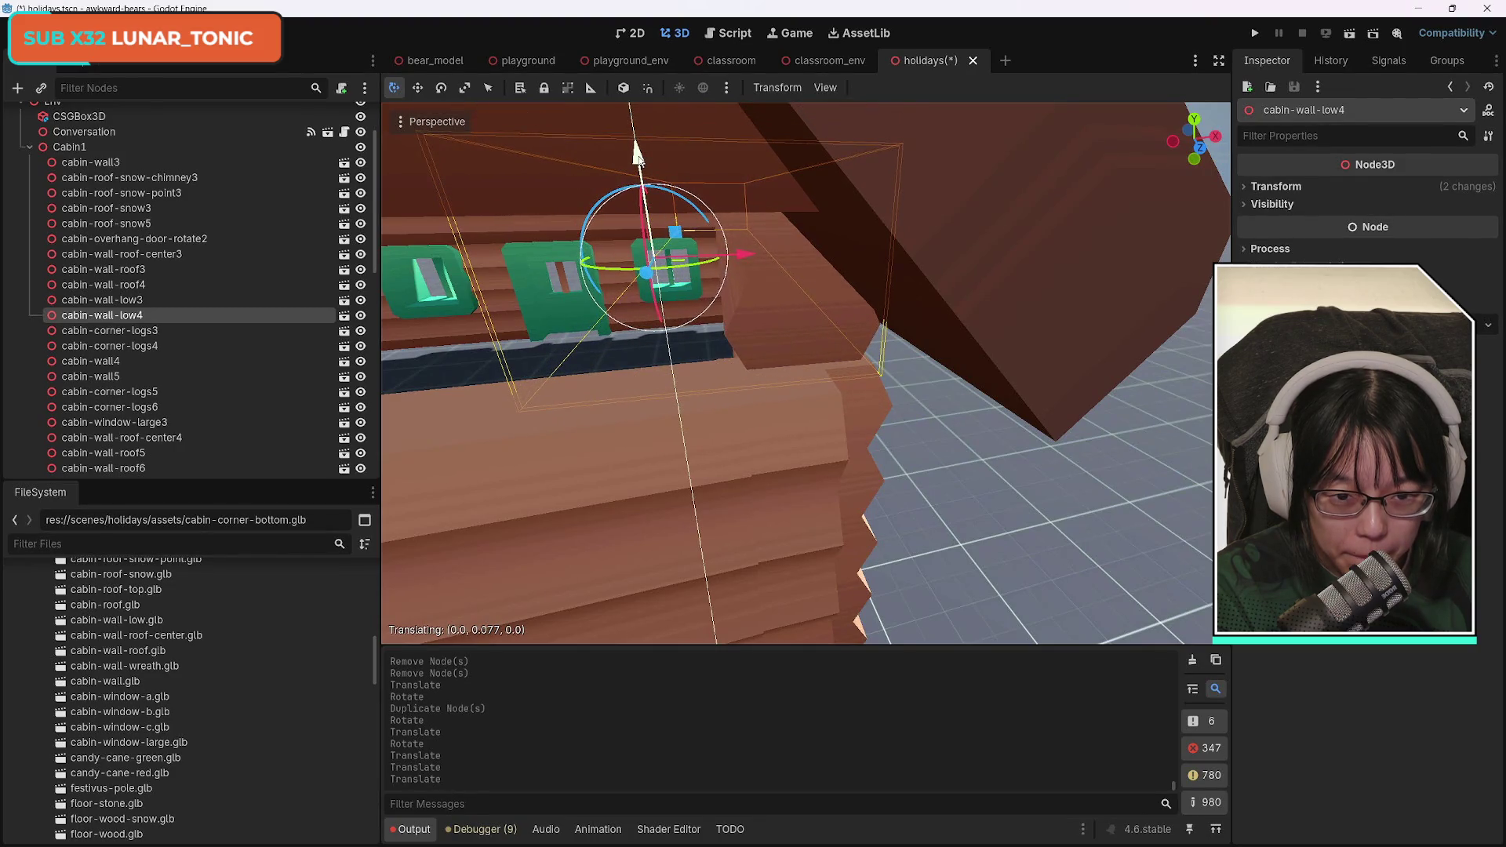
drag(645, 273, 646, 274)
mouse_move(648, 432)
mouse_down()
mouse_move(674, 439)
mouse_move(702, 421)
mouse_up()
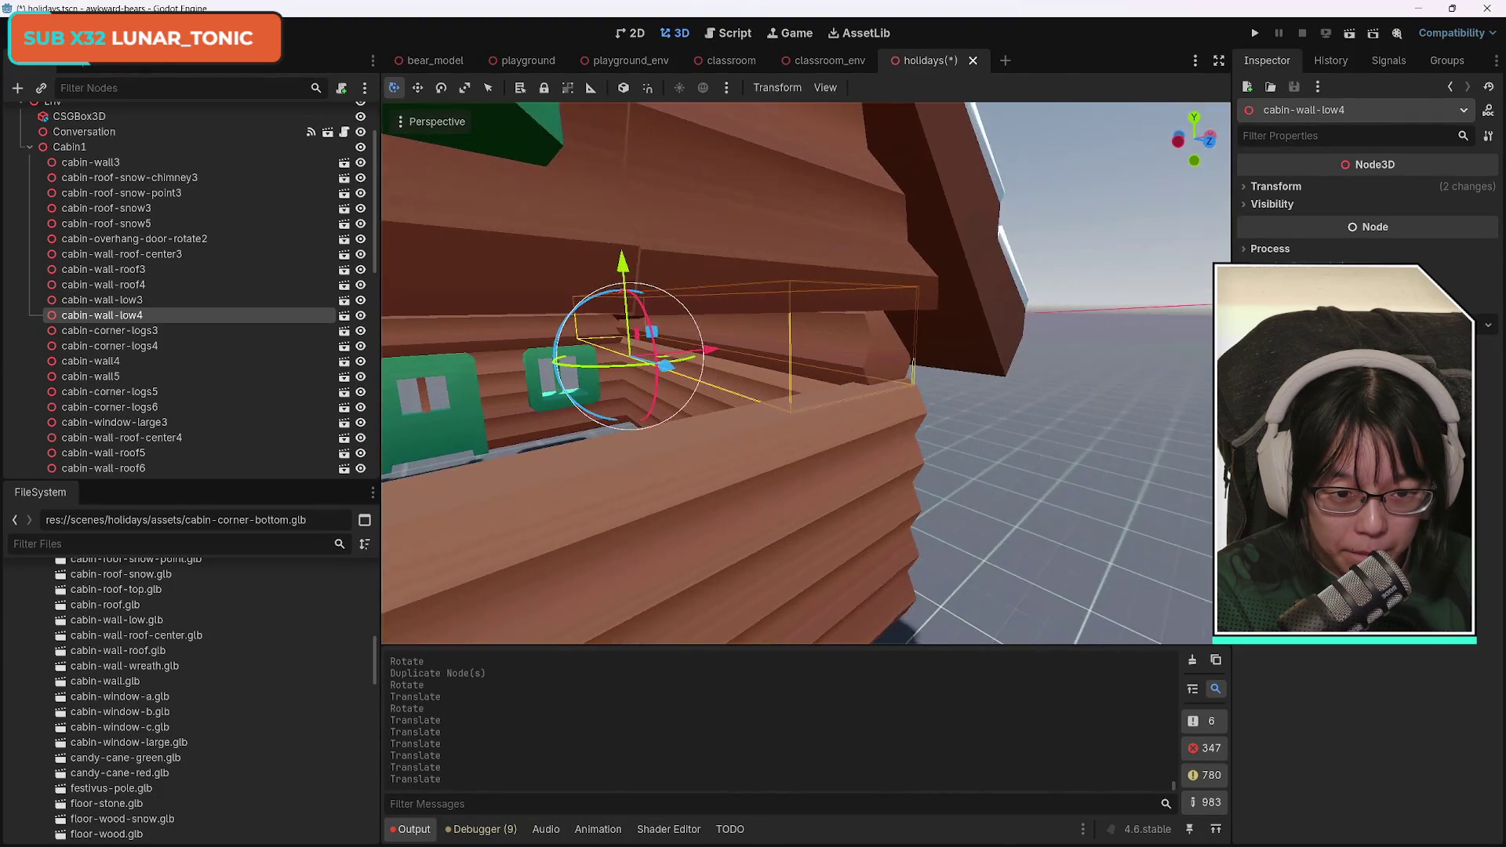
drag(885, 358, 832, 364)
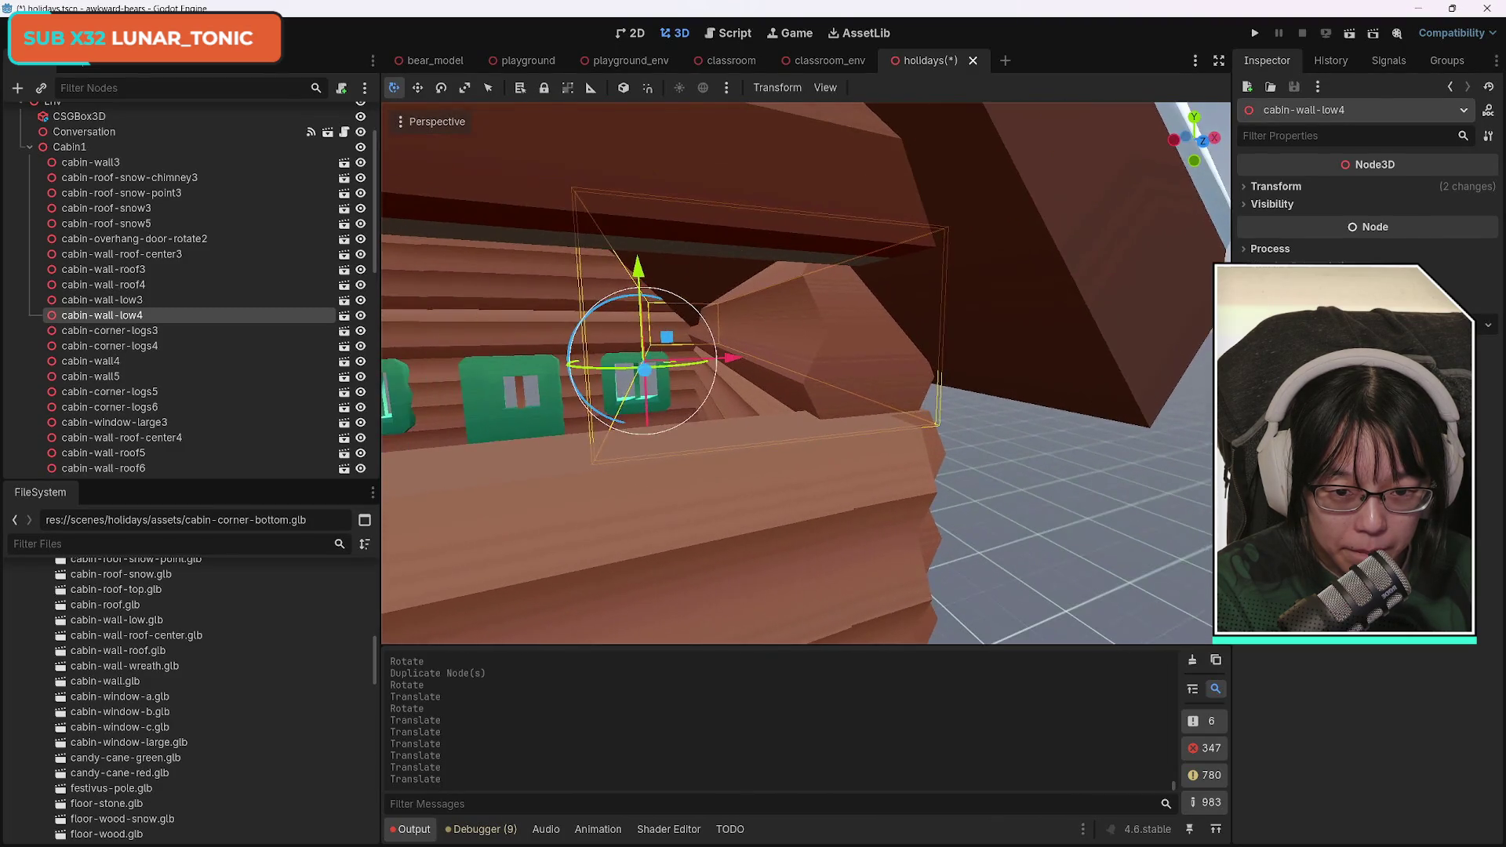
key(g)
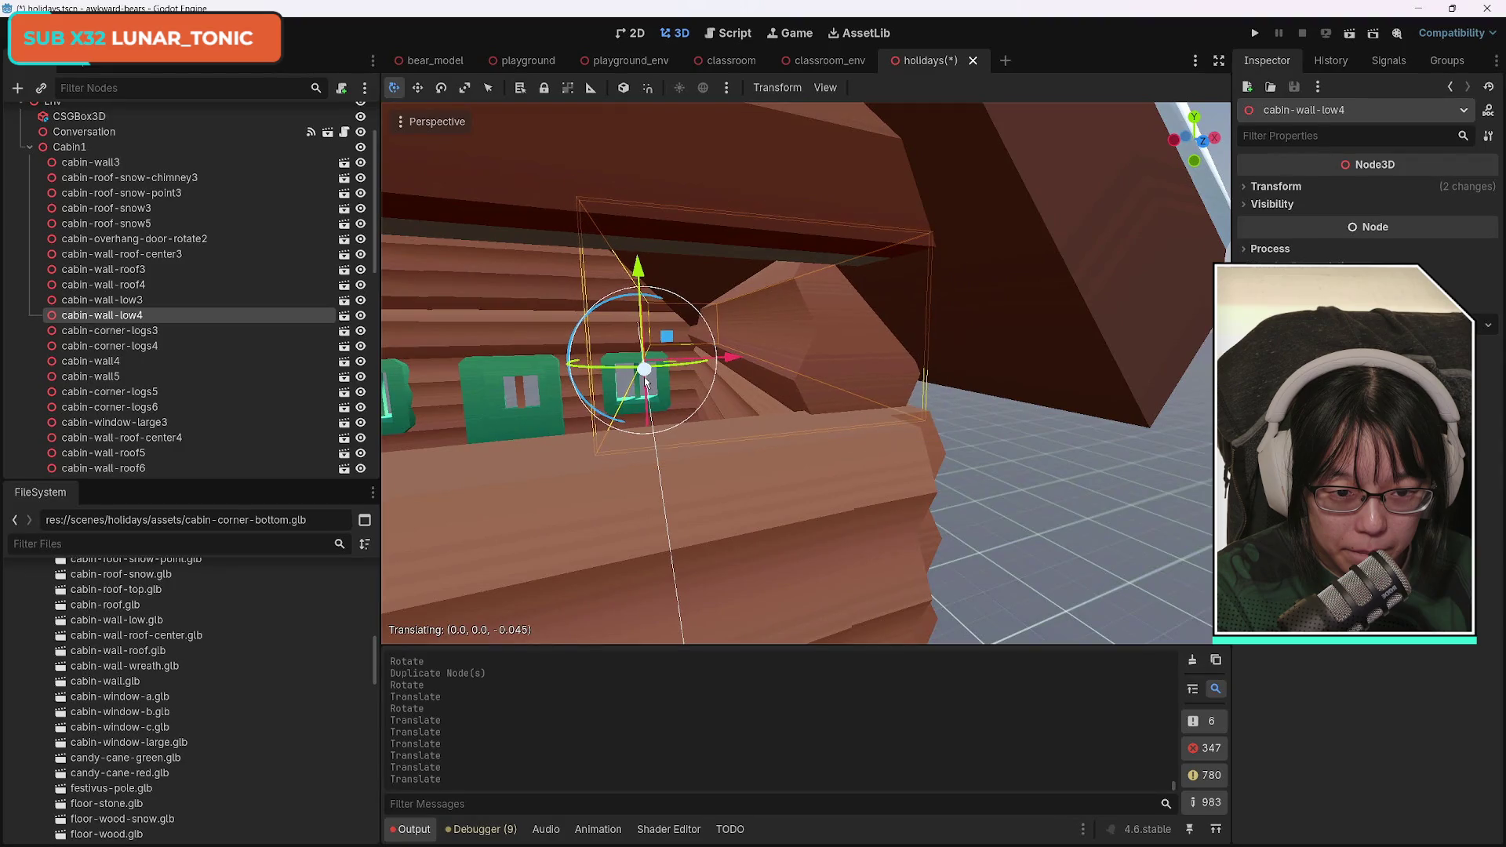
mouse_move(646, 382)
mouse_down()
mouse_move(667, 385)
mouse_move(631, 380)
mouse_move(663, 382)
mouse_up()
click(1242, 189)
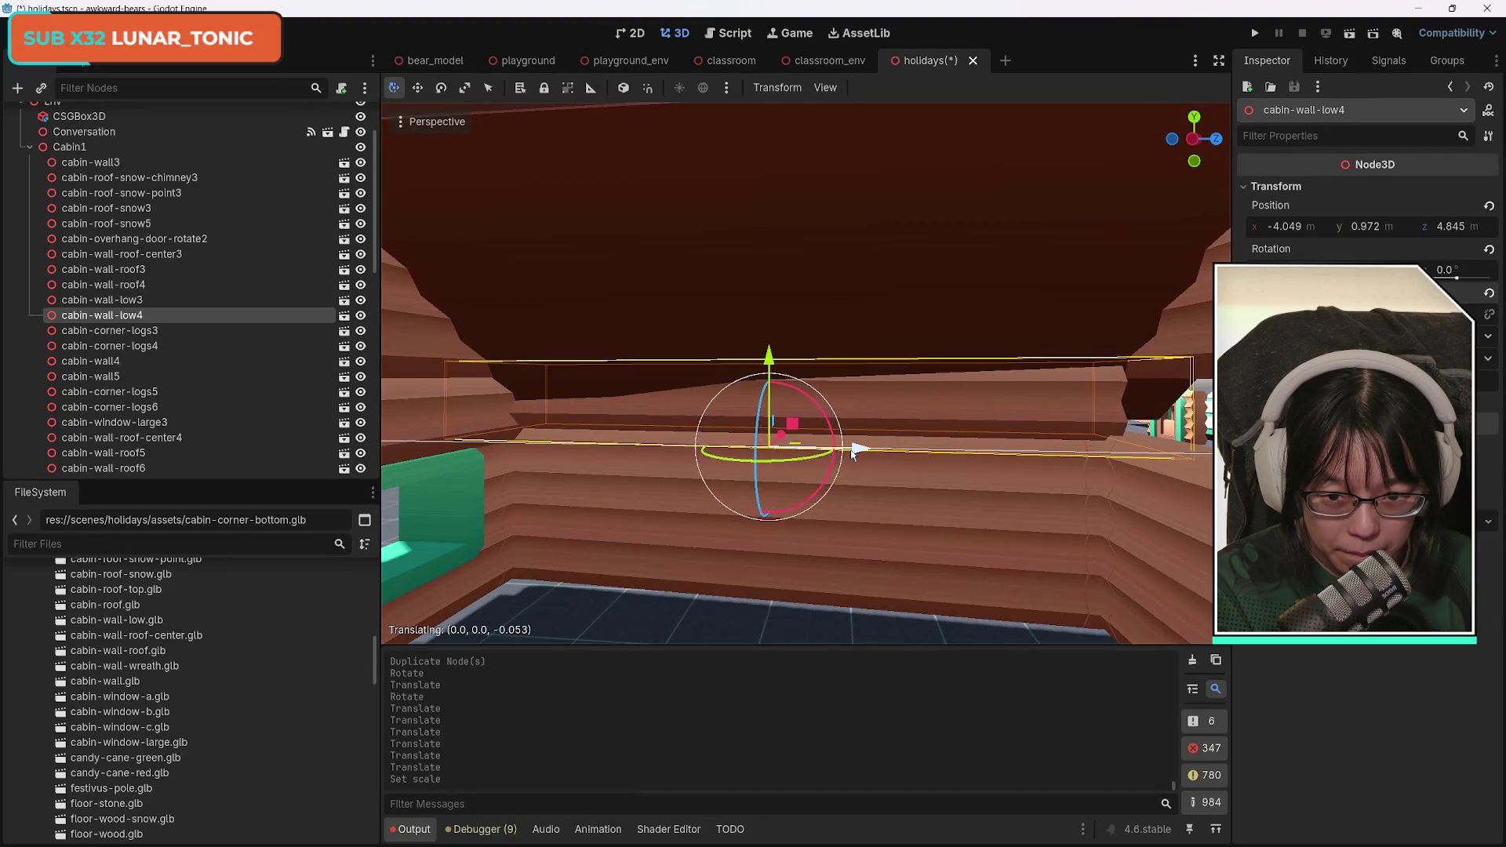
mouse_move(709, 512)
mouse_down()
mouse_move(942, 550)
mouse_move(1143, 612)
mouse_up()
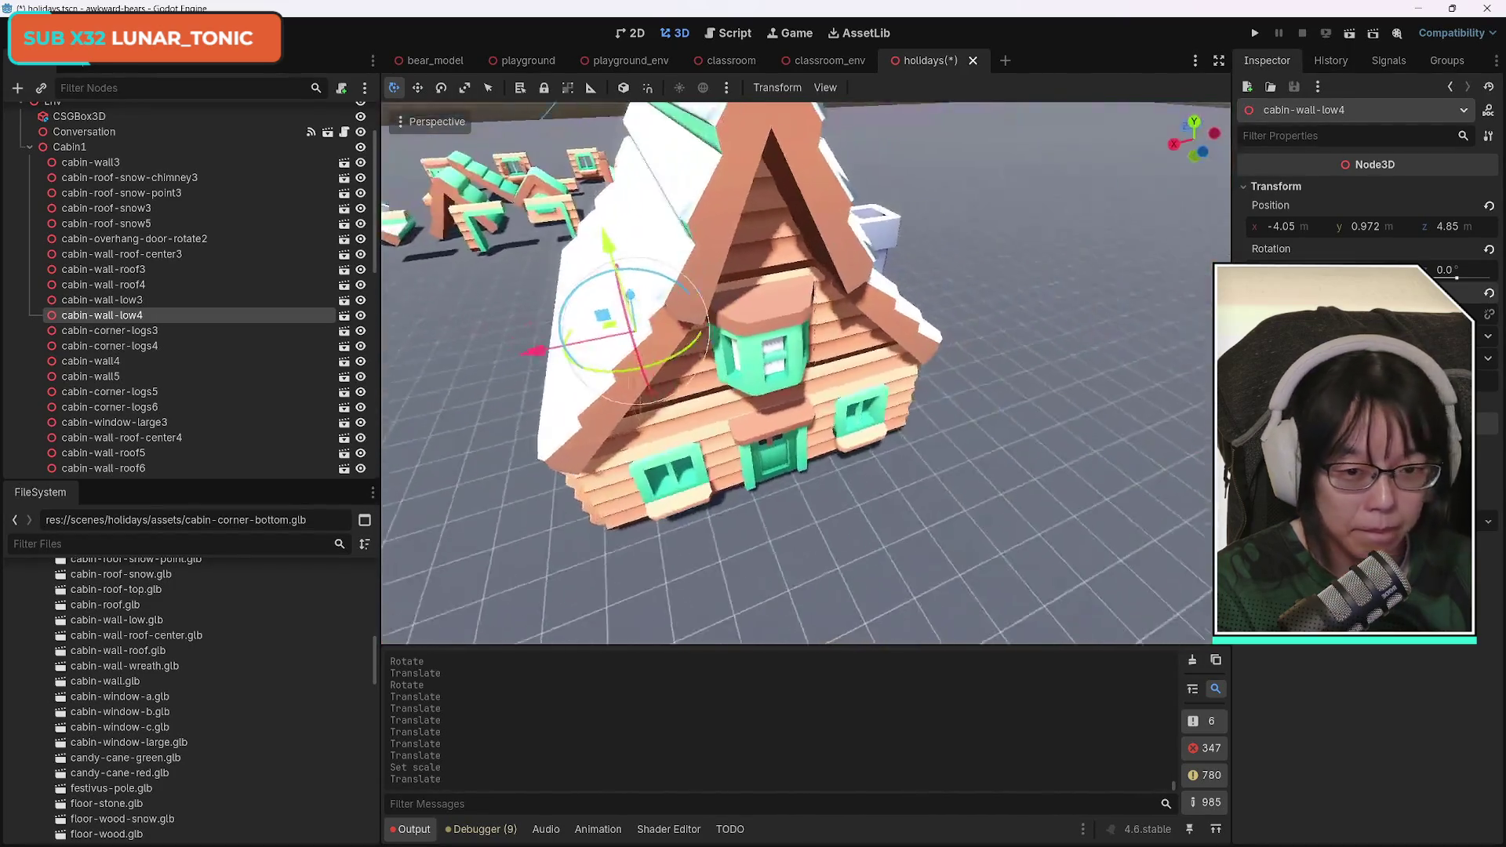
Nudge cabin-wall-low4 along Z to 4.817, frame it, and duplicate it as cabin-wall-low5.
mouse_move(806, 373)
mouse_down()
mouse_move(806, 338)
mouse_move(871, 376)
mouse_move(914, 368)
mouse_move(875, 365)
mouse_move(651, 568)
mouse_up()
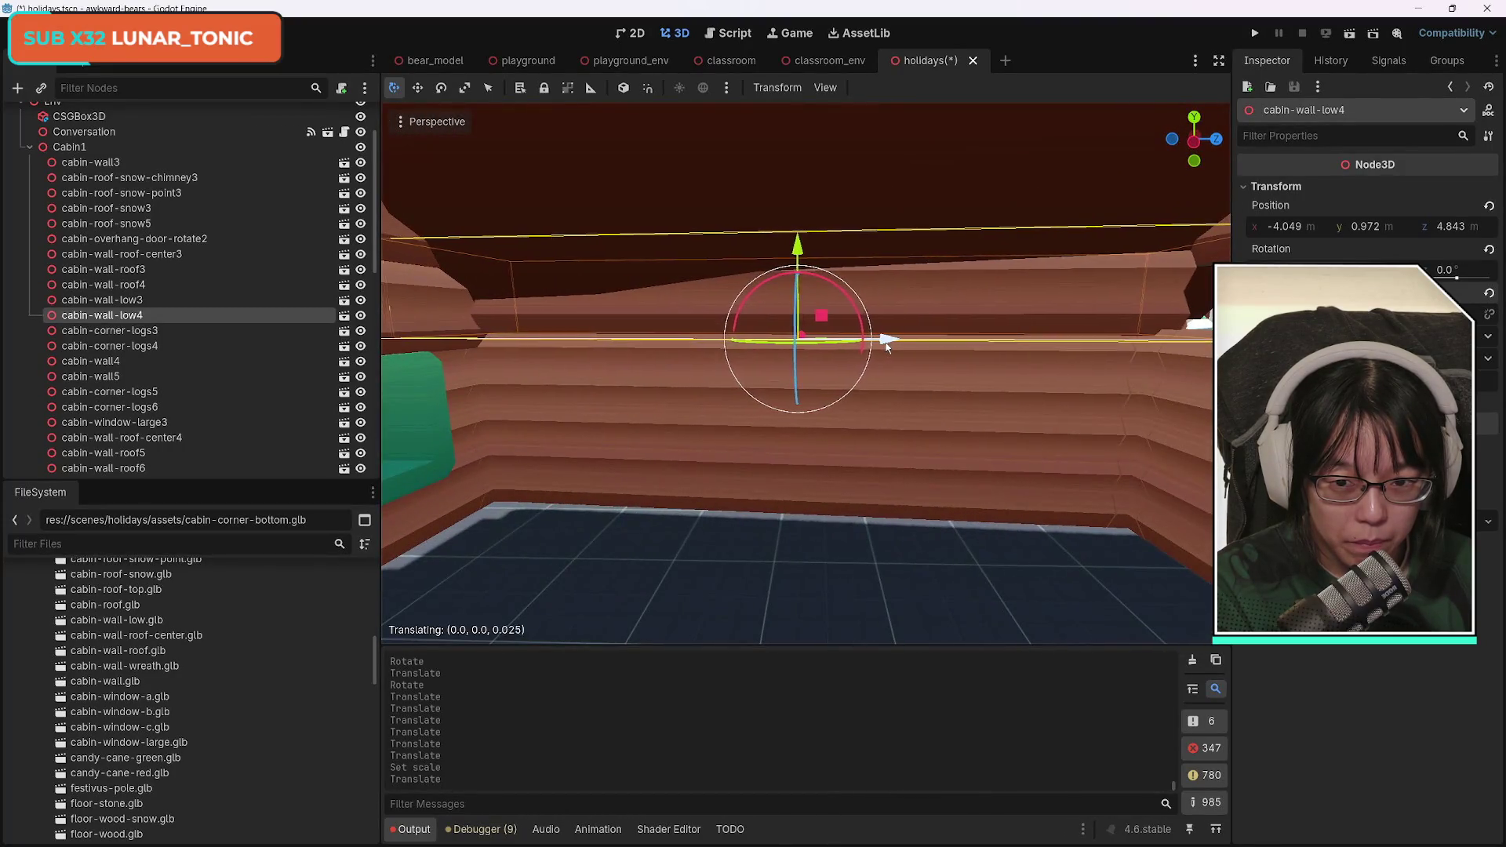
drag(899, 349, 862, 347)
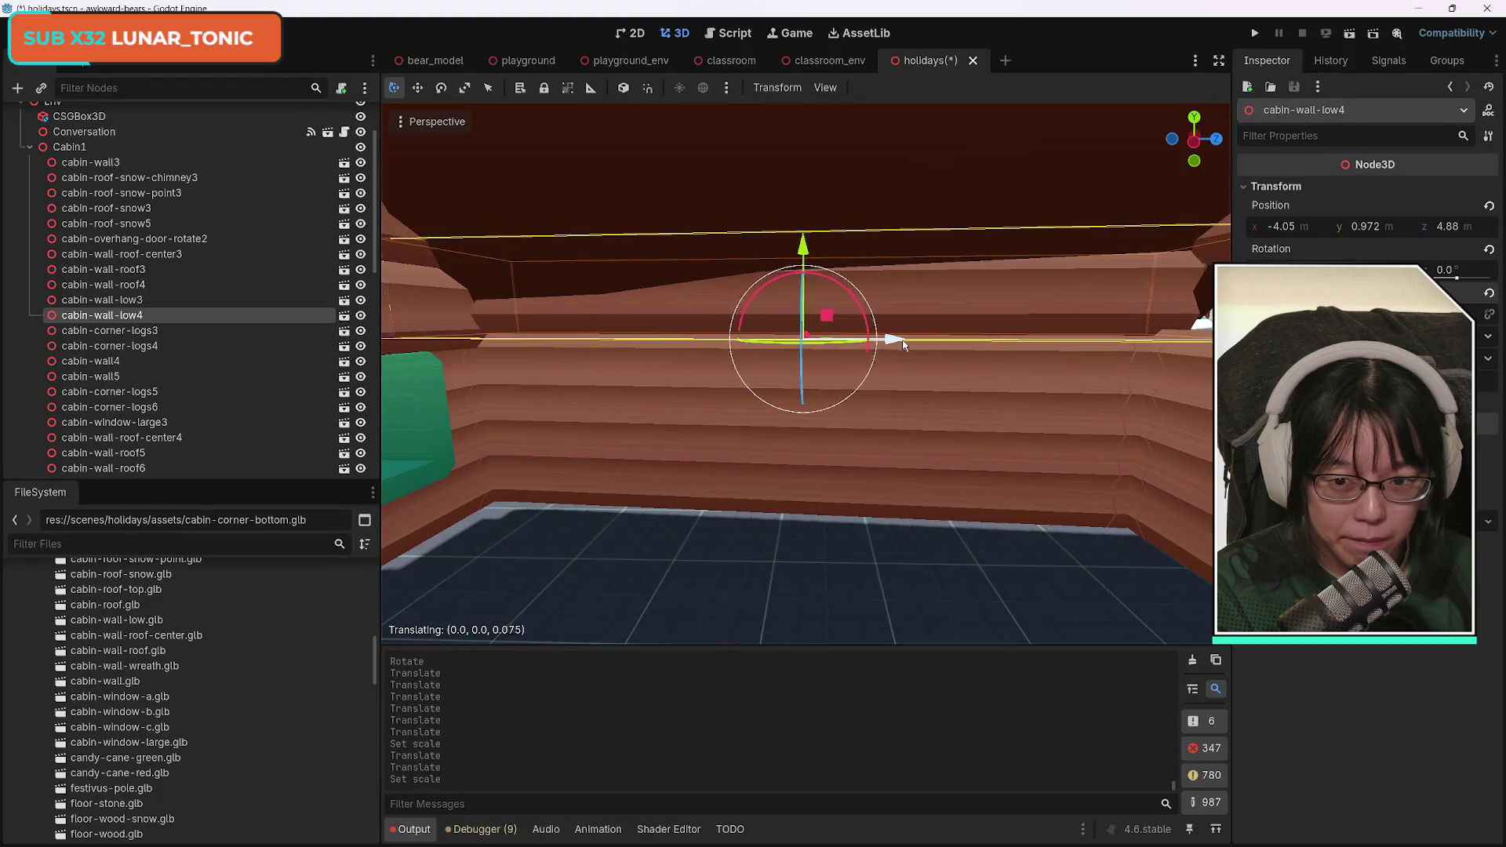
drag(901, 345, 882, 343)
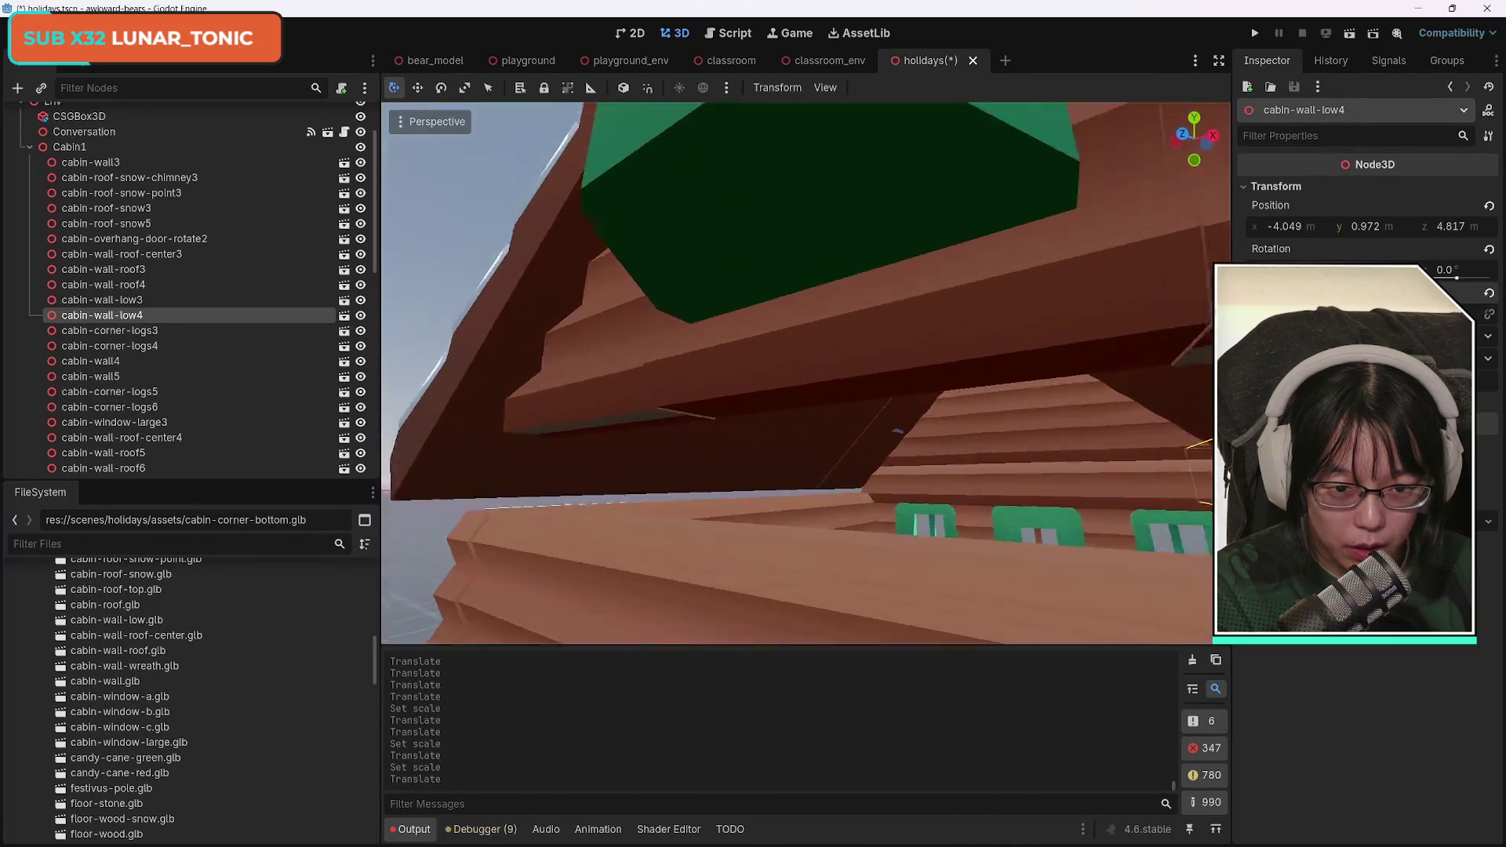
key(f)
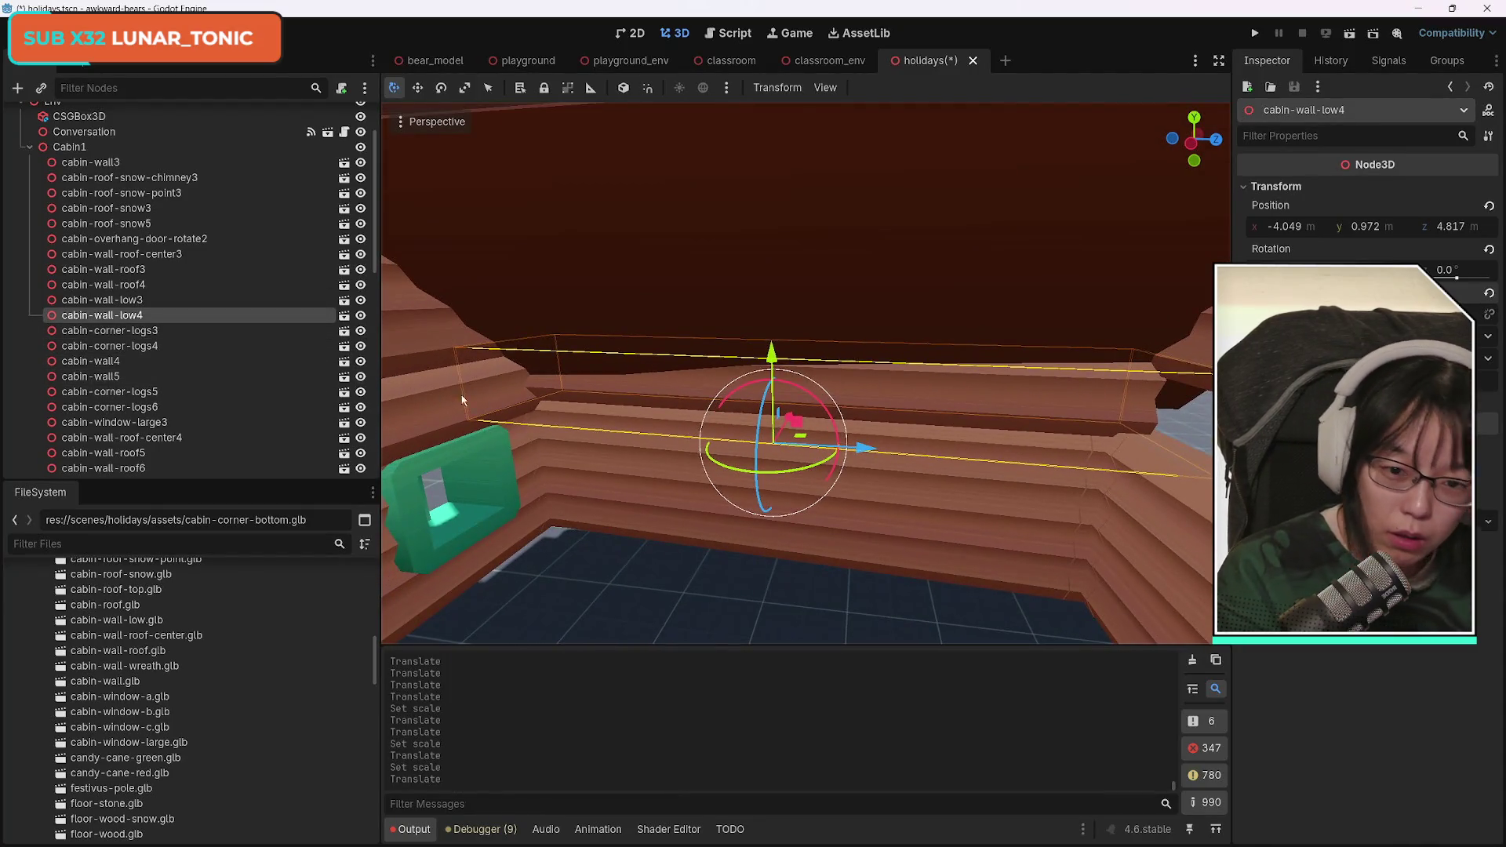
key(ctrl+d)
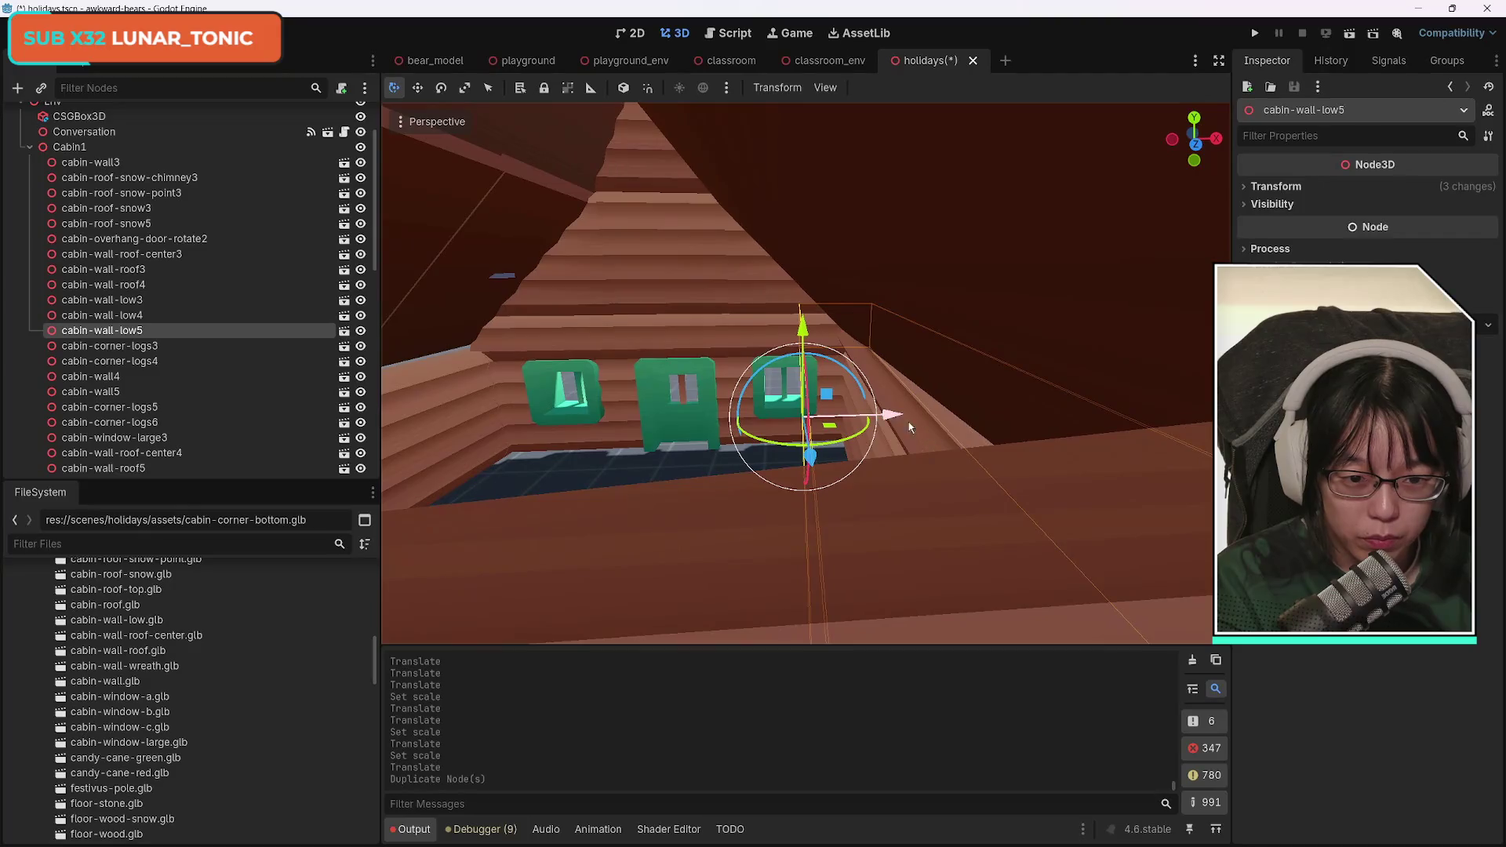
Slide cabin-wall-low5 along the side wall until it lines up, undoing one misplaced move.
drag(770, 422, 772, 423)
key(f)
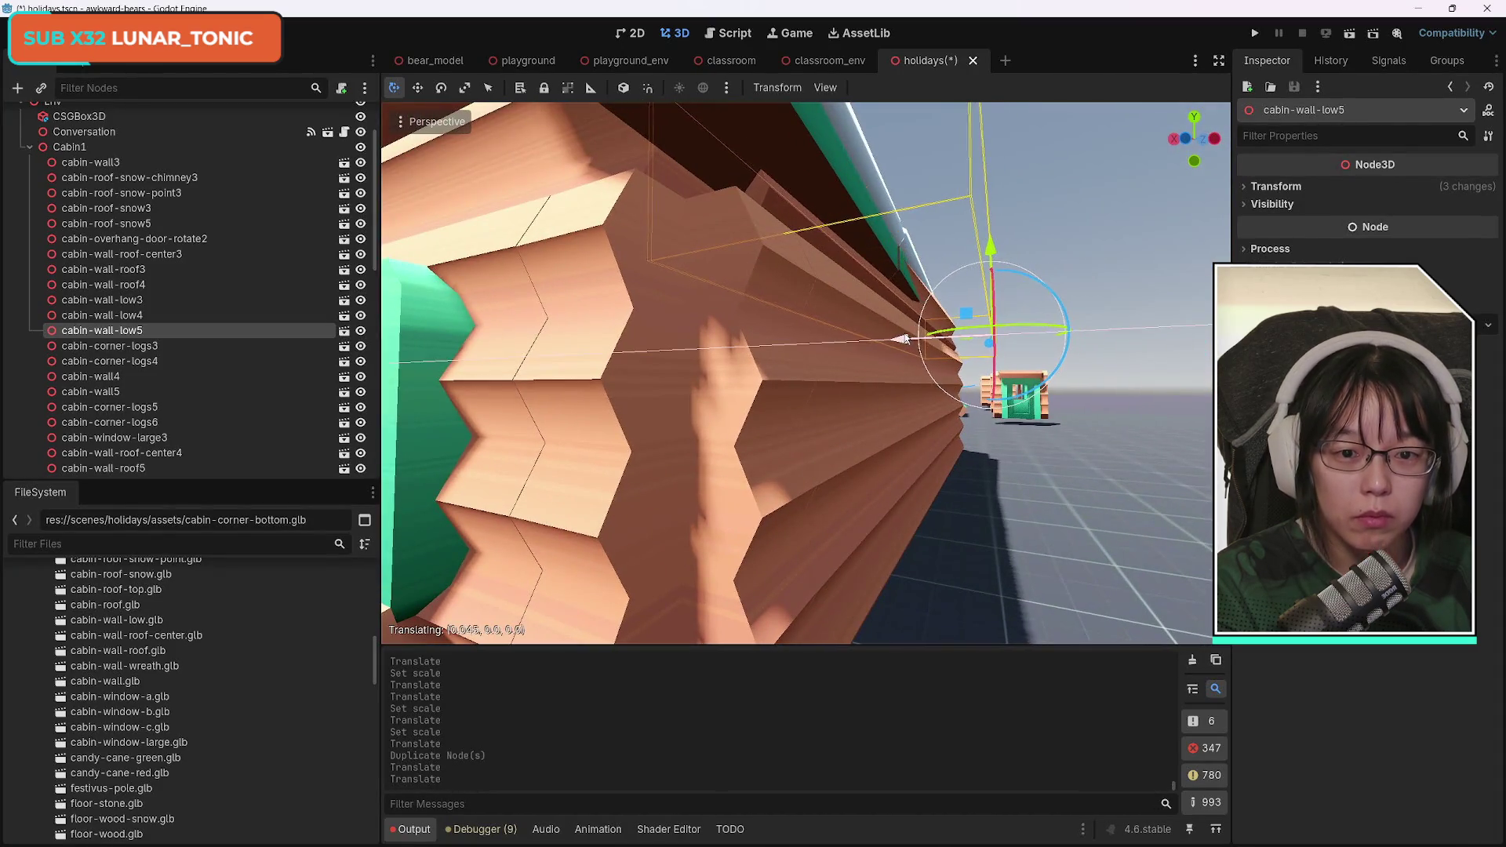
key(ctrl+z)
drag(999, 348, 999, 341)
drag(999, 341, 999, 342)
key(f)
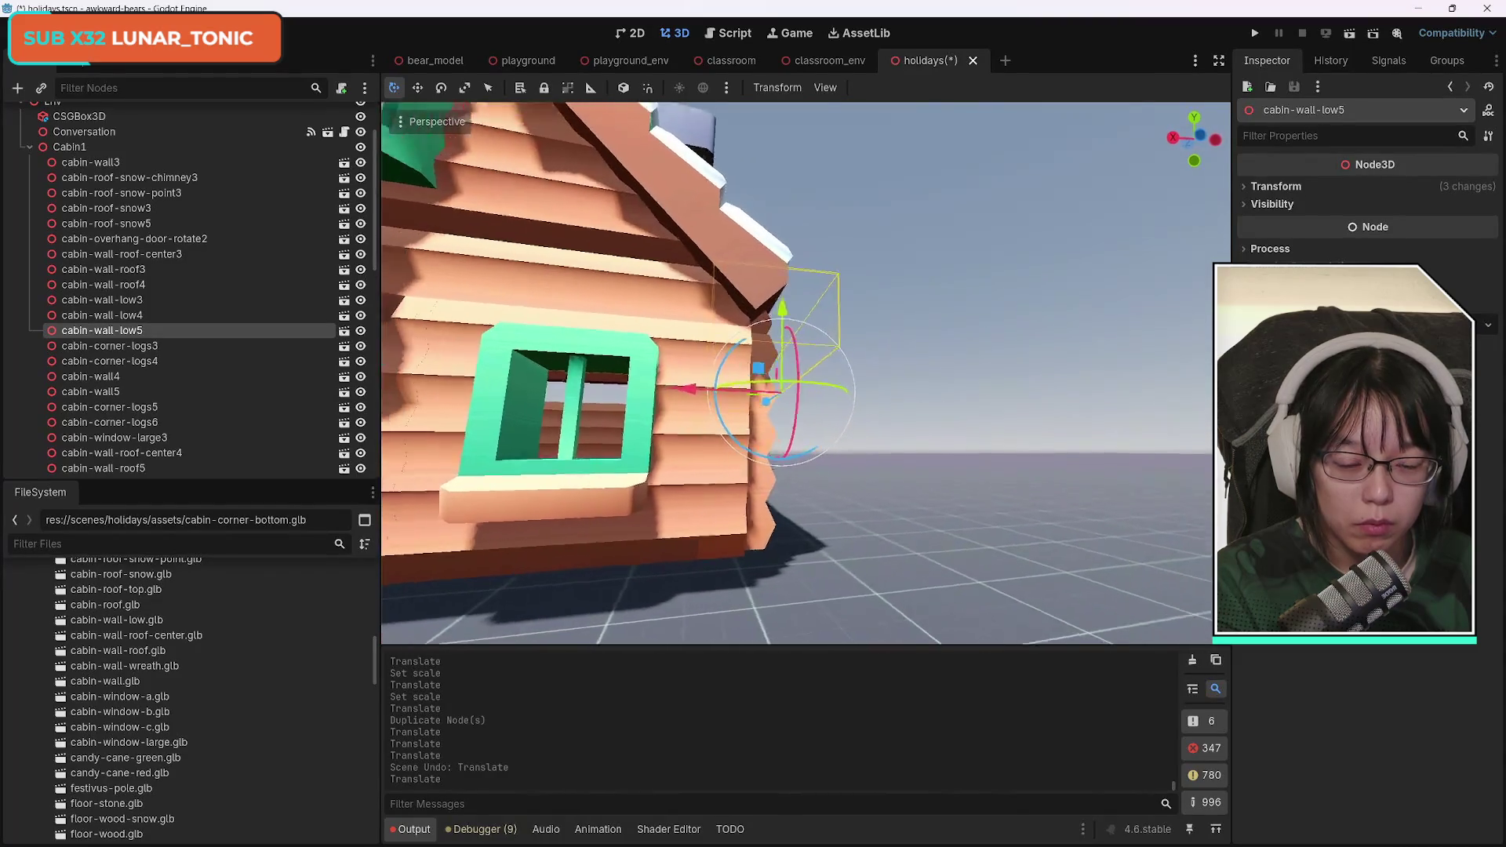
scroll(797, 373, down, 5)
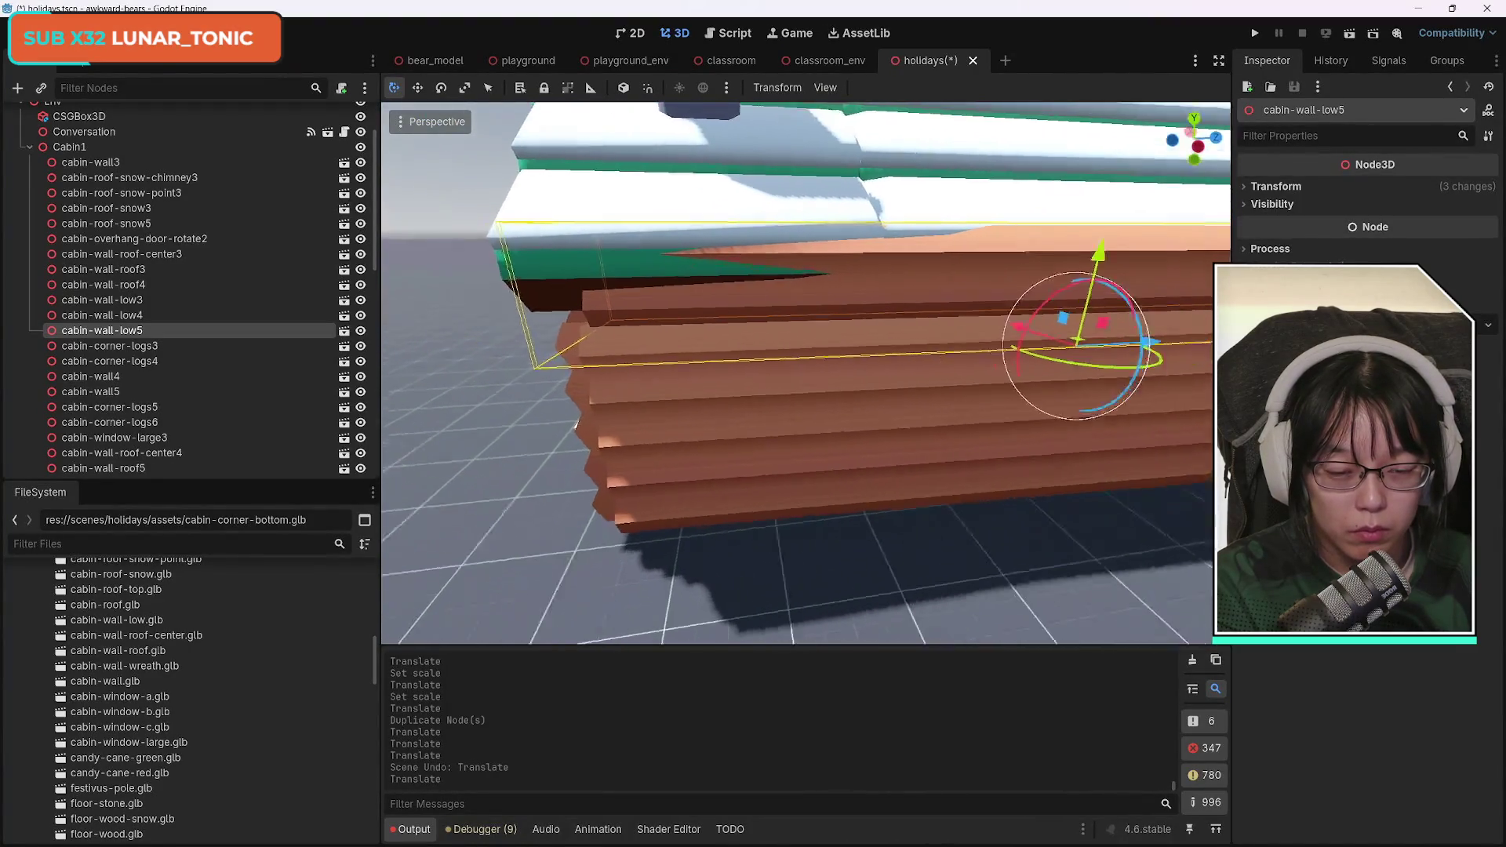
drag(938, 338, 938, 338)
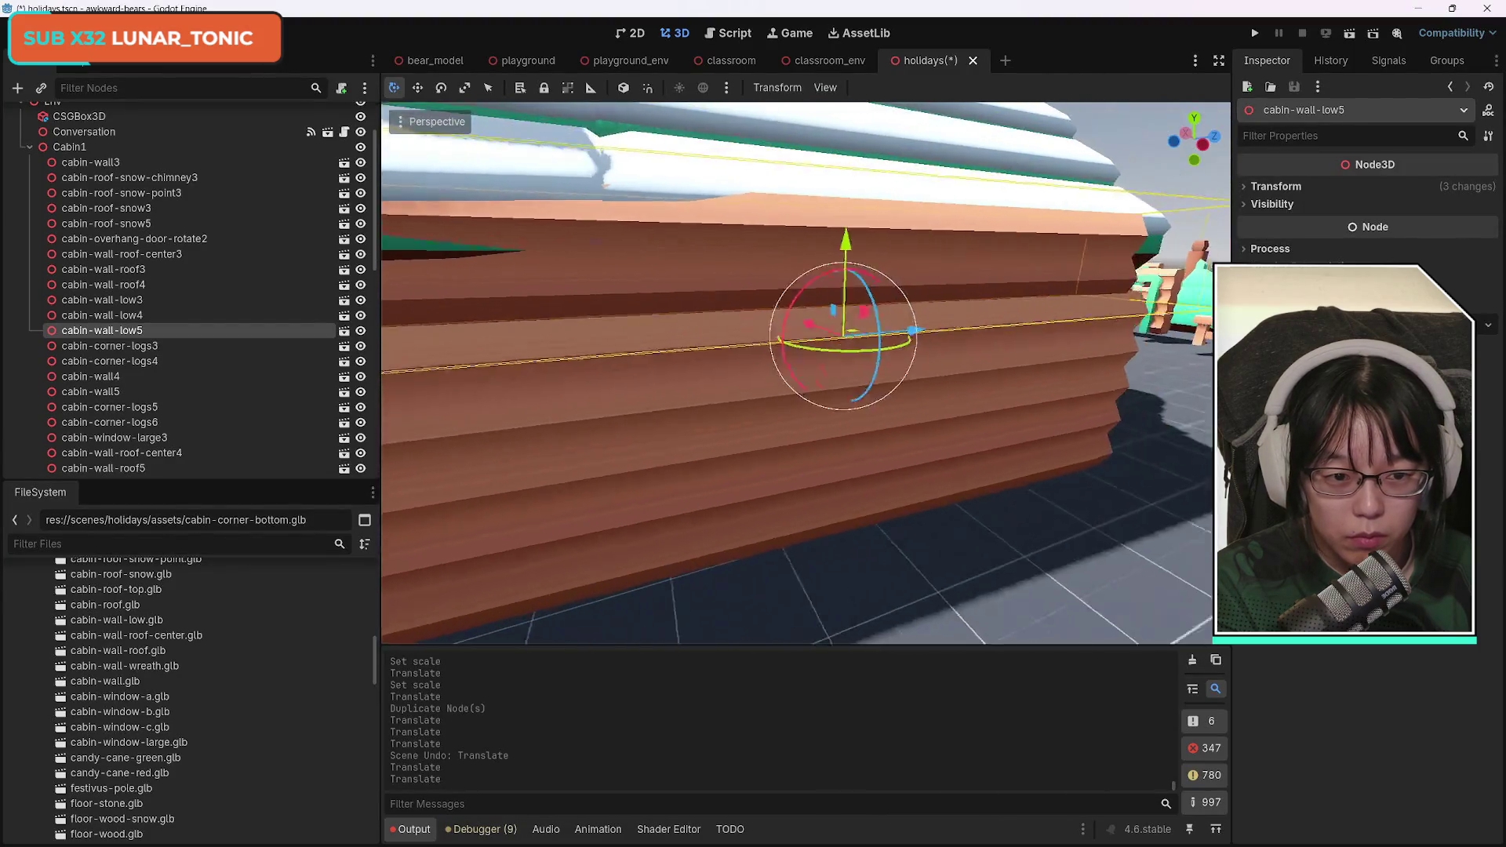
drag(738, 333, 738, 333)
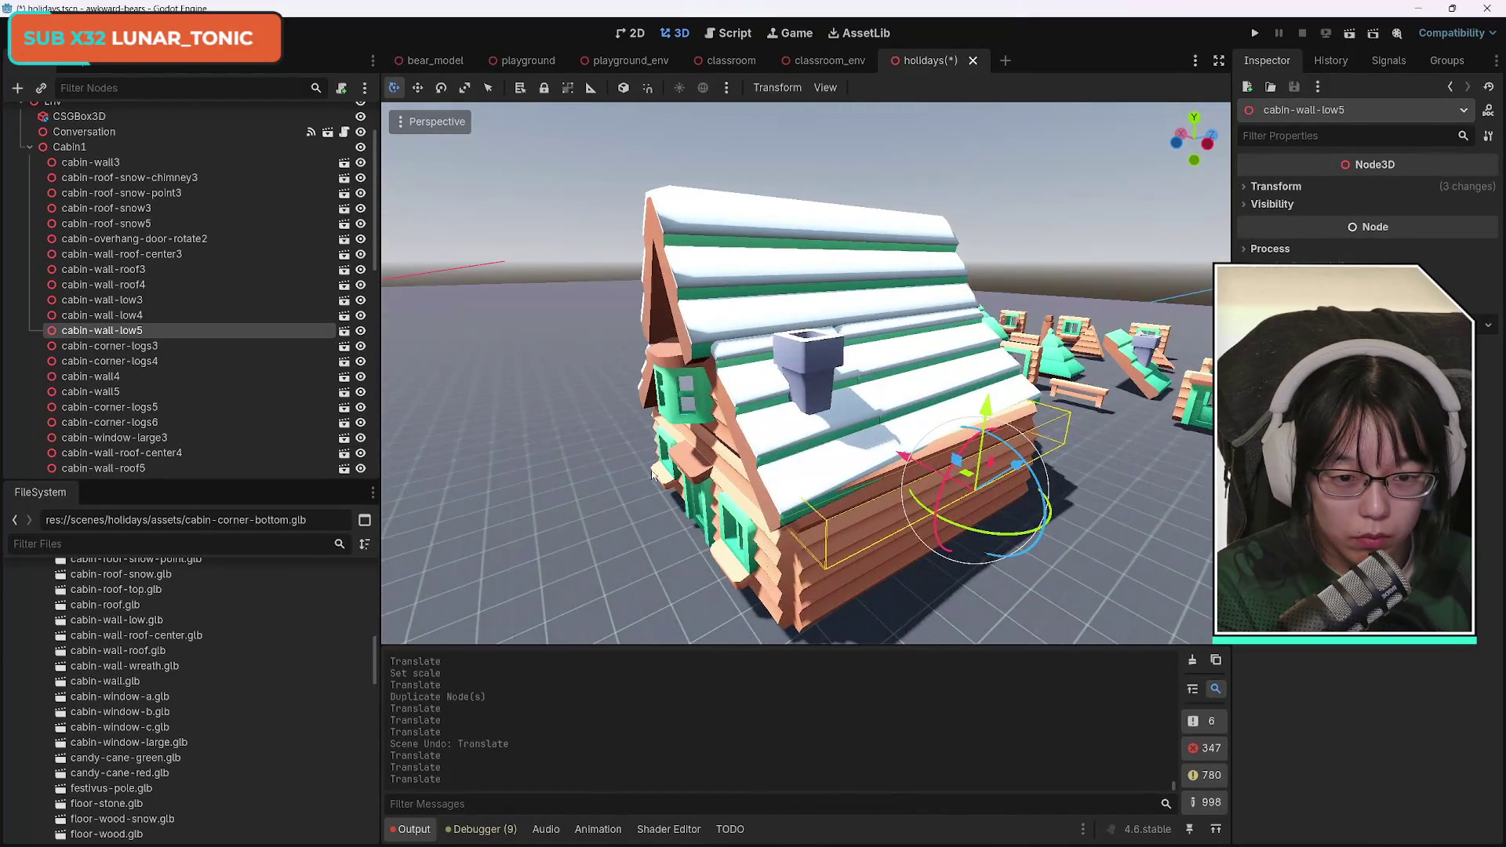
click(808, 451)
Select the four cabin-roof-snow pieces together and rotate them slightly about Y.
shift+click(959, 391)
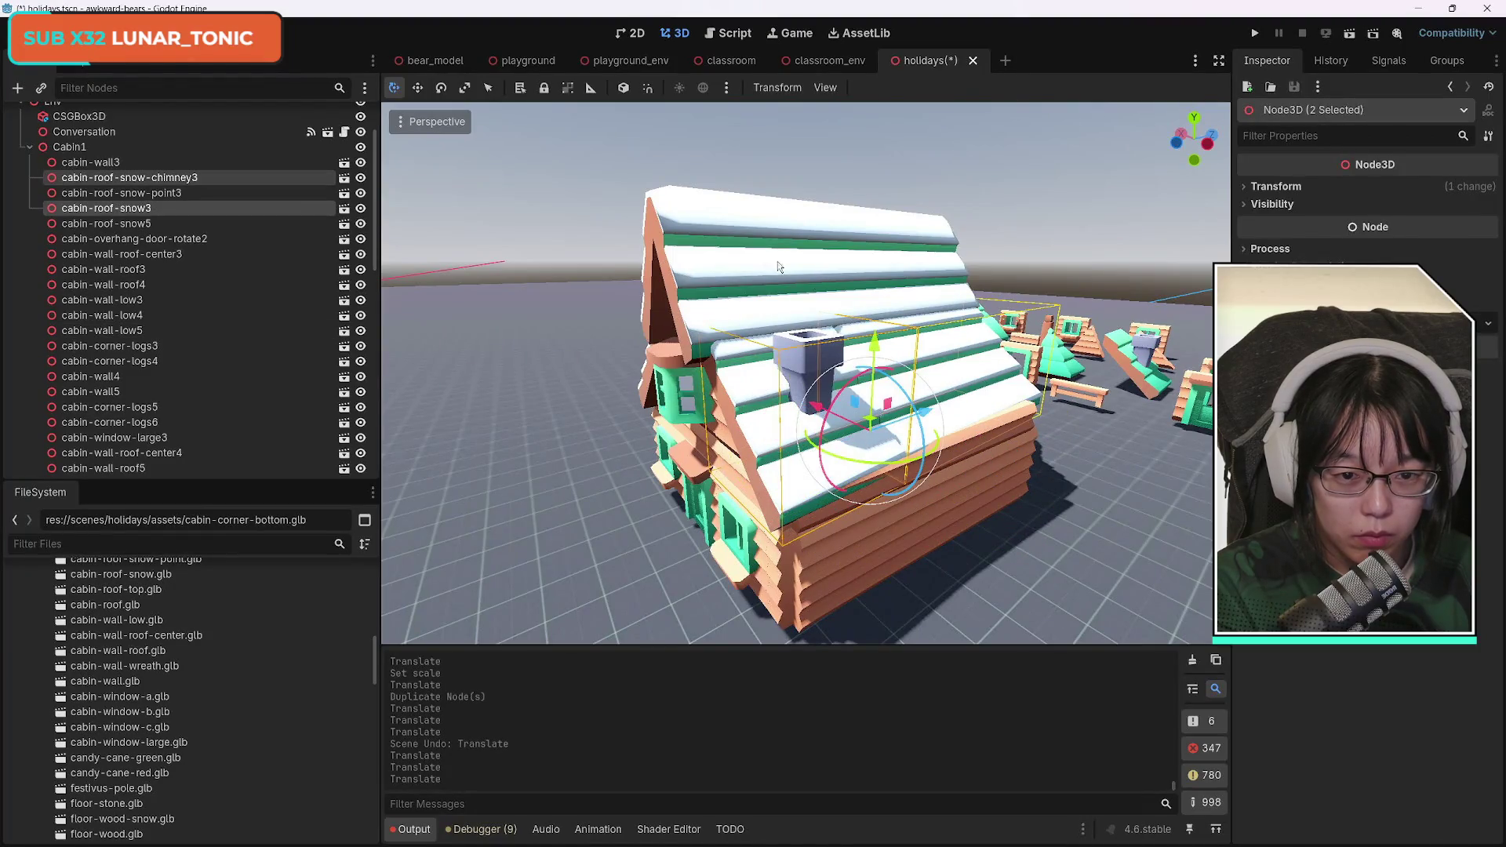
shift+click(959, 390)
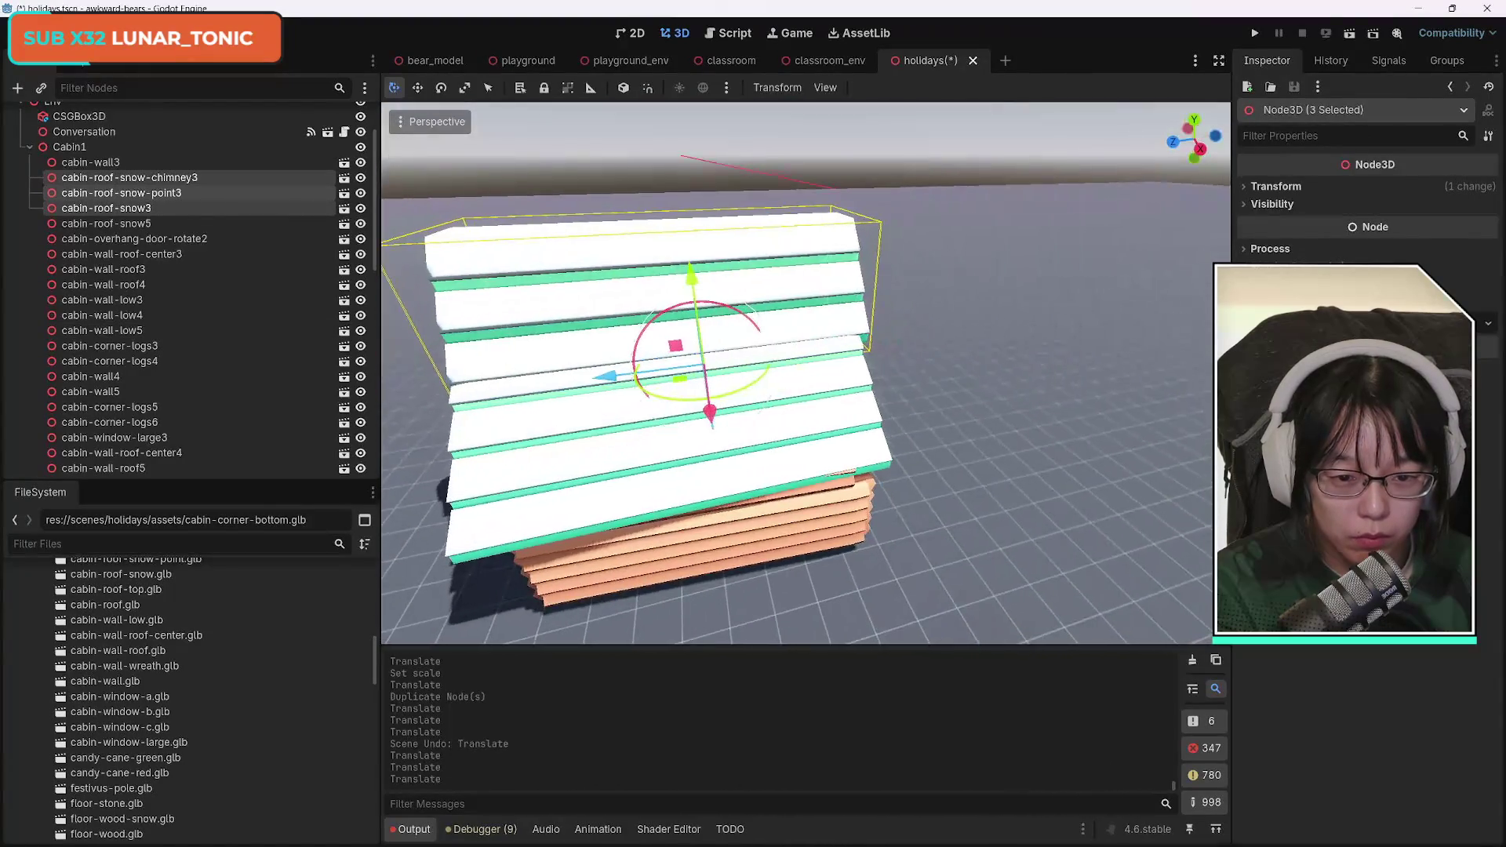
shift+click(106, 224)
drag(785, 392, 627, 369)
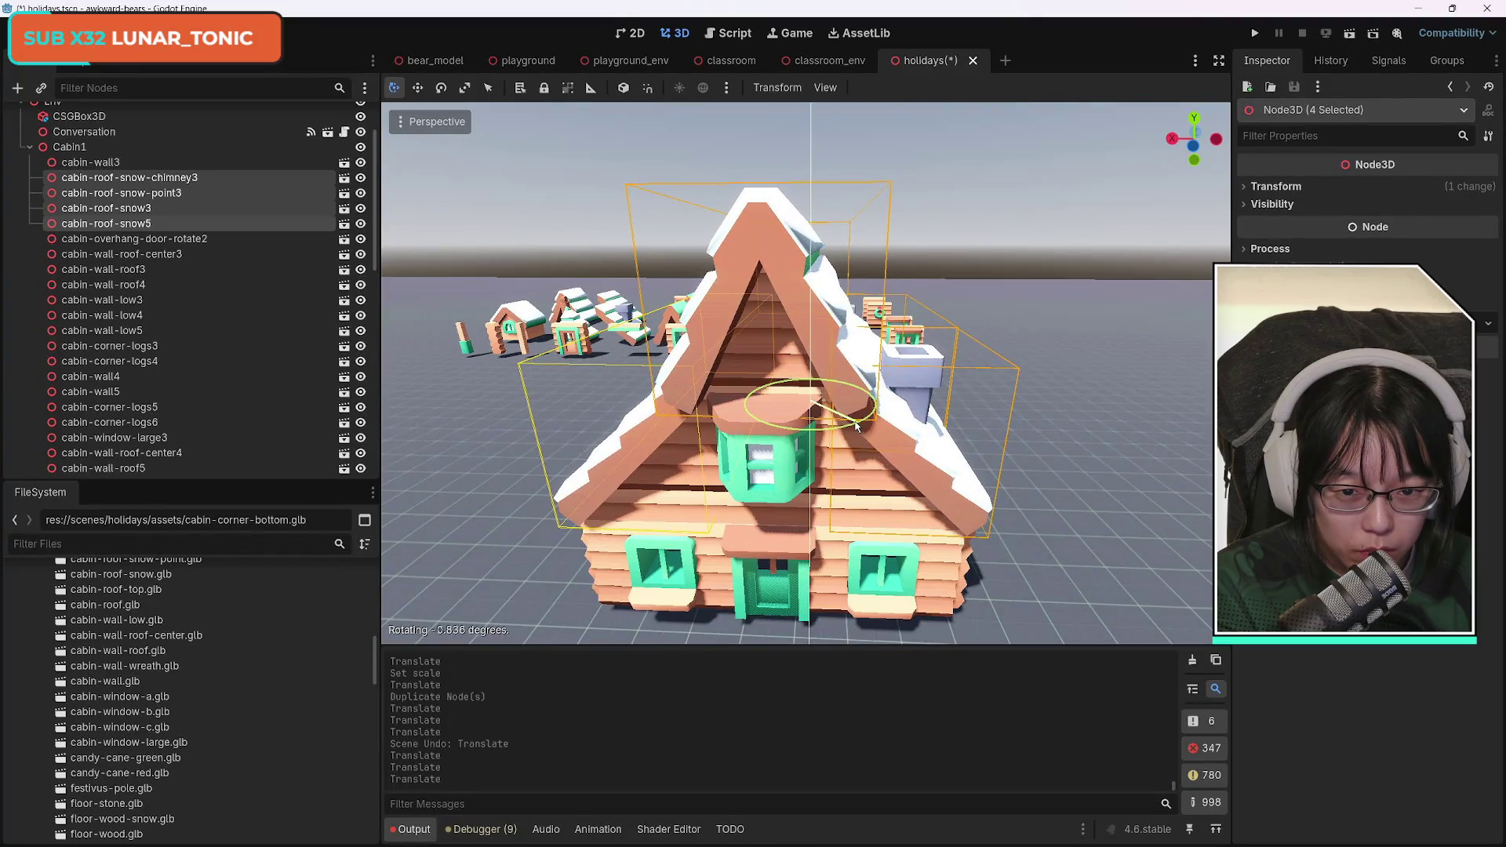
click(856, 426)
mouse_move(857, 426)
mouse_down()
mouse_move(753, 415)
mouse_move(911, 333)
mouse_up()
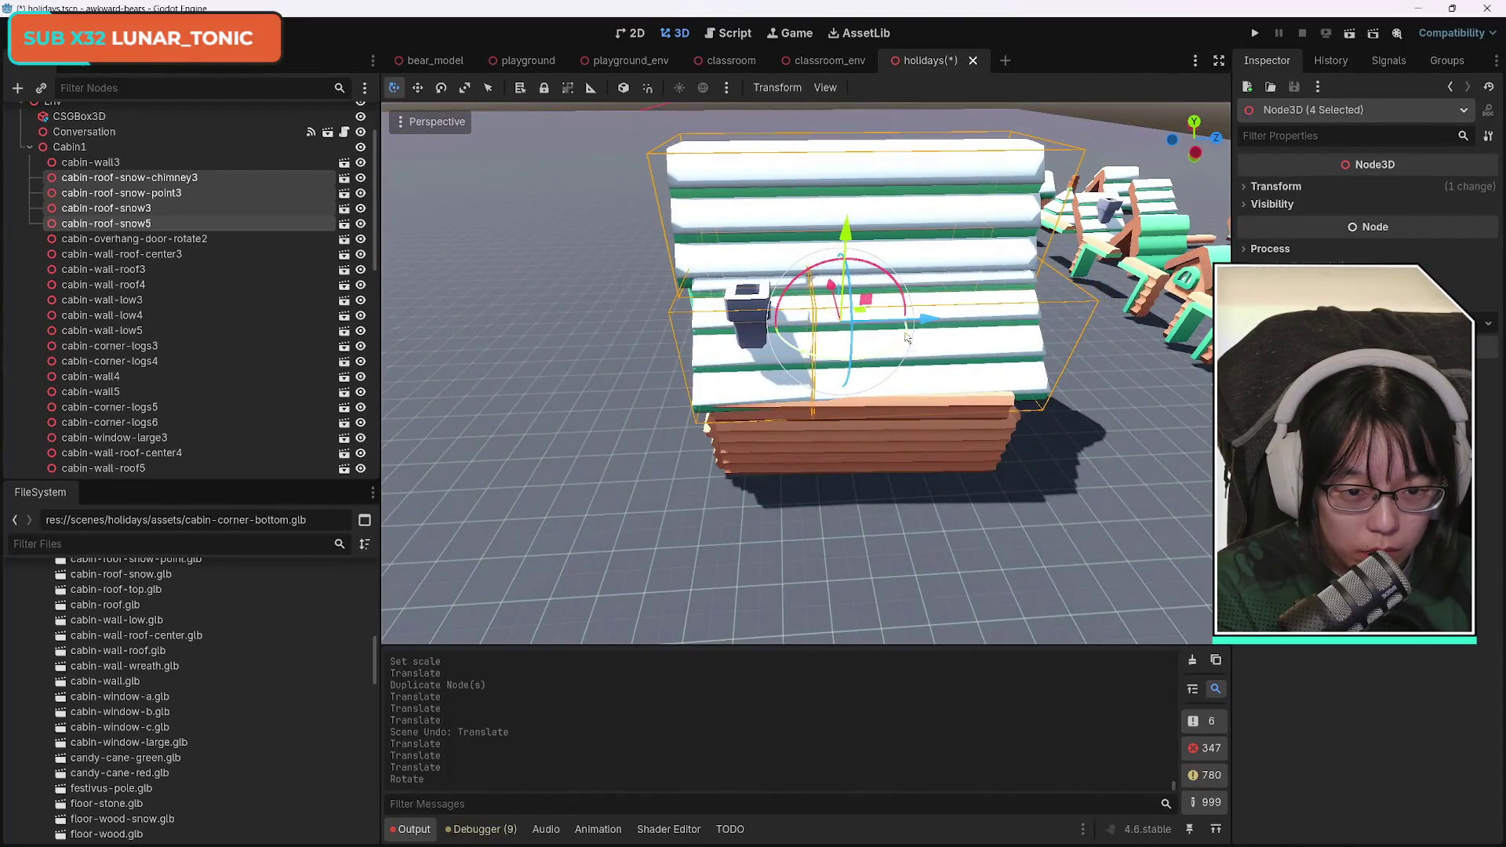
key(r)
key(y)
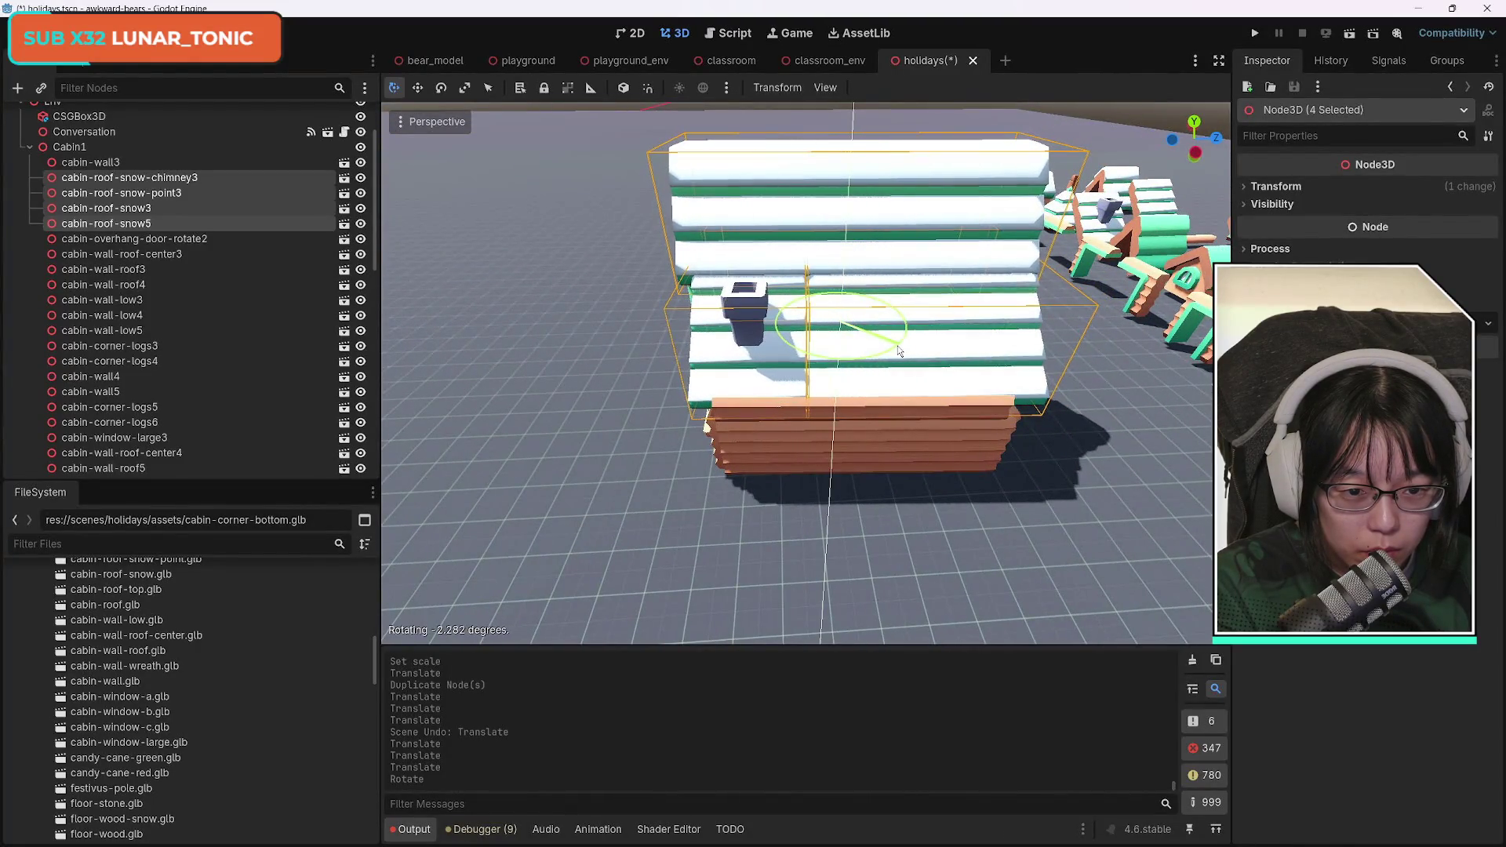
click(899, 351)
Move the four roof pieces along X so they sit over the cabin's gable.
mouse_move(899, 351)
mouse_down()
mouse_move(581, 314)
mouse_move(704, 363)
mouse_up()
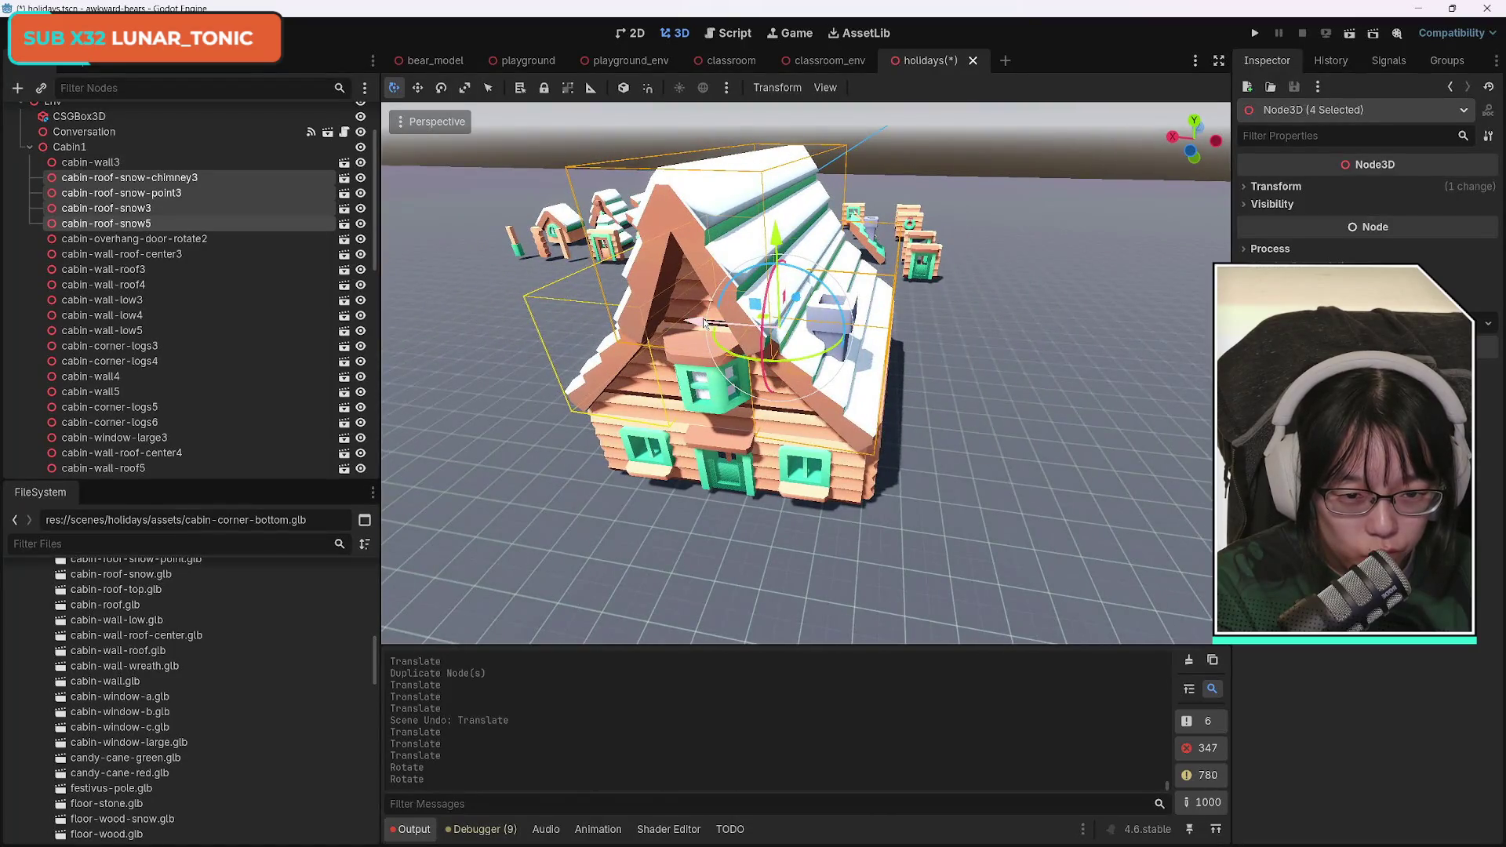
drag(649, 418, 455, 401)
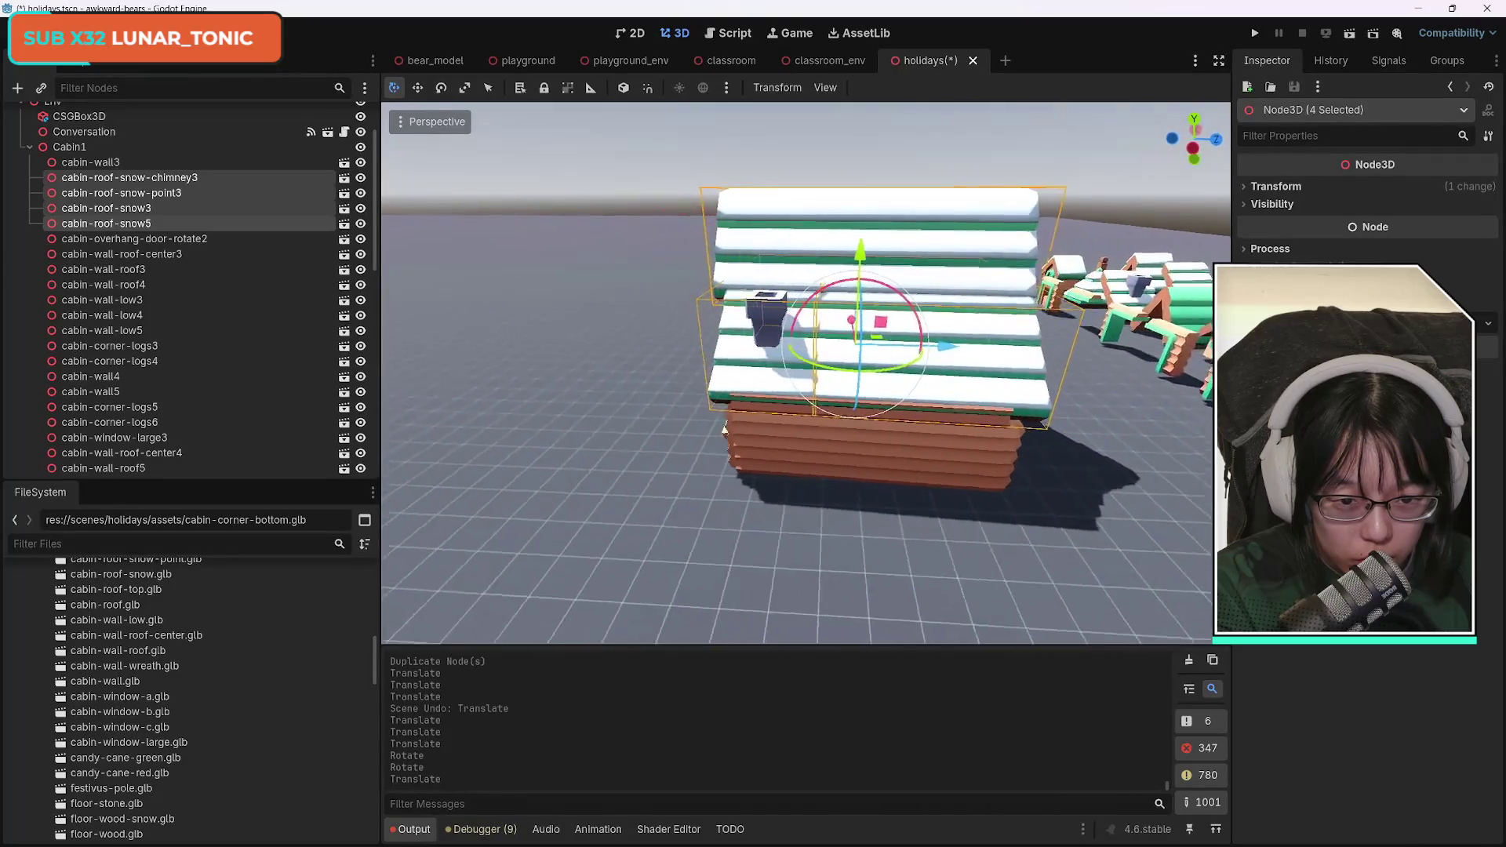
drag(723, 430, 719, 467)
key(g)
key(x)
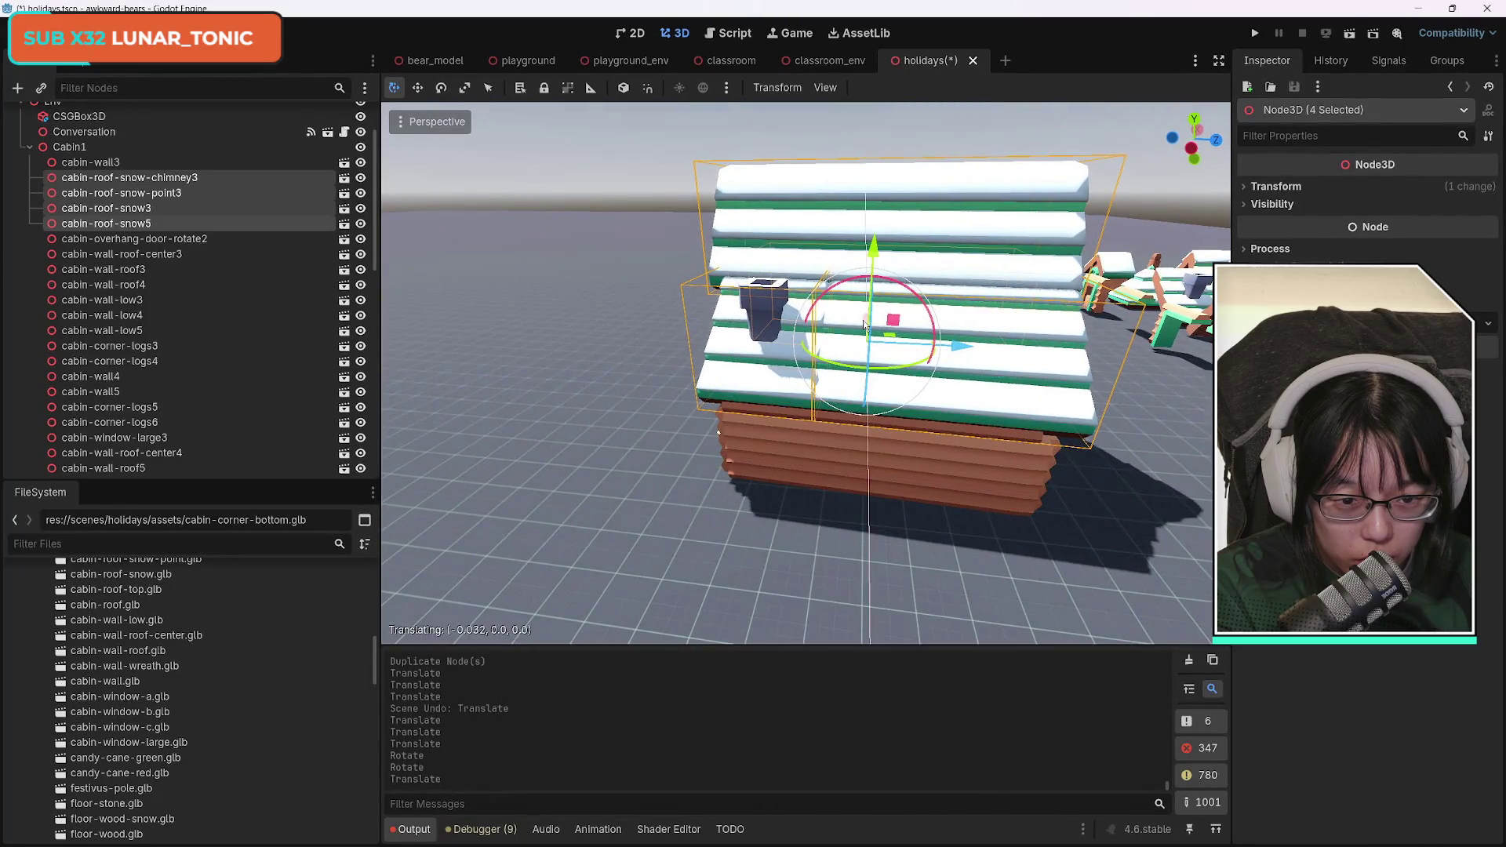
mouse_move(819, 391)
mouse_down()
mouse_move(588, 383)
mouse_move(722, 385)
mouse_move(784, 369)
mouse_move(772, 365)
mouse_up()
scroll(797, 373, down, 5)
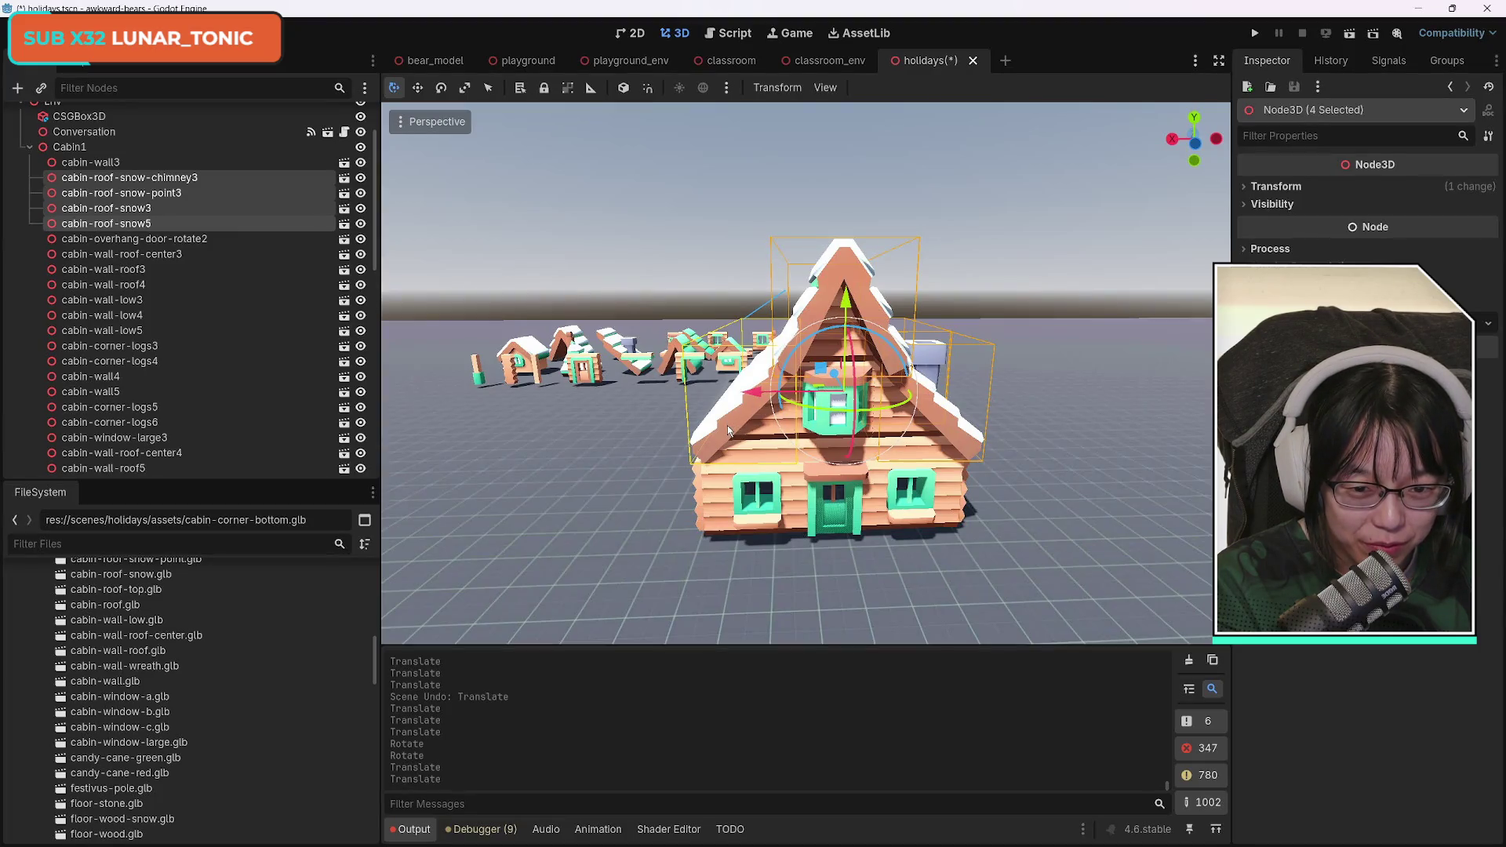
click(998, 479)
Select the chimney piece and cabin-roof-snow3 and shift them slightly along X.
click(955, 422)
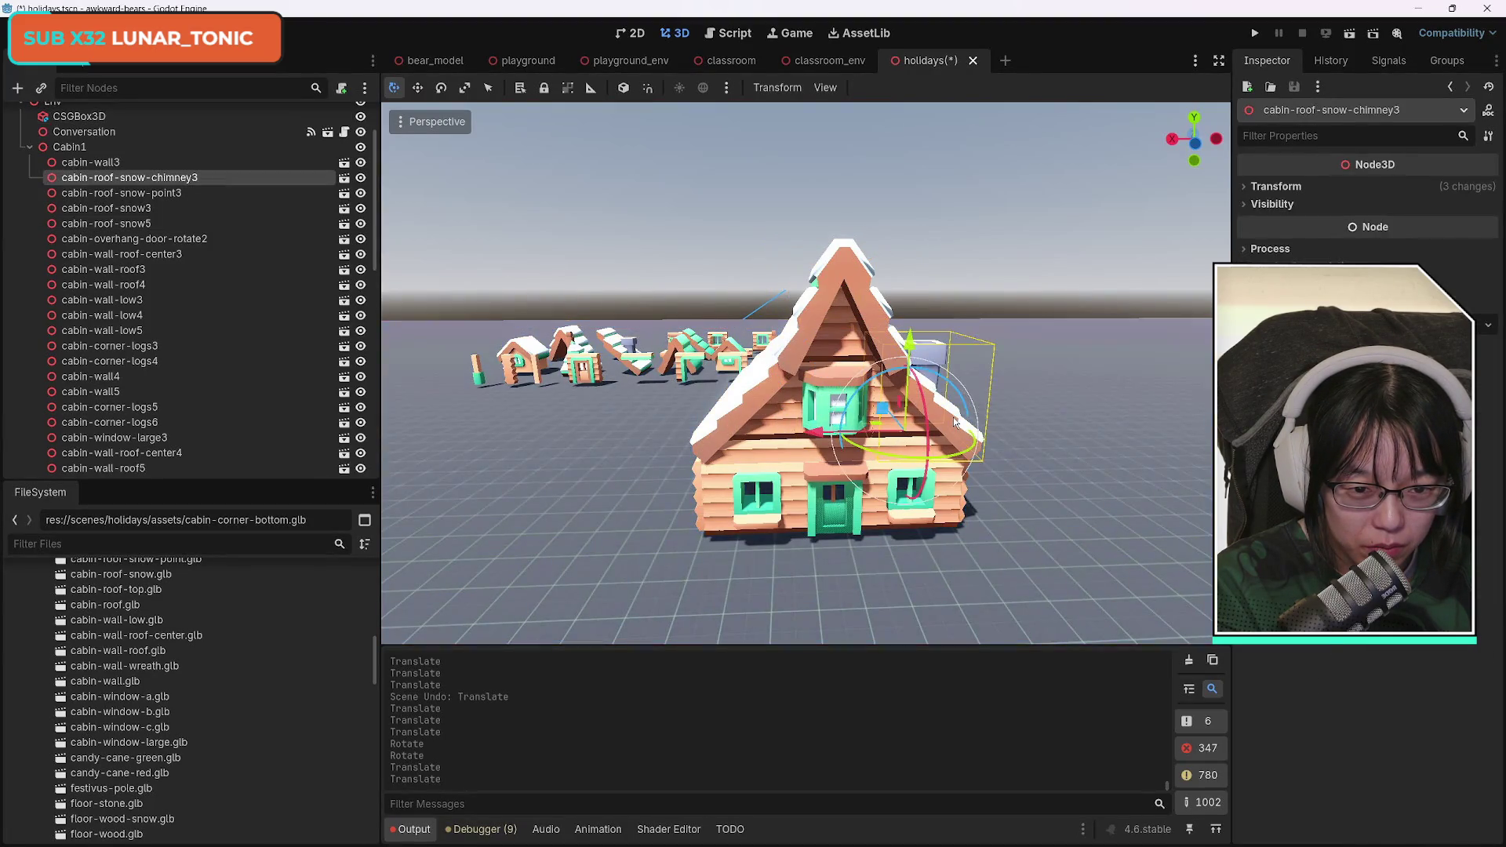
drag(955, 422, 1093, 404)
drag(1034, 459, 752, 424)
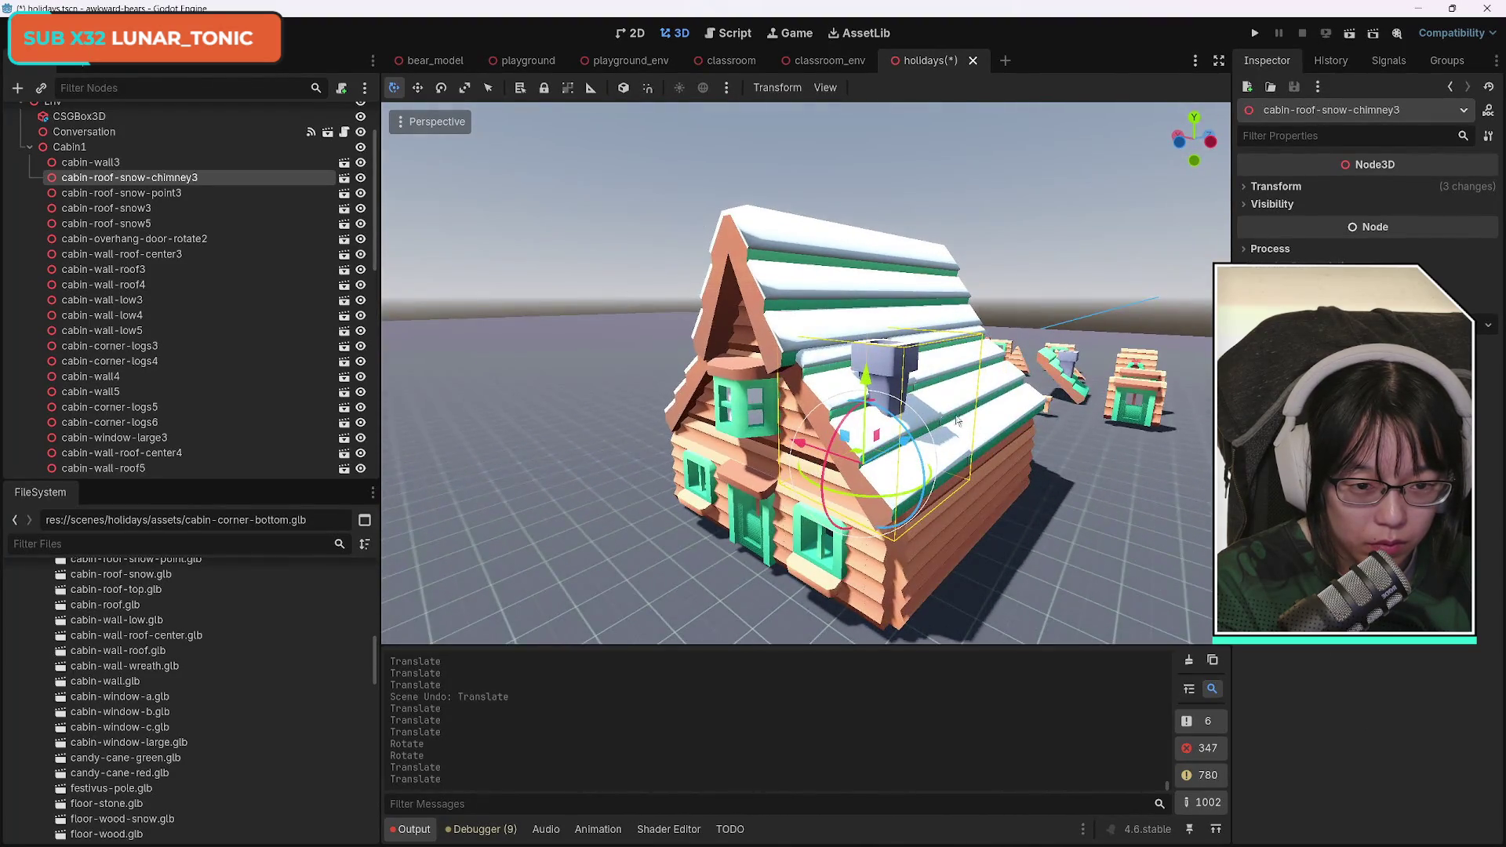
shift+click(942, 416)
drag(943, 416, 706, 416)
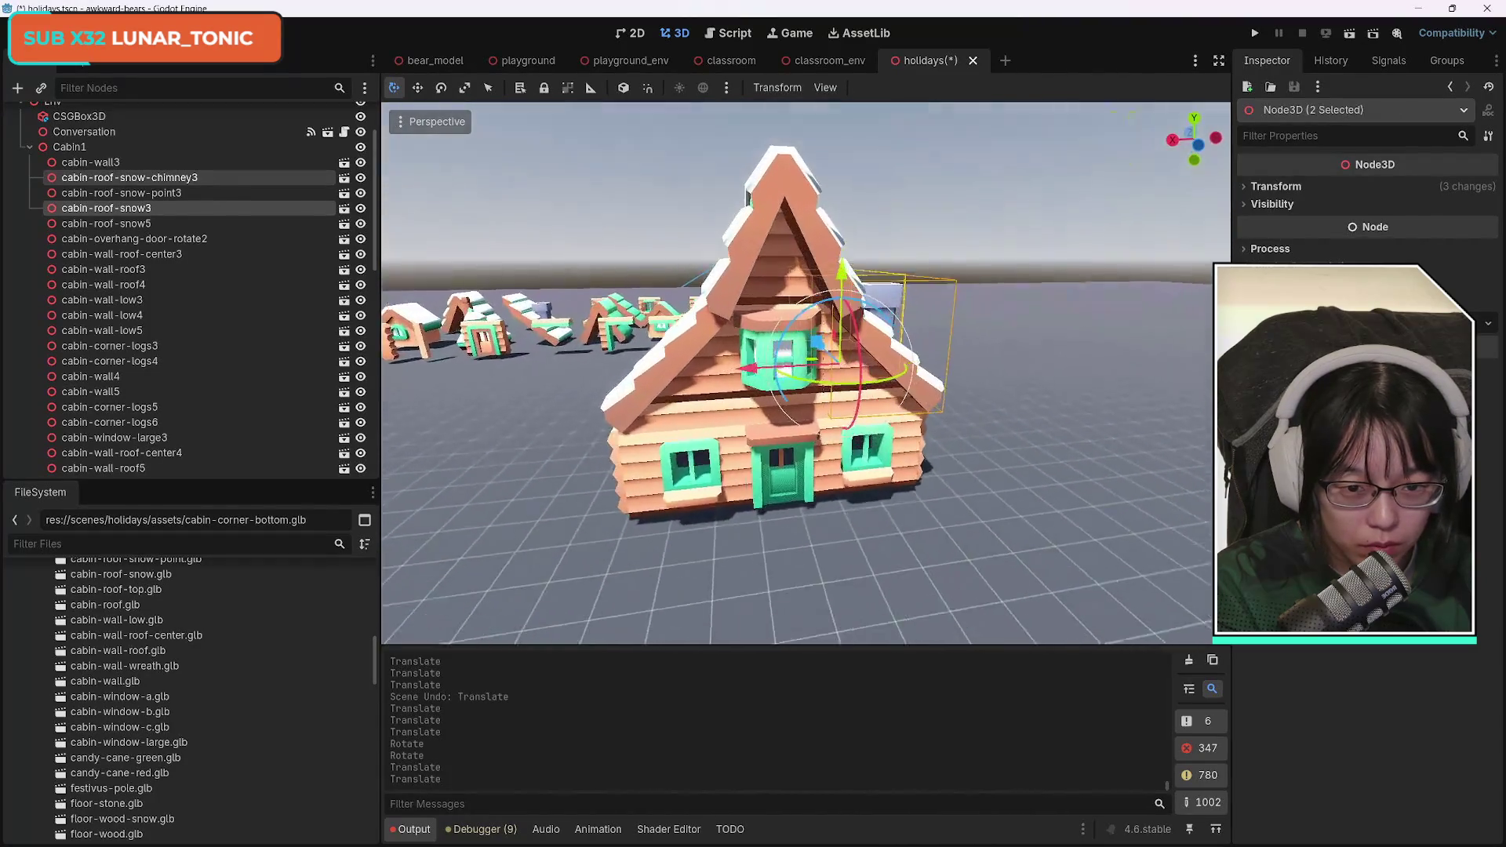
scroll(907, 459, up, 3)
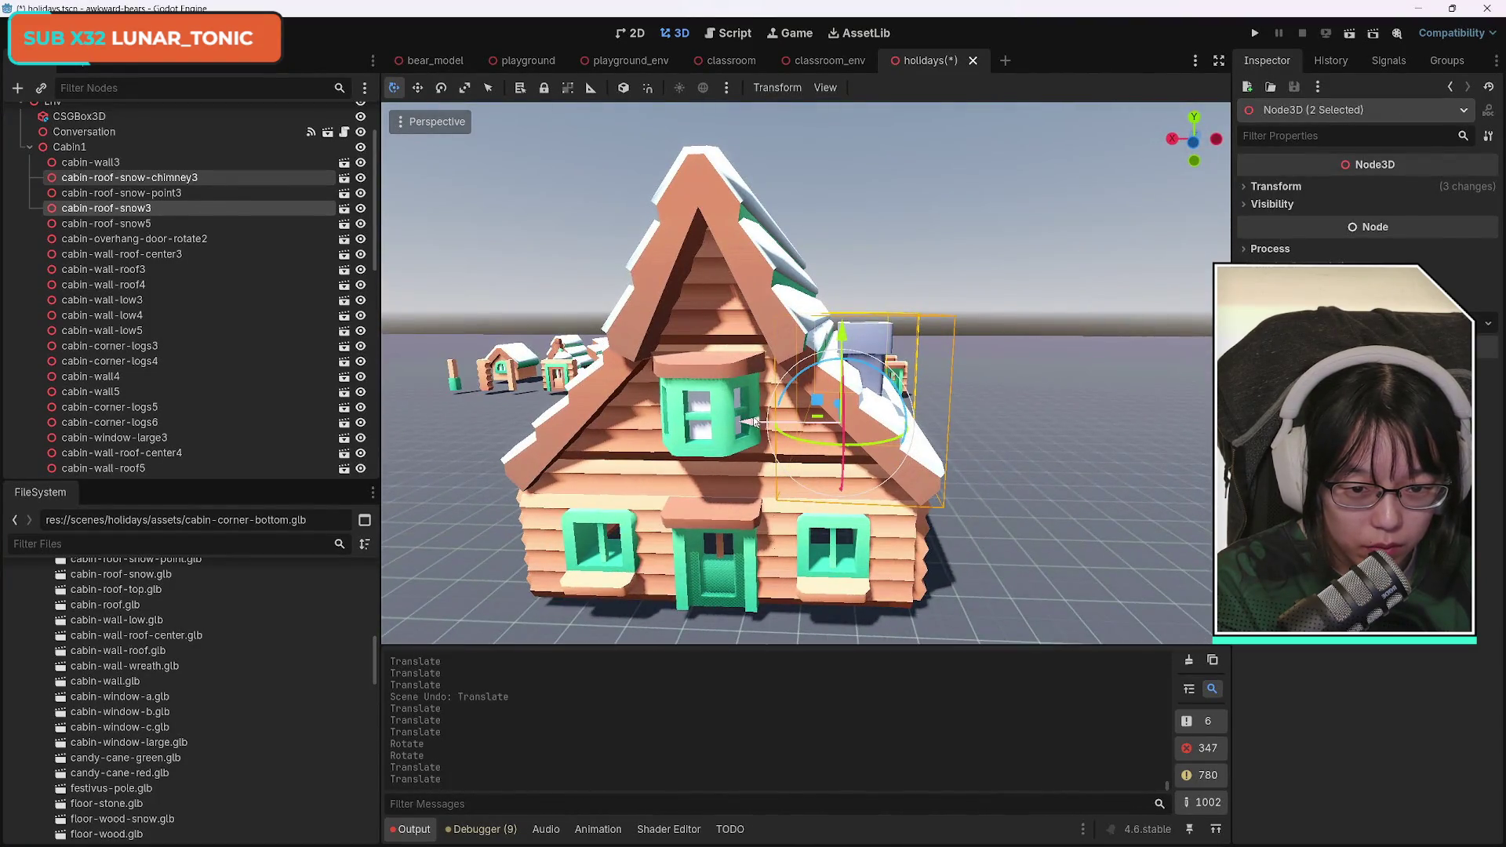
drag(751, 422, 761, 424)
Select cabin-roof-snow5 and shift it slightly along X.
drag(627, 499, 620, 496)
click(768, 462)
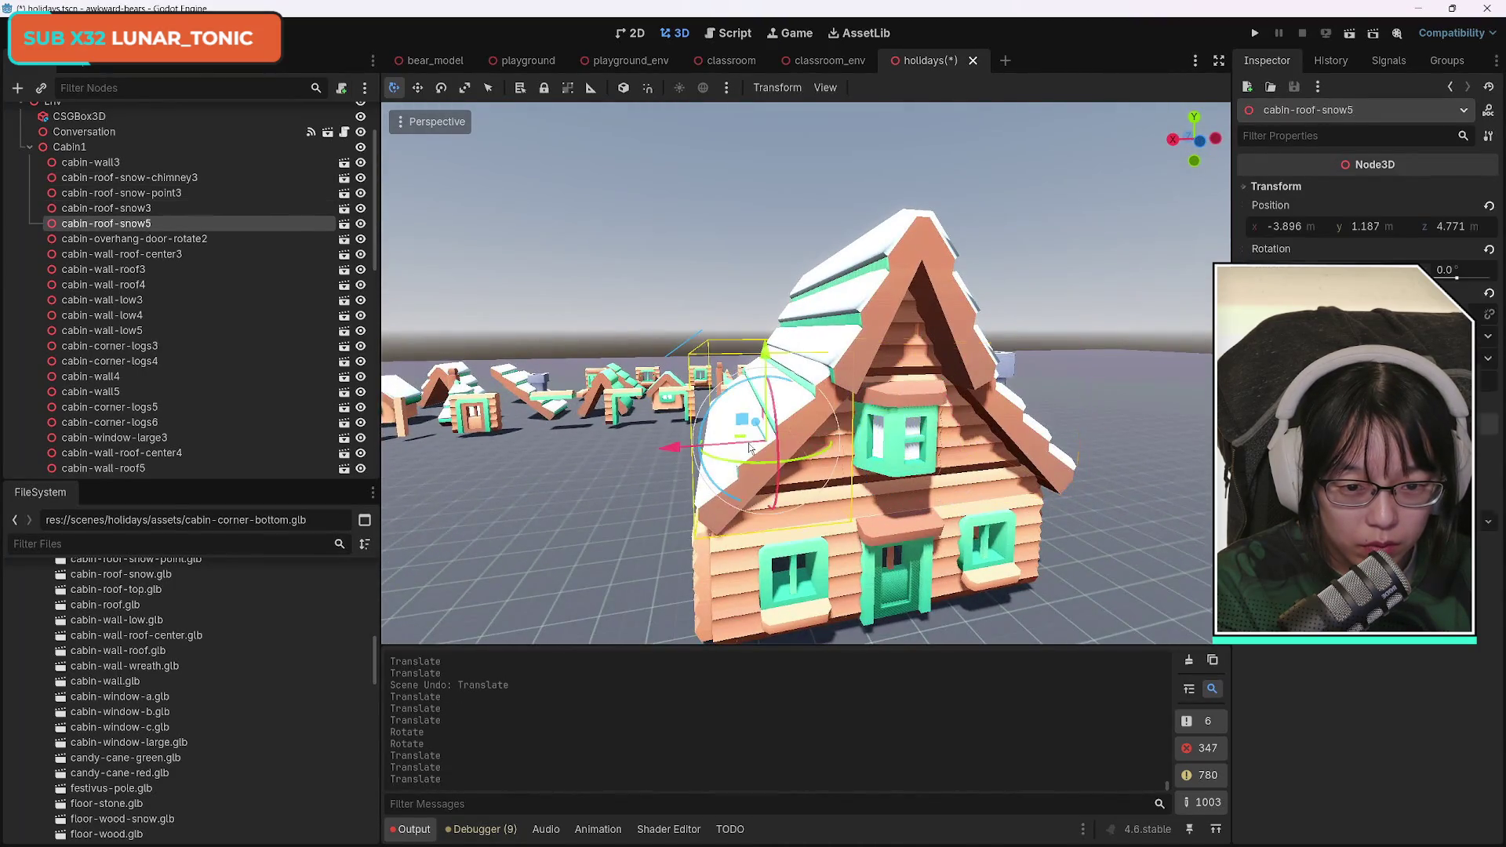
drag(675, 450, 670, 454)
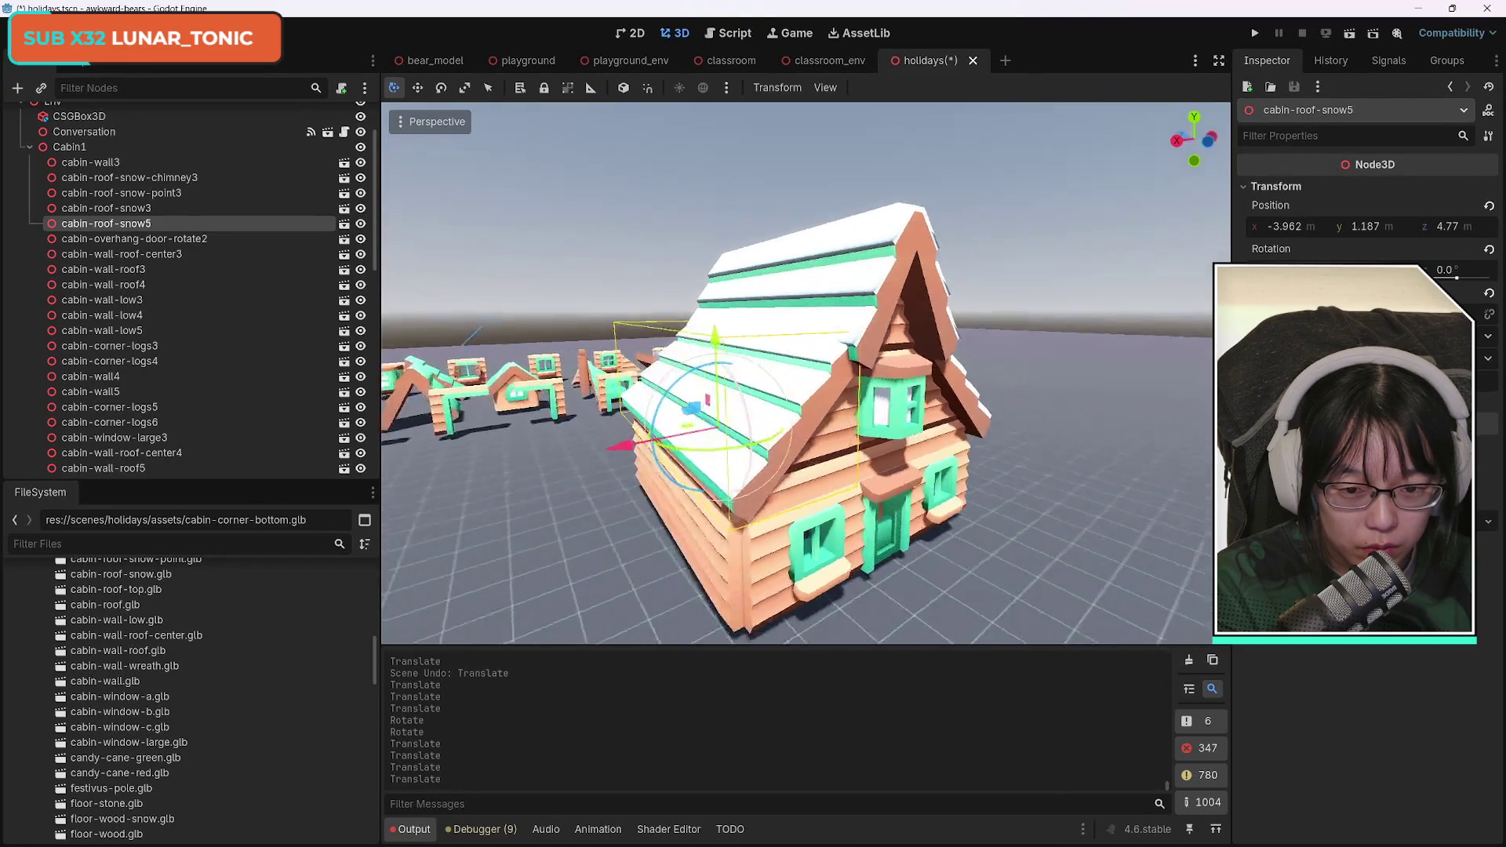
drag(784, 377, 620, 357)
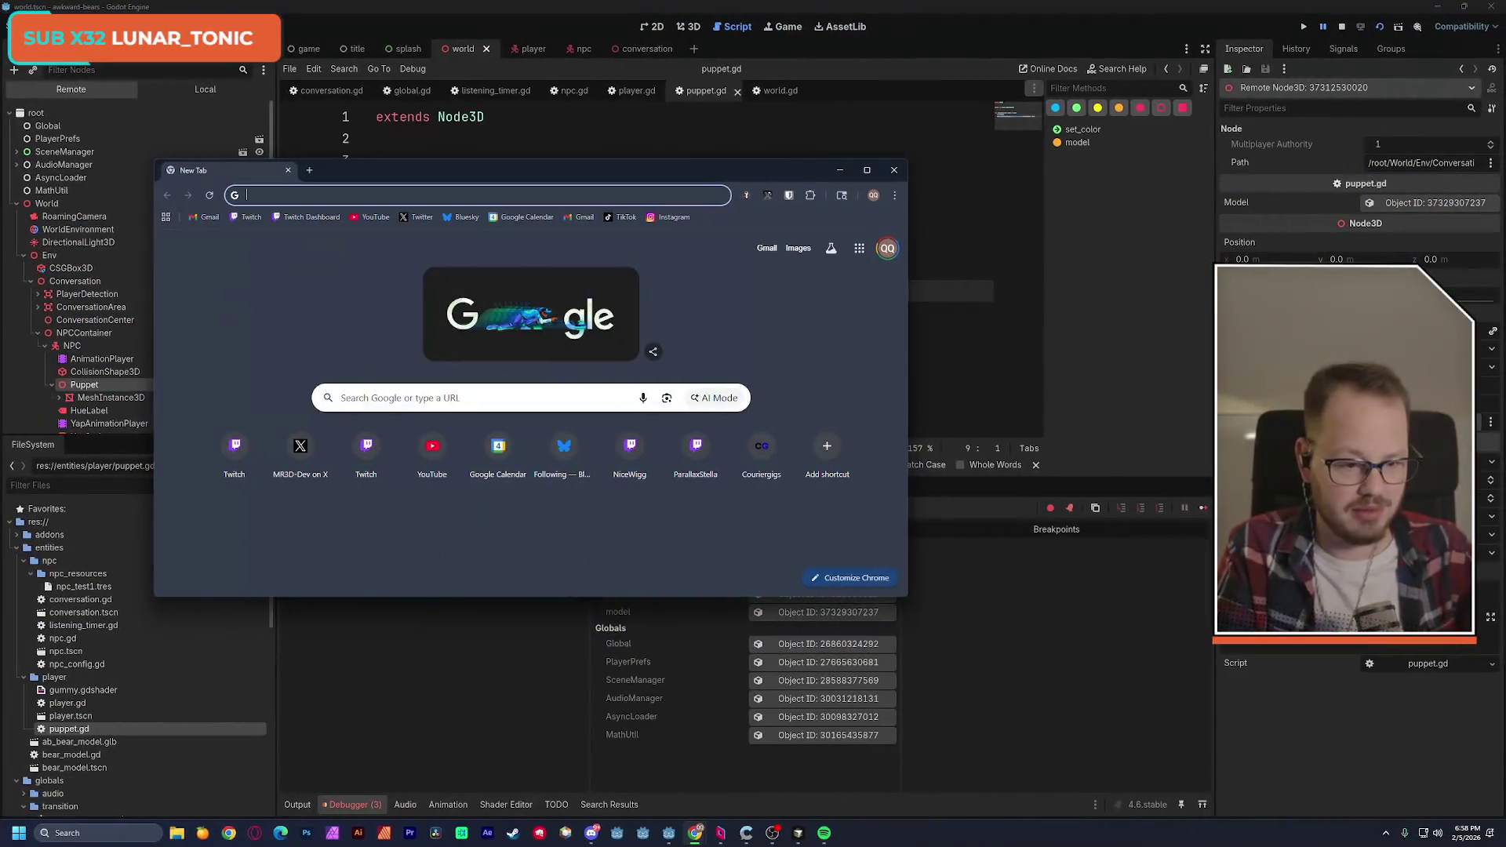
Maximize the Chrome new-tab window to fill the screen.
key(super+Up)
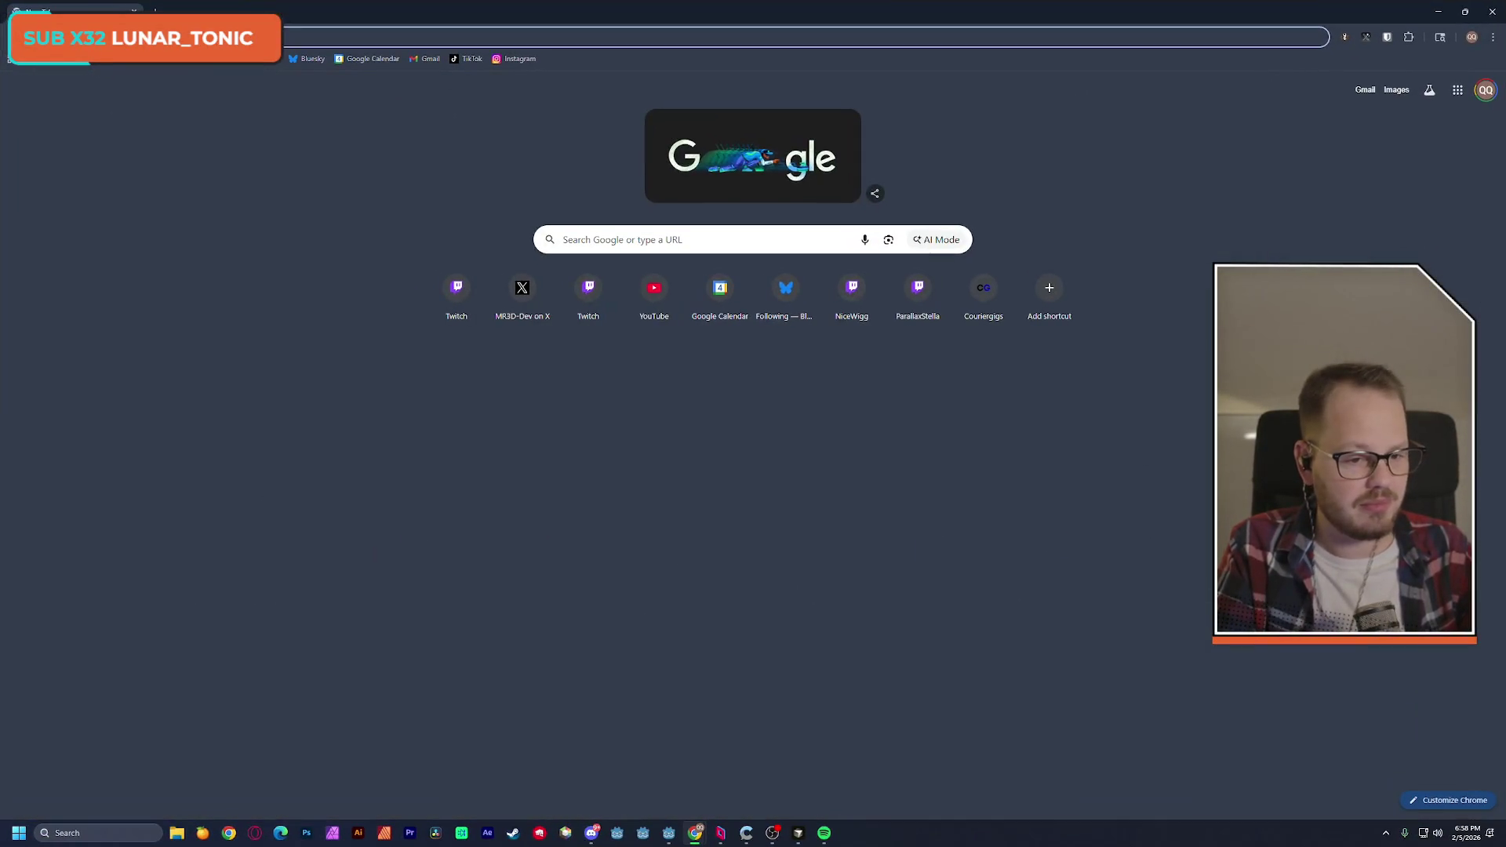
key(alt+Tab)
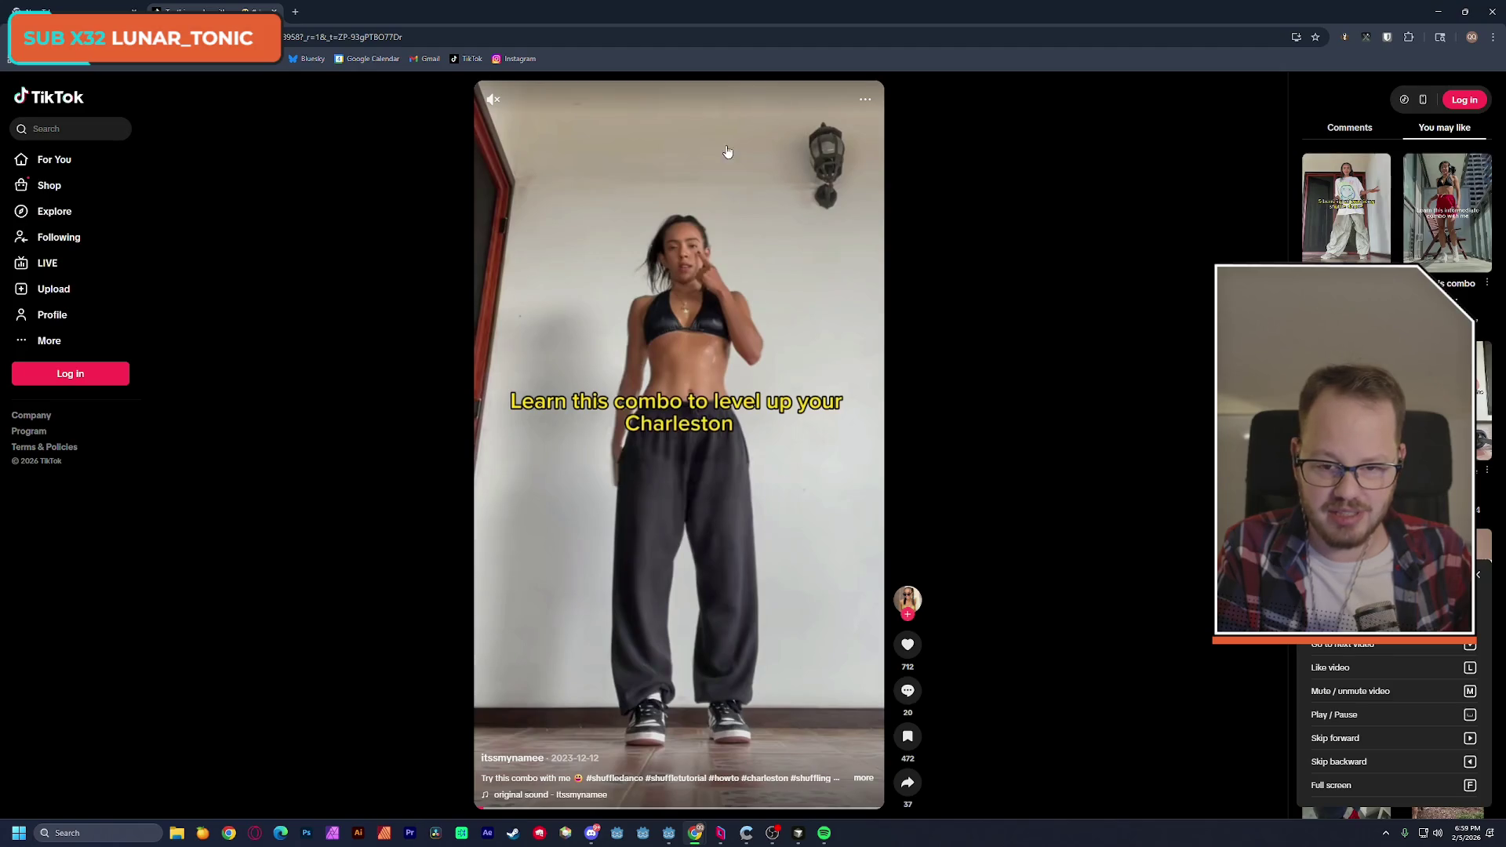
Jump ahead in the Charleston tutorial video and pause it.
mouse_move(497, 102)
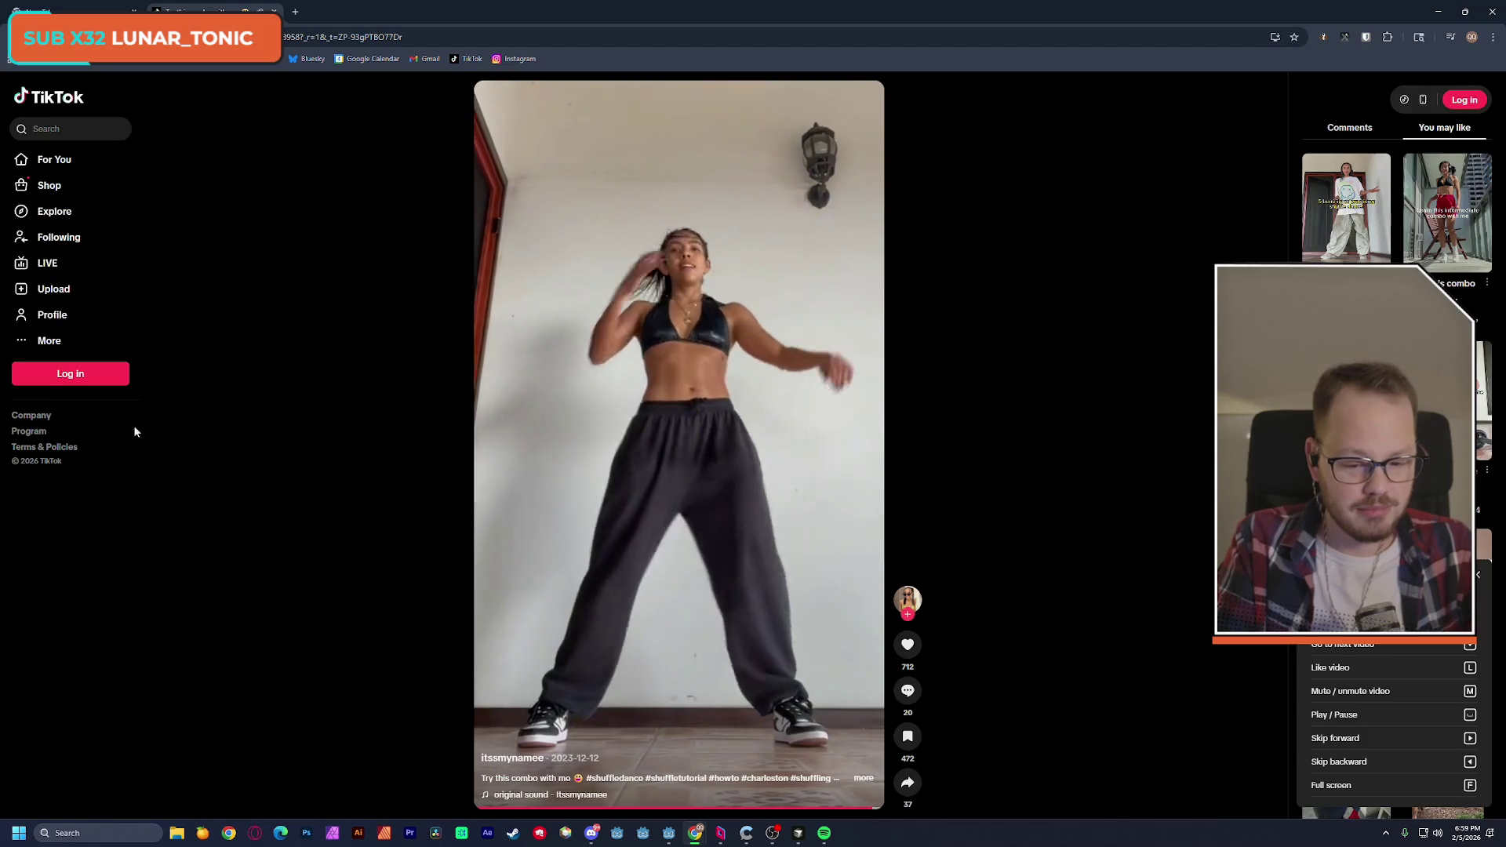
click(707, 810)
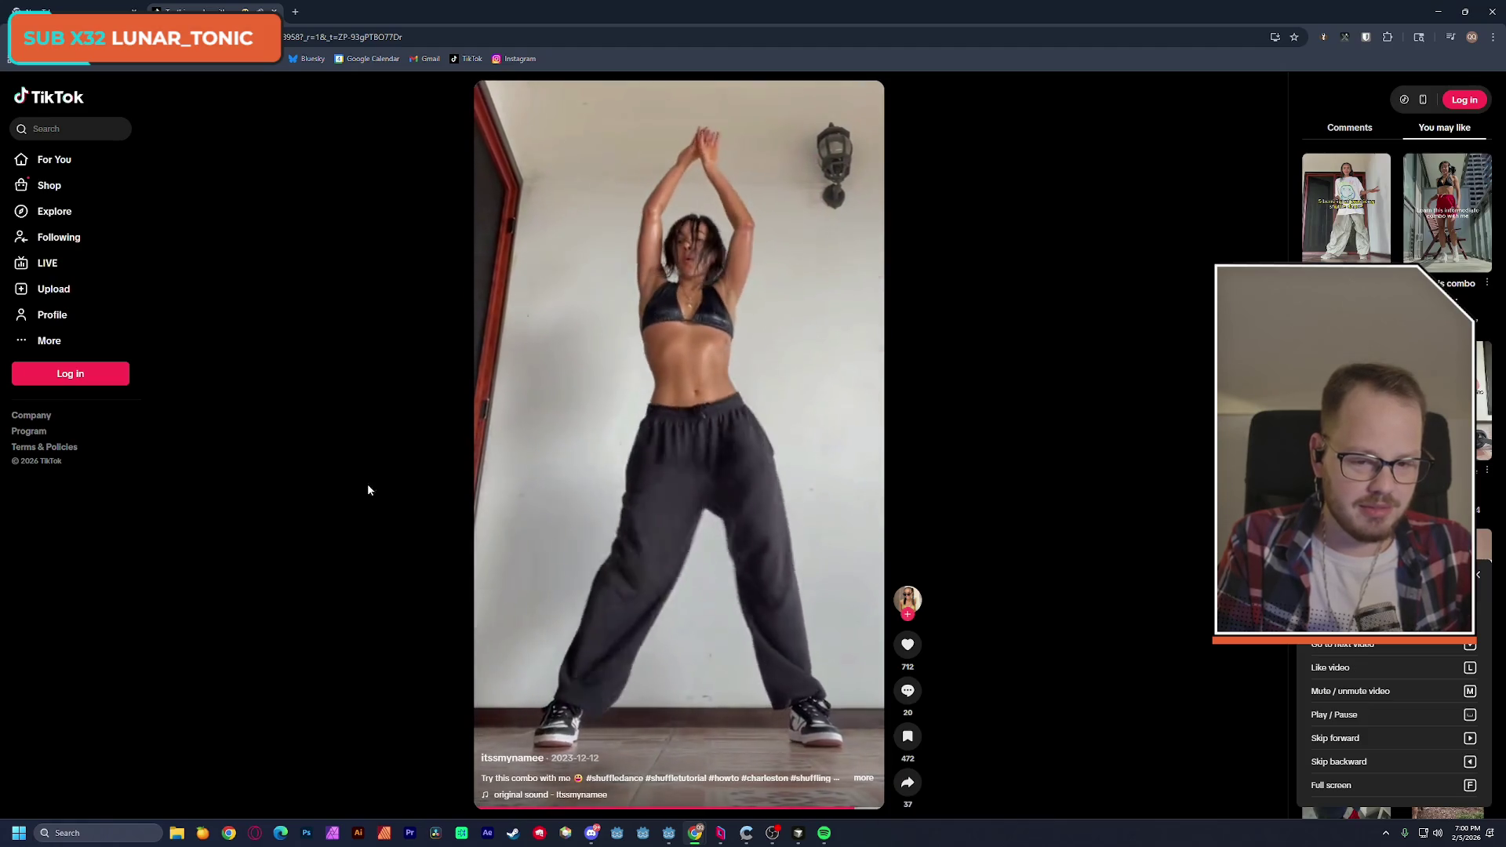
key(space)
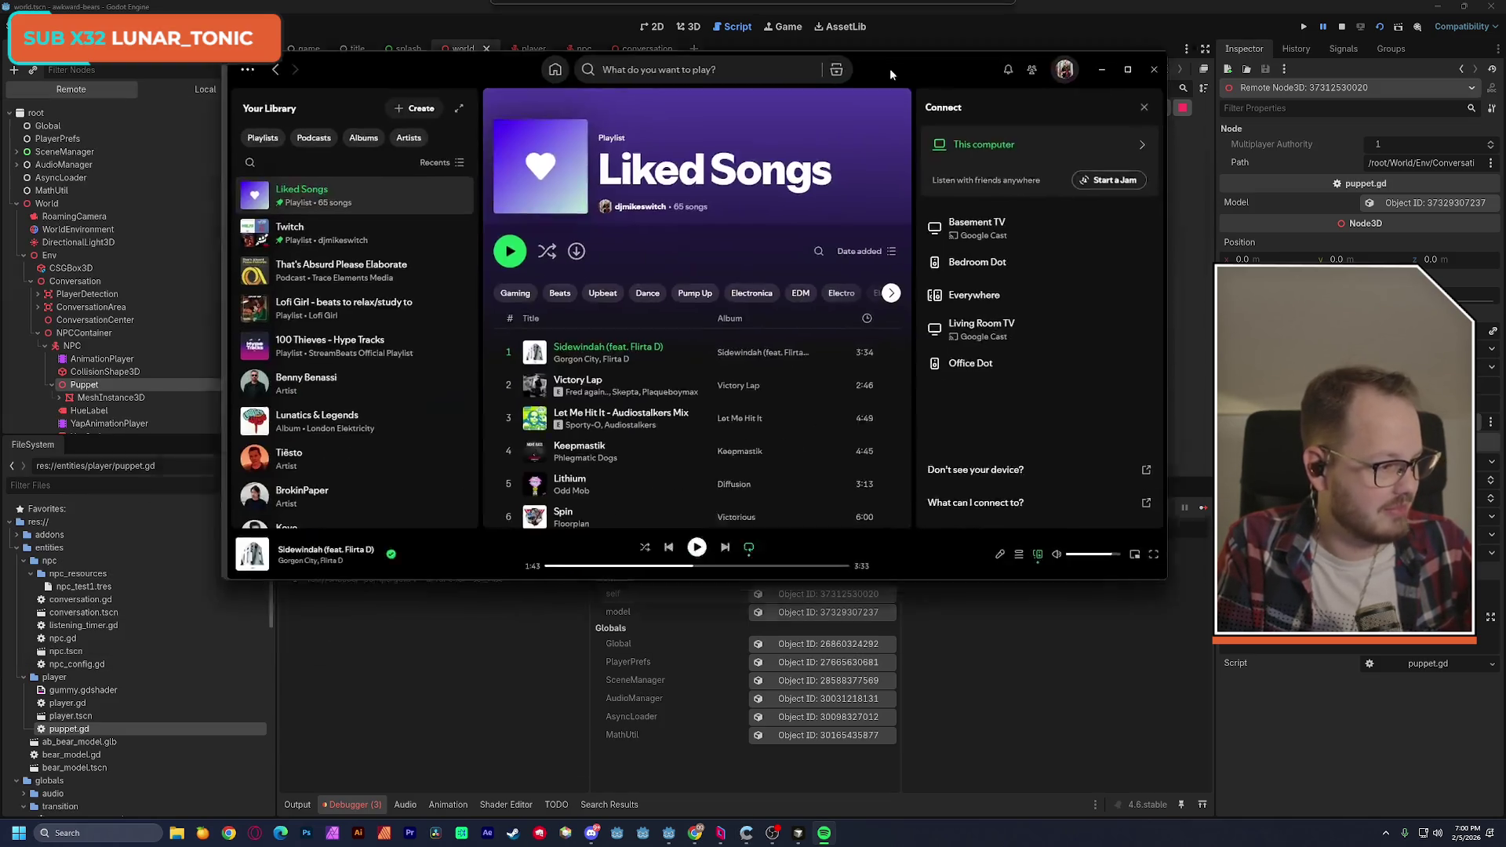
Search Spotify for 'Jump Up!' and play the Jump Up song.
drag(890, 68, 968, 78)
click(765, 80)
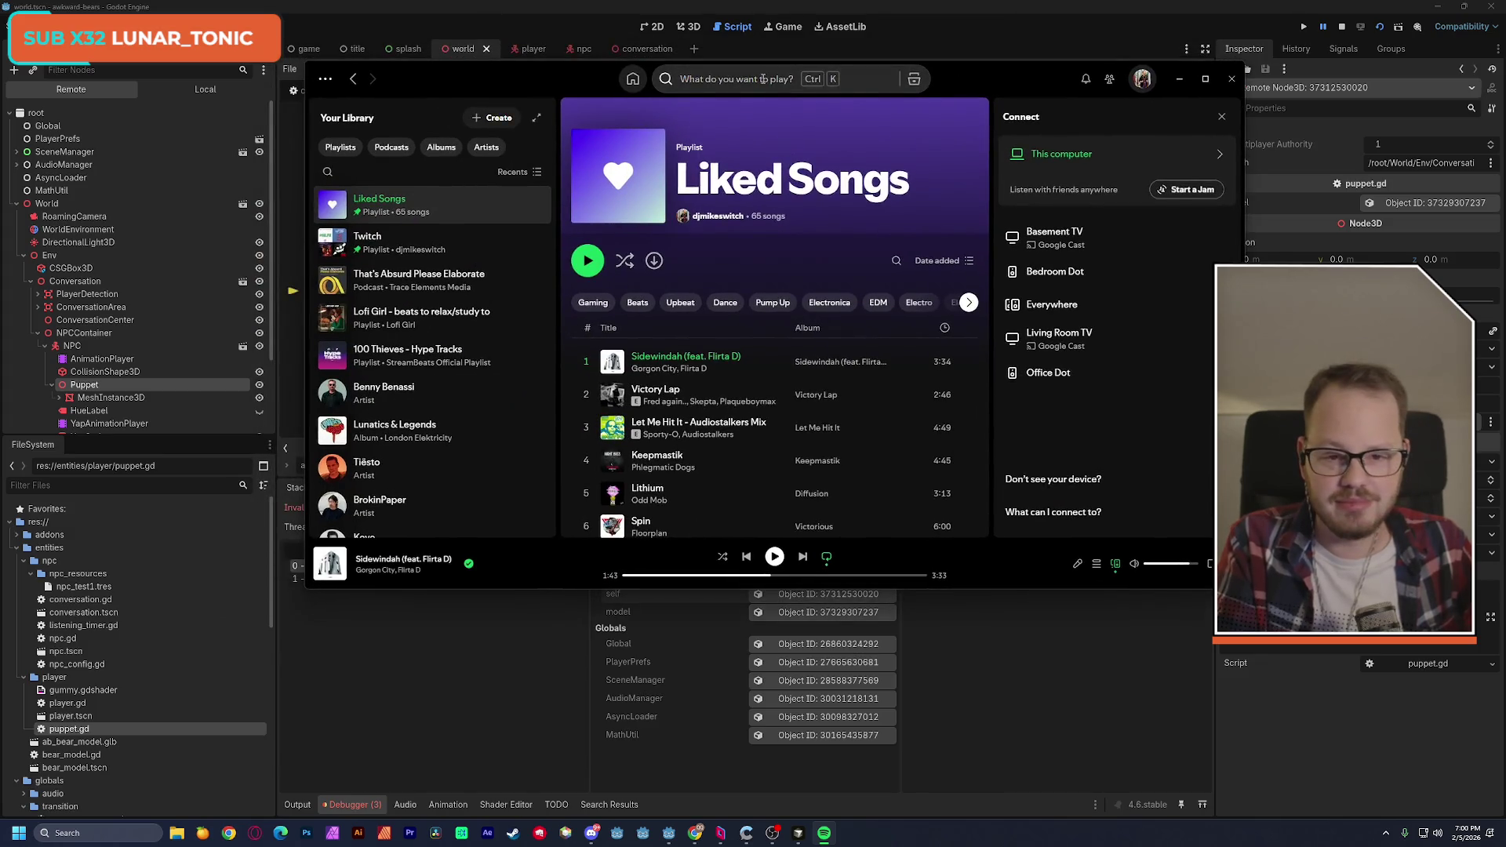
text(Jump Up!)
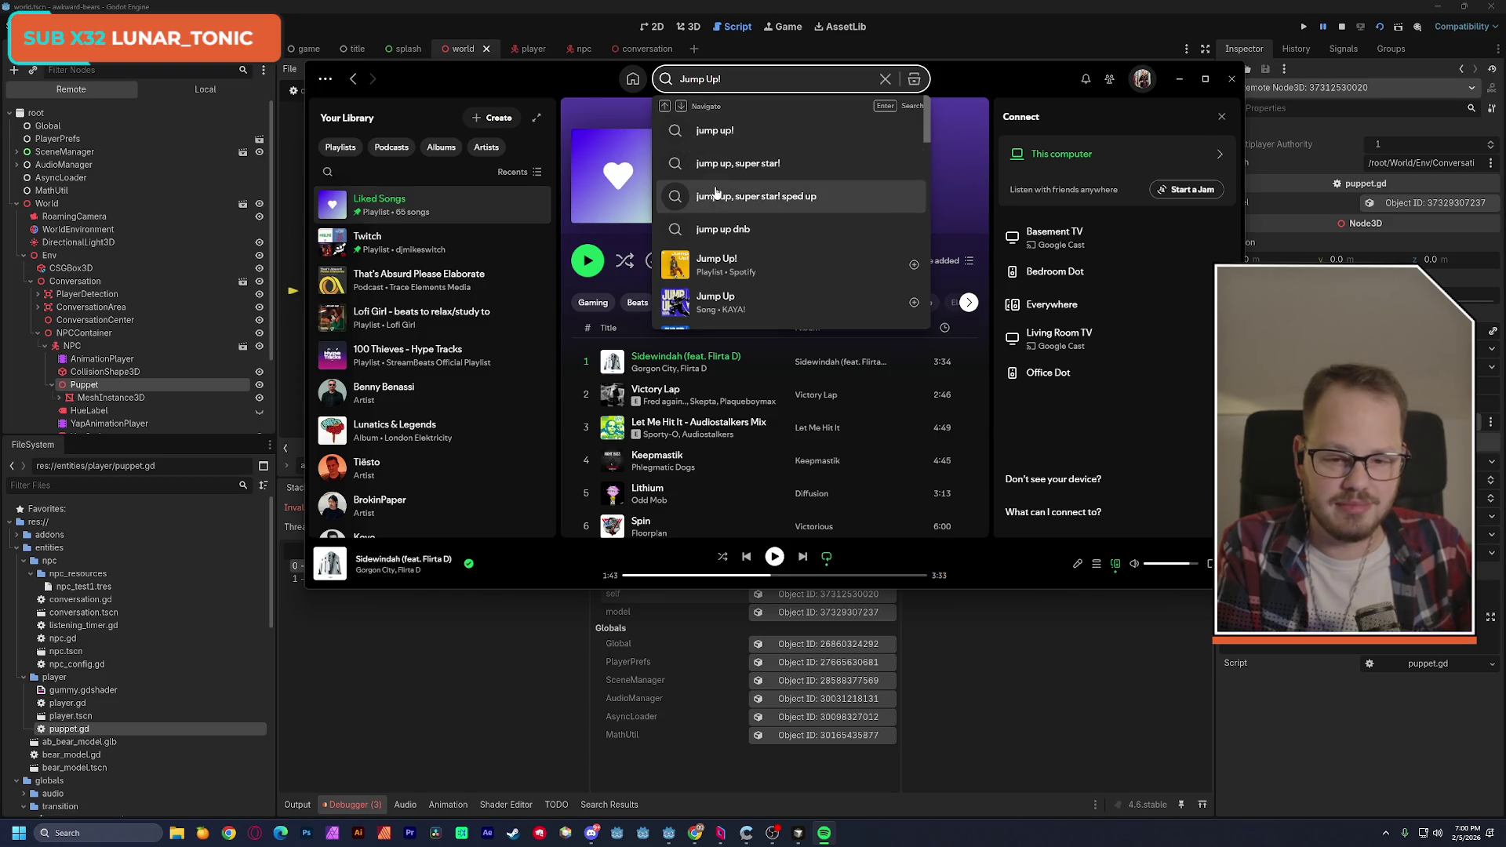
click(675, 303)
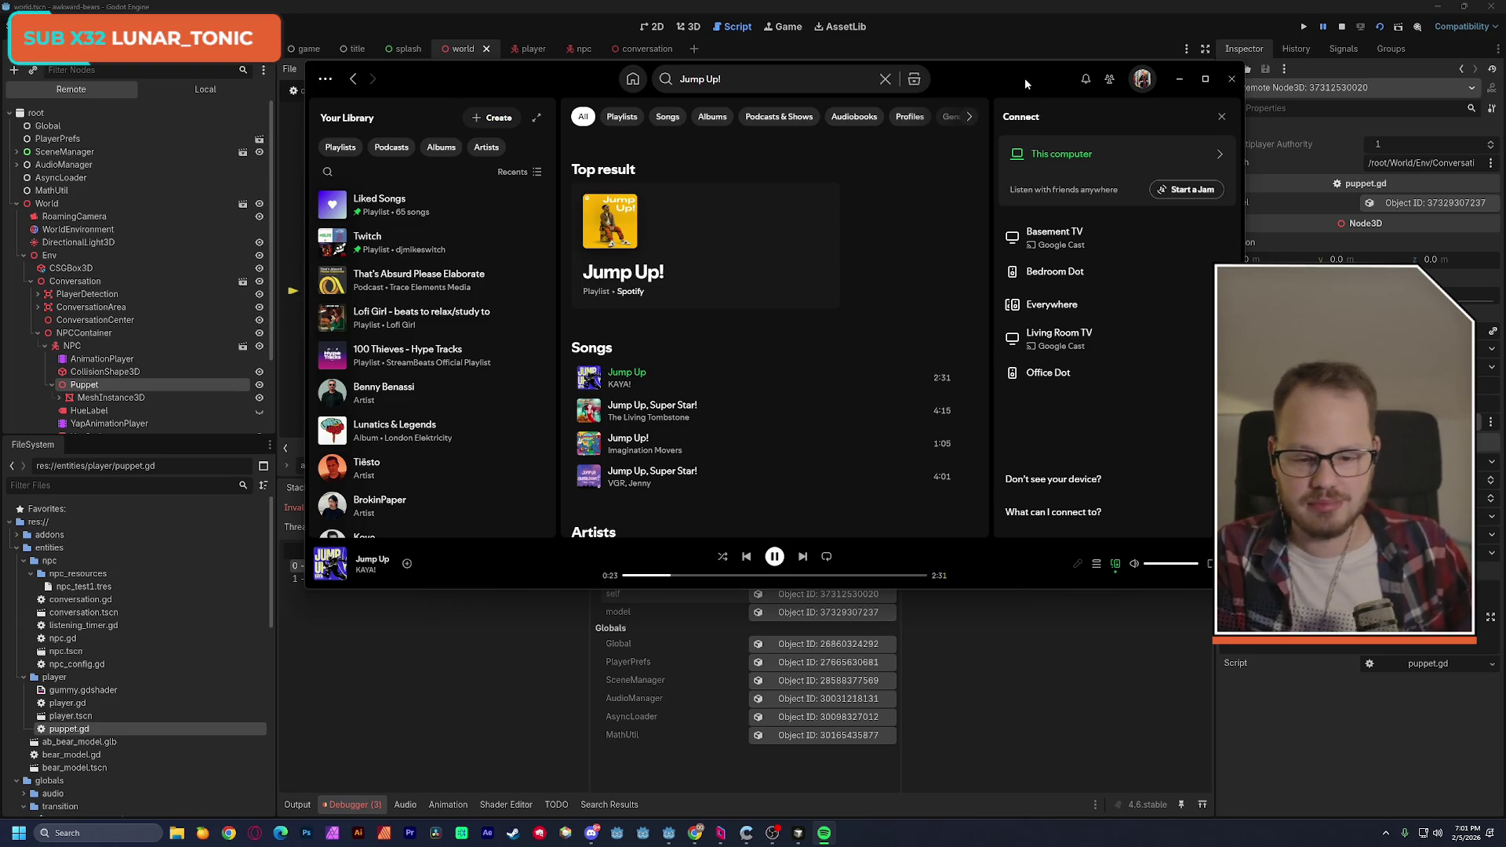
Minimize Spotify and put the caret on model in line 9 of puppet.gd.
drag(1025, 78, 206, 152)
click(371, 147)
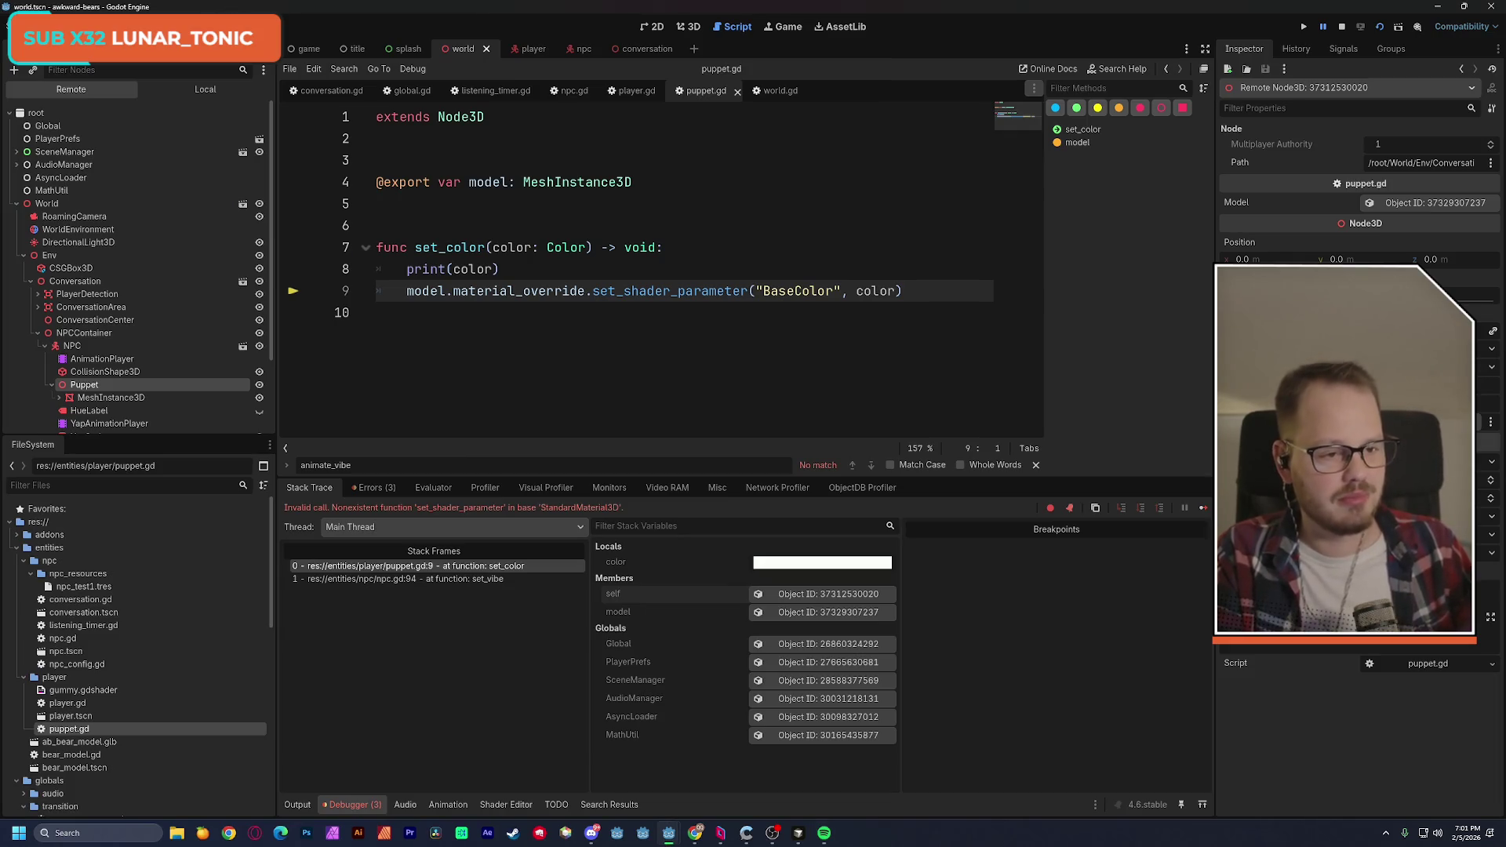
click(443, 291)
Select the word model on line 9 and stop the debug session.
double_click(428, 291)
mouse_move(427, 295)
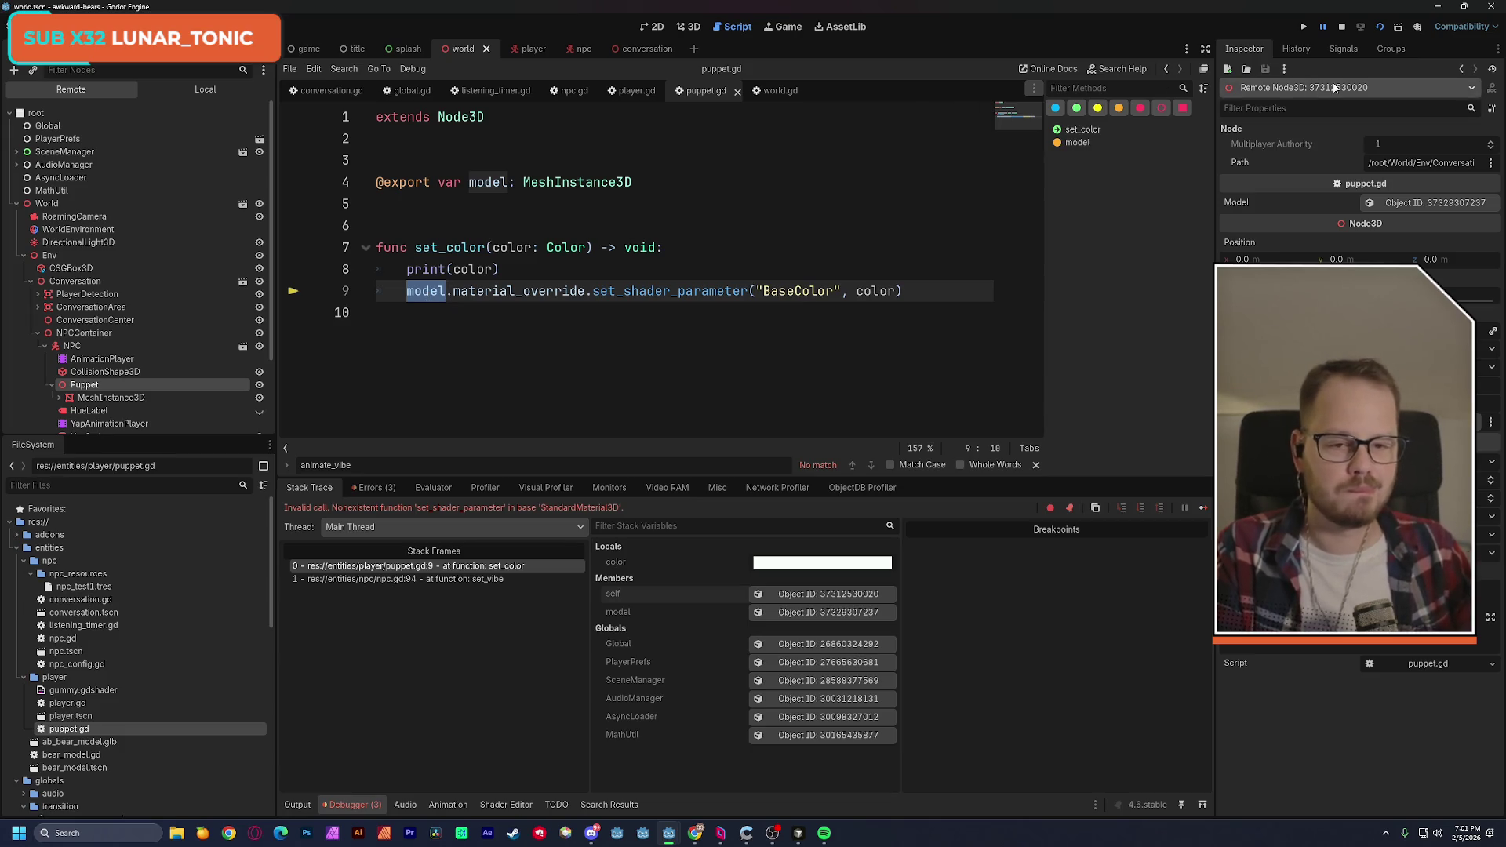
key(F8)
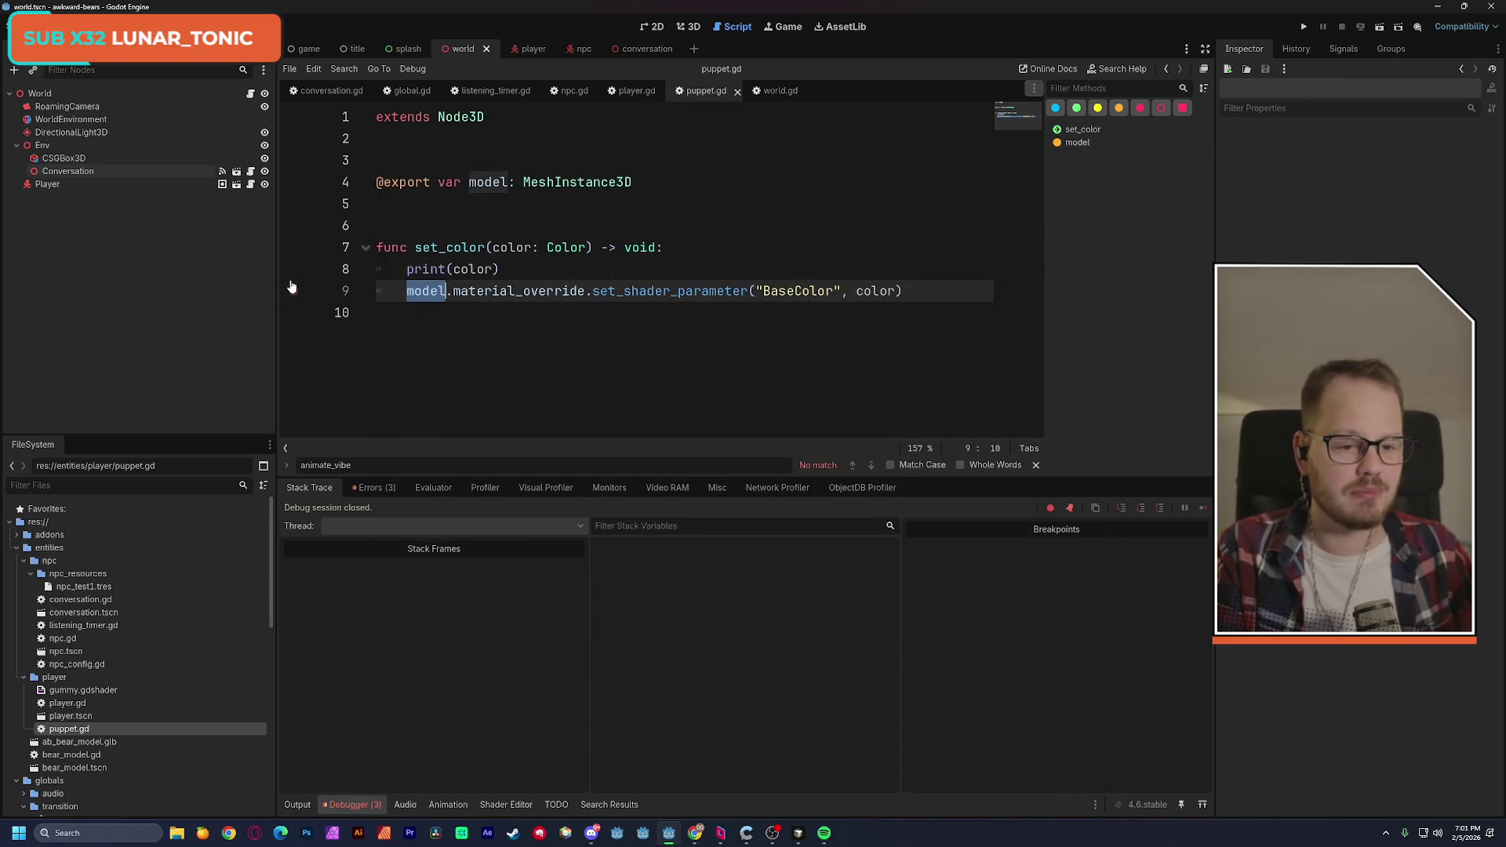
In the npc scene, inspect ab_bear_model's properties, then run the current scene.
click(582, 52)
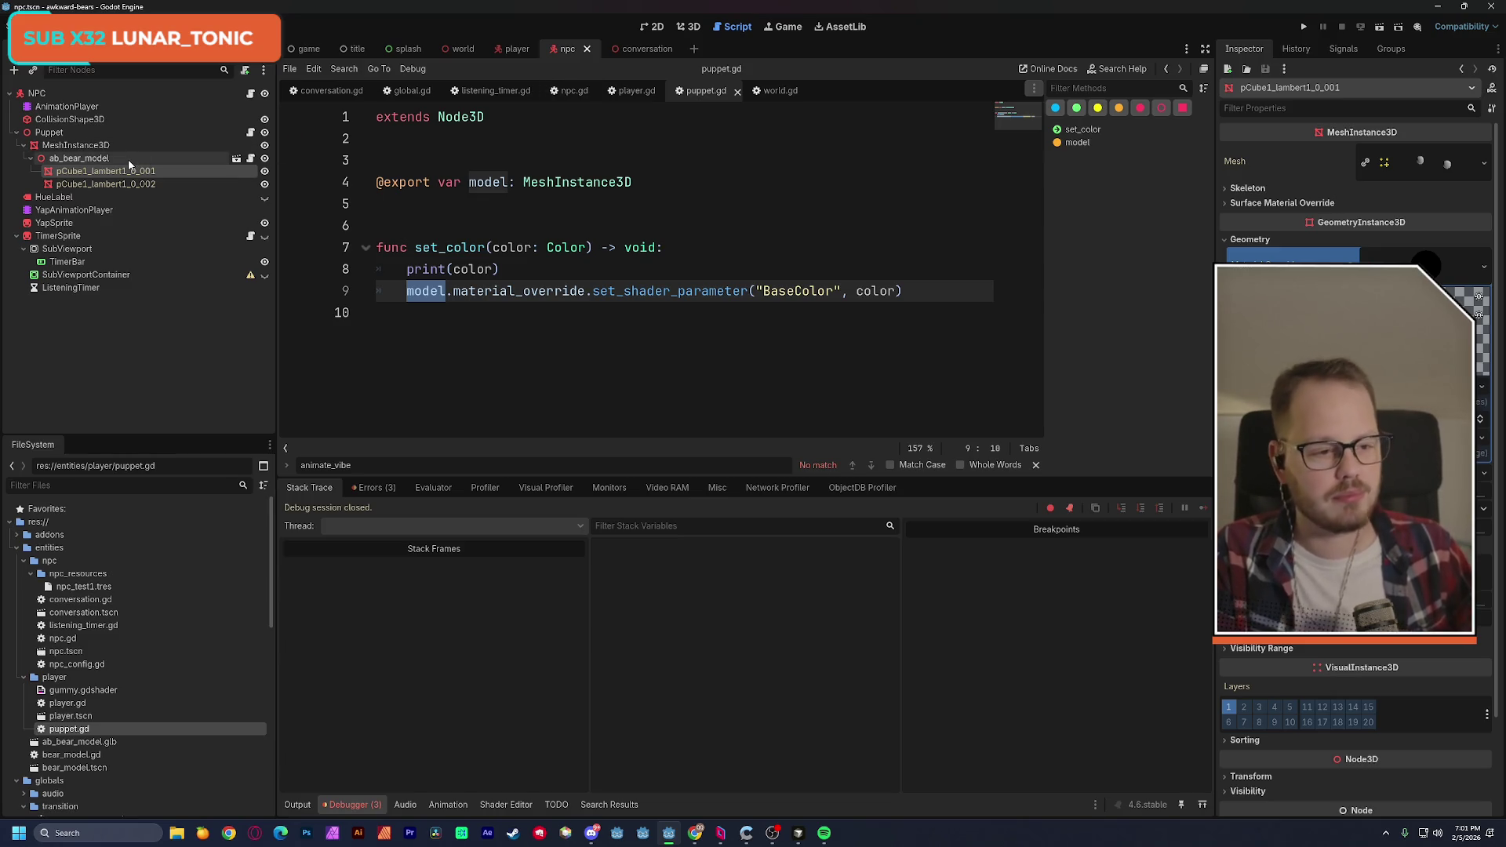
click(90, 402)
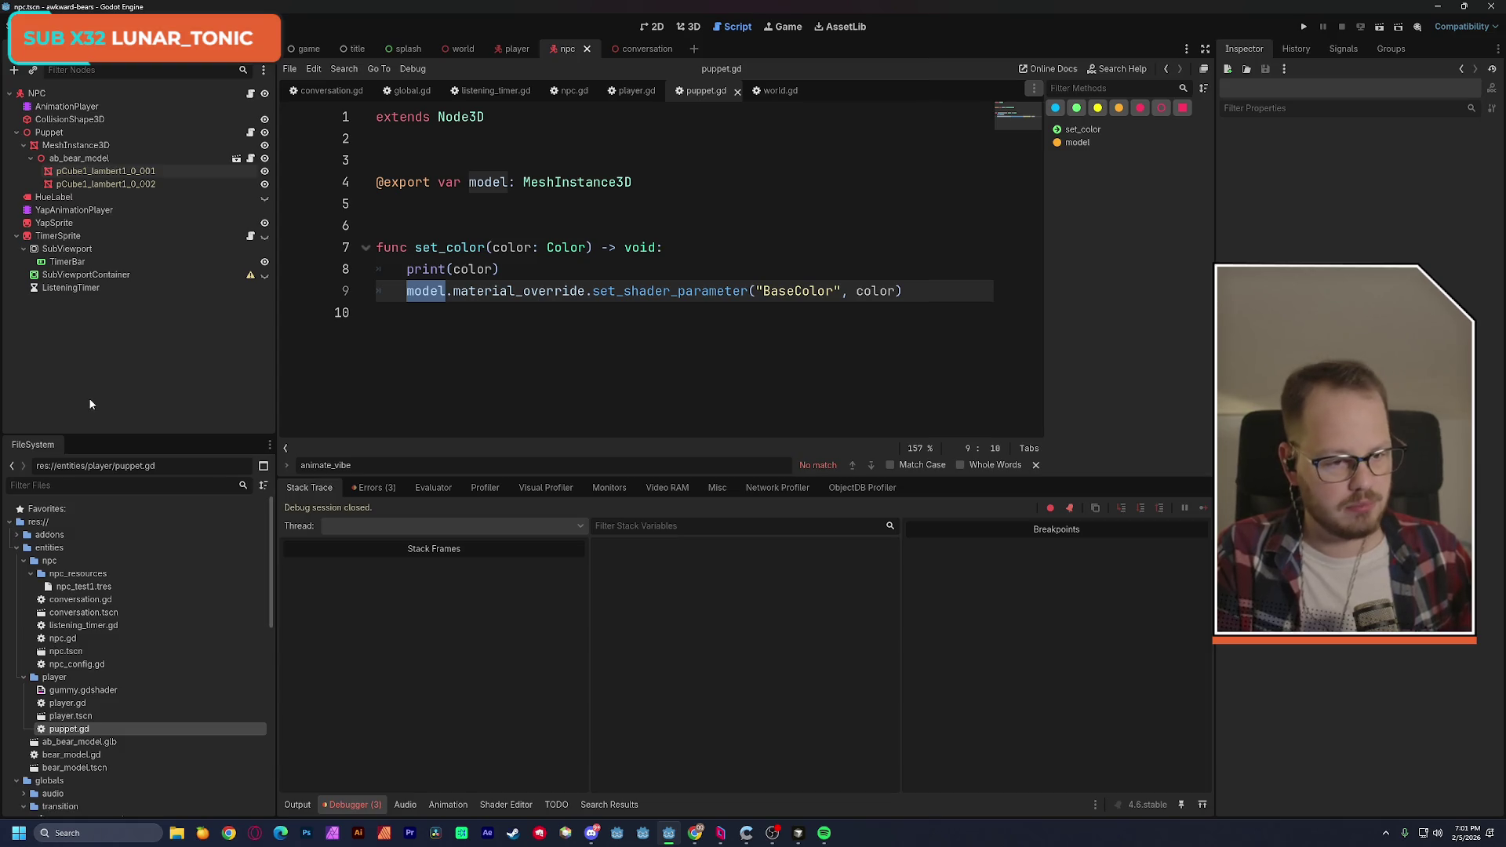
click(161, 158)
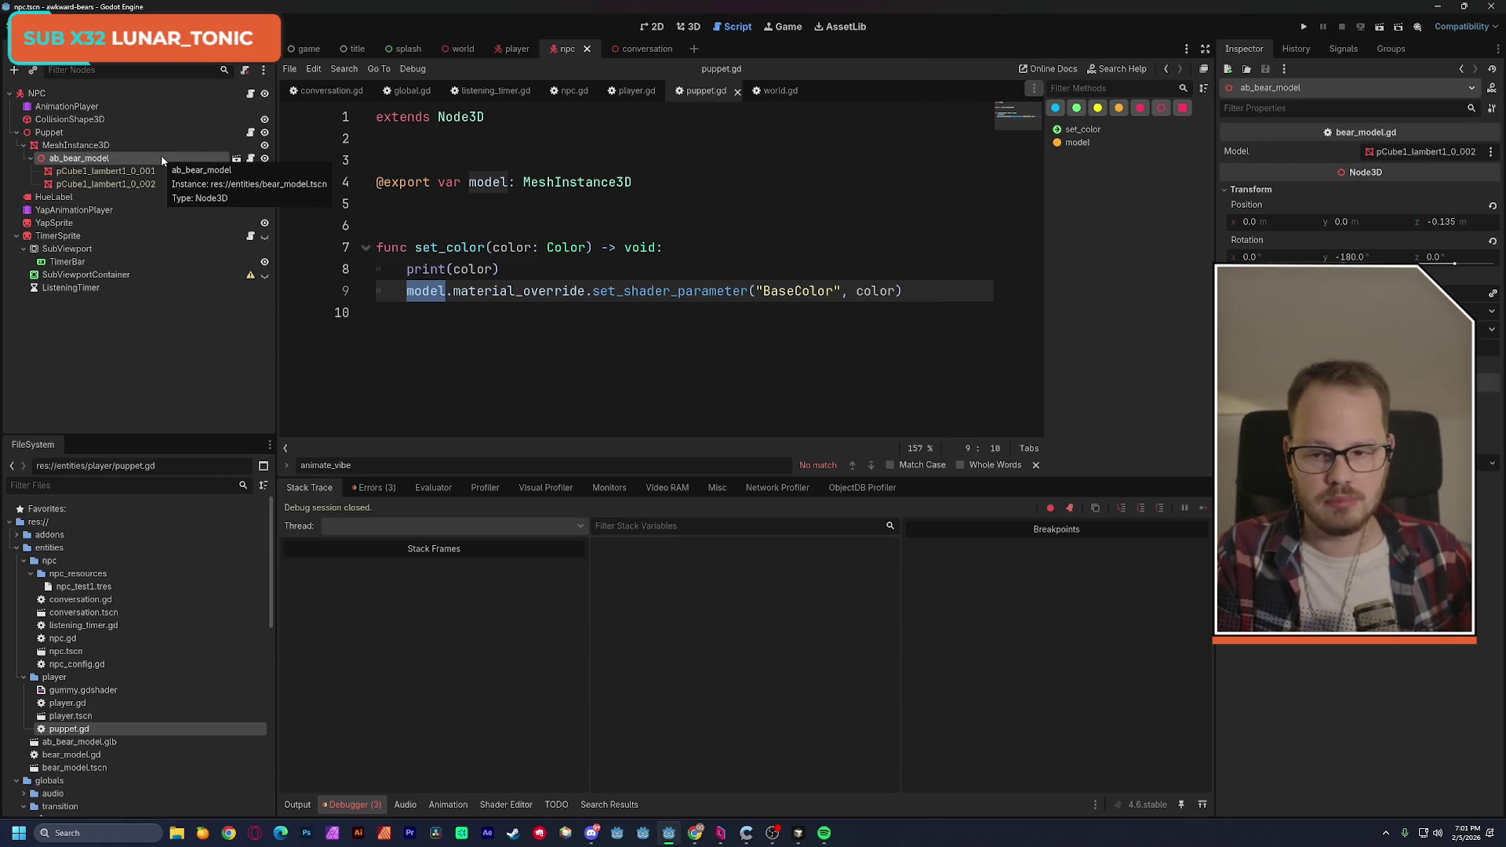
click(1380, 27)
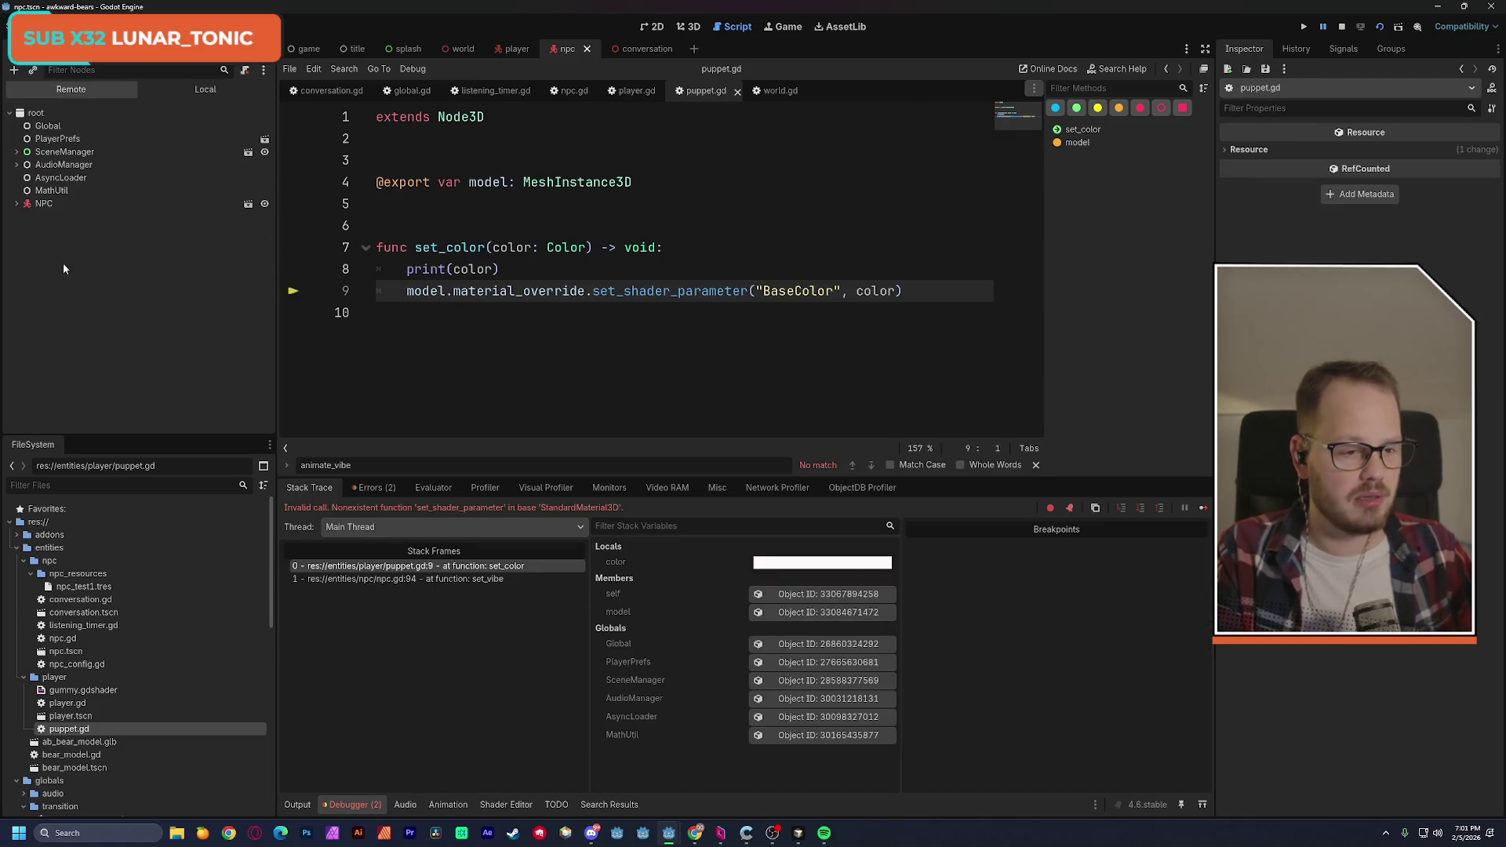
click(16, 204)
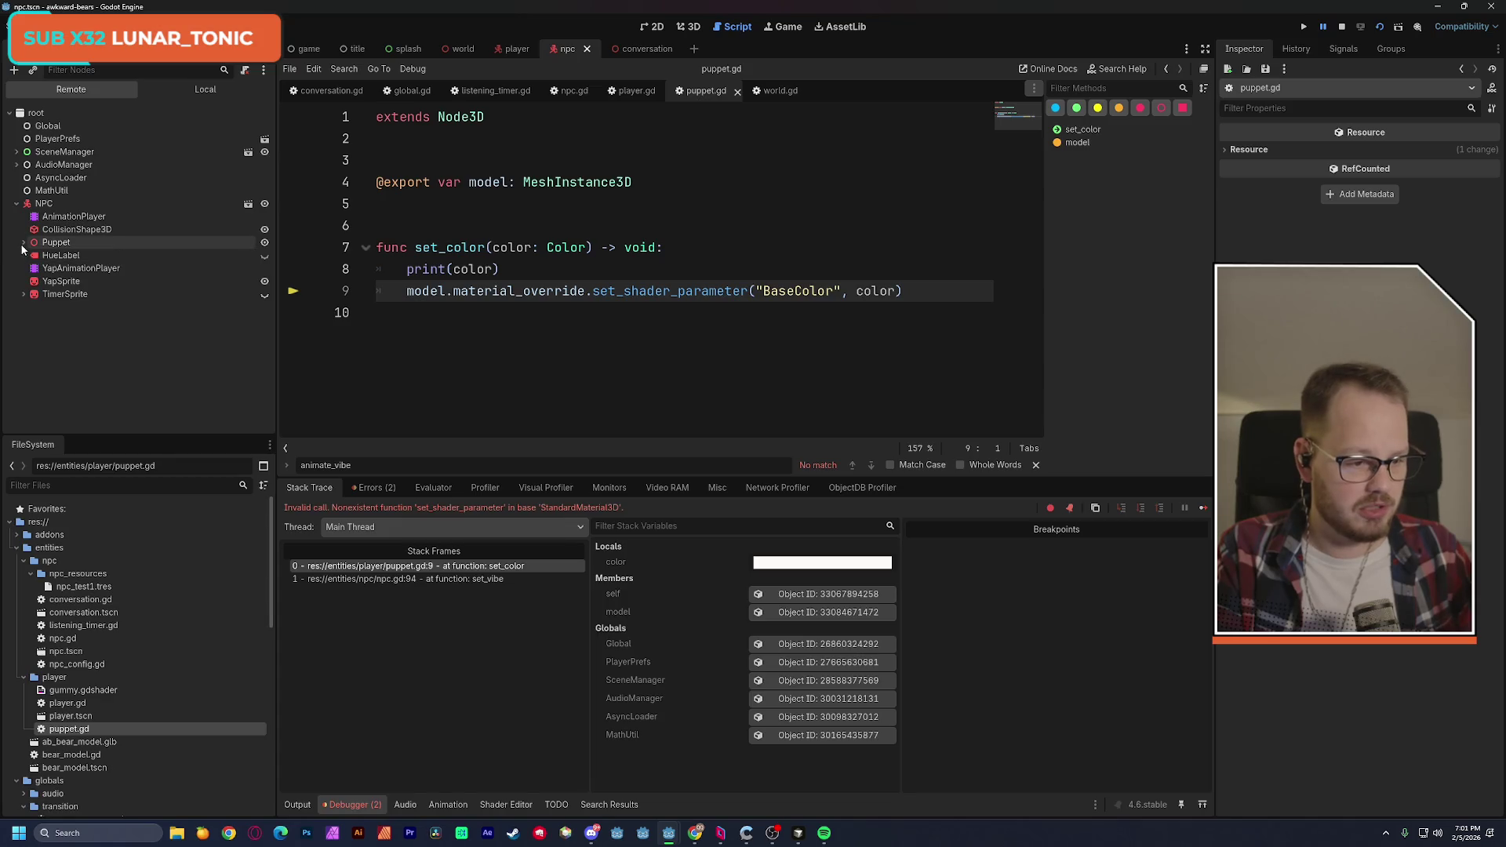
Expand the live Puppet, MeshInstance3D and ab_bear_model nodes to reveal the bear's two mesh pieces.
click(23, 242)
click(31, 256)
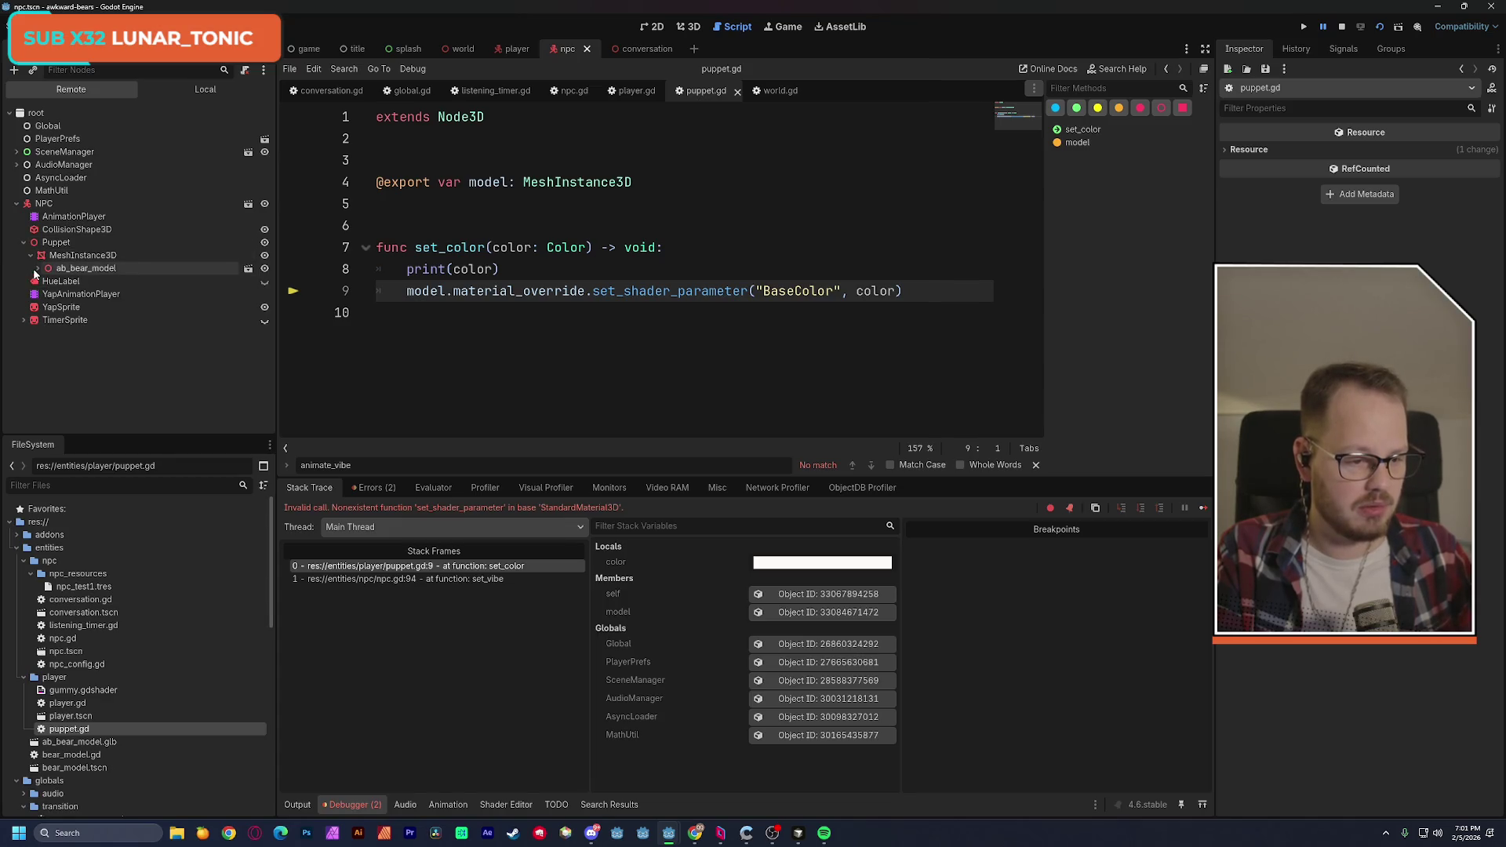
click(38, 268)
click(37, 268)
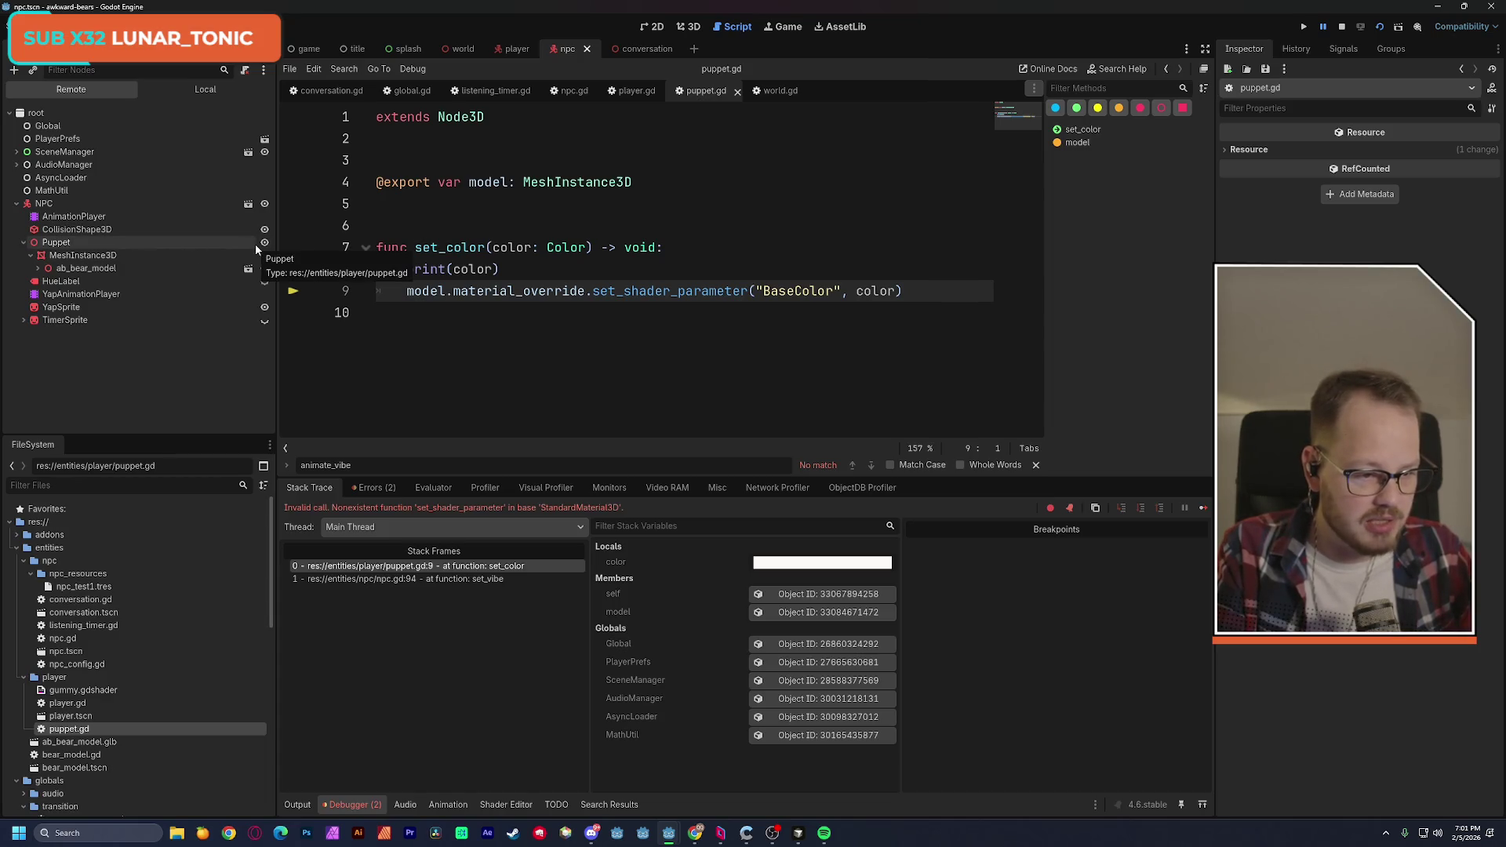
click(38, 268)
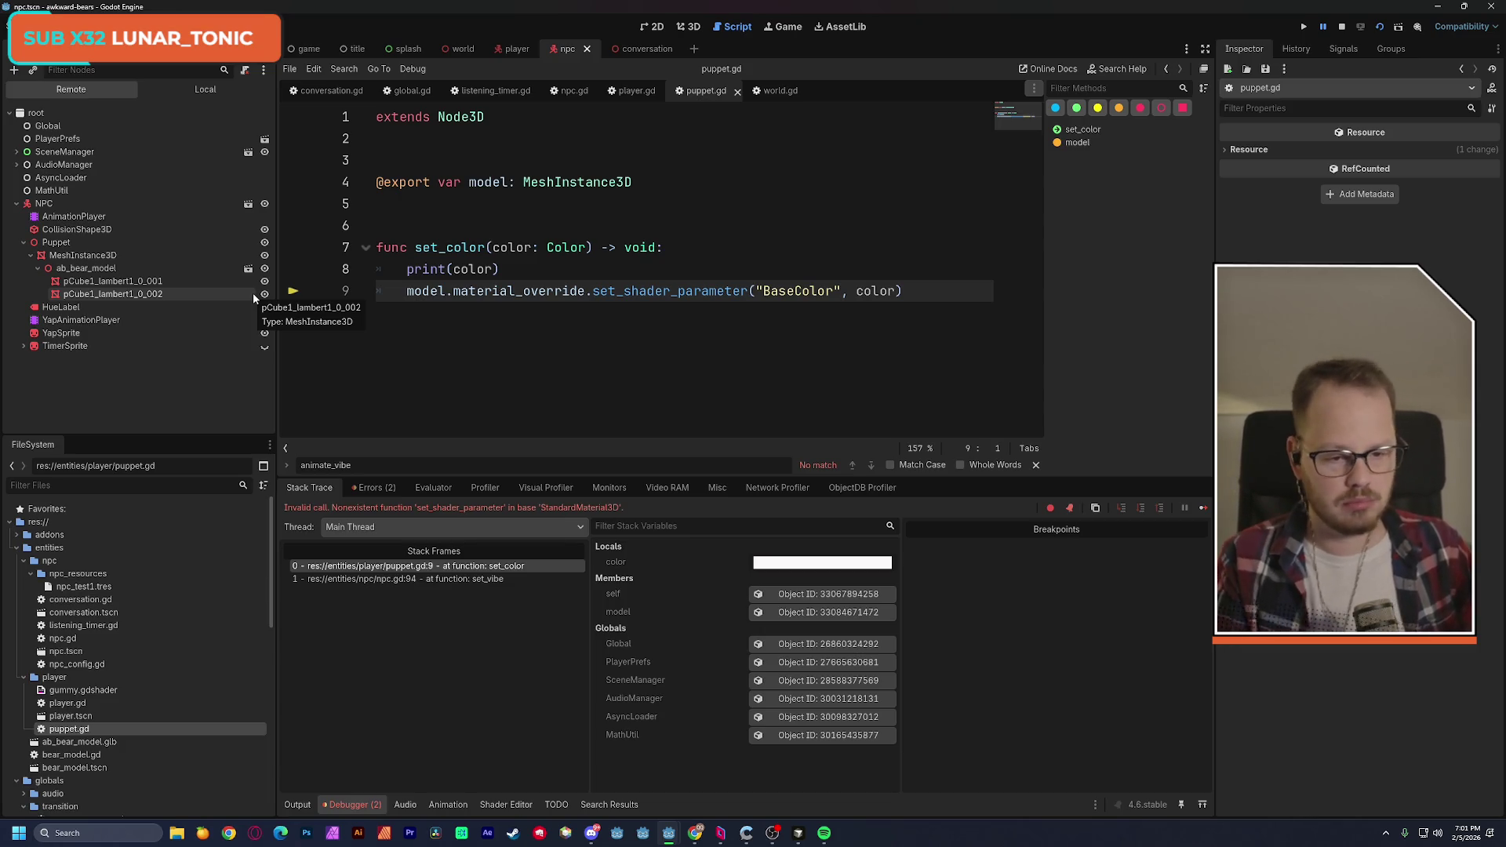
Collapse the live NPC node and stop the running game.
key(alt+Tab)
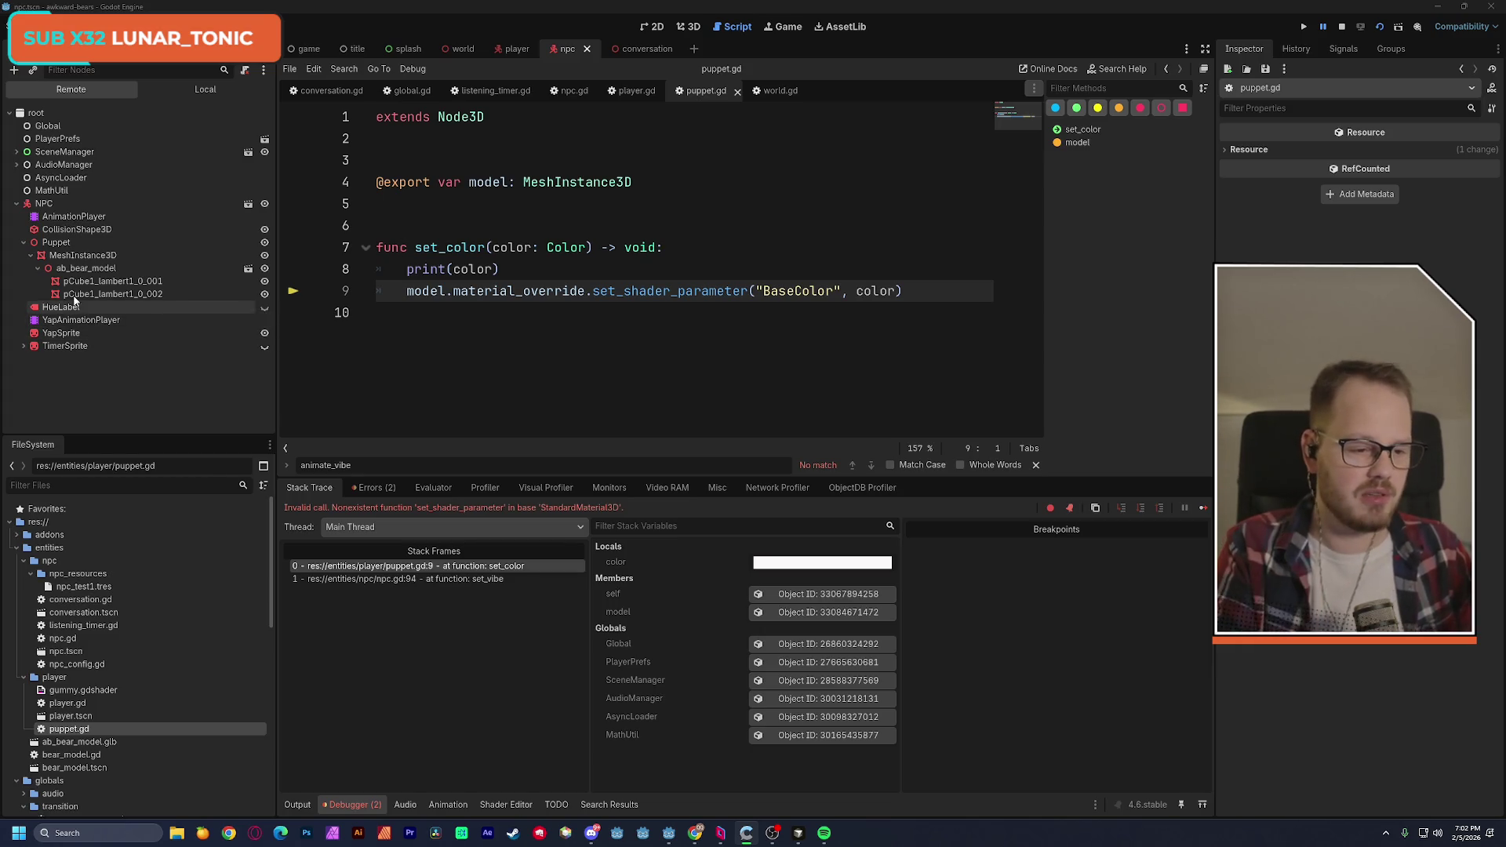
click(17, 205)
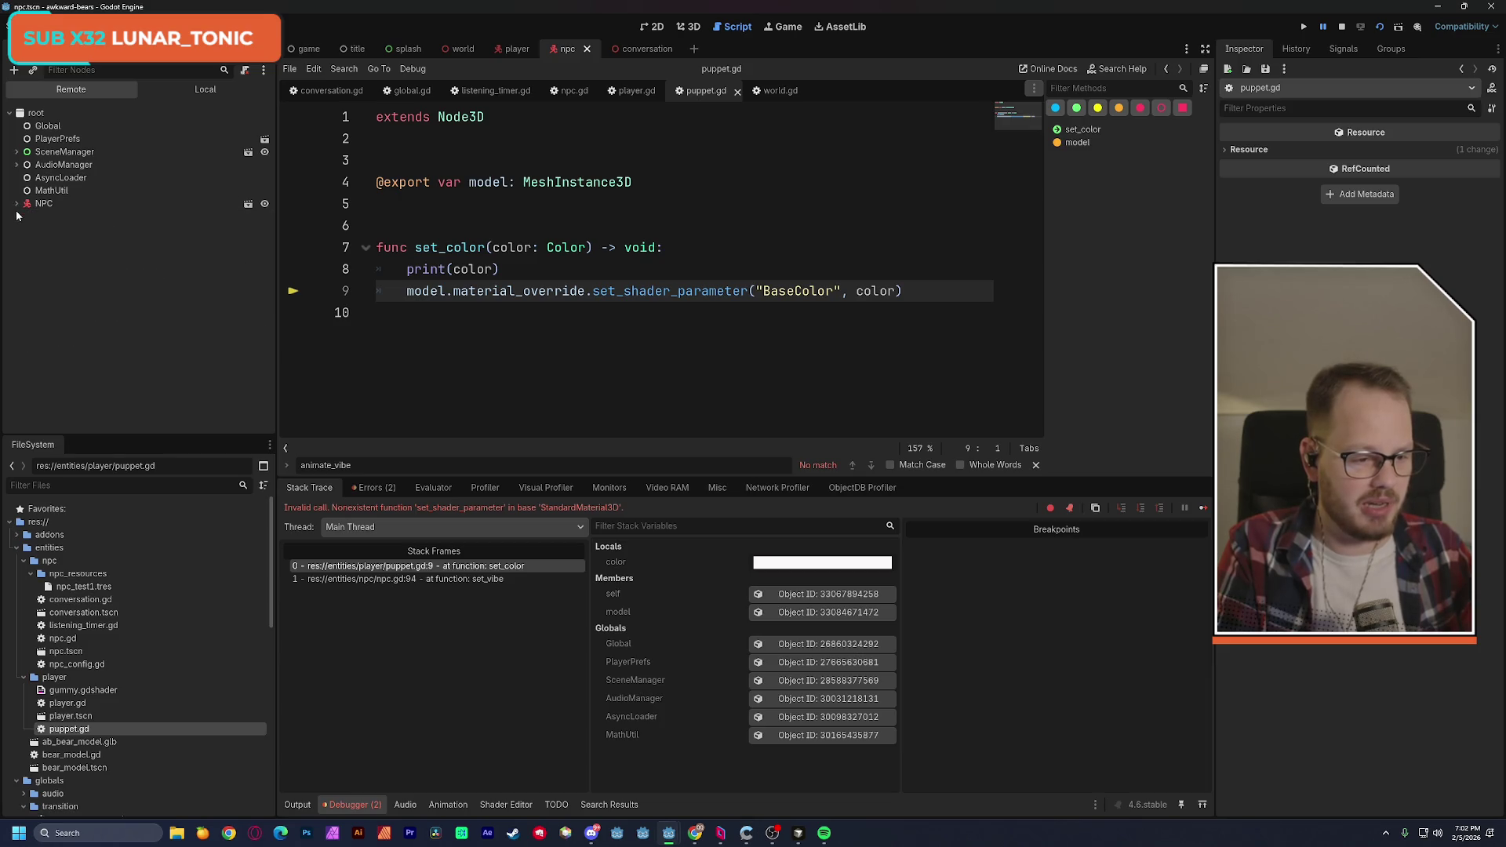
click(1341, 26)
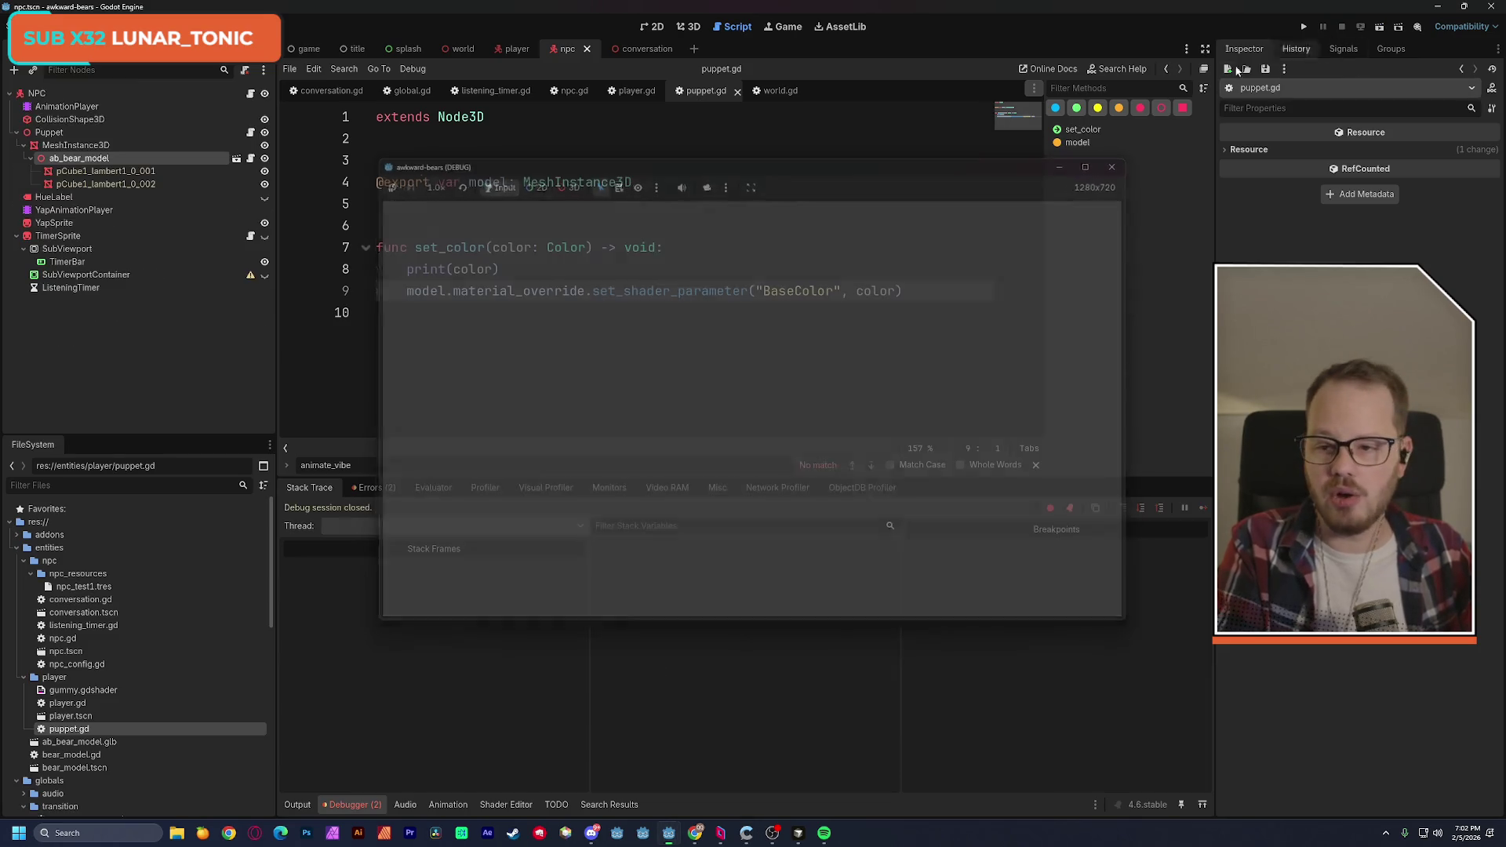
Run the world scene, browse the live Env, Player and NPC Puppet nodes, then stop it.
click(452, 51)
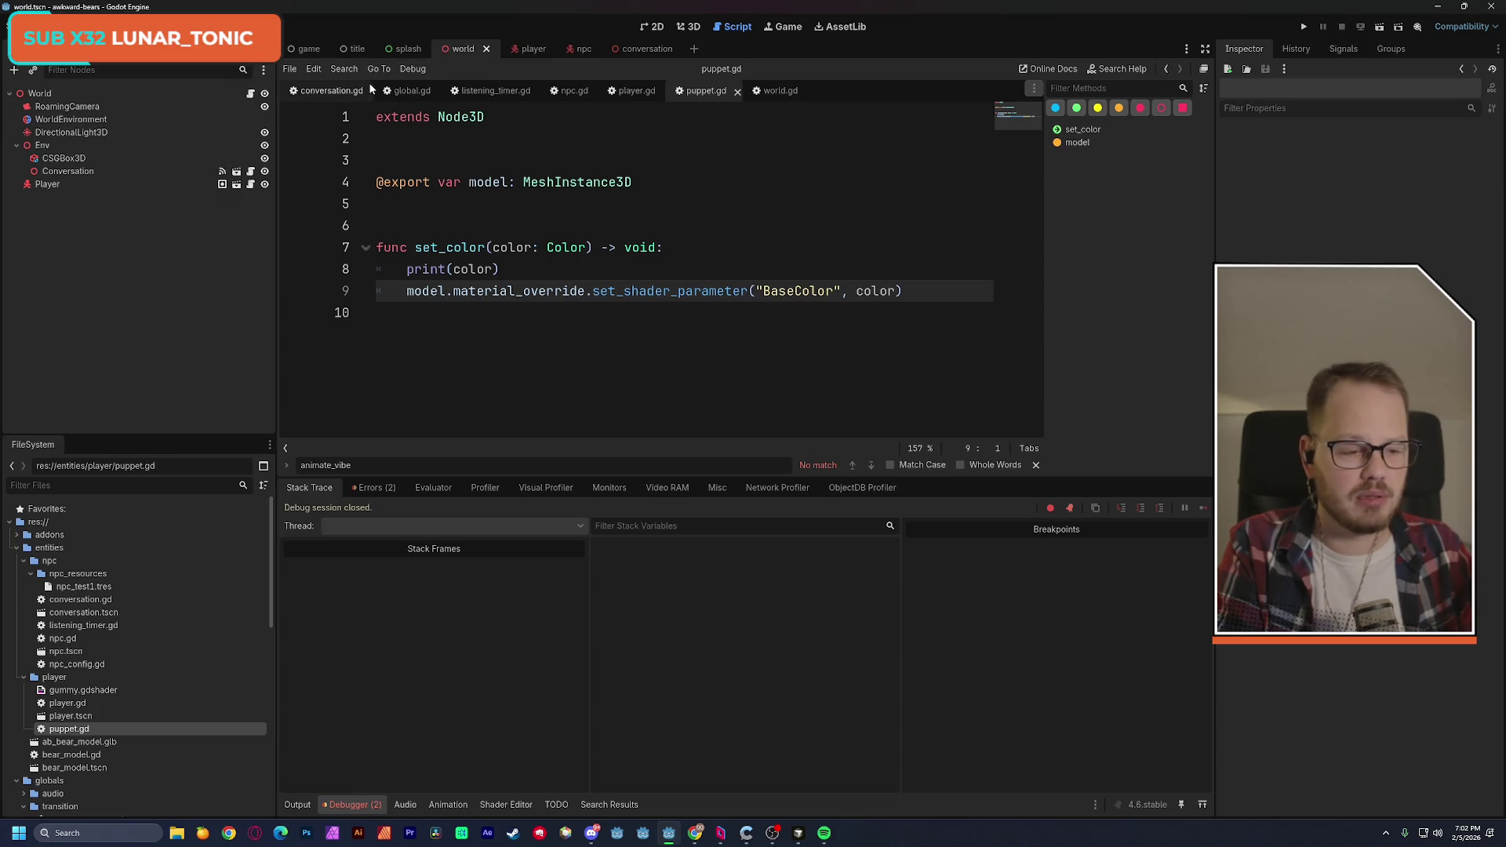
click(1379, 27)
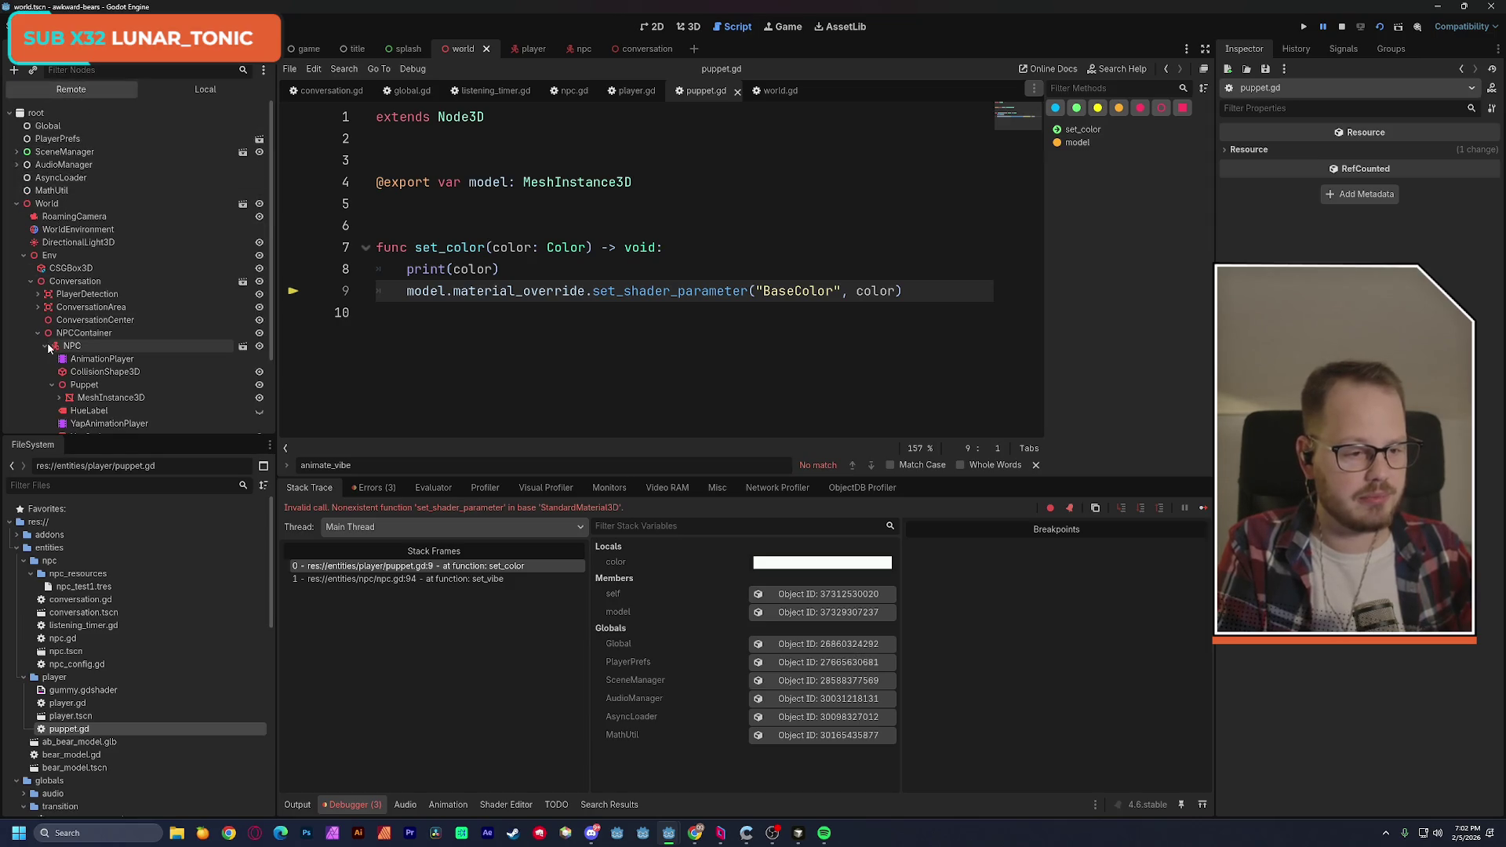
scroll(194, 356, down, 1)
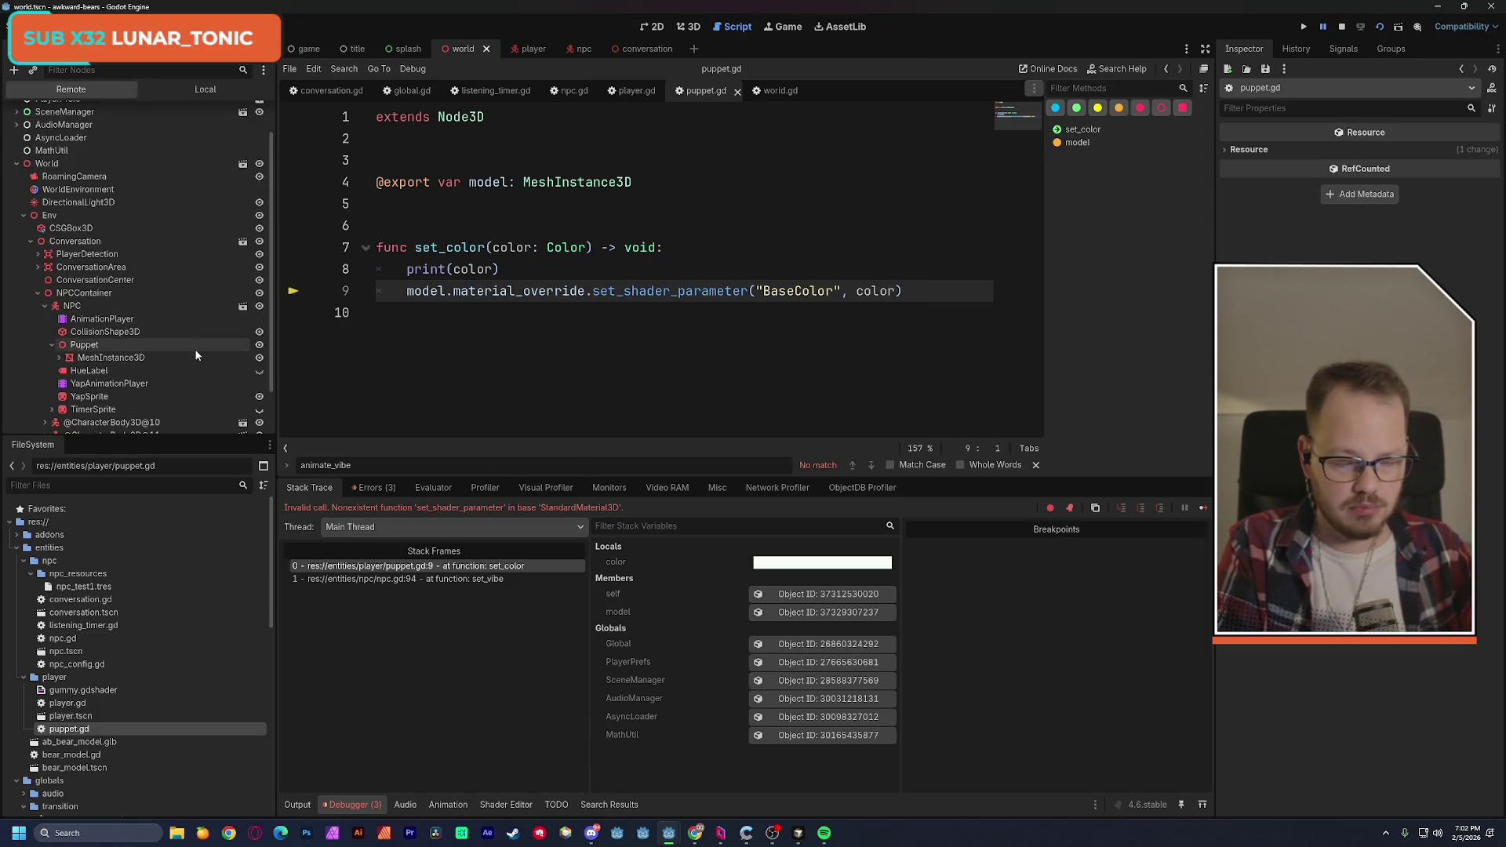
click(52, 345)
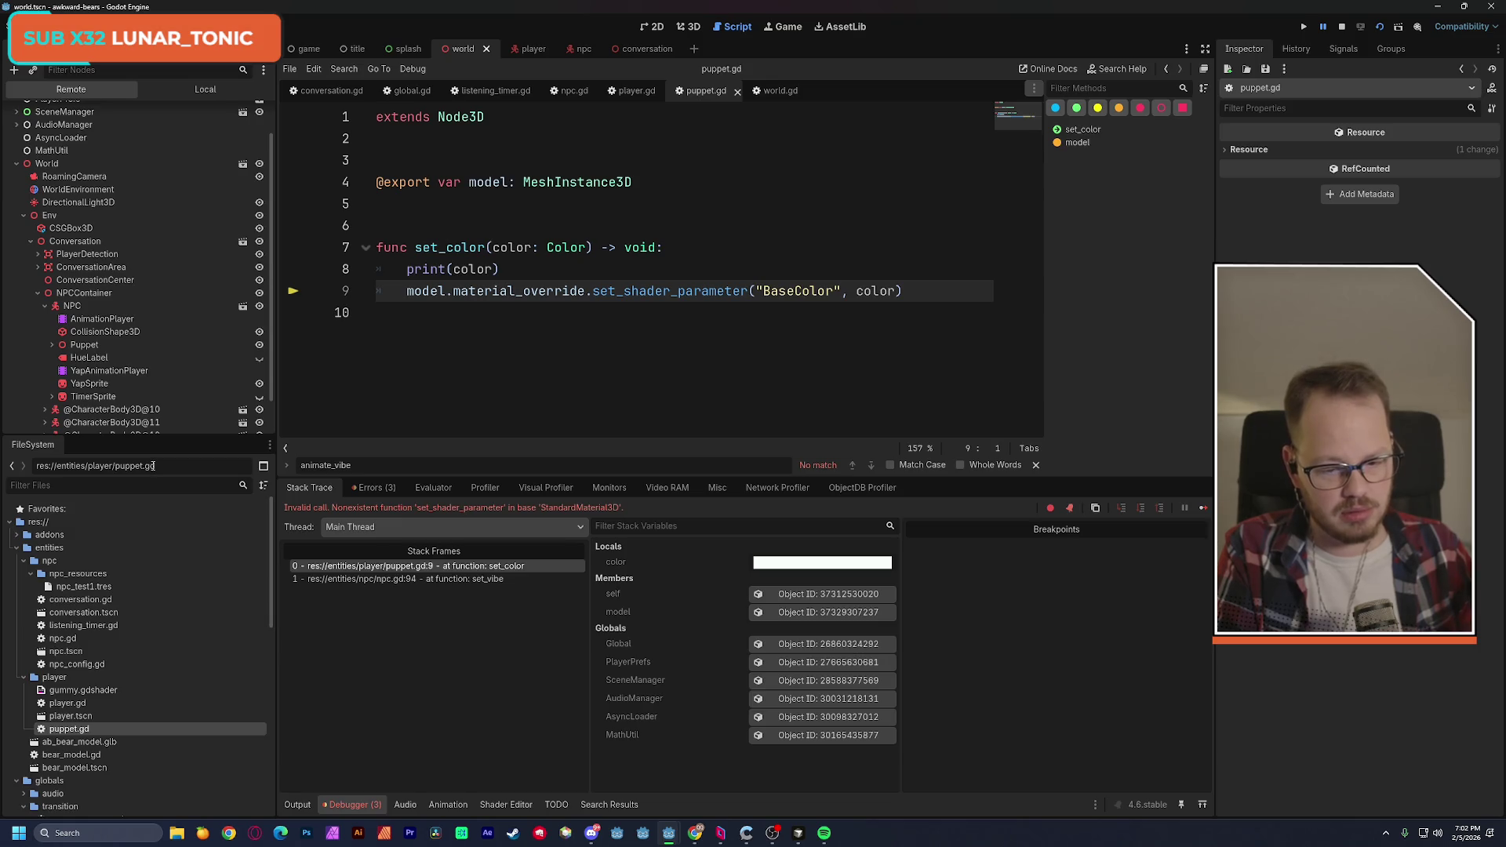
click(24, 215)
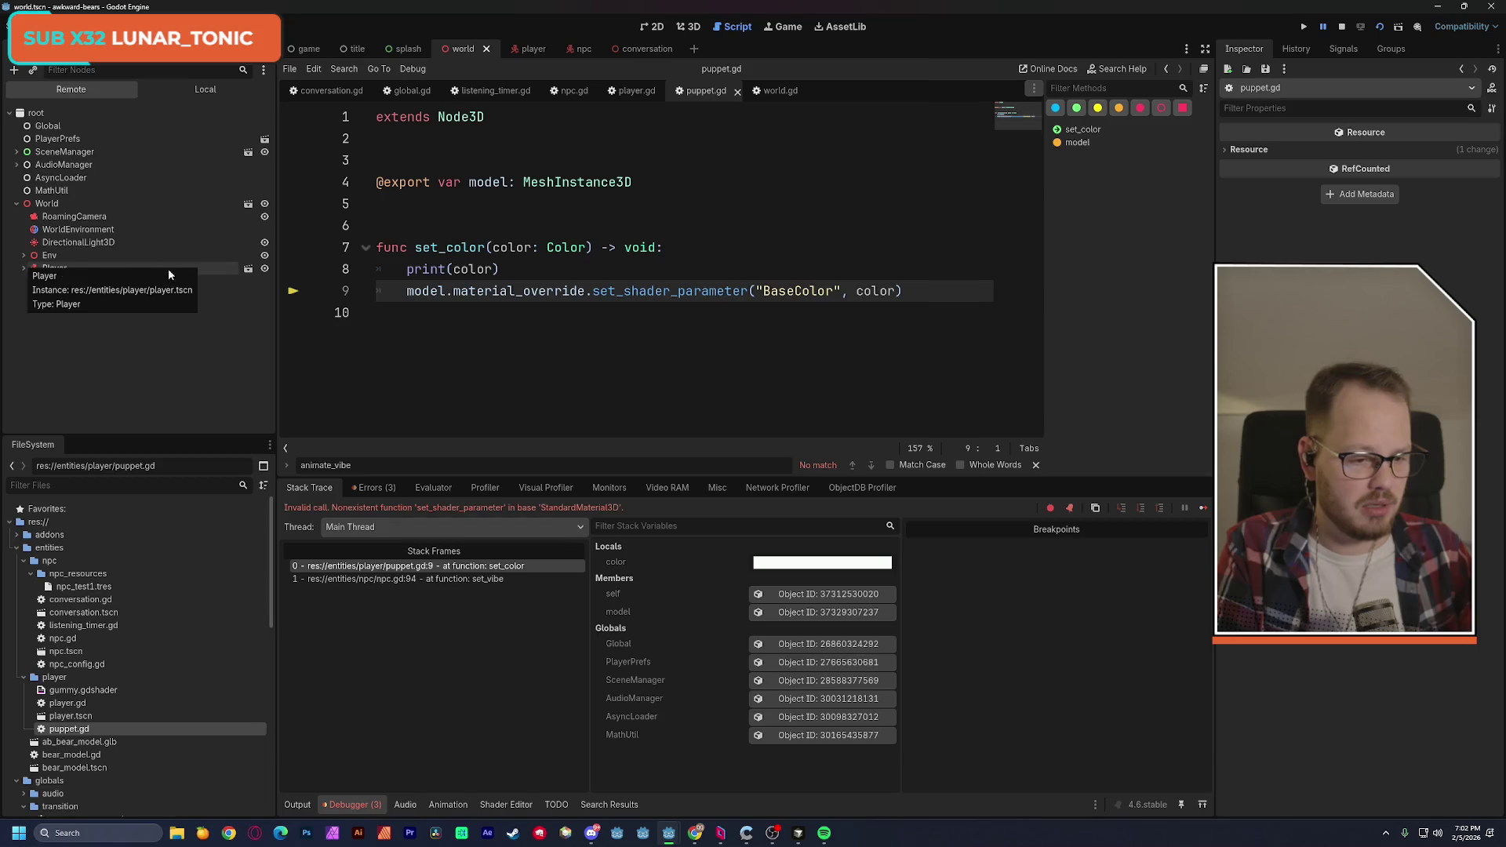
click(24, 268)
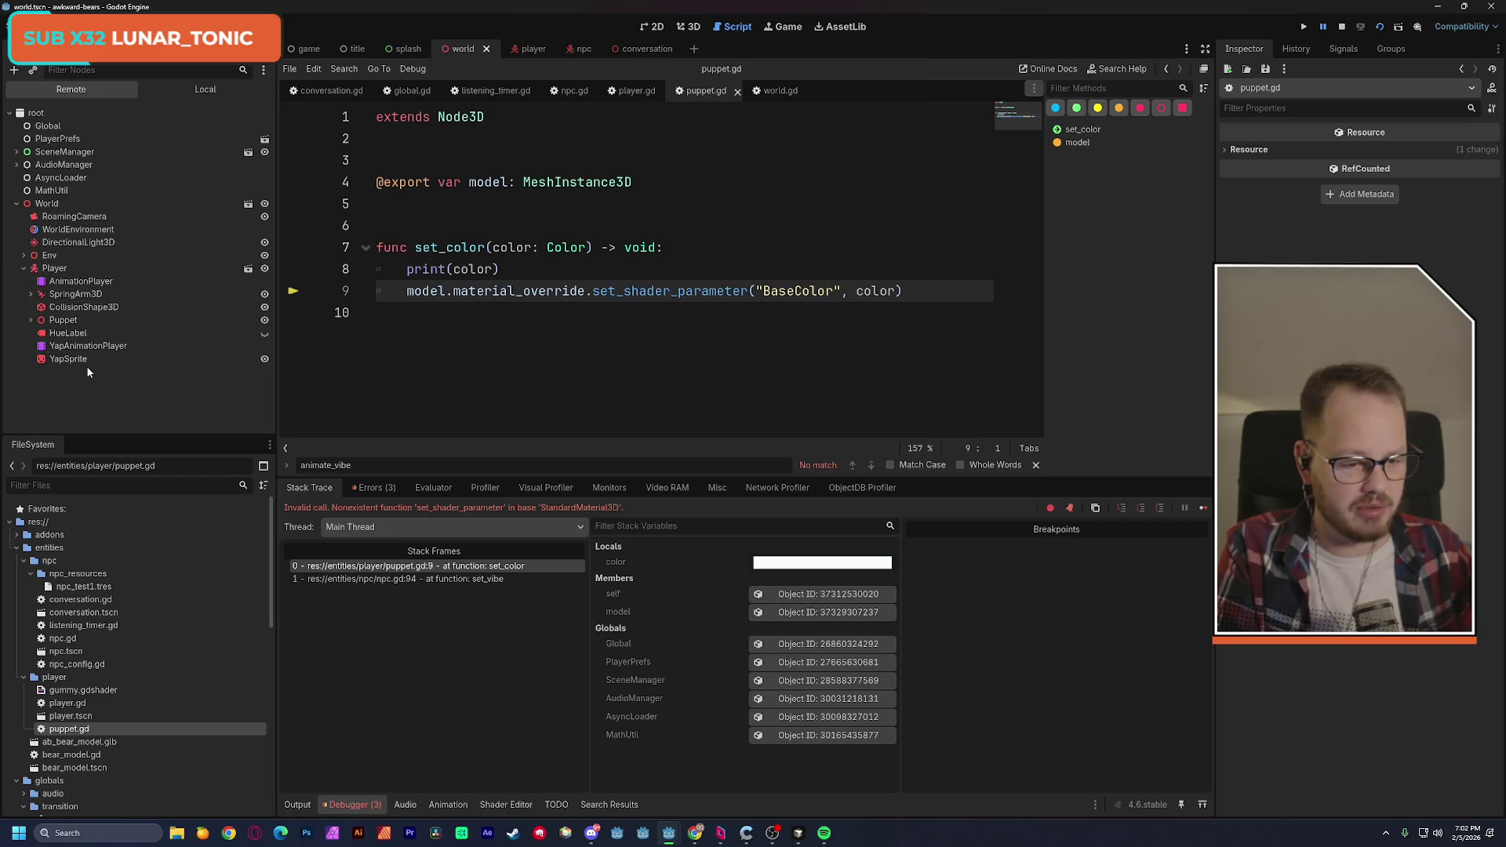
click(25, 269)
click(24, 256)
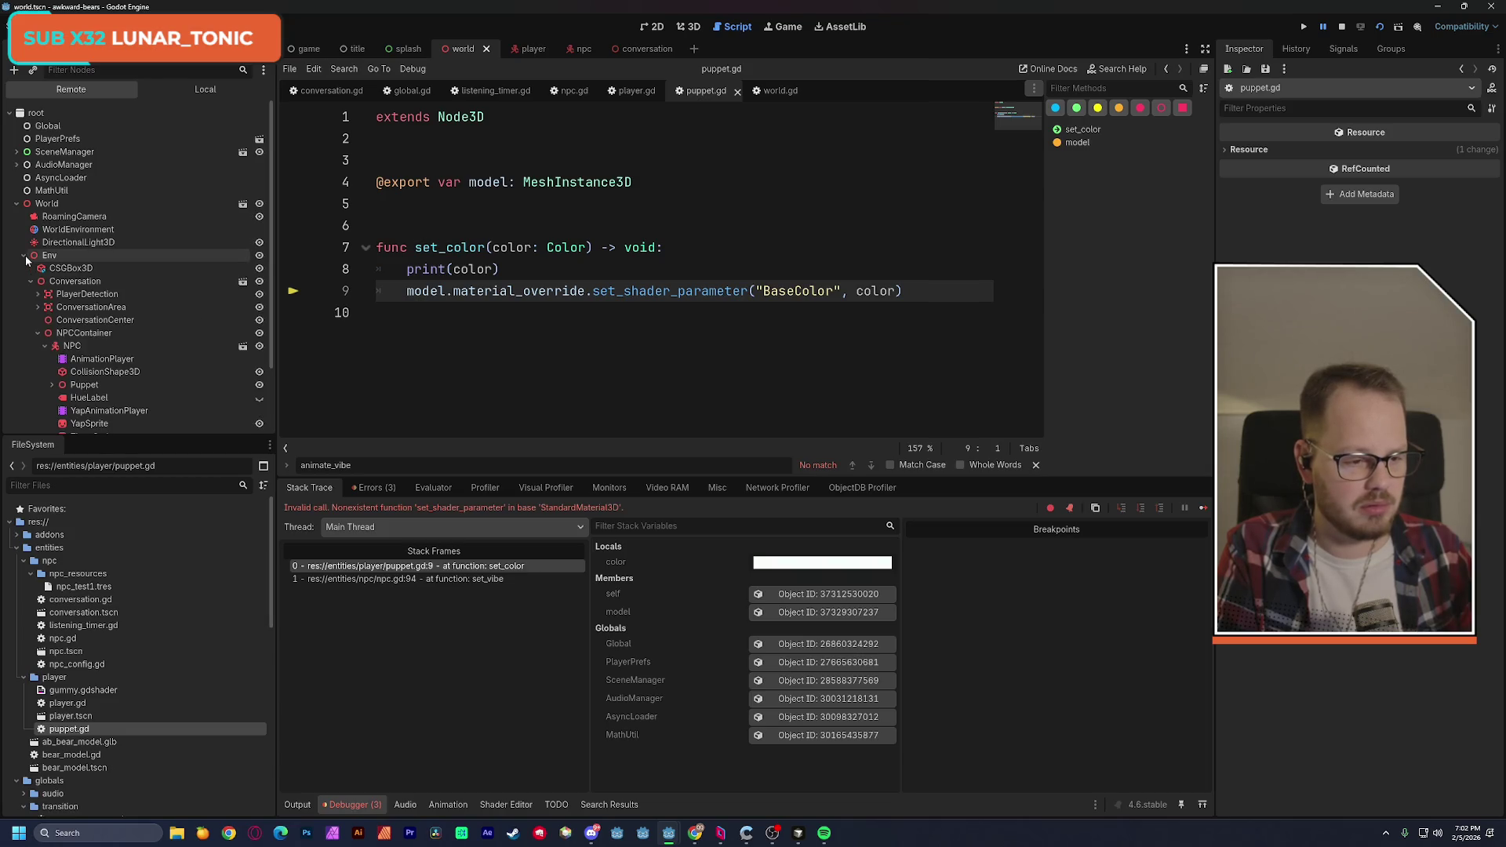
scroll(144, 346, down, 2)
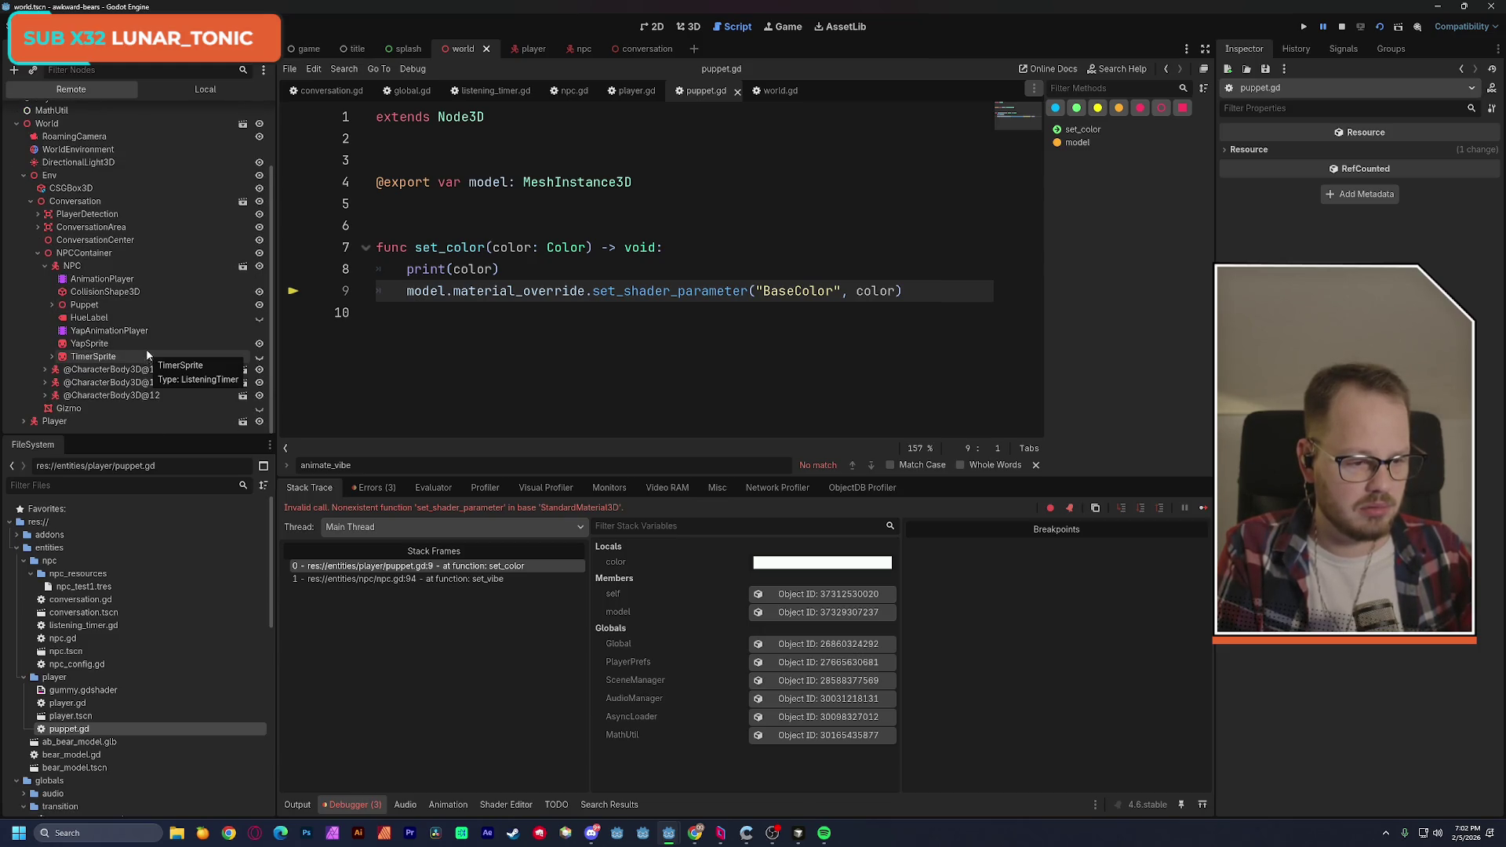
click(51, 306)
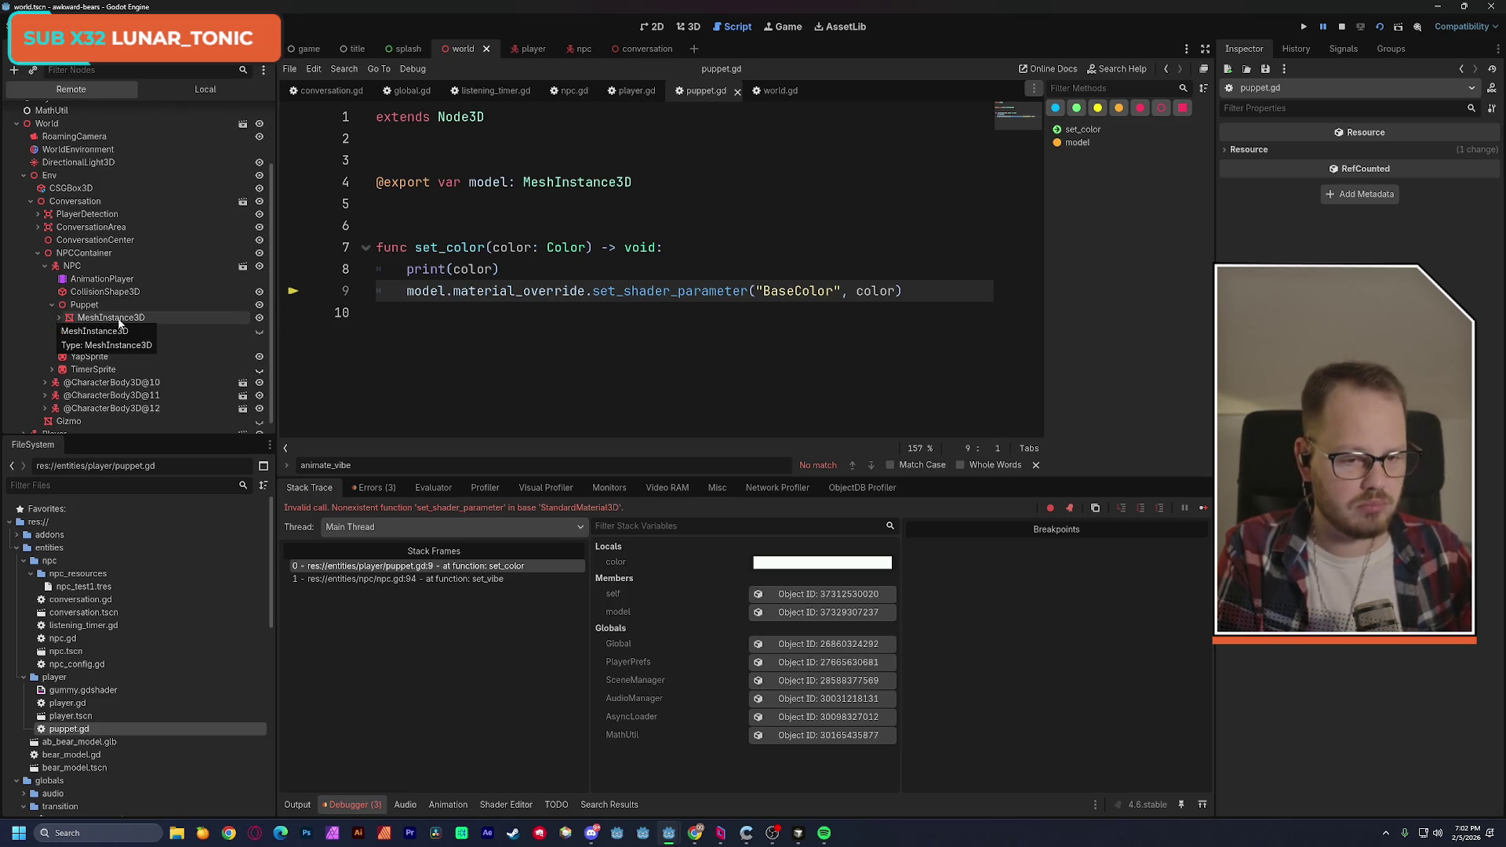
click(1340, 27)
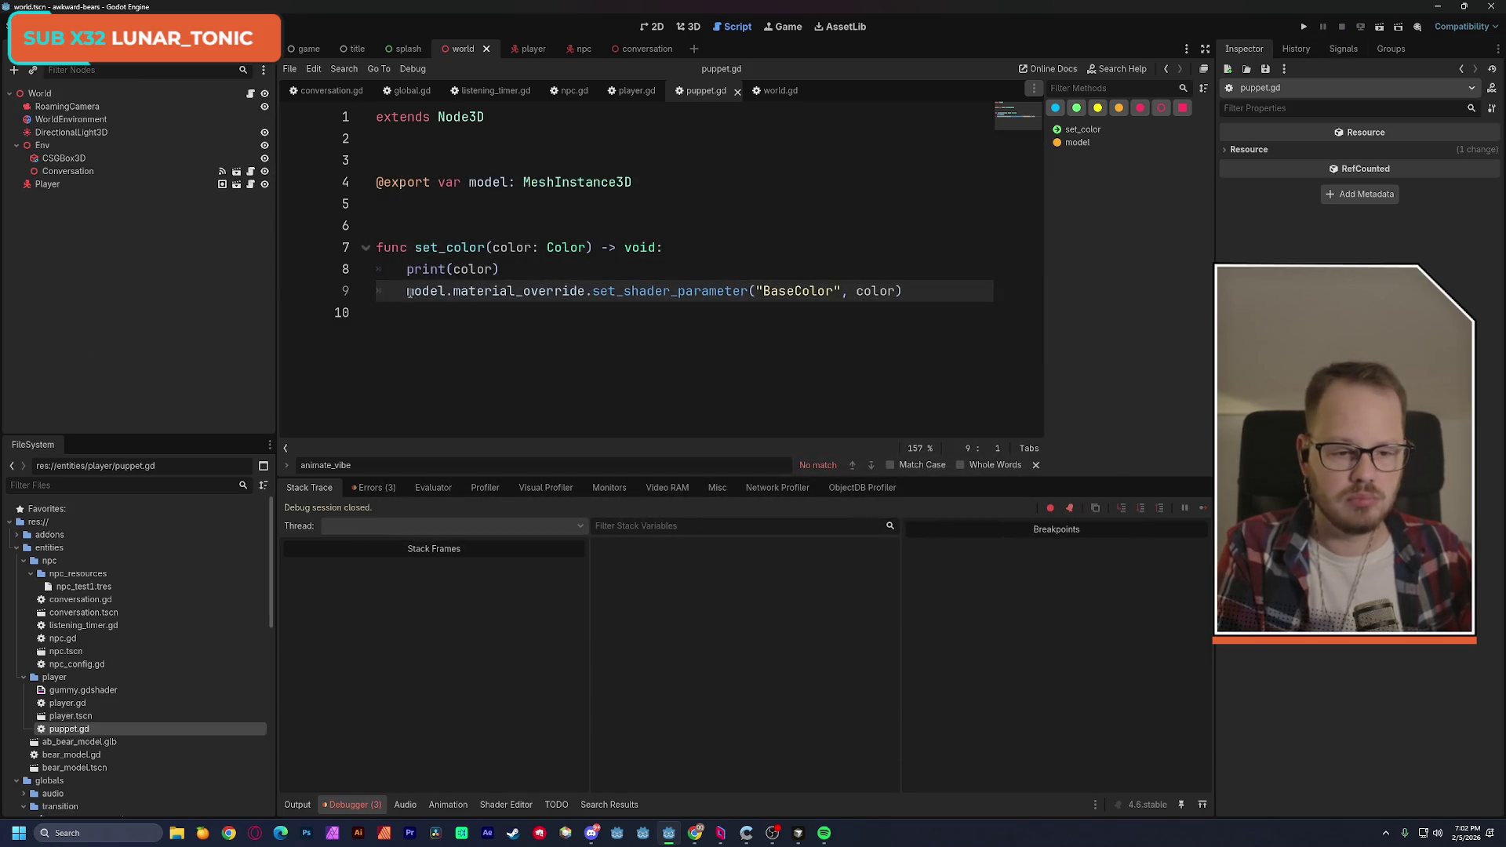
Comment out the set_shader_parameter line 9 and run the scene again.
key(ctrl+k)
click(816, 224)
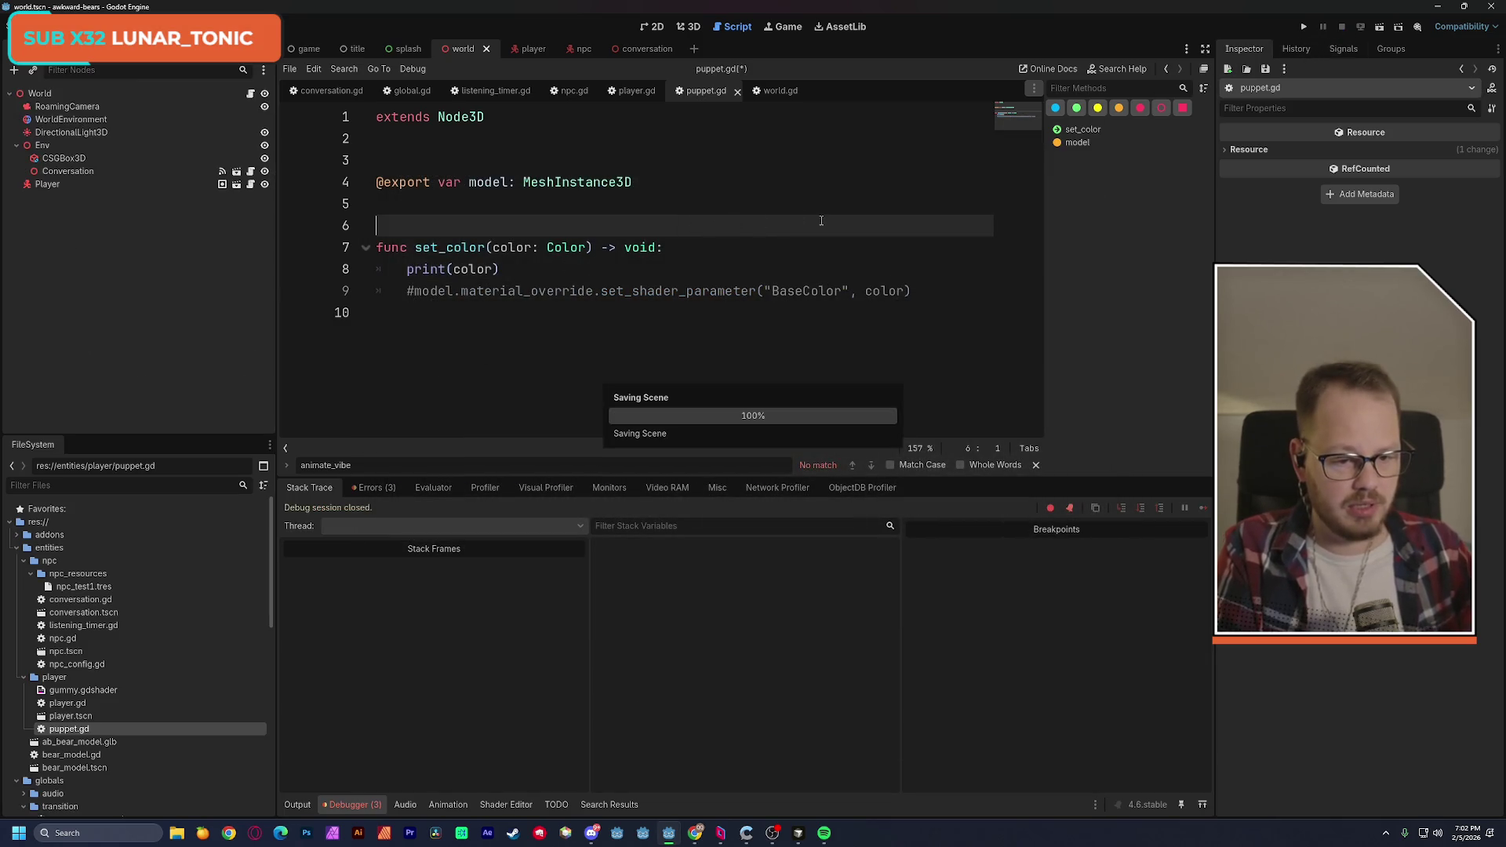
click(1387, 27)
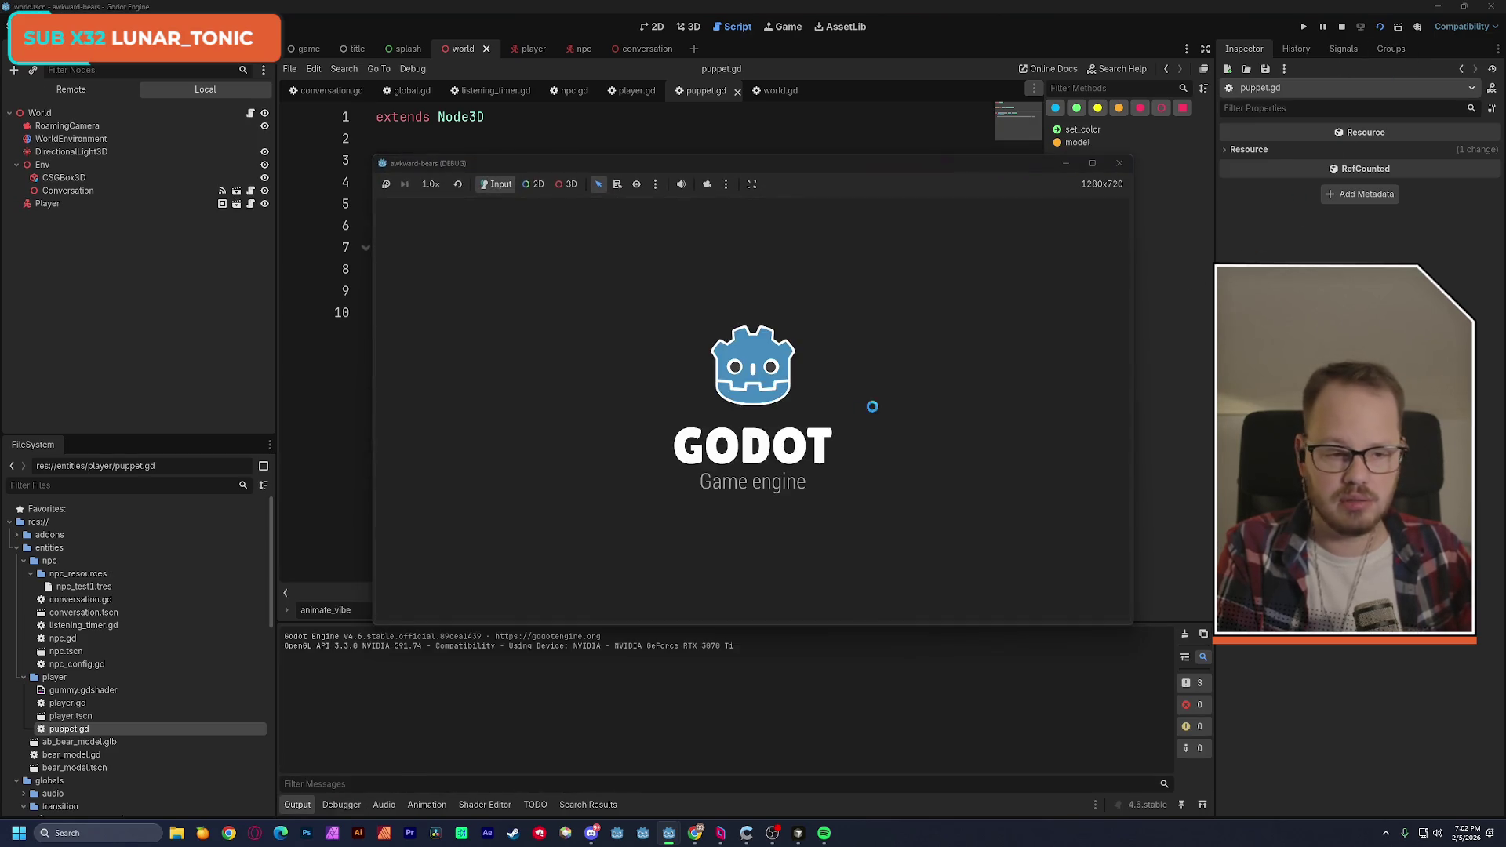
Inspect the live Env and Player nodes in the Remote tree and open the player scene.
click(50, 93)
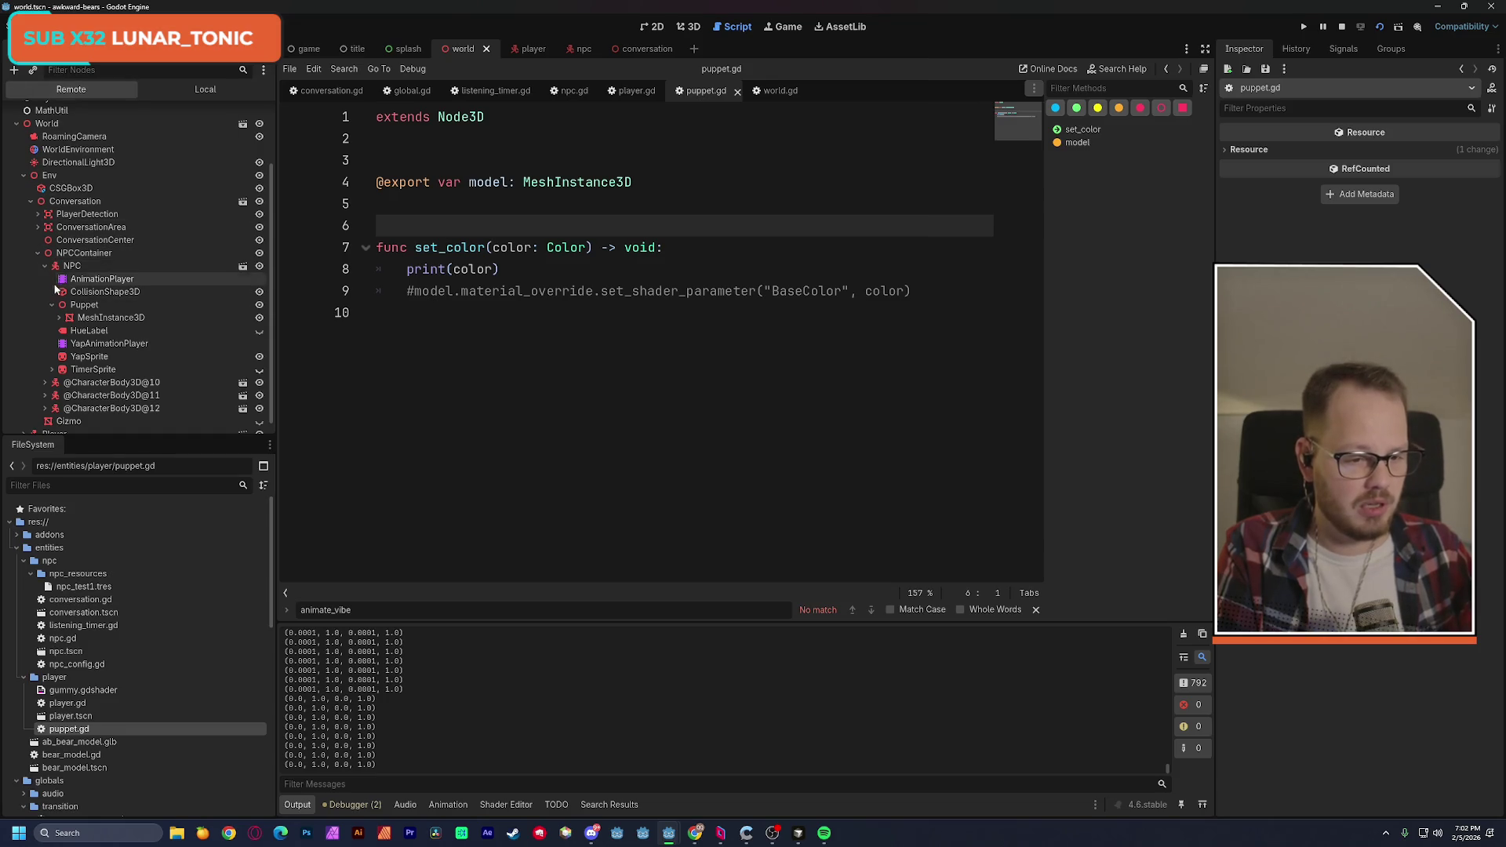
click(23, 176)
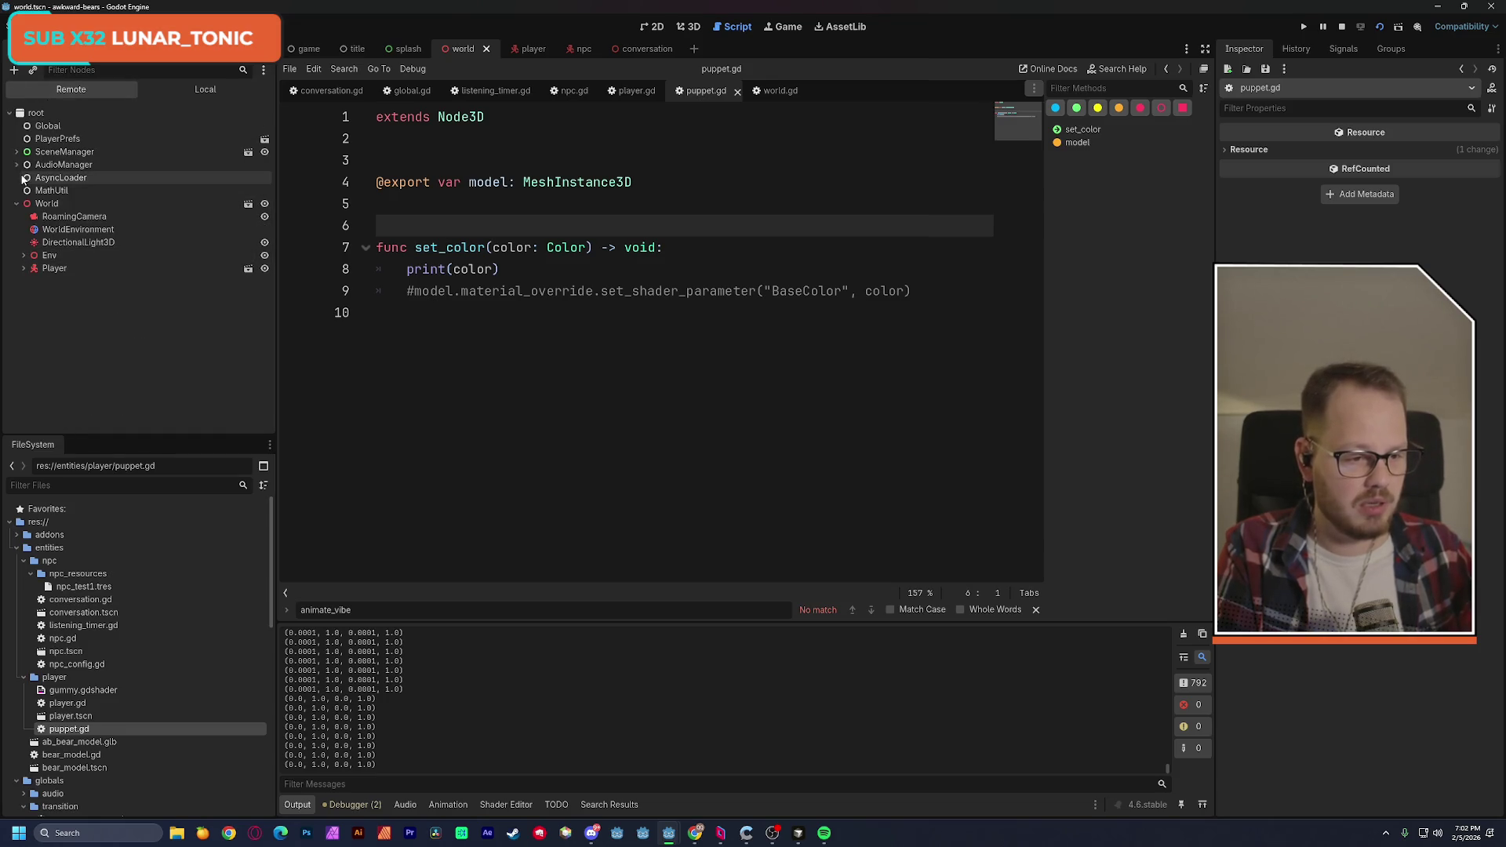
click(23, 268)
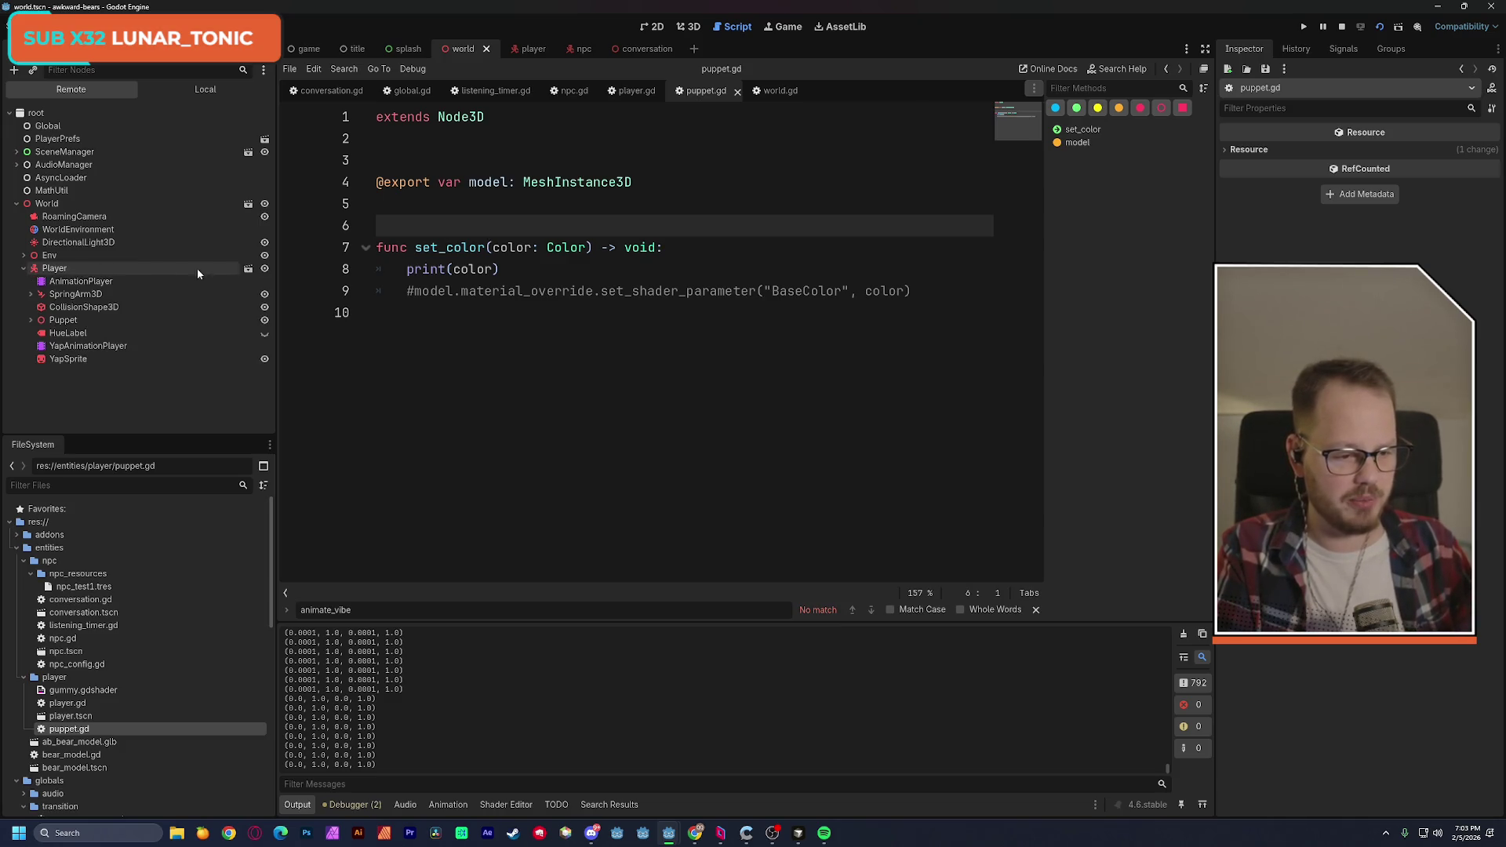
click(247, 269)
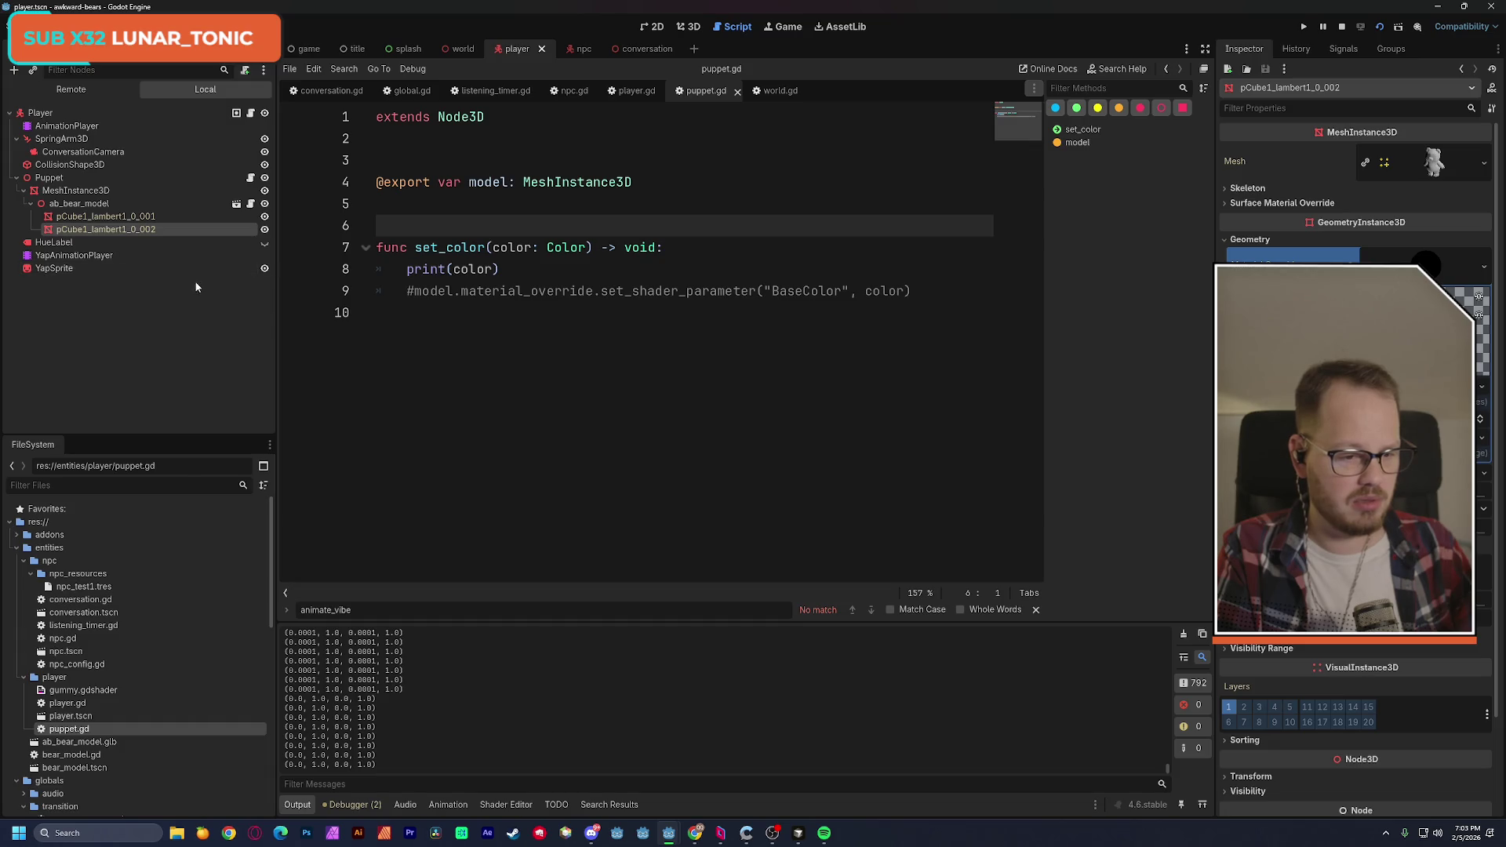
click(87, 90)
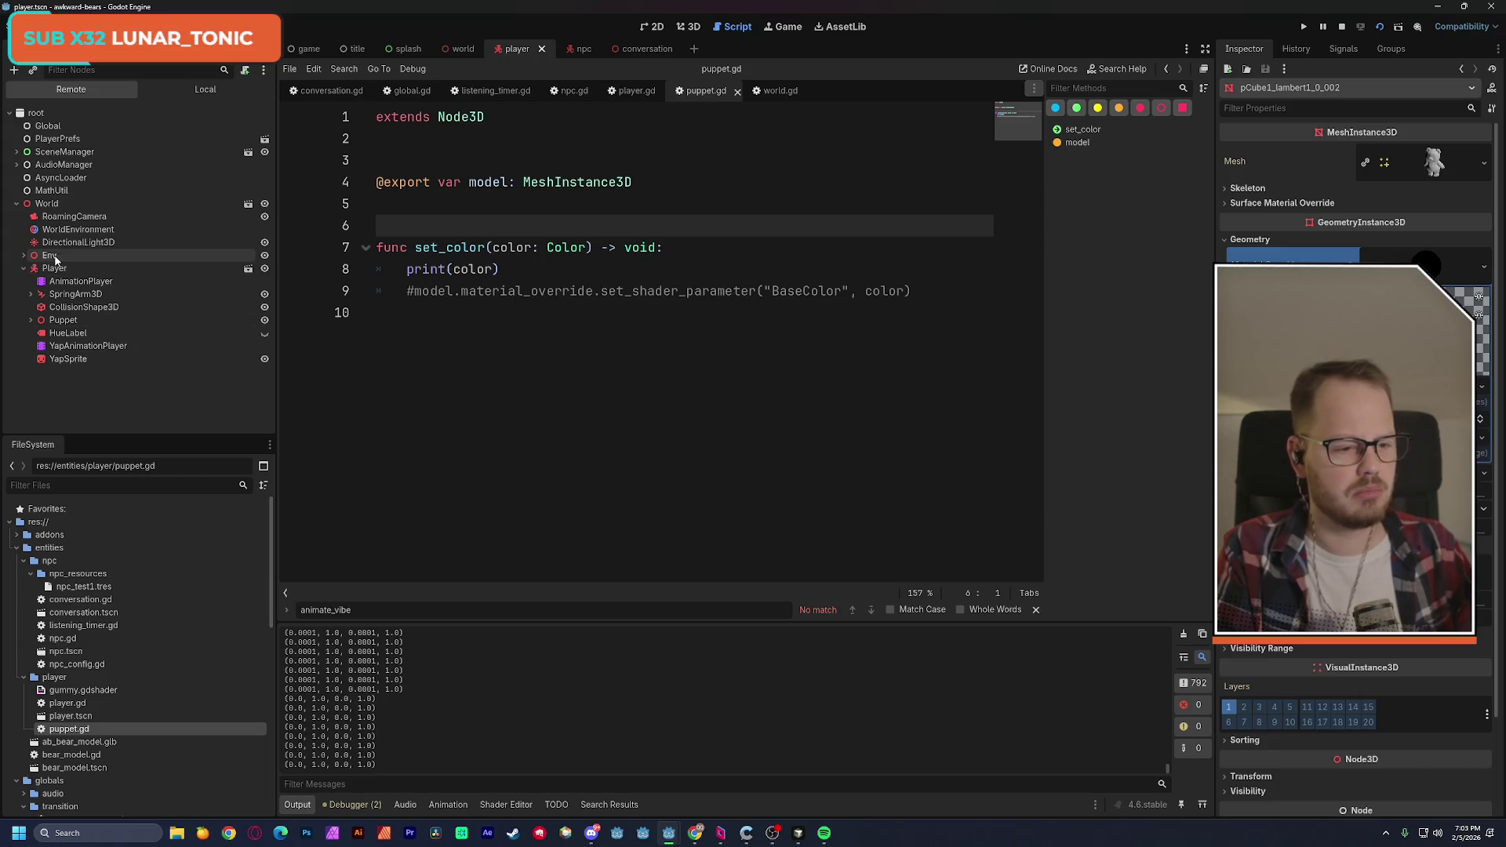
click(23, 255)
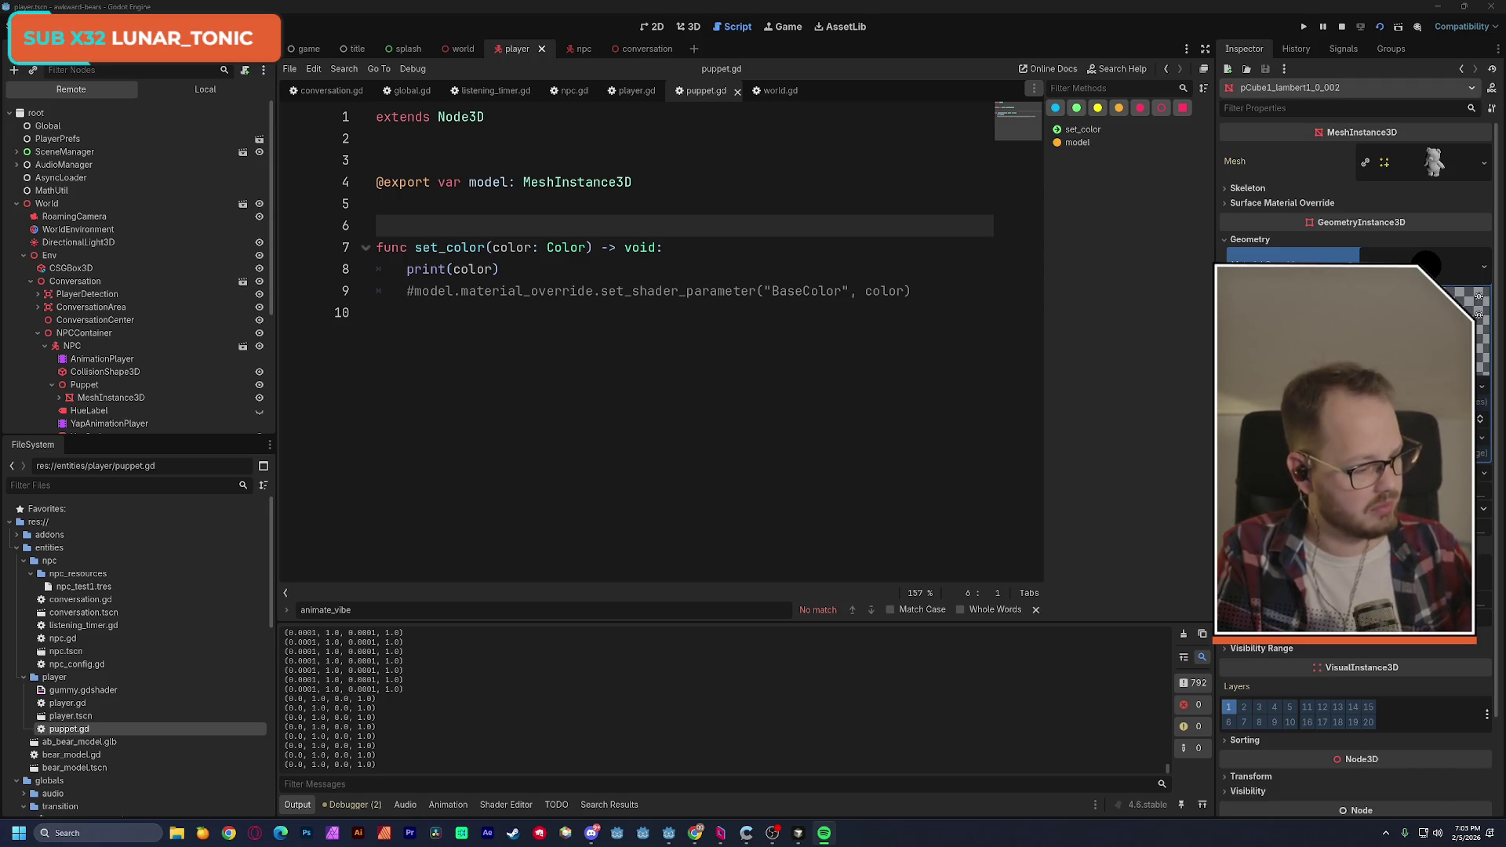
key(alt+Tab)
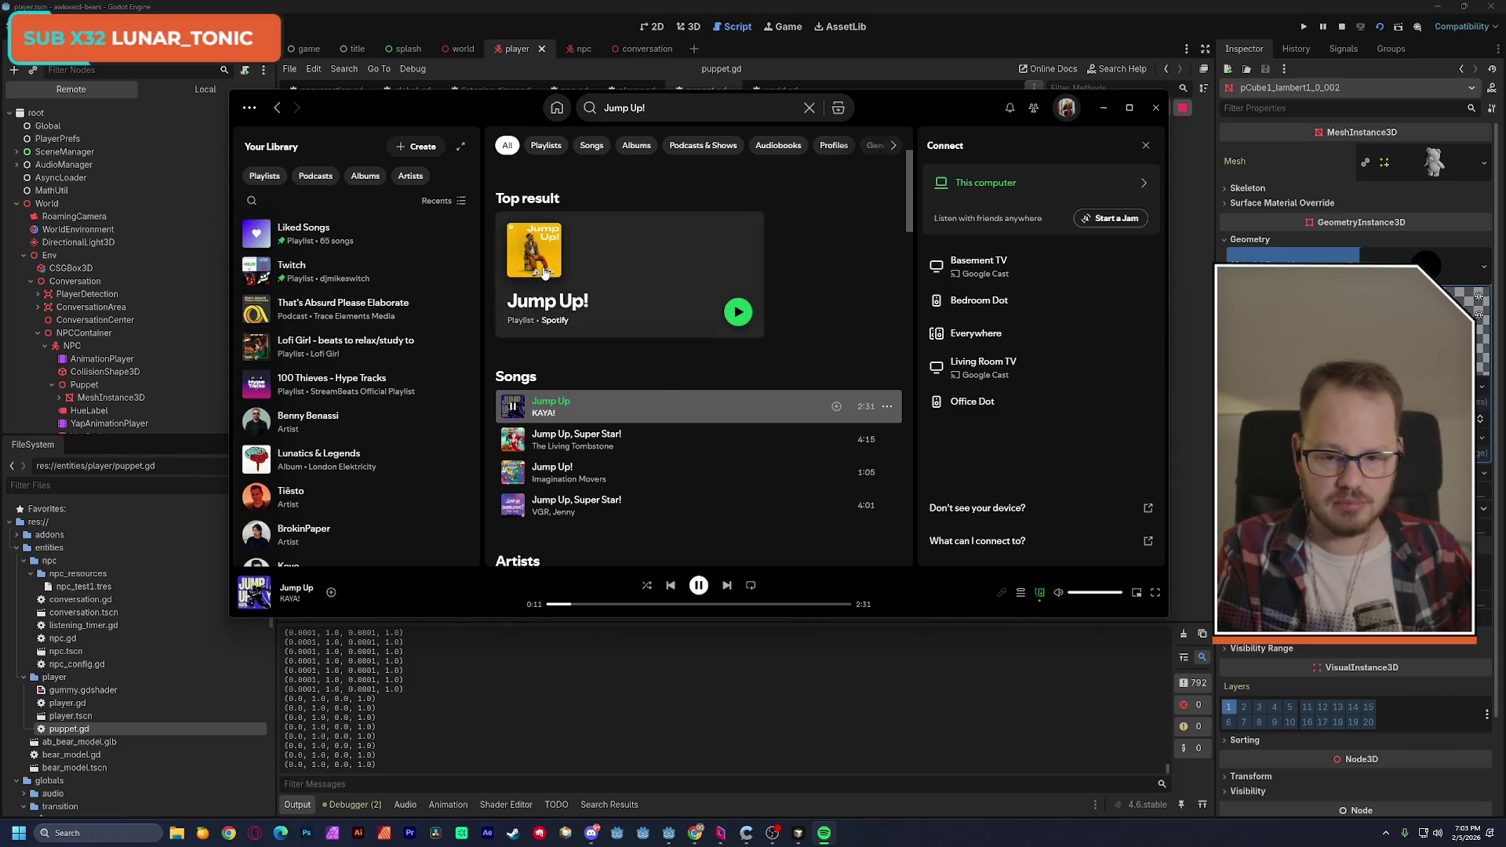
Browse the Jump Up! results and add the song Jump Up to Liked Songs.
click(557, 301)
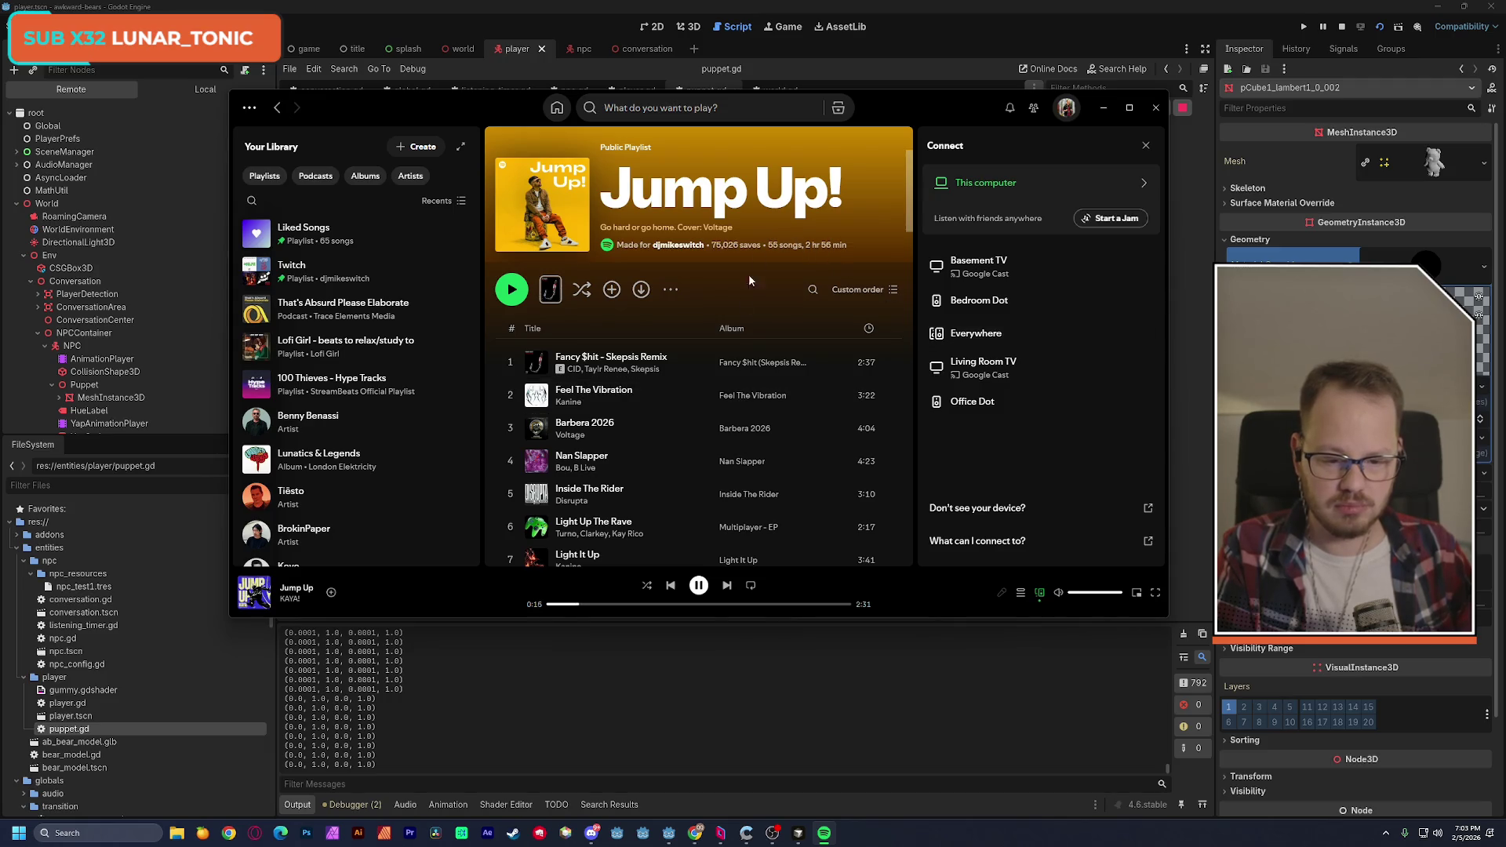
scroll(736, 307, down, 3)
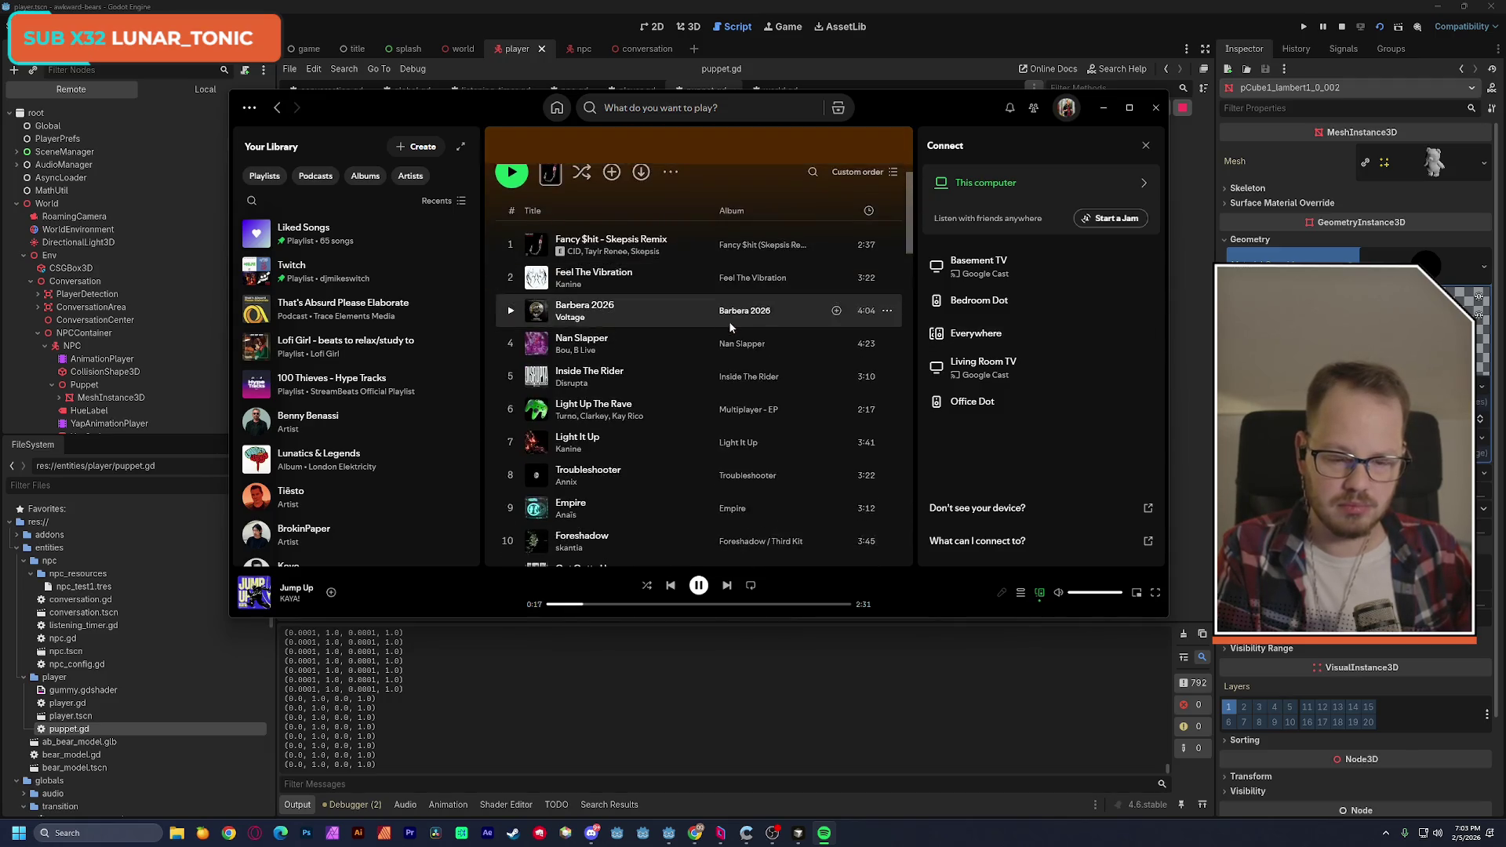
scroll(728, 328, up, 1)
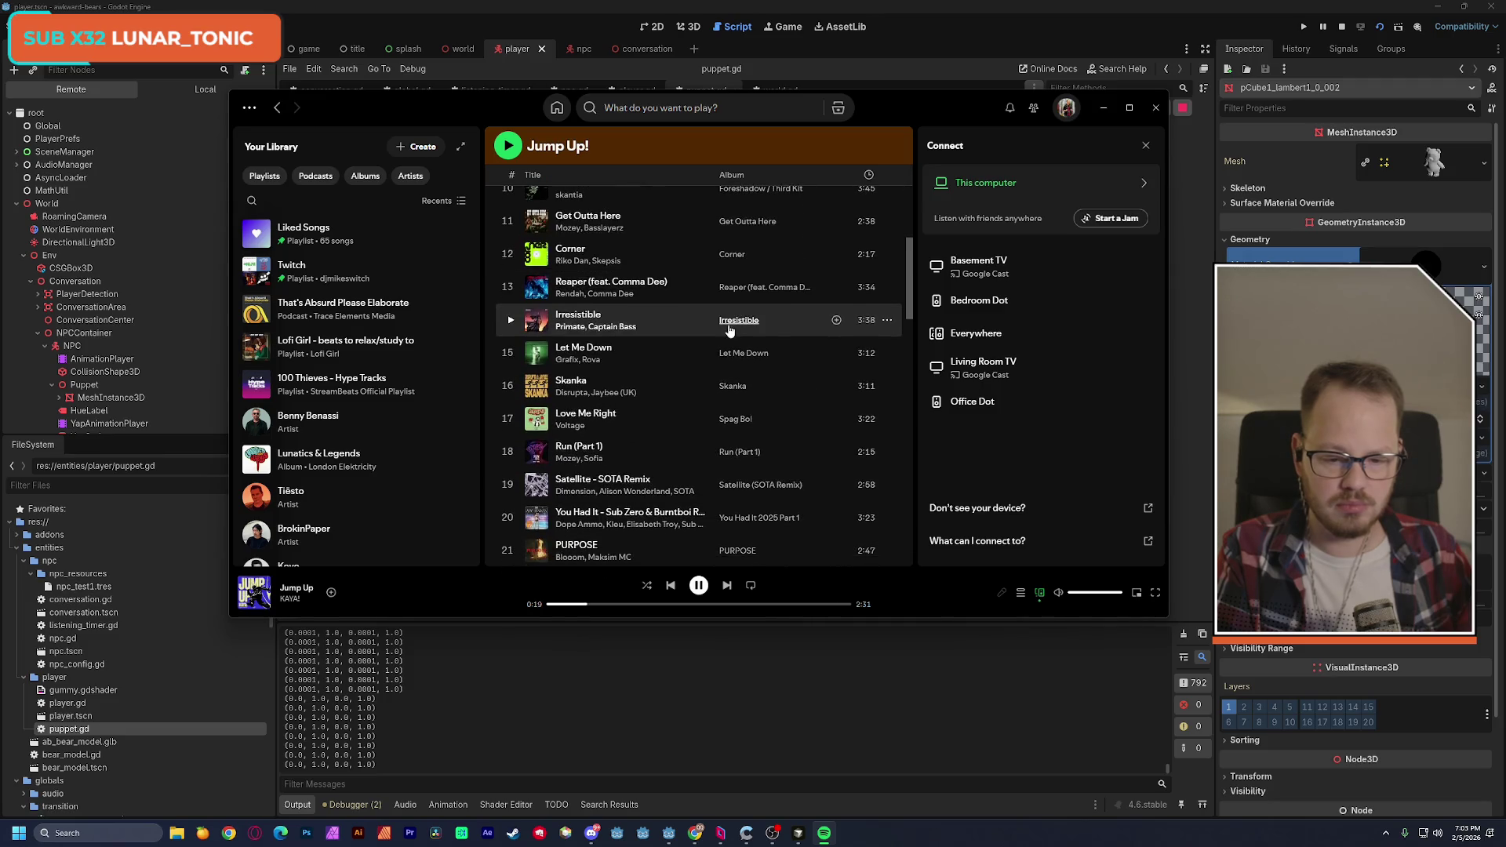
drag(913, 235, 920, 196)
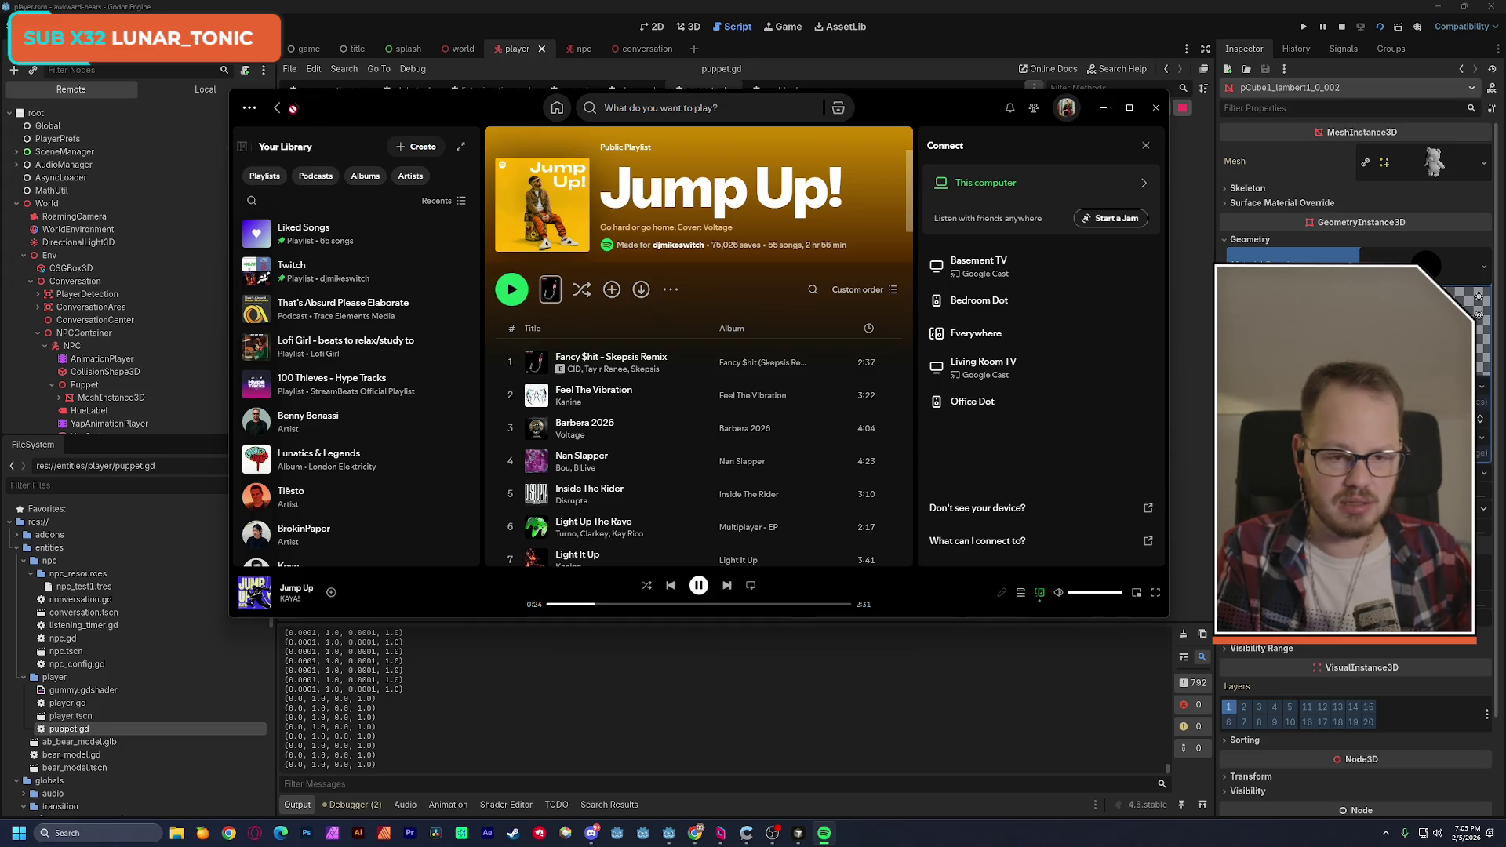
click(276, 109)
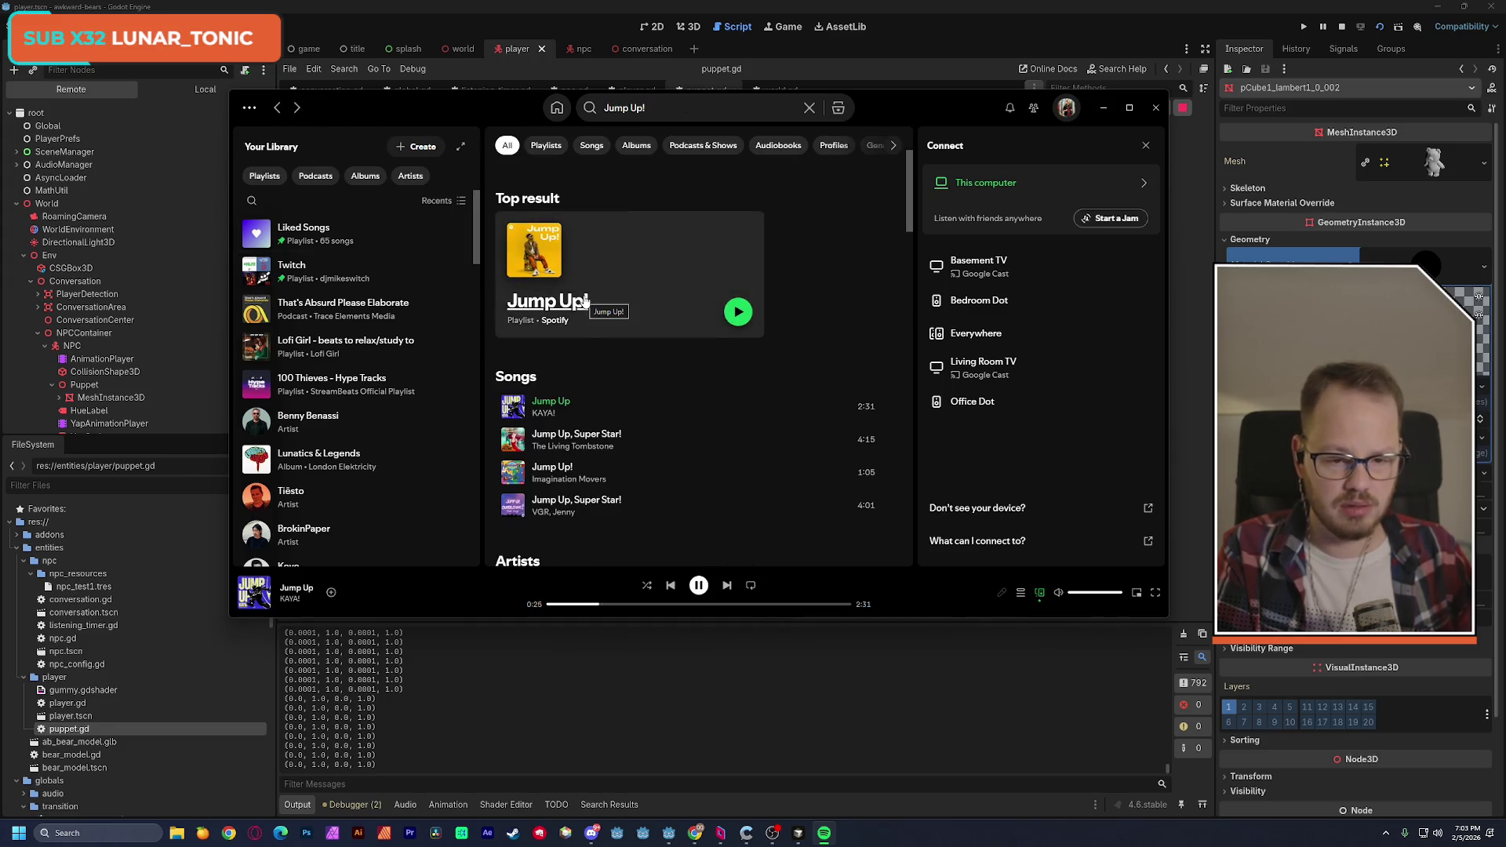
click(836, 407)
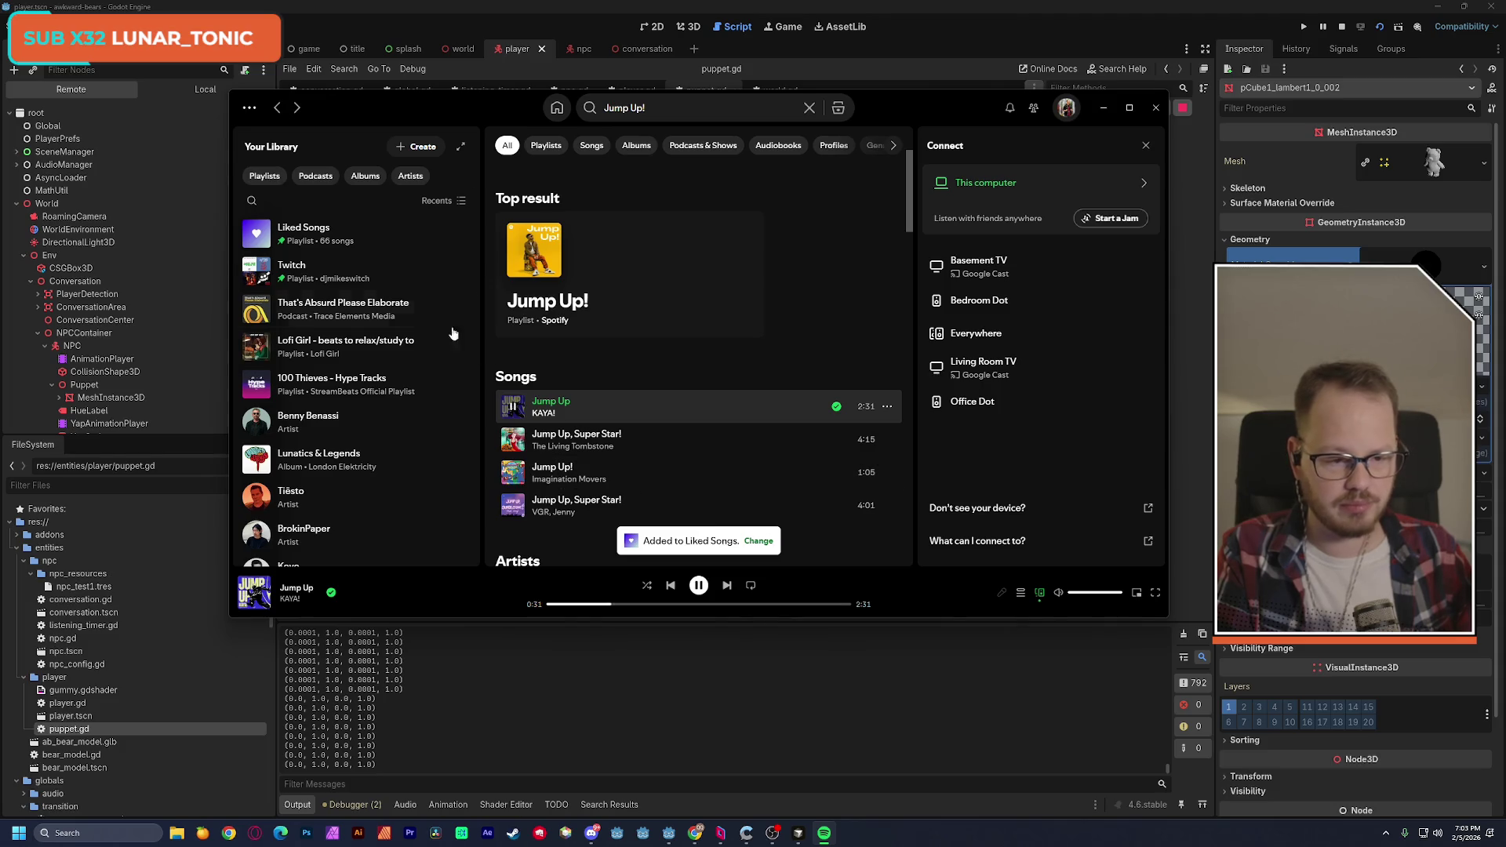
Play Victory Lap from Liked Songs and minimize Spotify.
click(410, 238)
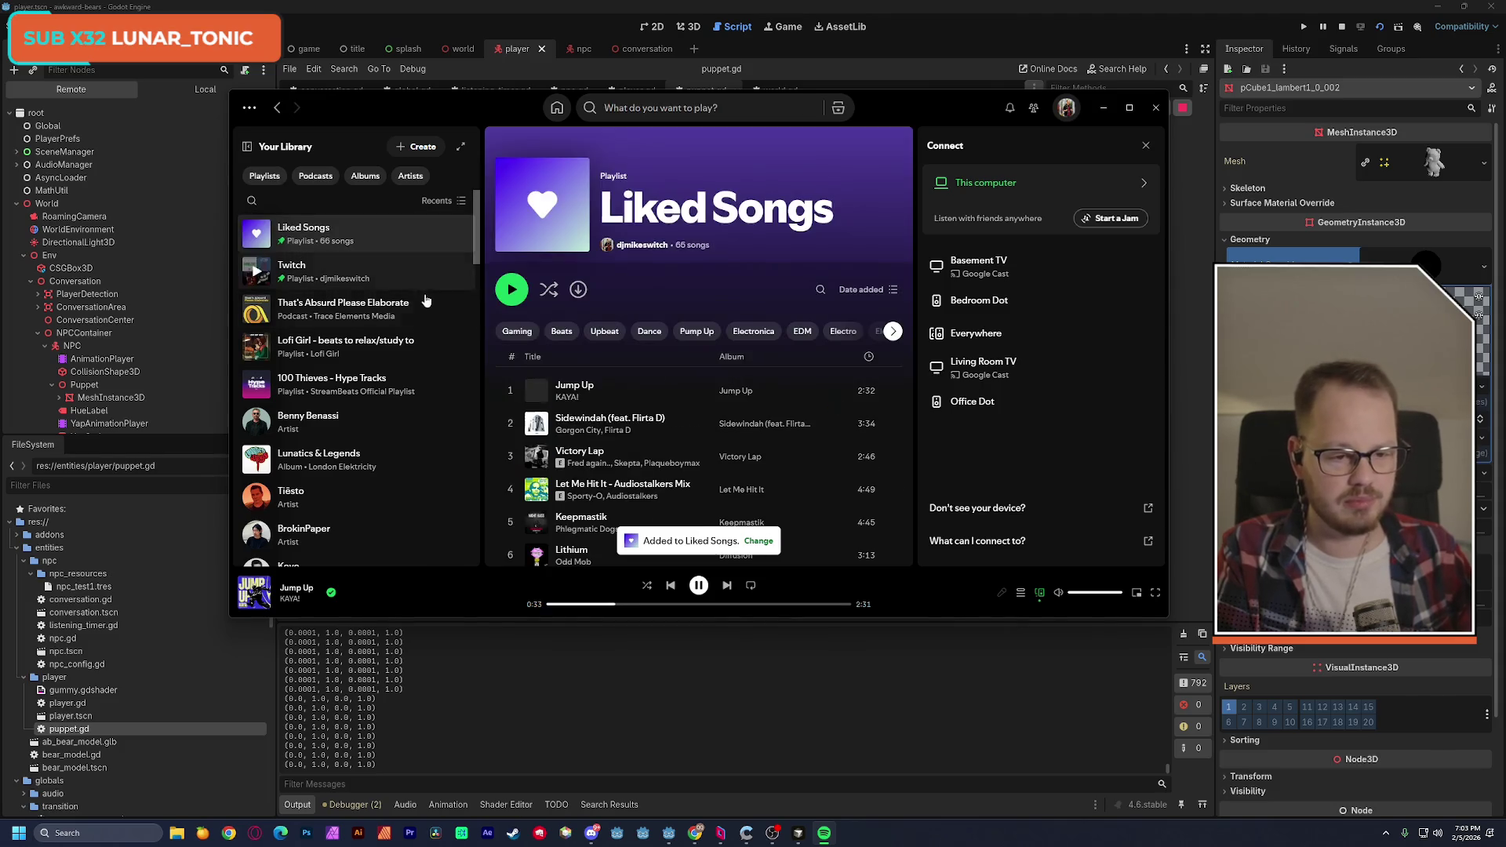
double_click(670, 448)
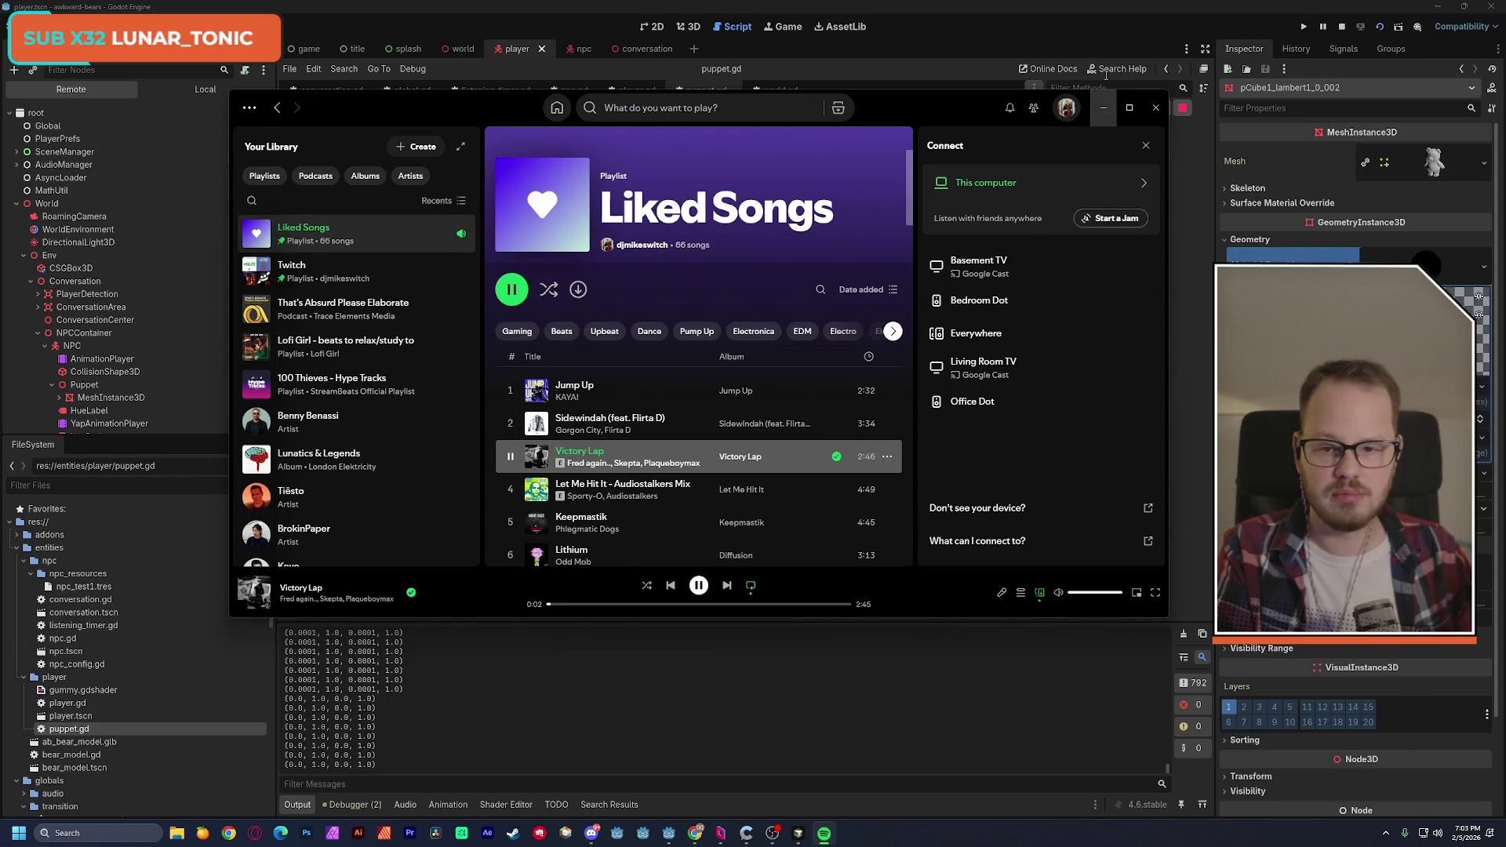
click(1104, 107)
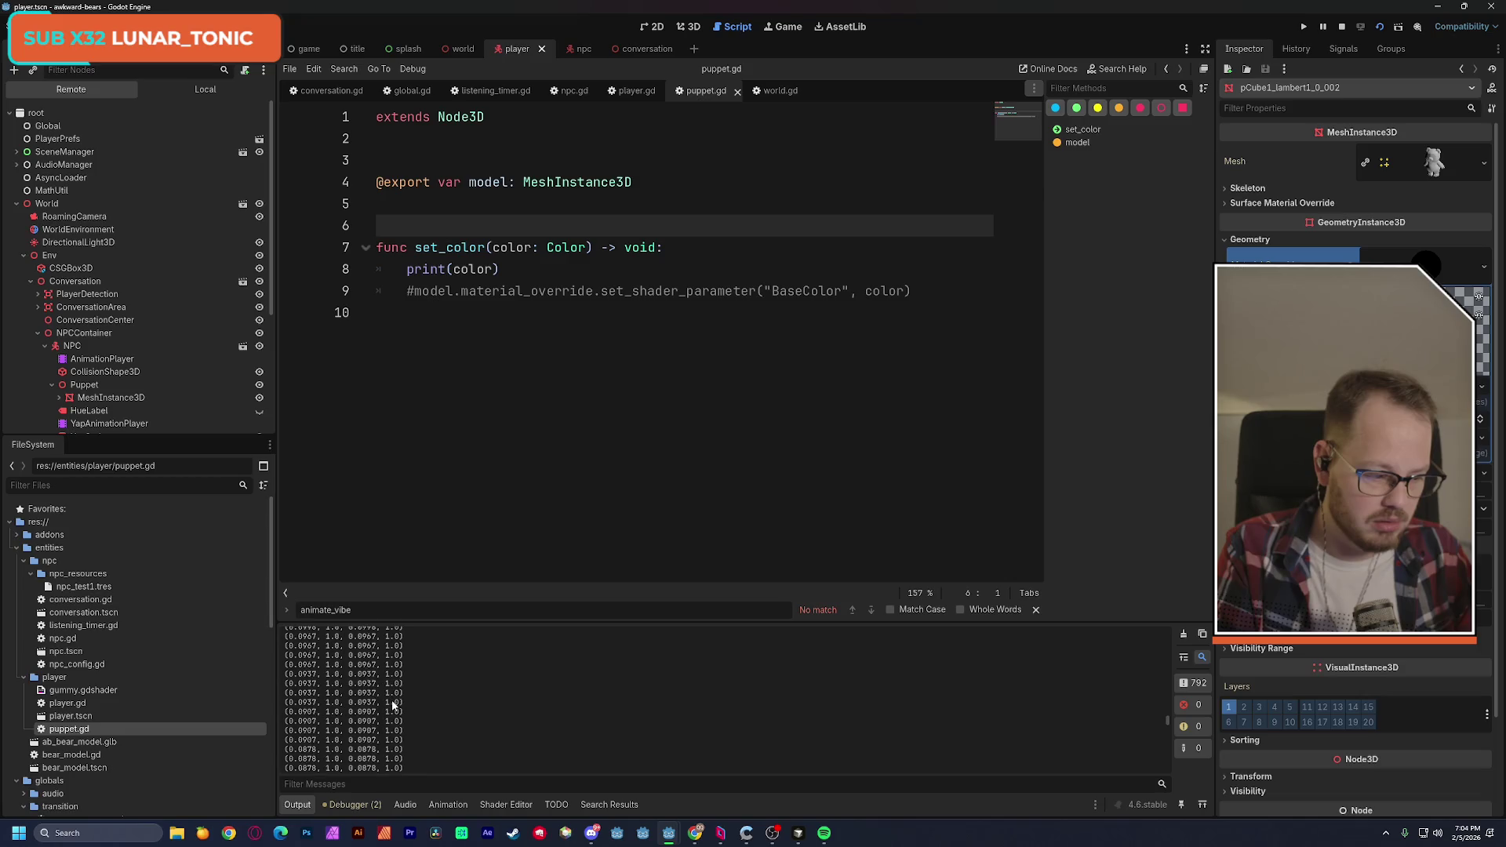
Review the printed colour values in the Output panel, then pause Victory Lap in Spotify.
scroll(392, 705, up, 5)
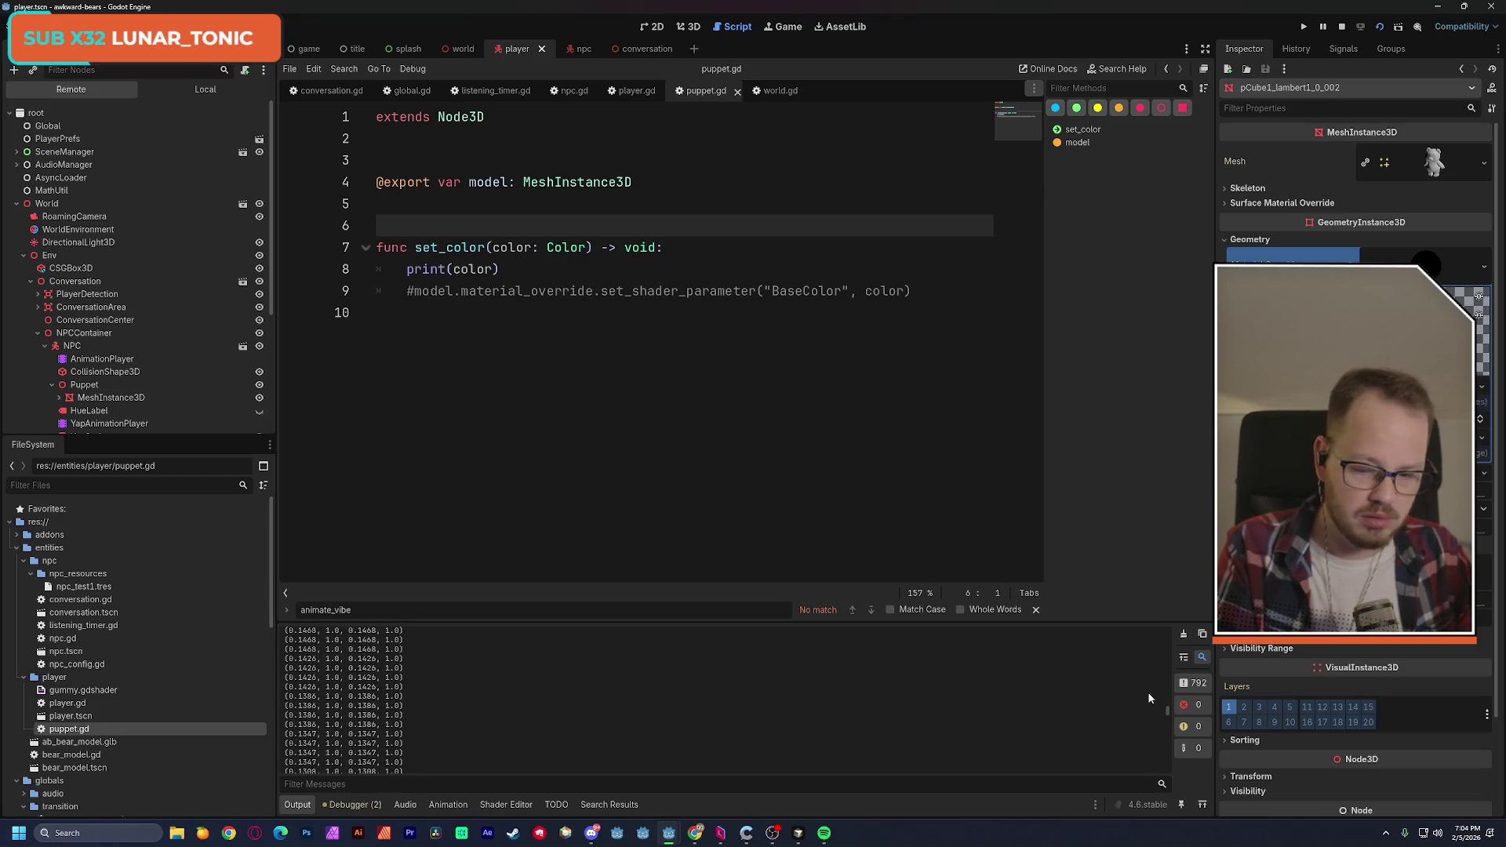
drag(1168, 711, 1155, 621)
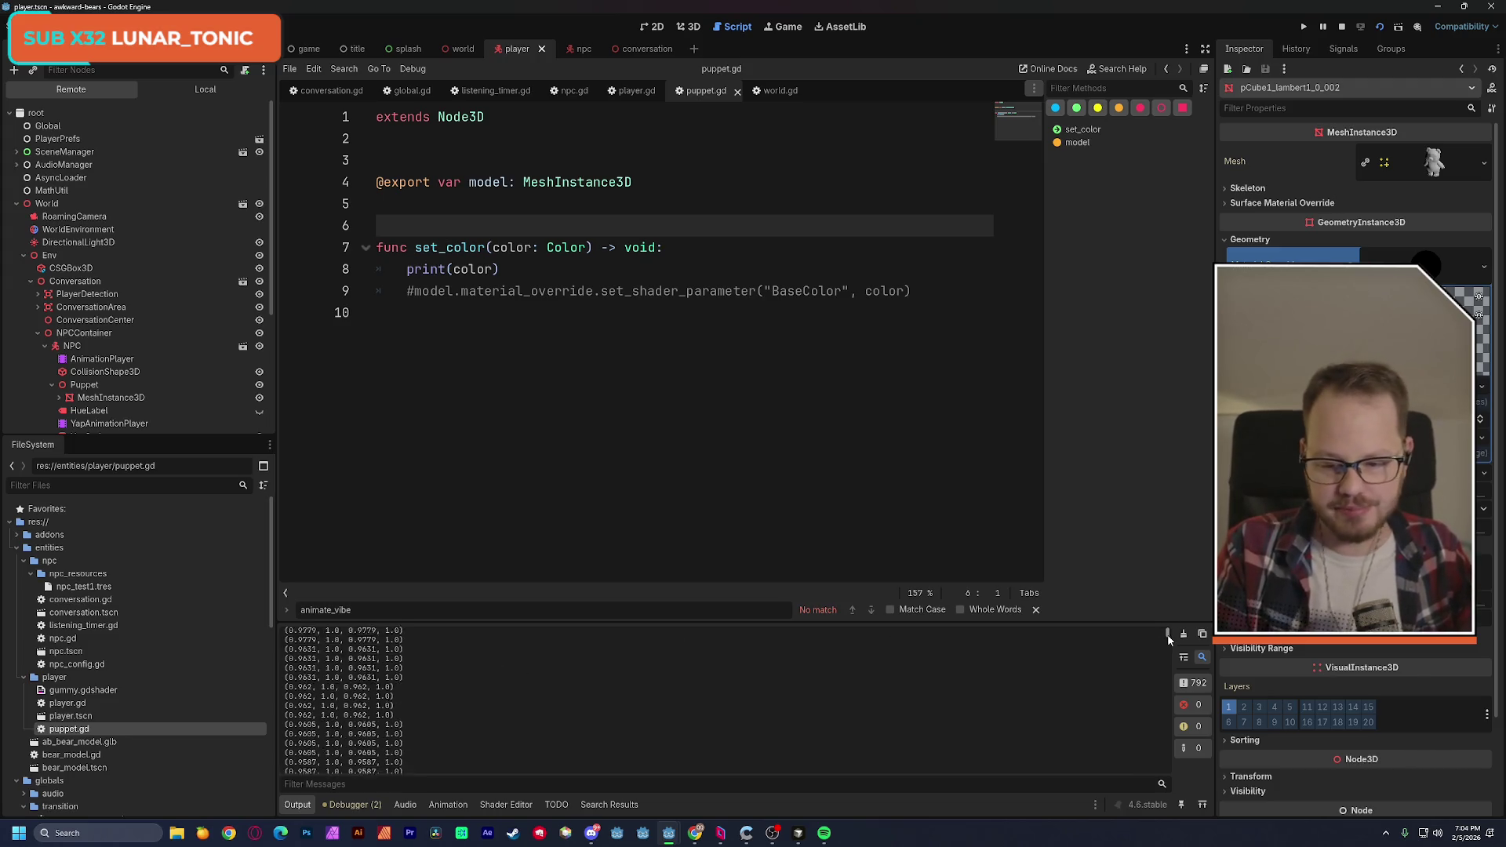
drag(1169, 640, 1175, 691)
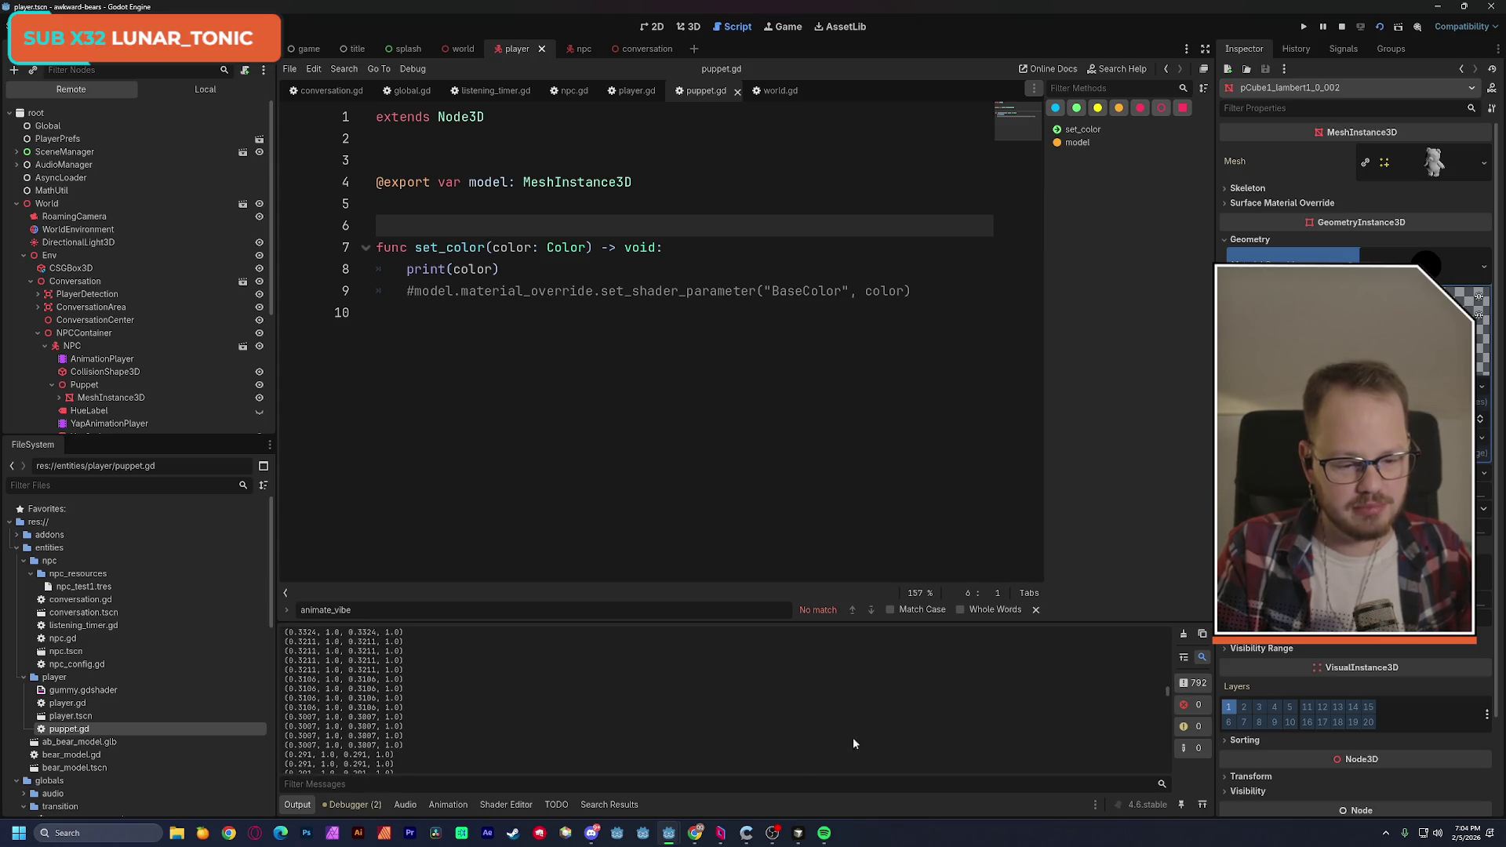
click(824, 833)
click(698, 585)
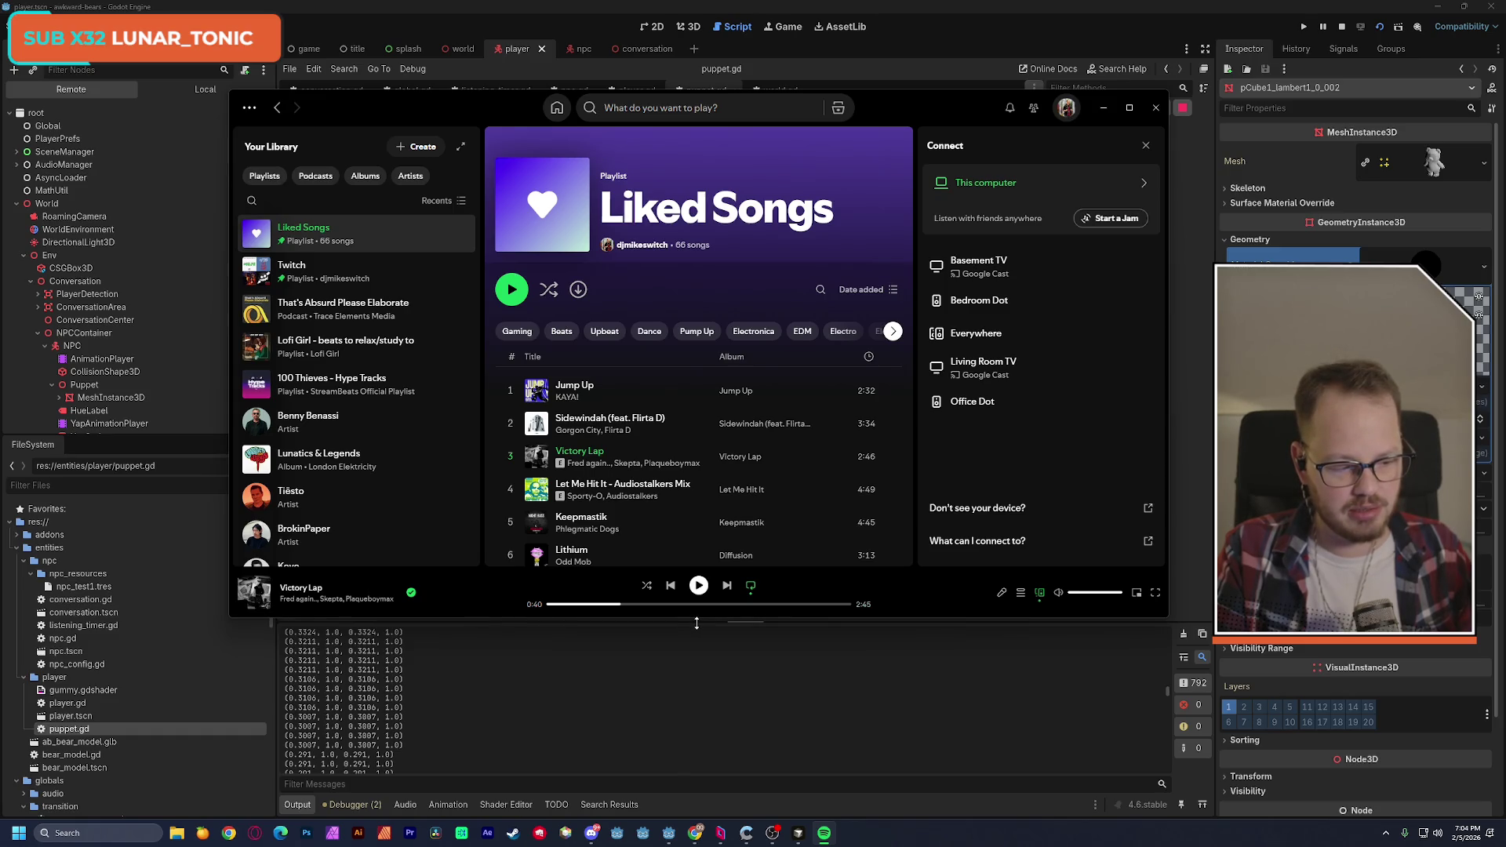
Restart Victory Lap from the beginning, then pause it again.
click(593, 605)
drag(594, 605, 542, 606)
click(699, 587)
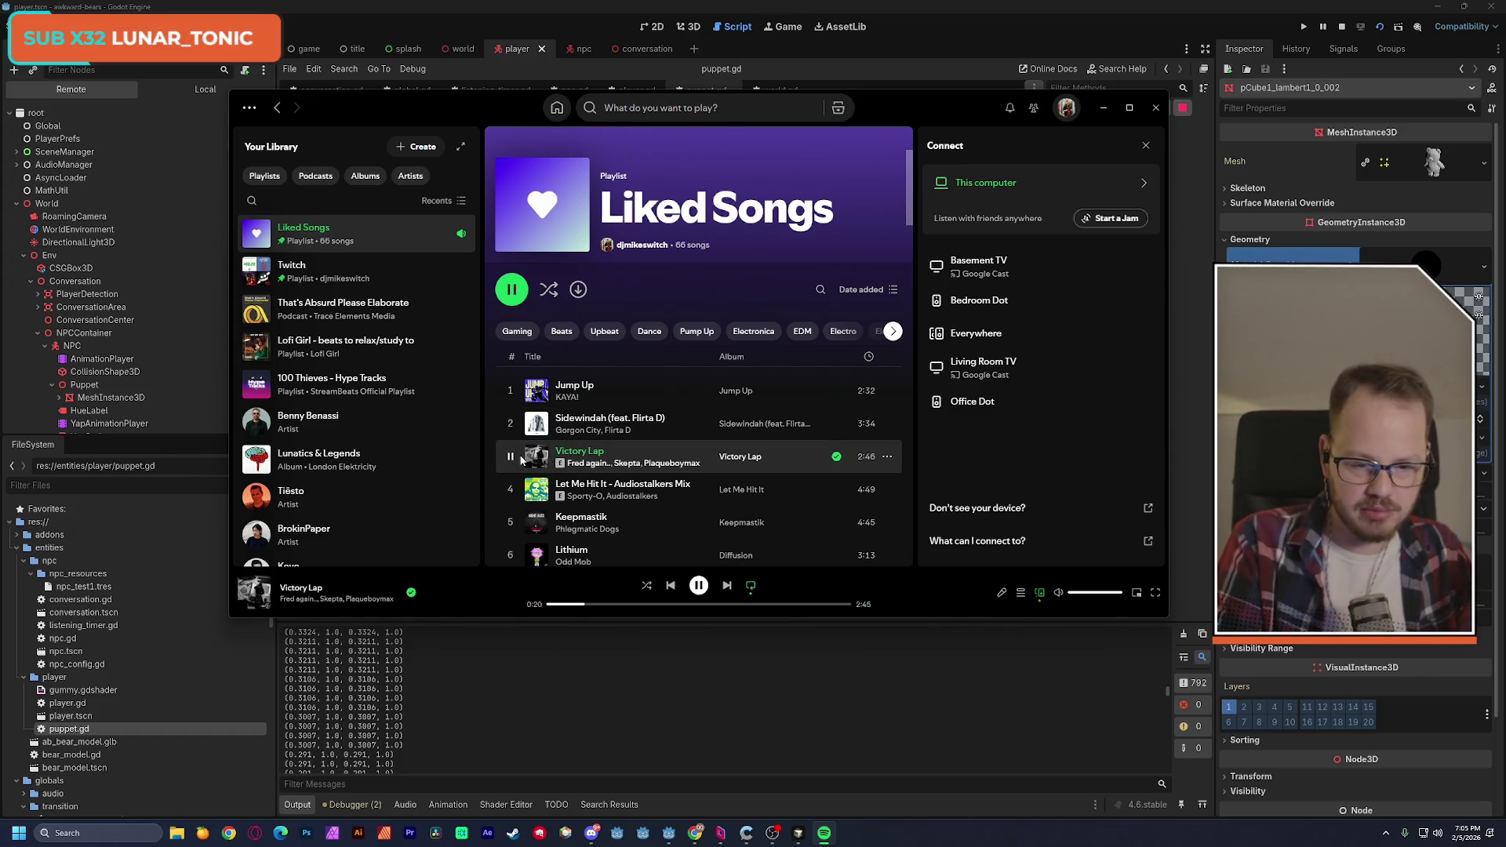
key(space)
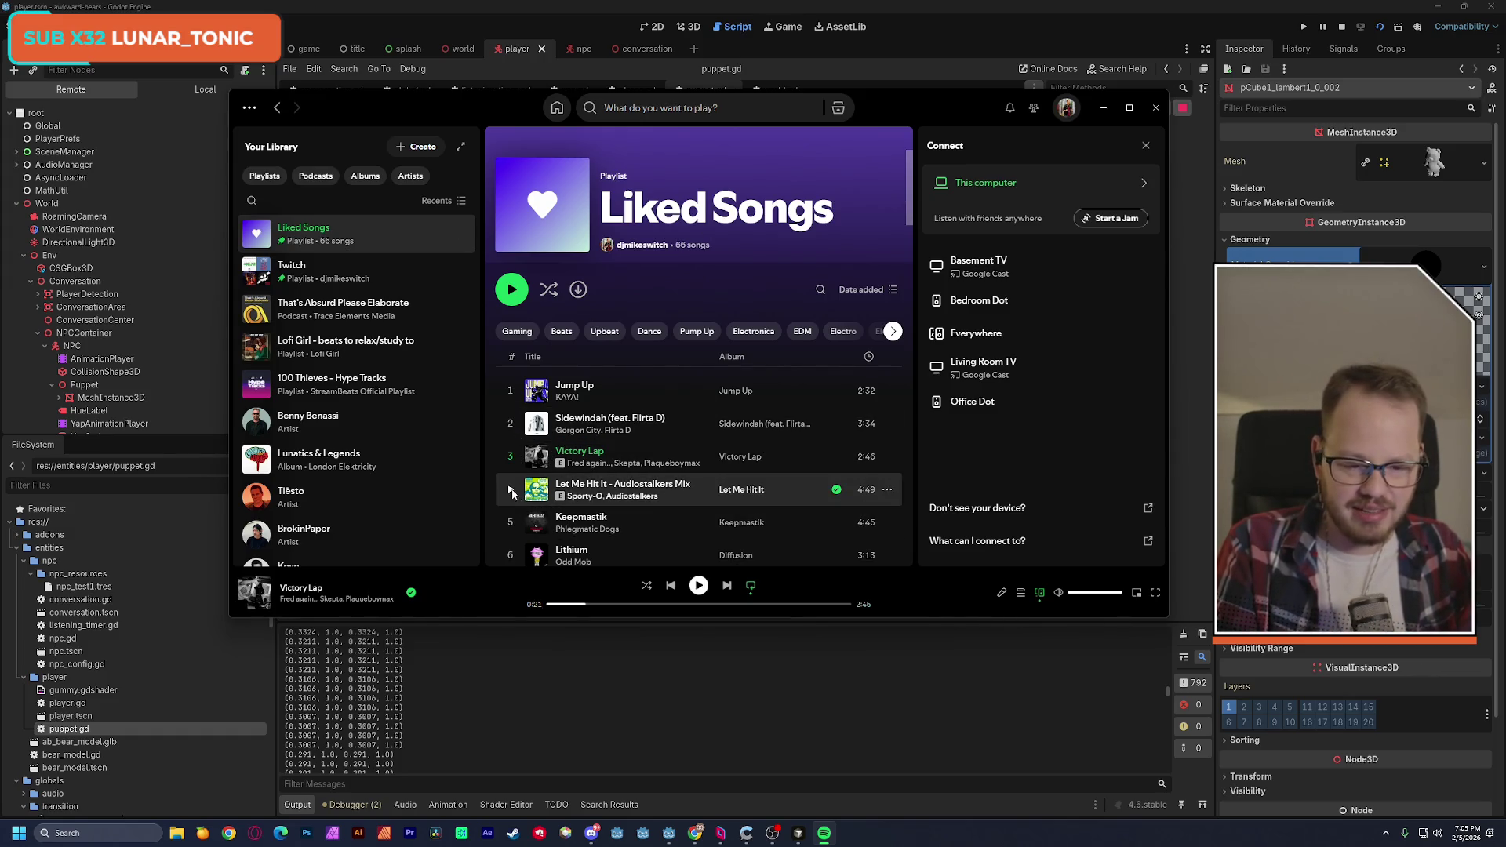
Play Let Me Hit It - Audiostalkers Mix and minimize Spotify.
scroll(685, 492, down, 1)
click(512, 432)
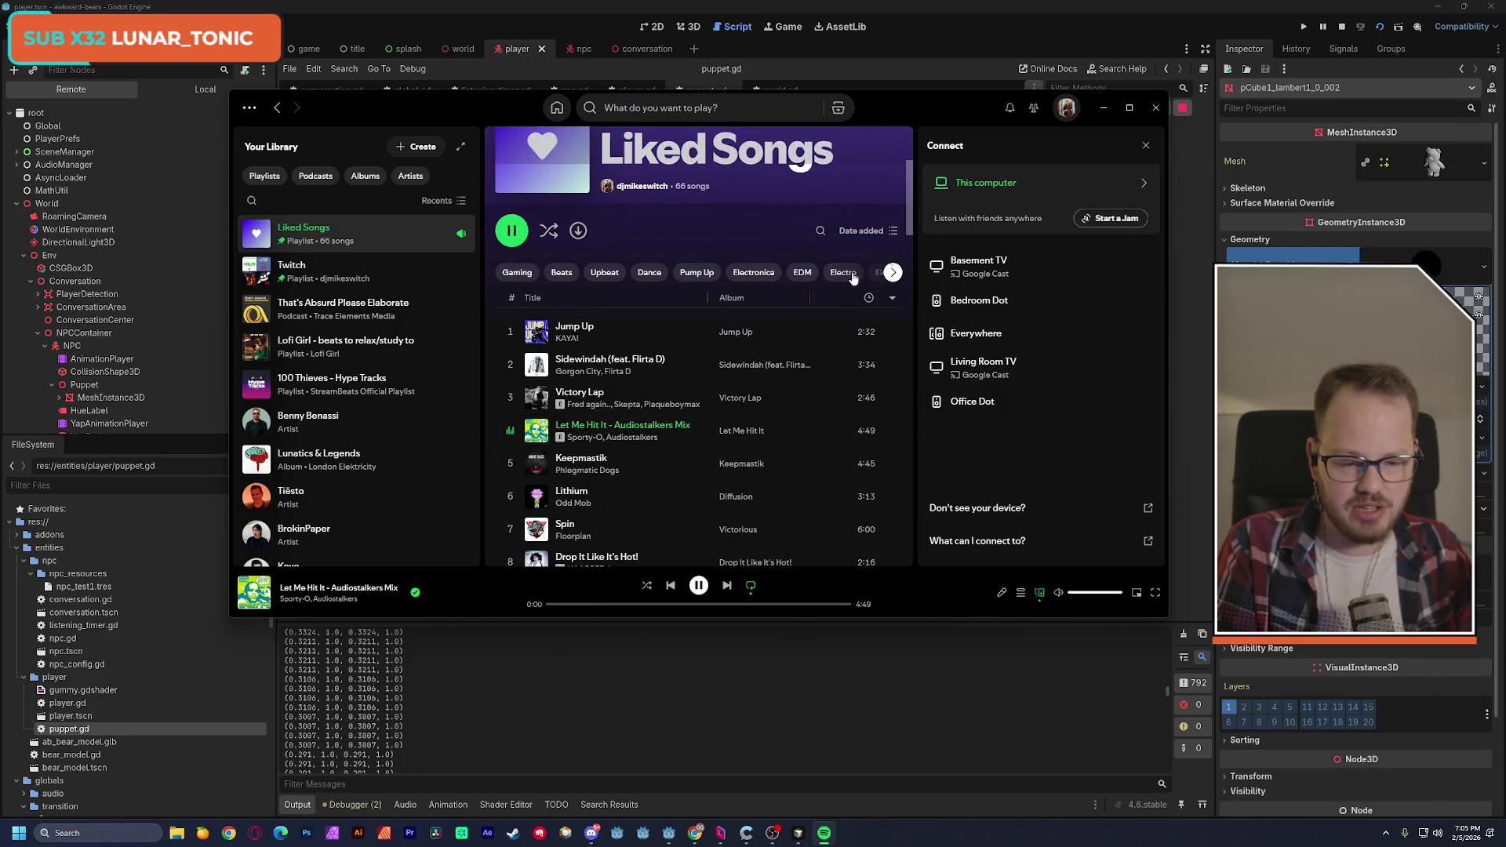
click(1102, 110)
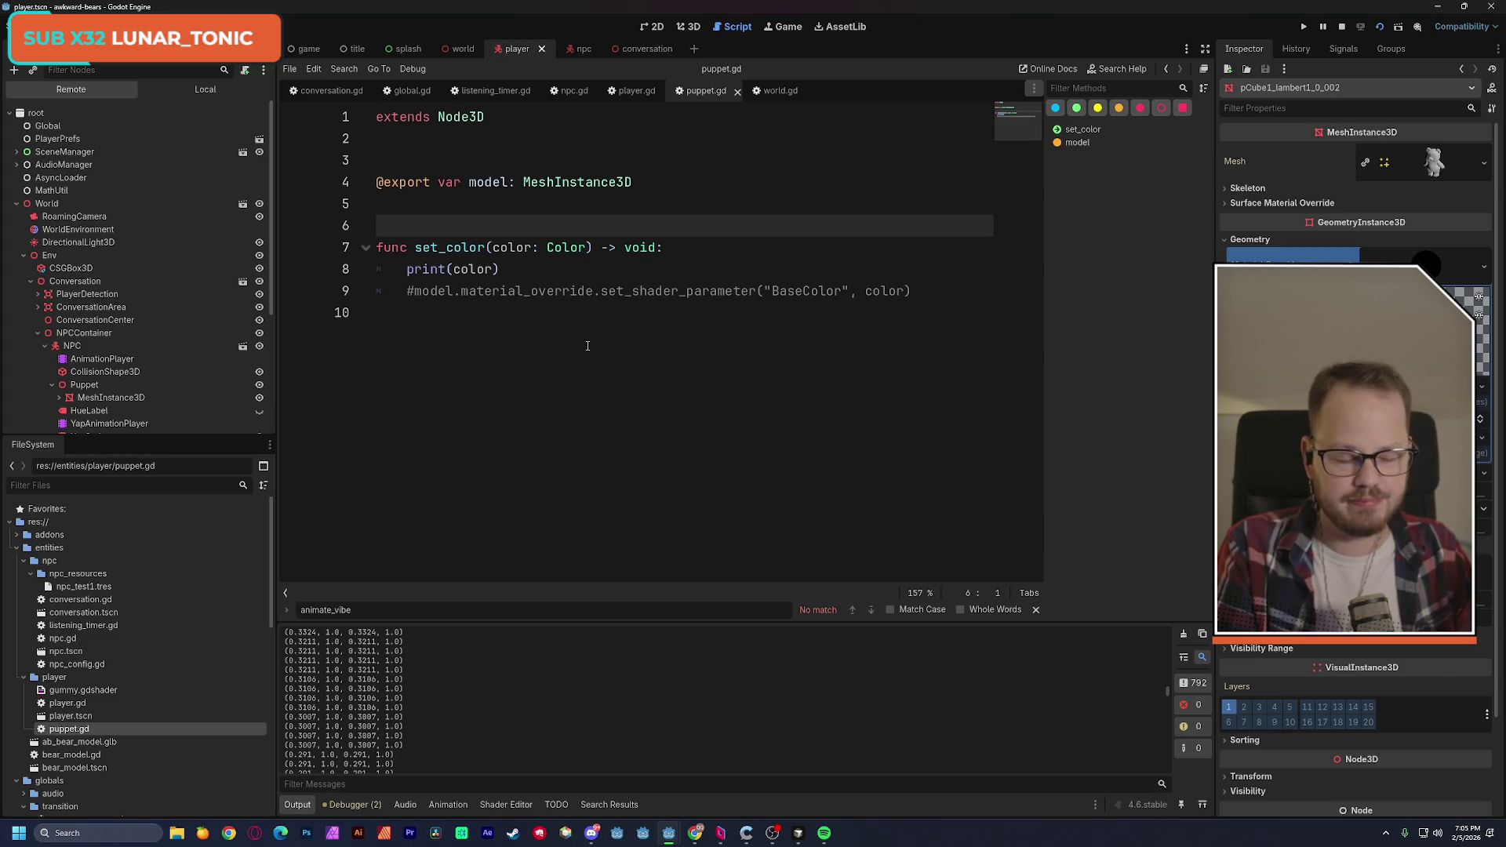
Scroll the output log and stop the running game with F8.
scroll(463, 652, up, 8)
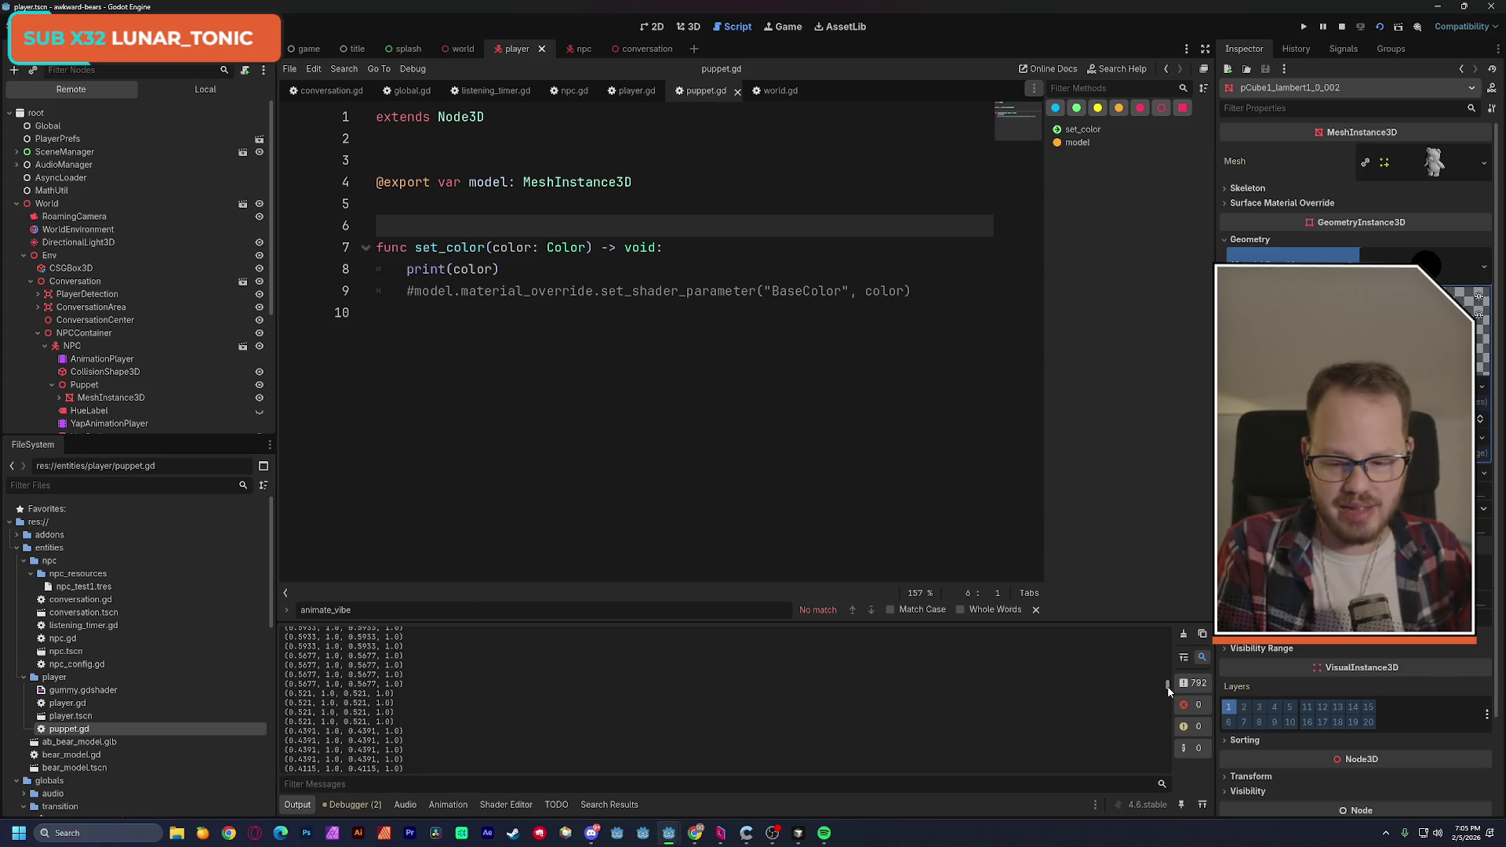
drag(1169, 690, 1171, 628)
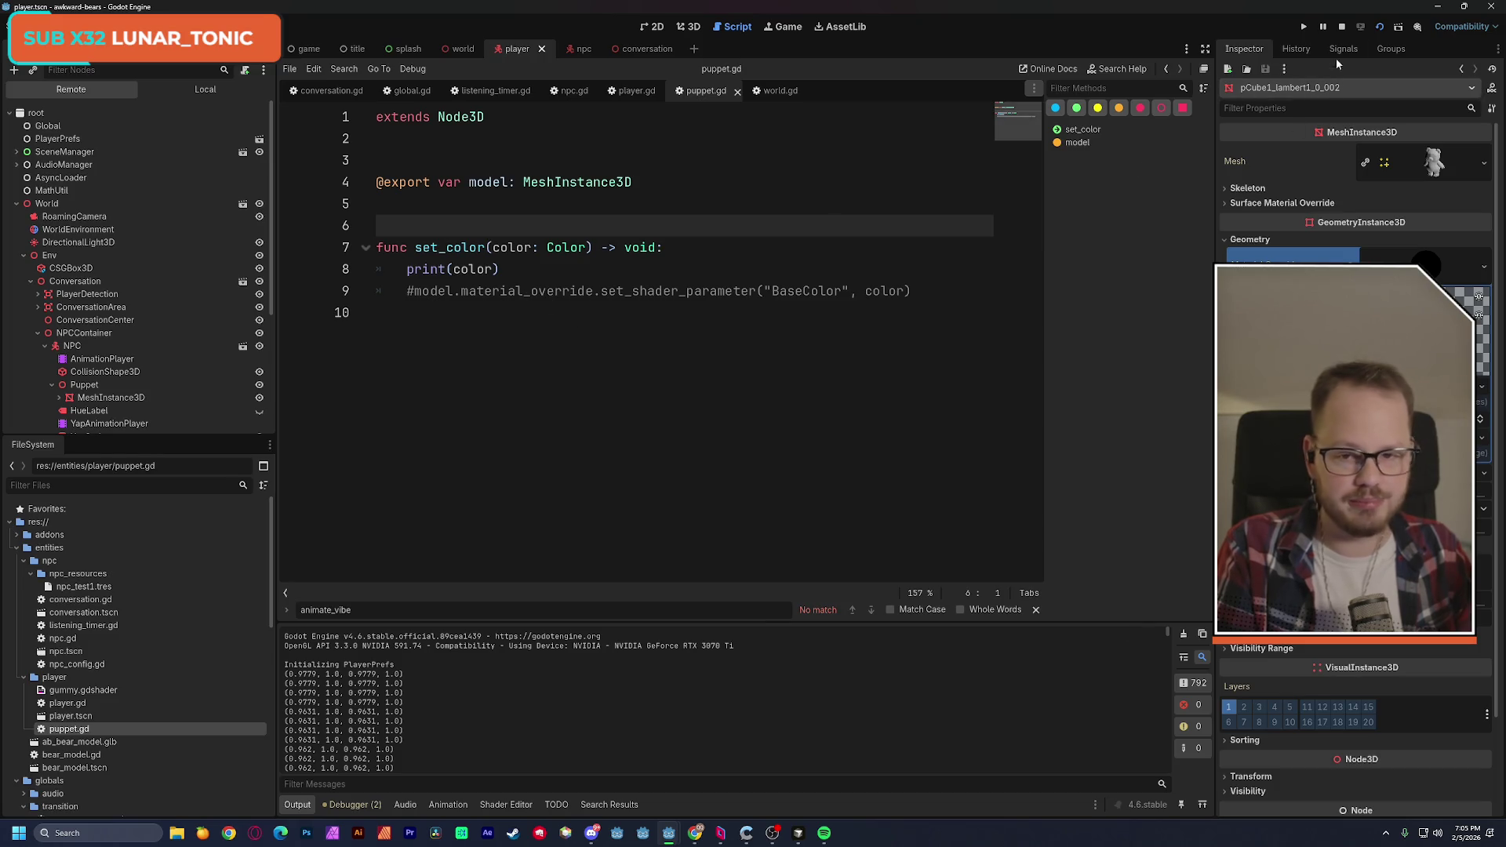
key(F8)
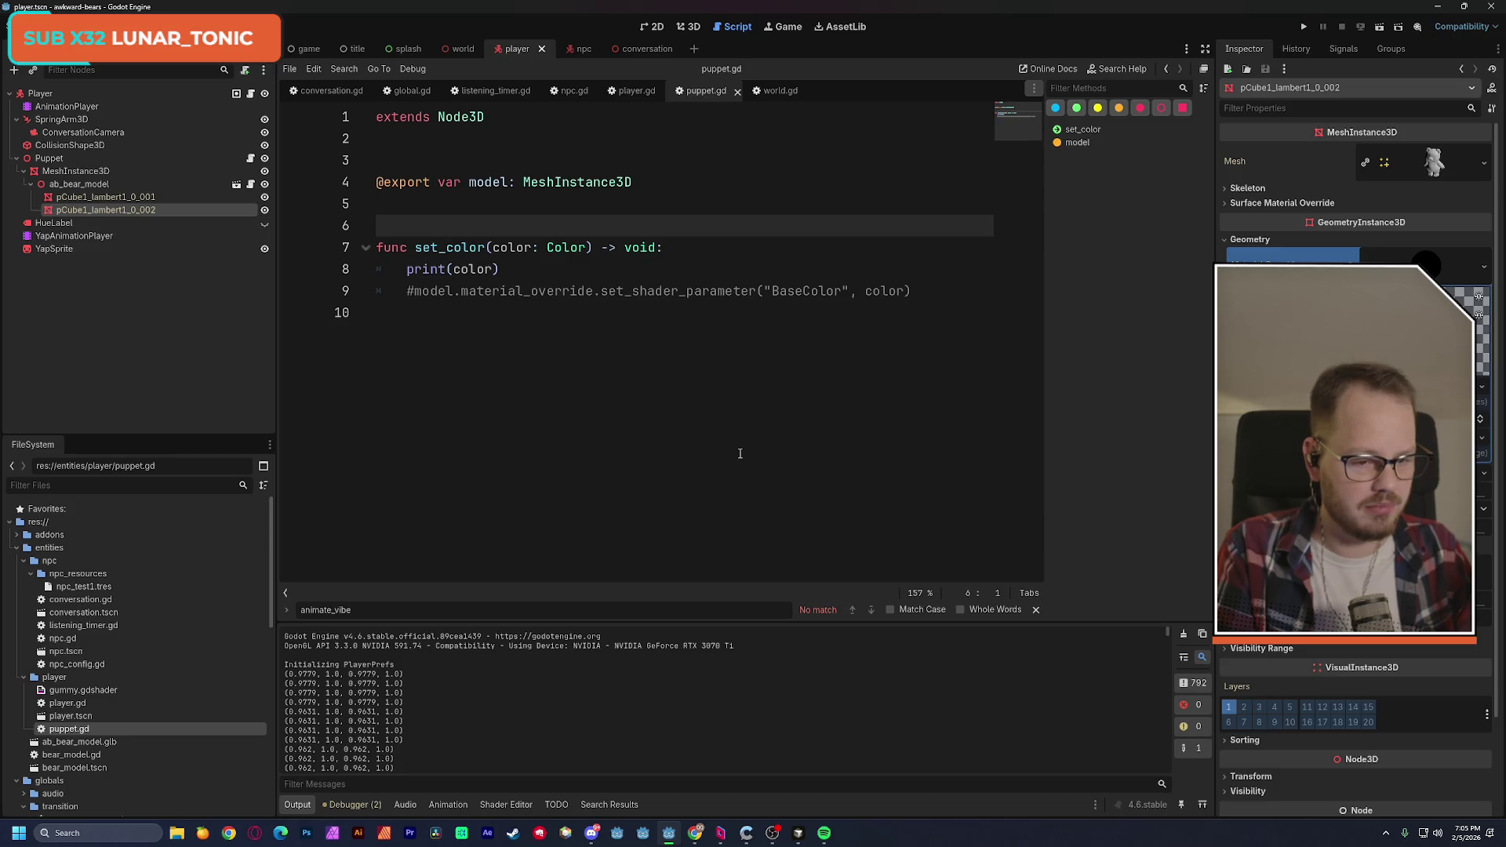
Insert an 'if model != null:' line above print(color) in set_color.
drag(408, 263, 934, 287)
click(925, 295)
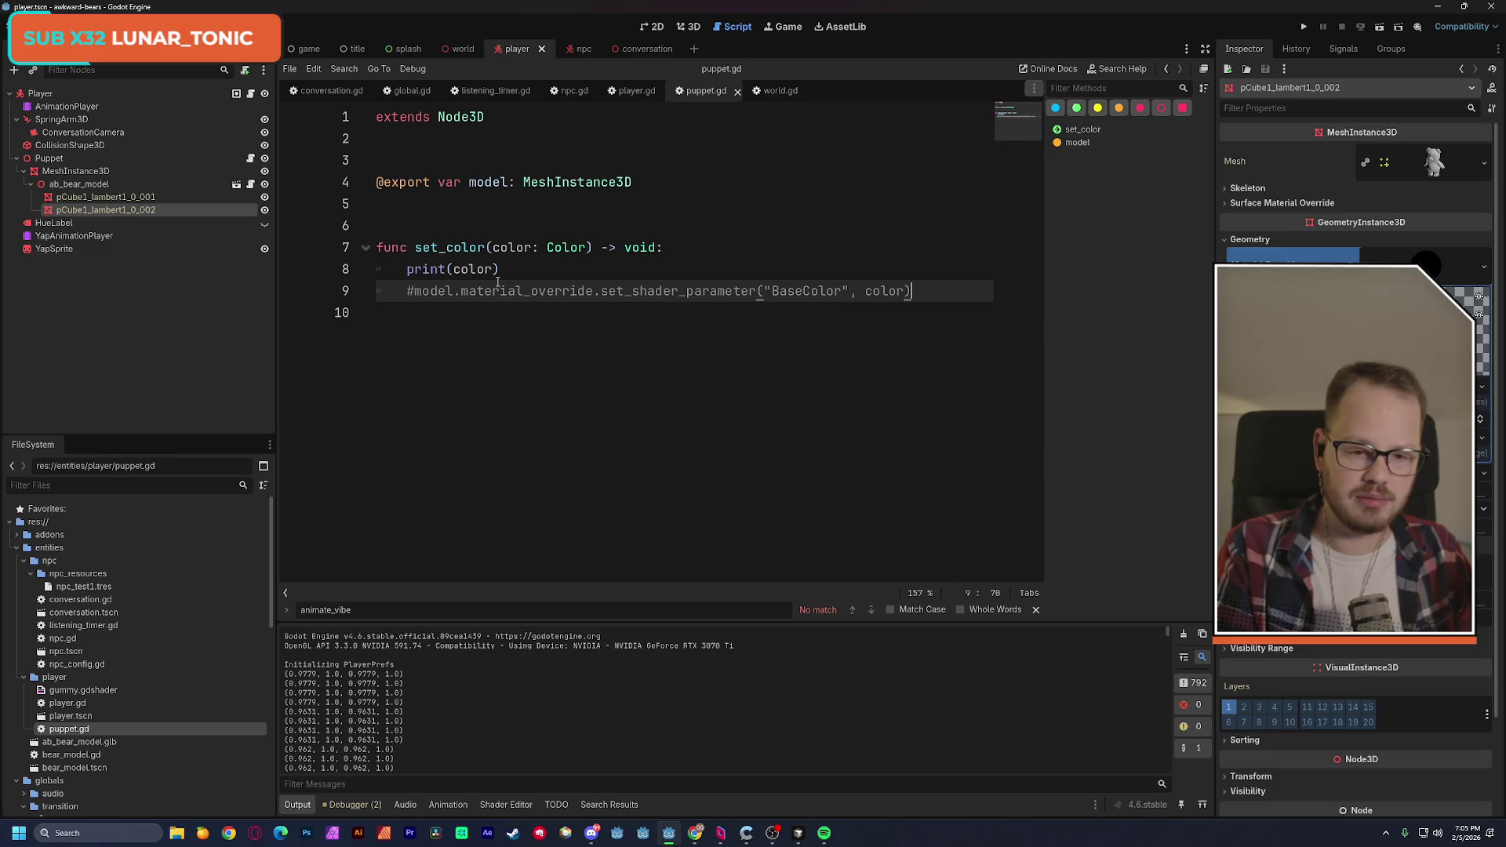
click(407, 269)
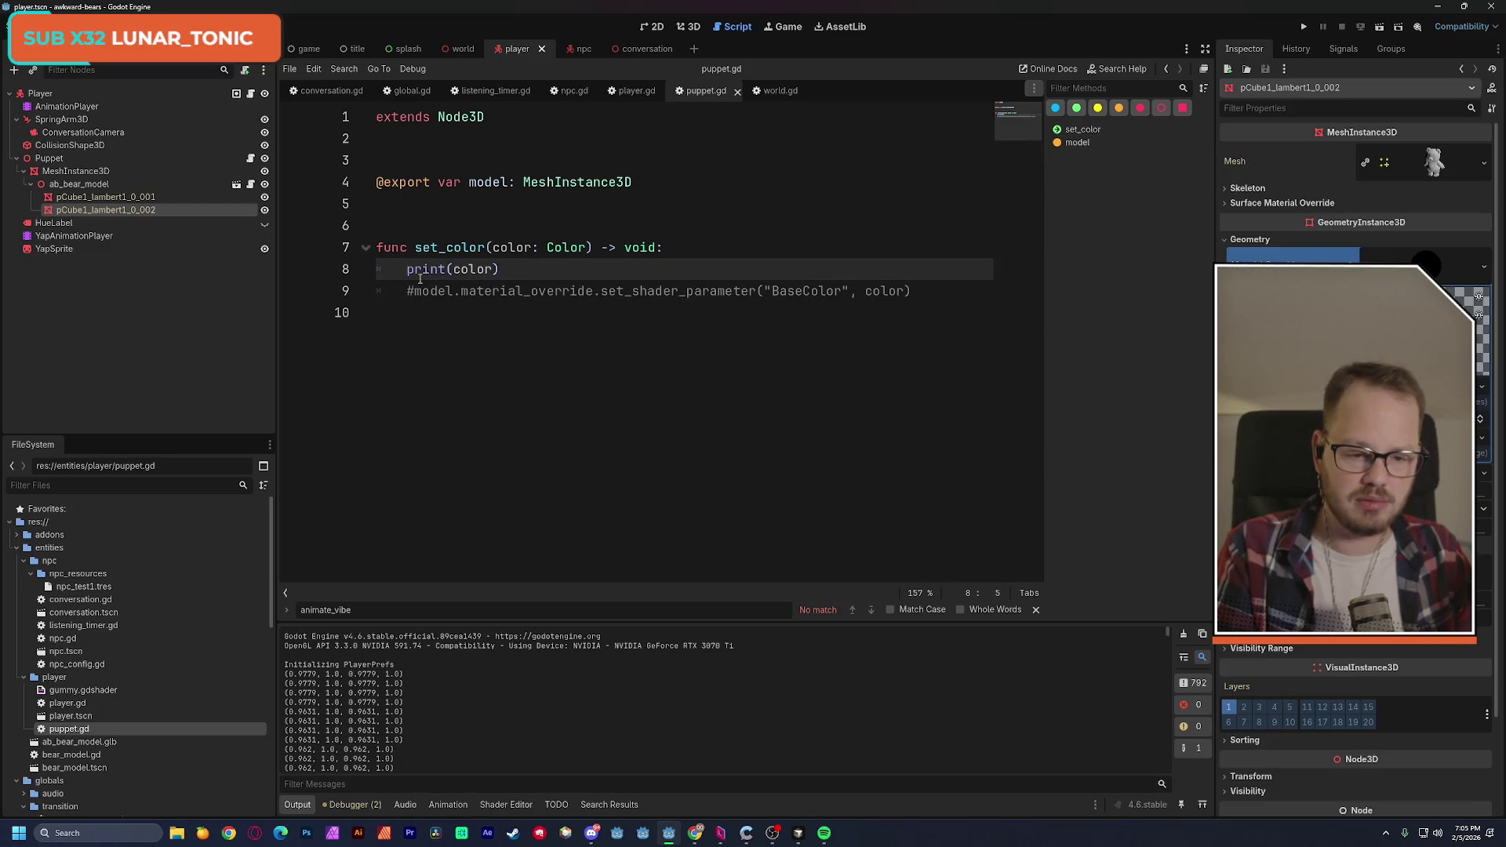
key(Return)
key(Up)
text(if model)
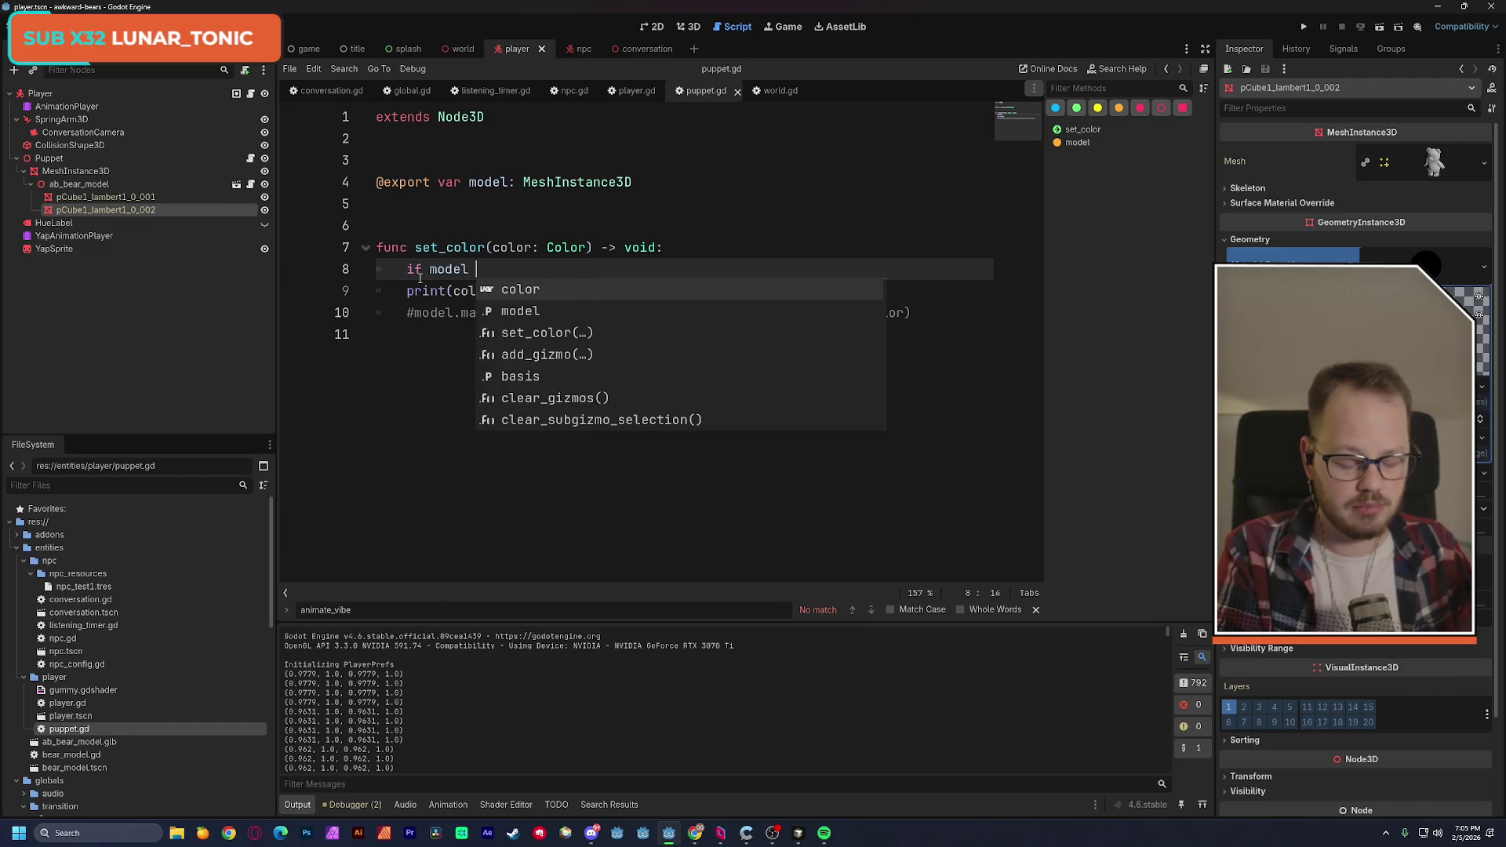
text( != null:)
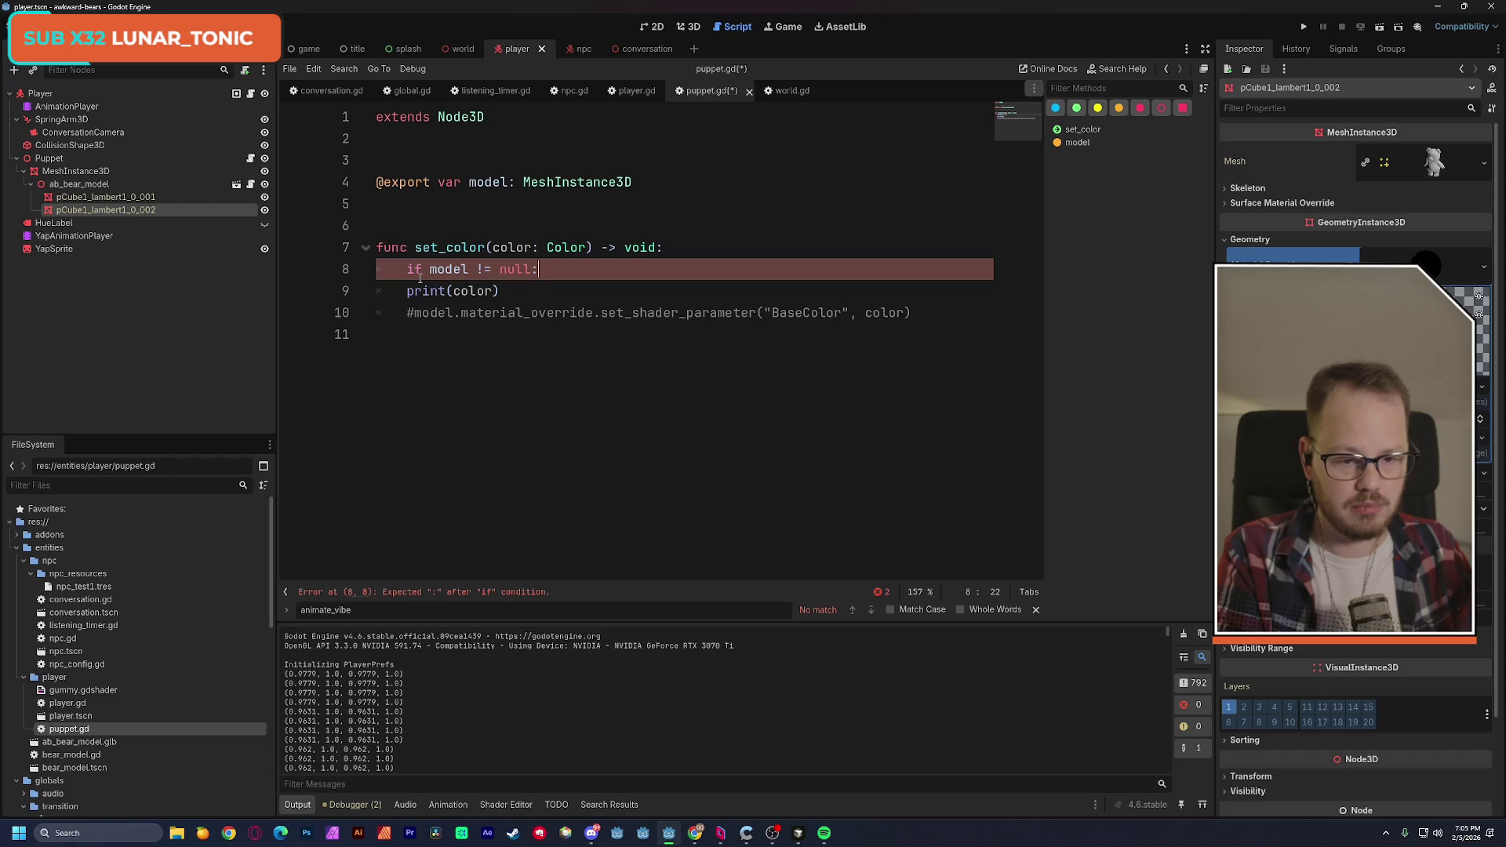
Indent and uncomment the set_shader_parameter line, delete print(color), and save puppet.gd.
click(408, 313)
key(Tab)
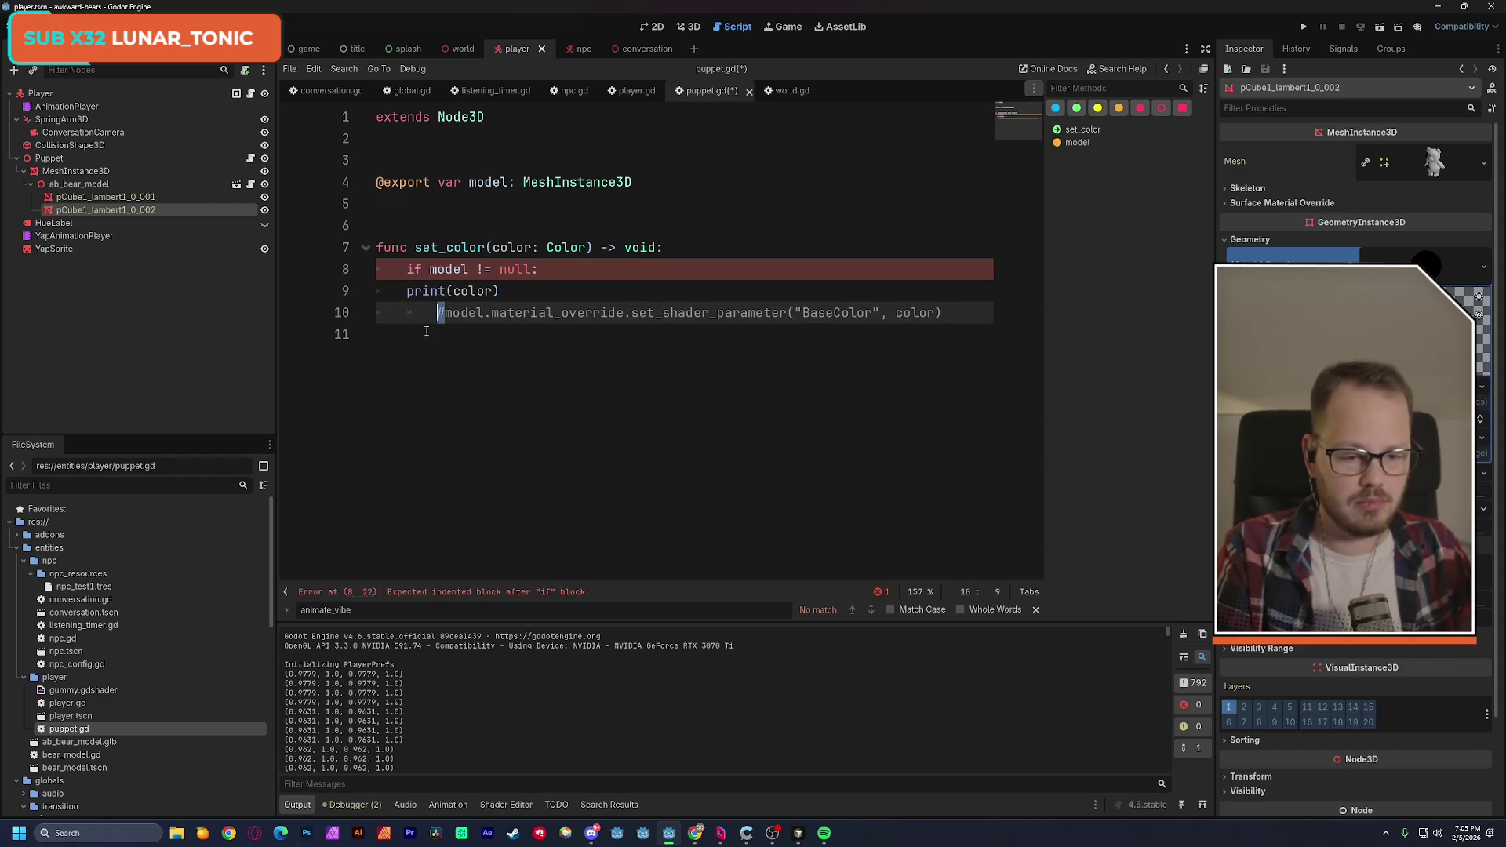
triple_click(504, 290)
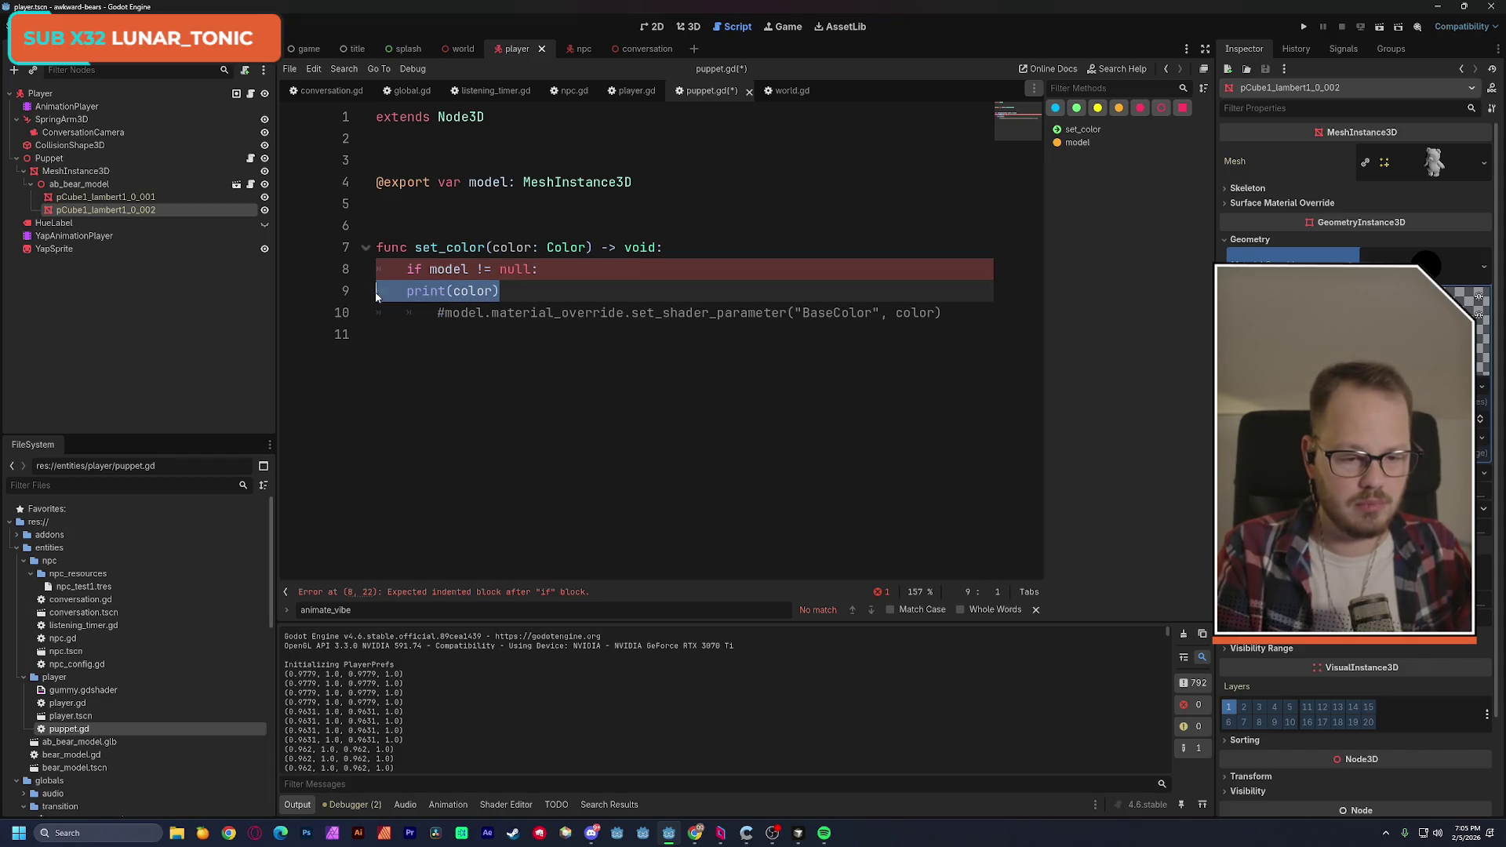
key(BackSpace)
click(445, 313)
key(BackSpace)
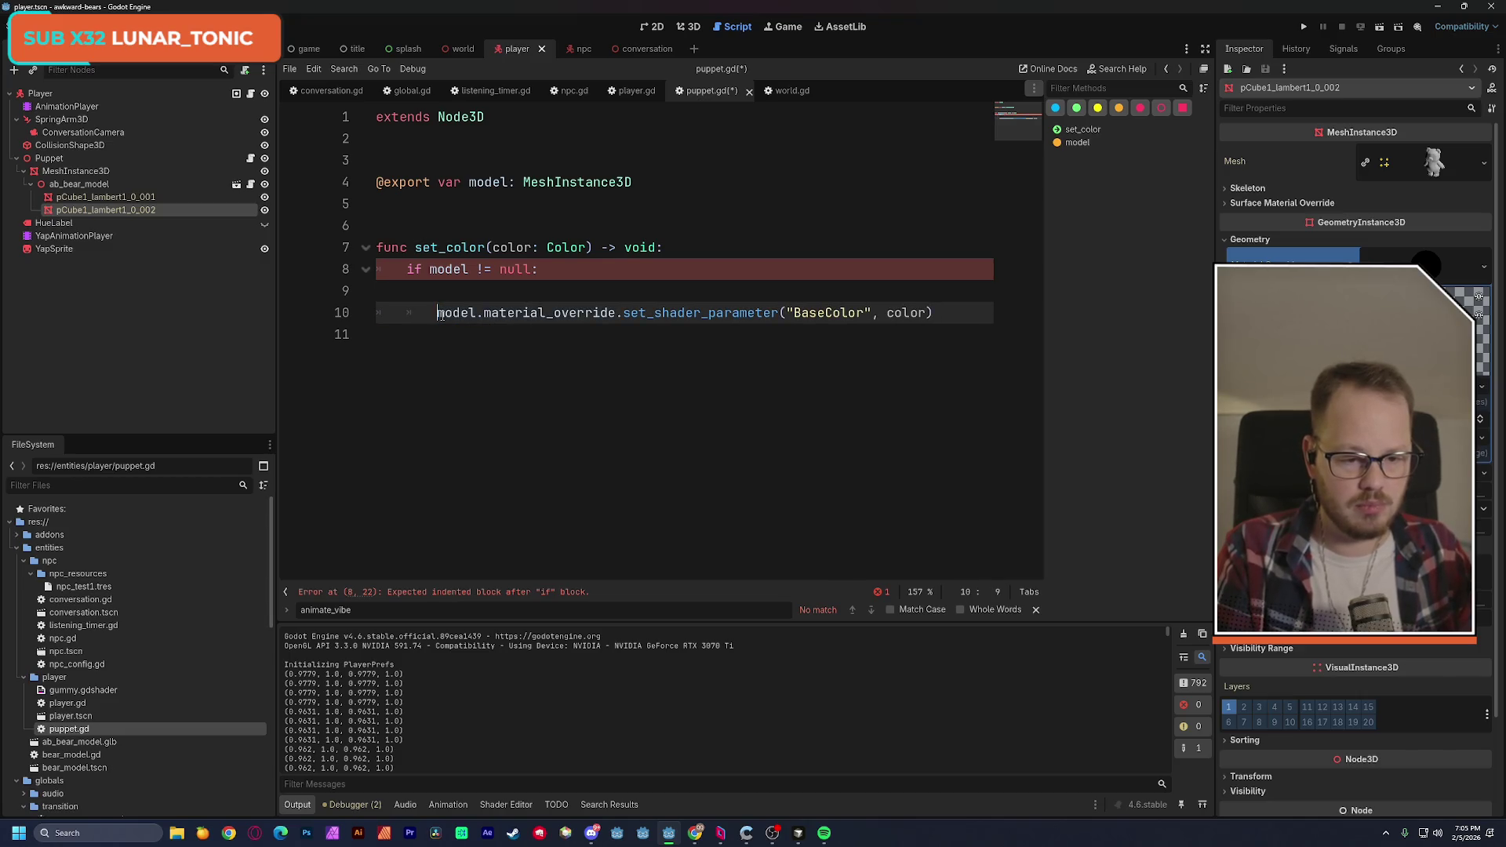
click(466, 288)
key(BackSpace)
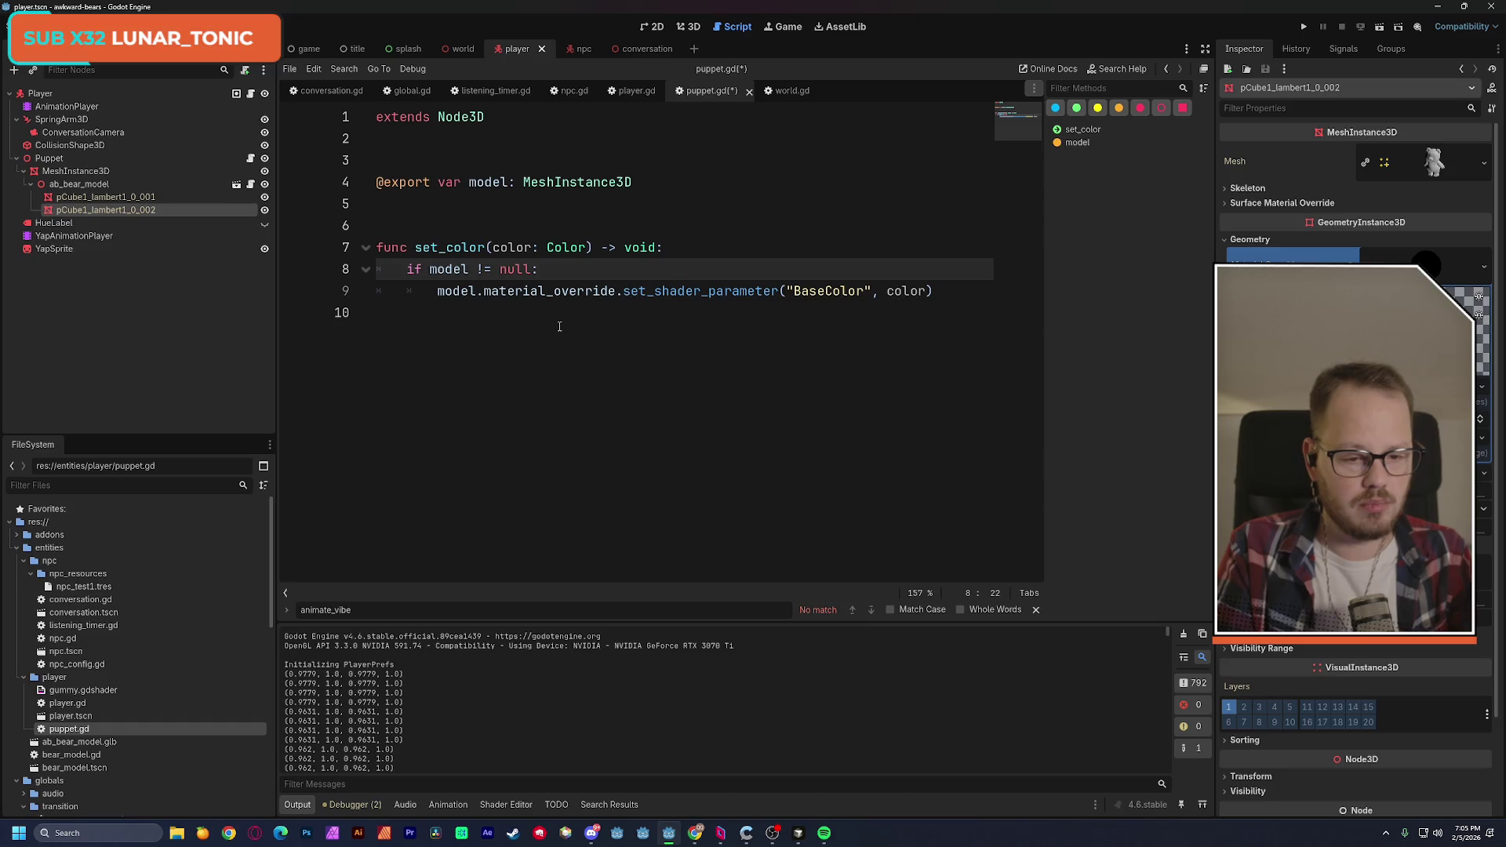
key(ctrl+s)
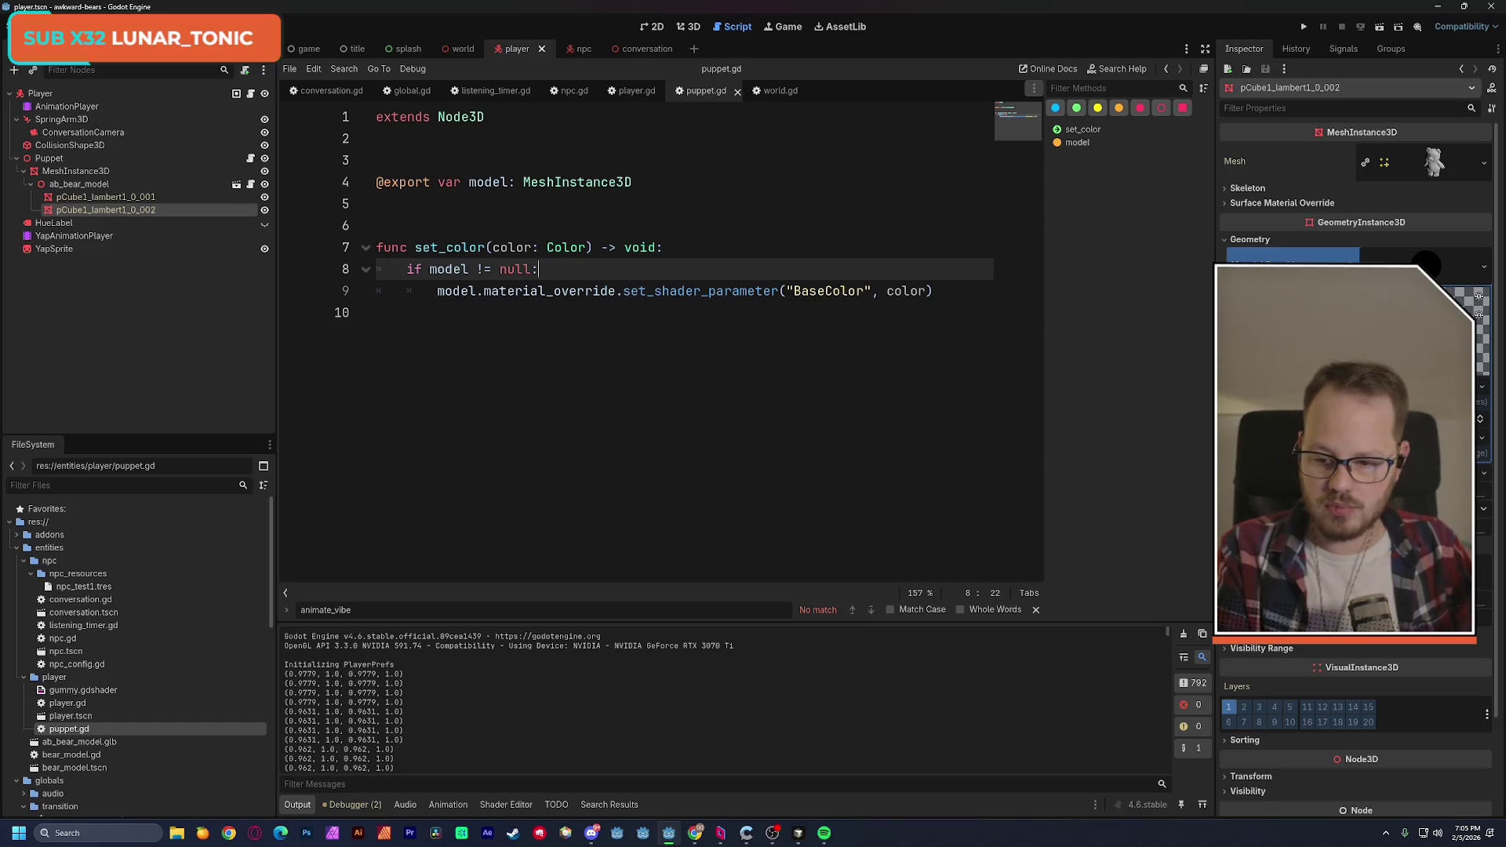
key(alt+s)
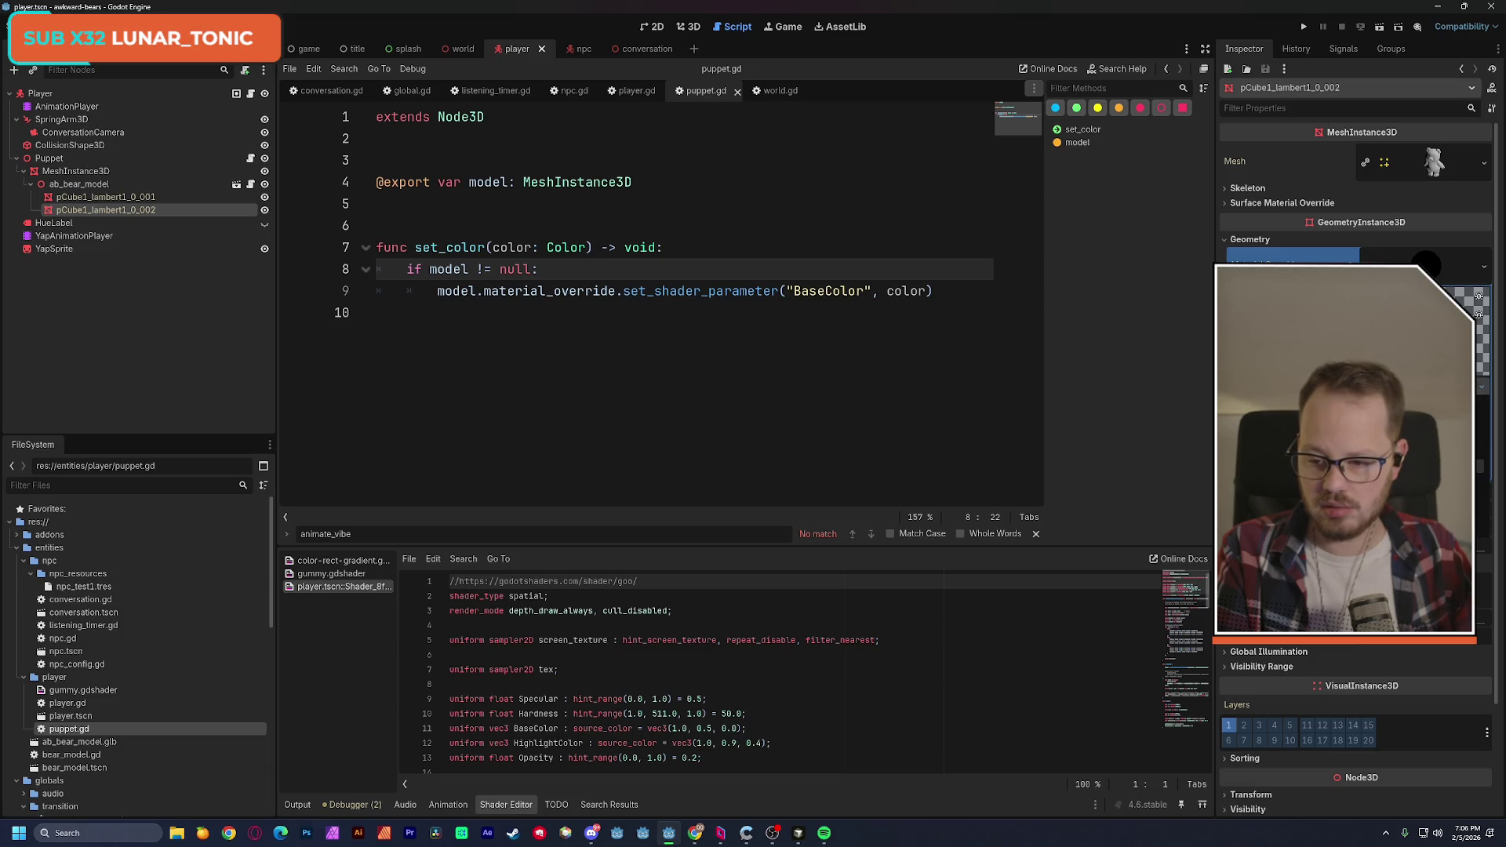
Open gummy.gdshader in the shader editor and open the ab_bear_model scene in its own tab.
click(1480, 465)
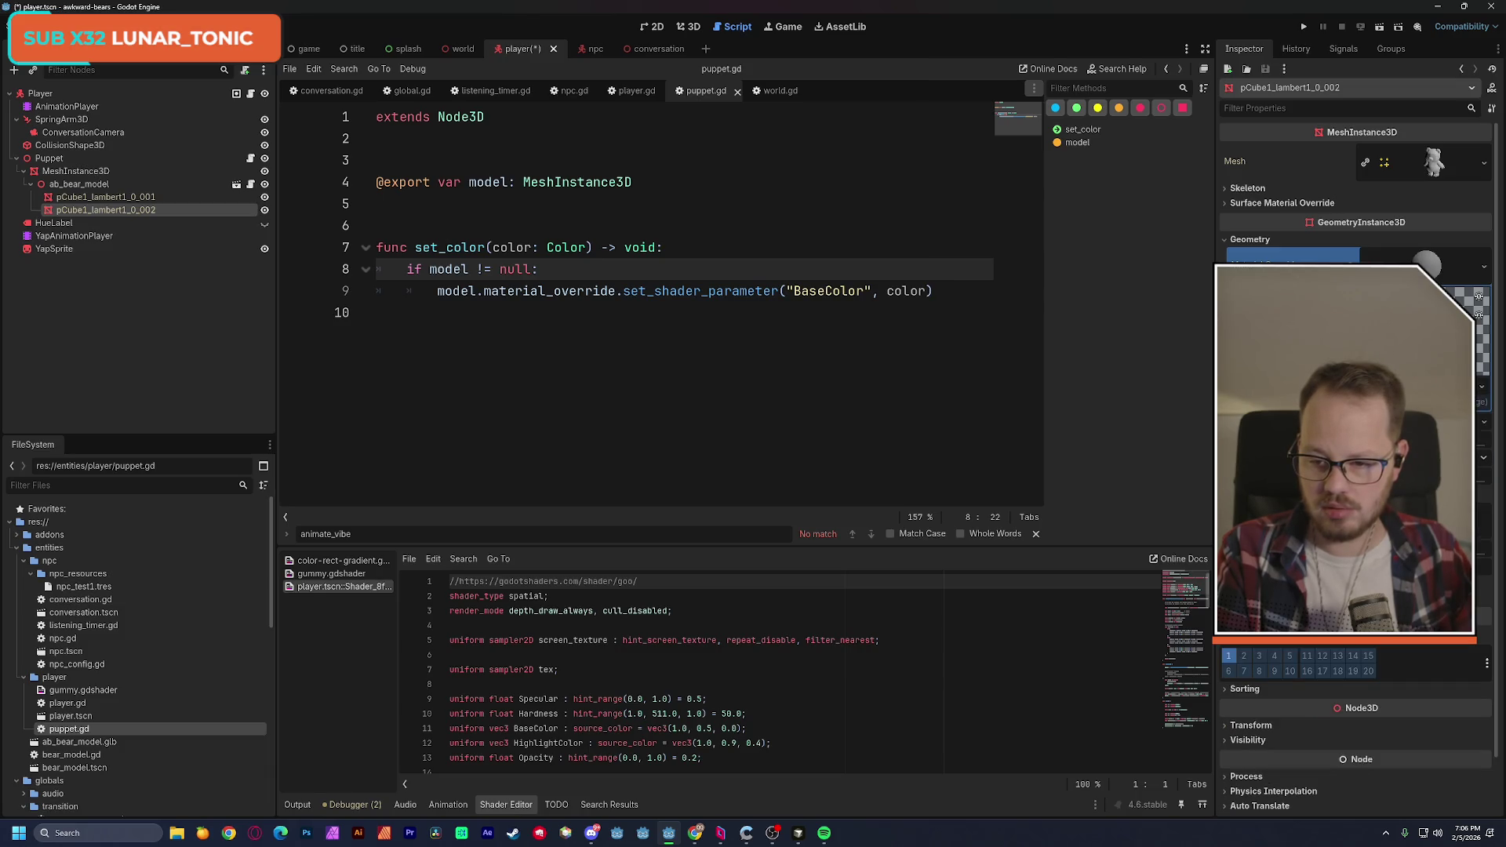
click(1480, 426)
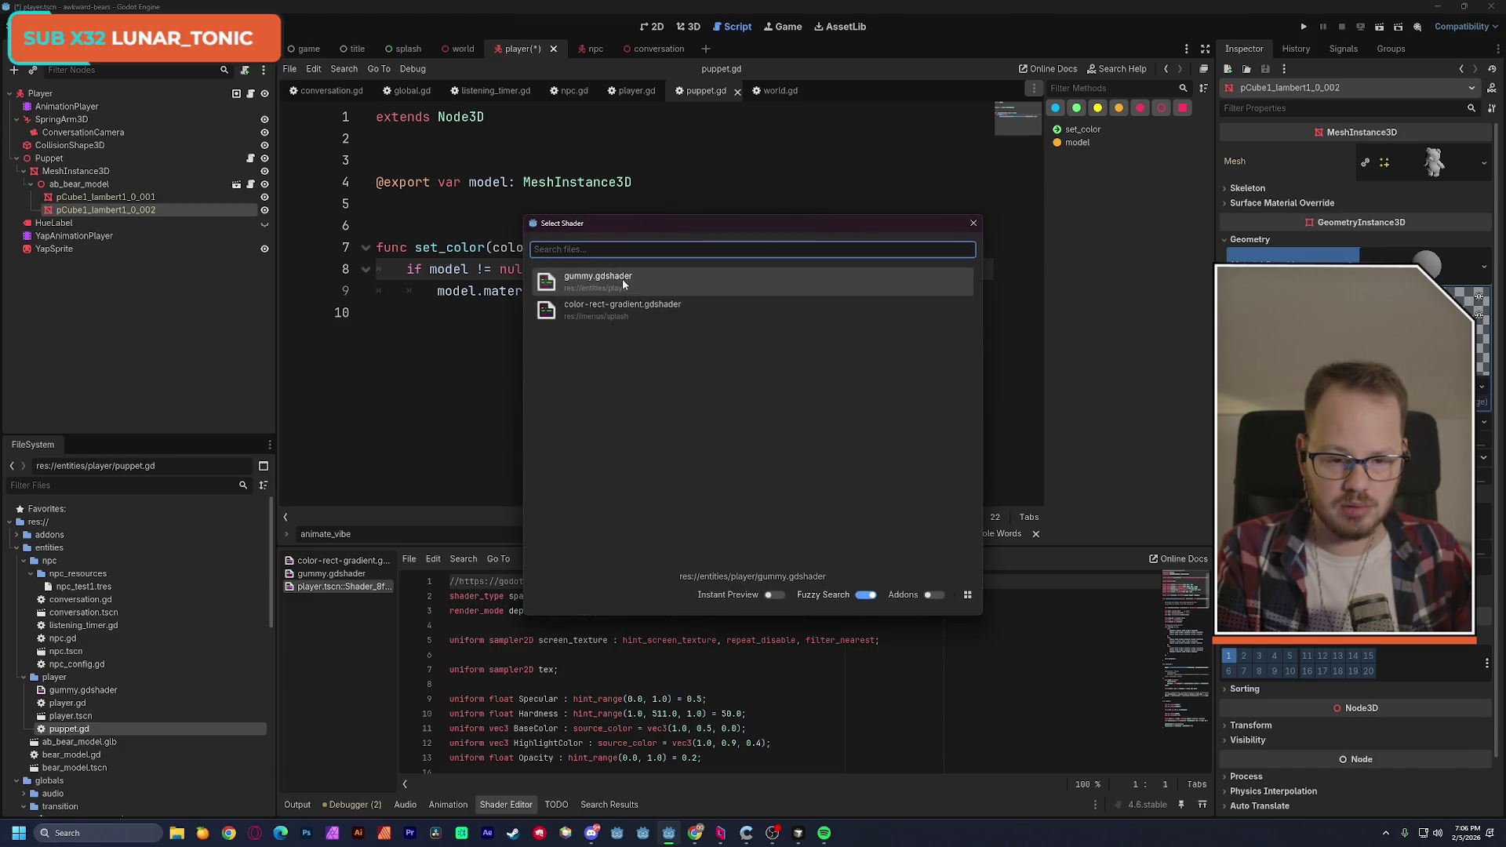
click(623, 280)
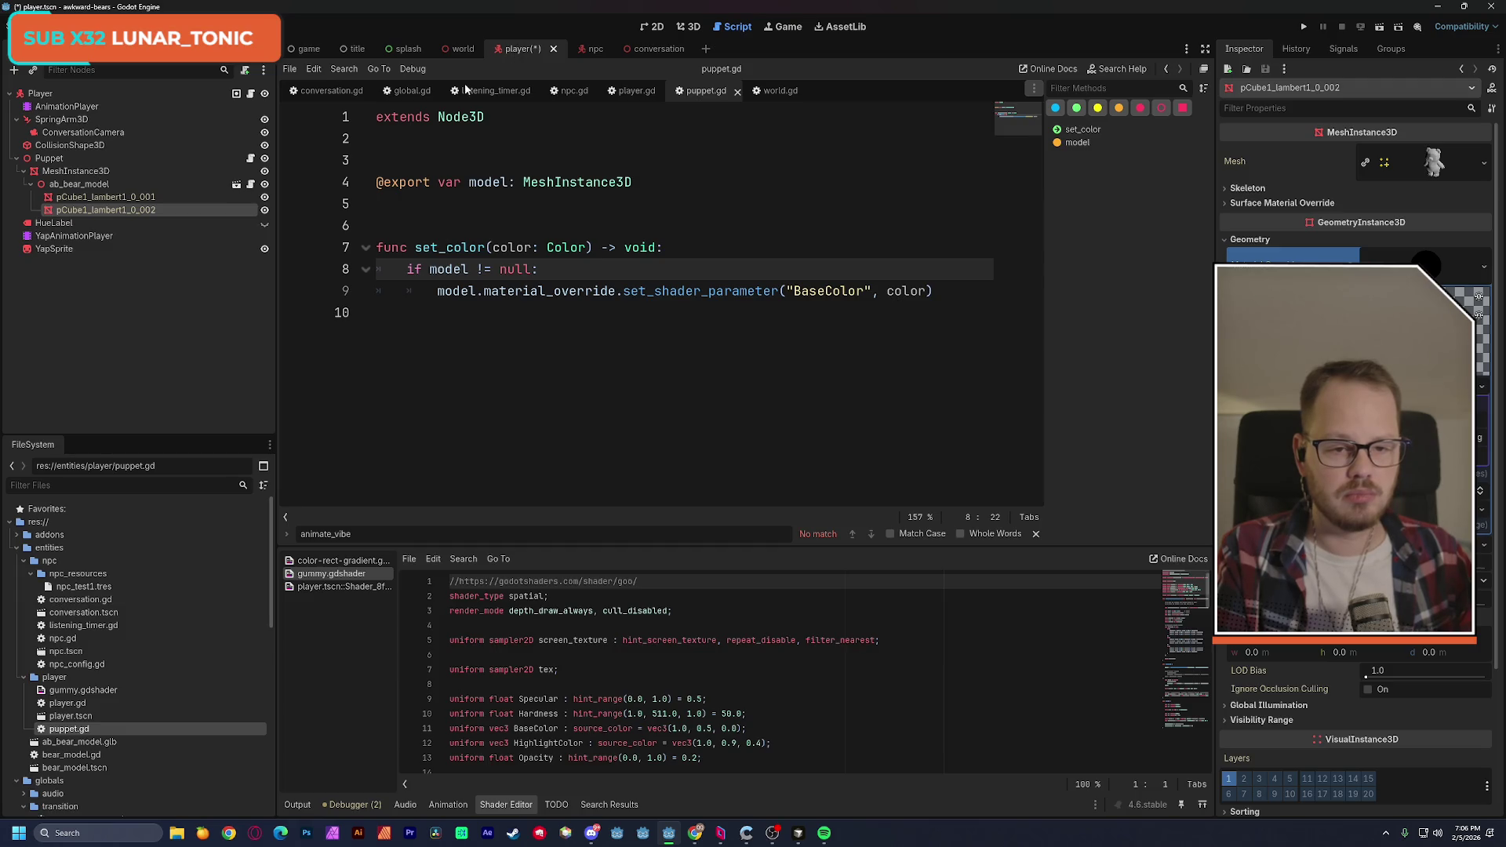
click(236, 185)
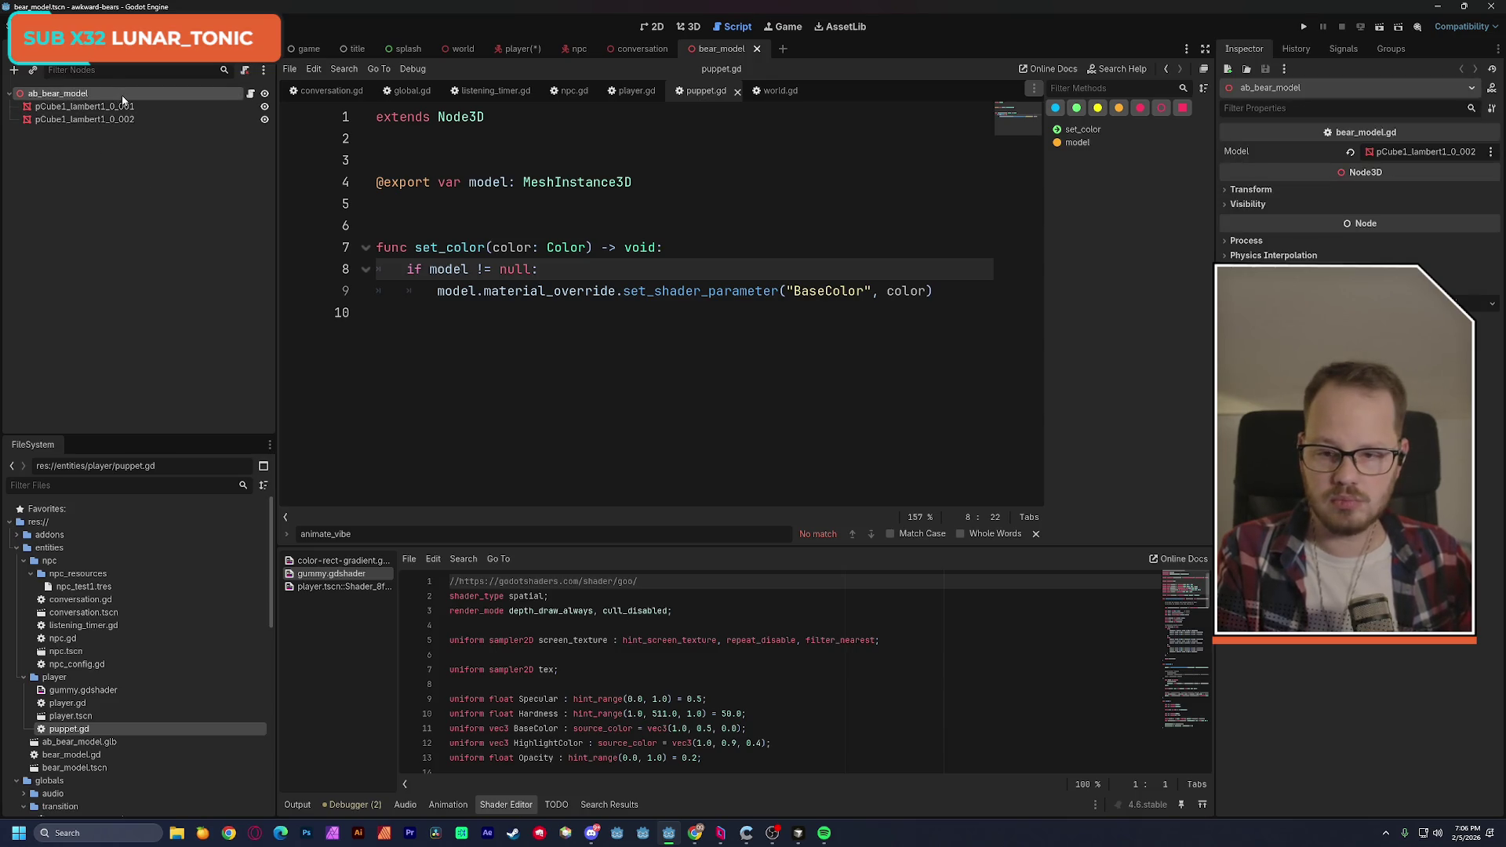
Point ab_bear_model's Model export at pCube1_lambert1_0_002 and save the bear_model scene.
click(250, 94)
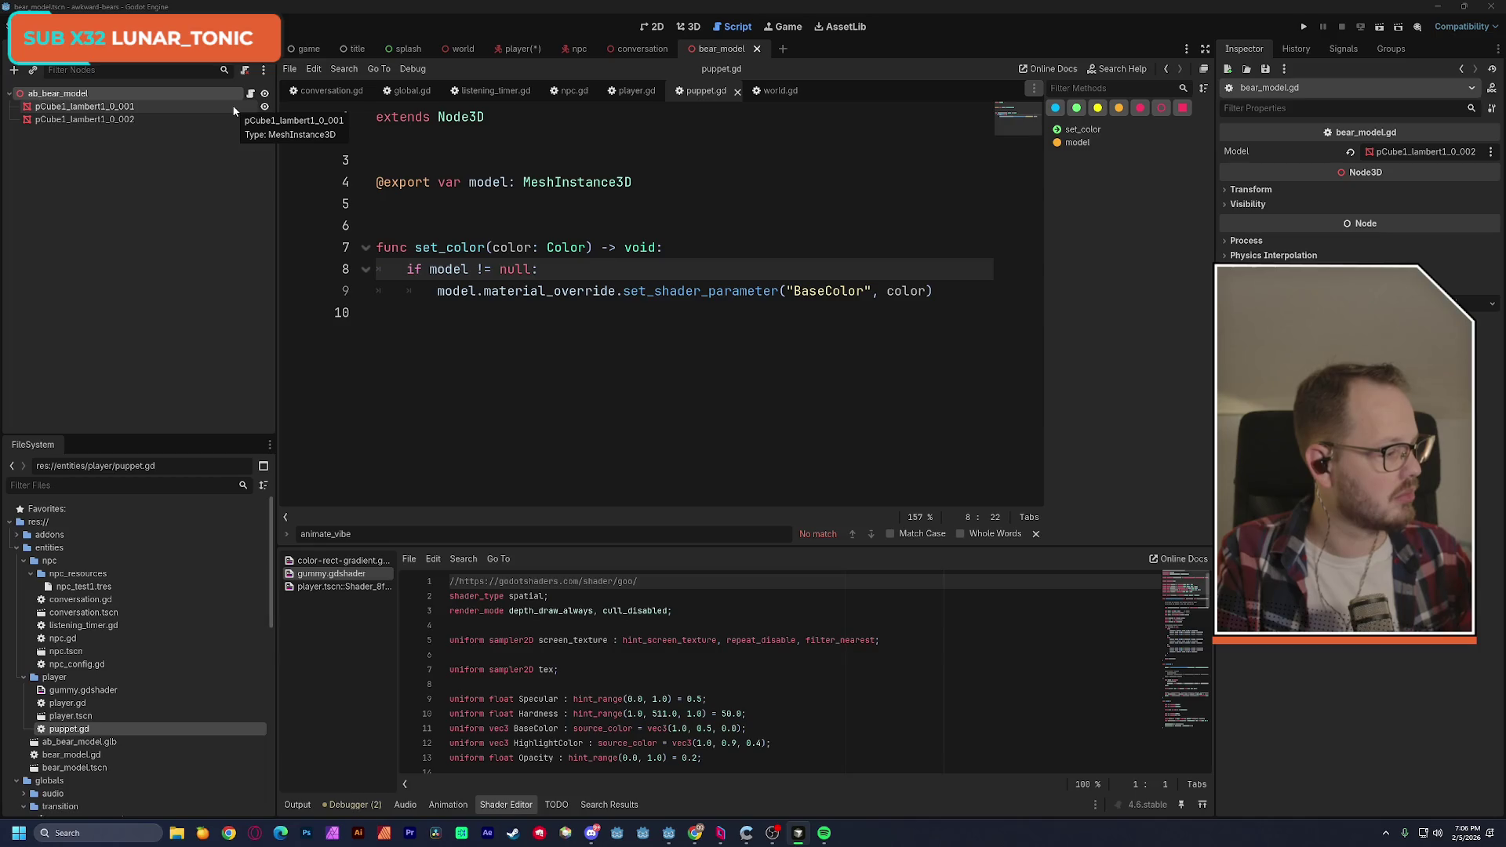
click(228, 94)
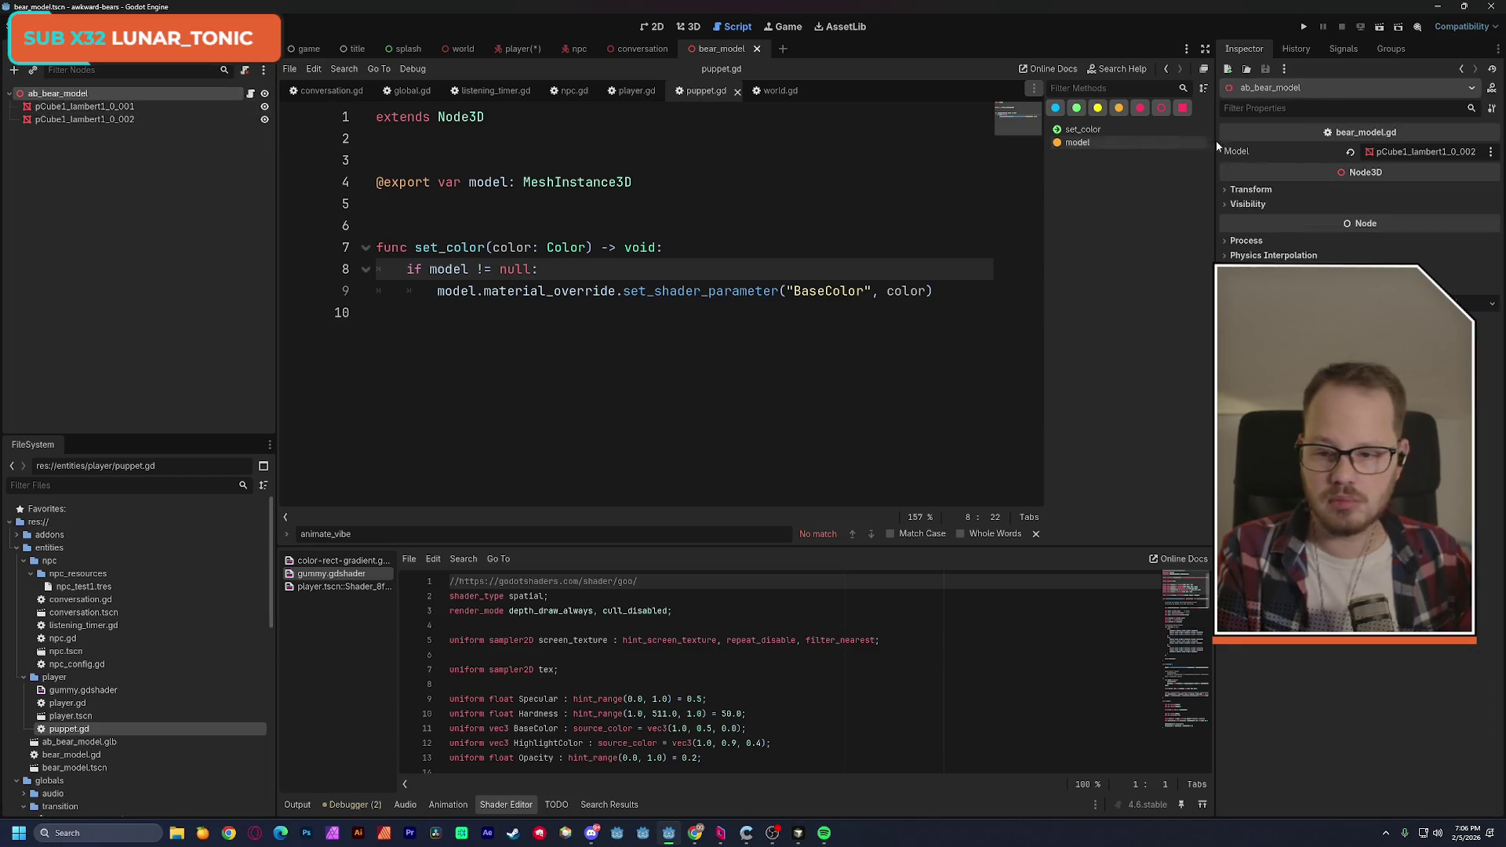
click(1421, 151)
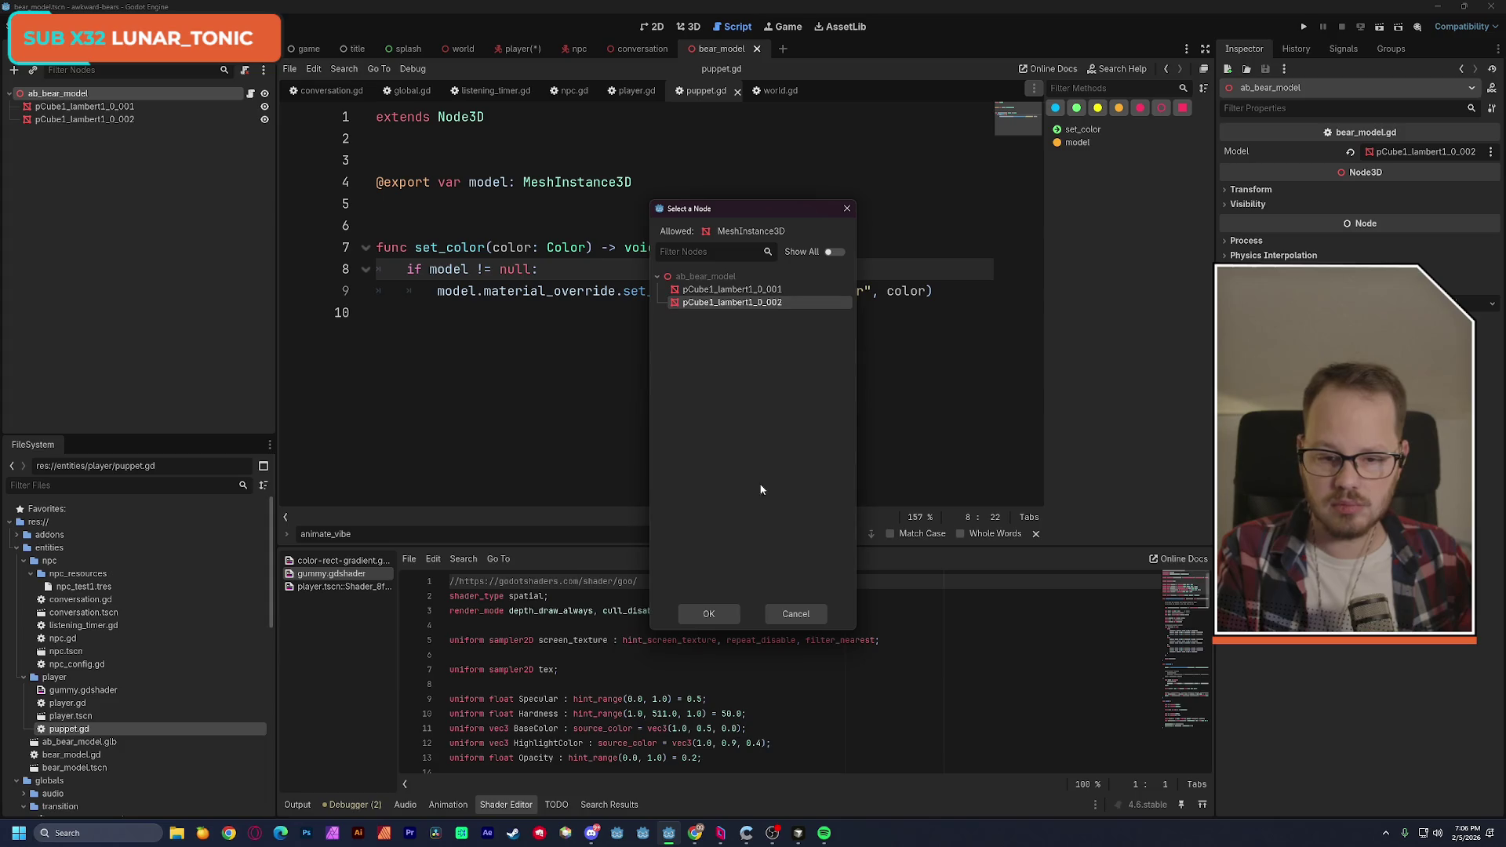
click(716, 611)
key(ctrl+s)
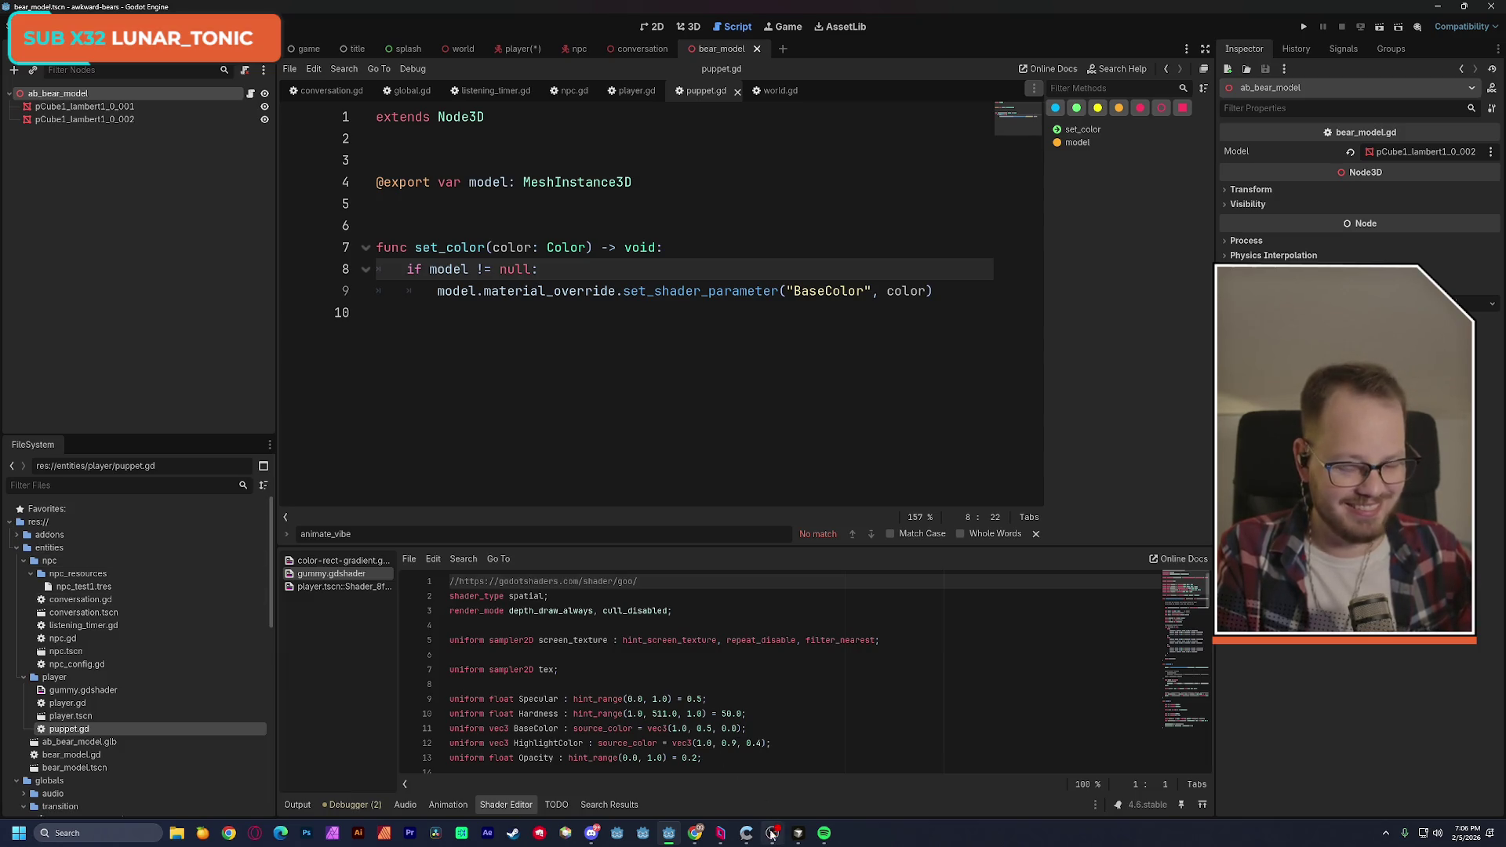
click(825, 833)
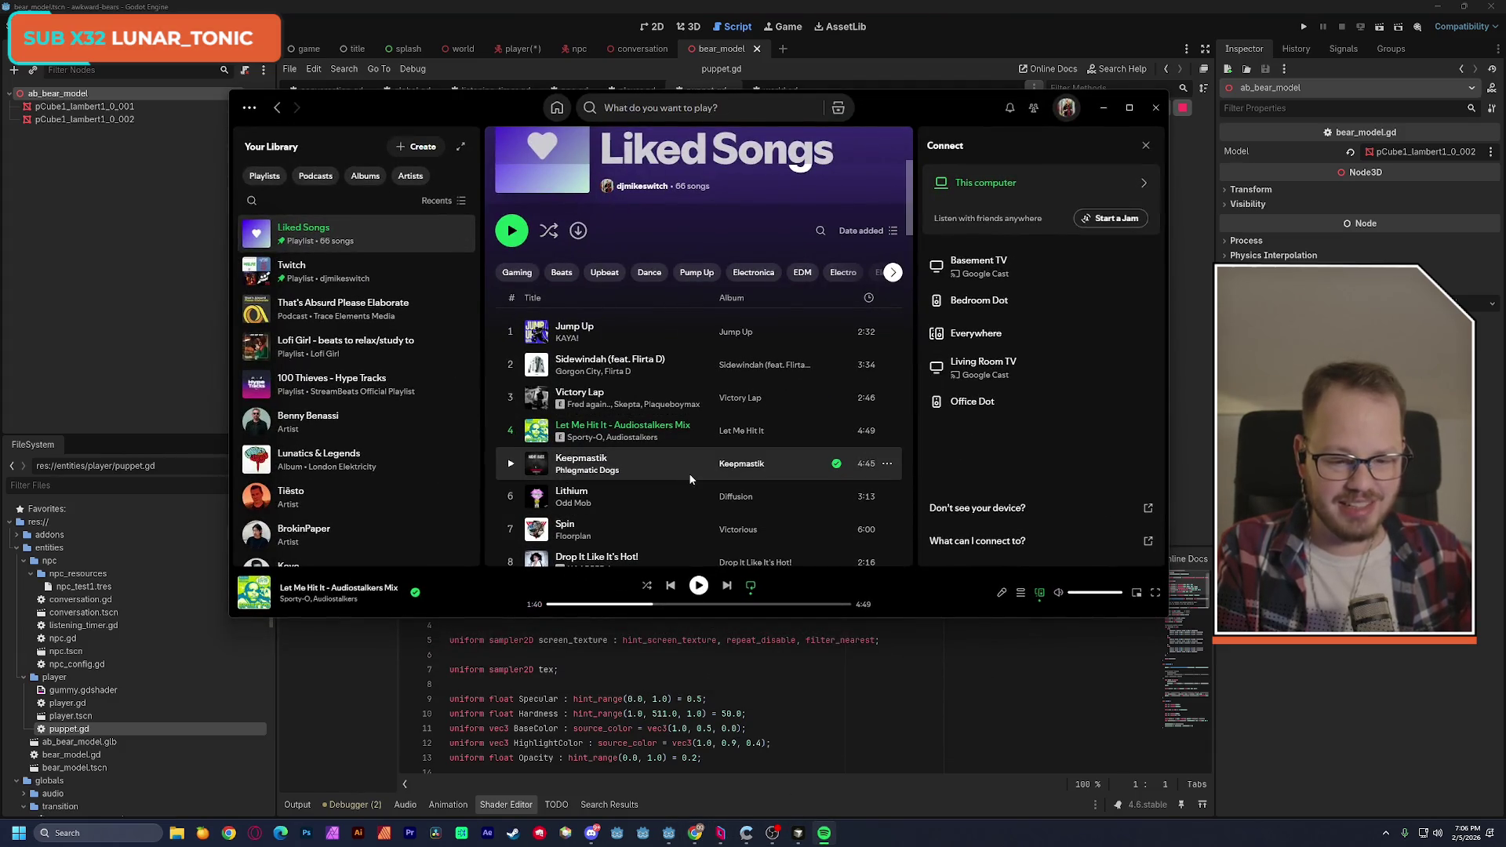
Scroll Liked Songs down to Exxxplain this, play it, and minimize Spotify.
scroll(689, 474, down, 1)
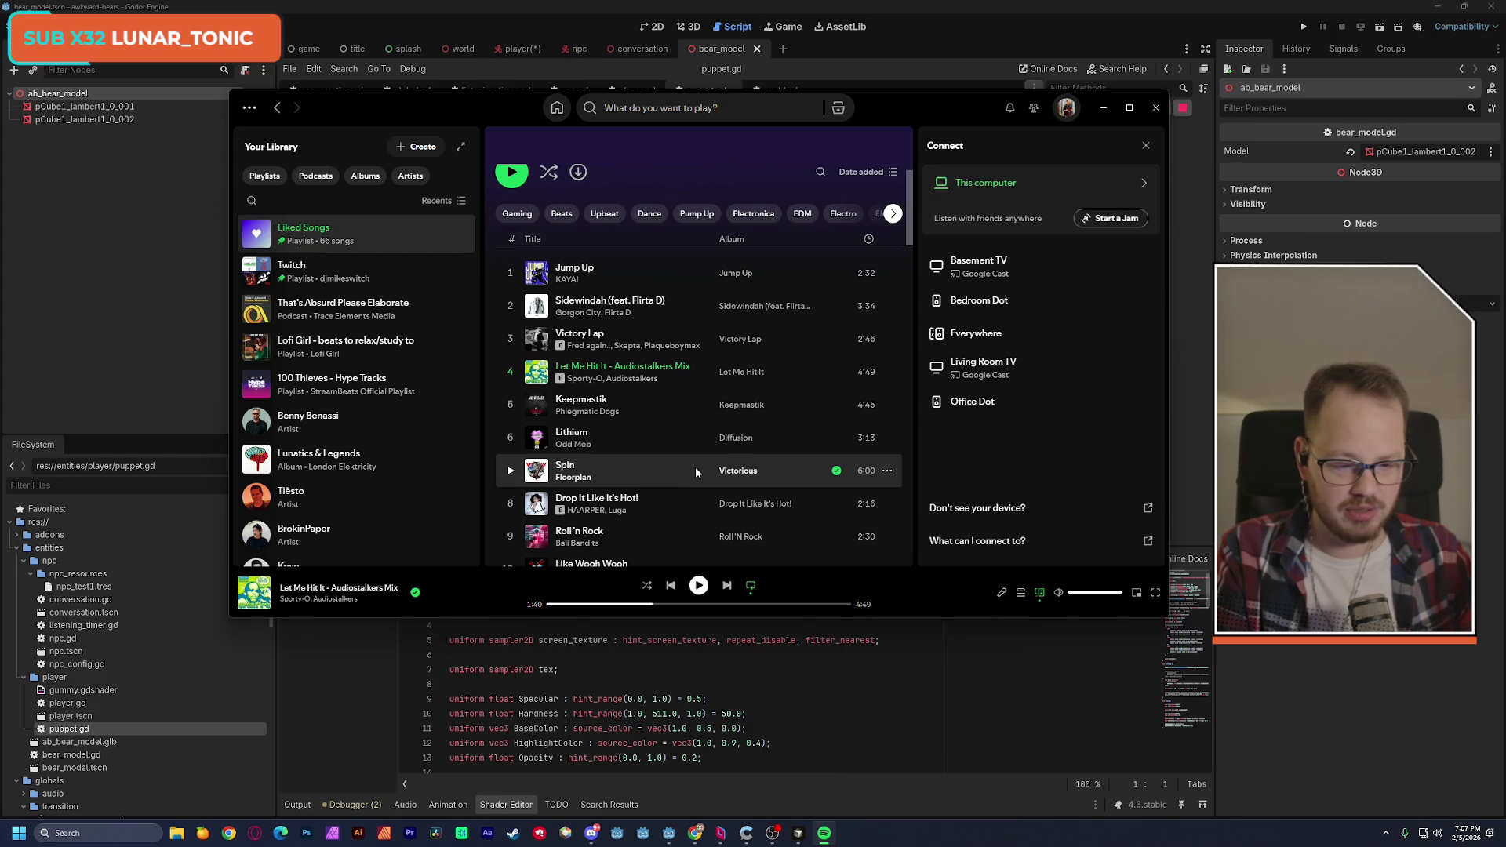
scroll(695, 469, down, 3)
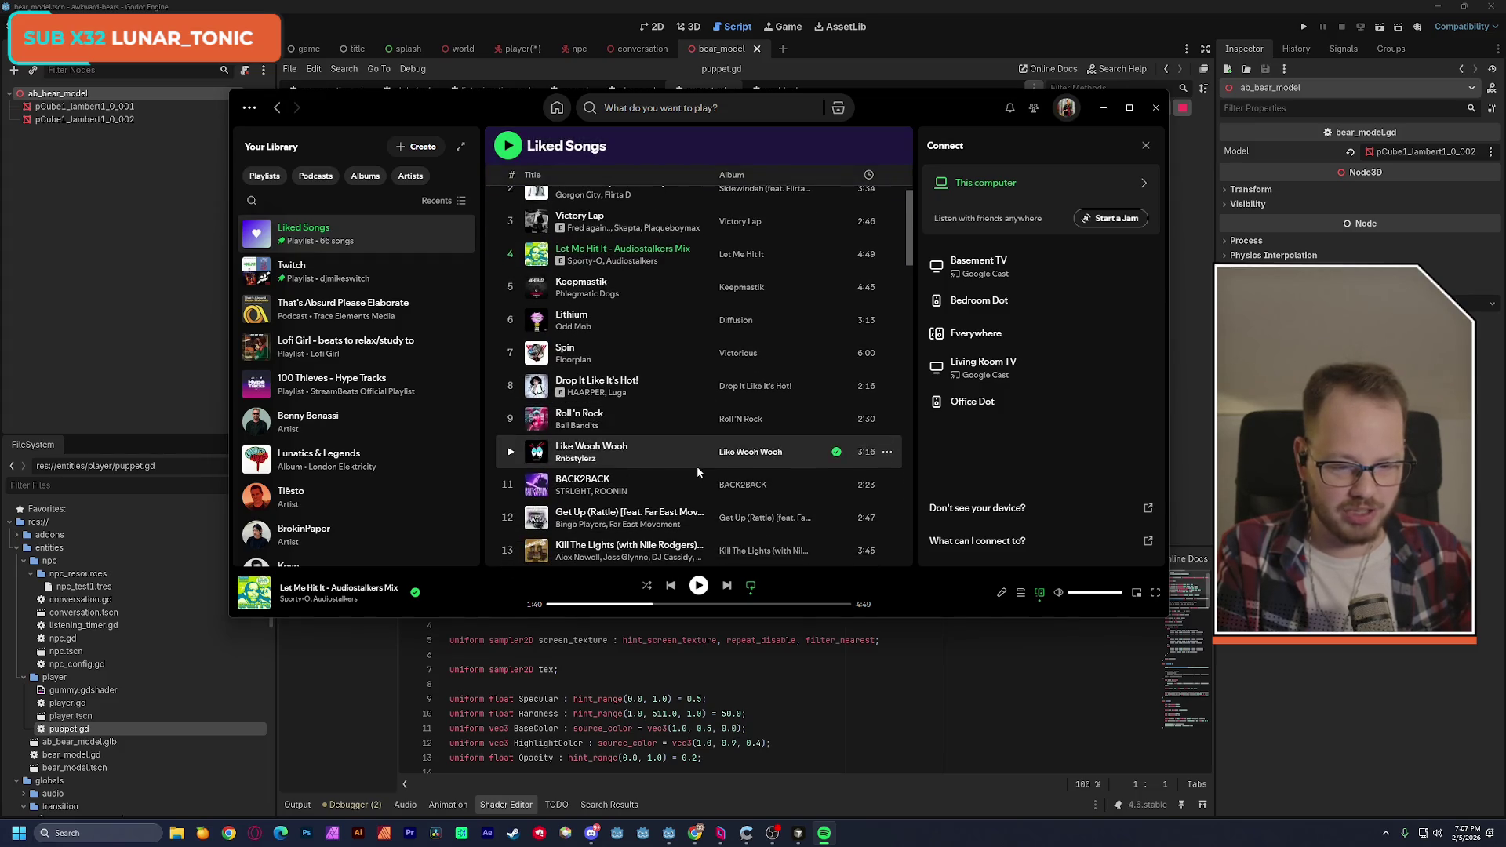
scroll(705, 455, down, 4)
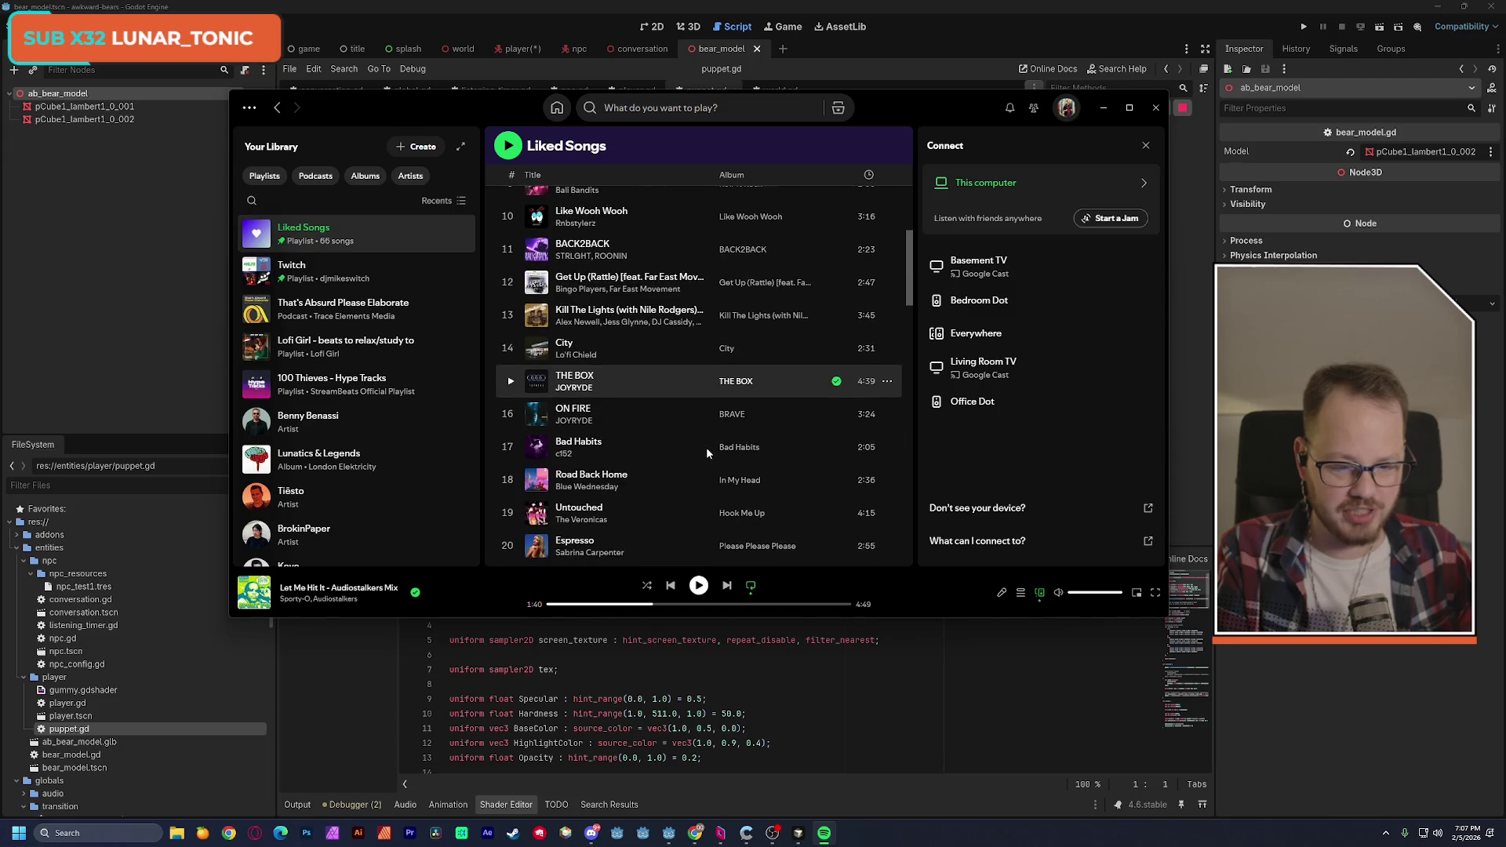
scroll(706, 454, down, 1)
scroll(706, 453, down, 3)
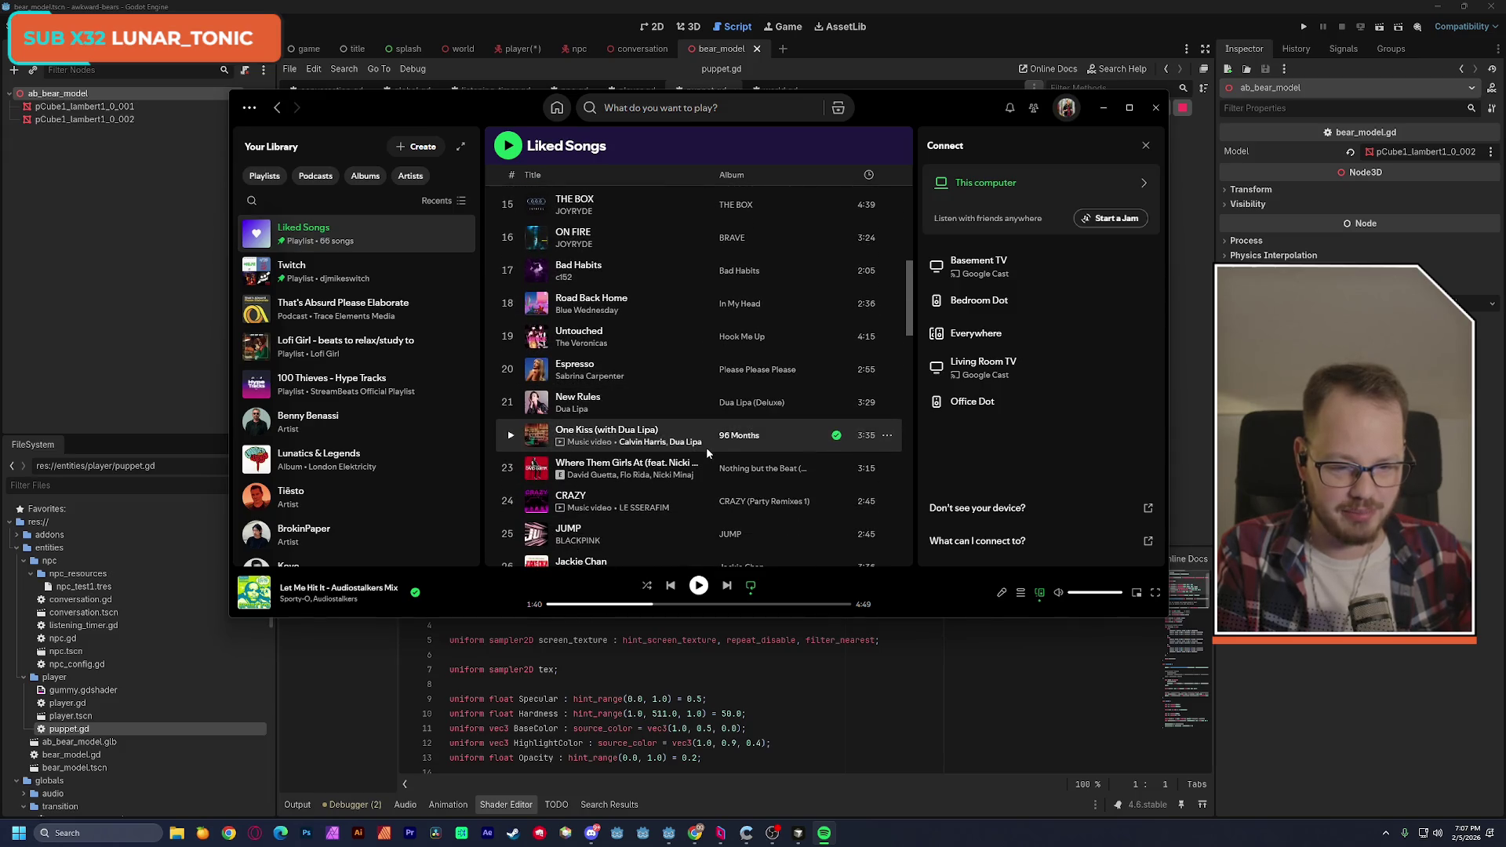
scroll(706, 451, down, 2)
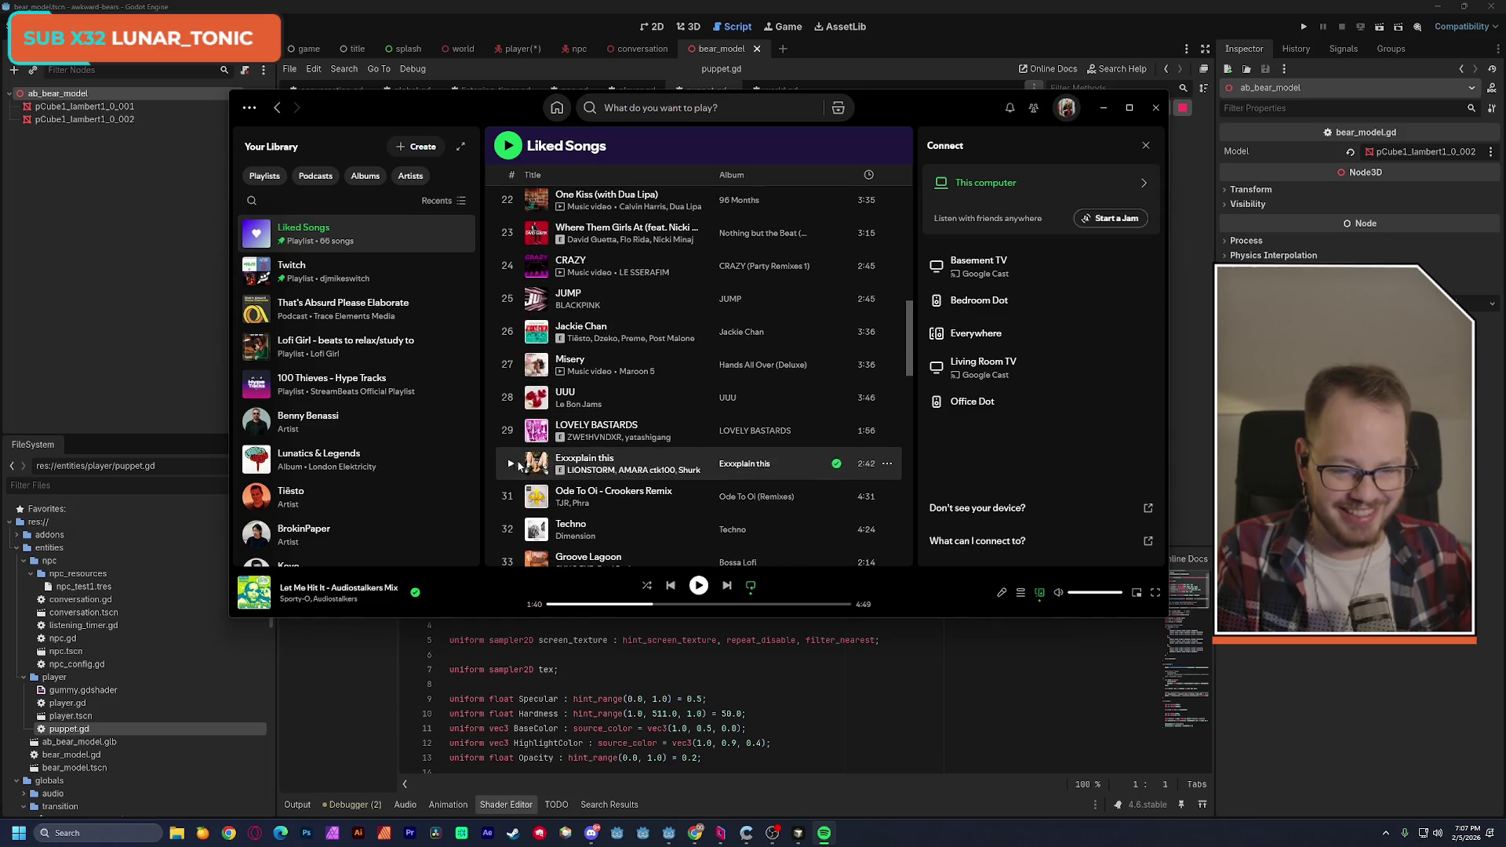
click(510, 465)
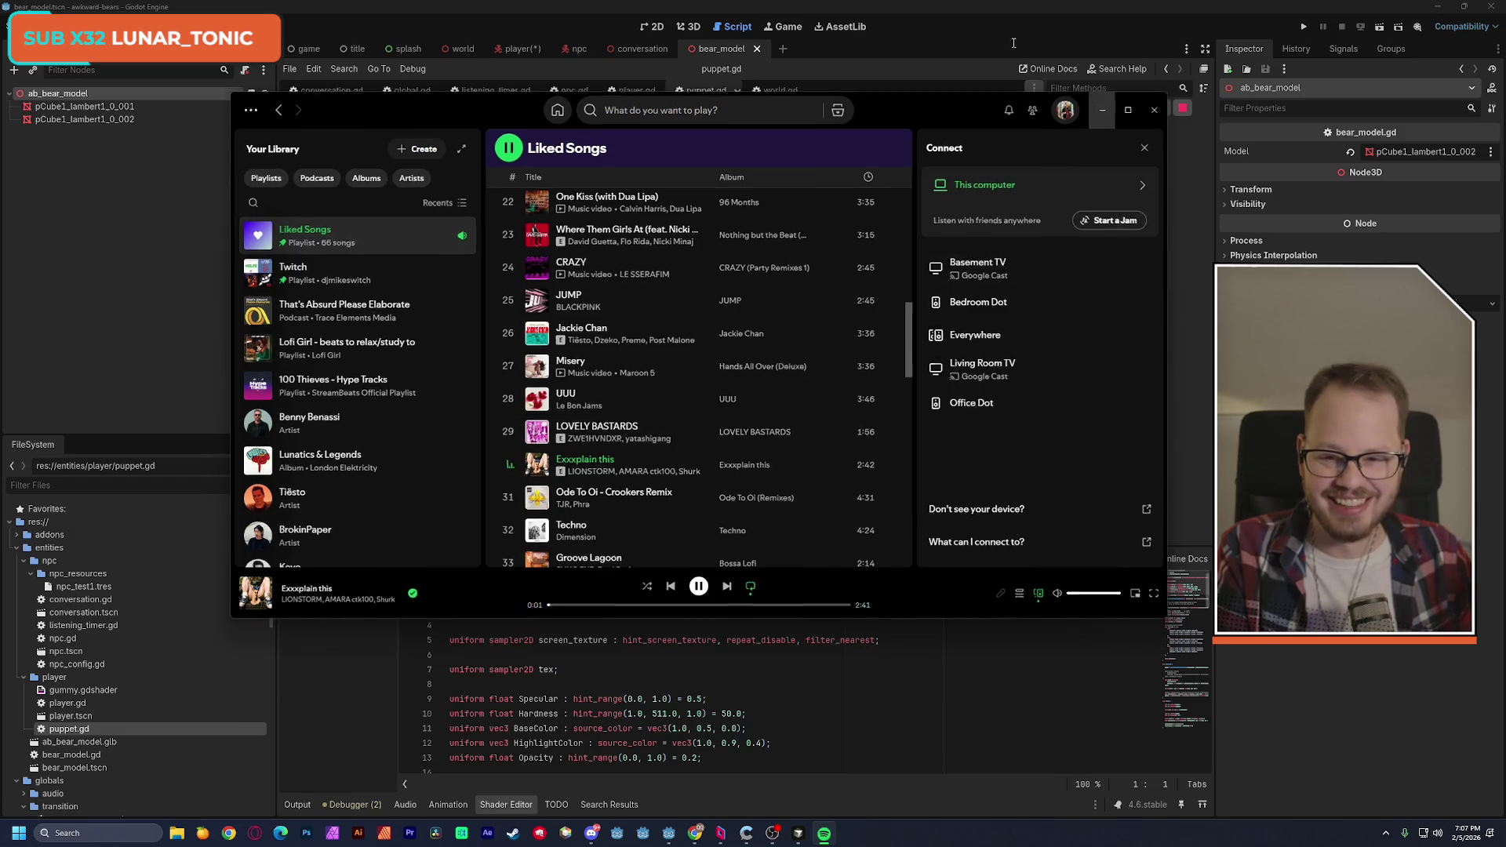
click(1104, 108)
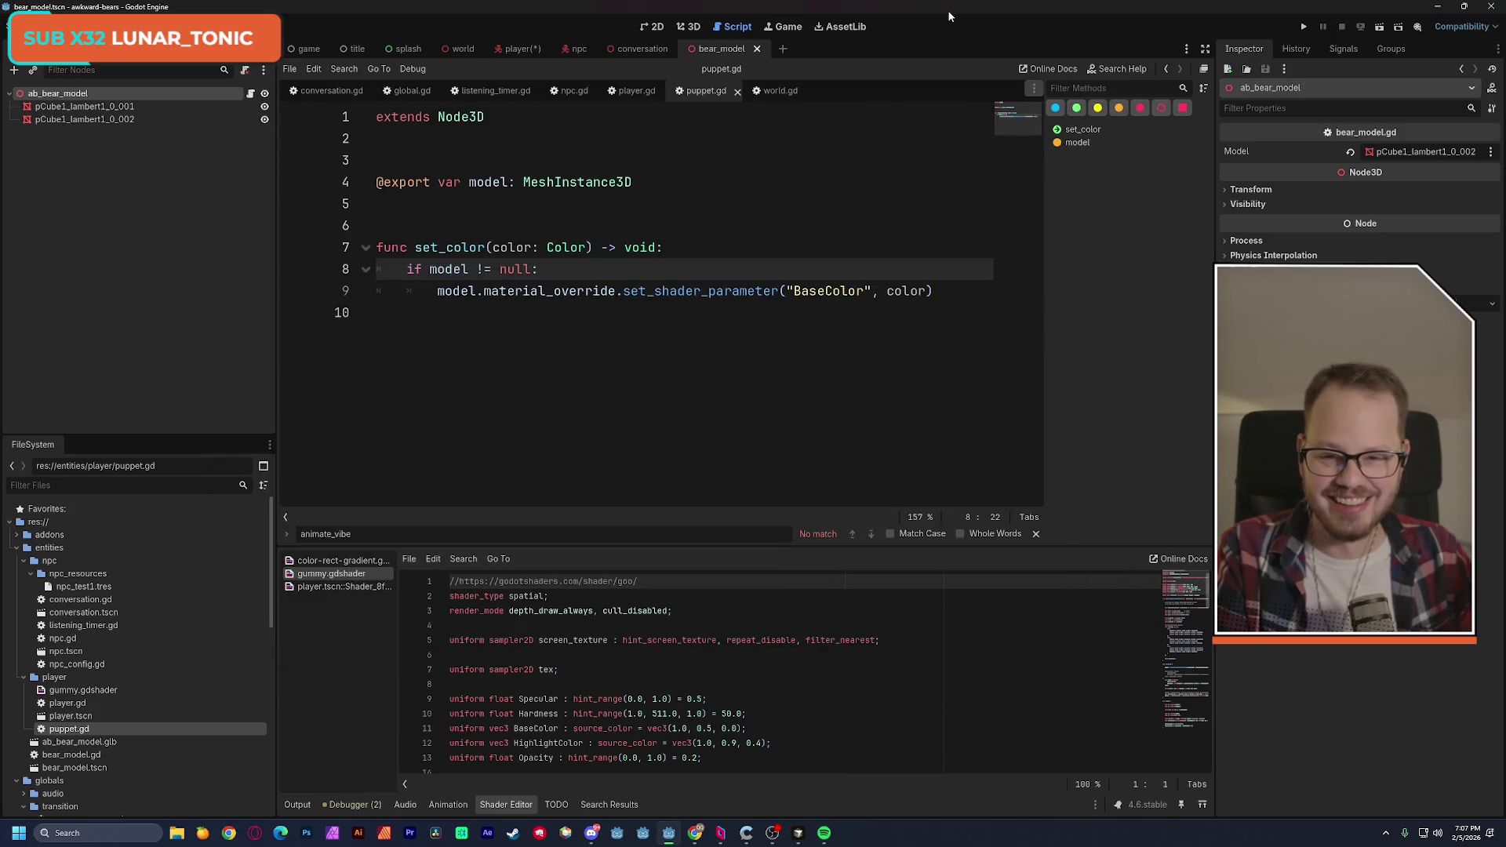
Delete the extra blank line below extends Node3D in puppet.gd and save, dismissing the warning.
click(536, 229)
click(460, 166)
key(BackSpace)
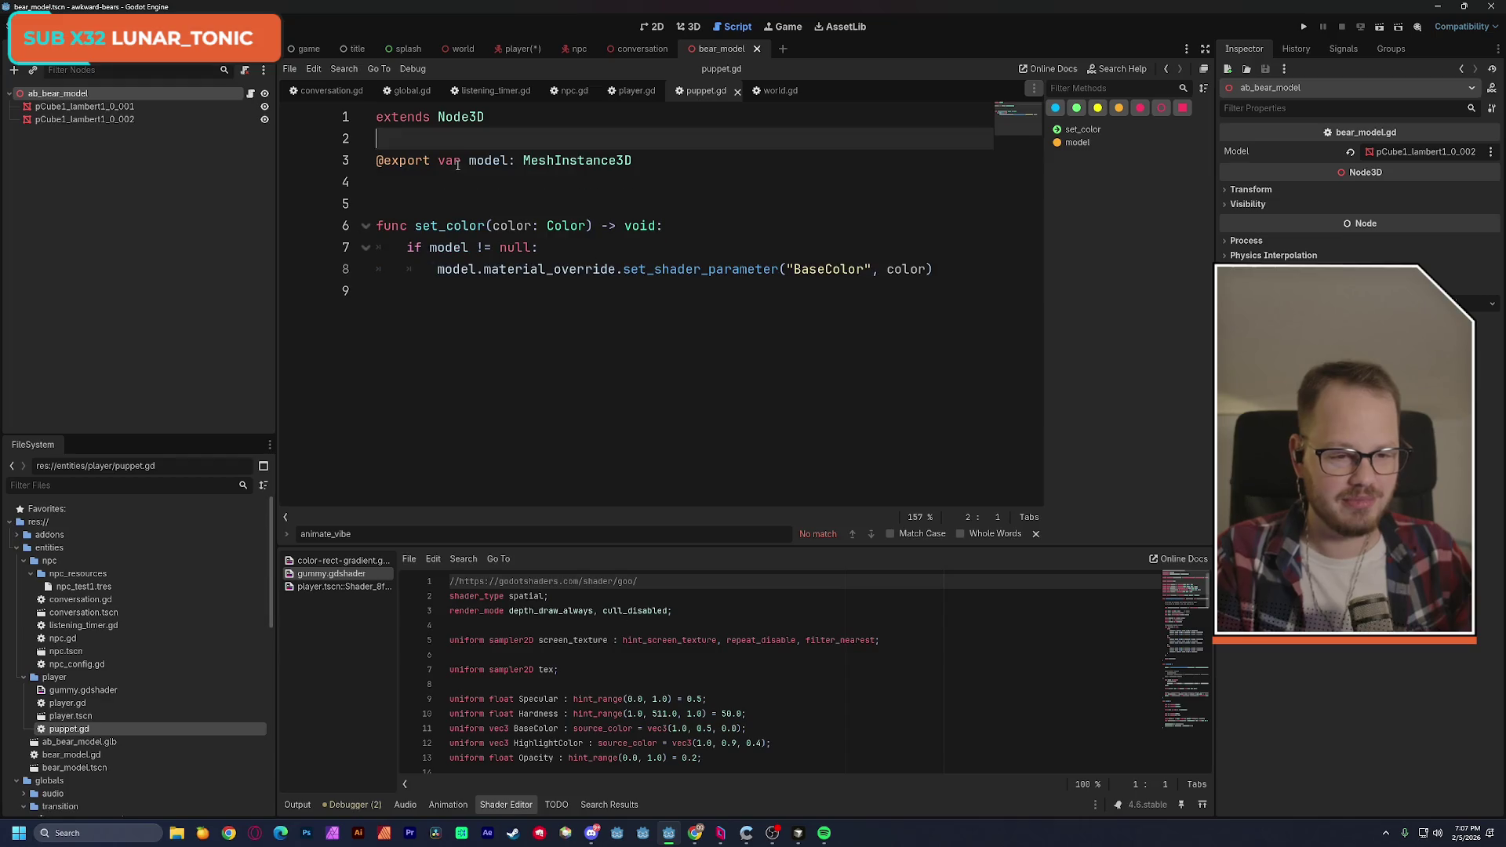
click(392, 185)
key(ctrl+s)
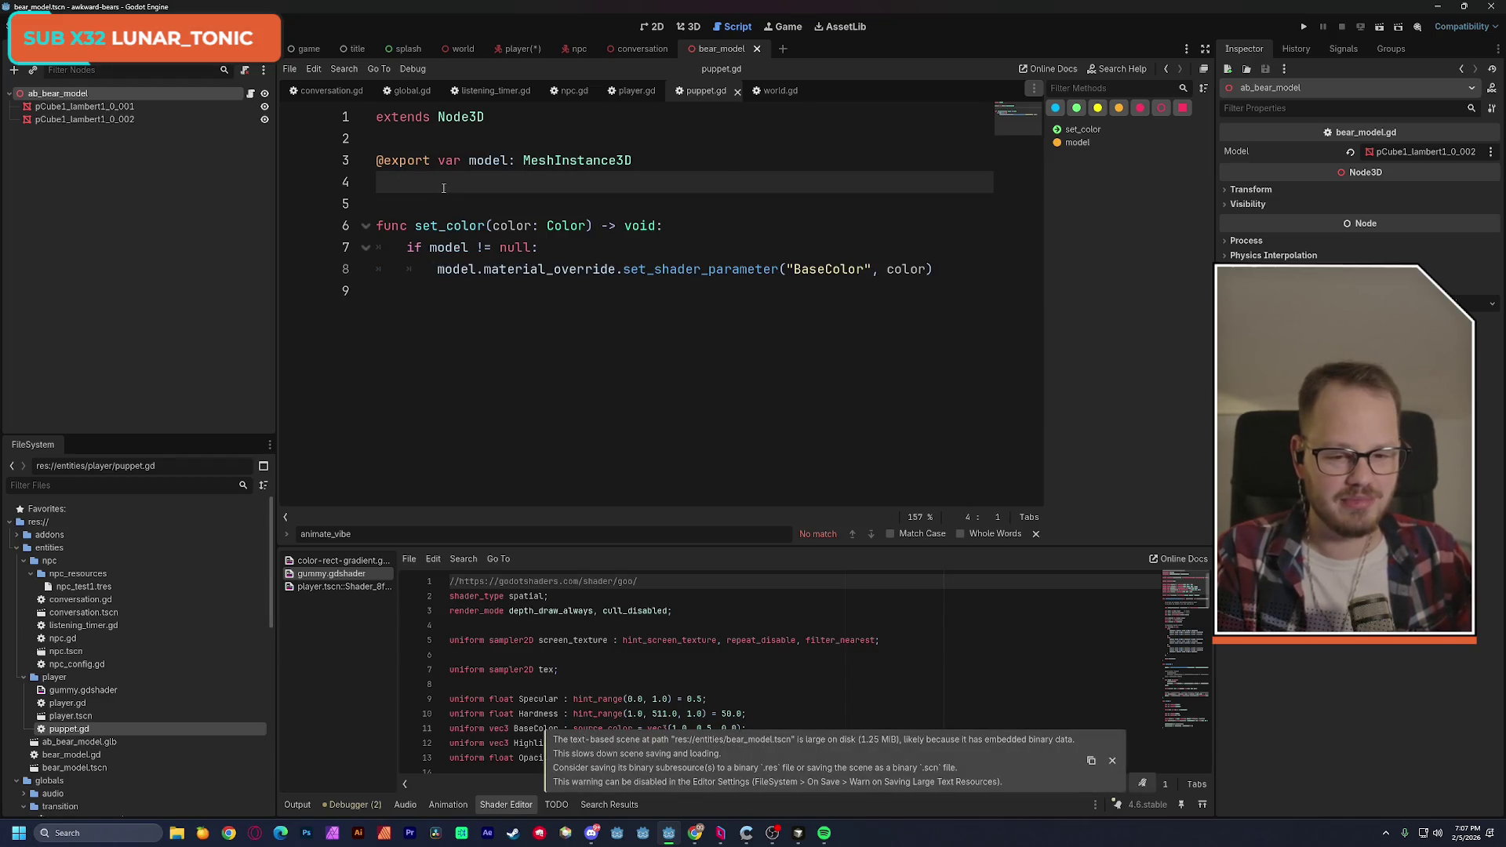
click(1112, 761)
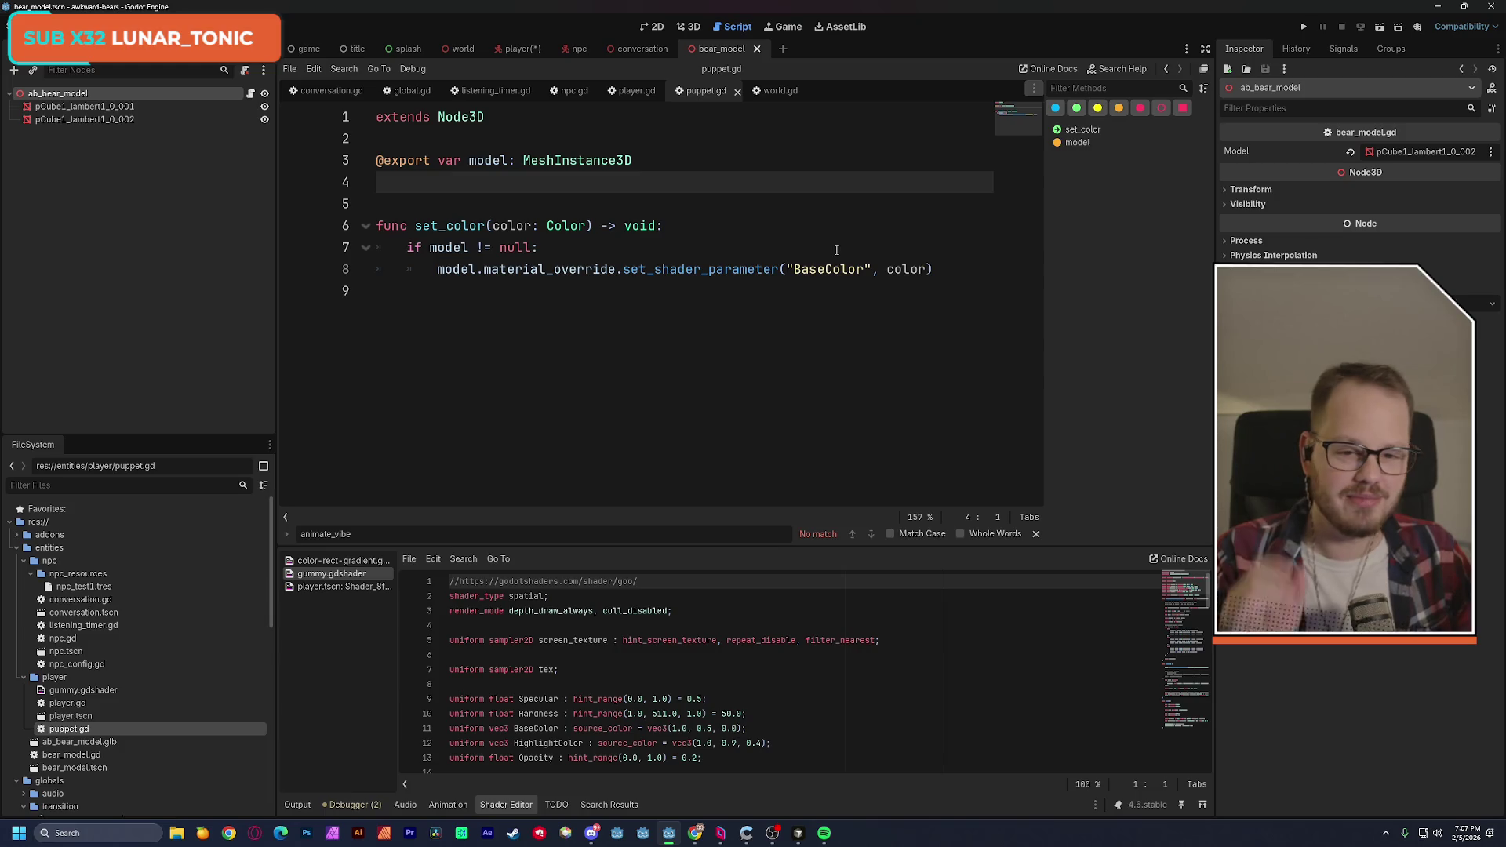
Switch to the player scene, save it, and select the Puppet node.
click(517, 49)
key(ctrl+s)
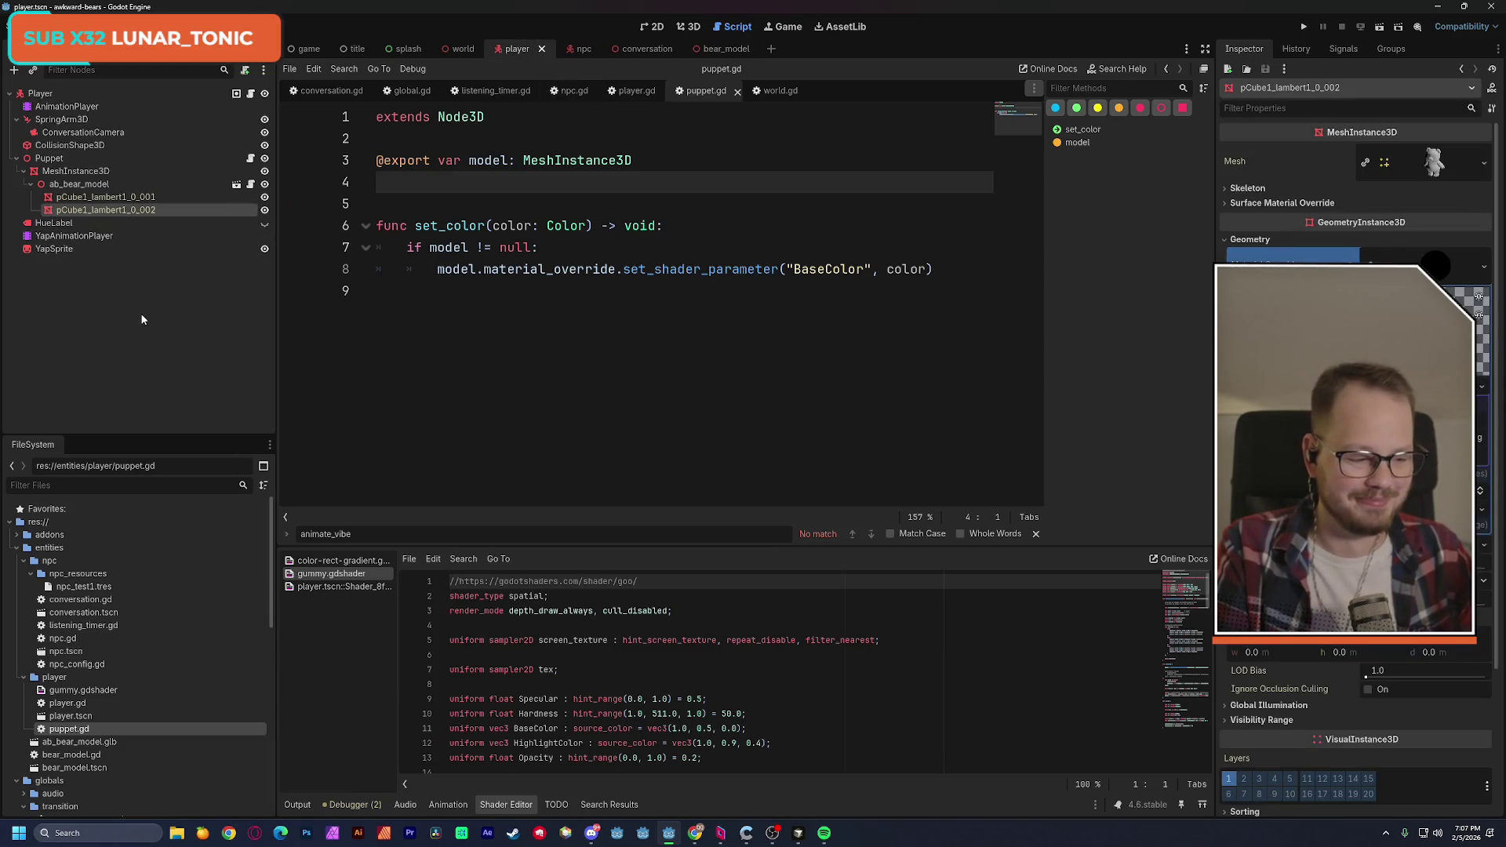
click(73, 160)
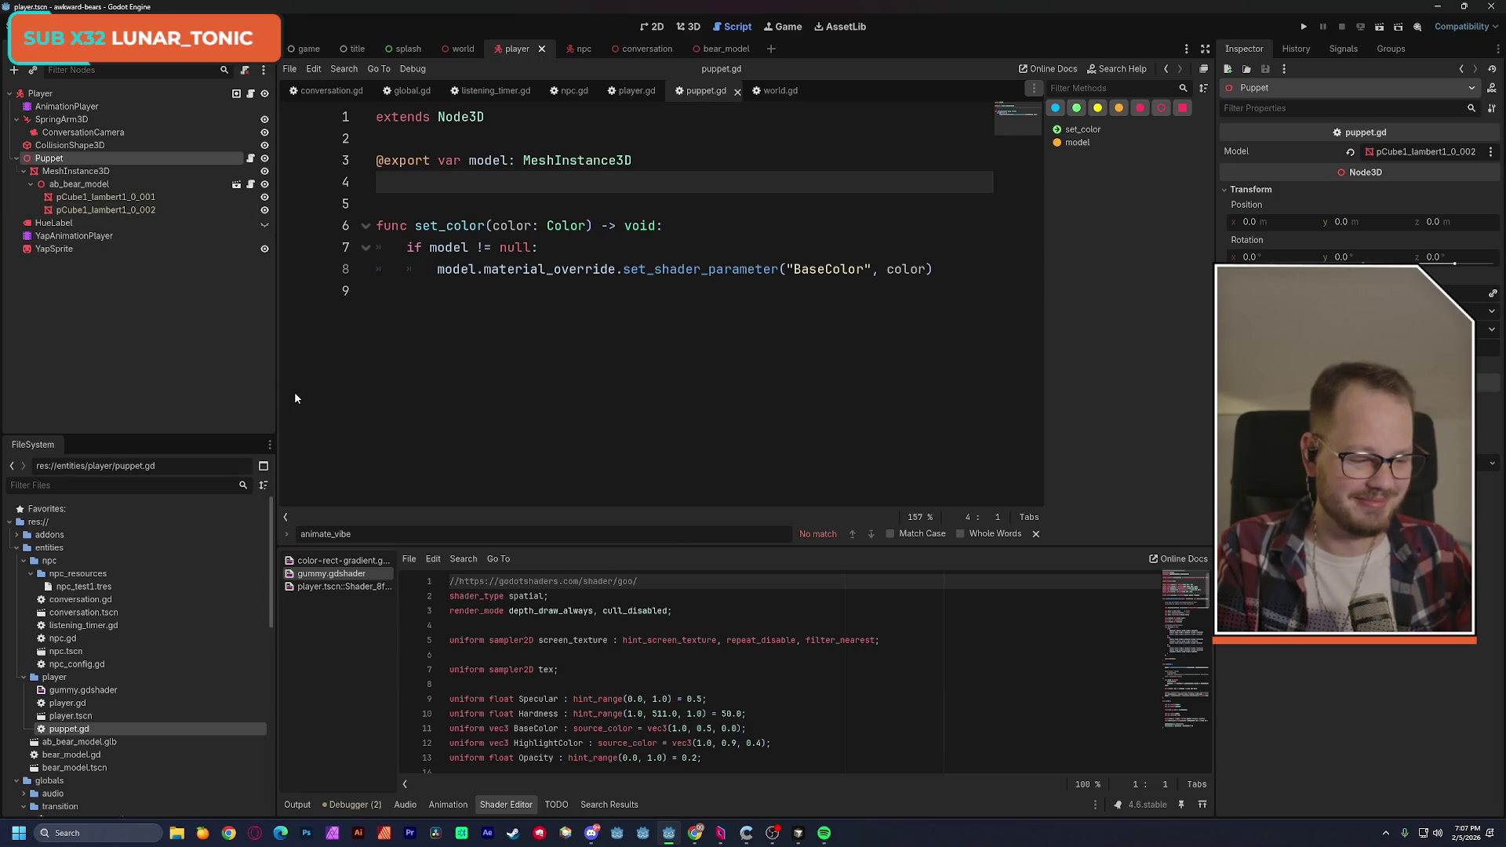
click(823, 833)
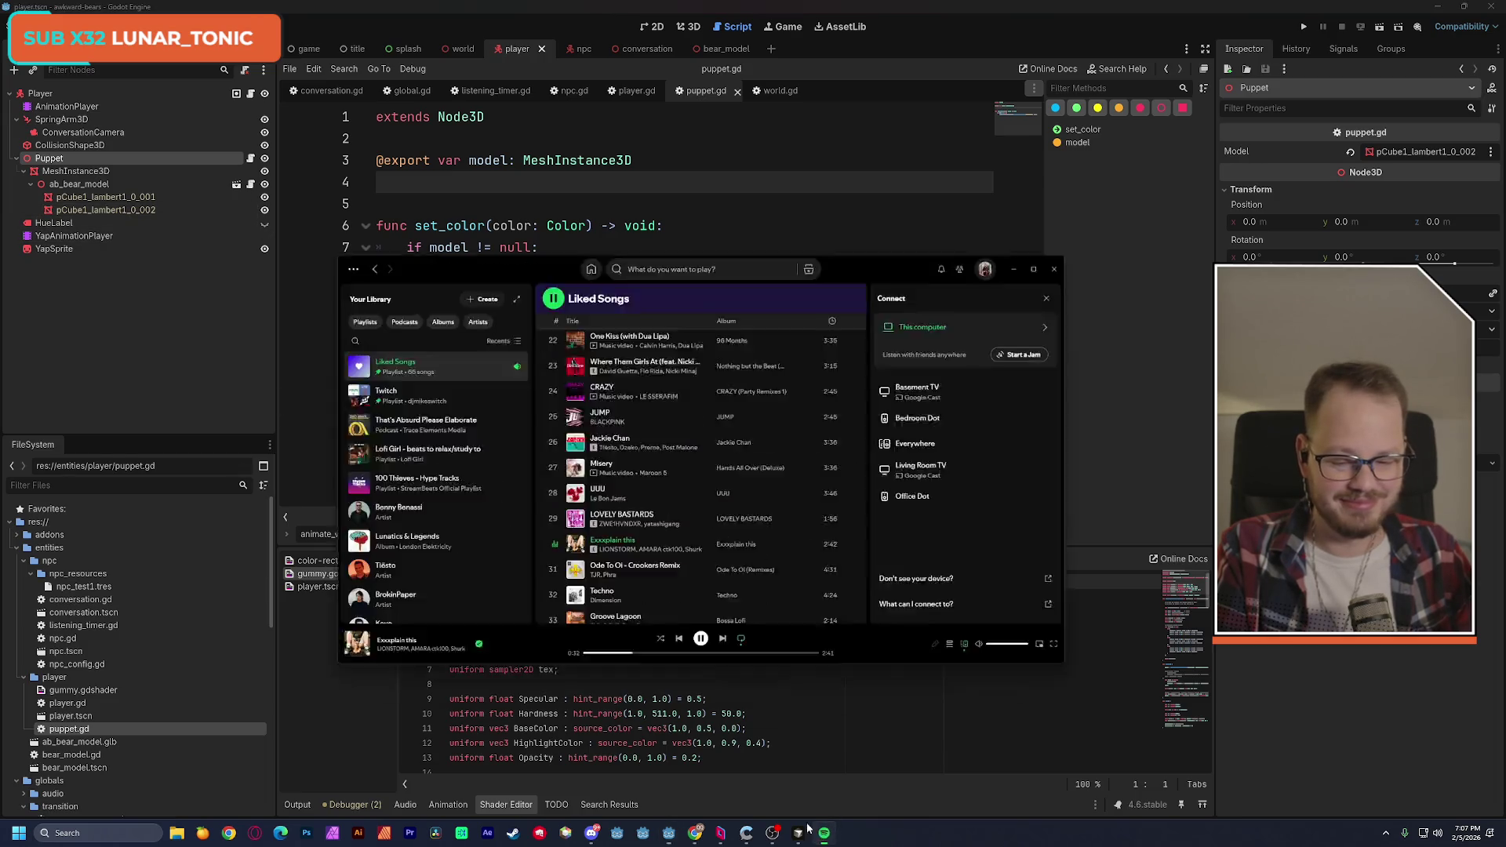
Pause Exxxplain this, find Techno by Dimension in Liked Songs, play it, and minimize Spotify.
click(695, 582)
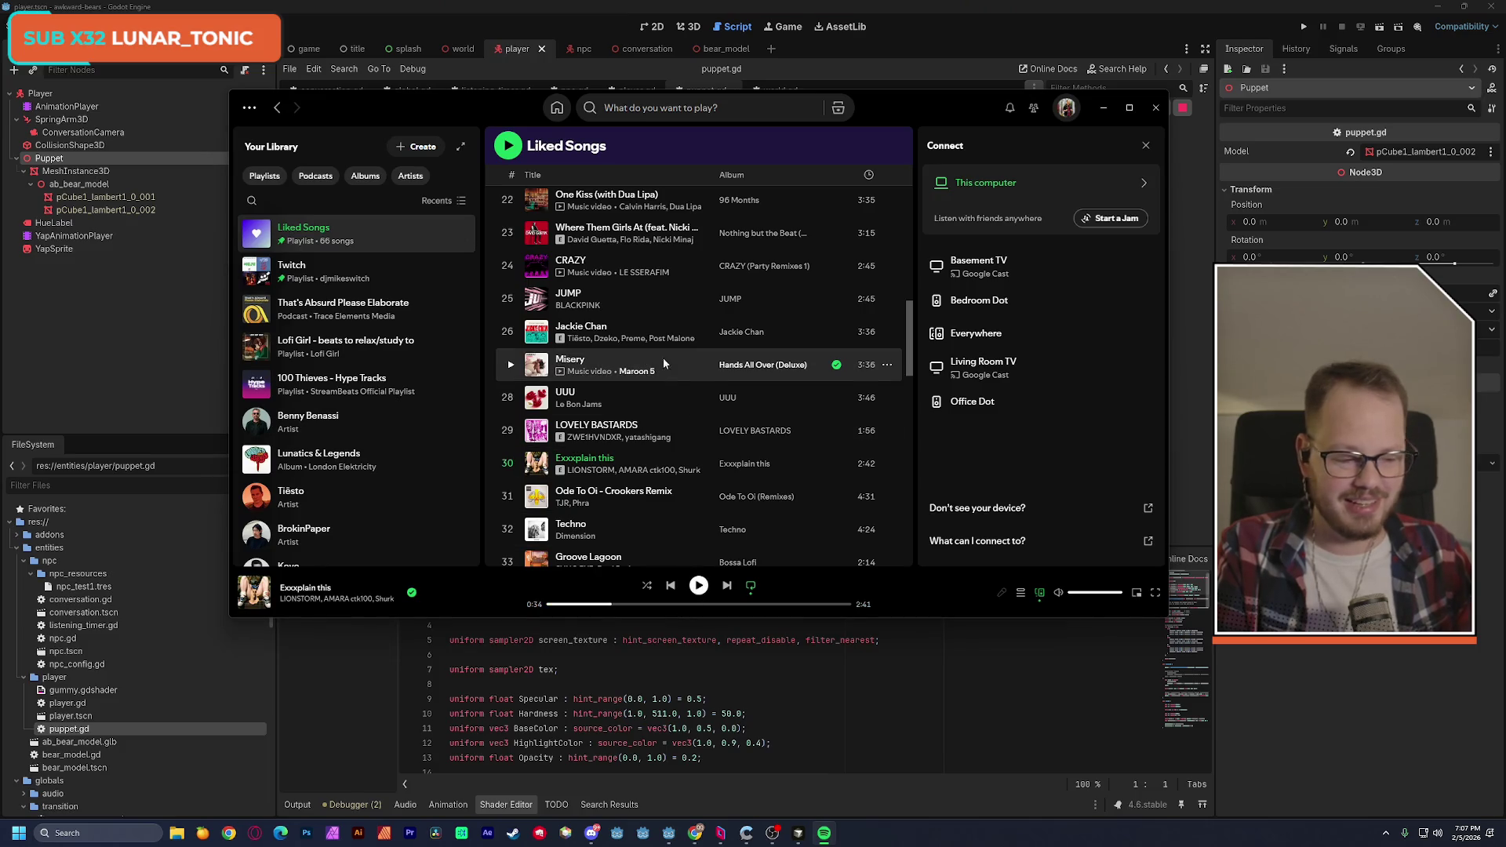
drag(910, 365, 910, 386)
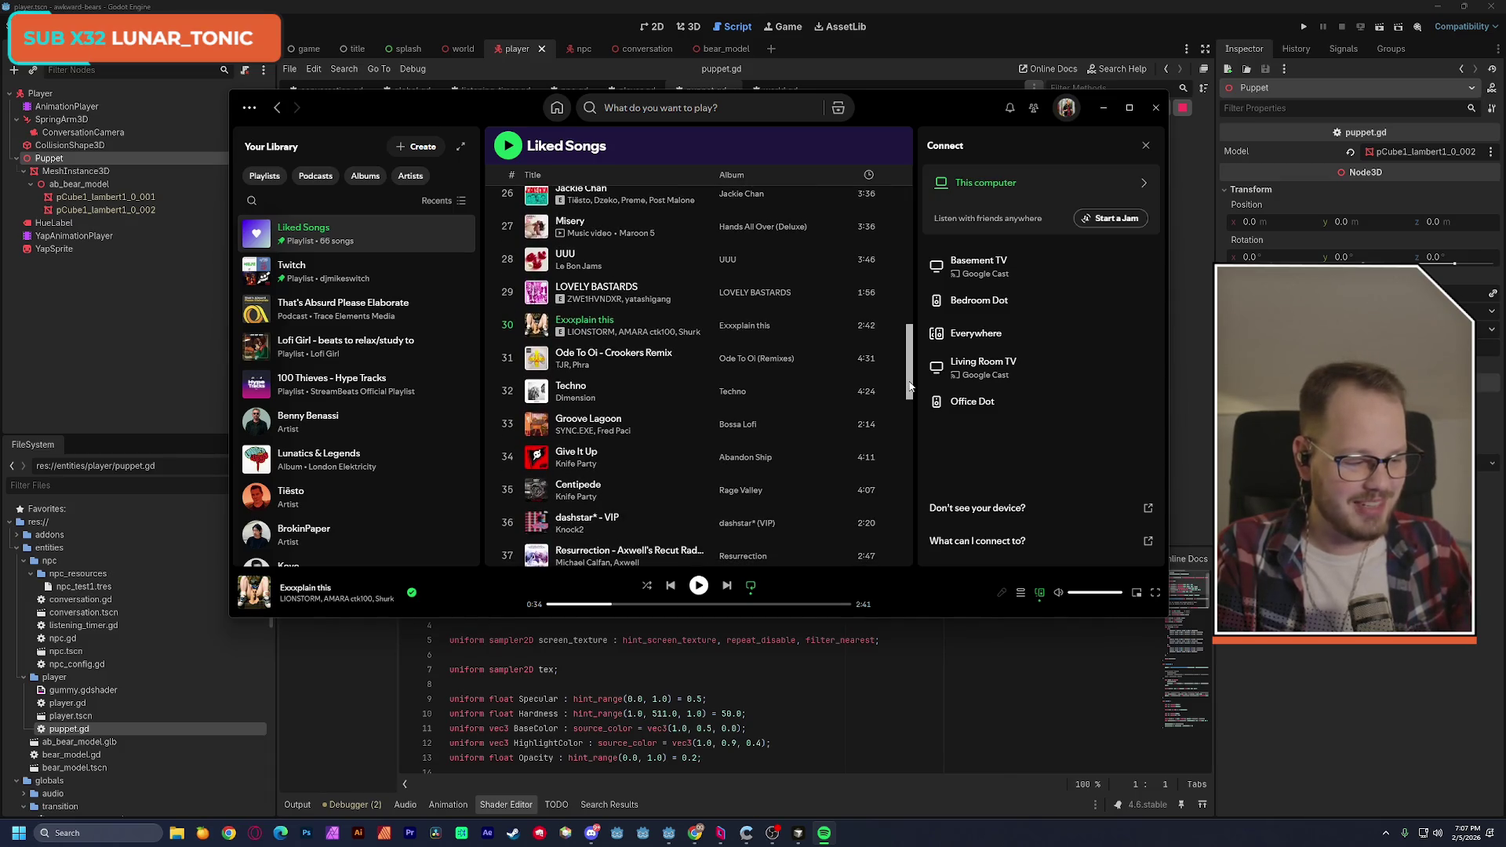
drag(910, 386, 898, 514)
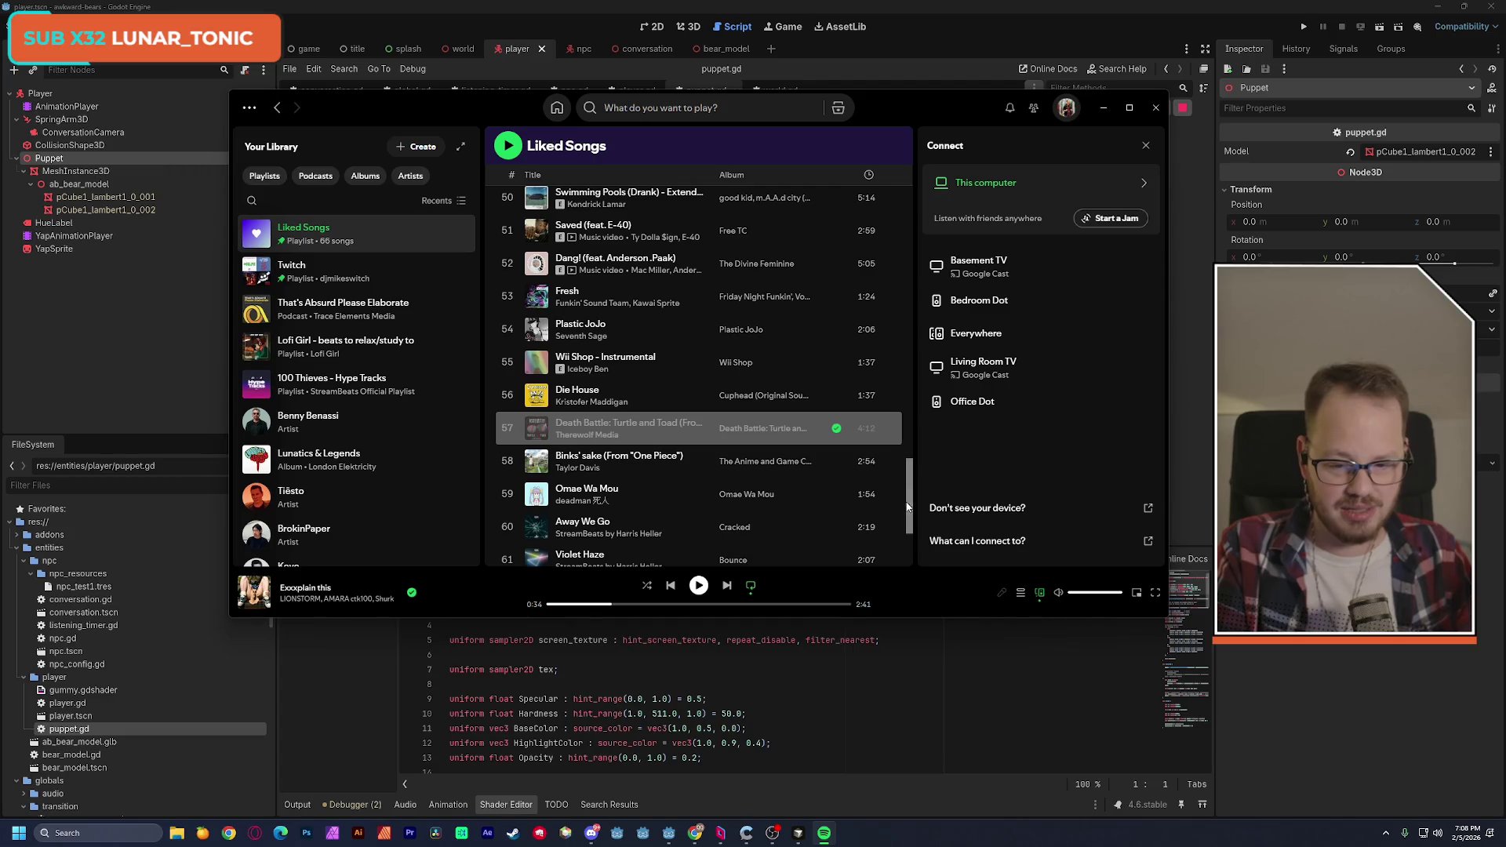
scroll(911, 514, down, 2)
mouse_move(911, 514)
mouse_down()
mouse_move(913, 540)
mouse_move(901, 386)
mouse_up()
double_click(879, 302)
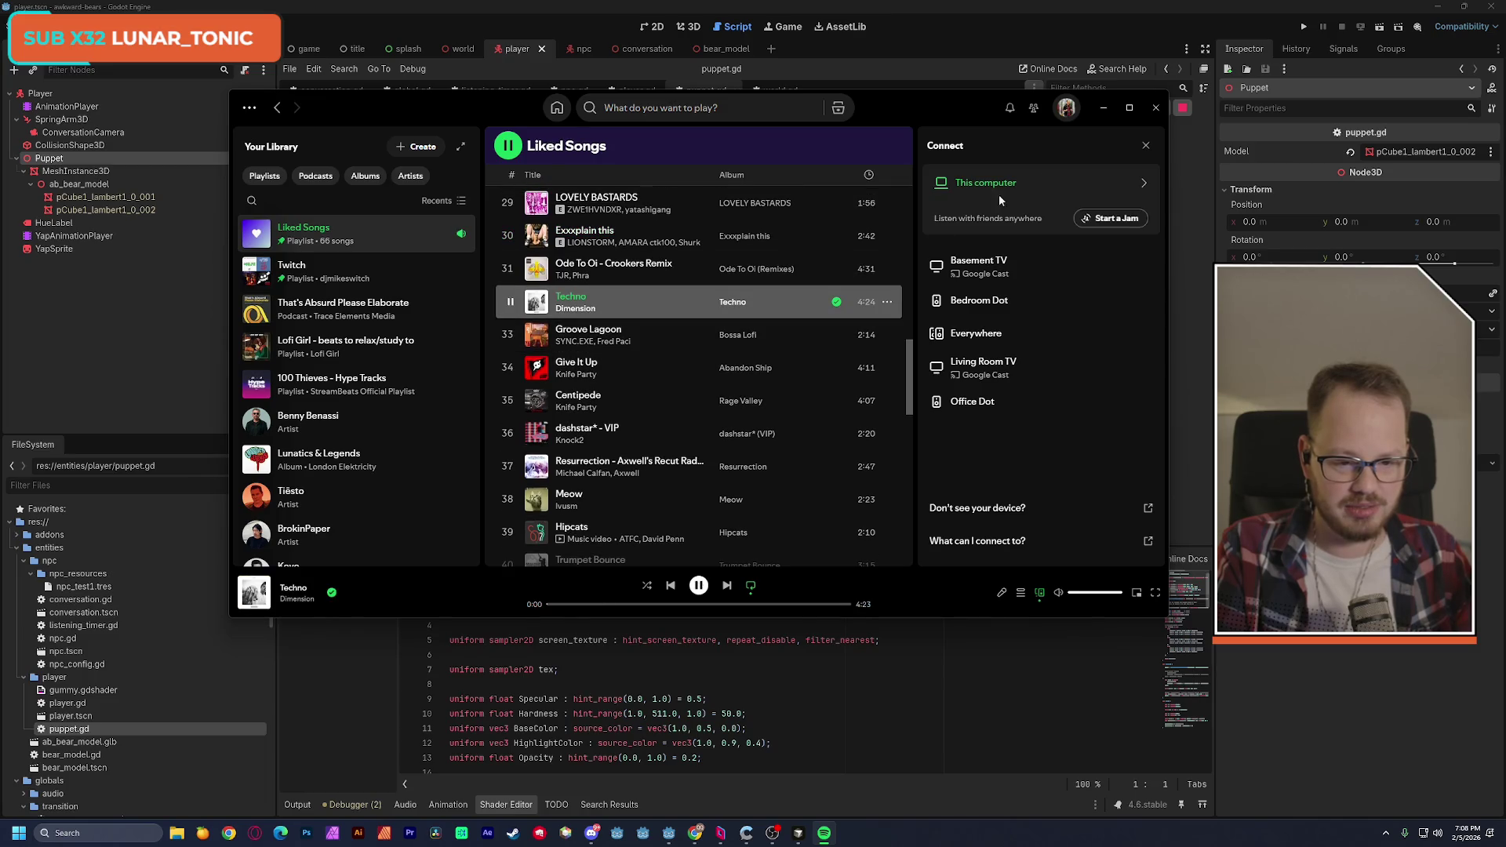
click(1105, 110)
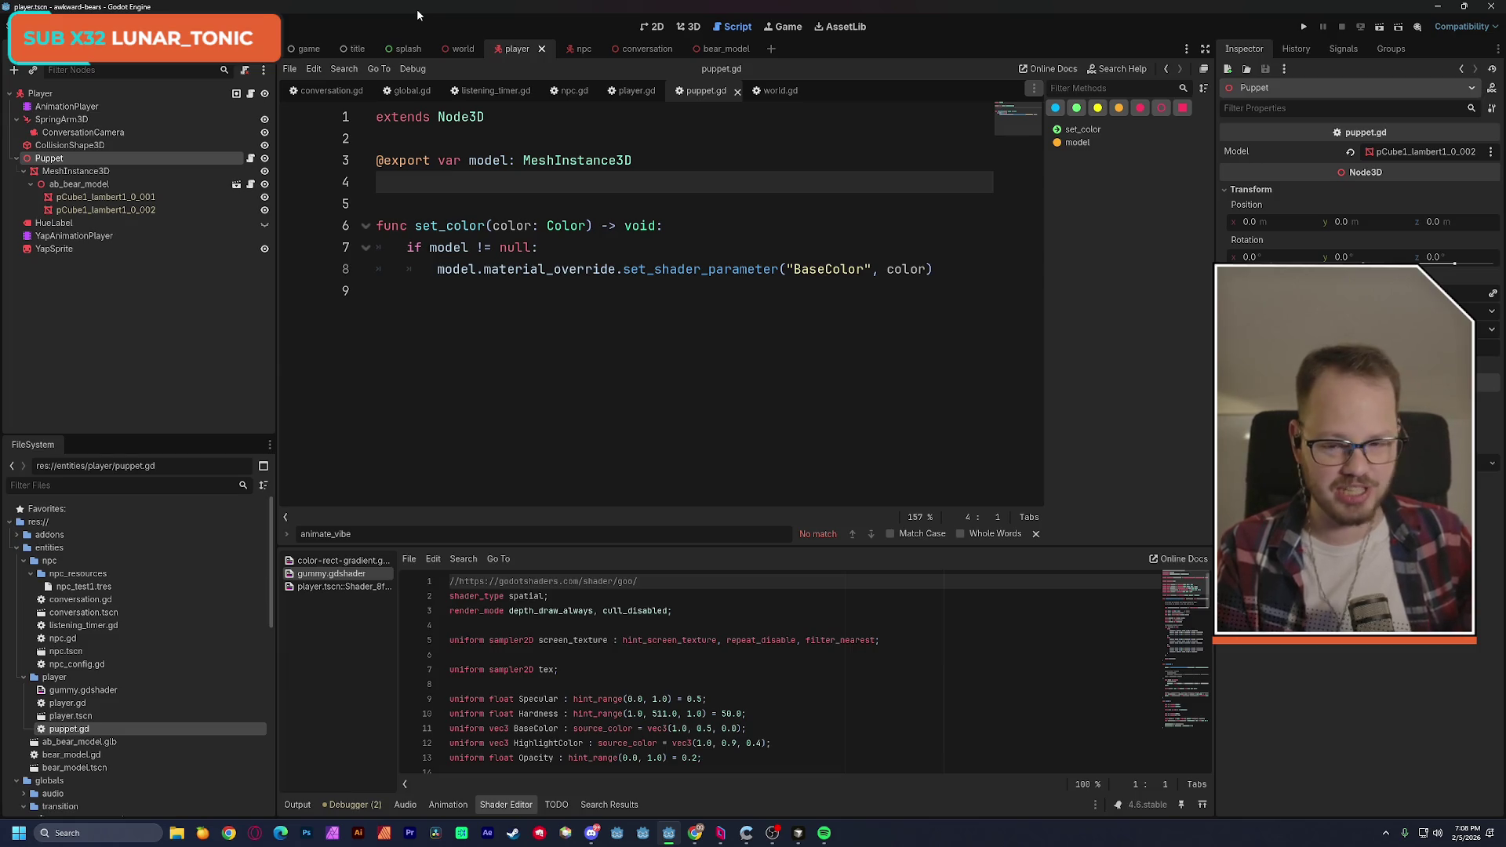
Search Google for 'count to 10 in french' and play the Busy Beavers 'Let's Count to 10' video.
key(alt+Tab)
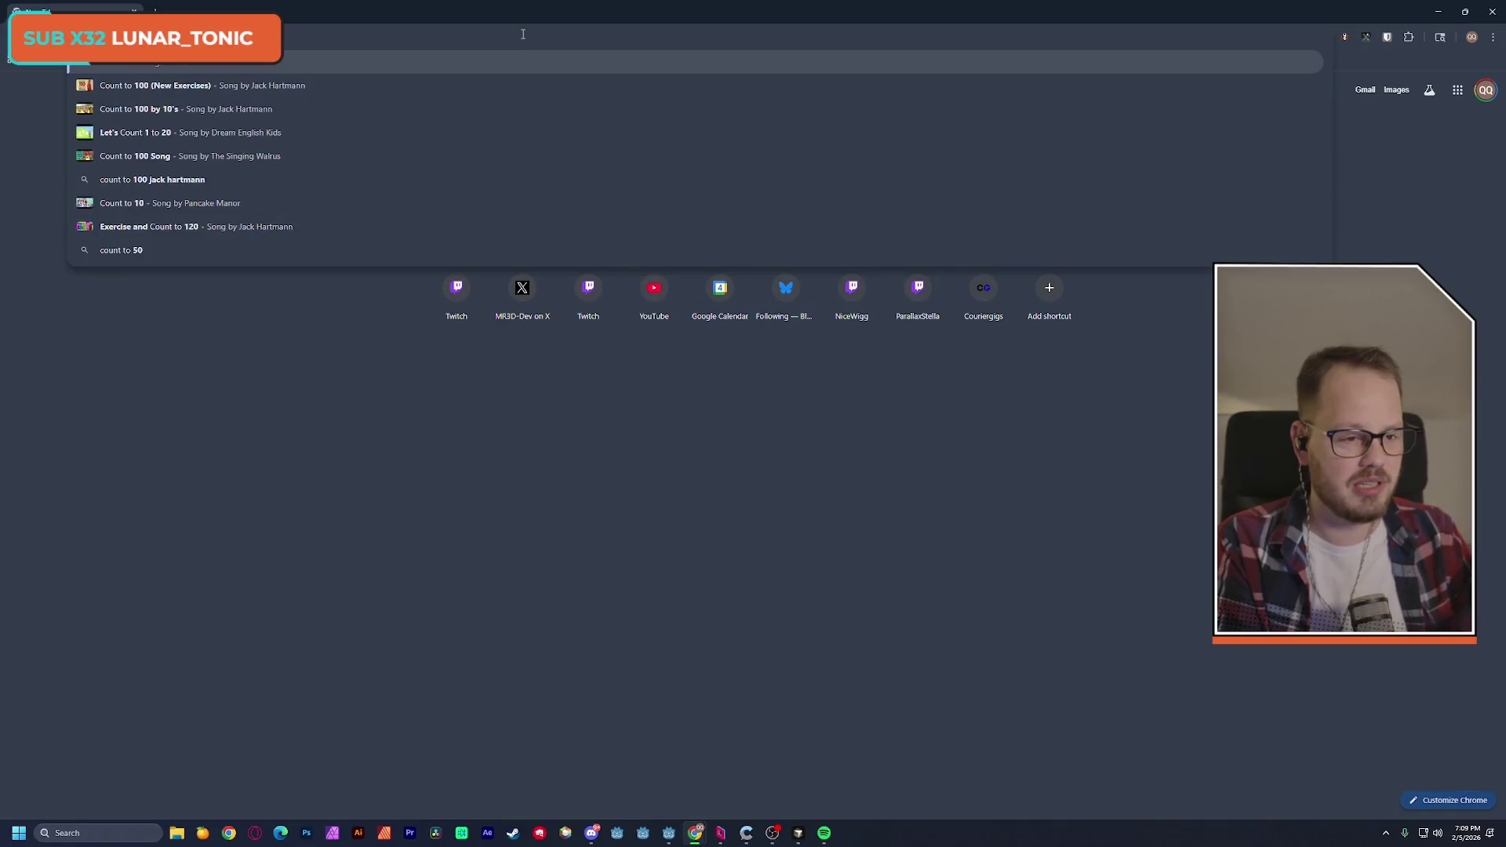
text(in french)
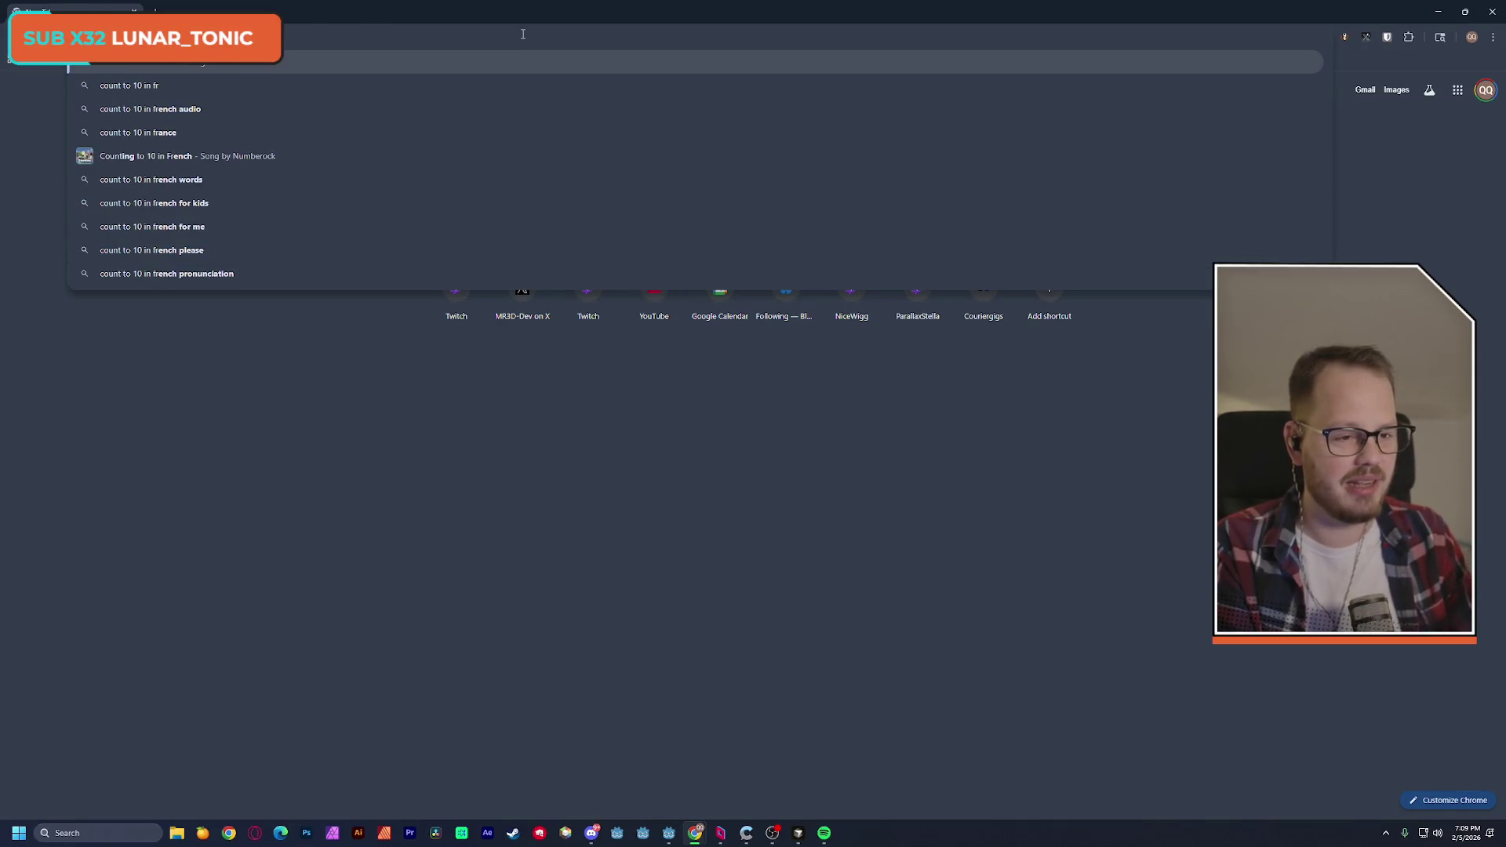
key(Return)
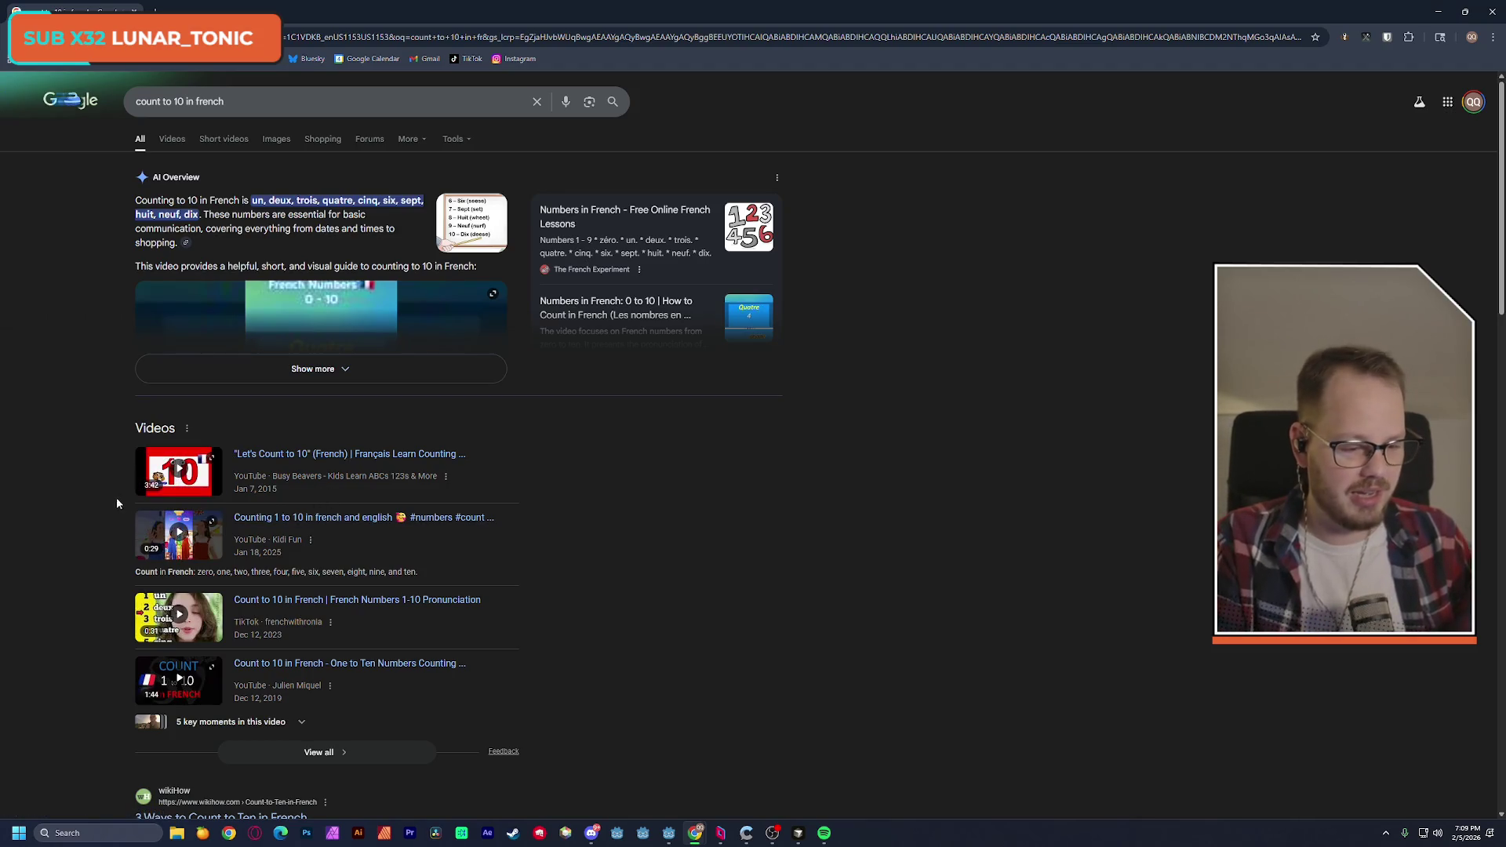
click(256, 489)
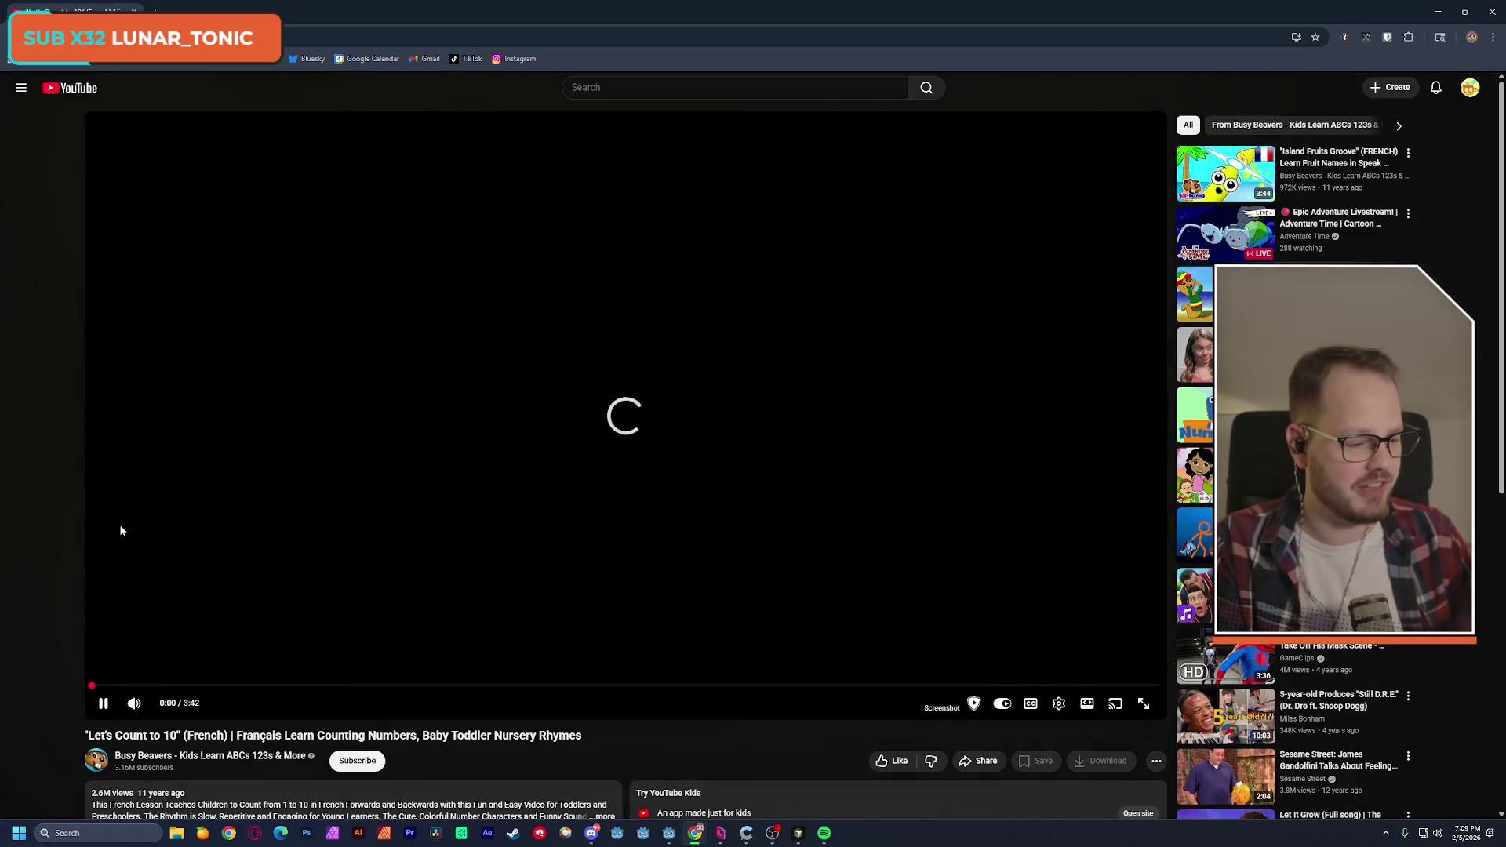
click(104, 705)
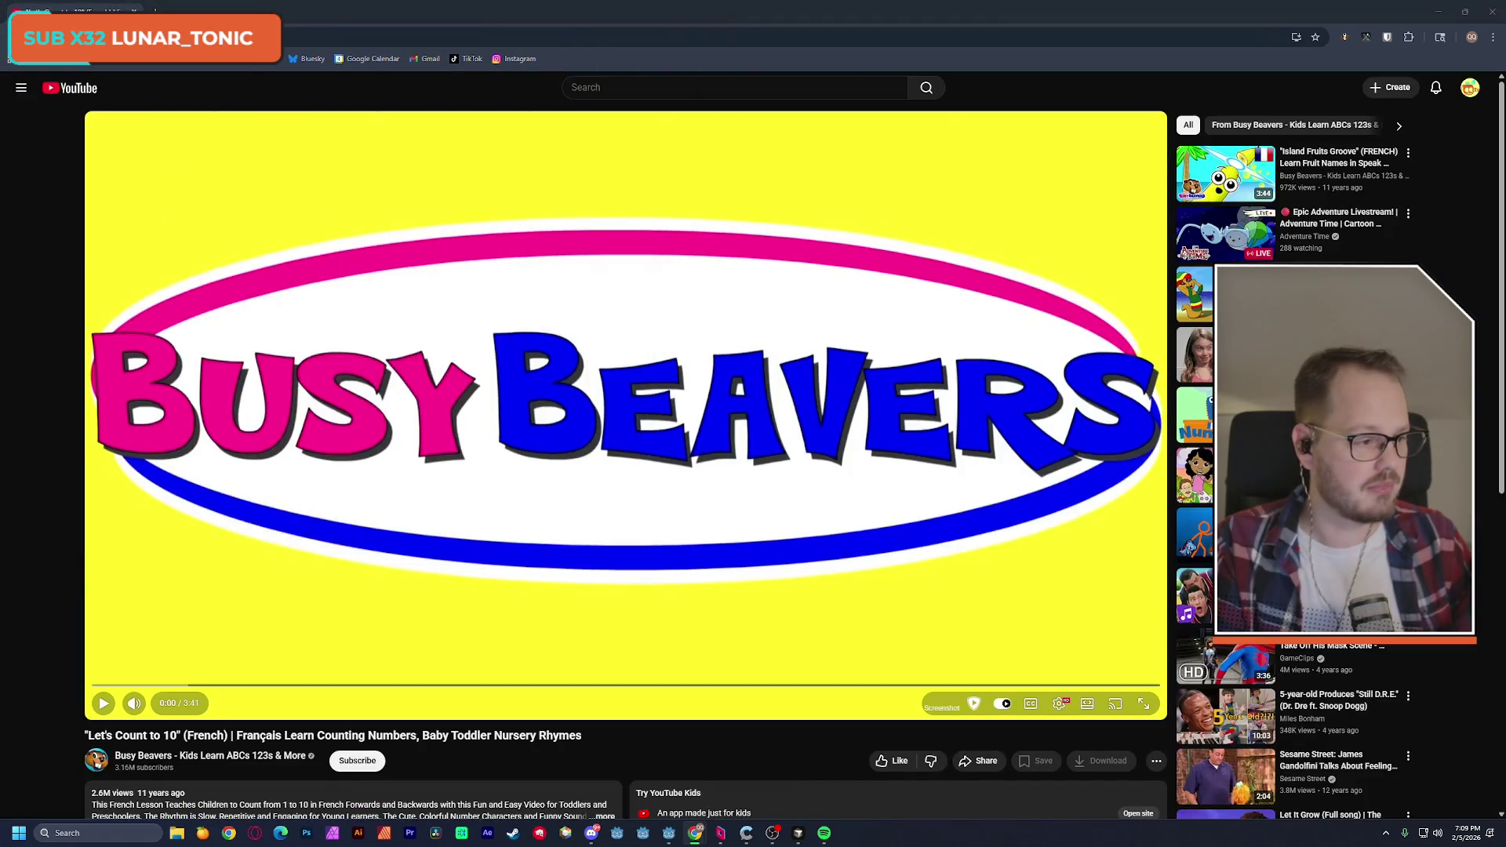
click(103, 704)
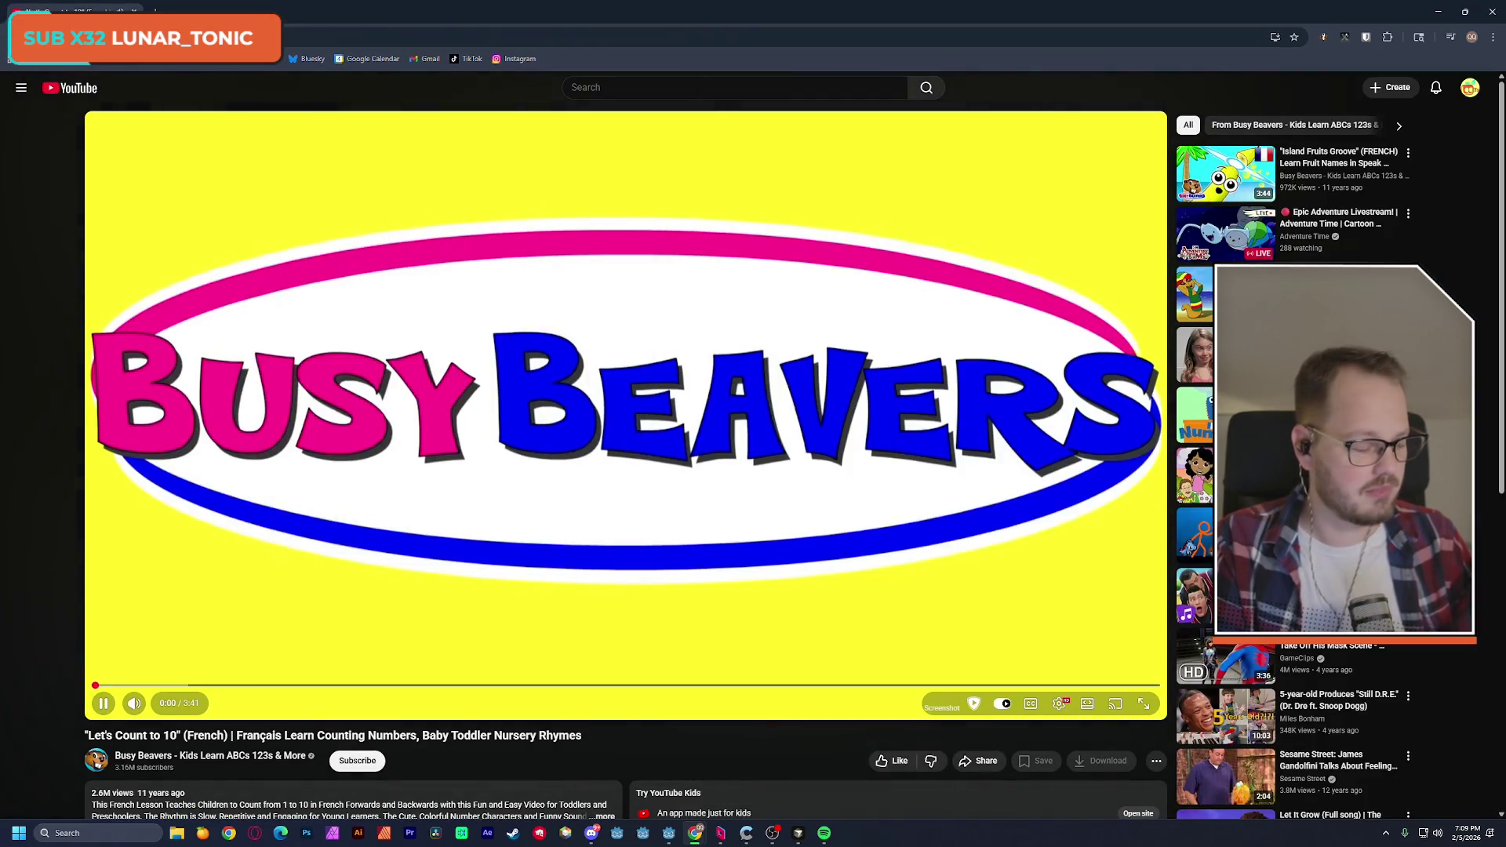
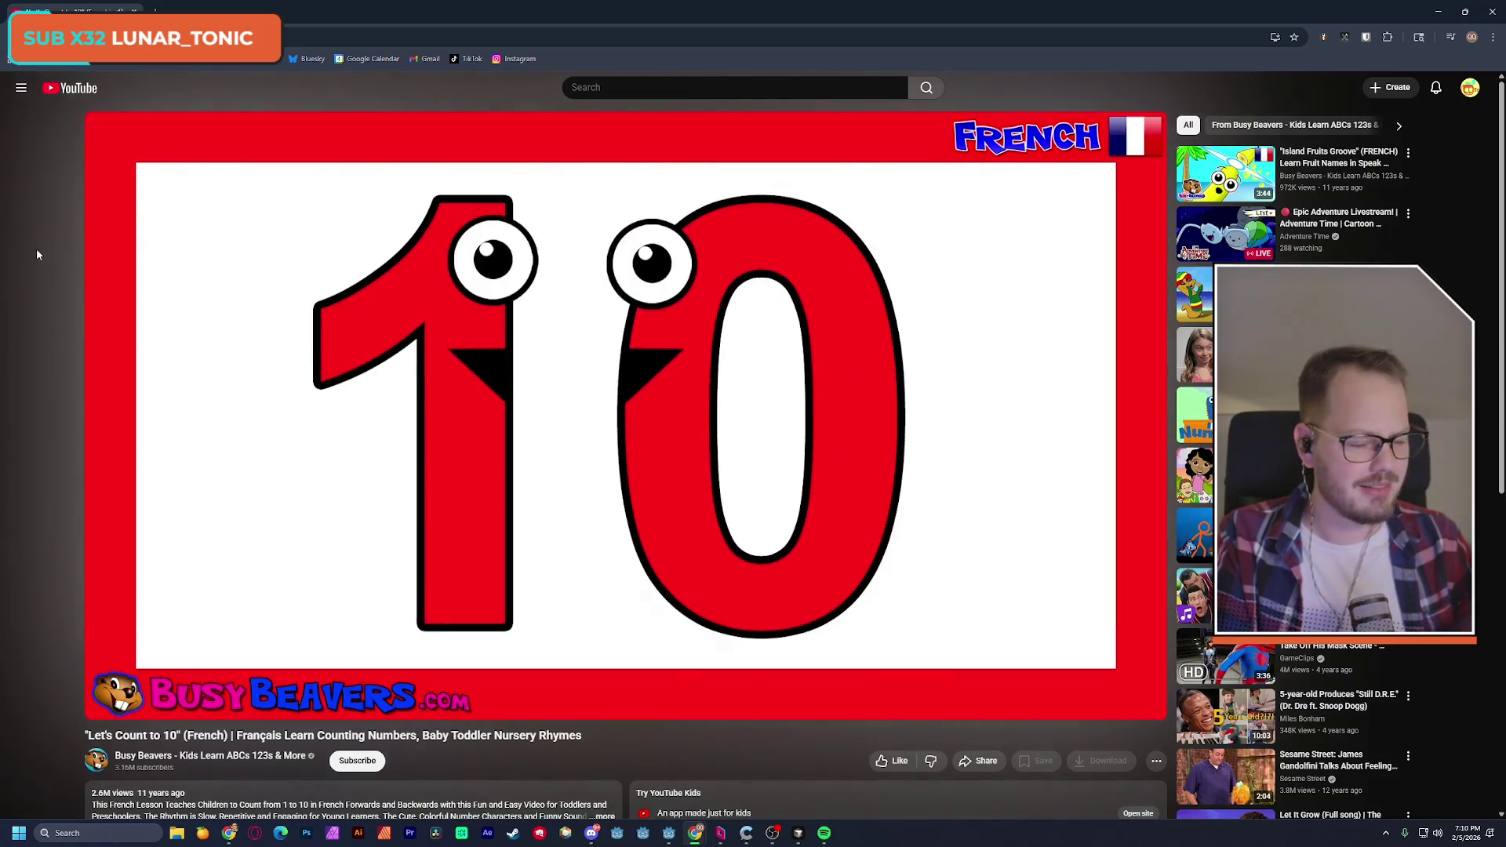
Pause the French counting video, close both YouTube windows, and rewind the Techno track to 0:22.
click(527, 454)
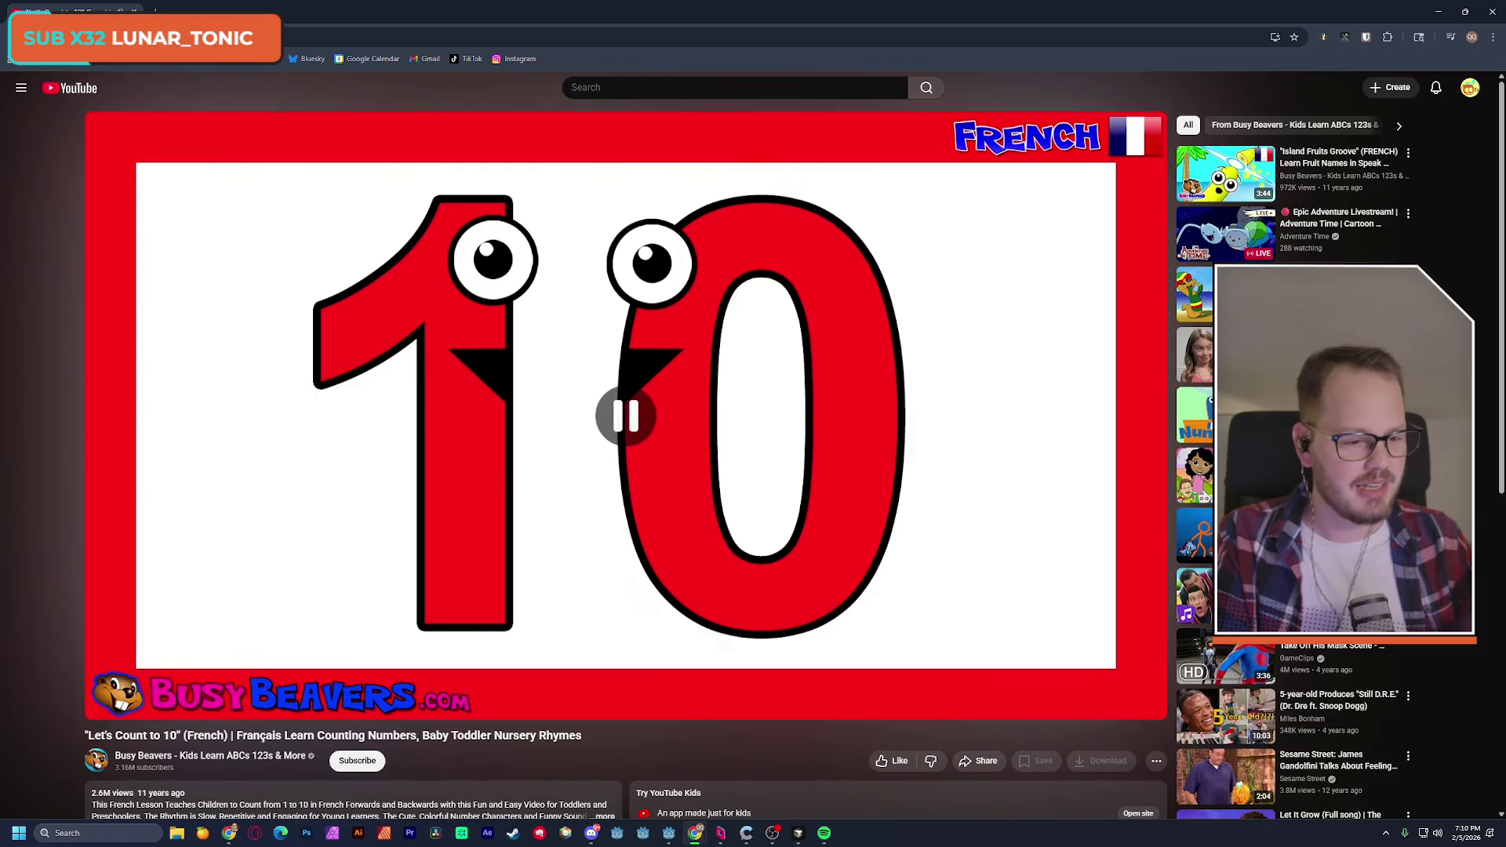
key(alt+Tab)
click(527, 454)
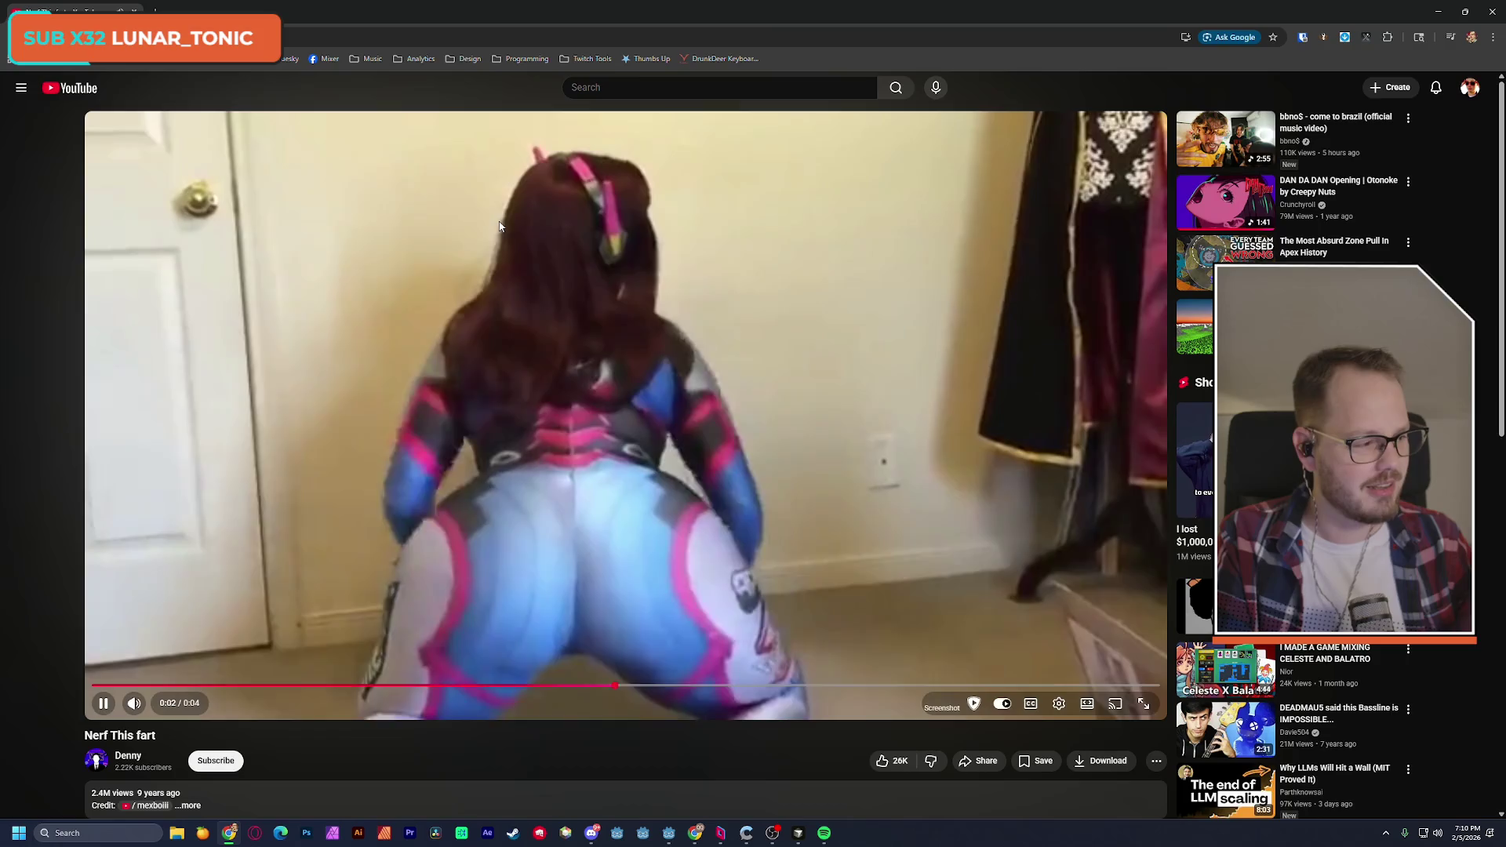
click(1493, 12)
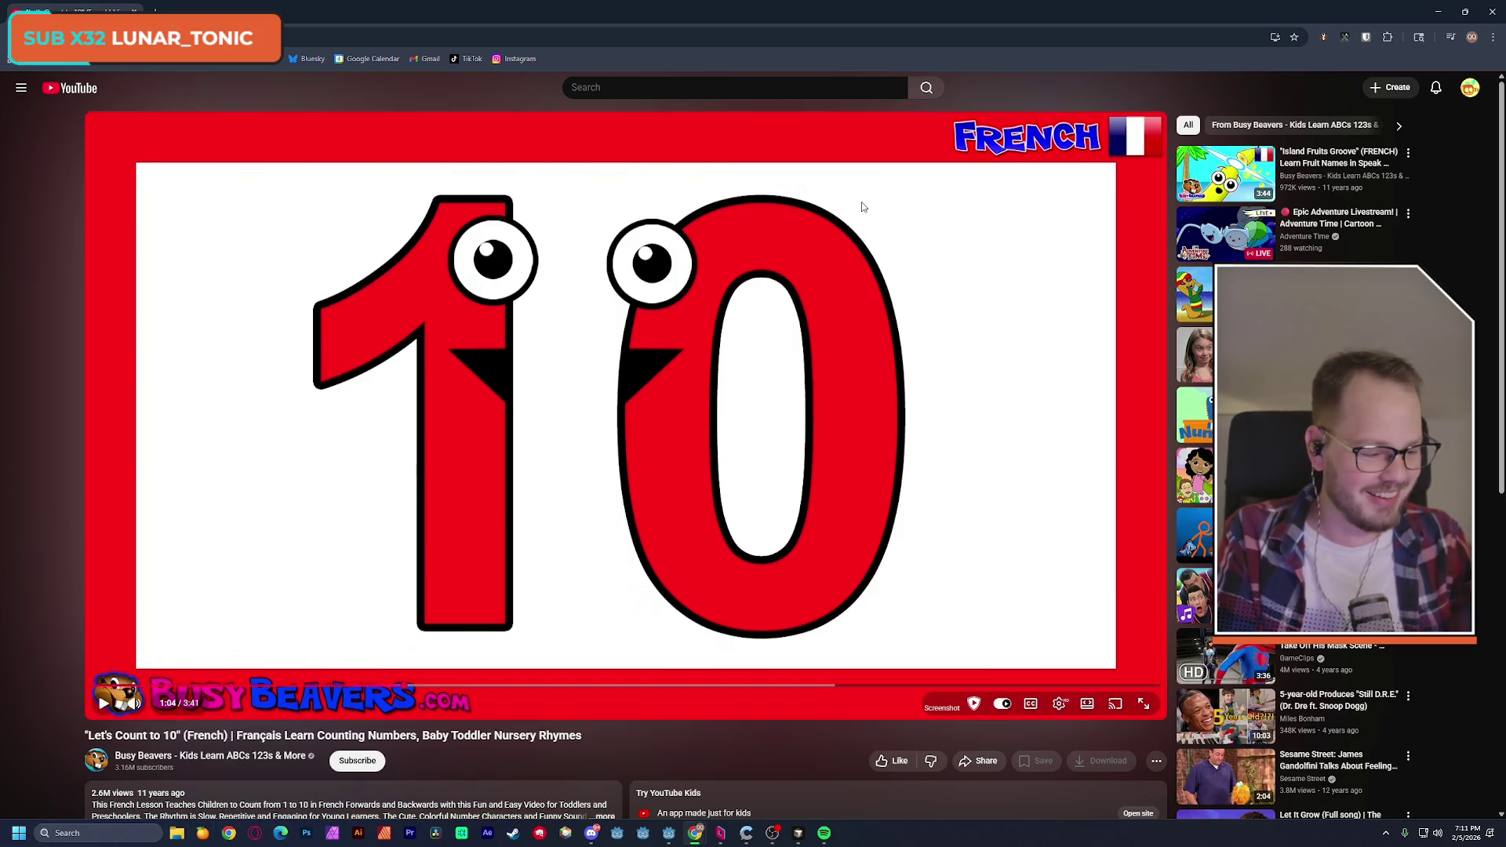
click(1492, 11)
click(572, 604)
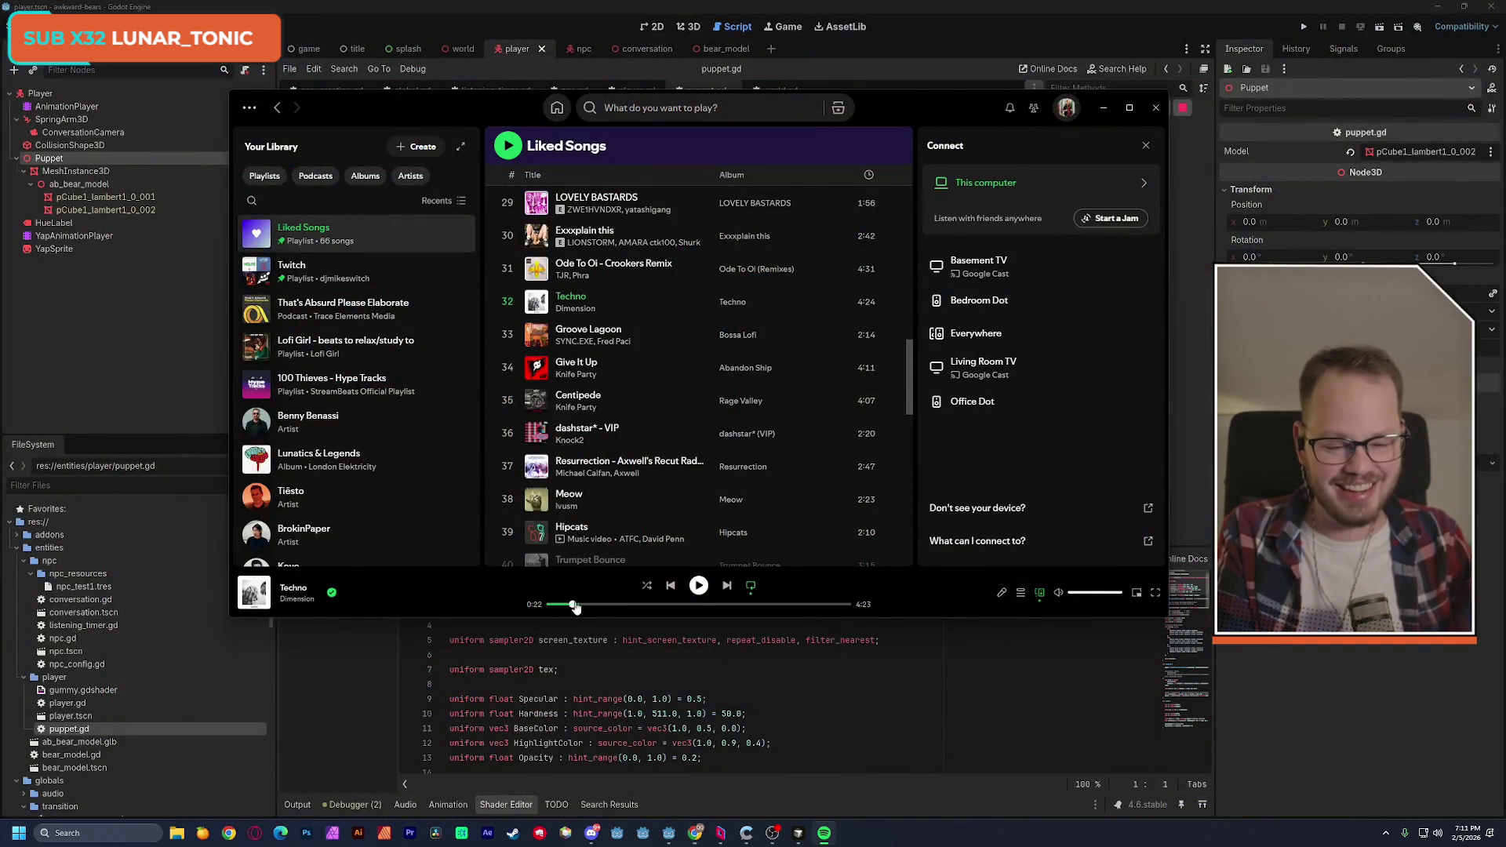
Resume the music, hide Spotify, and run the world scene to surface the set_shader_parameter error.
click(698, 594)
click(1104, 107)
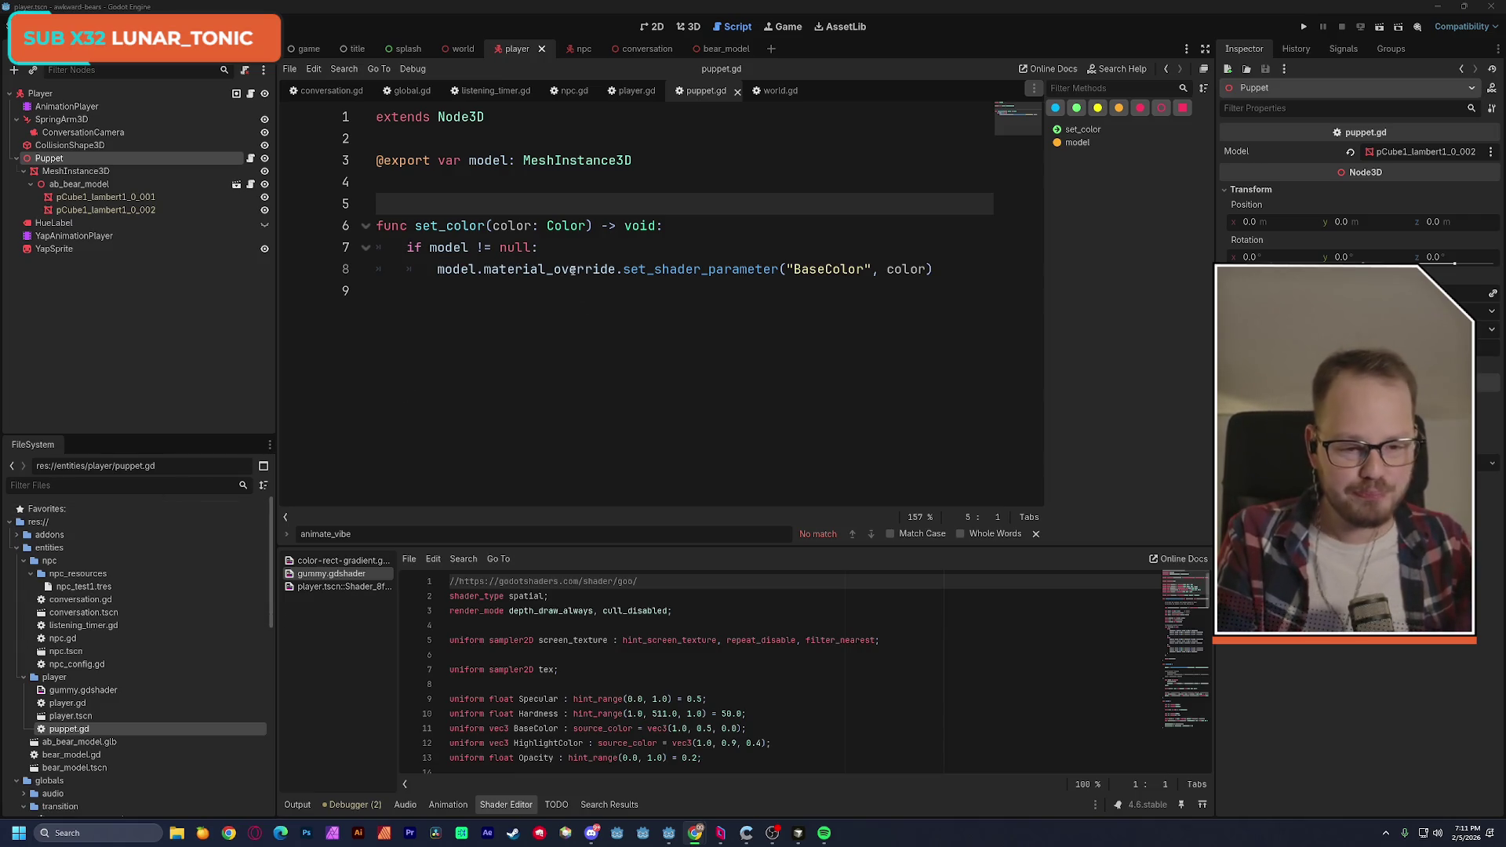
click(463, 49)
click(1382, 28)
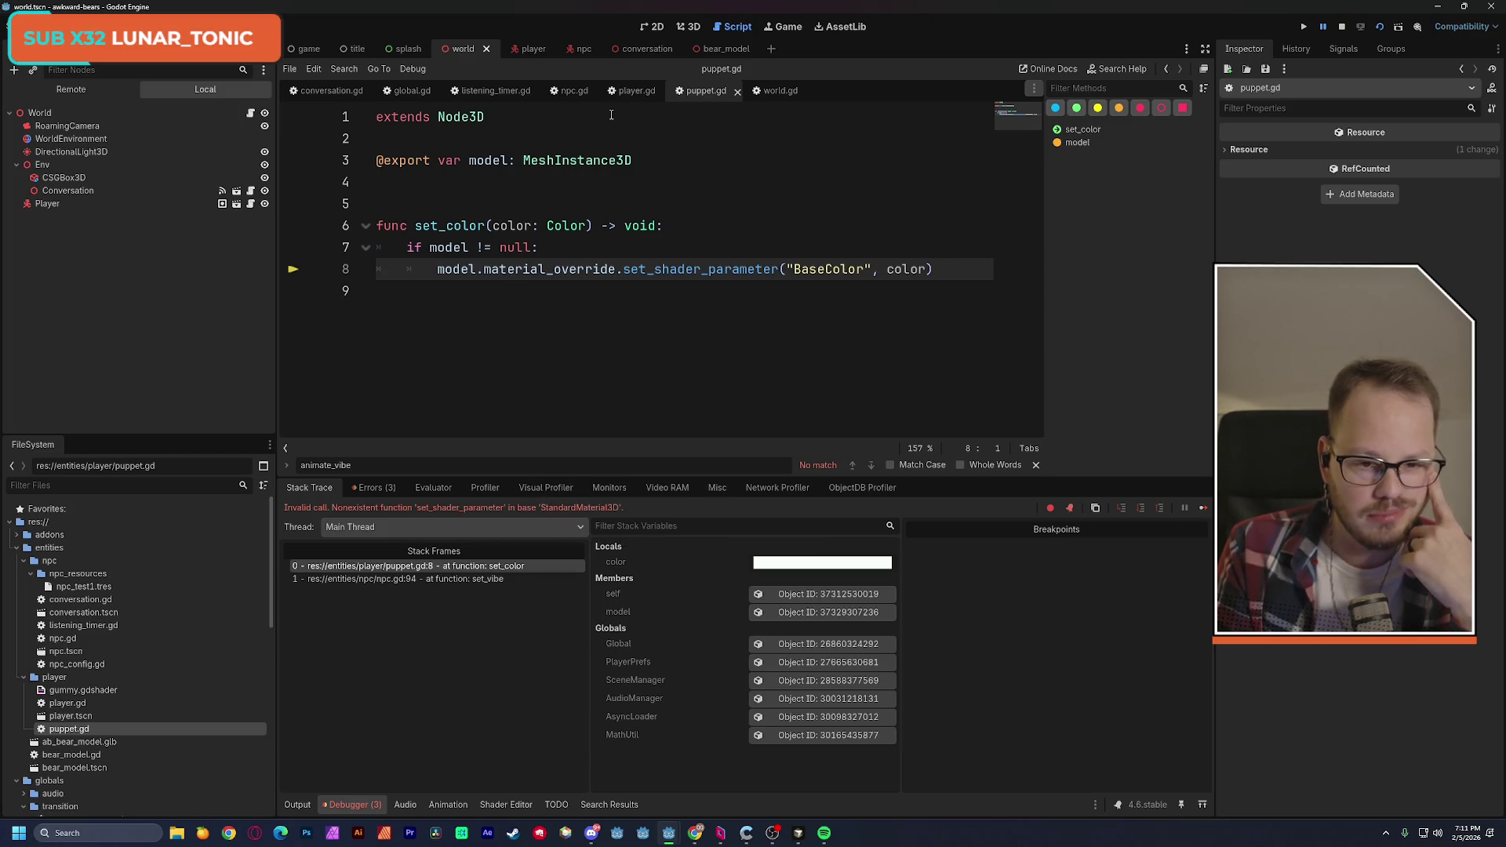
Stop the game and select the bear's pCube1_lambert1_0_002 mesh in the npc scene.
click(1362, 28)
click(581, 49)
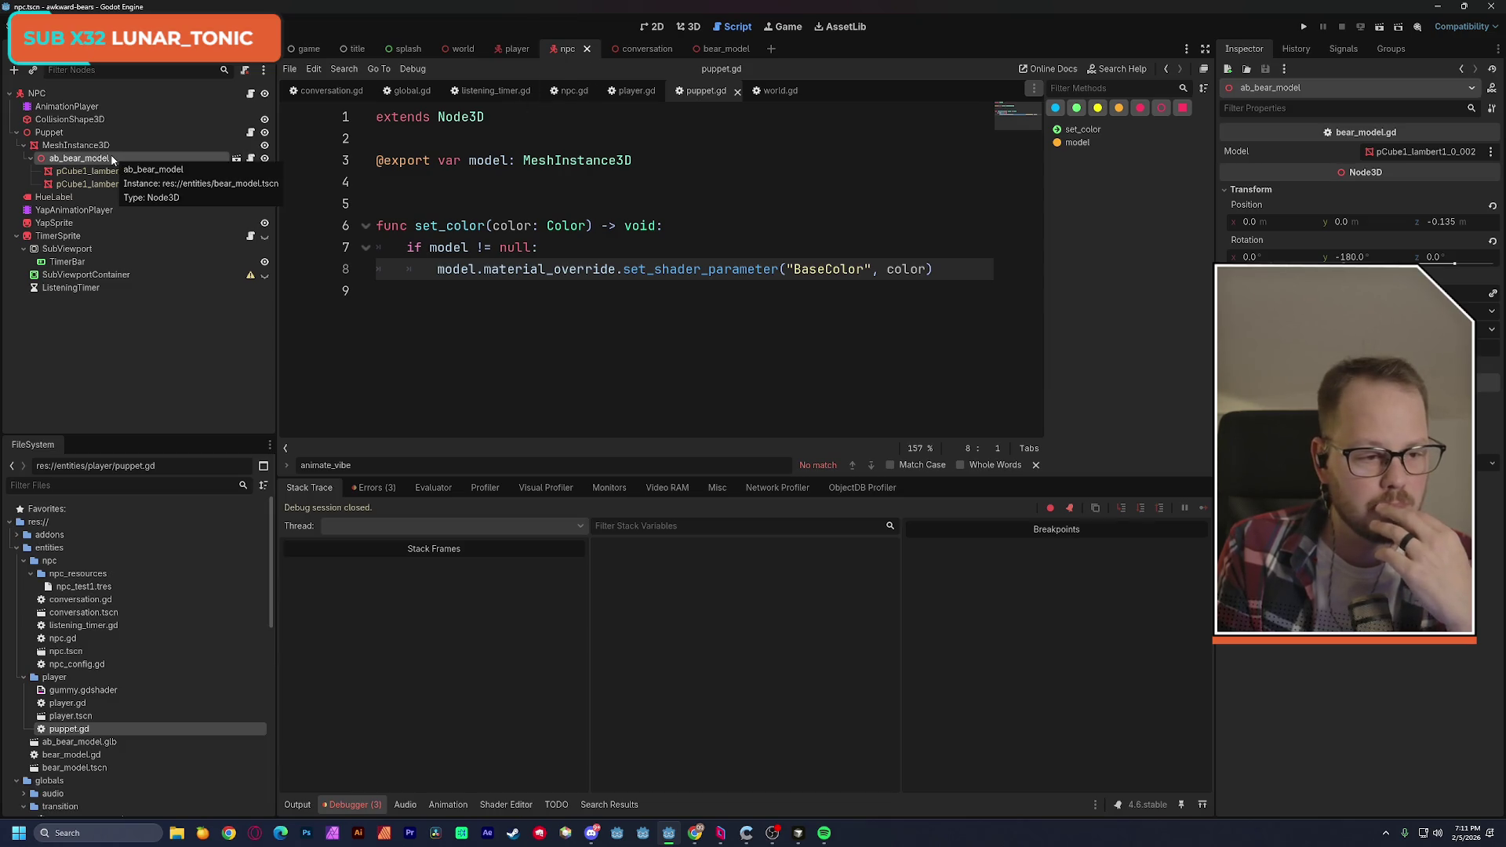
click(125, 183)
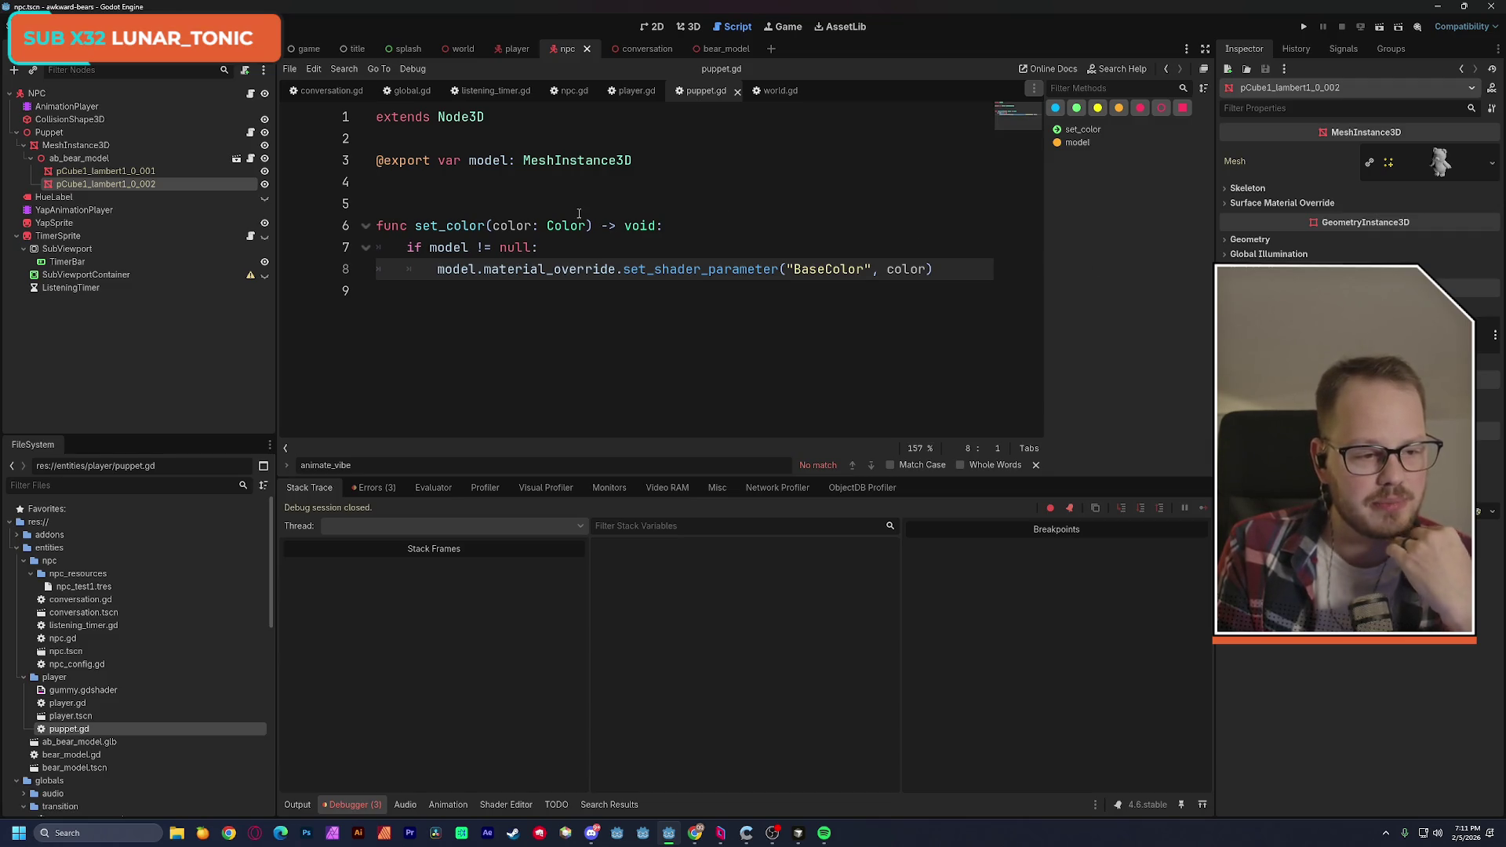
Replace the mesh's Geometry material override, then open the bear_model scene.
click(1255, 239)
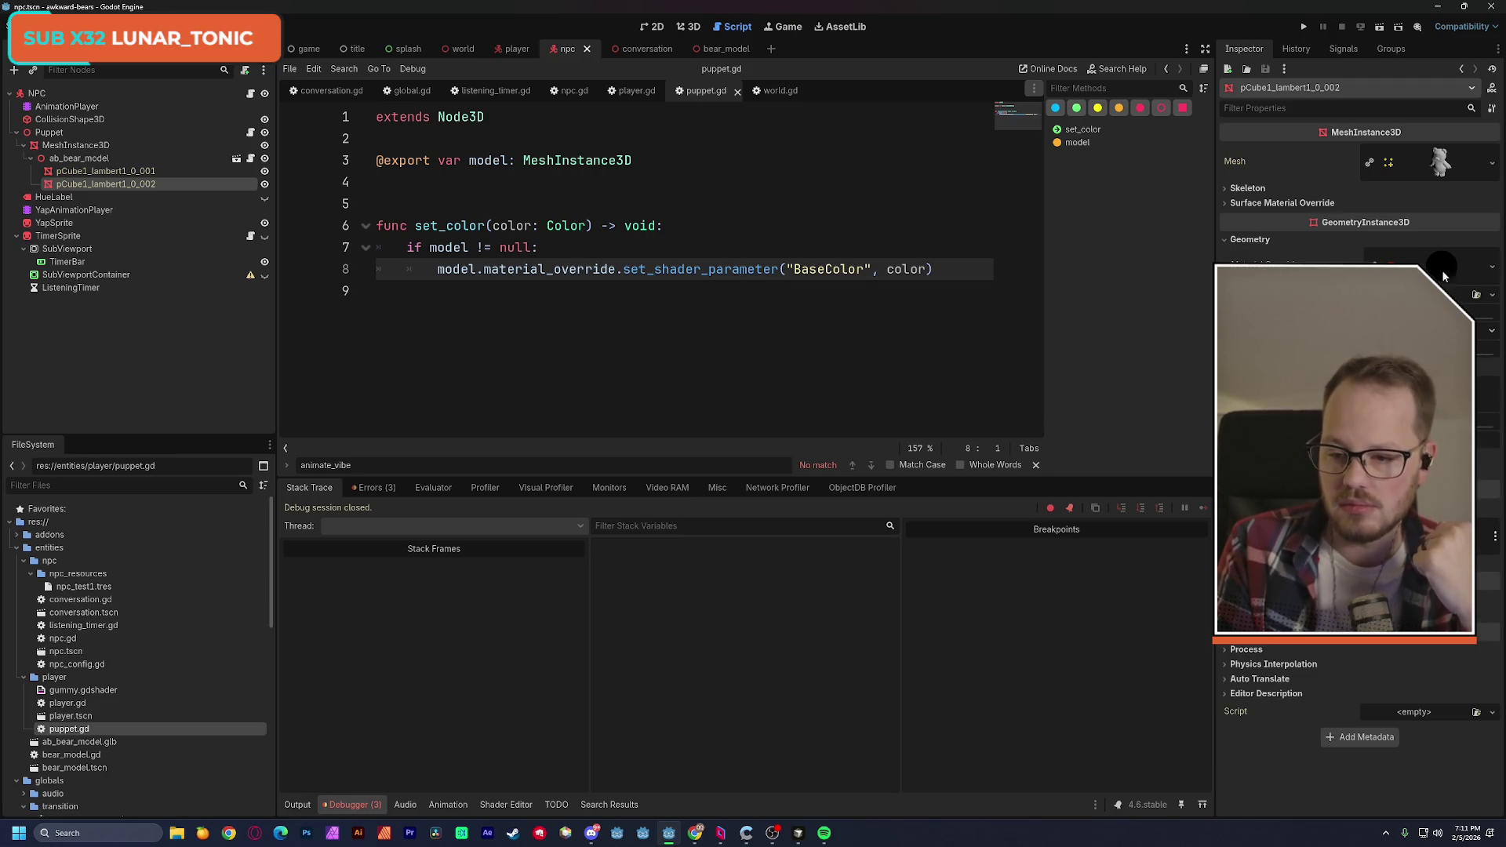
click(1493, 270)
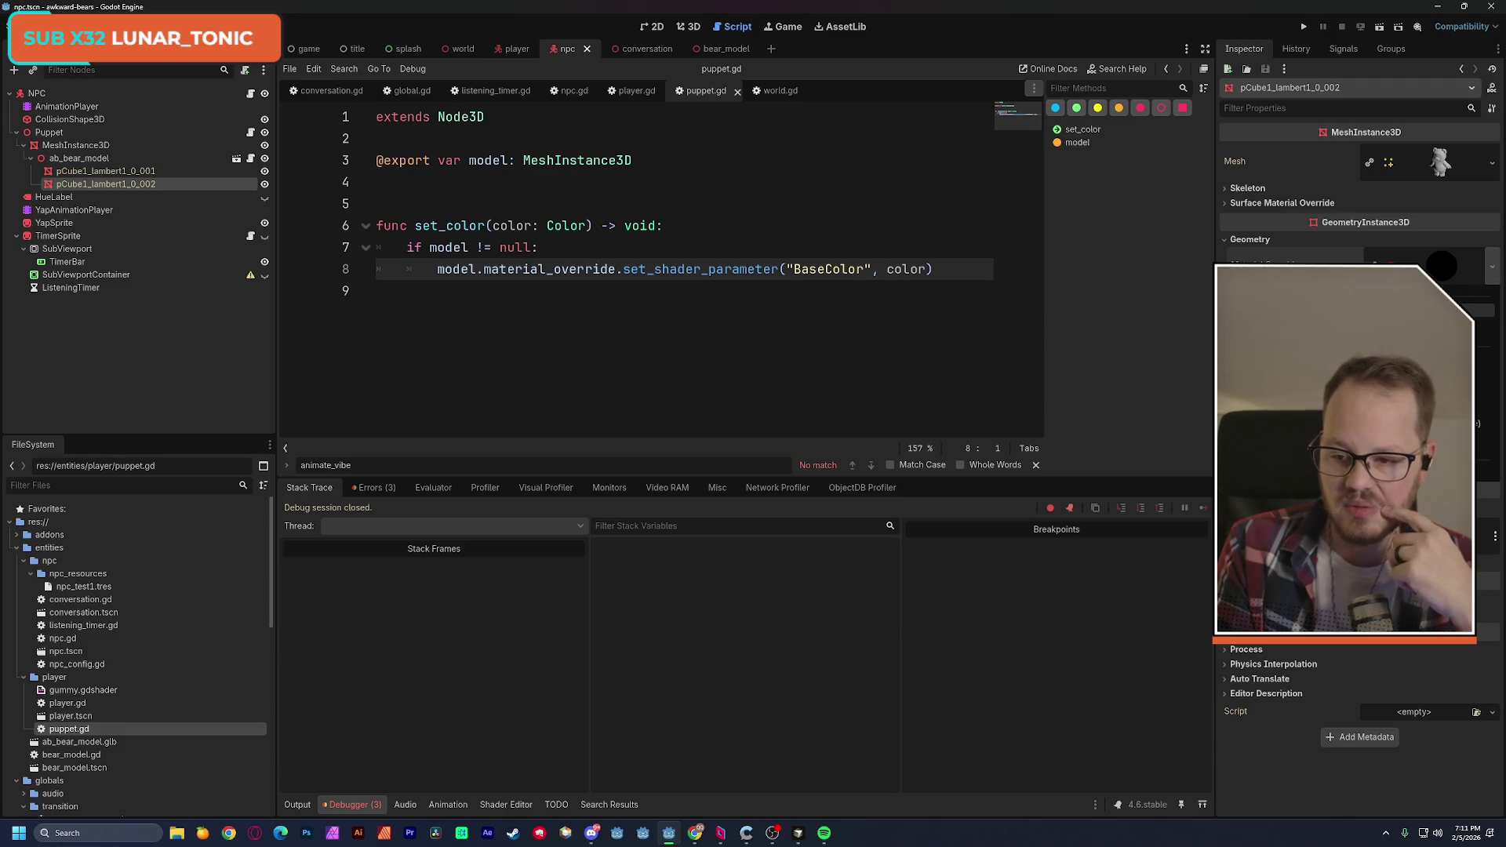
click(1188, 320)
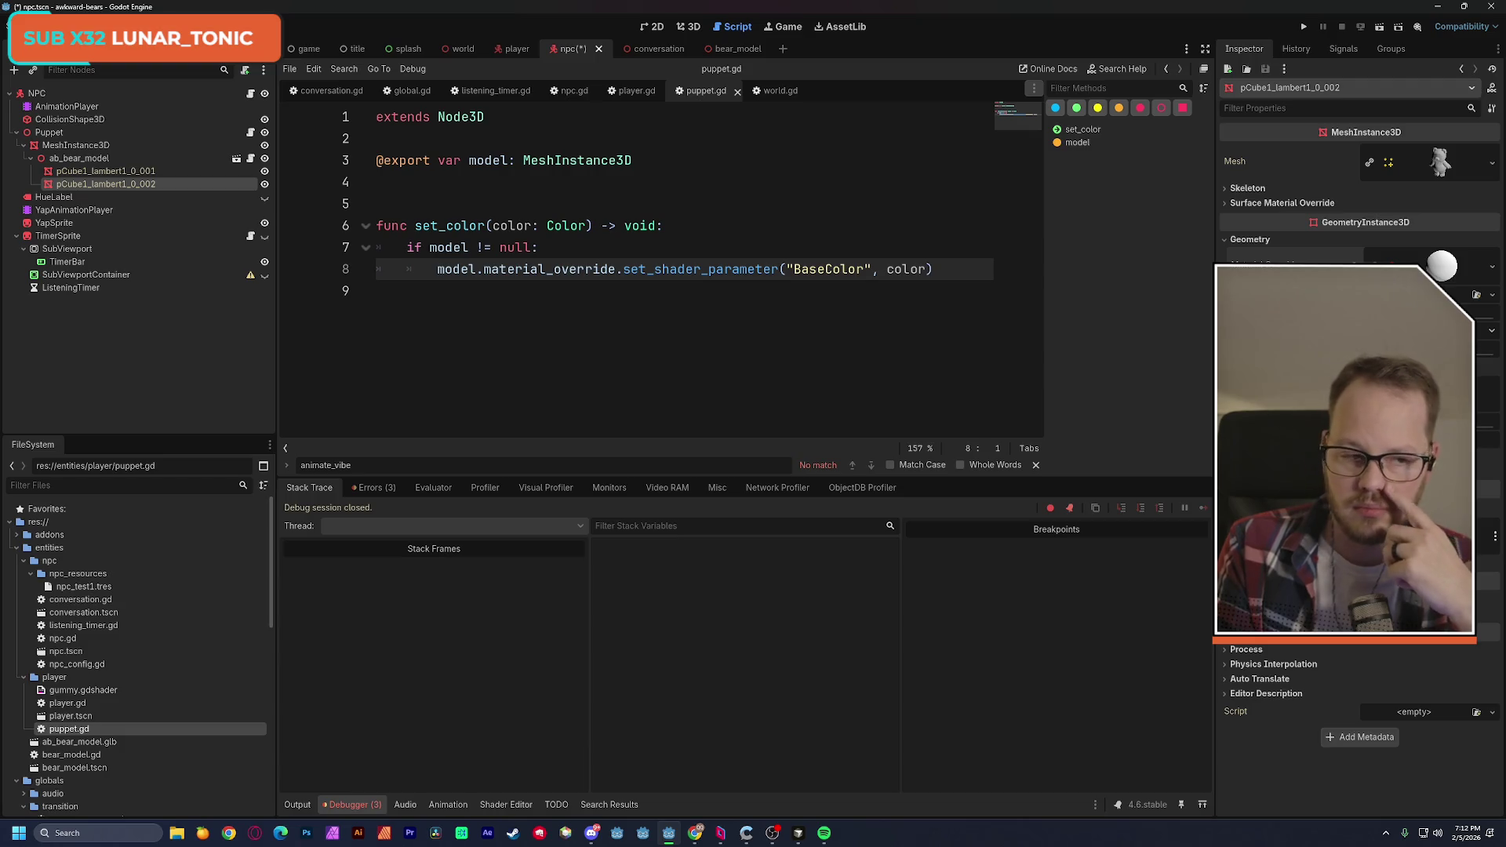
click(1440, 267)
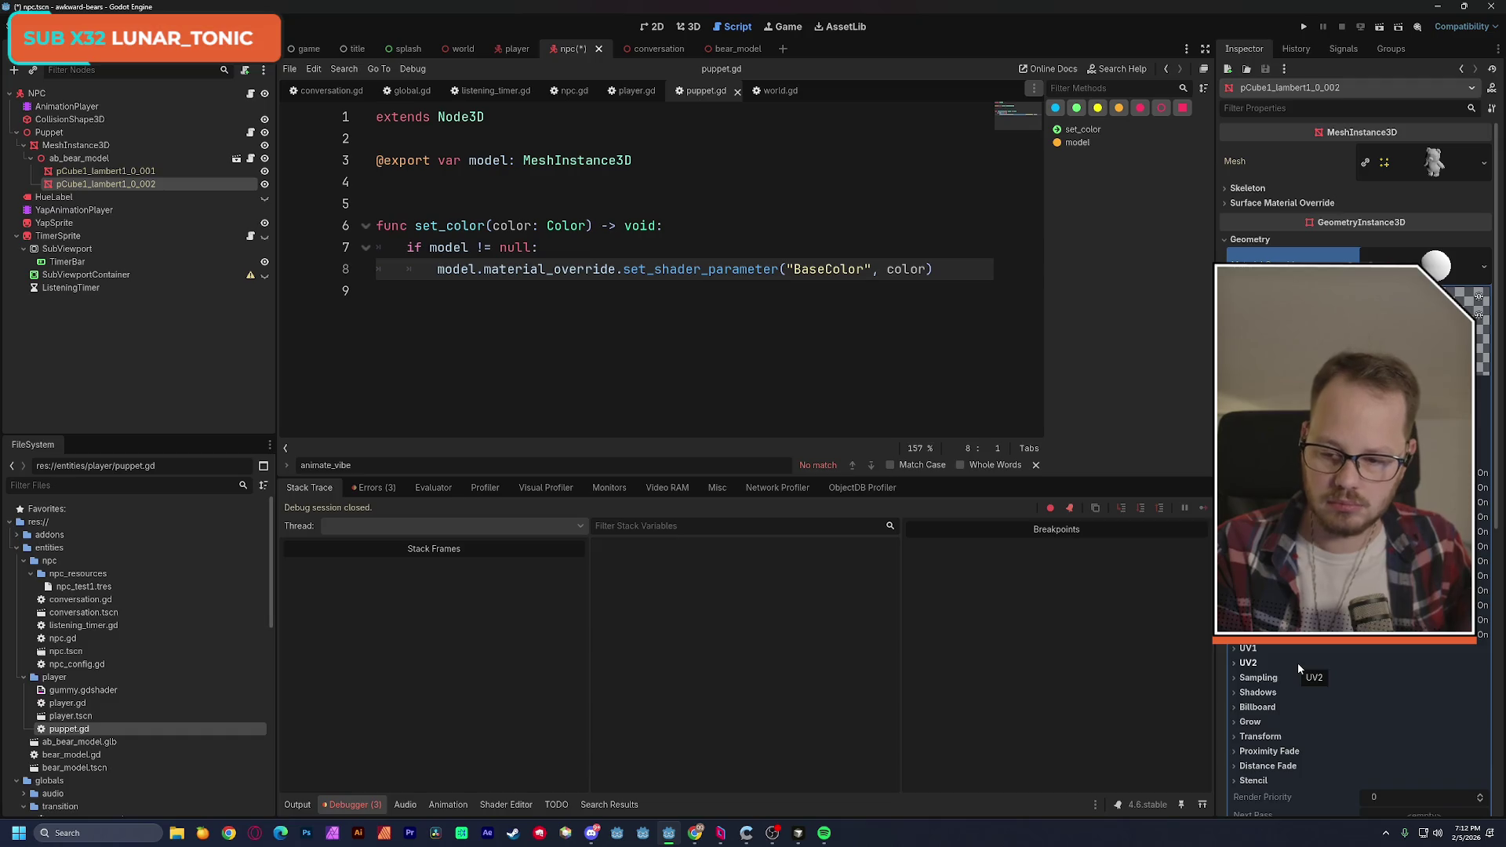
click(1480, 269)
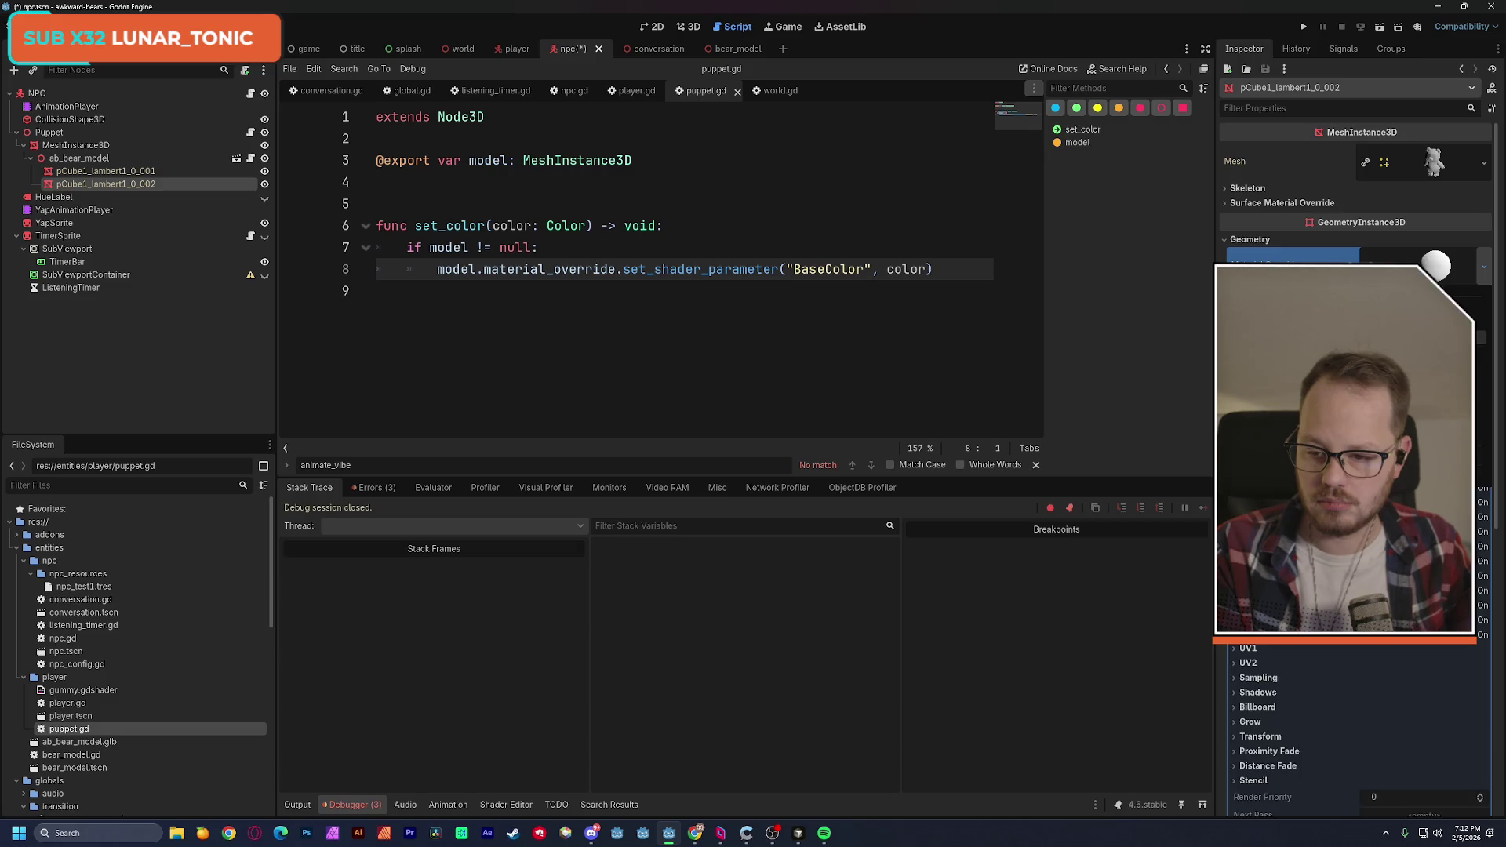
click(1480, 337)
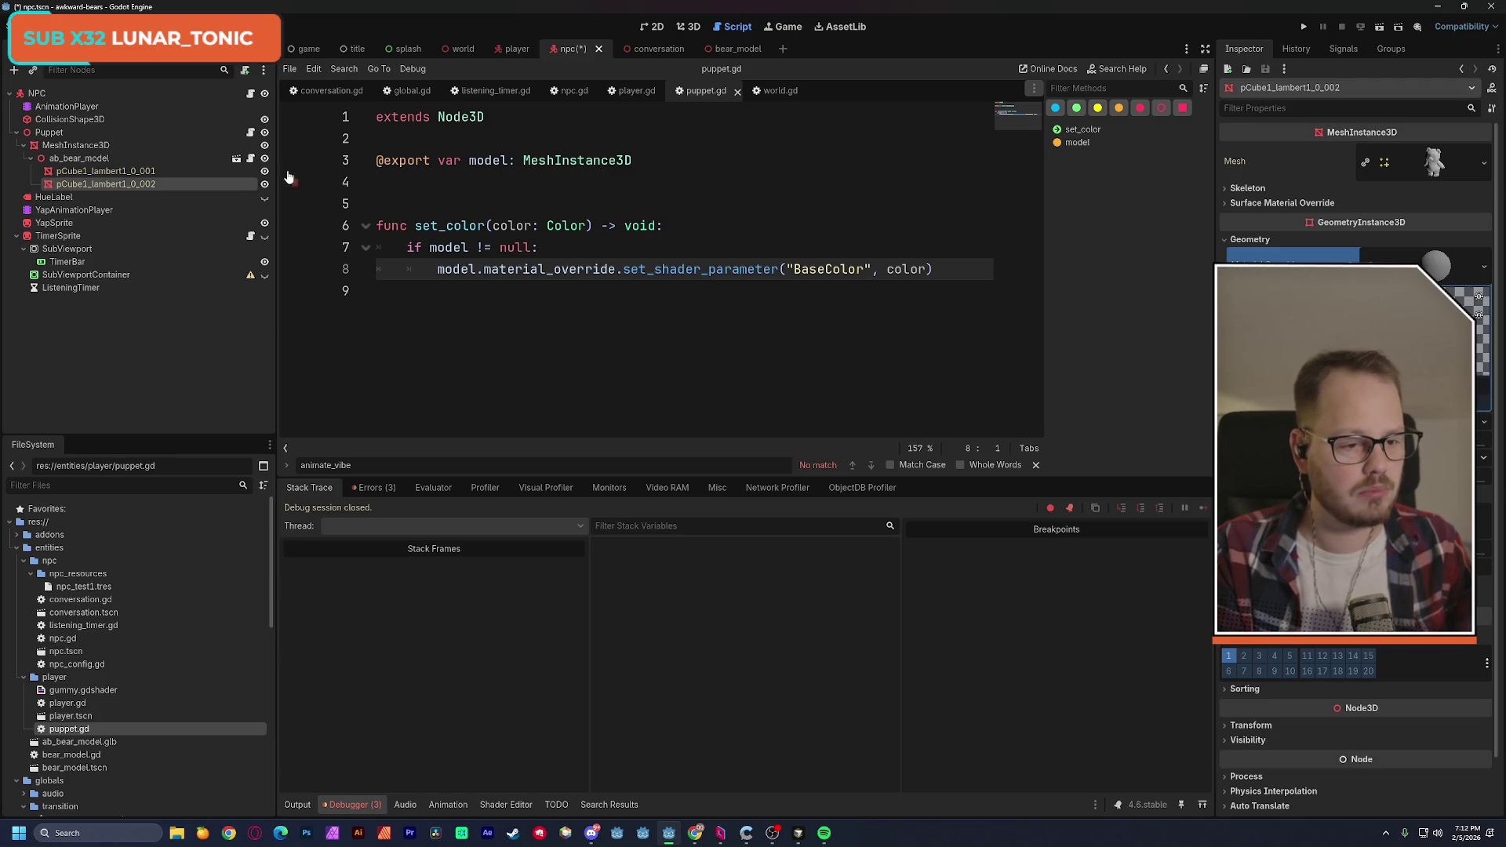
click(237, 159)
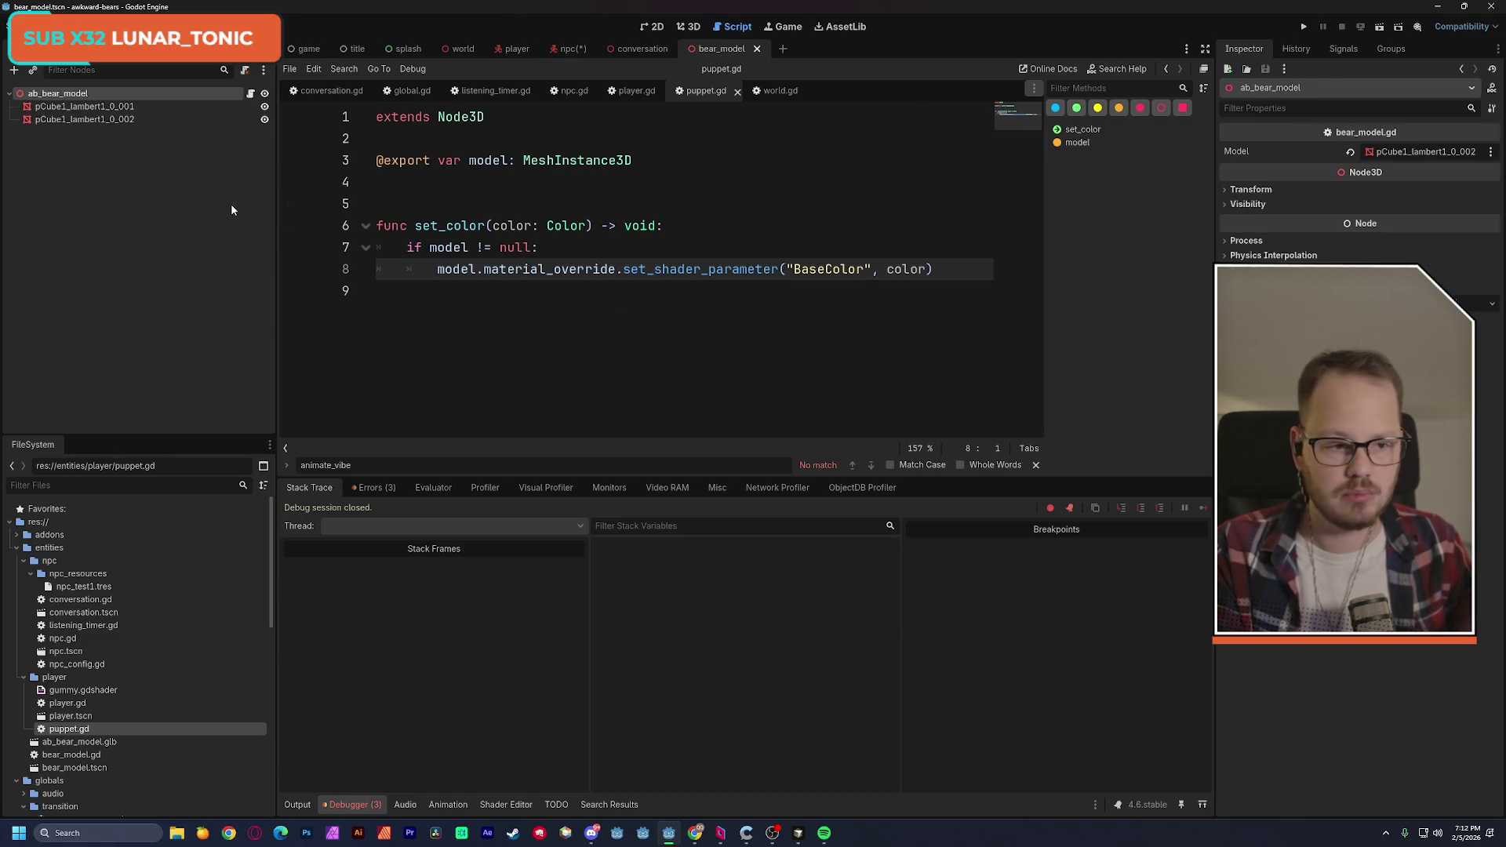
Inspect pCube1_lambert1_0_002's gummy.gdshader material in bear_model, then return to the npc scene.
click(100, 120)
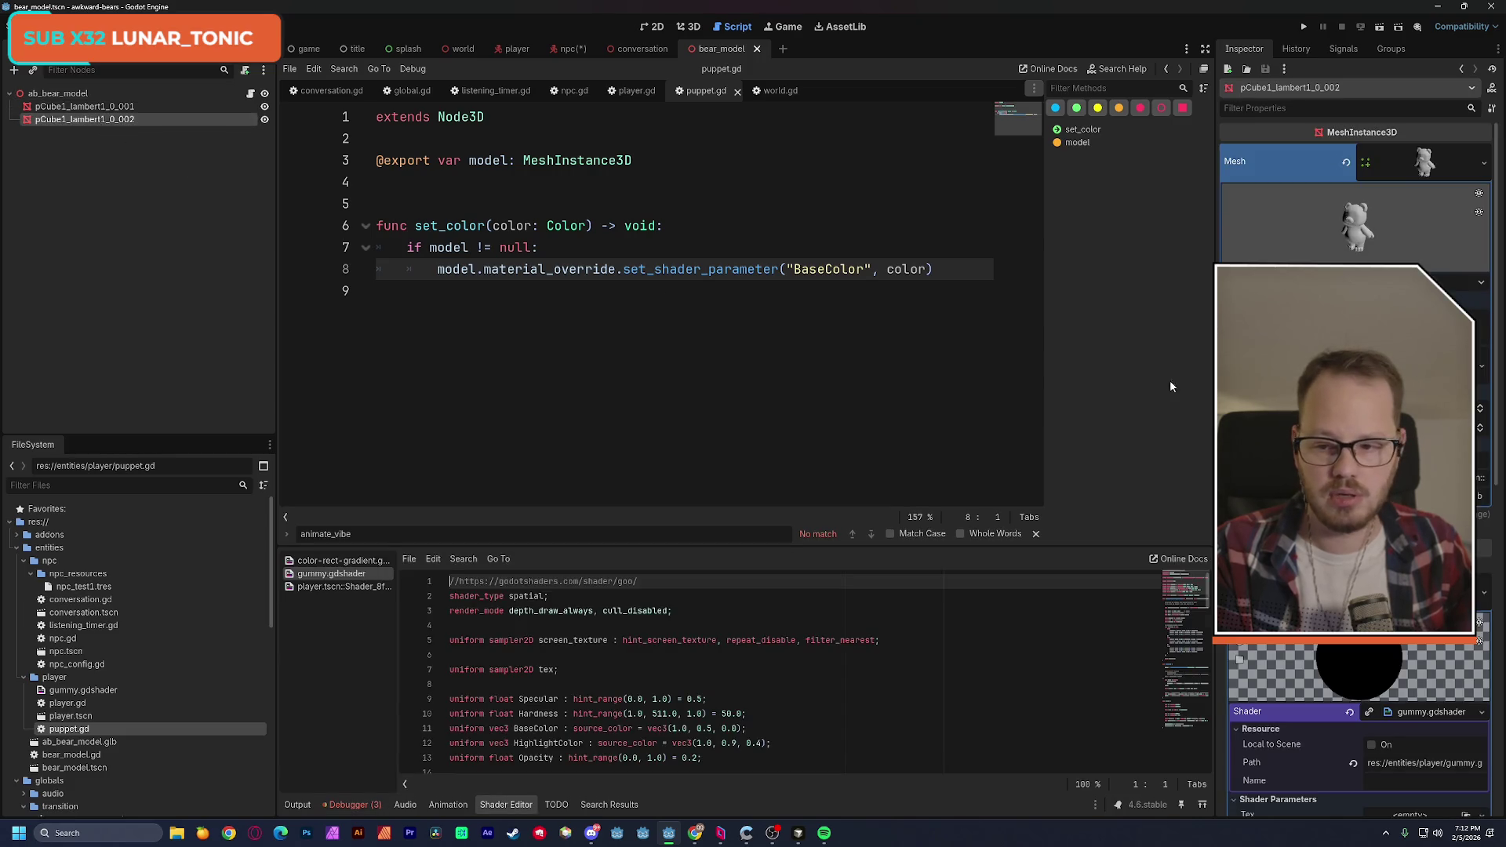
scroll(1491, 471, down, 5)
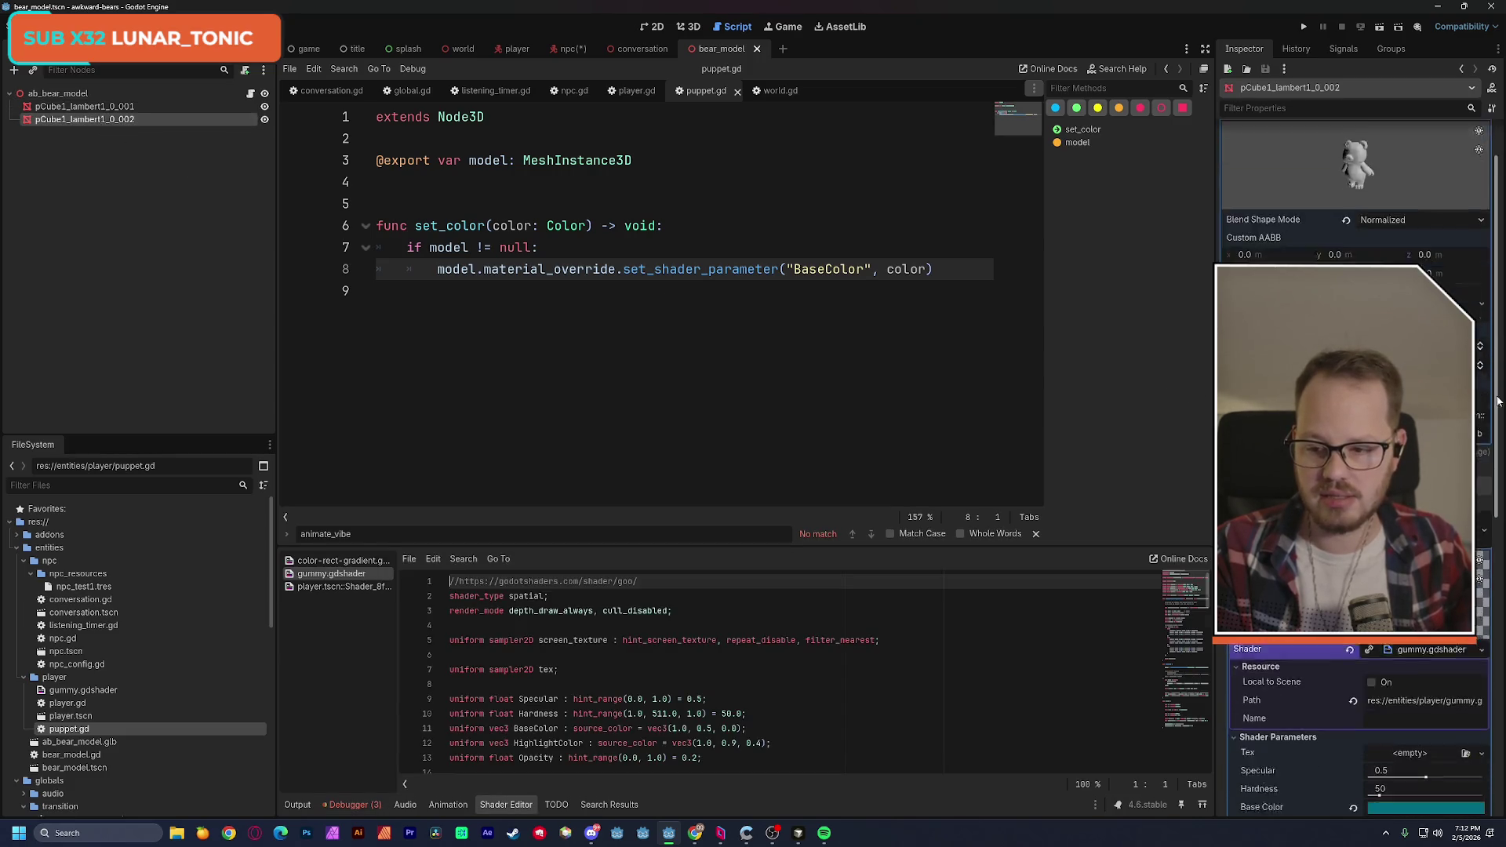
scroll(1499, 524, down, 1)
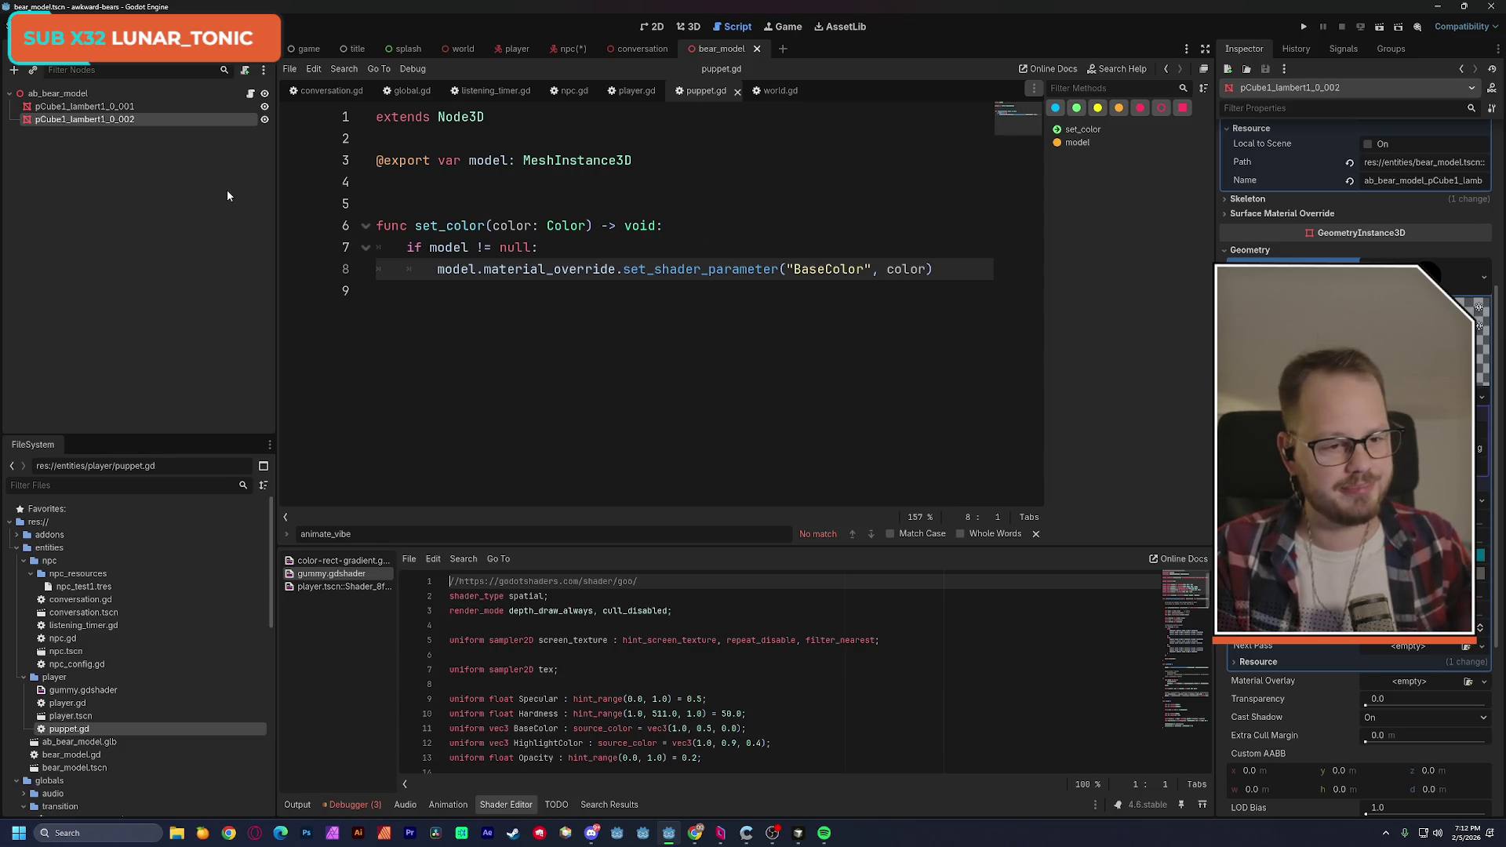
click(571, 49)
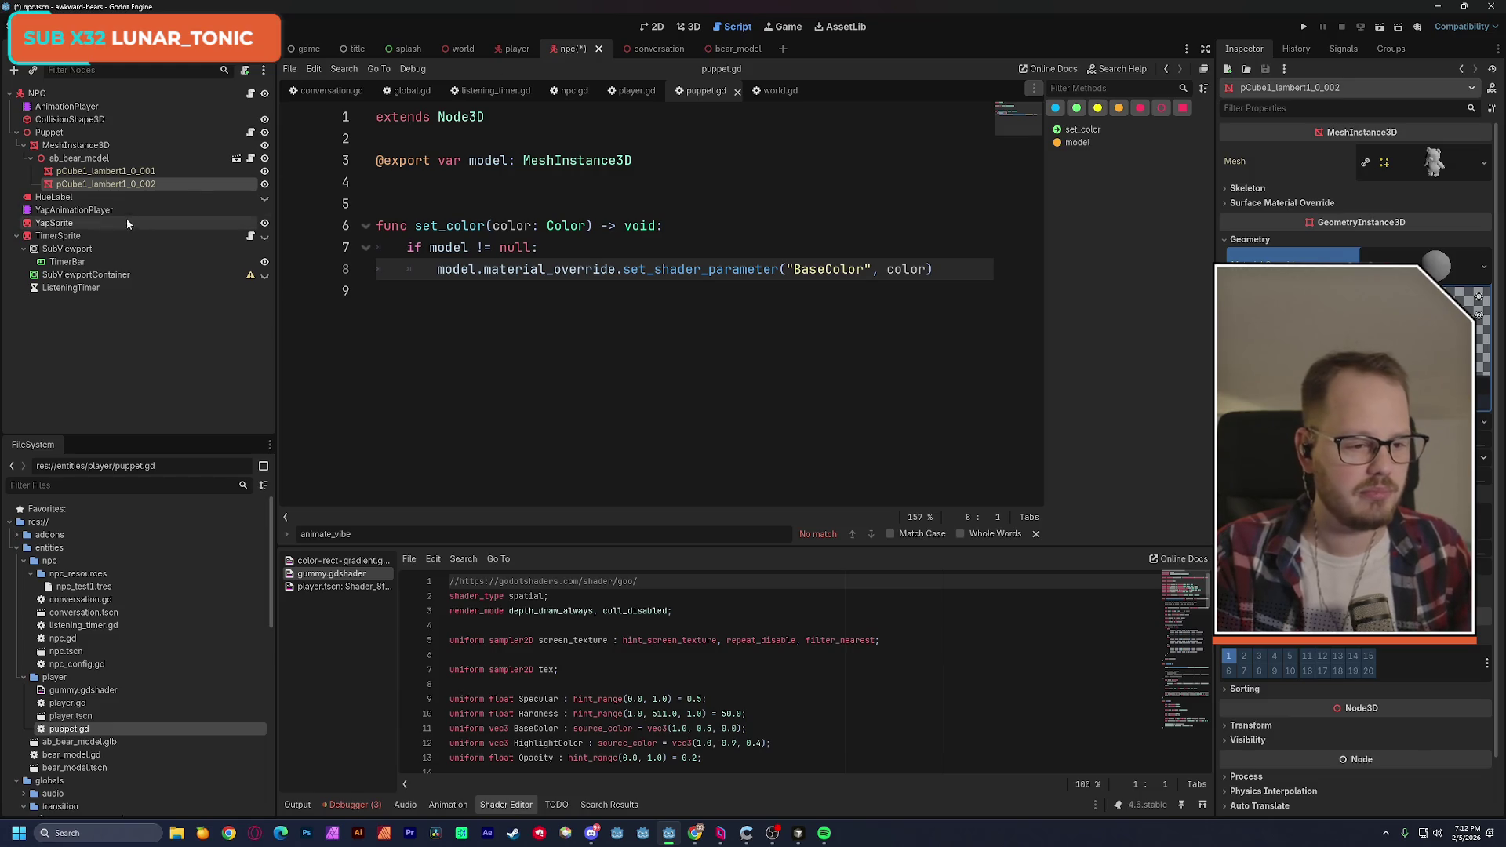
Select the bear's pCube1_lambert1_0_002 mesh and save the npc scene.
right_click(67, 158)
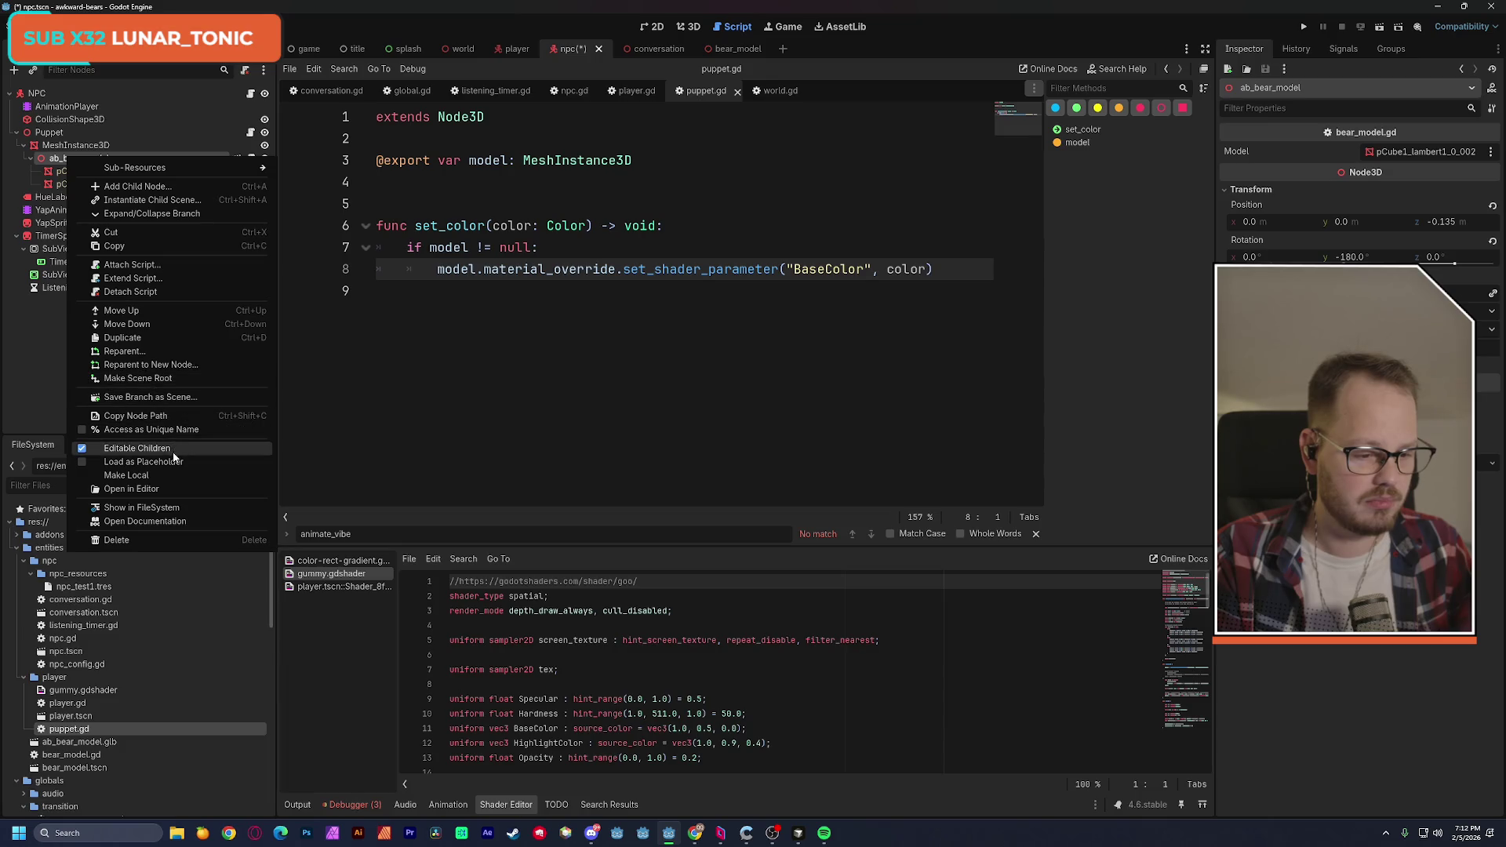
key(Escape)
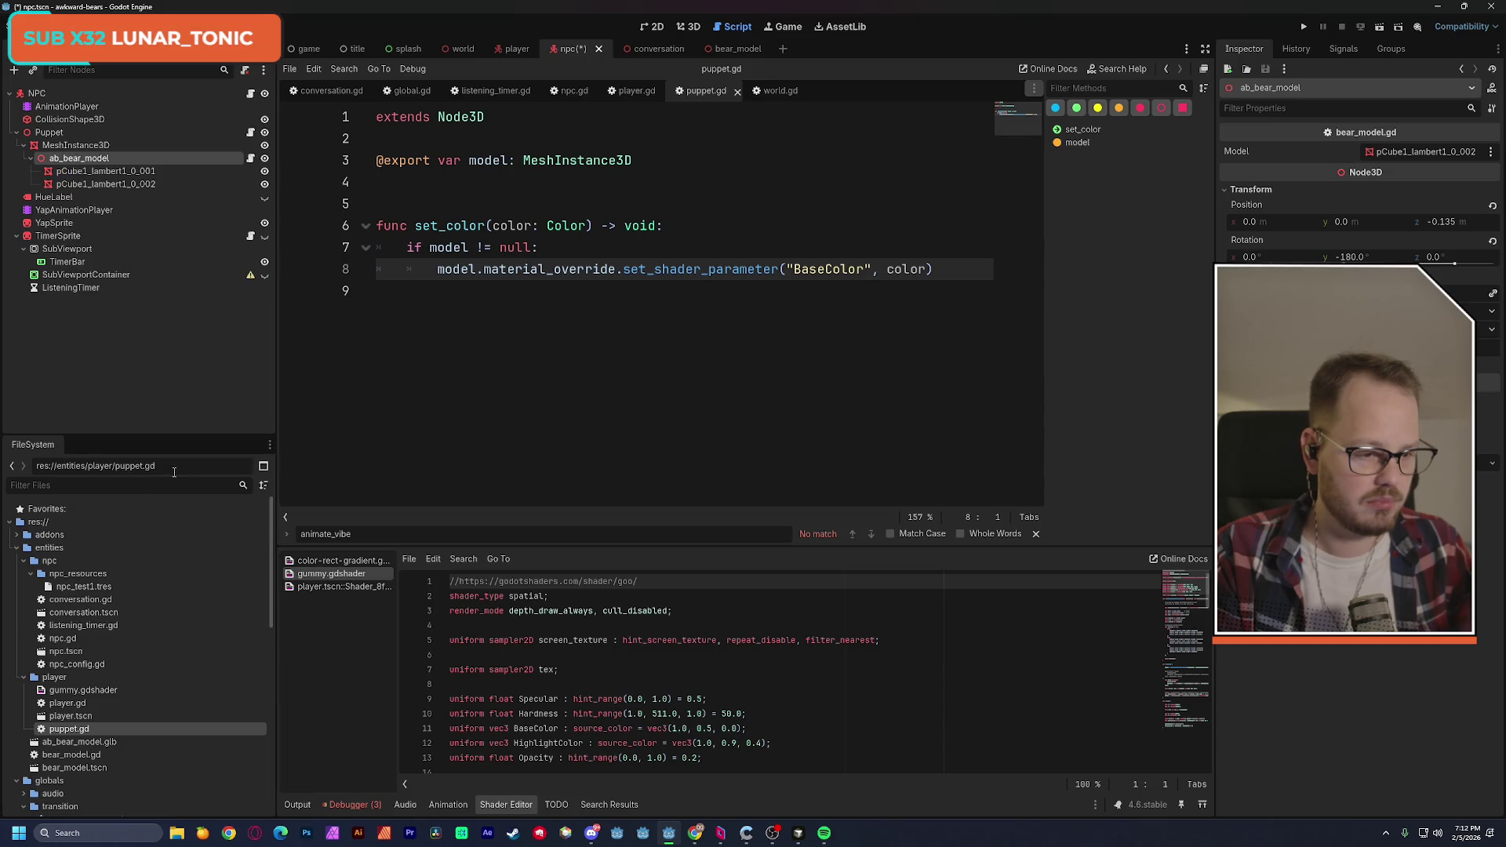
click(106, 184)
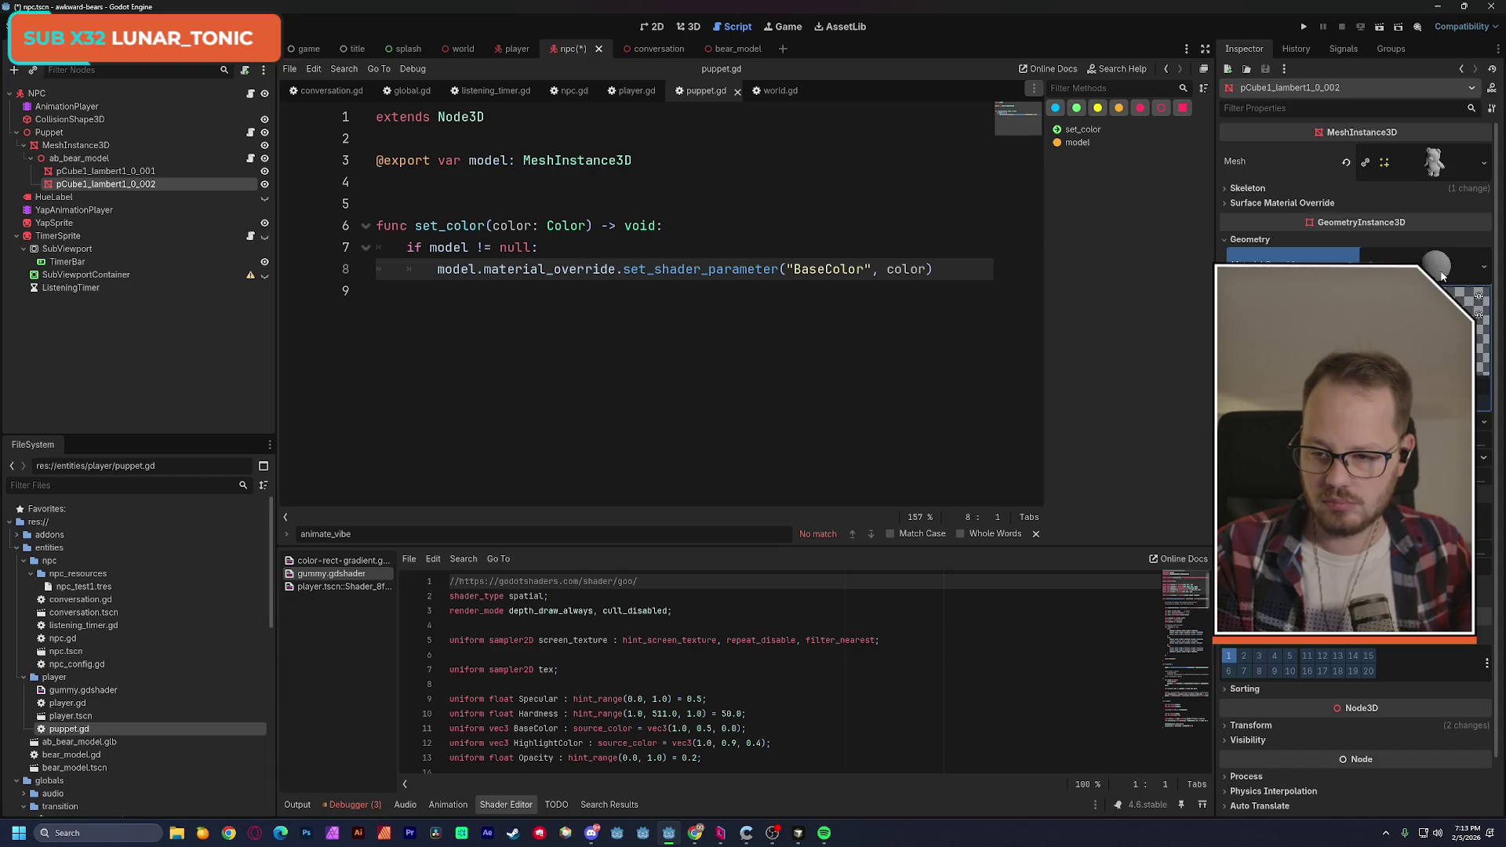
key(ctrl+s)
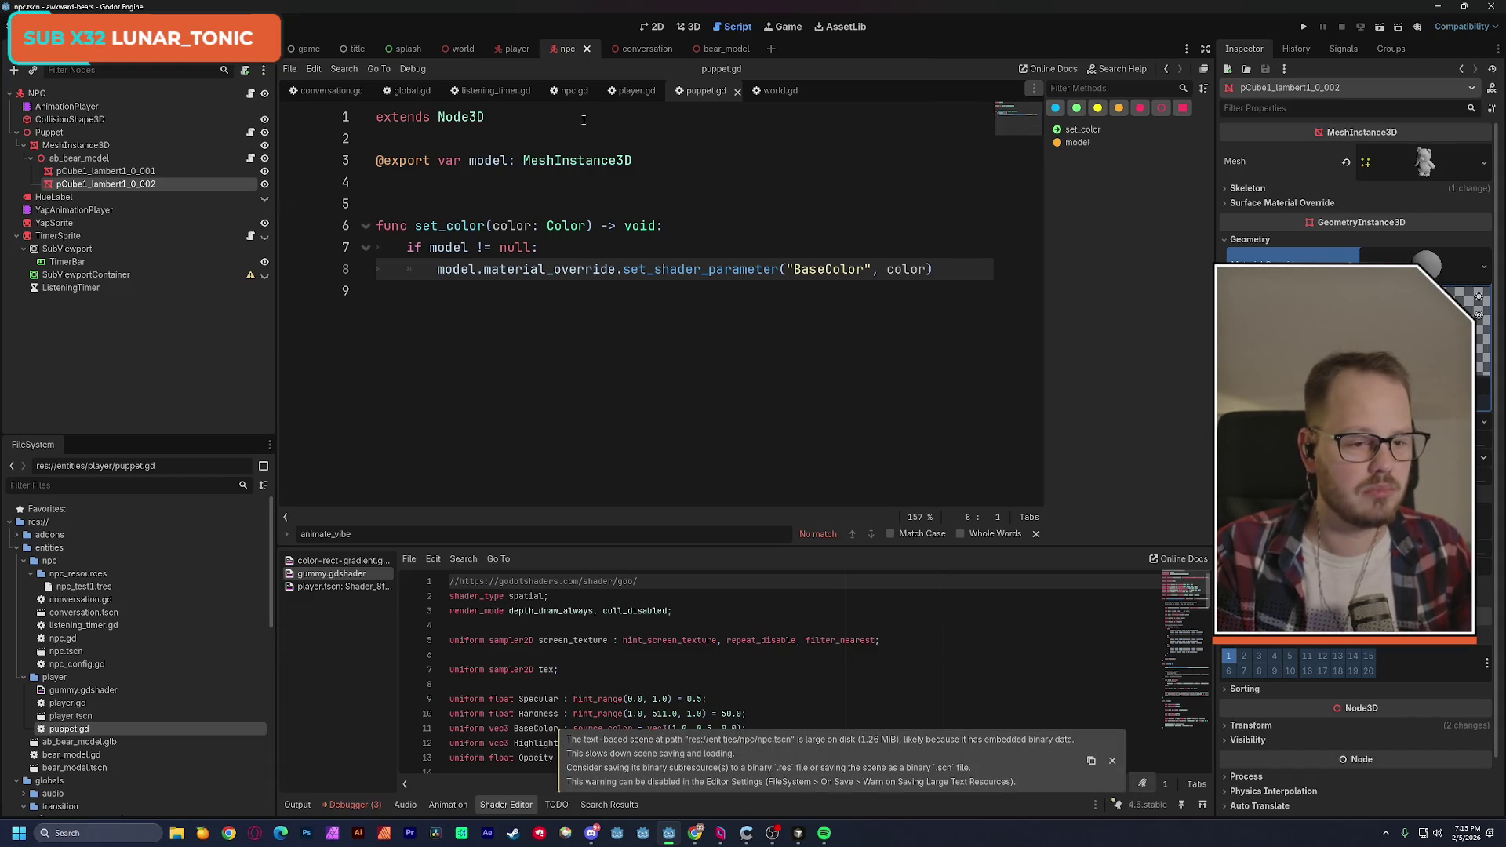
Make ab_bear_model local in the player scene, save it, and close the bear_model scene.
click(510, 51)
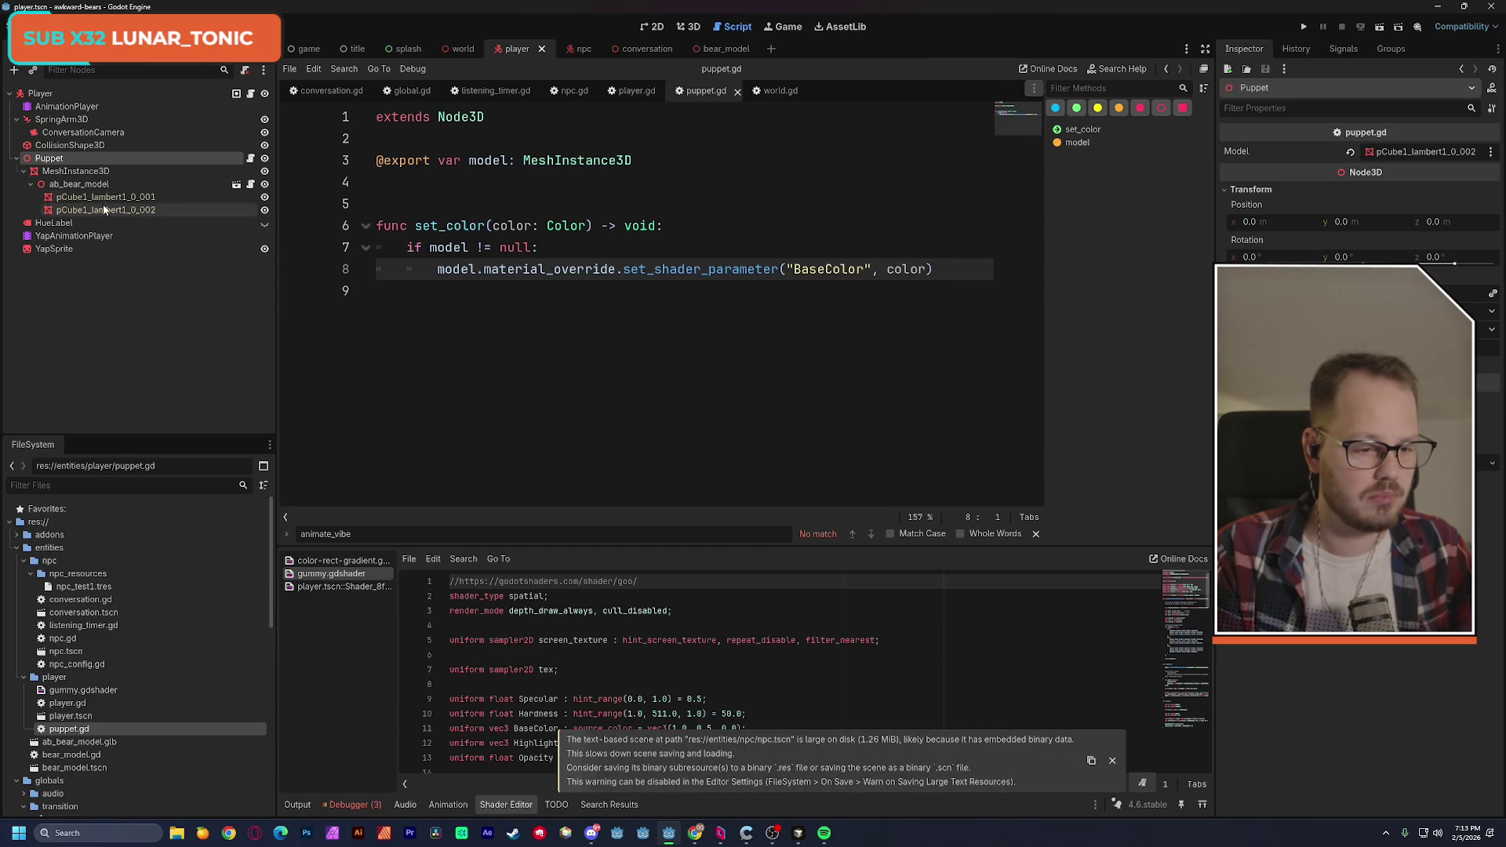
right_click(91, 187)
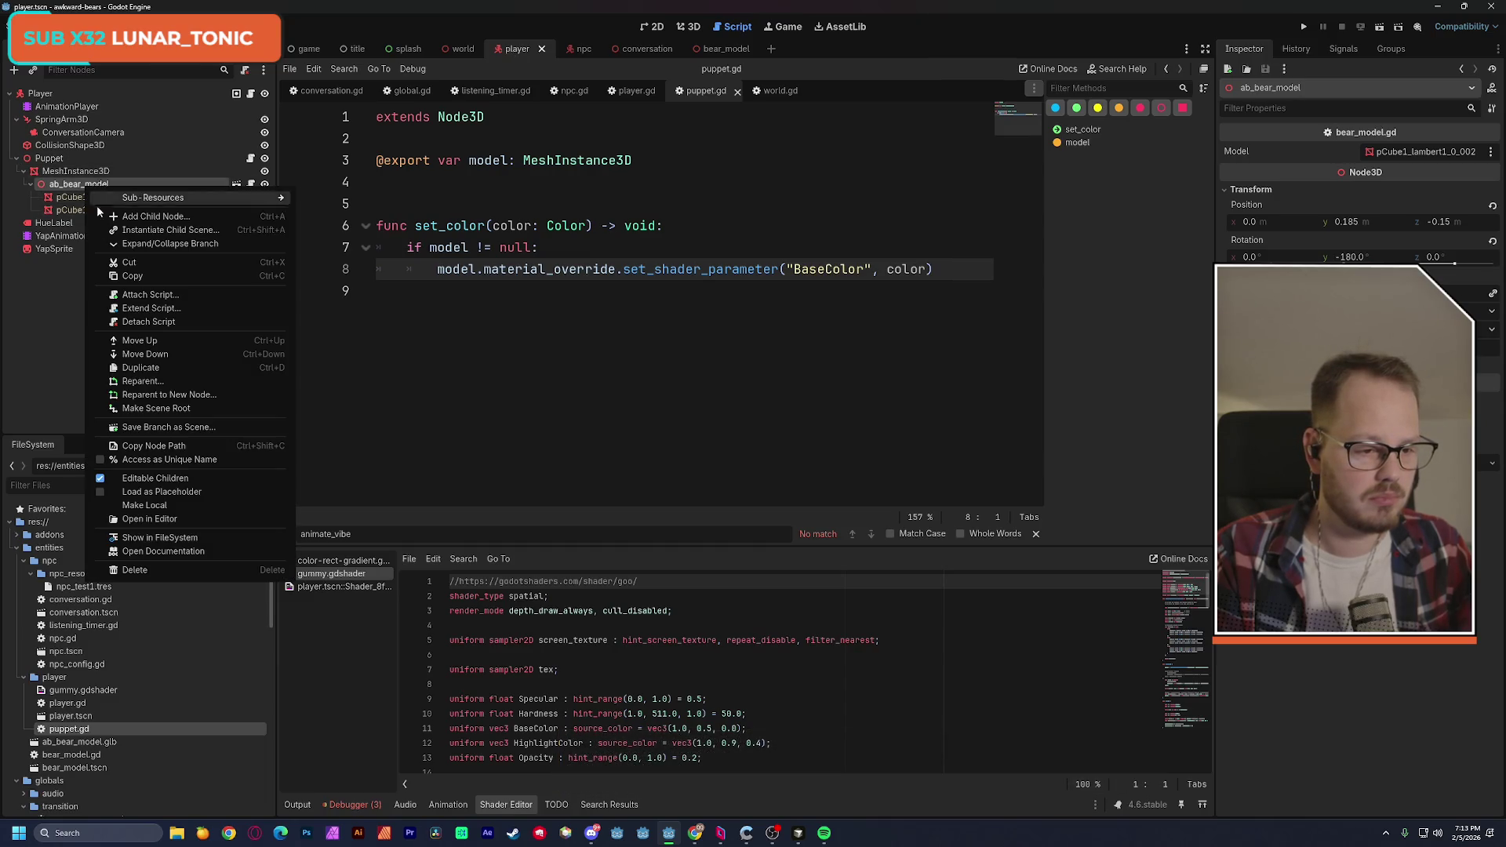
click(155, 506)
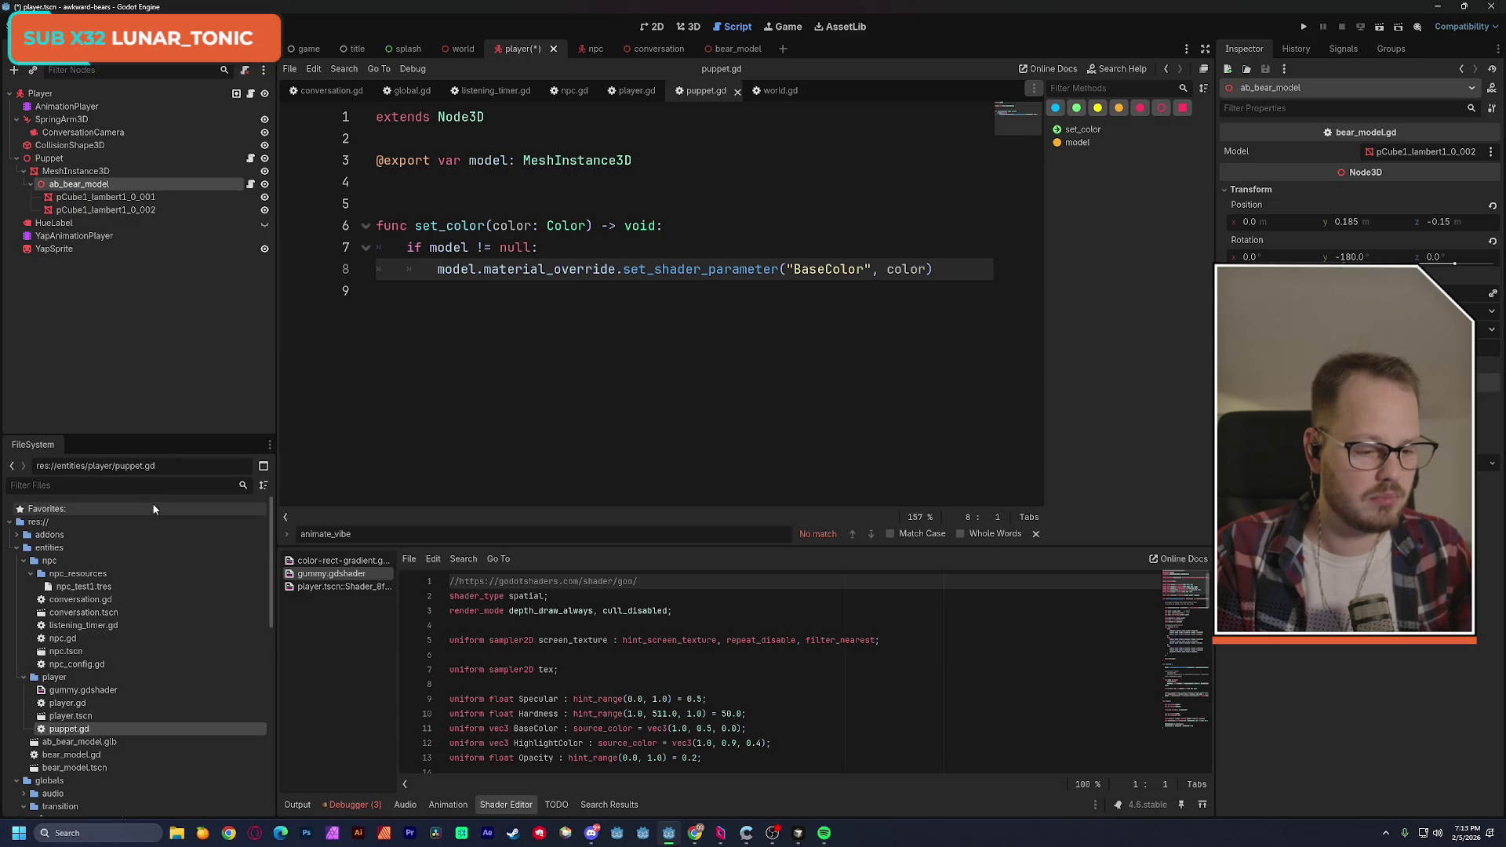
click(117, 211)
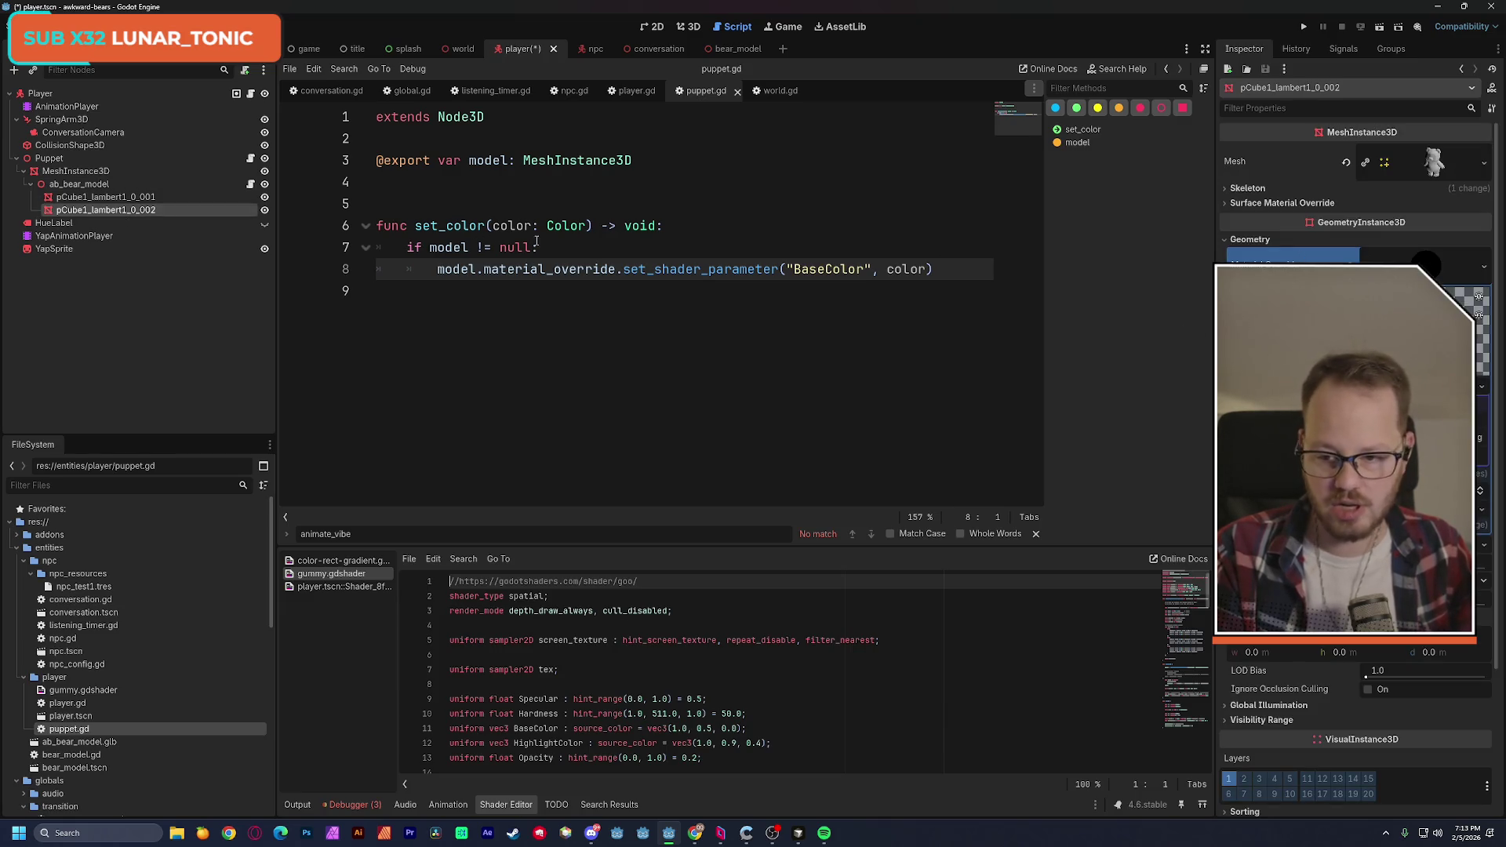
key(ctrl+s)
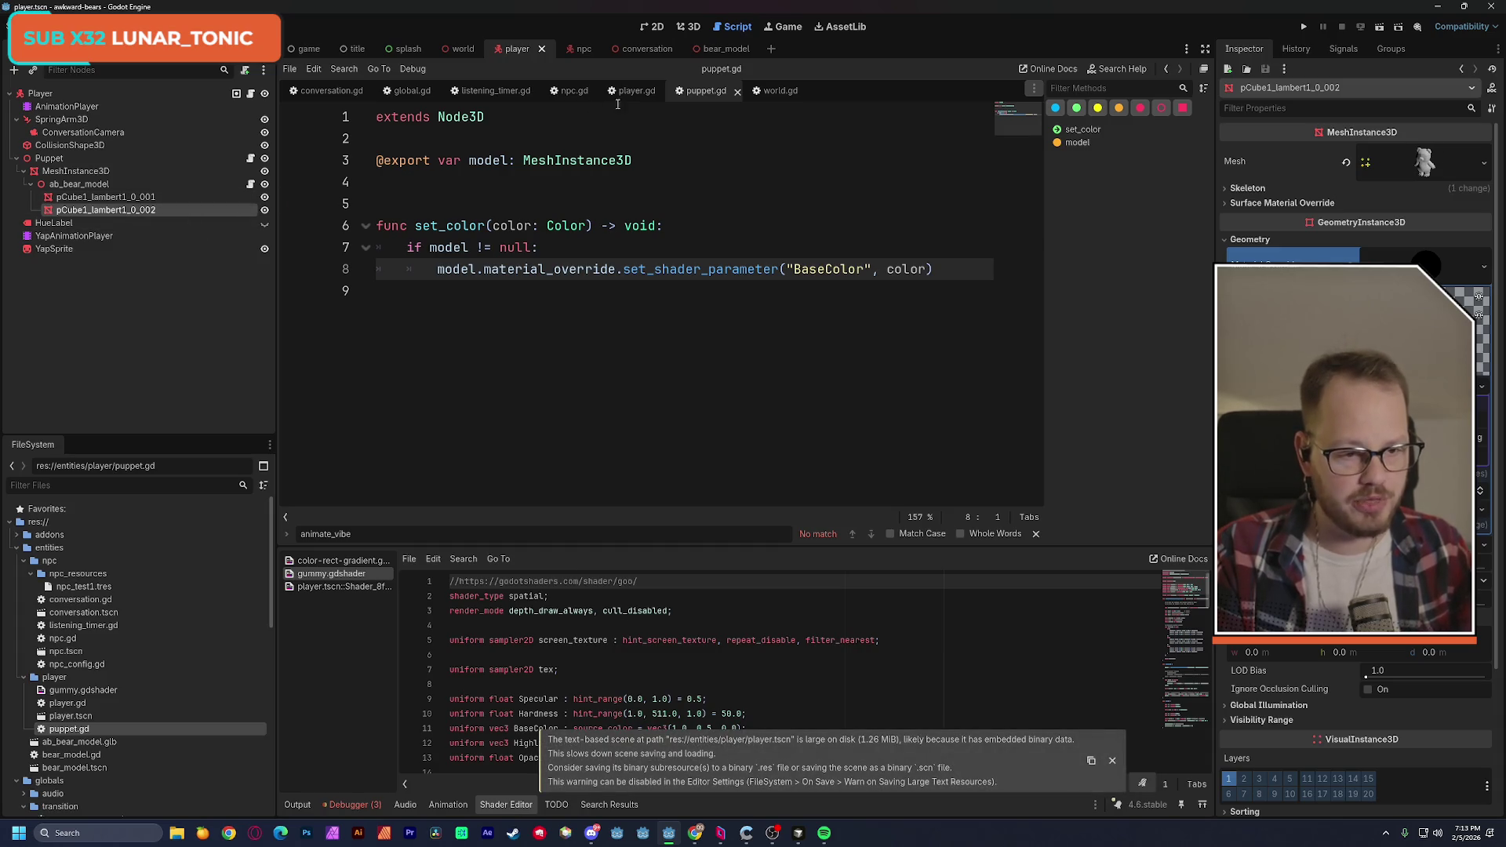
click(727, 48)
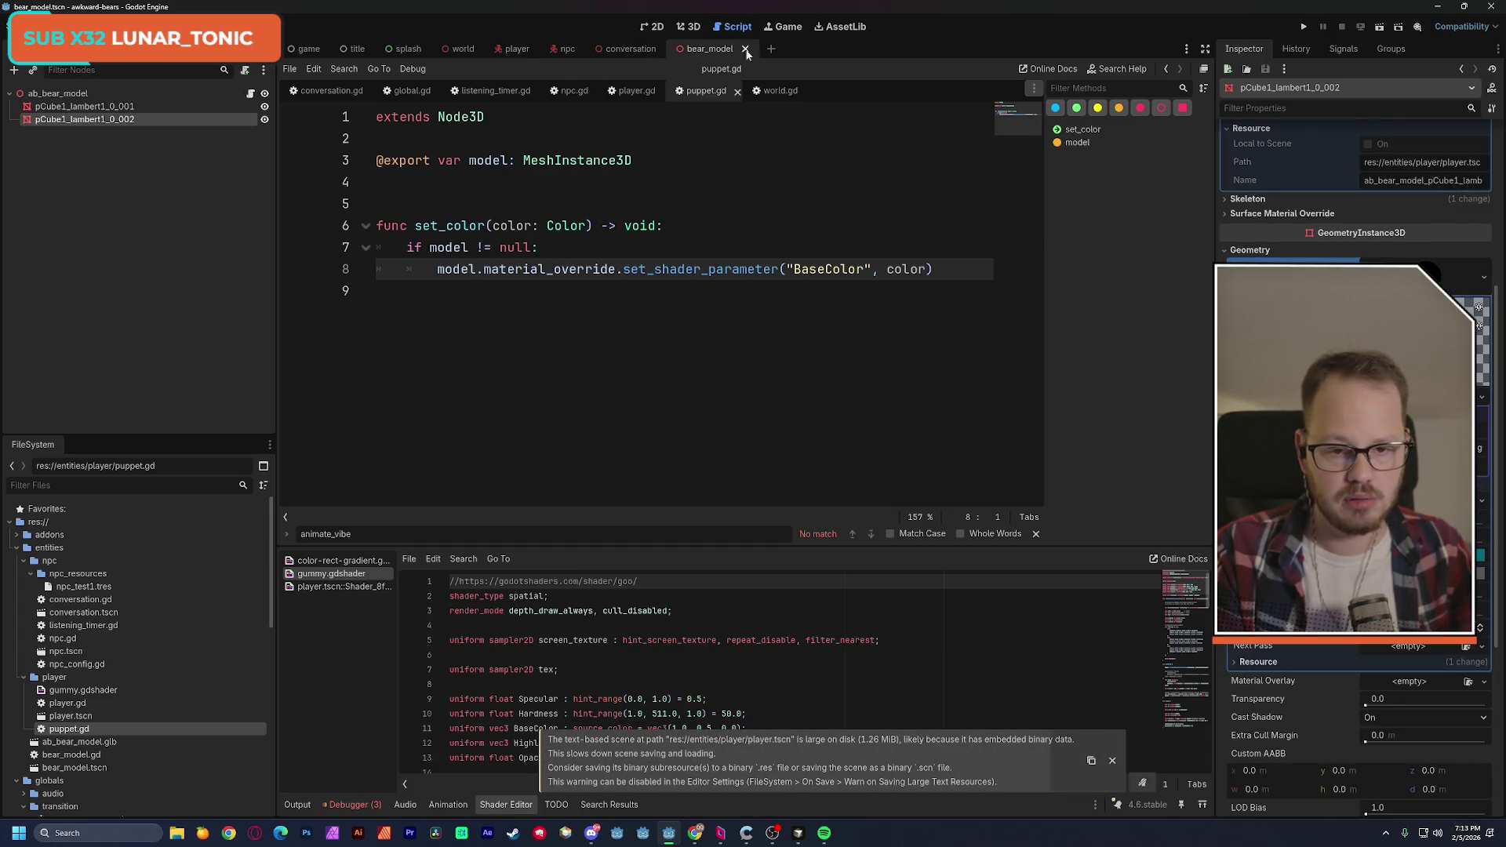
click(750, 48)
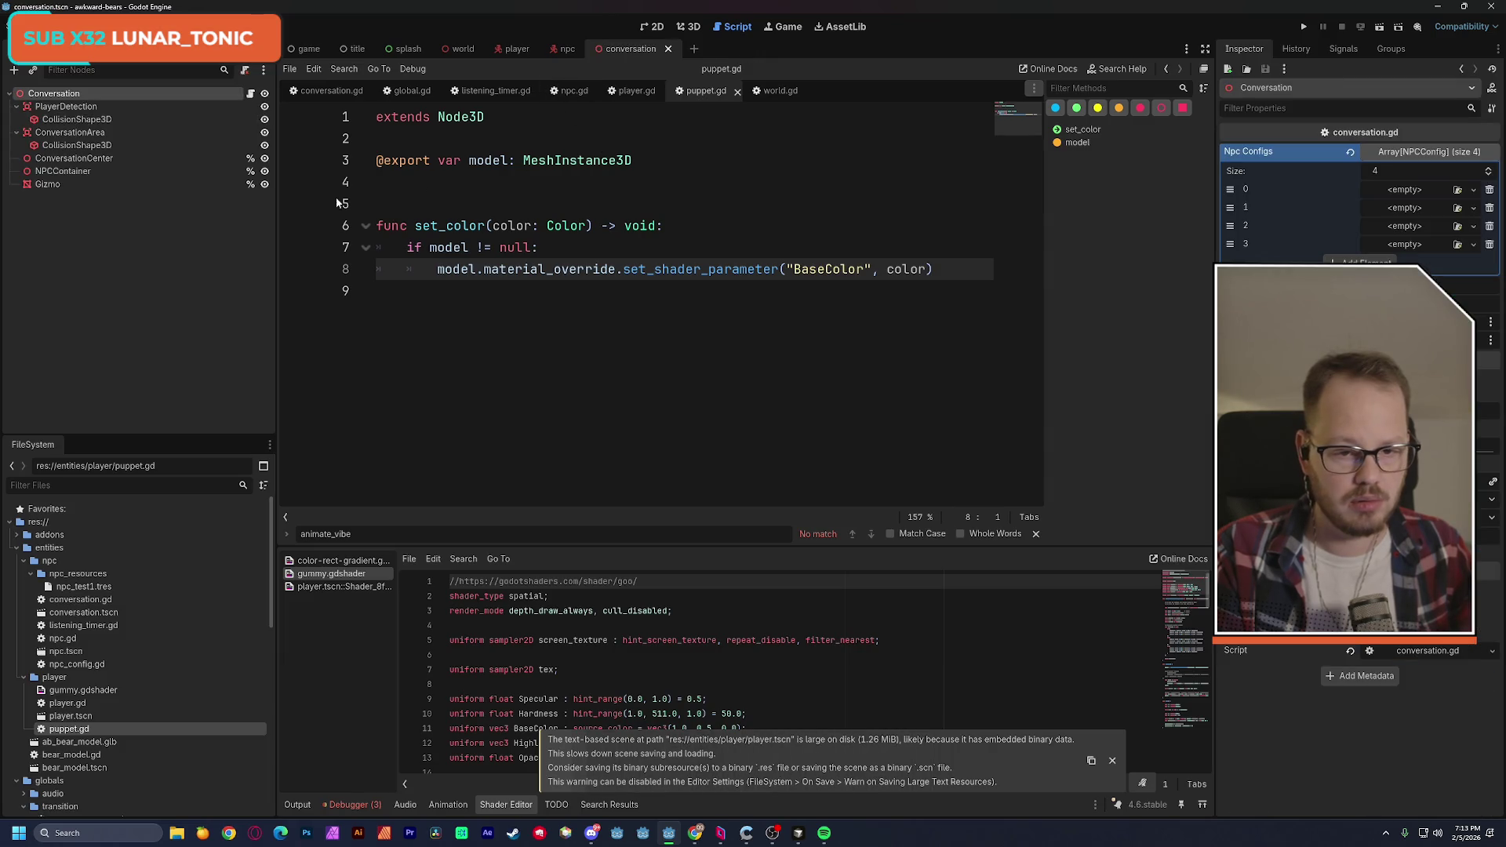
Switch to npc.gd and open the npc scene with no node selected.
click(574, 92)
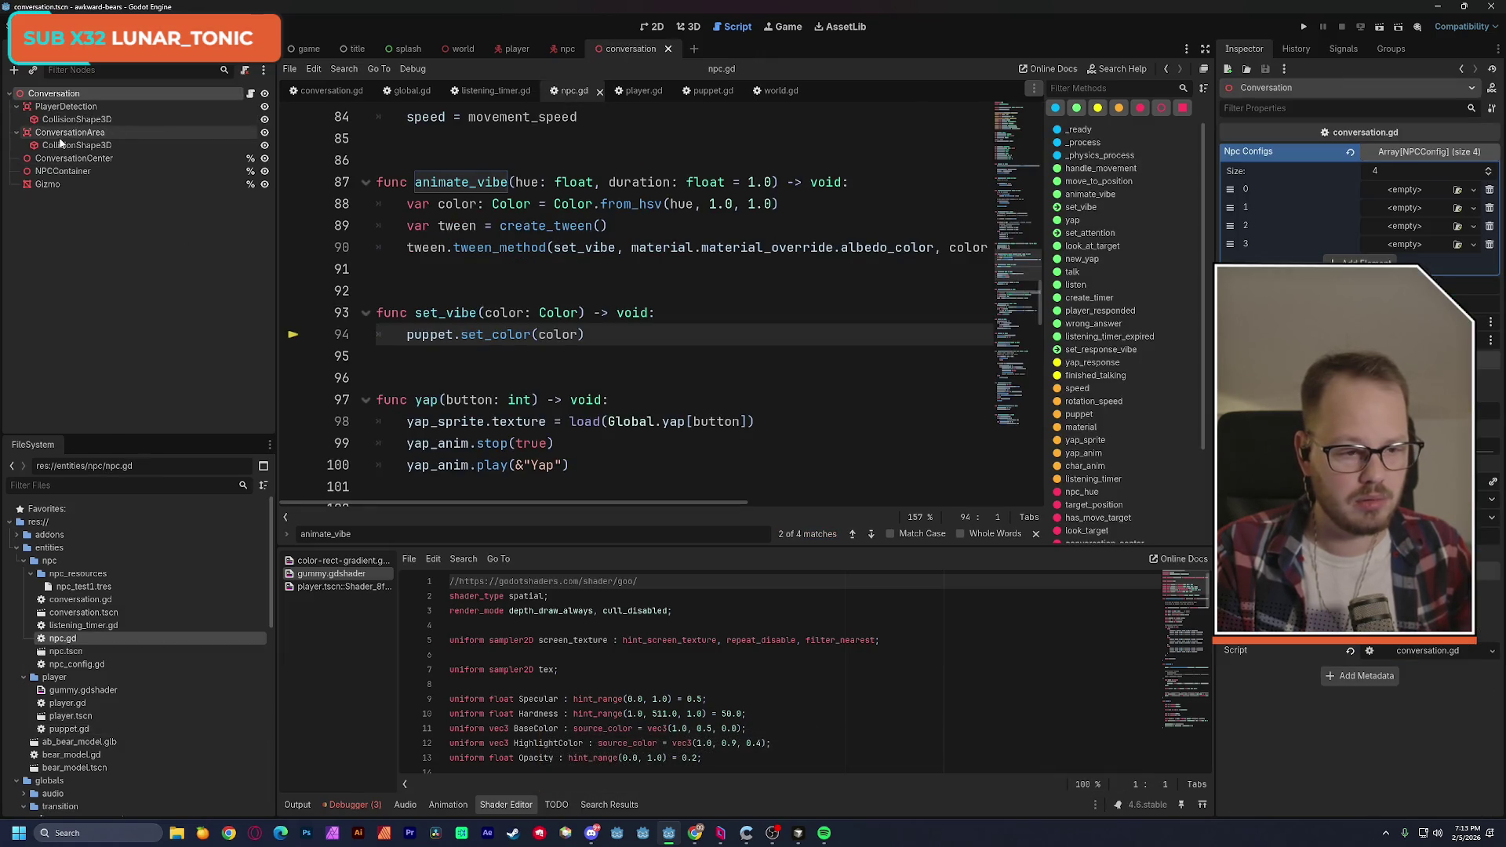
click(567, 49)
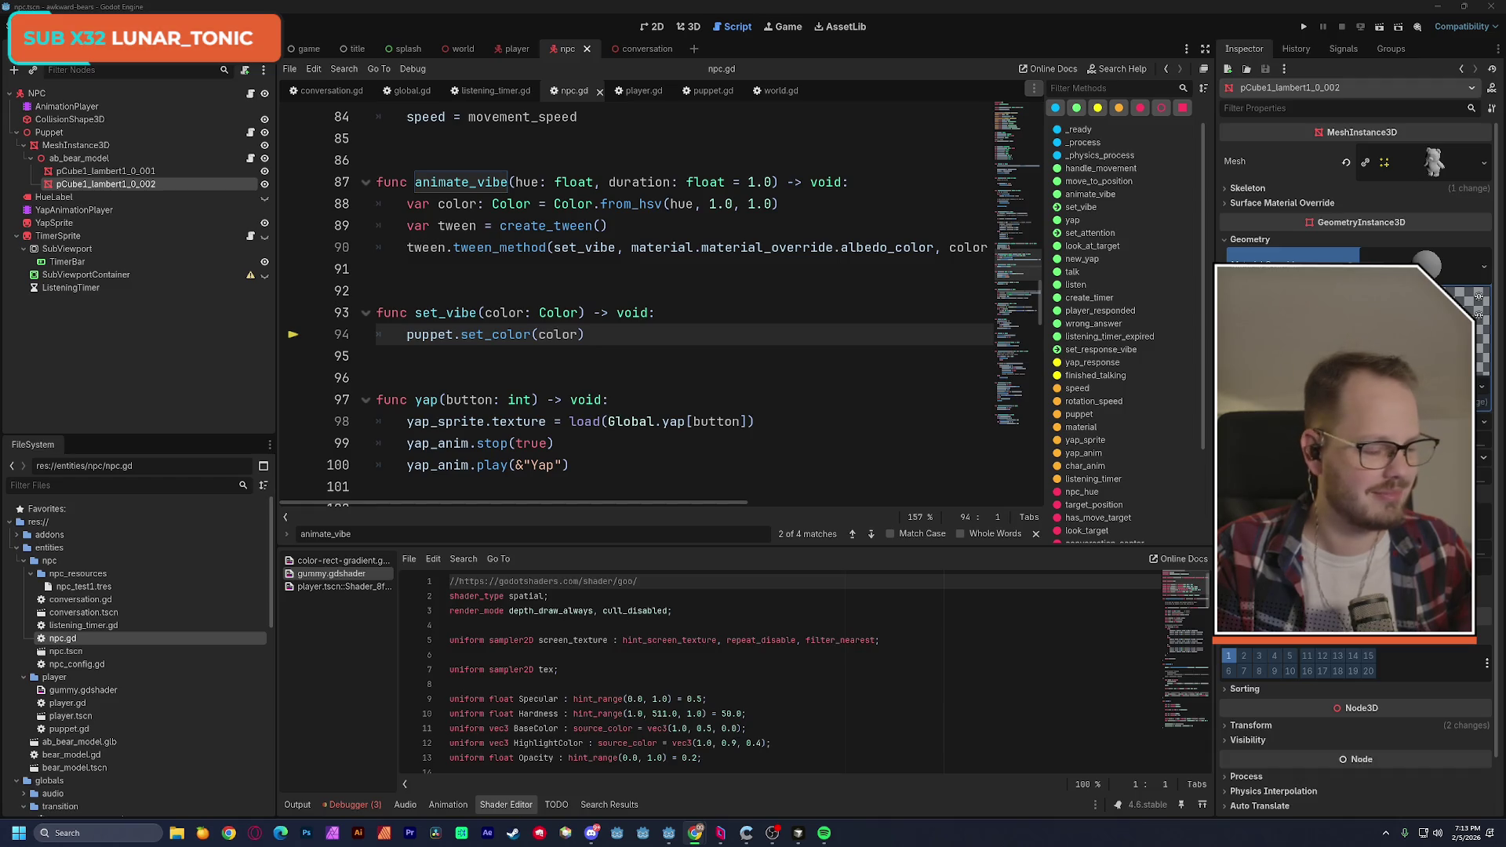
click(218, 356)
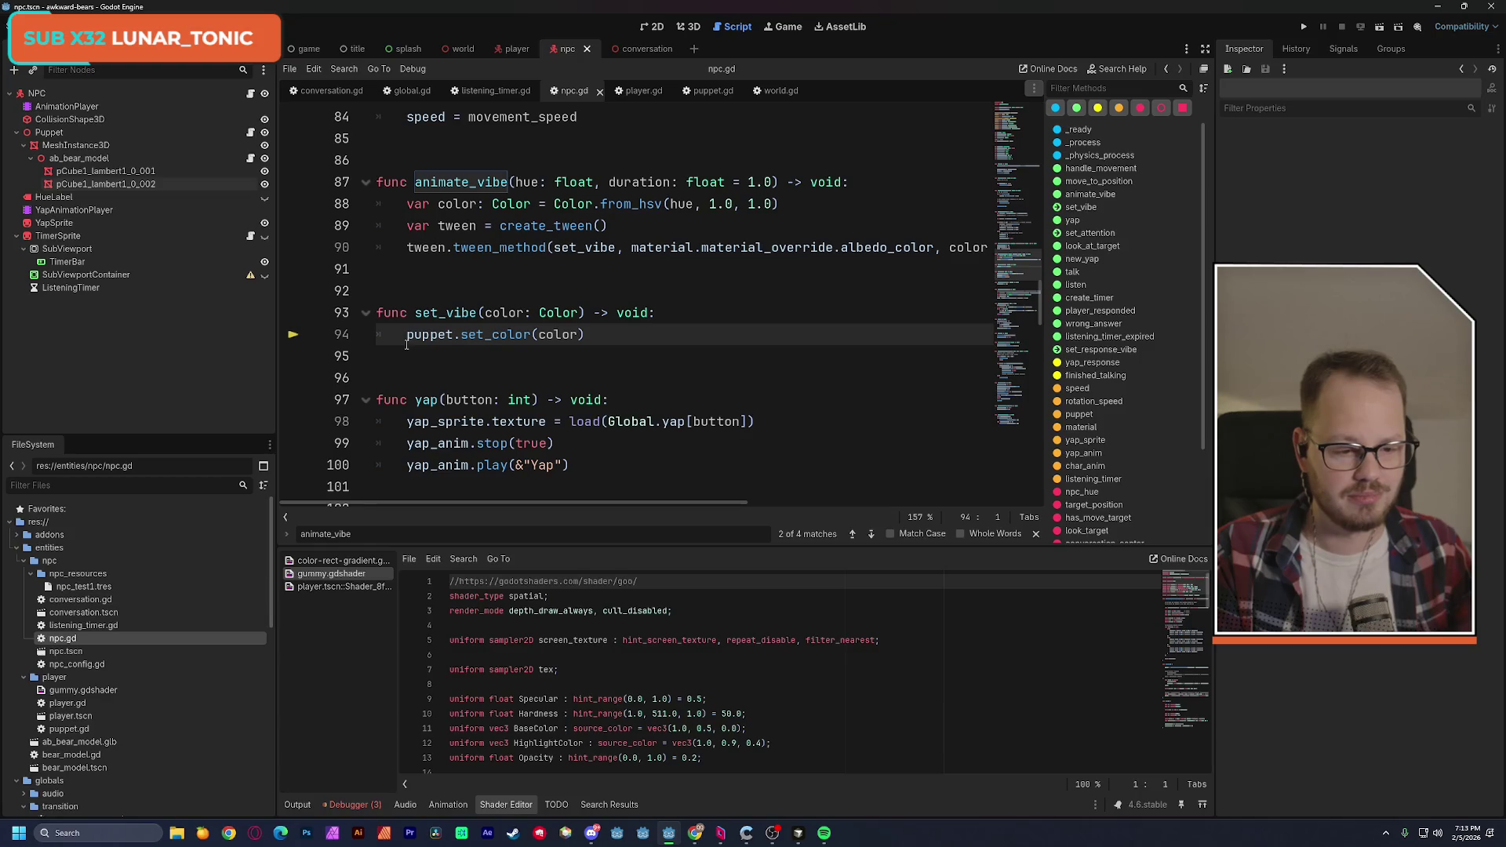
Clear the three set_shader_parameter errors from the debugger's Errors list.
click(378, 802)
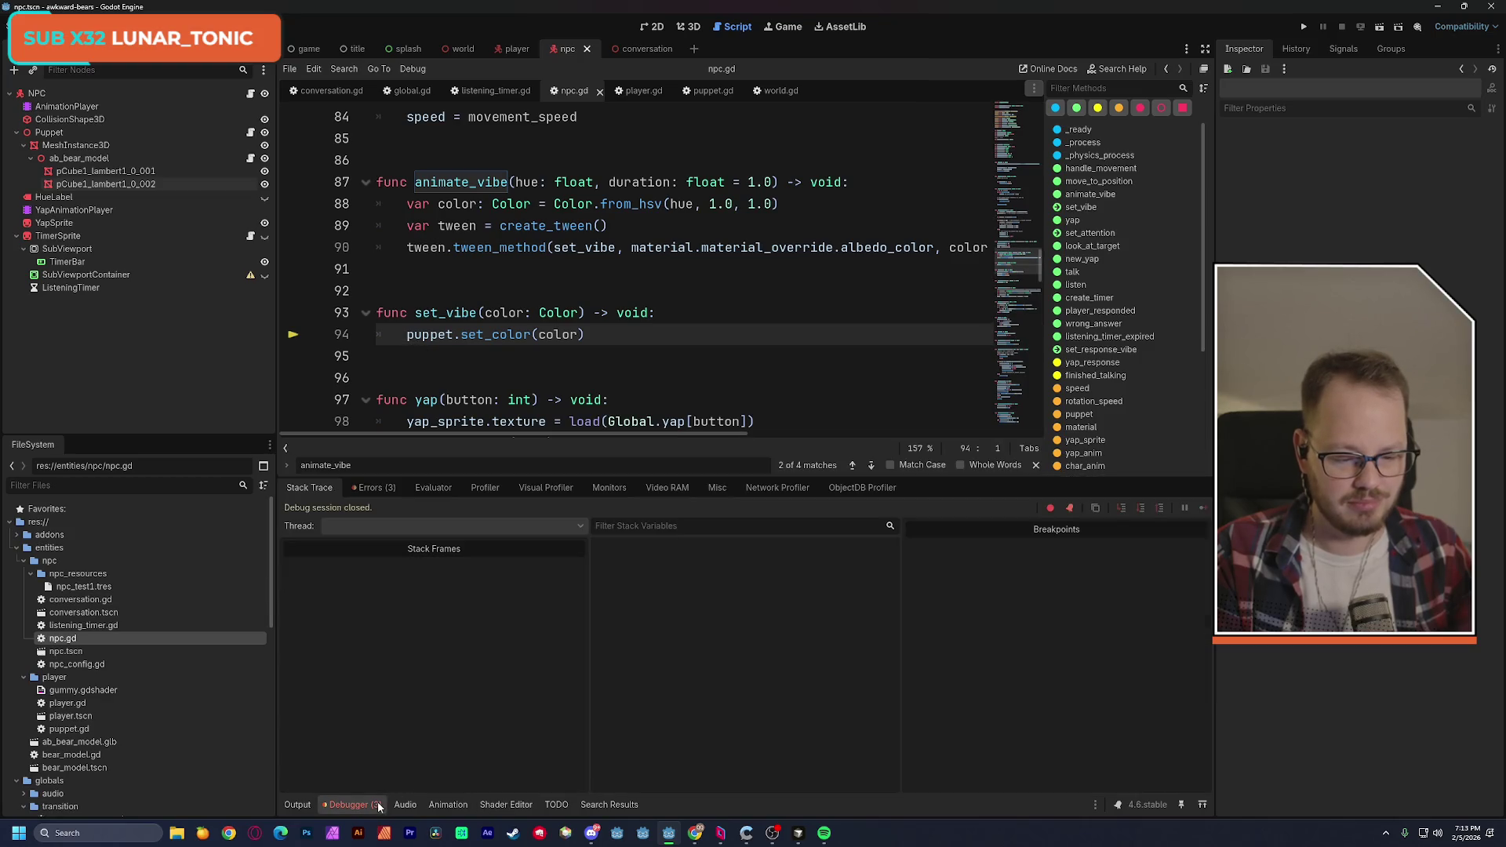
click(378, 489)
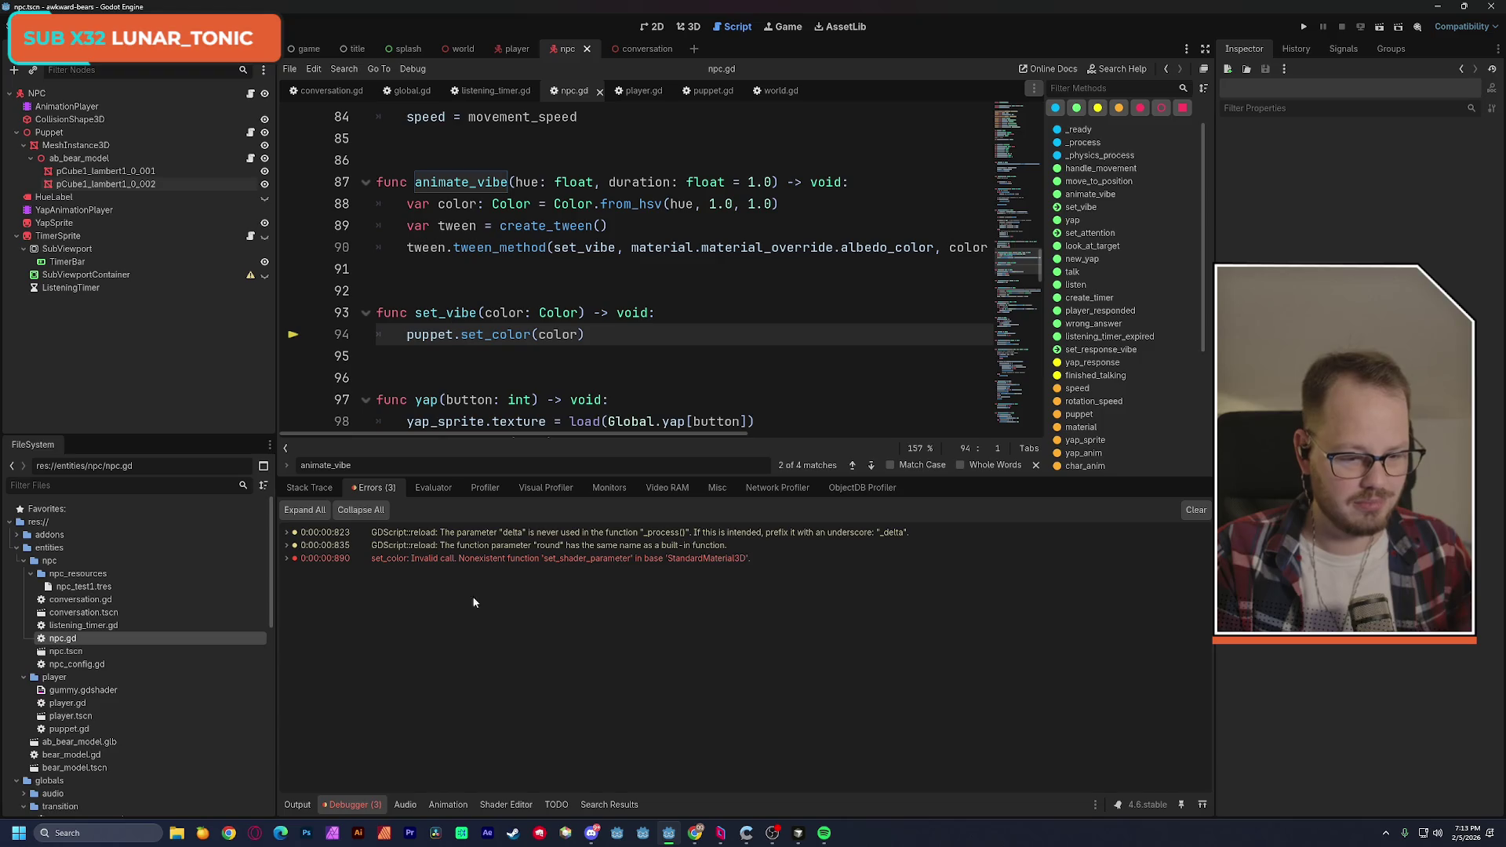
click(1196, 510)
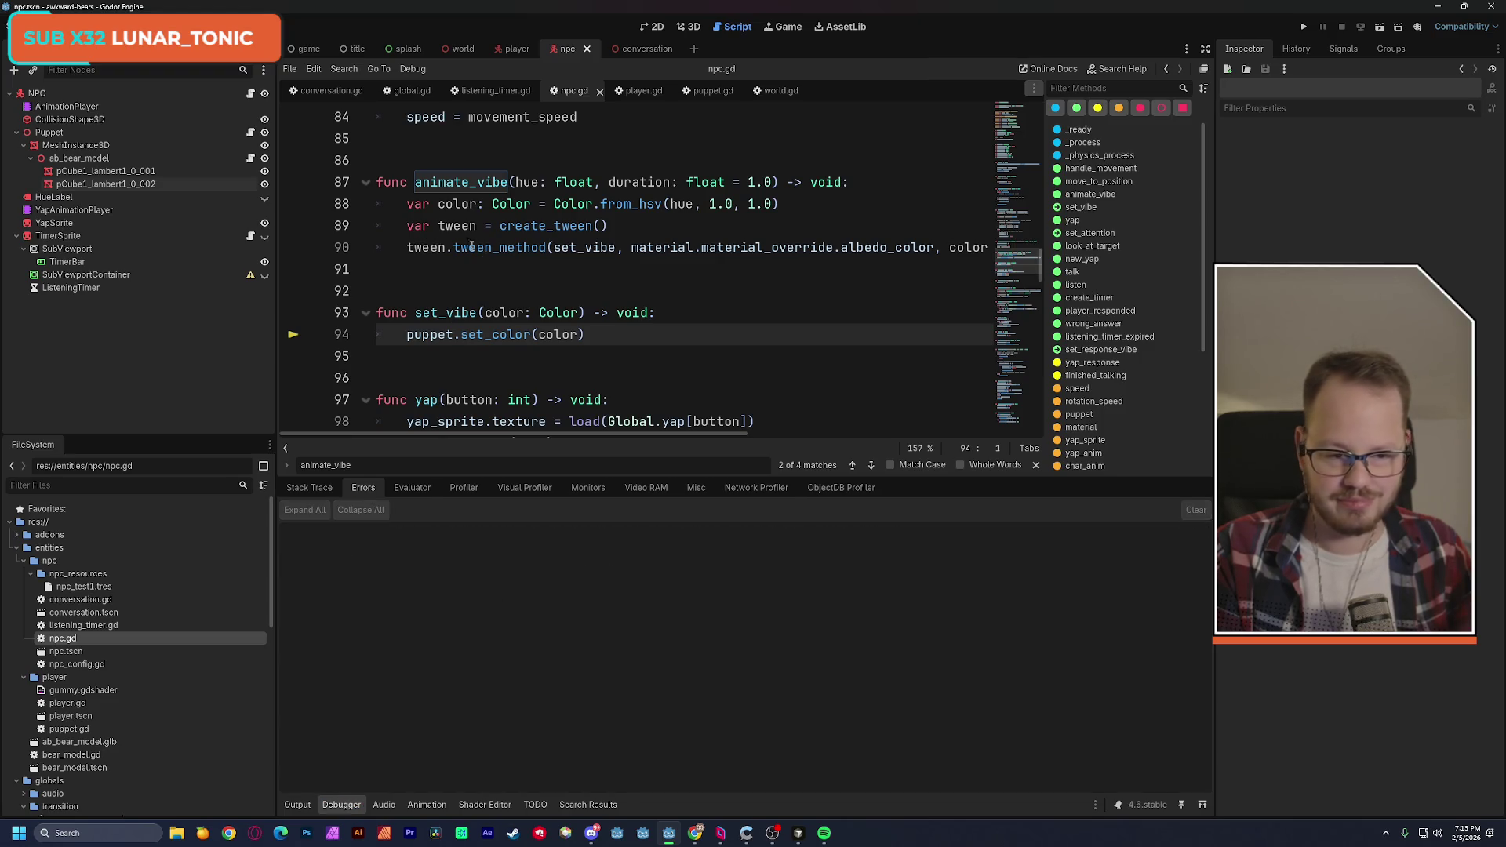
right_click(43, 69)
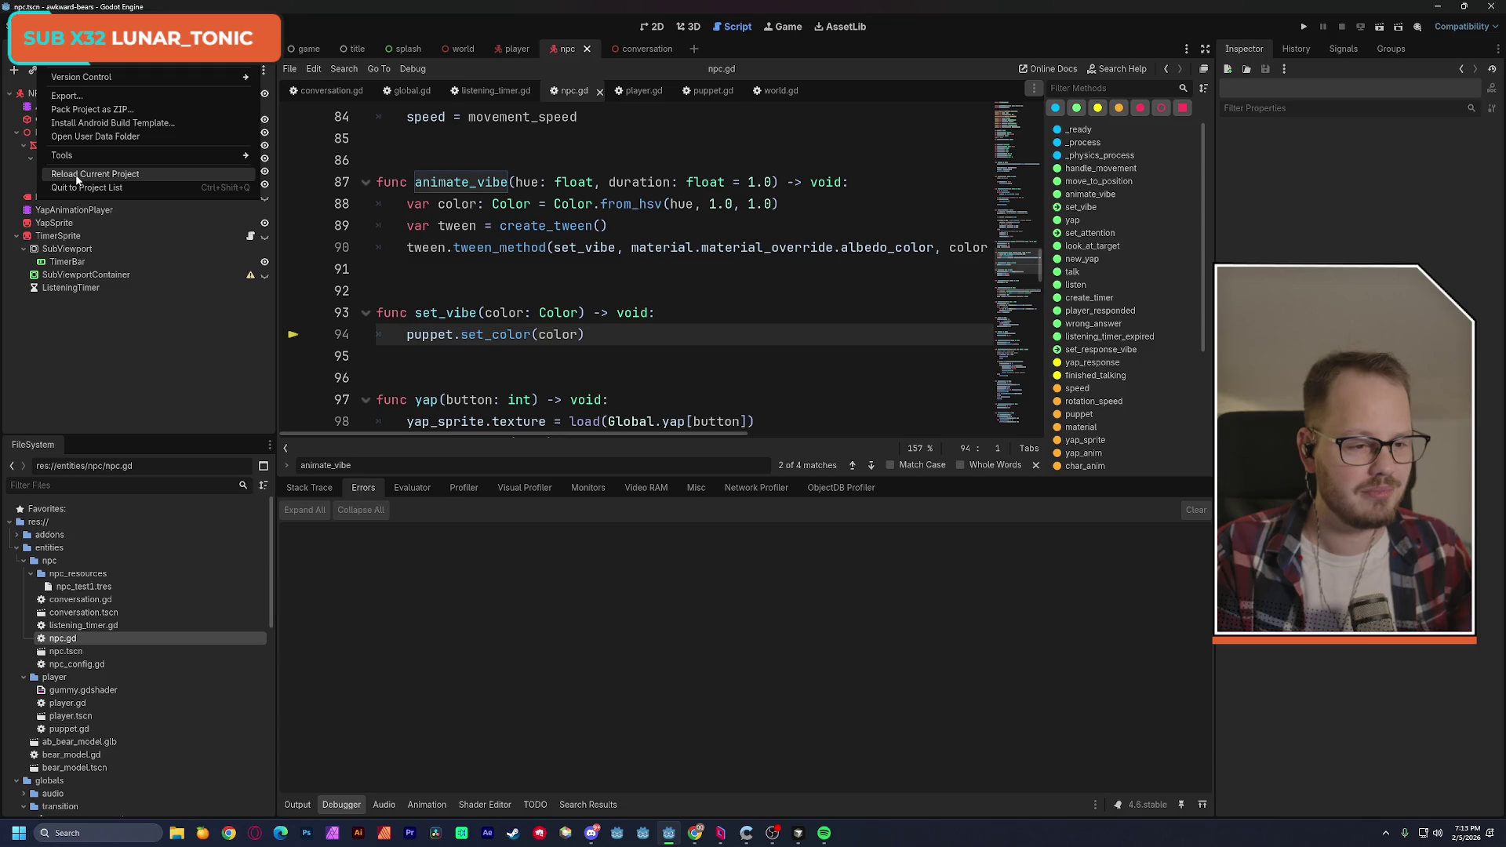
Reload the current project and let the editor restart with the npc scene reopened.
click(74, 176)
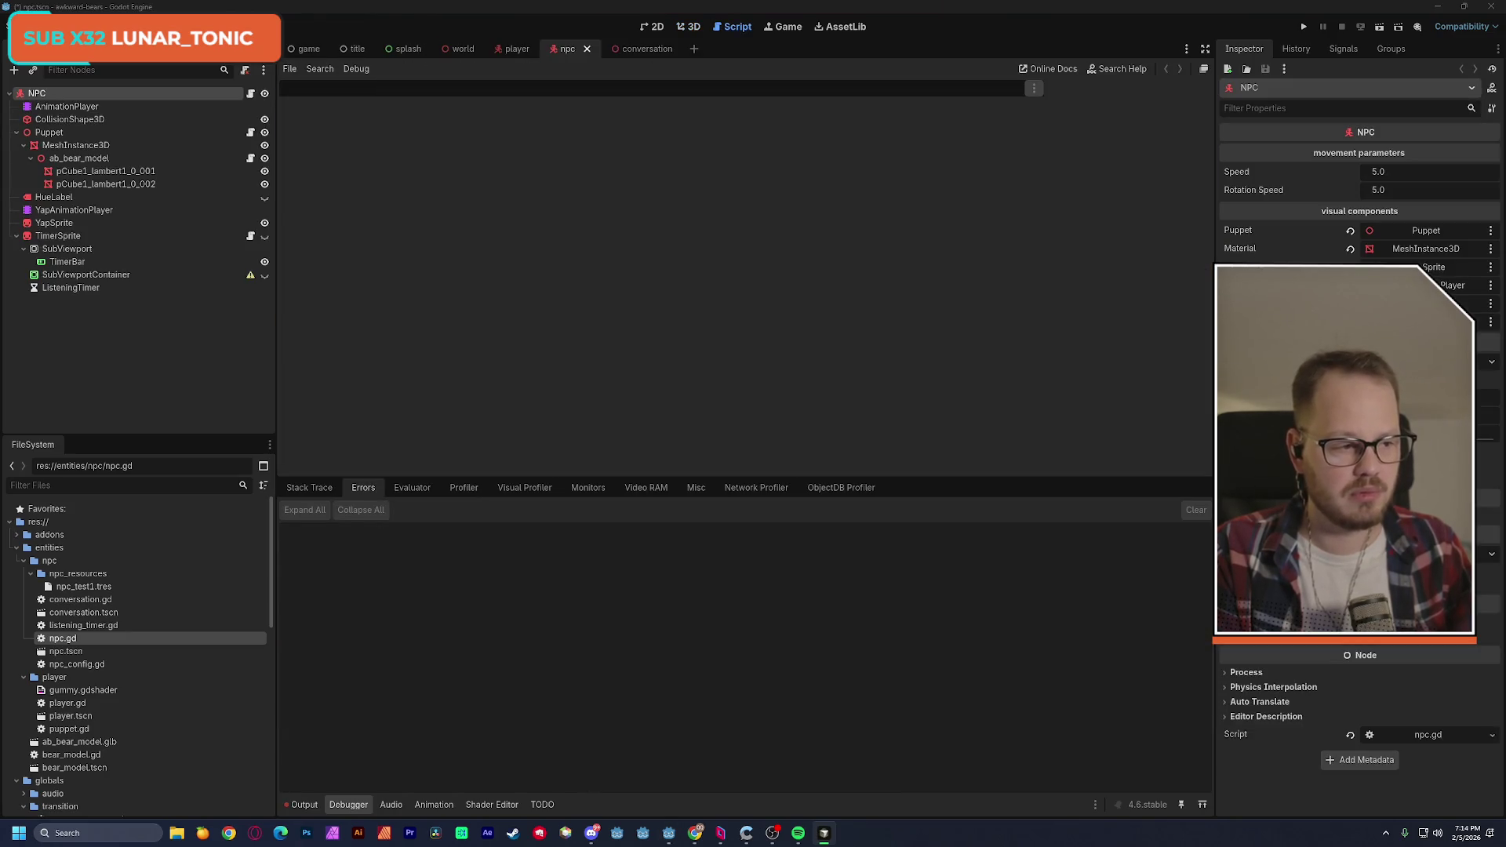
click(218, 6)
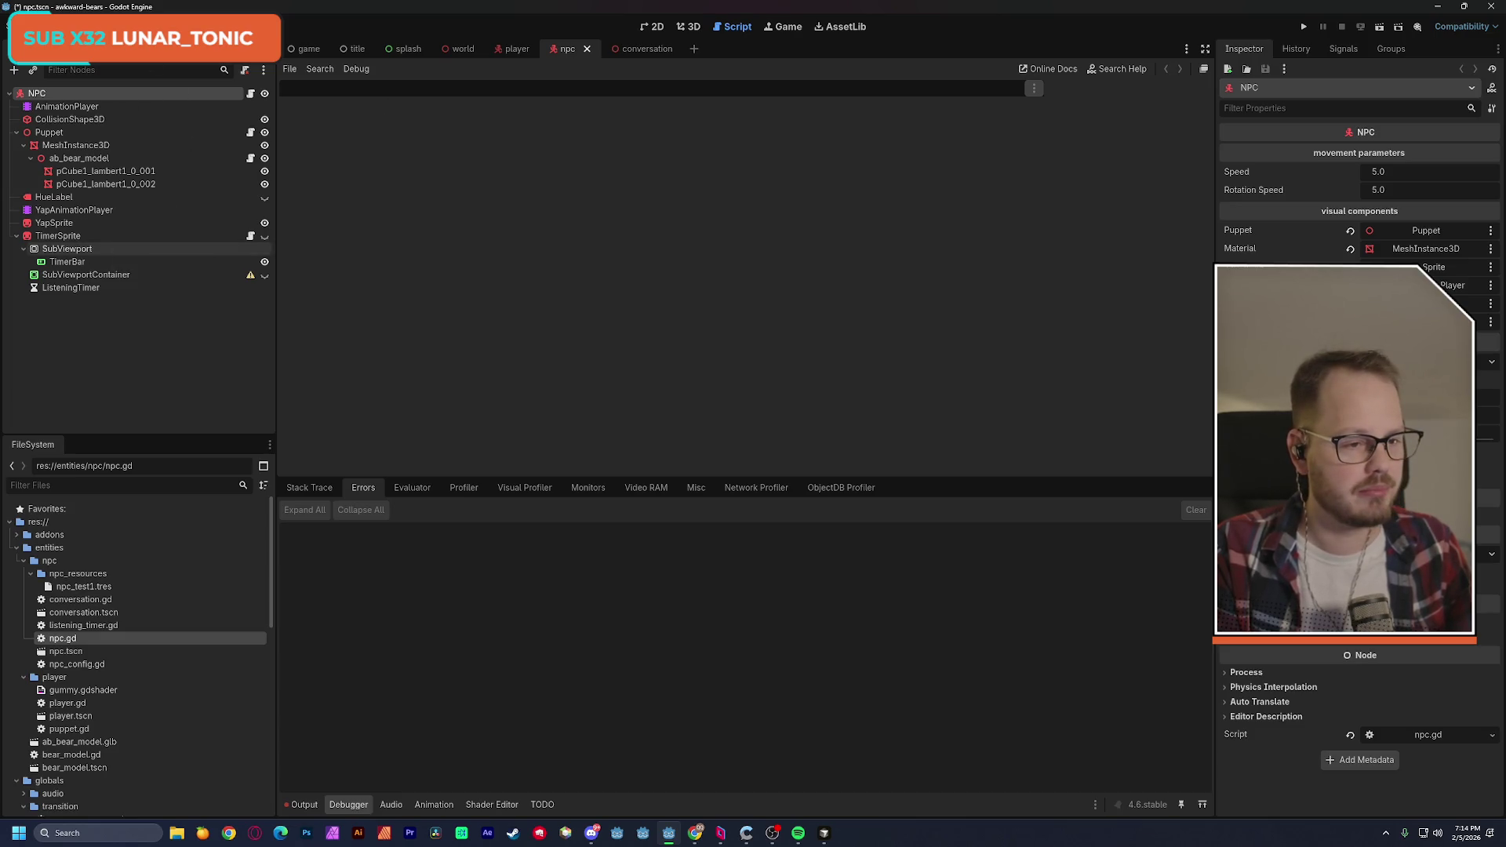
right_click(71, 249)
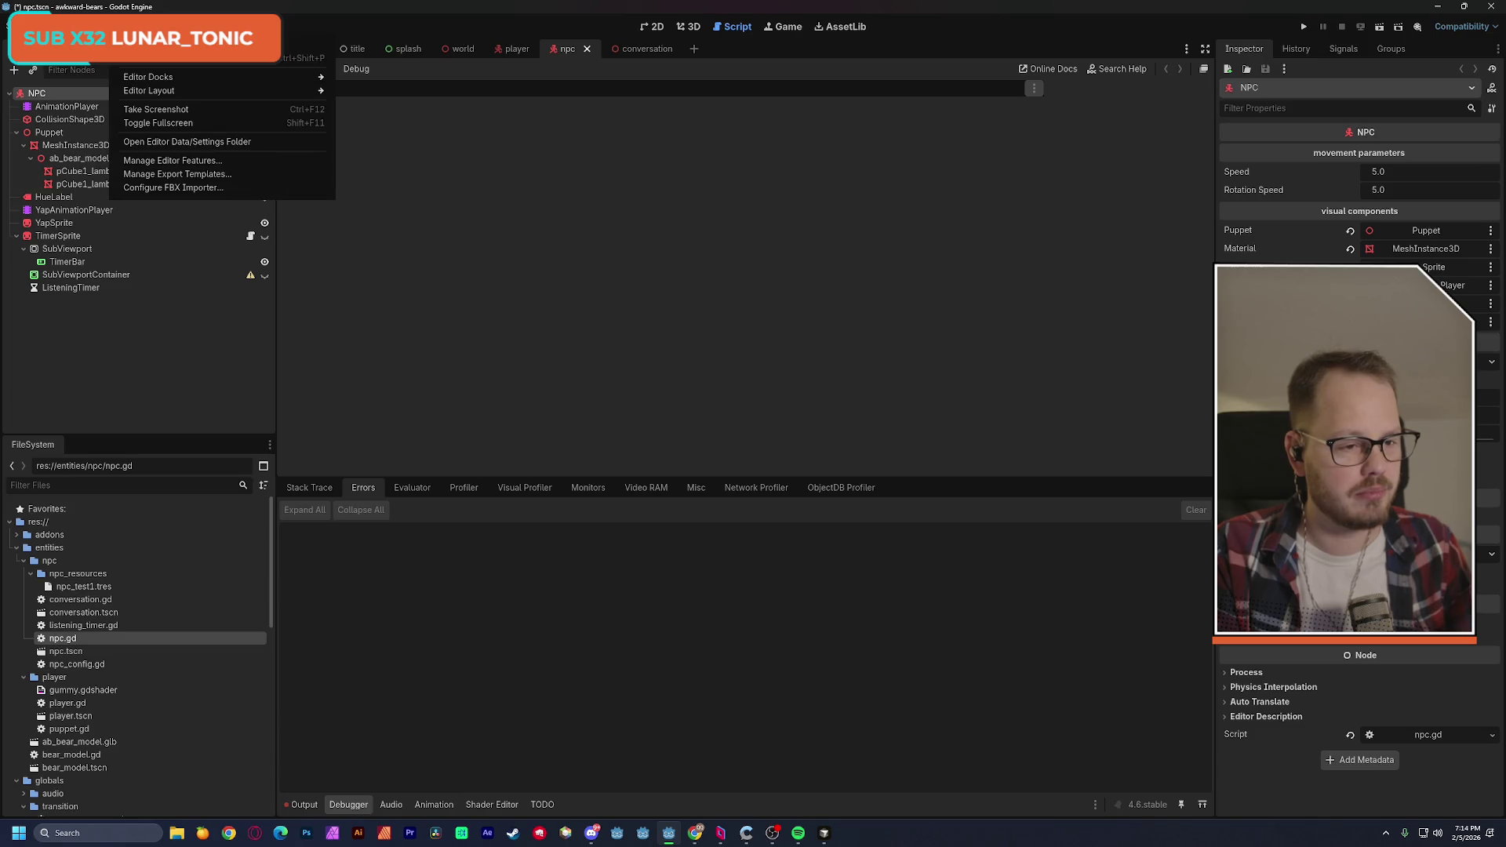
click(692, 36)
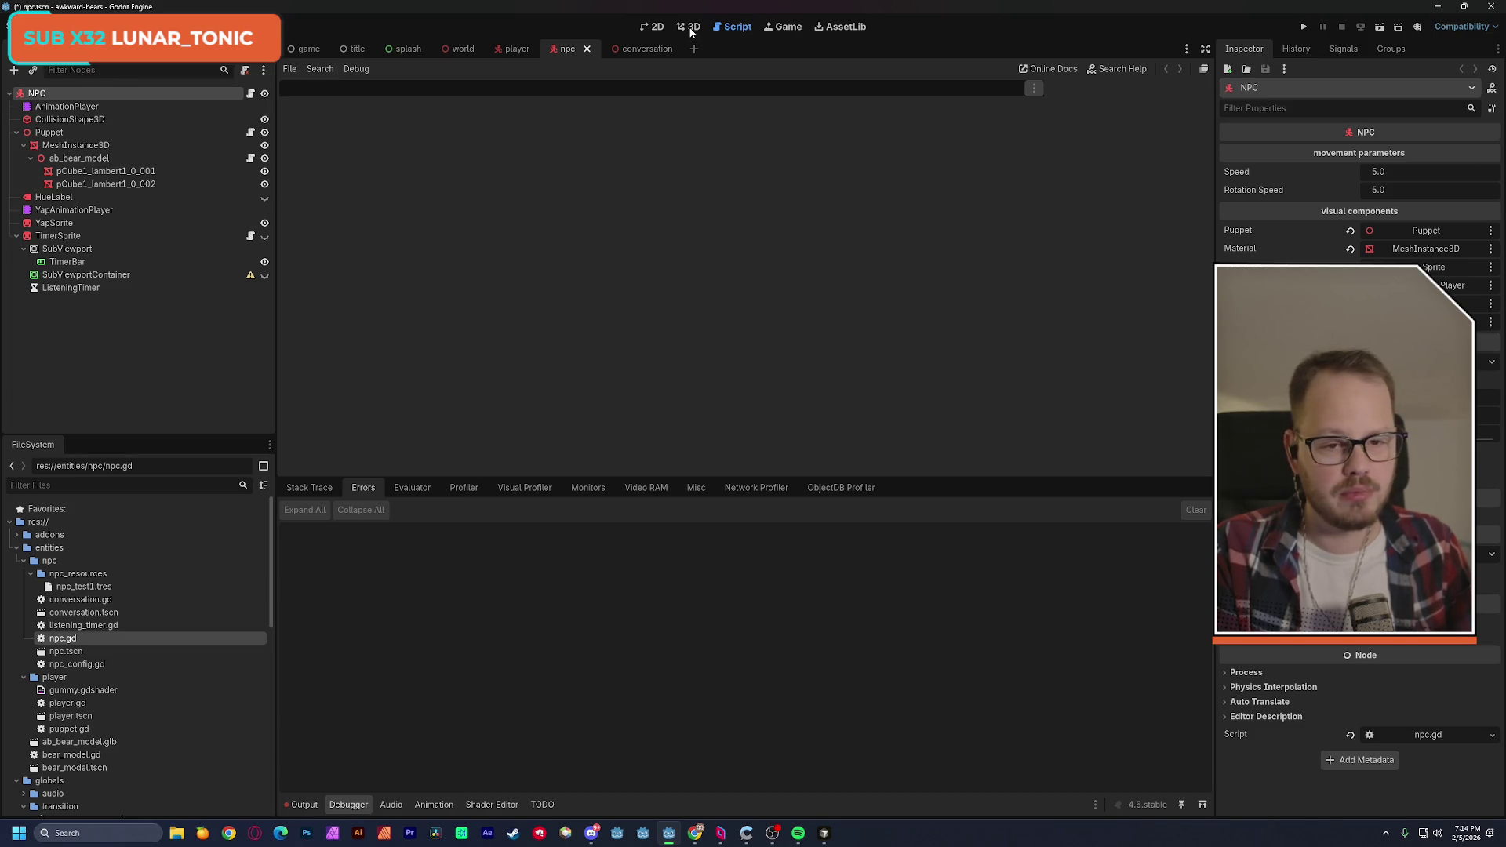
Switch to the 3D workspace, frame the bear, and rotate cabin-wall6 slightly.
click(689, 27)
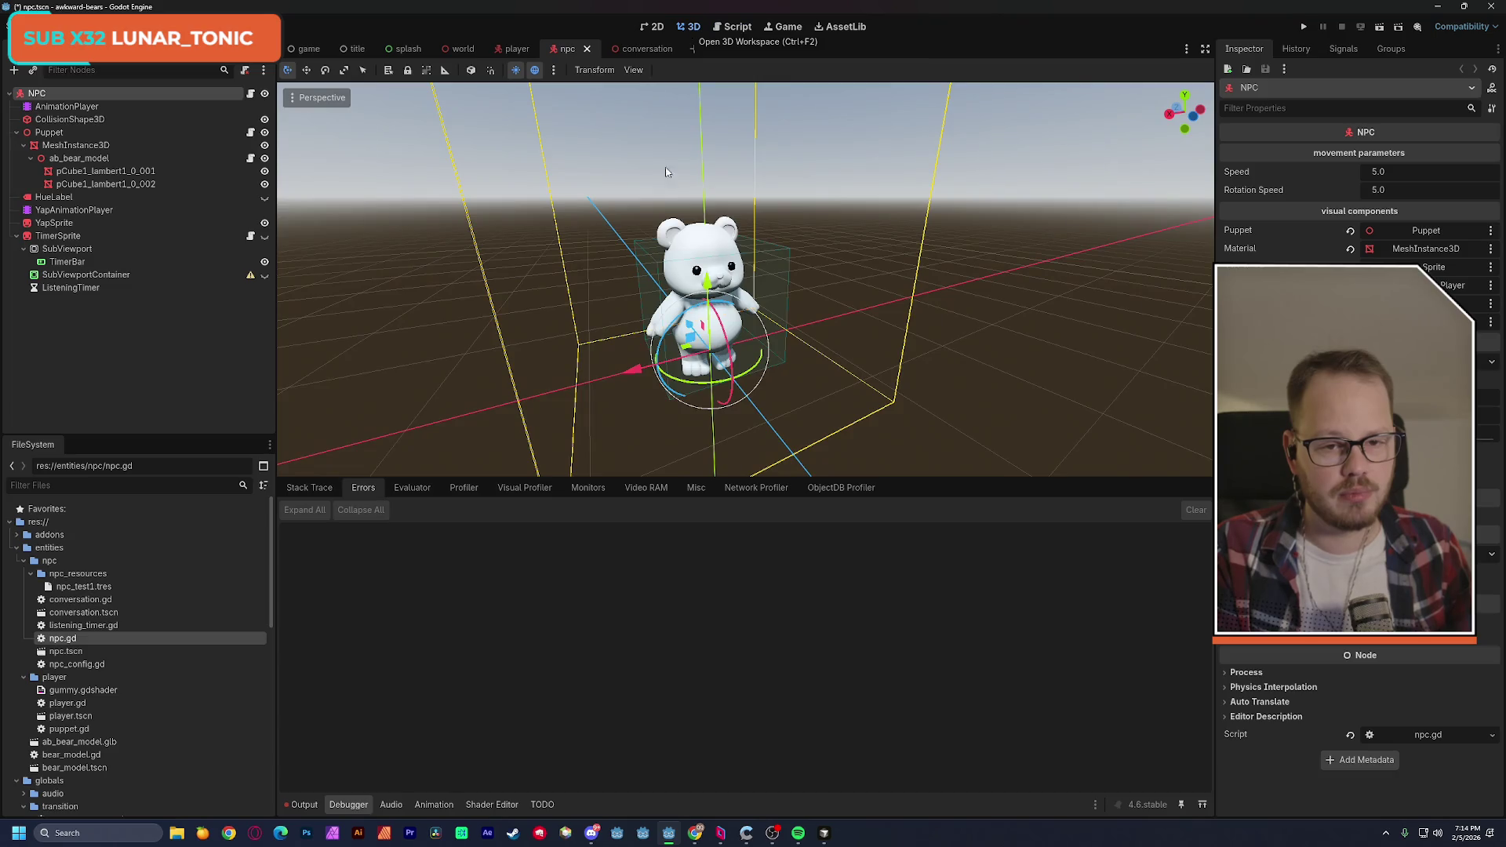
mouse_move(746, 314)
mouse_down()
mouse_move(746, 259)
mouse_move(745, 314)
mouse_move(667, 377)
mouse_move(653, 262)
mouse_move(784, 262)
mouse_up()
key(f)
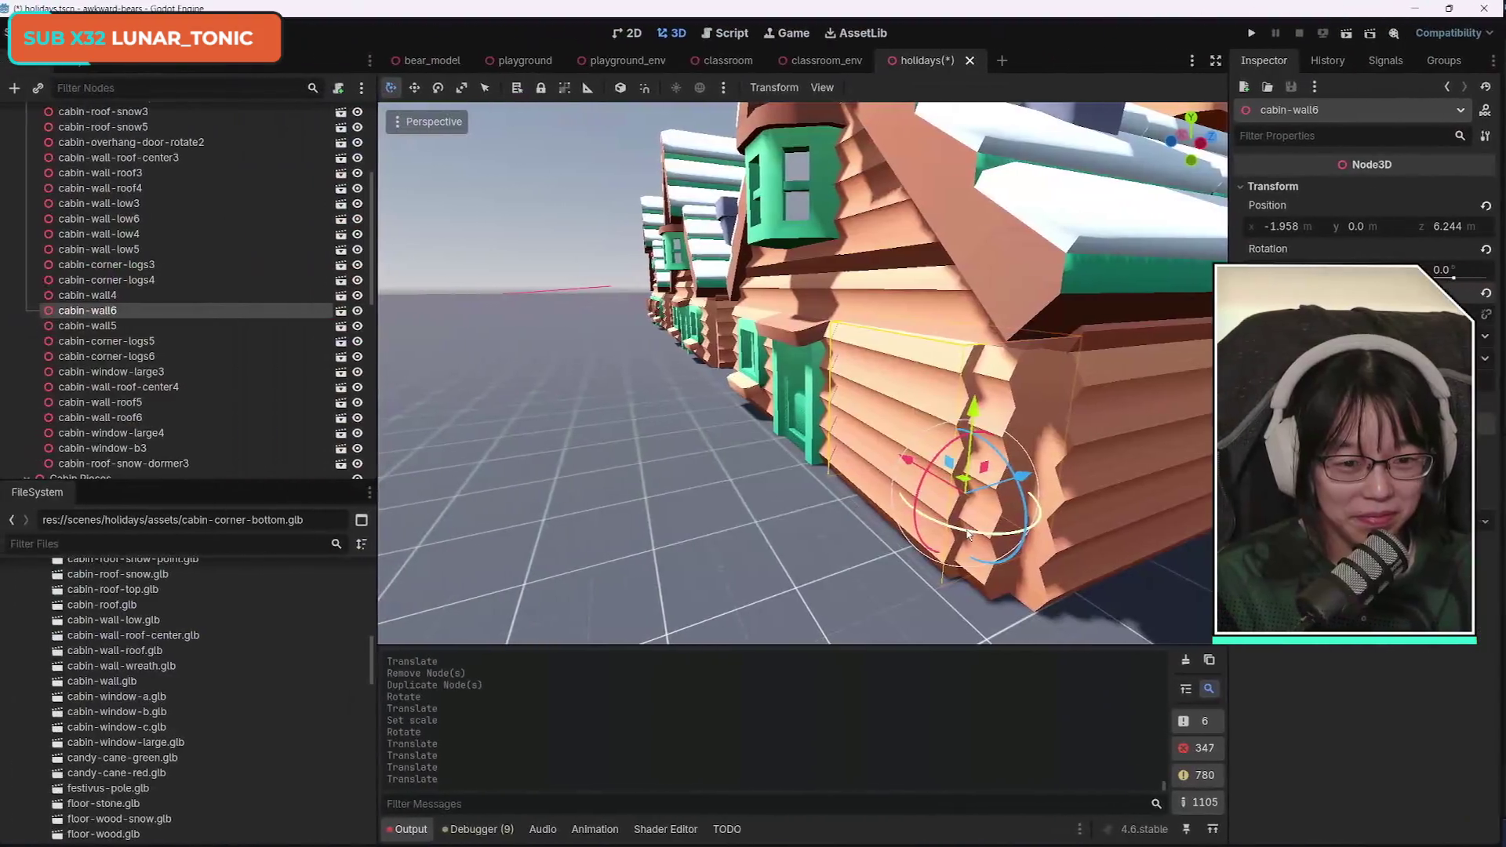
drag(969, 533, 971, 530)
Nudge cabin-wall6 along its depth axis to z 6.221 and rotate it slightly.
drag(1028, 480, 1027, 479)
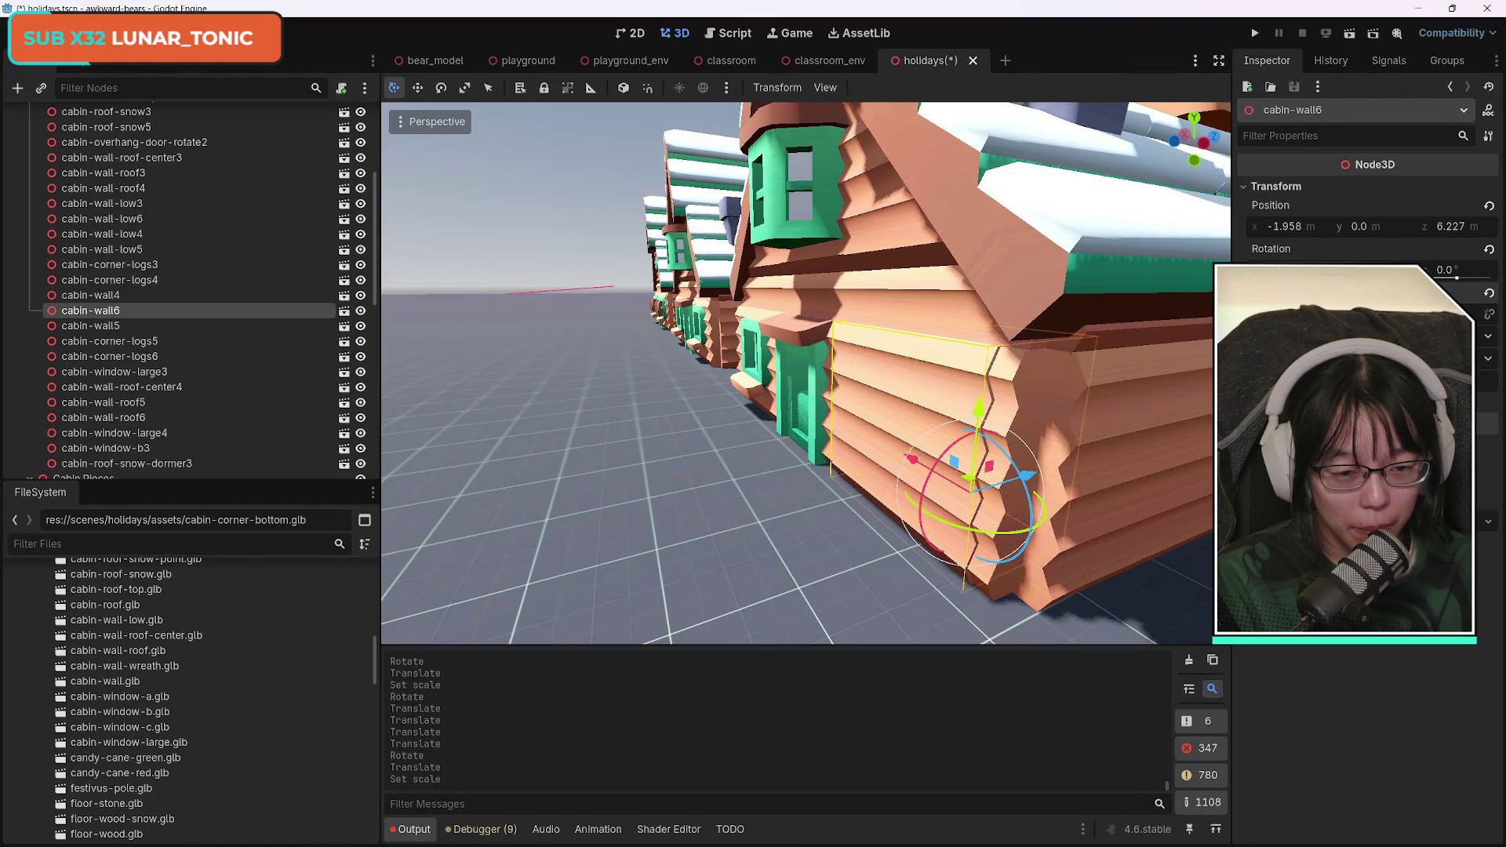
drag(1025, 473, 1024, 477)
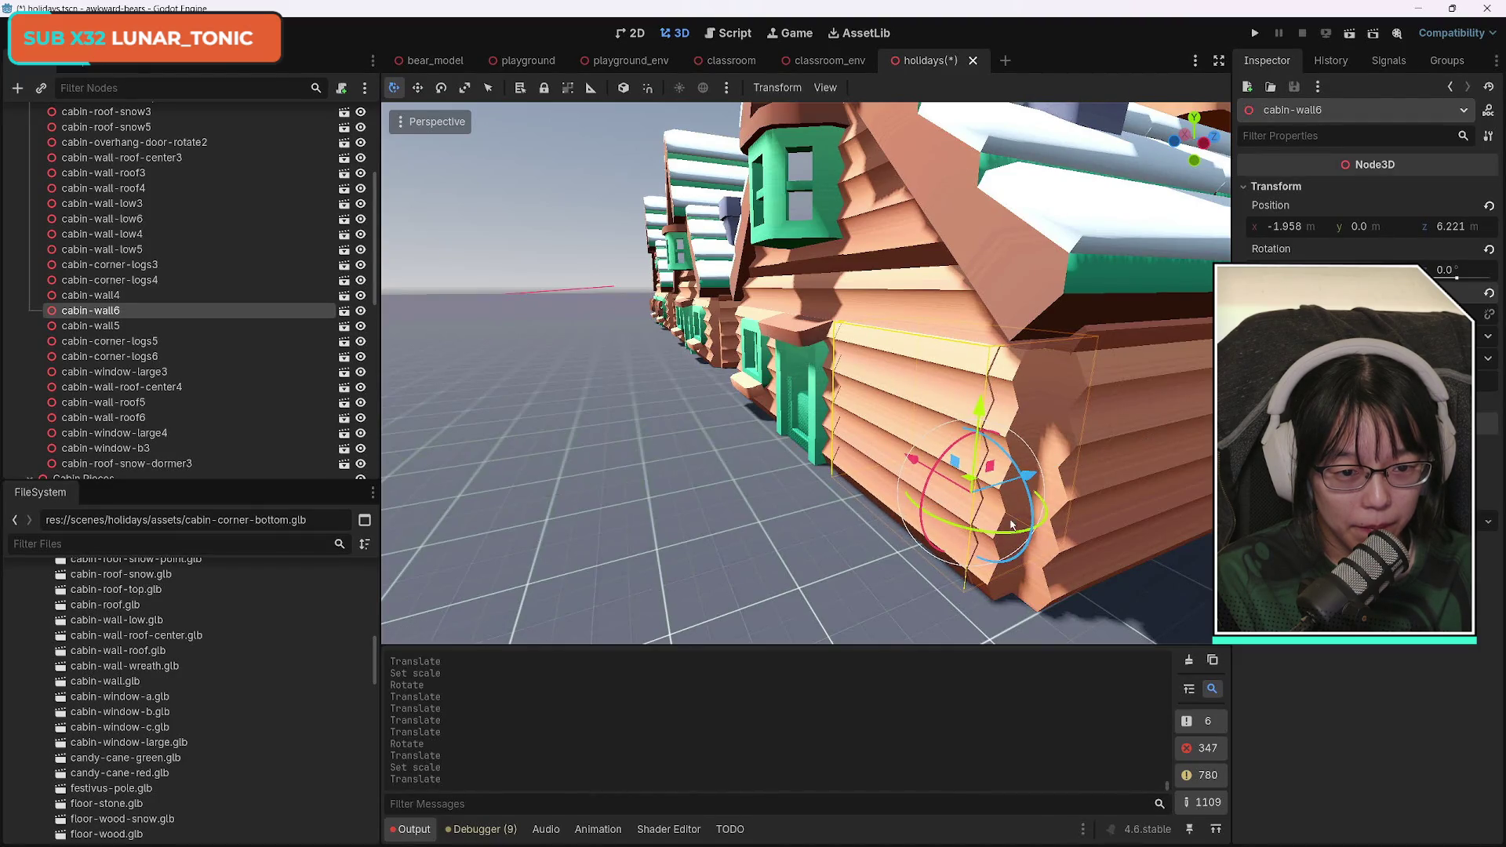
drag(1000, 534, 1001, 534)
drag(1027, 476, 1024, 477)
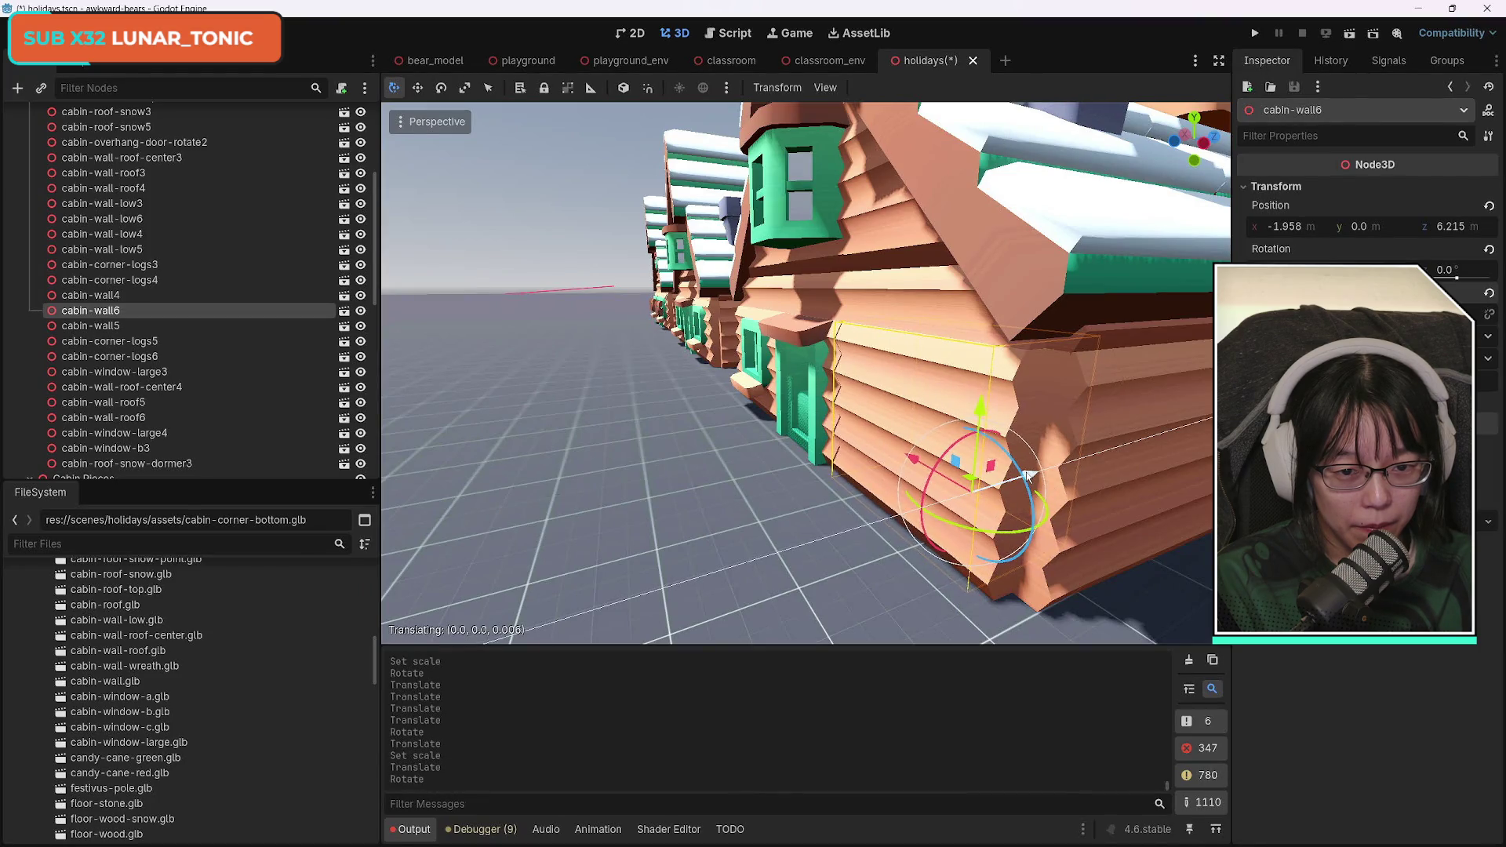
key(ctrl+z)
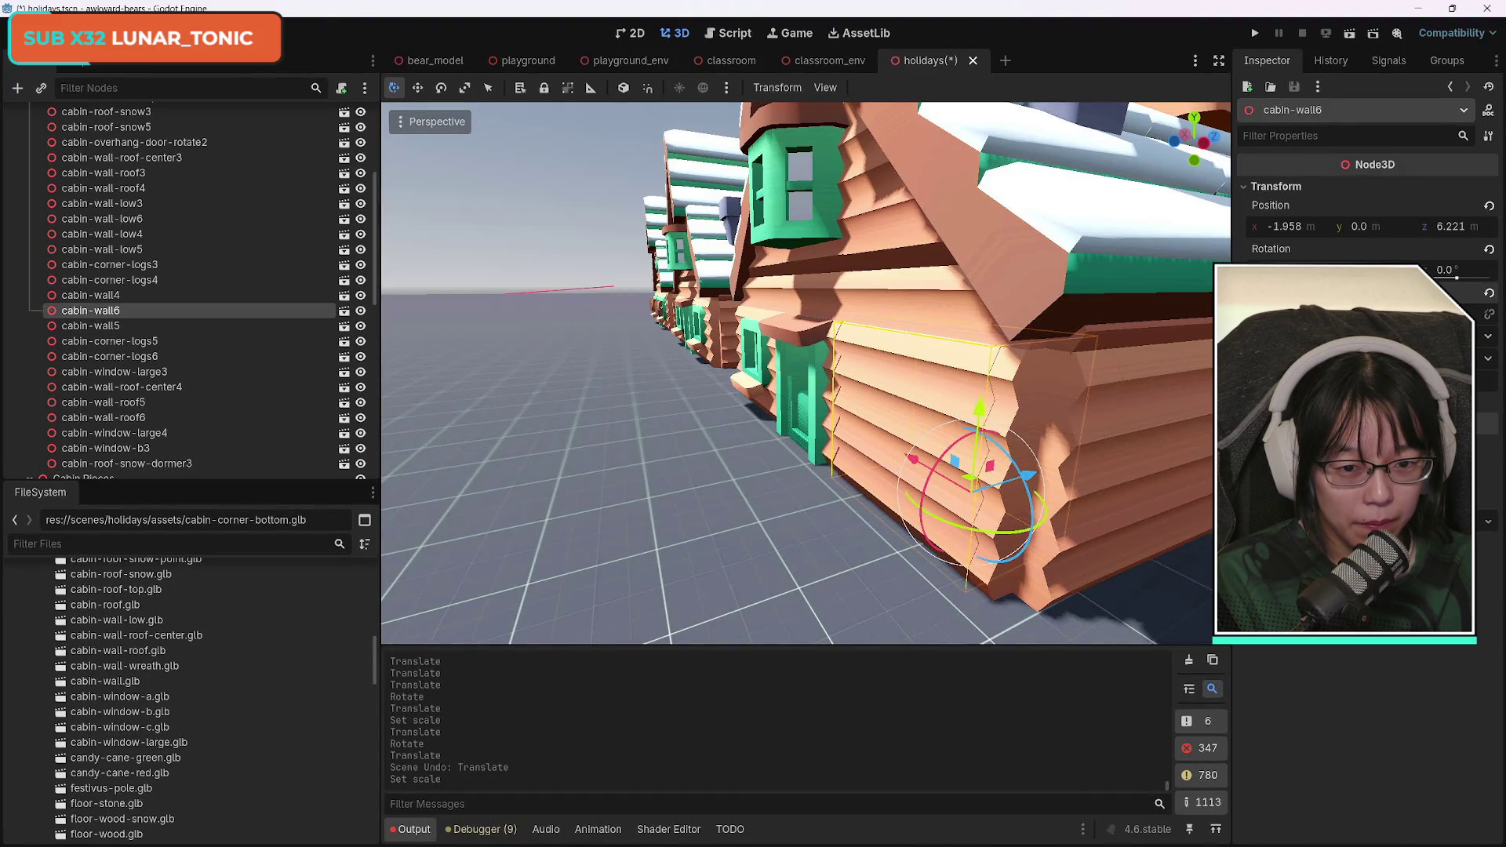
Orbit to a front view of the cabin gable and select the green cabin window.
scroll(887, 424, down, 5)
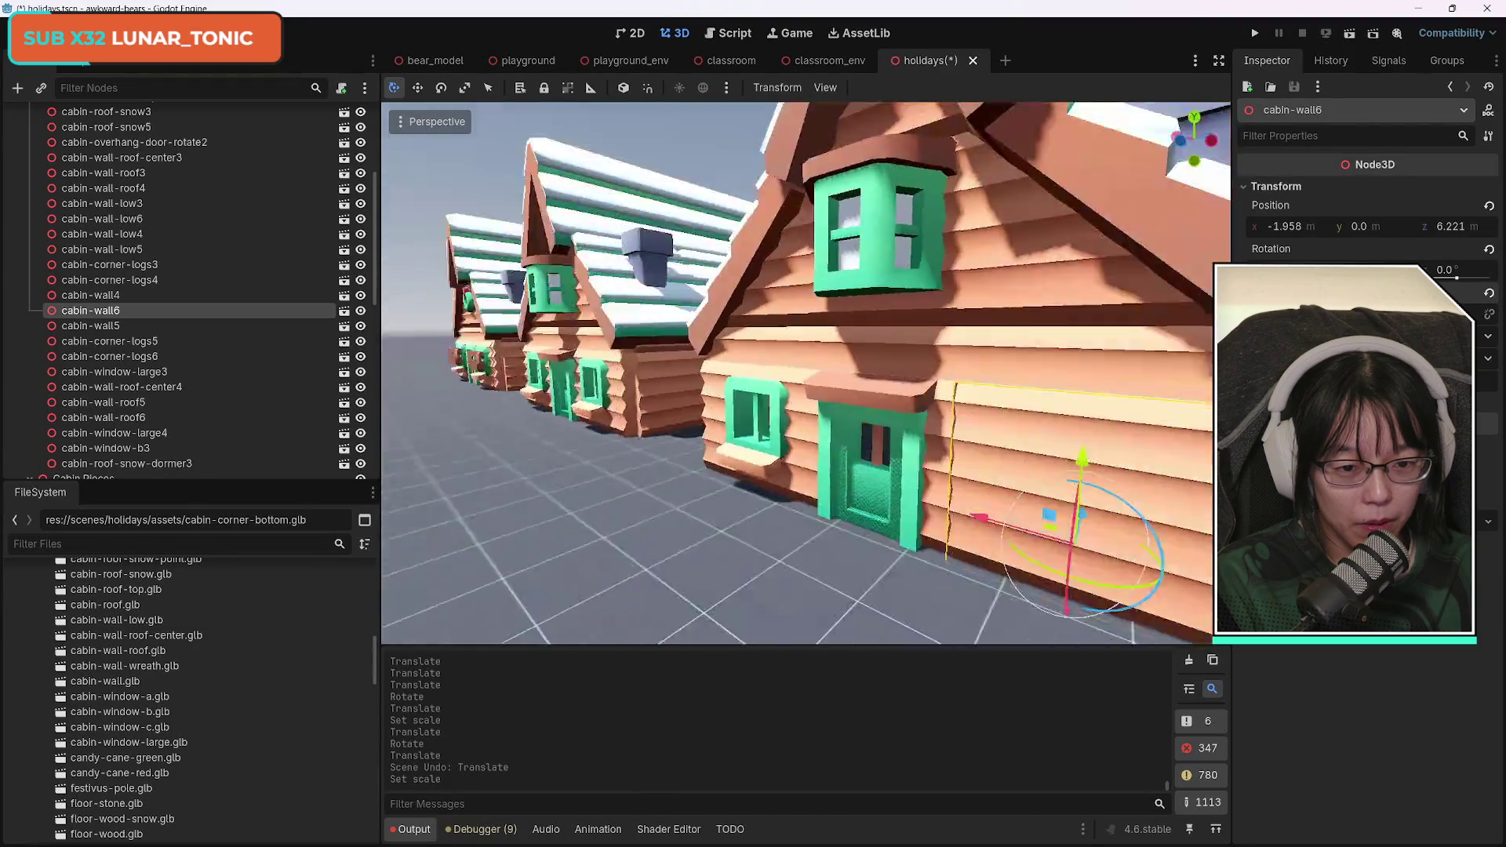
scroll(798, 379, down, 3)
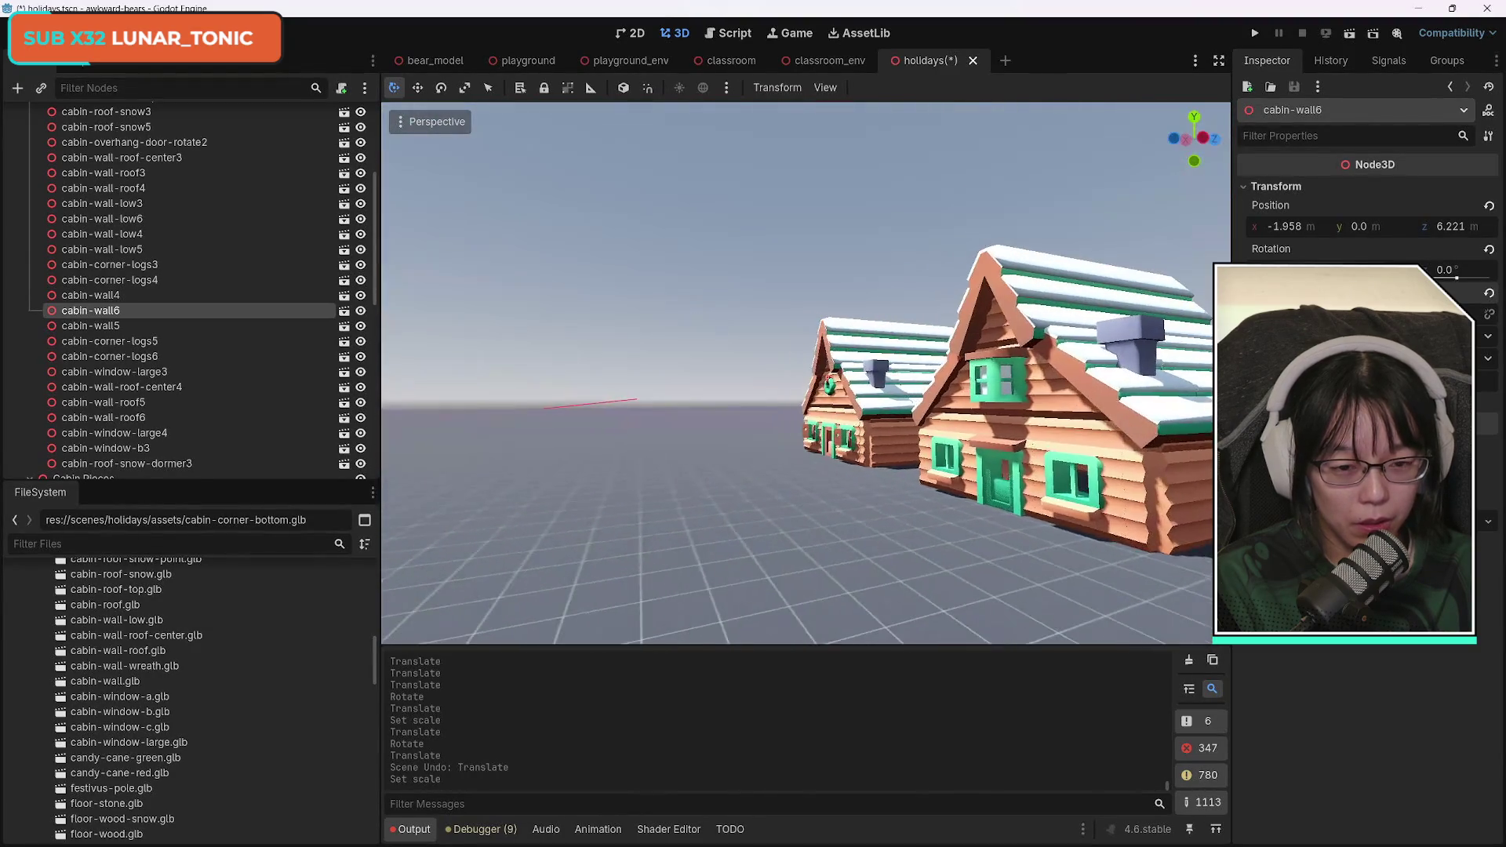
mouse_move(798, 379)
mouse_down()
mouse_move(768, 389)
mouse_move(777, 439)
mouse_up()
scroll(805, 373, up, 6)
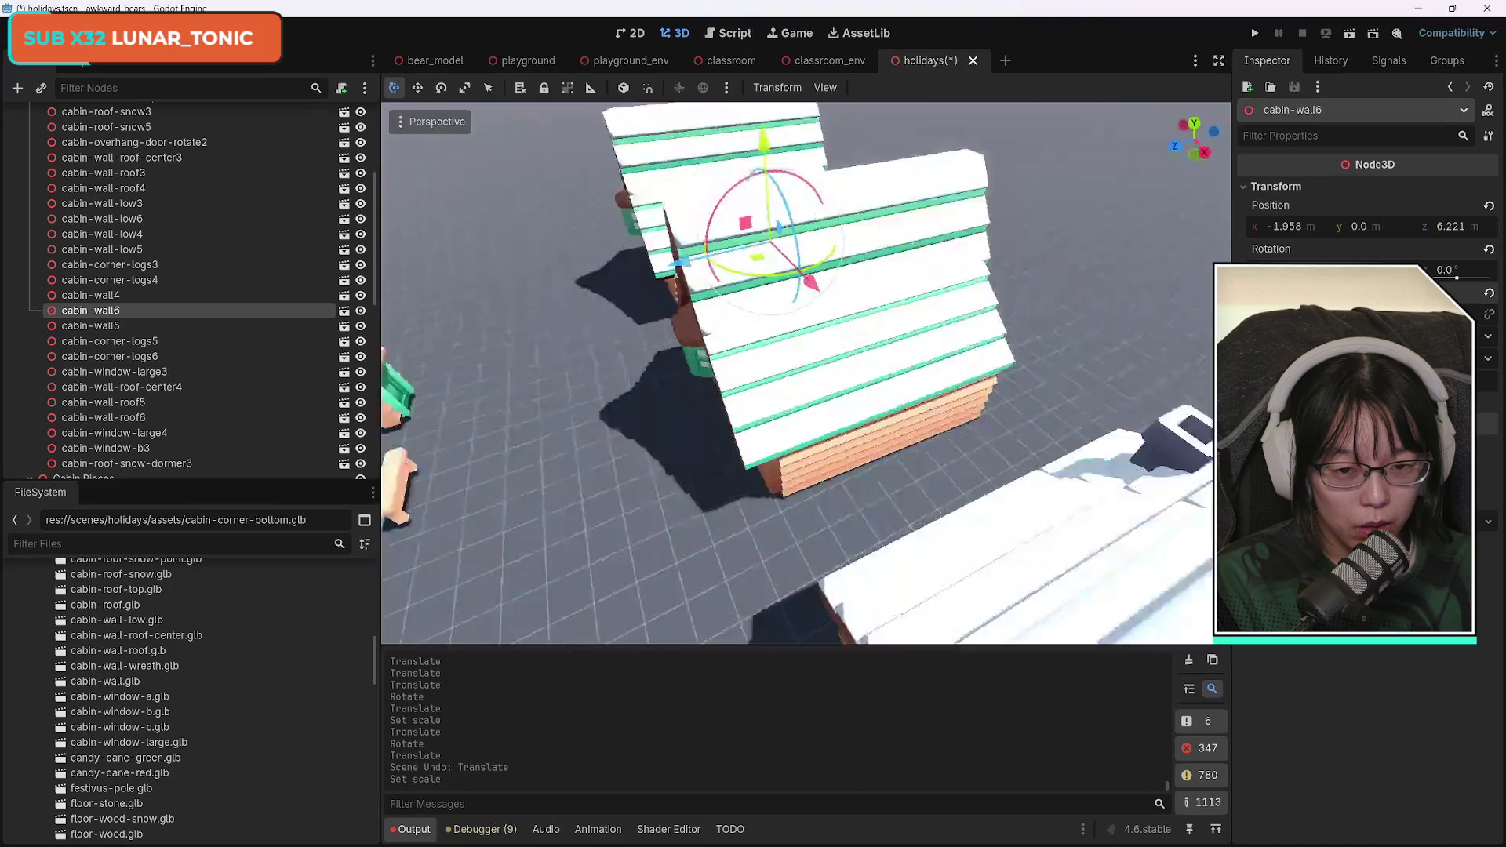
scroll(805, 373, down, 6)
drag(806, 372, 816, 341)
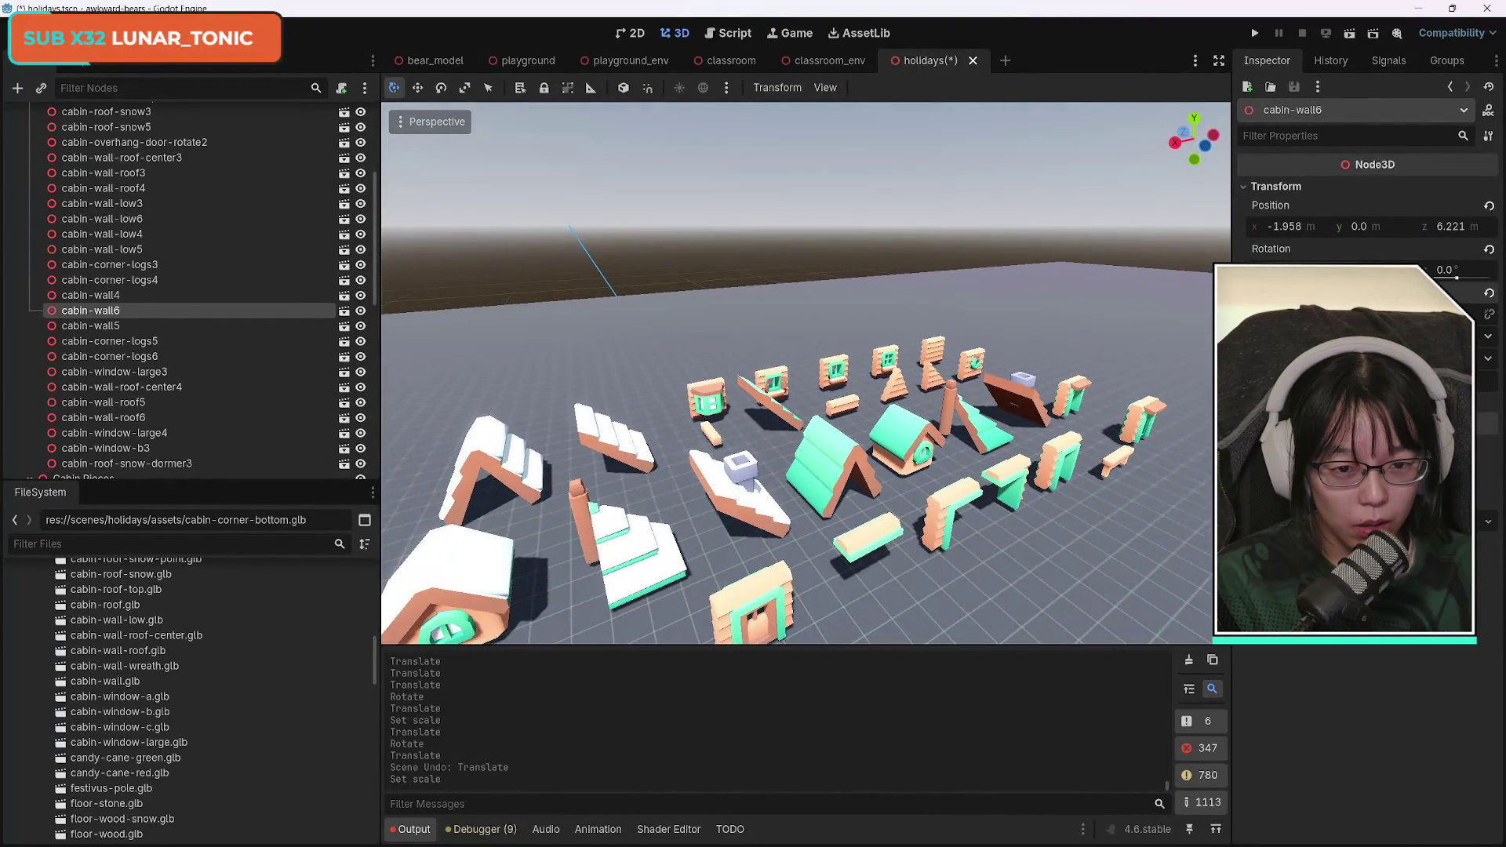
key(f)
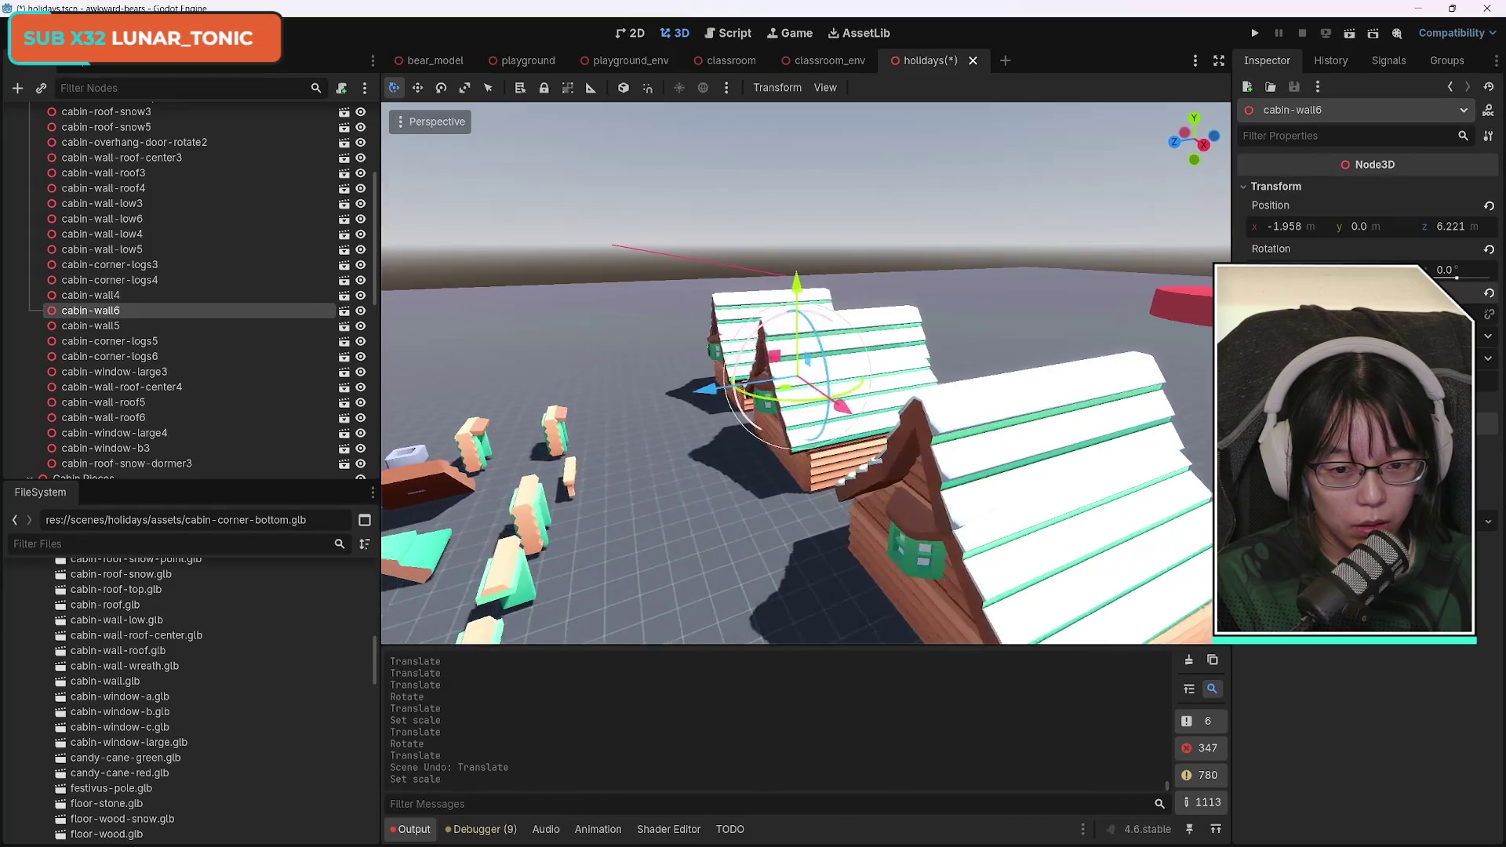
mouse_move(879, 424)
mouse_down()
mouse_move(928, 428)
mouse_move(885, 463)
mouse_move(955, 466)
mouse_move(817, 369)
mouse_up()
click(889, 465)
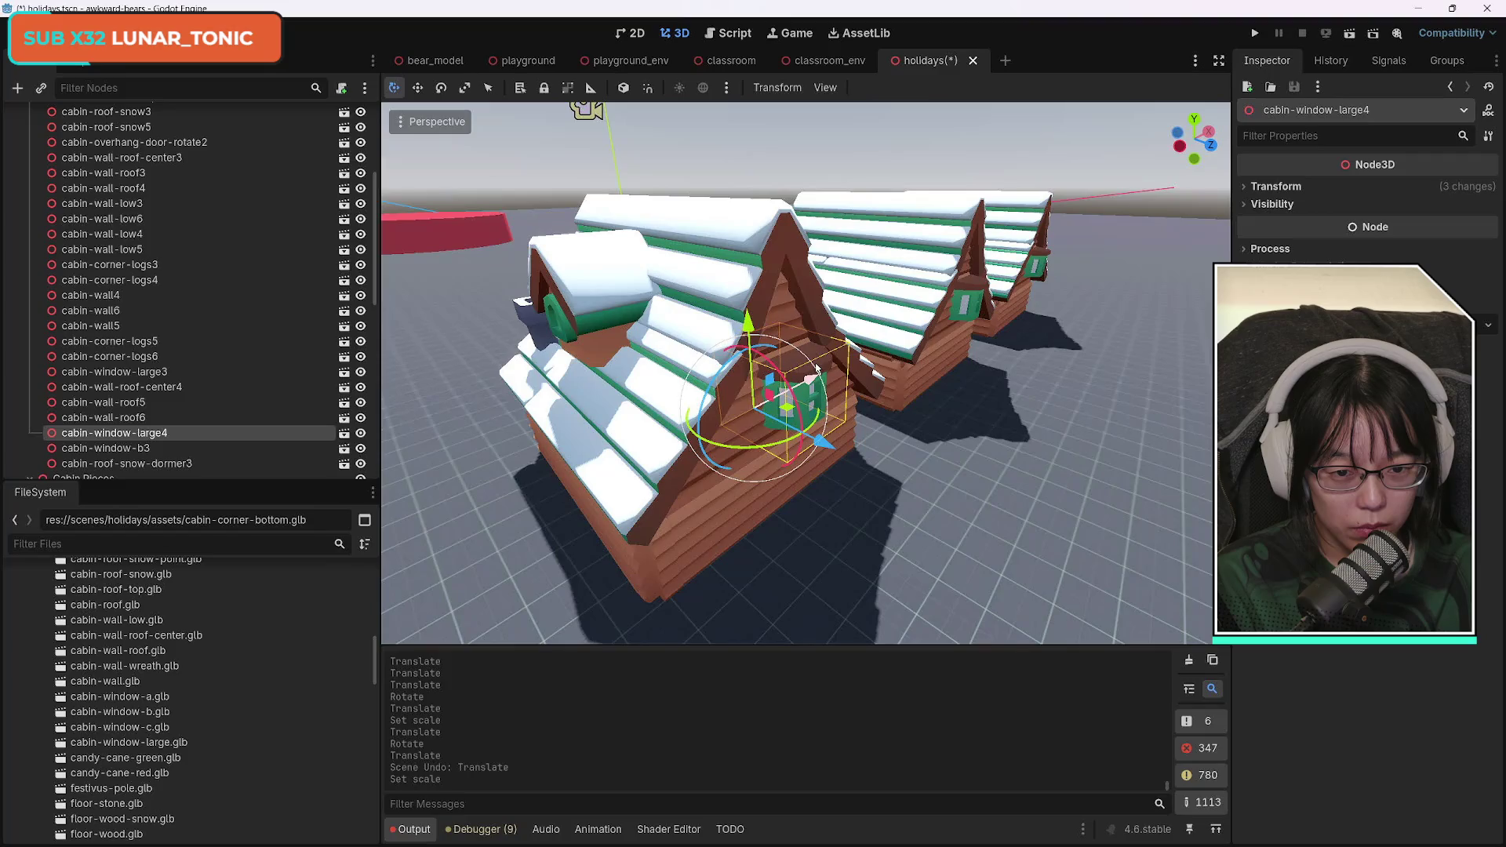
scroll(235, 384, up, 5)
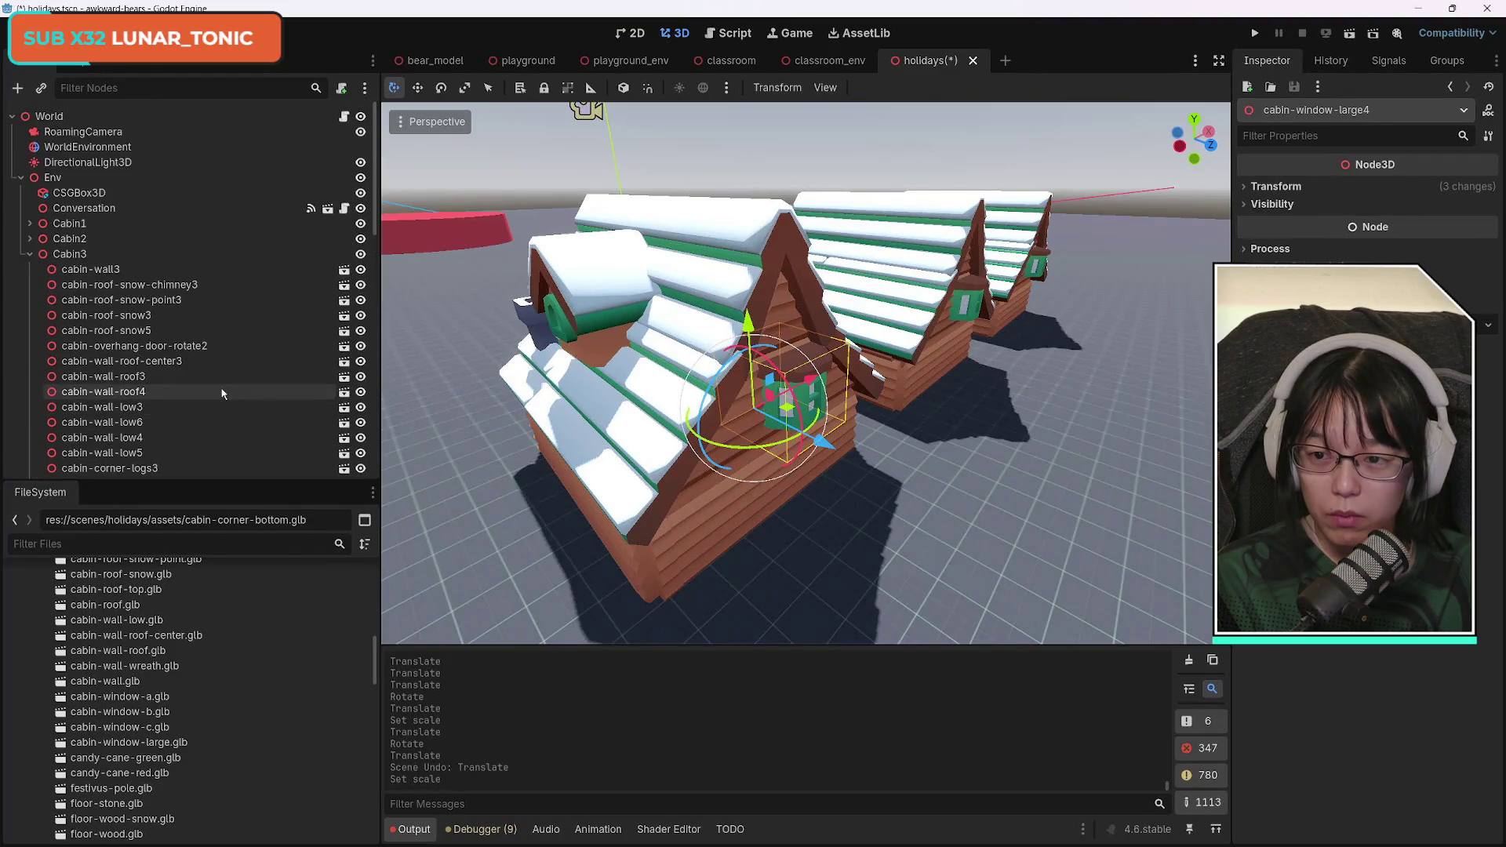
Duplicate cabin-window-large4 and slide the copy along its depth axis.
scroll(235, 400, down, 5)
key(ctrl+d)
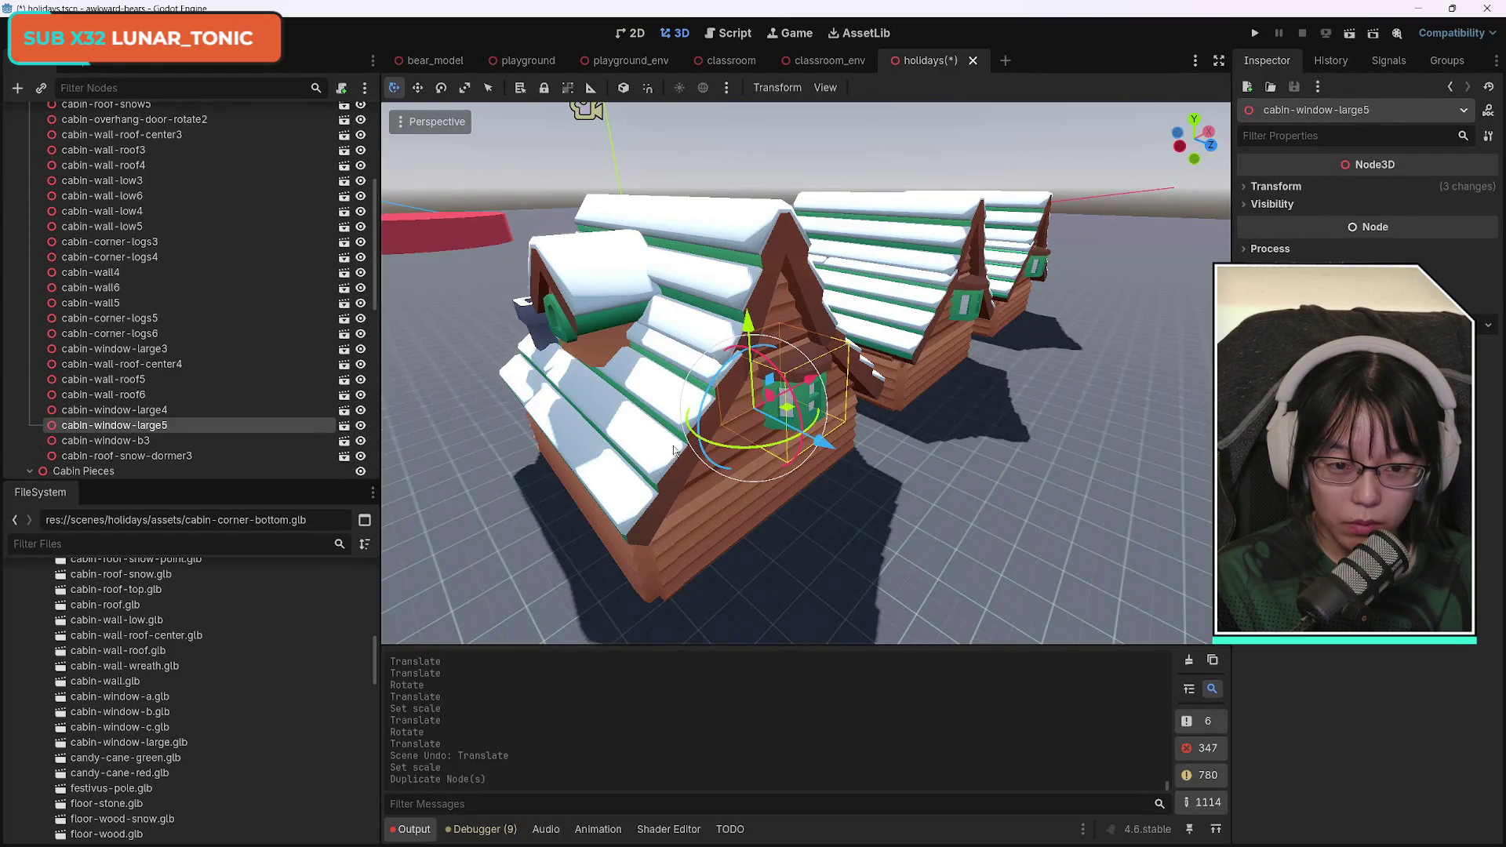
mouse_move(817, 437)
mouse_down()
mouse_move(685, 416)
mouse_move(518, 345)
mouse_up()
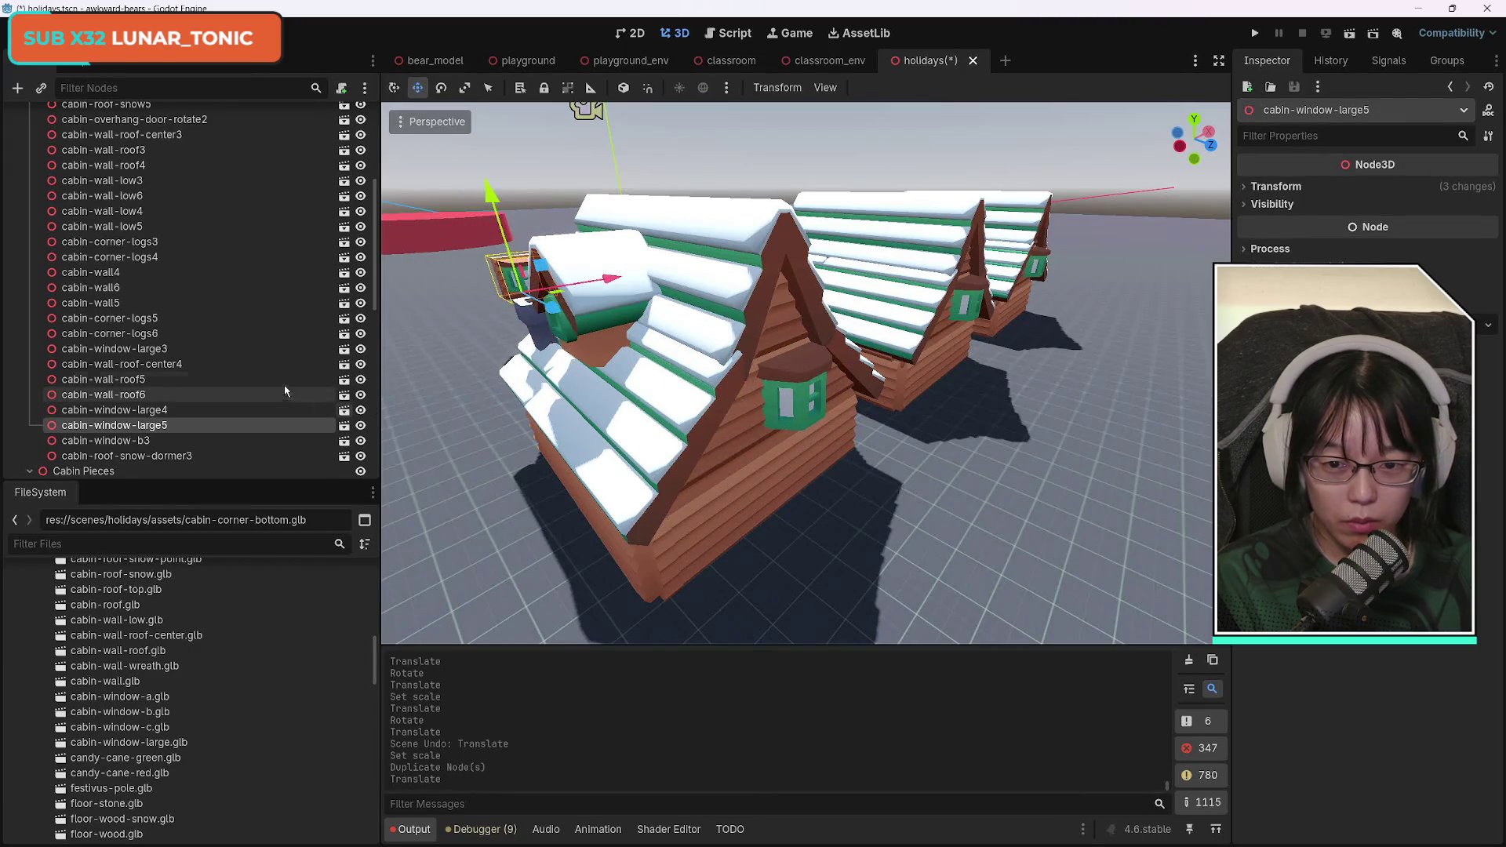
key(w)
key(f)
scroll(874, 350, down, 5)
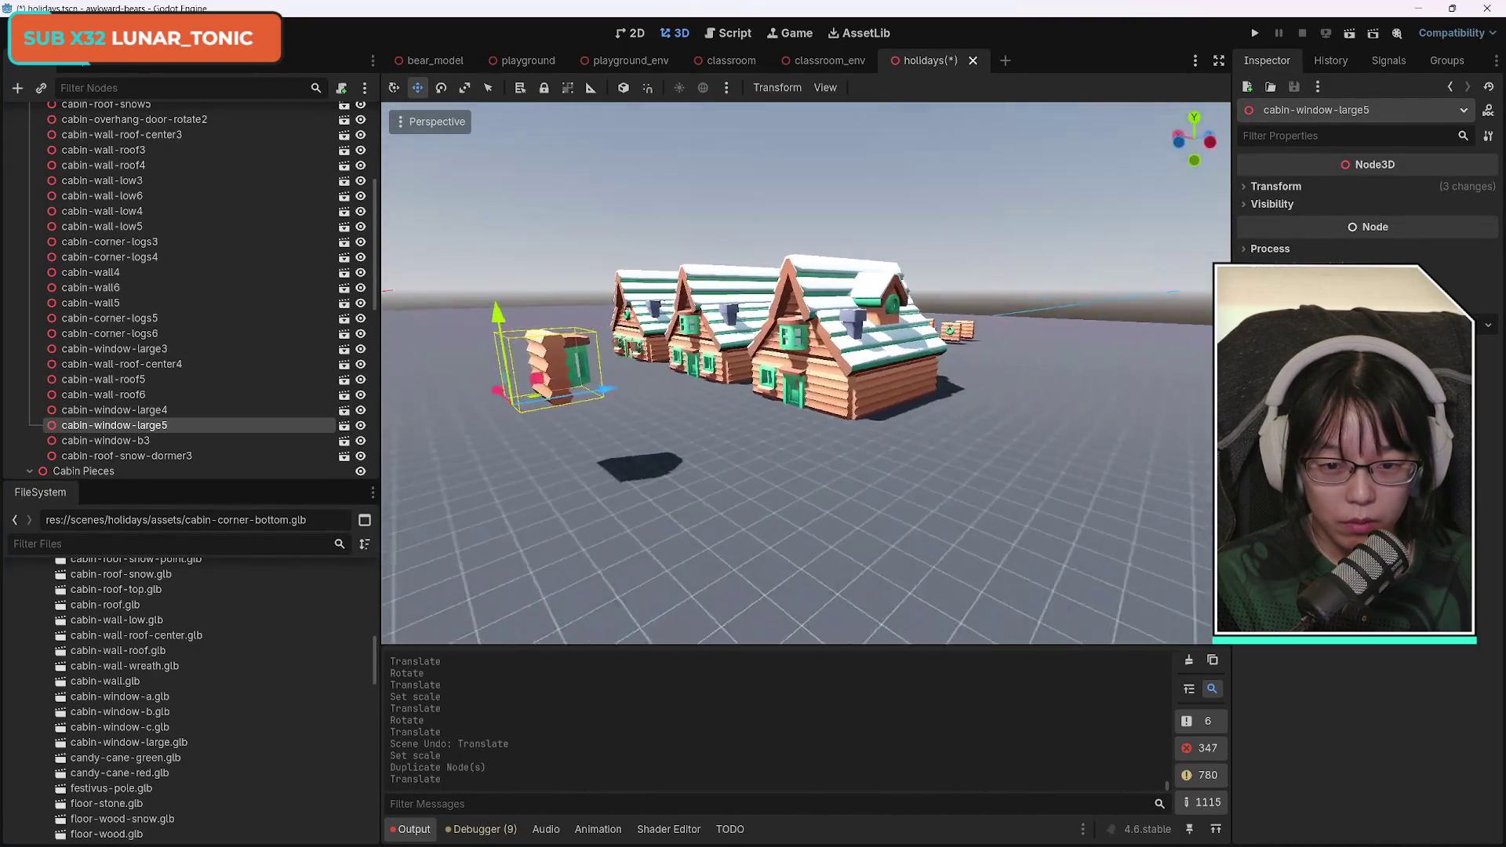
mouse_move(534, 369)
mouse_down()
mouse_move(871, 381)
mouse_move(553, 375)
mouse_up()
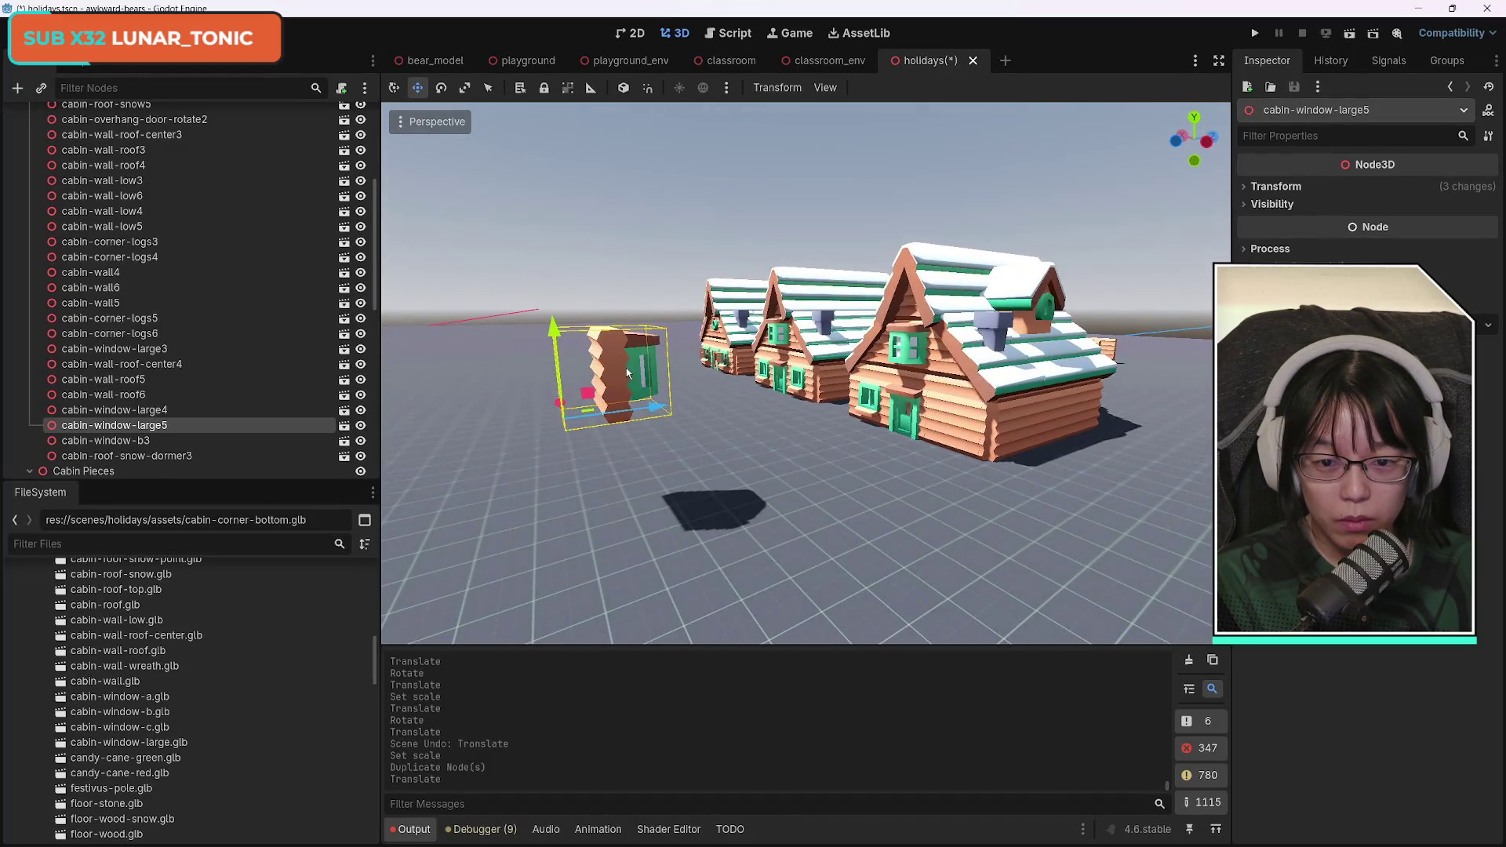
Rotate the window copy about -115 degrees, undoing the extra rotation.
click(446, 94)
mouse_move(551, 443)
mouse_down()
mouse_move(319, 417)
mouse_move(330, 423)
mouse_up()
drag(420, 379, 429, 364)
key(ctrl+z)
click(396, 89)
Move the window copy up beside the front cabin's gable and select the dormer window.
mouse_move(502, 471)
mouse_down()
mouse_move(943, 427)
mouse_move(910, 434)
mouse_up()
drag(863, 384, 965, 393)
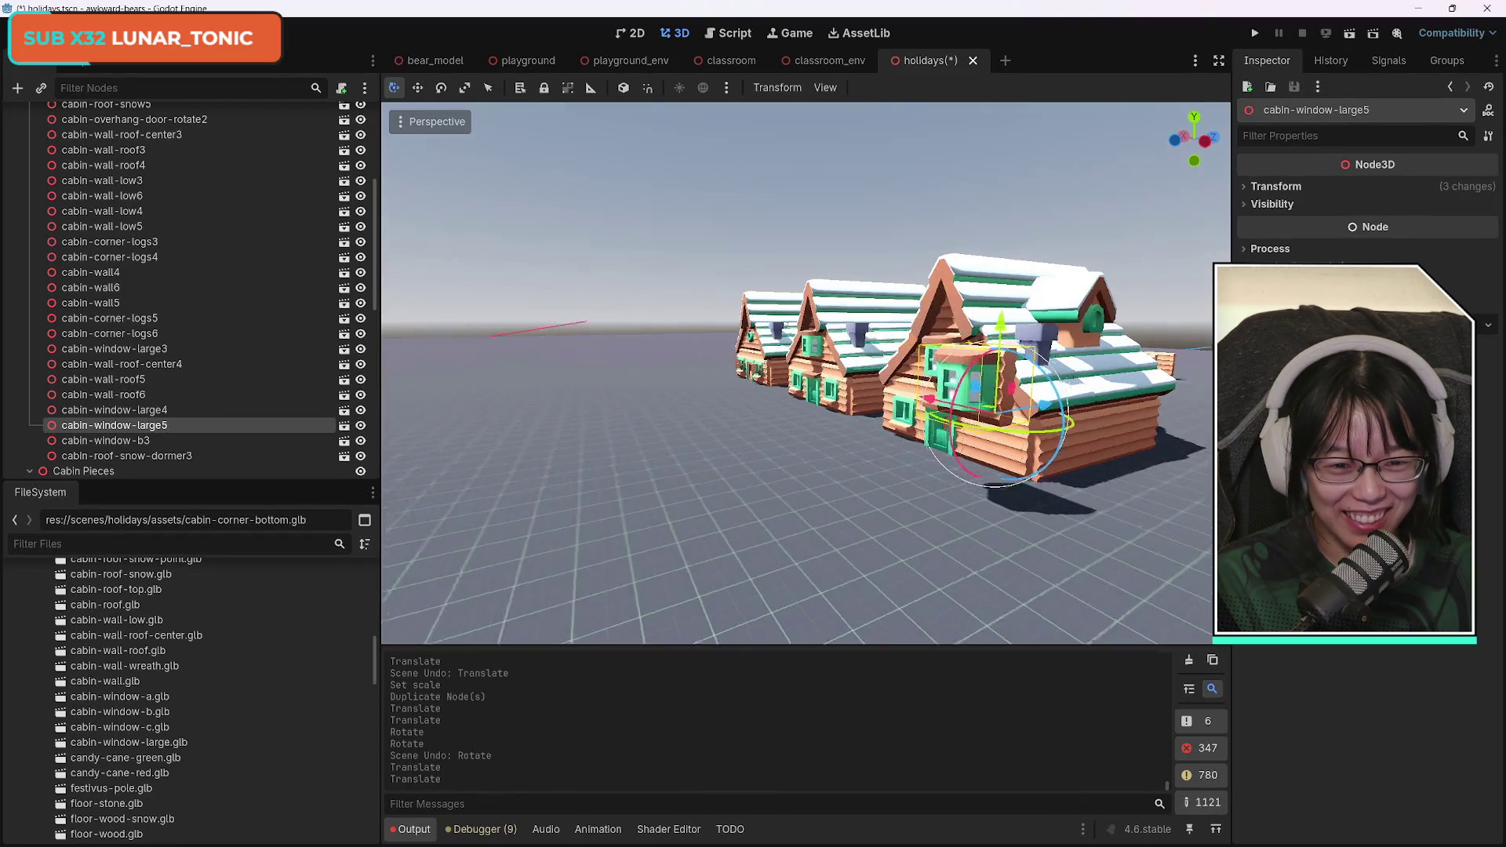
key(f)
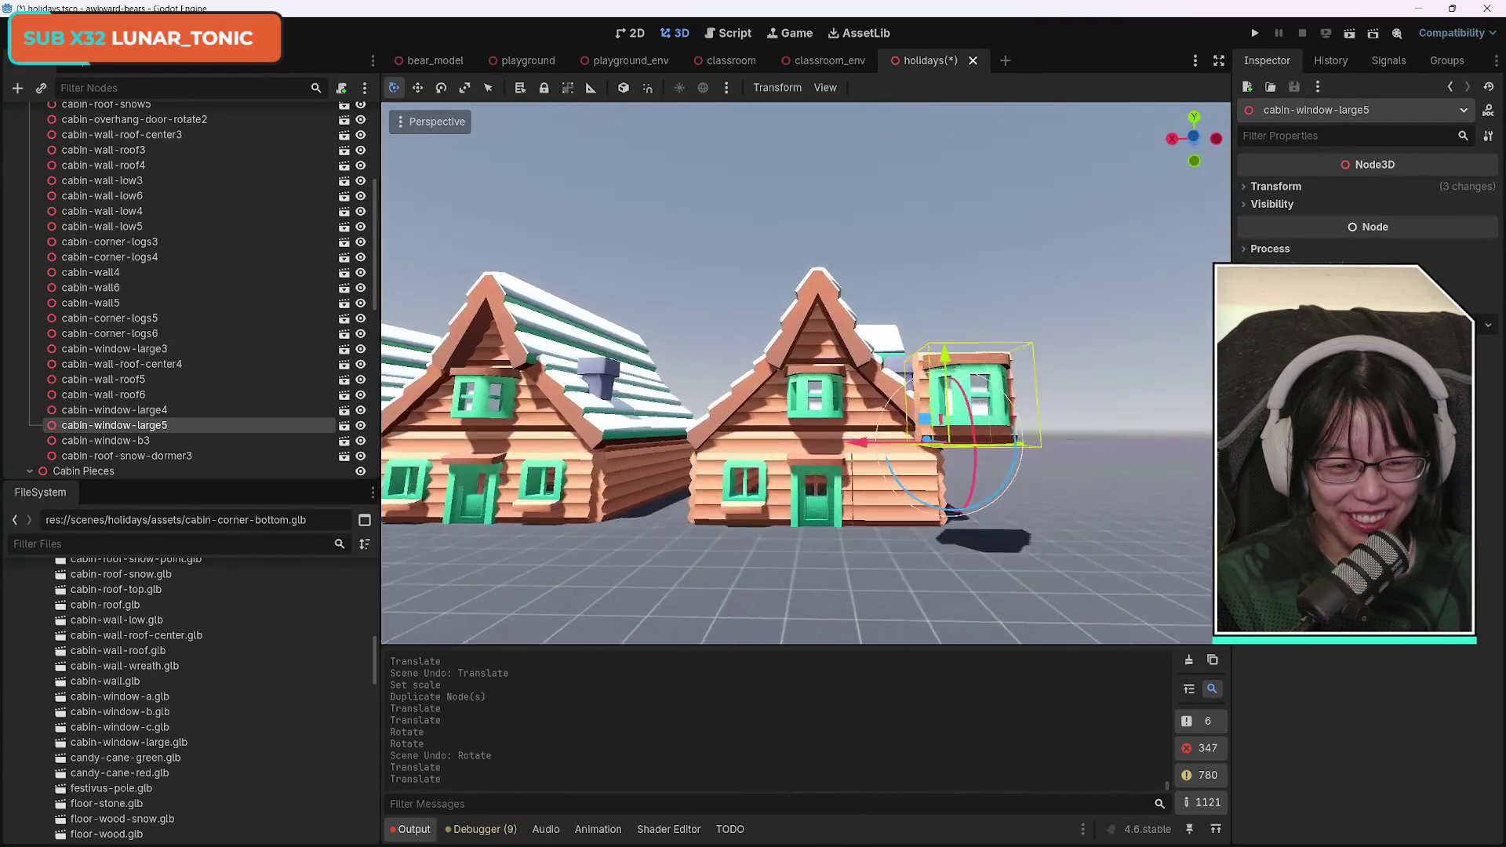
scroll(771, 453, up, 3)
click(843, 351)
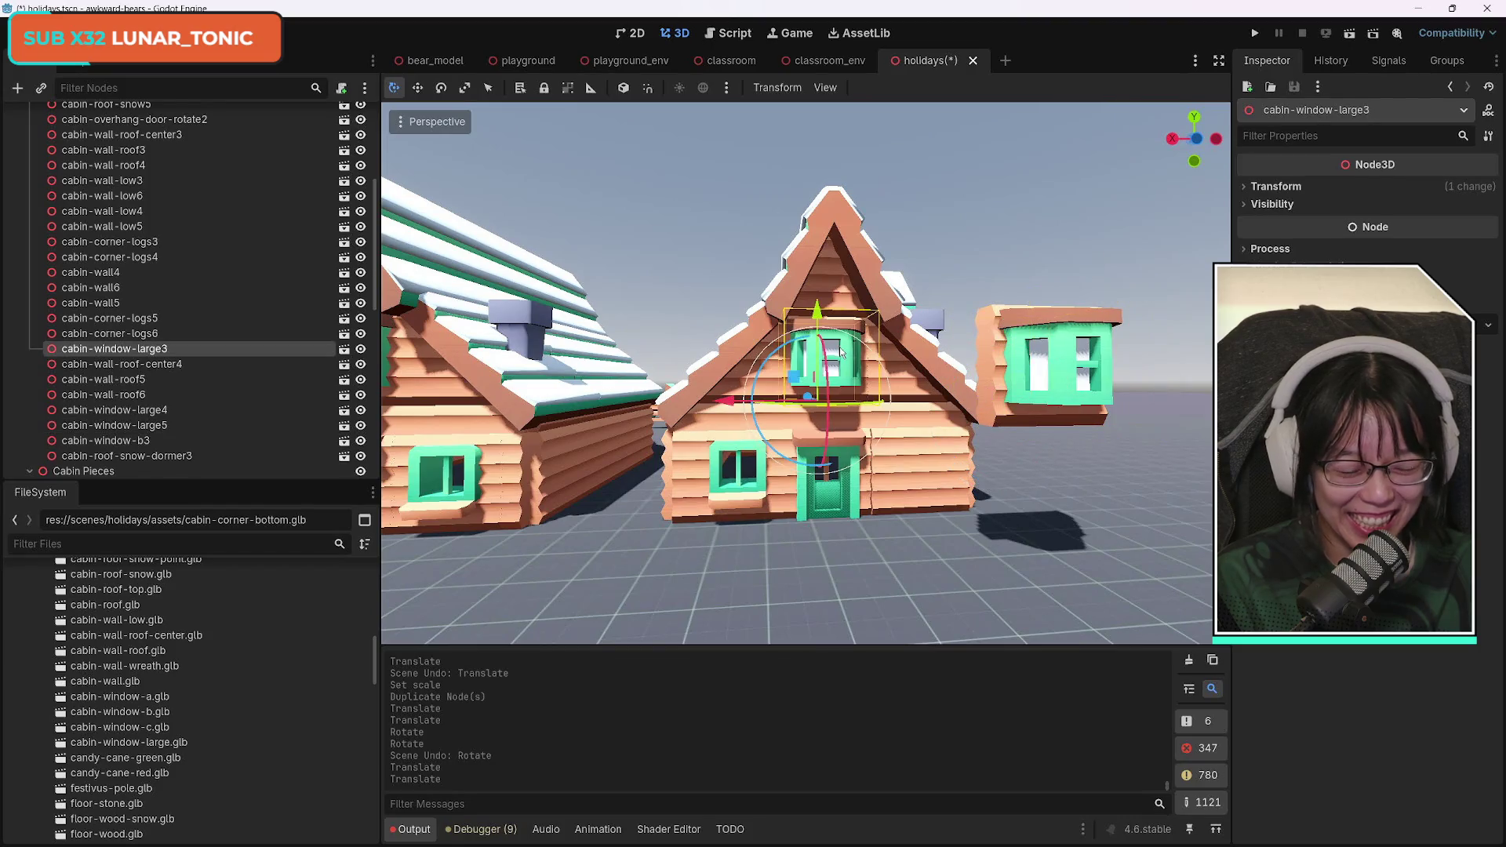
Delete the dormer window and the small window beside the cabin door.
key(Delete)
key(Return)
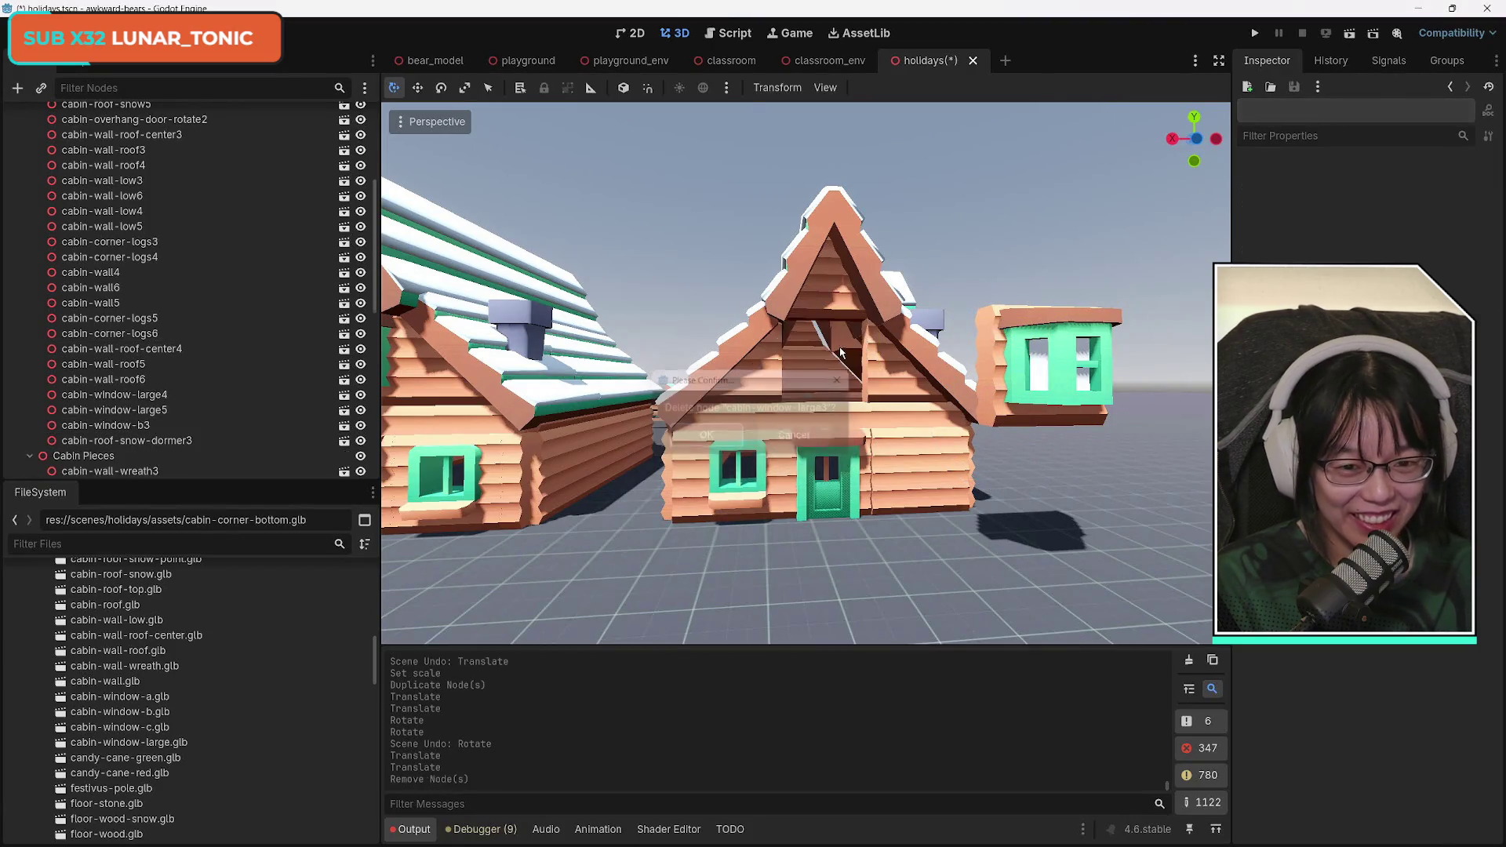
click(960, 496)
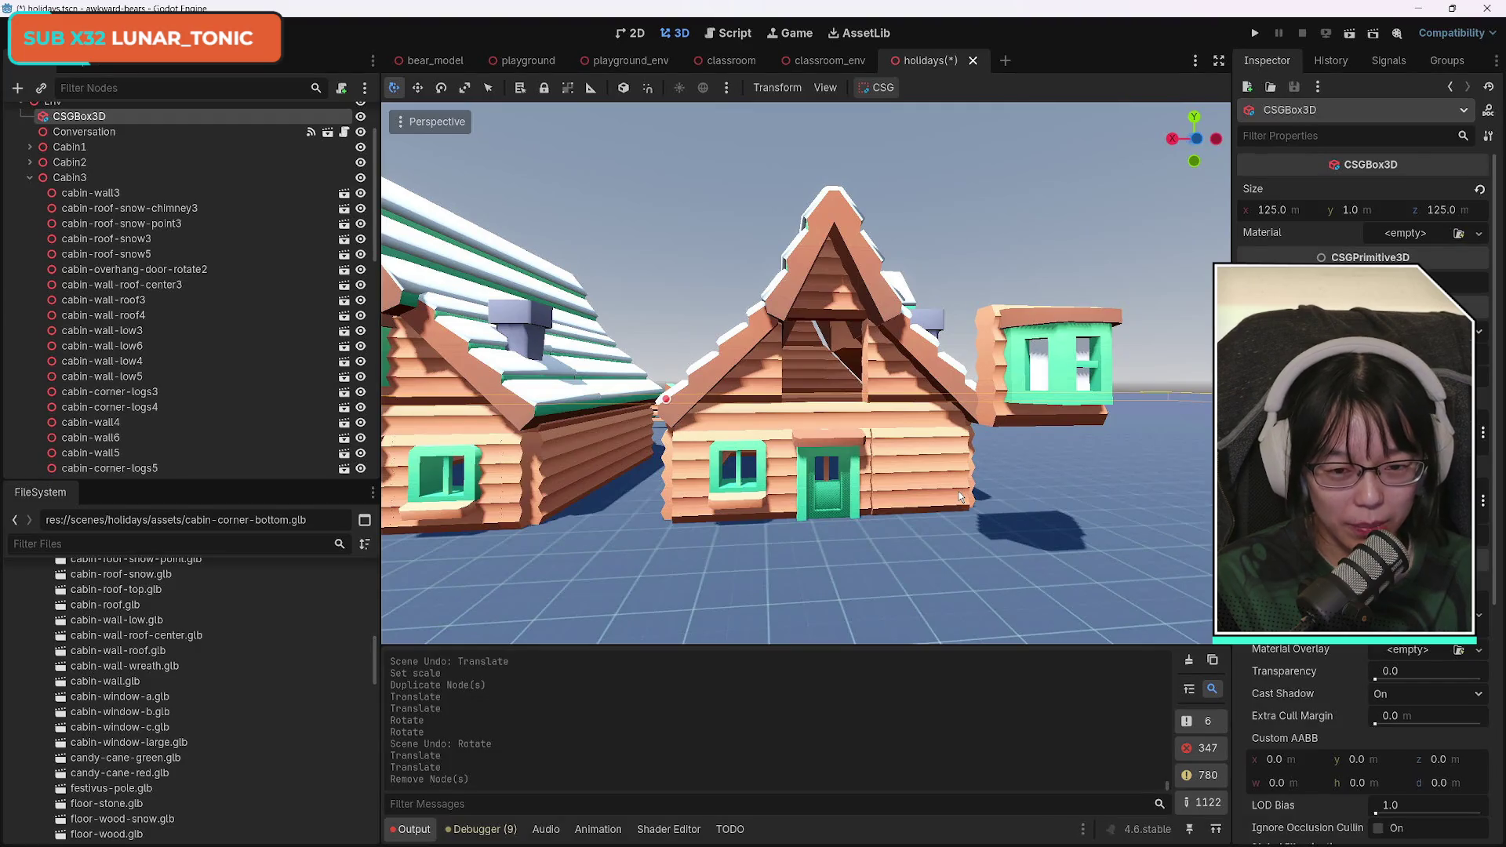
click(760, 372)
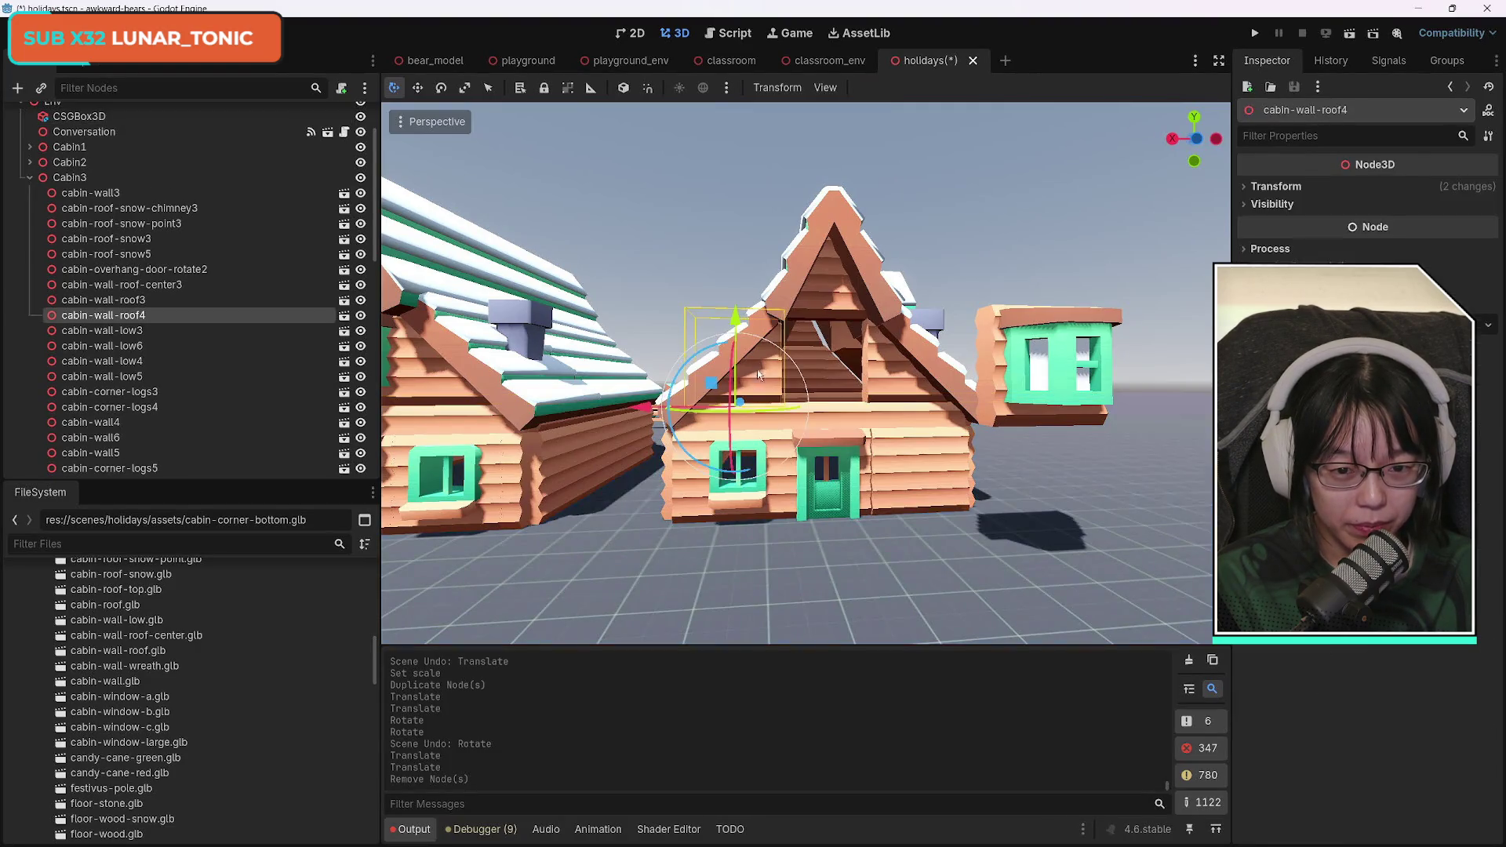
click(711, 503)
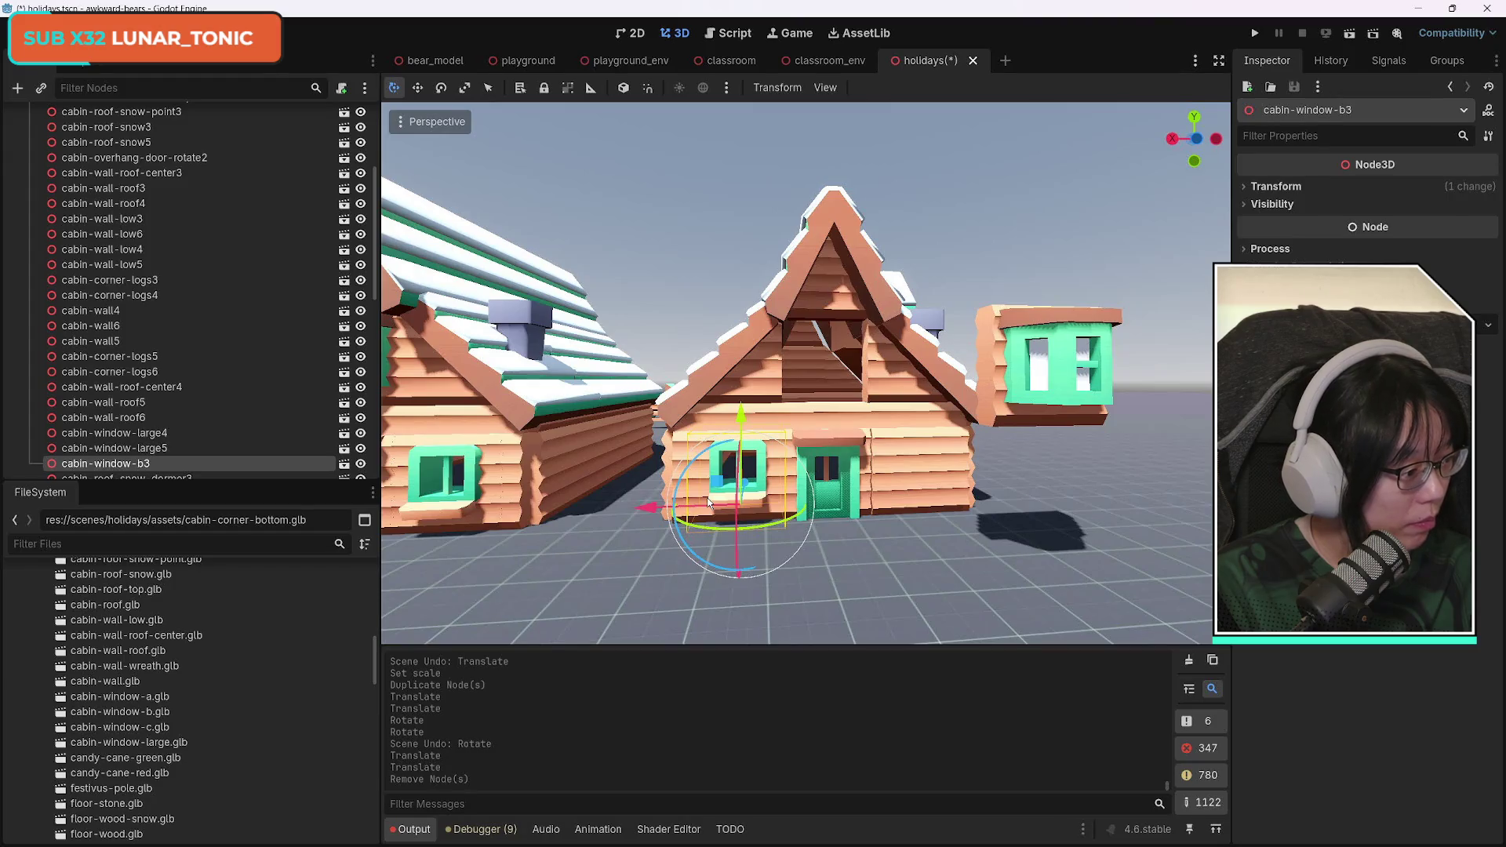
key(Delete)
key(Return)
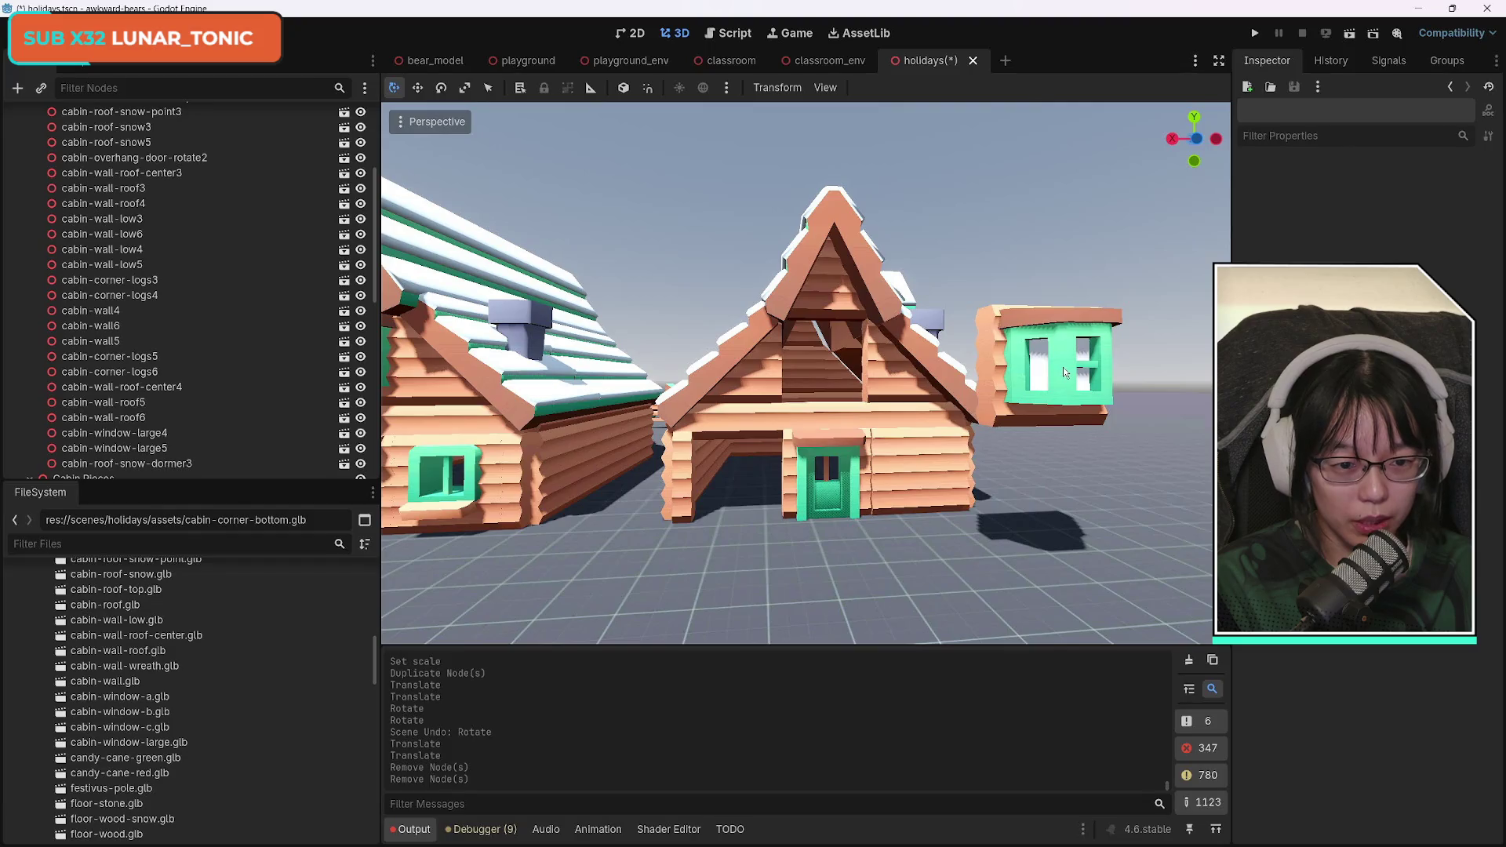
Move cabin-window-large5 onto the front wall beside the door at -4.005, -0.003, 6.202, and reset its scale.
click(1064, 372)
mouse_move(942, 424)
mouse_down()
mouse_move(604, 460)
mouse_move(608, 493)
mouse_up()
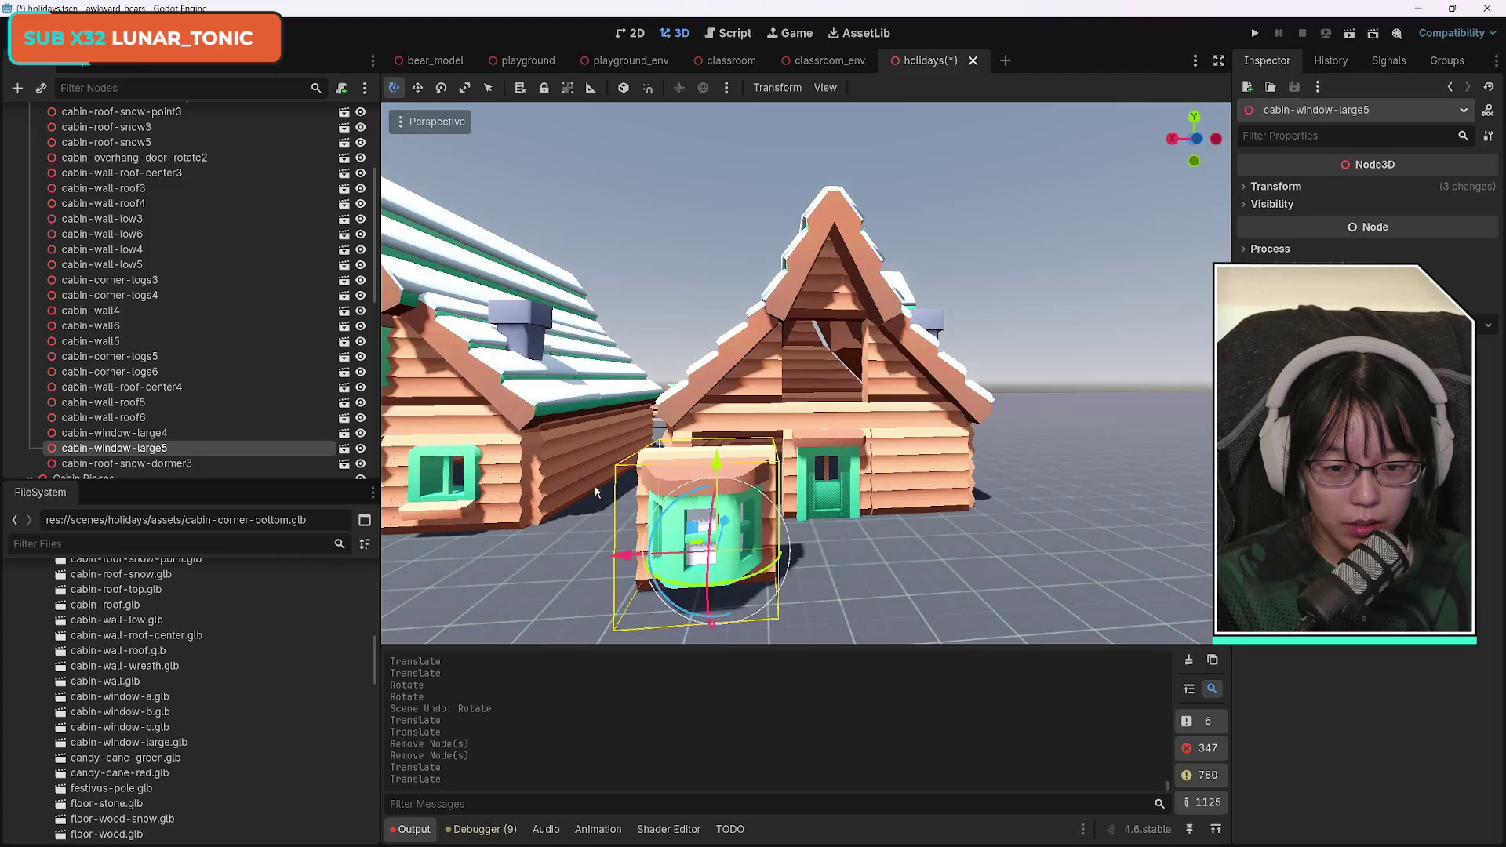
scroll(608, 493, down, 3)
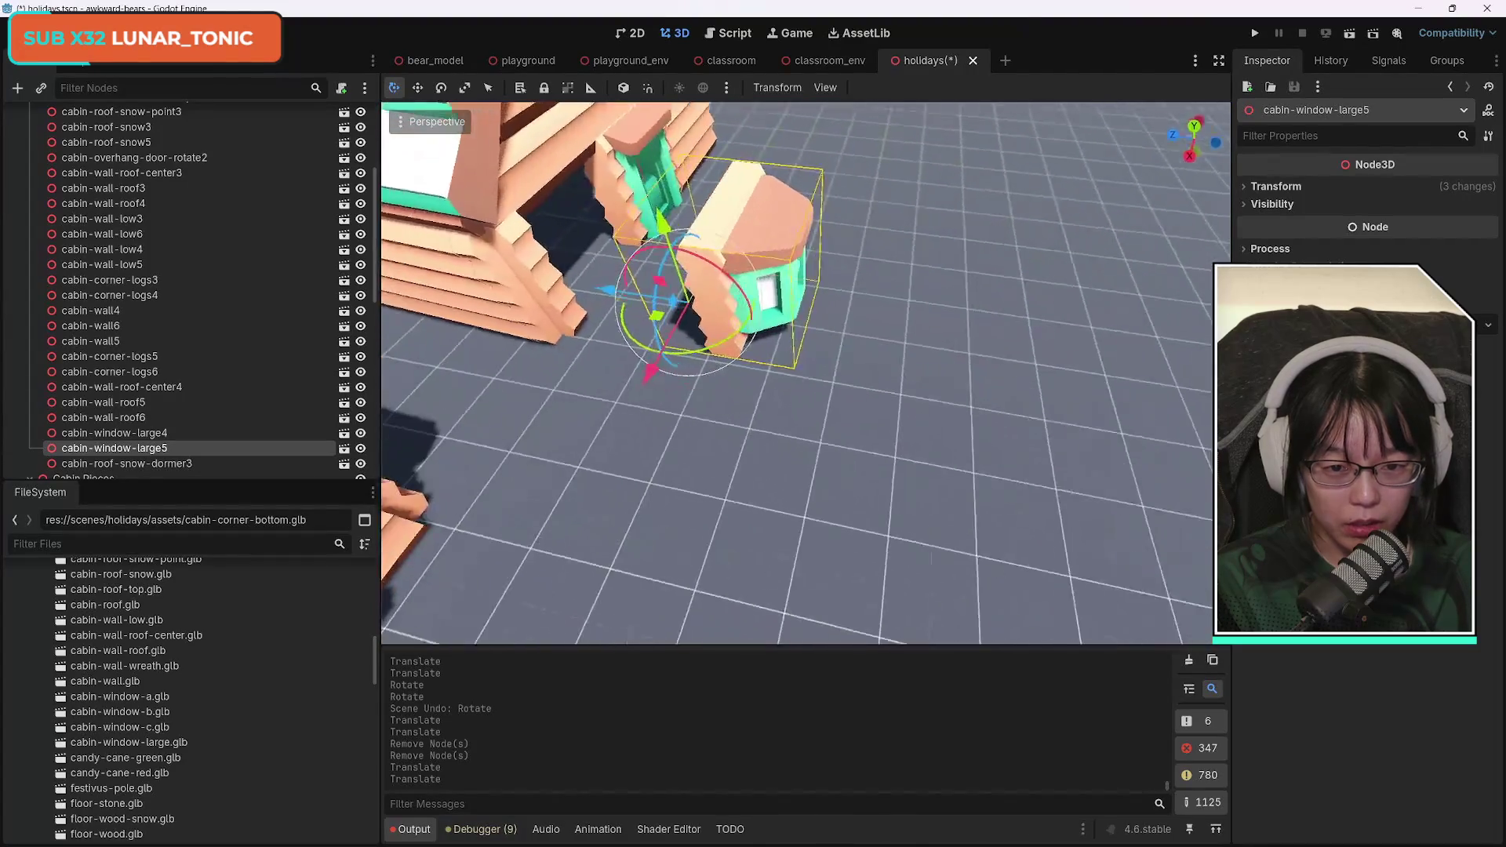
drag(652, 349, 515, 343)
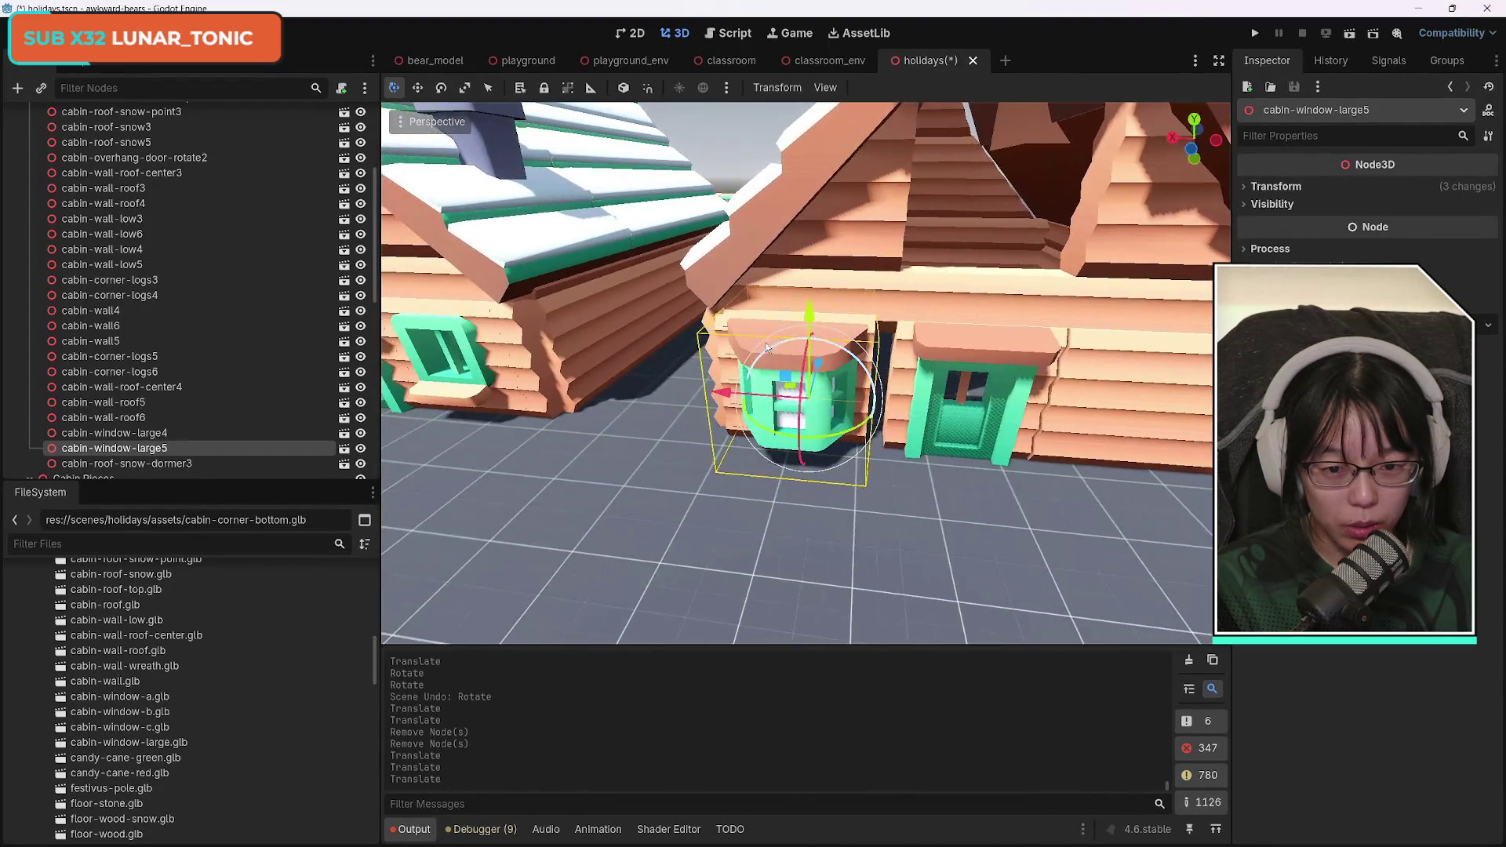
drag(725, 388, 742, 392)
drag(828, 315, 830, 320)
drag(885, 548, 885, 548)
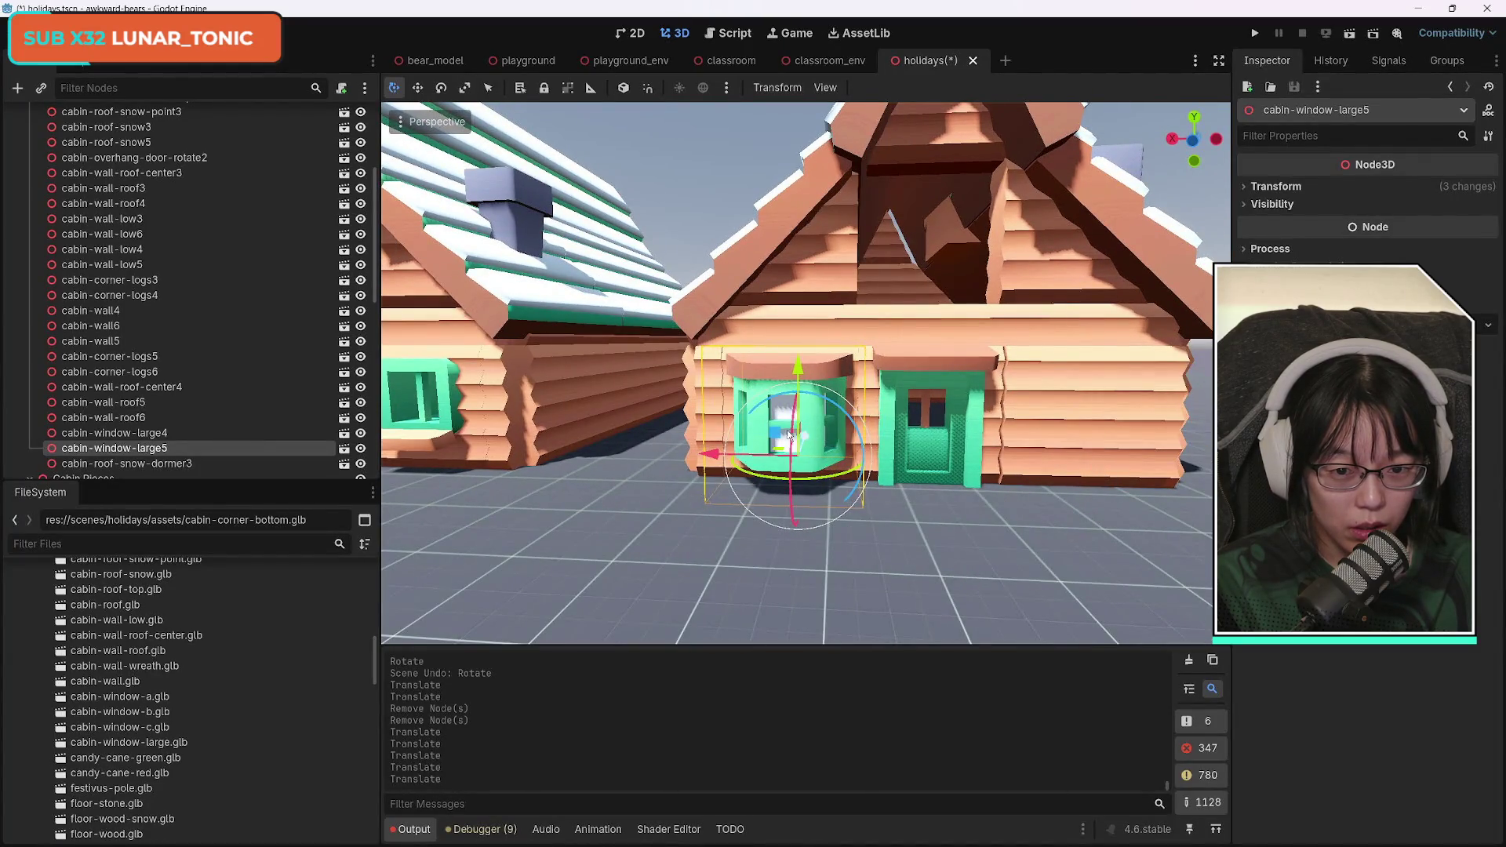
drag(715, 459, 713, 455)
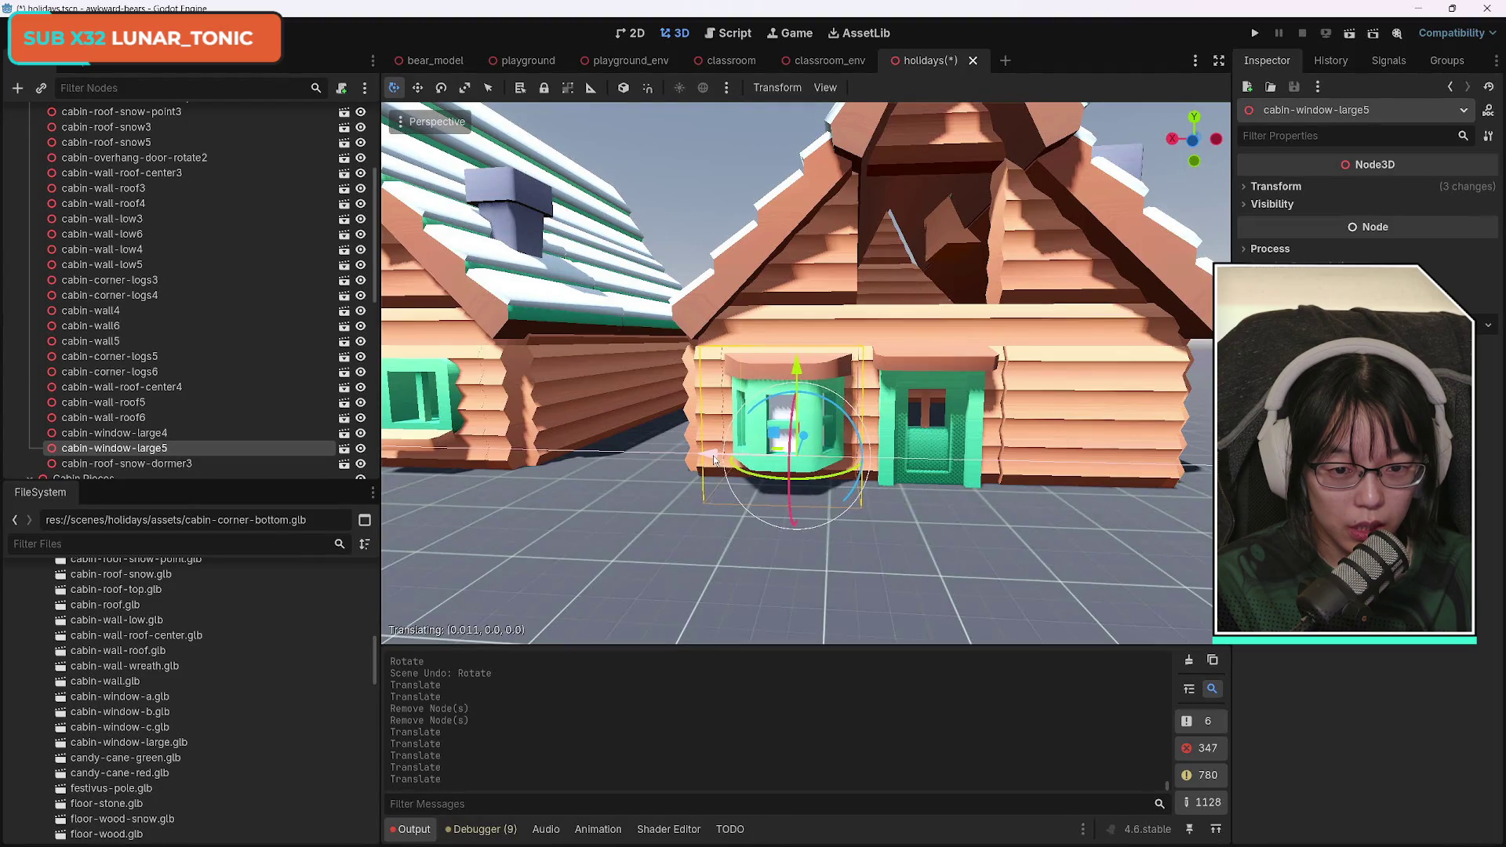
key(ctrl+z)
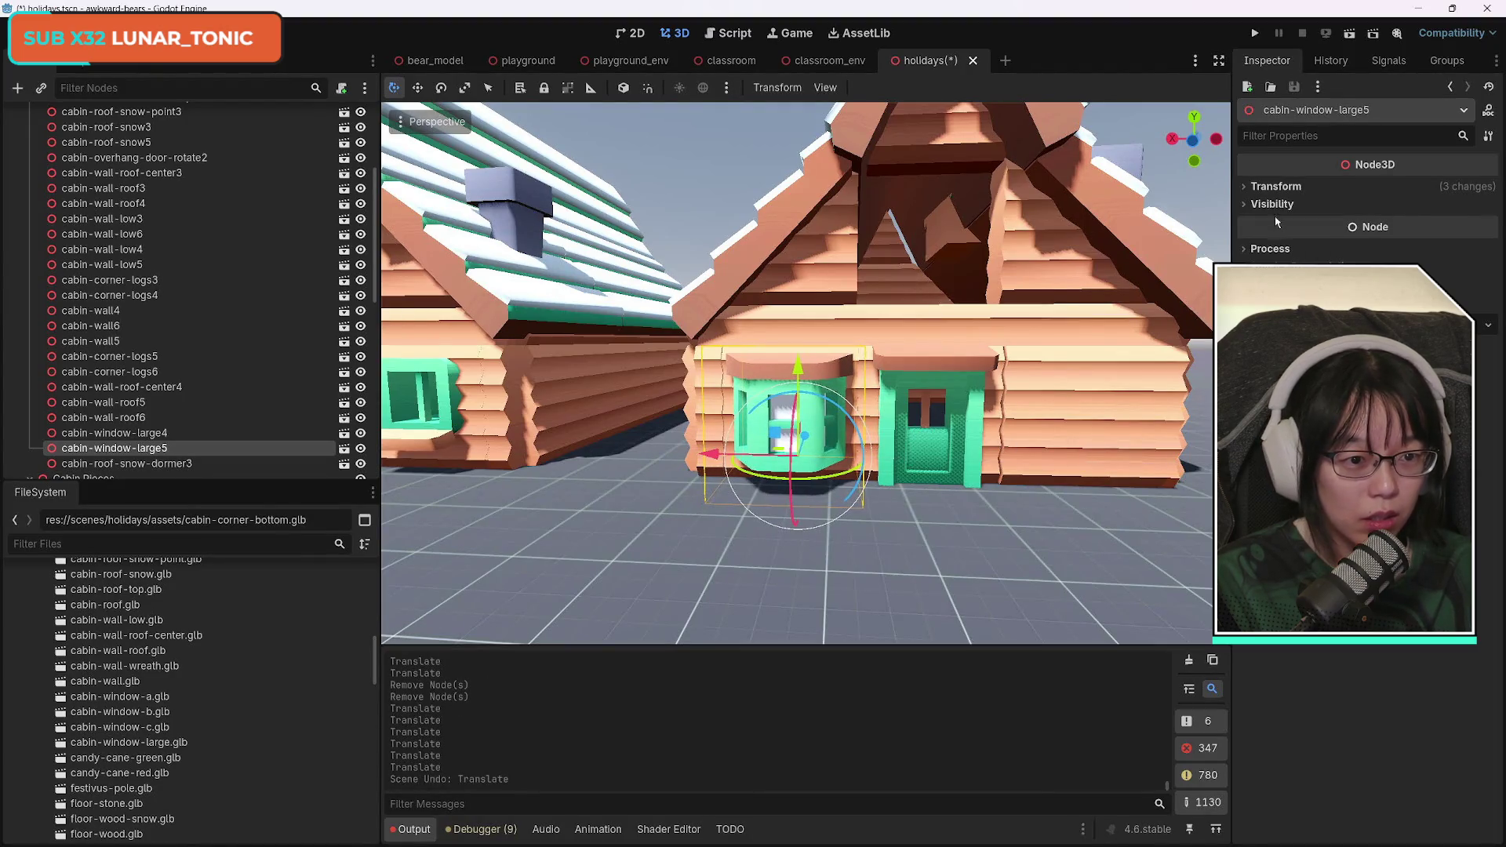
click(1274, 187)
click(1488, 293)
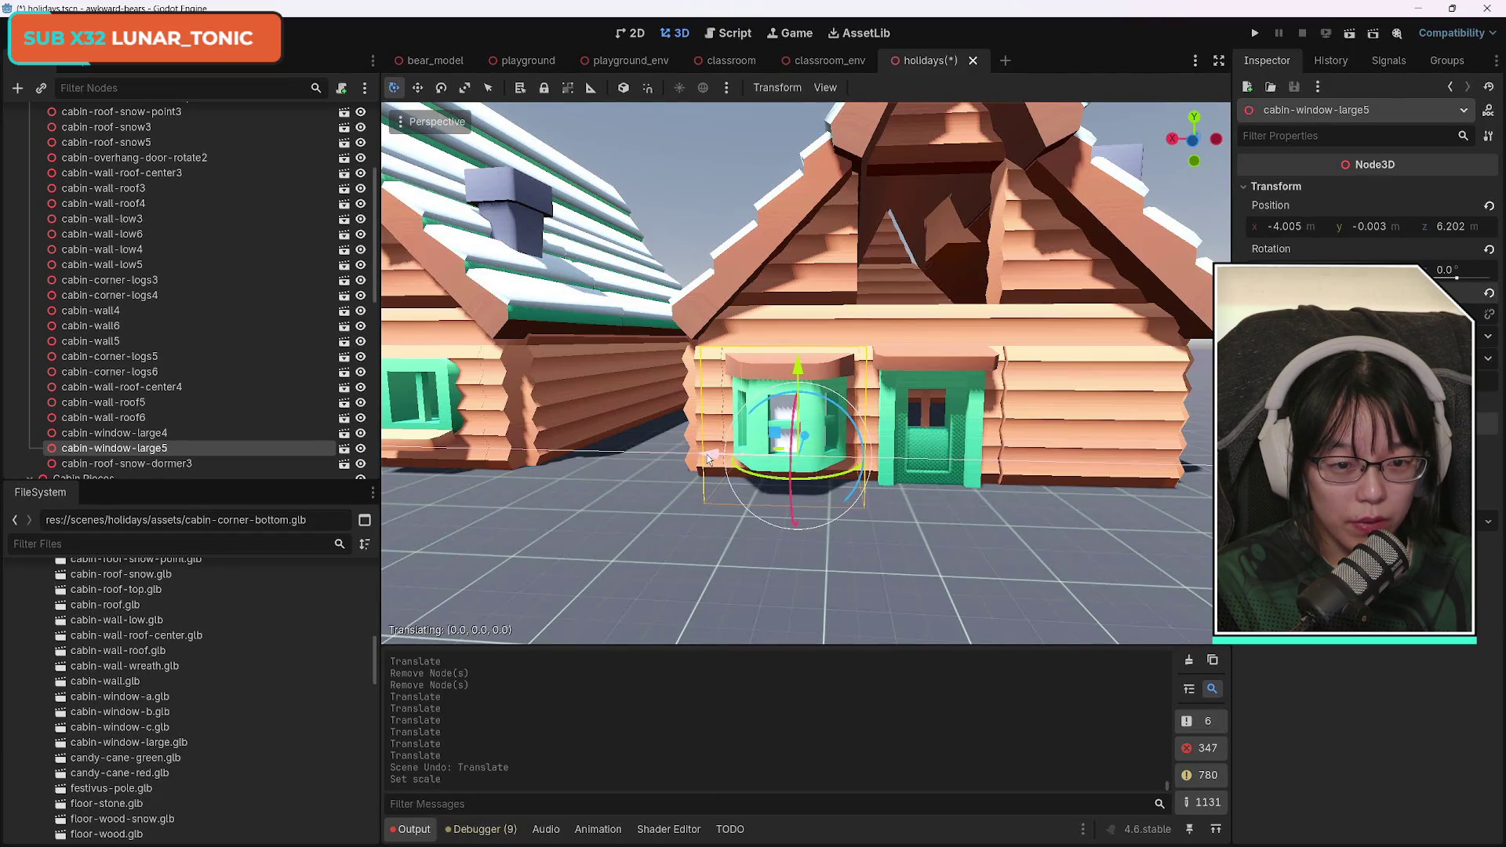
Reset cabin-wall6's scale to default and nudge it along X into line with the cabin front.
click(1067, 420)
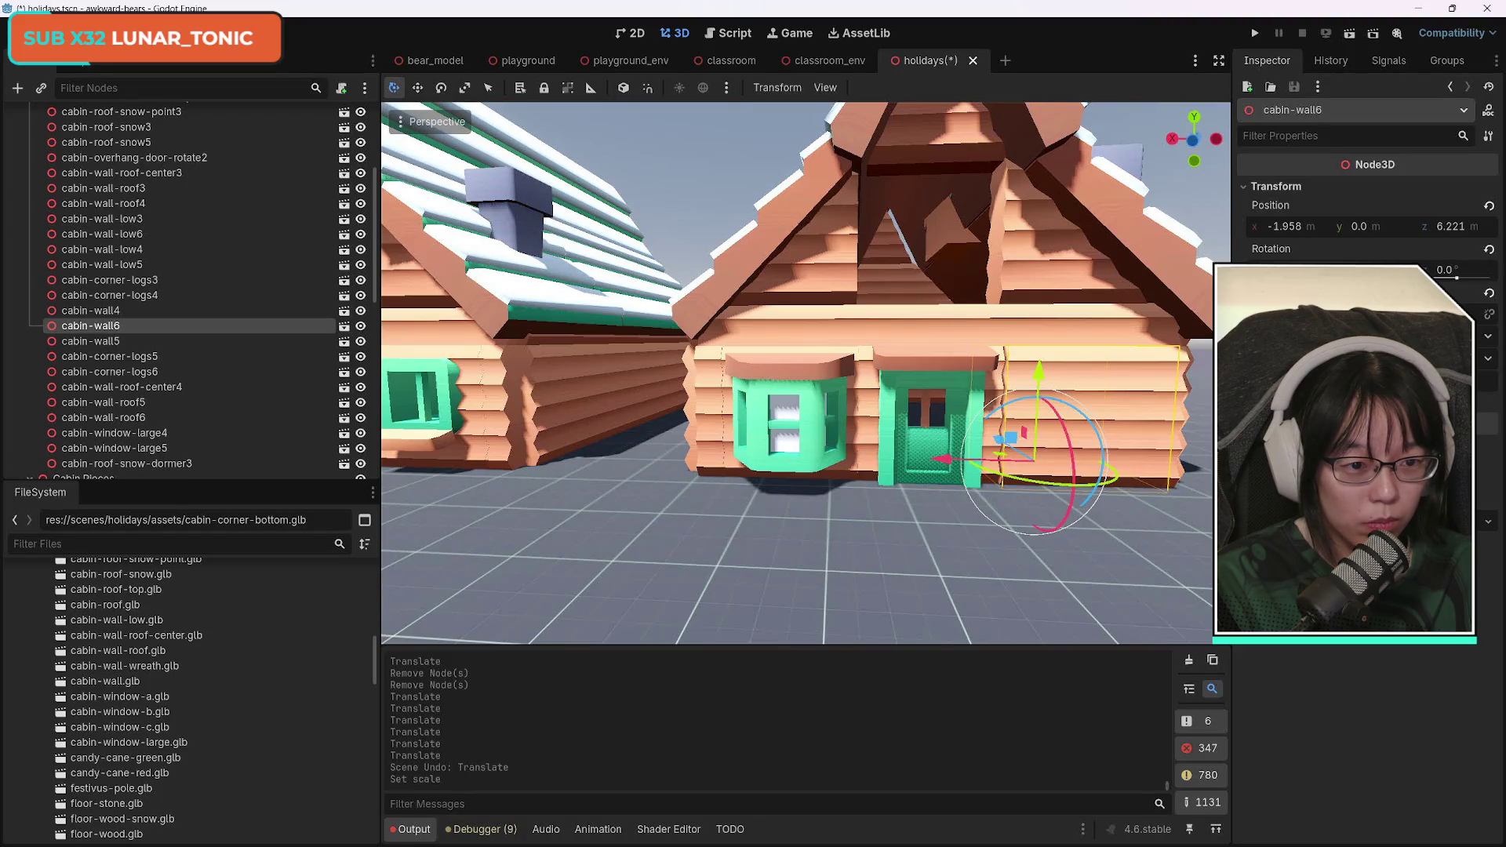
click(1488, 293)
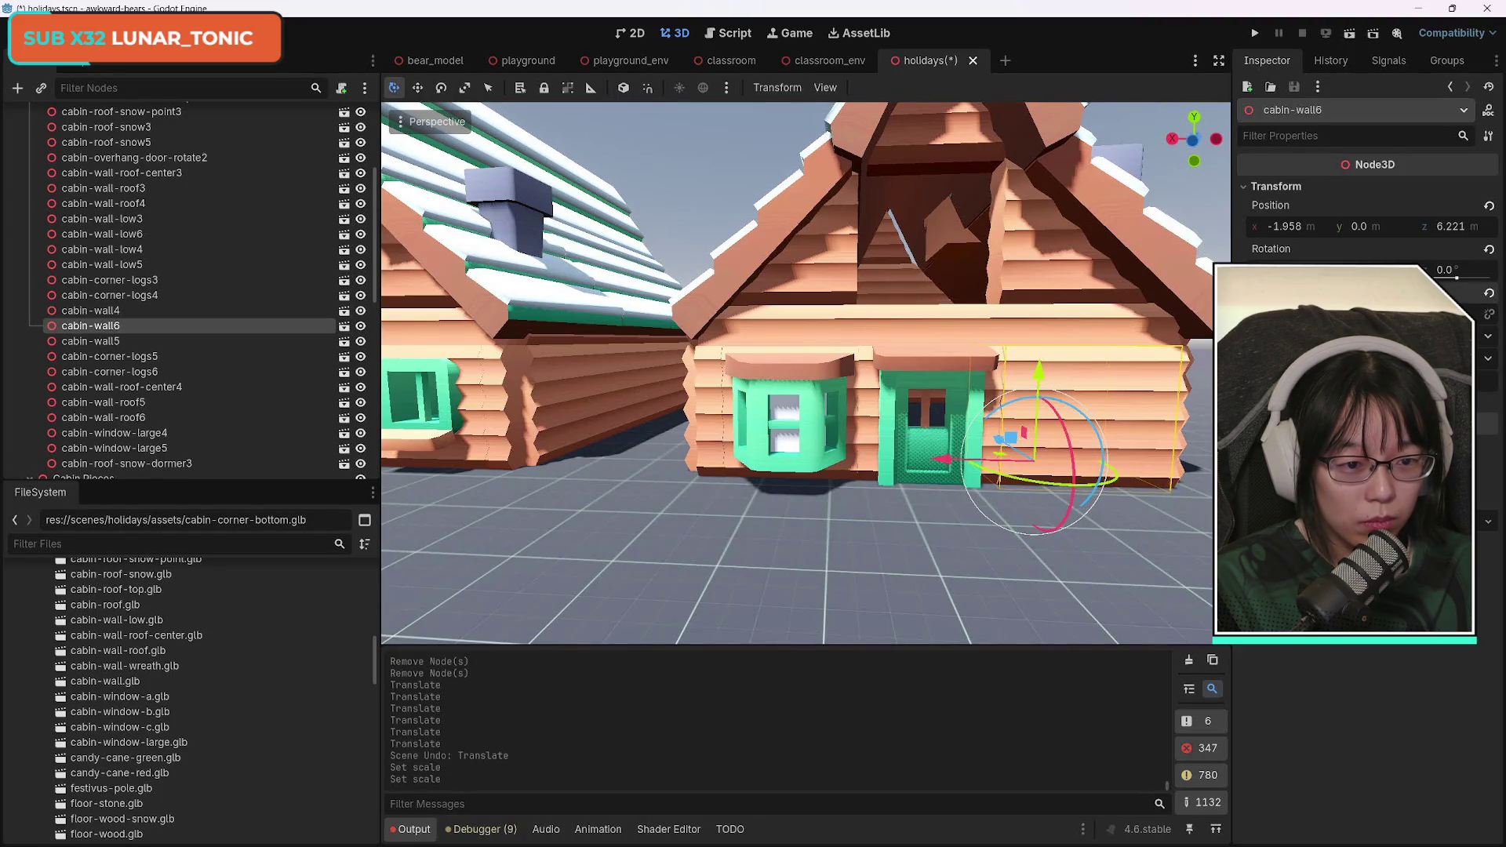
drag(948, 469, 940, 469)
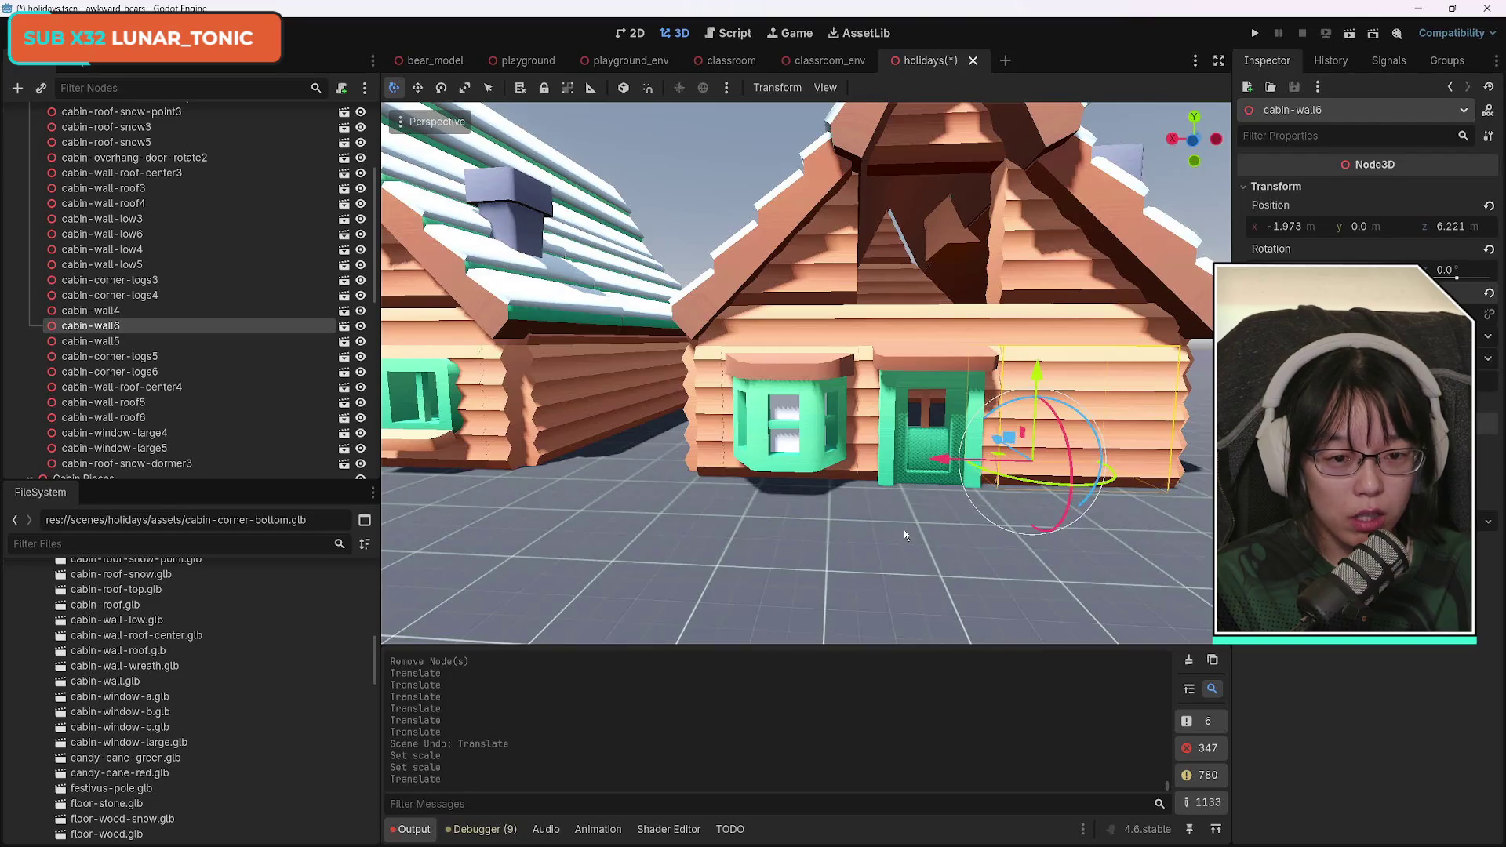
scroll(904, 530, down, 5)
drag(1020, 456, 1068, 457)
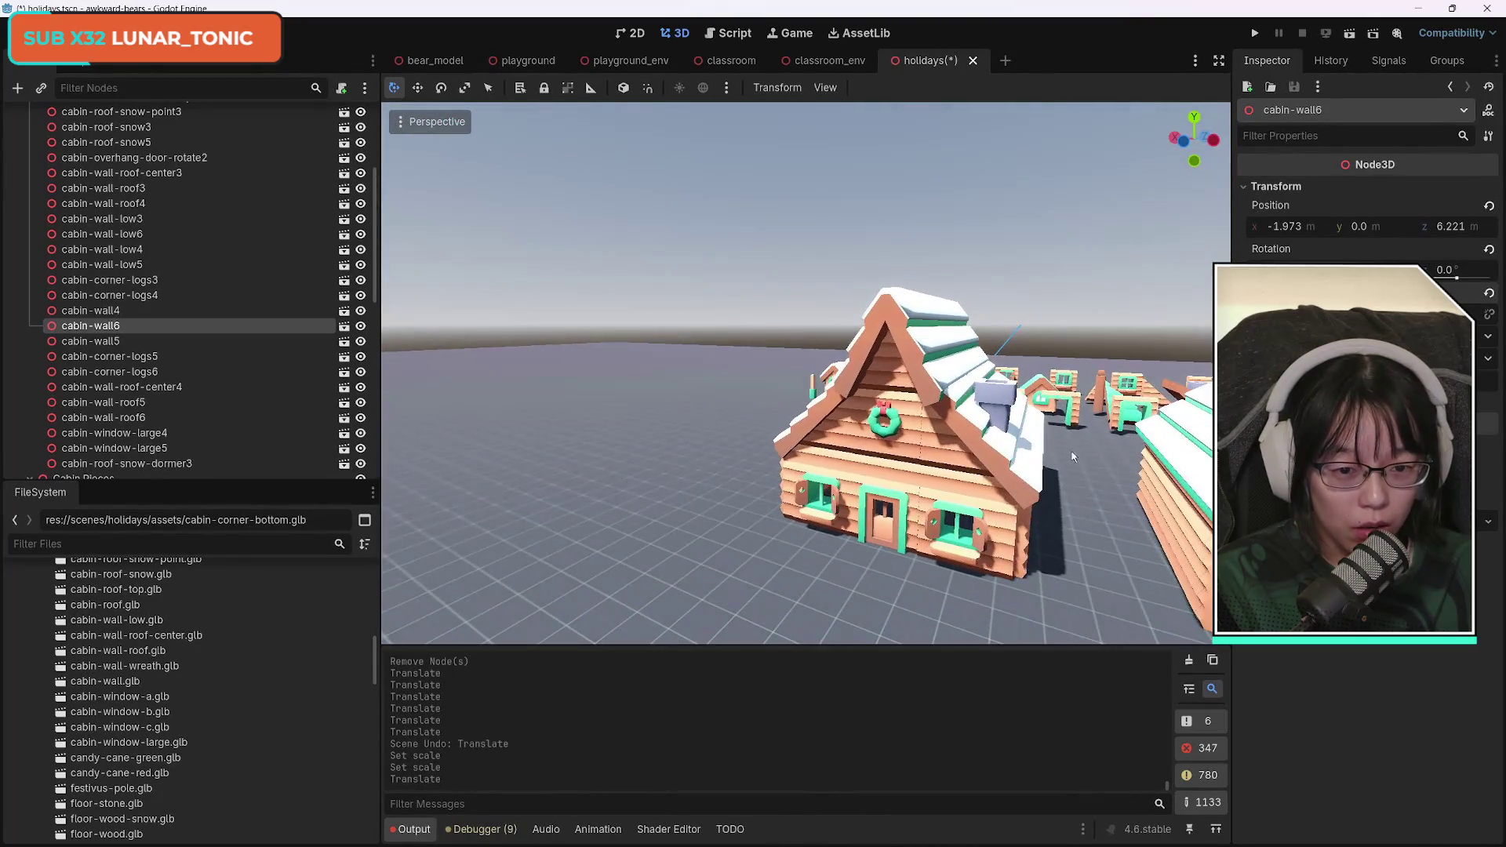
click(876, 437)
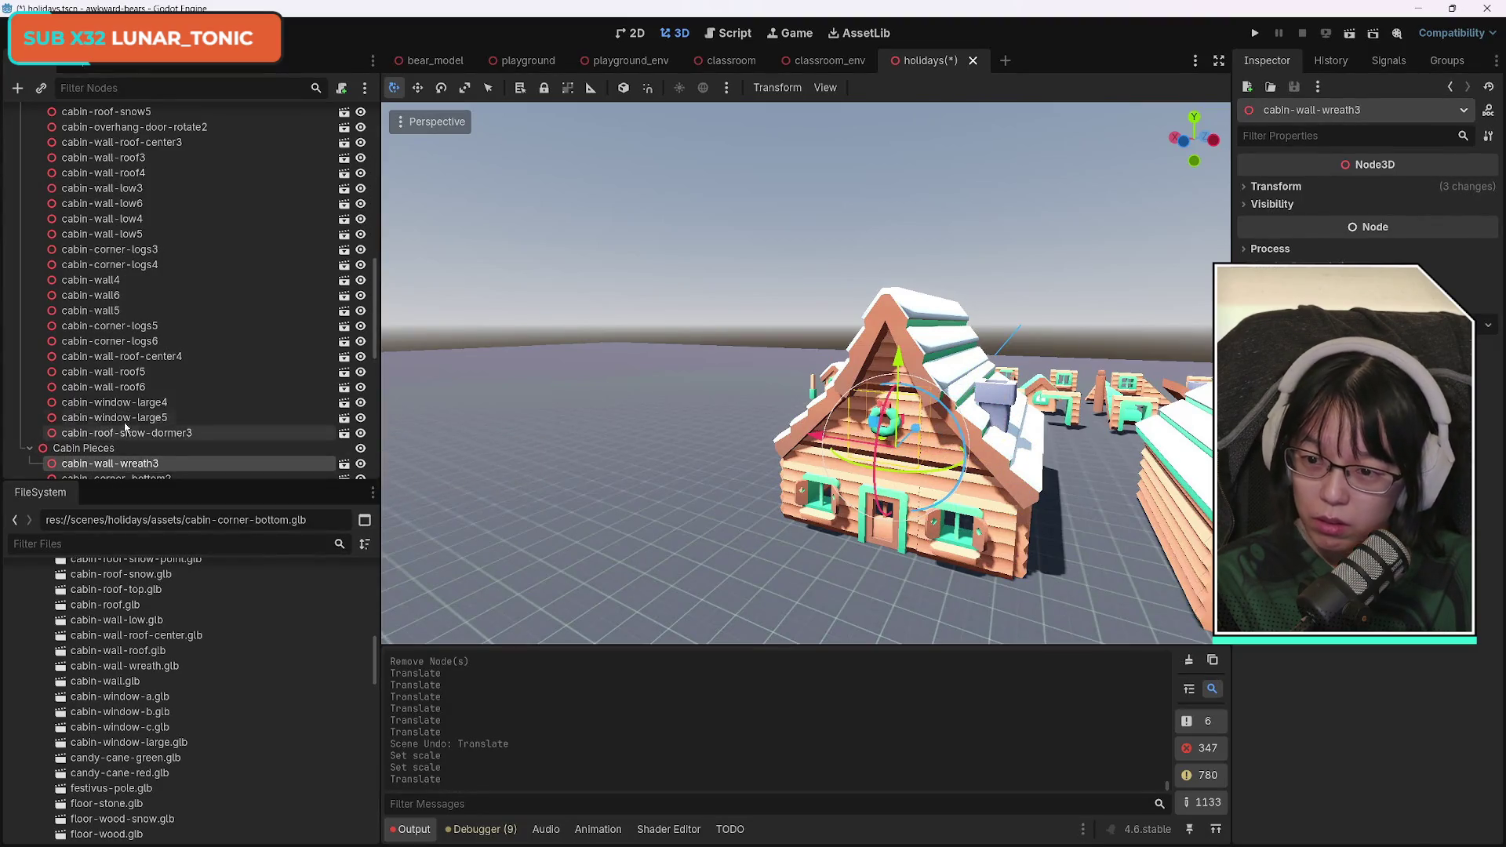
Reparent cabin-wall-wreath2, then duplicate a wreath and place the copy under Cabin3.
scroll(125, 430, up, 3)
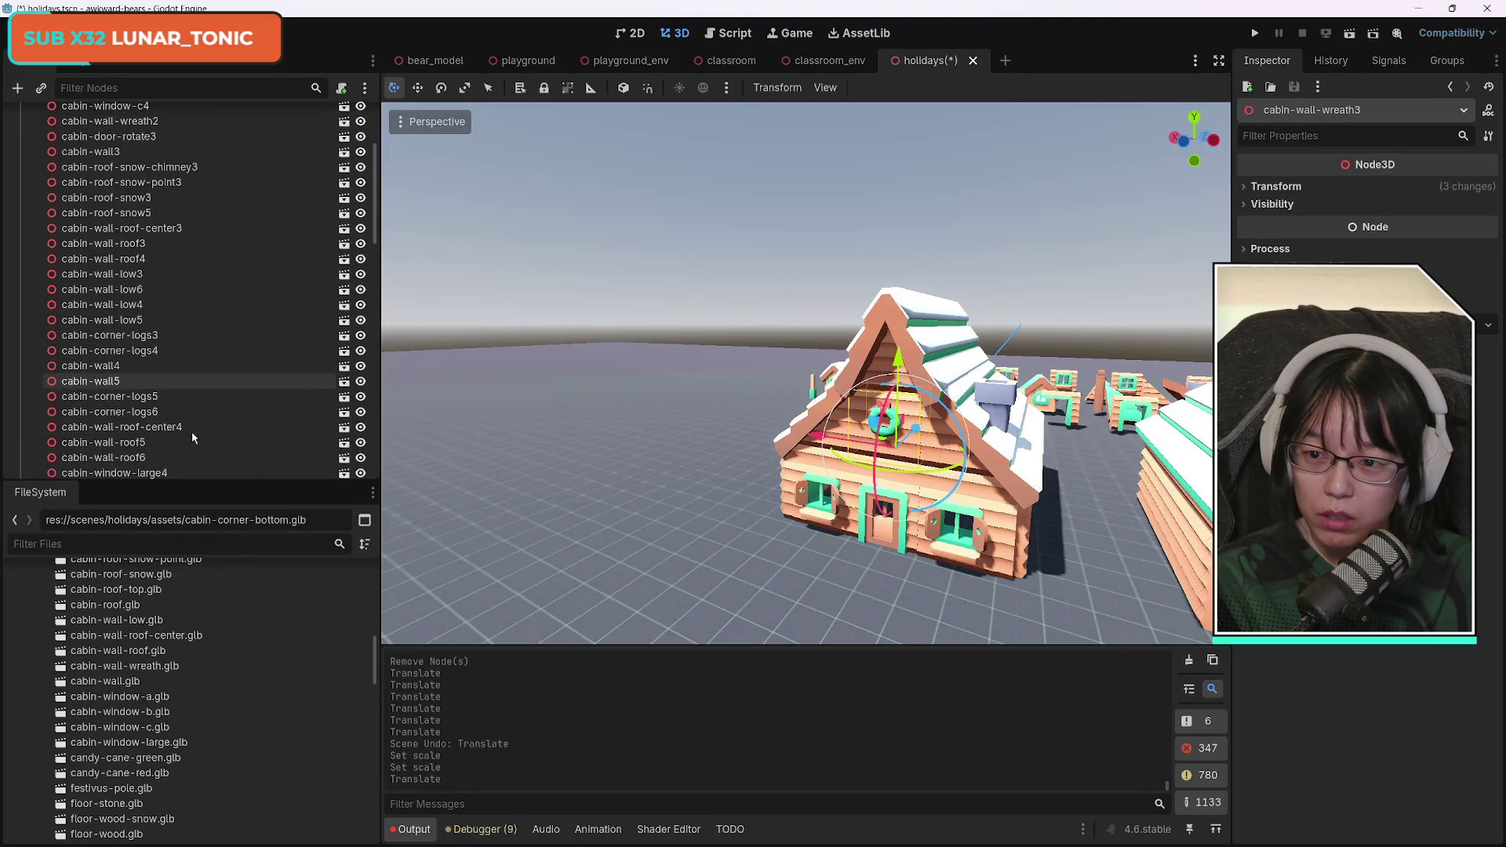
click(129, 124)
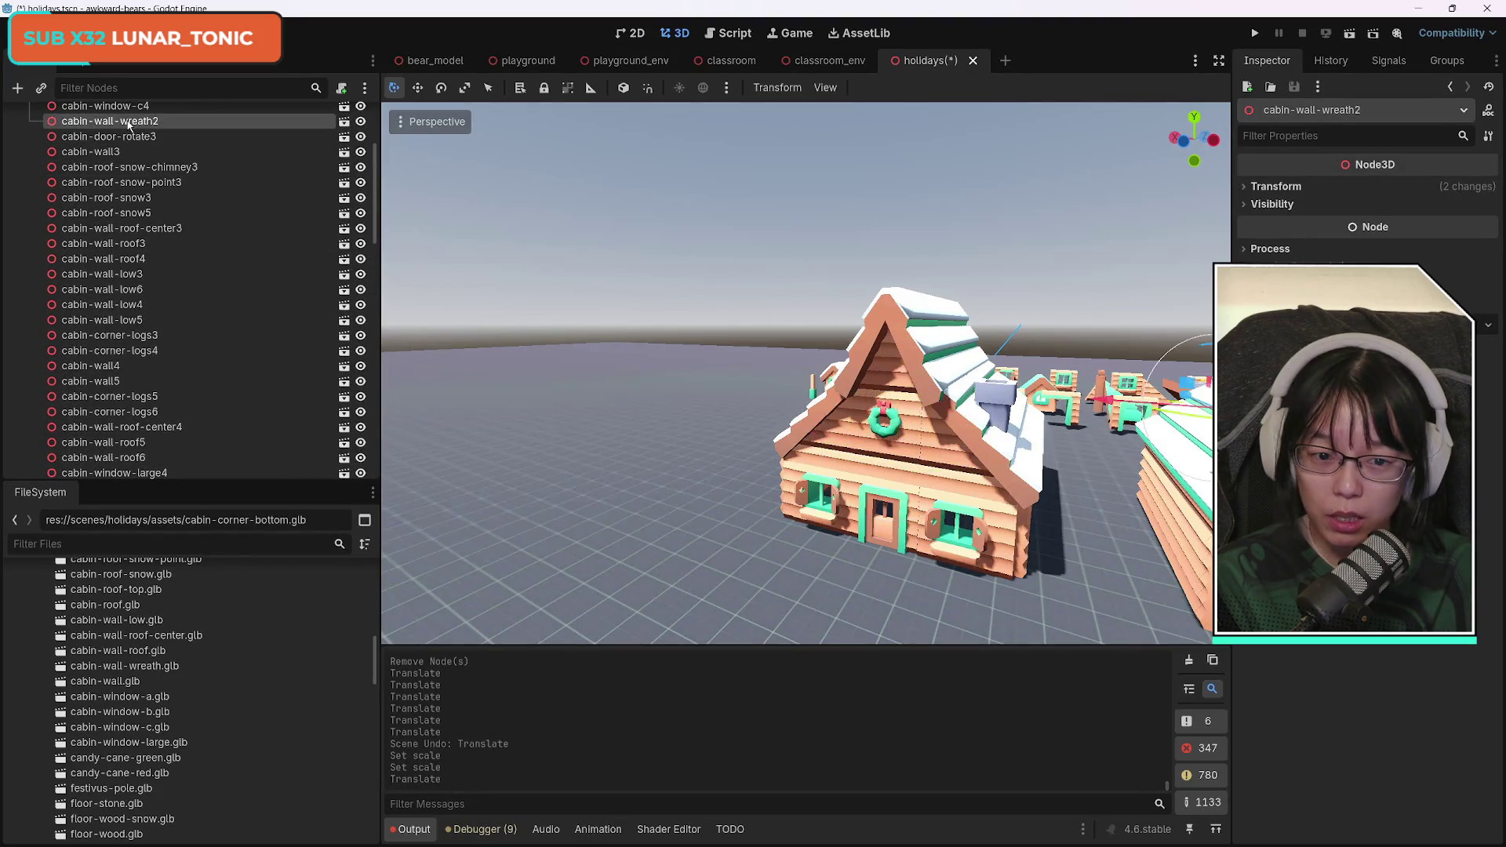
mouse_move(129, 124)
mouse_down()
mouse_move(189, 471)
mouse_move(136, 469)
mouse_move(137, 95)
mouse_up()
mouse_move(137, 93)
mouse_down()
mouse_move(130, 161)
mouse_move(155, 168)
mouse_up()
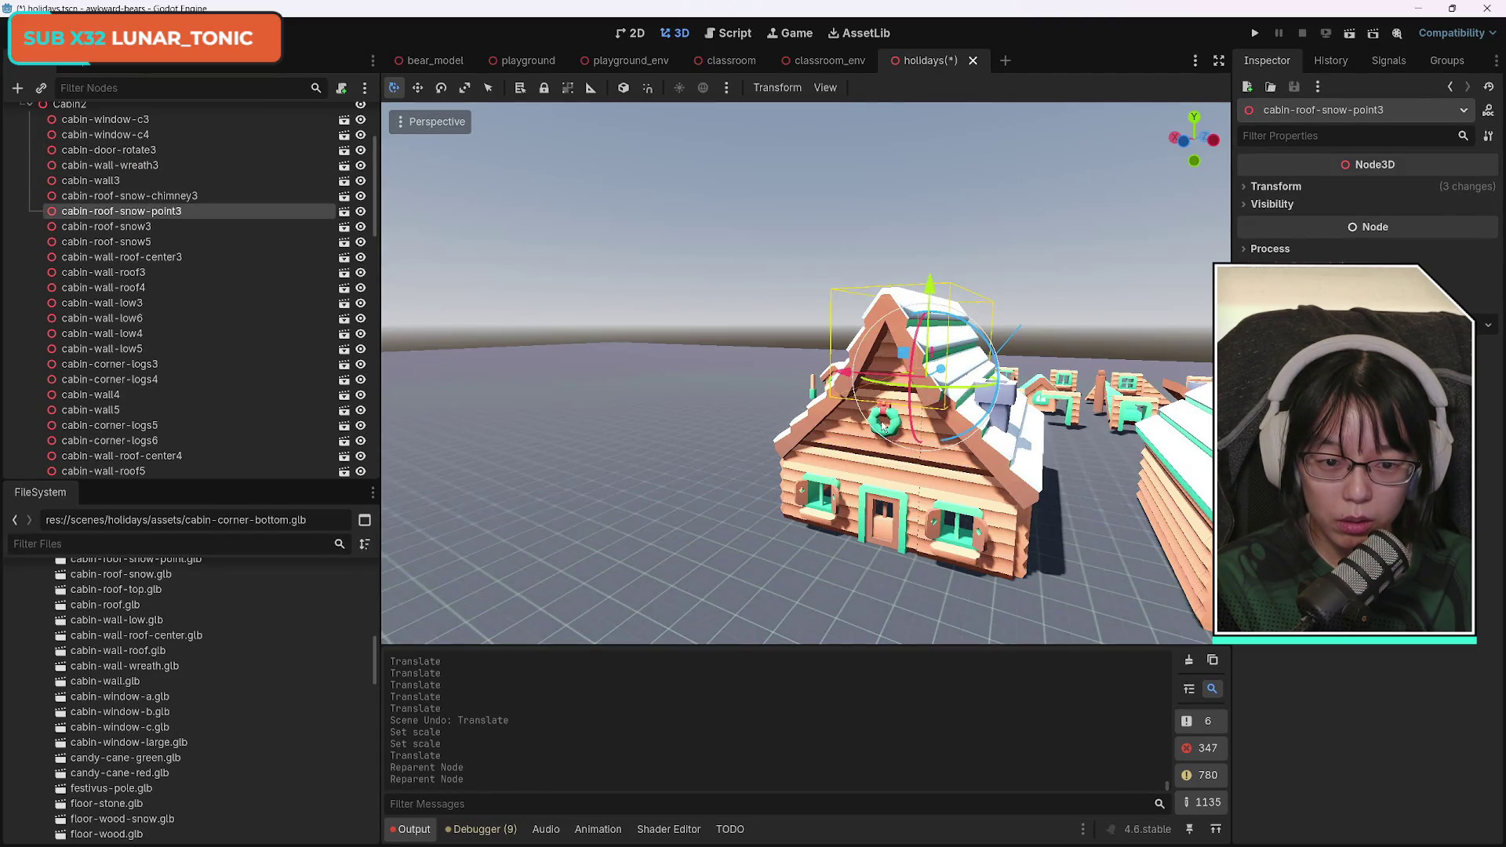
key(ctrl+d)
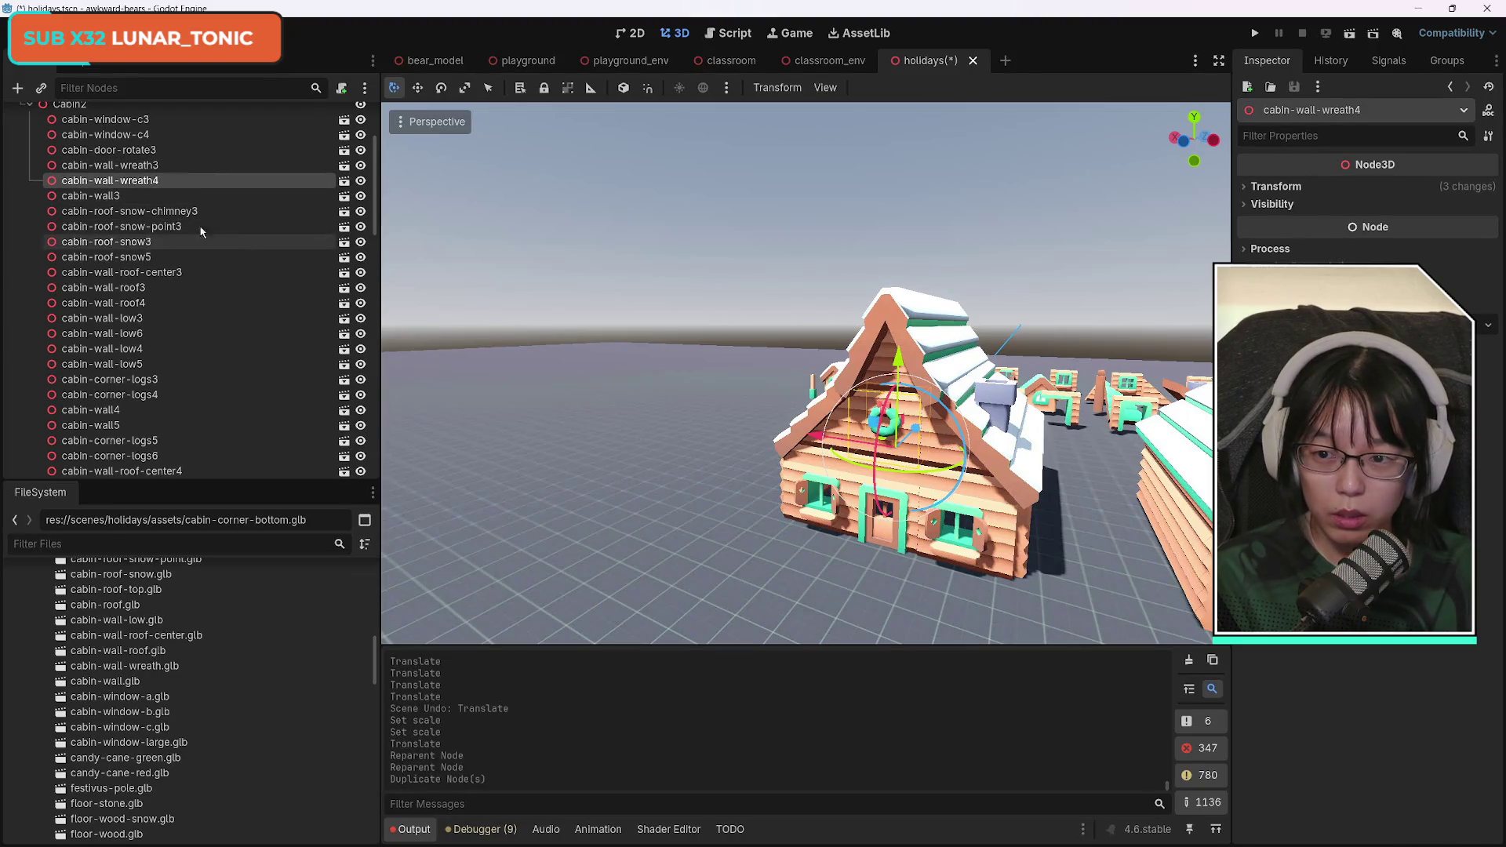
mouse_move(163, 180)
mouse_down()
mouse_move(142, 493)
mouse_move(118, 459)
mouse_move(129, 233)
mouse_move(116, 201)
mouse_up()
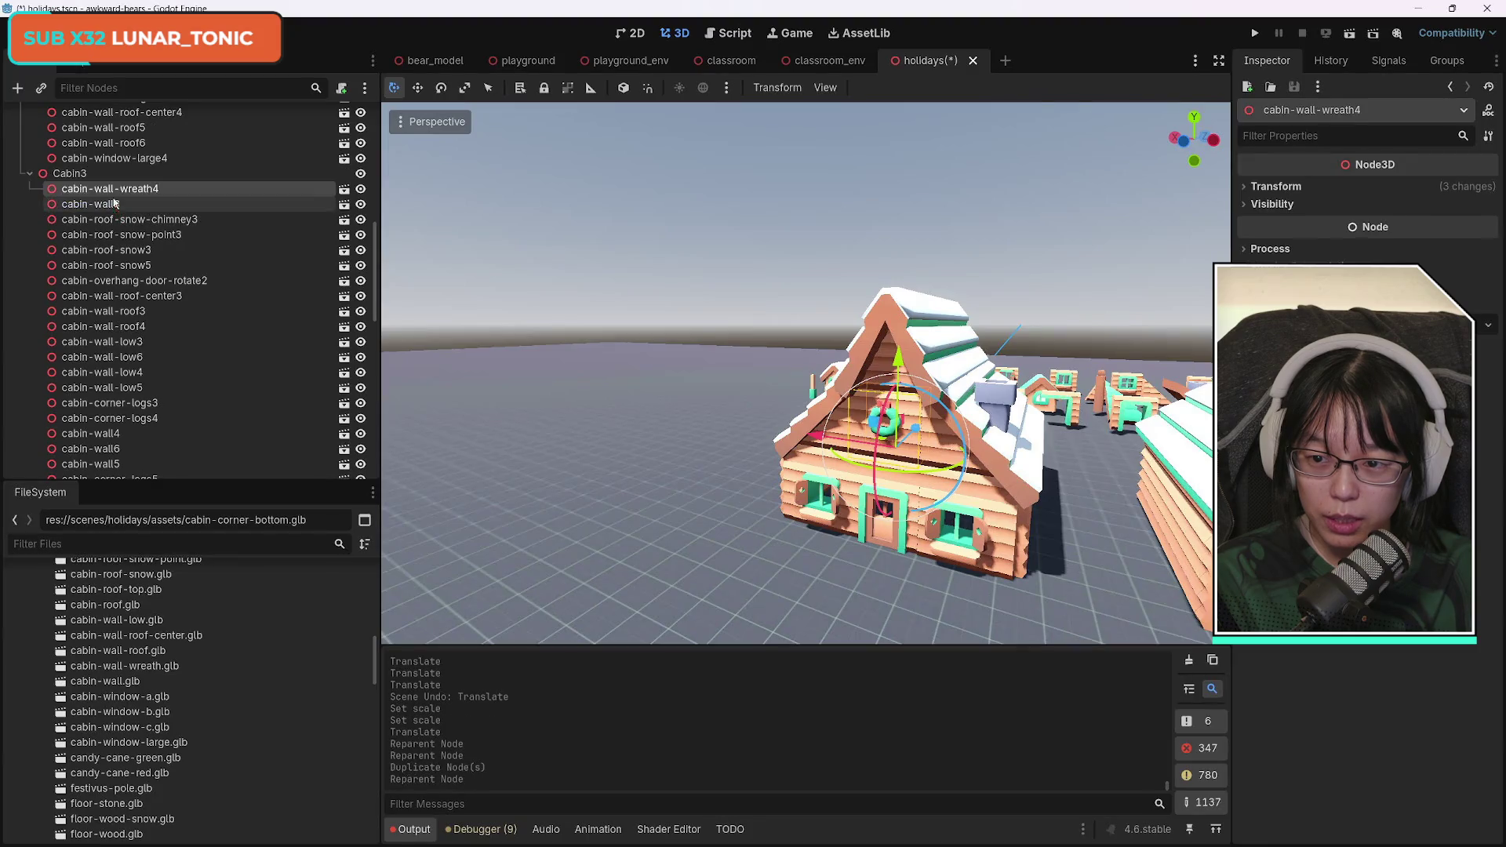
Slide cabin-wall-wreath4 along X and centre it on the right cabin's front gable.
drag(850, 445, 651, 444)
drag(707, 345, 858, 424)
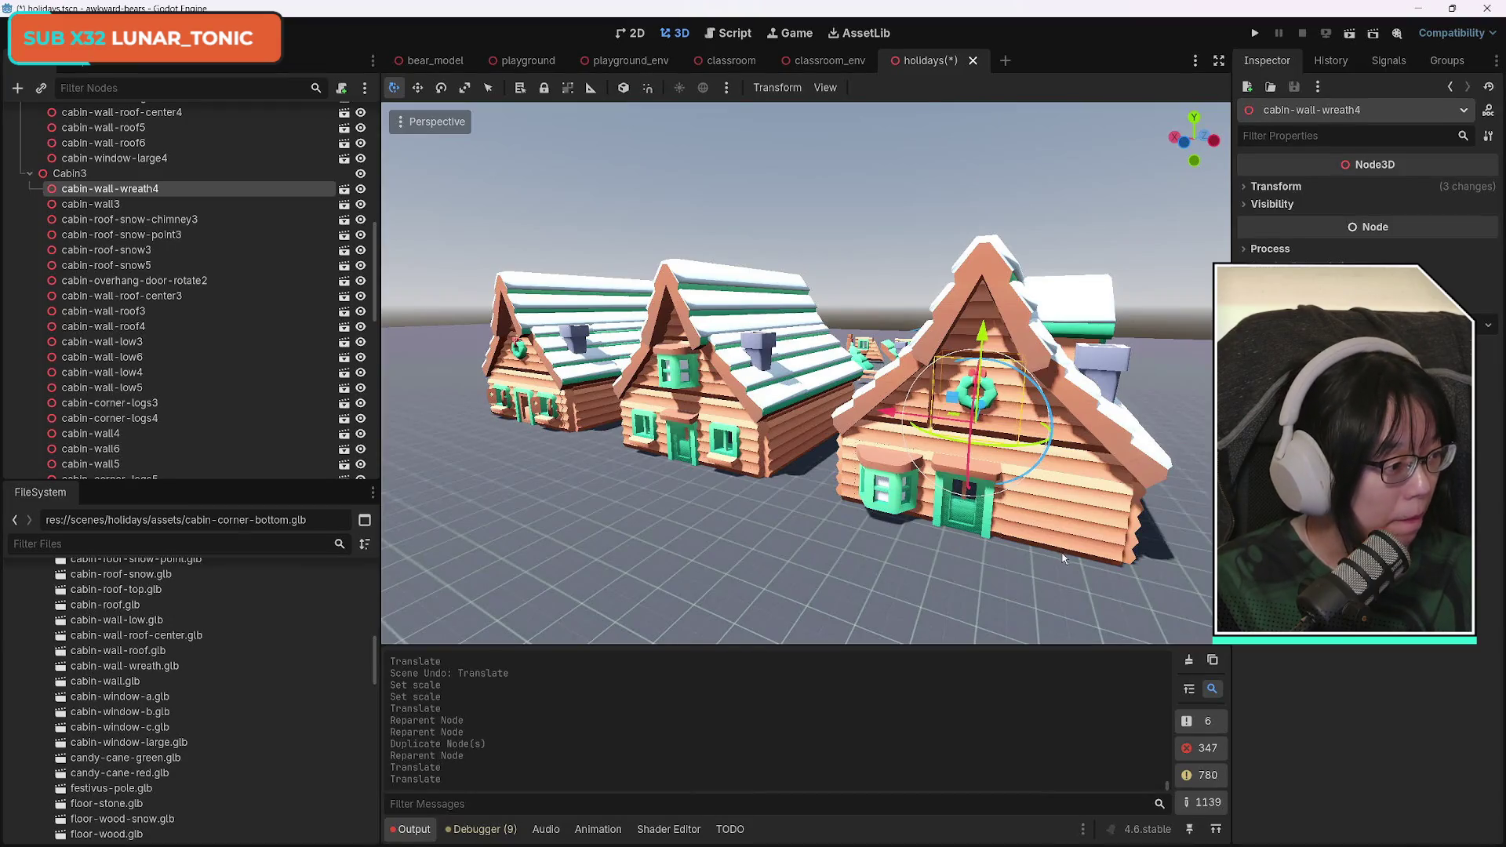
key(f)
scroll(805, 373, up, 4)
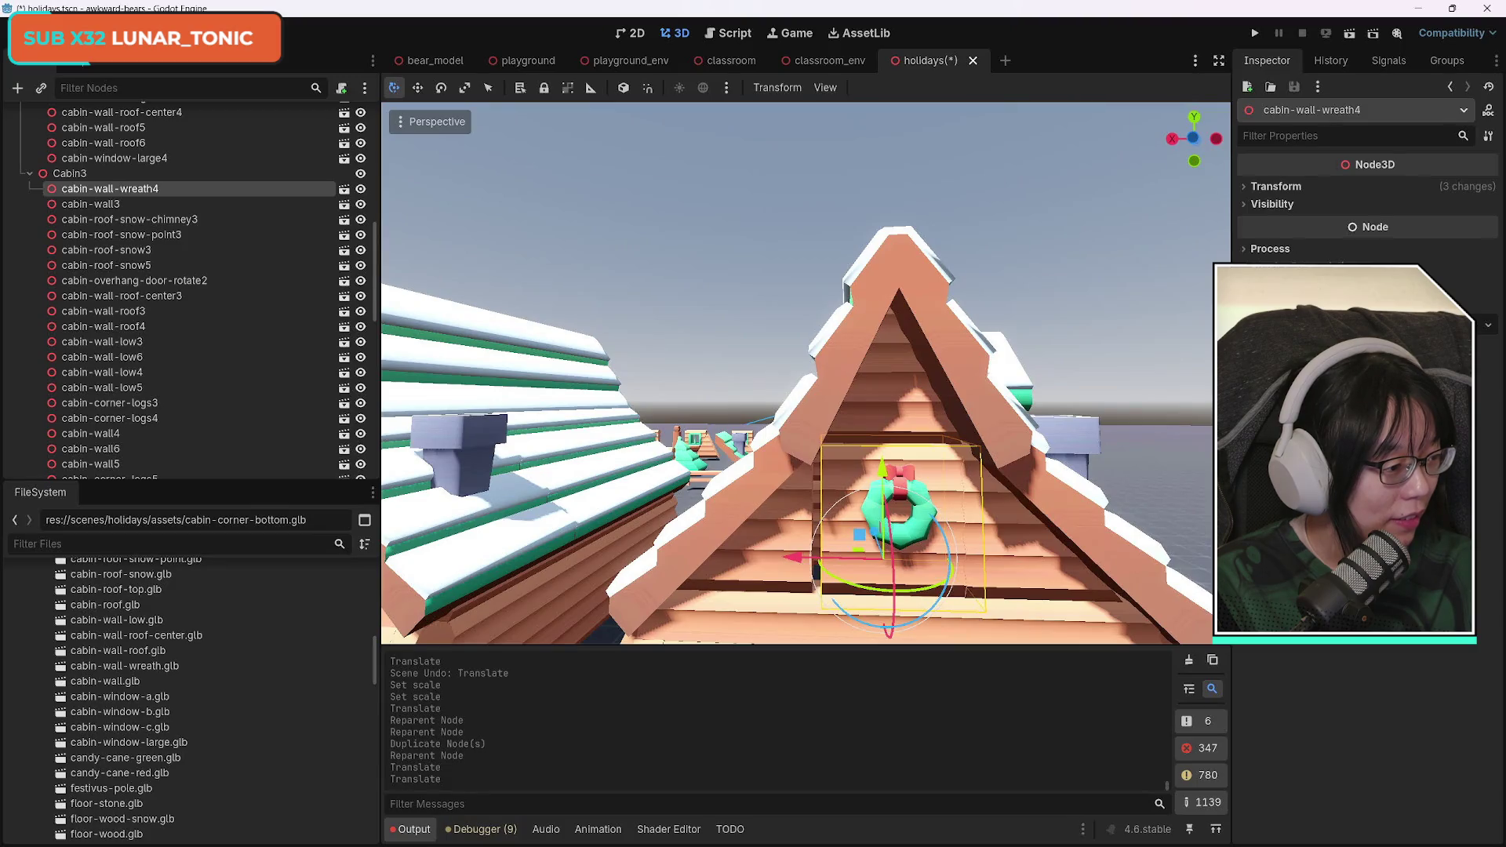
scroll(805, 373, down, 5)
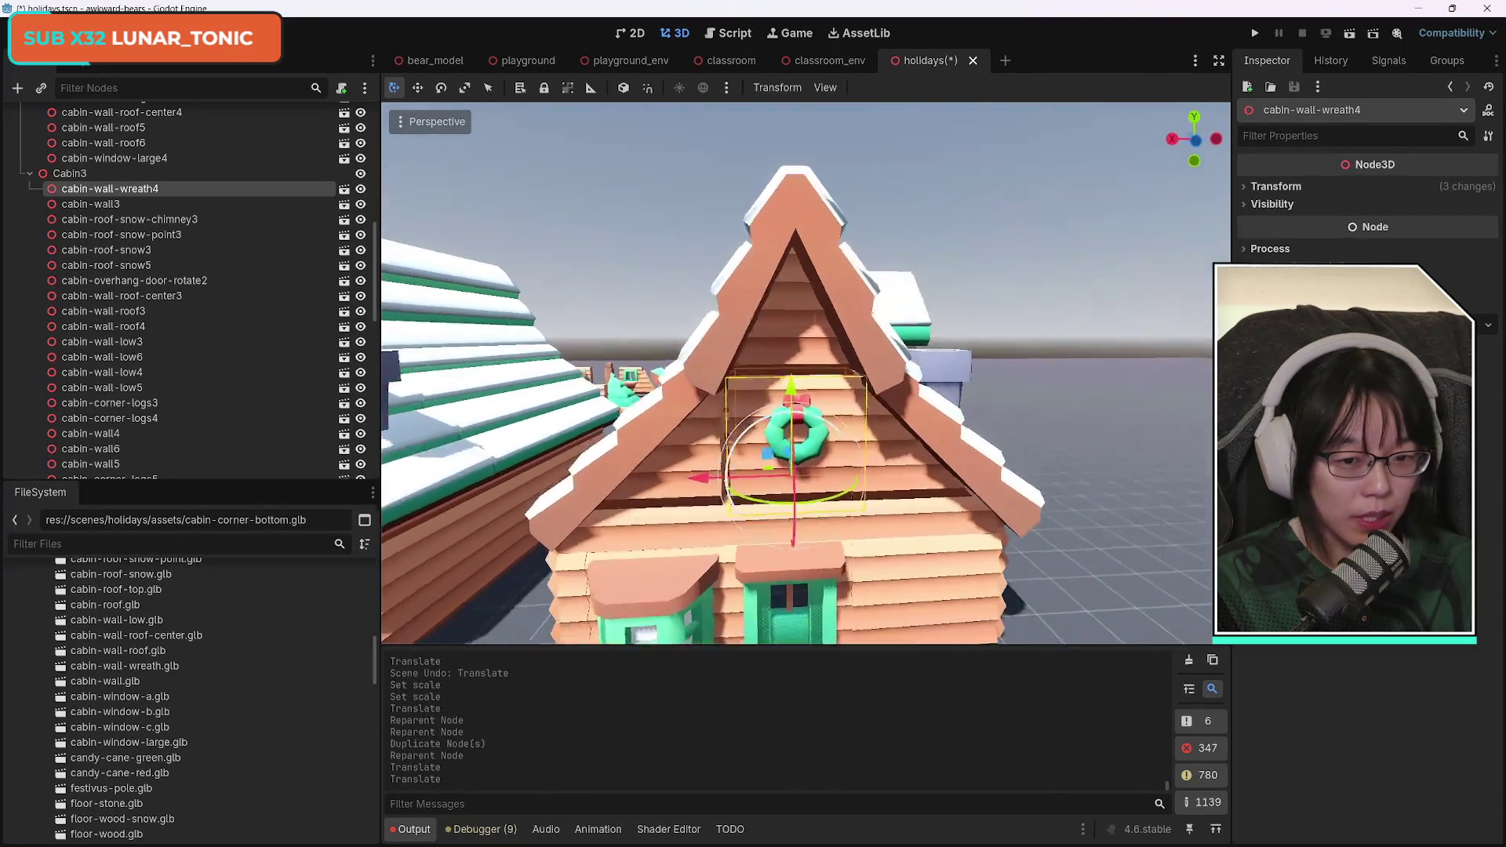
scroll(806, 373, up, 5)
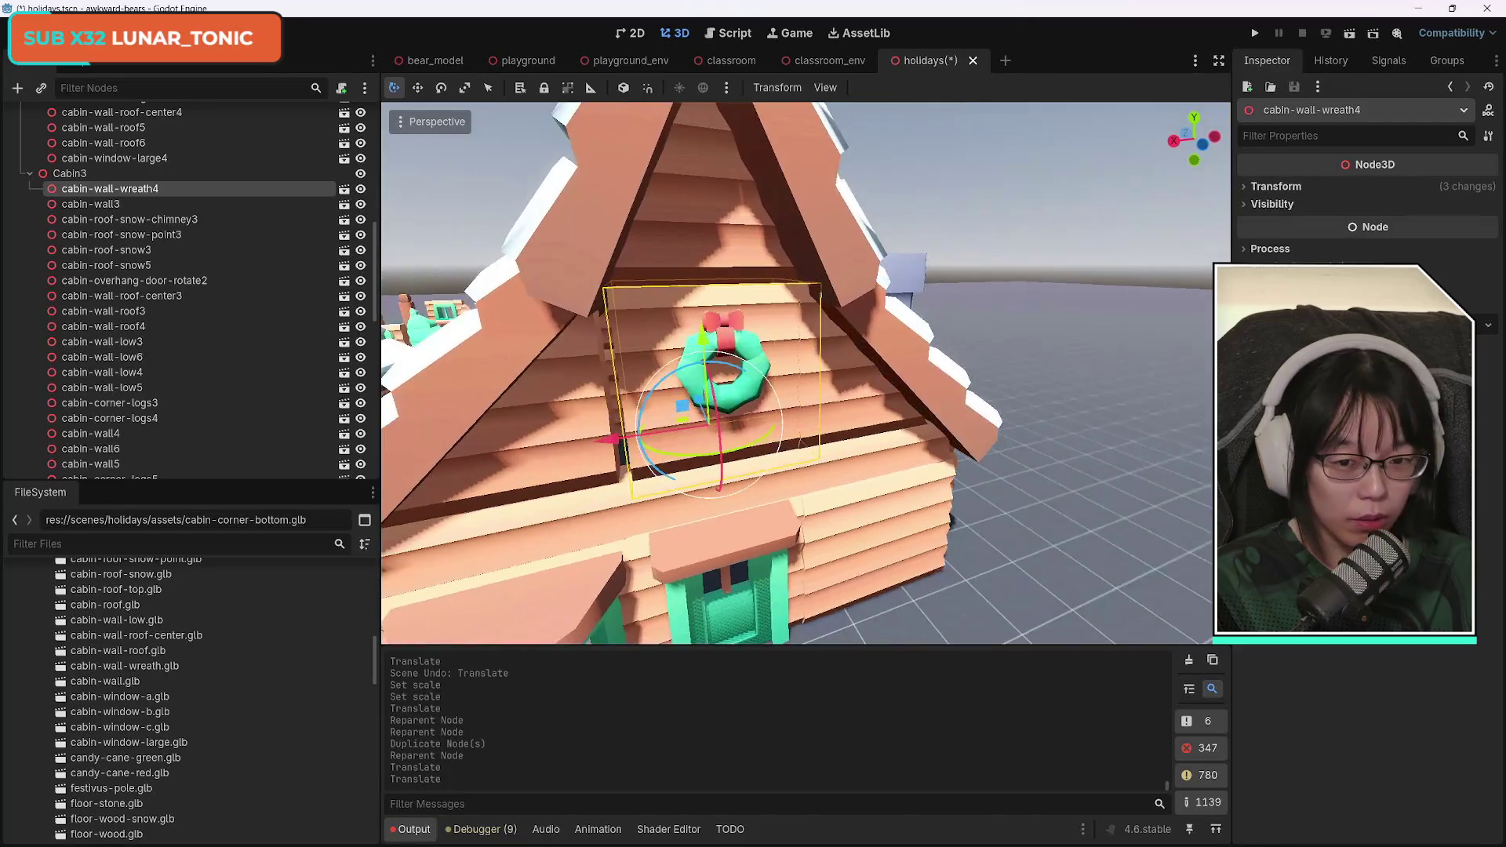
drag(680, 444, 677, 453)
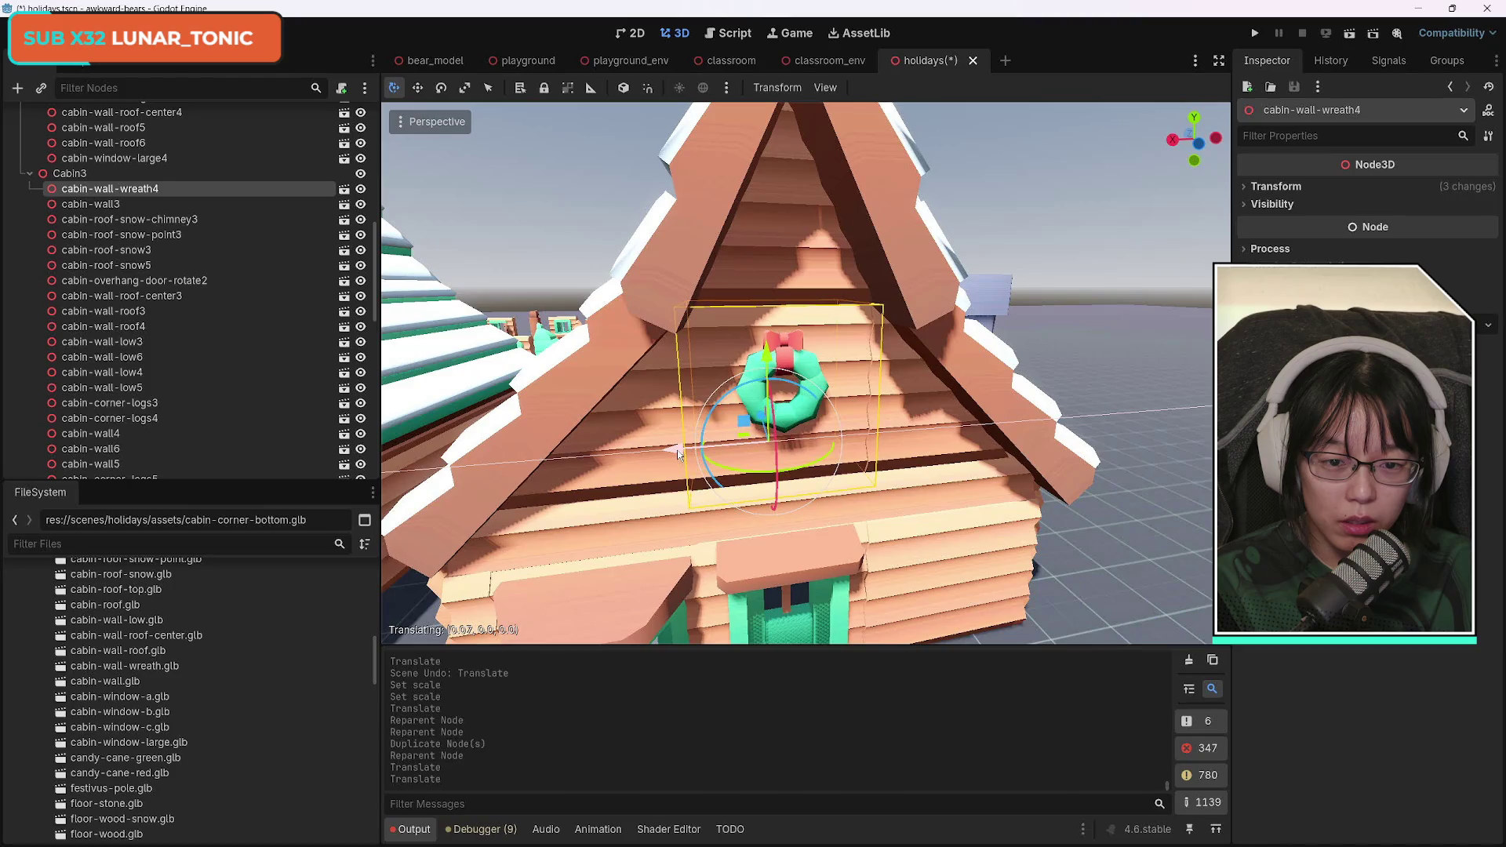
mouse_move(836, 471)
mouse_down()
mouse_move(1193, 458)
mouse_move(910, 484)
mouse_up()
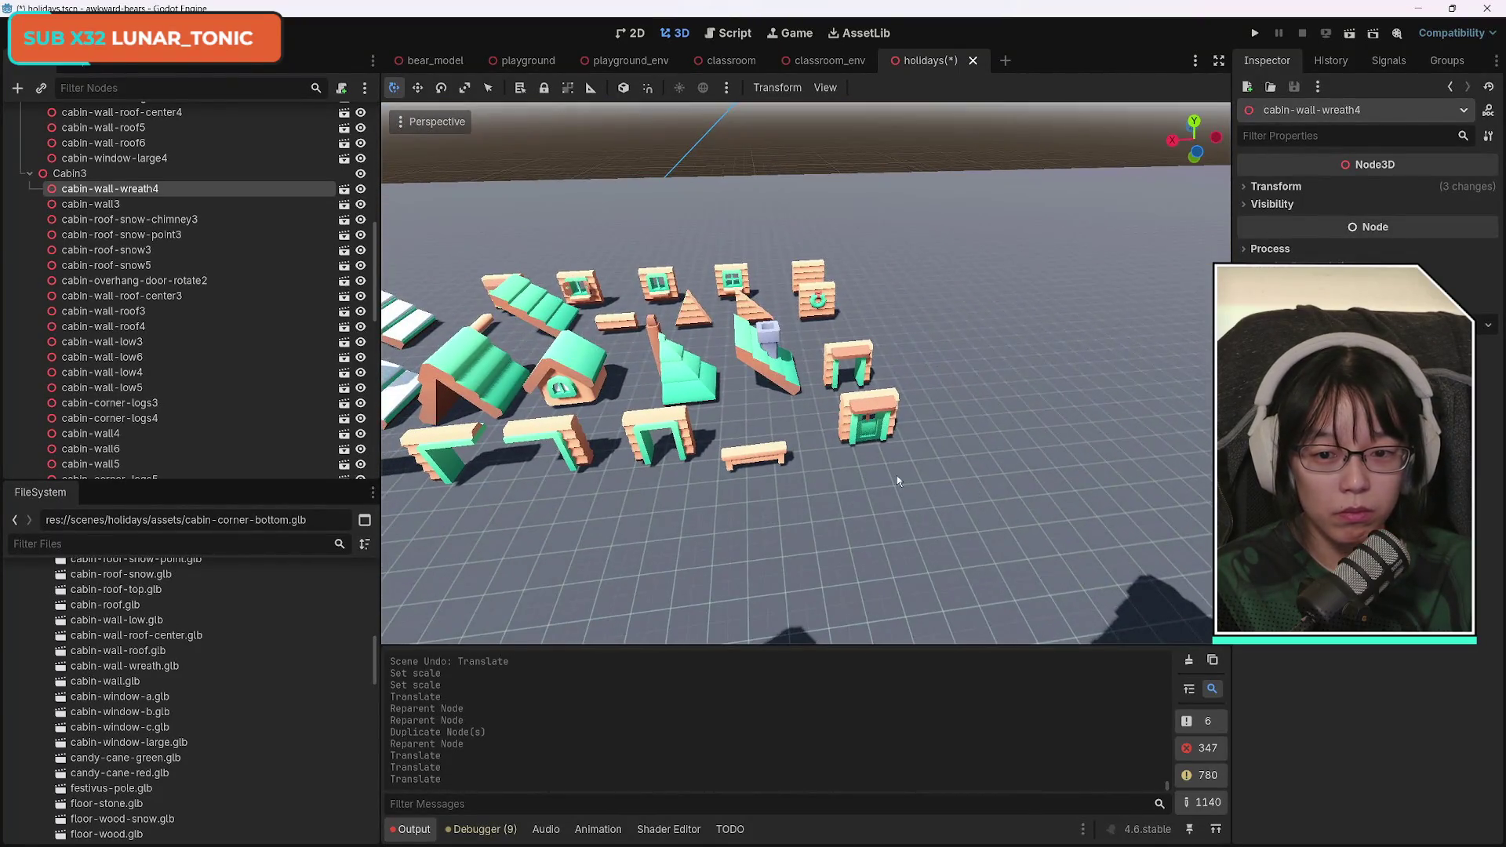
Instance bench.glb from the FileSystem dock in front of the cabin as bench2.
click(765, 454)
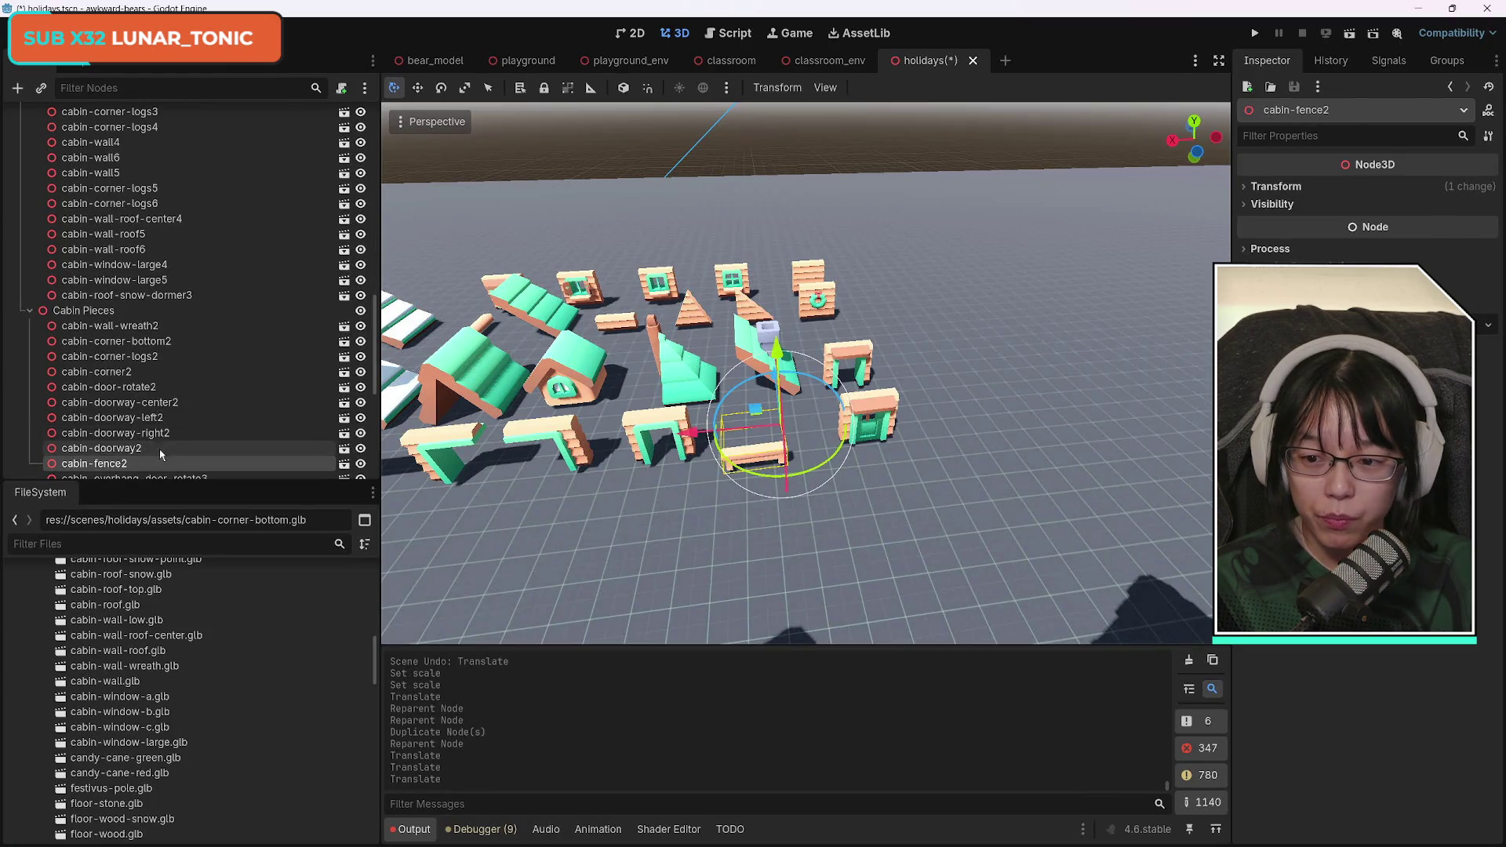
key(ctrl+d)
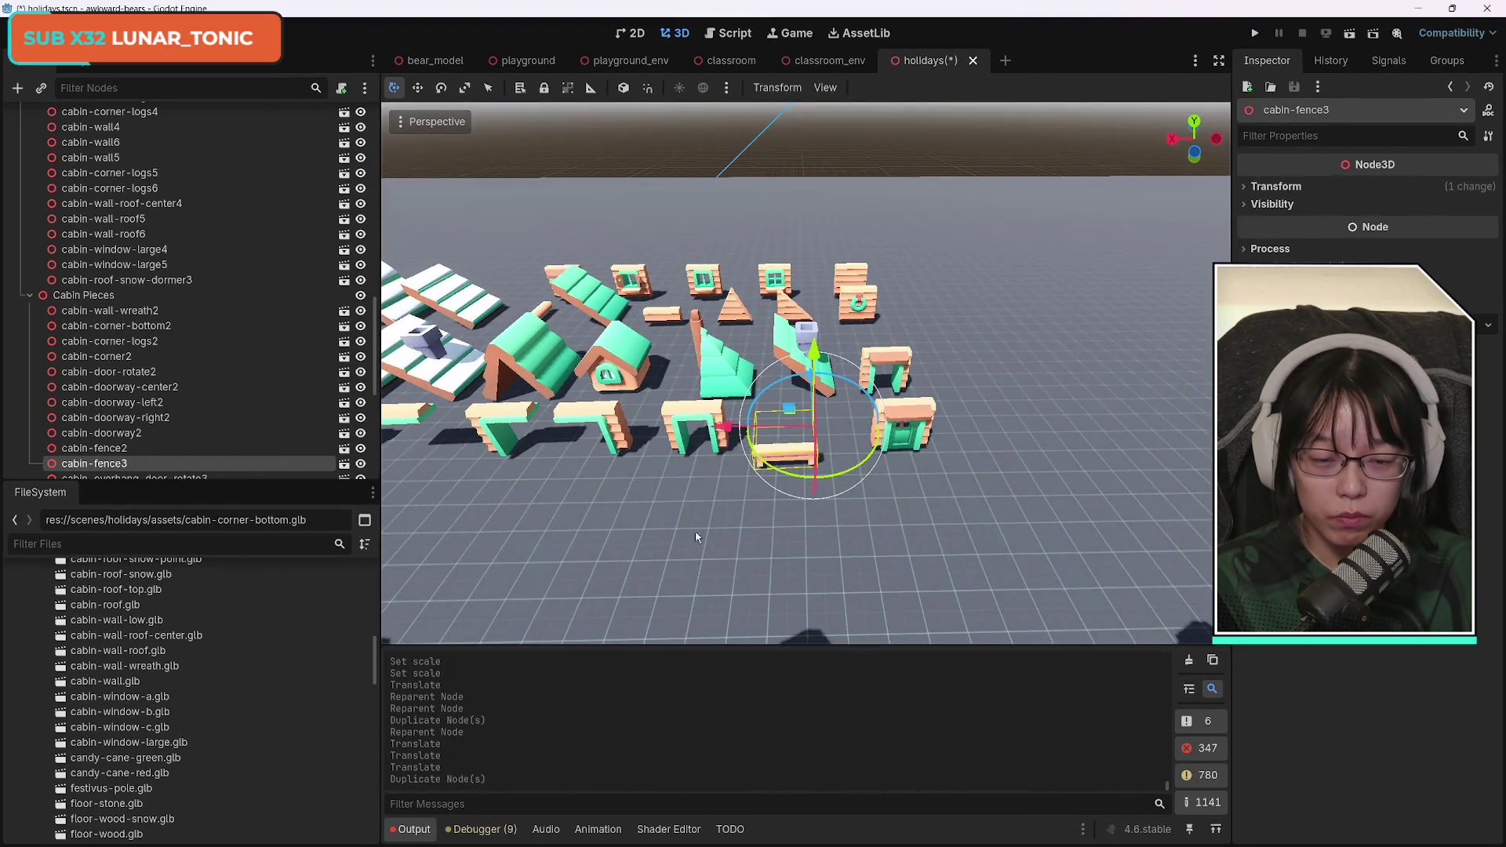
key(ctrl+z)
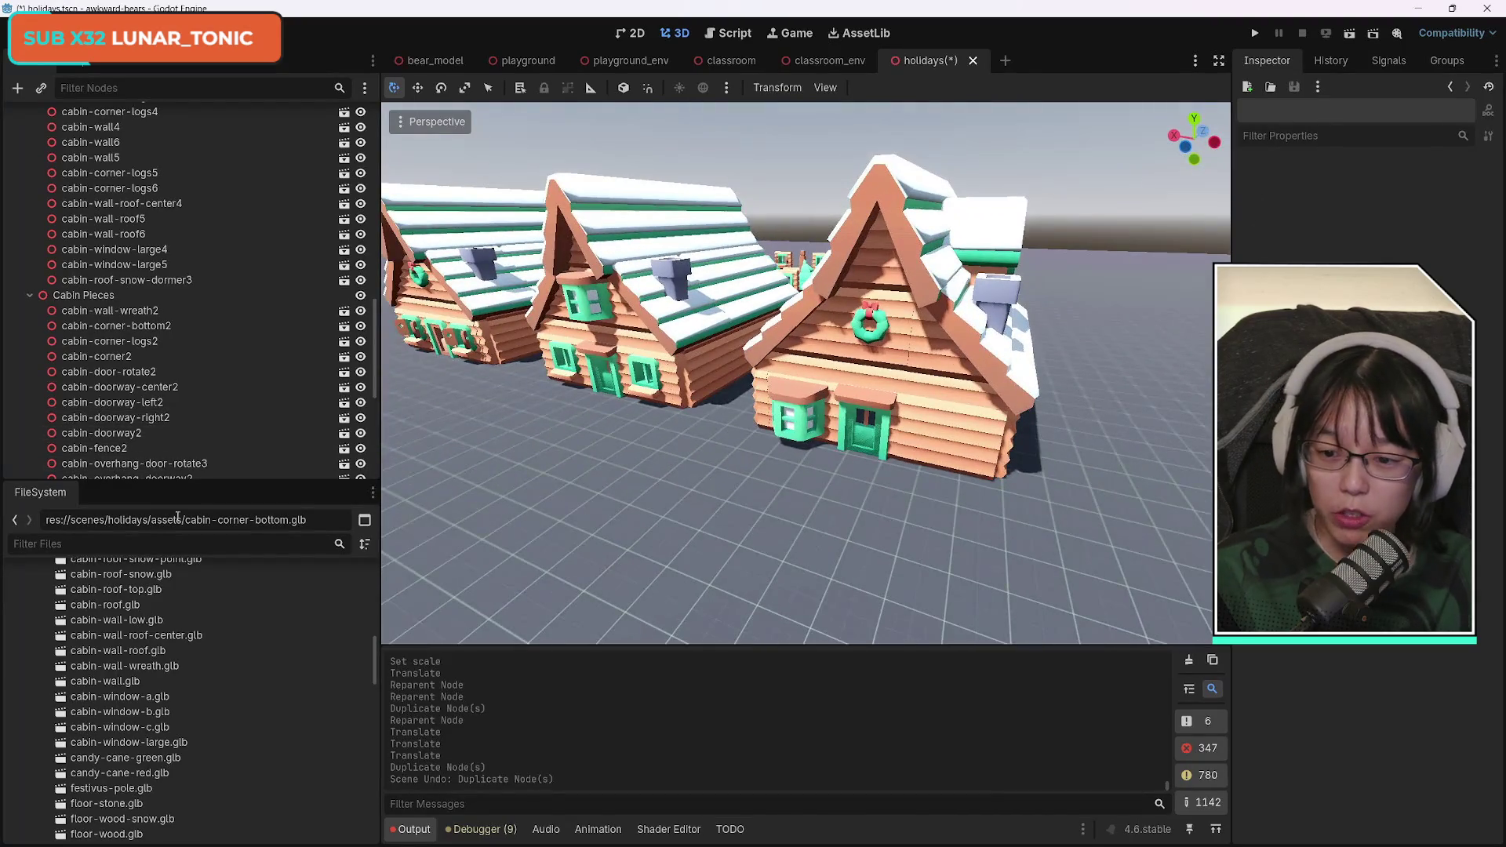
scroll(266, 706, down, 3)
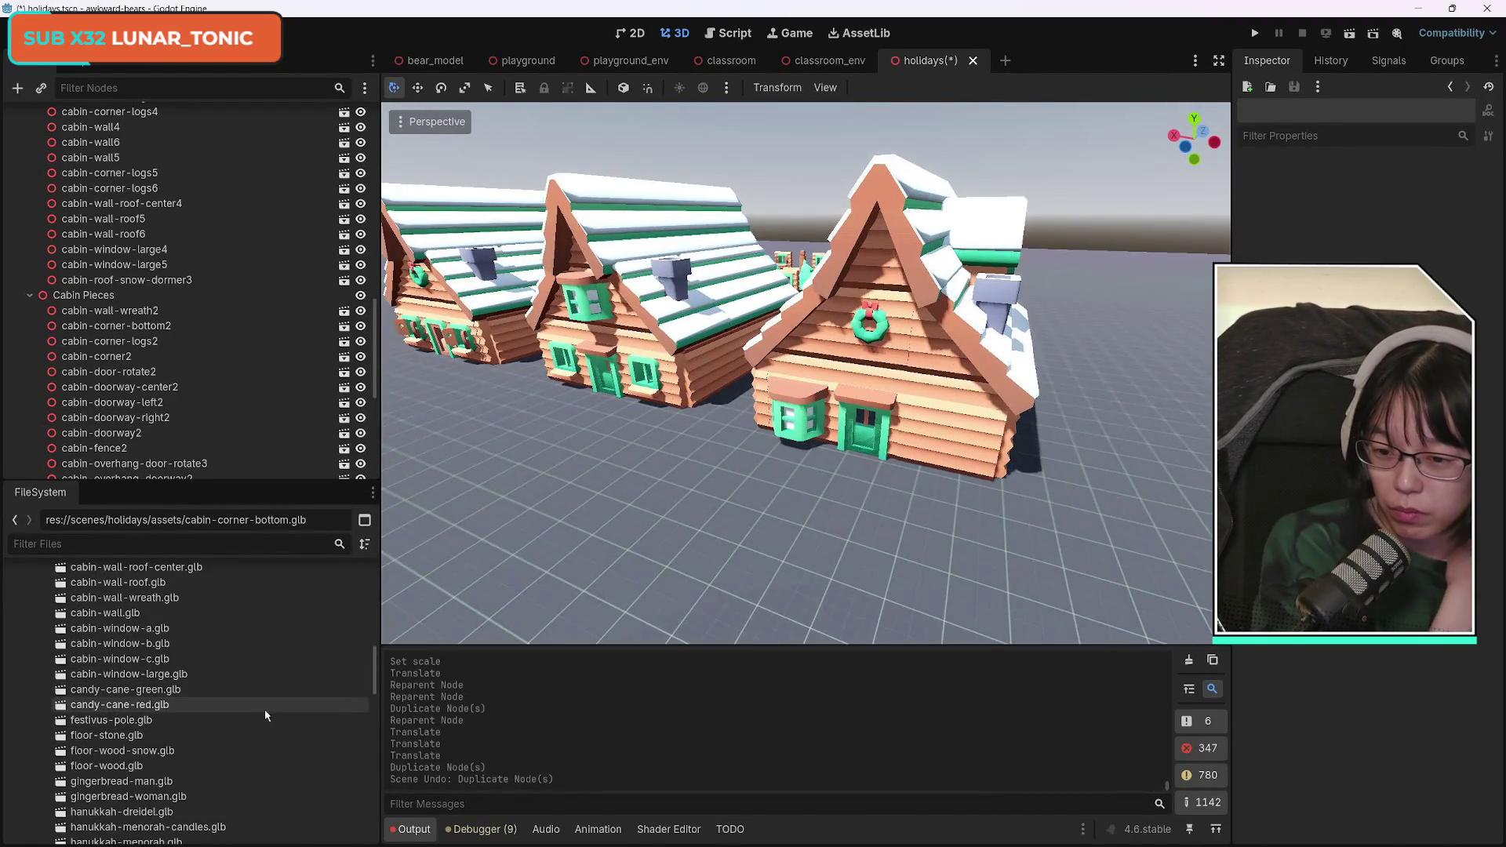
scroll(272, 718, up, 3)
scroll(281, 718, up, 10)
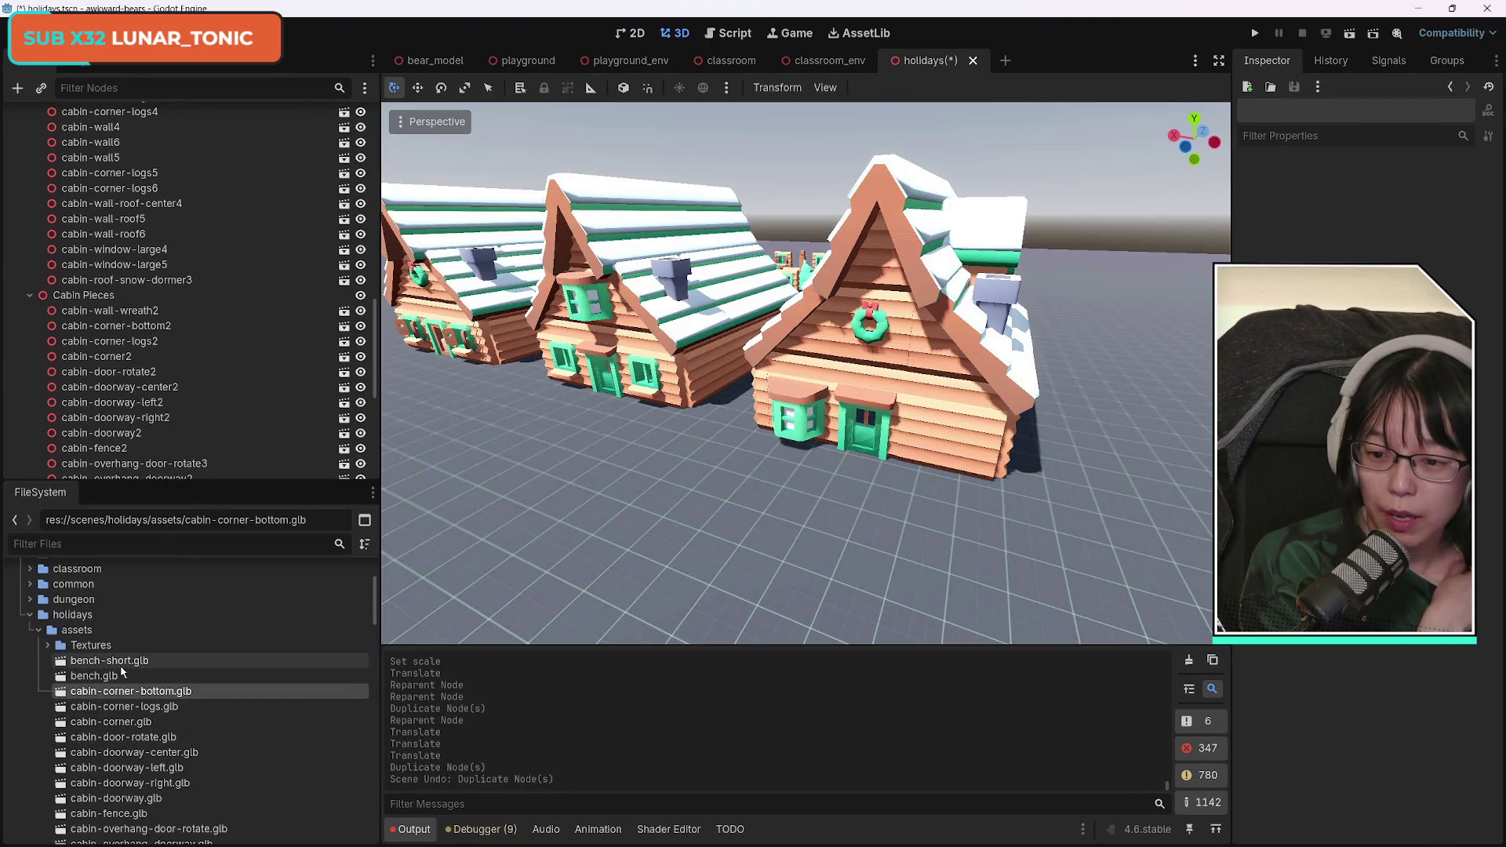
click(119, 663)
click(130, 677)
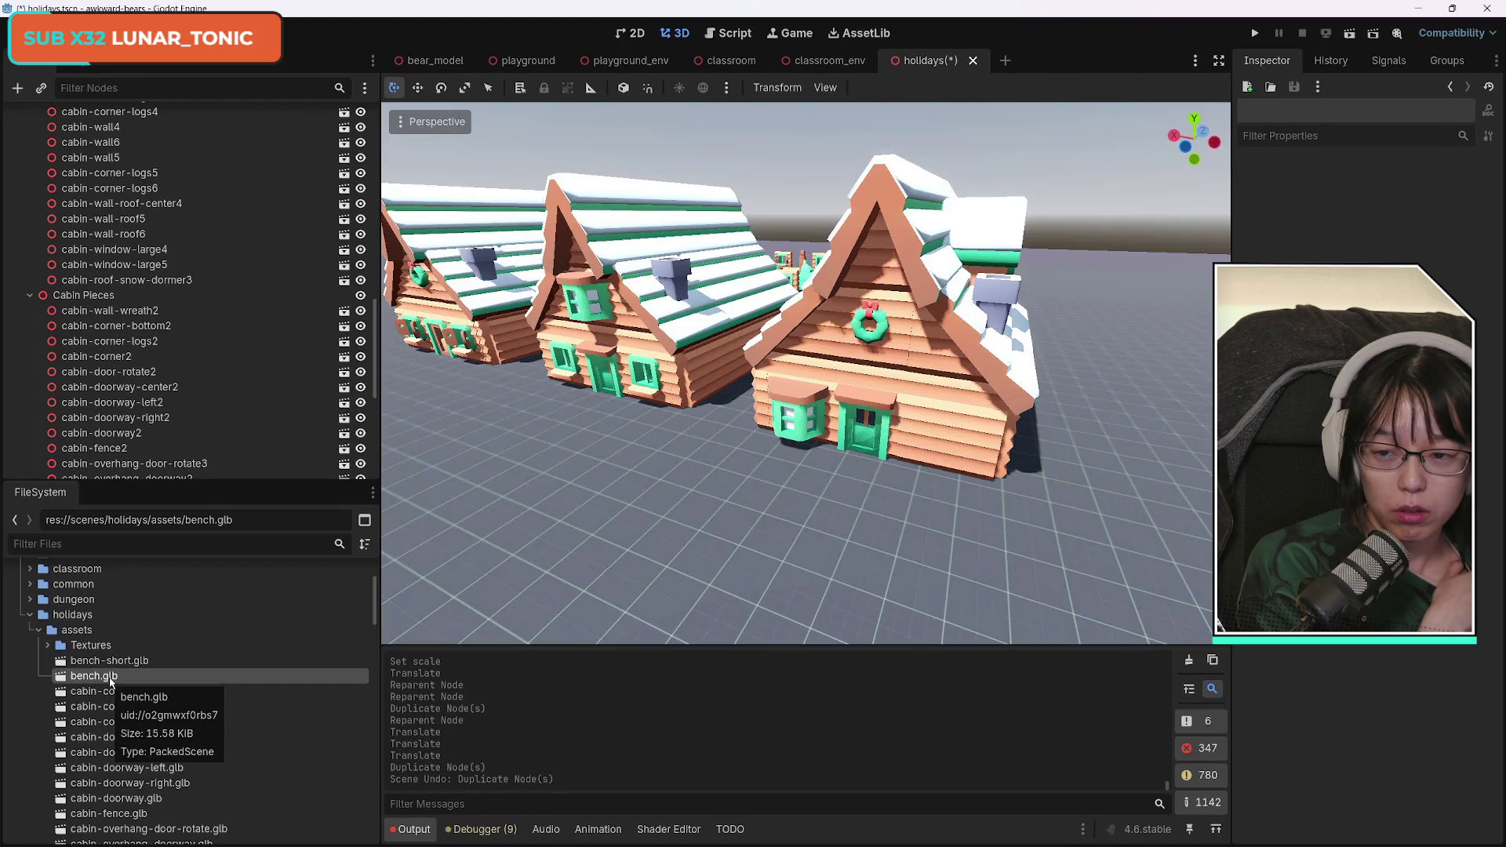
mouse_move(111, 682)
mouse_down()
mouse_move(707, 530)
mouse_move(839, 528)
mouse_up()
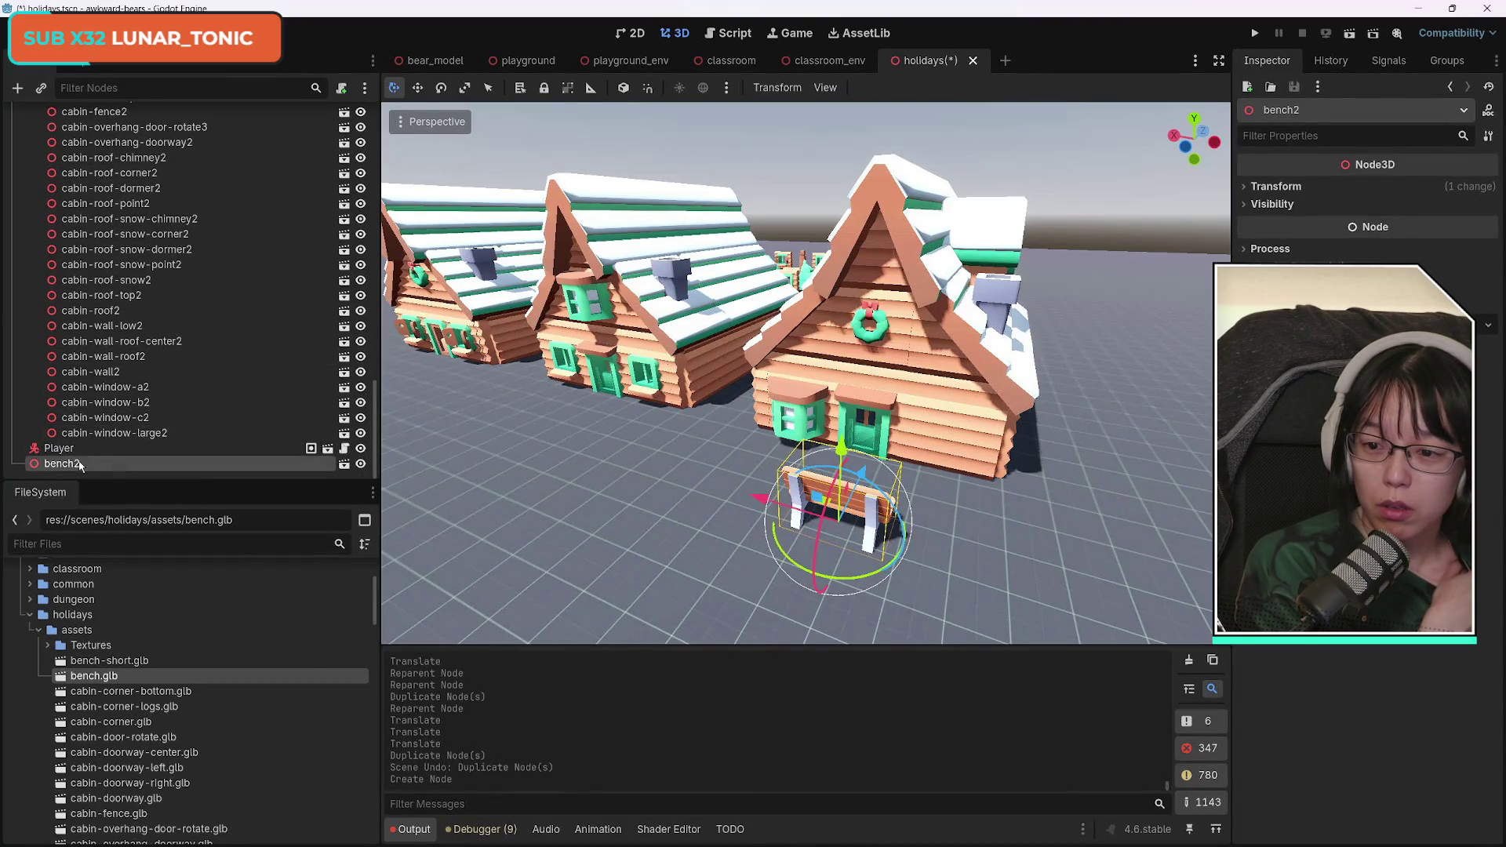
Parent bench2 under Cabin3, turn it 178° on Y, and slide it along Z and X beside the door.
mouse_move(108, 205)
mouse_down()
mouse_move(126, 114)
mouse_move(116, 235)
mouse_up()
mouse_move(890, 570)
mouse_down()
mouse_move(816, 598)
mouse_move(727, 550)
mouse_move(710, 480)
mouse_move(760, 414)
mouse_up()
drag(781, 512, 891, 513)
drag(953, 470, 963, 438)
key(ctrl+z)
scroll(929, 579, up, 5)
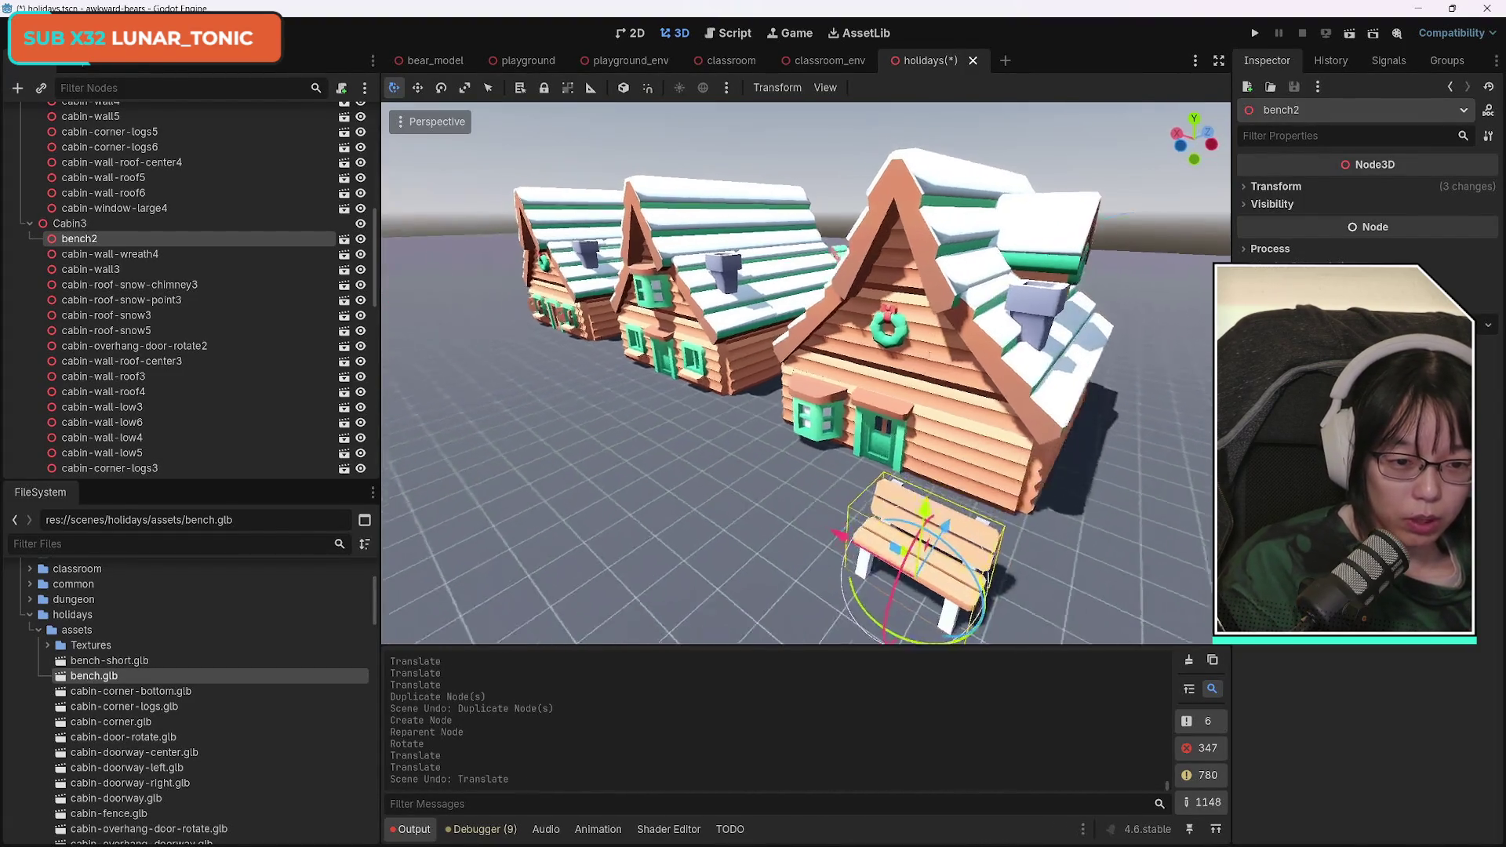
drag(824, 383, 1030, 428)
scroll(772, 392, down, 5)
scroll(838, 380, up, 8)
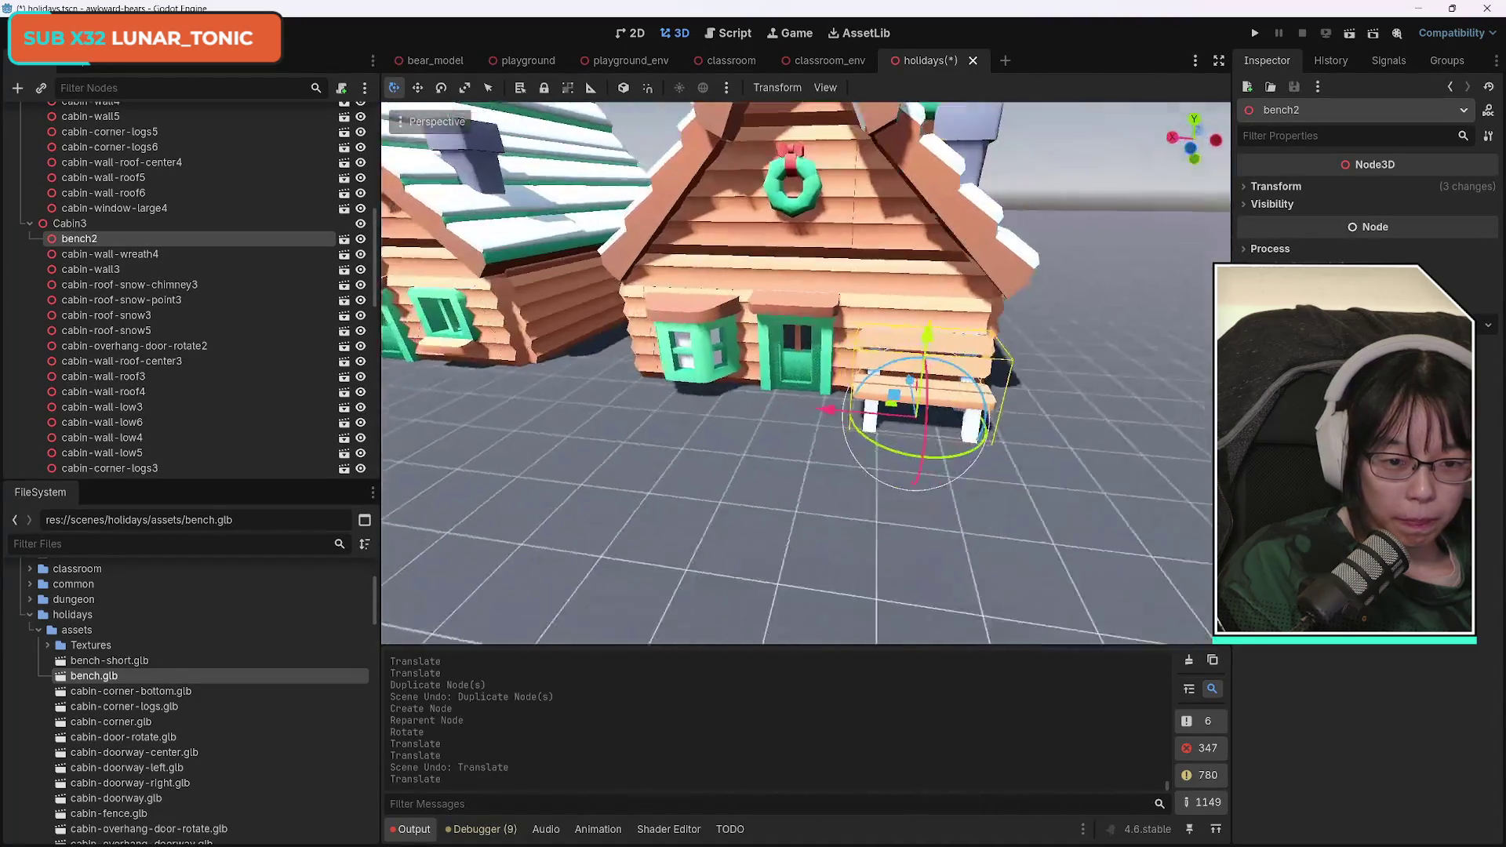
mouse_move(780, 402)
mouse_down()
mouse_move(806, 298)
mouse_move(806, 408)
mouse_move(832, 392)
mouse_move(806, 361)
mouse_move(918, 351)
mouse_up()
Duplicate cabin-roof-snow-dormer3 and move the copy along X over to the left cabin.
click(854, 362)
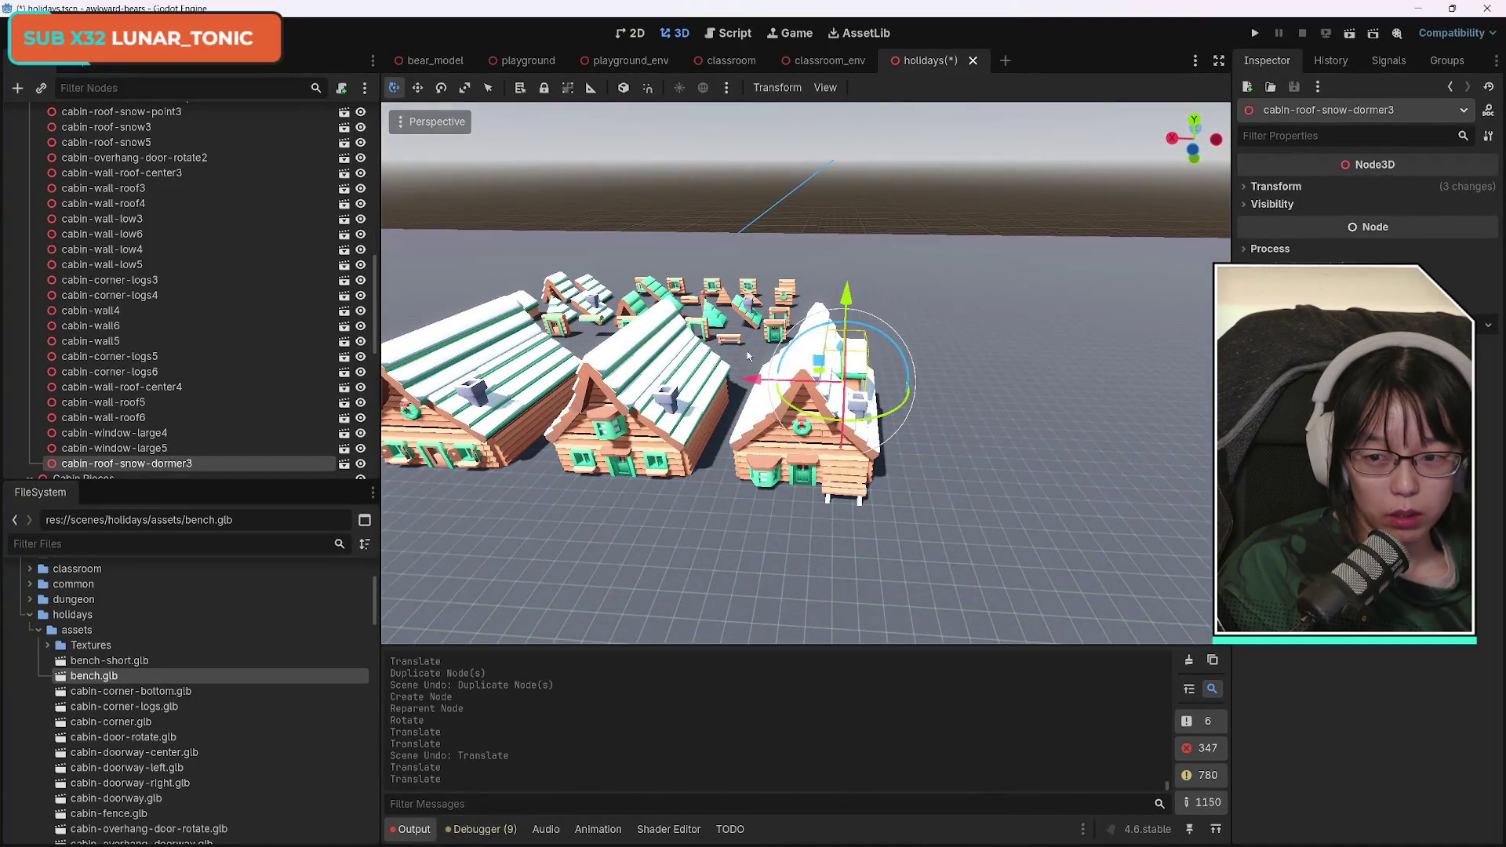
scroll(232, 427, down, 3)
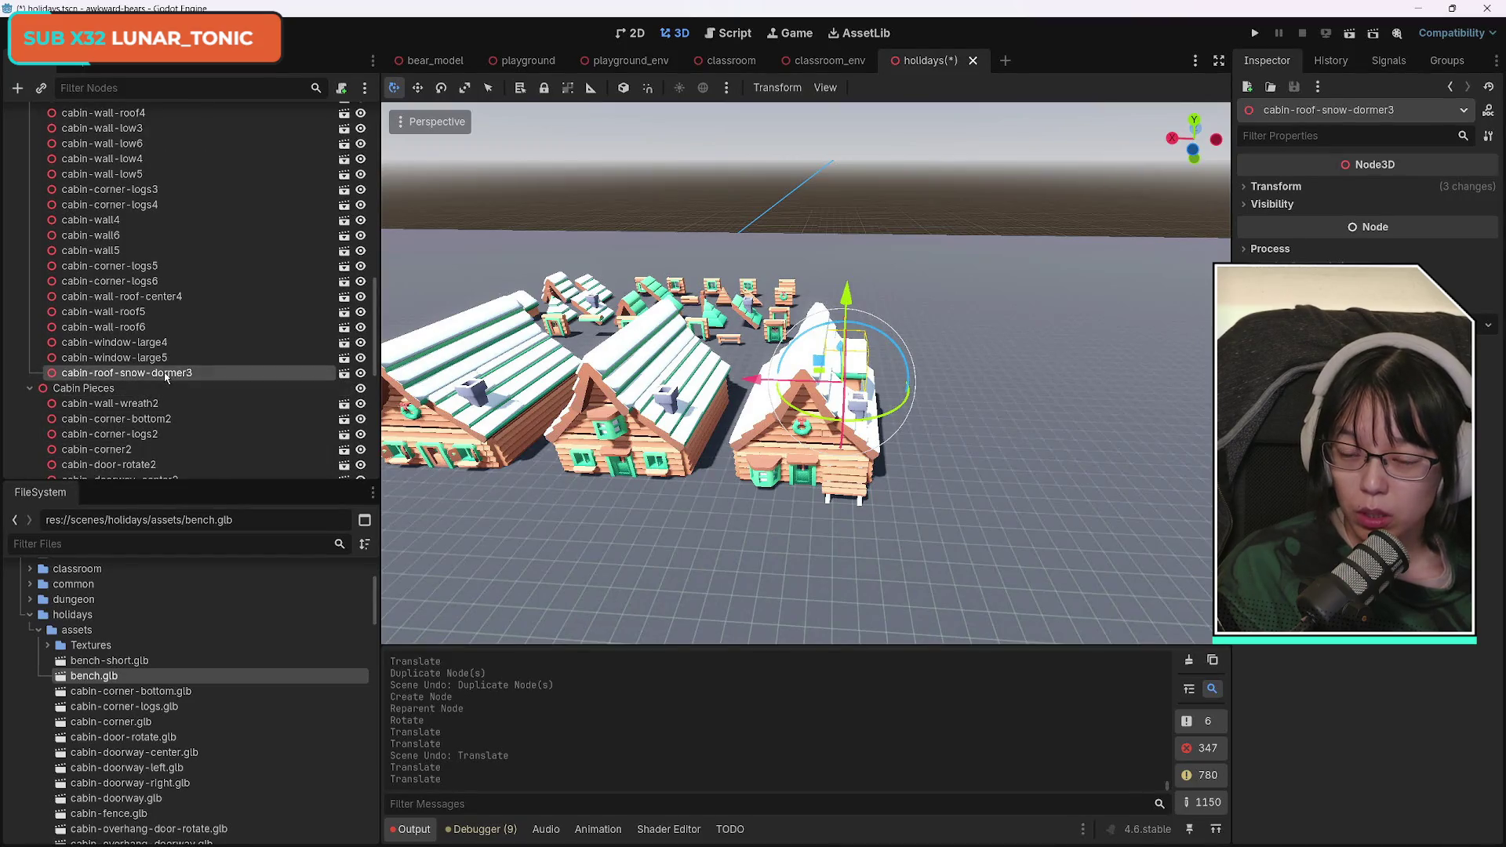
key(ctrl+d)
mouse_move(126, 393)
mouse_down()
mouse_move(149, 118)
mouse_move(158, 307)
mouse_move(138, 264)
mouse_up()
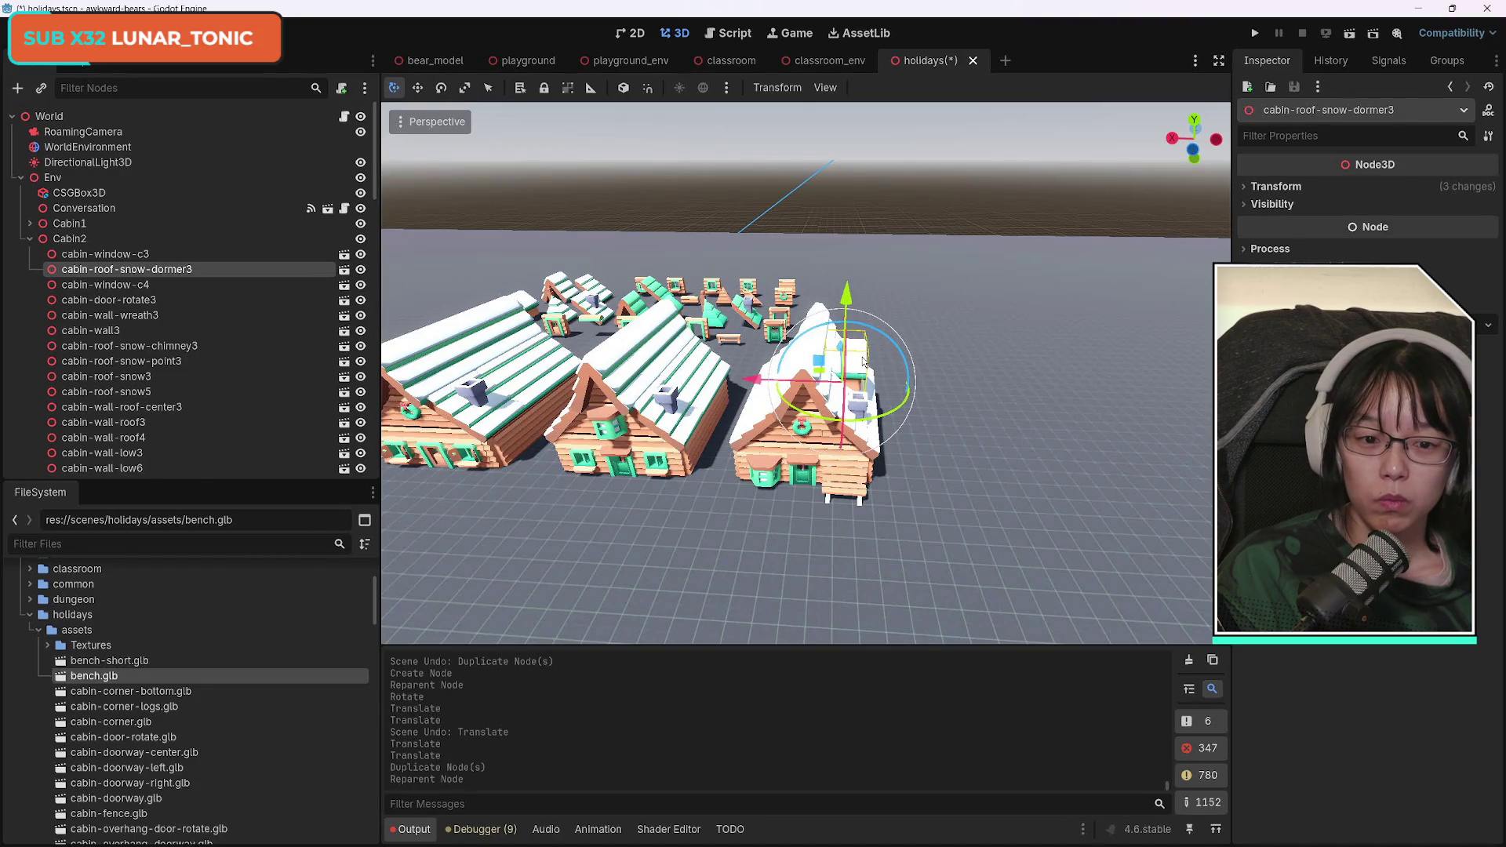
drag(760, 380, 434, 374)
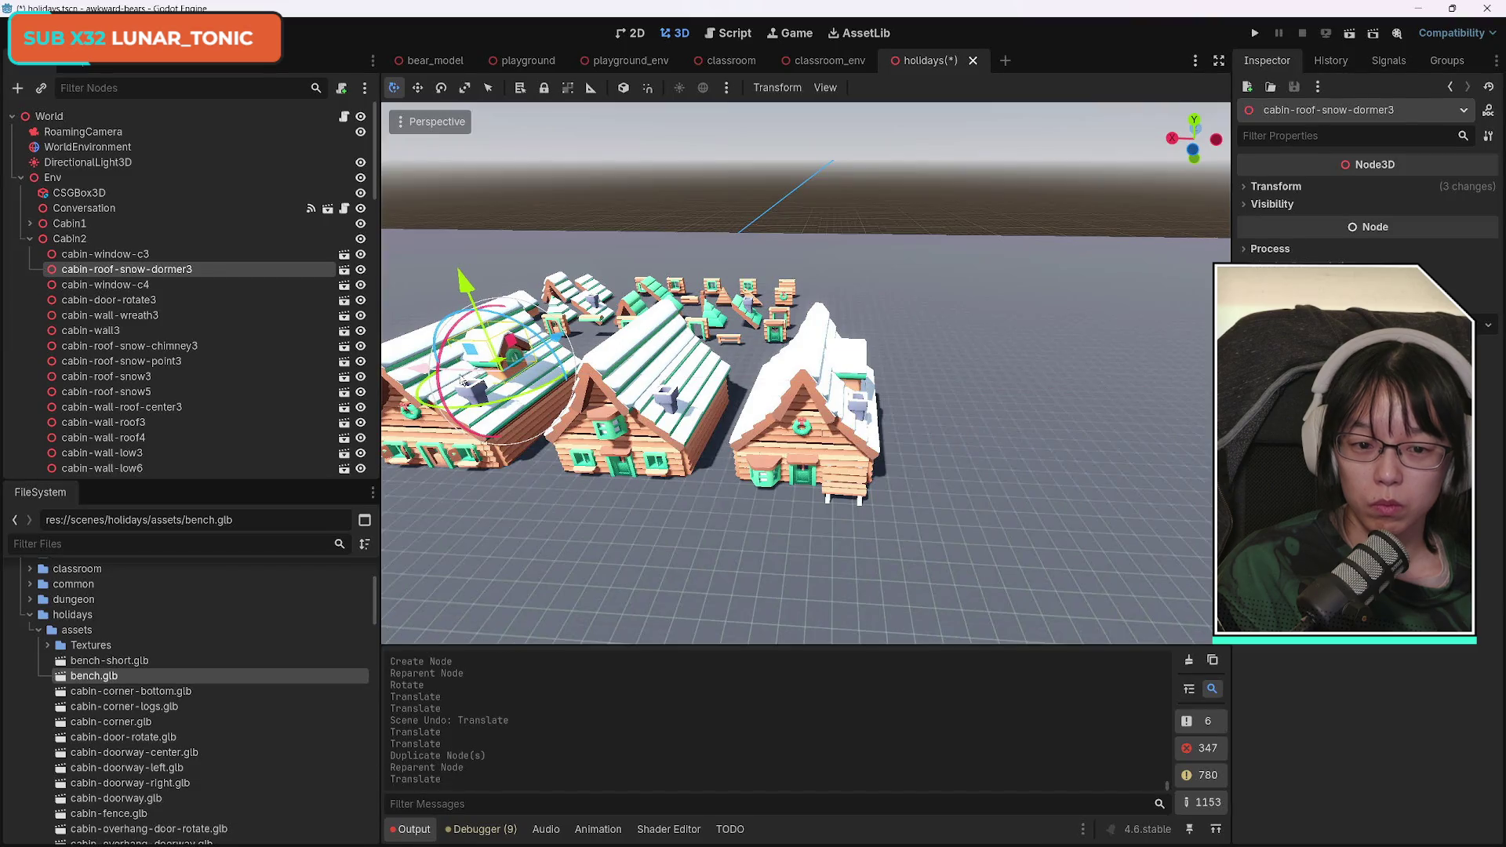
Rotate the dormer copy on Y to fit the left cabin's roof and nudge it along X.
key(w)
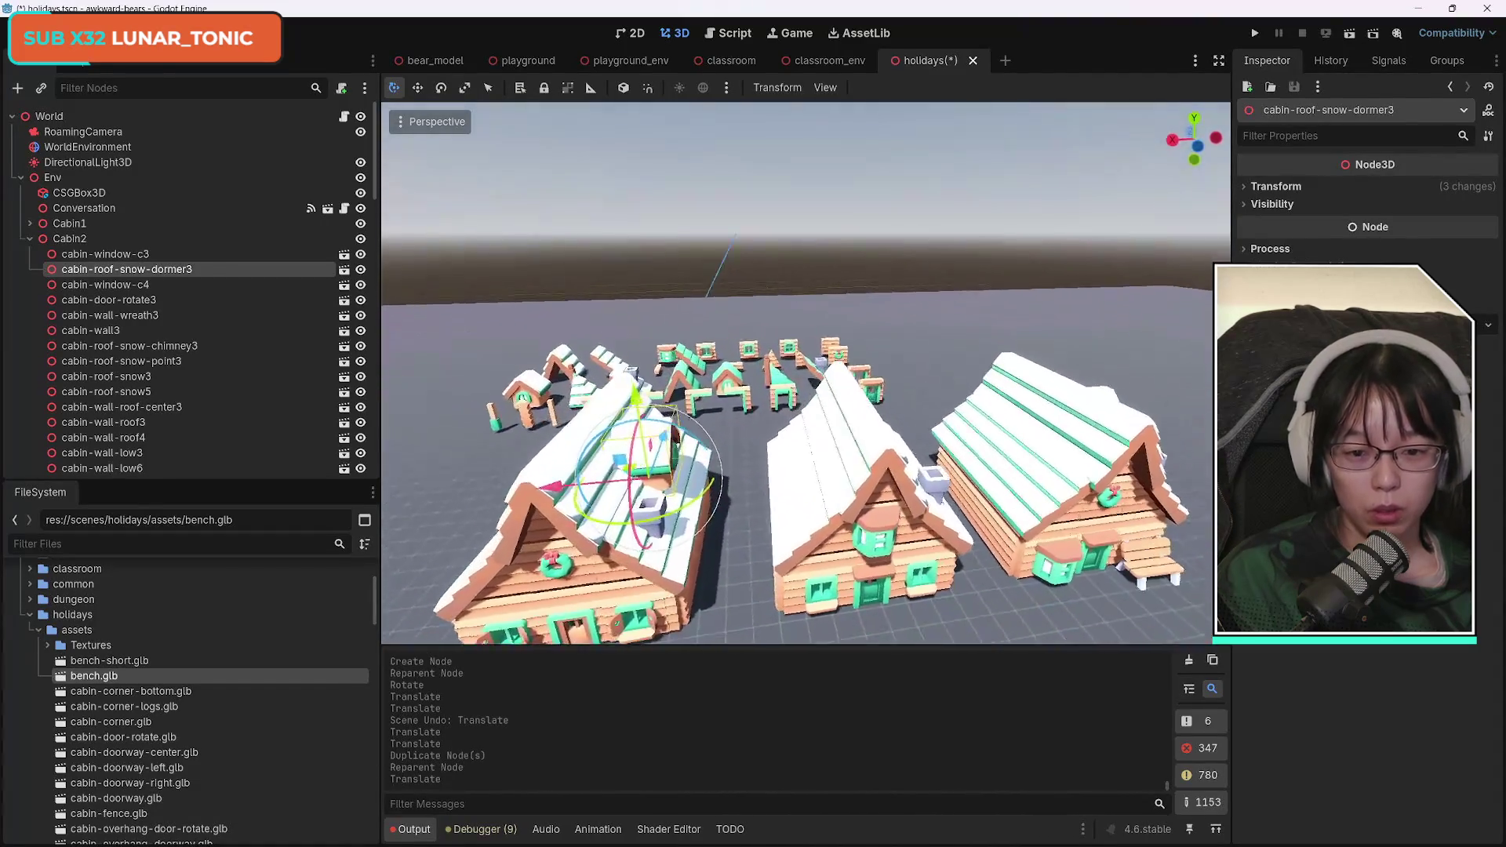
key(s)
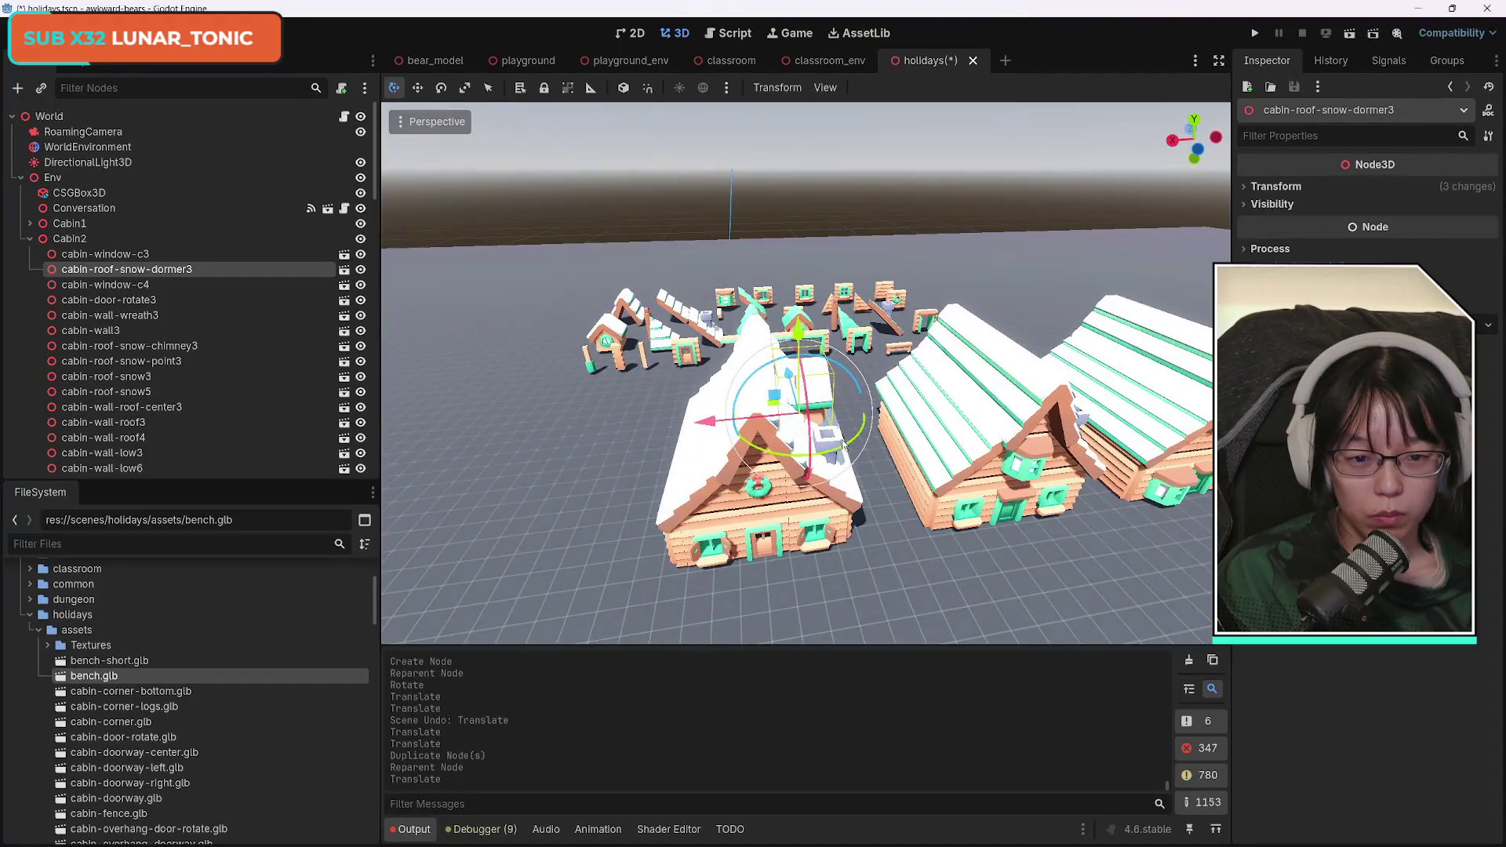
mouse_move(864, 418)
mouse_down()
mouse_move(824, 443)
mouse_move(765, 449)
mouse_move(723, 413)
mouse_move(565, 427)
mouse_move(627, 426)
mouse_up()
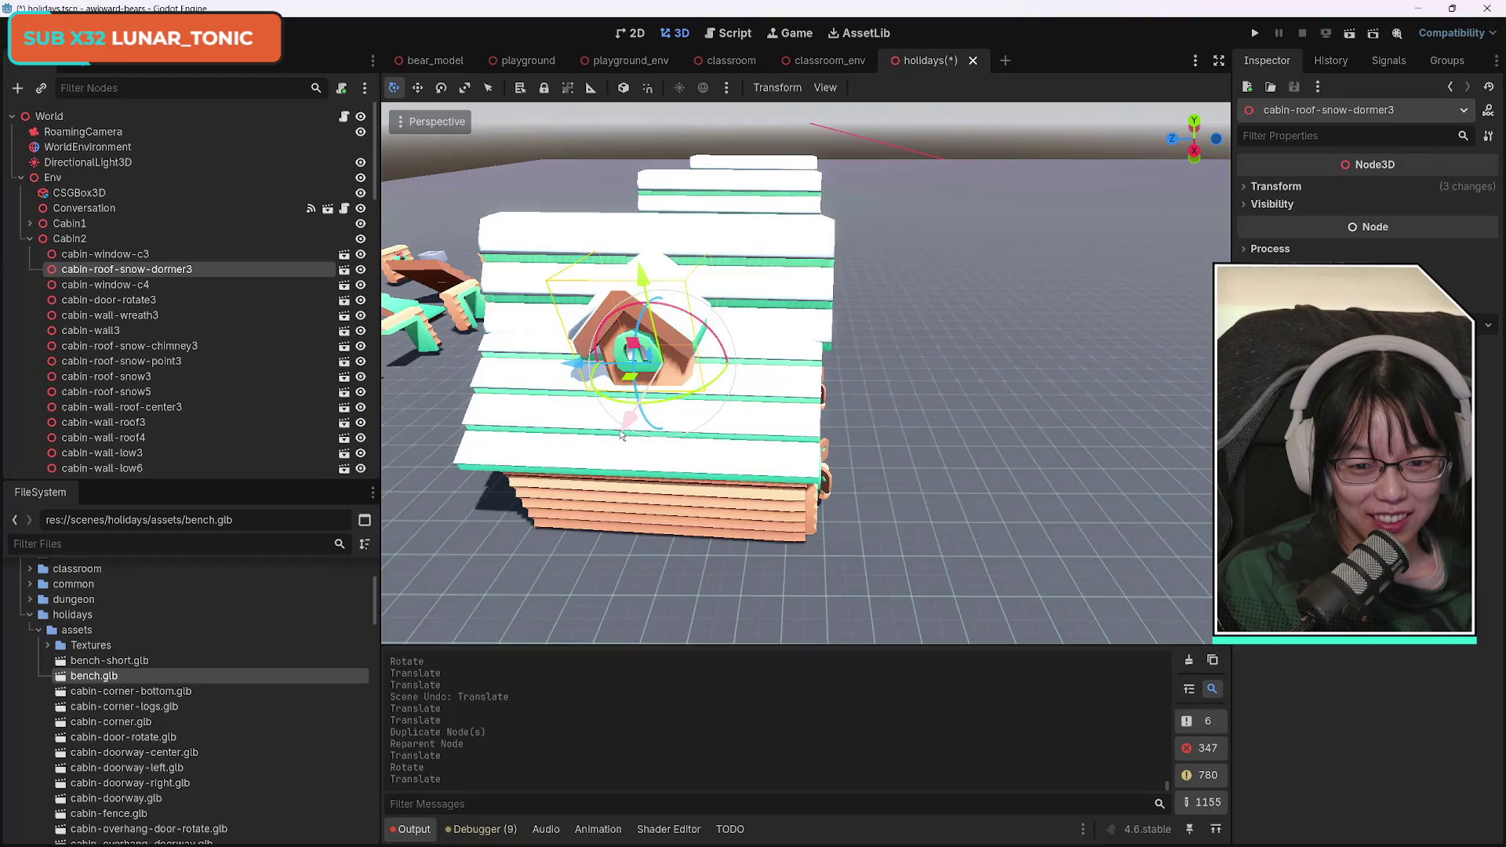
mouse_move(628, 424)
mouse_down()
mouse_move(645, 431)
mouse_move(621, 427)
mouse_up()
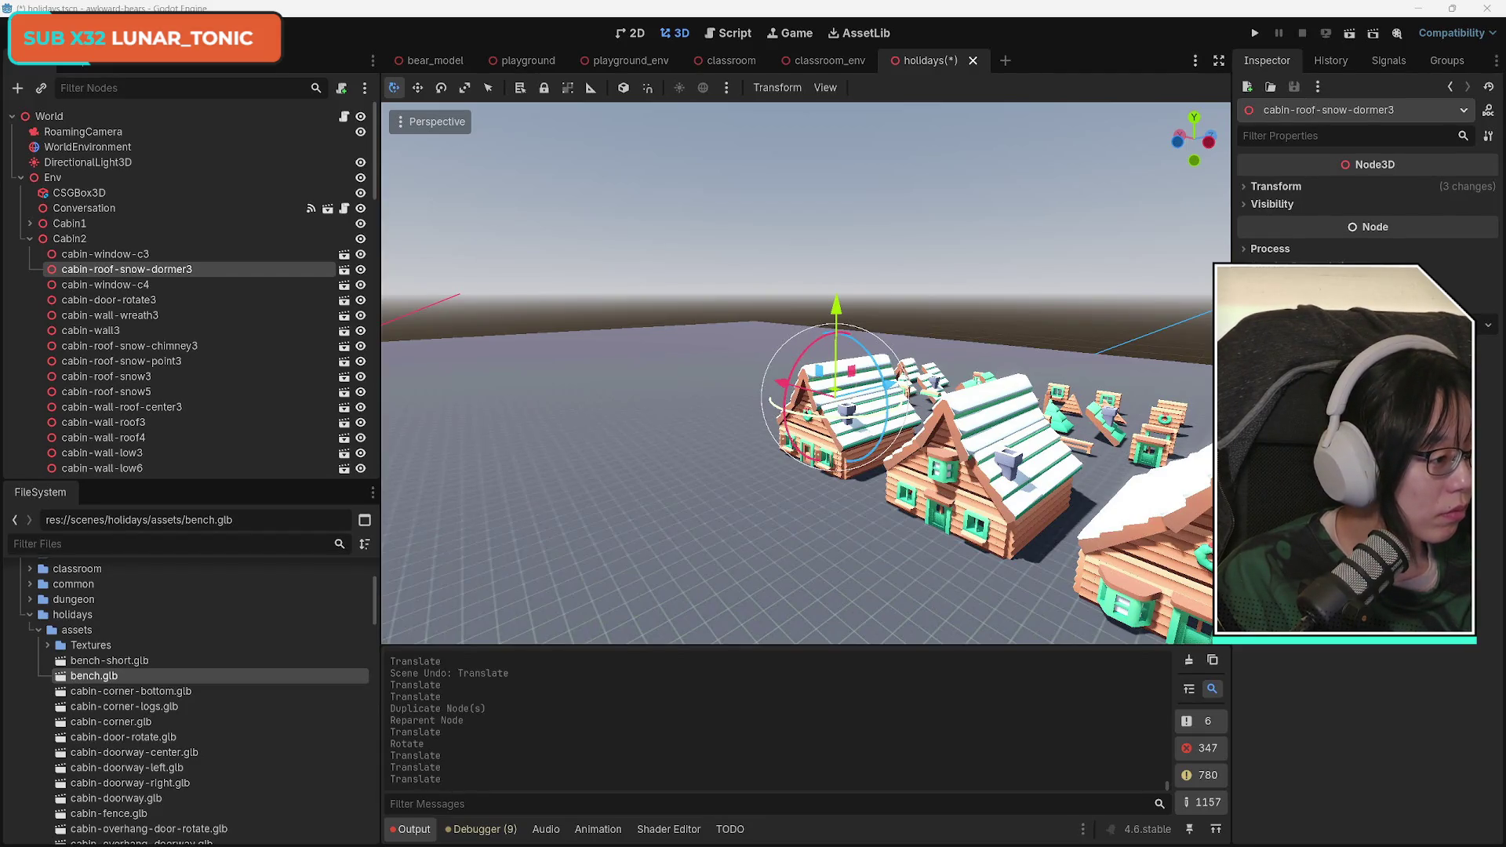
Fly the view toward the red platform, collapse Cabin2 and Cabin Pieces, and focus on Cabin1.
right_click(979, 525)
key(w)
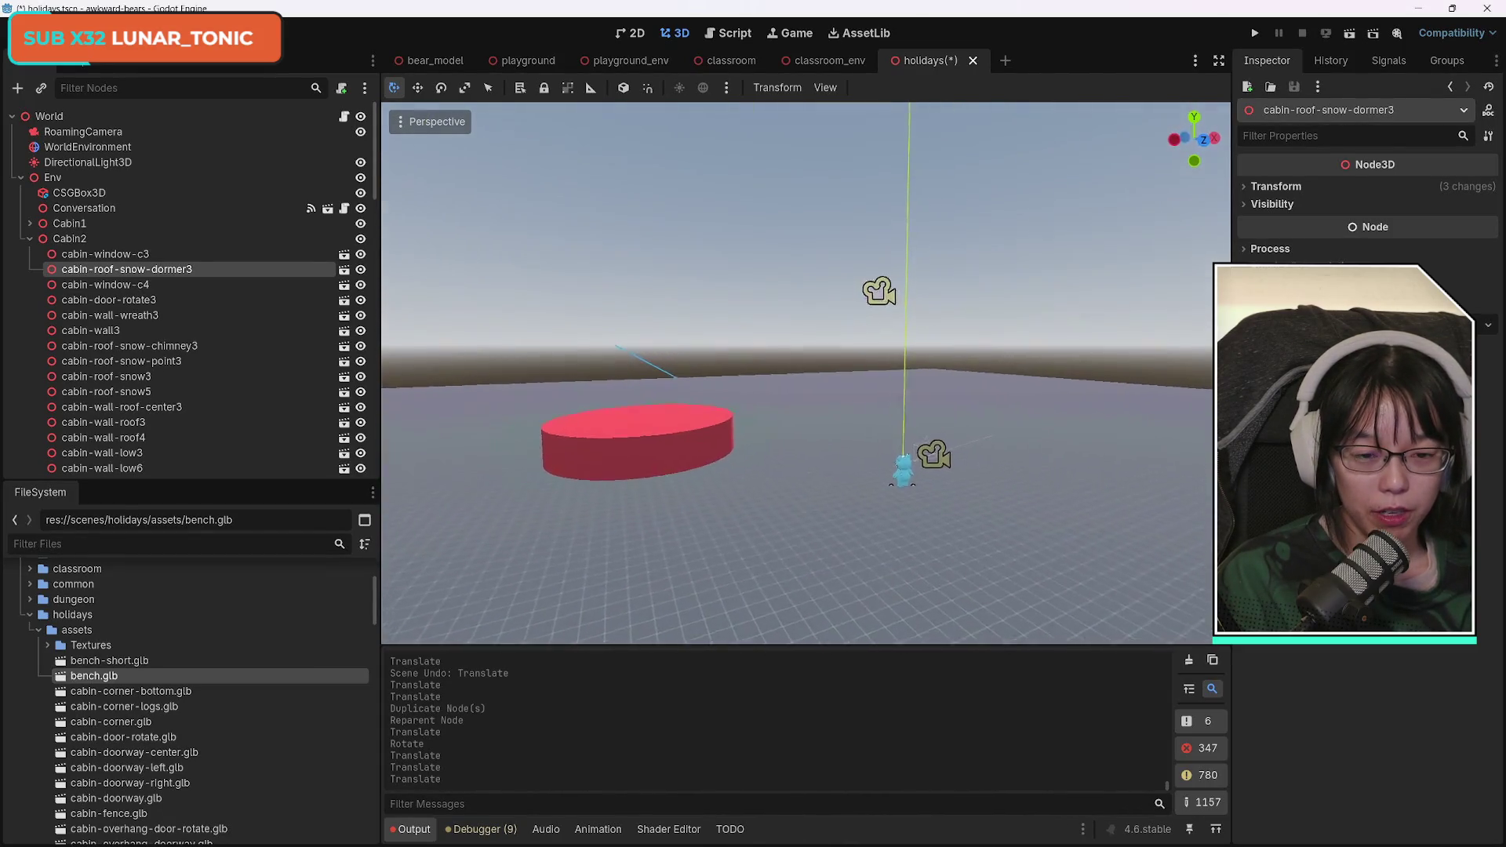
key(w)
key(w)
key(s)
key(d)
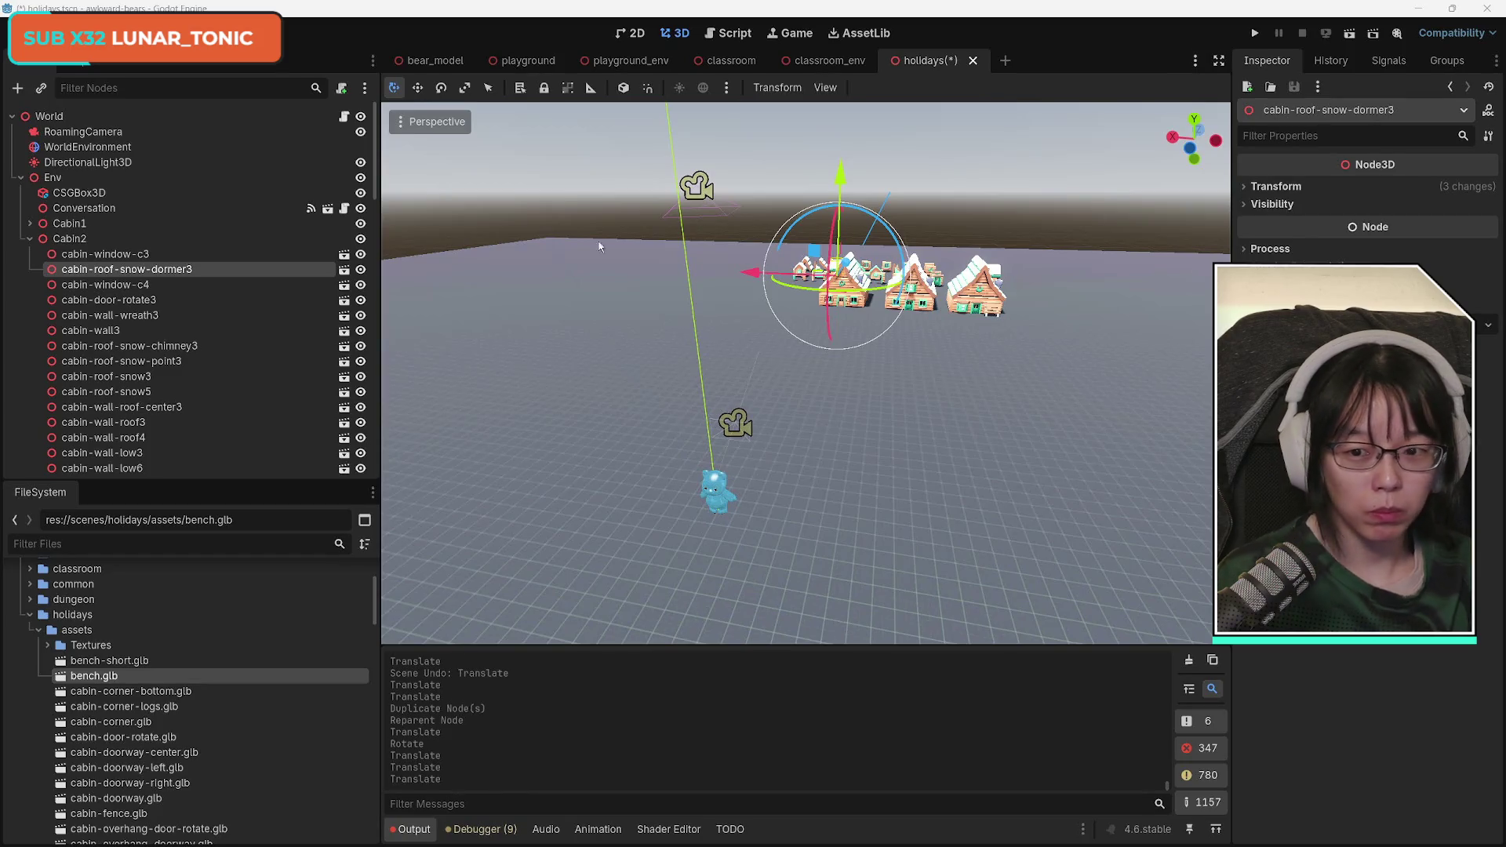
click(29, 240)
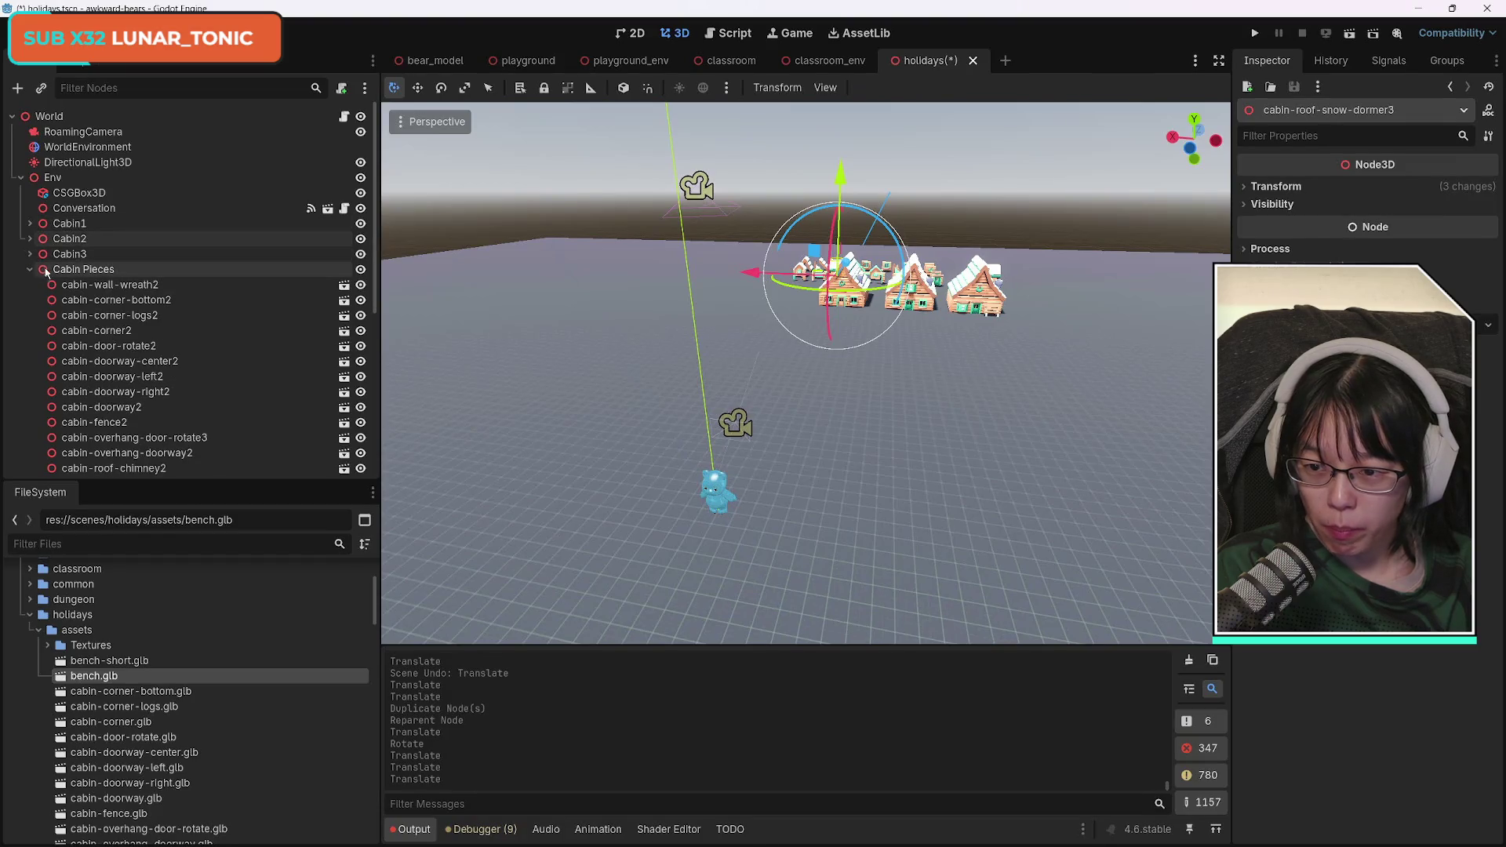
click(29, 269)
click(89, 227)
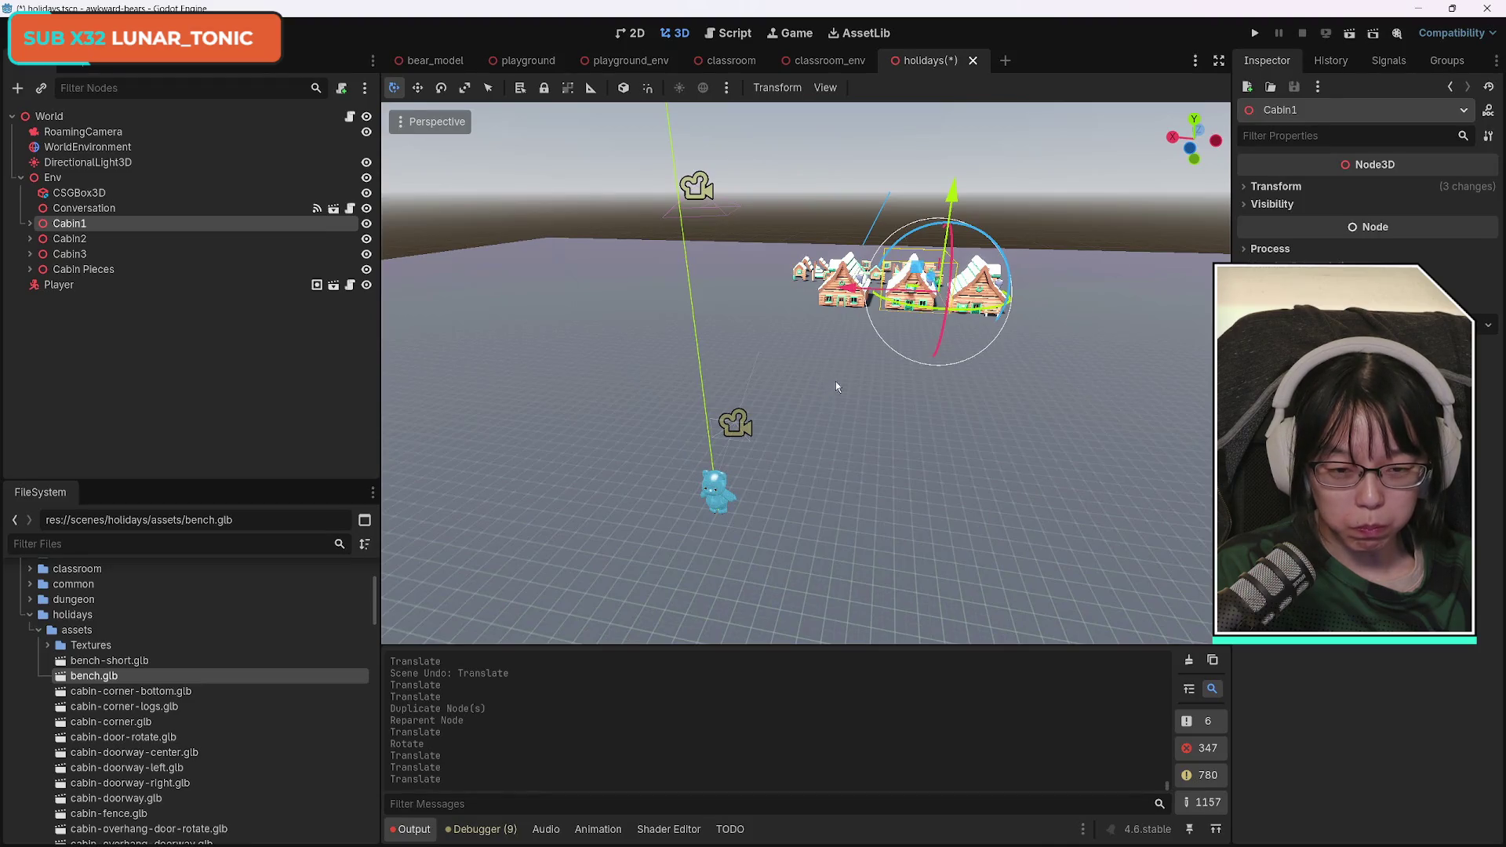
key(f)
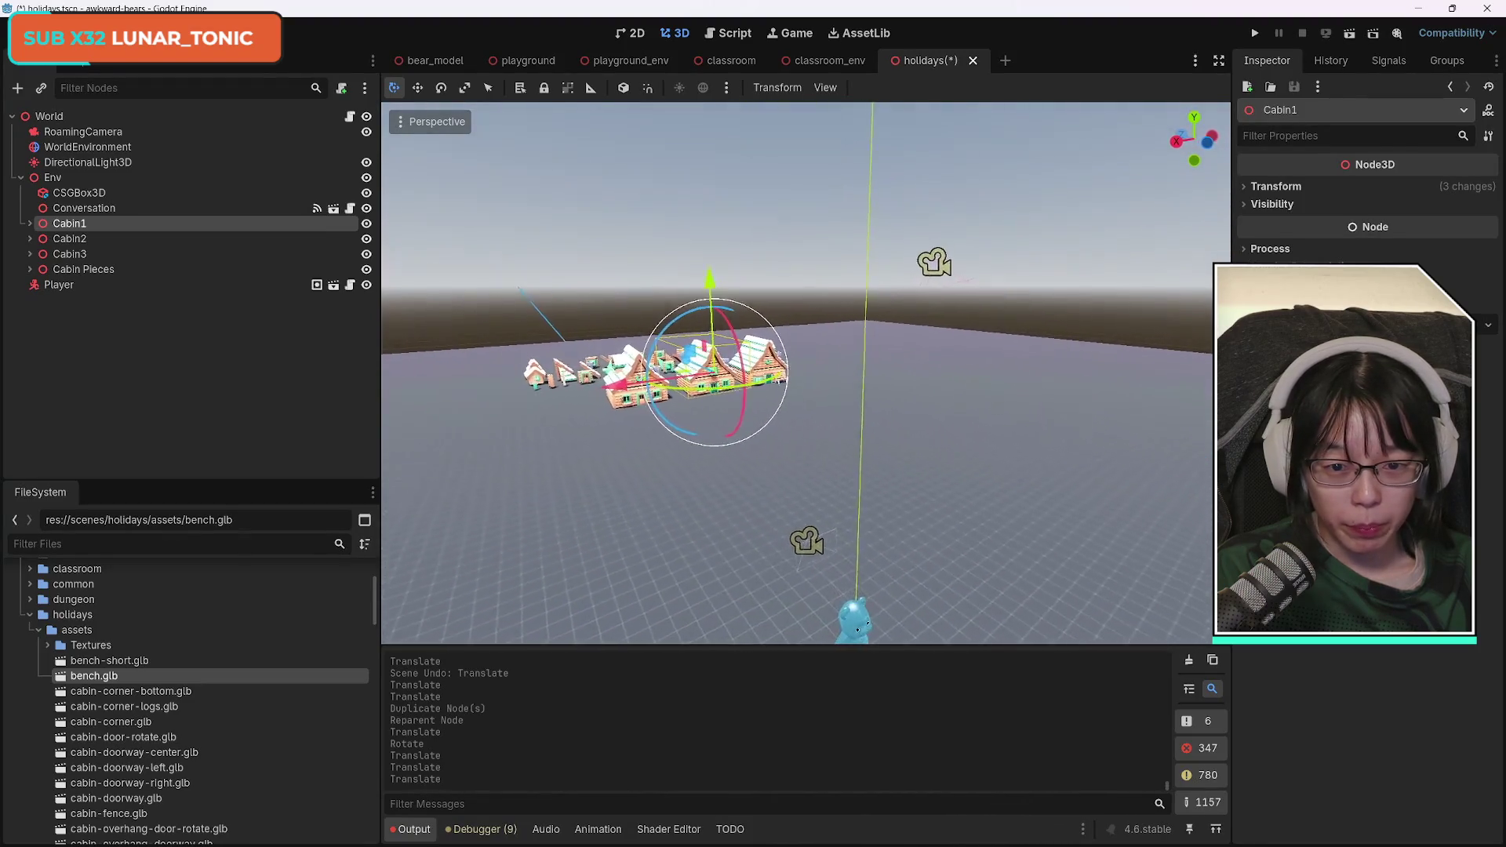
Move Cabin1 along Z, rotate it on Y, then slide it along X and Z.
key(g)
key(z)
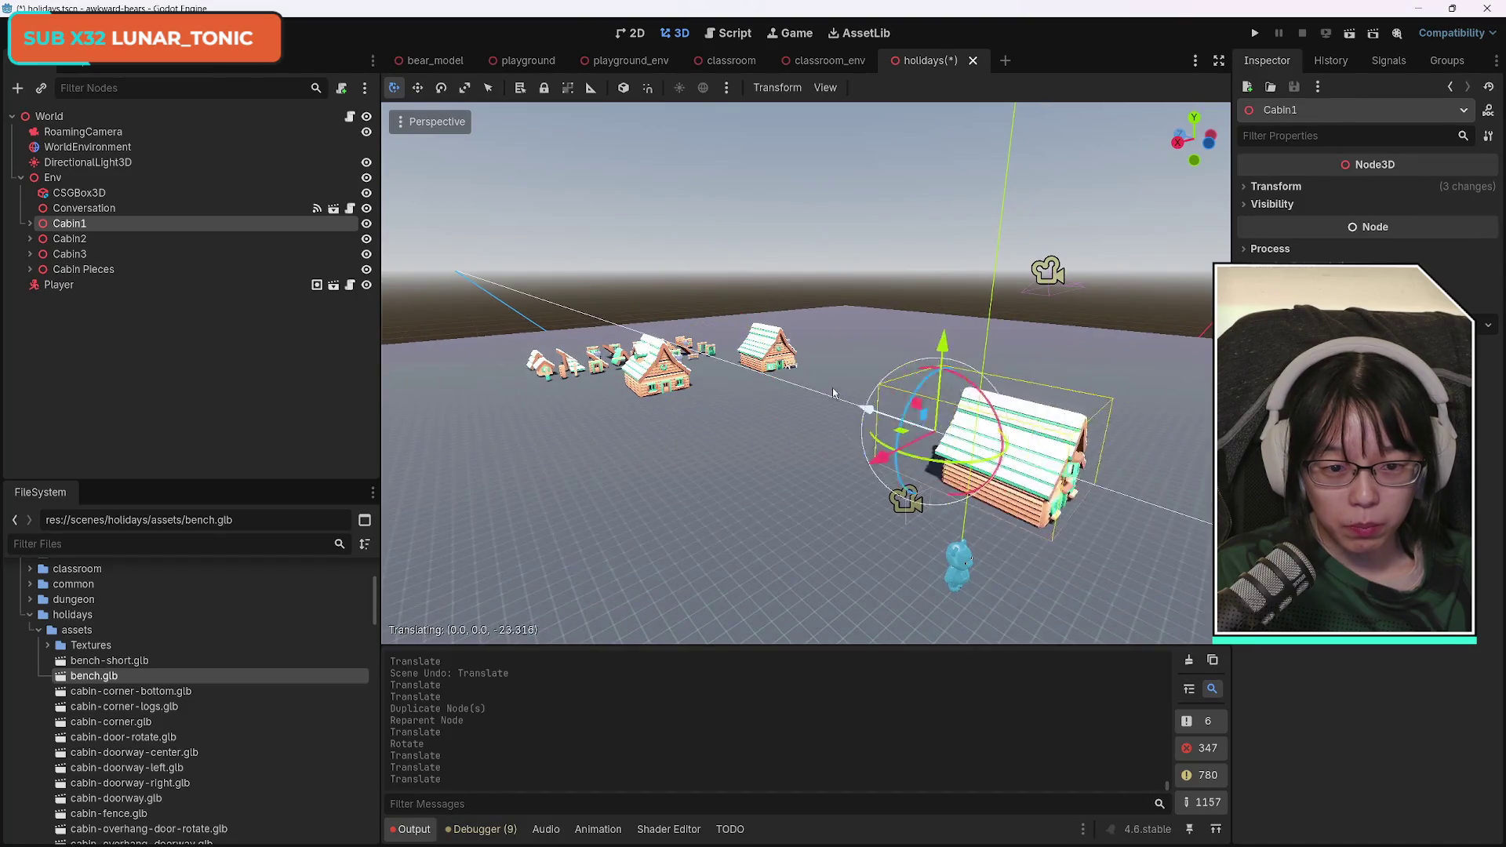
click(781, 390)
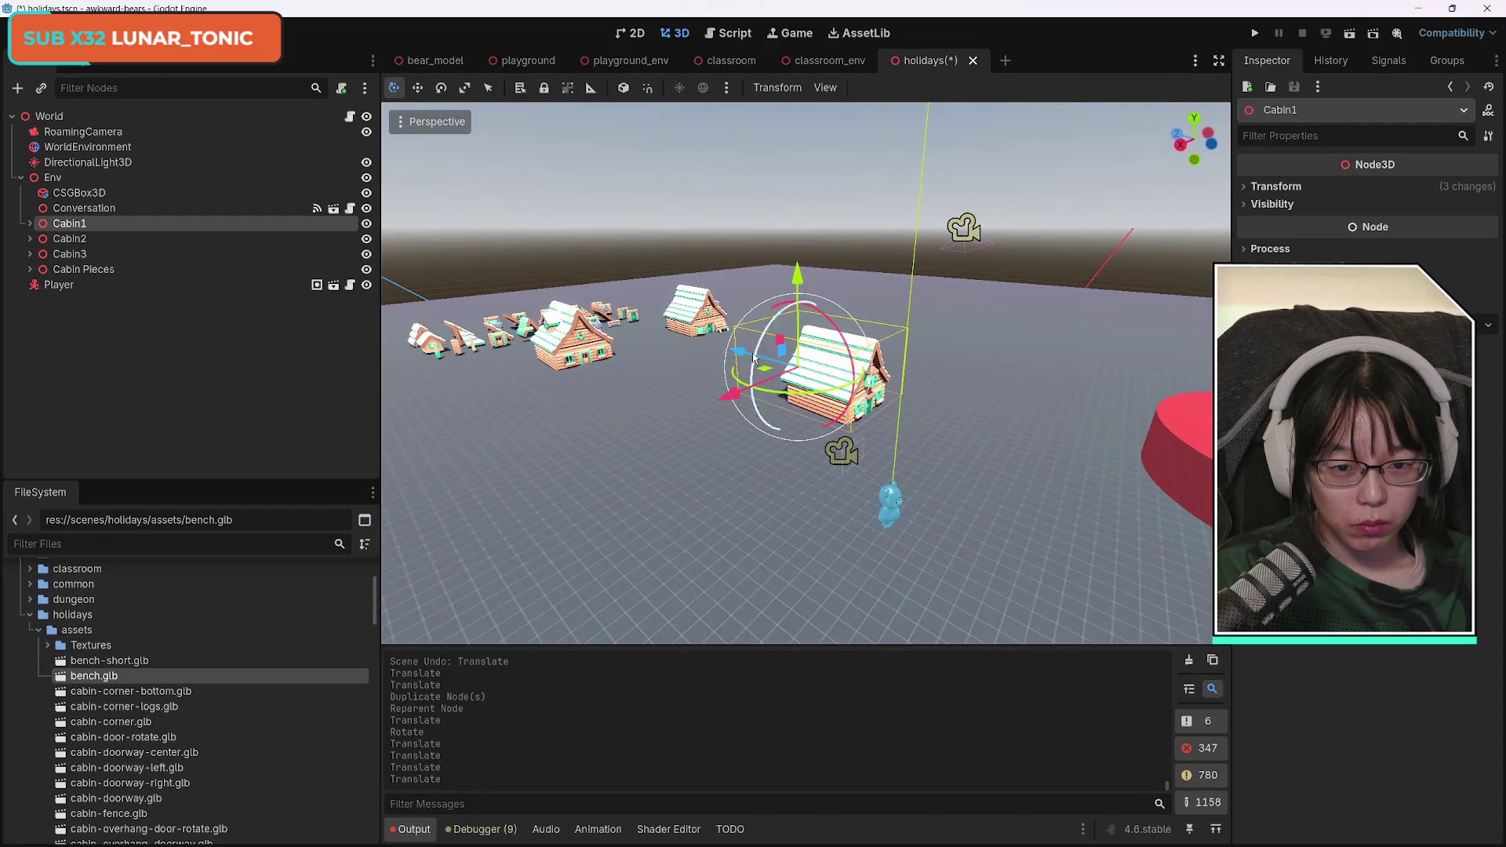
key(r)
key(y)
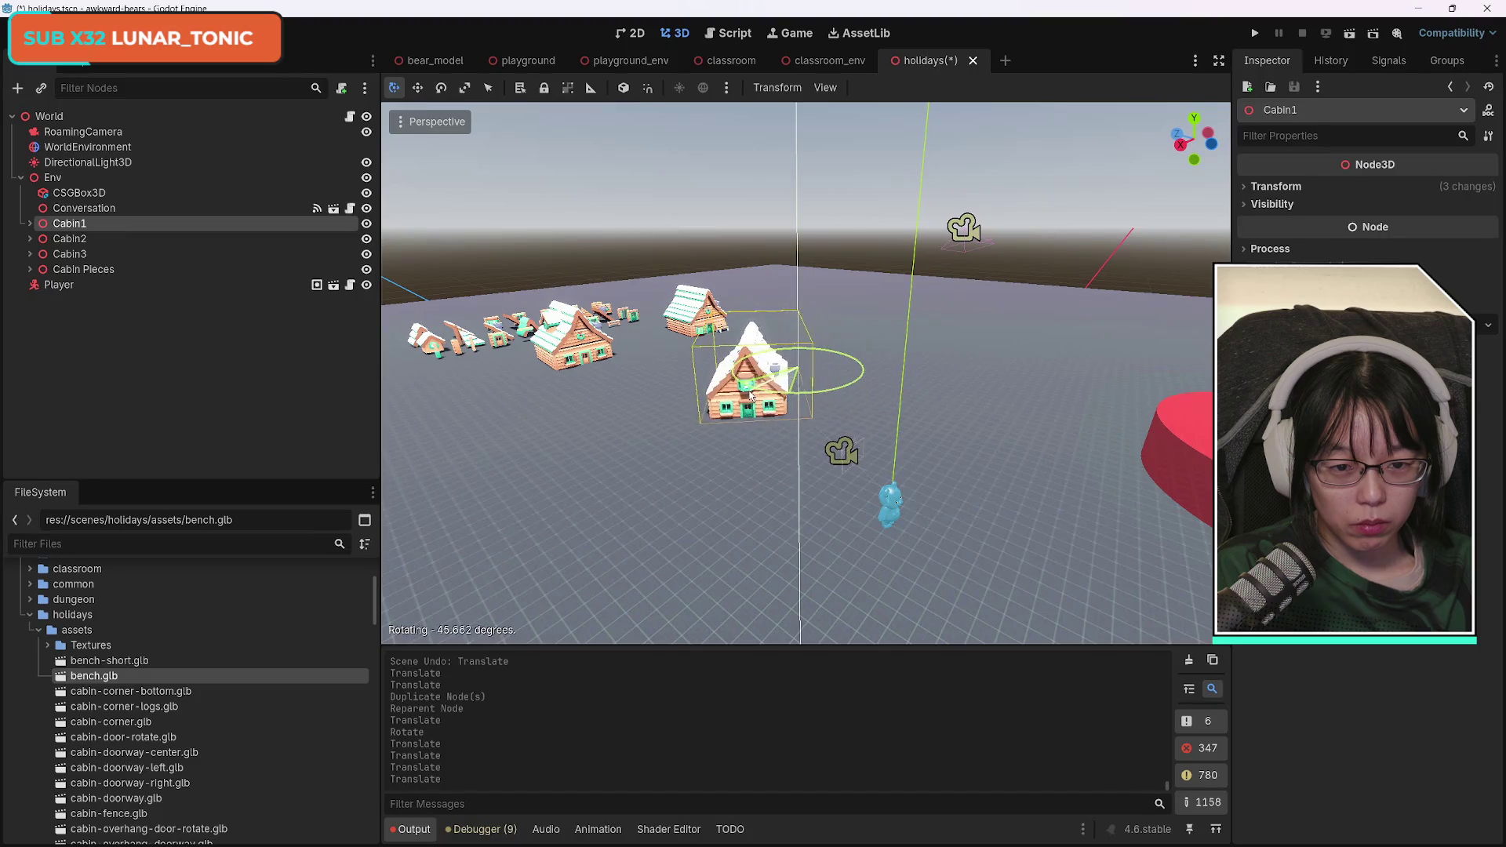
click(754, 394)
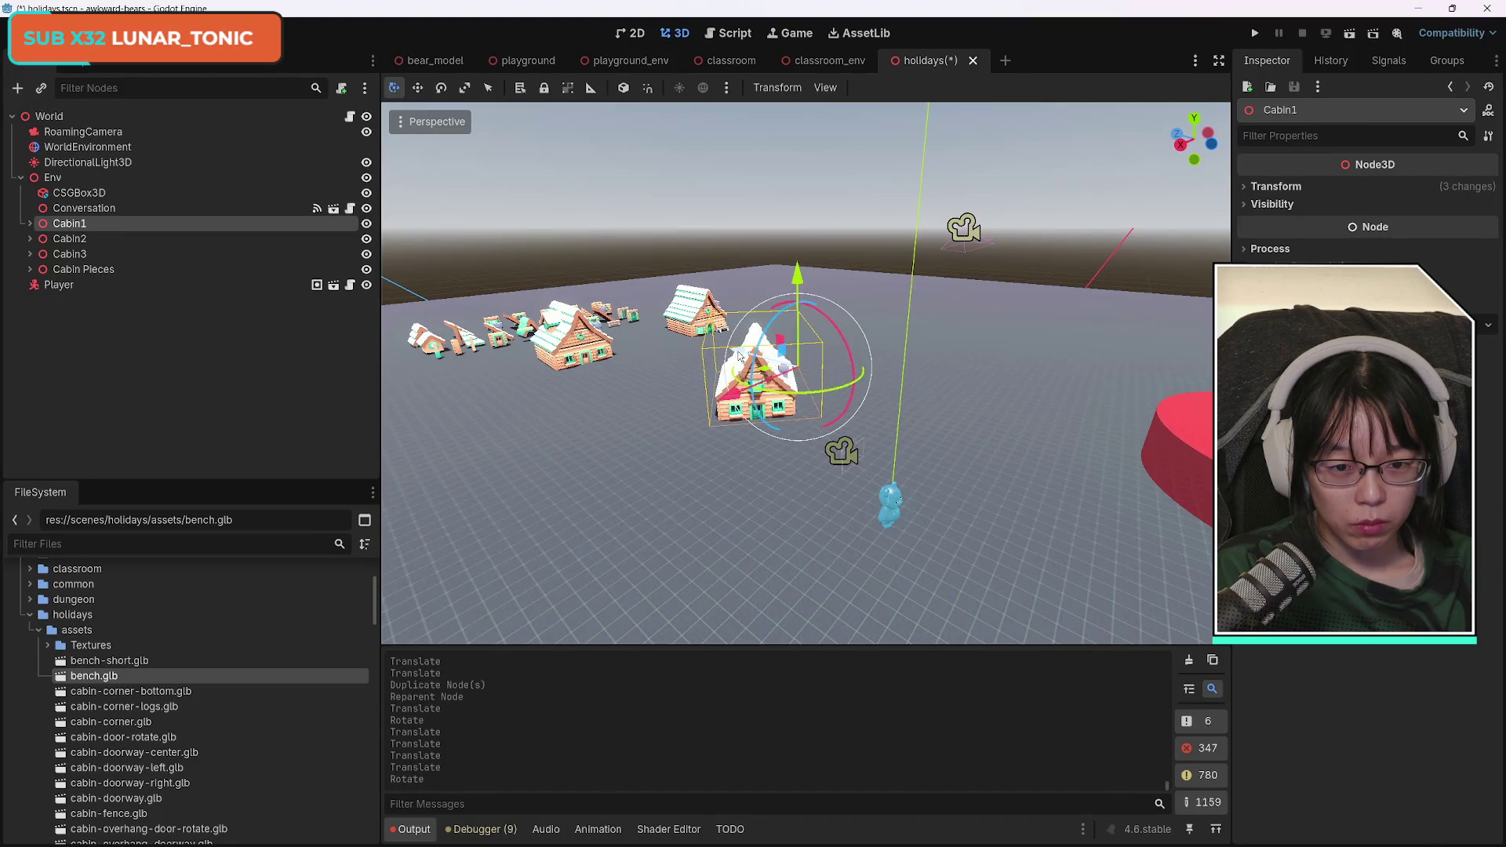
key(g)
key(x)
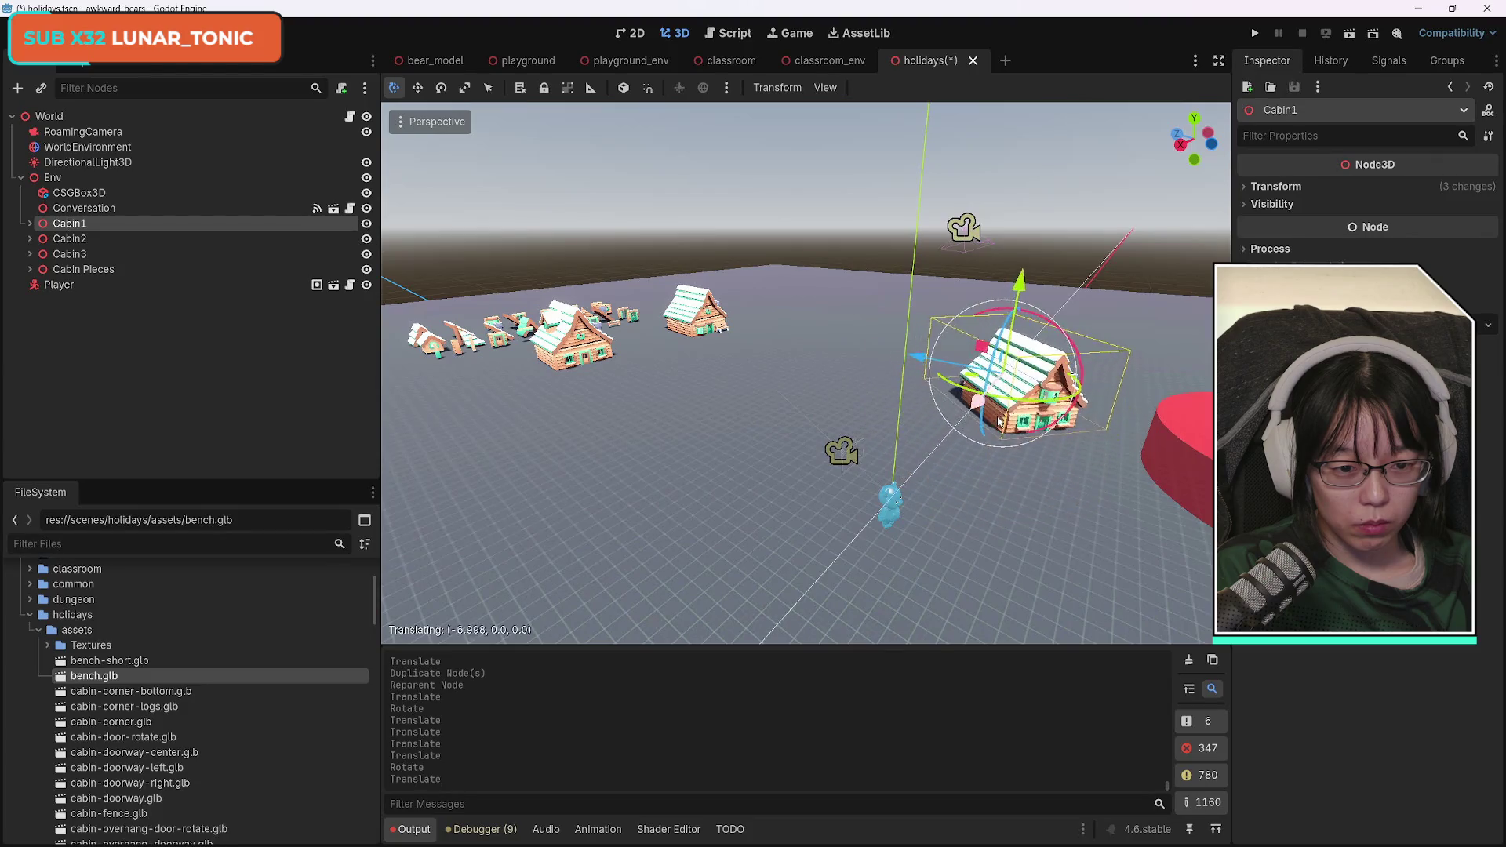
click(987, 414)
key(g)
key(z)
click(893, 359)
Rotate Cabin1 further and push it back along Z beside the red platform.
mouse_move(1026, 397)
mouse_down()
mouse_move(981, 407)
mouse_move(866, 345)
mouse_up()
key(g)
key(z)
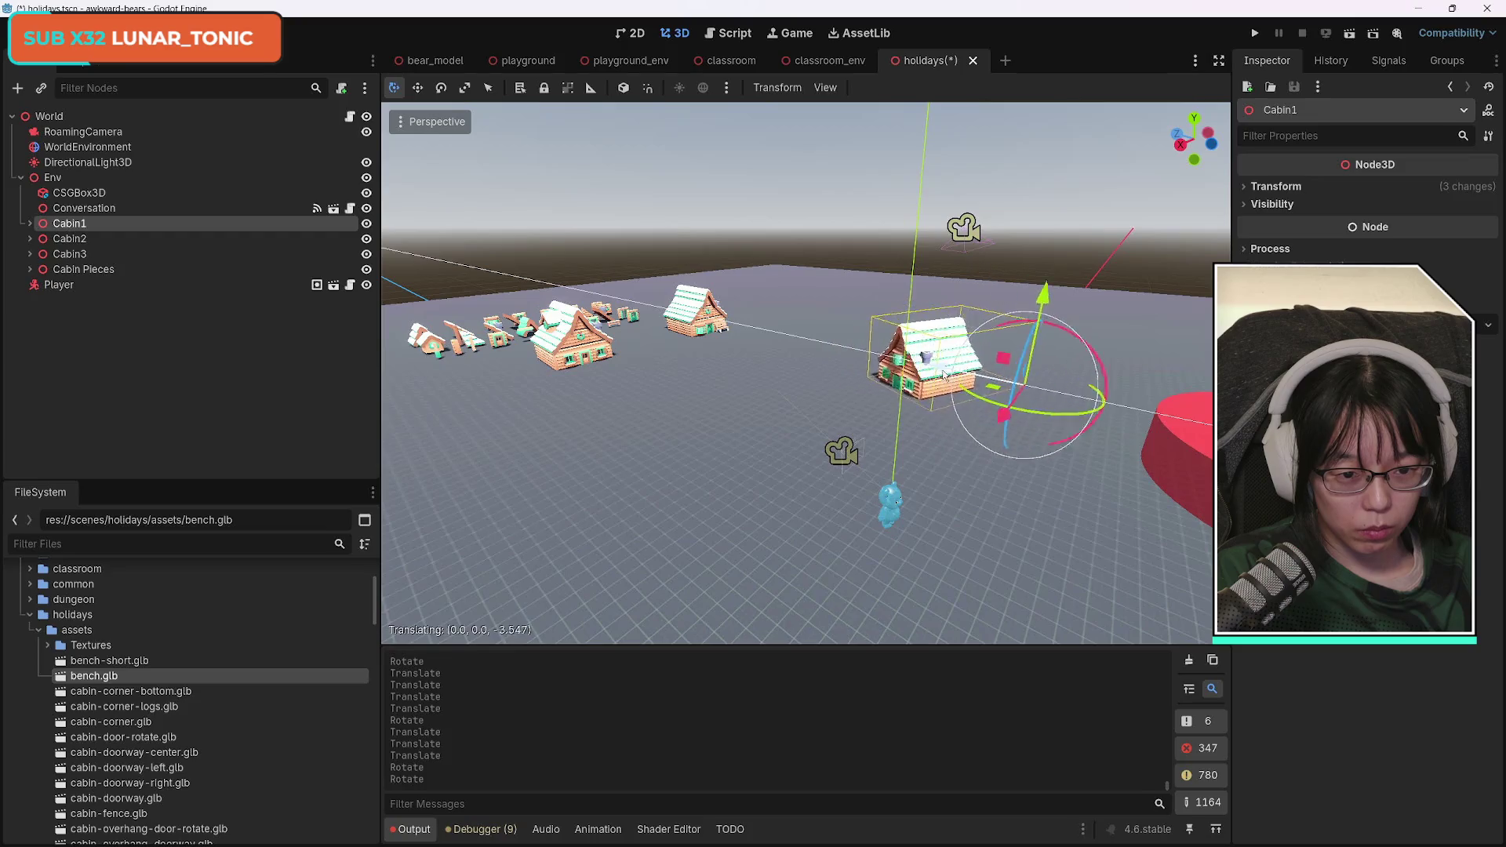
click(1047, 402)
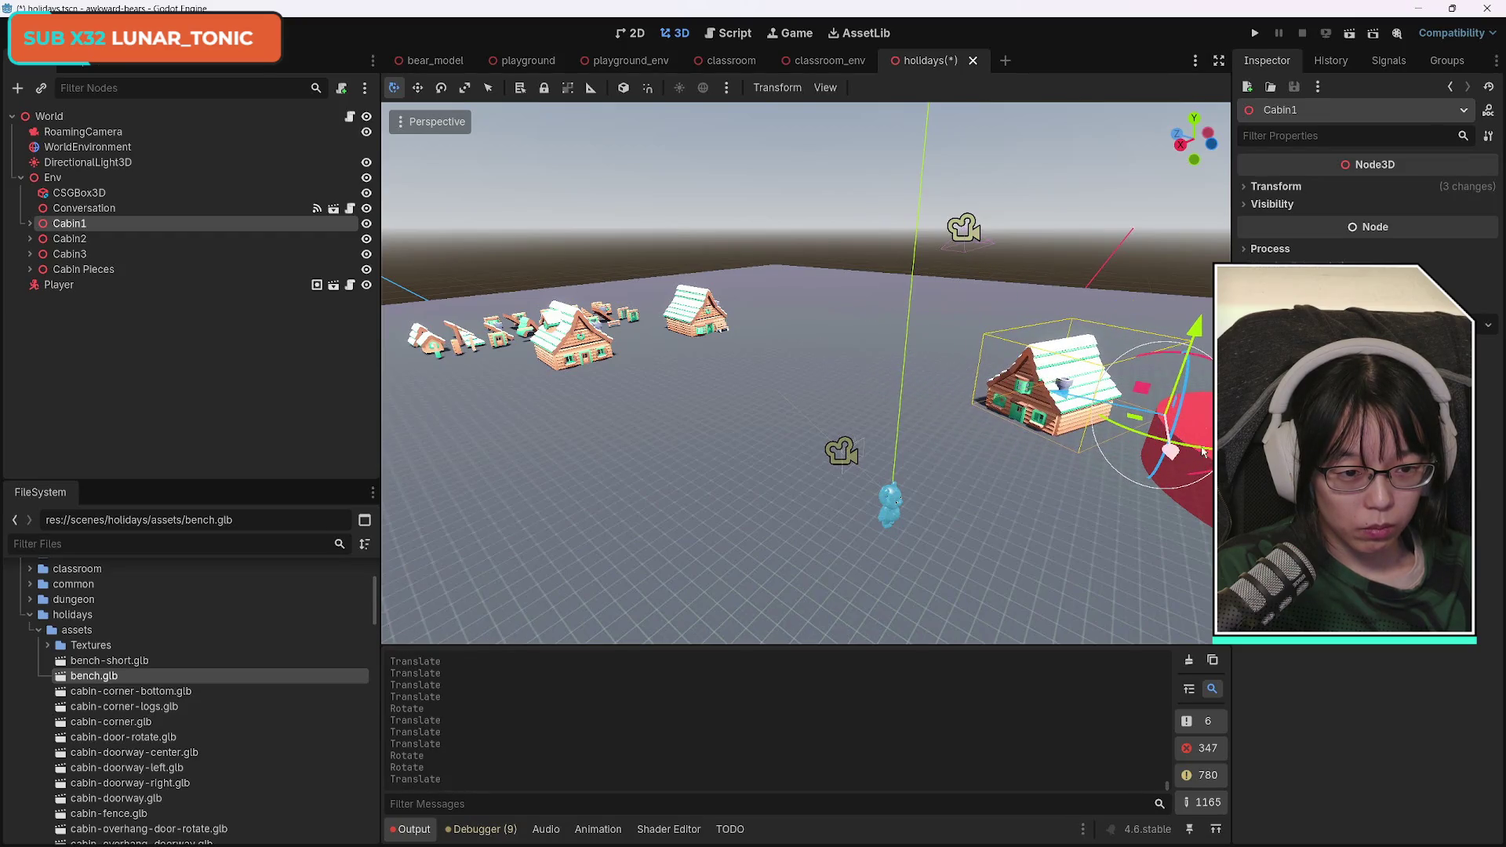
drag(1170, 451, 1161, 426)
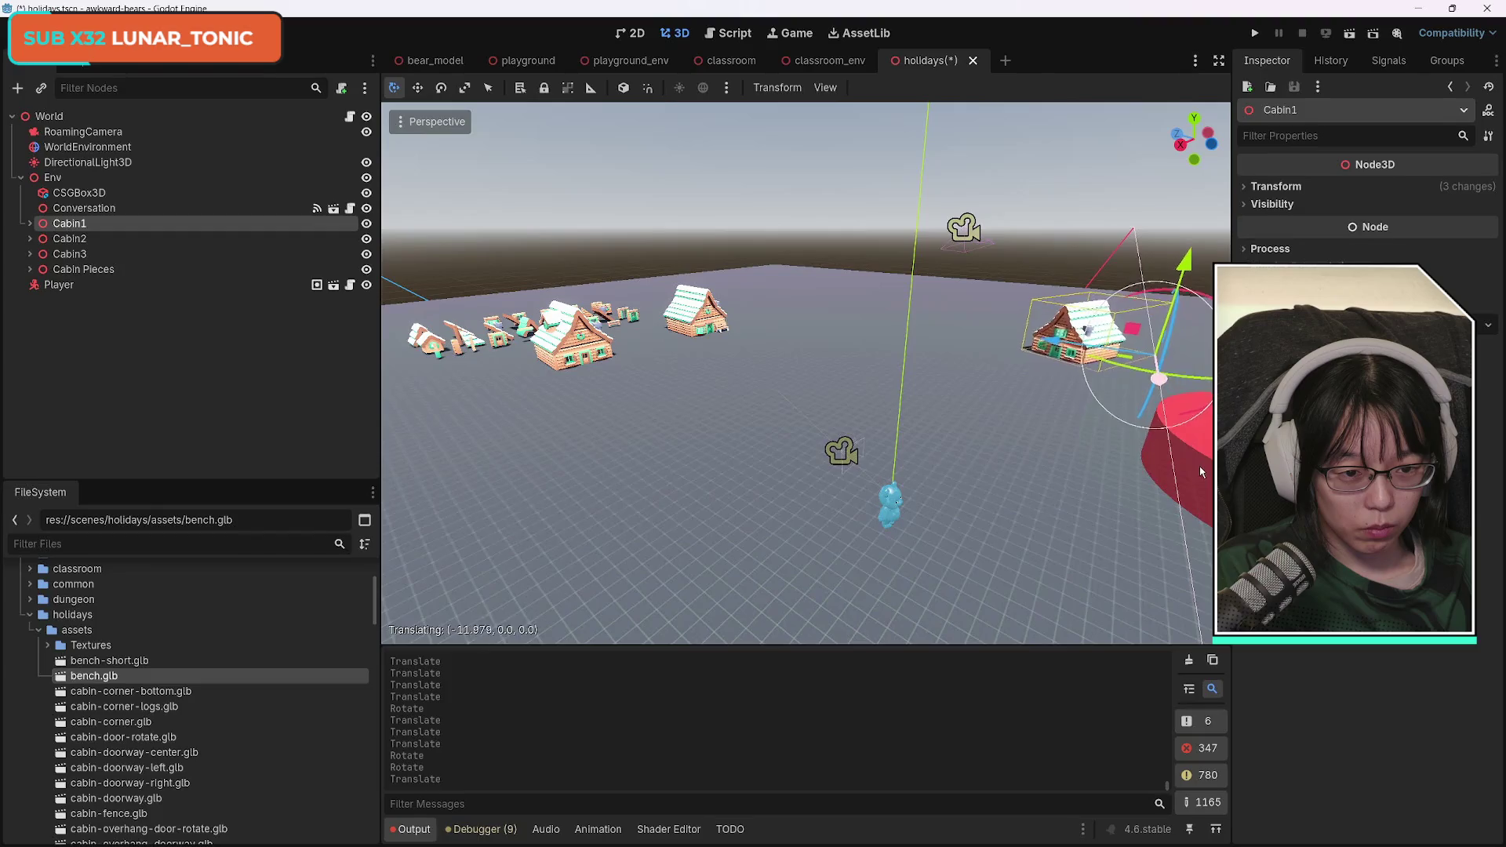
key(f)
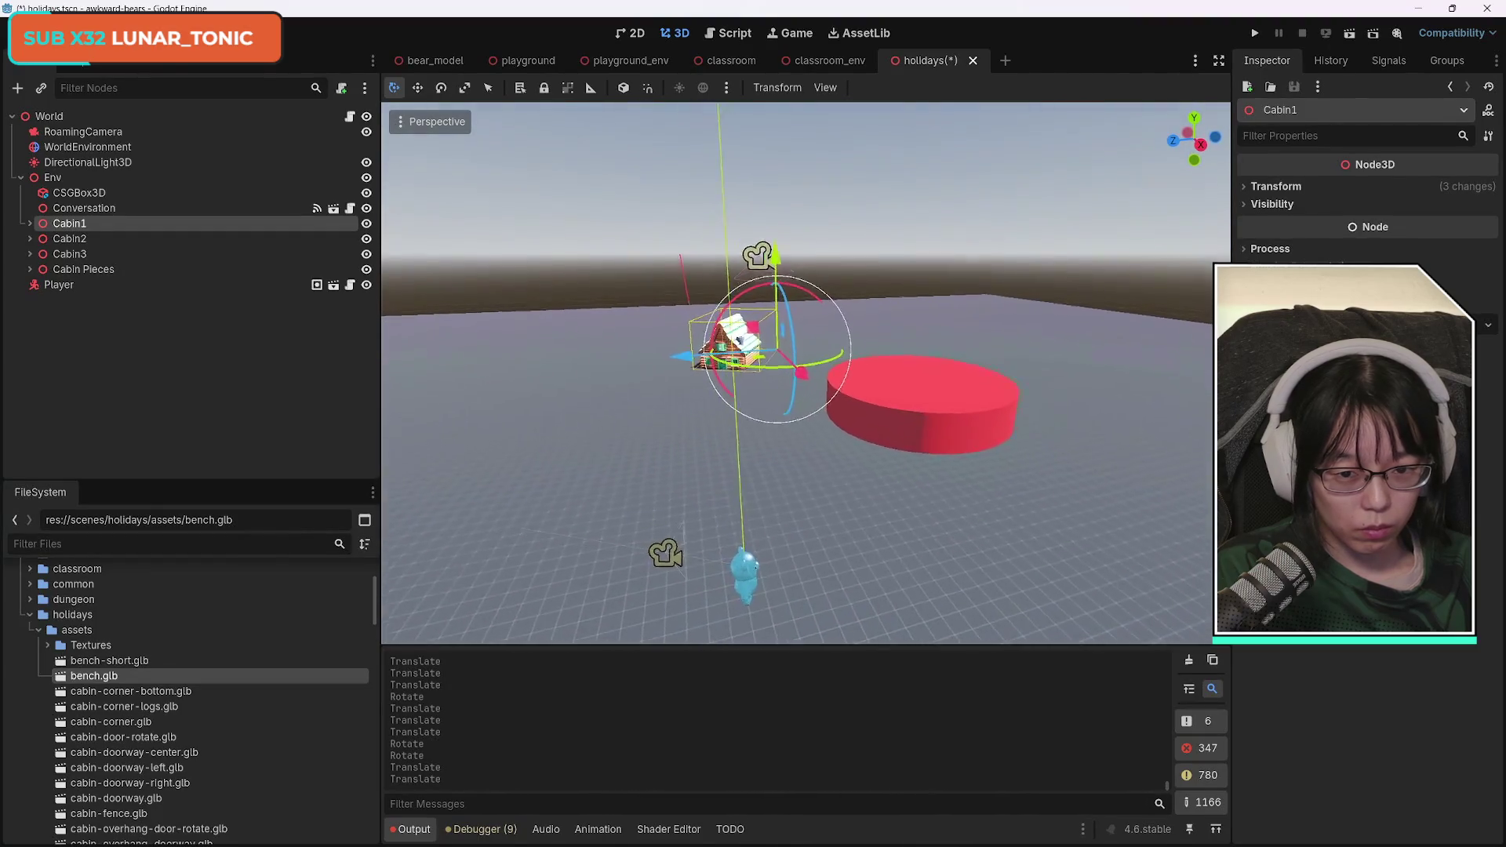
mouse_move(794, 364)
mouse_down()
mouse_move(878, 403)
mouse_move(844, 384)
mouse_up()
drag(1053, 509, 954, 367)
click(822, 328)
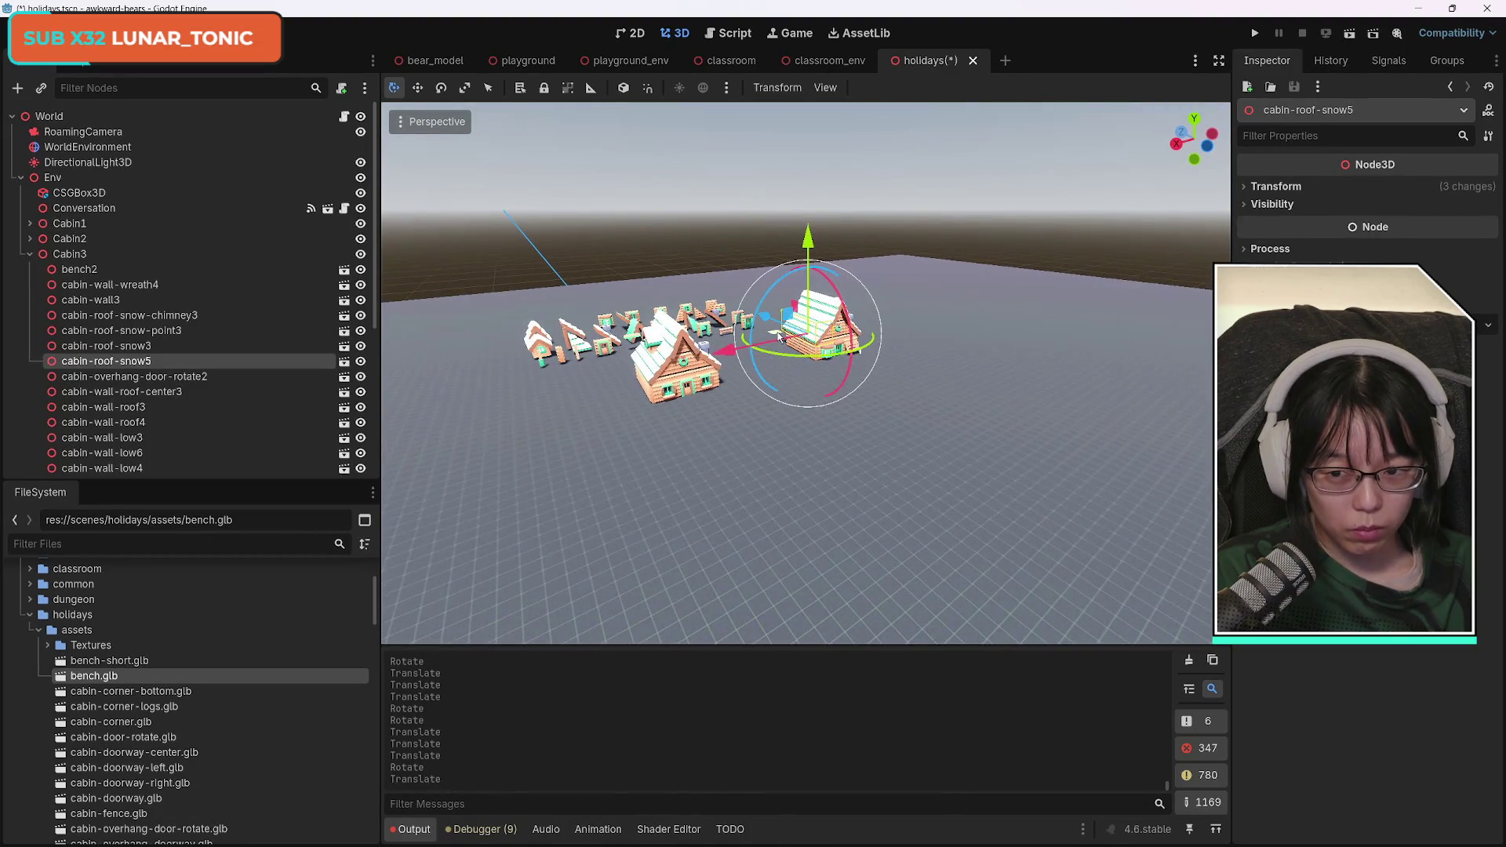
Identify and select the Cabin3 group, then give it an initial move and rotation.
click(30, 255)
key(g)
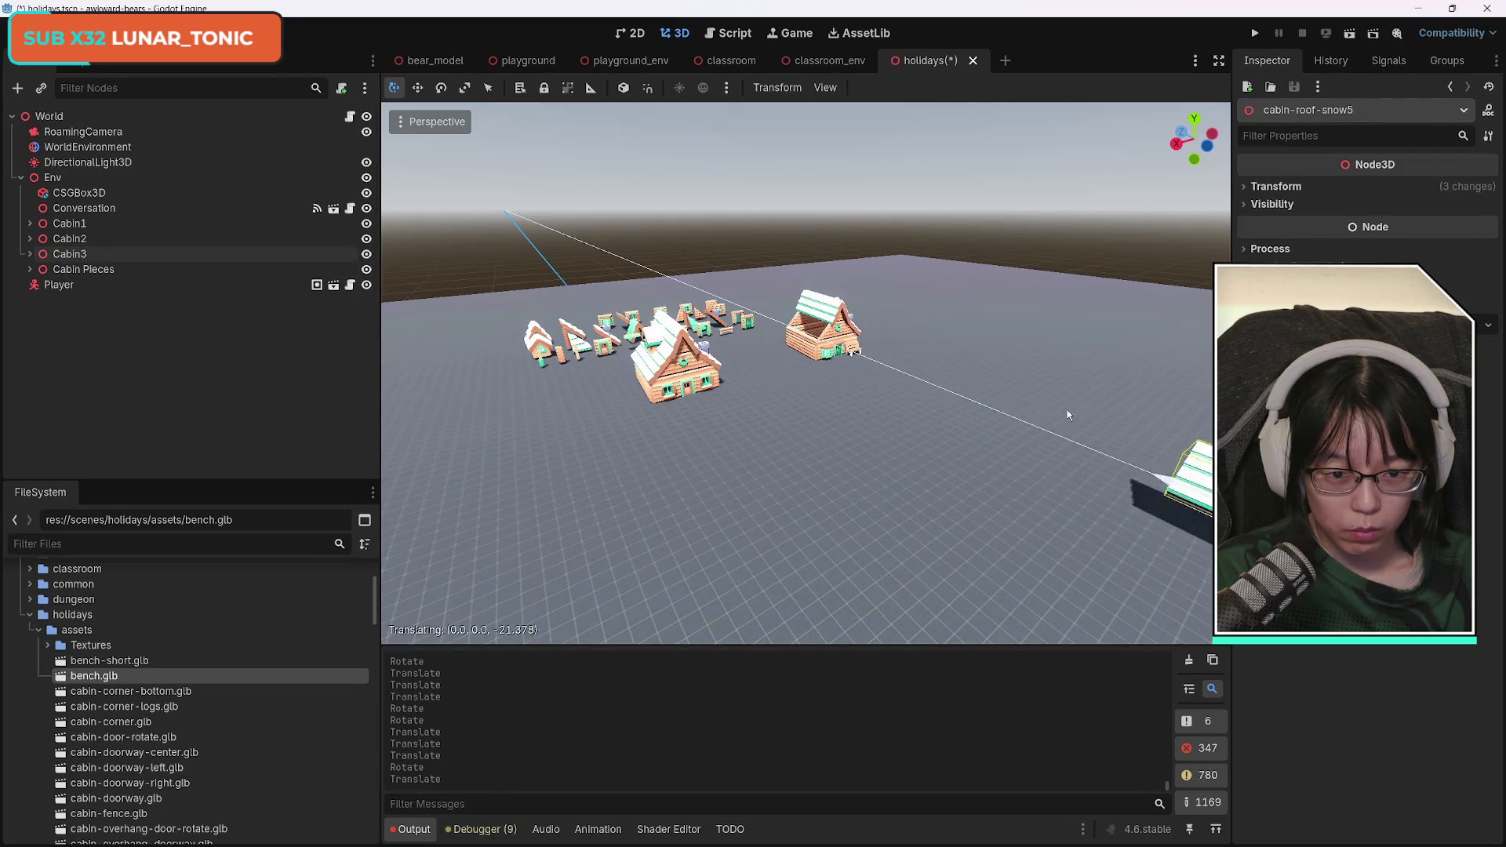
key(ctrl+z)
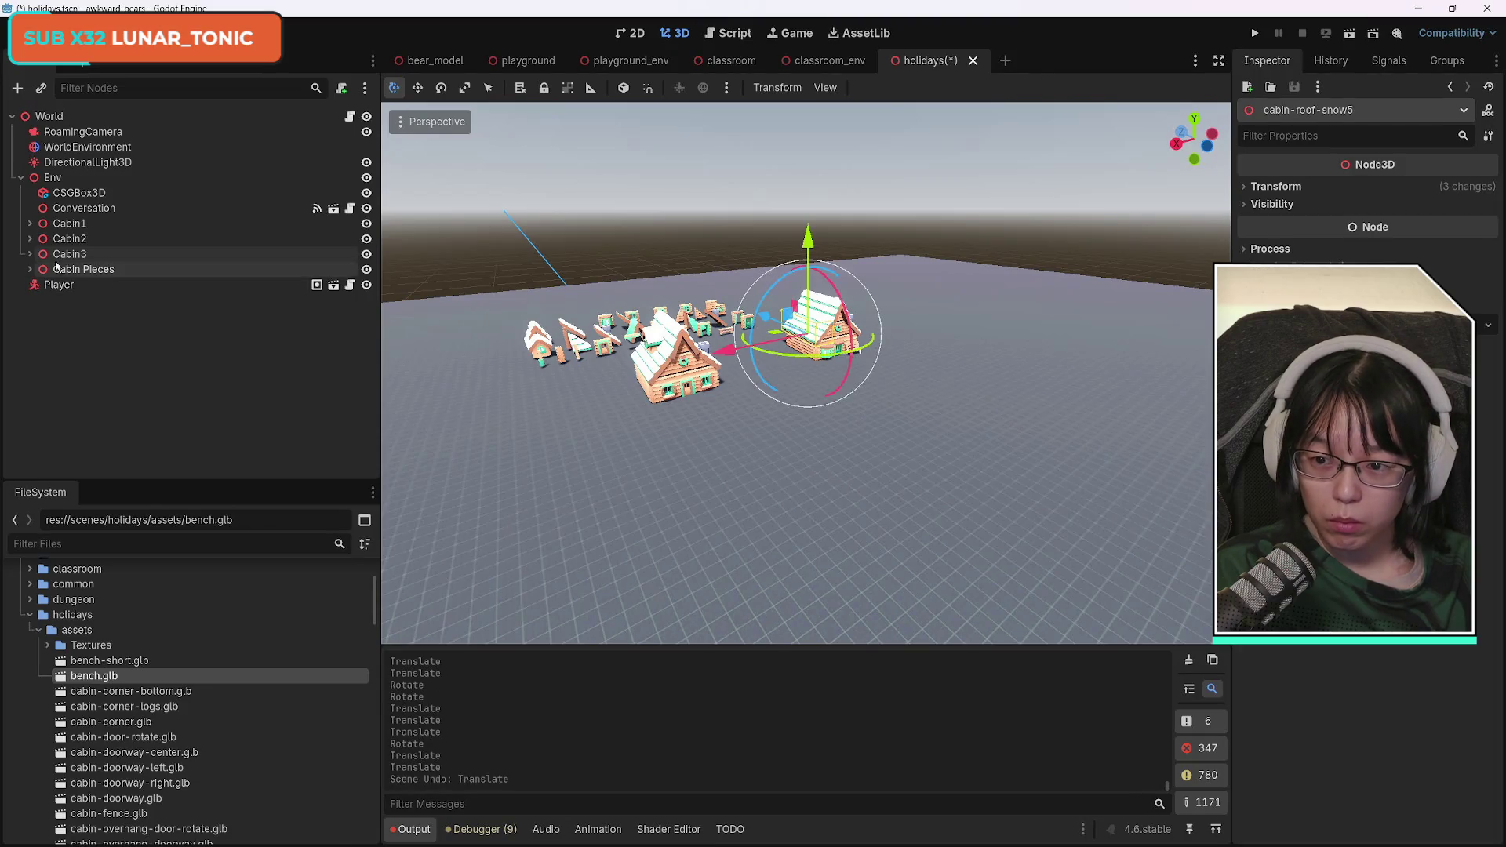
click(366, 255)
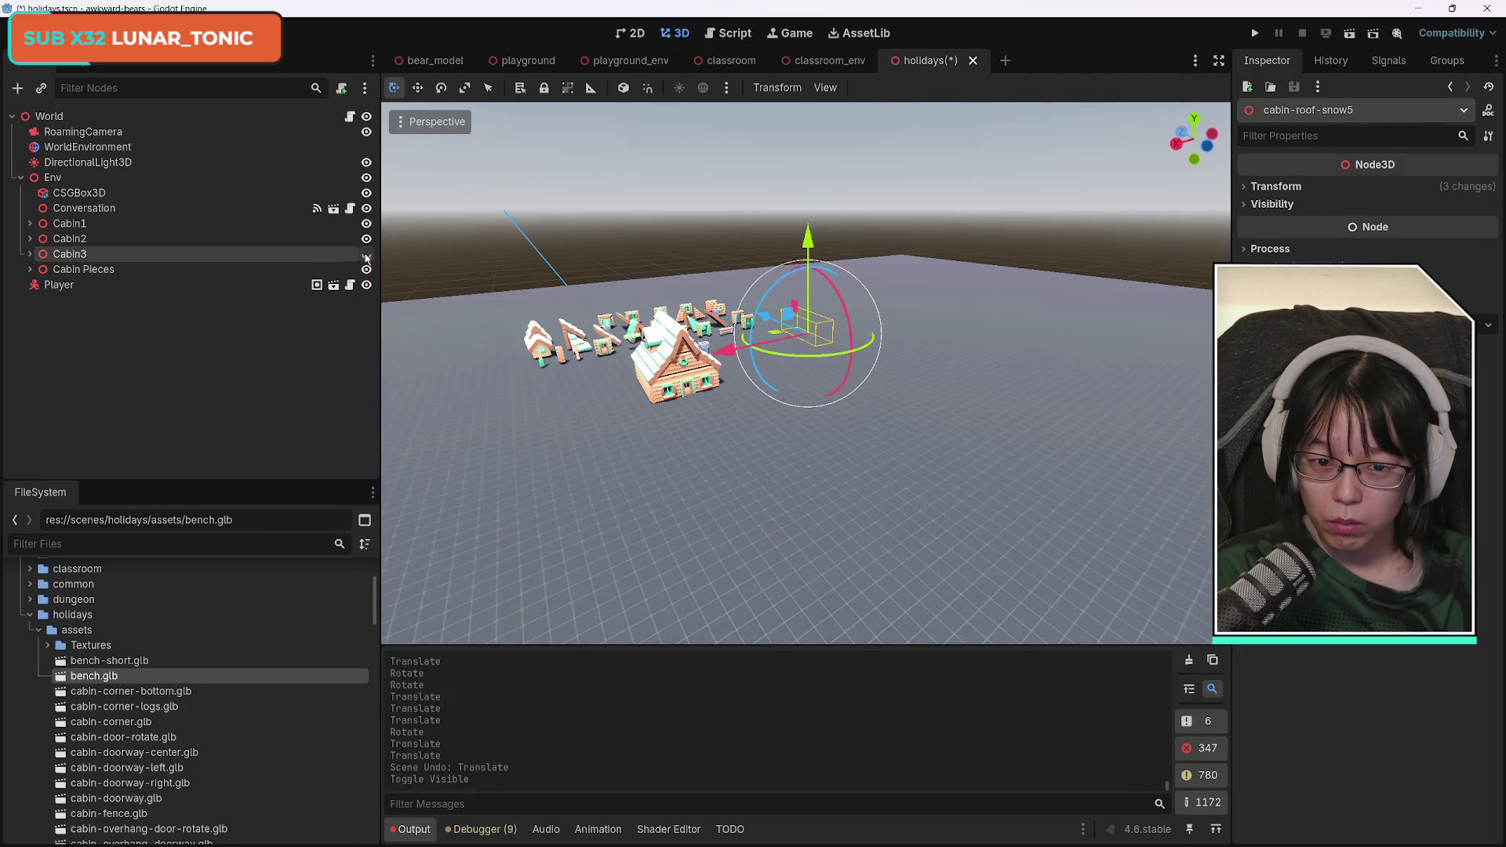
click(366, 255)
click(118, 336)
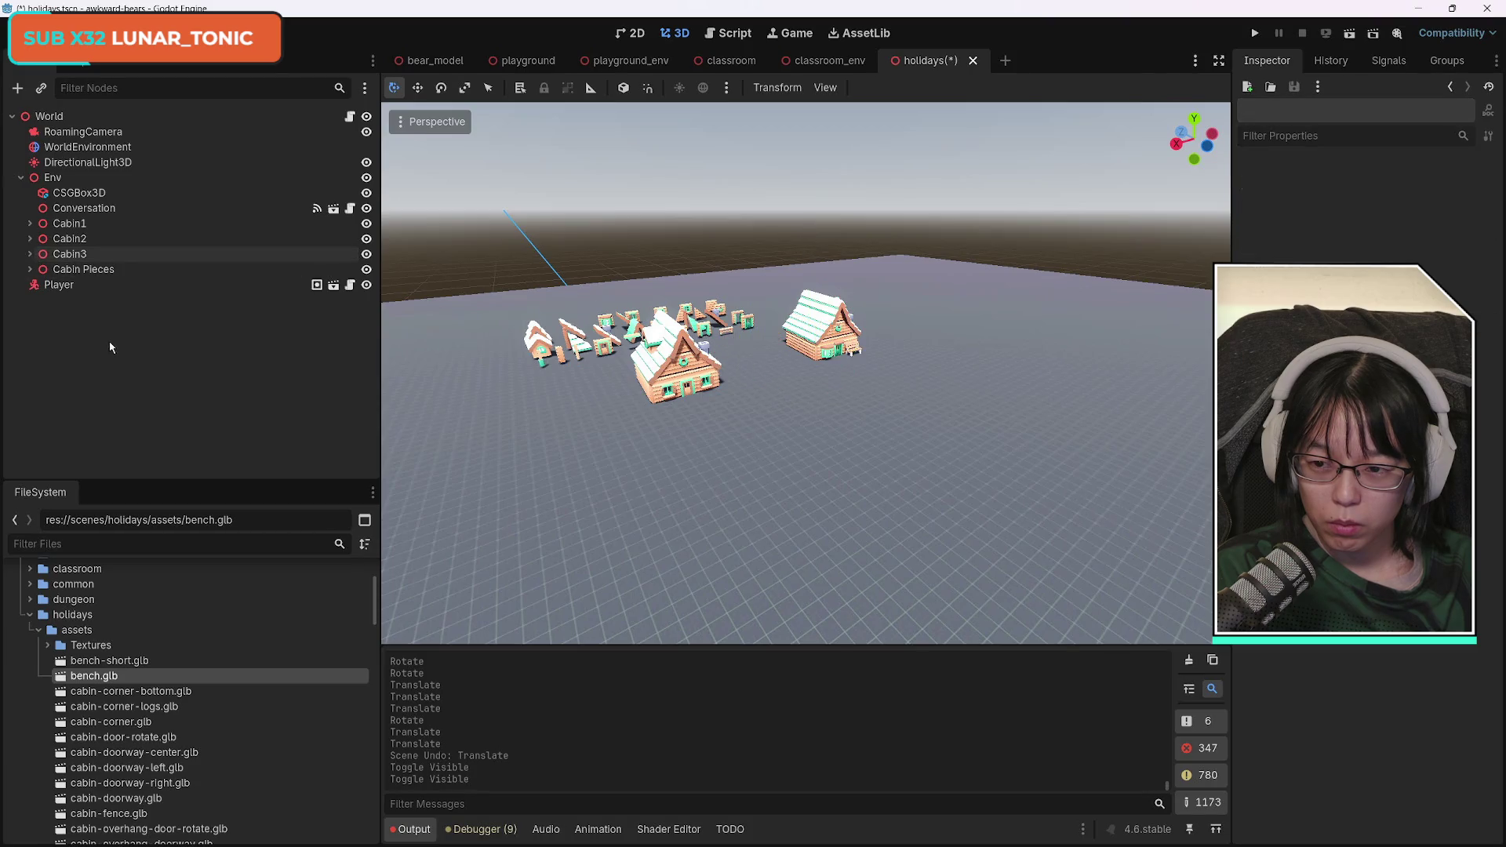
click(69, 254)
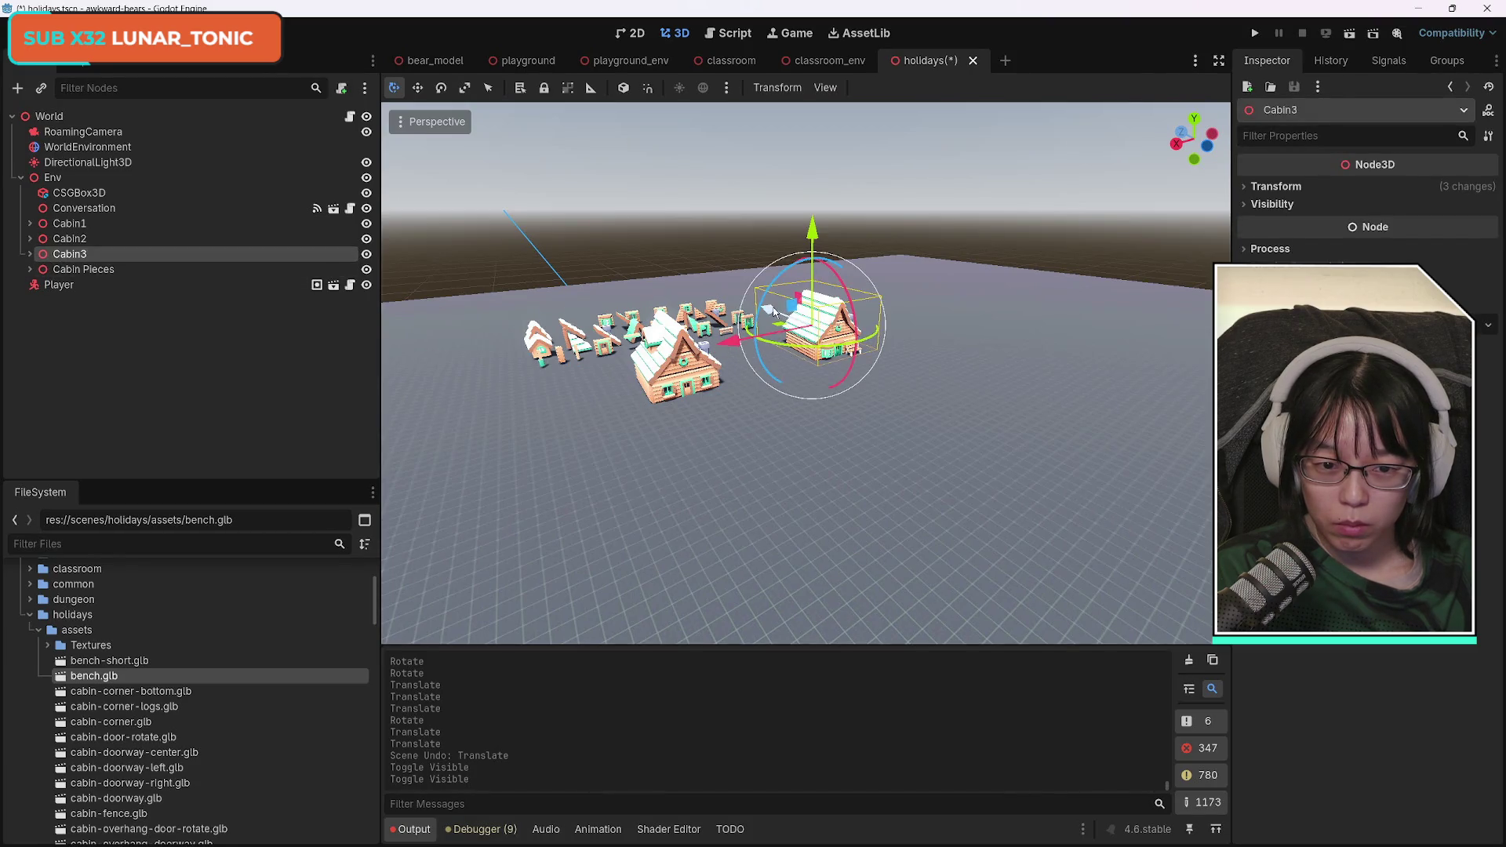
drag(775, 311, 871, 428)
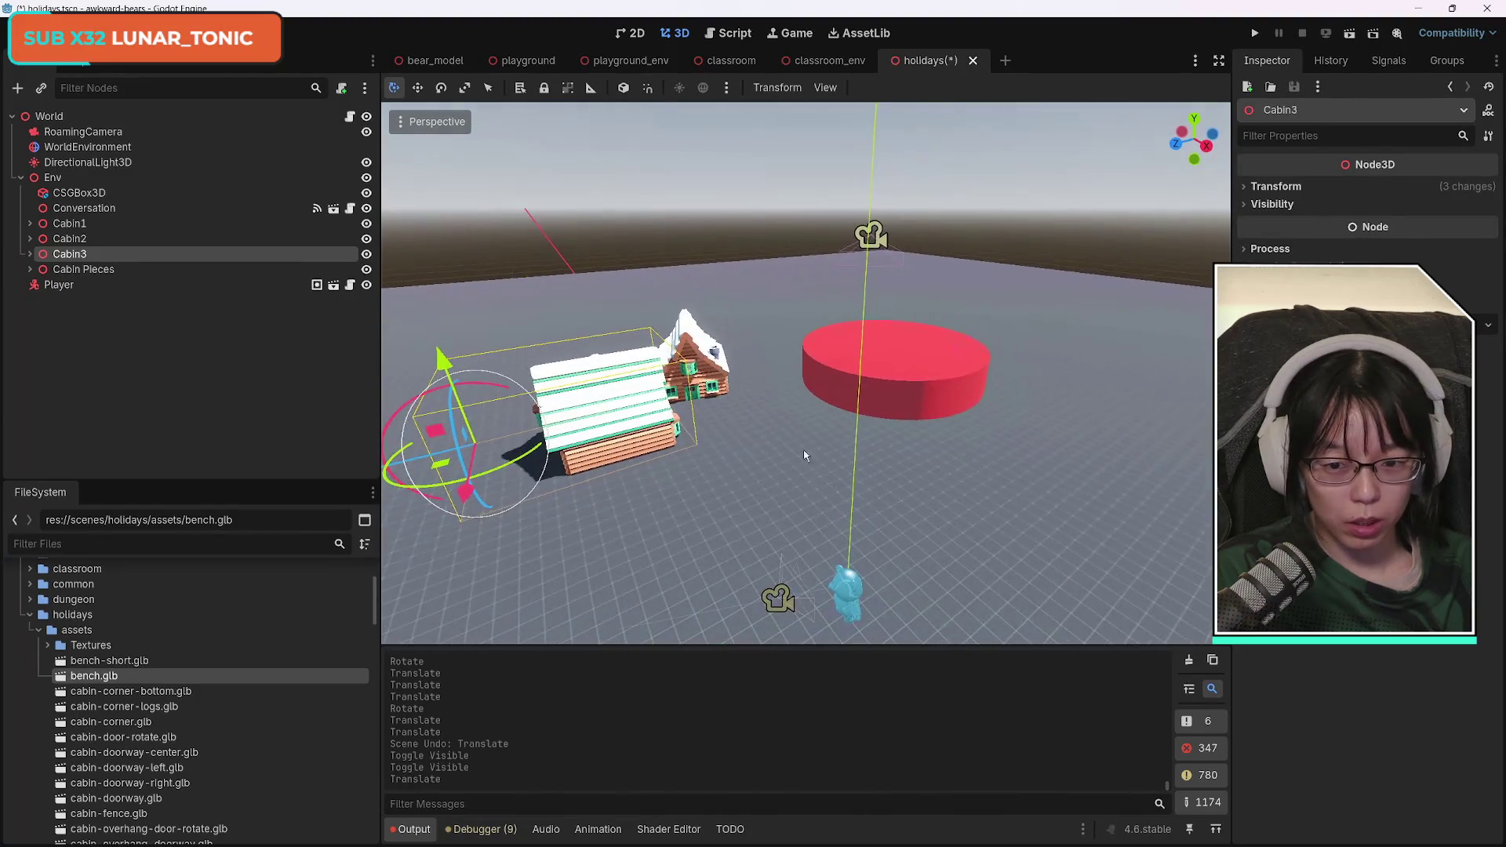
drag(504, 473, 475, 459)
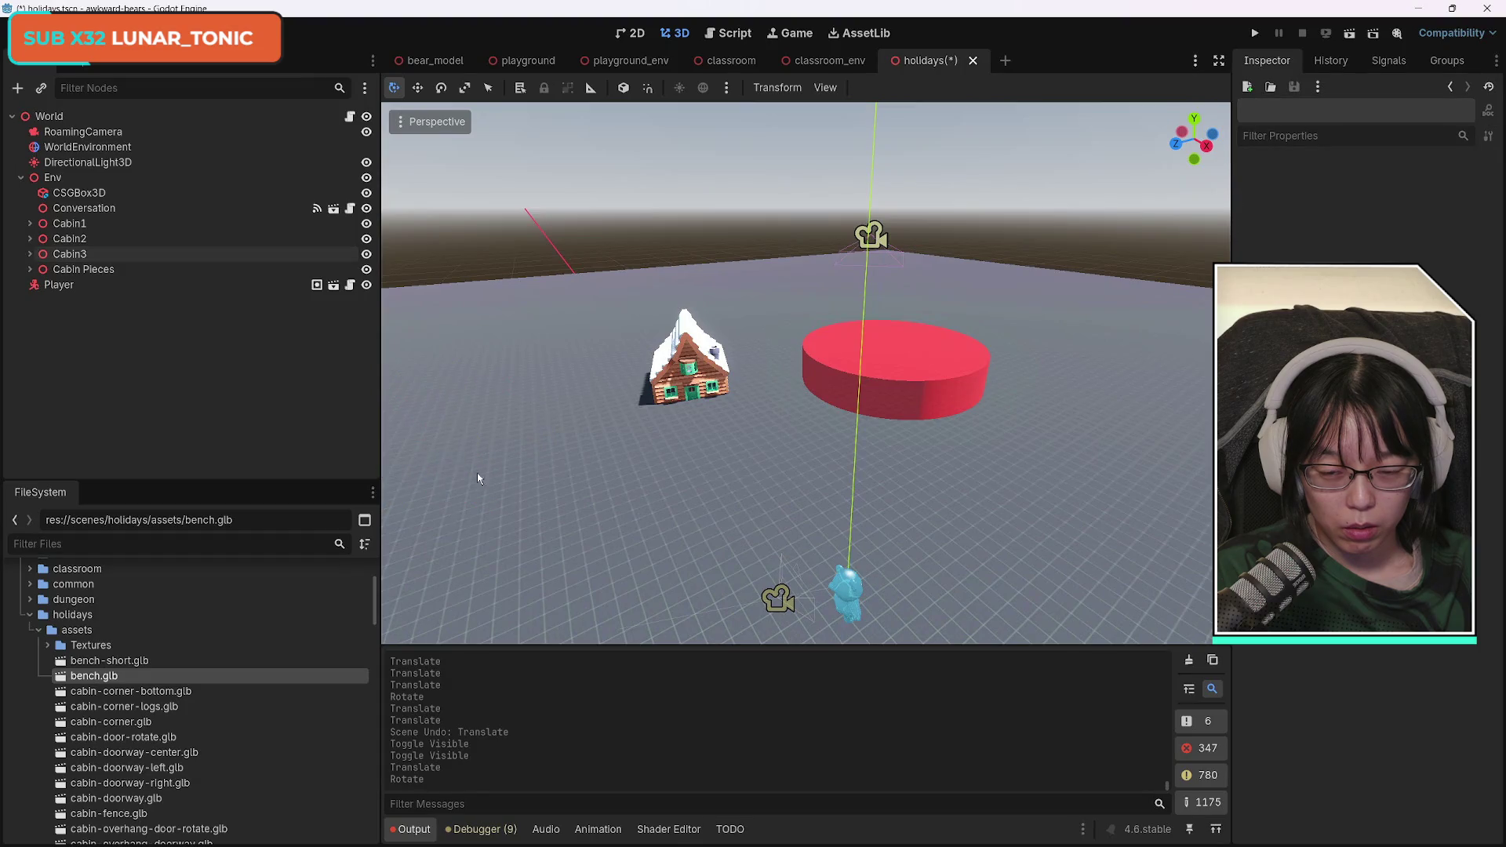
click(591, 426)
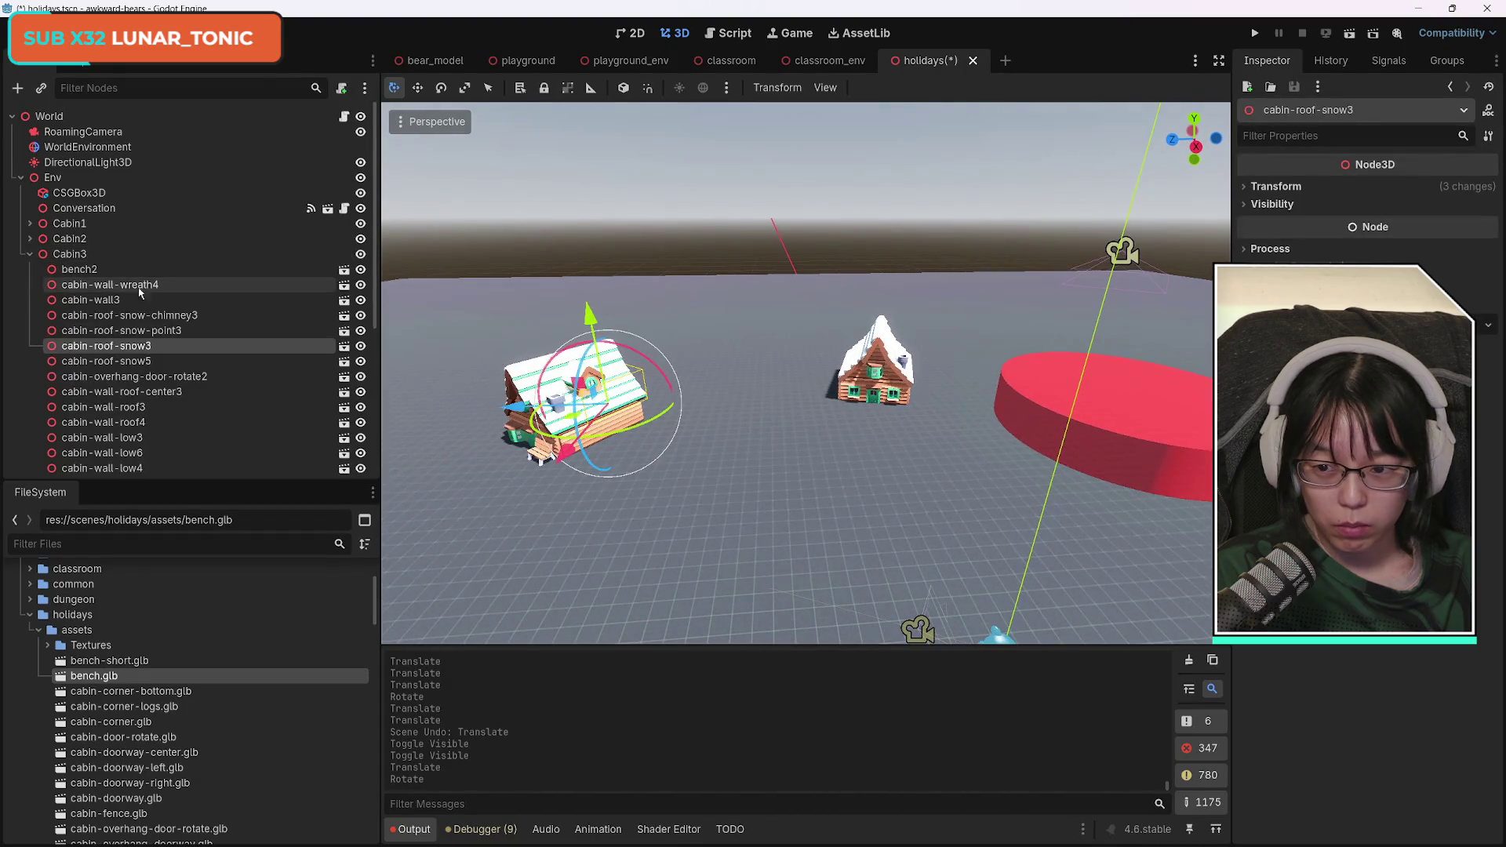
click(69, 255)
click(31, 255)
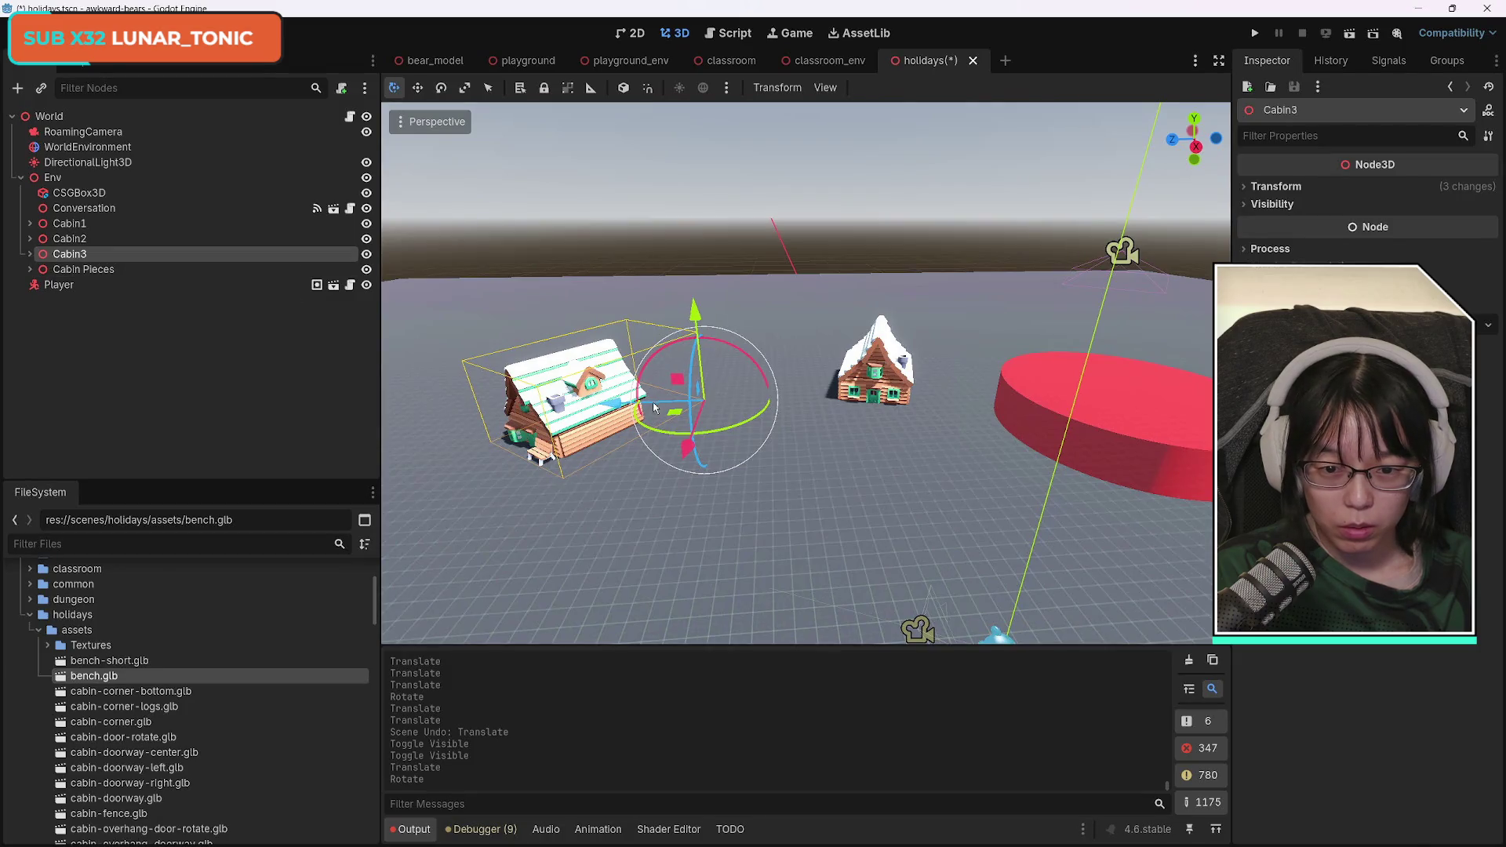
Move Cabin3 onto the red platform, turn it around, and shift it left along X.
mouse_move(614, 406)
mouse_down()
mouse_move(1155, 416)
mouse_move(1108, 445)
mouse_move(1057, 425)
mouse_up()
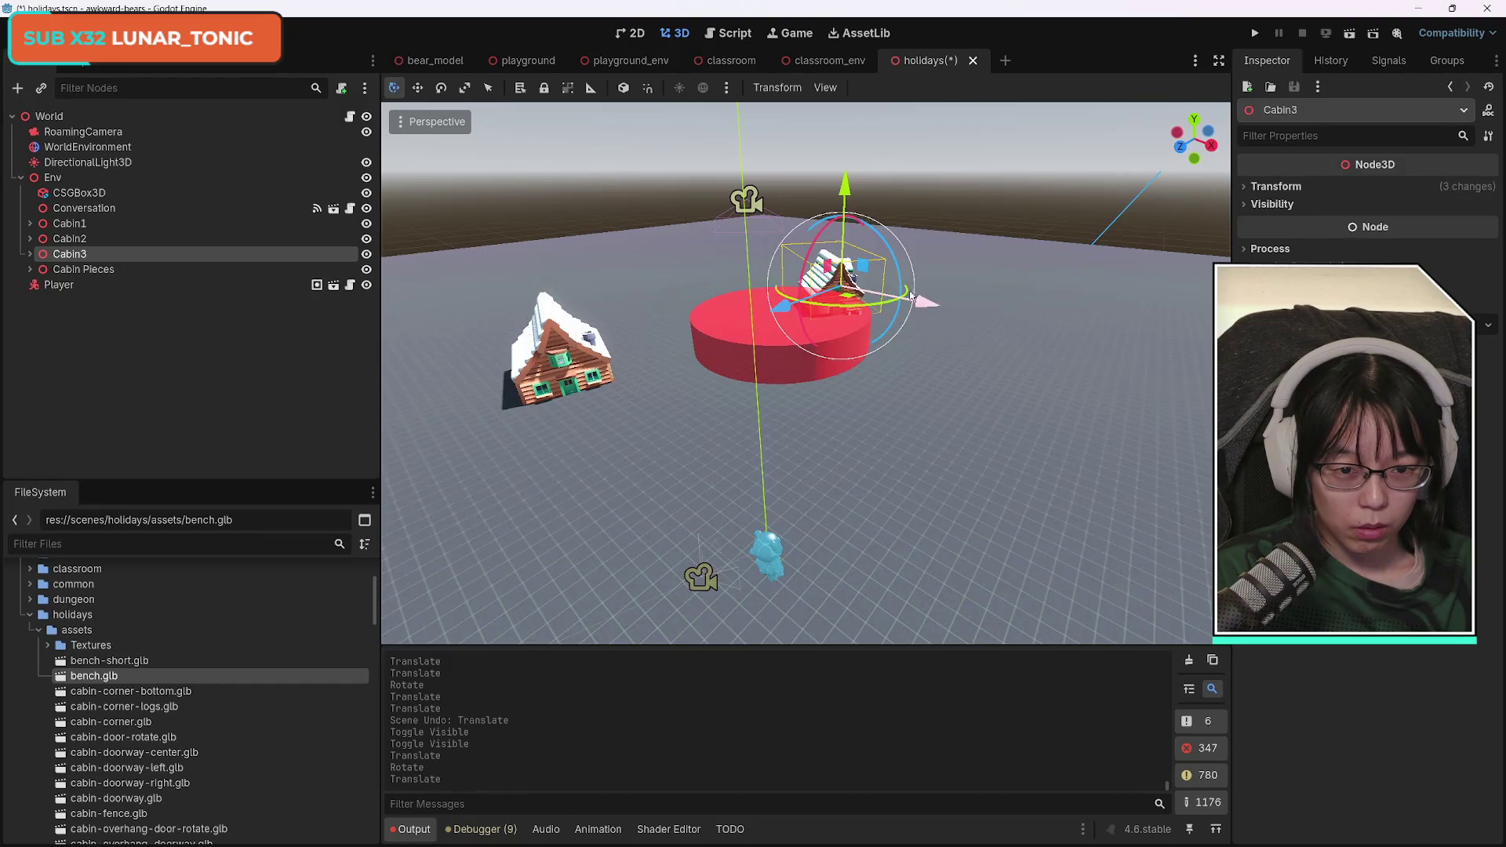
drag(884, 302, 885, 308)
mouse_move(784, 306)
mouse_down()
mouse_move(667, 341)
mouse_move(793, 290)
mouse_move(820, 250)
mouse_up()
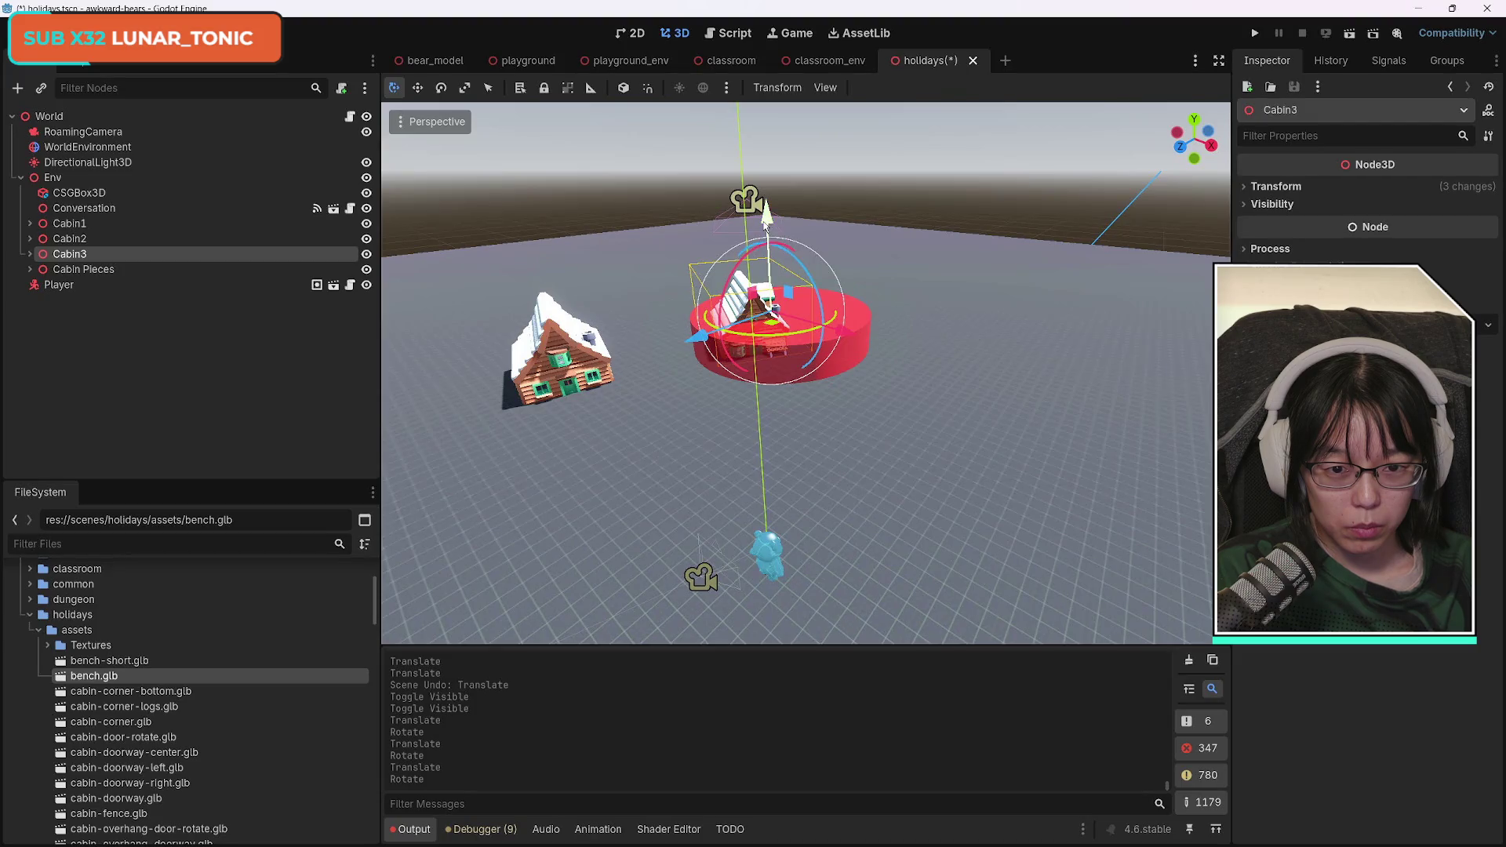
mouse_move(846, 326)
mouse_down()
mouse_move(643, 344)
mouse_move(697, 325)
mouse_move(601, 326)
mouse_move(616, 324)
mouse_up()
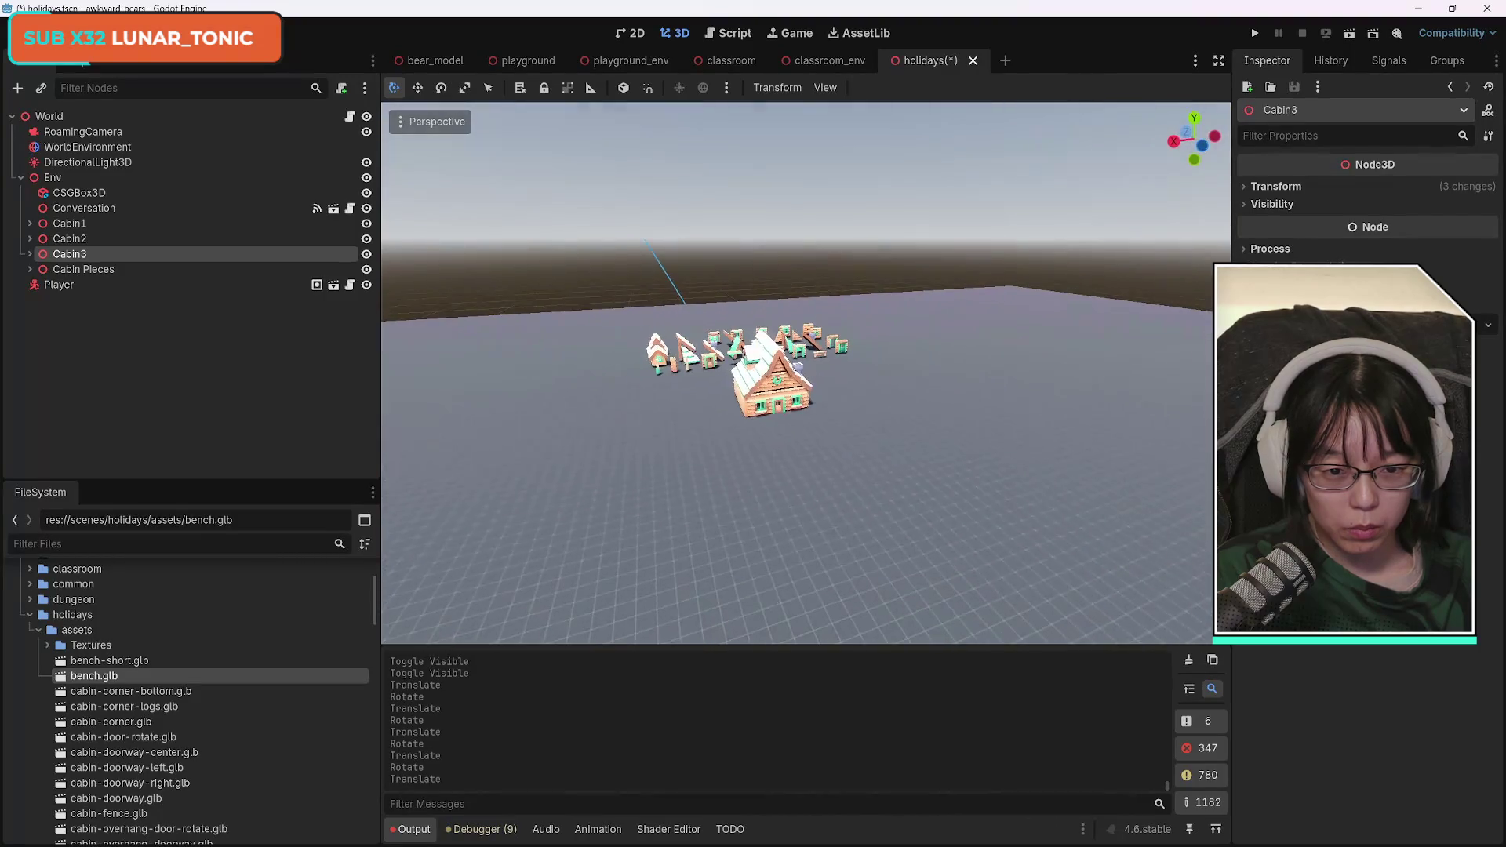
Move and rotate Cabin2 and Cabin3 into place around the red platform.
click(82, 225)
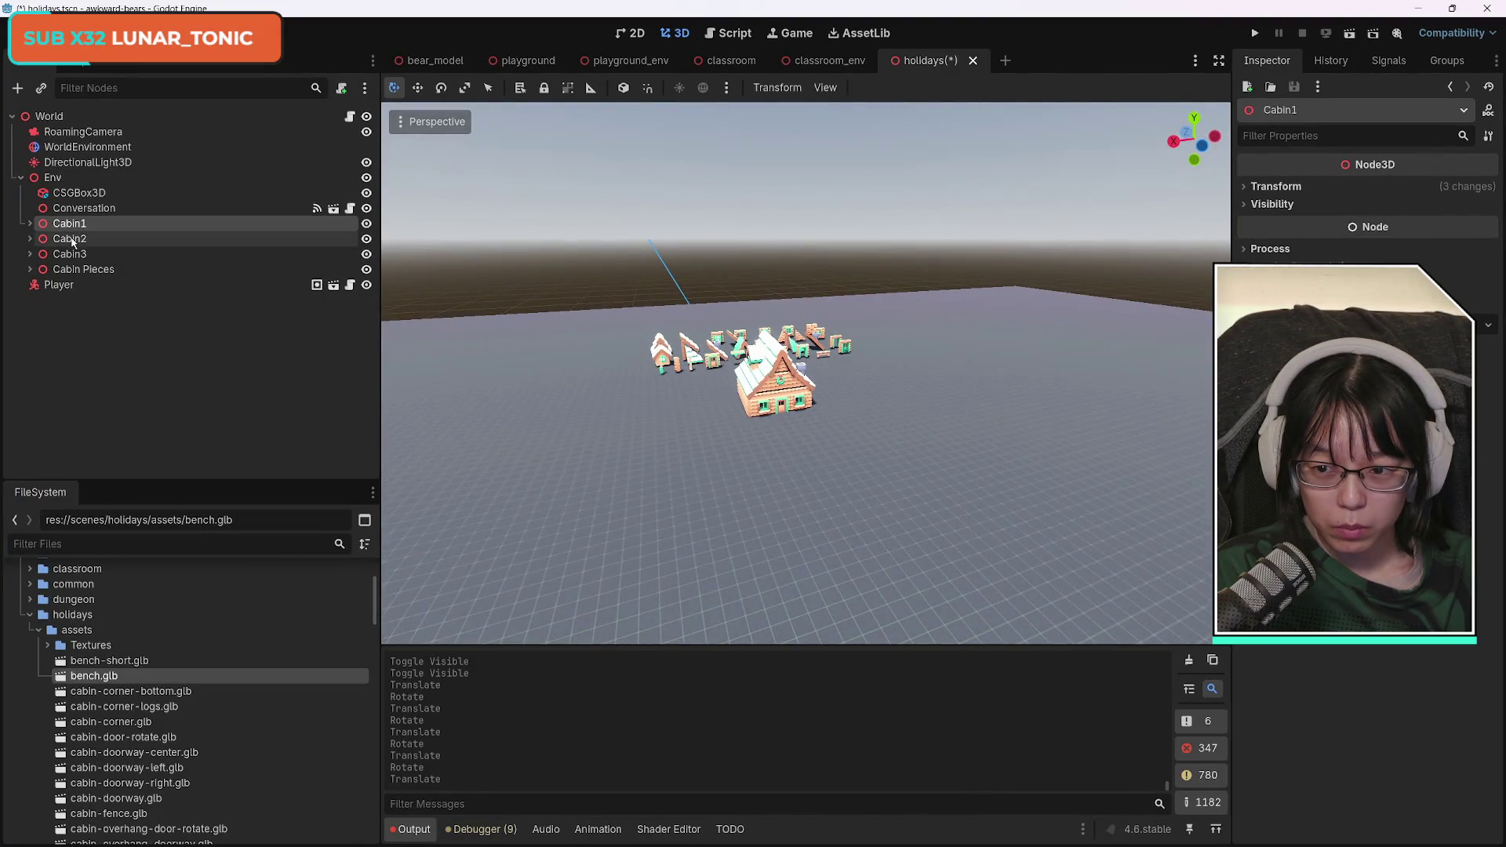
click(70, 239)
mouse_move(702, 382)
mouse_down()
mouse_move(844, 363)
mouse_move(1015, 447)
mouse_up()
mouse_move(477, 343)
mouse_down()
mouse_move(908, 370)
mouse_move(925, 417)
mouse_move(981, 476)
mouse_up()
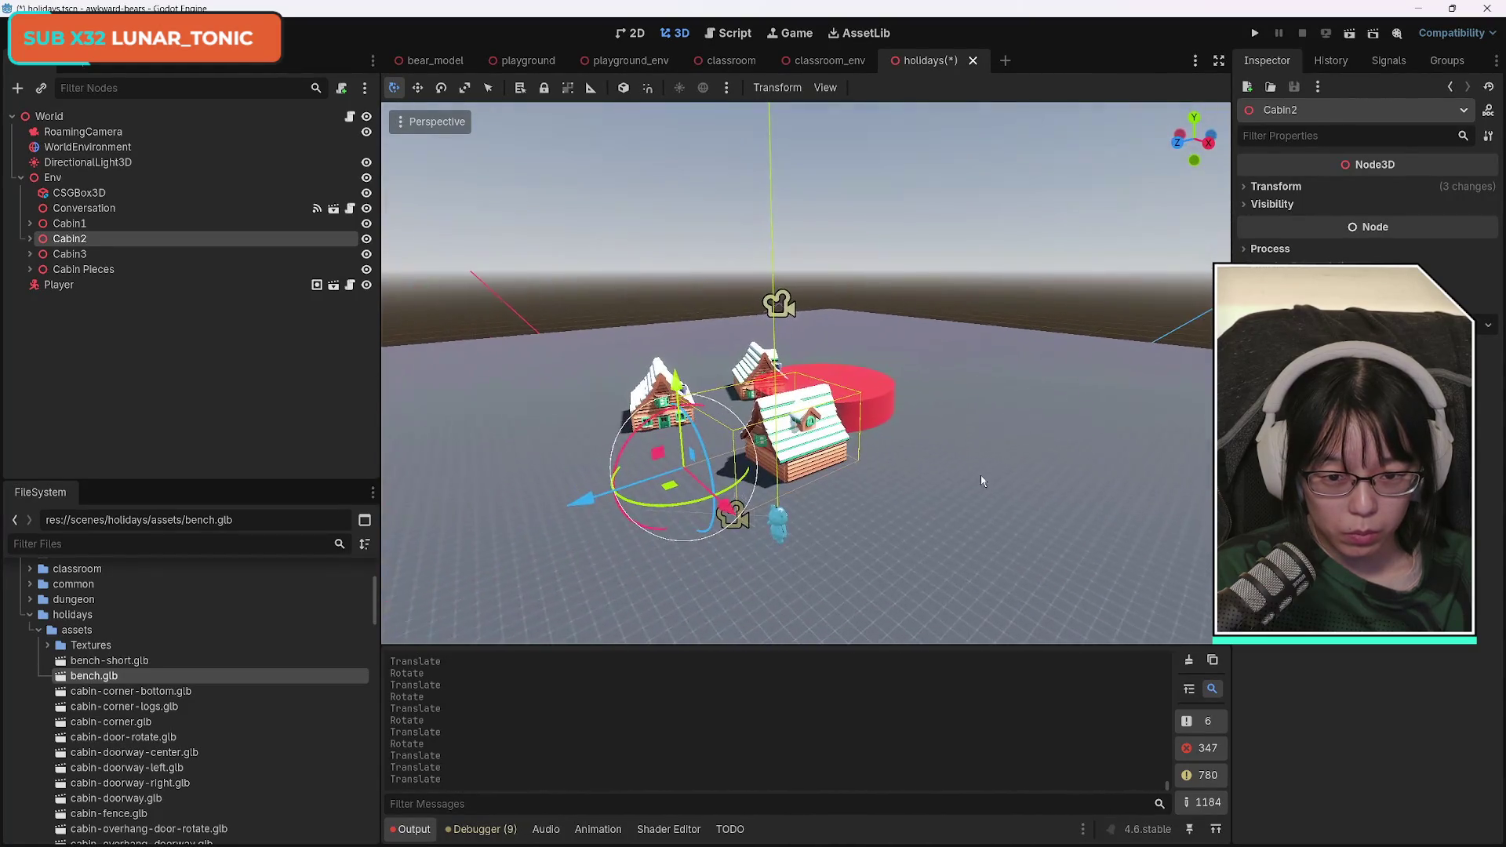
mouse_move(751, 480)
mouse_down()
mouse_move(706, 490)
mouse_move(581, 471)
mouse_up()
click(564, 353)
mouse_move(565, 353)
mouse_down()
mouse_move(616, 419)
mouse_move(675, 385)
mouse_up()
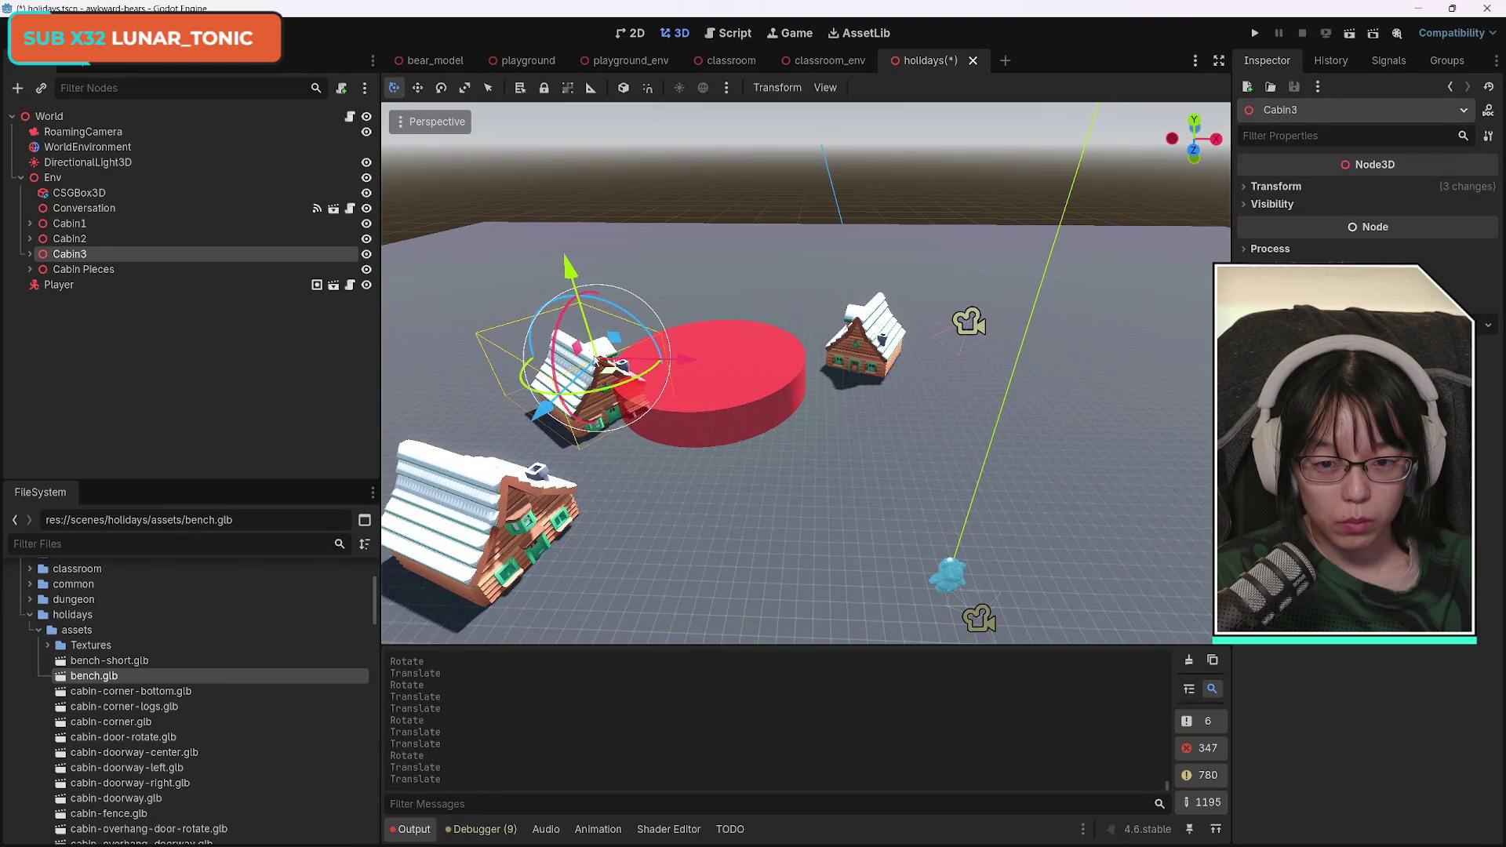
drag(550, 418, 541, 425)
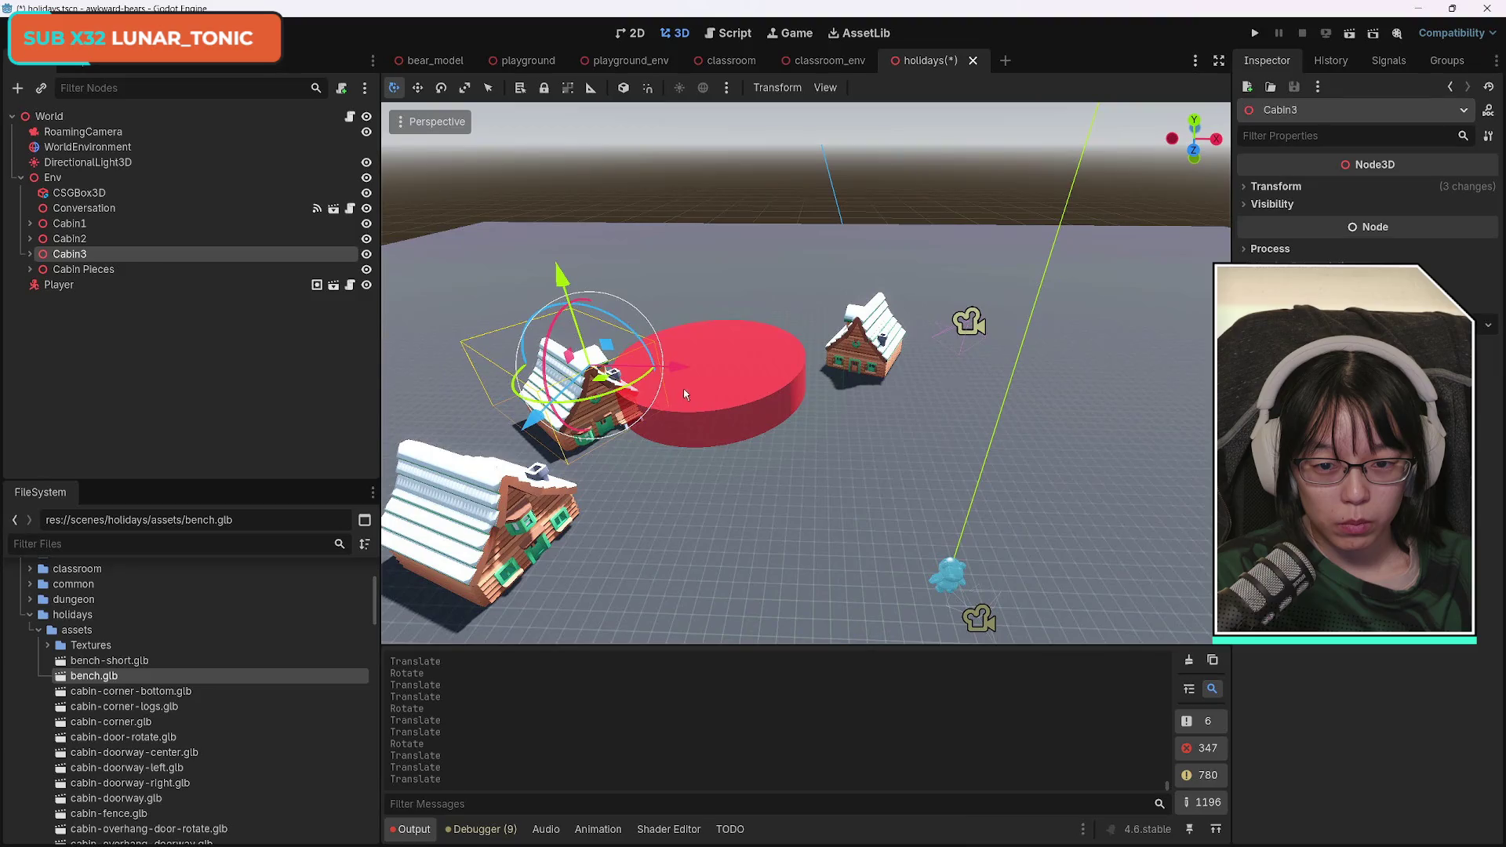
drag(675, 371, 707, 384)
click(96, 226)
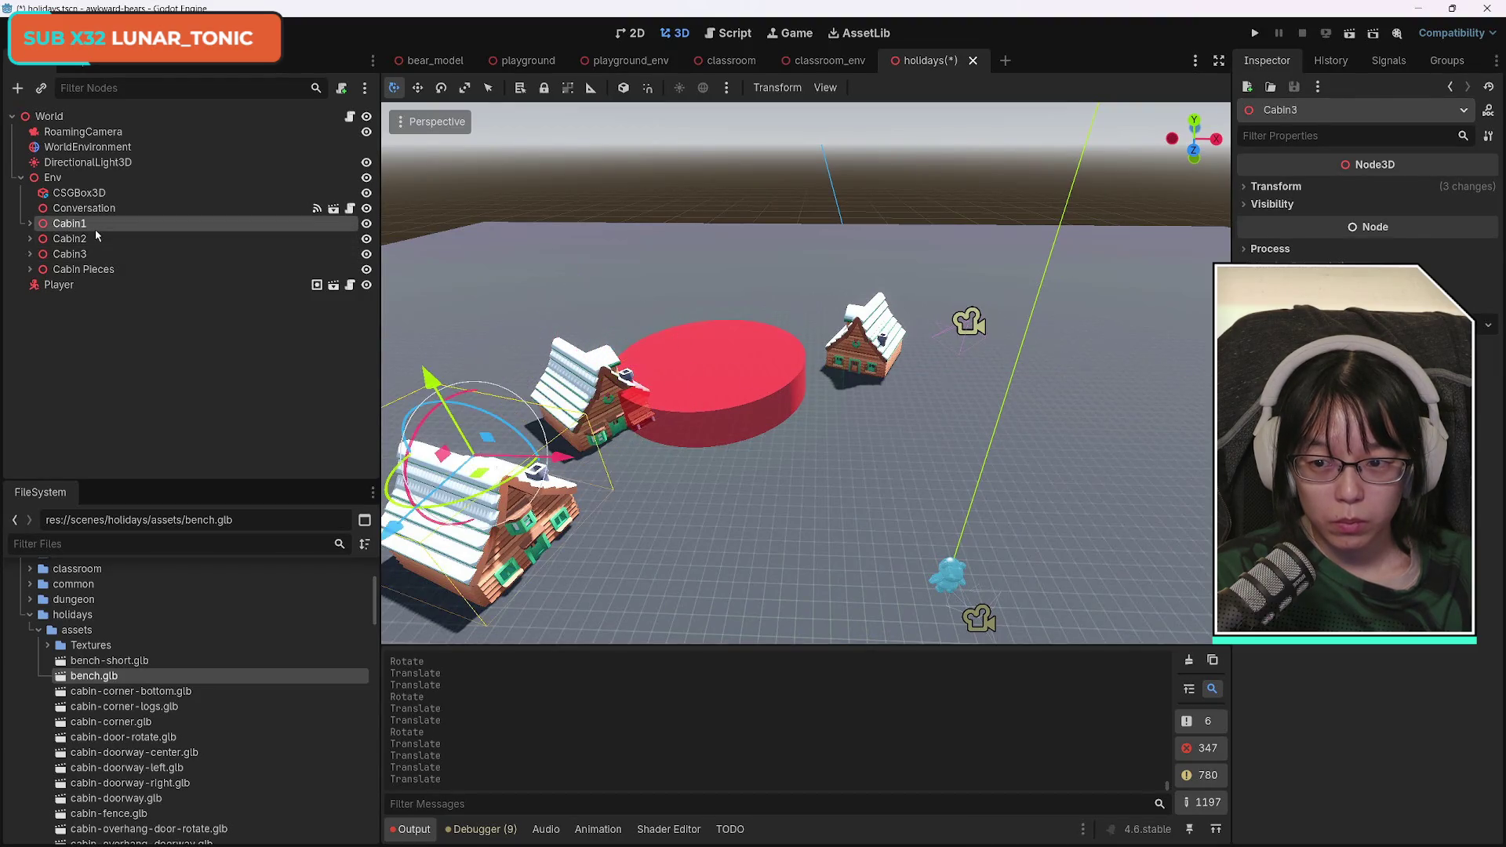
click(88, 243)
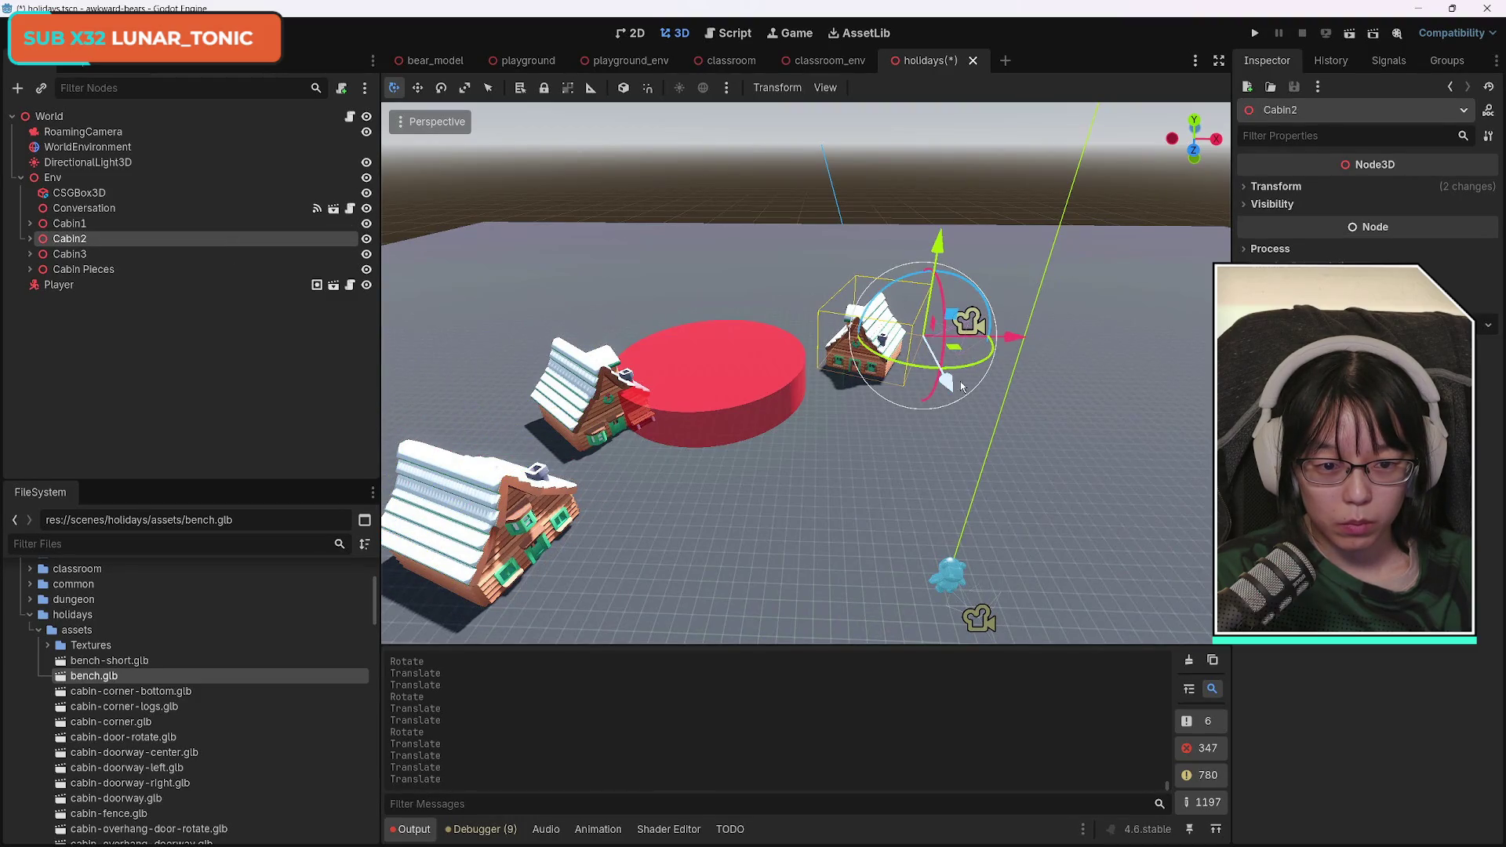
mouse_move(1014, 338)
mouse_down()
mouse_move(981, 357)
mouse_move(1014, 367)
mouse_up()
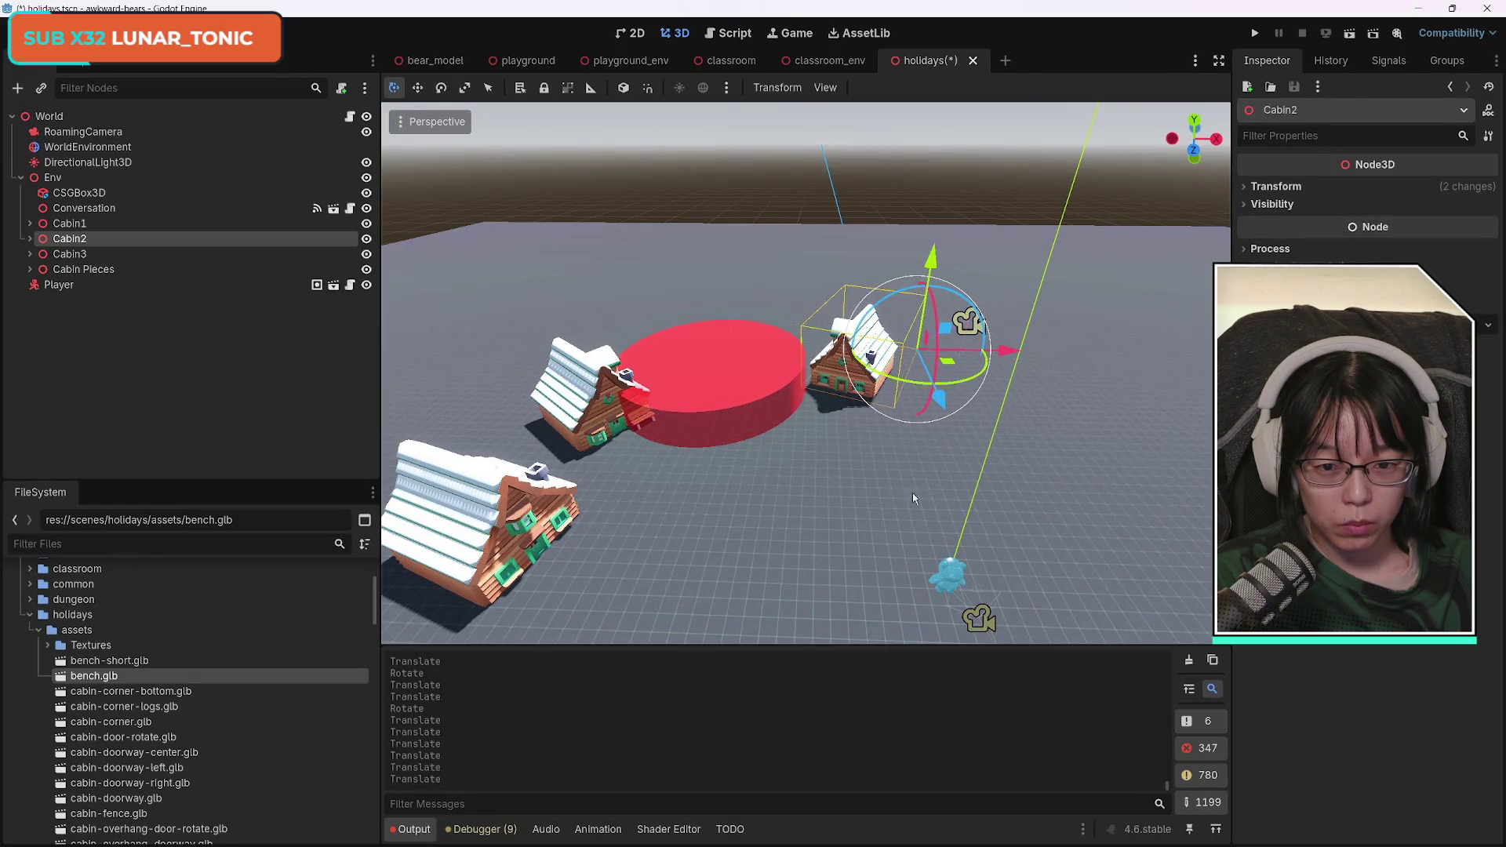
Select Cabin1, Cabin2 and Cabin3 together and drag their shared Inspector Scale value up.
click(86, 223)
shift+click(91, 255)
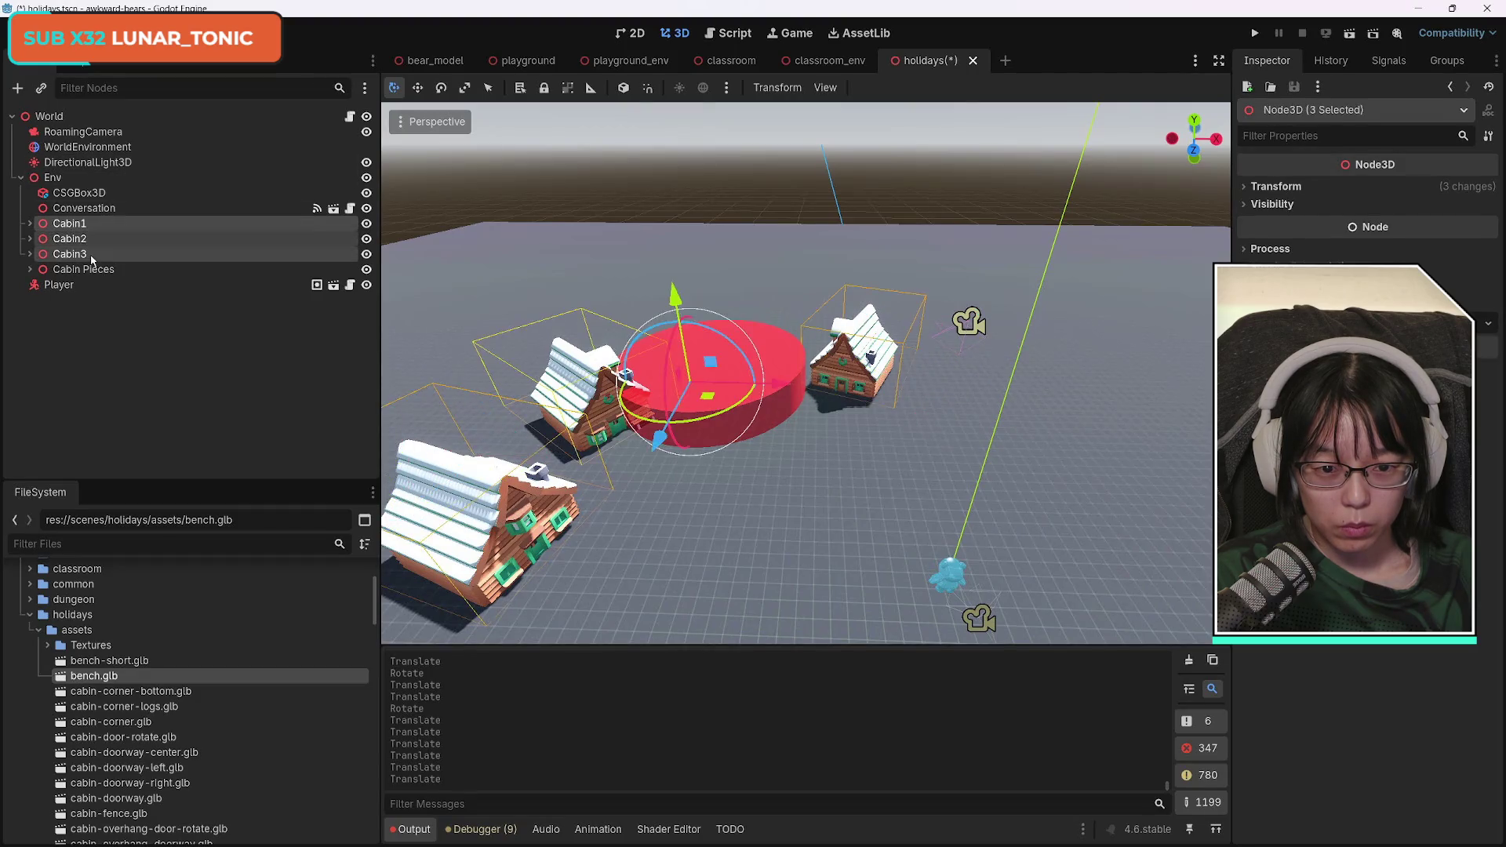
click(1248, 188)
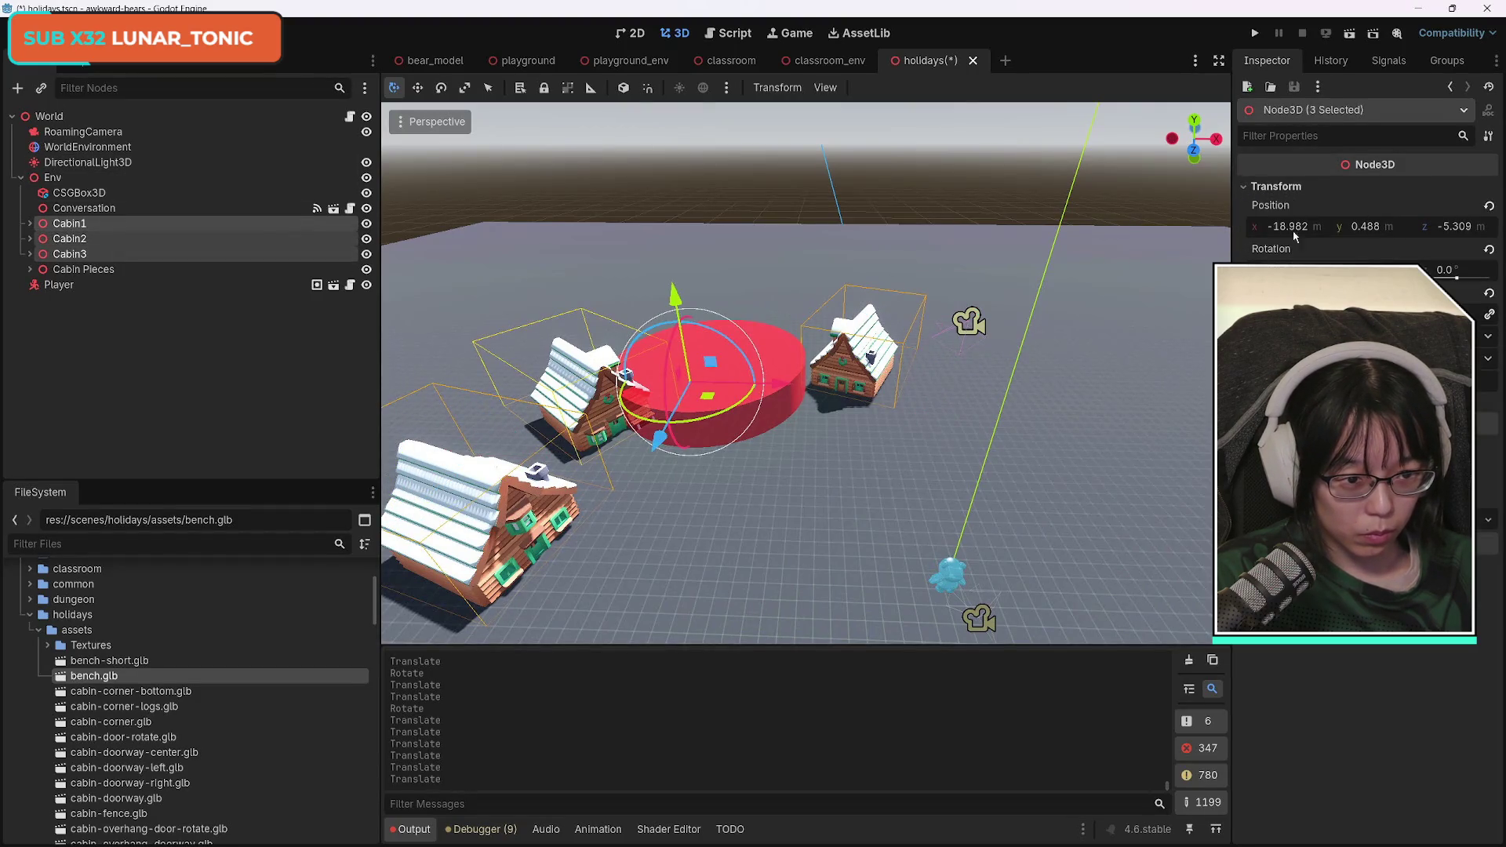
drag(1287, 313, 1381, 314)
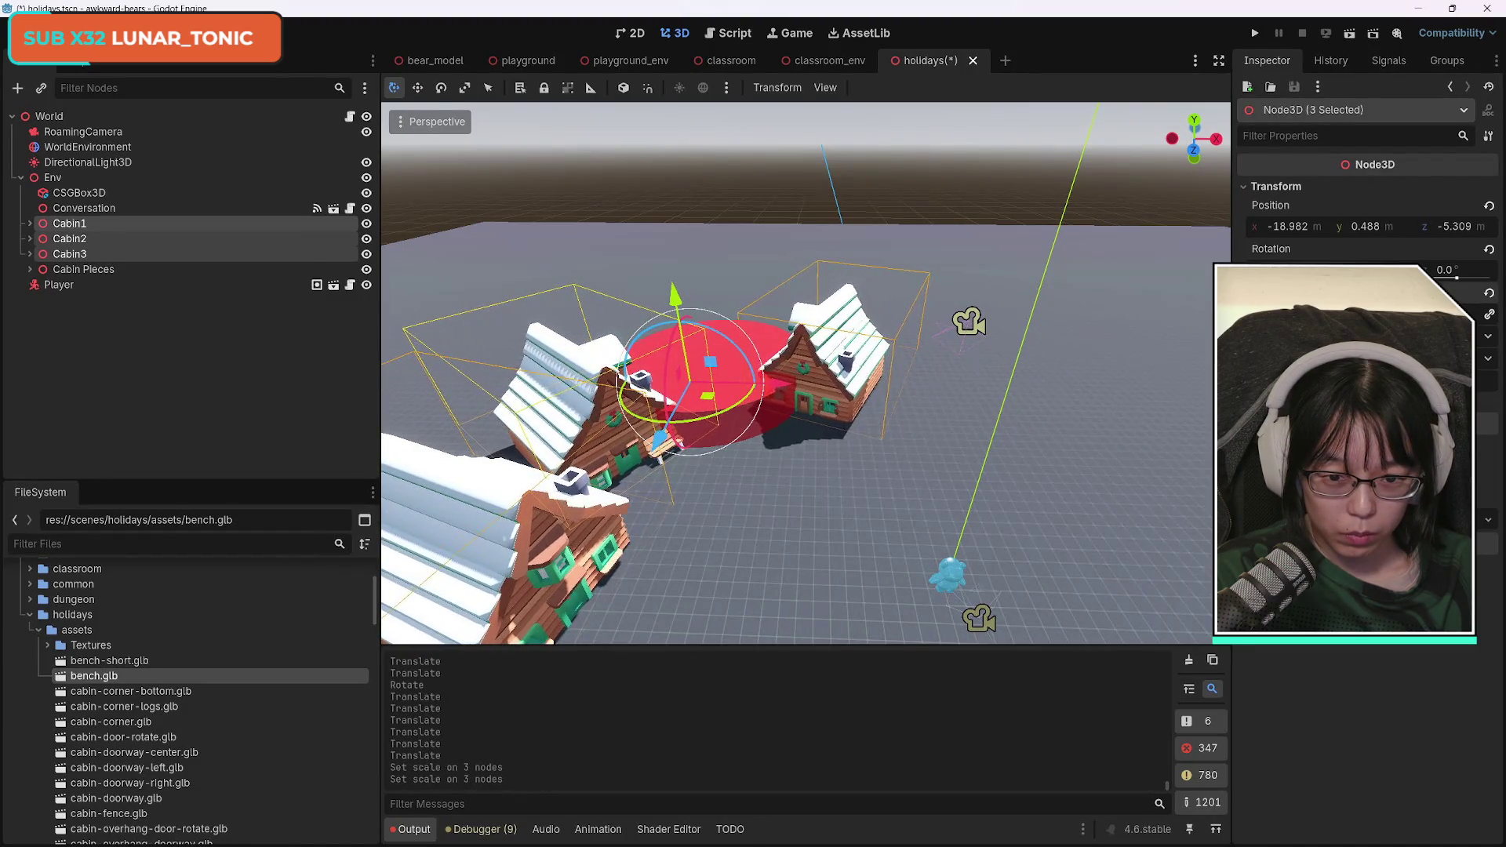
scroll(934, 494, down, 3)
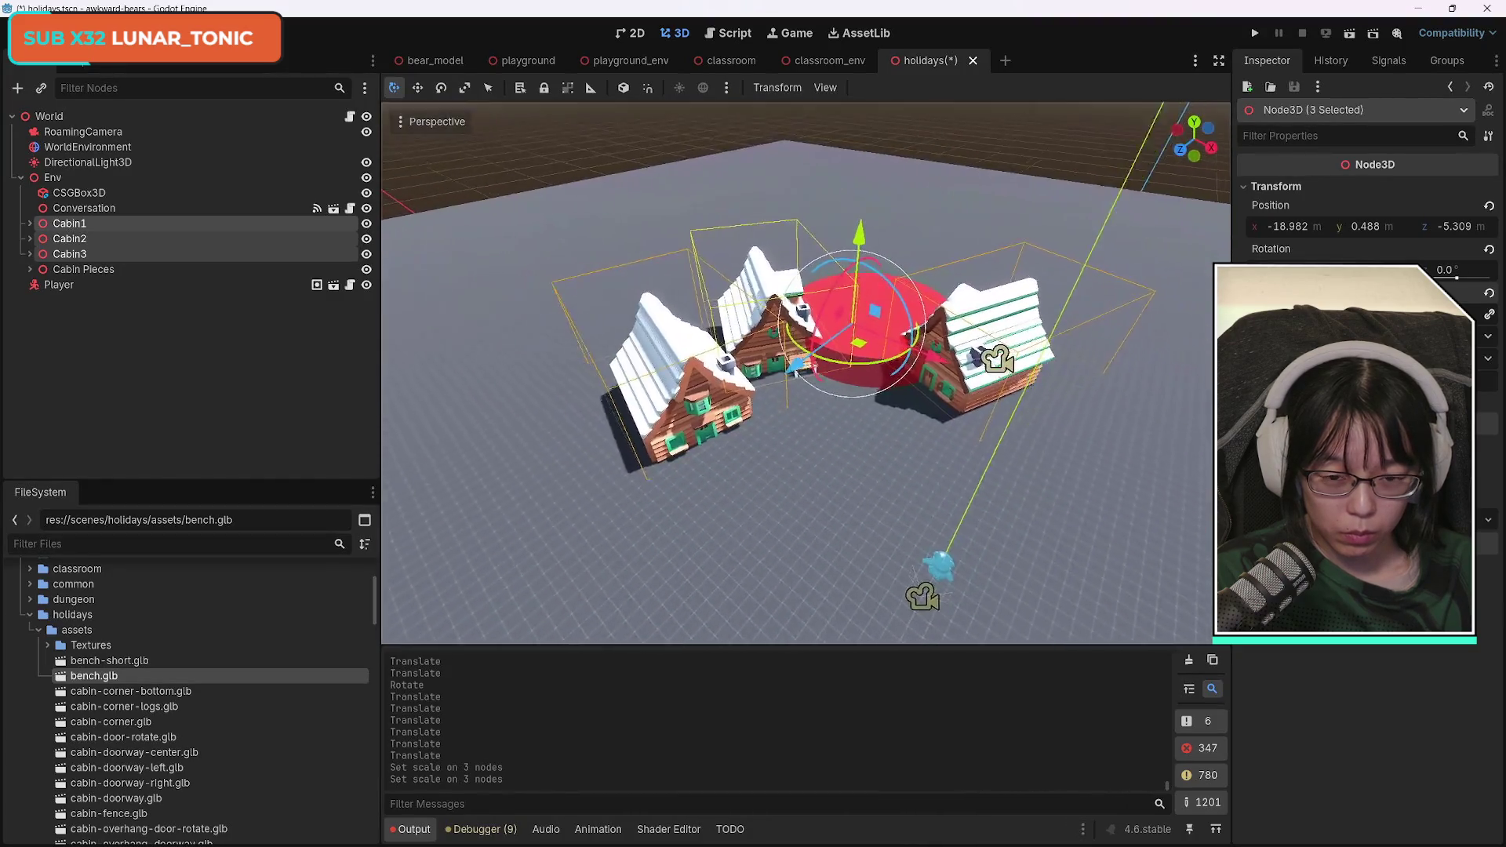
scroll(806, 372, down, 3)
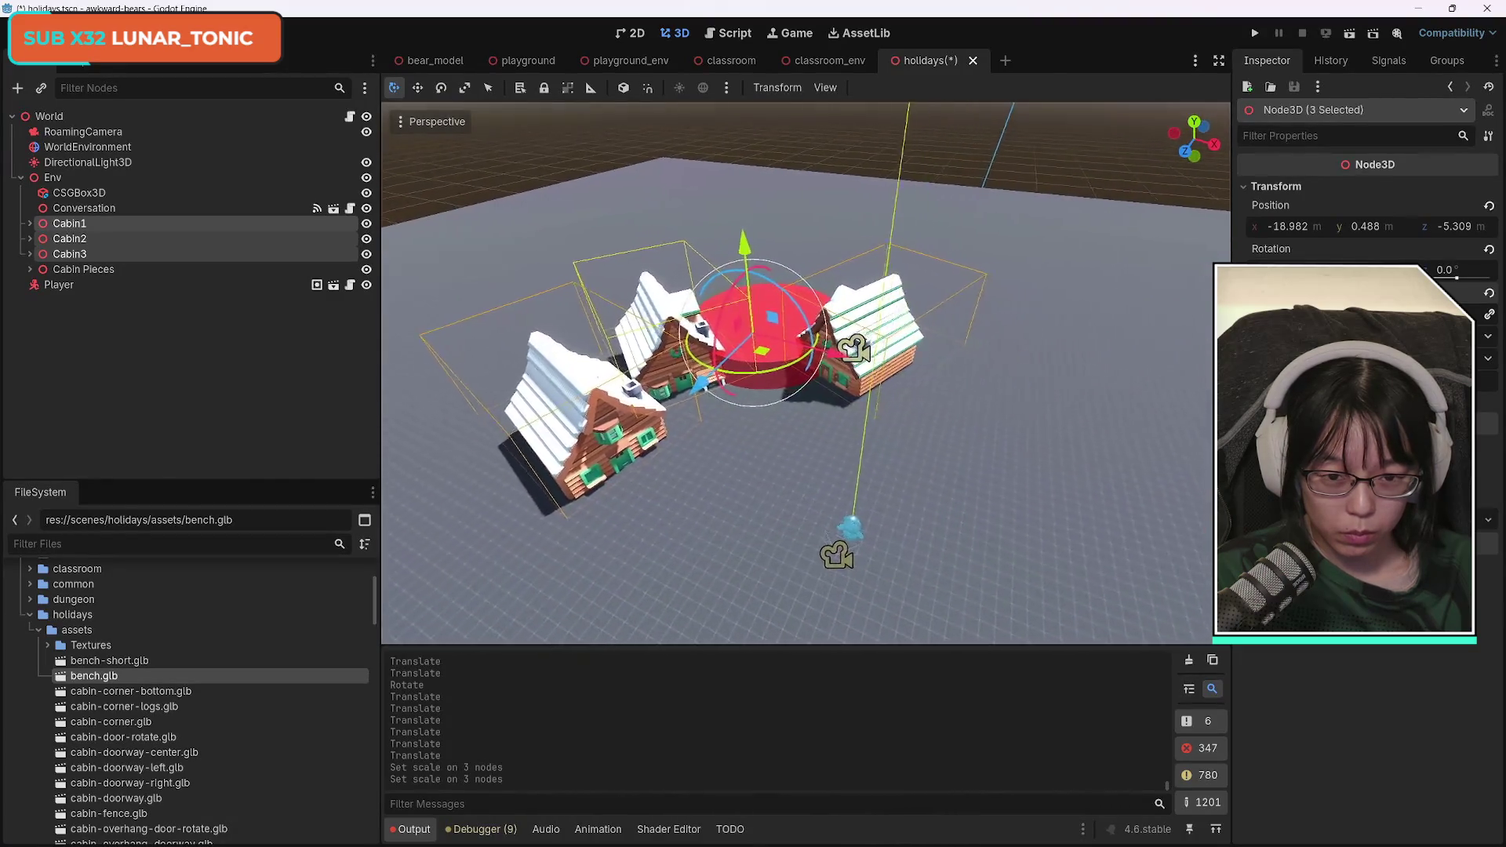
scroll(806, 373, up, 3)
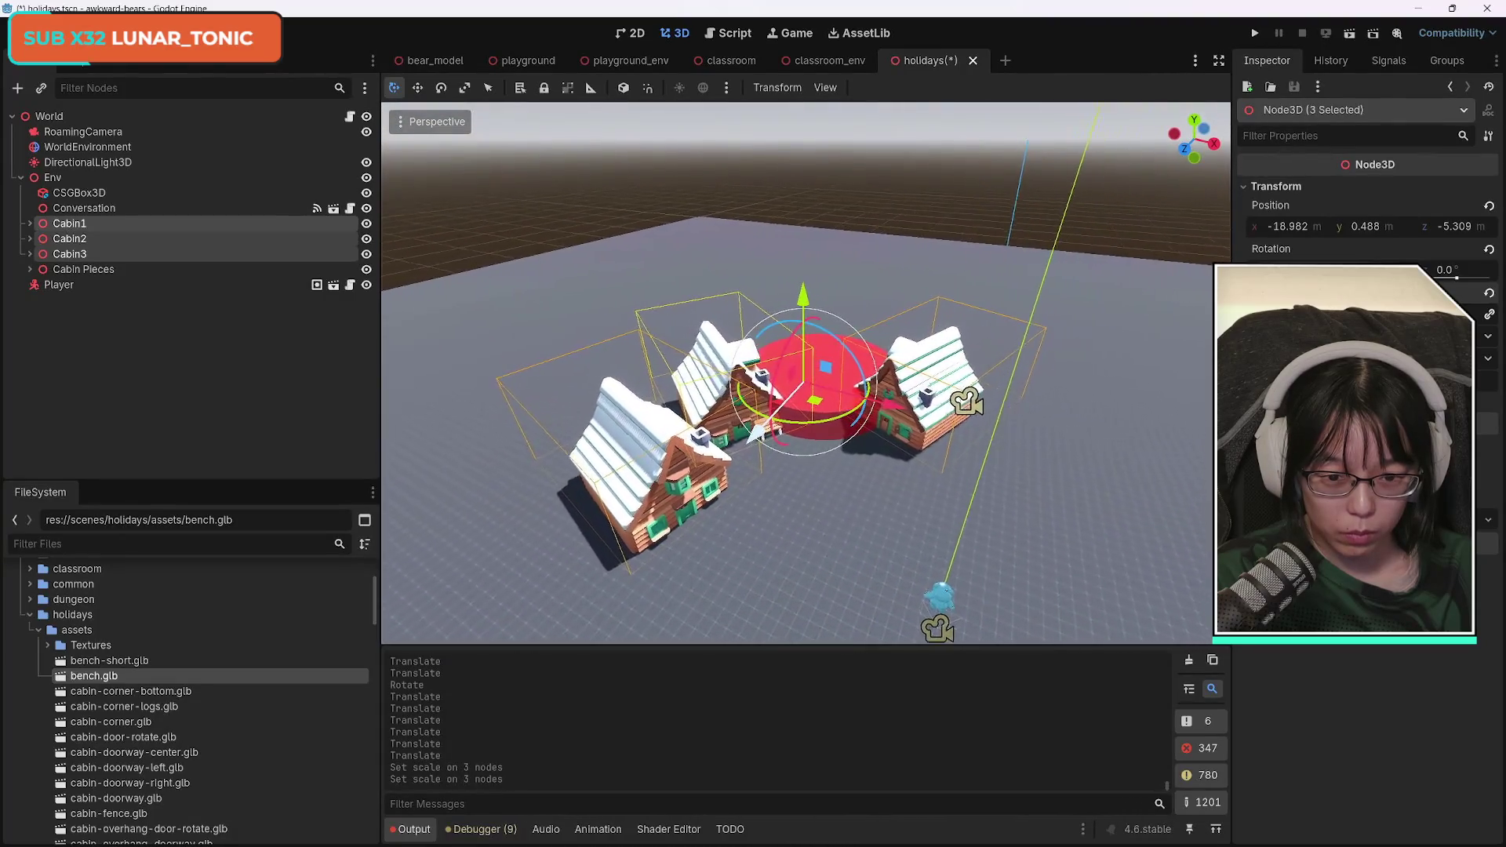
scroll(757, 433, up, 2)
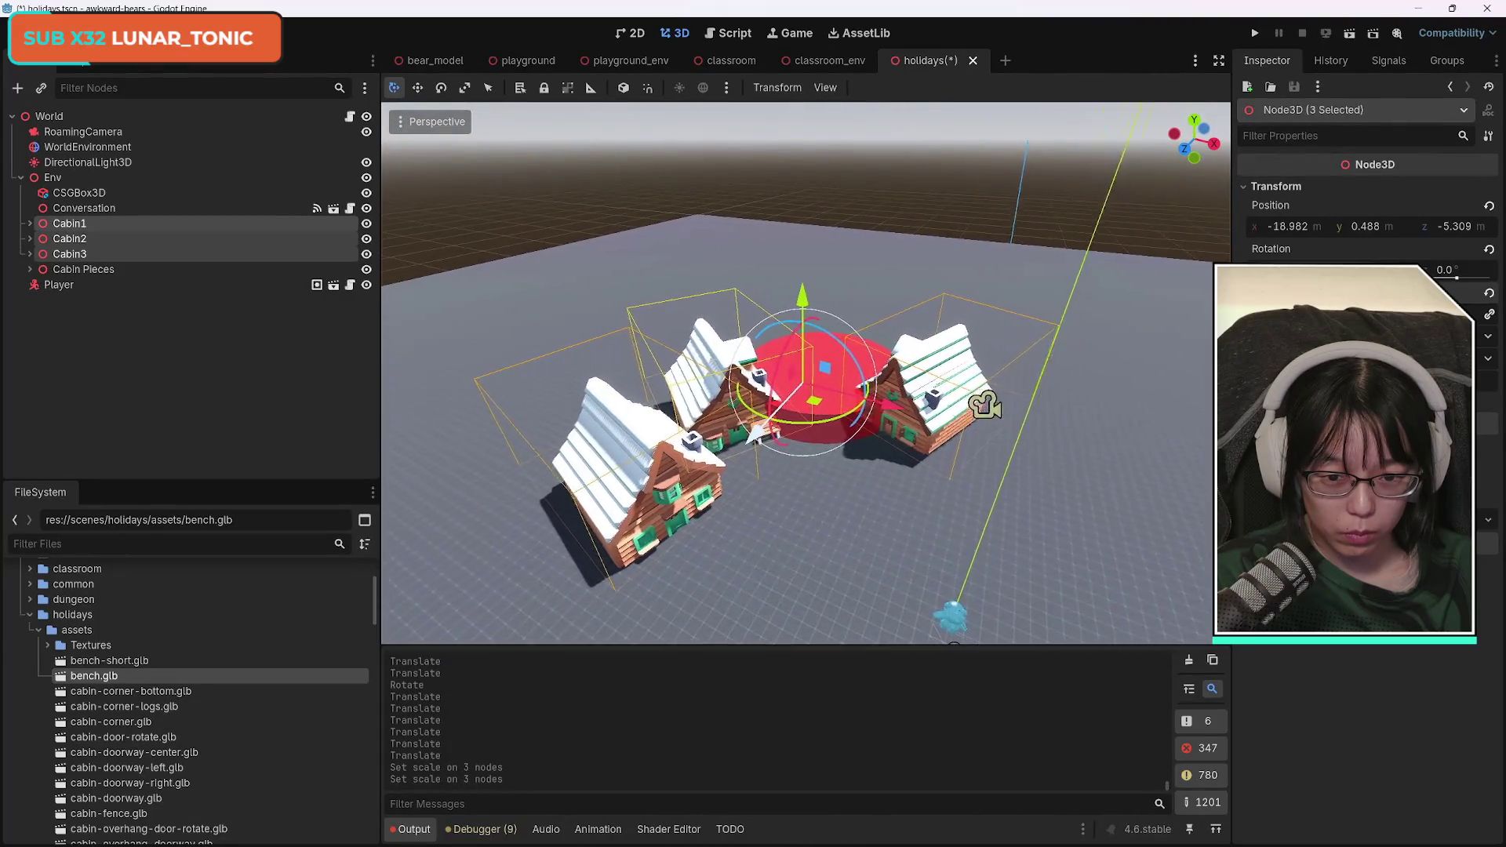
click(79, 225)
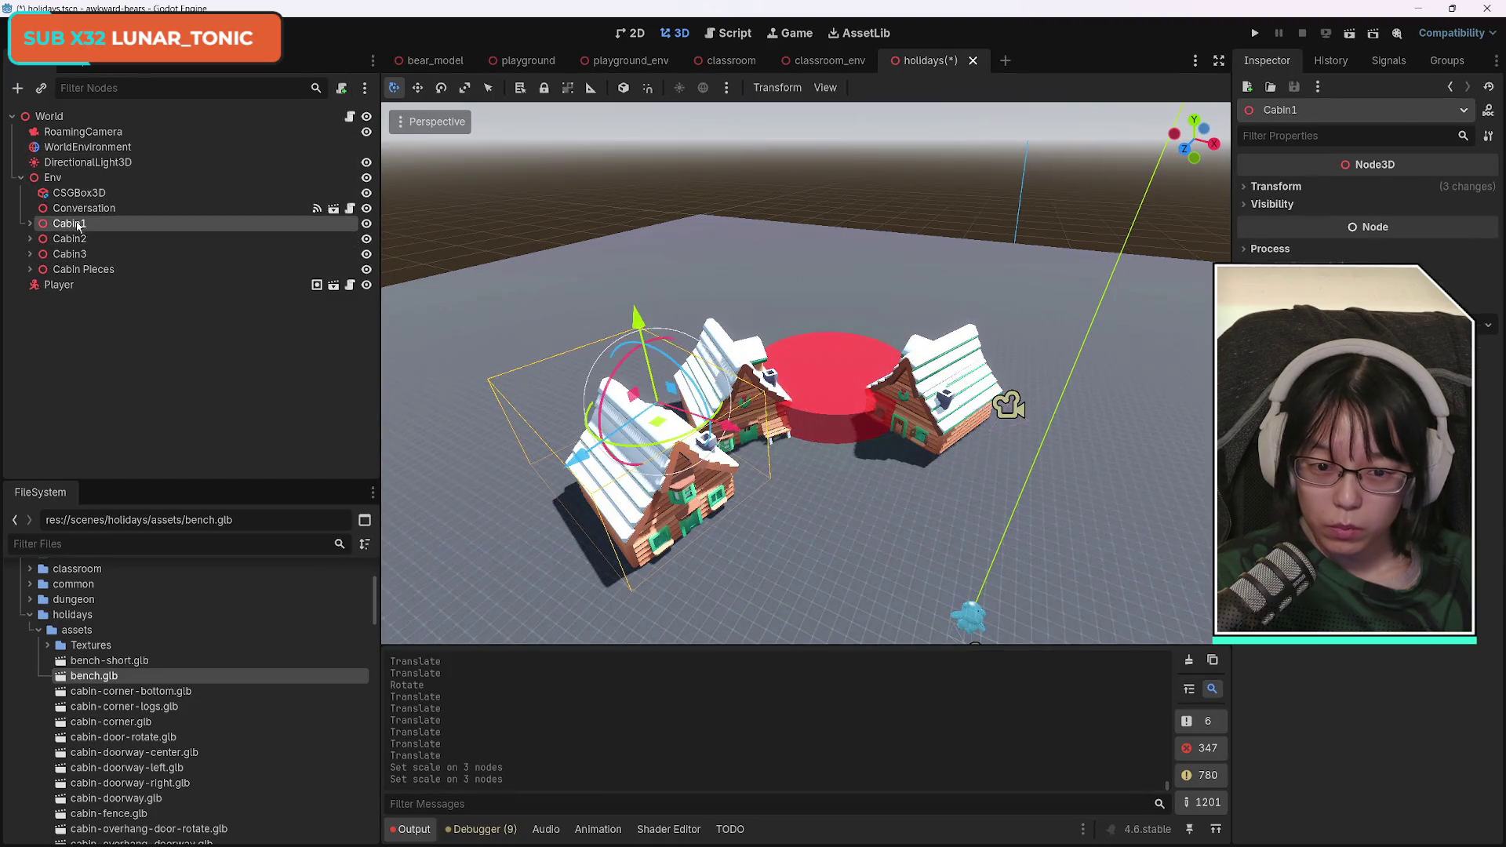
Move and rotate Cabin1 down-left, and shift Cabin2 right along X, undoing the overshoot.
drag(578, 447, 551, 467)
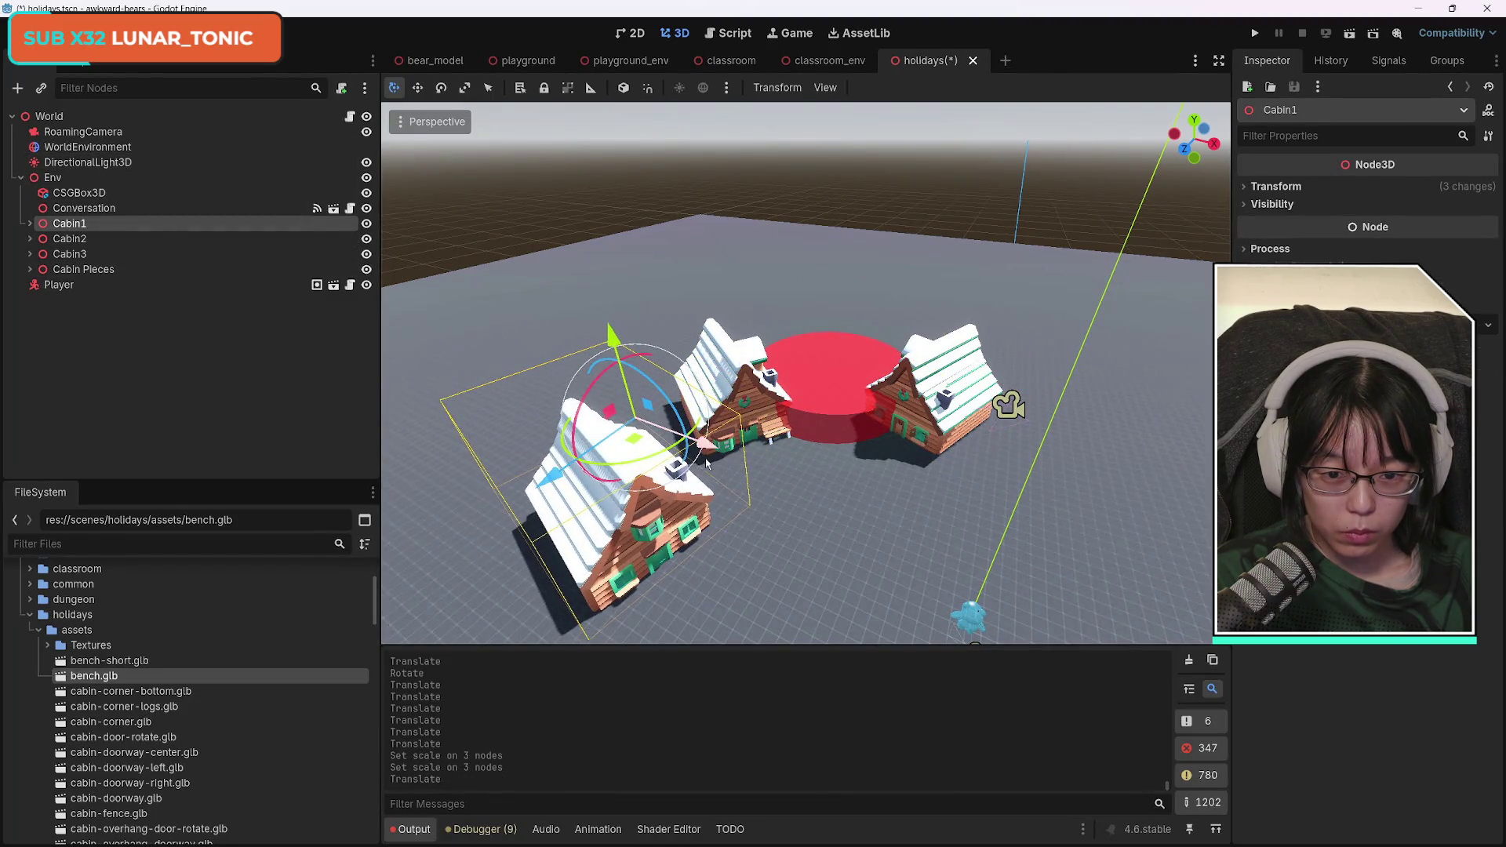
drag(646, 463, 694, 452)
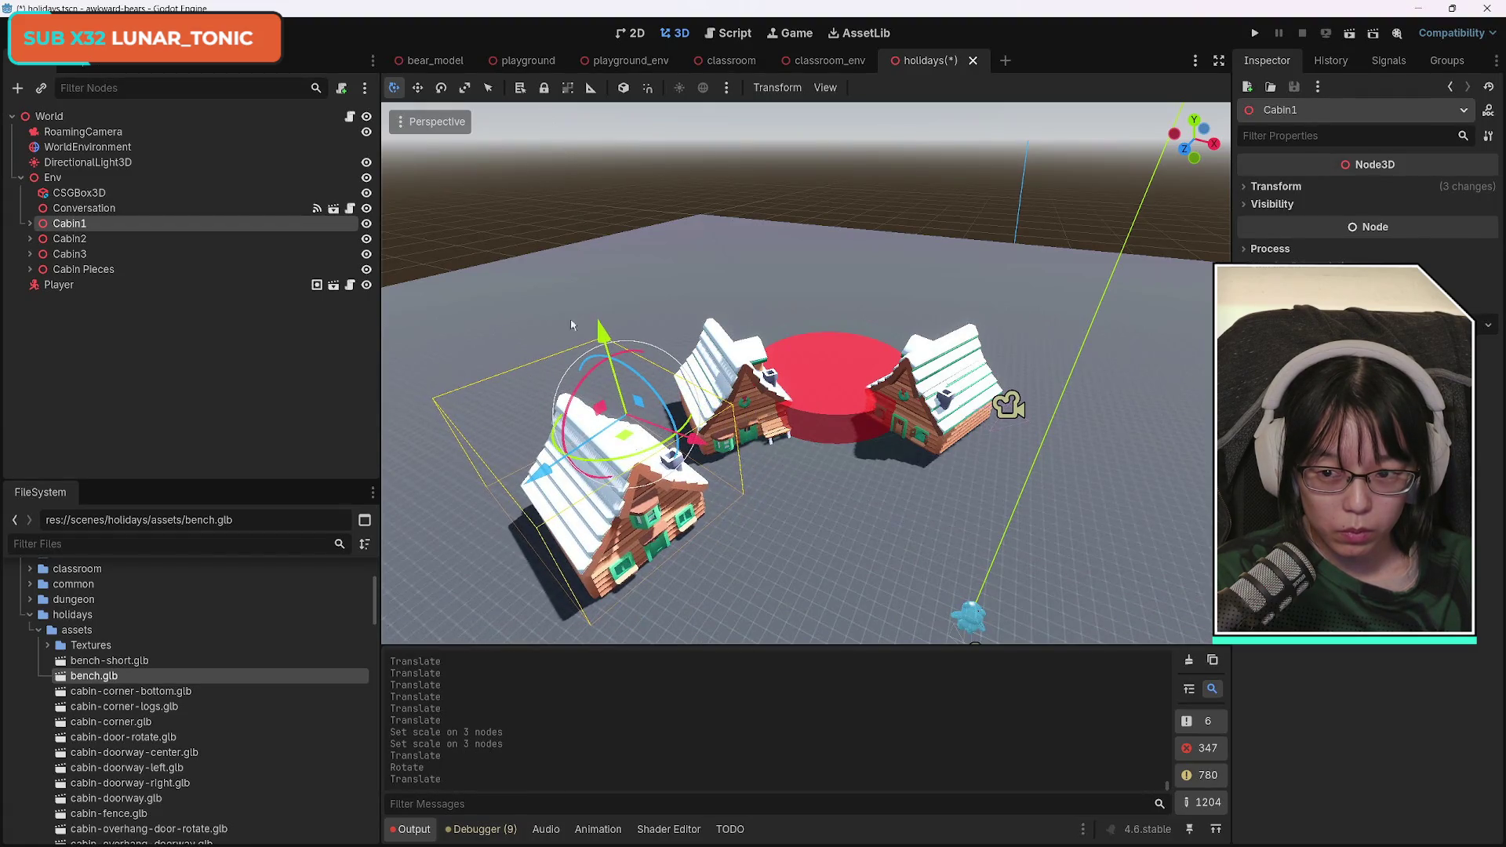
click(86, 240)
mouse_move(1149, 422)
mouse_down()
mouse_move(1235, 440)
mouse_move(1183, 471)
mouse_up()
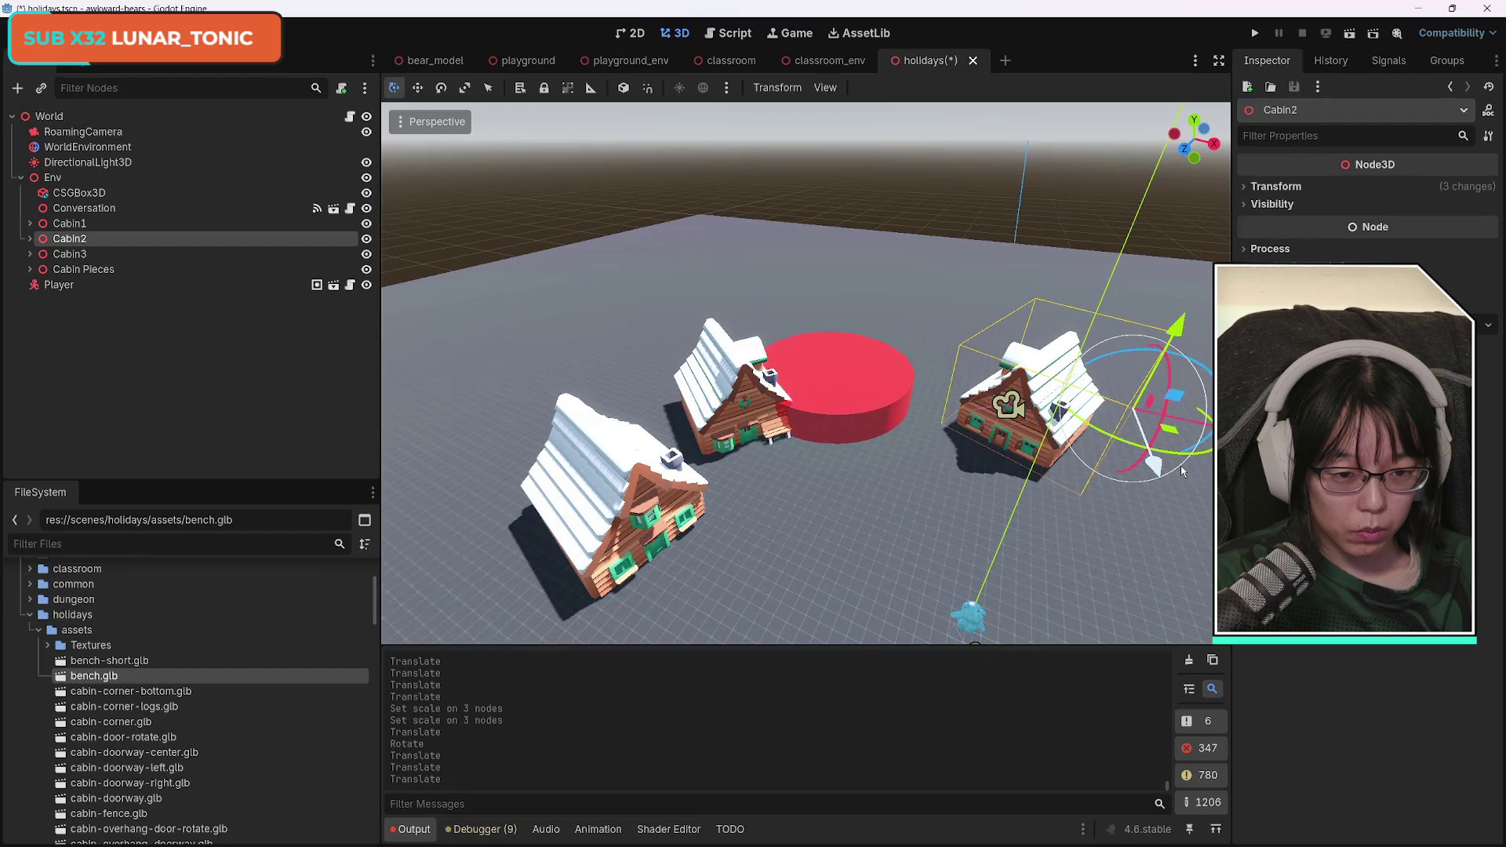
key(ctrl+z)
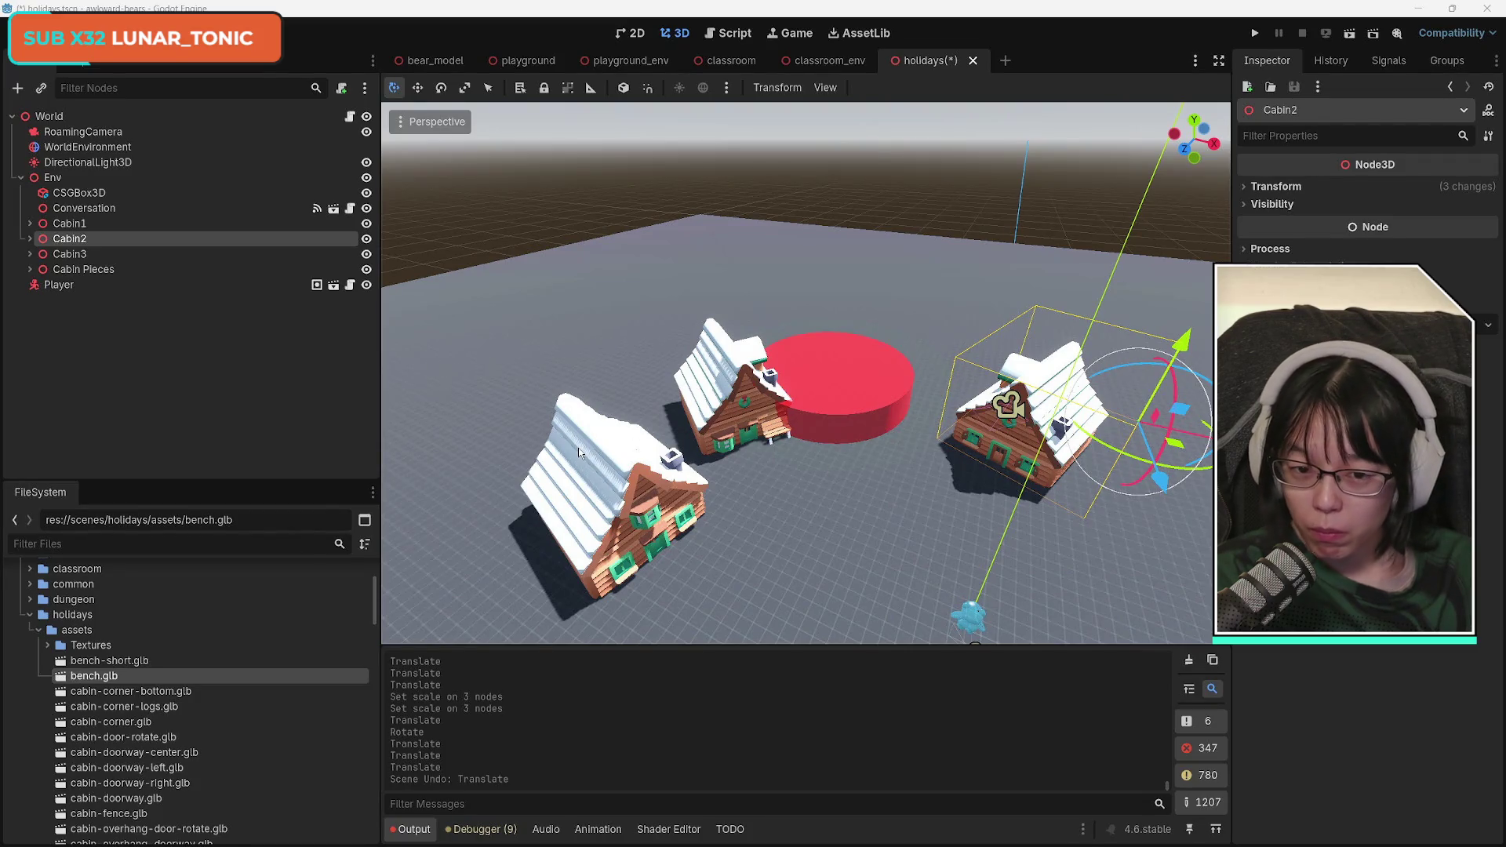
Rotate Cabin3 and shift it up-left toward the red platform.
click(86, 258)
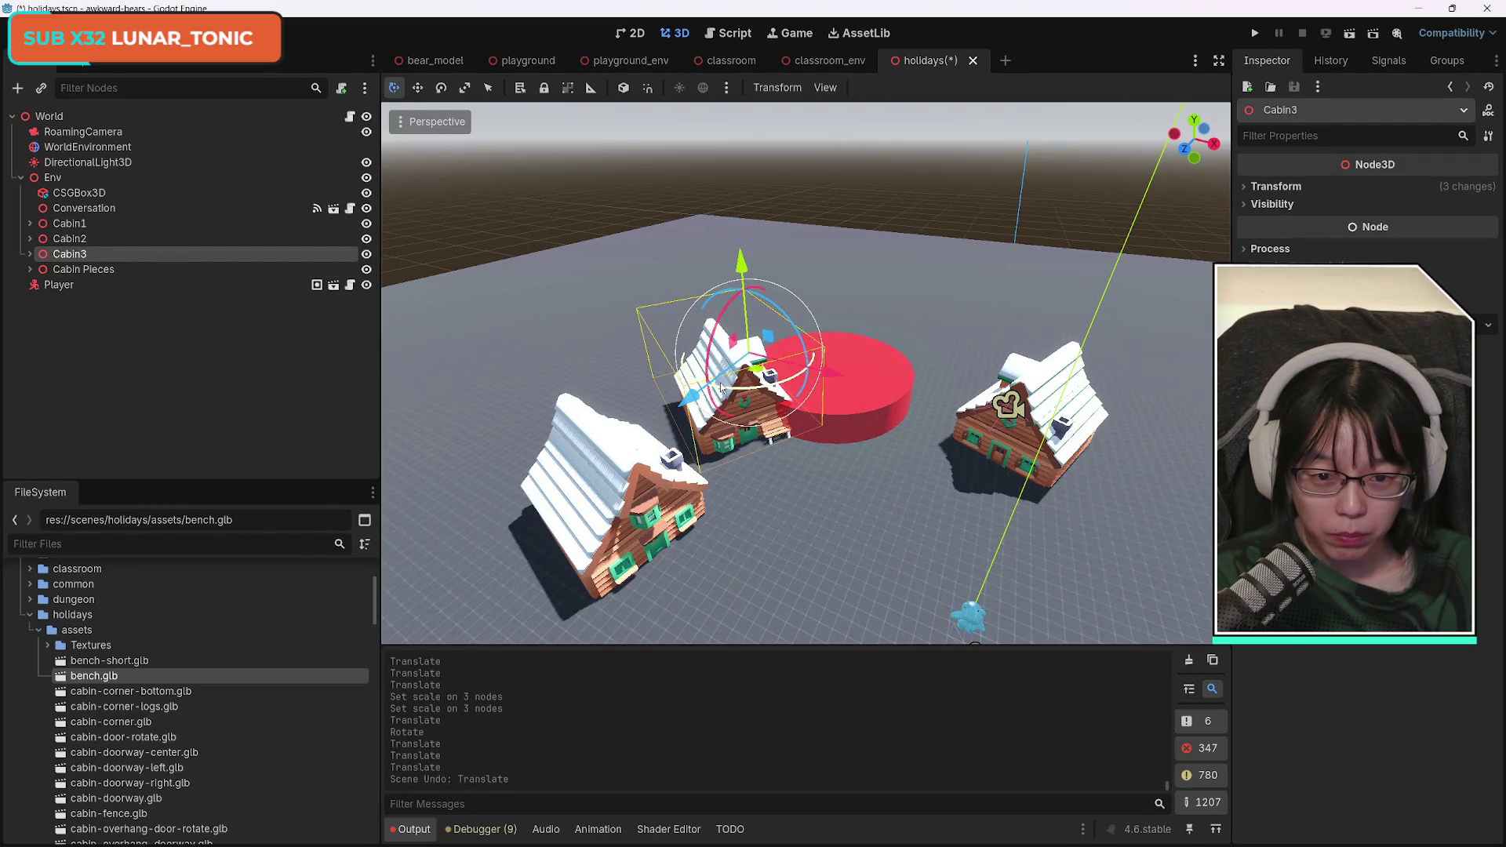
drag(721, 386, 716, 365)
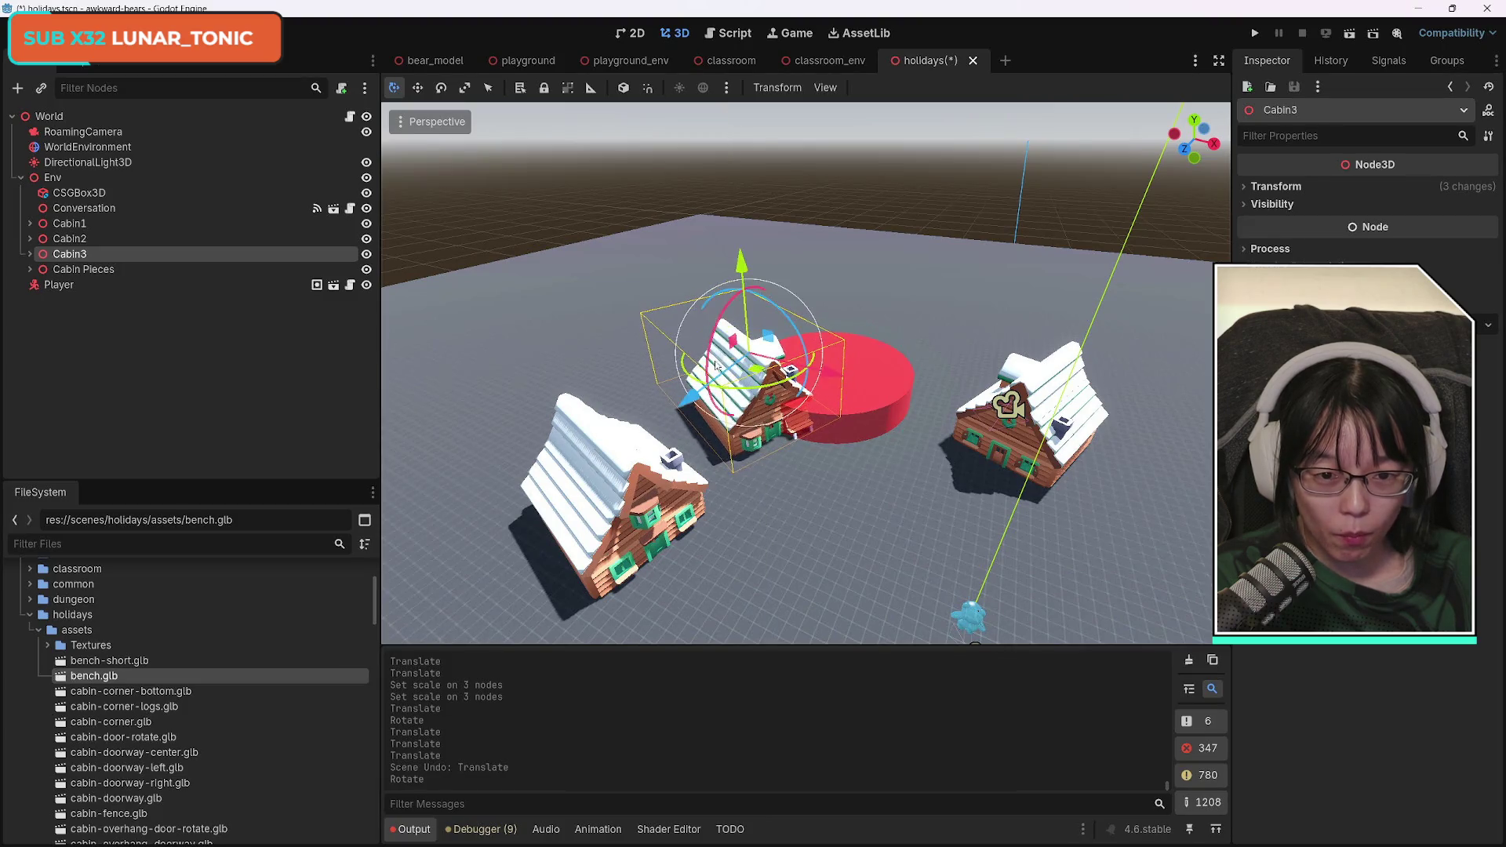
mouse_move(830, 375)
mouse_down()
mouse_move(634, 381)
mouse_move(648, 374)
mouse_up()
drag(791, 365, 773, 356)
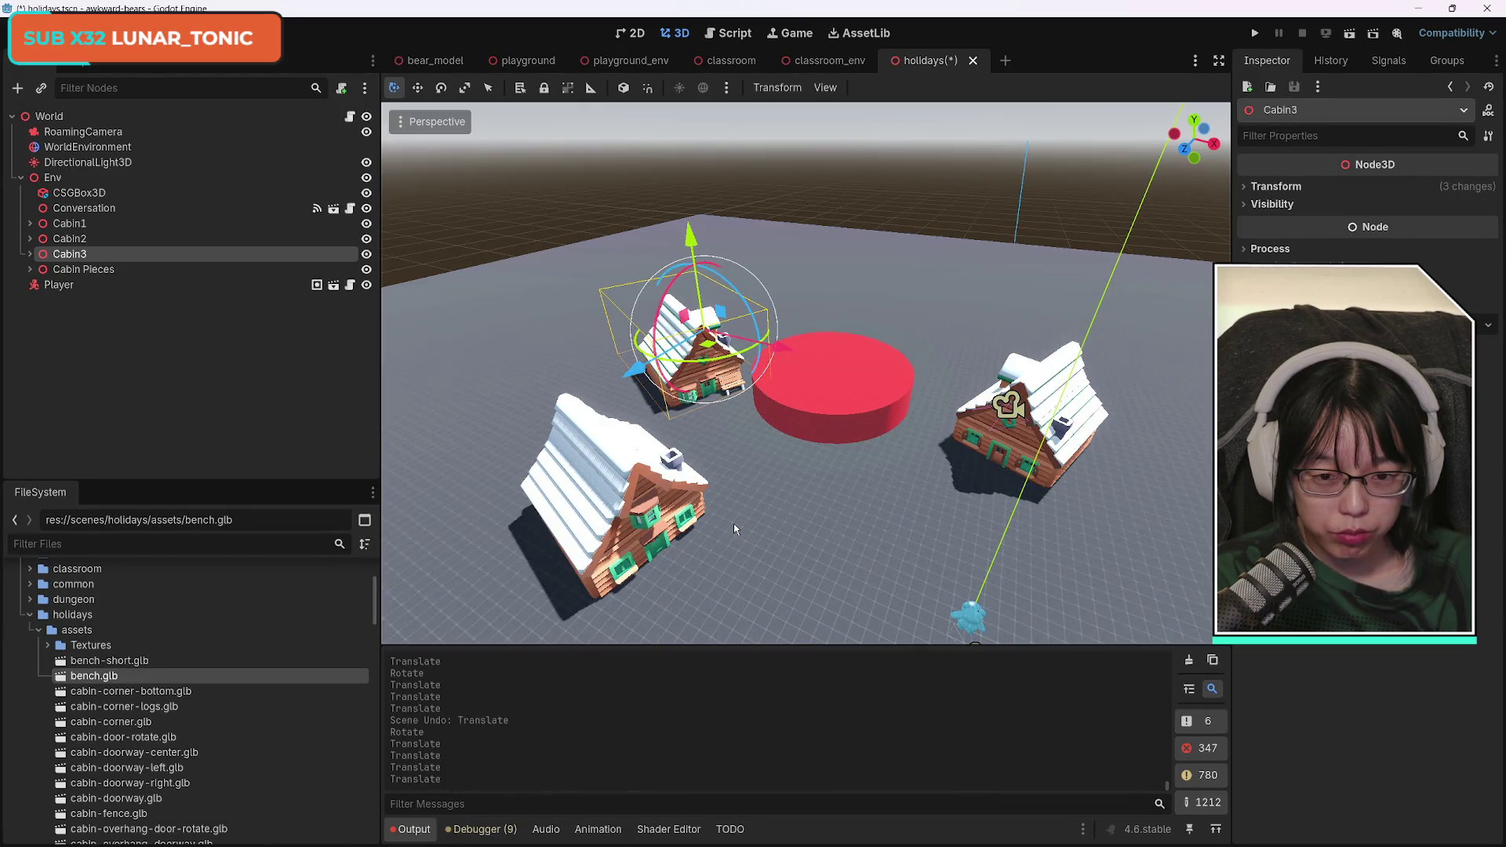
Move Cabin1 left, then slide it along the X axis to sit beside Cabin3.
click(107, 225)
mouse_move(708, 433)
mouse_down()
mouse_move(471, 453)
mouse_move(597, 426)
mouse_up()
click(603, 421)
key(g)
key(x)
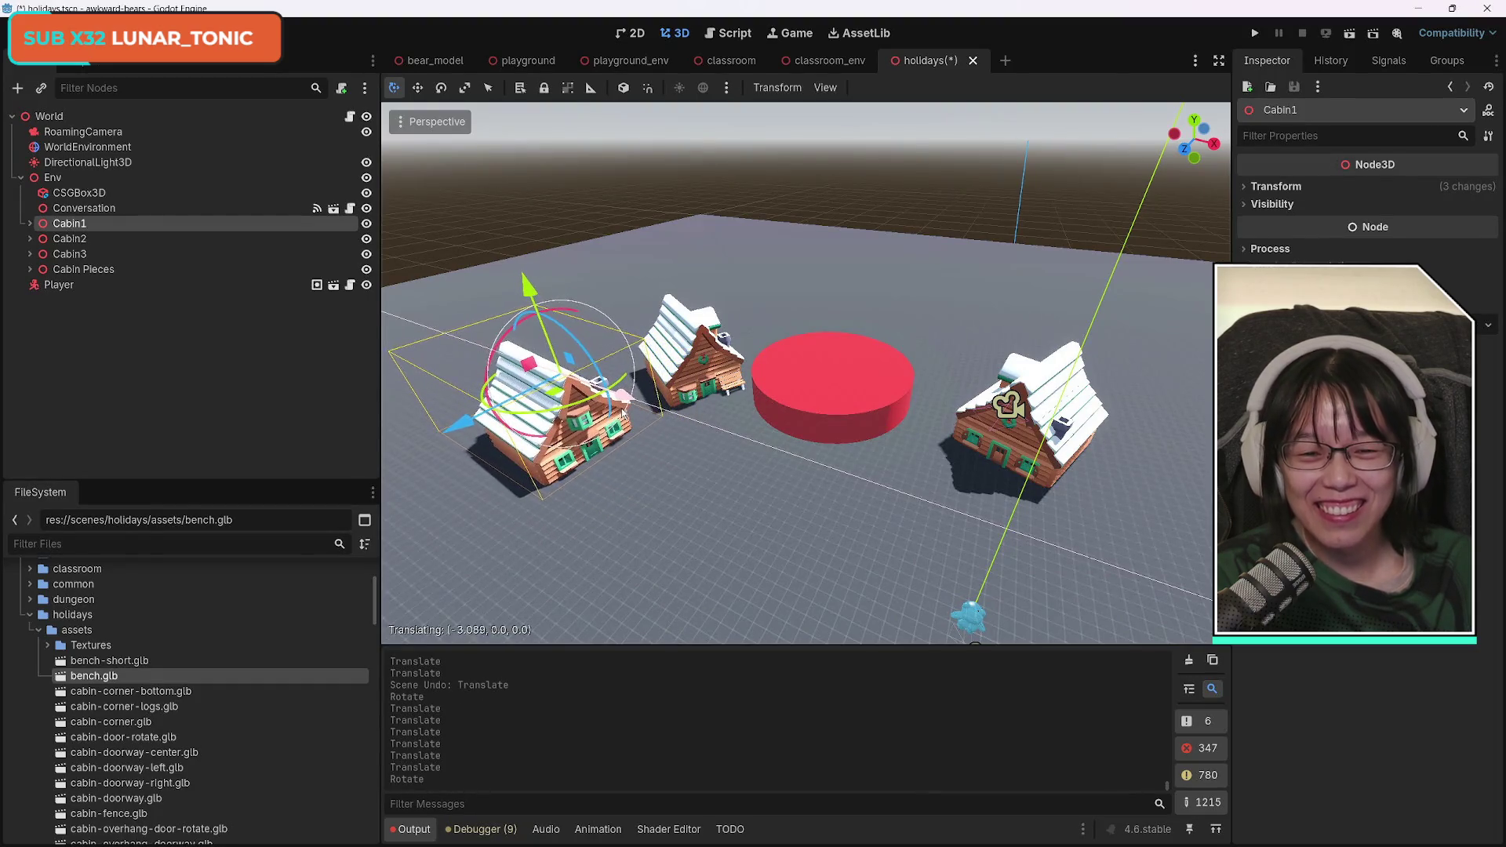
click(648, 425)
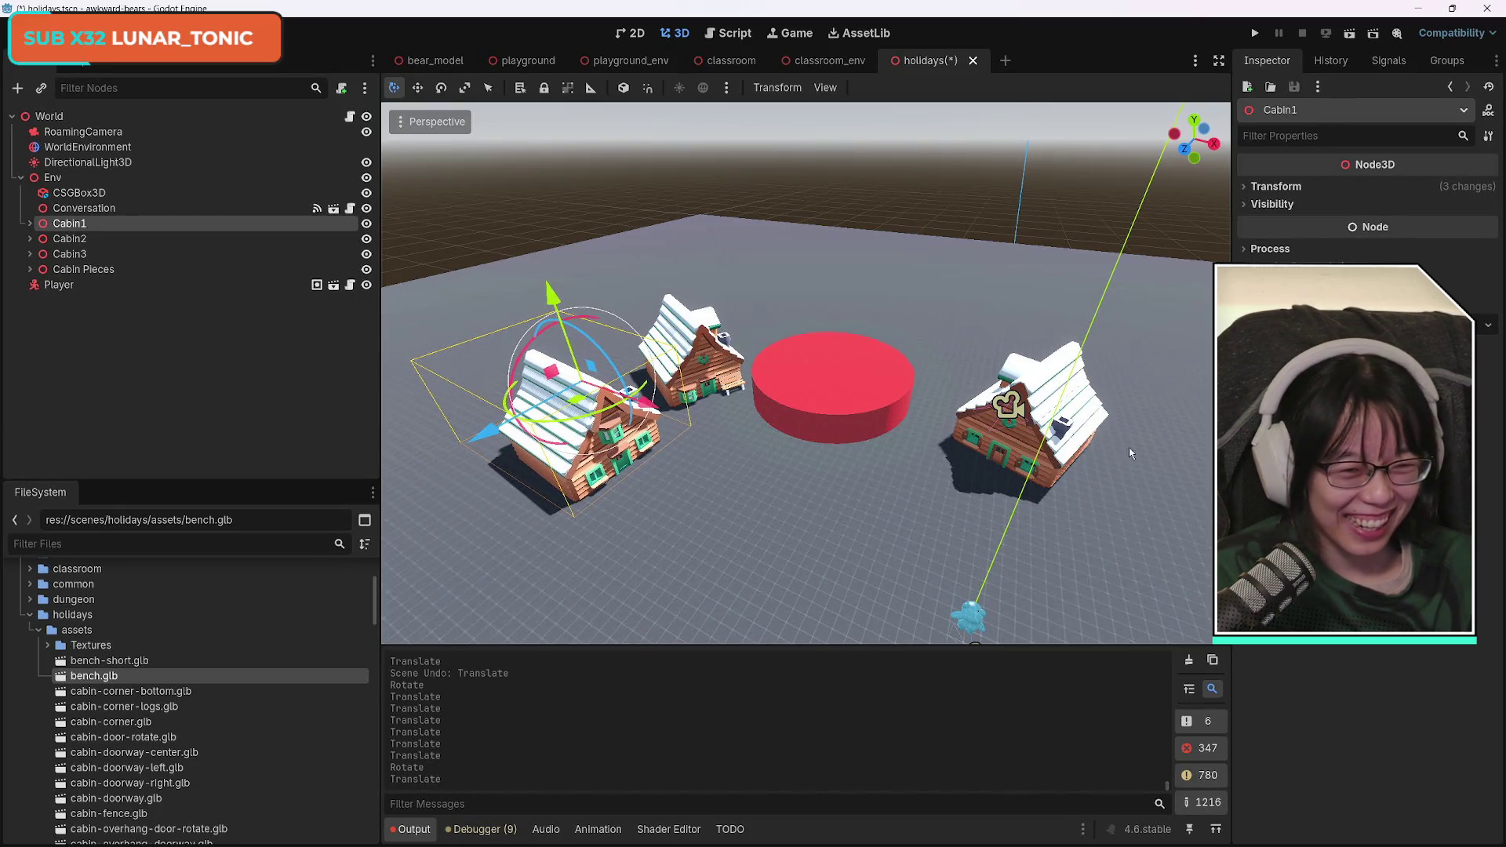
Rotate Cabin2 to face the red platform and nudge it slightly along X.
click(83, 239)
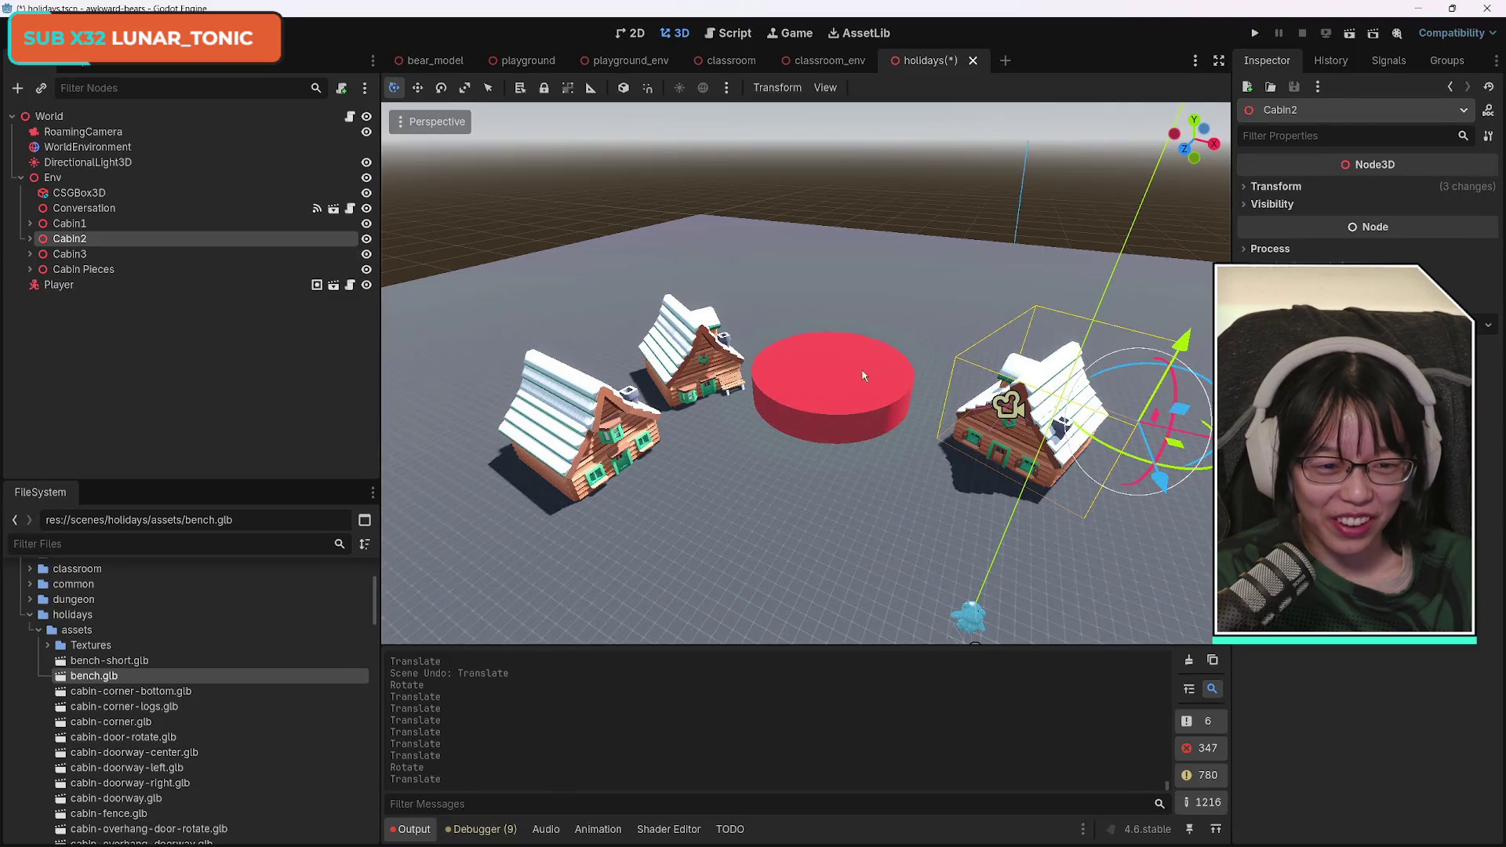
mouse_move(1206, 459)
mouse_down()
mouse_move(1209, 412)
mouse_move(1172, 412)
mouse_up()
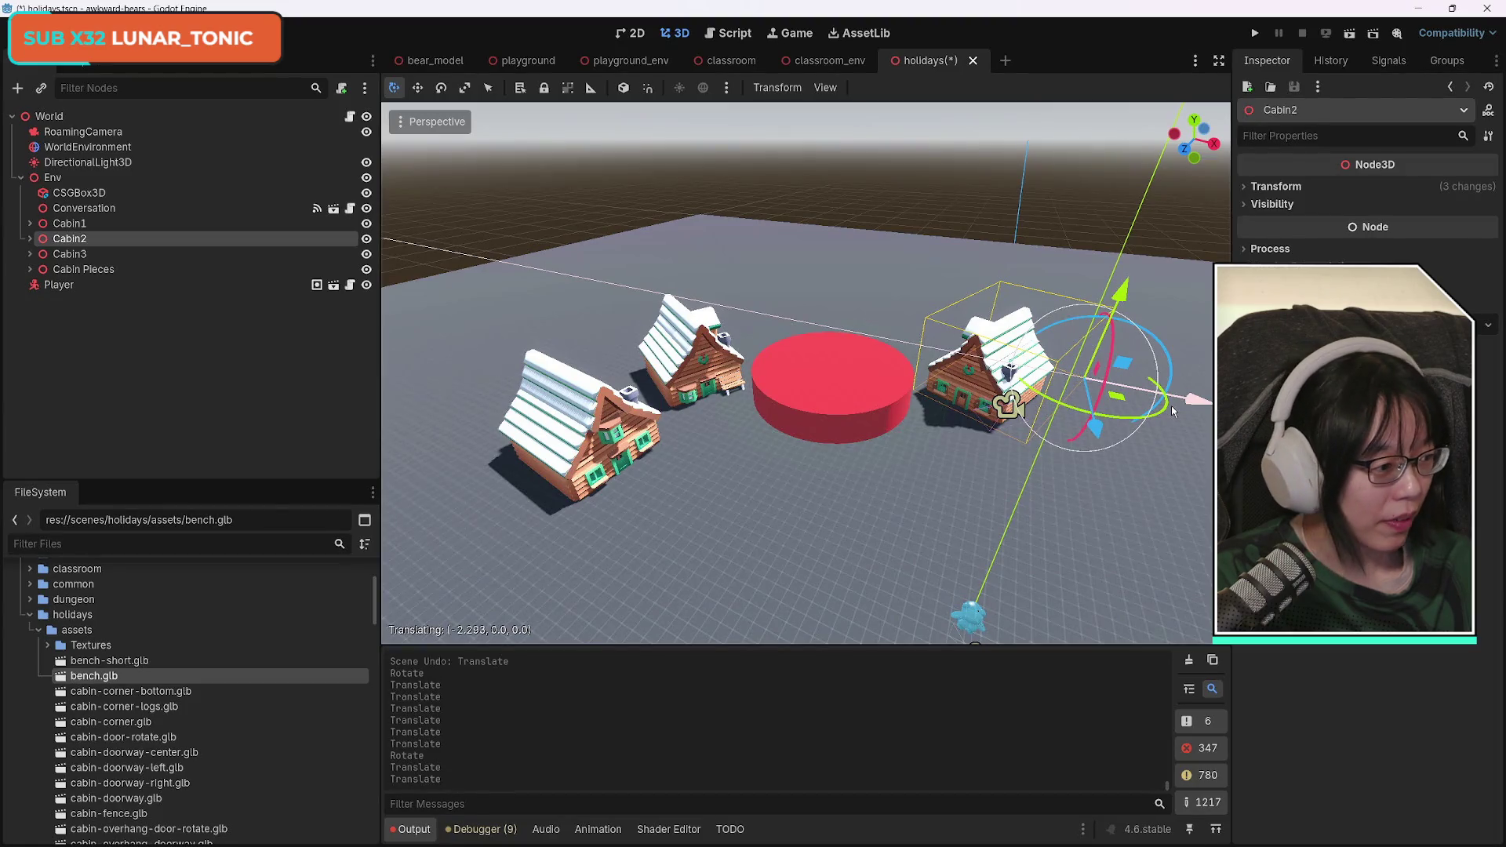
drag(1173, 411, 1179, 410)
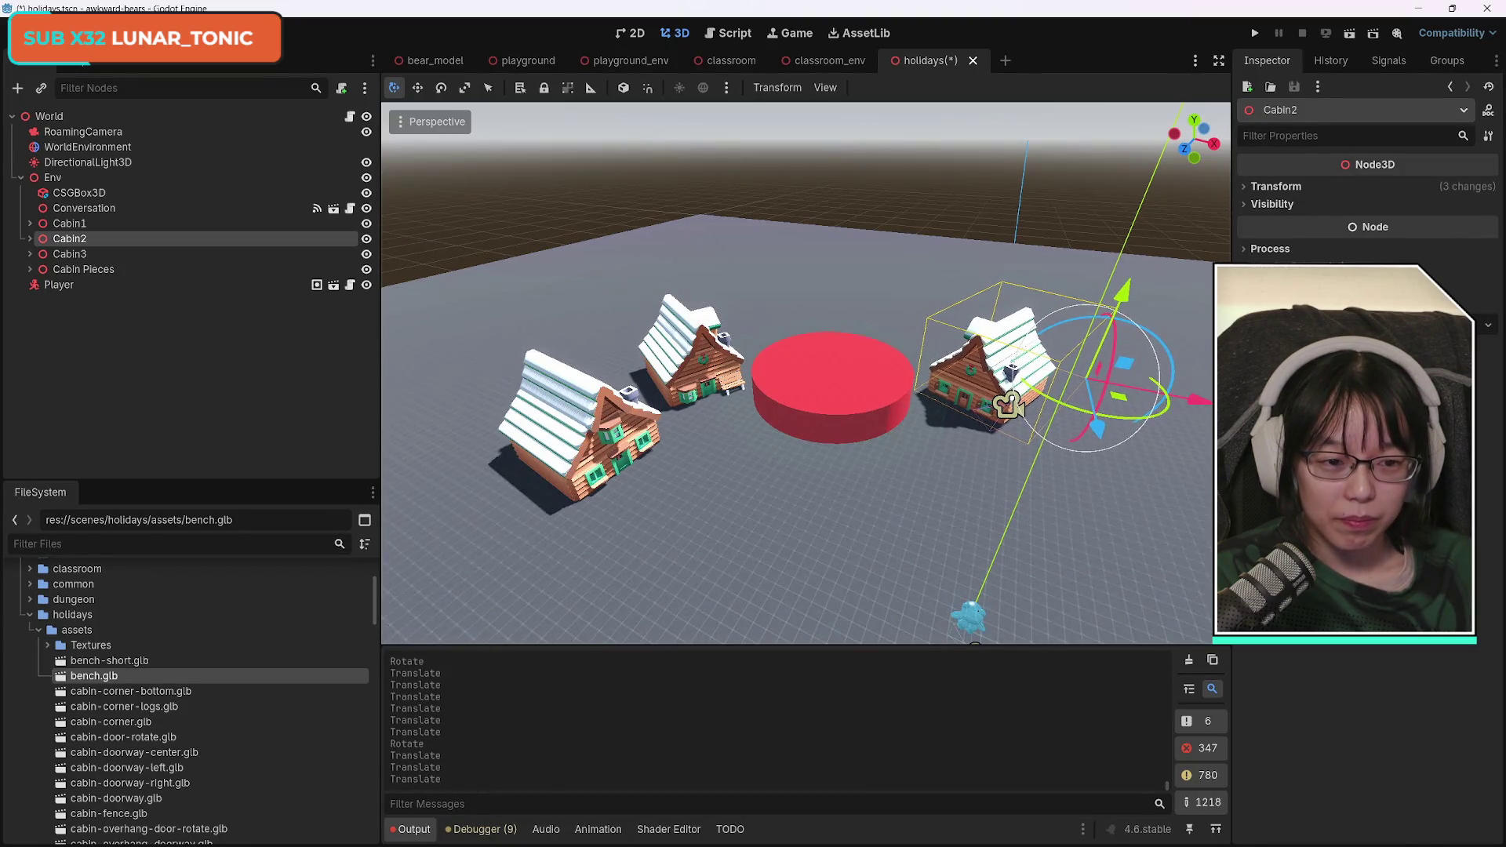
Save the holidays scene with Ctrl+S and switch to the classroom scene.
key(ctrl+s)
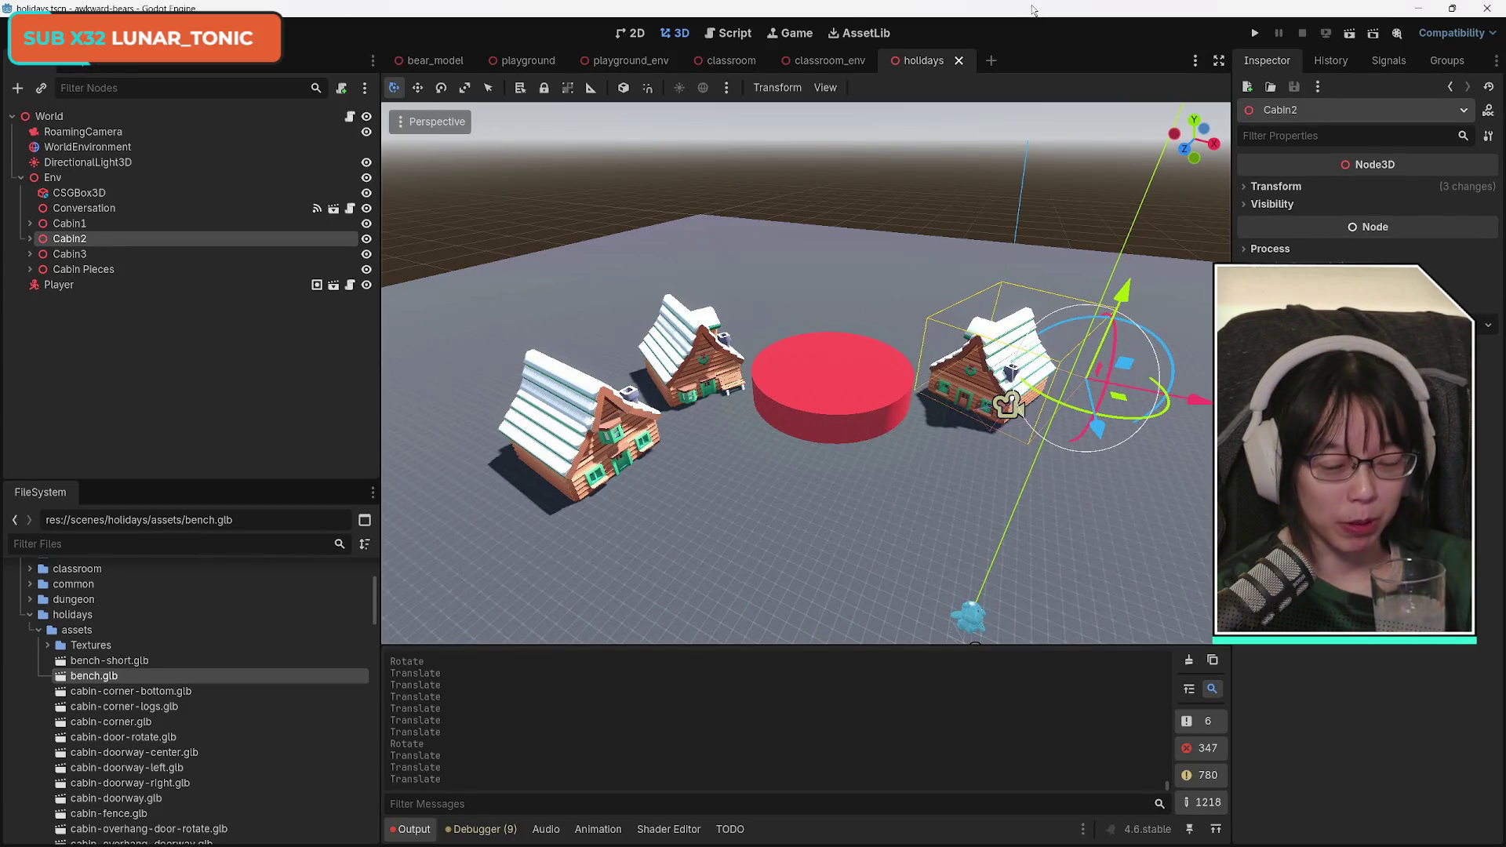
key(ctrl+s)
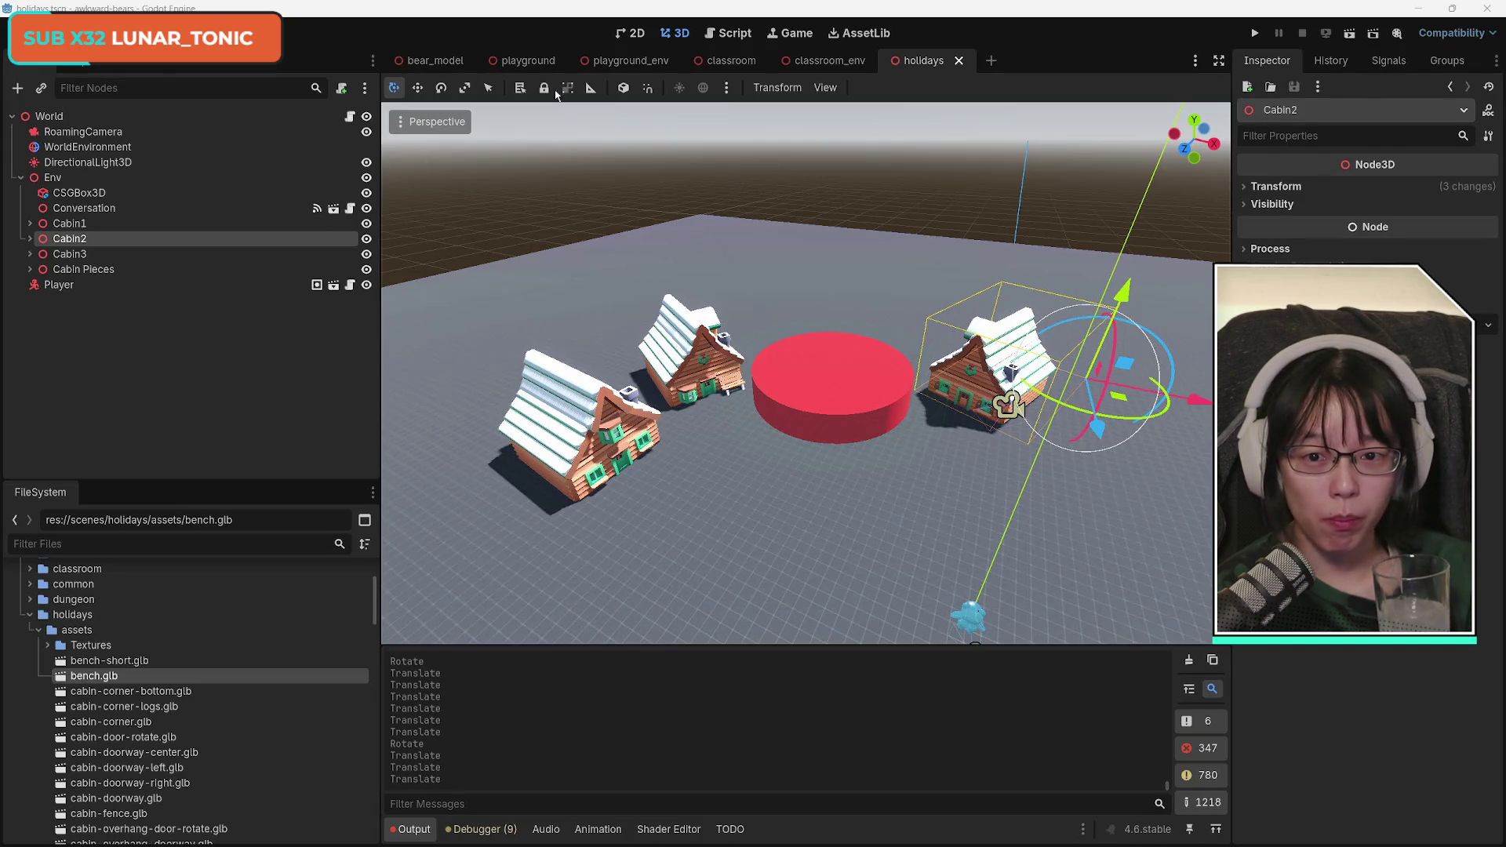
click(741, 65)
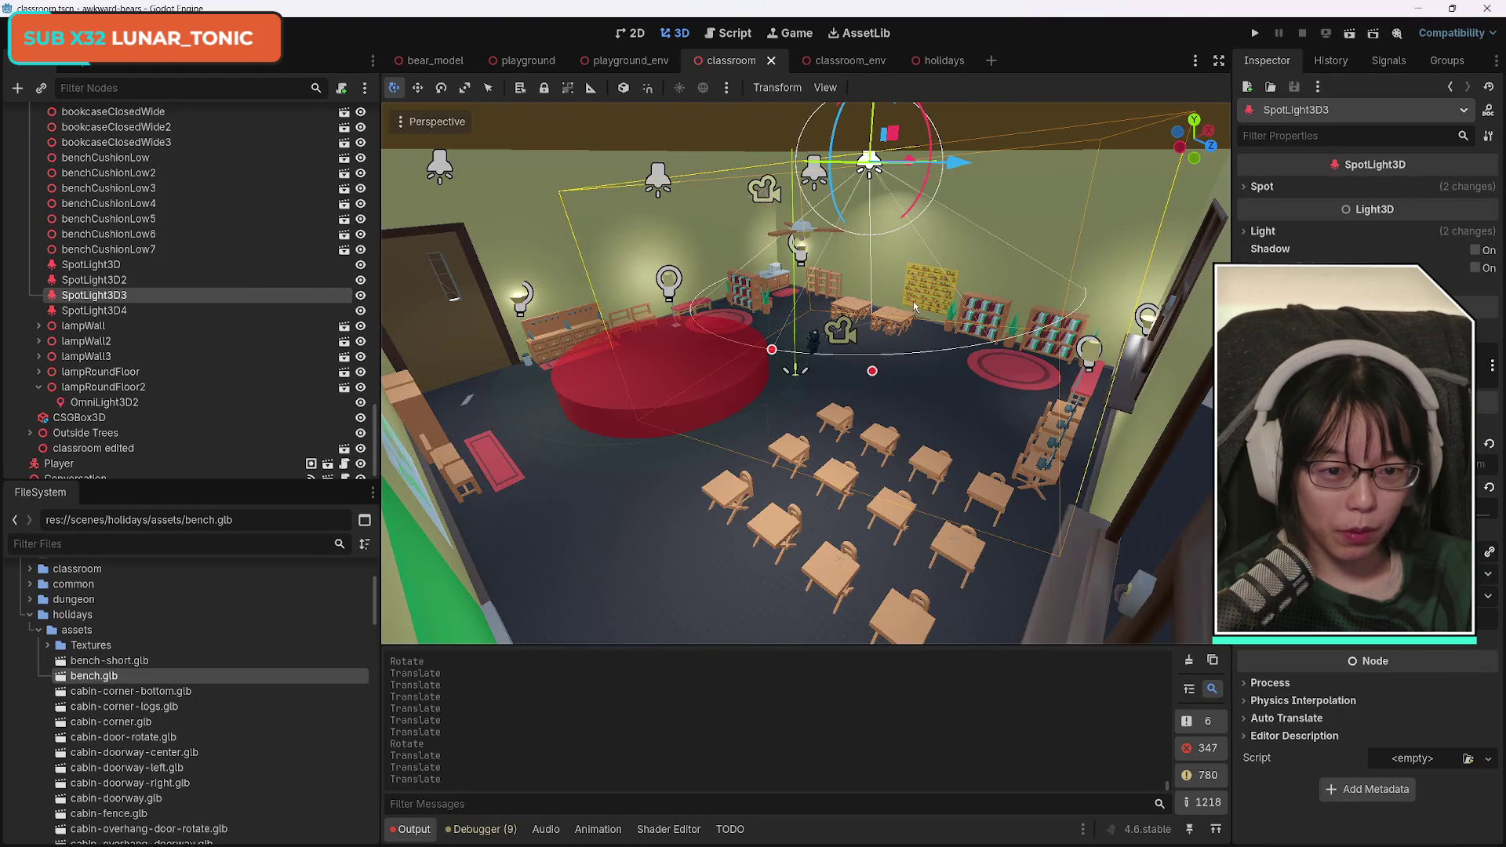
Fly around the classroom past the world map, chairs, rug and alphabet chart.
scroll(915, 306, up, 3)
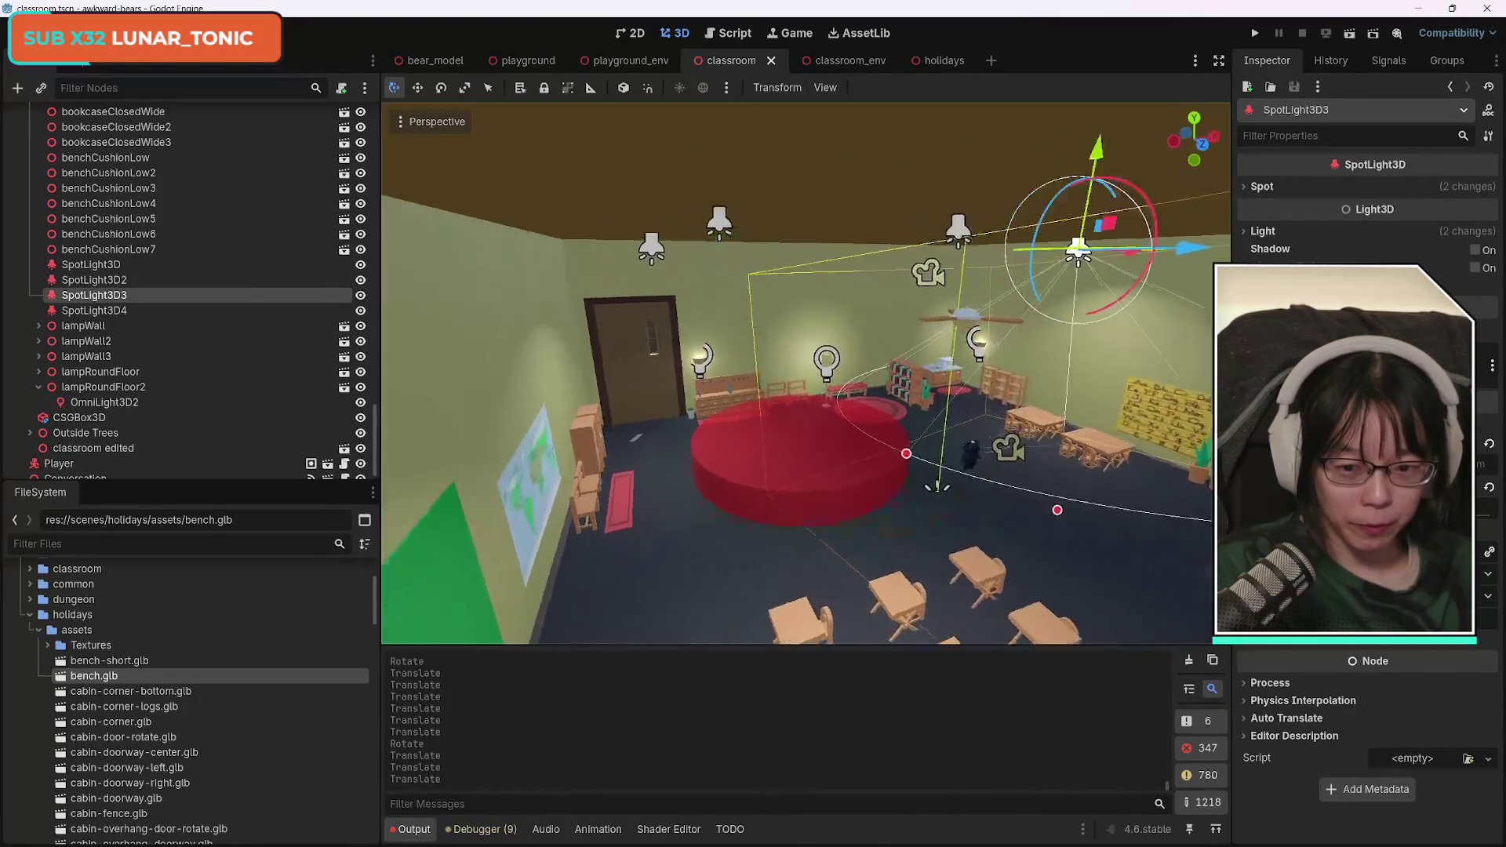
key(w)
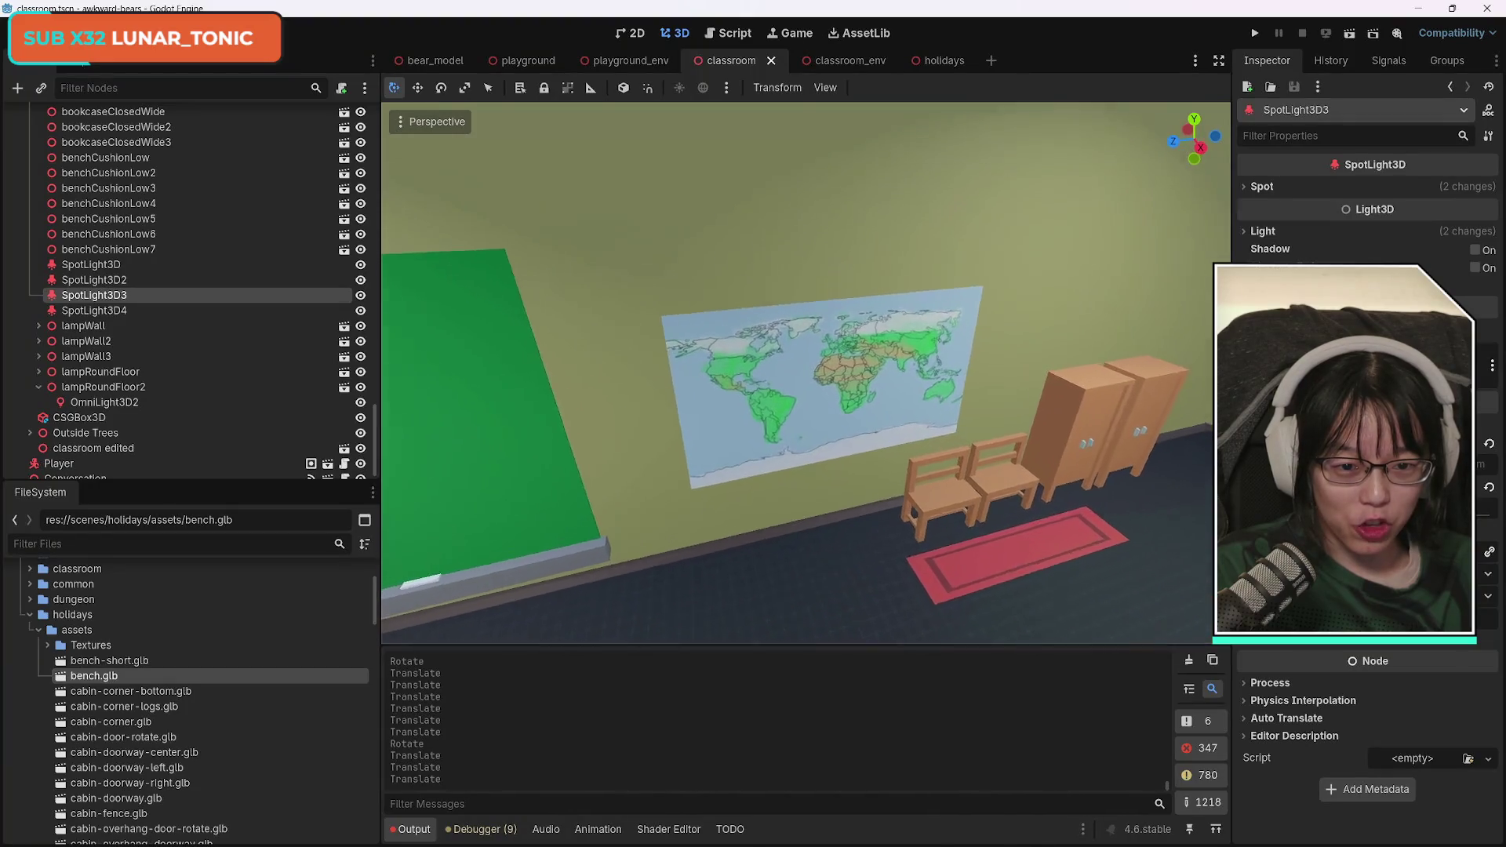
key(w)
key(w)
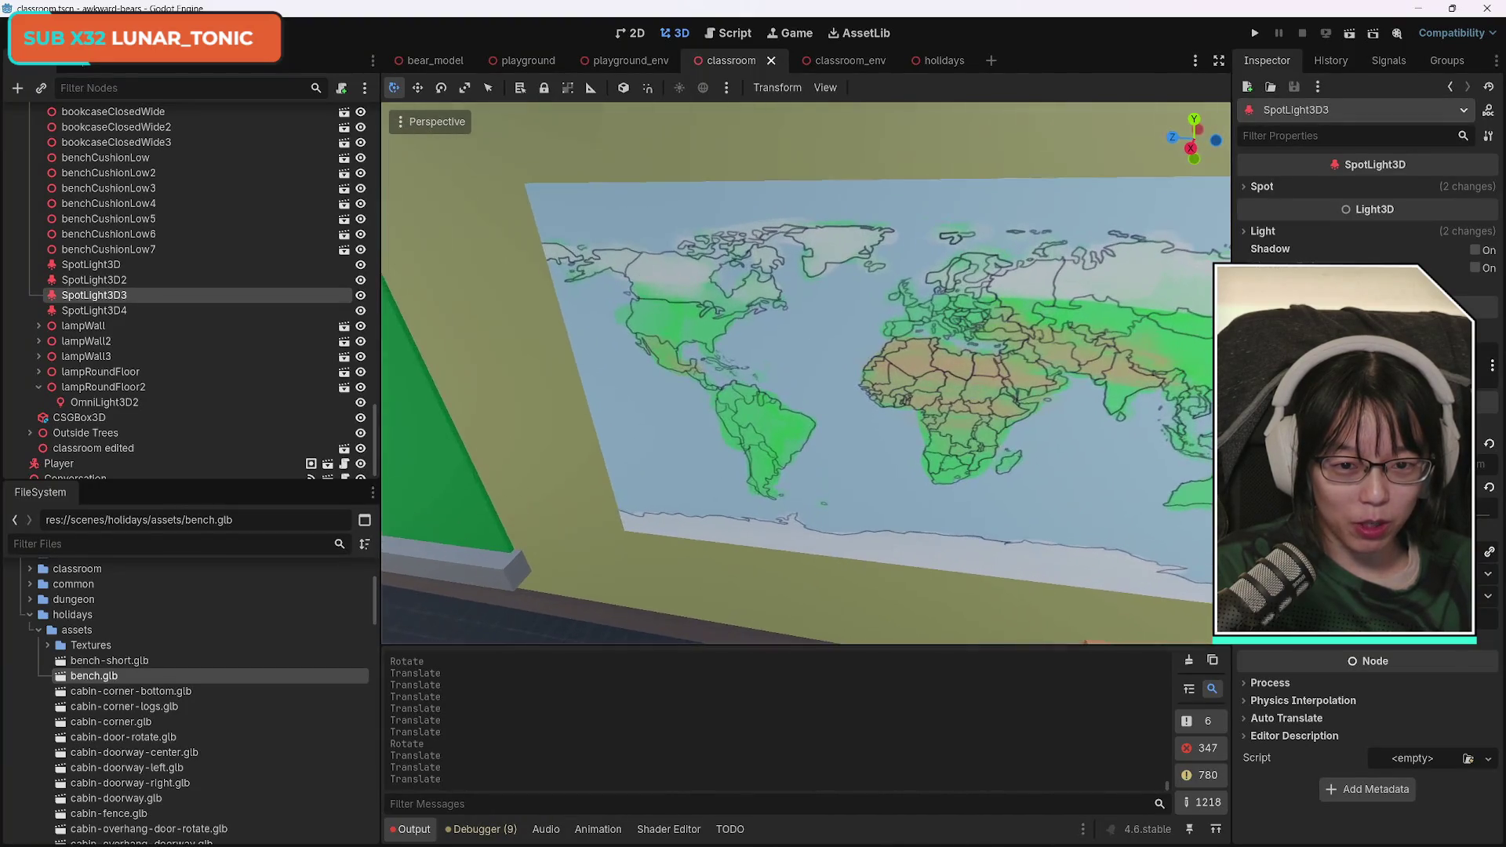
key(s)
key(s)
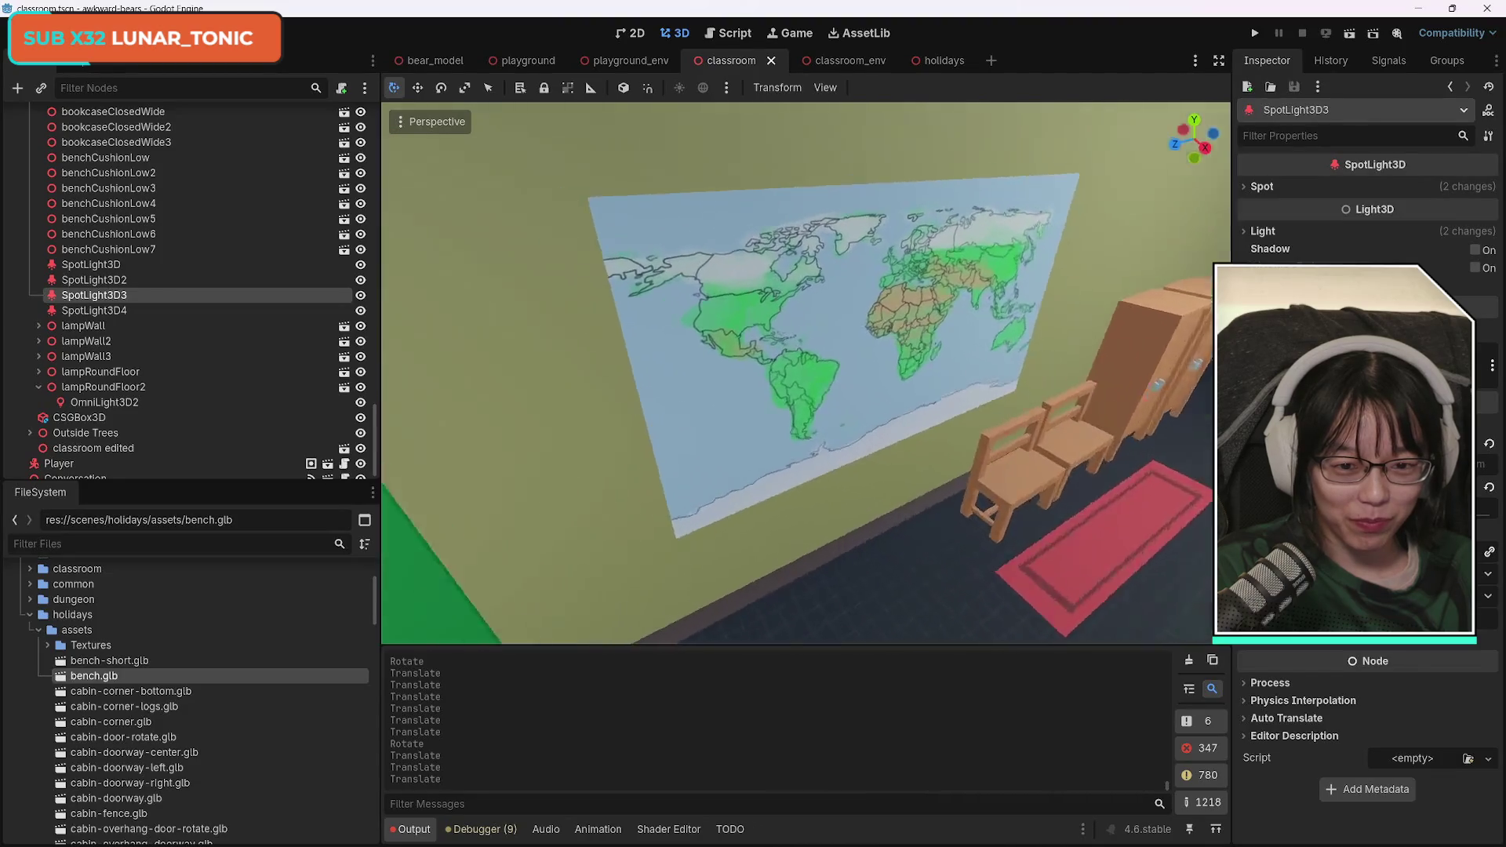
key(s)
key(w)
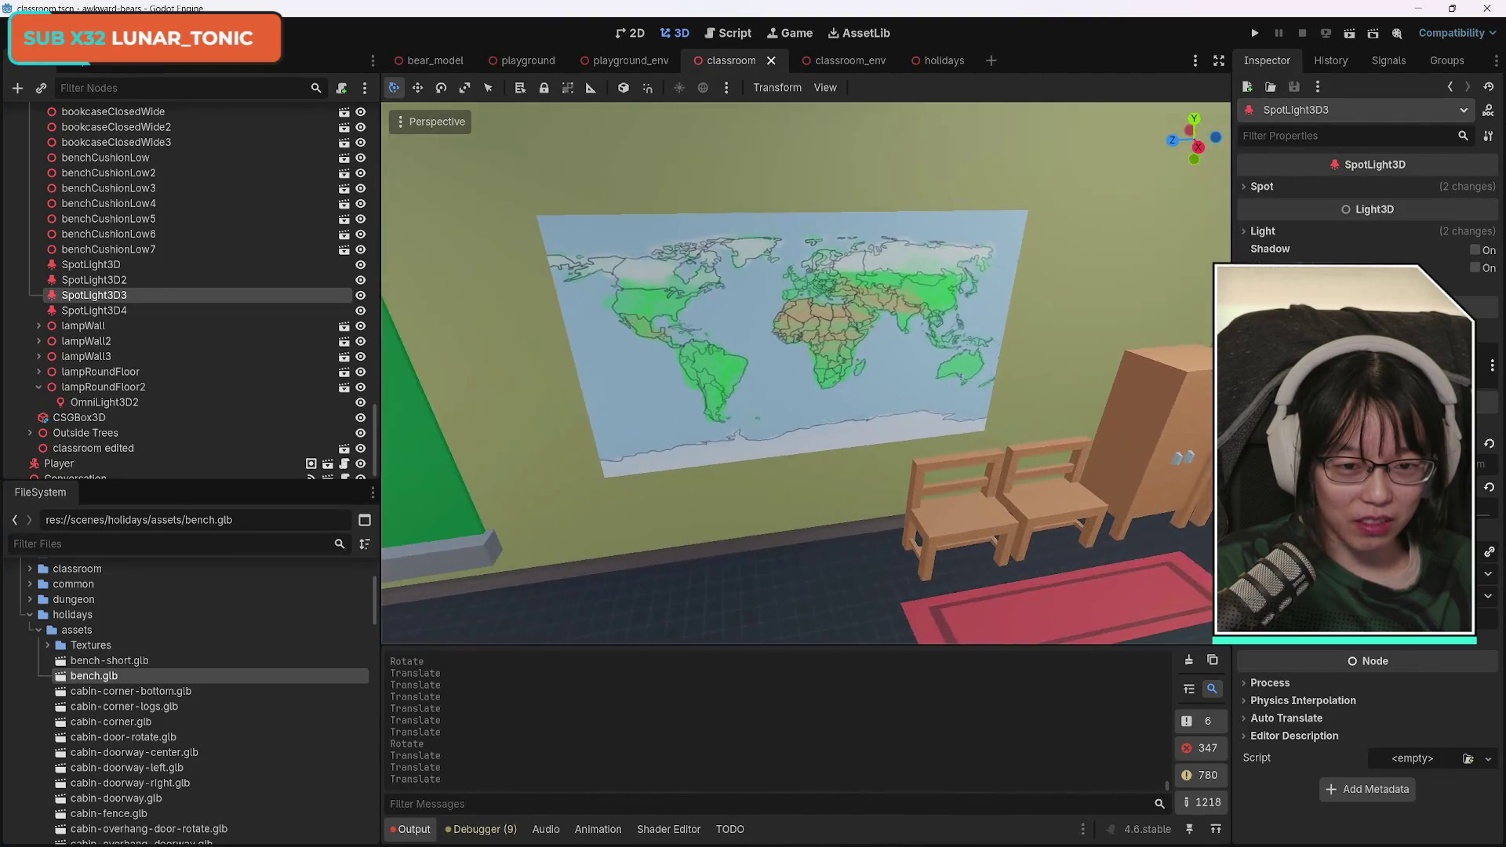
key(s)
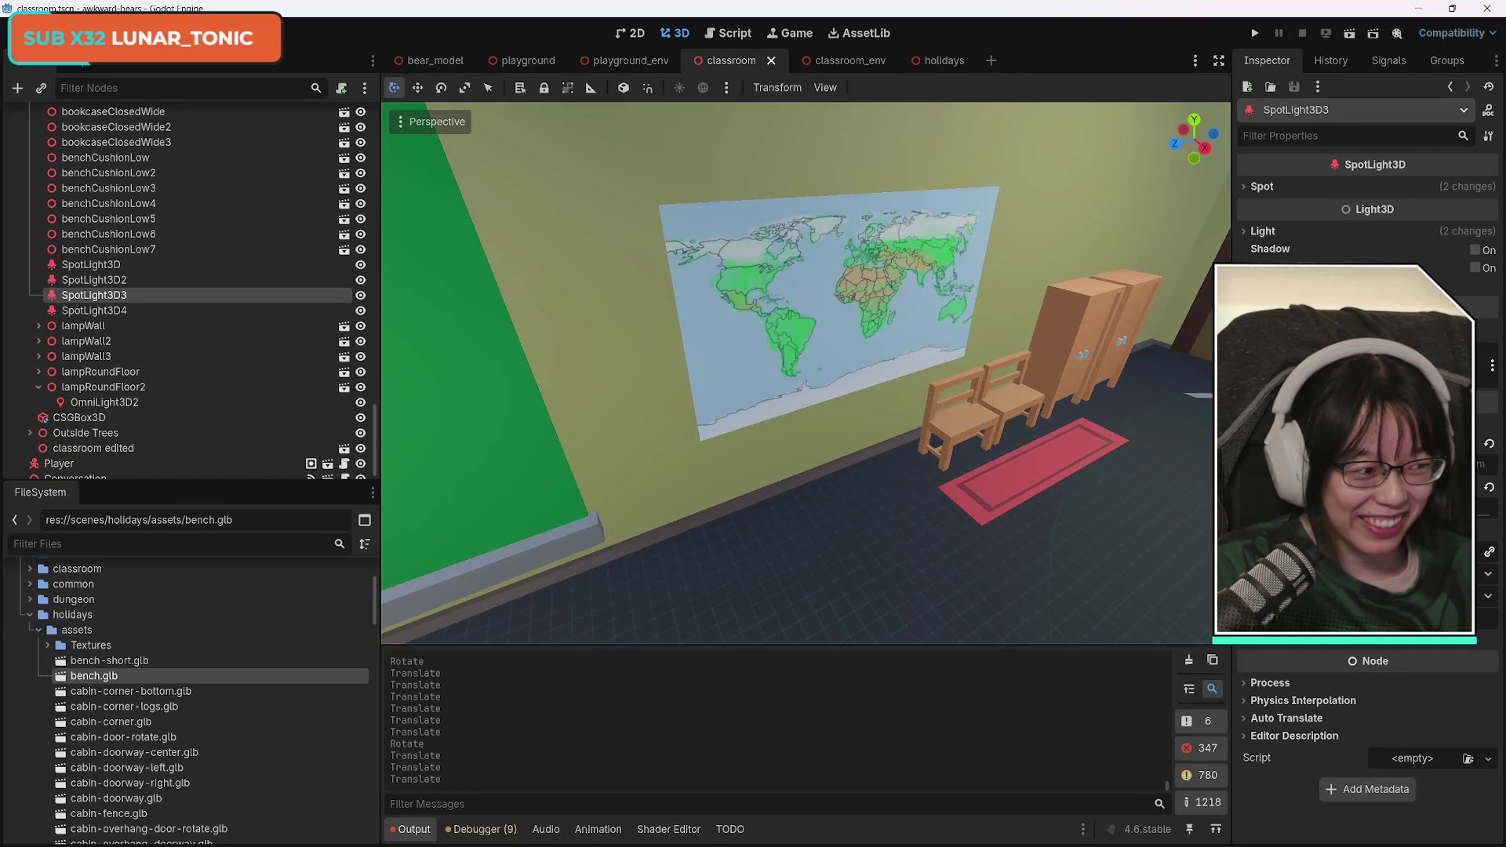
key(s)
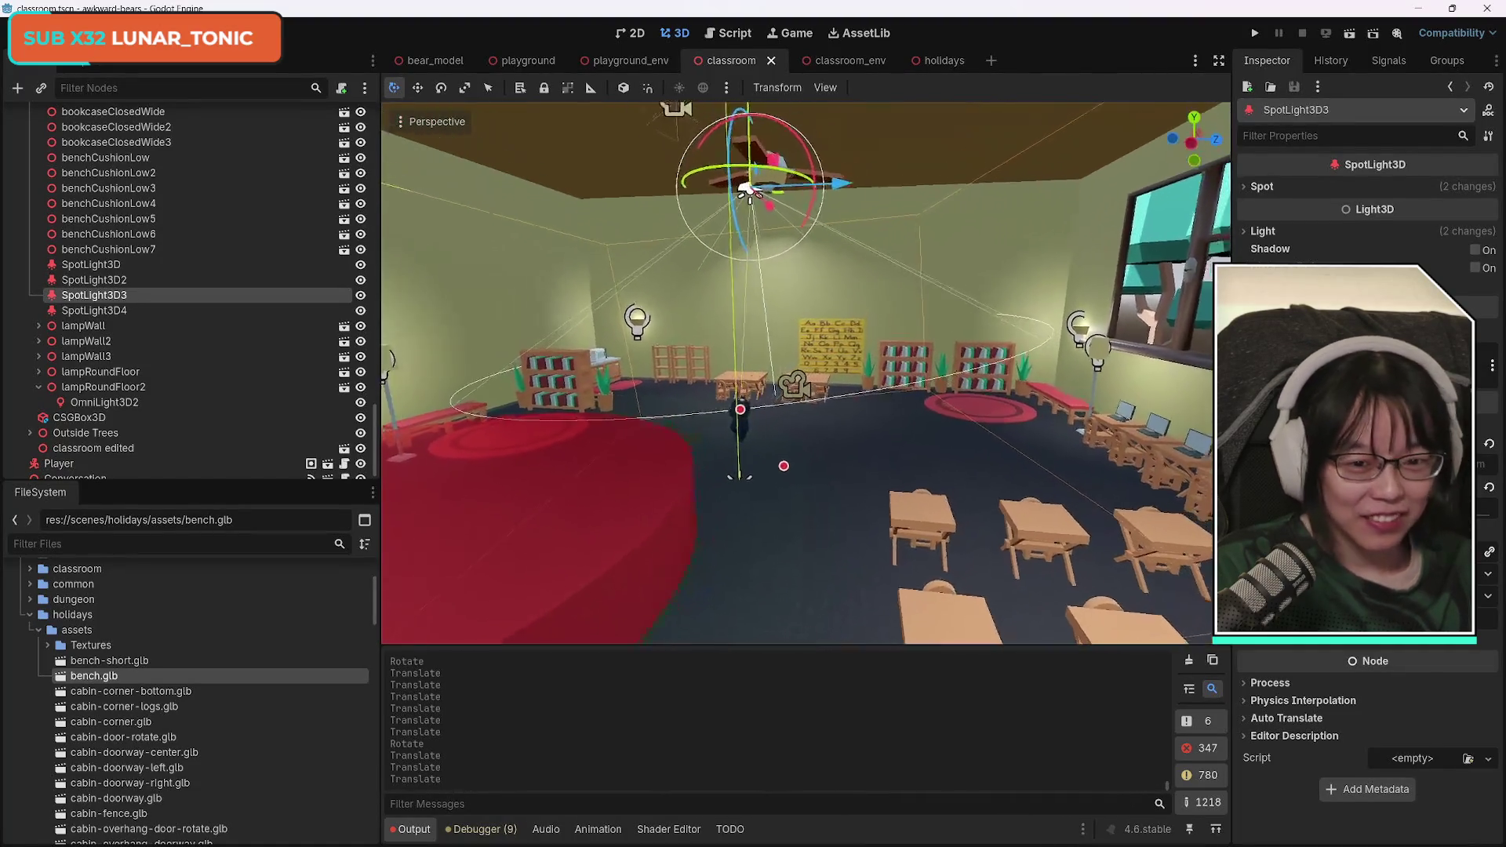
key(w)
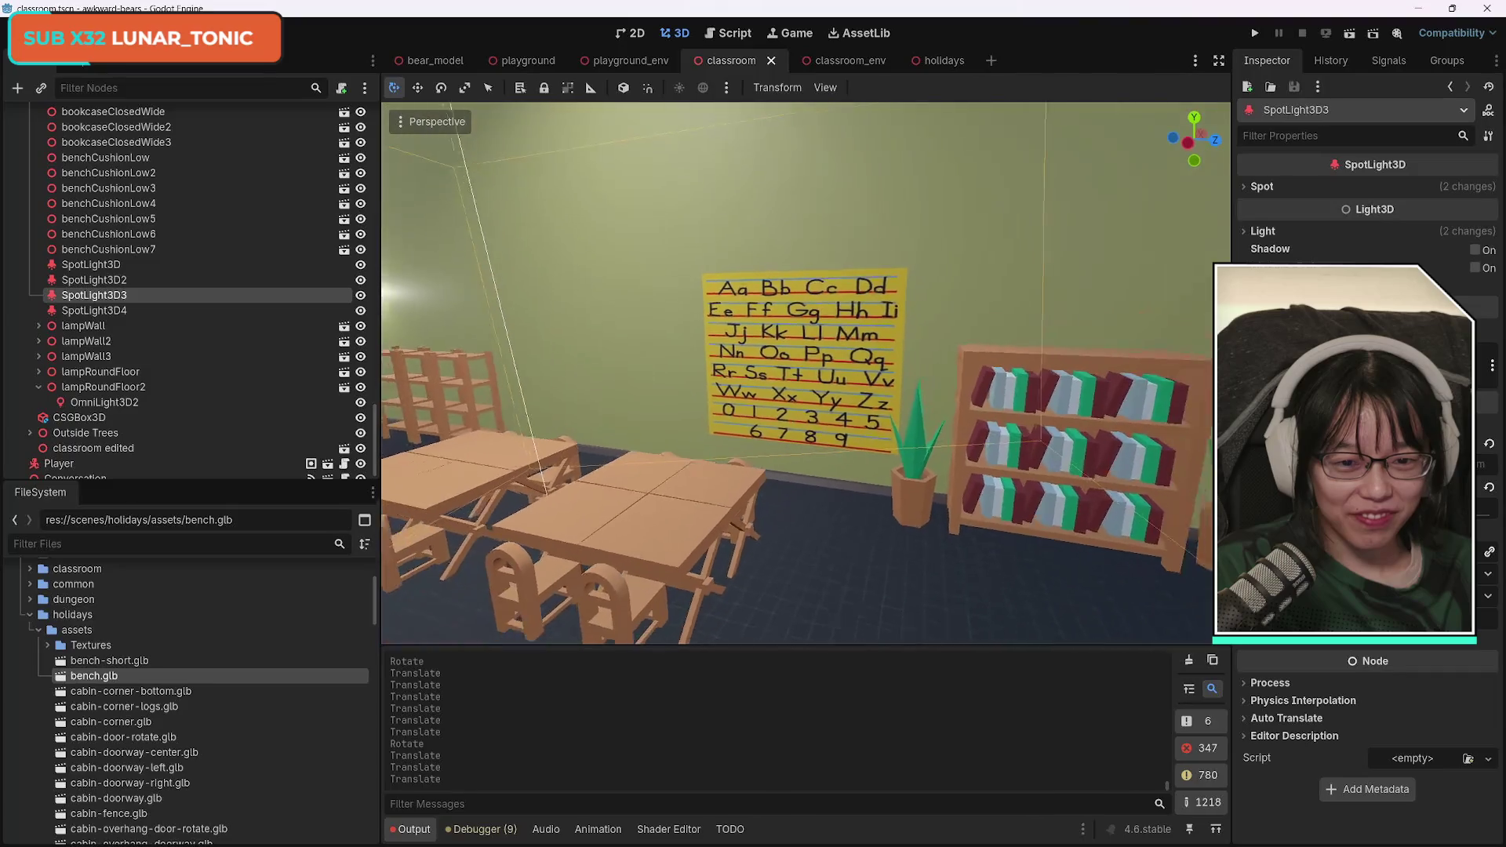
key(a)
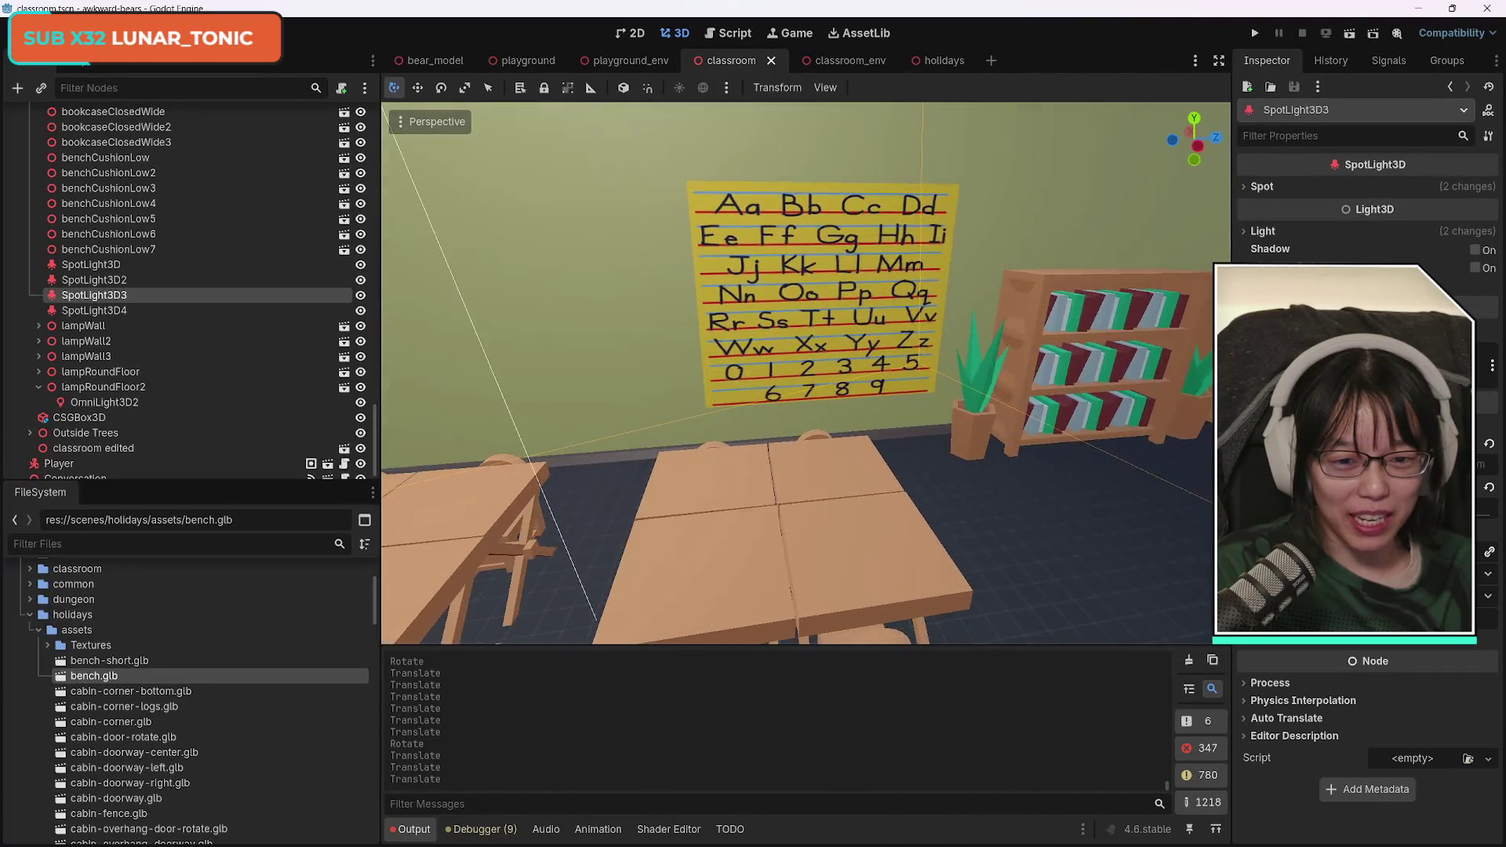
key(d)
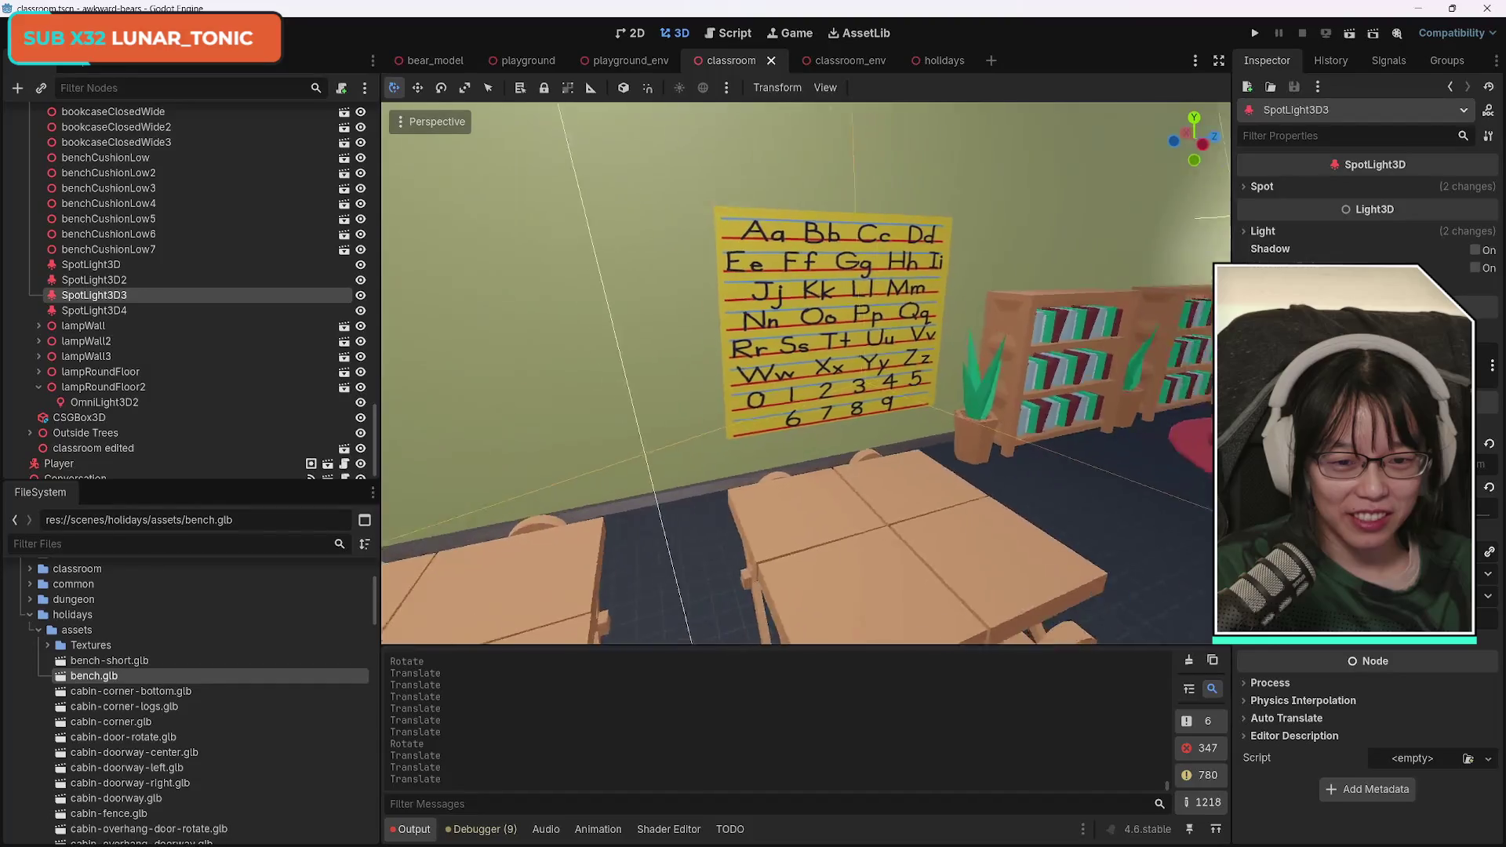
key(s)
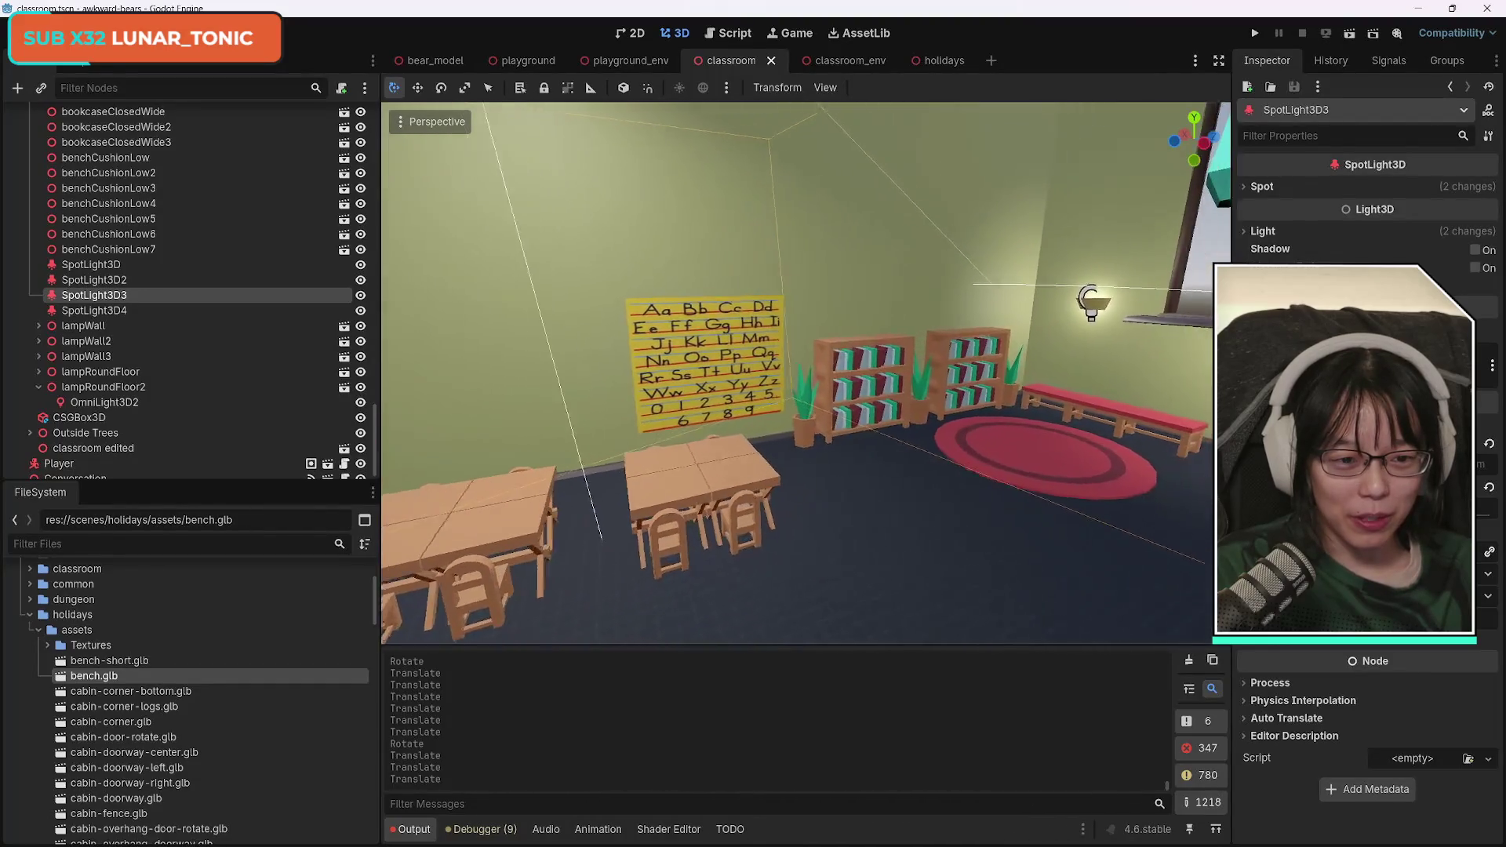
key(w)
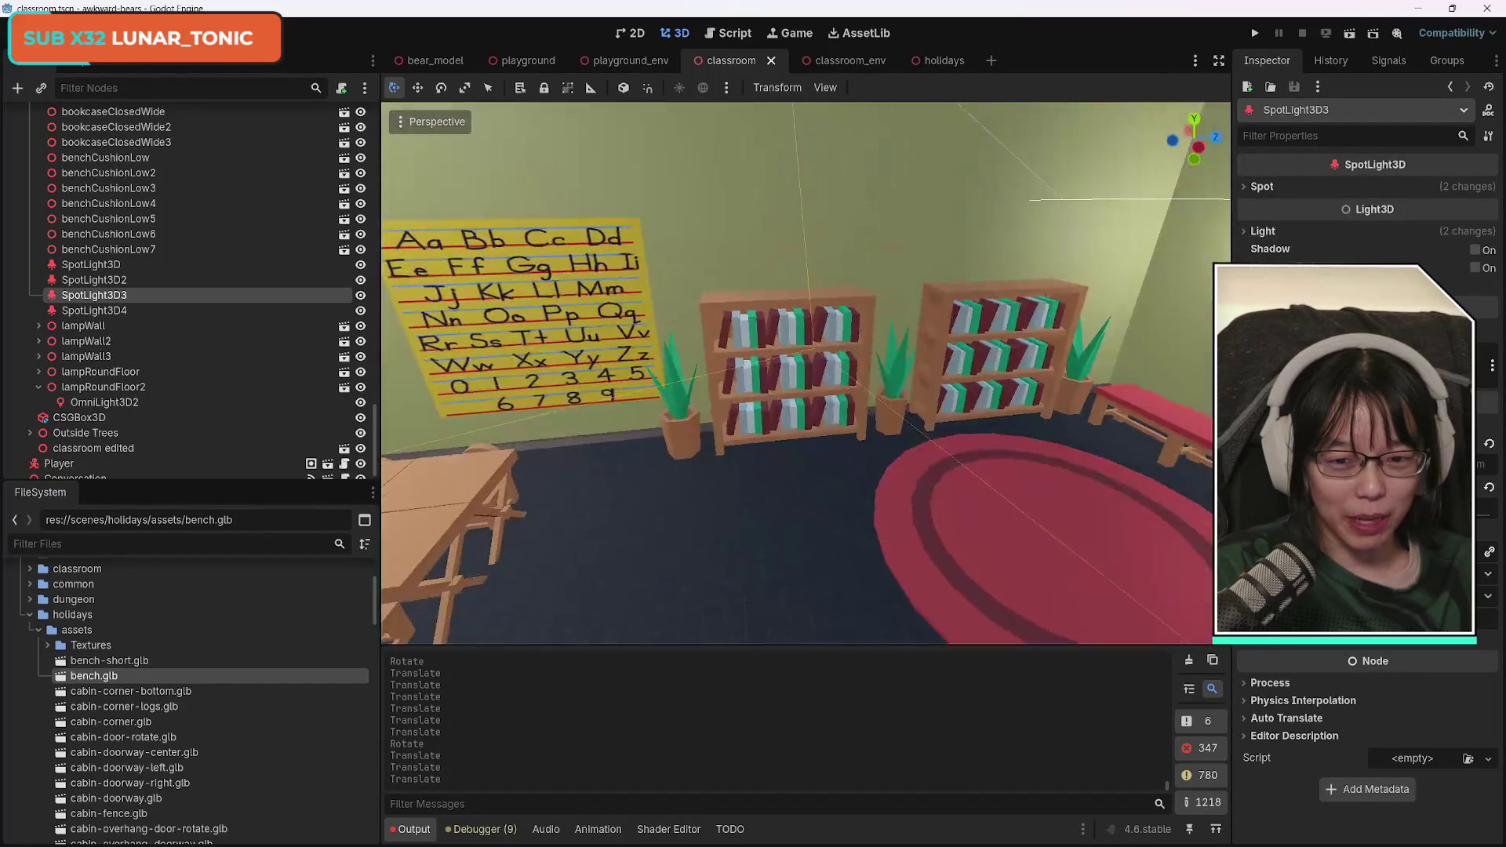
key(s)
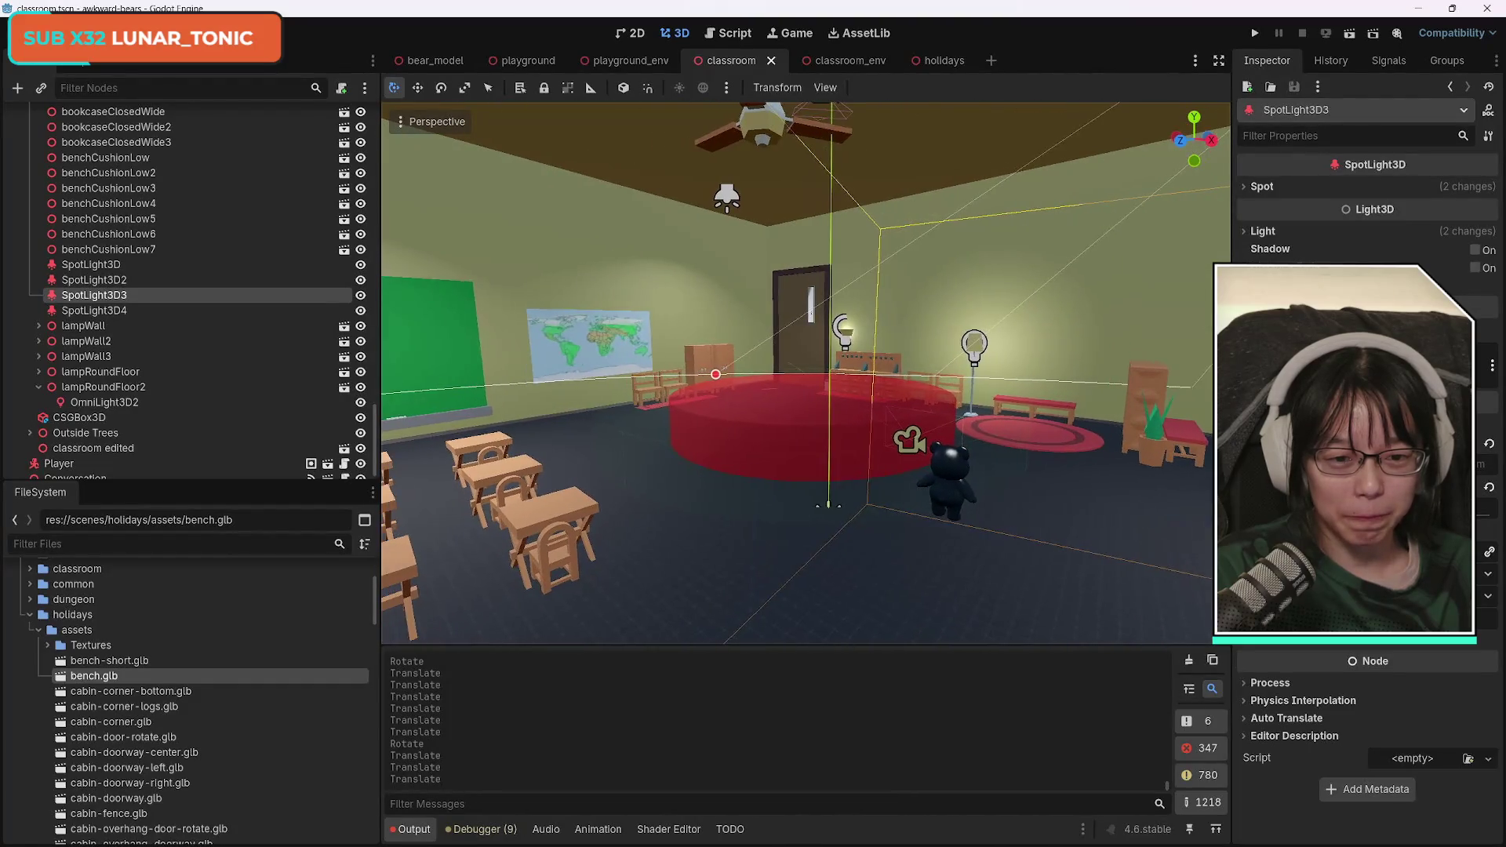
key(e)
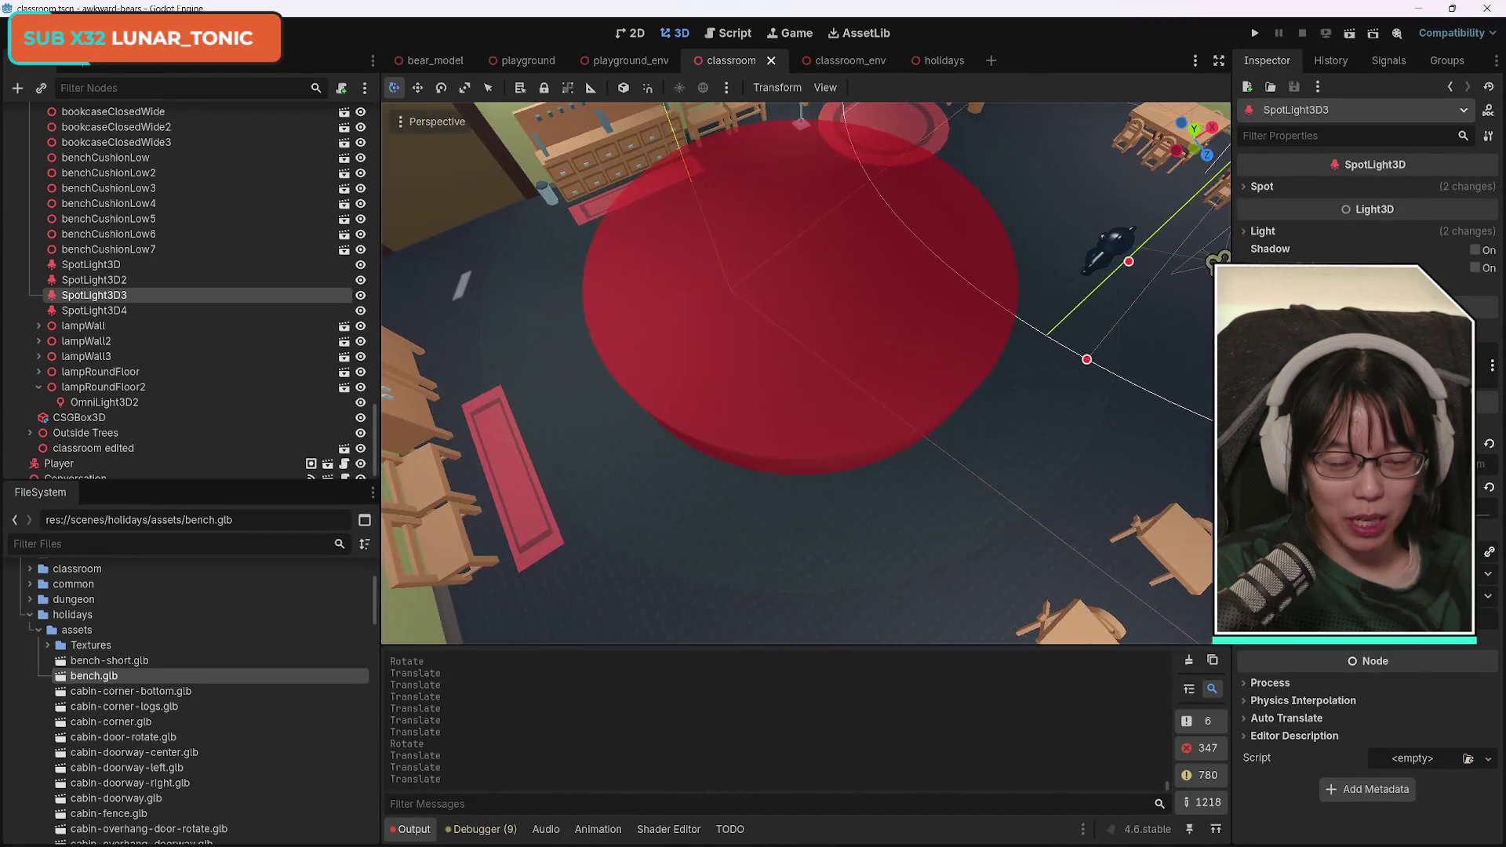
Look over the chalkboard corner, door wall and map wall, ending on a wide overview.
key(a)
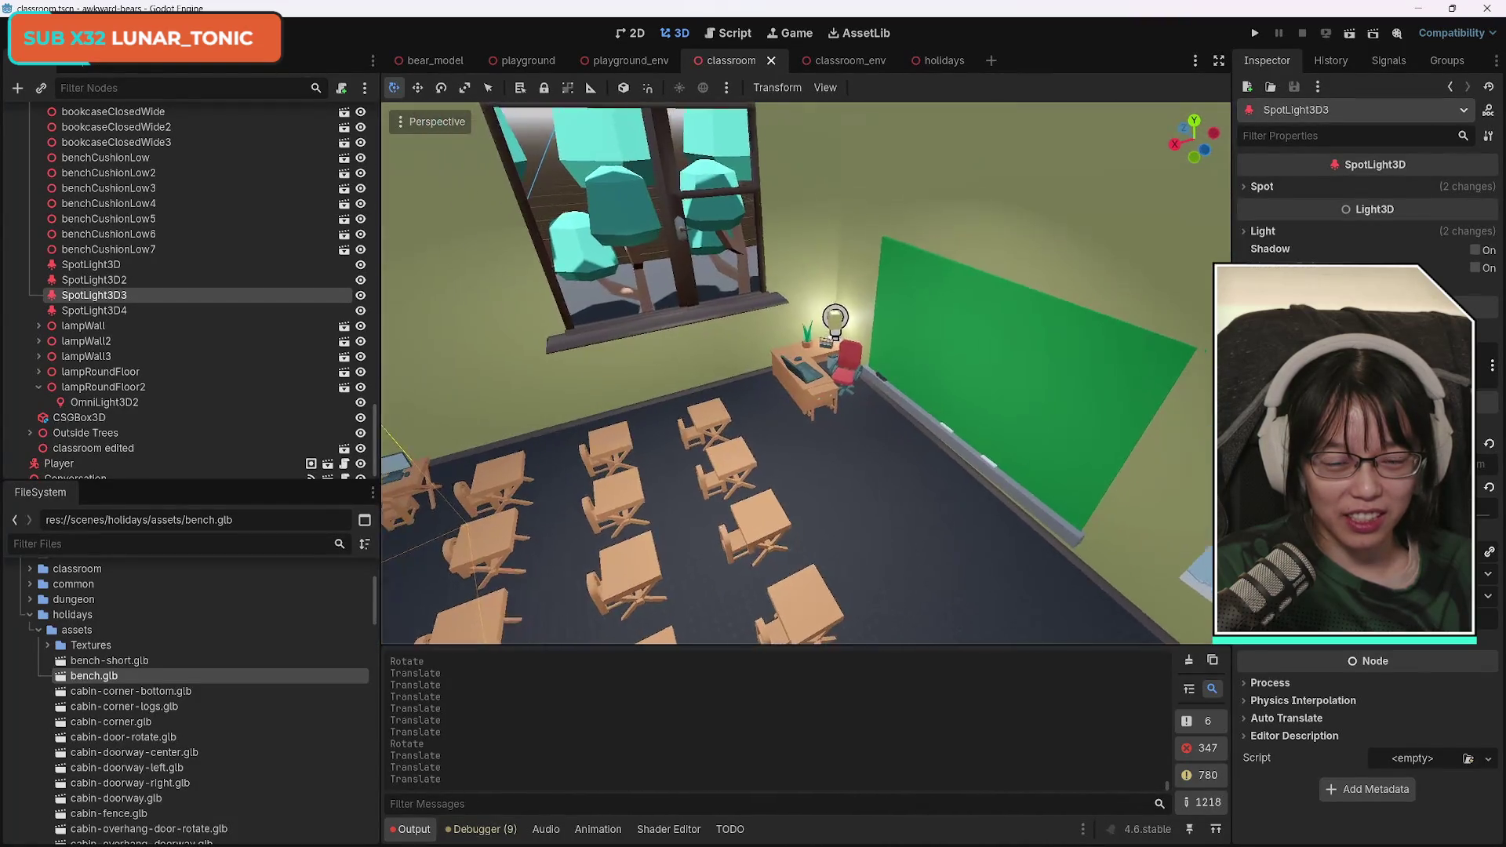
key(d)
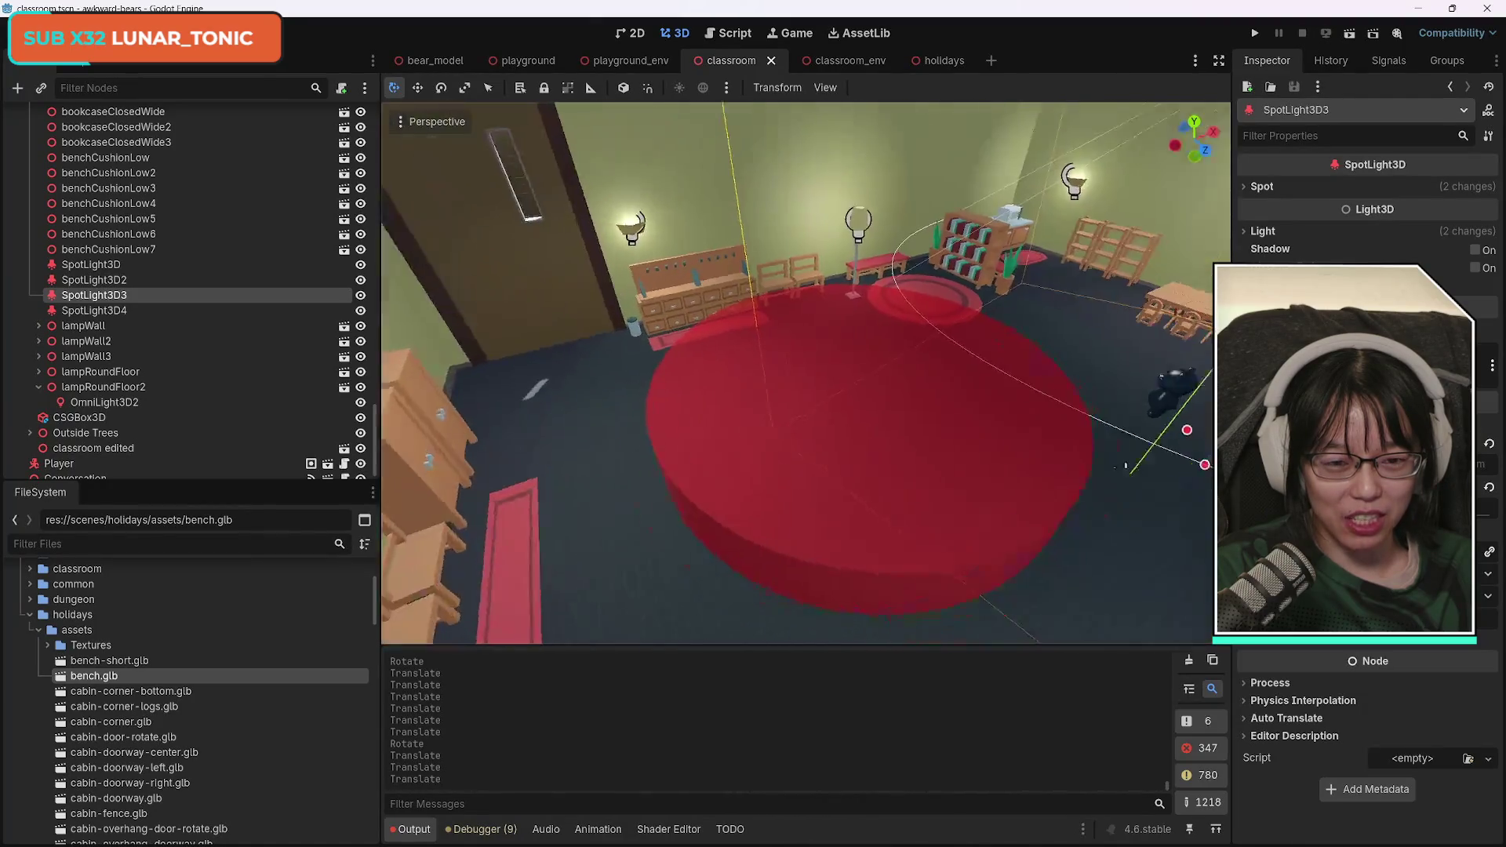
key(d)
key(w)
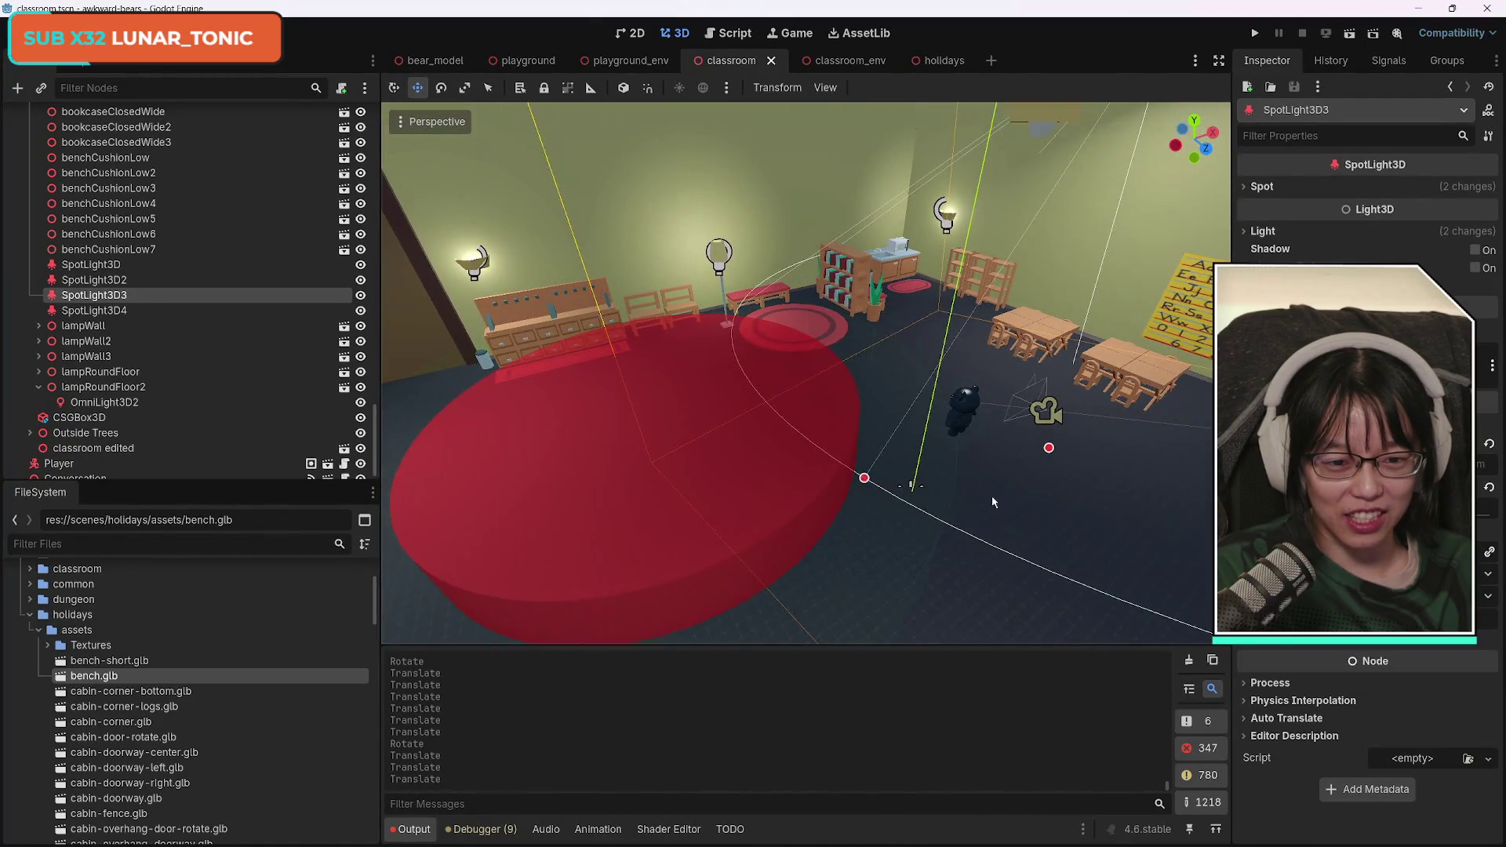
key(a)
key(s)
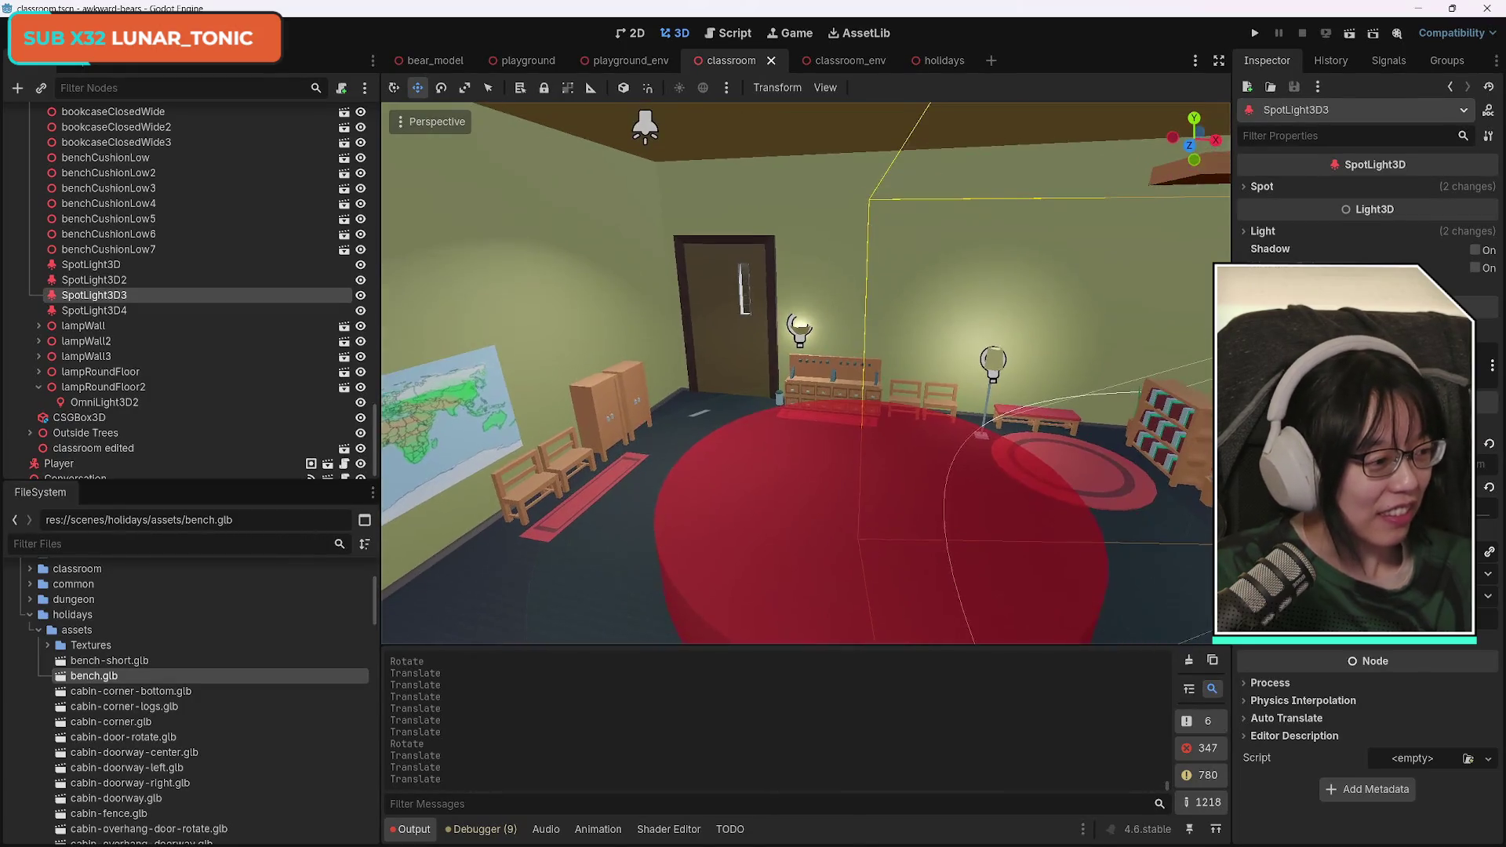
key(w)
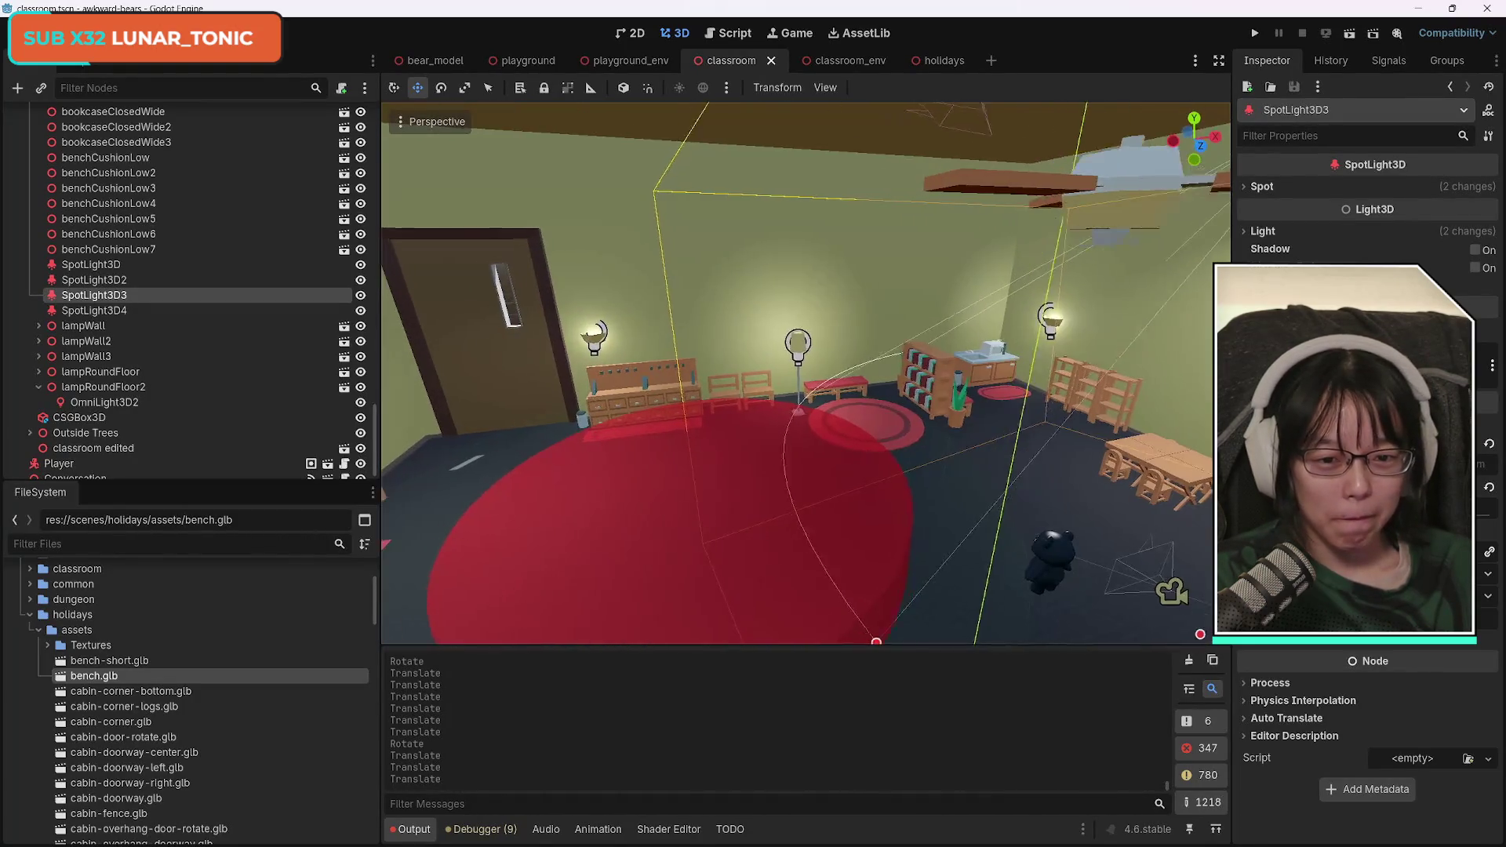
key(a)
key(s)
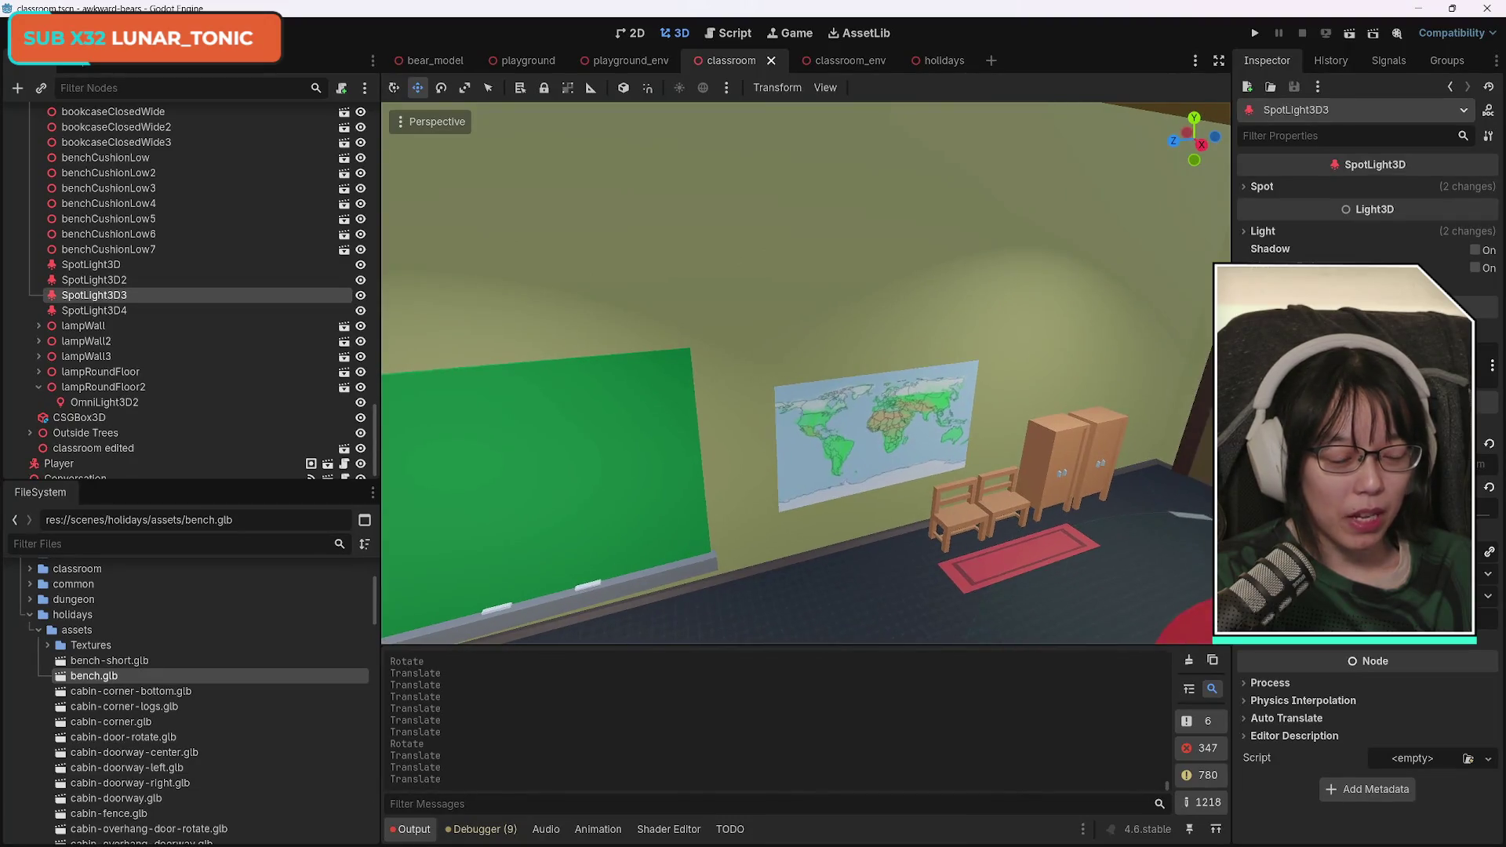
key(w)
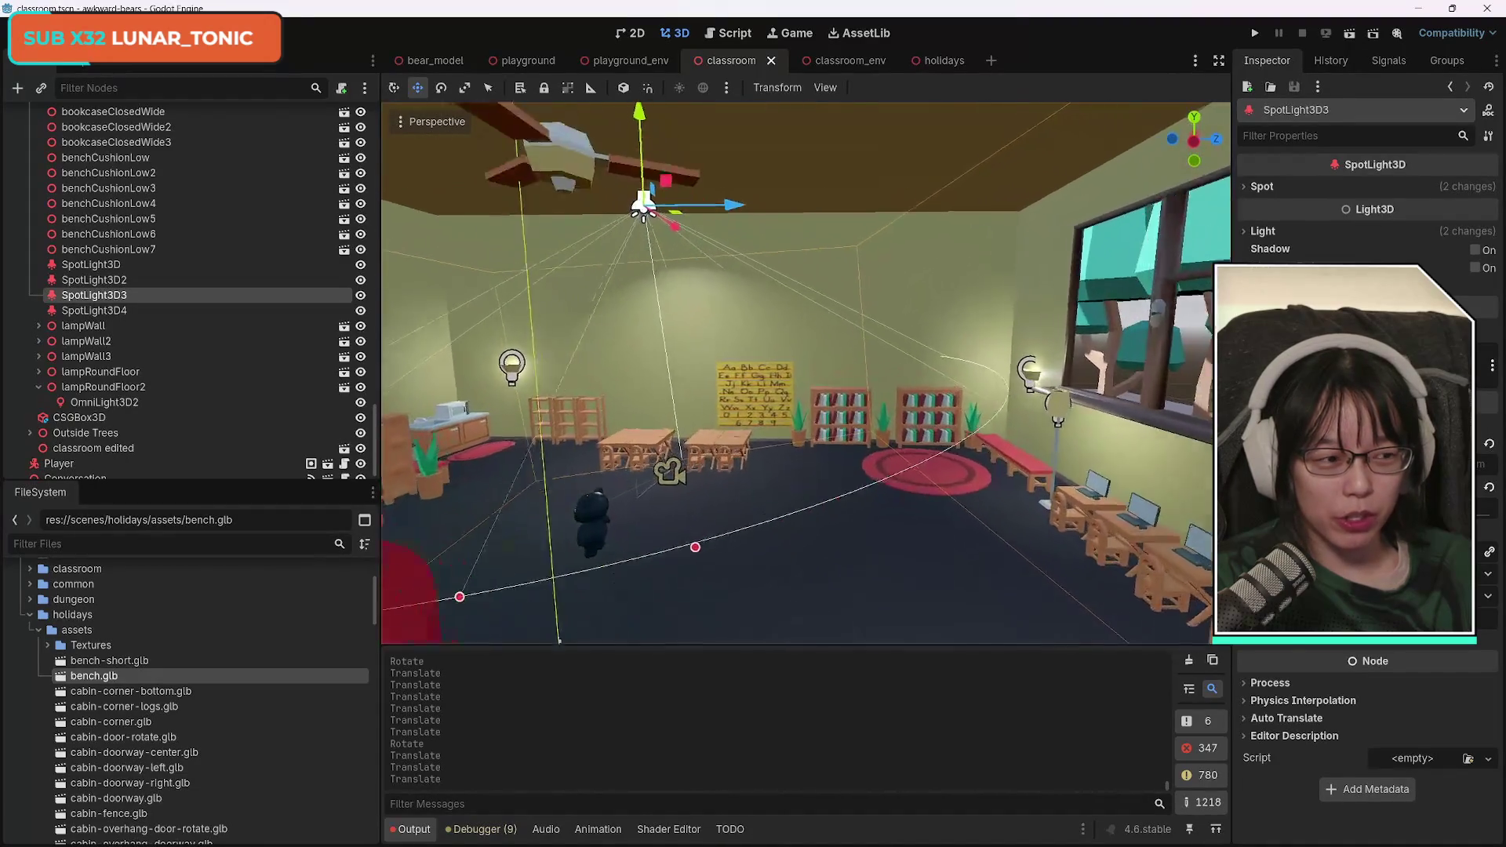
key(s)
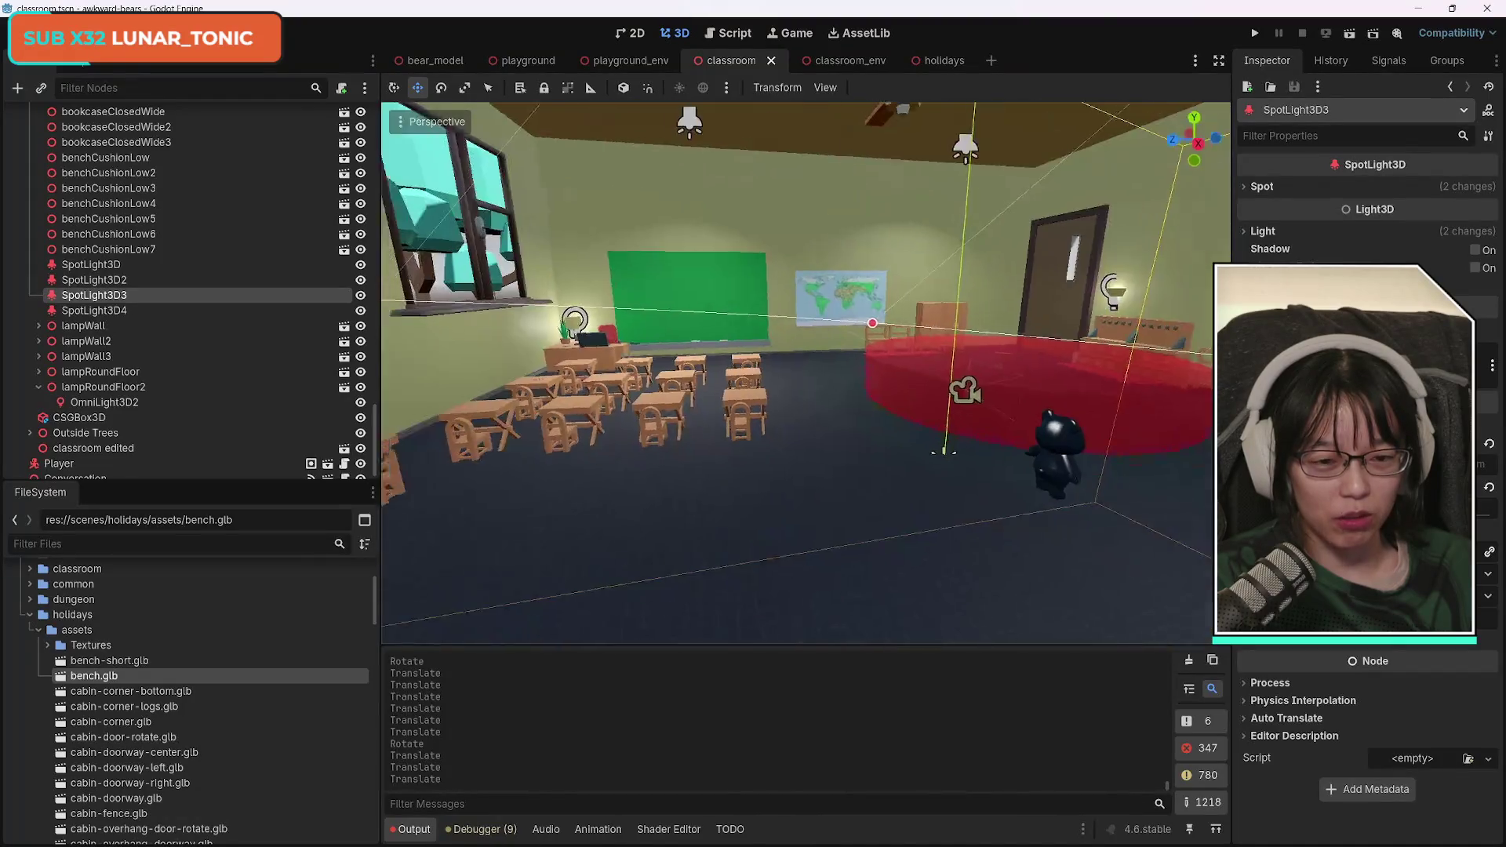
key(w)
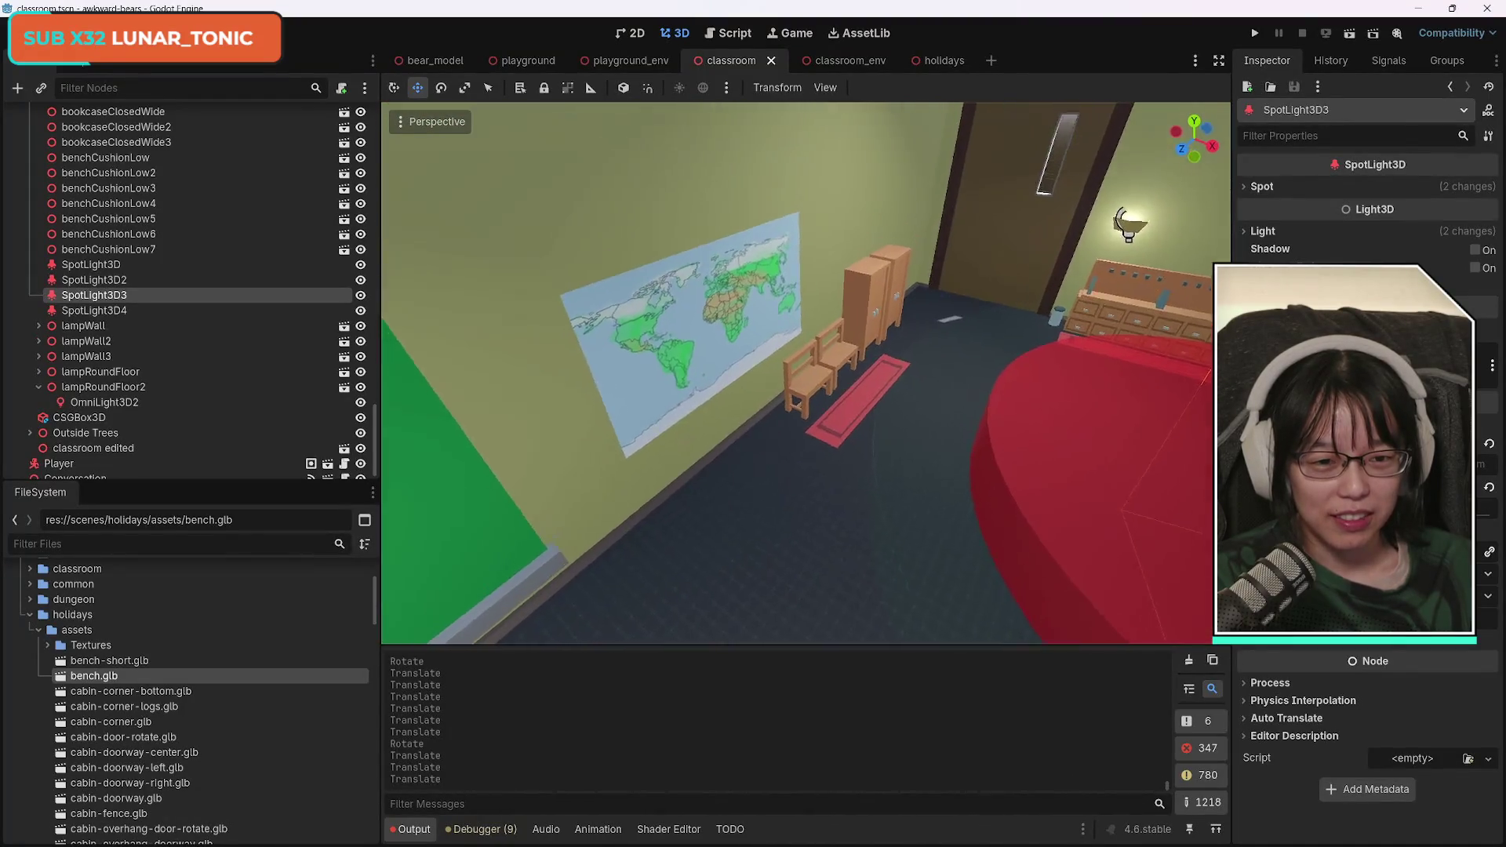
key(s)
key(w)
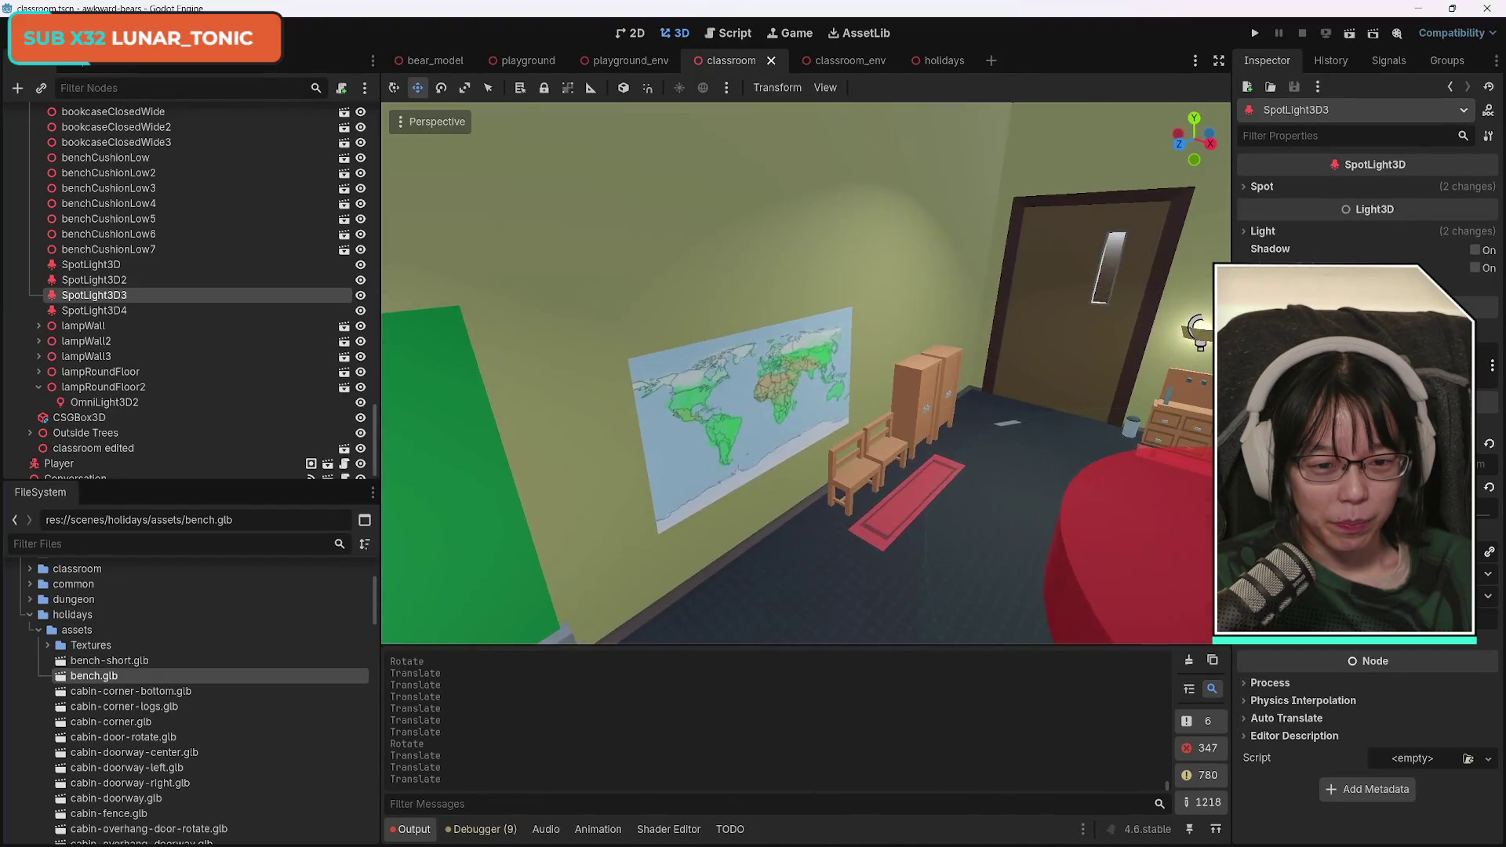
key(s)
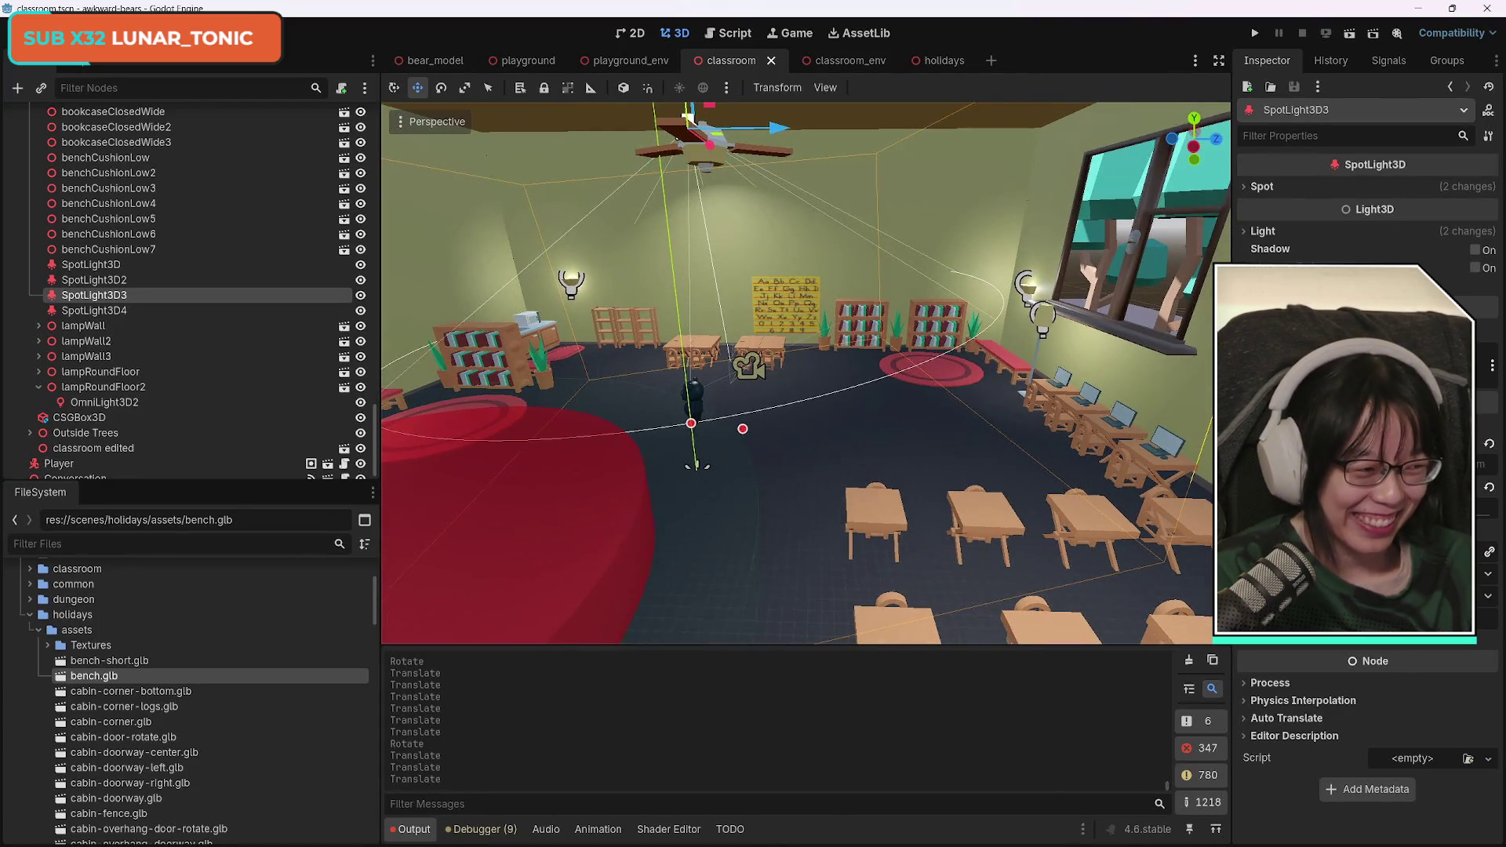
Tour the teacher's desk, alphabet poster and door wall, then return to the holidays scene.
key(w)
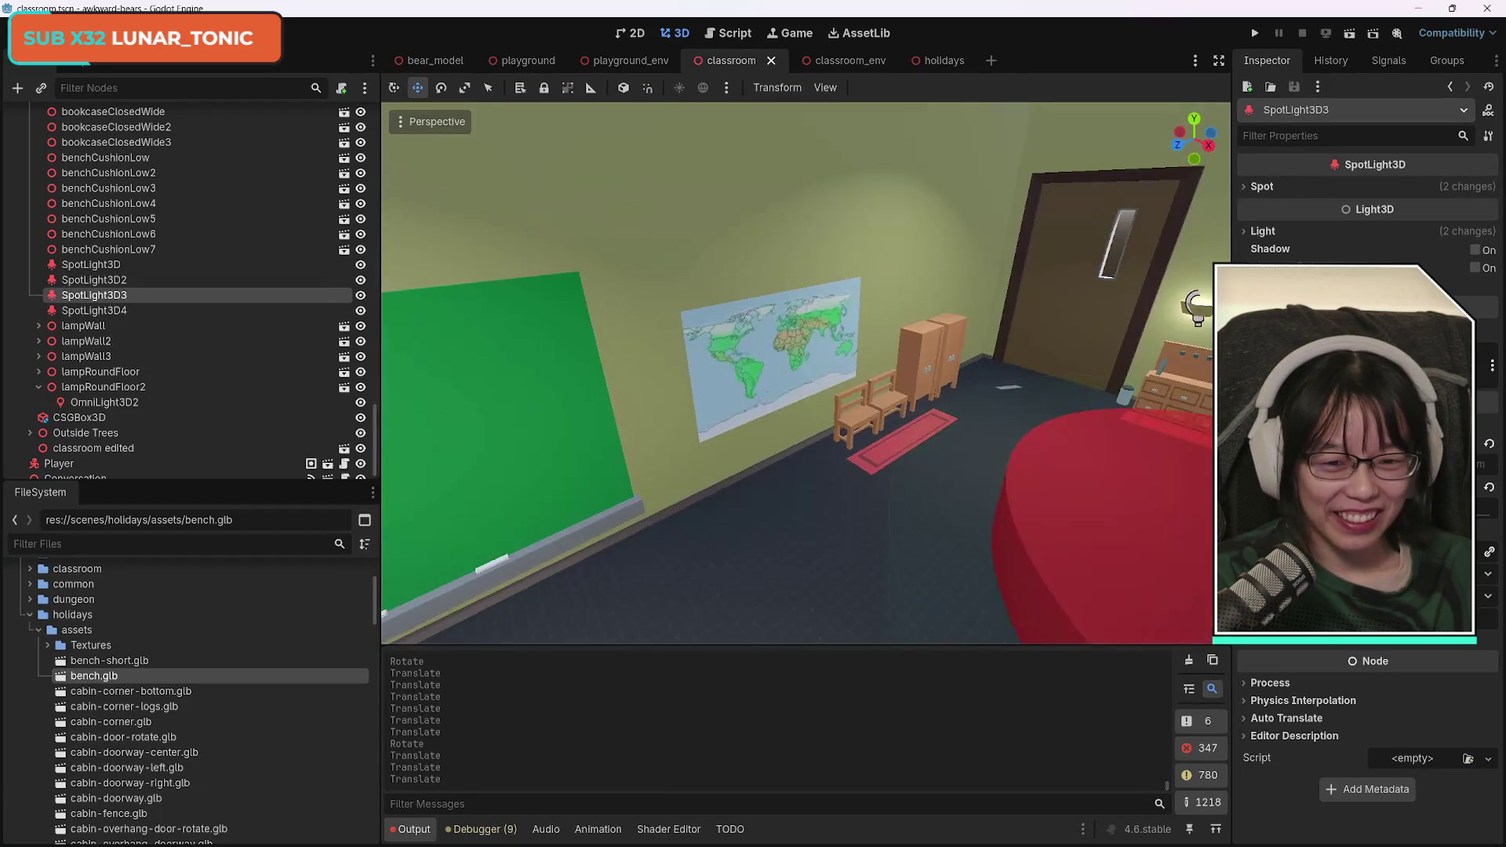
key(w)
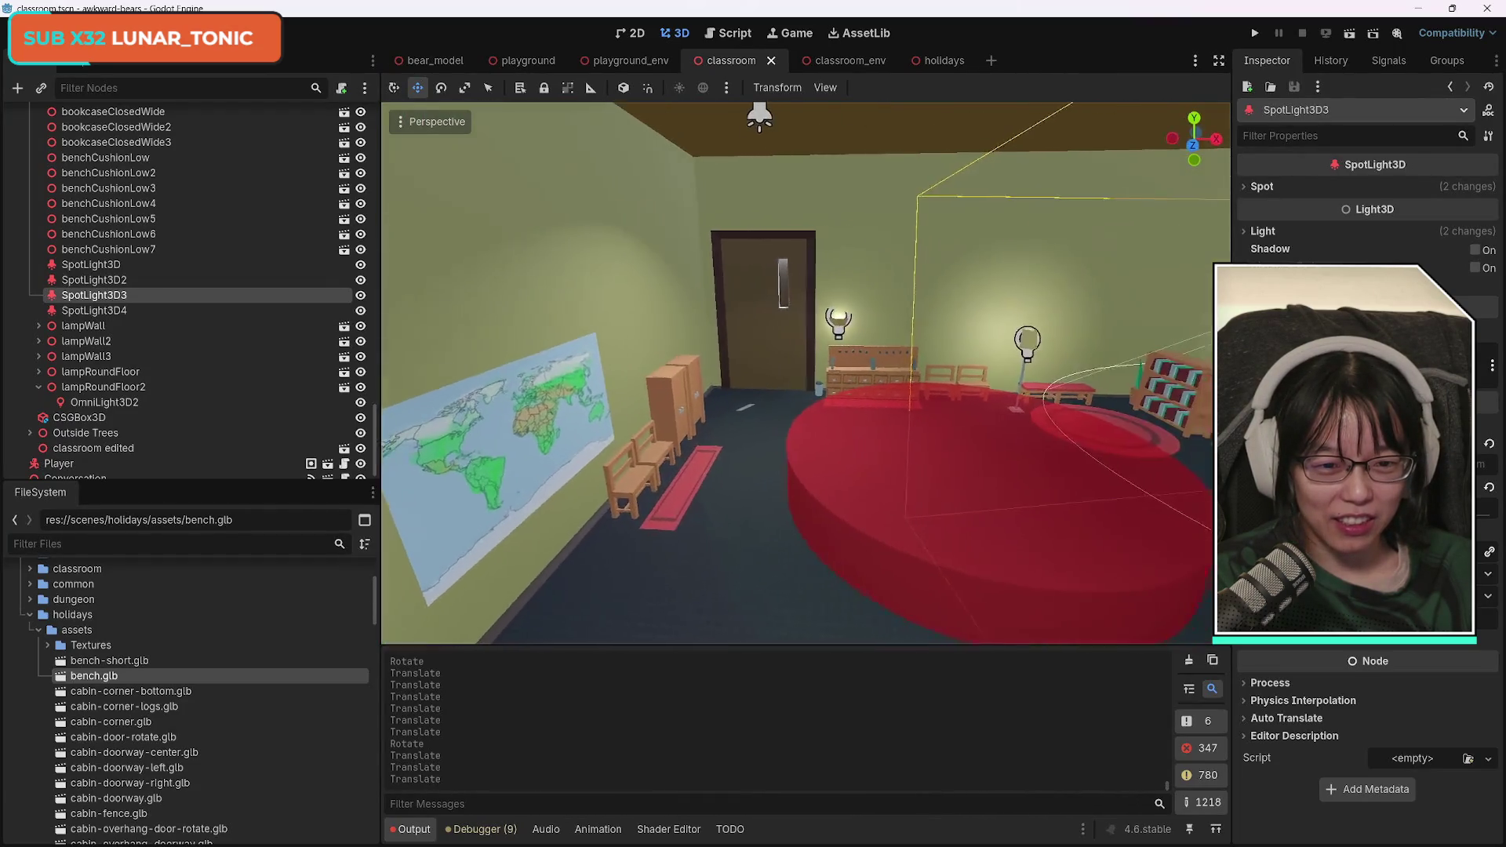
key(w)
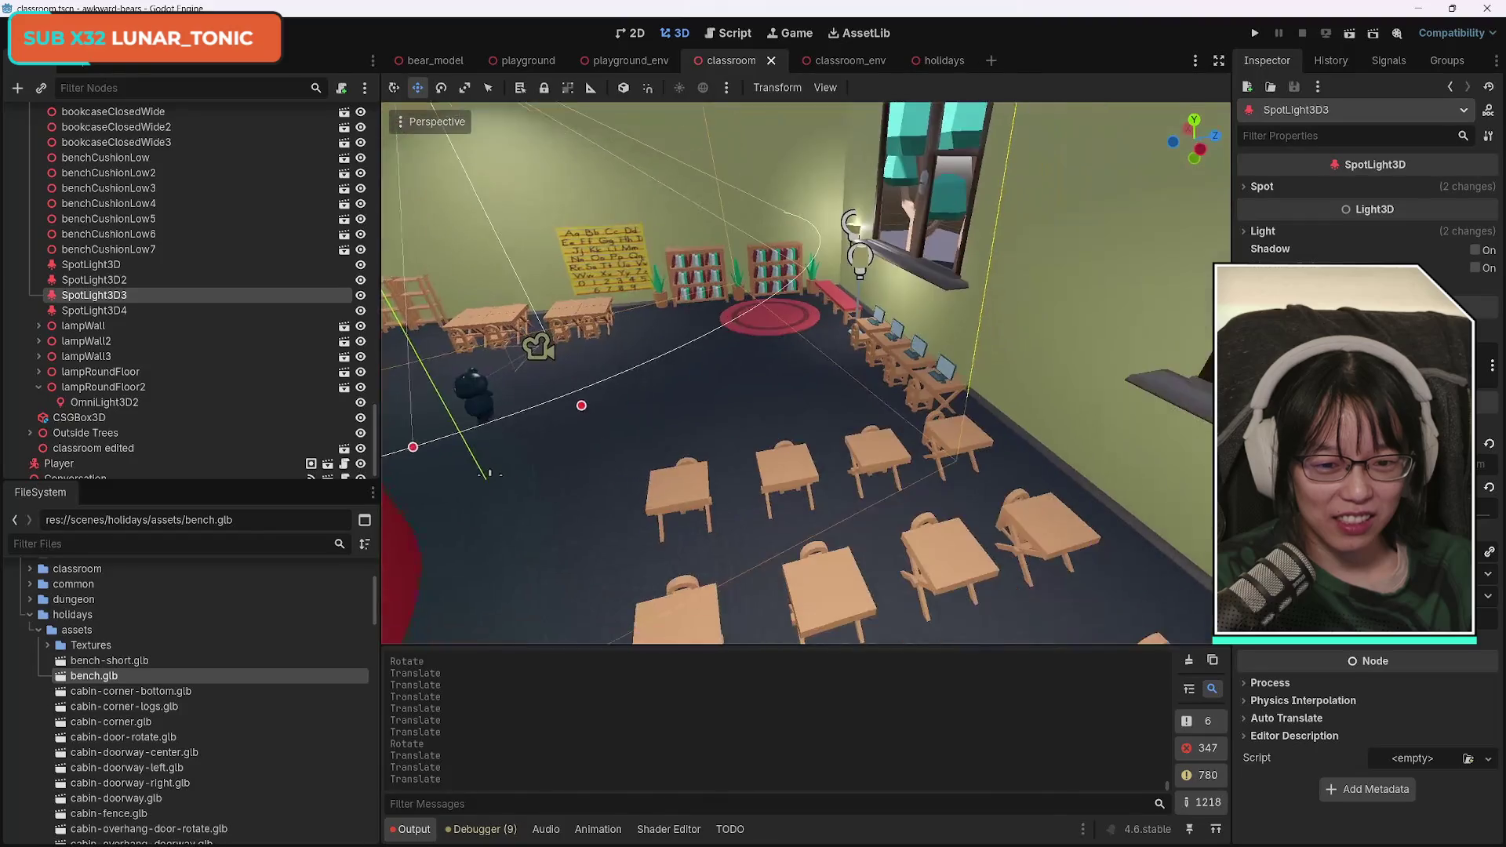
key(w)
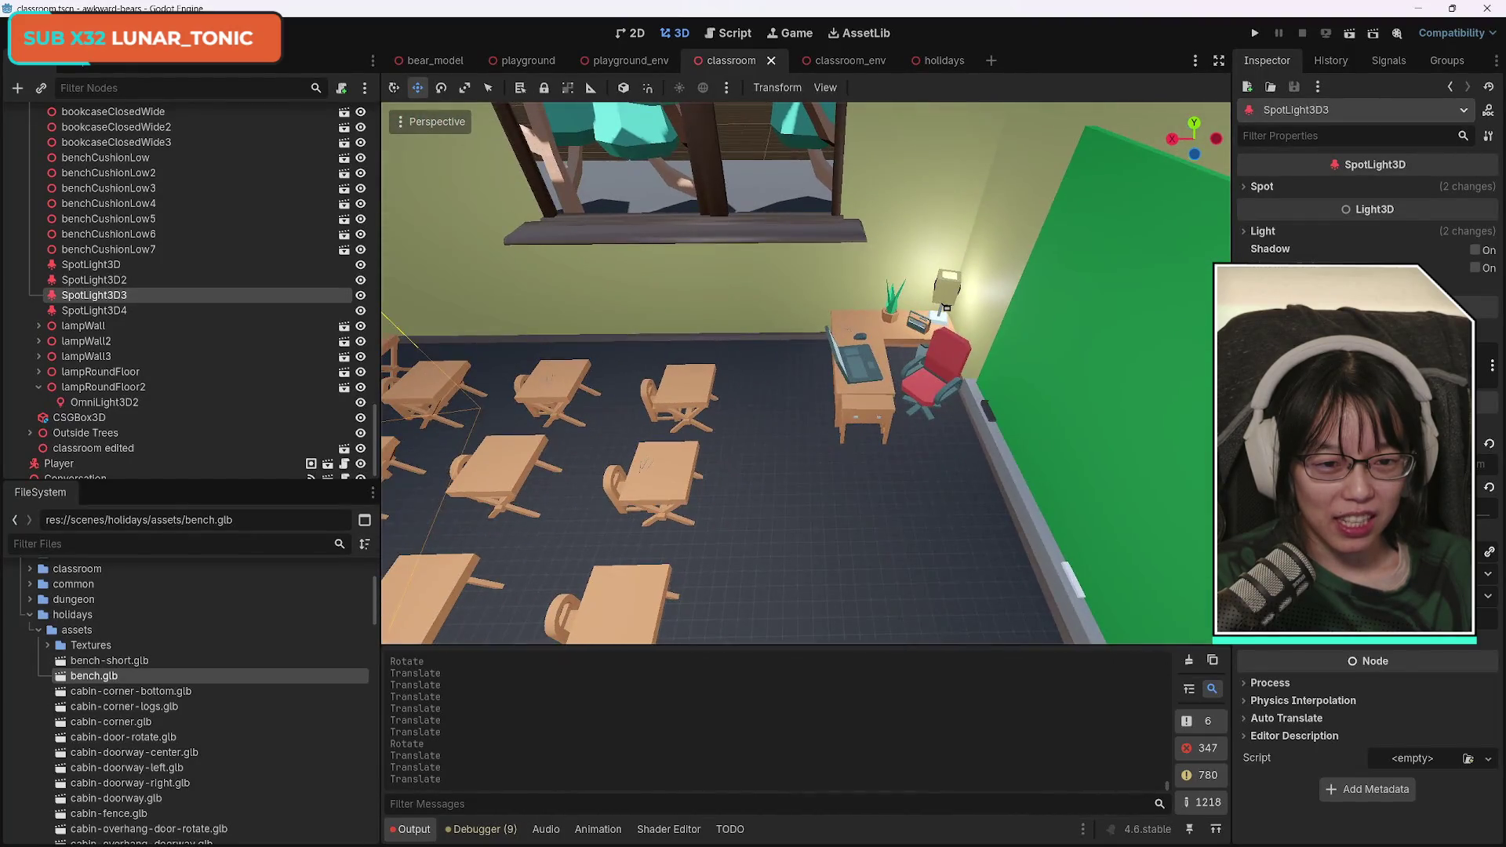
key(w)
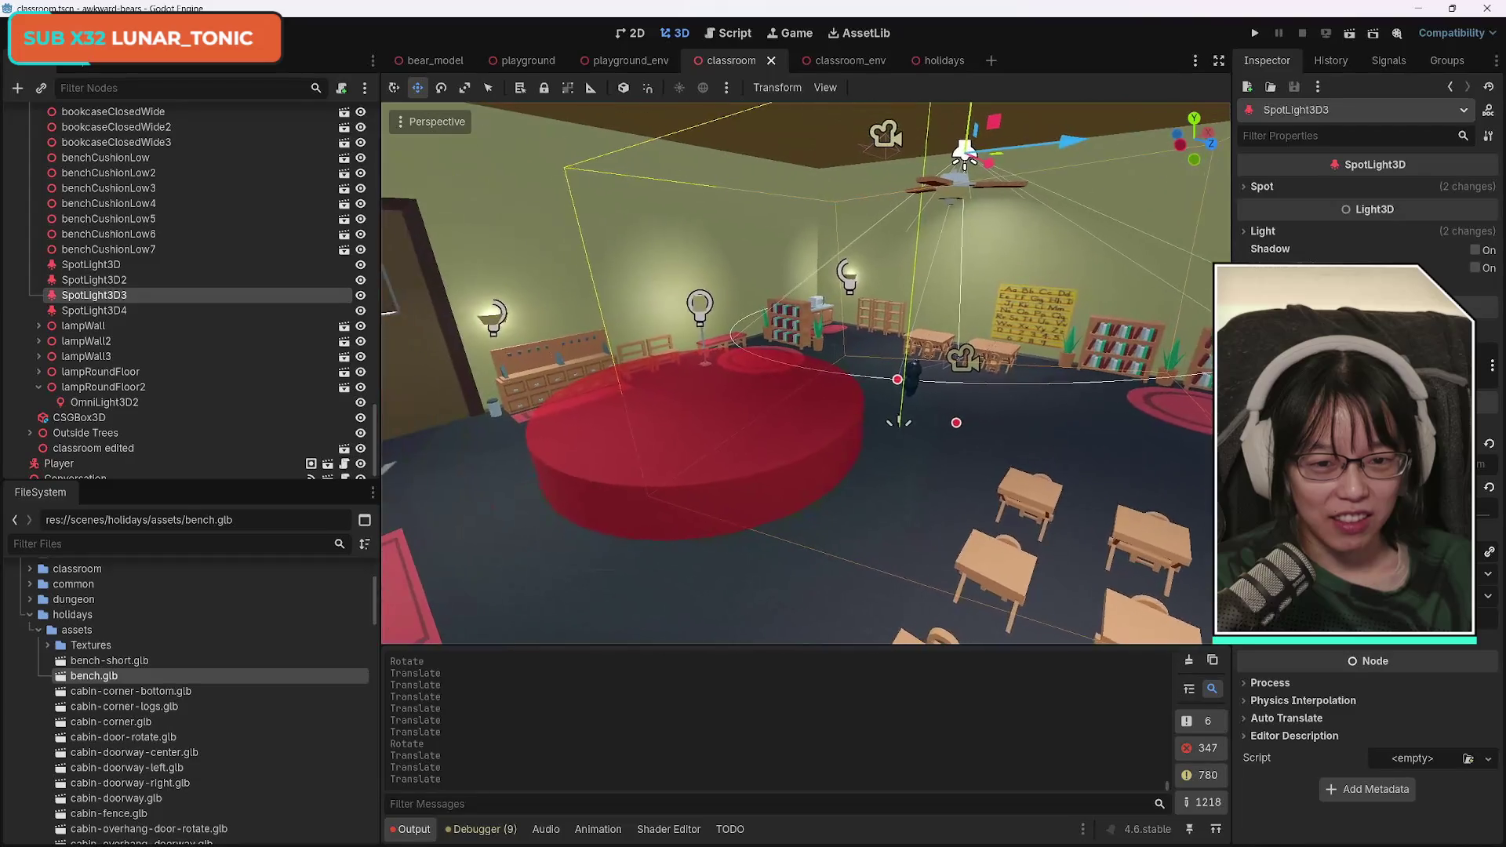
key(w)
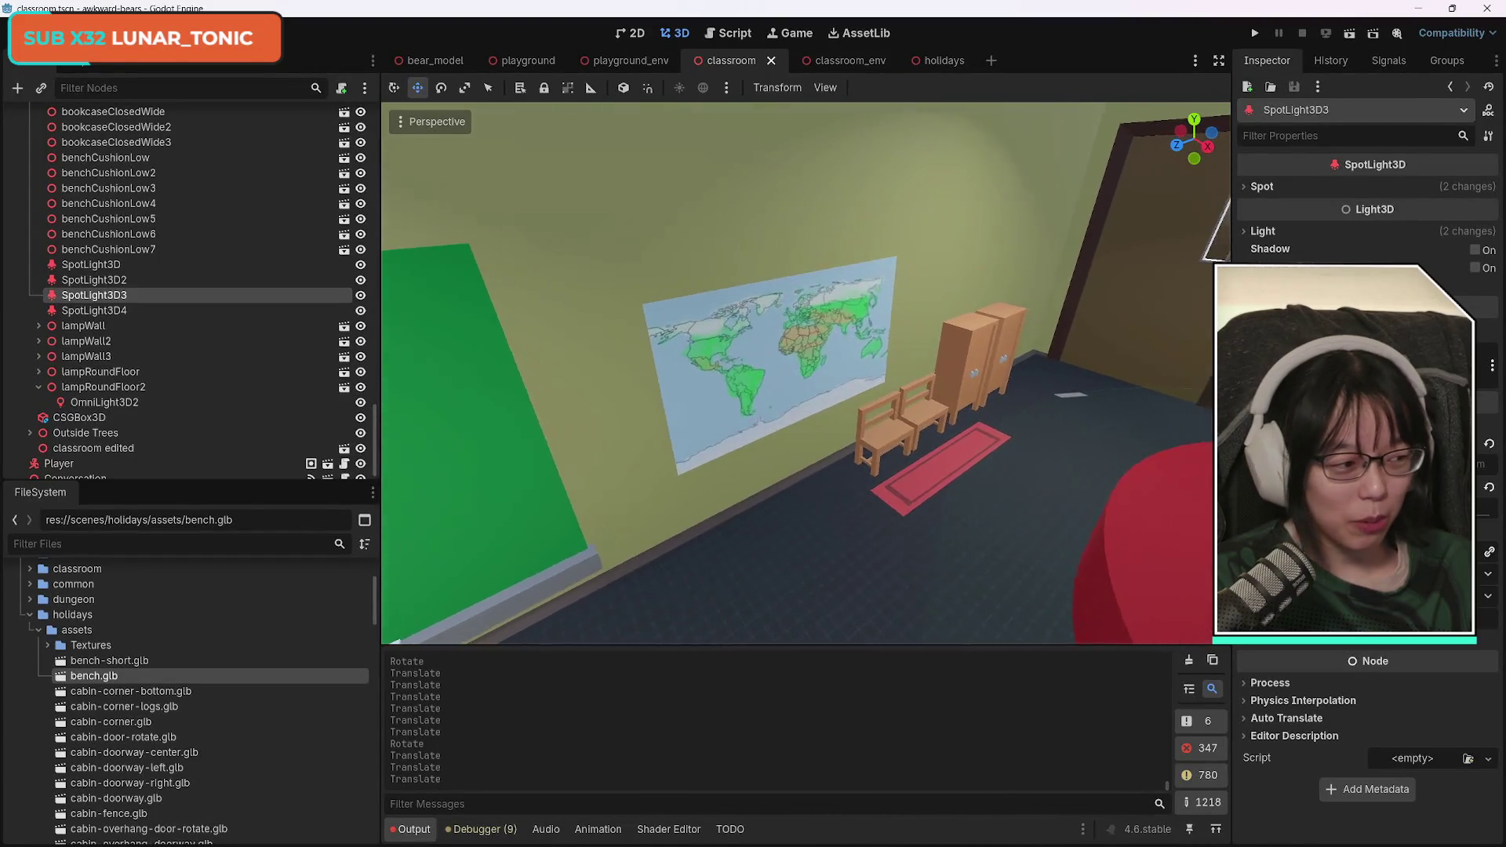
key(w)
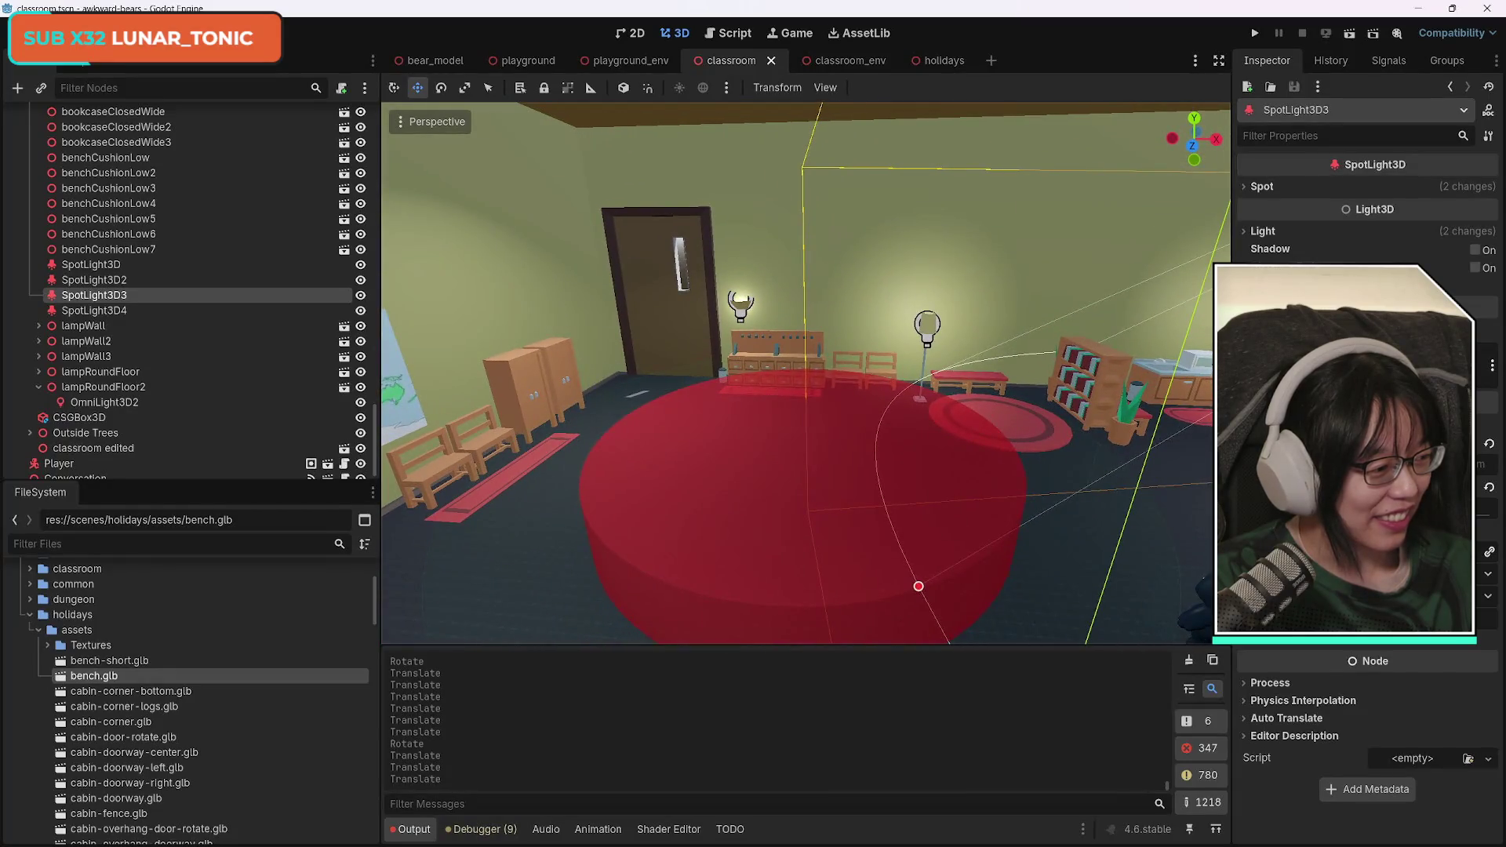
key(w)
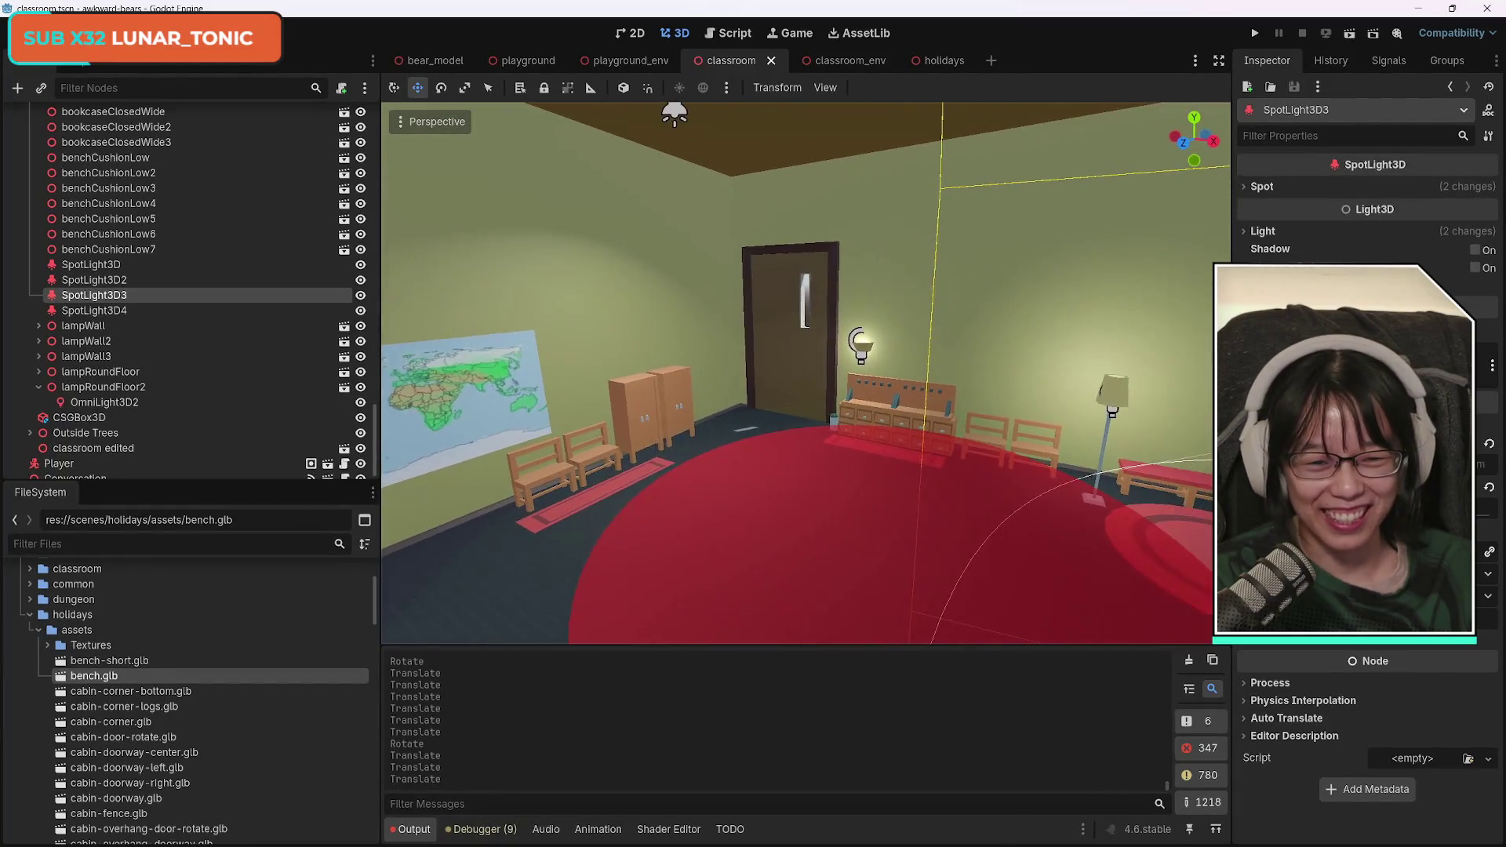
key(w)
key(s)
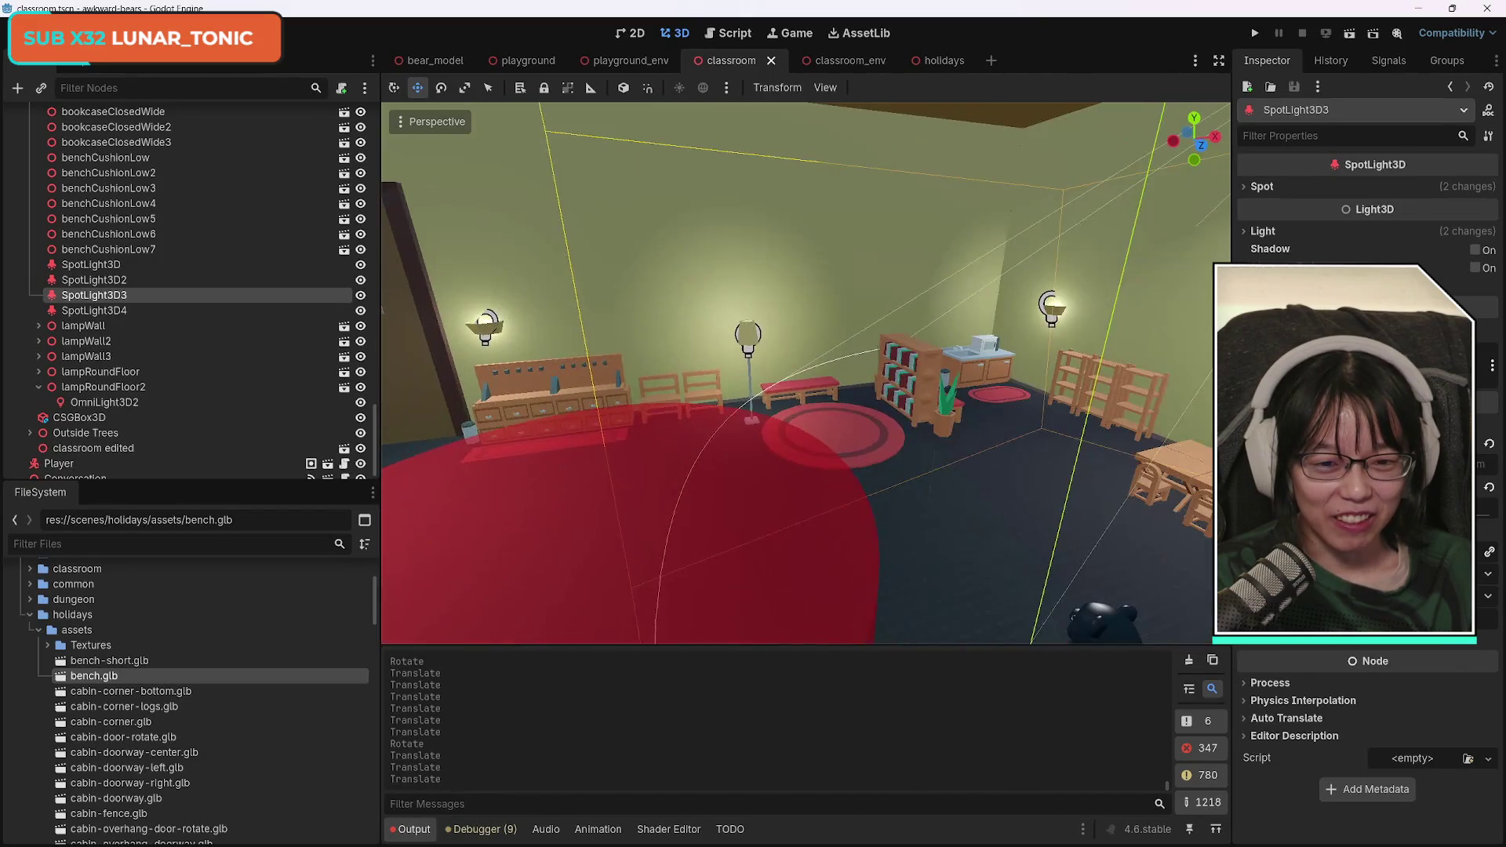
key(w)
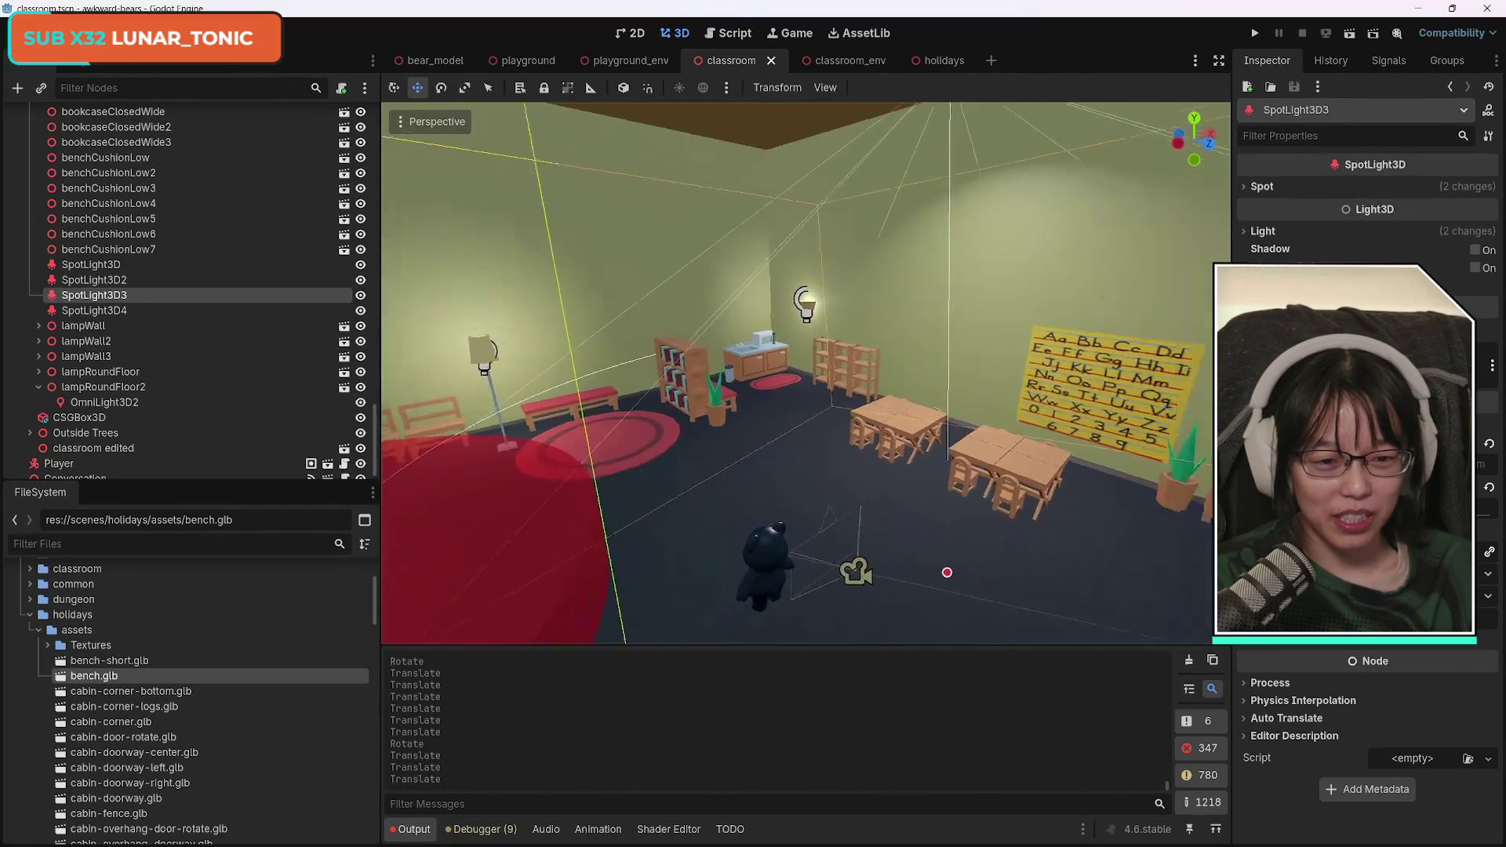
key(w)
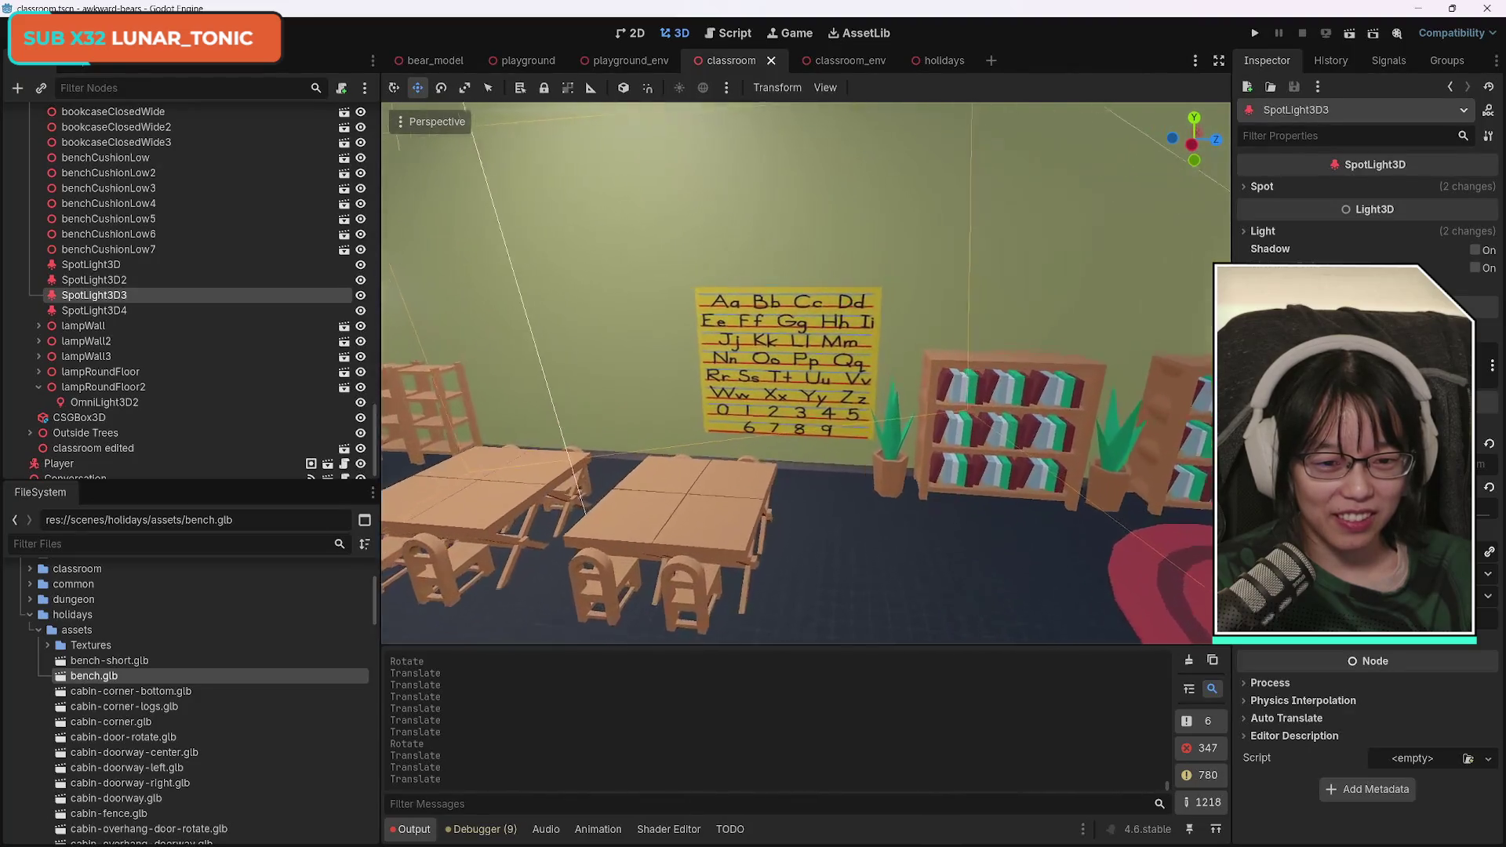
key(w)
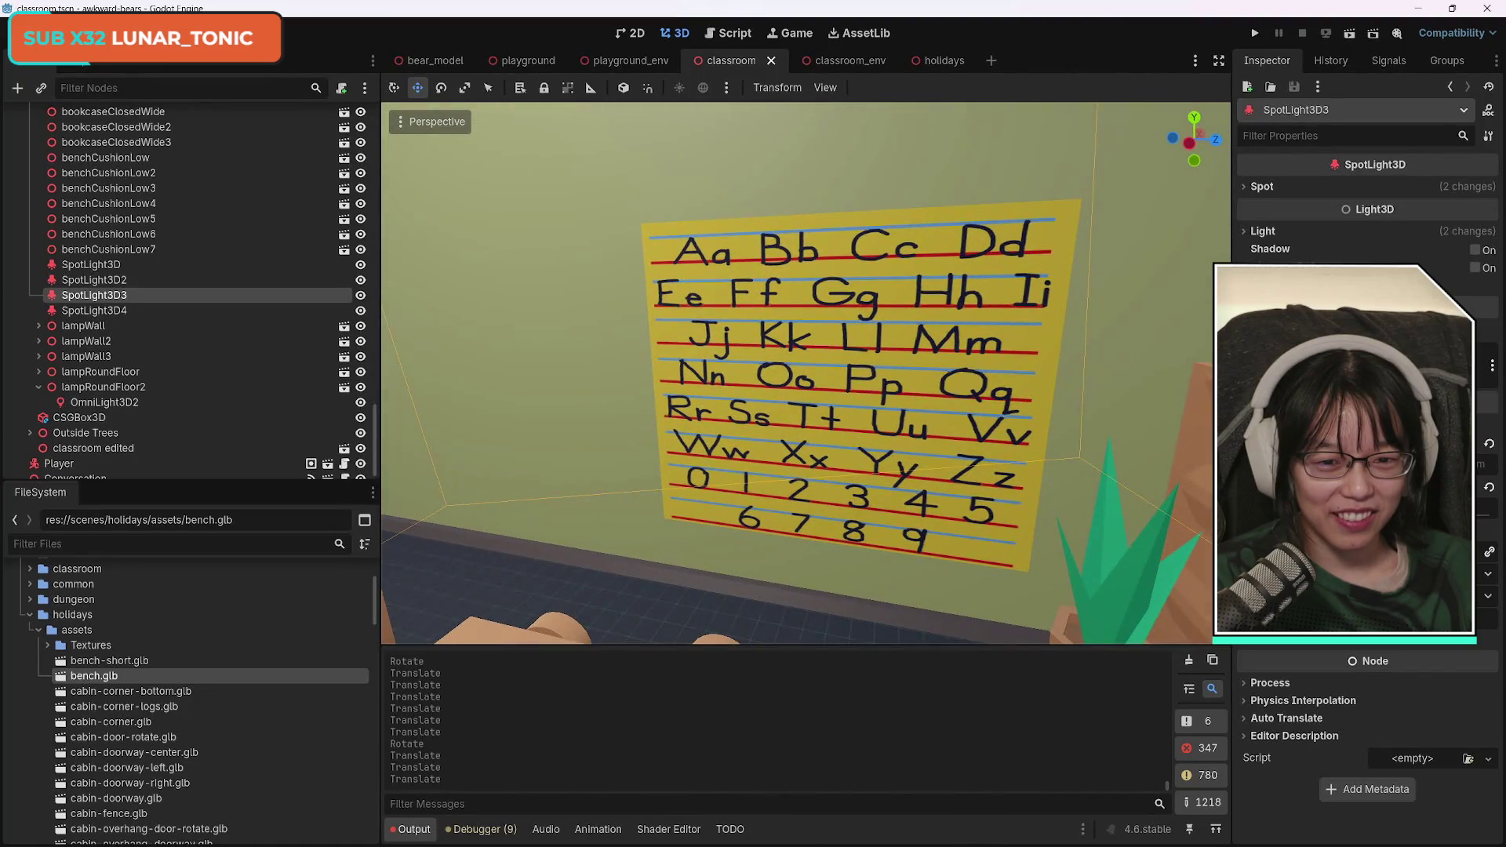
key(w)
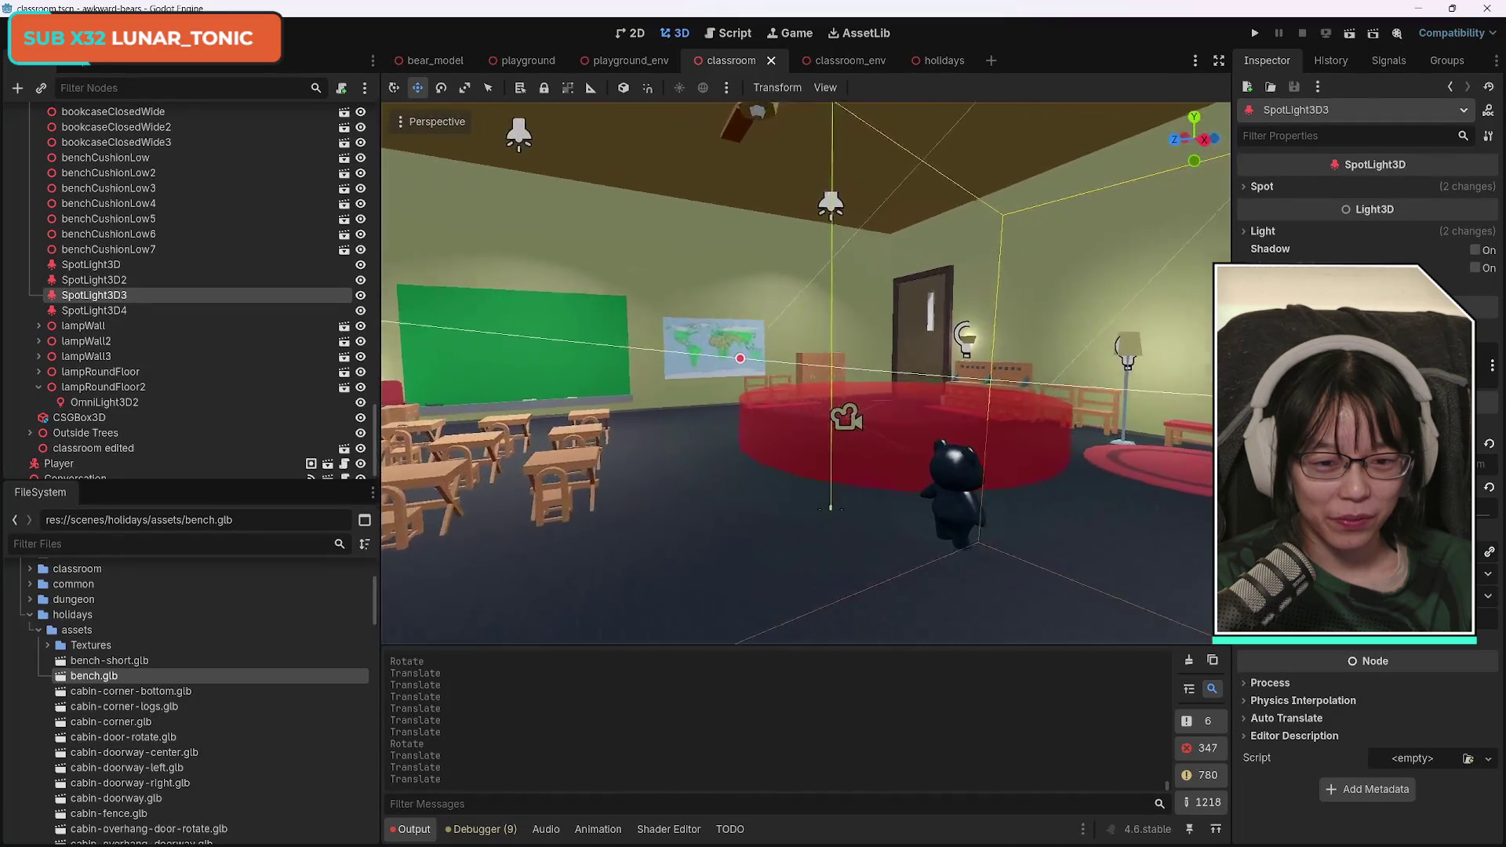
key(w)
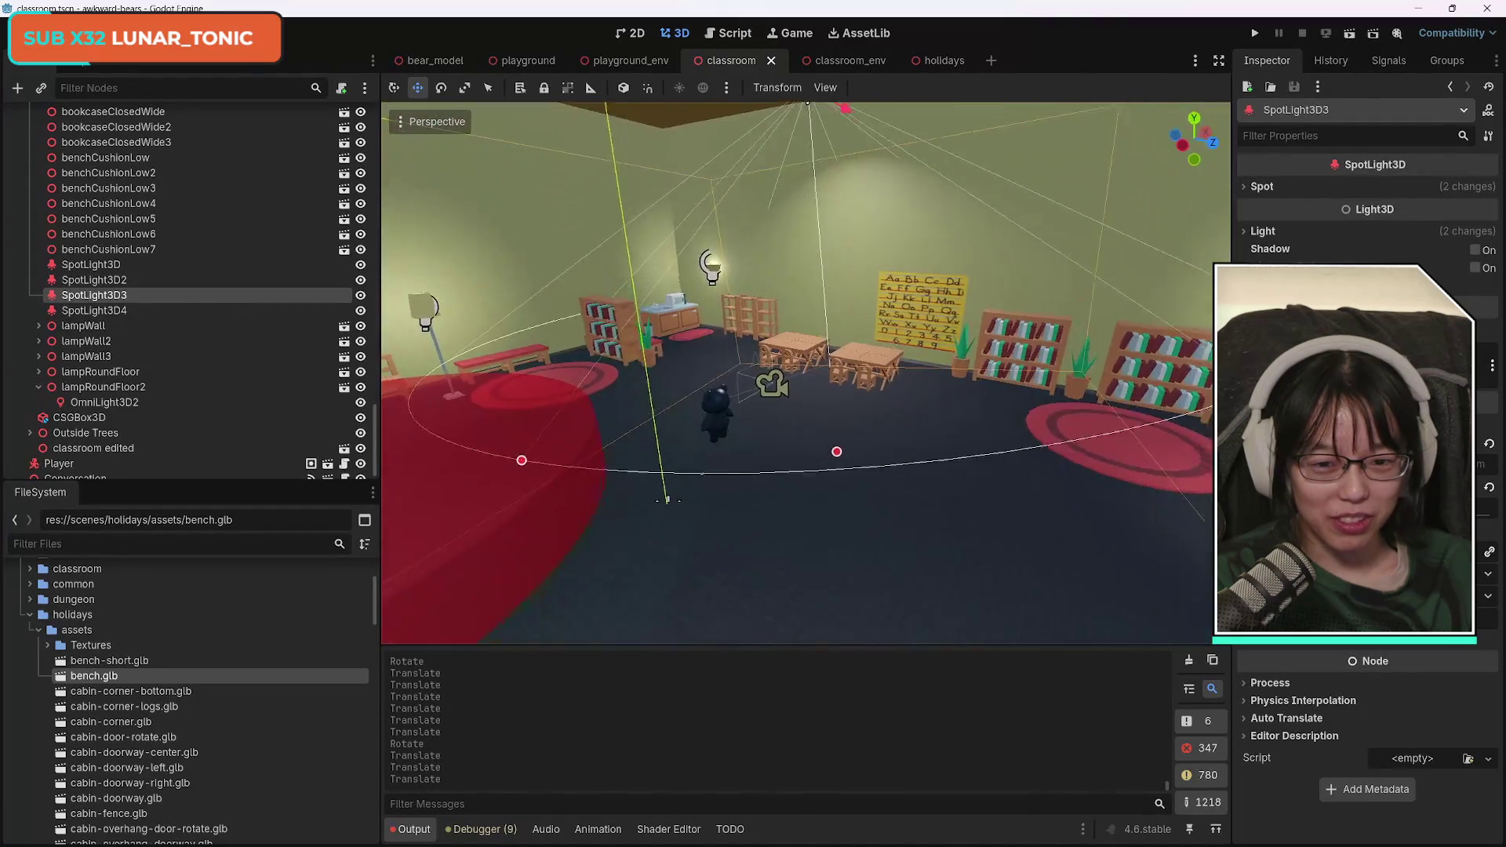
key(w)
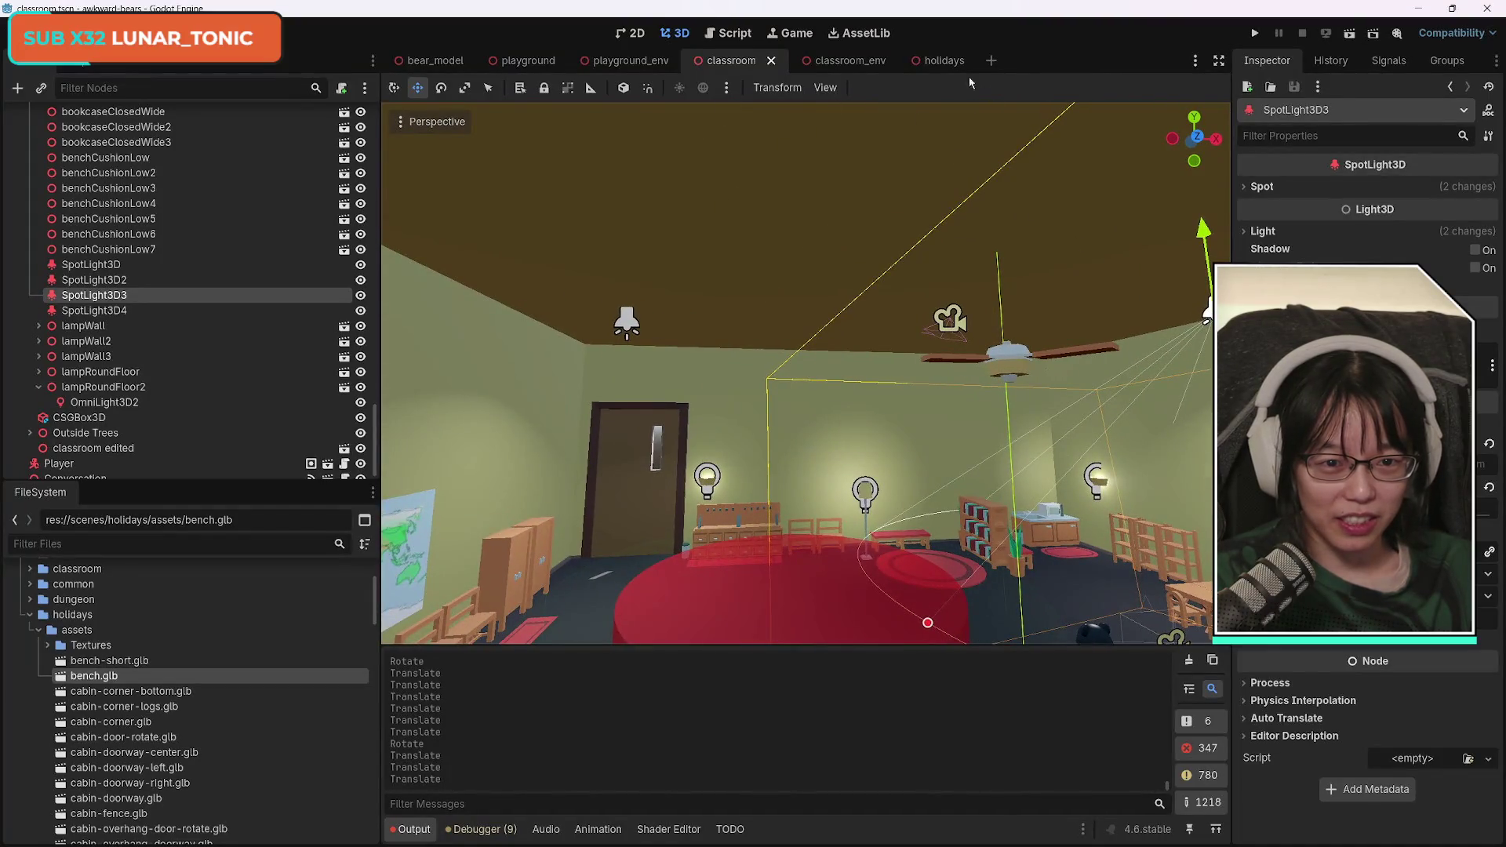
click(941, 61)
Frame the cabins in the view and save the holidays scene.
key(w)
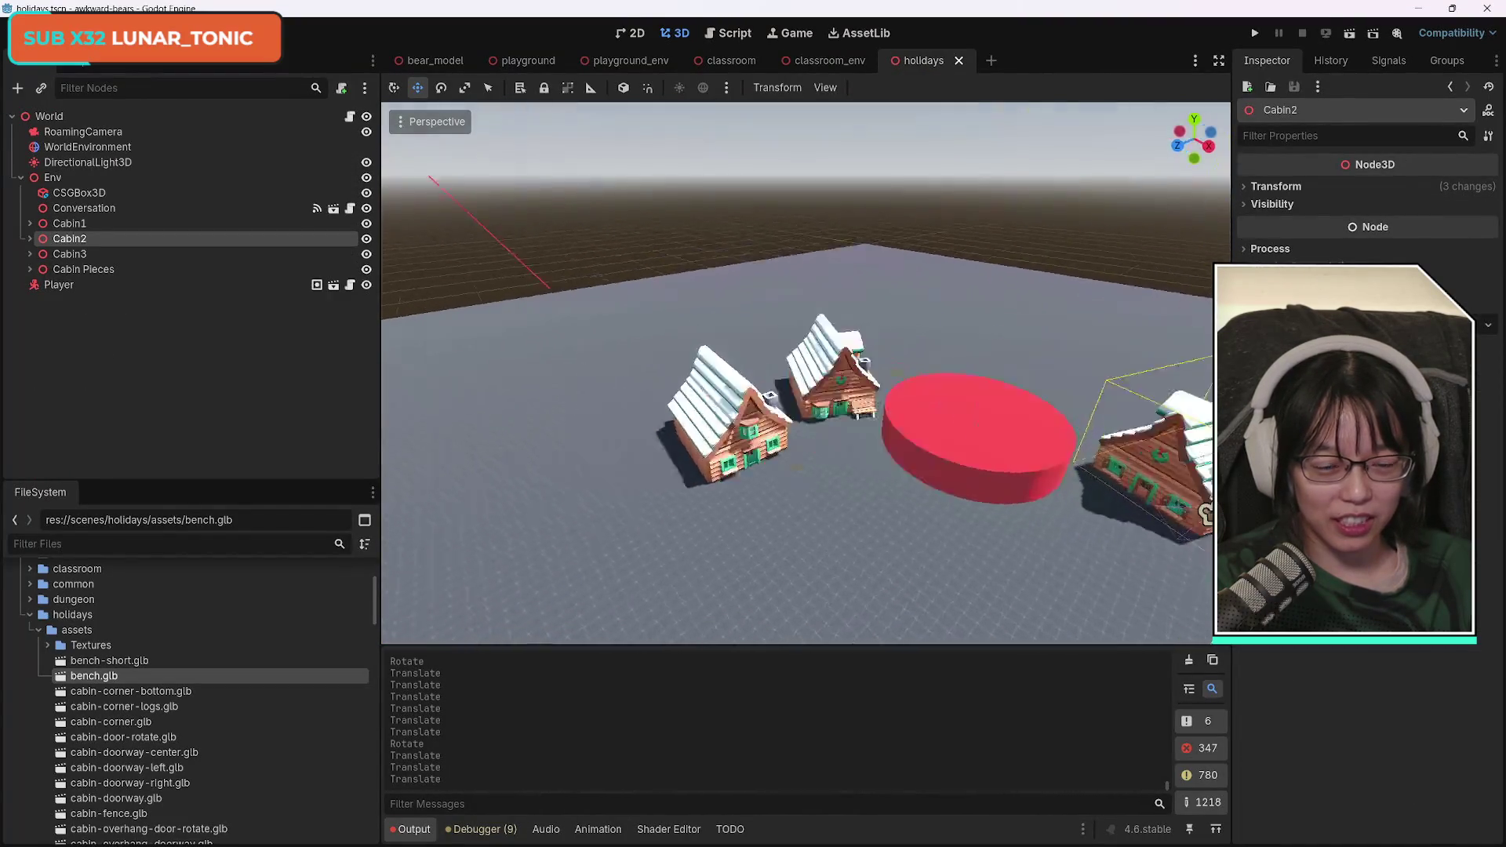
key(a)
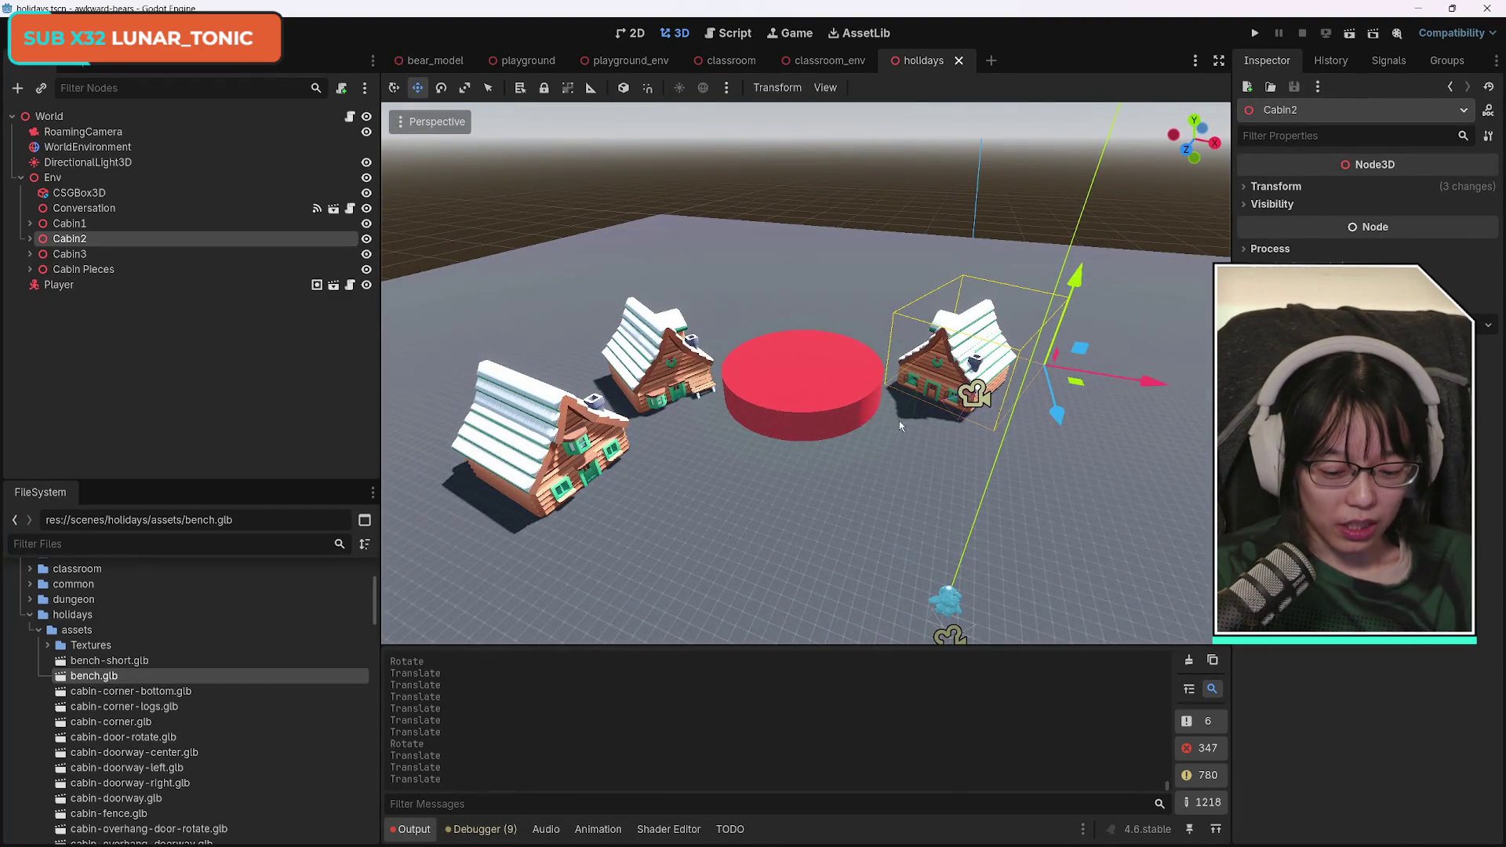
key(ctrl+s)
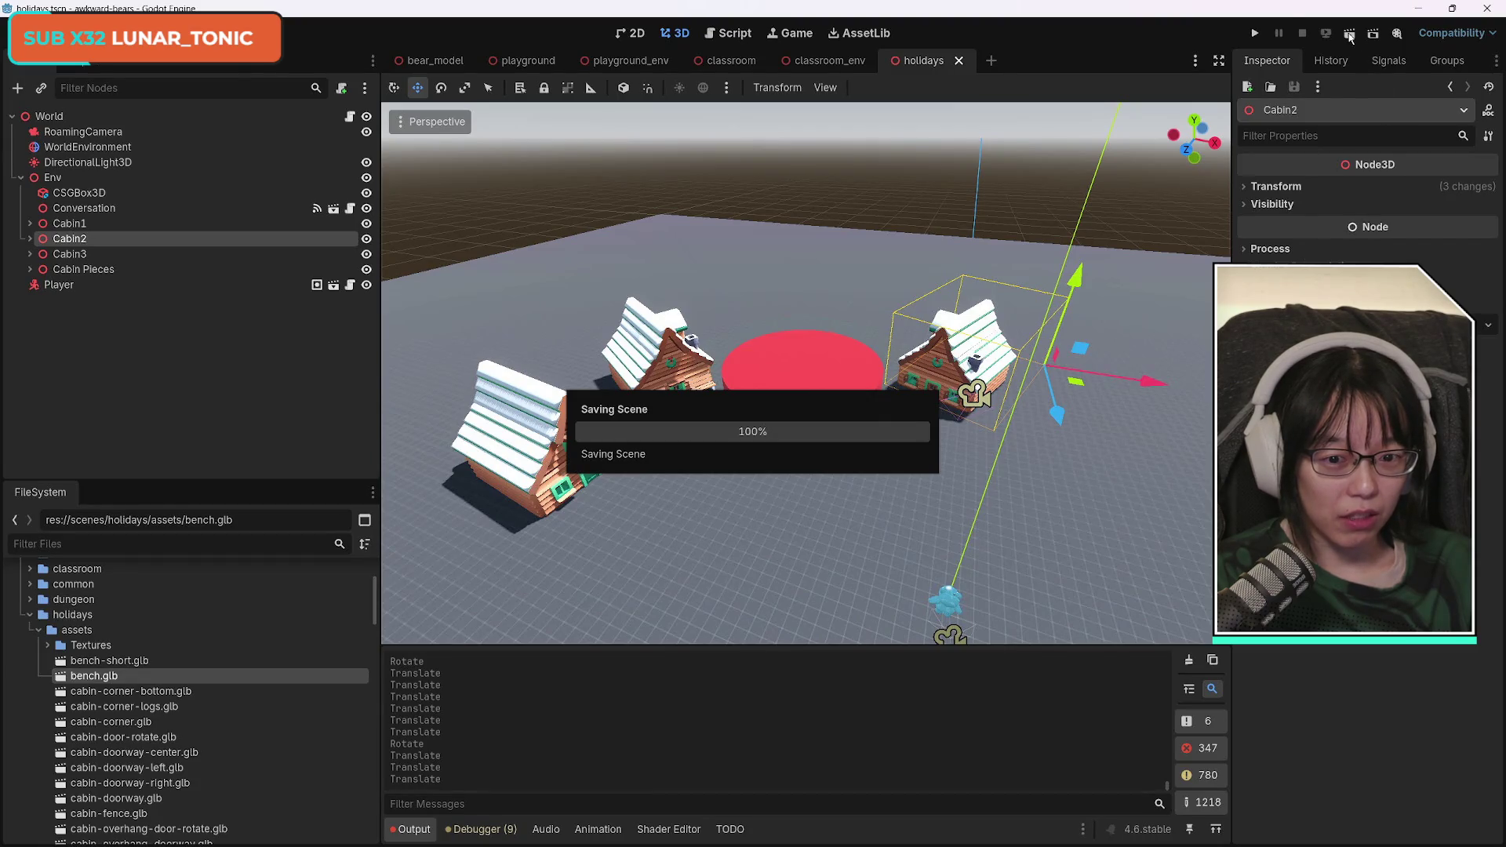
Run the current scene, walk the bear toward the cabins, then stop the game.
click(1349, 35)
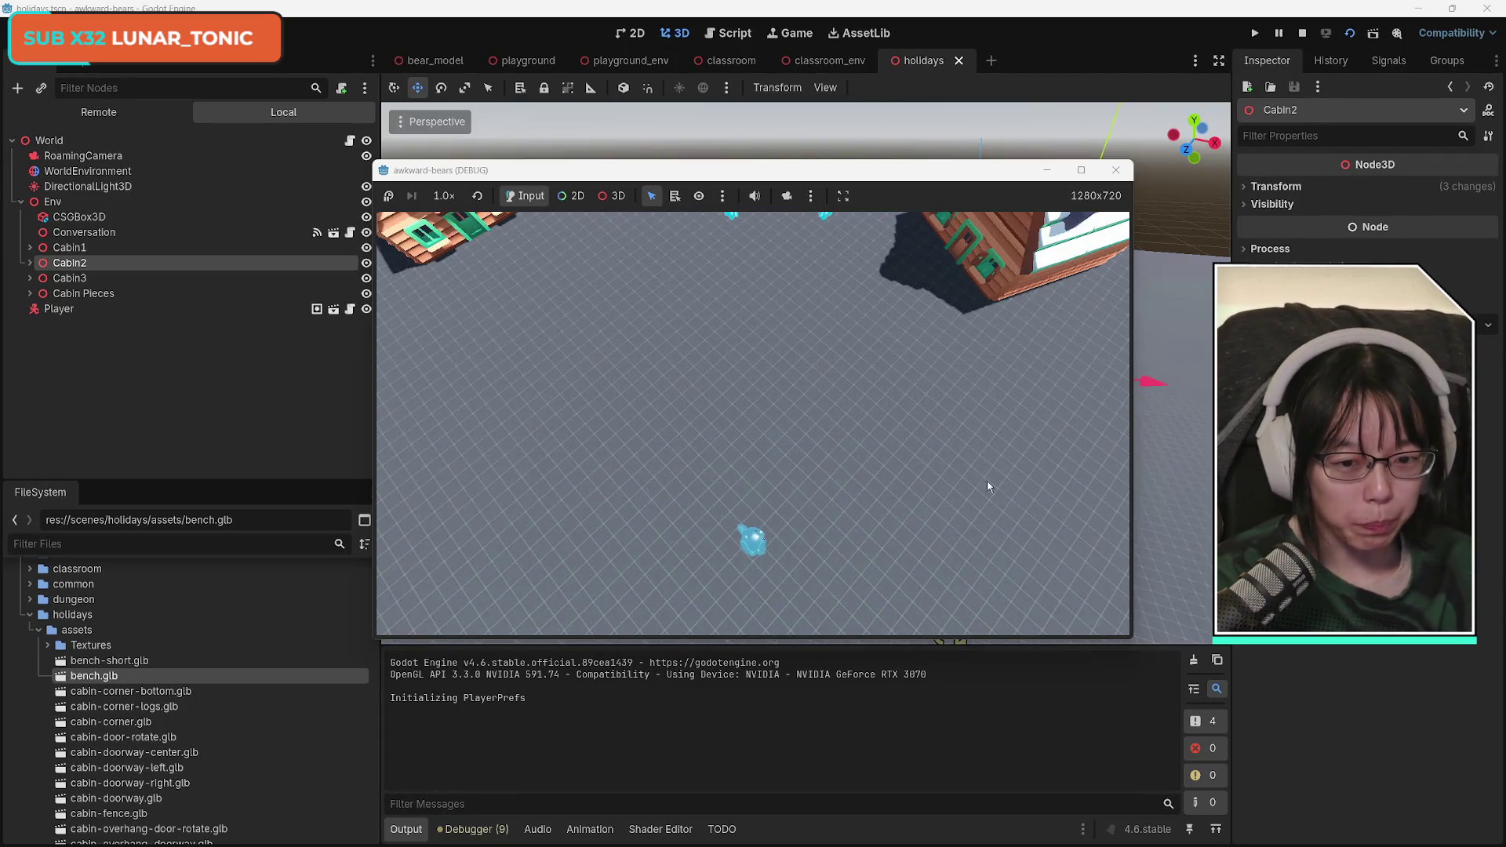
key(w)
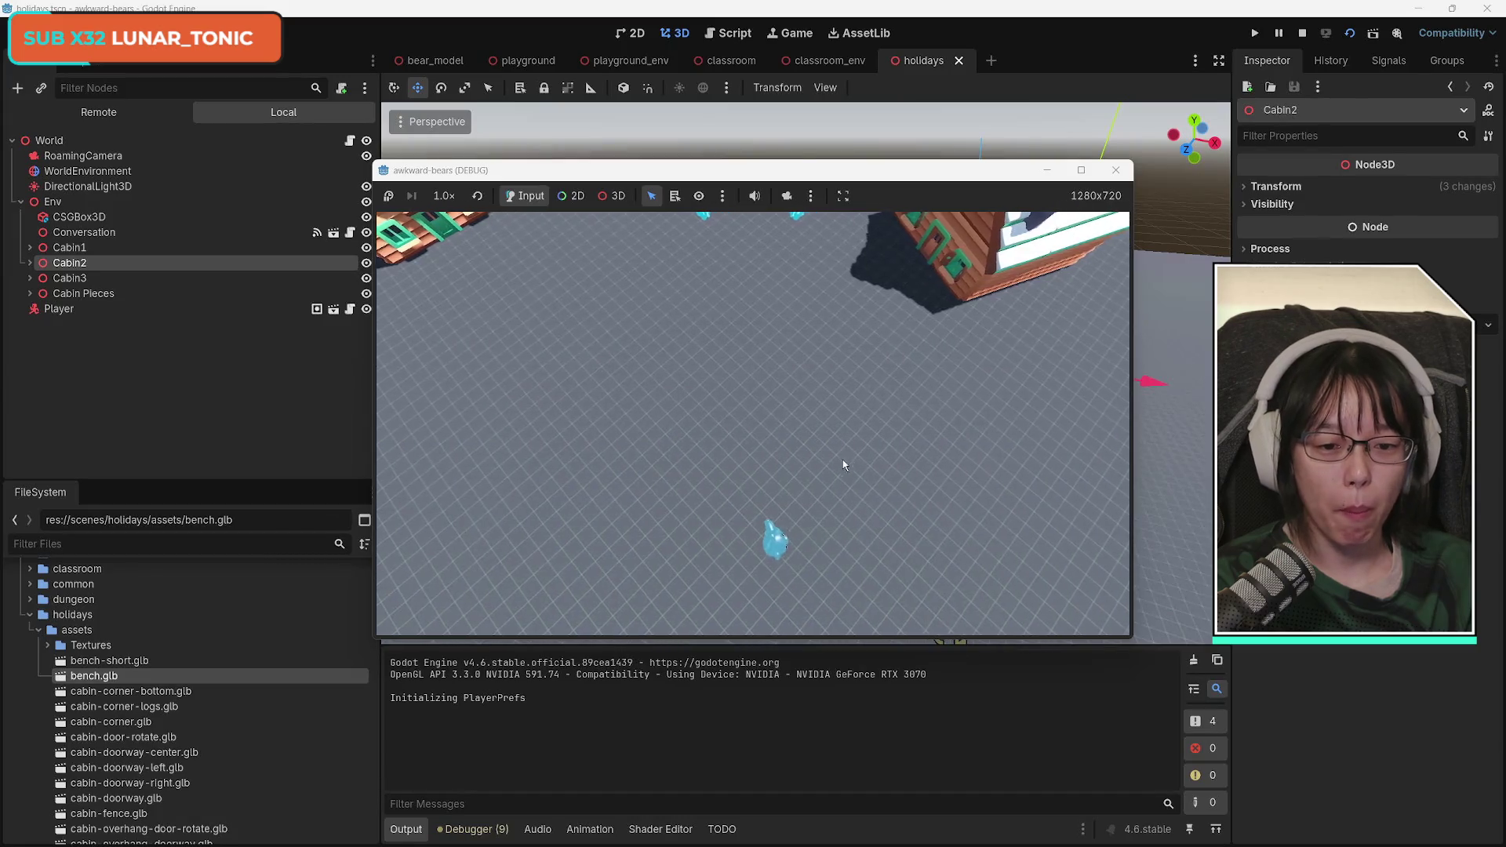
key(w)
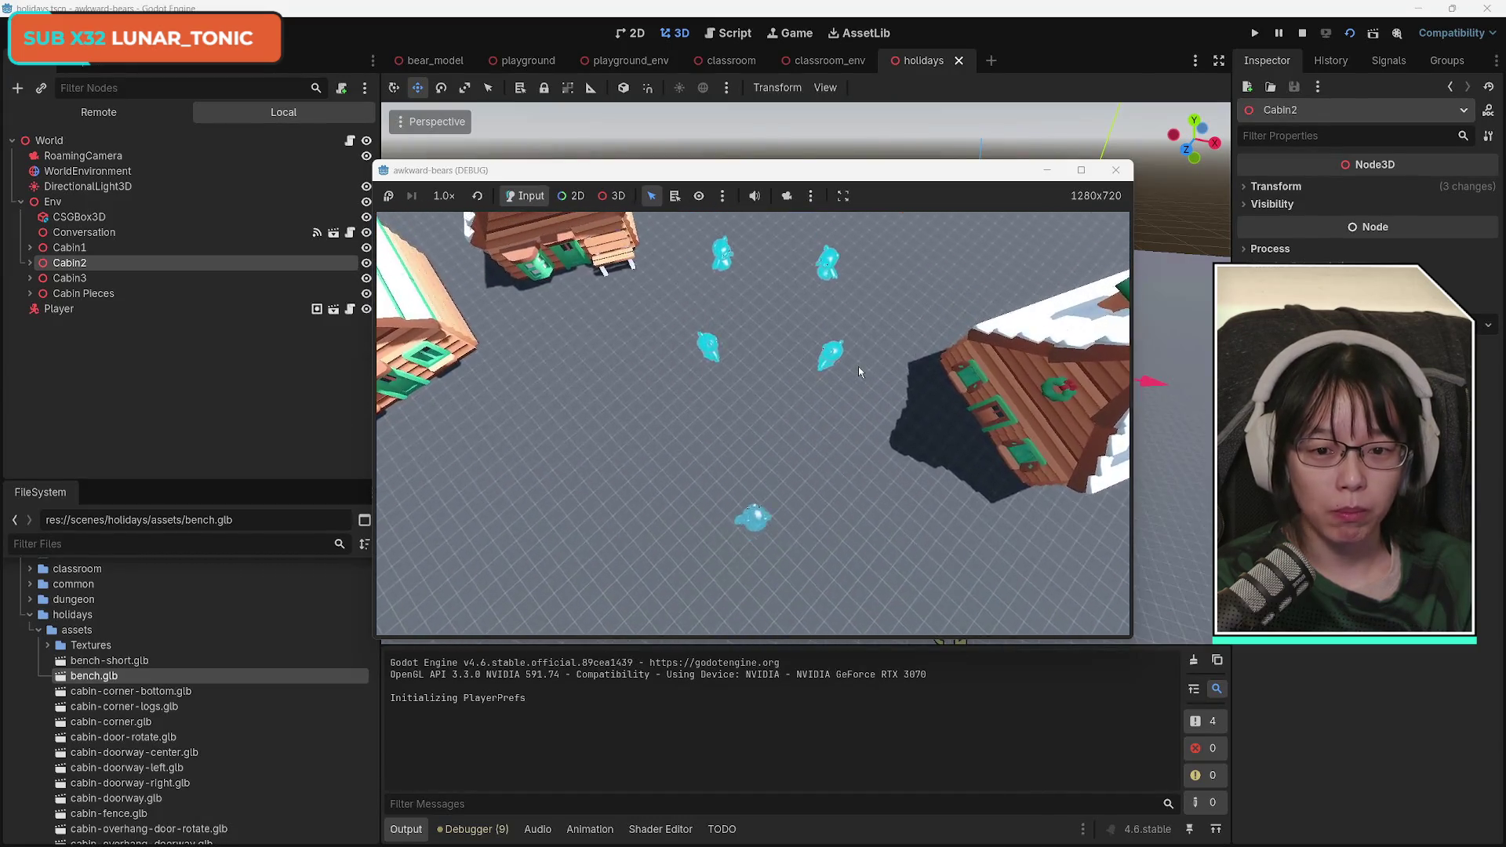
key(w)
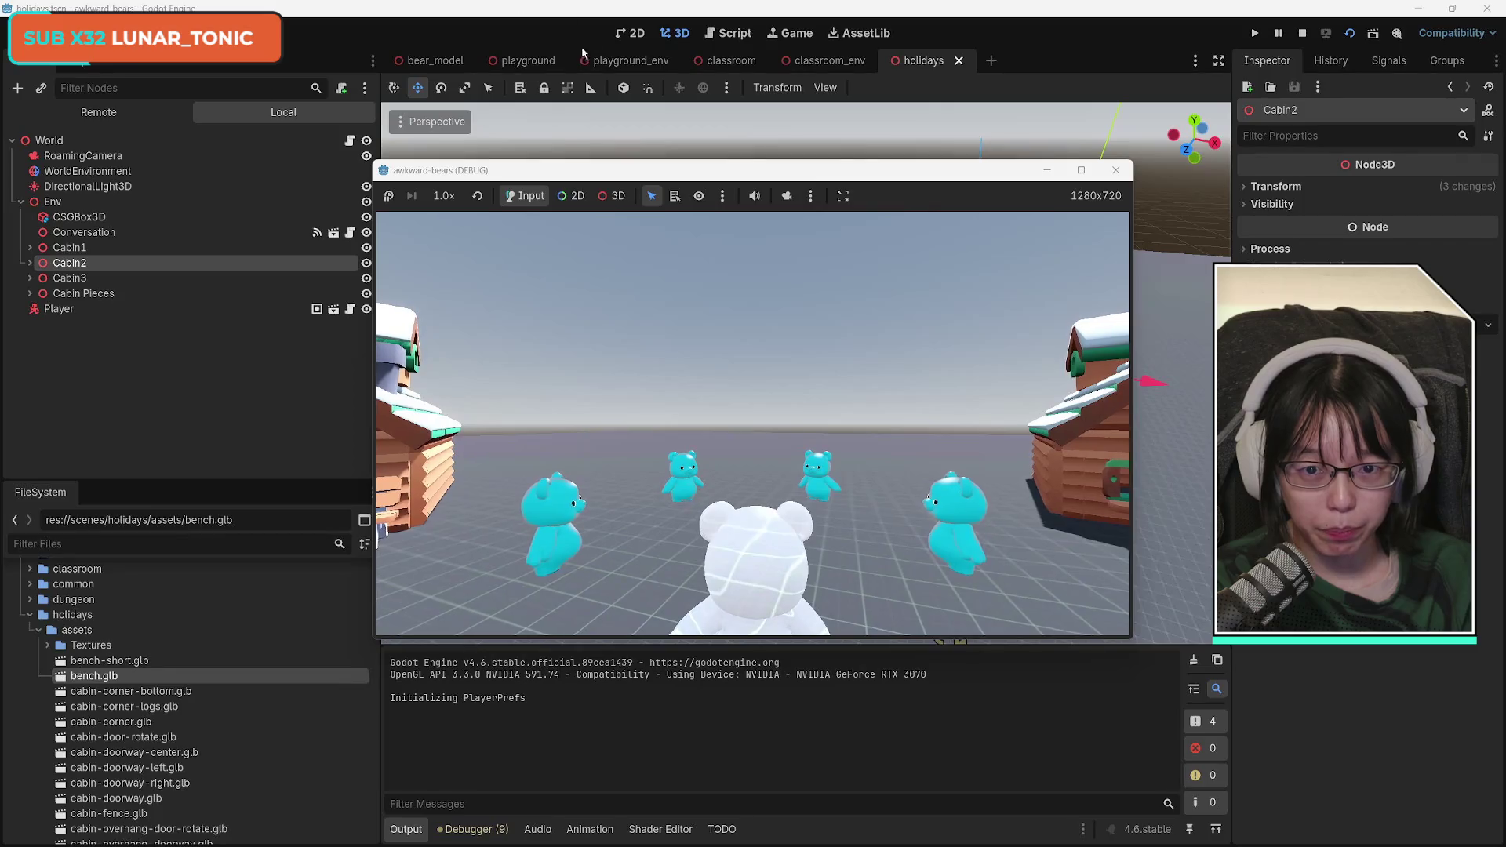
click(1117, 172)
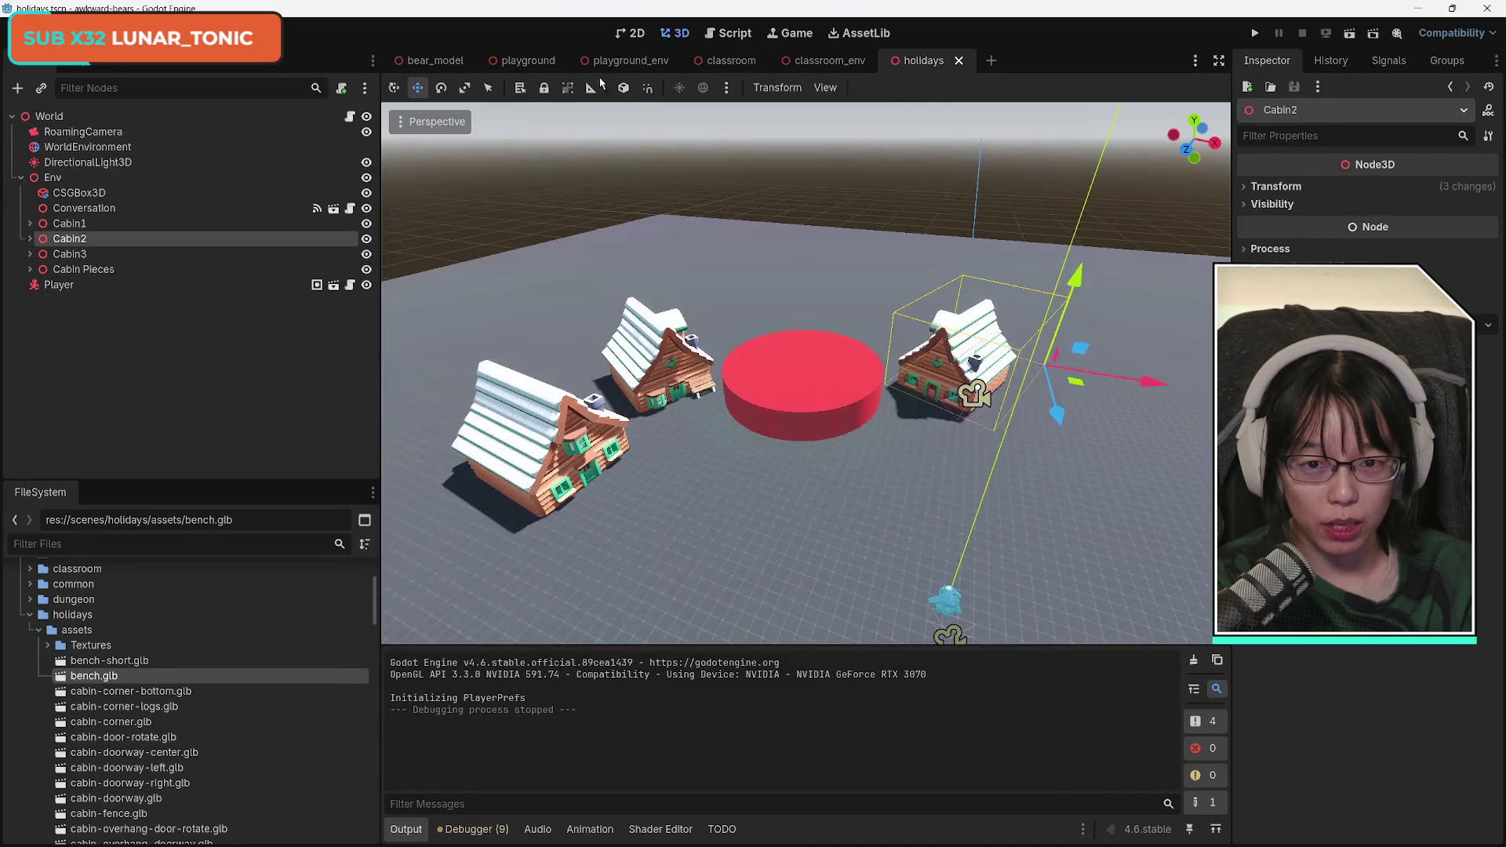
click(637, 62)
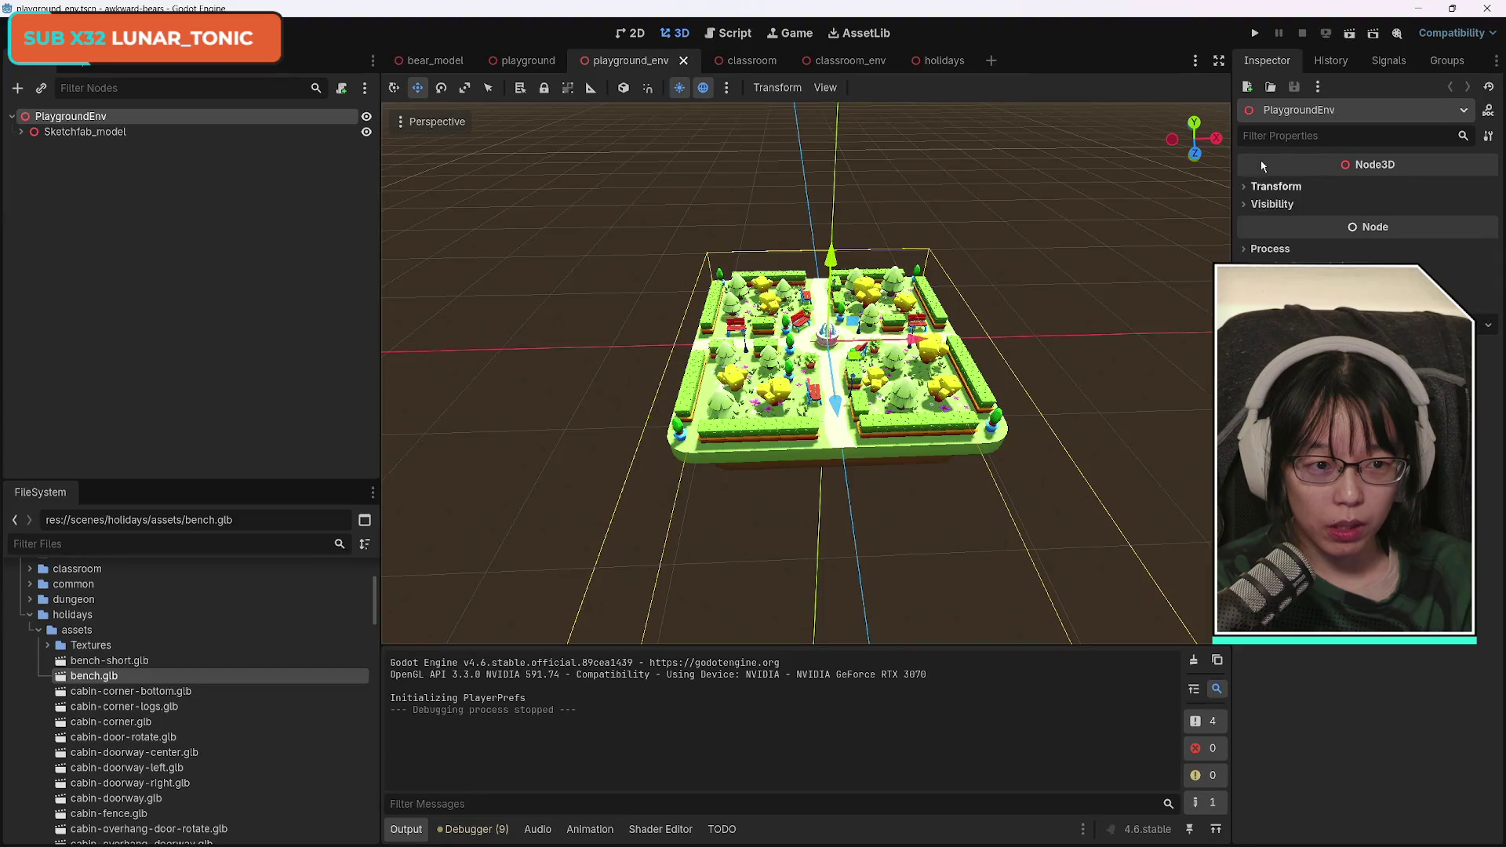
click(1350, 33)
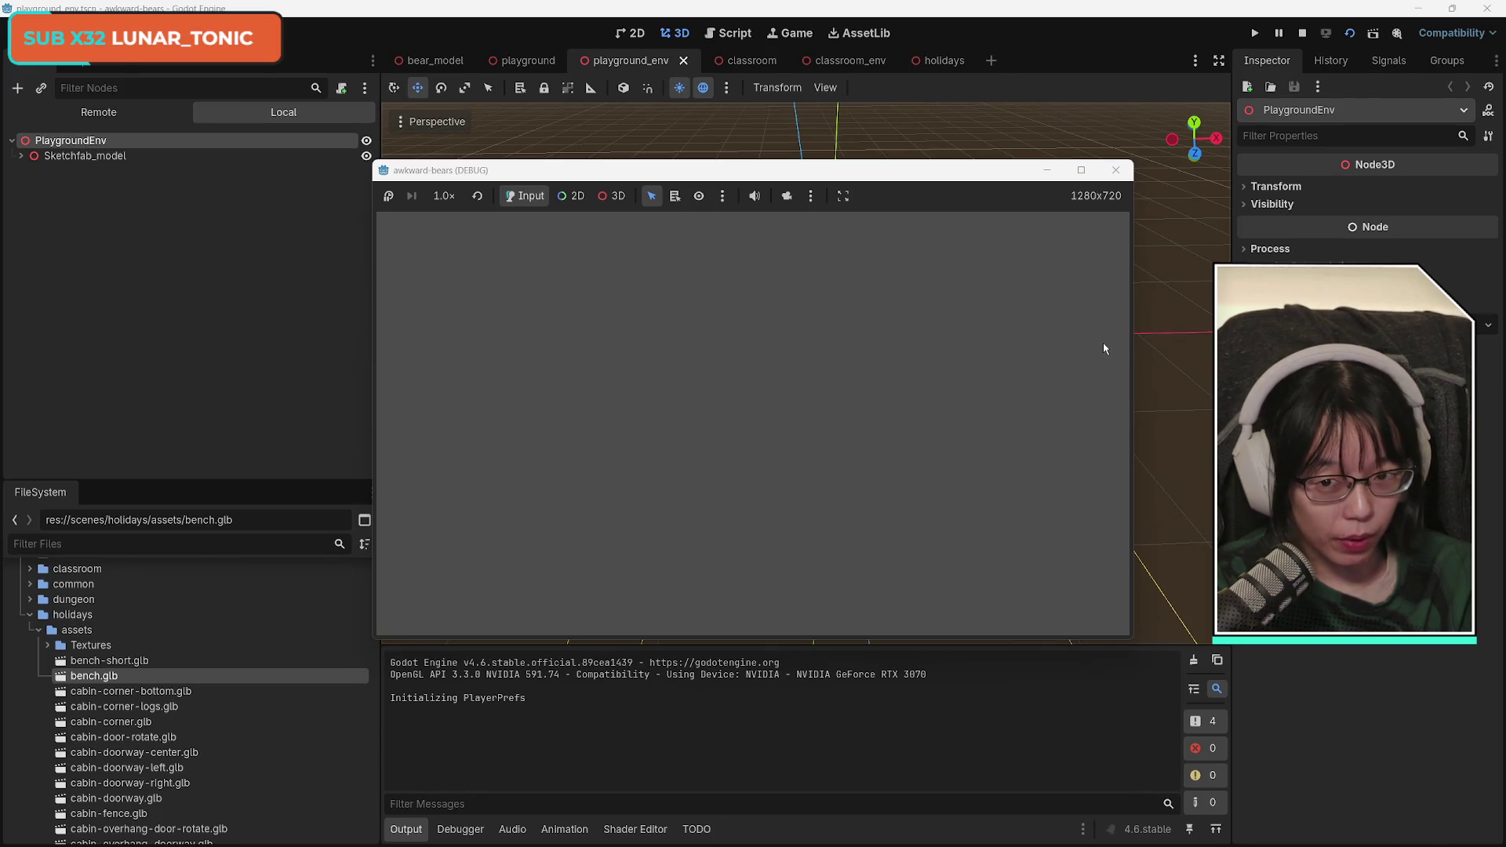
click(1122, 175)
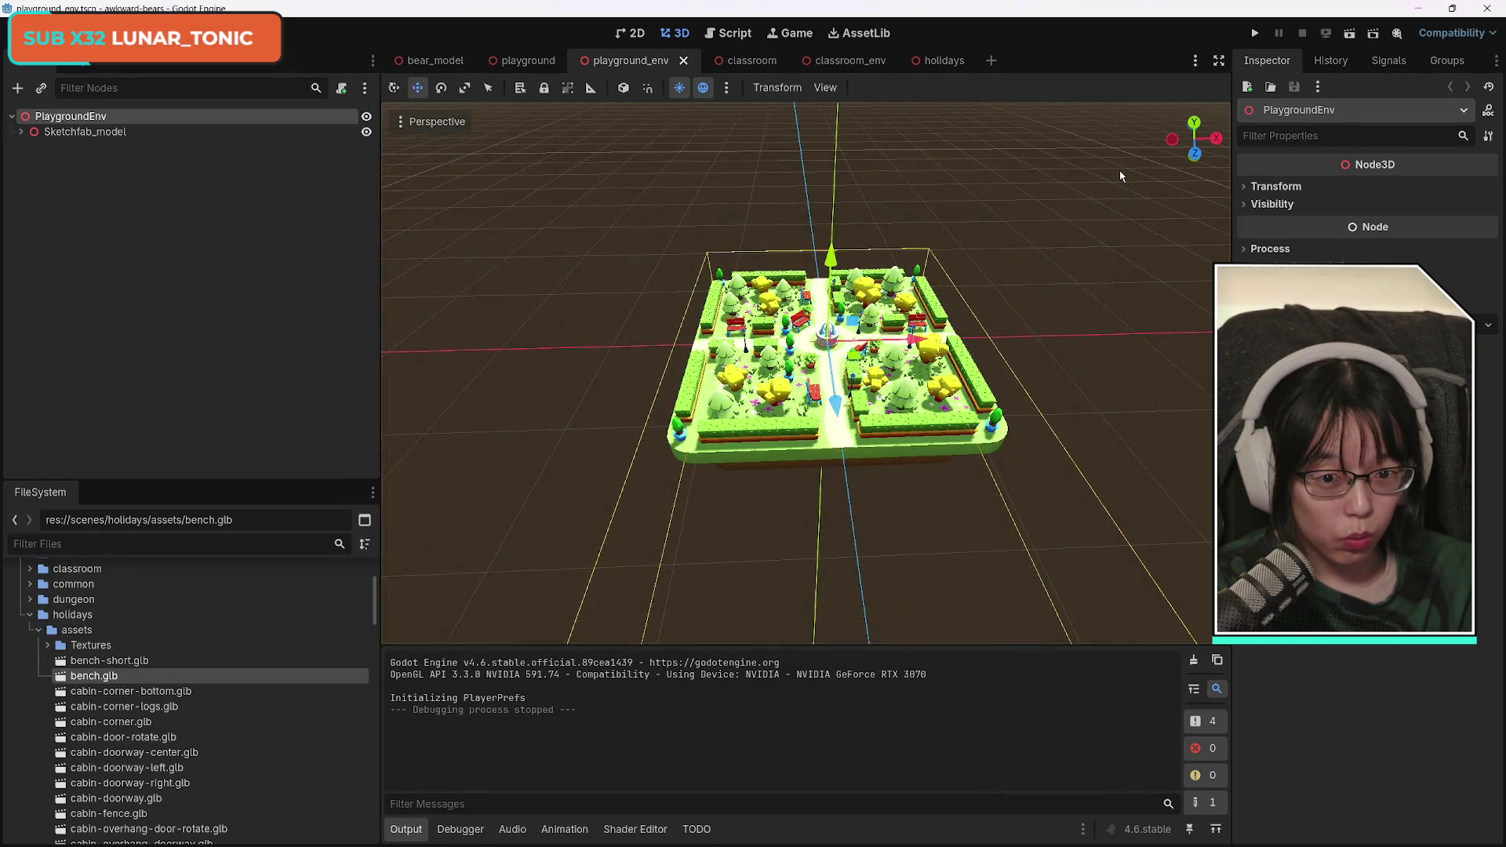
click(524, 60)
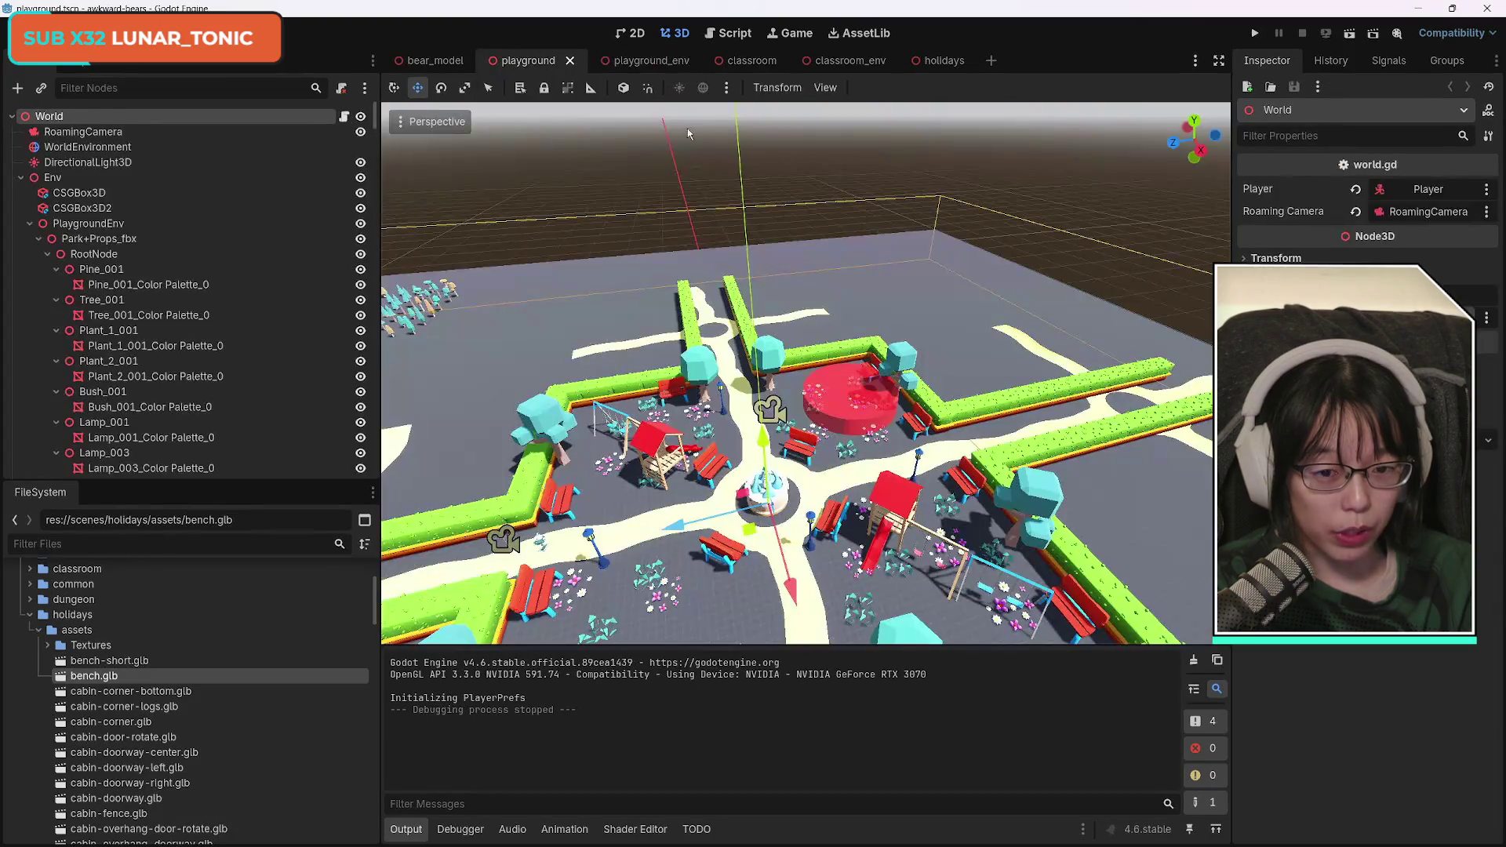
click(1350, 33)
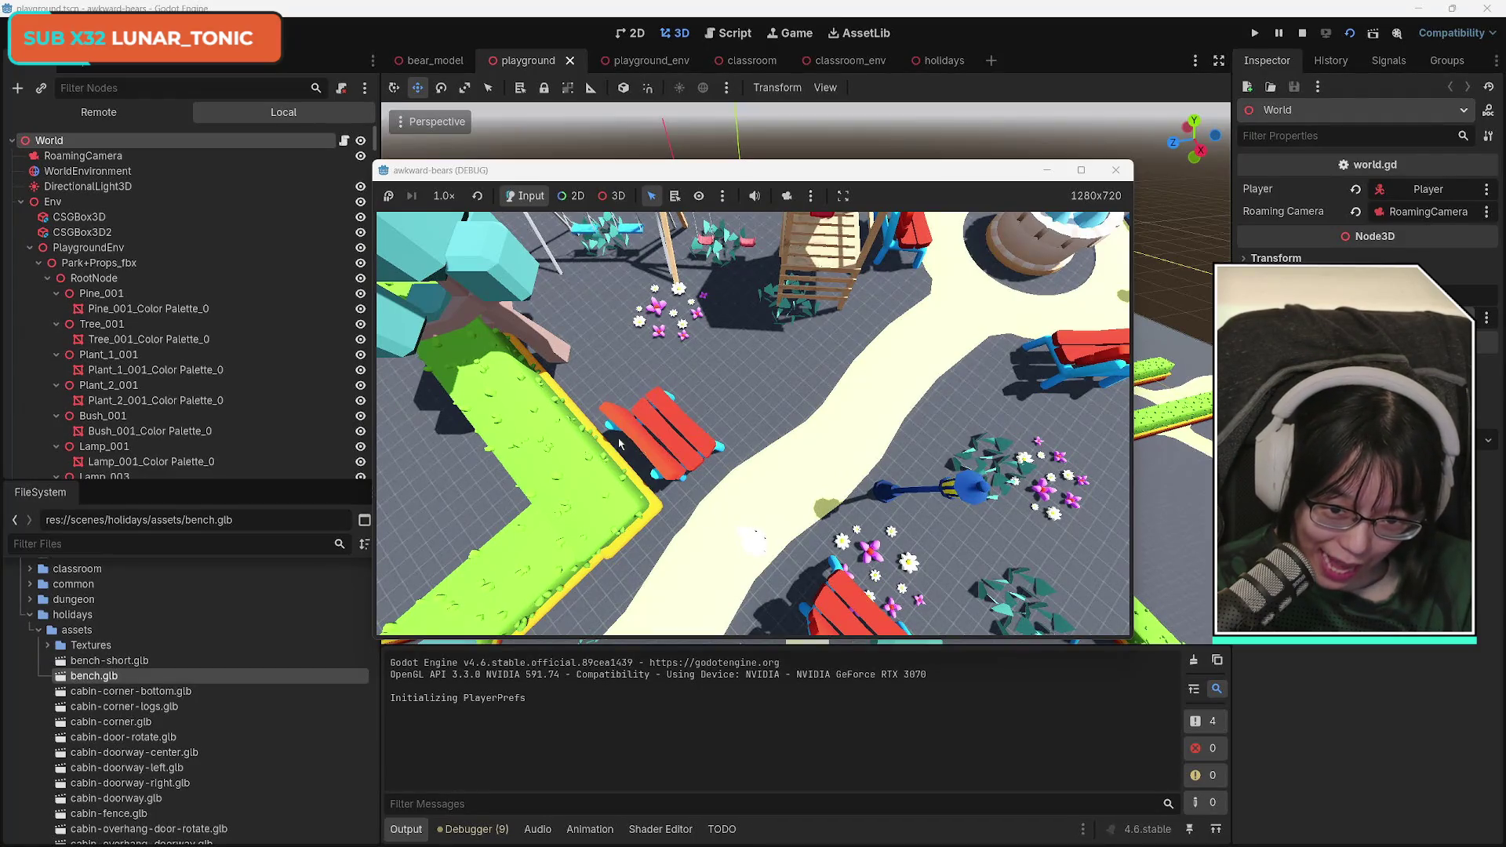
click(1116, 170)
click(942, 65)
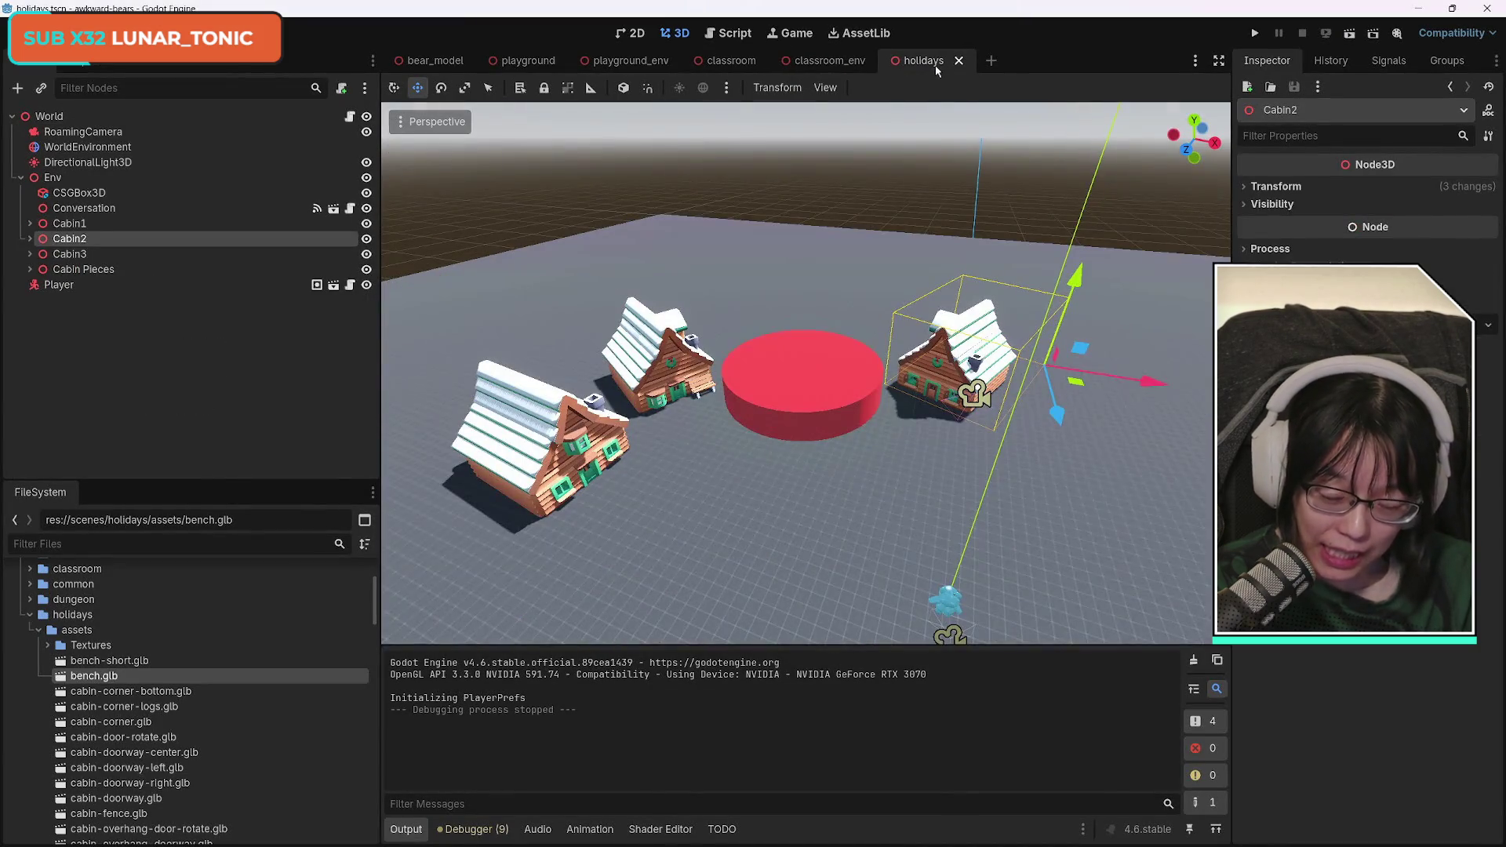
Duplicate bench2 inside Cabin3 and move the copy, bench3, directly under Env.
click(87, 224)
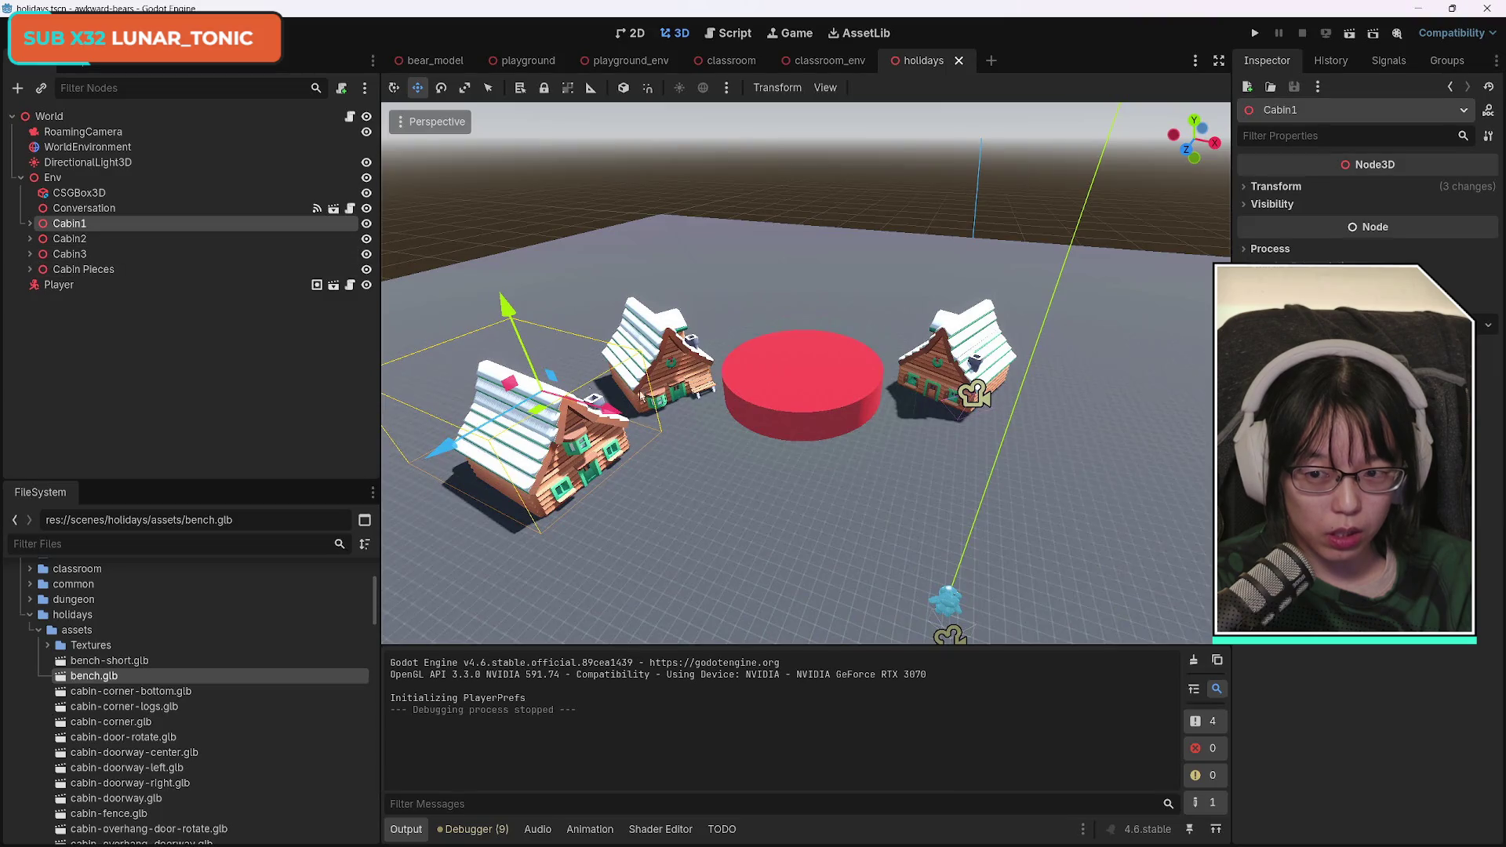
click(31, 254)
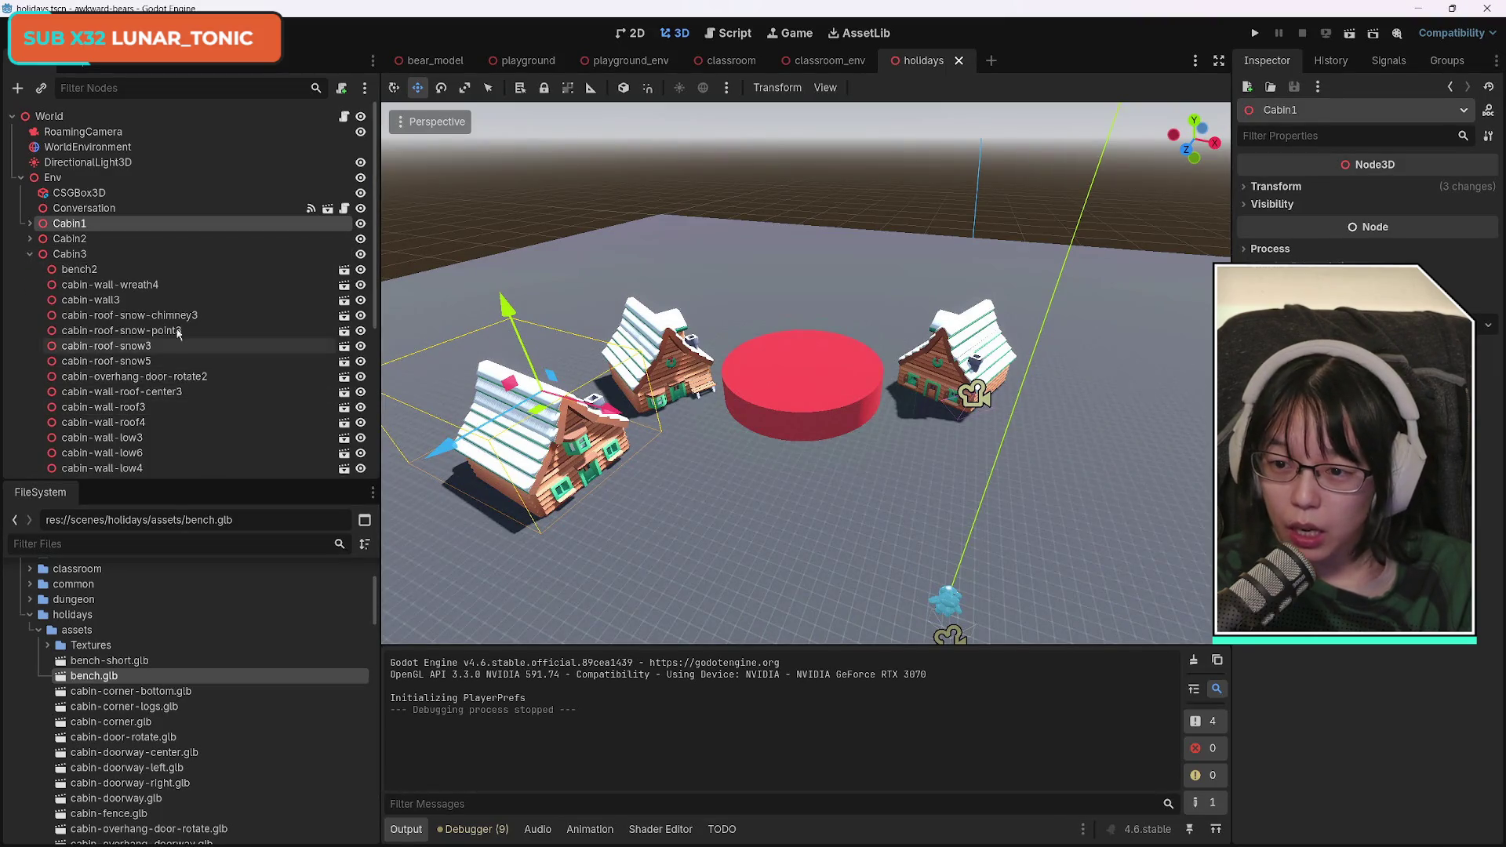
click(94, 270)
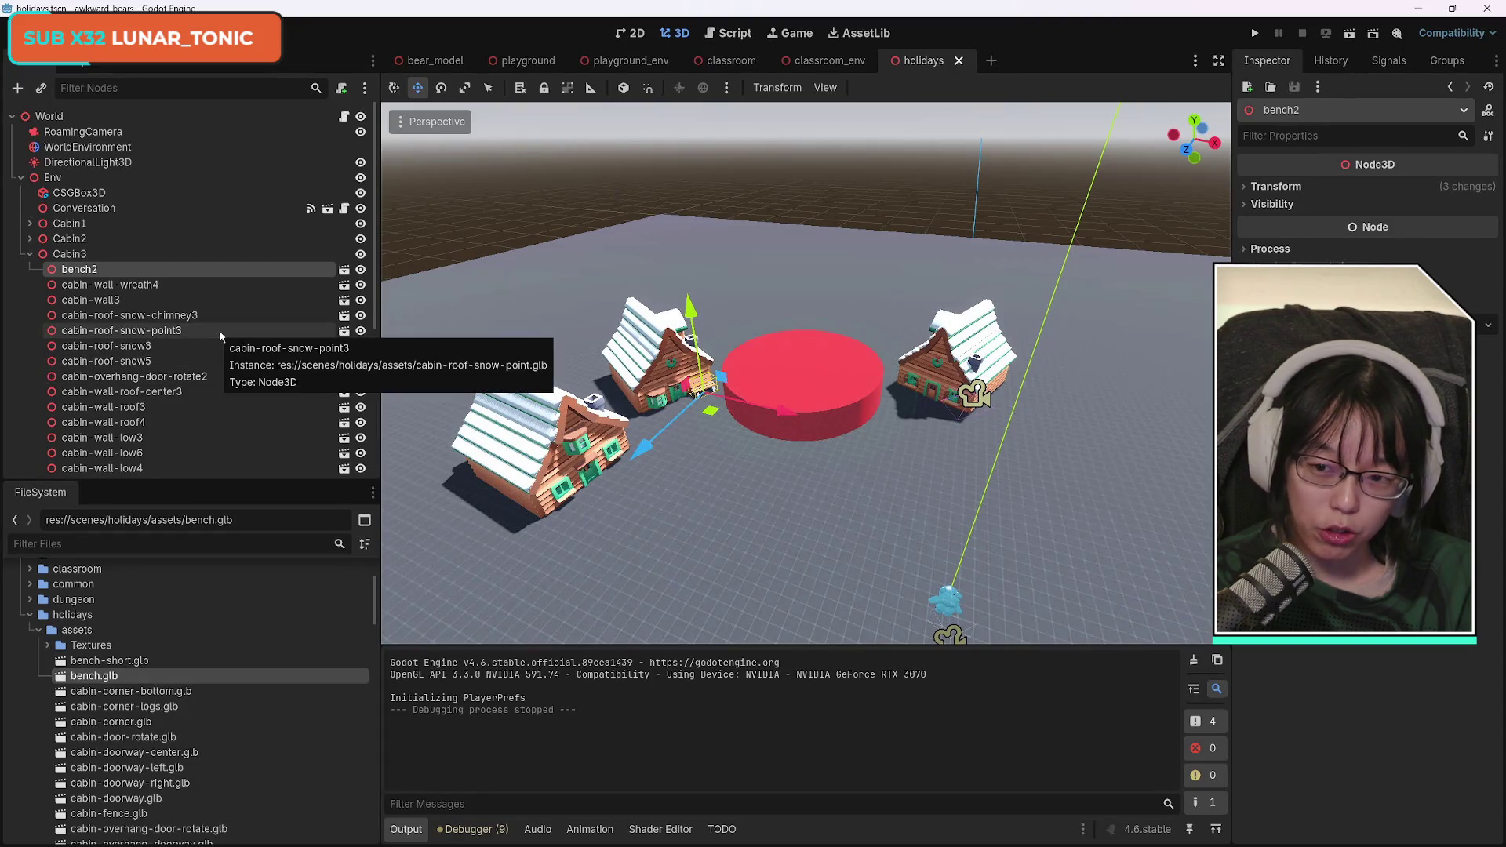
key(ctrl+d)
drag(94, 284, 78, 218)
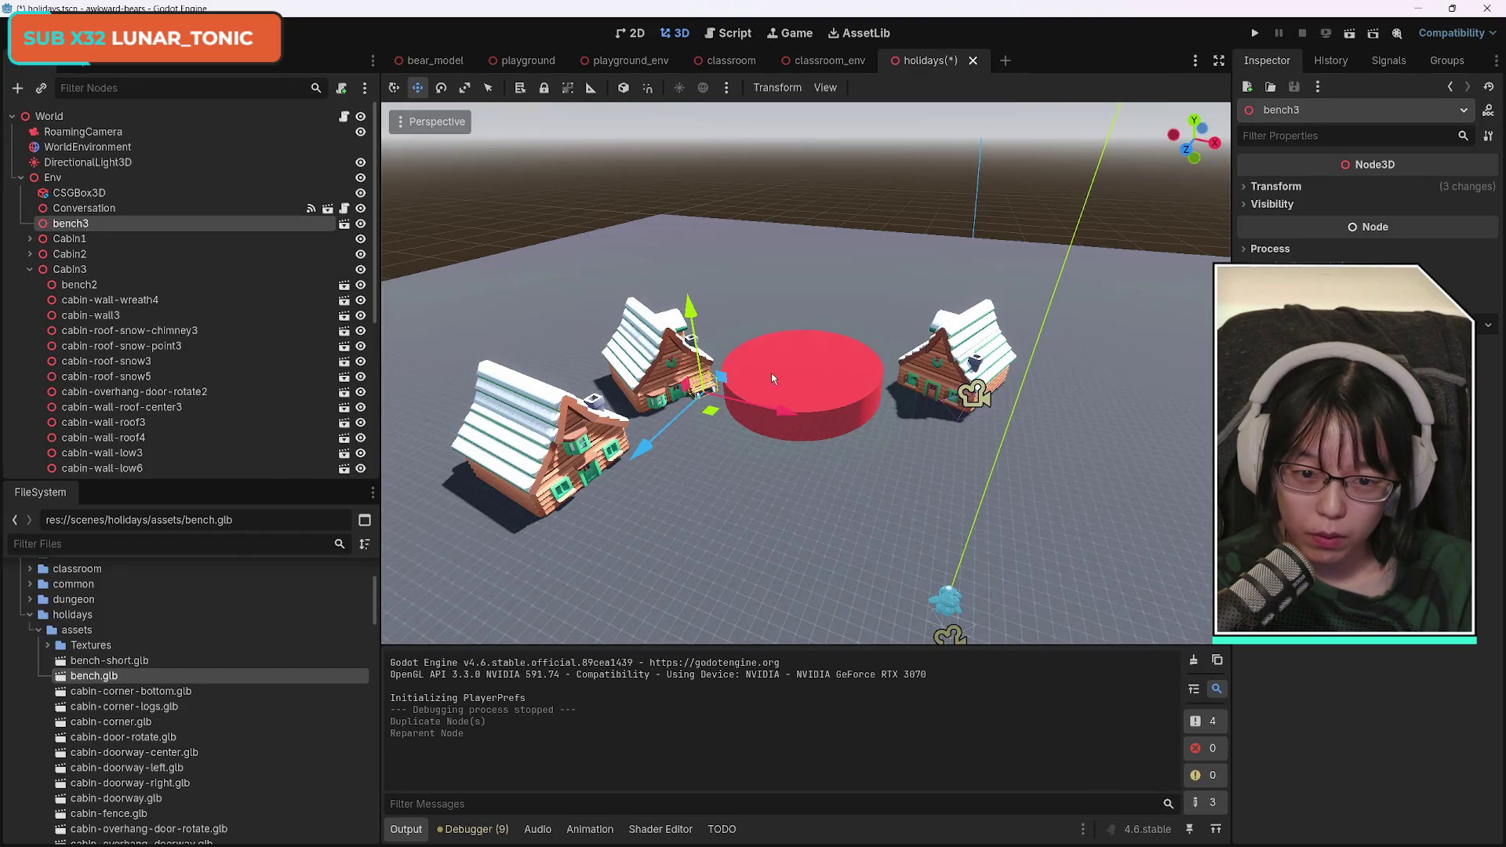
Place bench3 on the open floor in front of the cabins, rotated around its vertical axis.
mouse_move(789, 416)
mouse_down()
mouse_move(965, 549)
mouse_move(919, 646)
mouse_move(974, 640)
mouse_up()
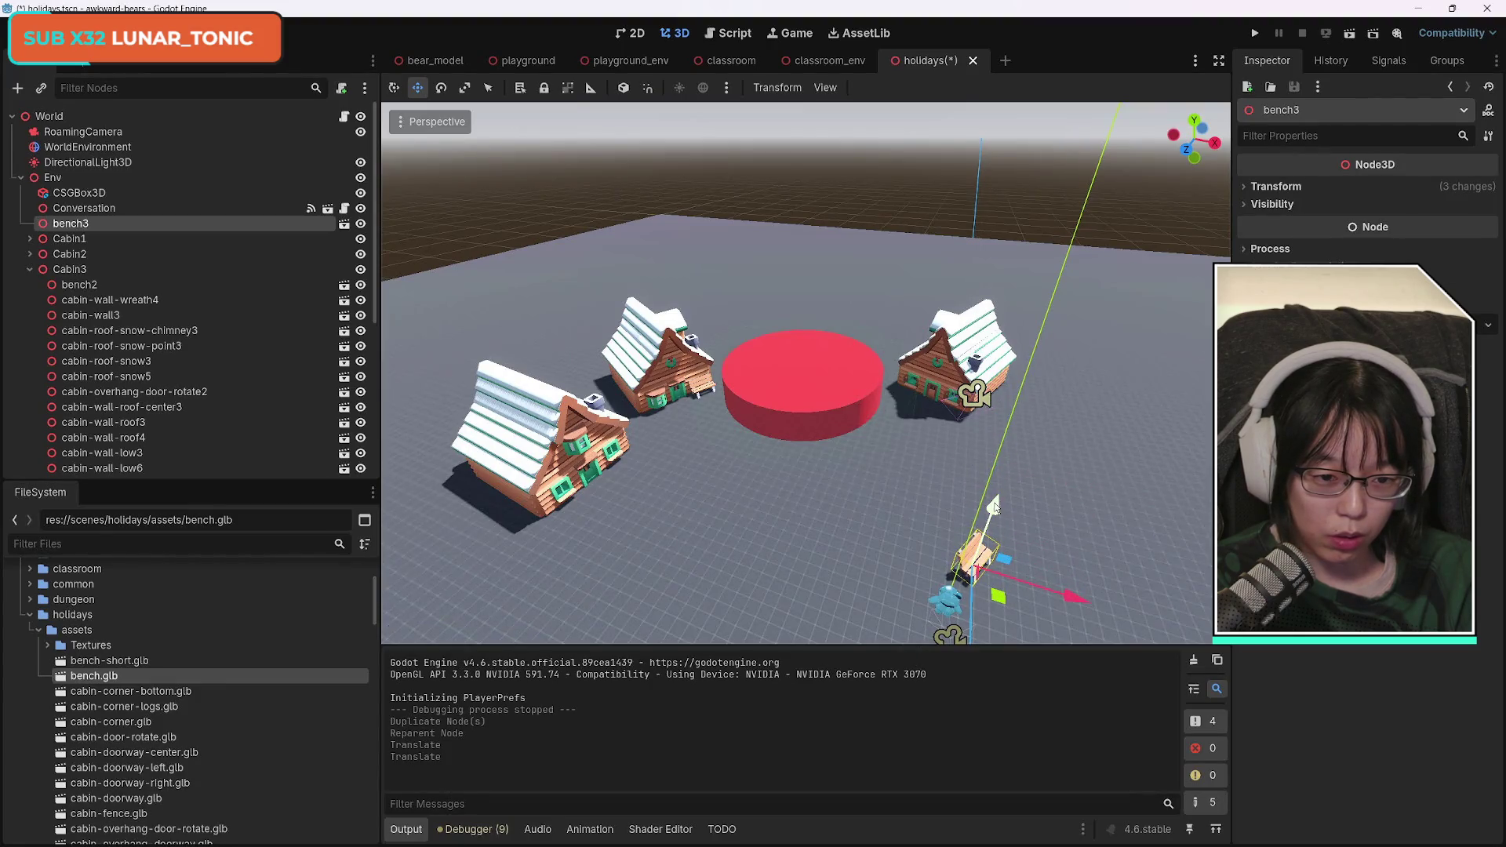
click(438, 89)
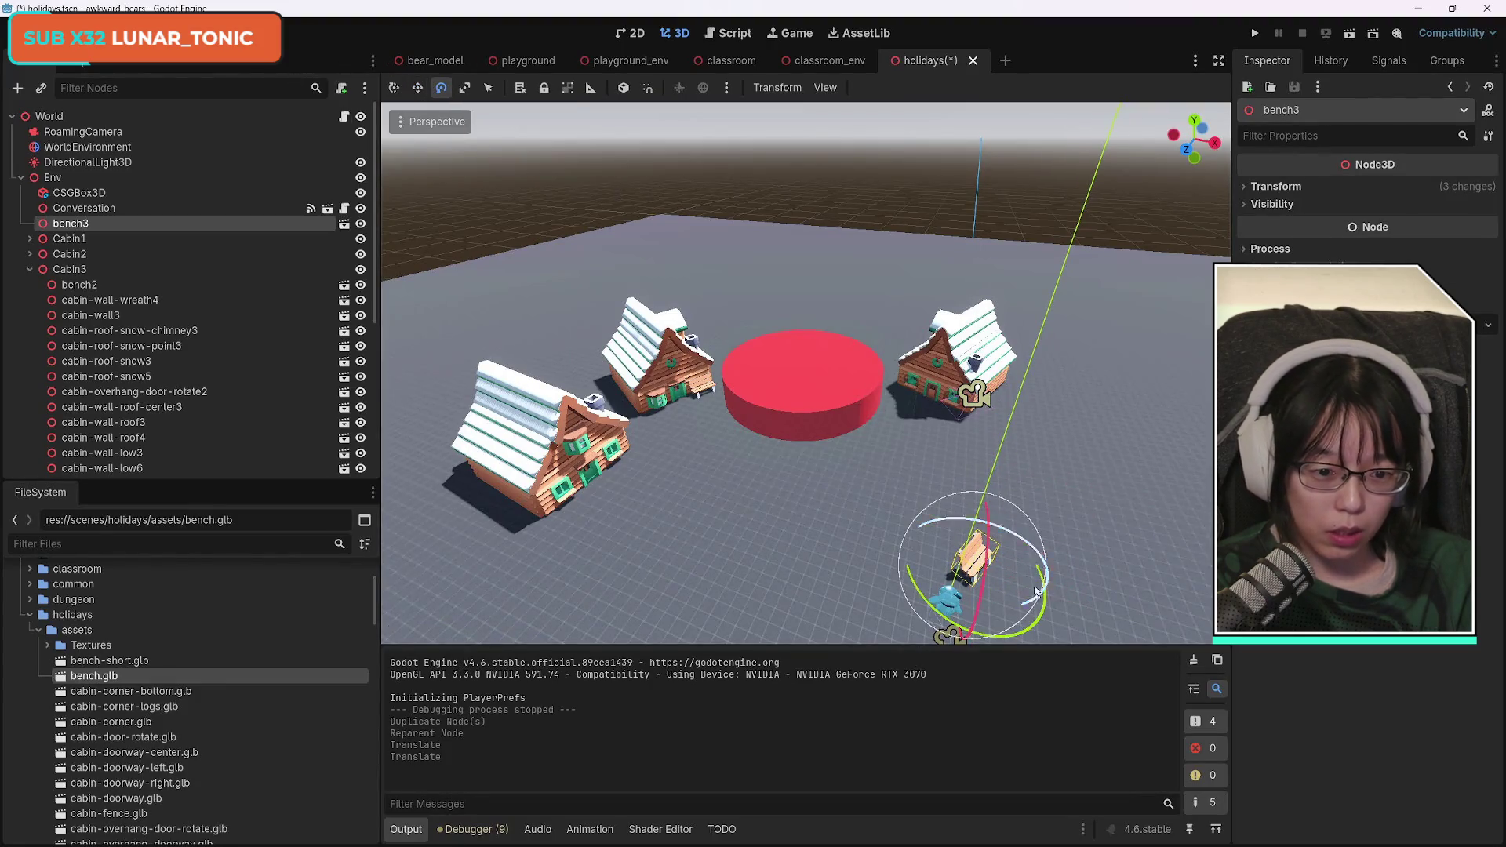
drag(941, 614, 998, 570)
drag(1083, 600, 862, 704)
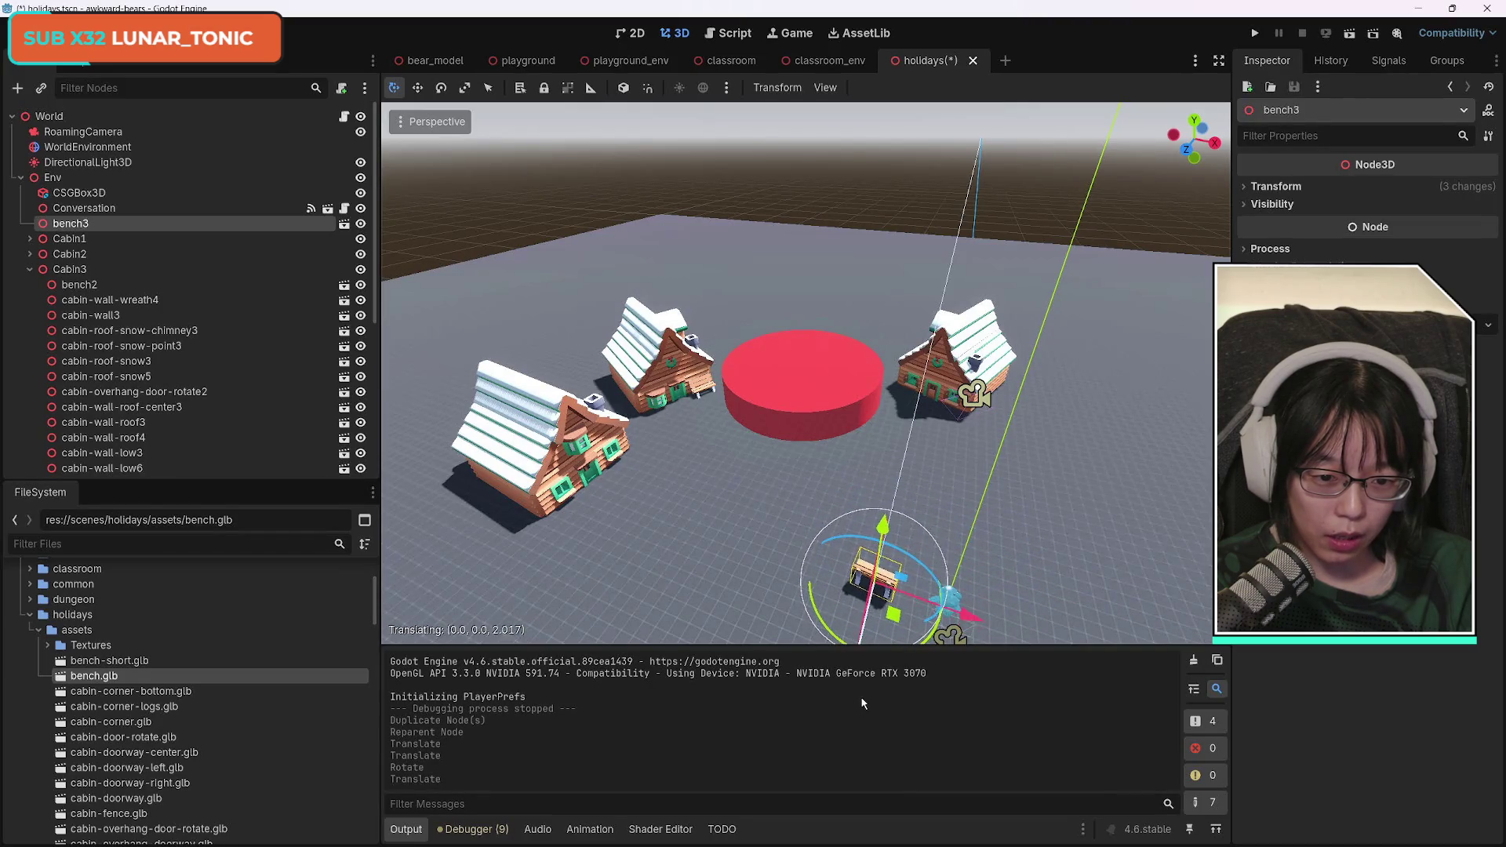
drag(902, 578, 918, 582)
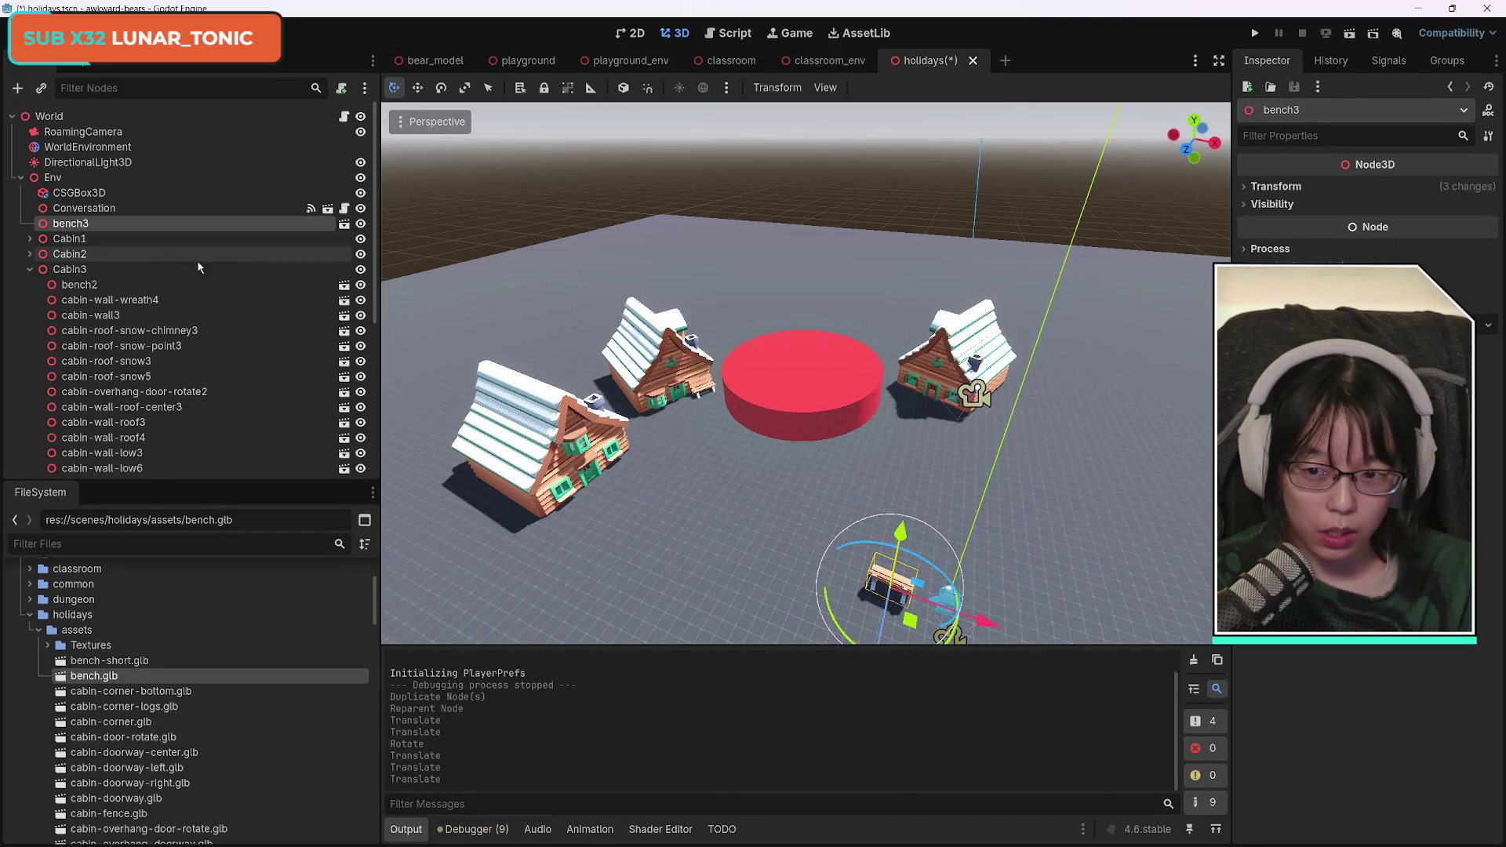
click(30, 269)
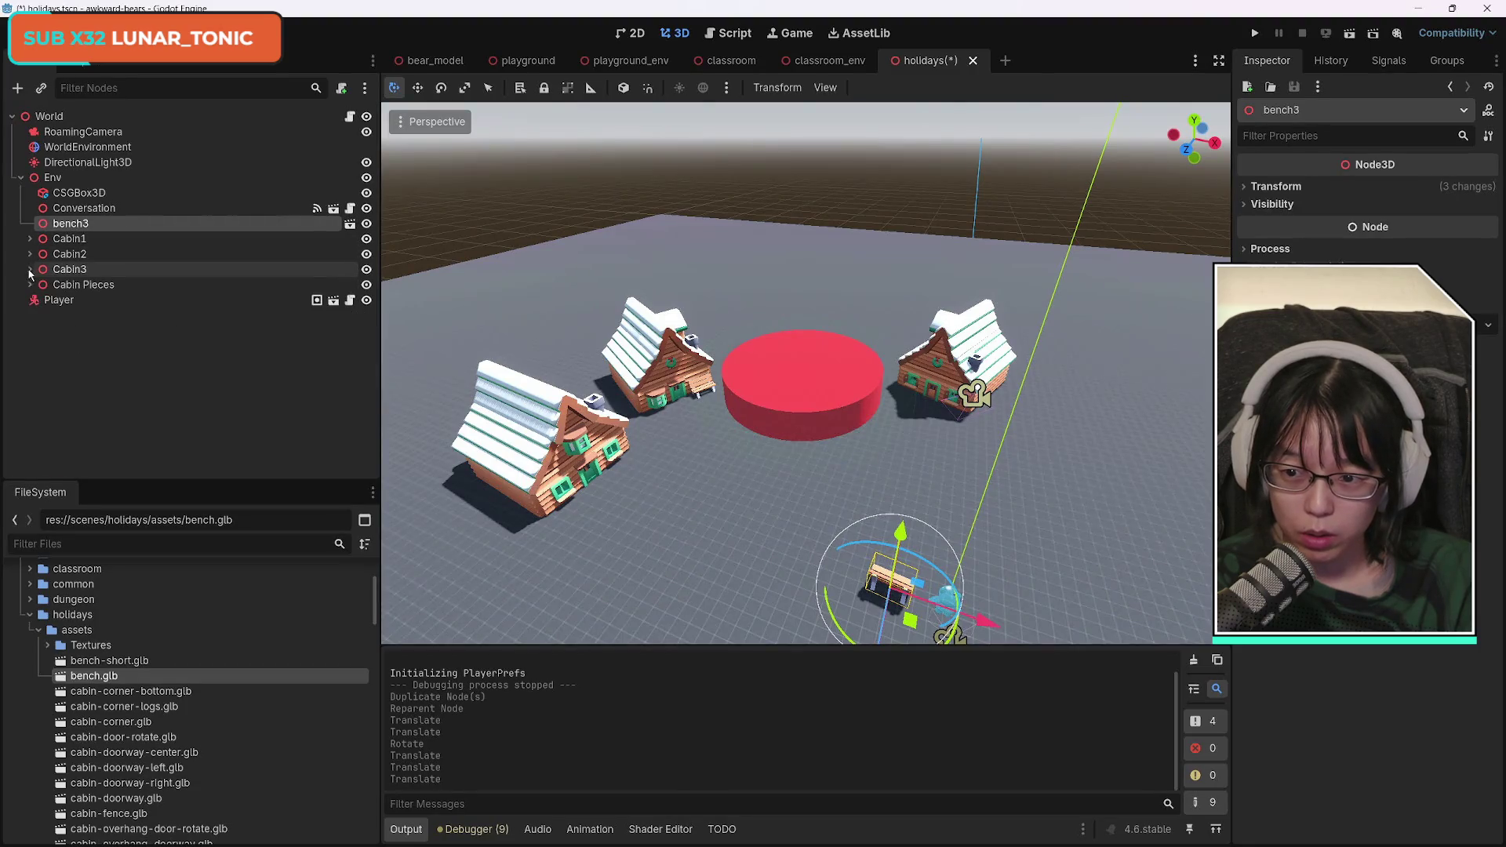
key(F2)
Select bench3 through Cabin3, raise their shared Transform Scale, then open the playground scene.
click(69, 269)
shift+click(64, 227)
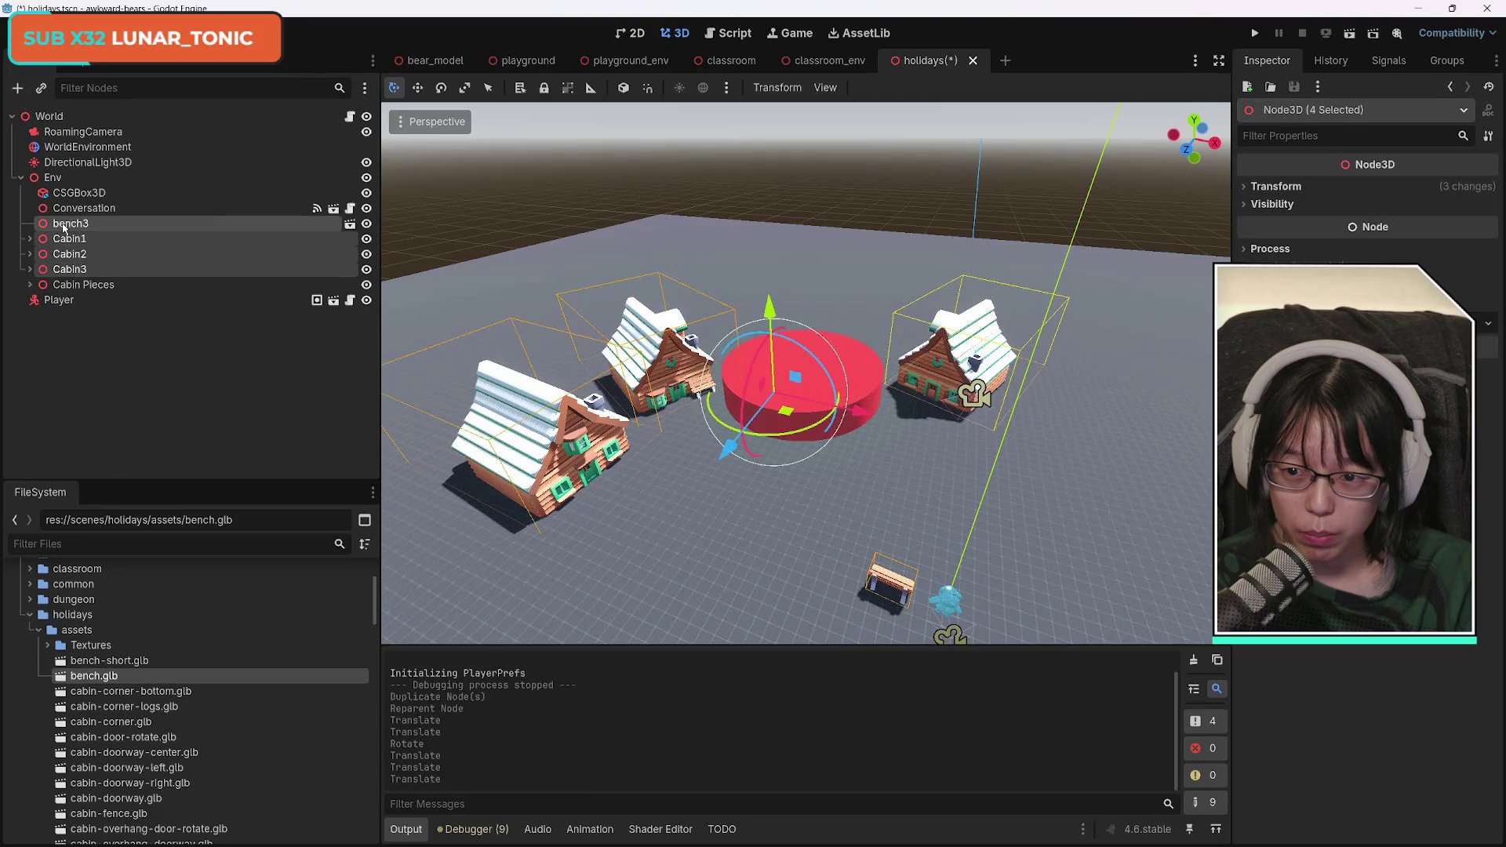
click(1256, 188)
drag(1287, 314, 1311, 314)
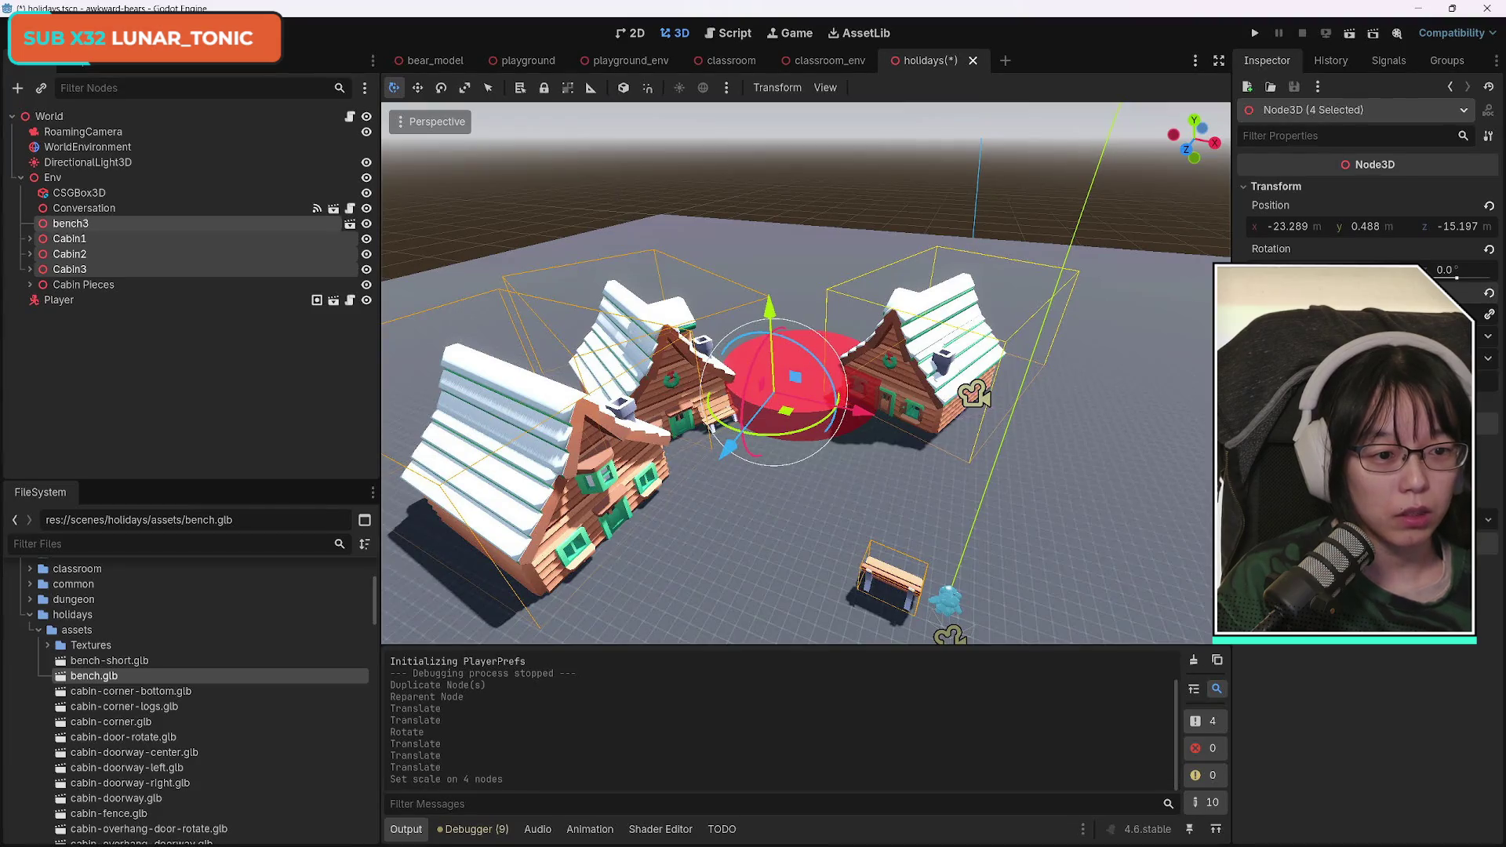
key(s)
click(746, 430)
key(s)
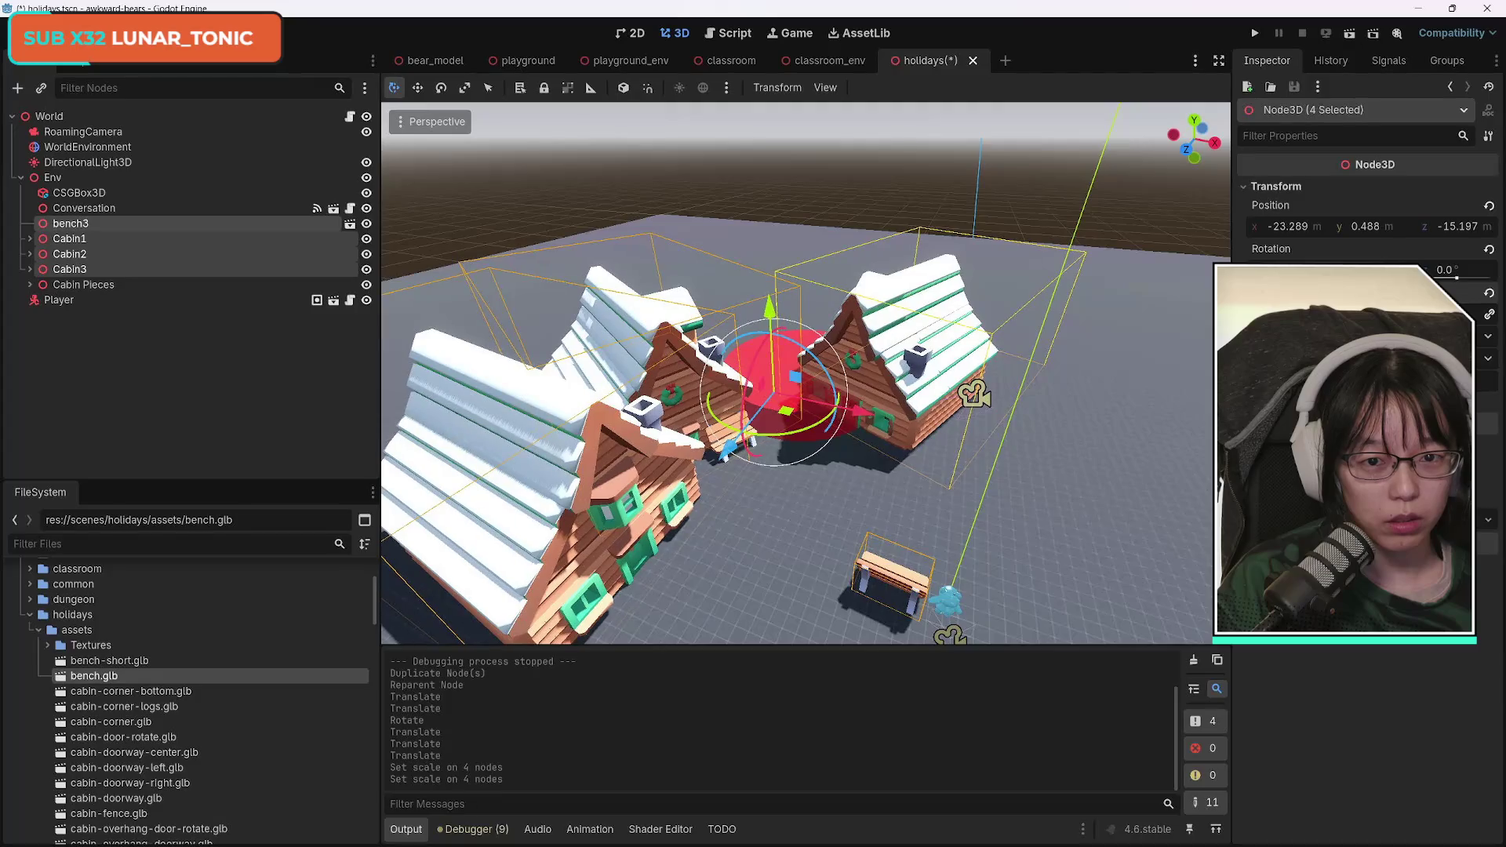
click(547, 63)
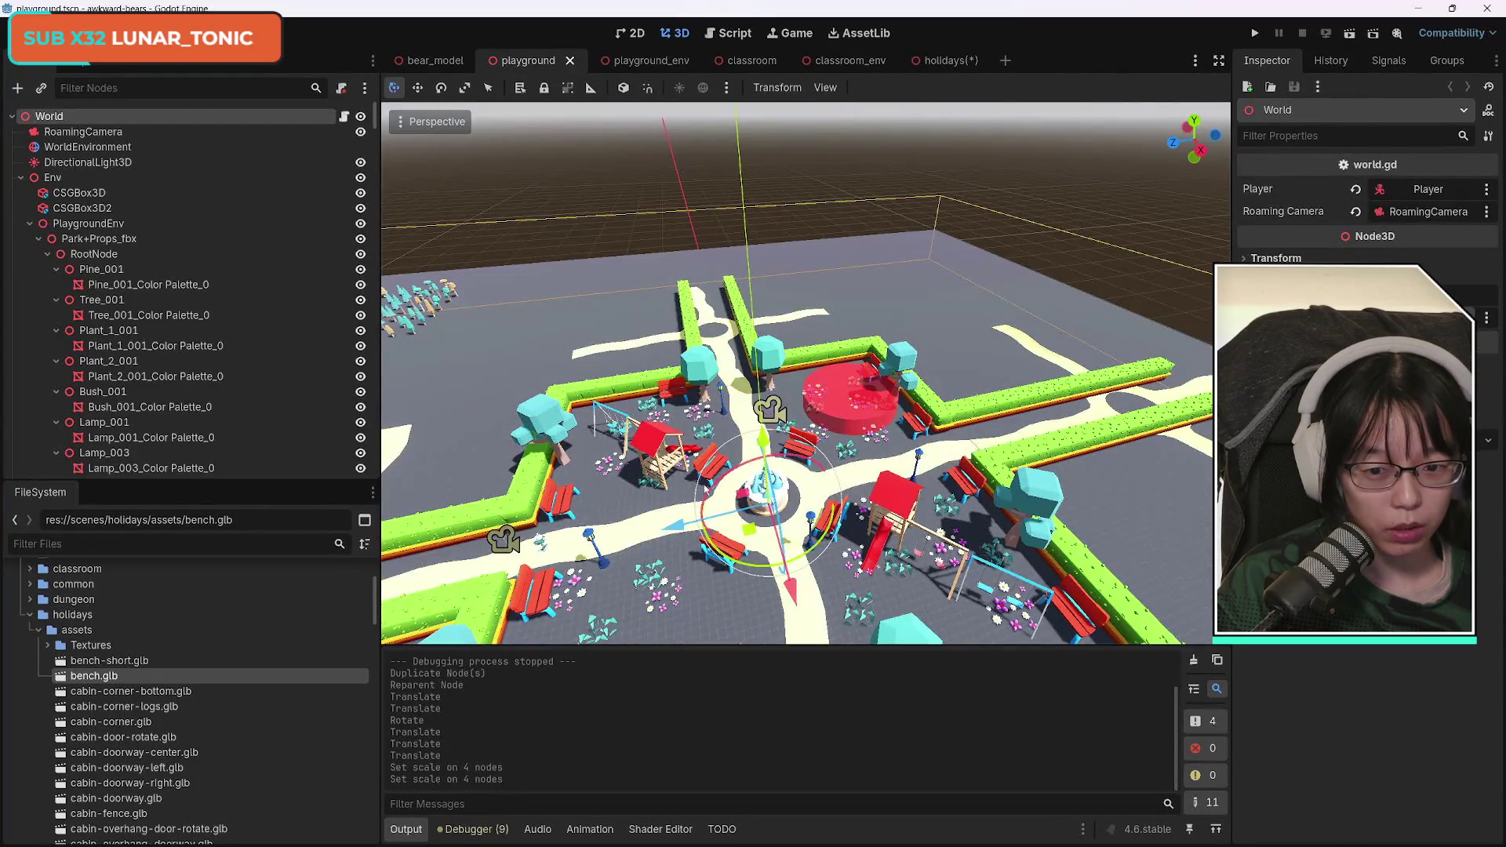
View the left and right playground benches at ground level, then go back to holidays.
scroll(671, 605, up, 5)
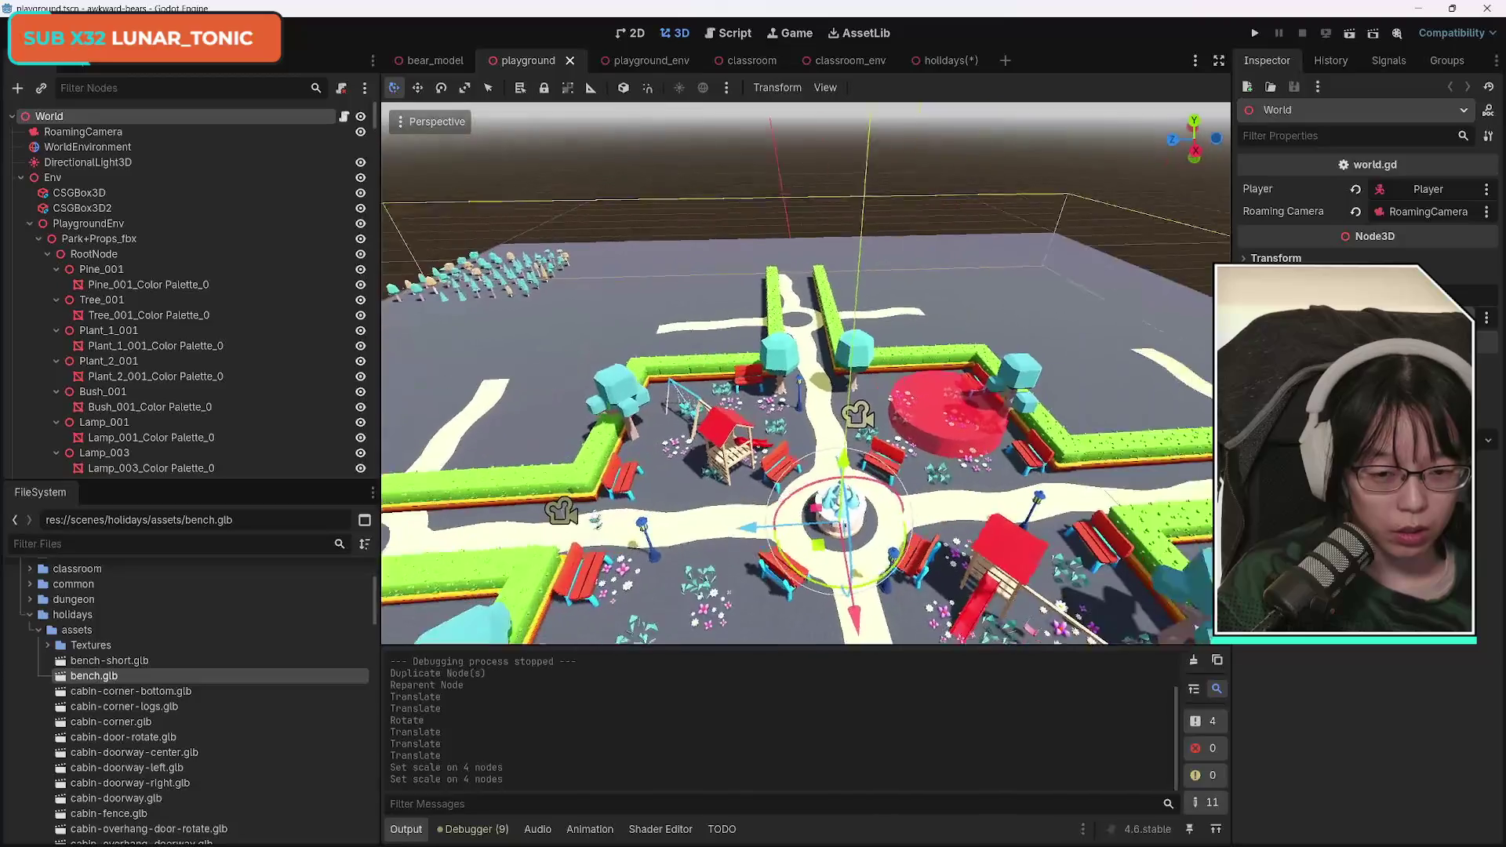
key(w)
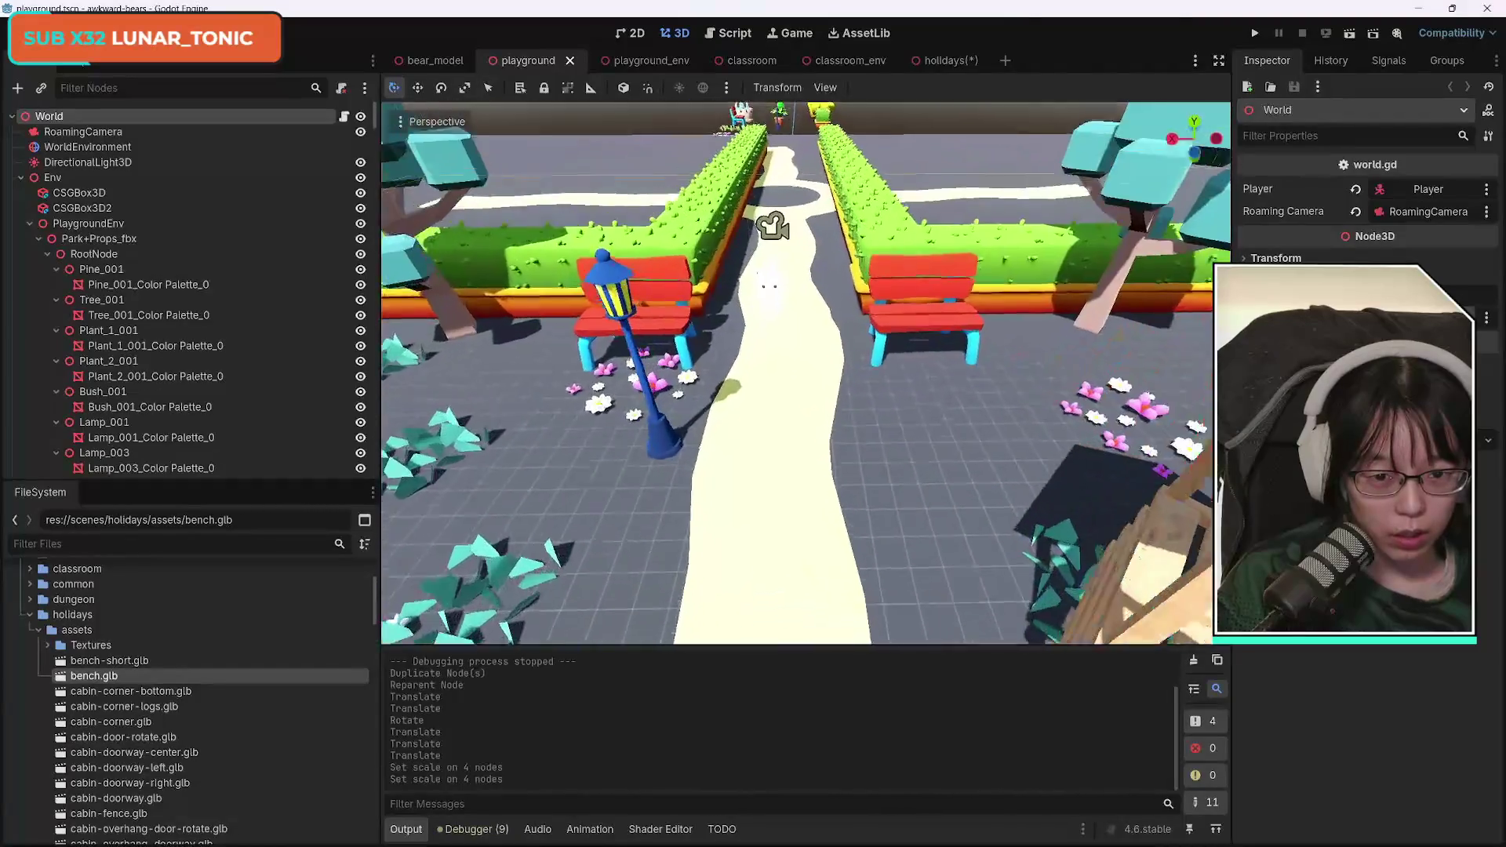
key(a)
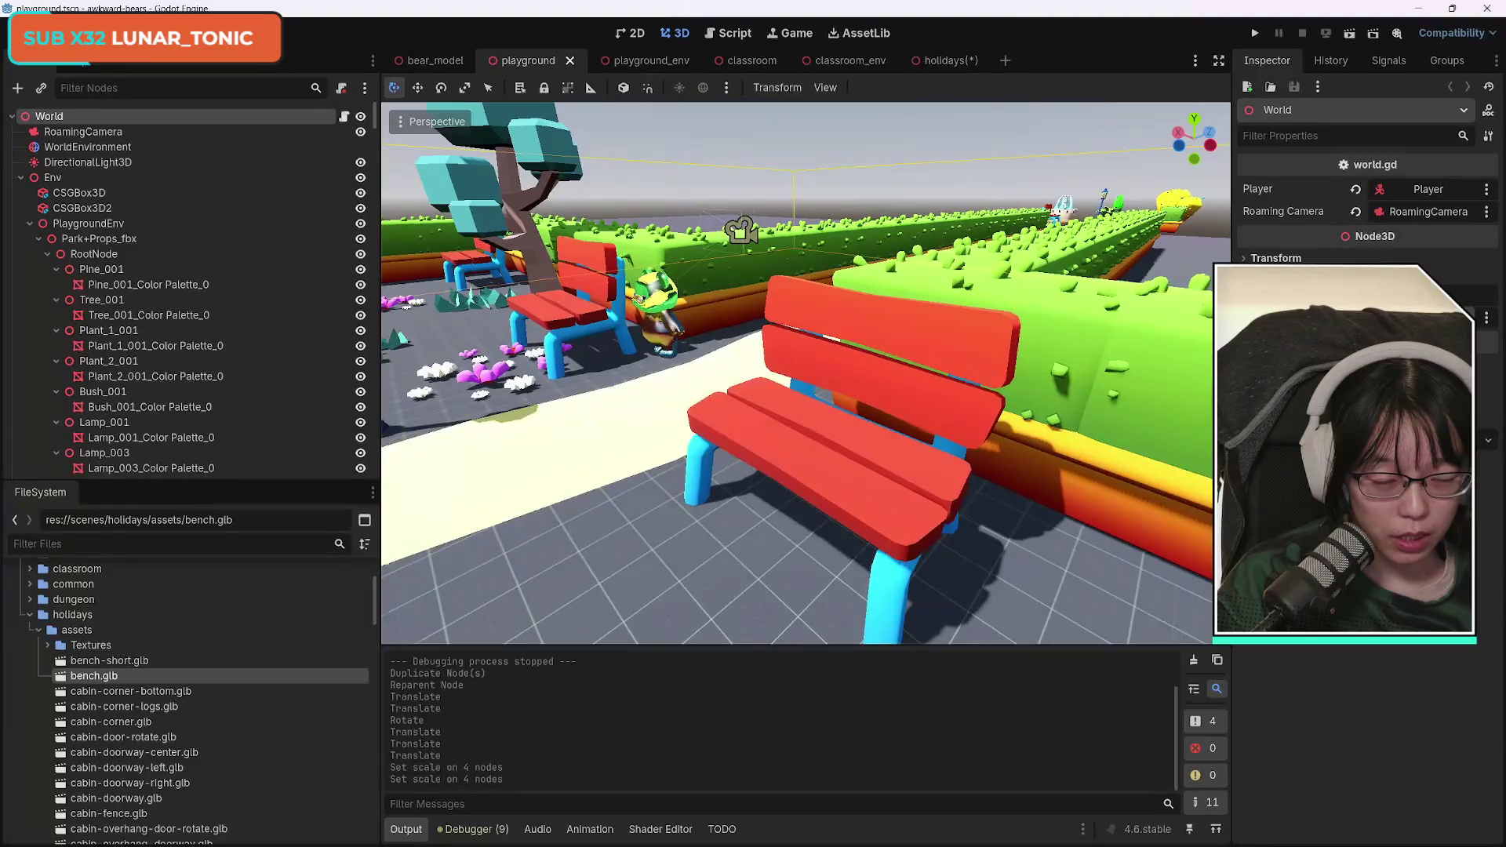
key(d)
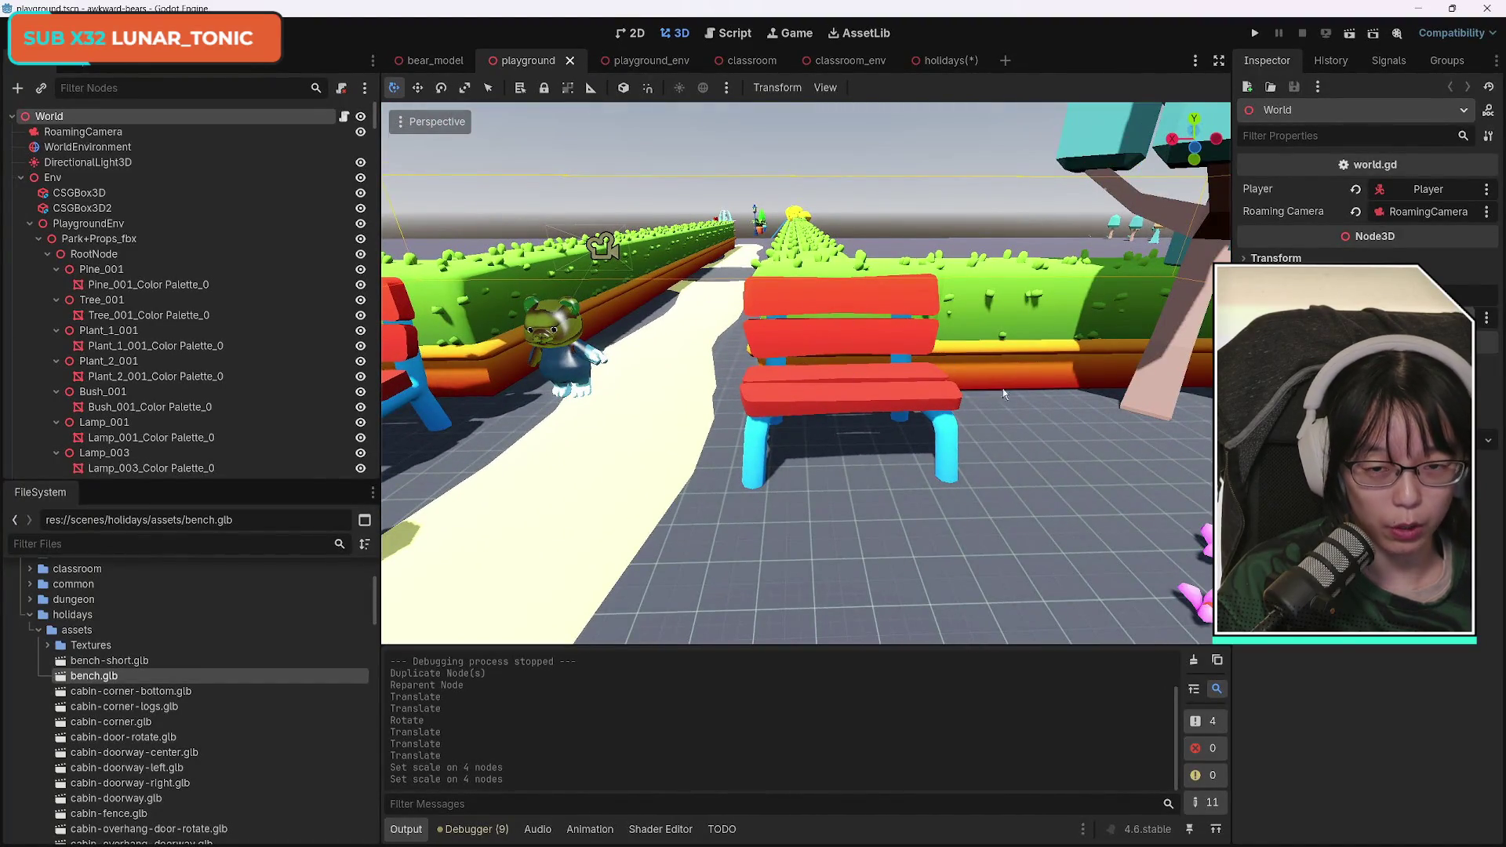
click(937, 61)
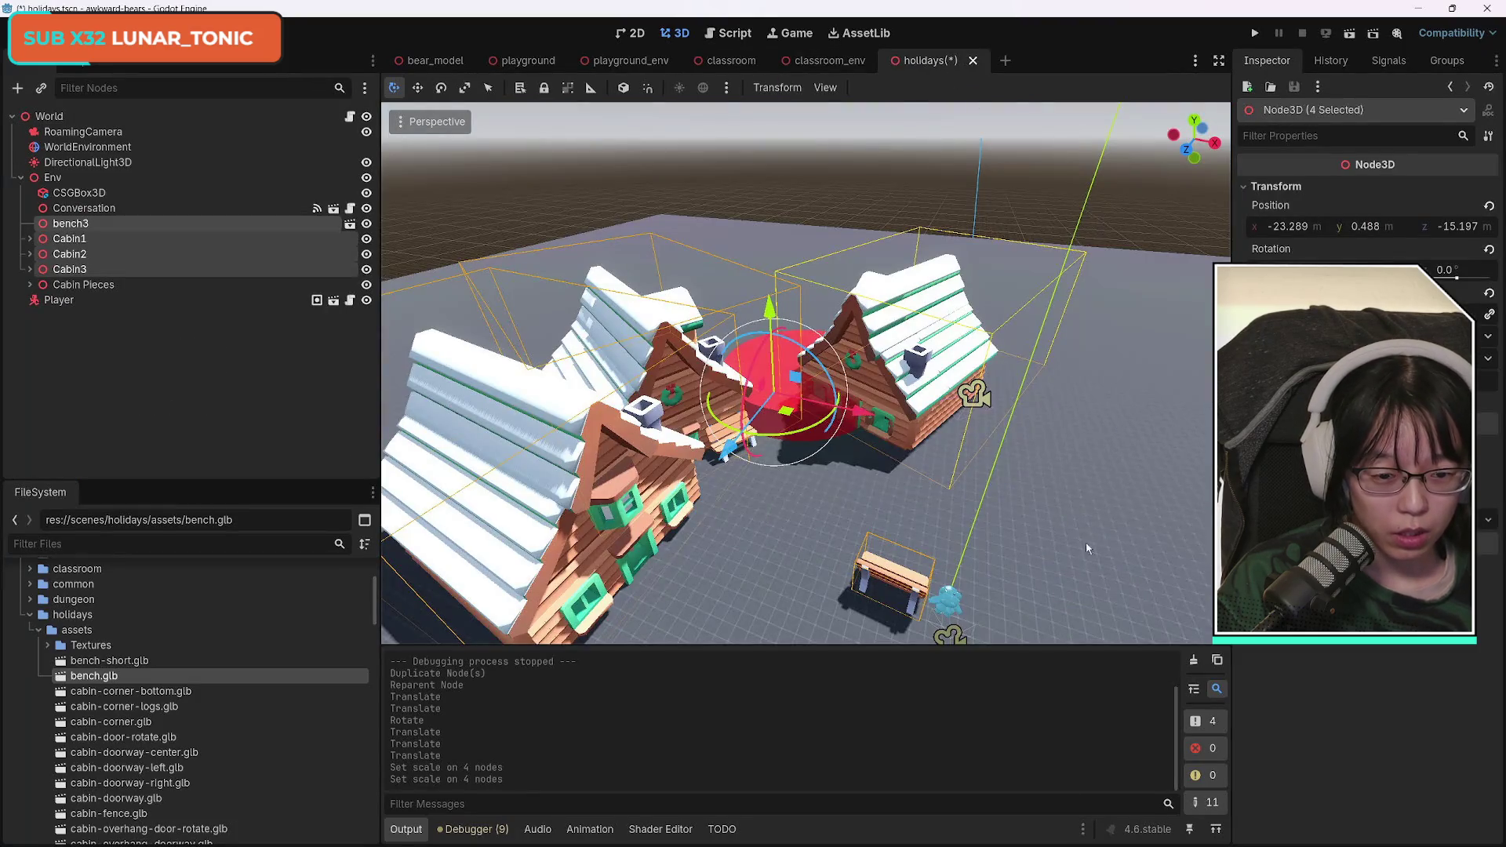
Fly in on the cabins and scale the cabins and bench3 up once more.
key(w)
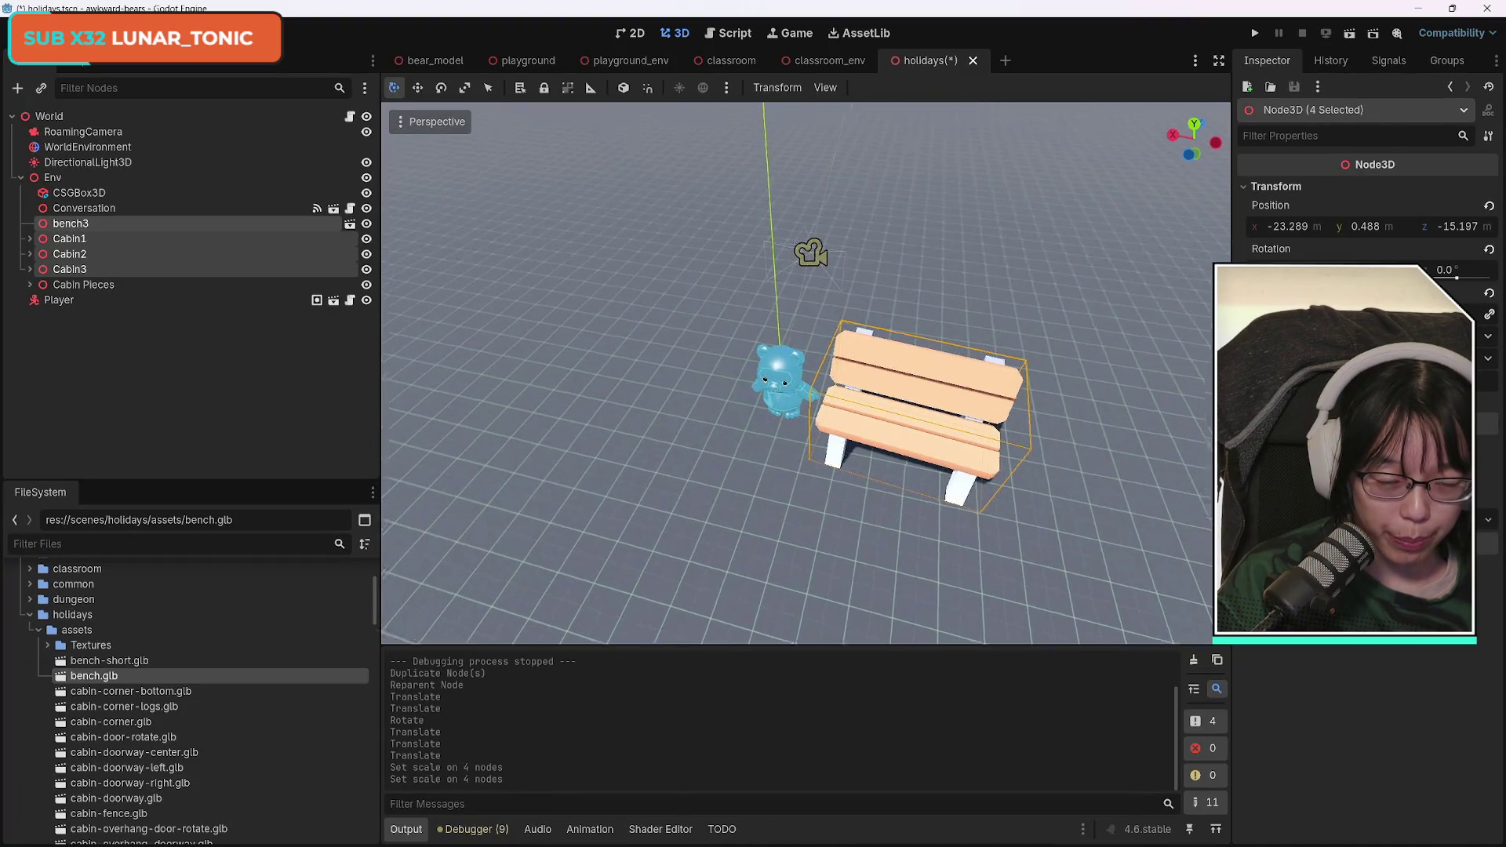
key(s)
key(w)
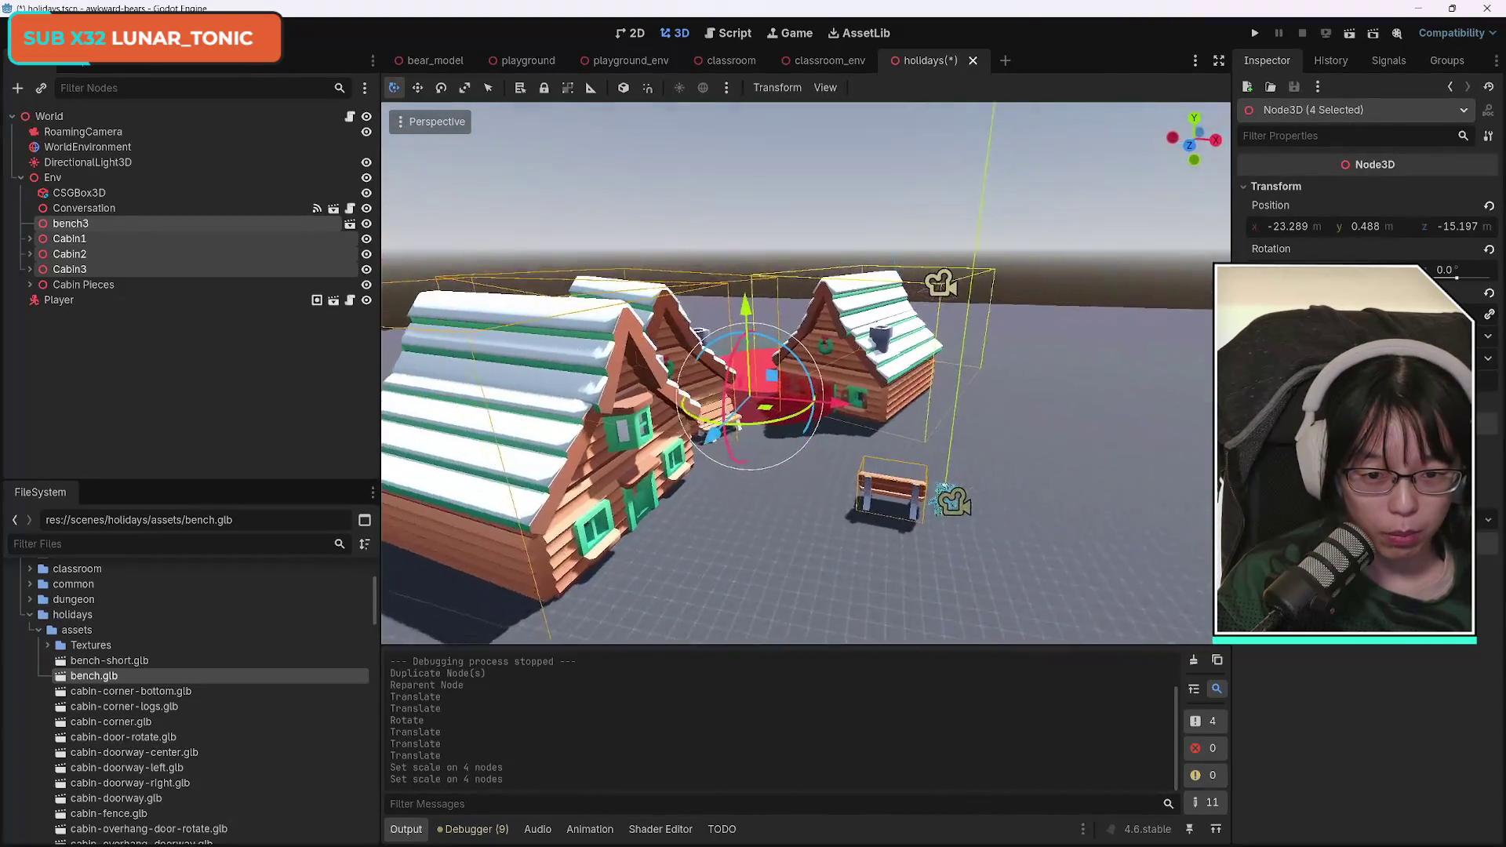
key(f)
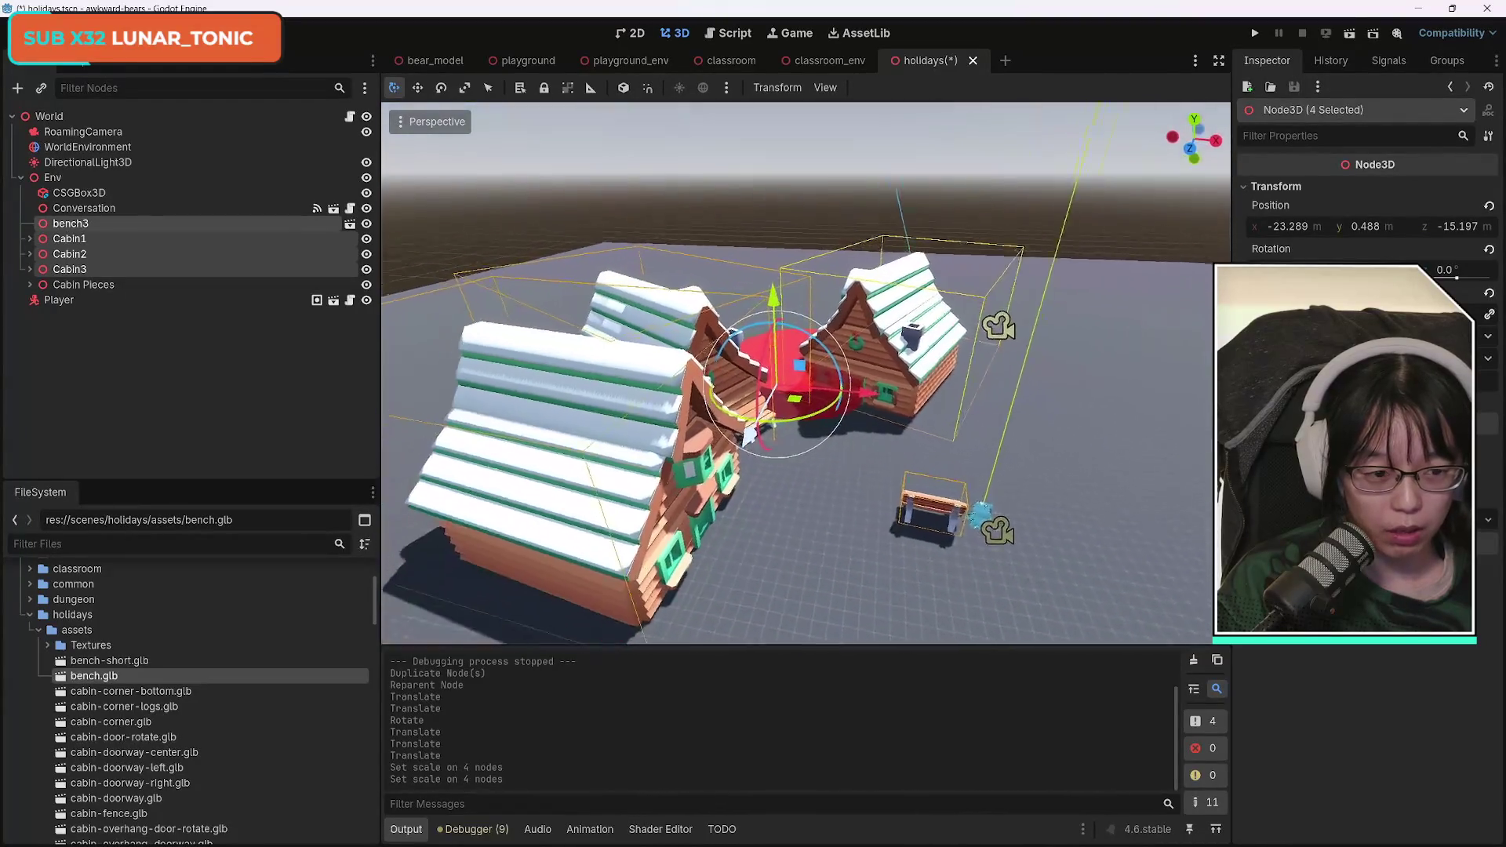
key(w)
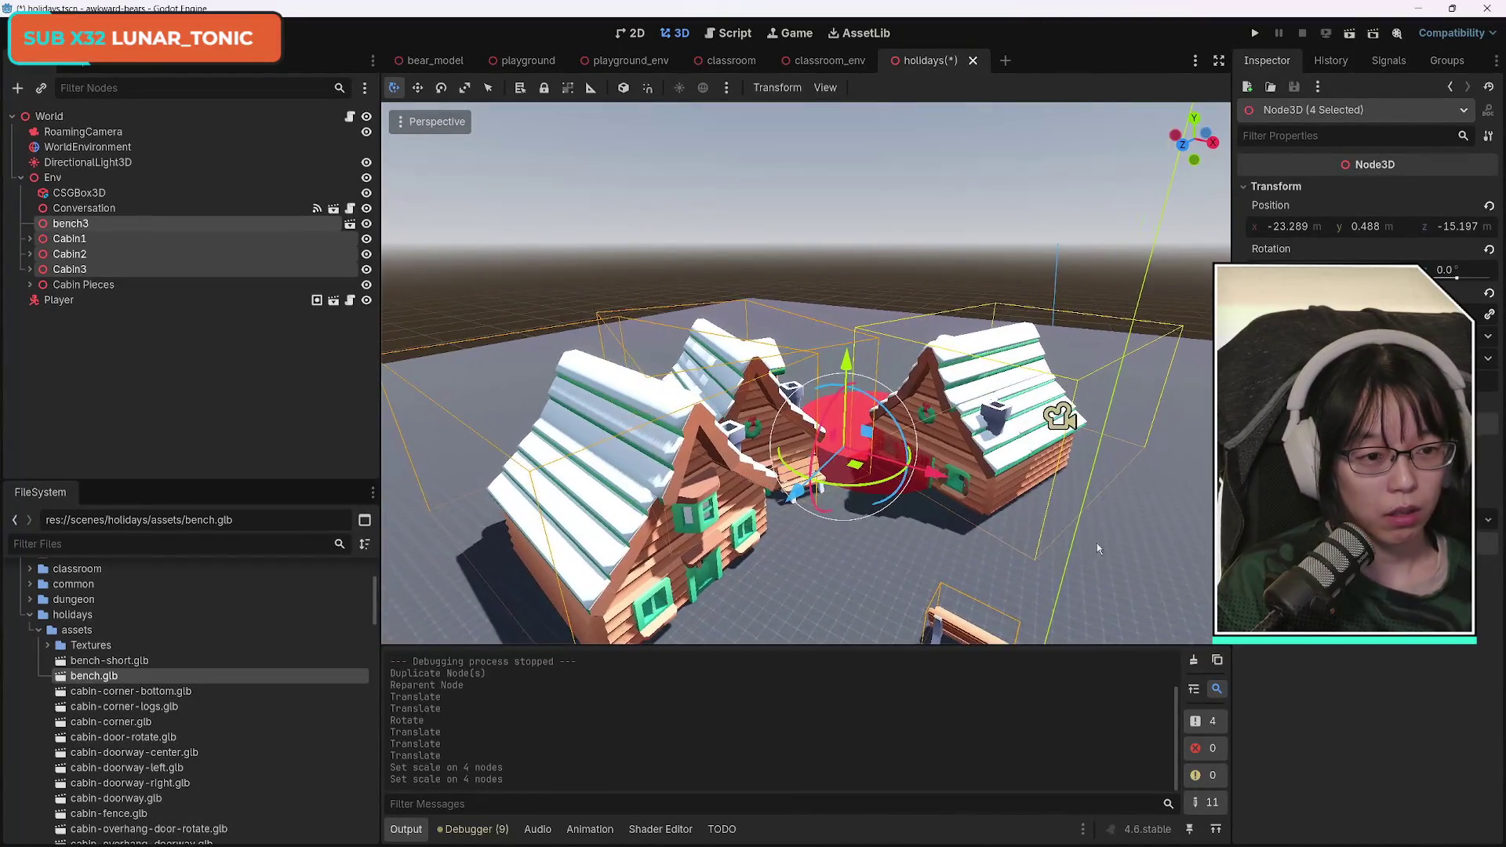
key(KP_6)
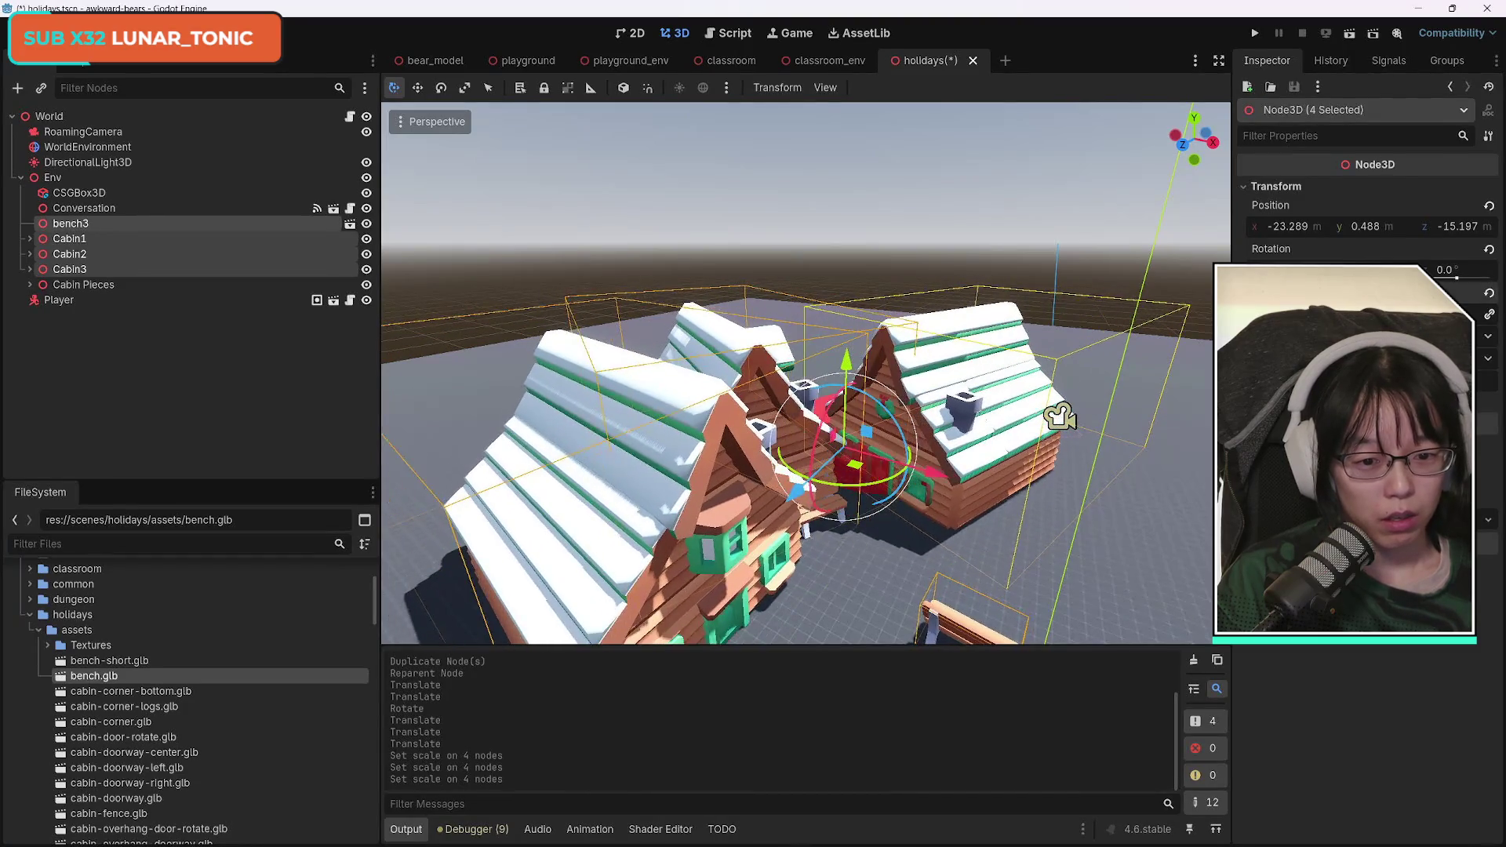
Recentre the view on the cabins and select Cabin2 alone.
key(s)
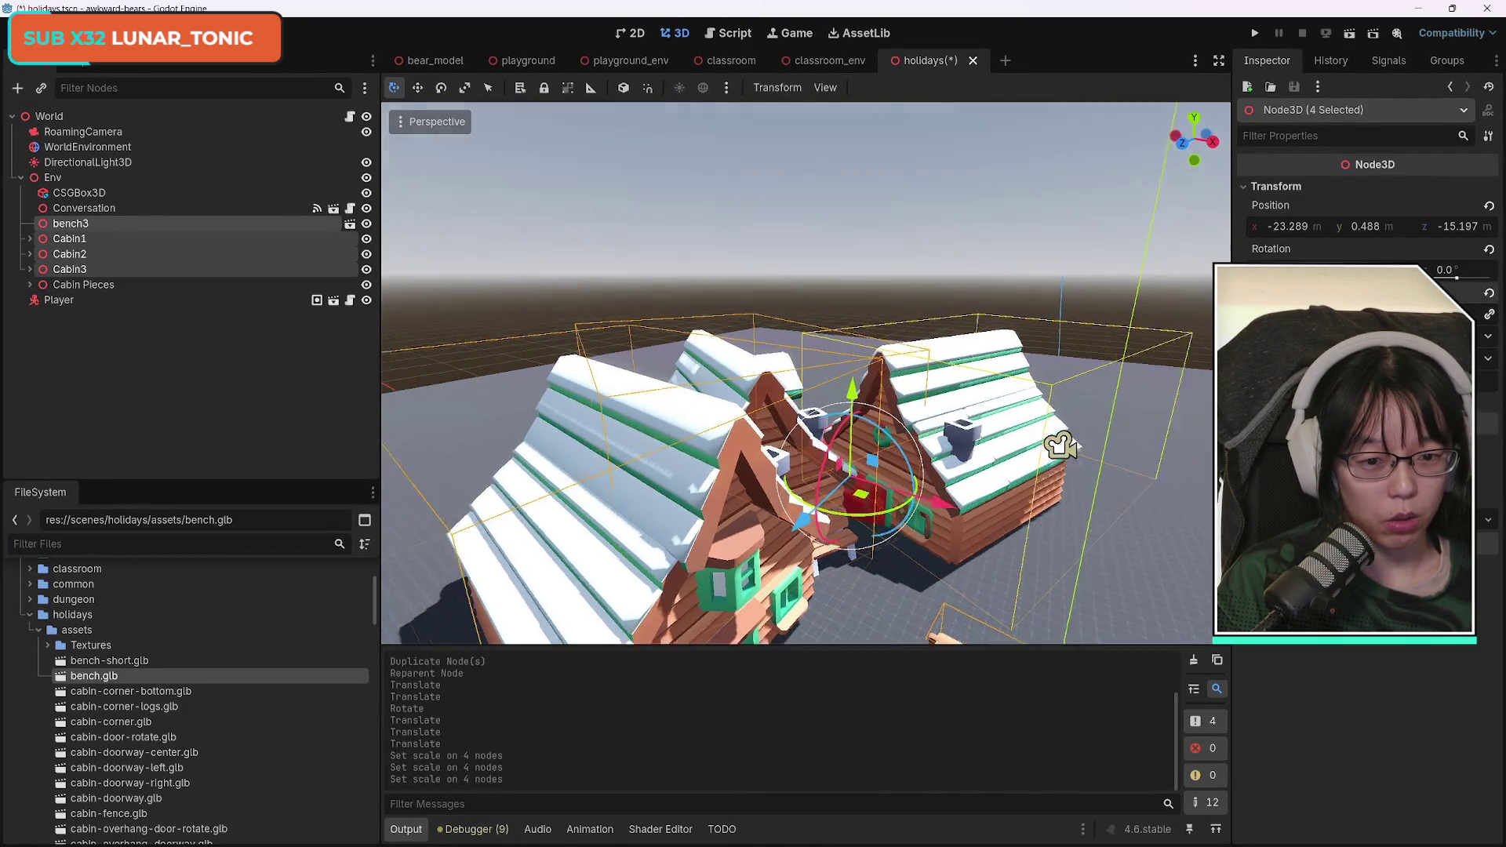
key(s)
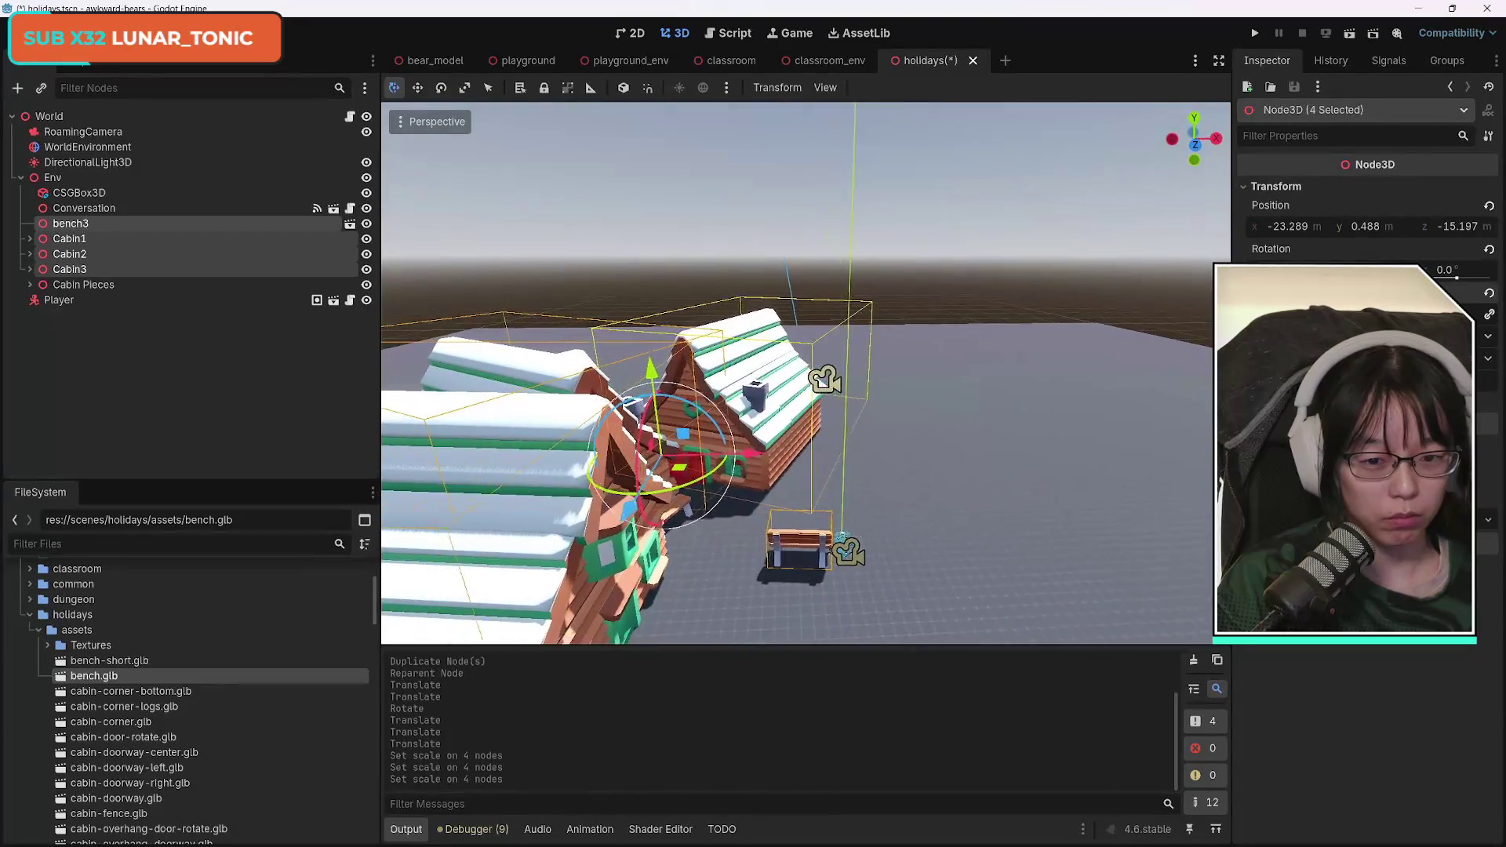
key(w)
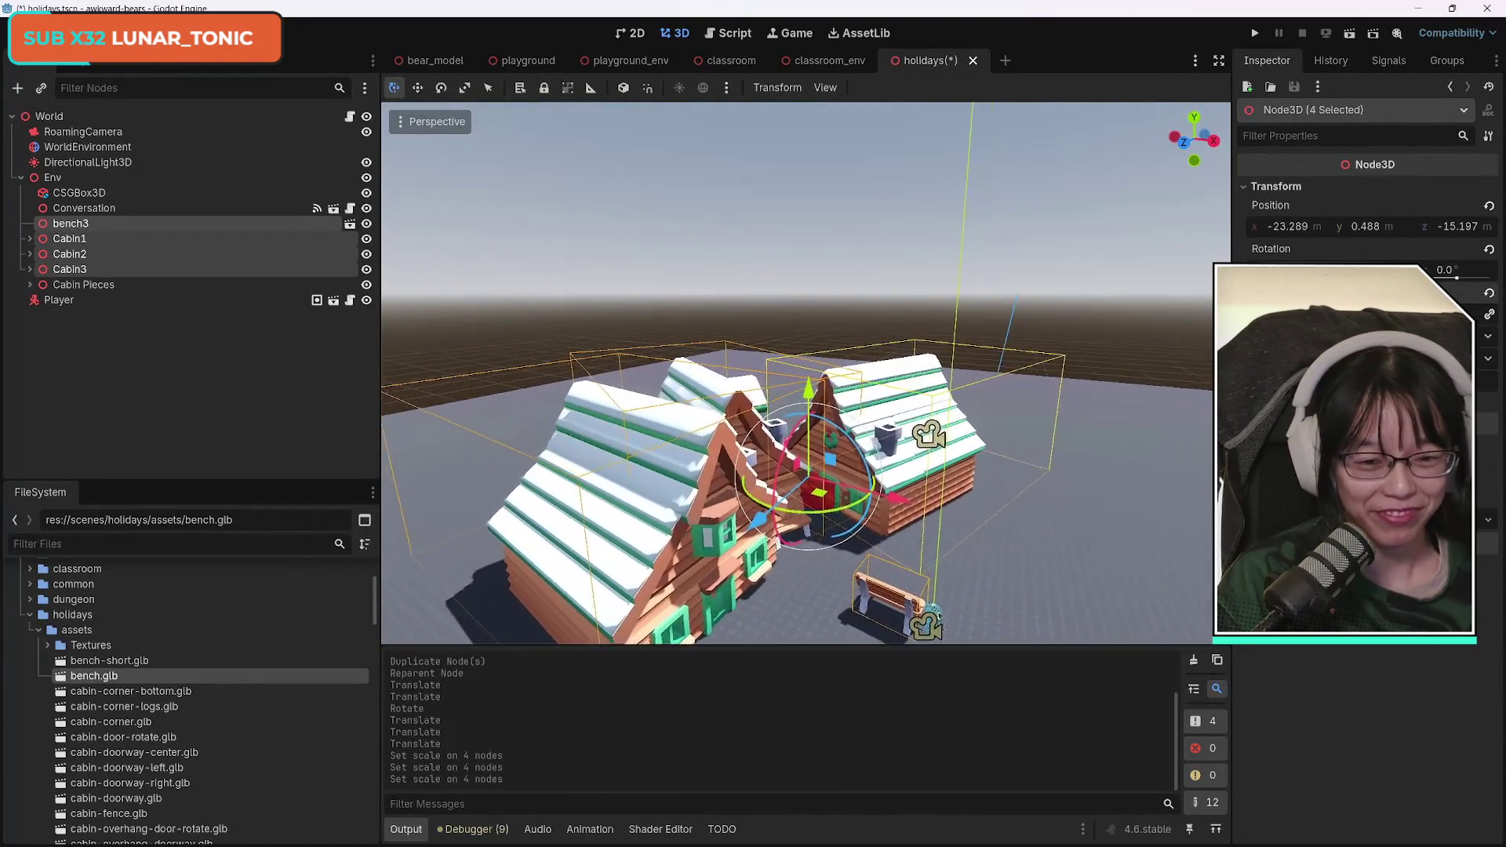
key(a)
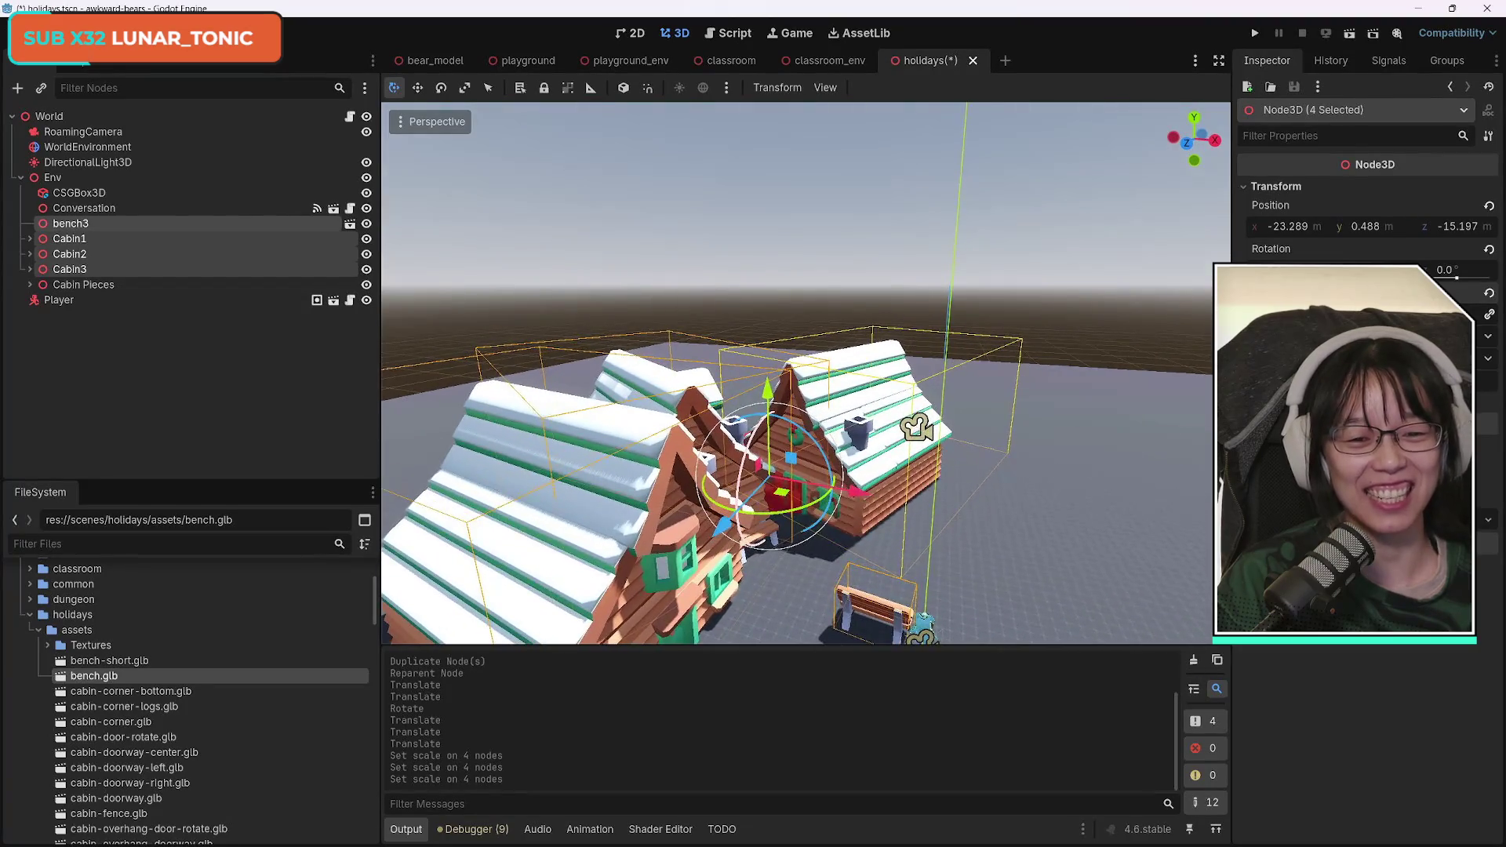
click(82, 271)
click(85, 256)
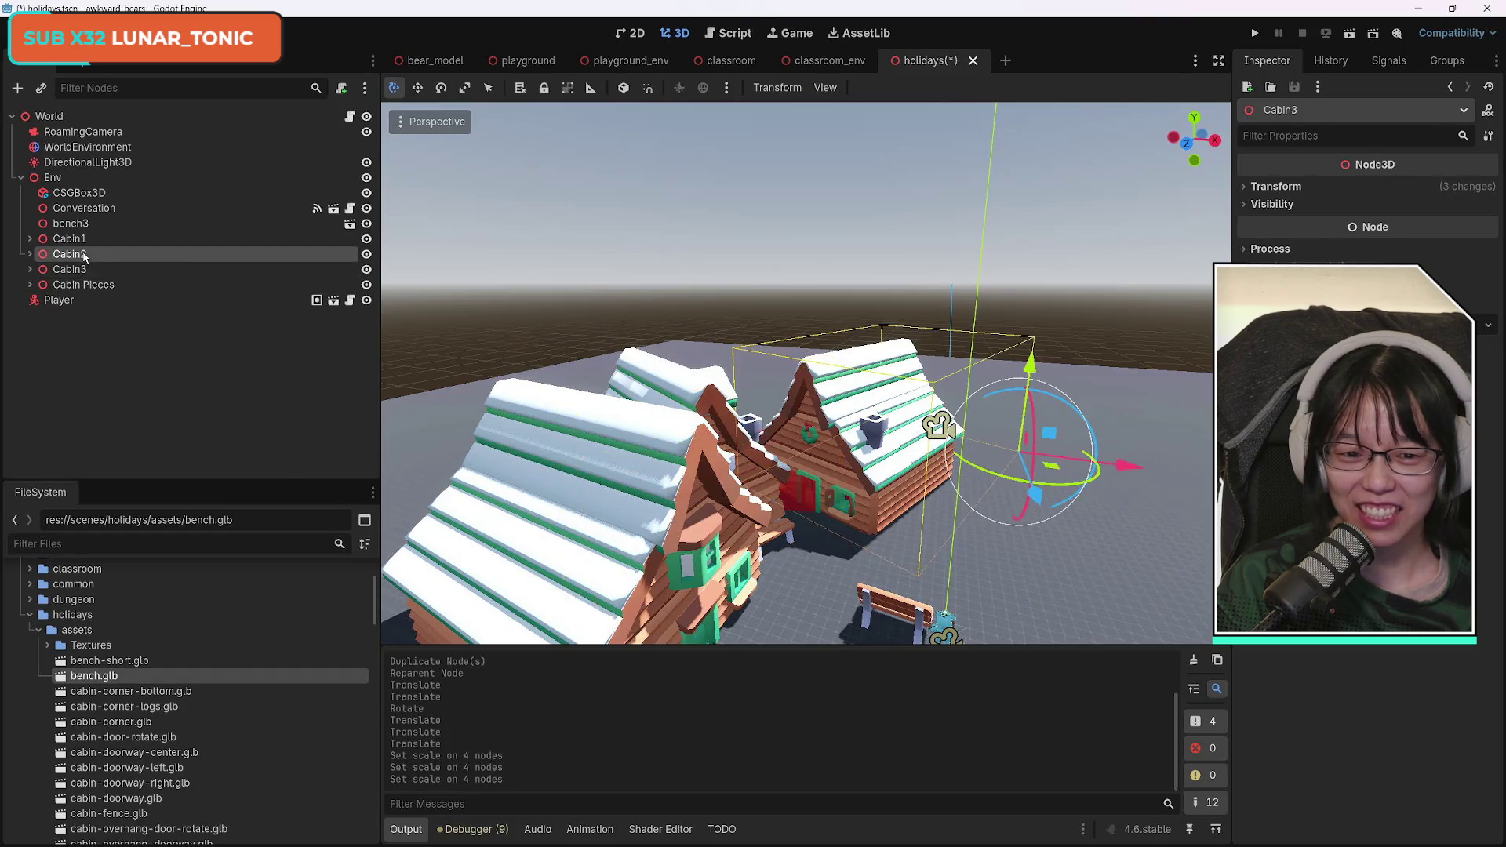
Move Cabin2 right and back, and slide Cabin3 up-right and along the Z axis.
drag(1089, 445, 1183, 511)
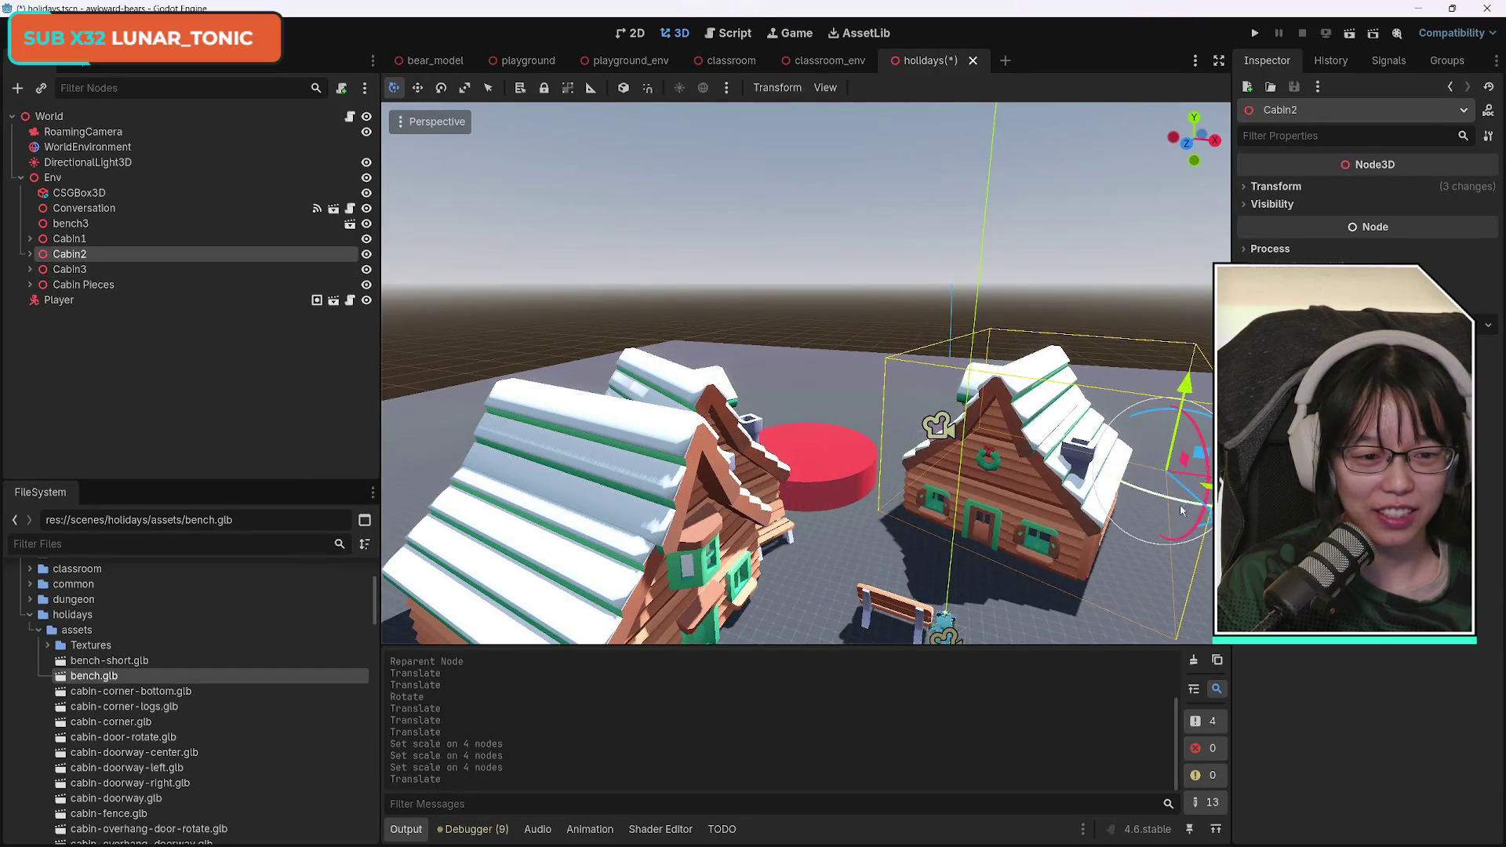
mouse_move(1192, 459)
mouse_down()
mouse_move(1130, 429)
mouse_move(1194, 444)
mouse_move(1163, 468)
mouse_up()
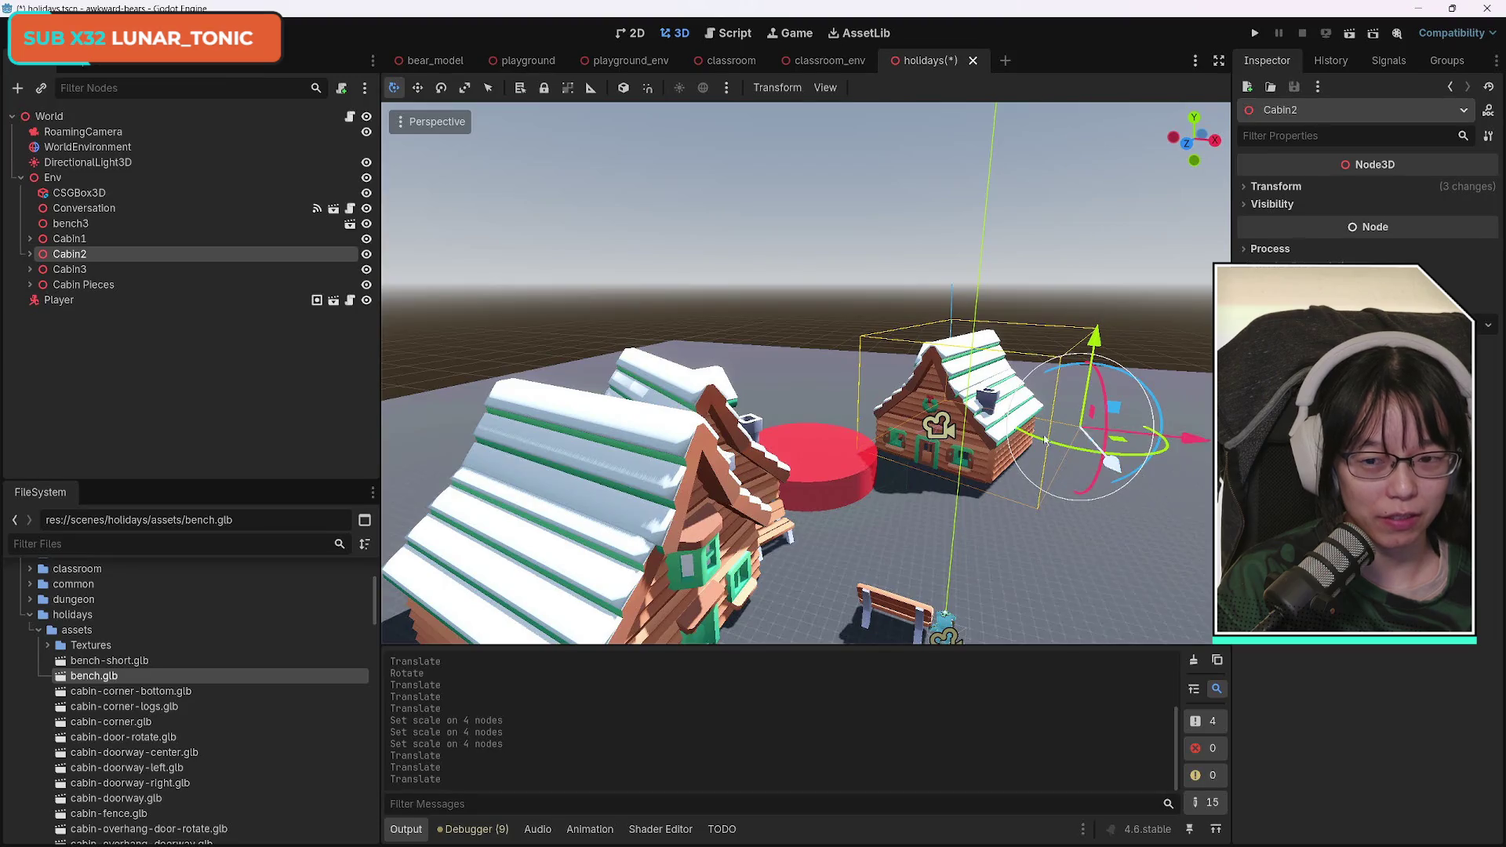
click(88, 270)
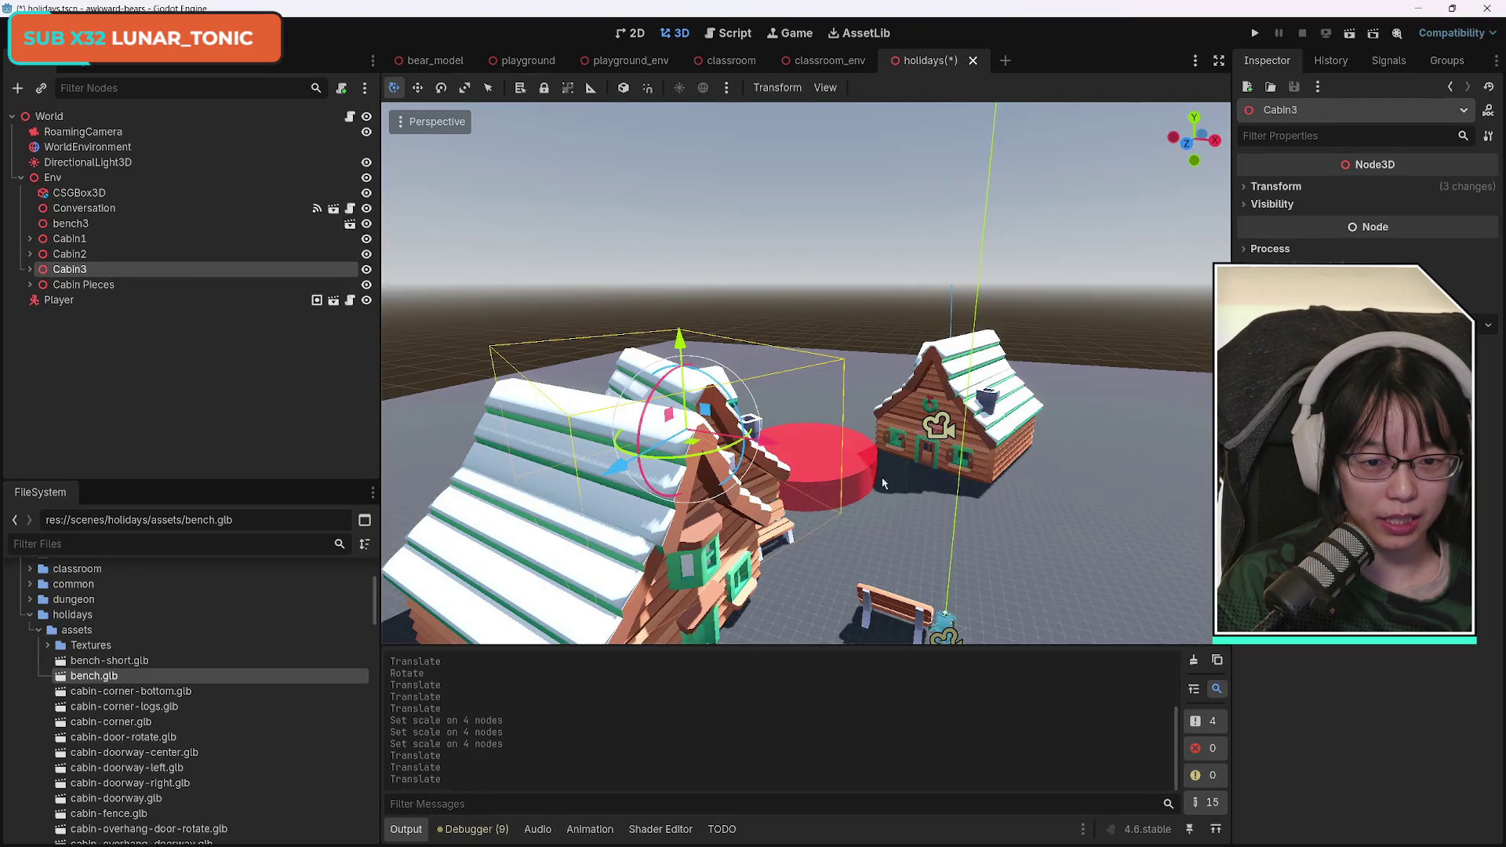
drag(610, 465, 674, 399)
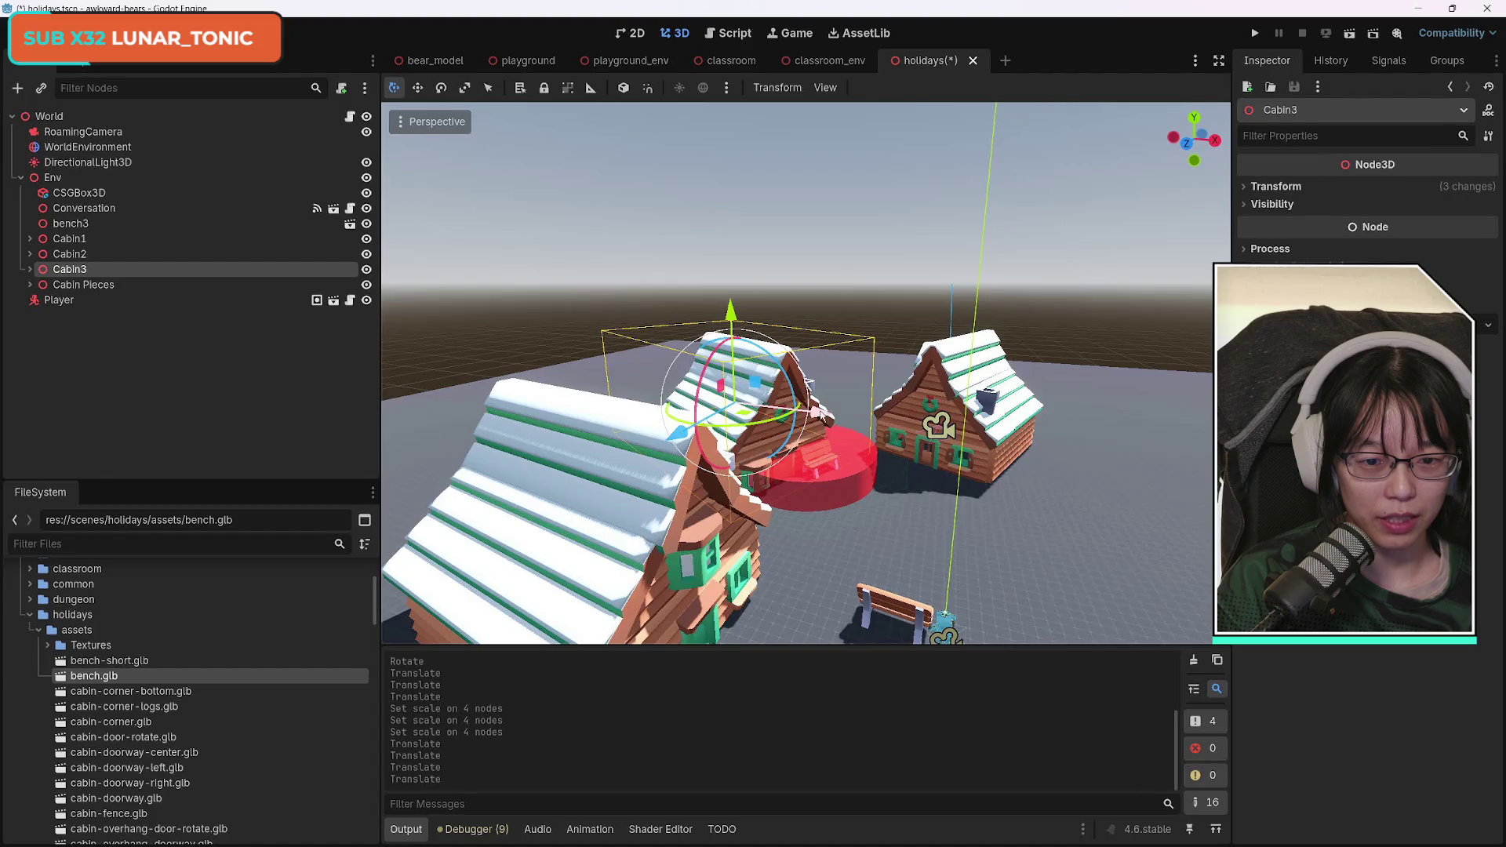
key(g)
key(z)
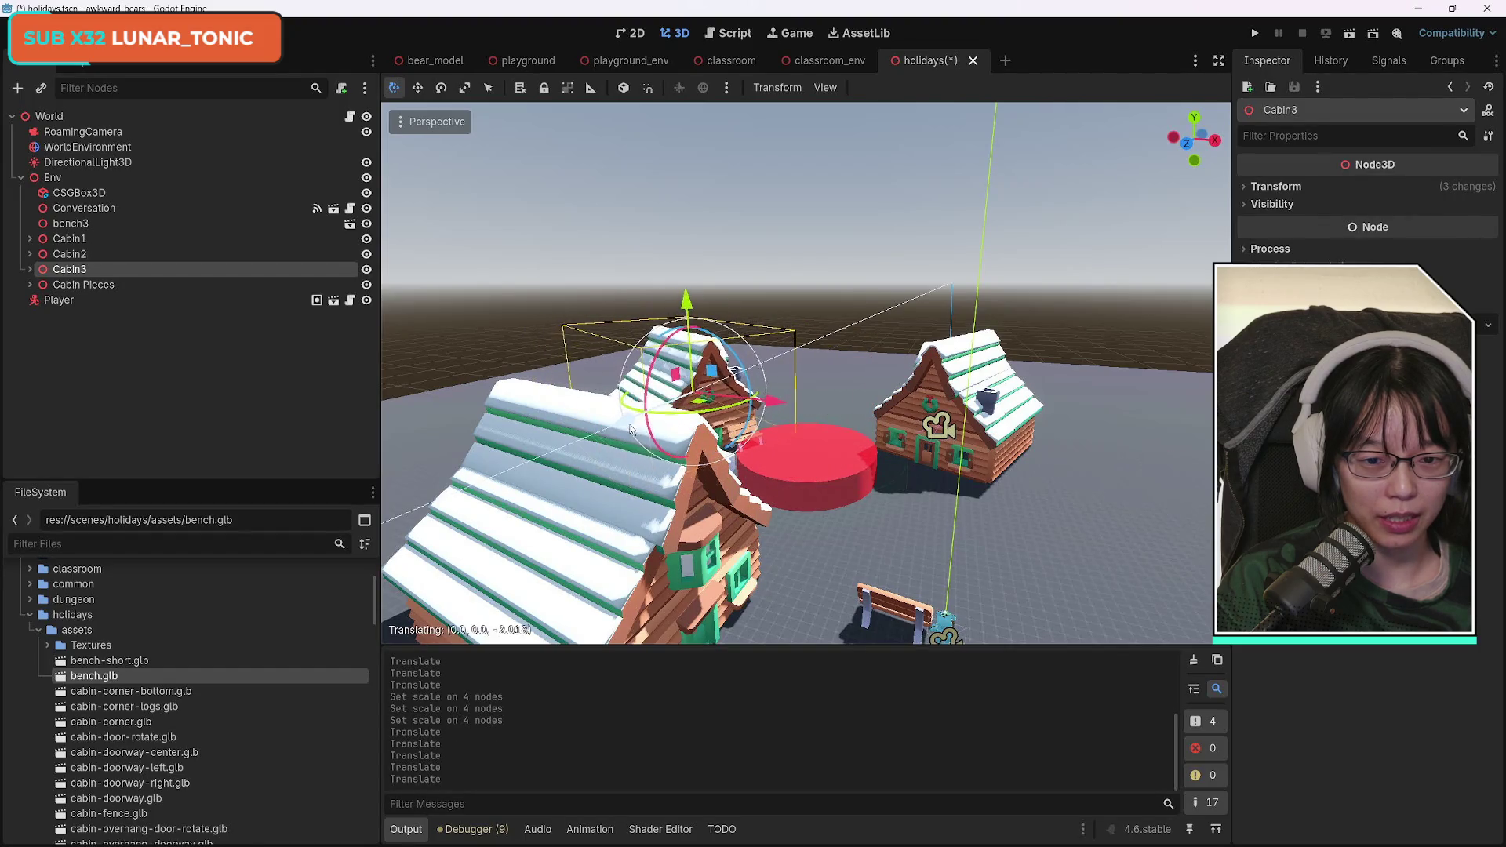
click(627, 430)
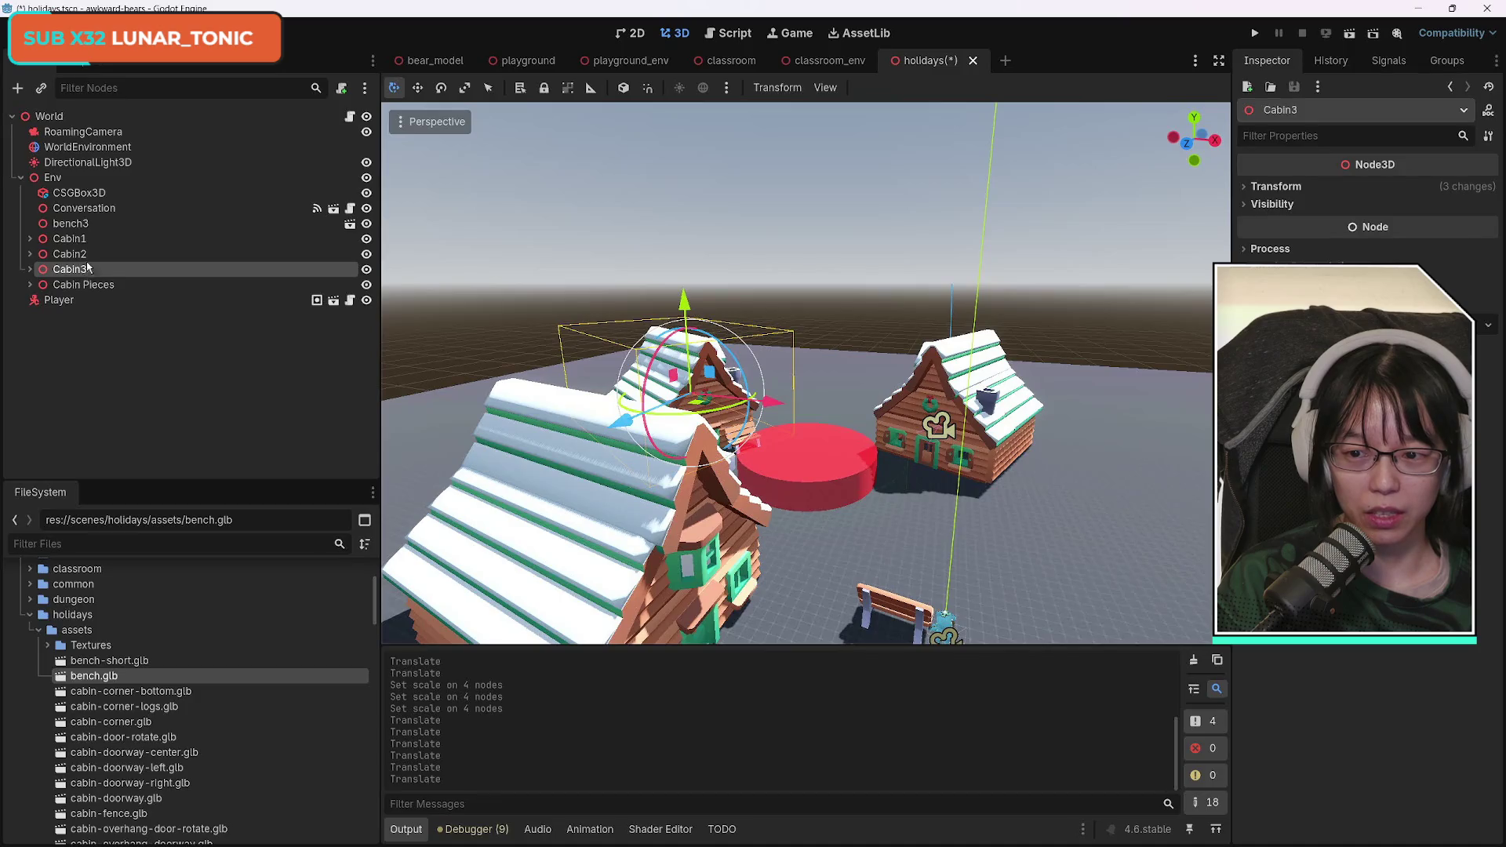
Move Cabin1 along the X axis and focus the view on it.
click(568, 373)
key(g)
key(x)
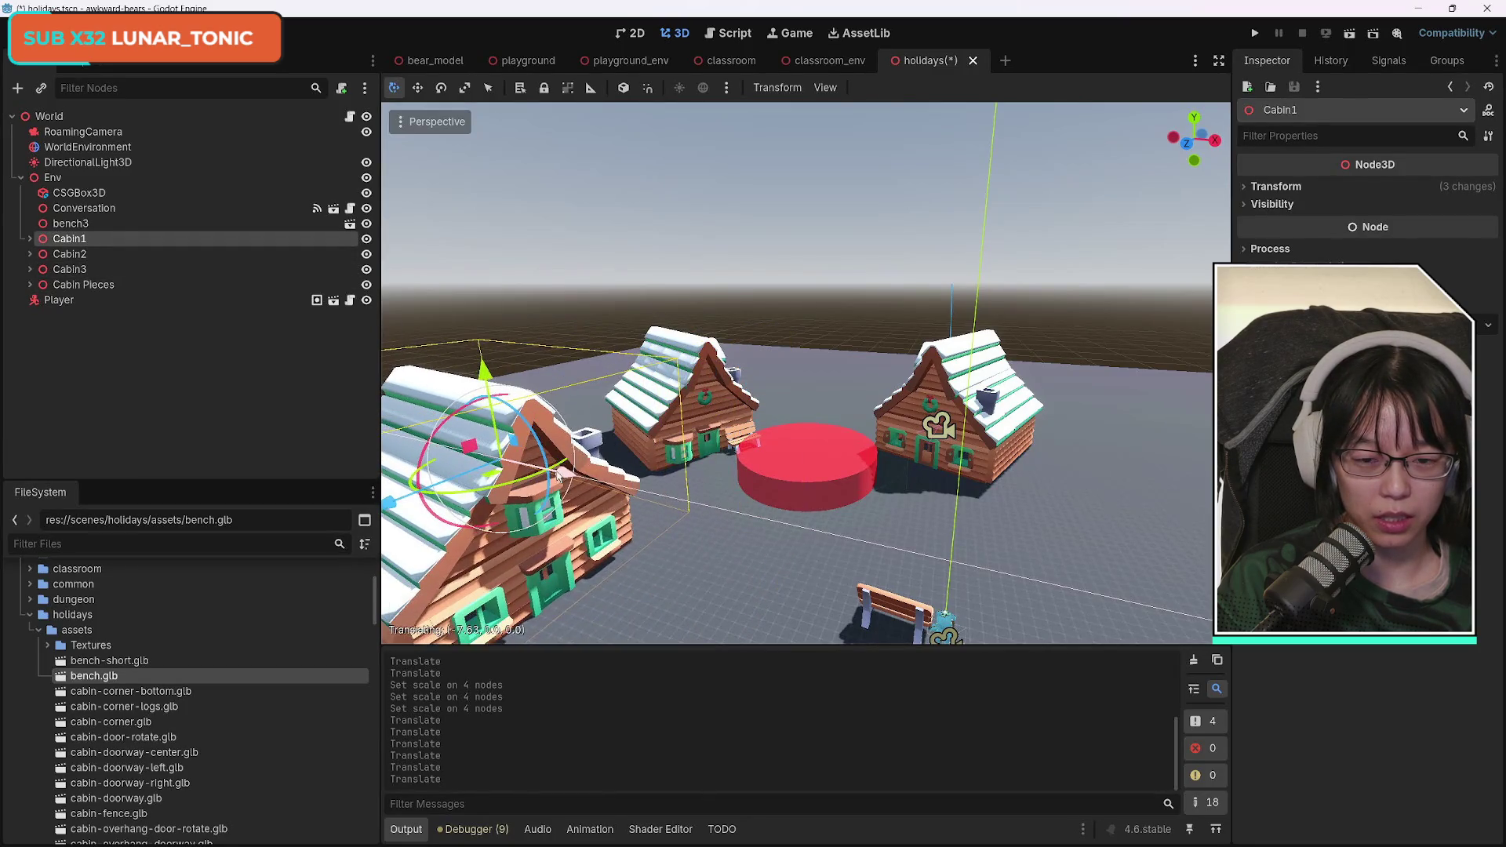
click(502, 463)
key(f)
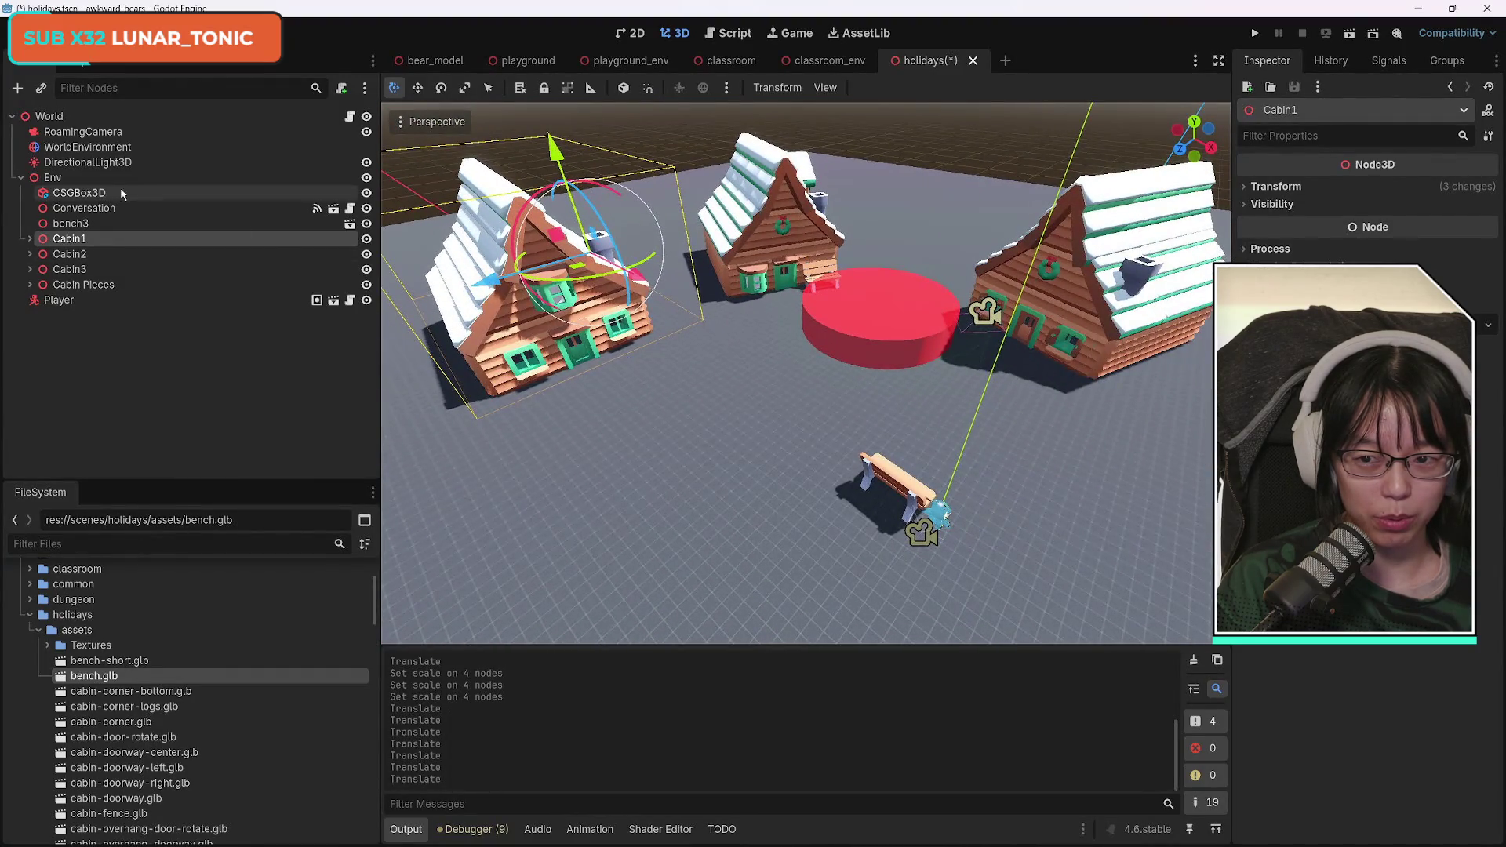
Delete bench3 from the holidays scene.
click(95, 223)
key(Delete)
key(Return)
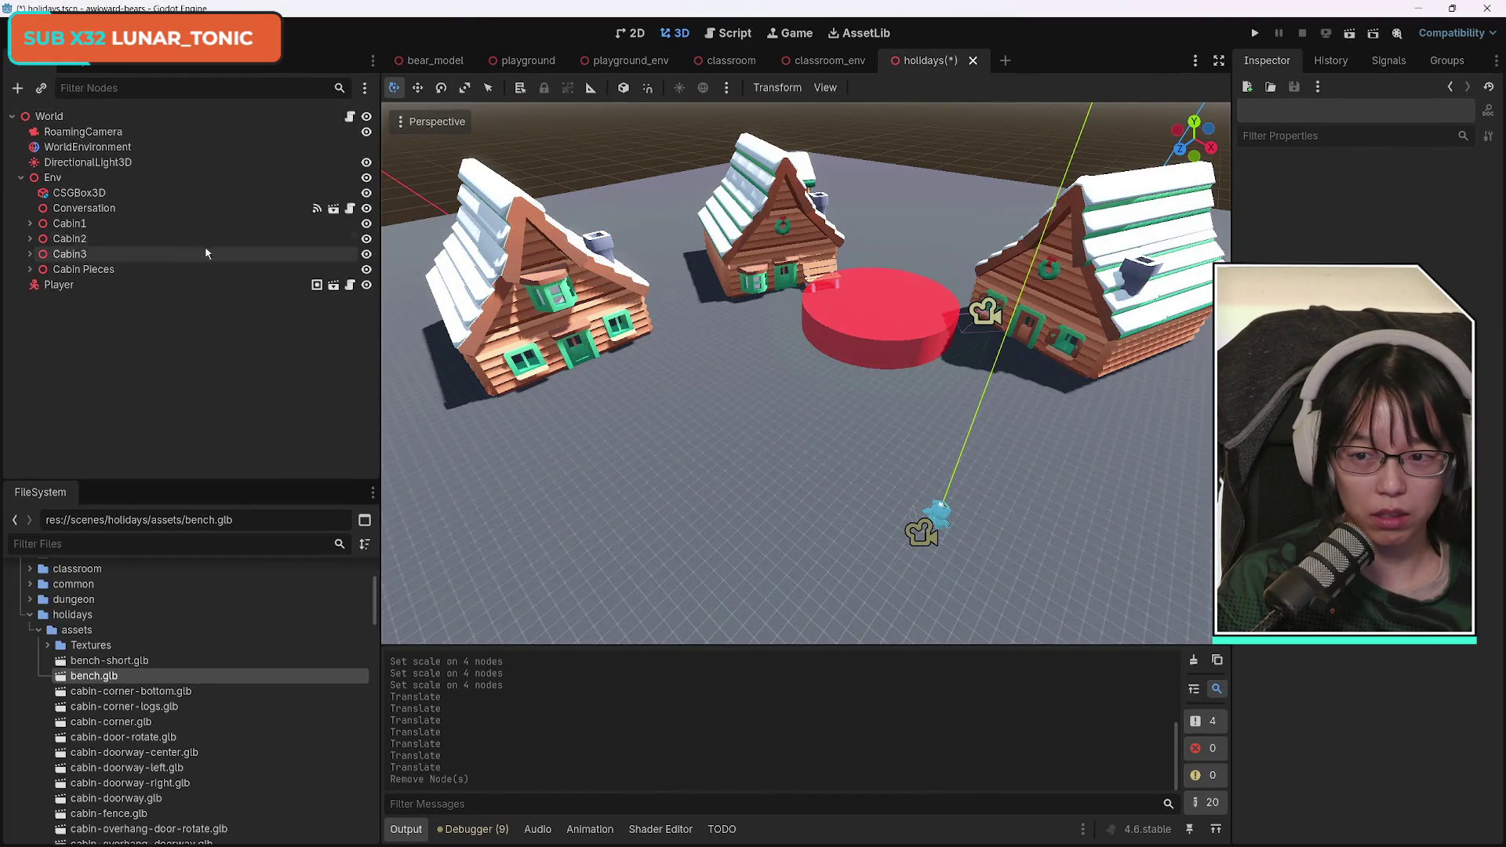
Turn Cabin1 slightly around its vertical axis.
click(208, 224)
mouse_move(560, 288)
mouse_down()
mouse_move(630, 274)
mouse_move(619, 270)
mouse_up()
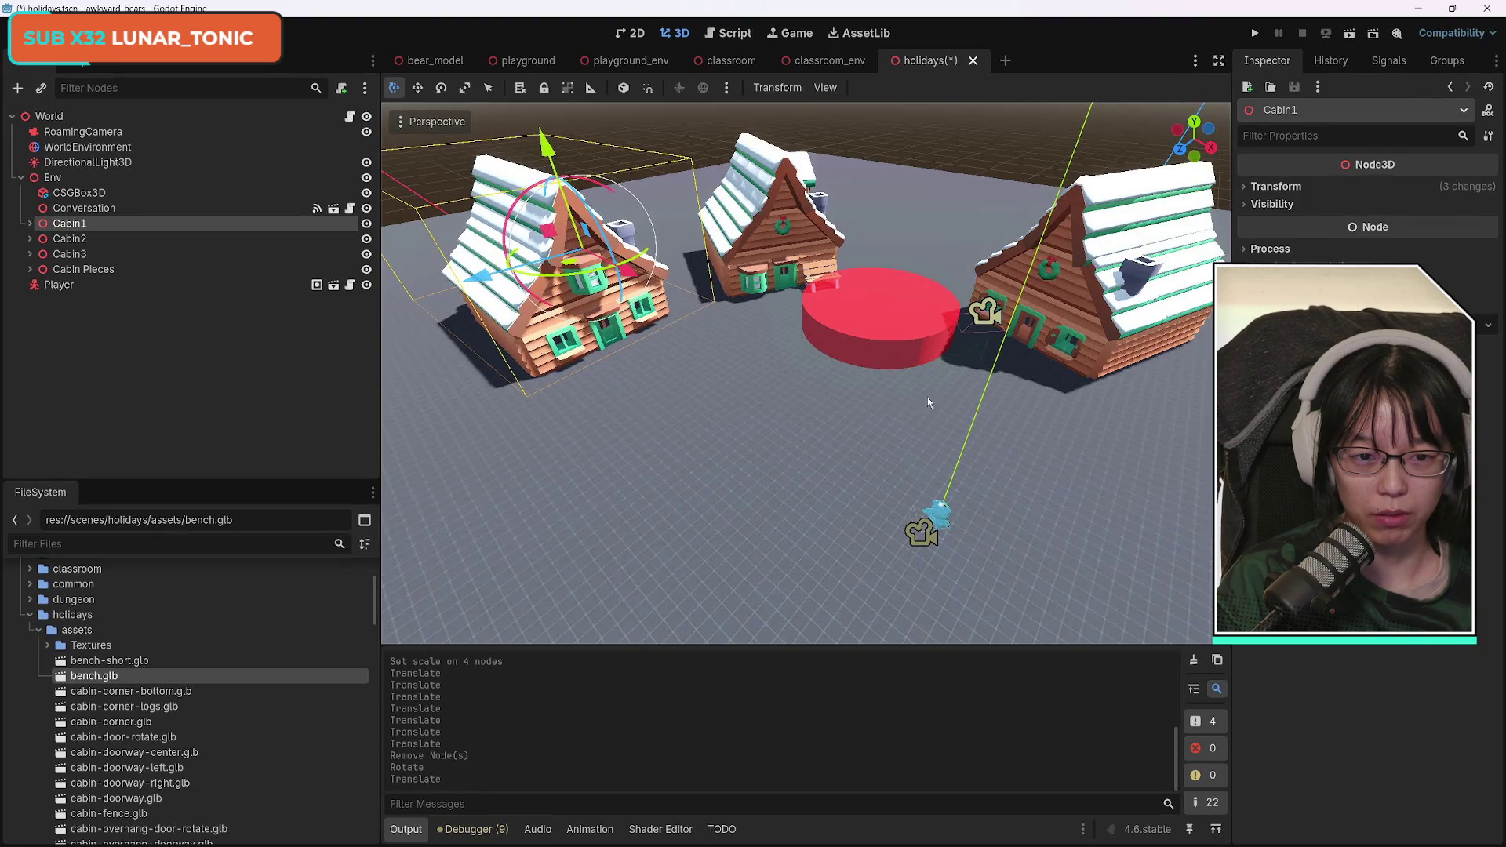
mouse_move(785, 369)
mouse_down()
mouse_move(1051, 353)
mouse_move(910, 354)
mouse_up()
Select all three cabins and drag their shared Transform Scale up.
key(Down)
key(Down)
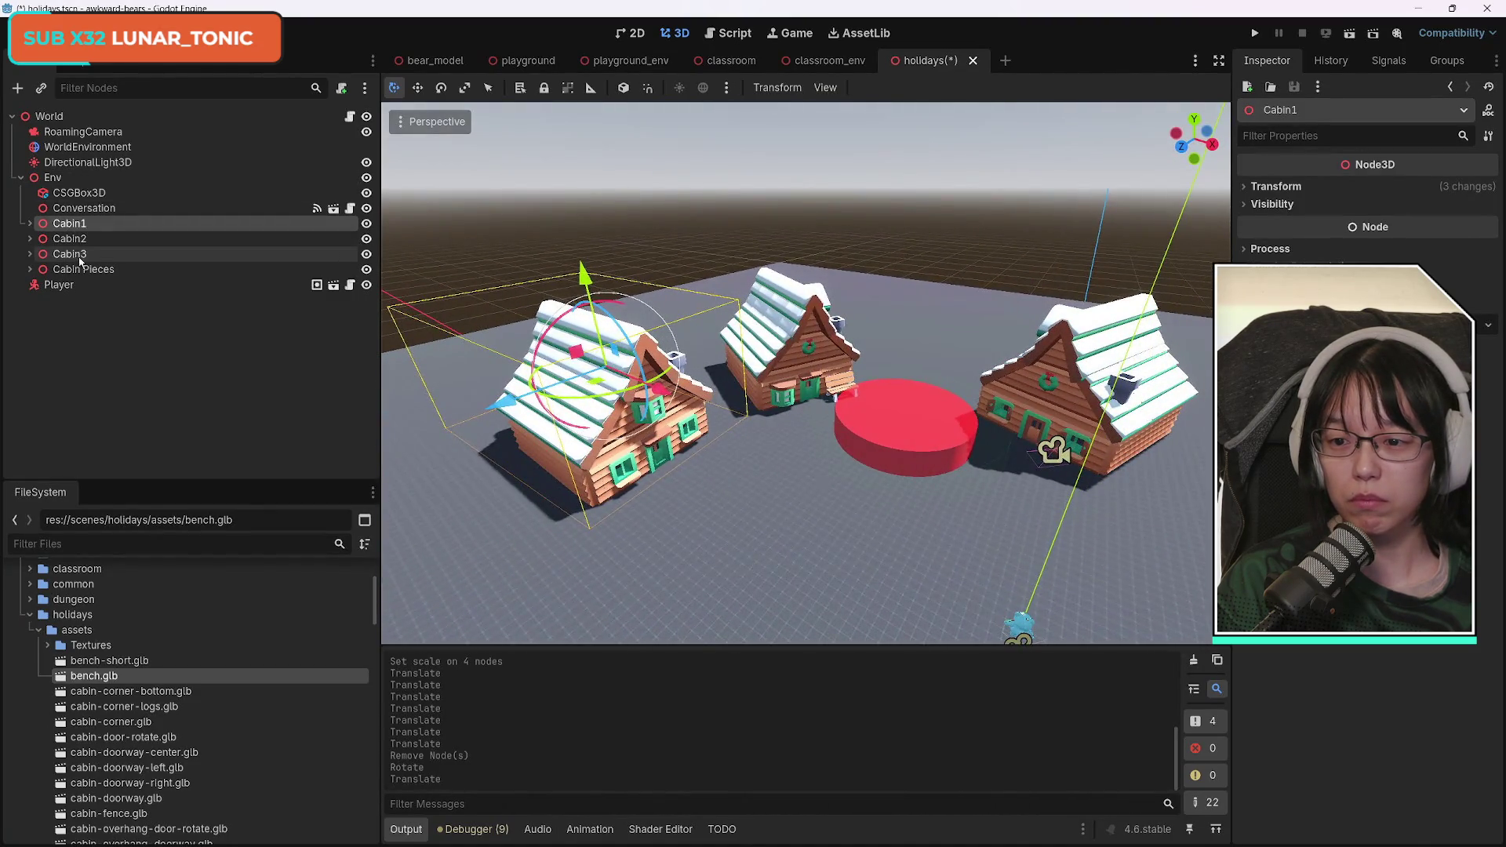
shift+click(83, 226)
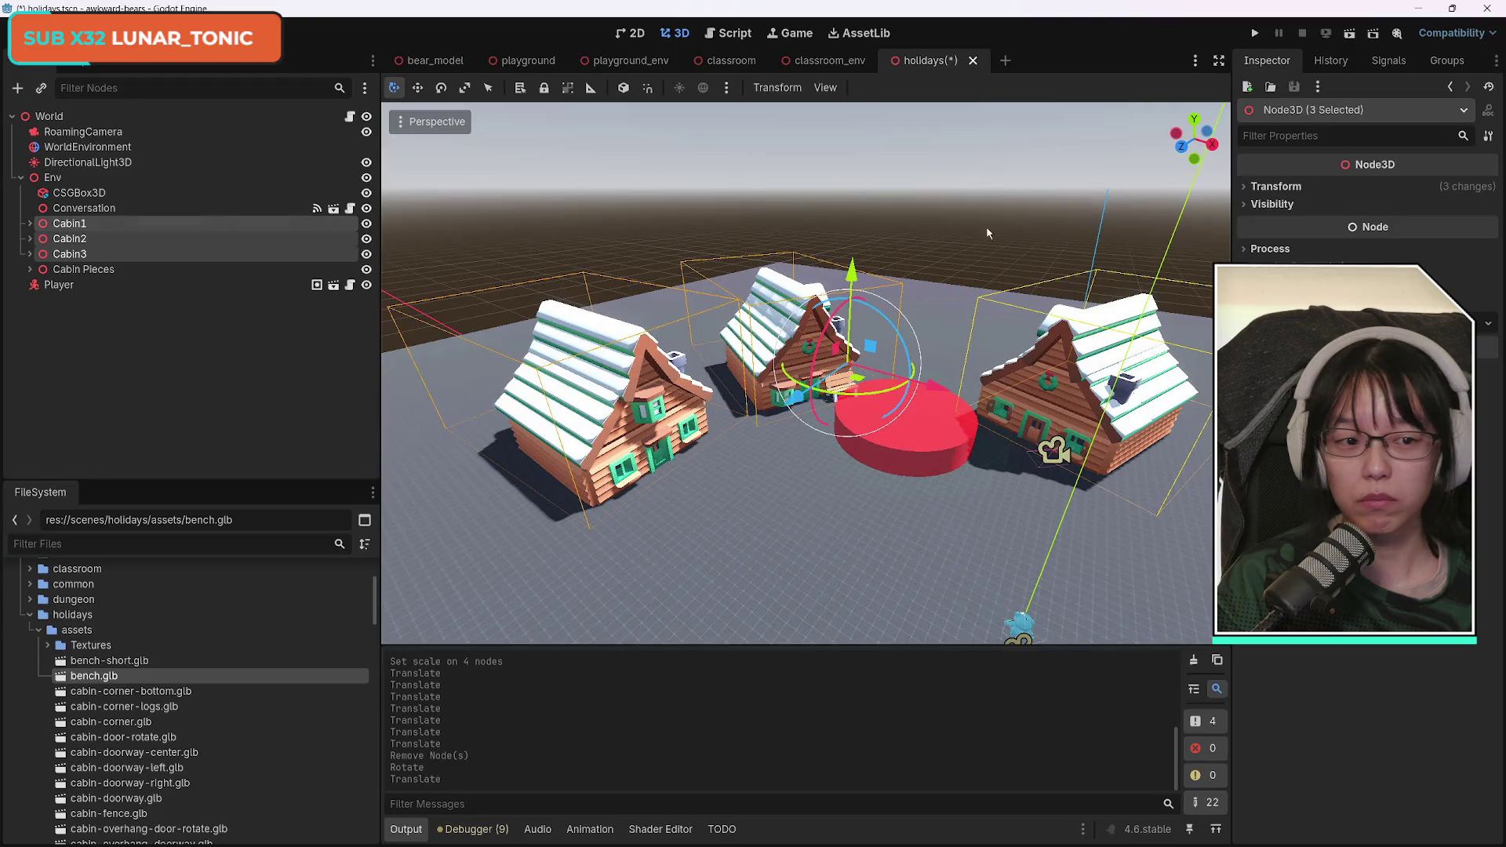
click(1246, 188)
drag(1334, 314, 1405, 314)
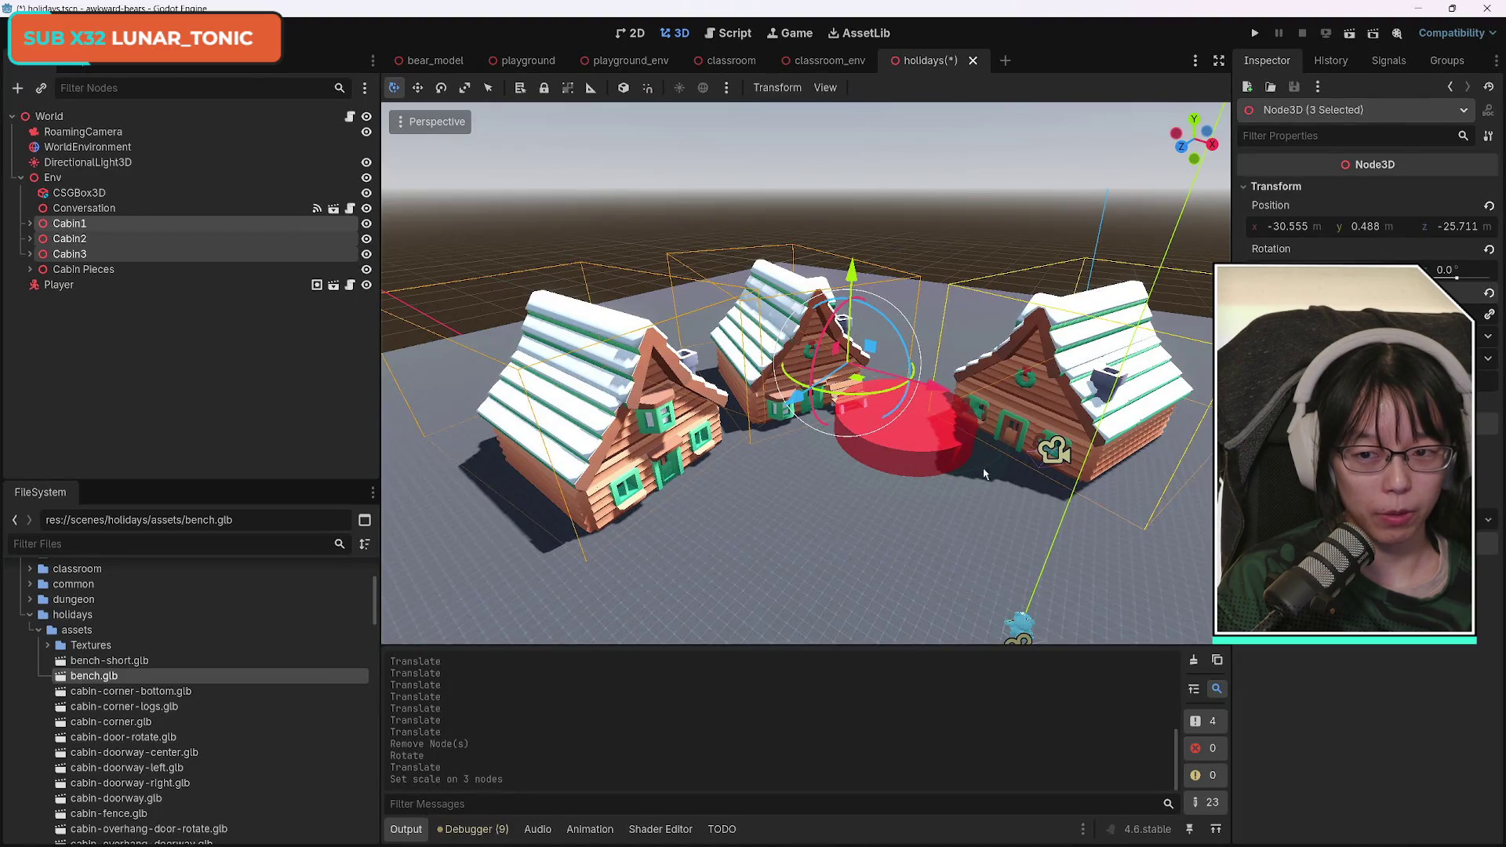
Try moving Cabin3 along X, undo it, and select Cabin2.
click(91, 255)
mouse_move(885, 354)
mouse_down()
mouse_move(932, 368)
mouse_move(860, 345)
mouse_move(716, 437)
mouse_up()
key(ctrl+z)
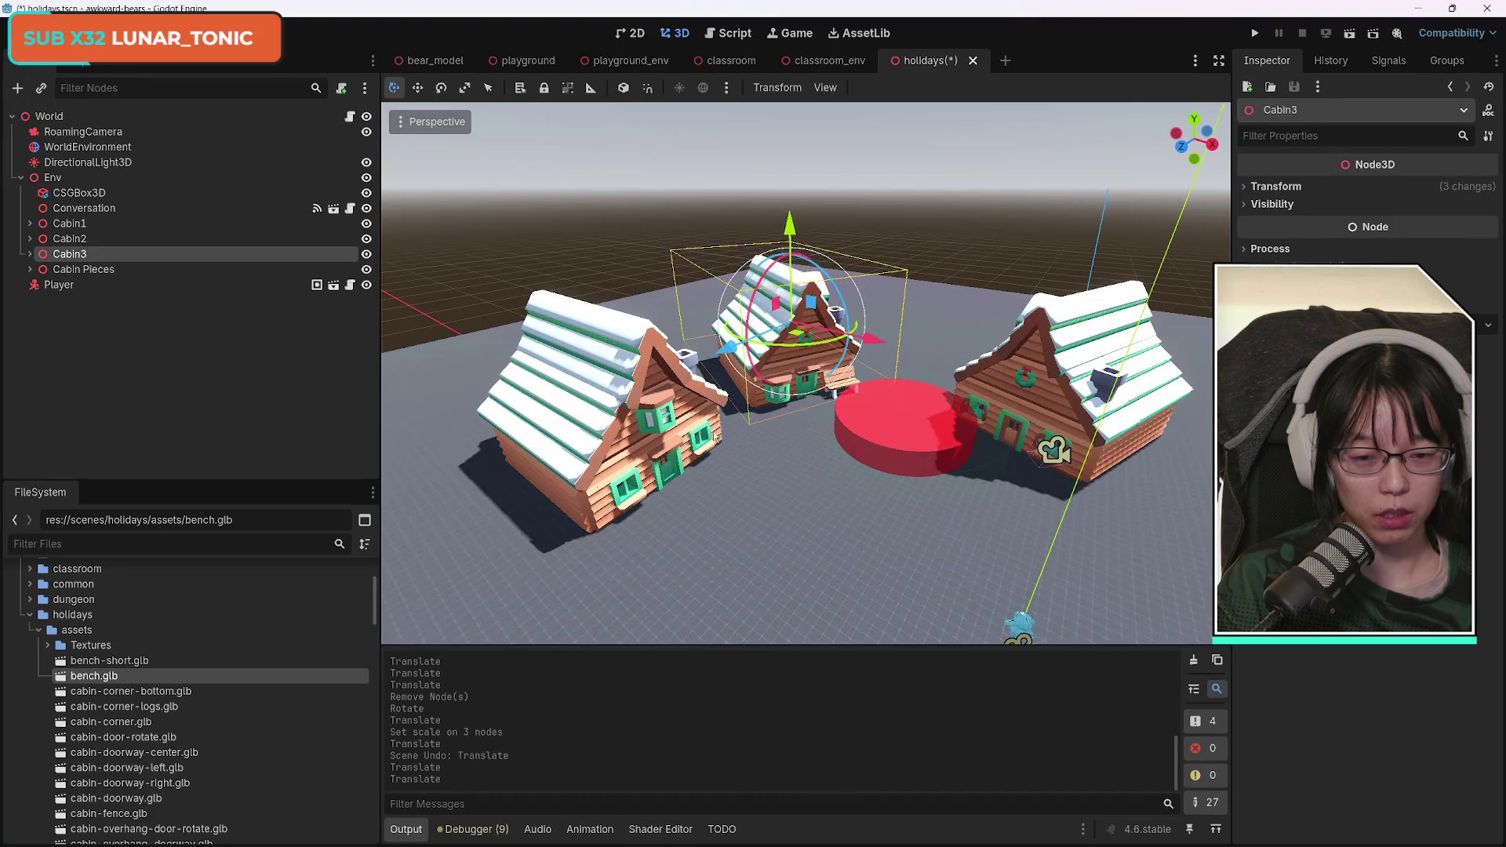
click(83, 240)
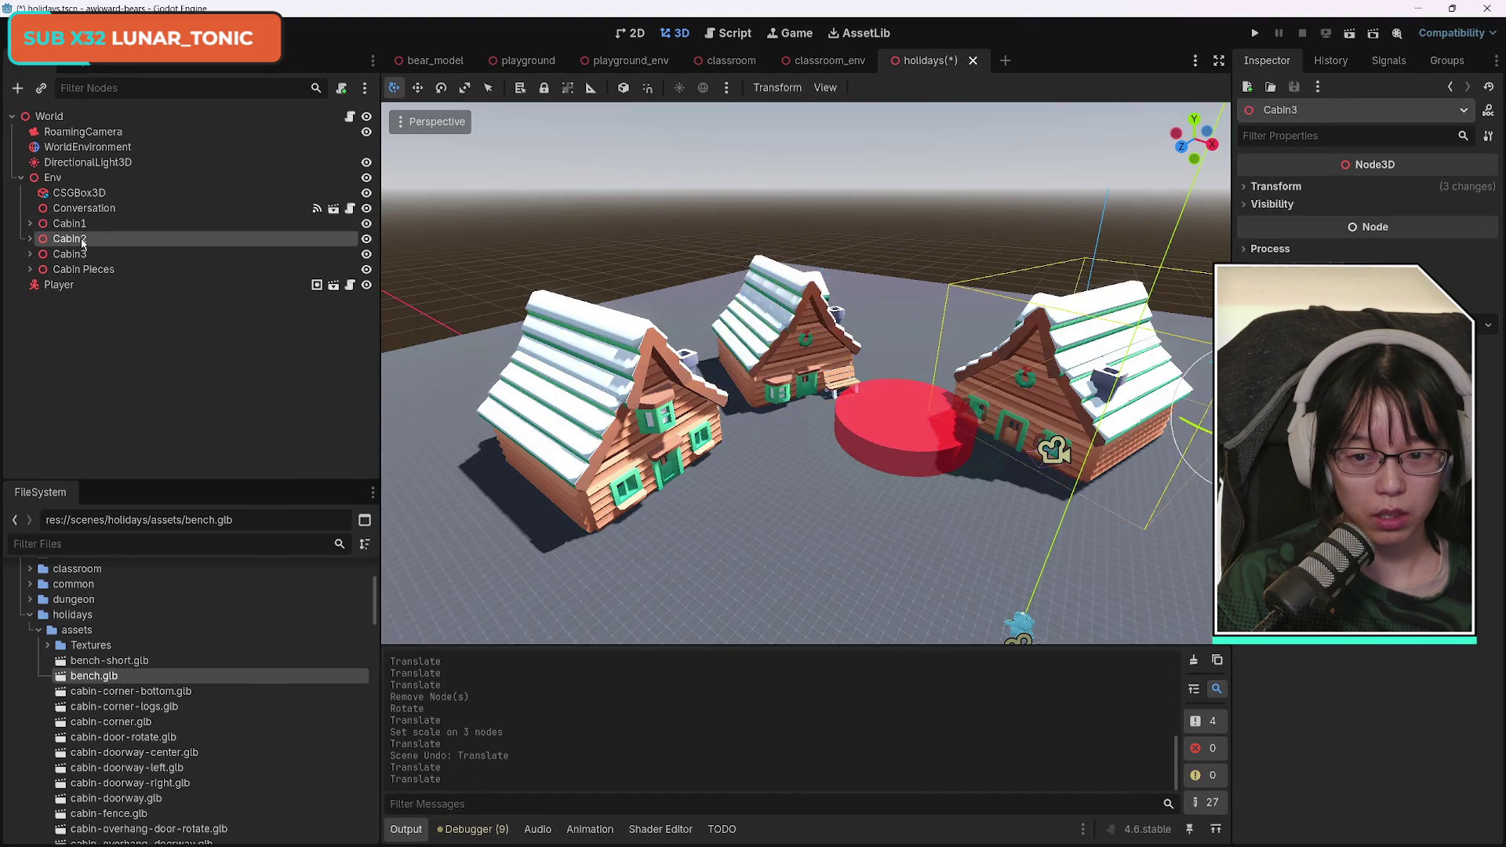
Nudge Cabin2 slightly along the Z axis and save the holidays scene.
key(f)
mouse_move(987, 428)
mouse_down()
mouse_move(949, 381)
mouse_move(1008, 378)
mouse_move(969, 380)
mouse_up()
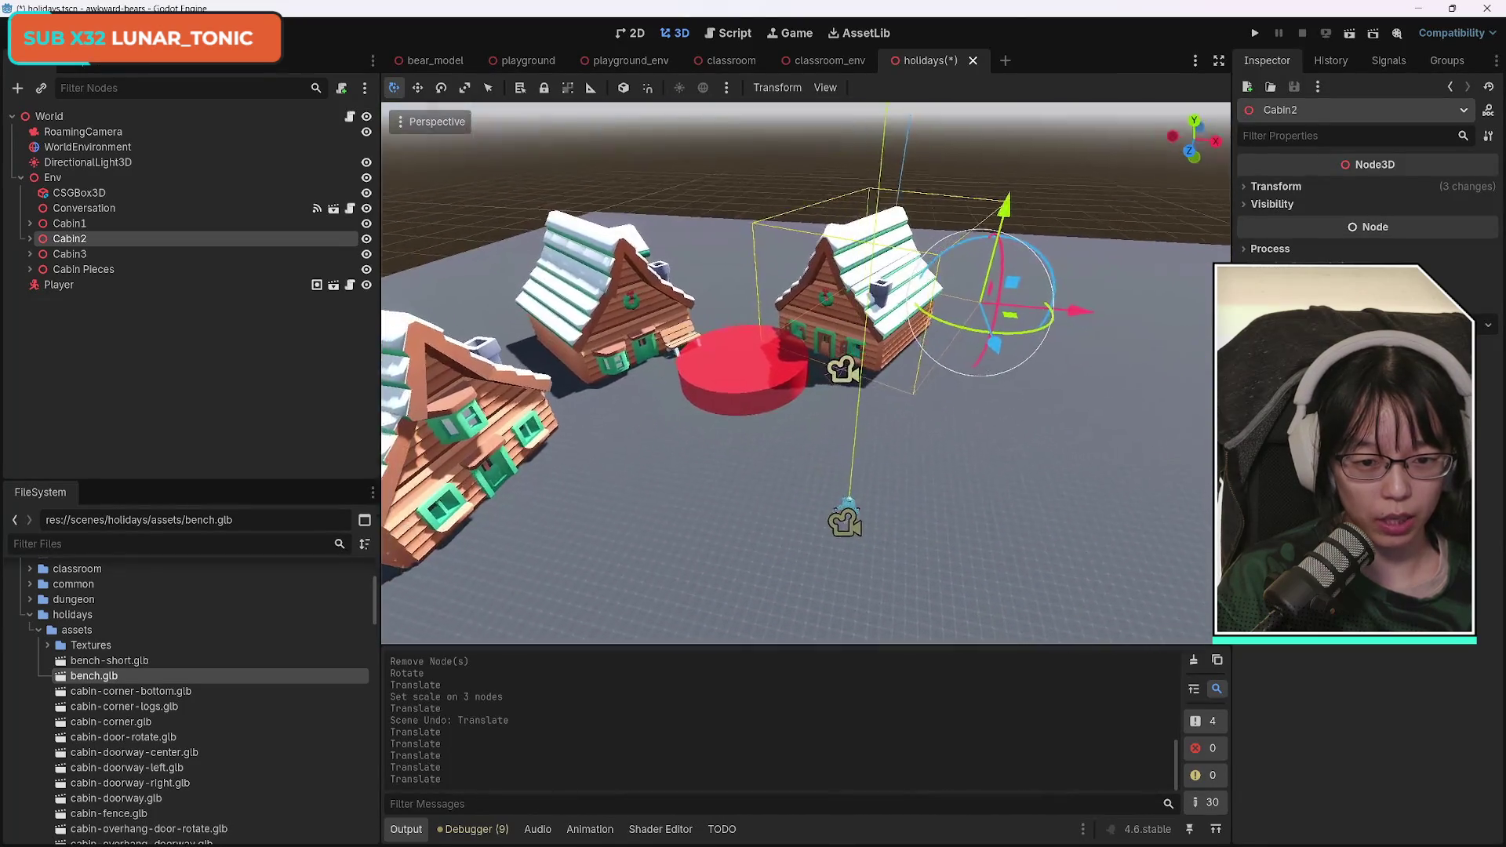
key(ctrl+s)
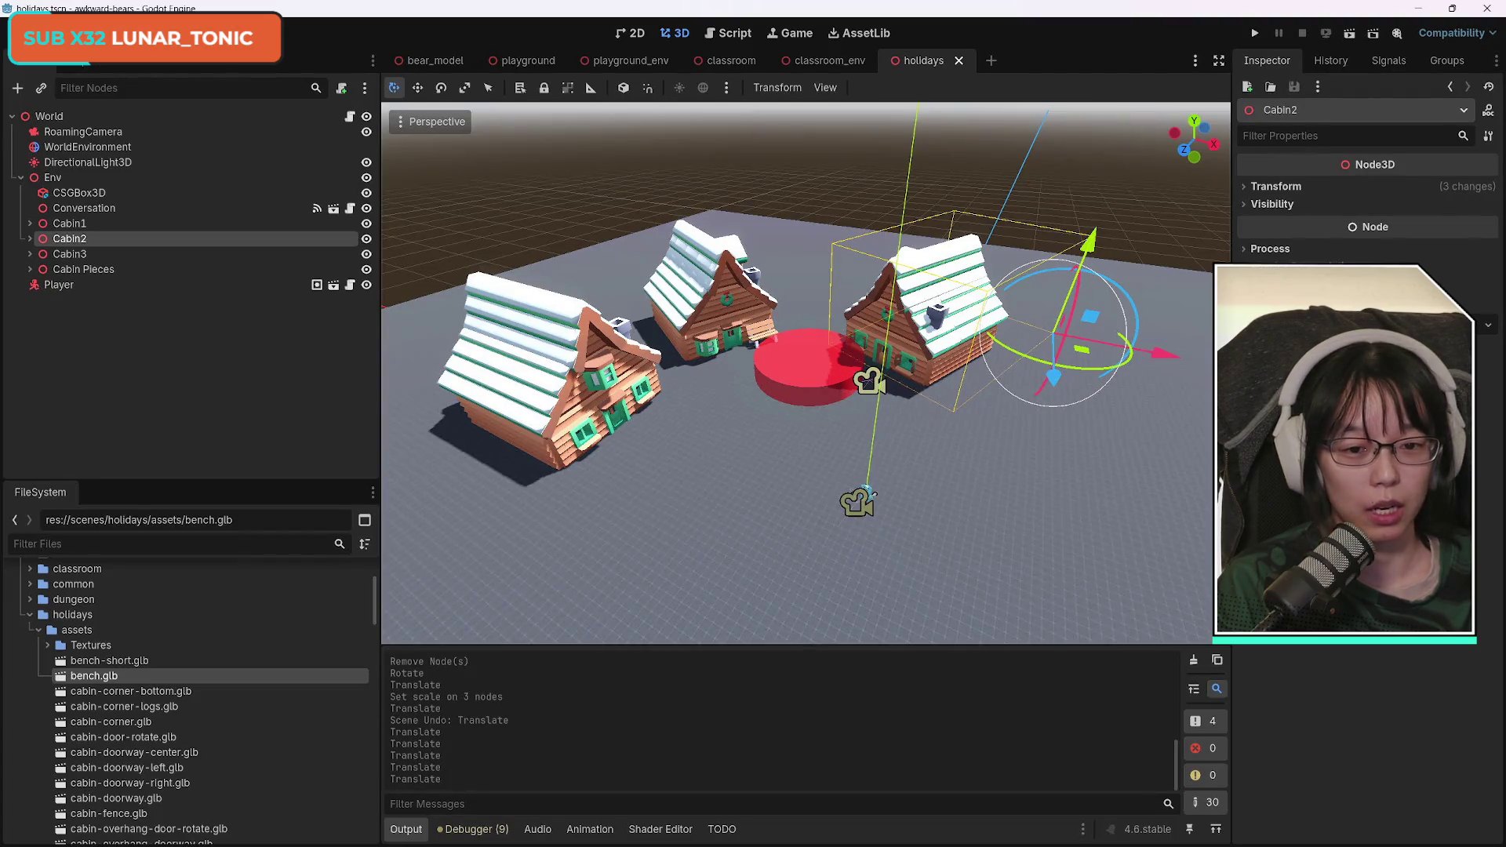
Rotate Cabin1 a few degrees about its vertical axis, save, and bring up the Holiday Kit image.
key(w)
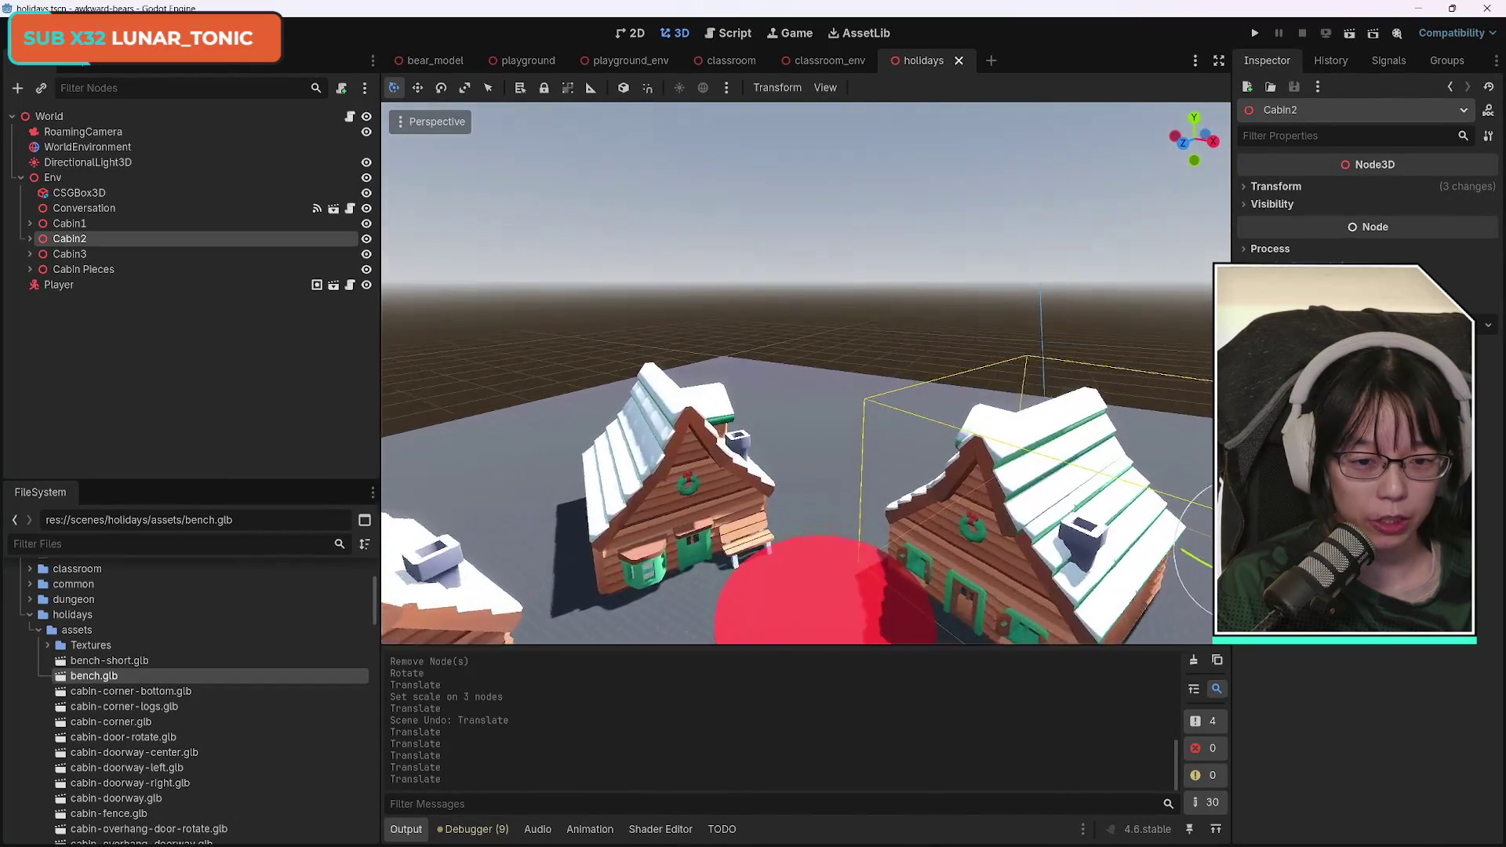
key(f)
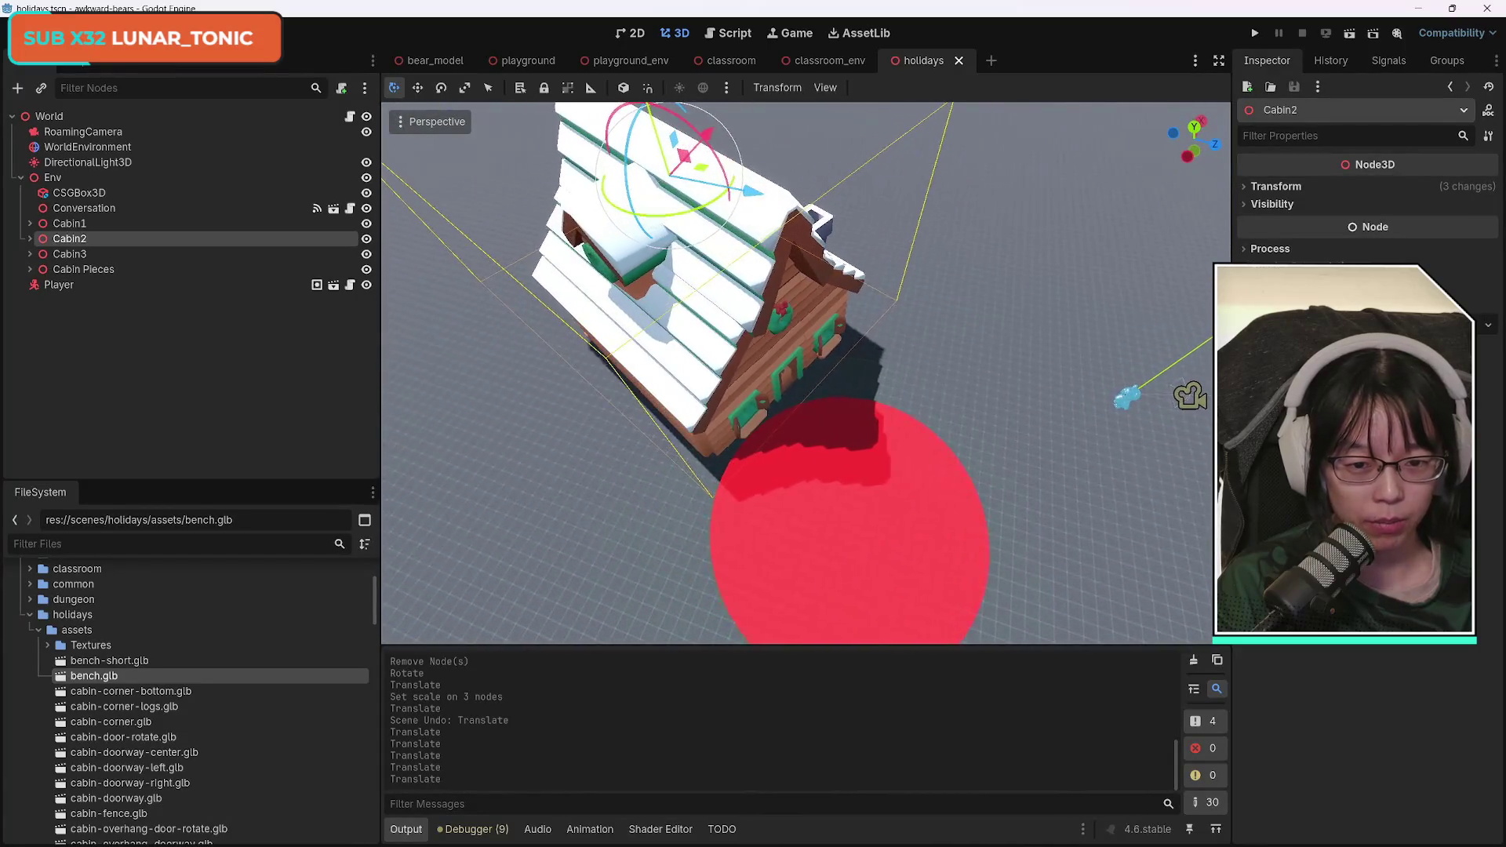
mouse_move(1137, 353)
mouse_down()
mouse_move(887, 227)
mouse_move(903, 384)
mouse_move(832, 361)
mouse_move(490, 451)
mouse_up()
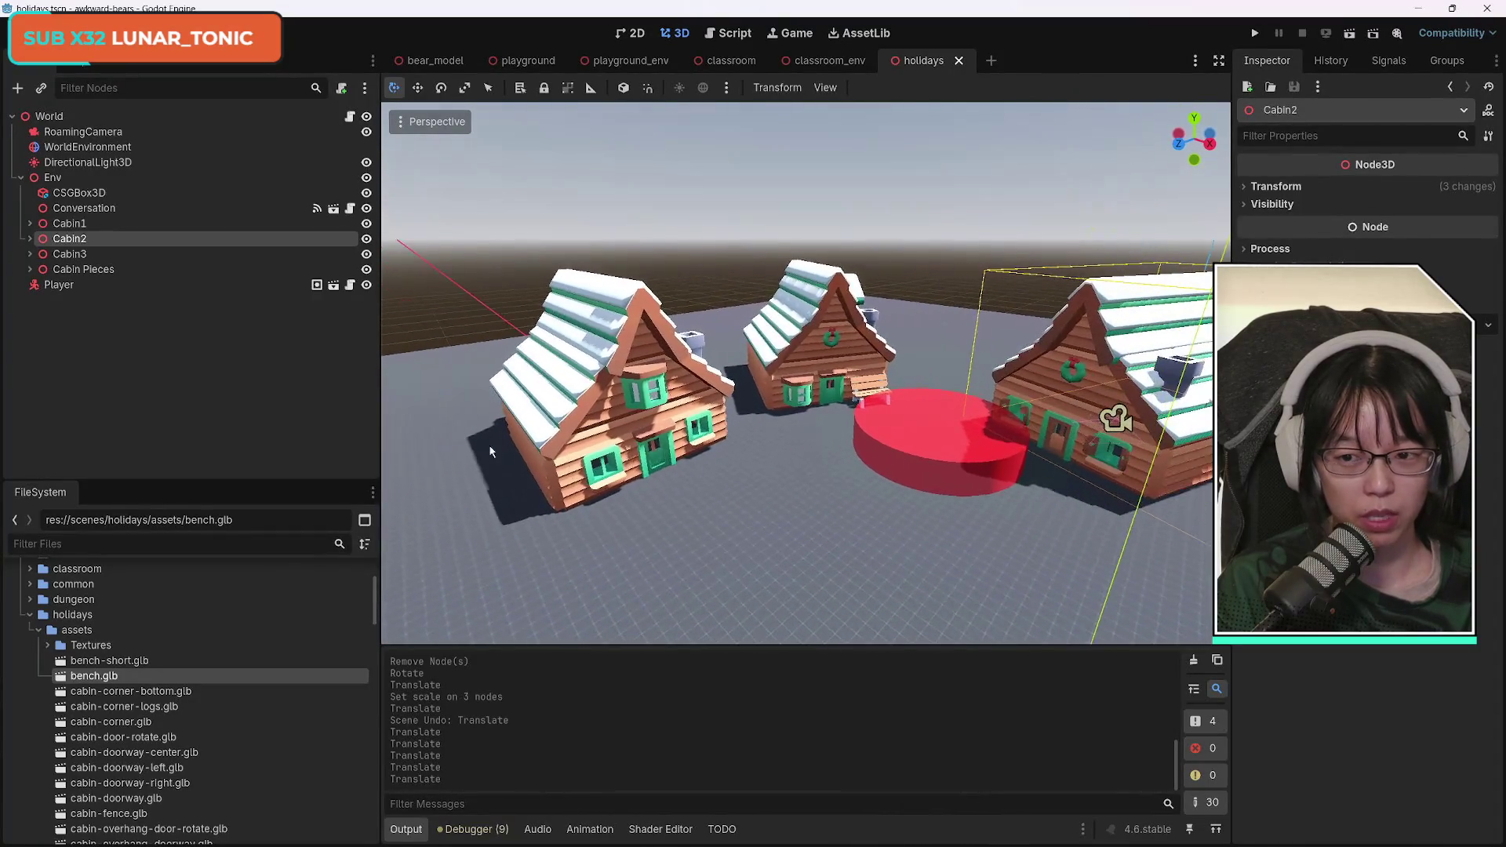
click(80, 224)
drag(618, 394, 670, 395)
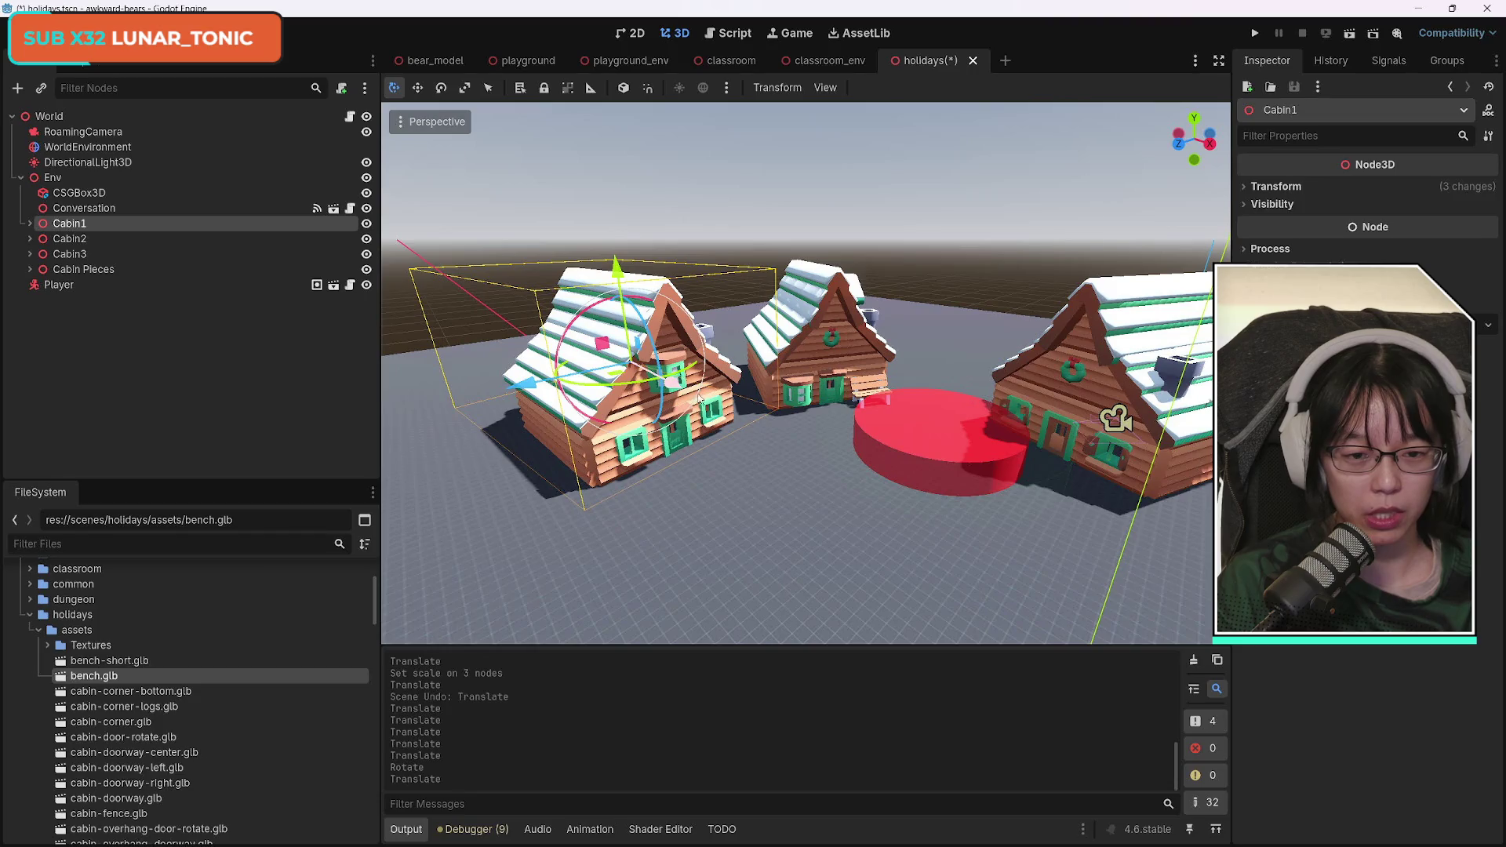
click(856, 503)
key(ctrl+s)
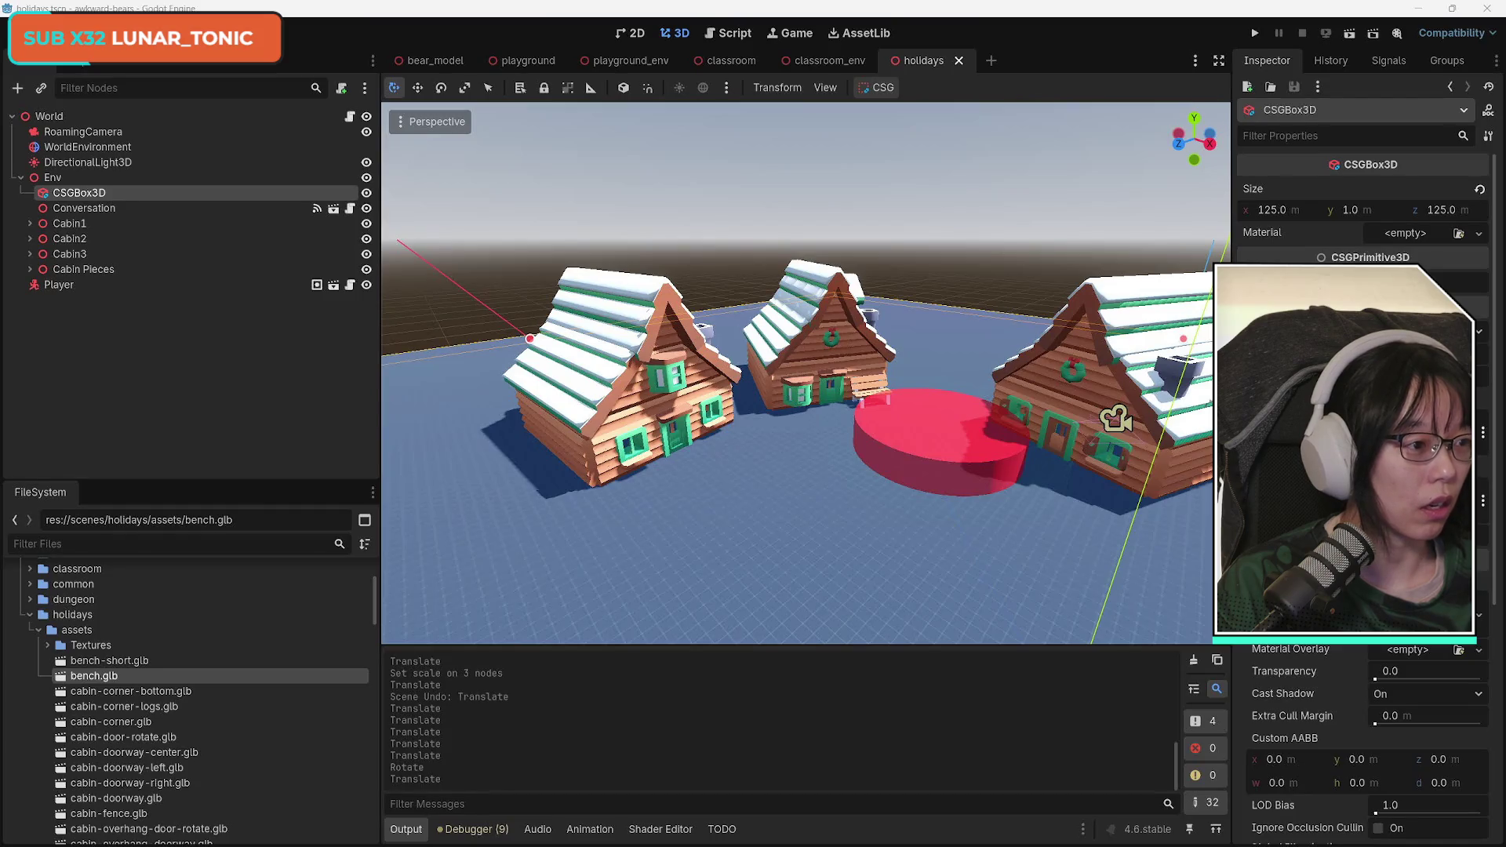
key(alt+Tab)
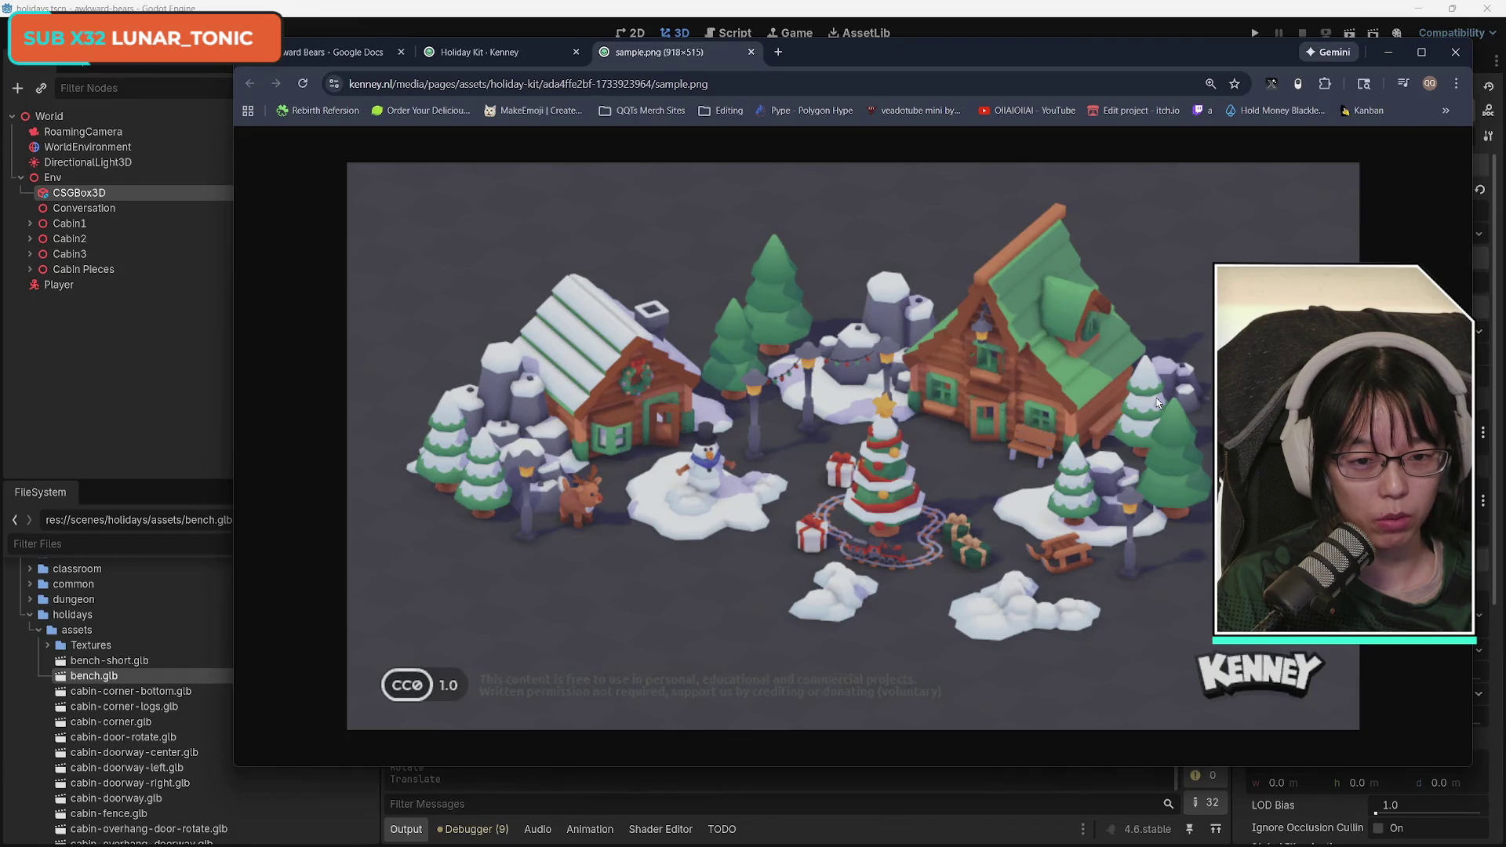
Move the browser aside, collapse the holidays folder in the project files, then restore the browser.
drag(902, 54, 893, 51)
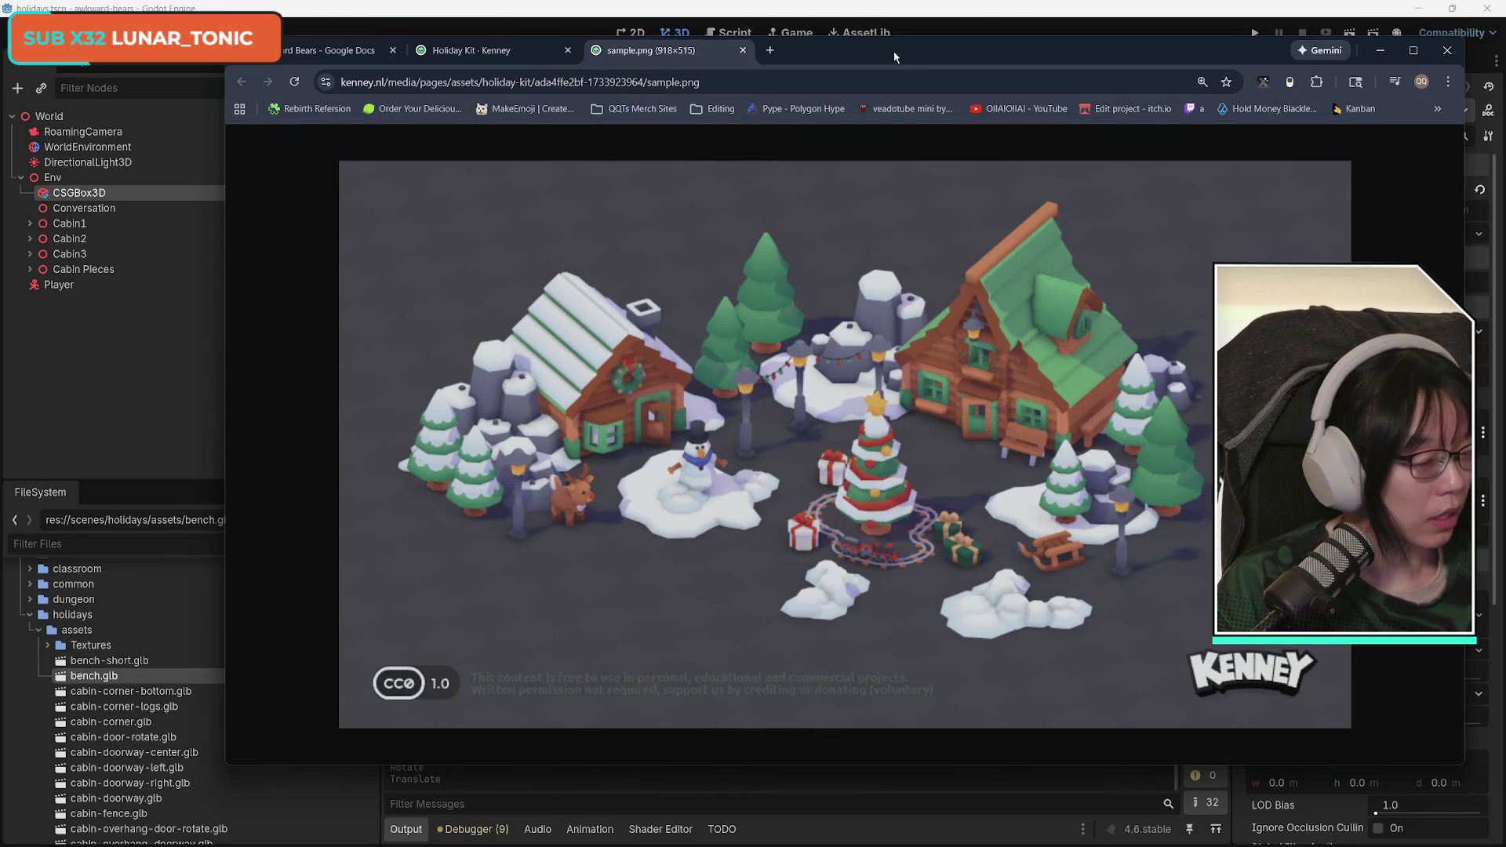
drag(881, 53, 1505, 52)
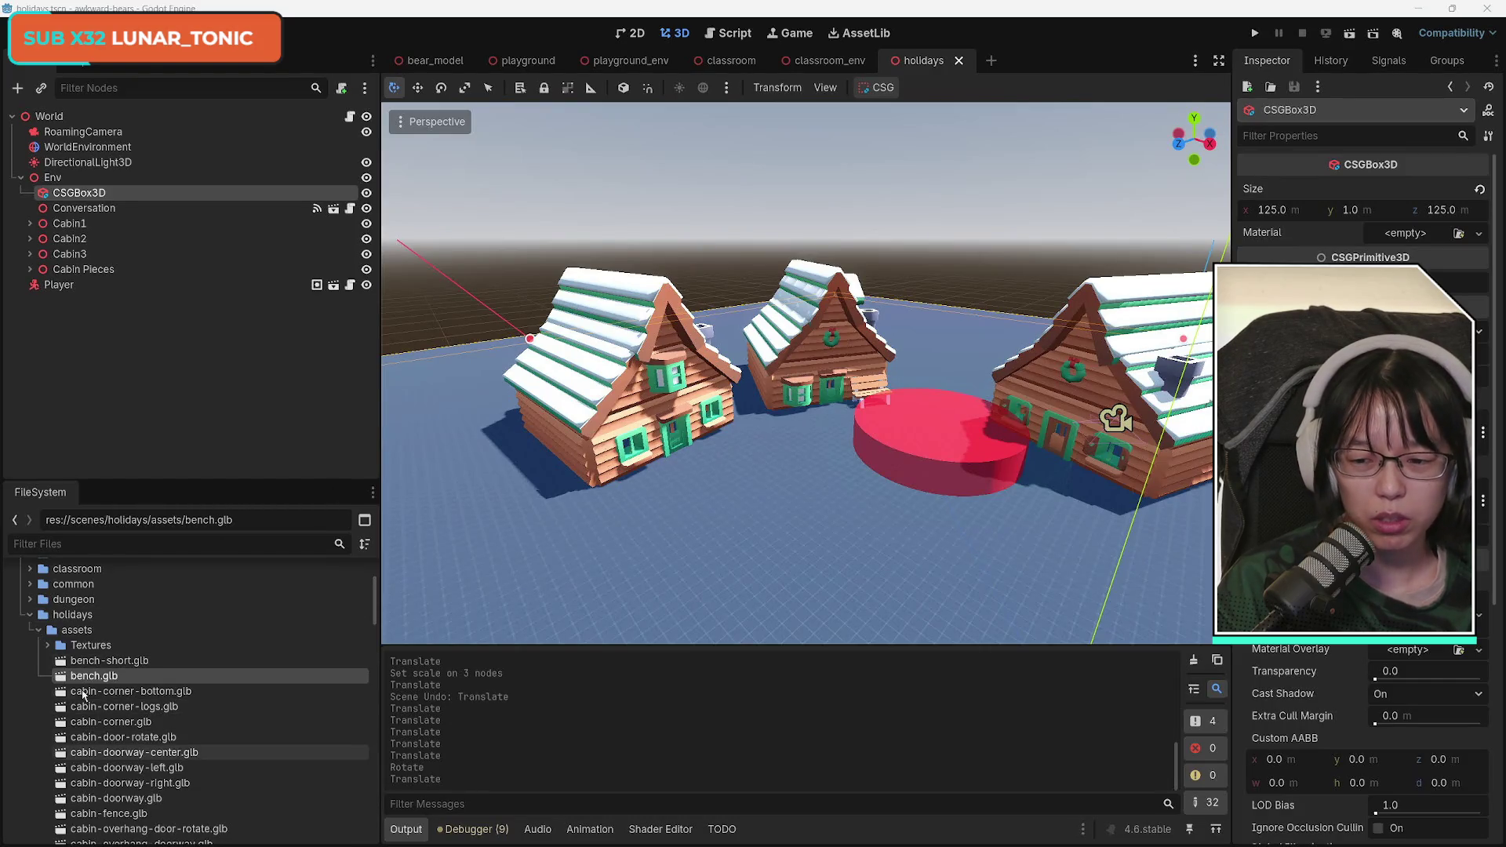
click(30, 615)
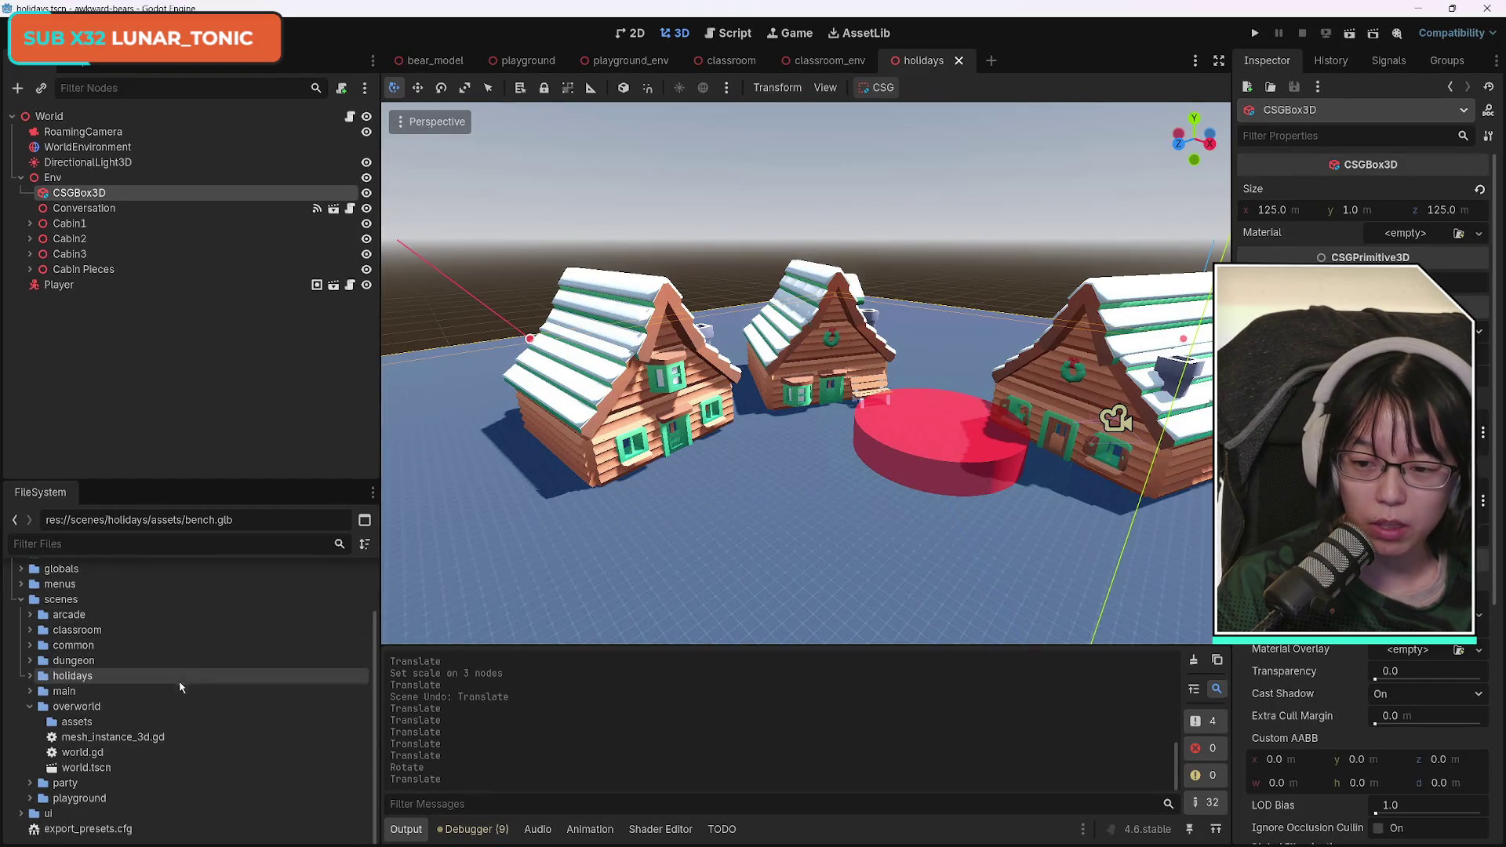
mouse_move(240, 840)
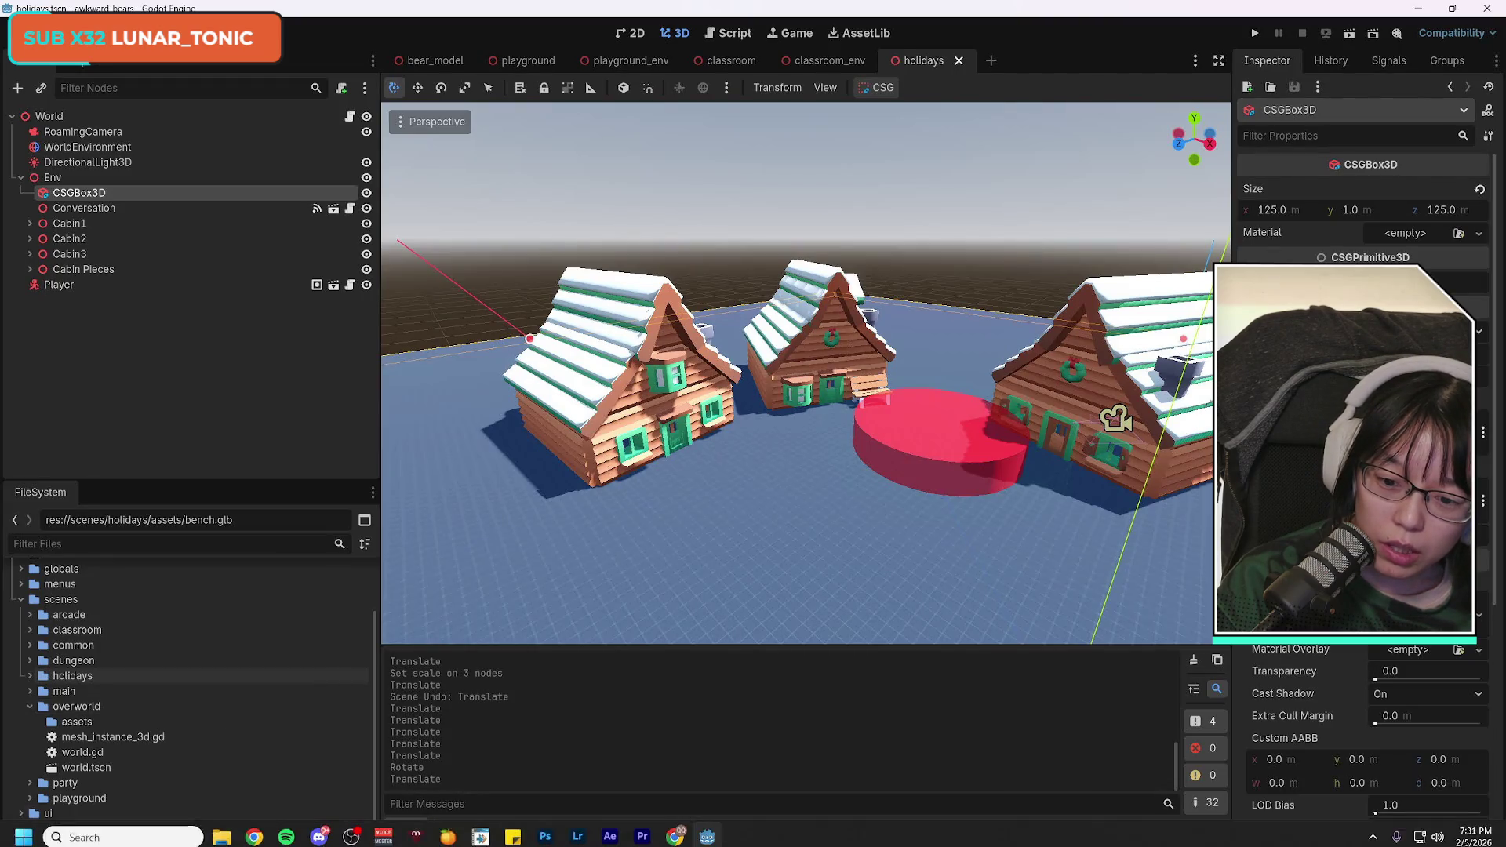
click(258, 838)
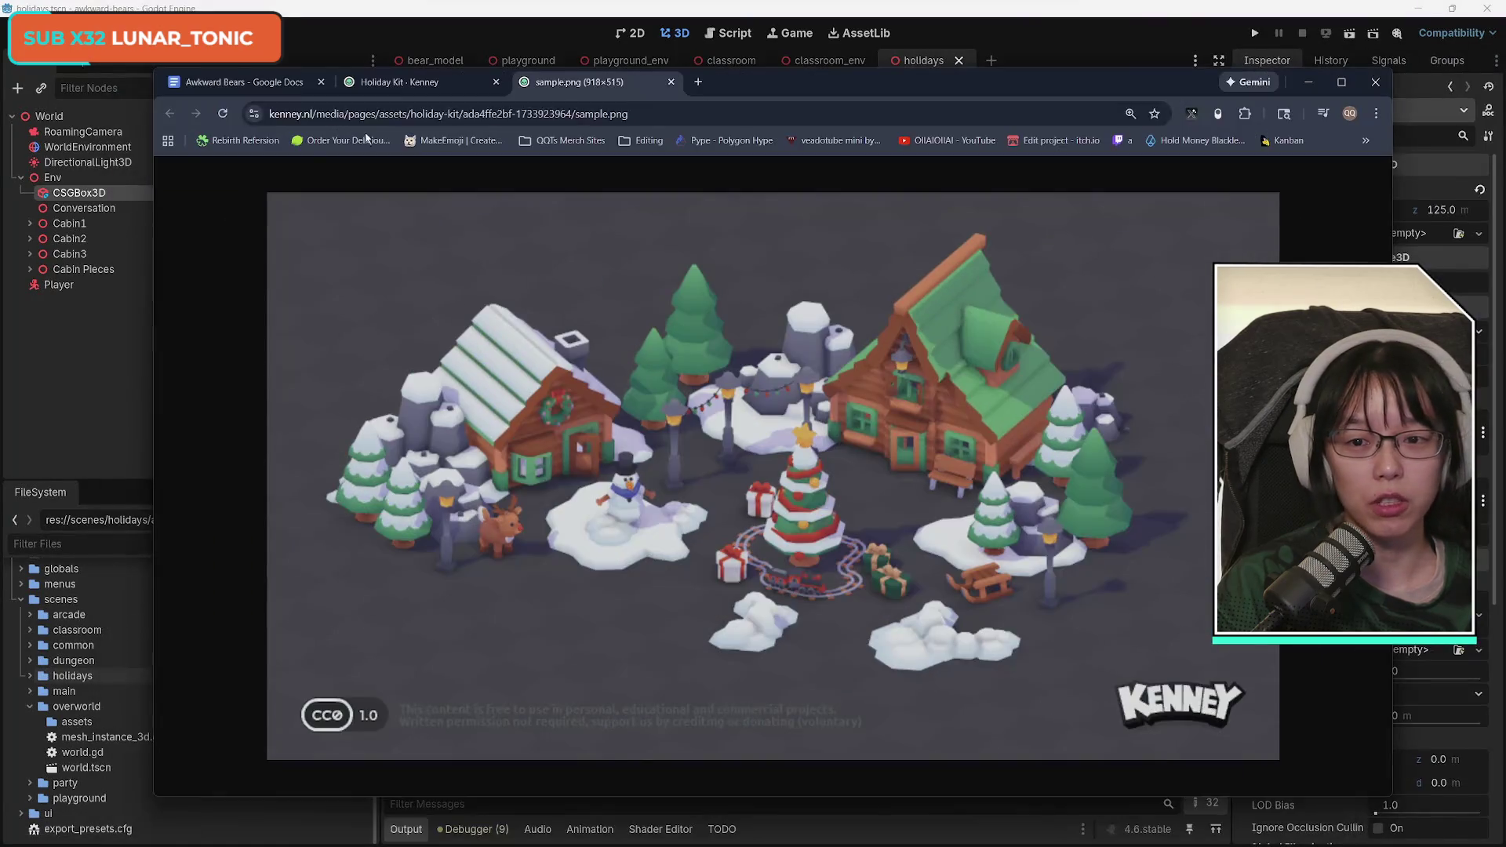
From the Holiday Kit page, open the Kenney homepage in a new tab and switch to it.
click(429, 85)
click(340, 308)
right_click(306, 290)
click(345, 302)
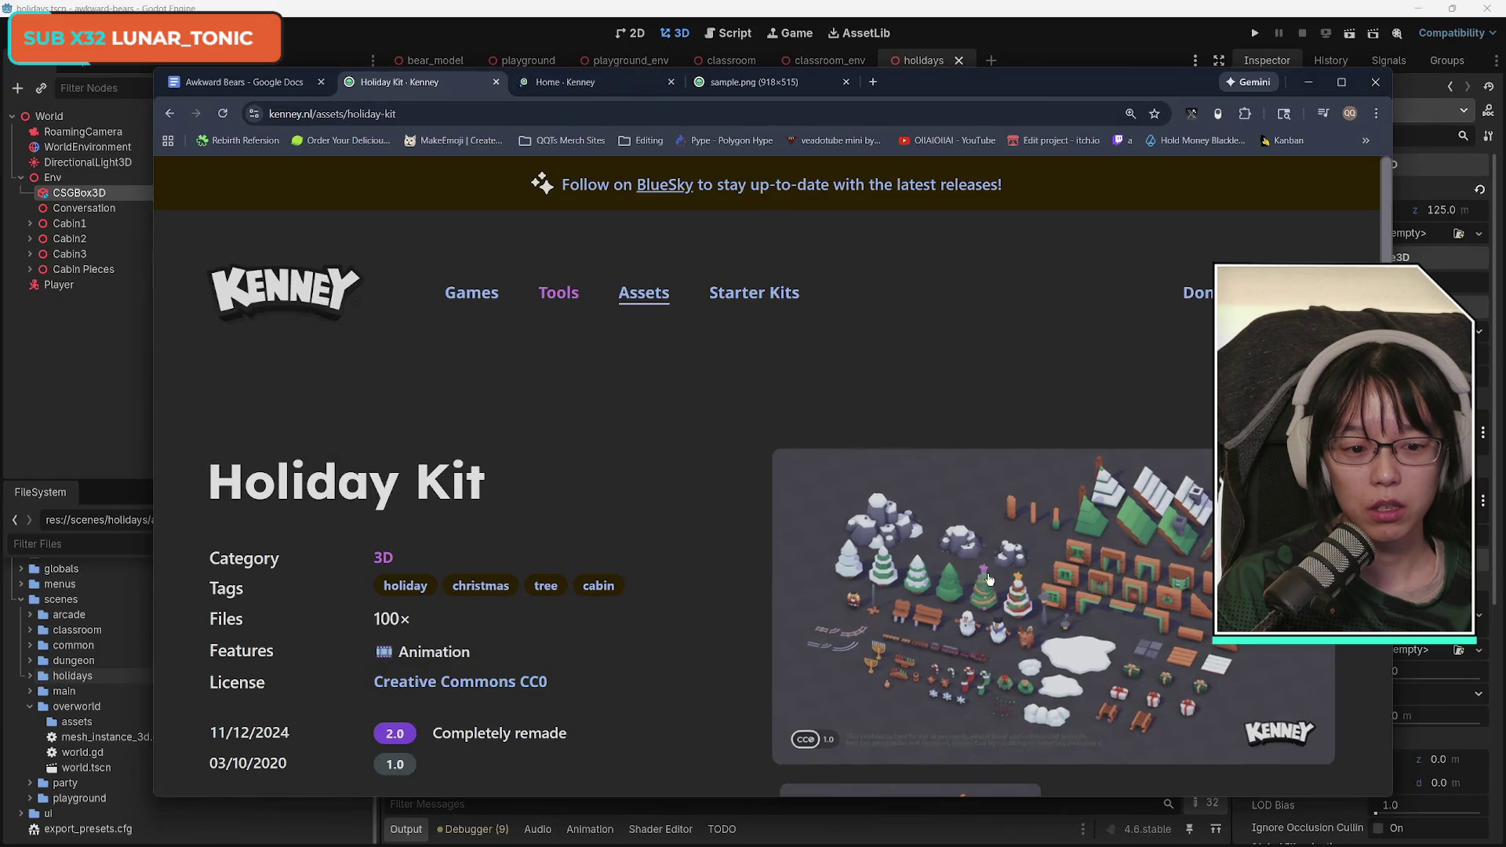
click(941, 604)
click(773, 85)
click(596, 82)
click(757, 82)
drag(758, 82, 581, 81)
click(764, 82)
Search the Kenney assets for 'nature', open the Nature Kit, and enlarge its preview image.
click(644, 294)
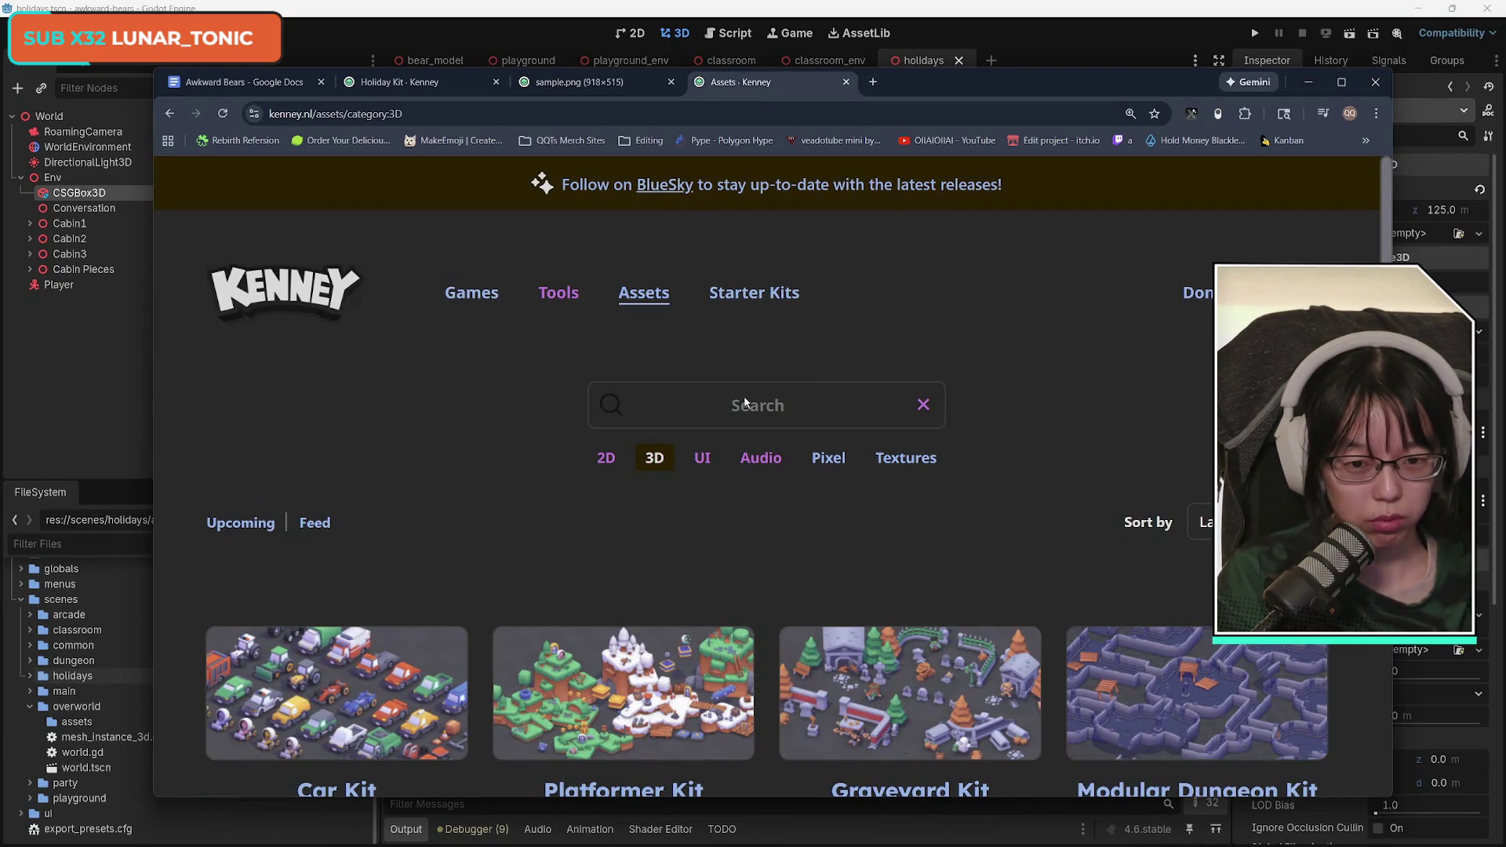
text(nature)
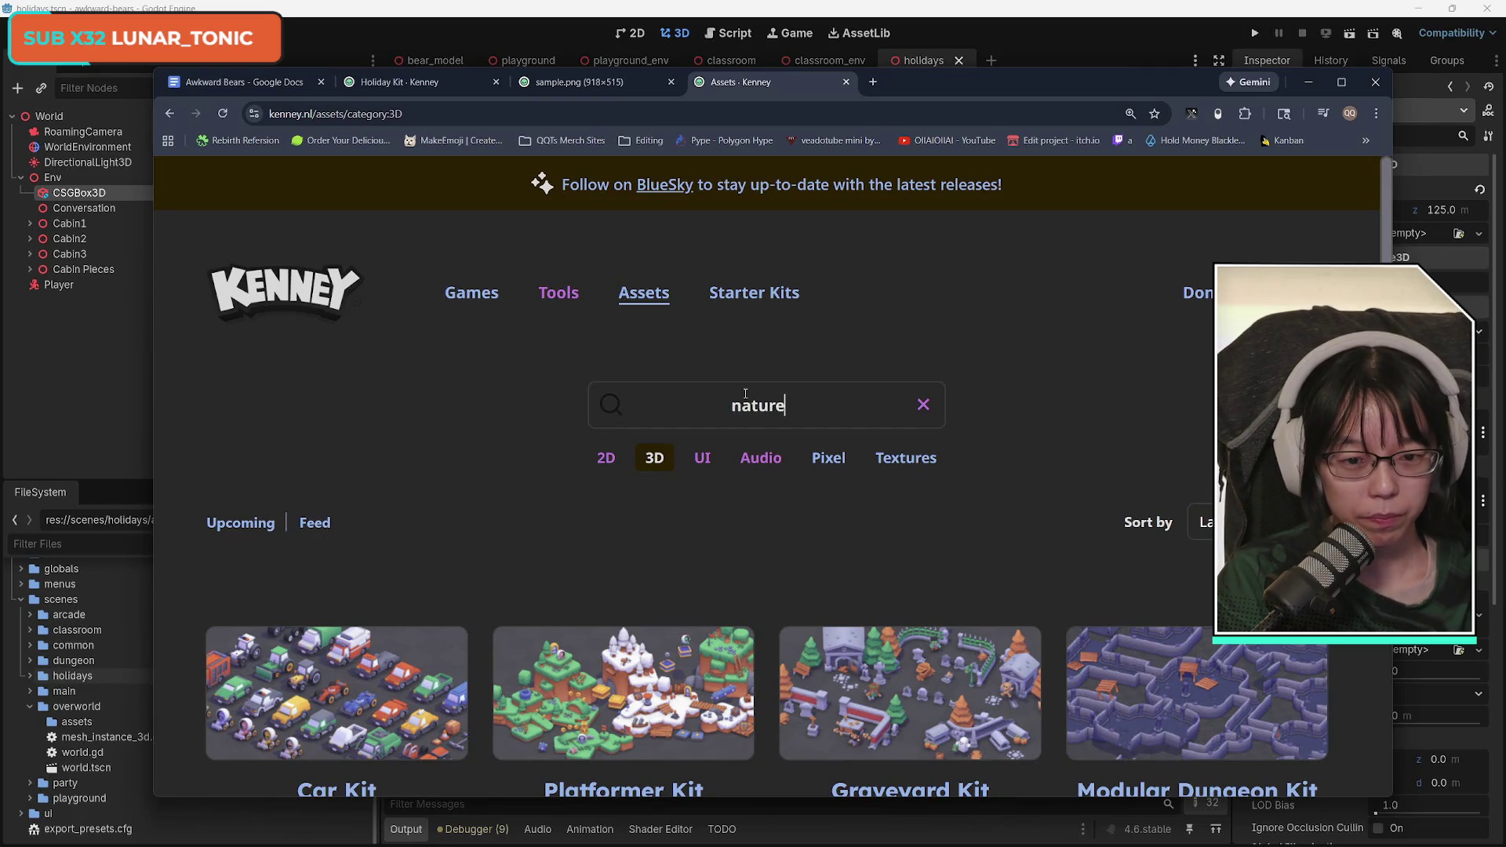
key(Return)
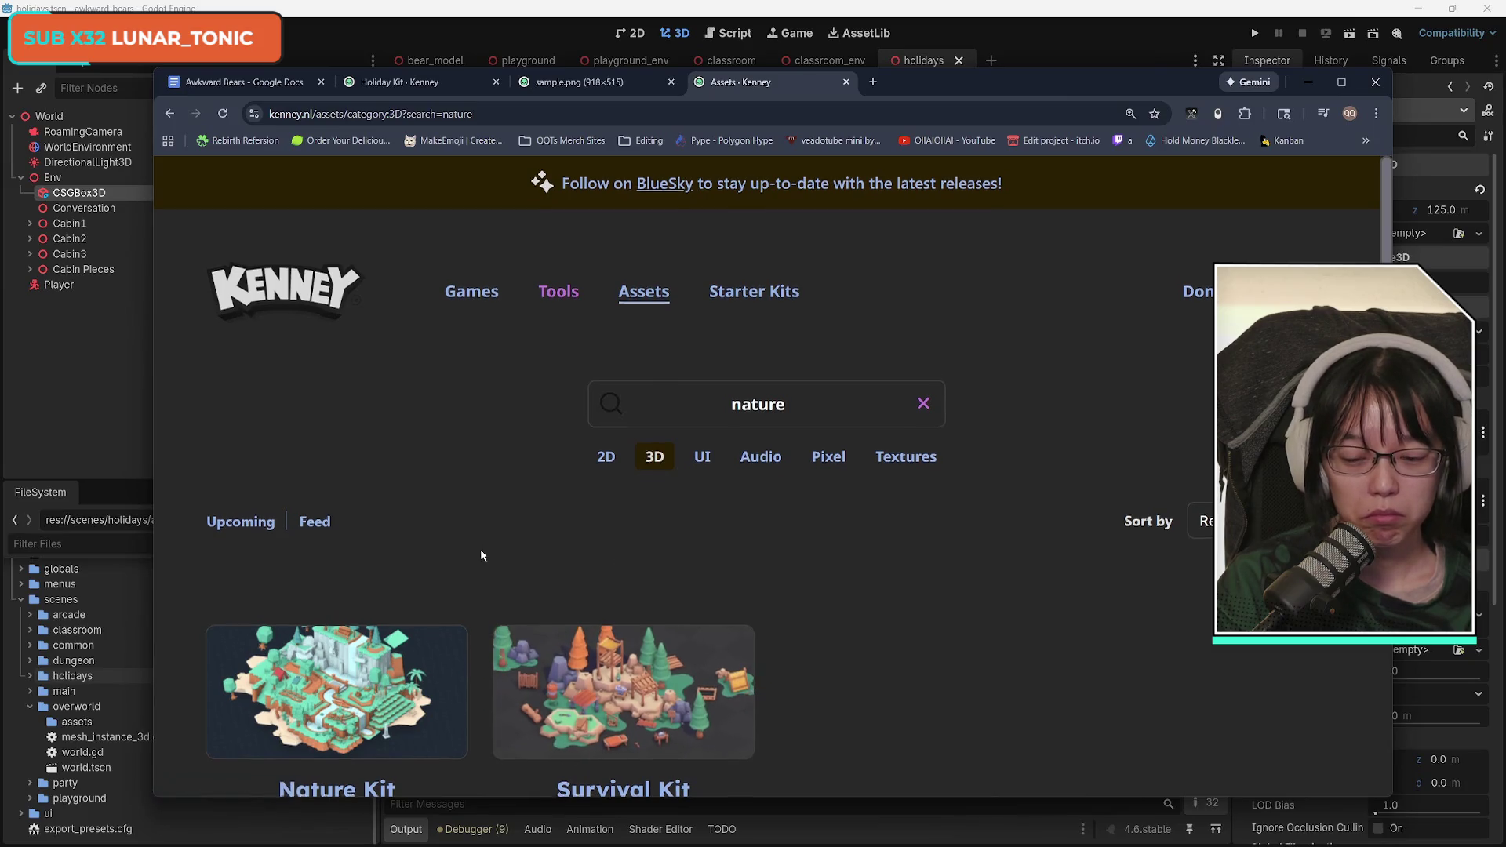
scroll(482, 555, down, 3)
click(455, 534)
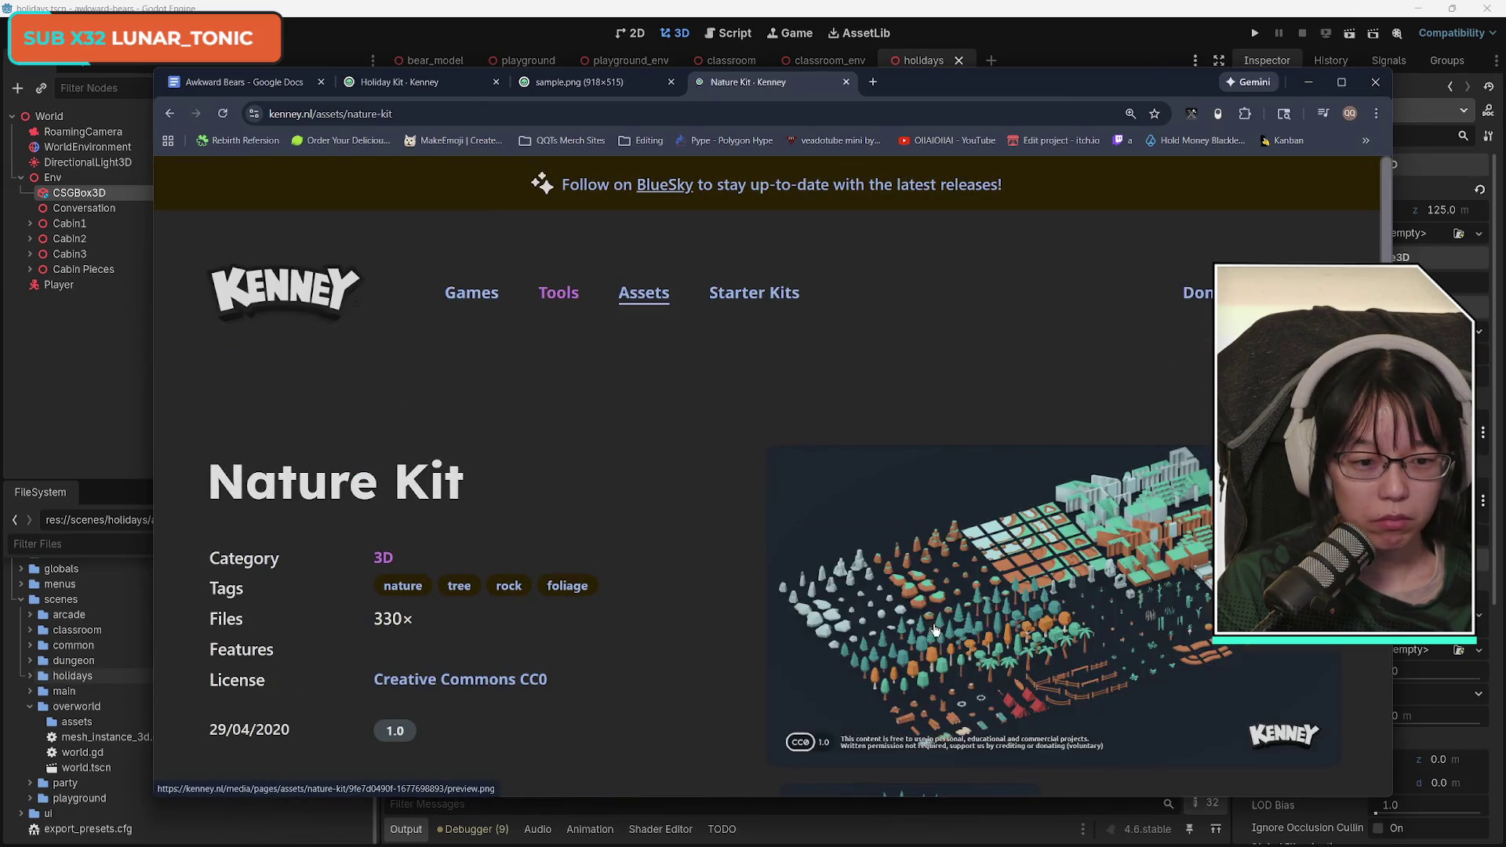
click(1012, 565)
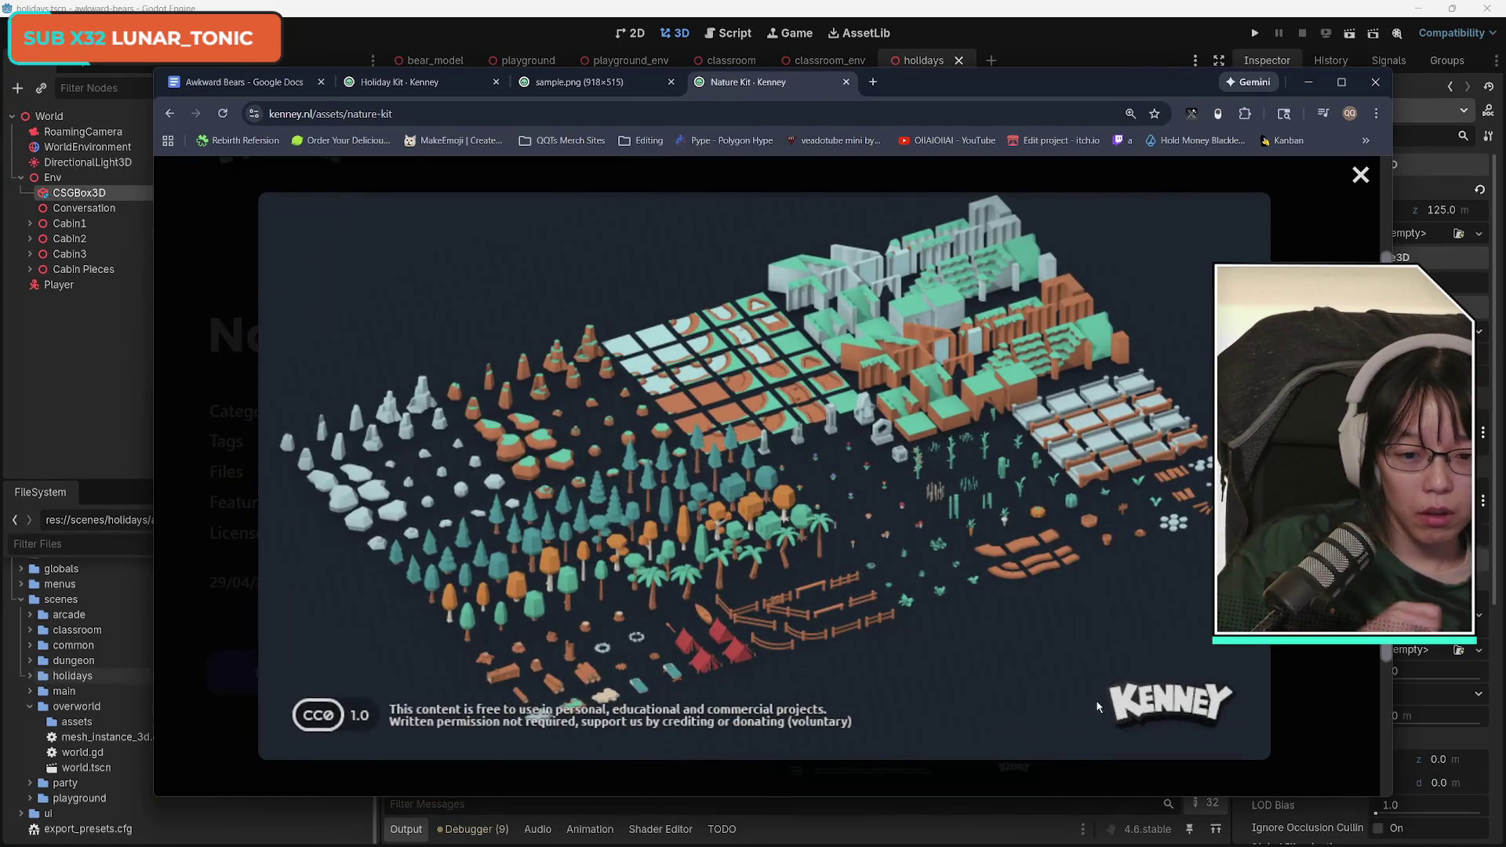
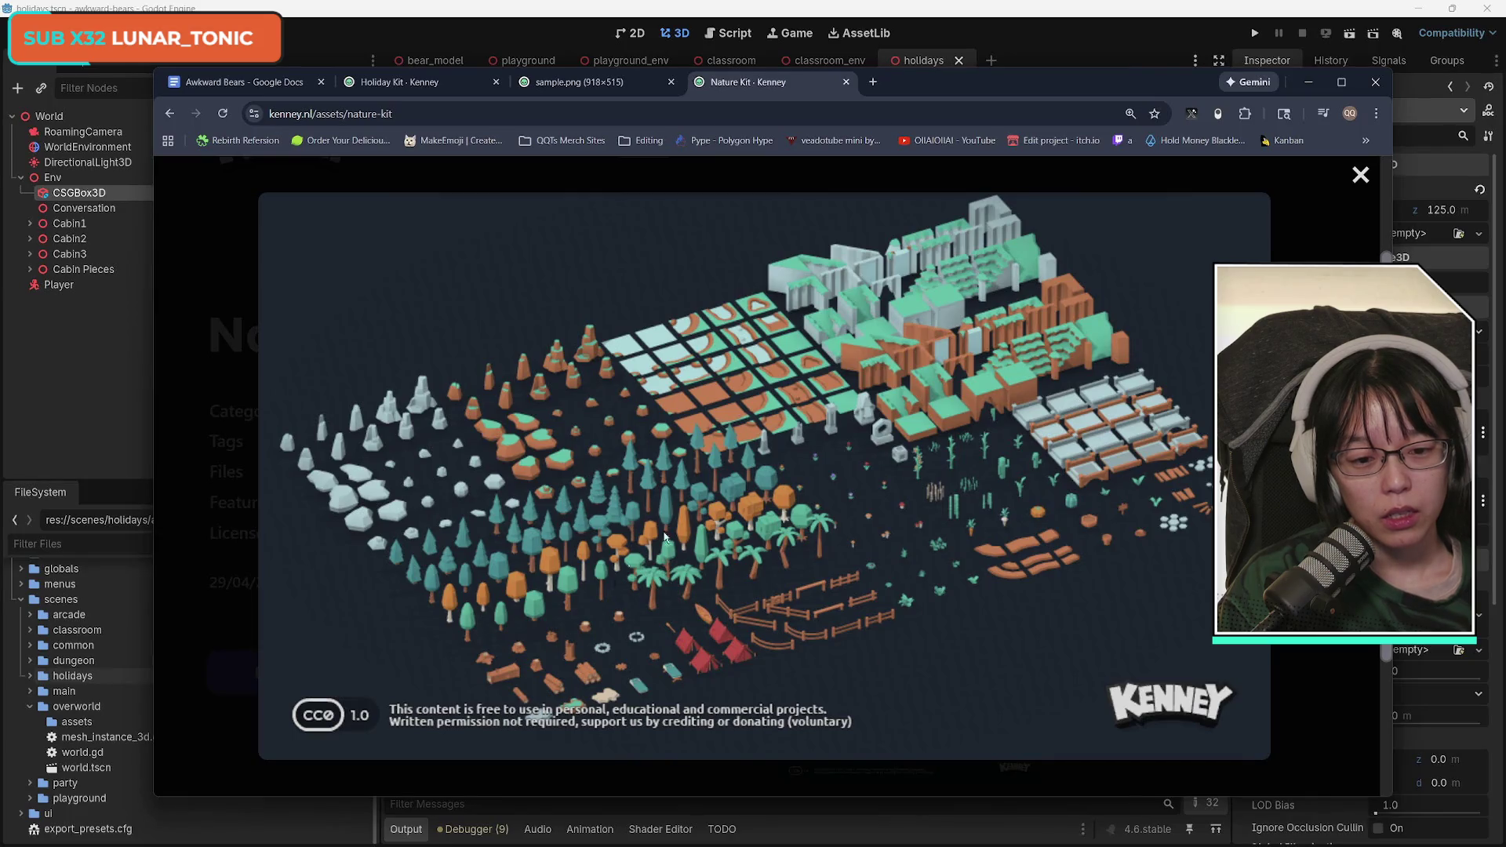
Close the Nature Kit page in Chrome and return to the Godot editor.
click(845, 82)
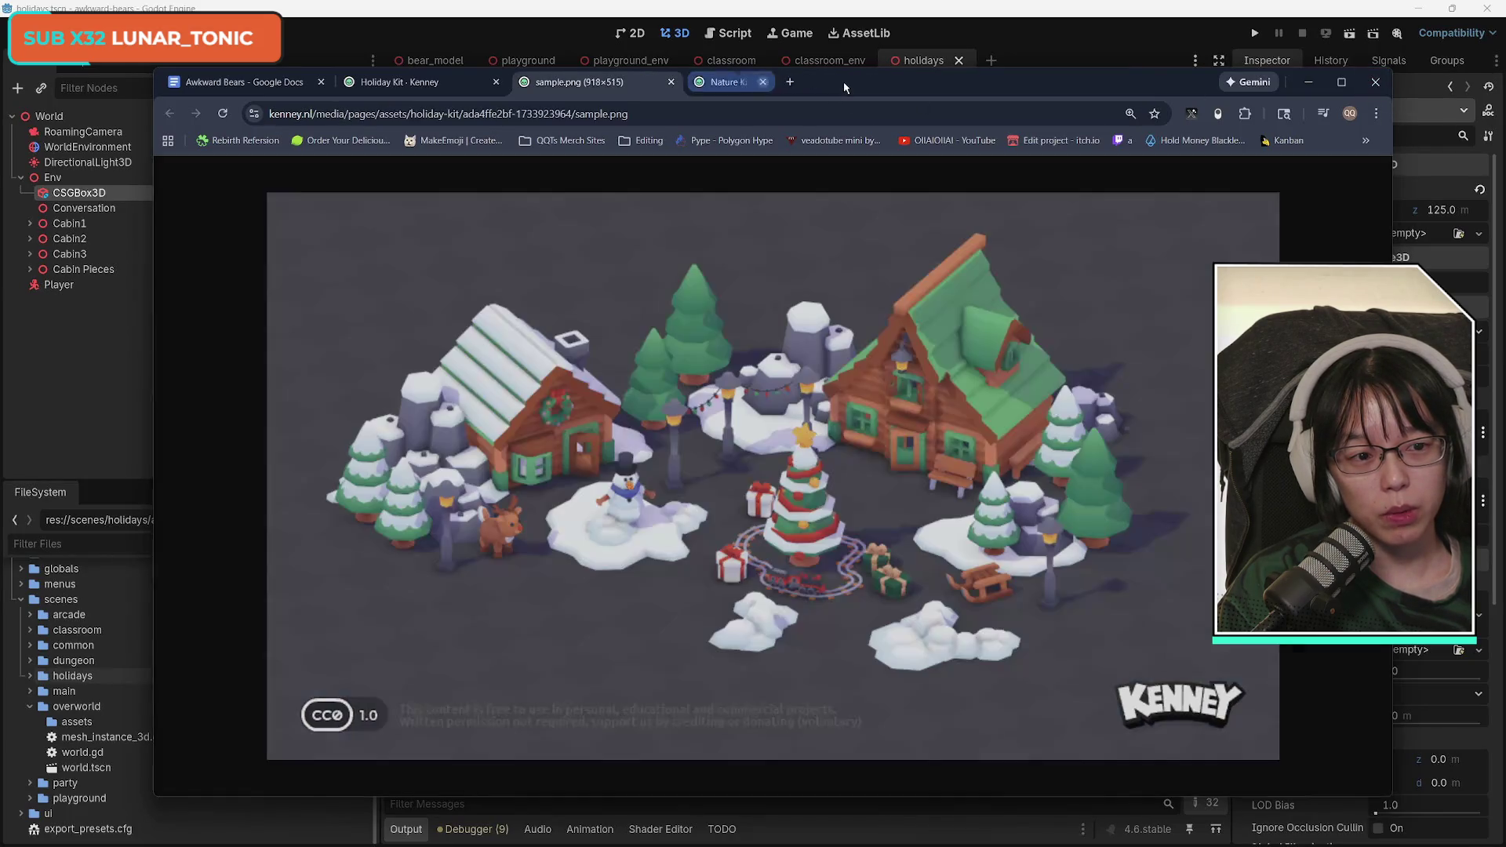
key(alt+Tab)
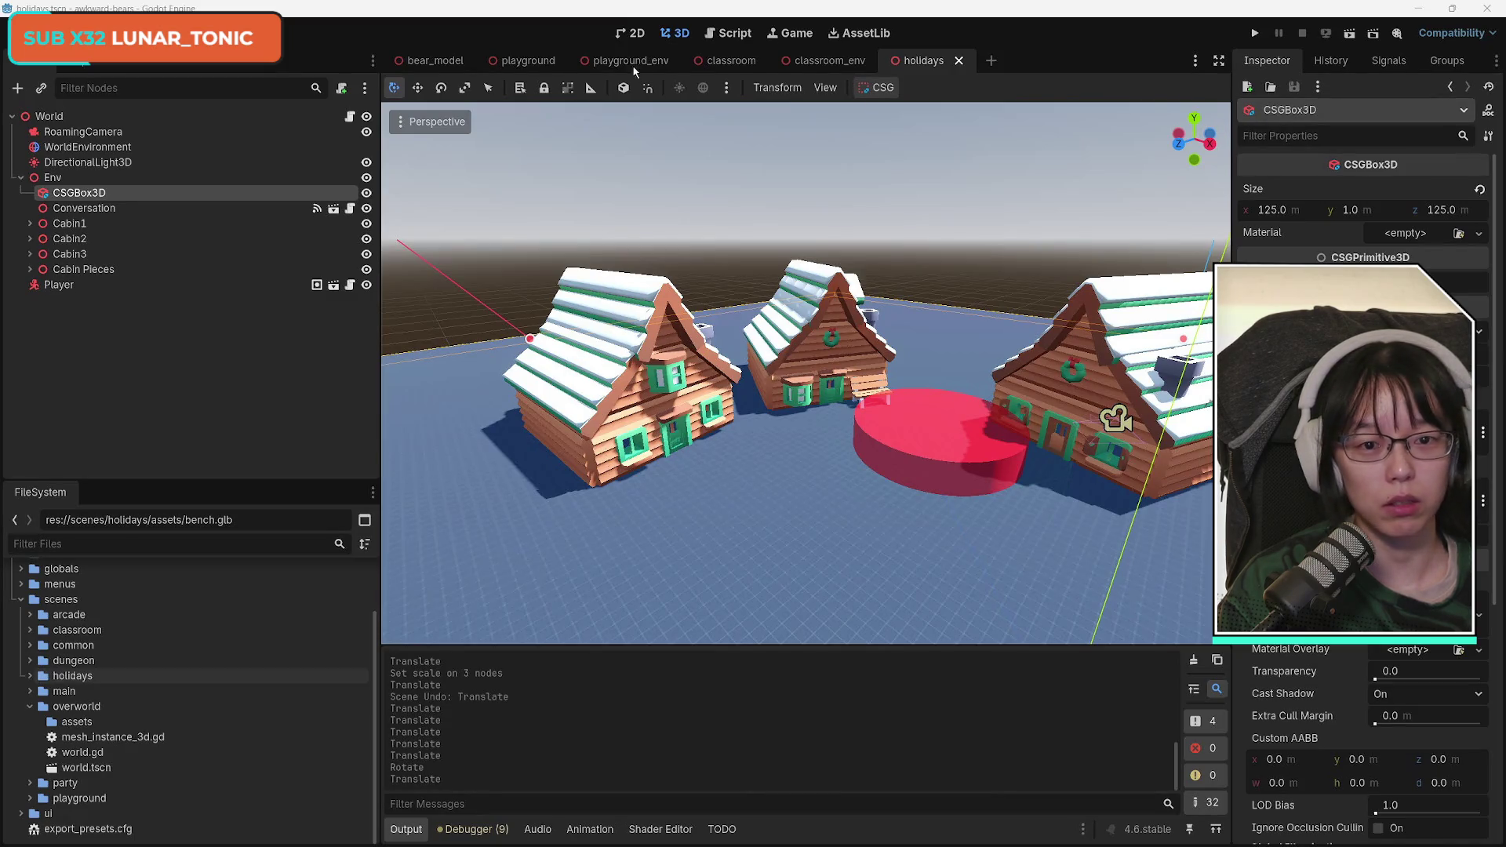
Orbit around the snowy cabins and bring the holidays assets Explorer window up beside Godot.
drag(726, 579, 3, 680)
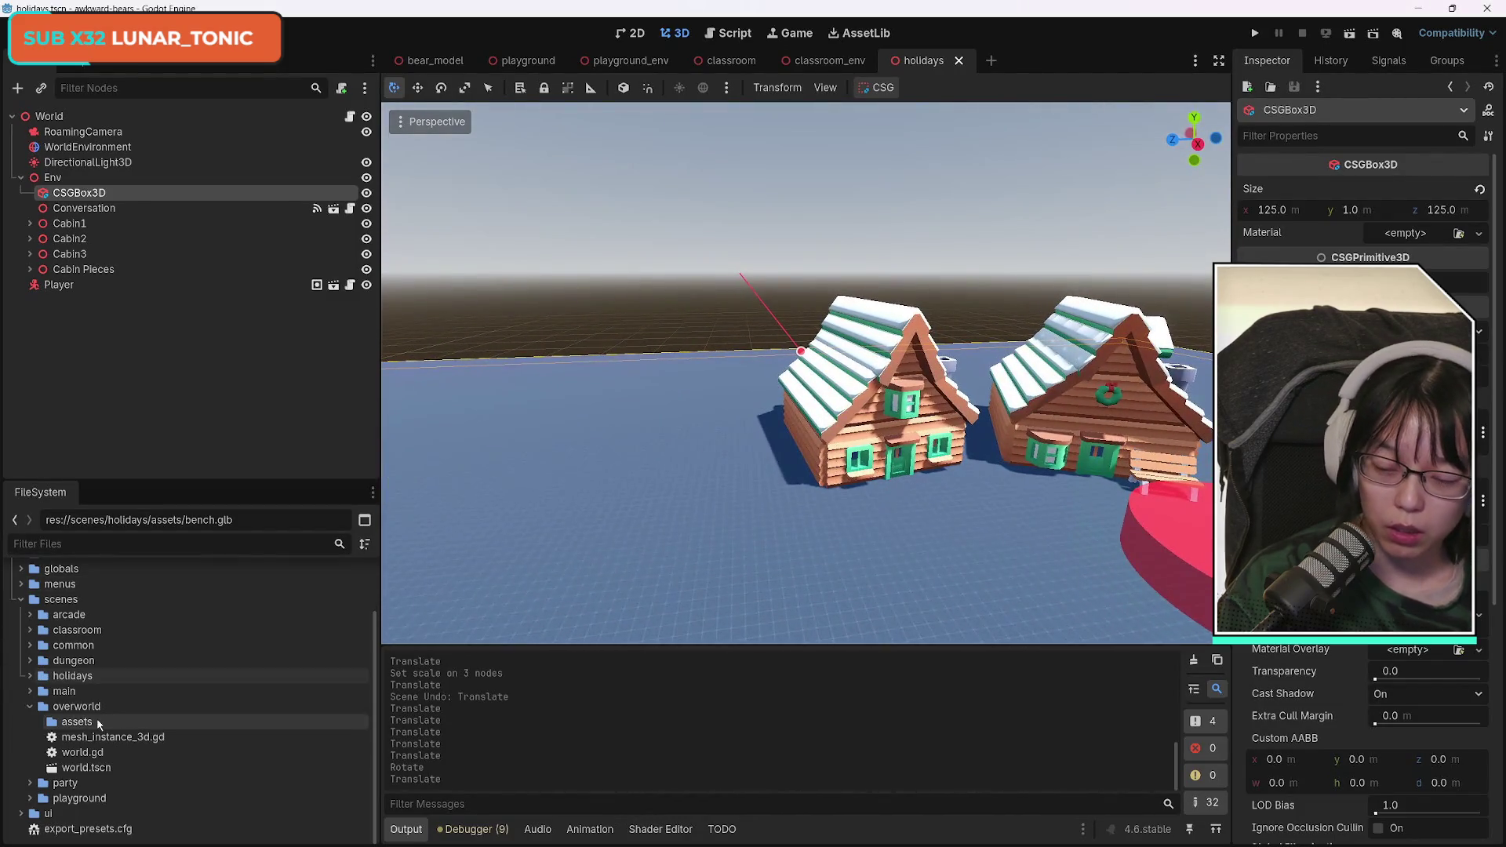
mouse_move(118, 843)
mouse_move(220, 832)
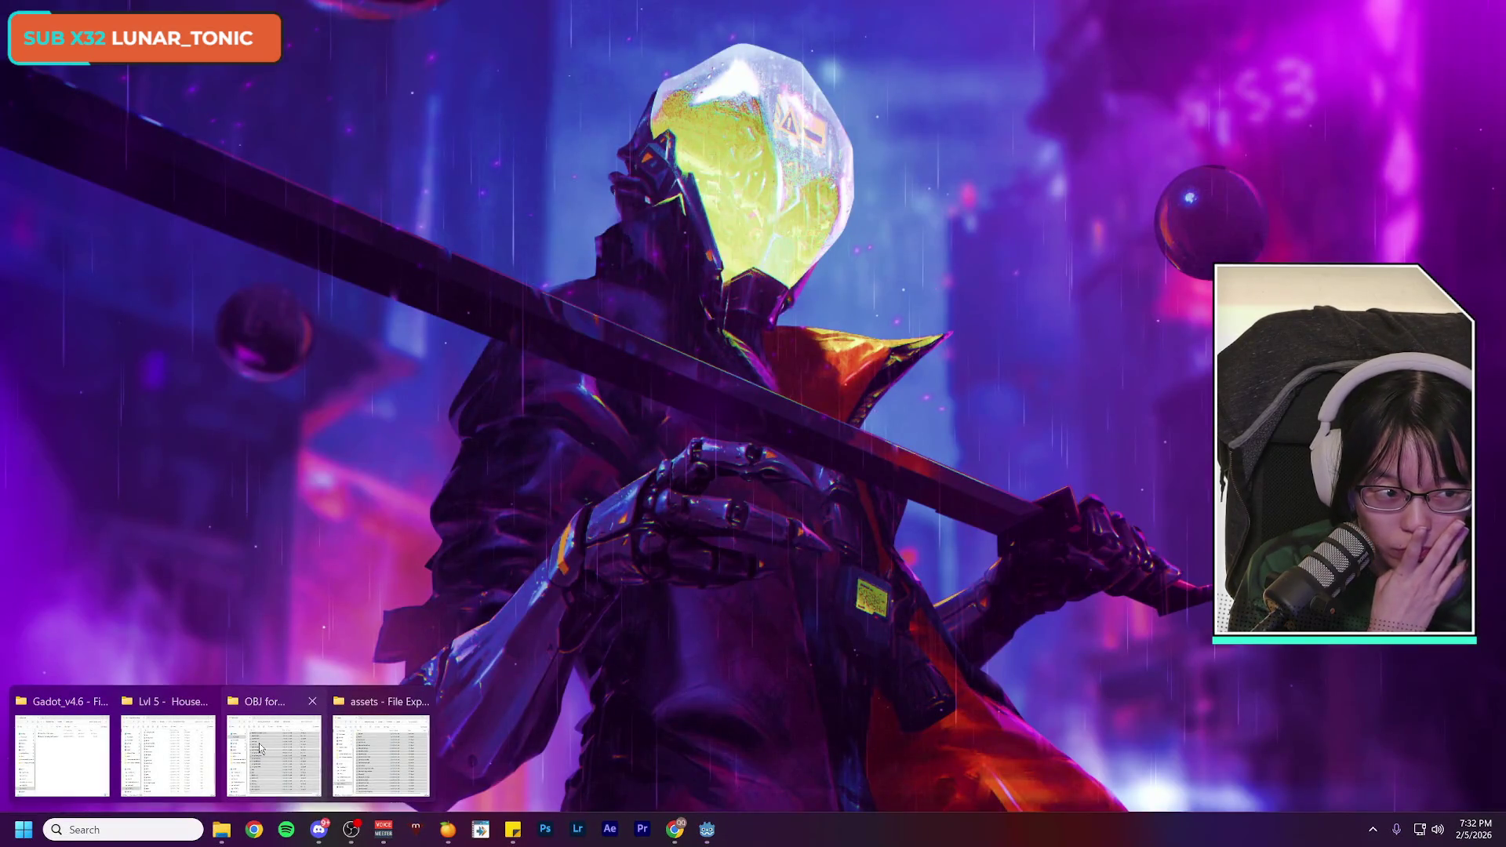
click(393, 751)
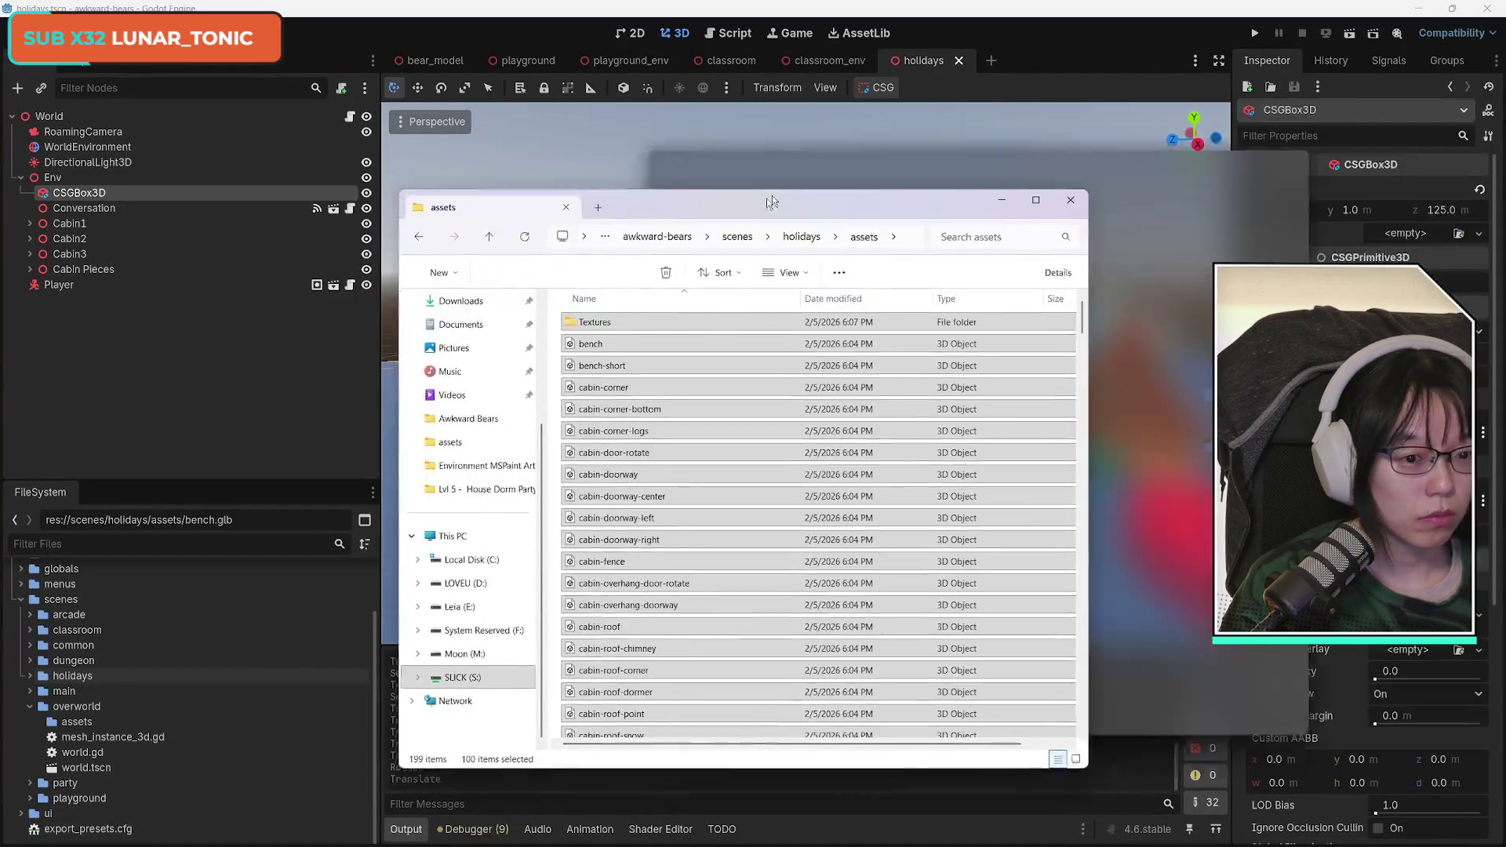
drag(756, 171, 1107, 143)
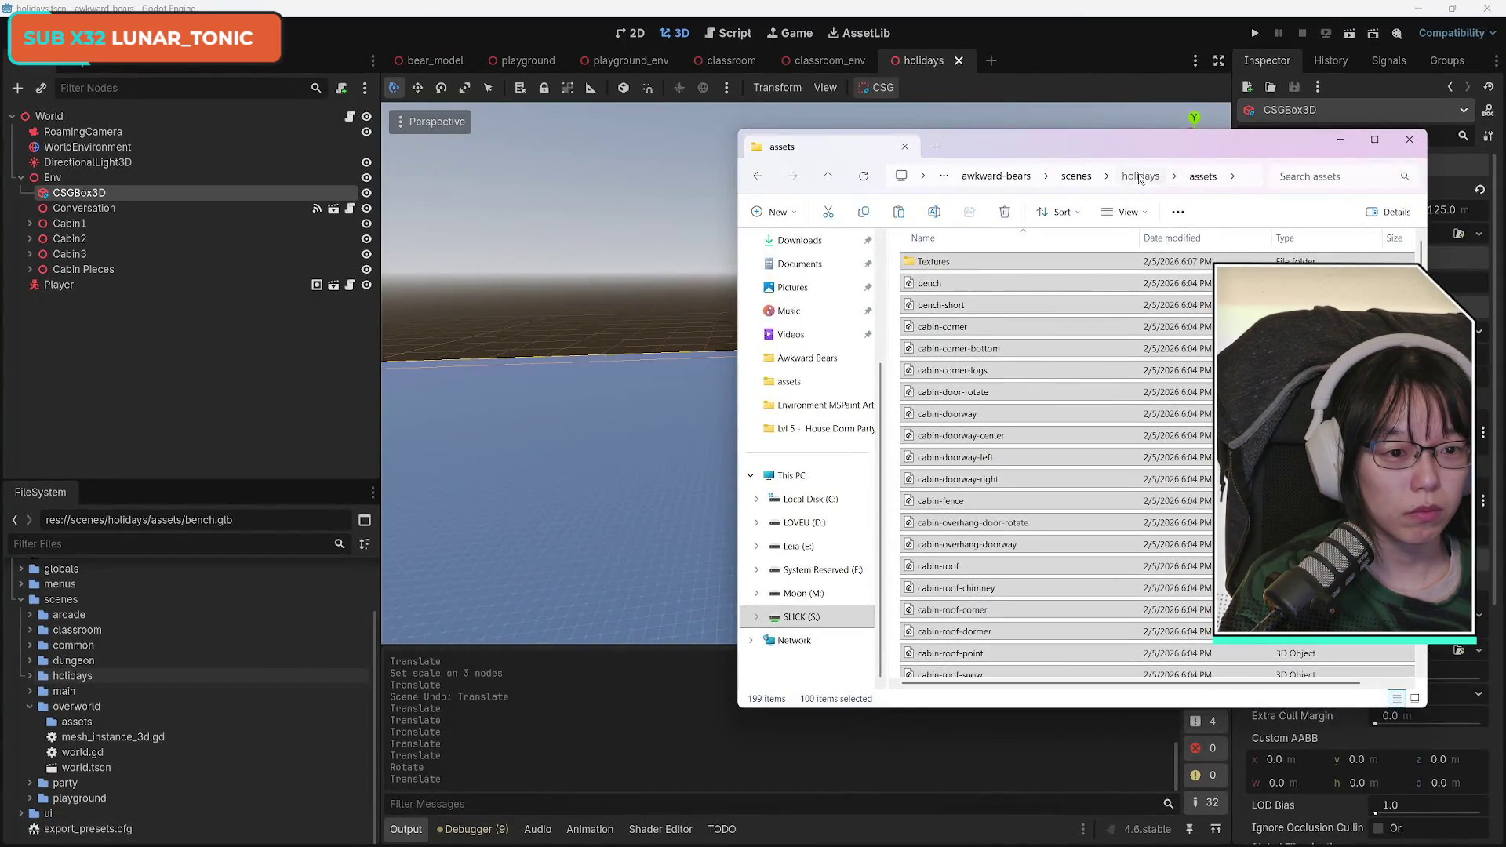
Re-enter the holidays assets folder and open a second Explorer window beside it.
click(1140, 176)
click(1077, 176)
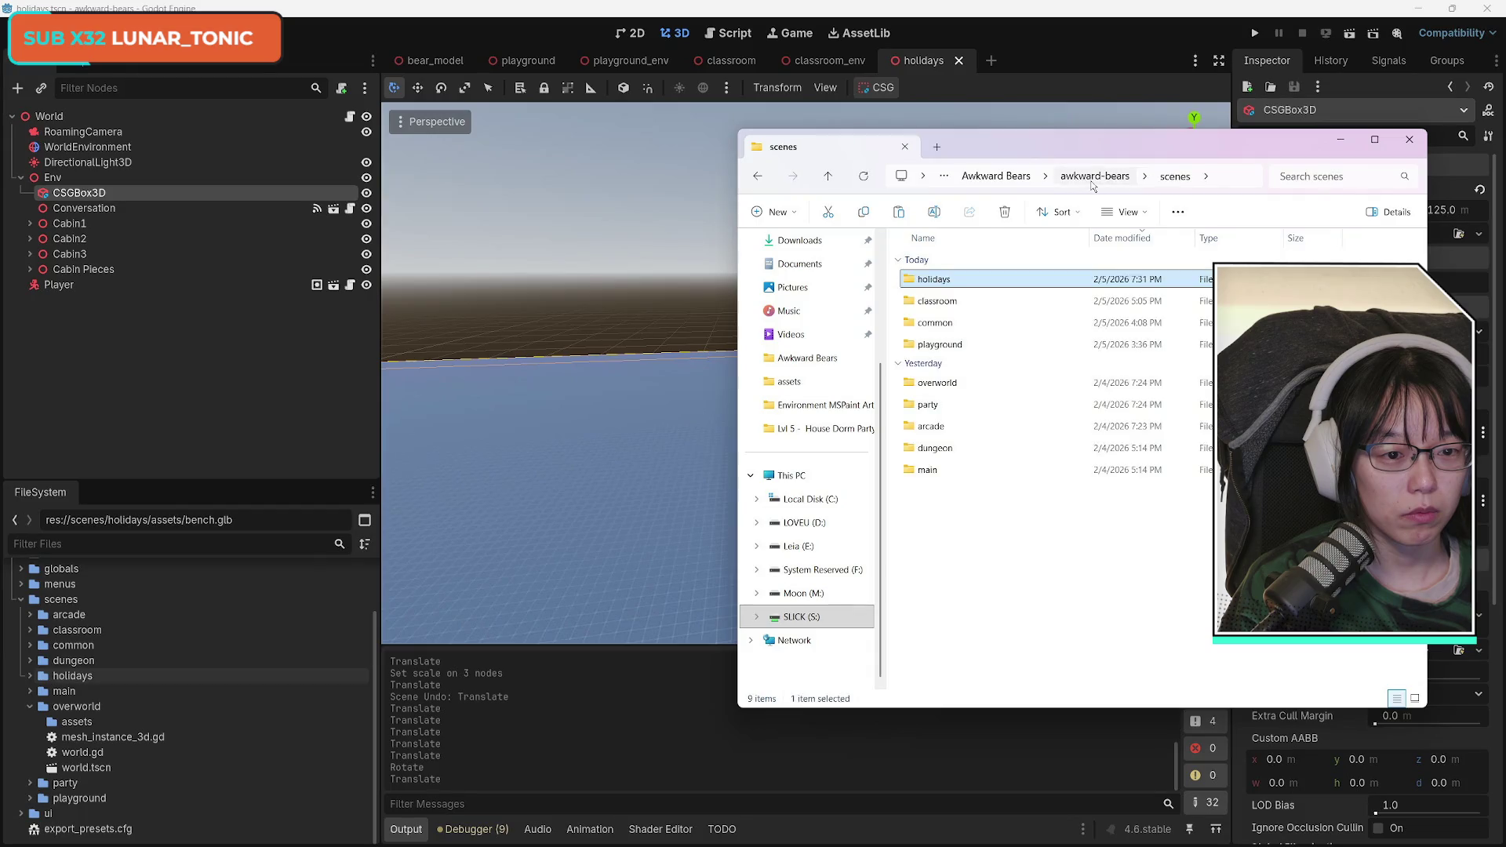
double_click(956, 280)
double_click(932, 261)
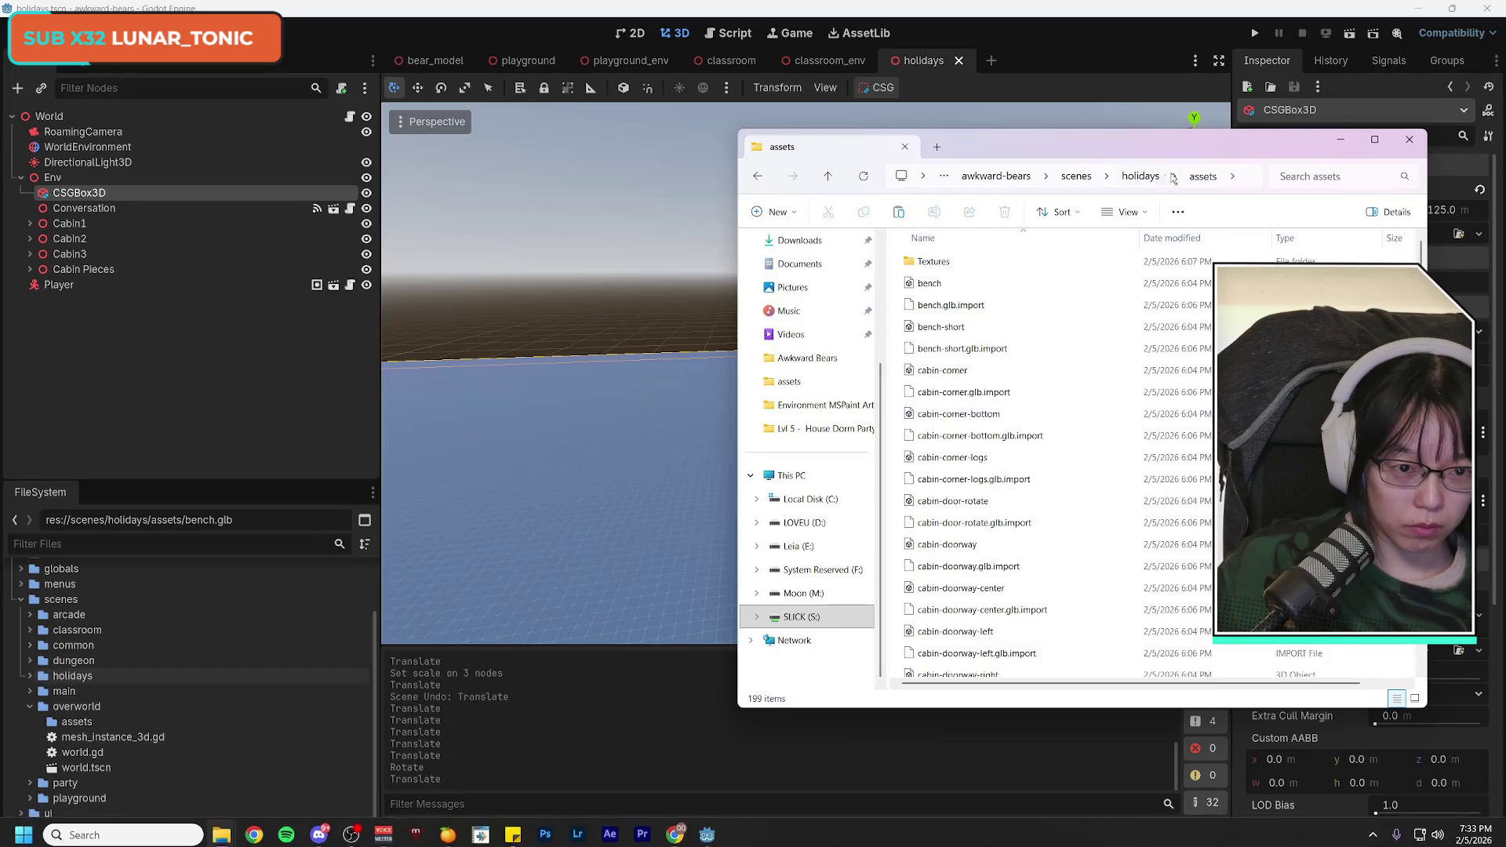
key(ctrl+n)
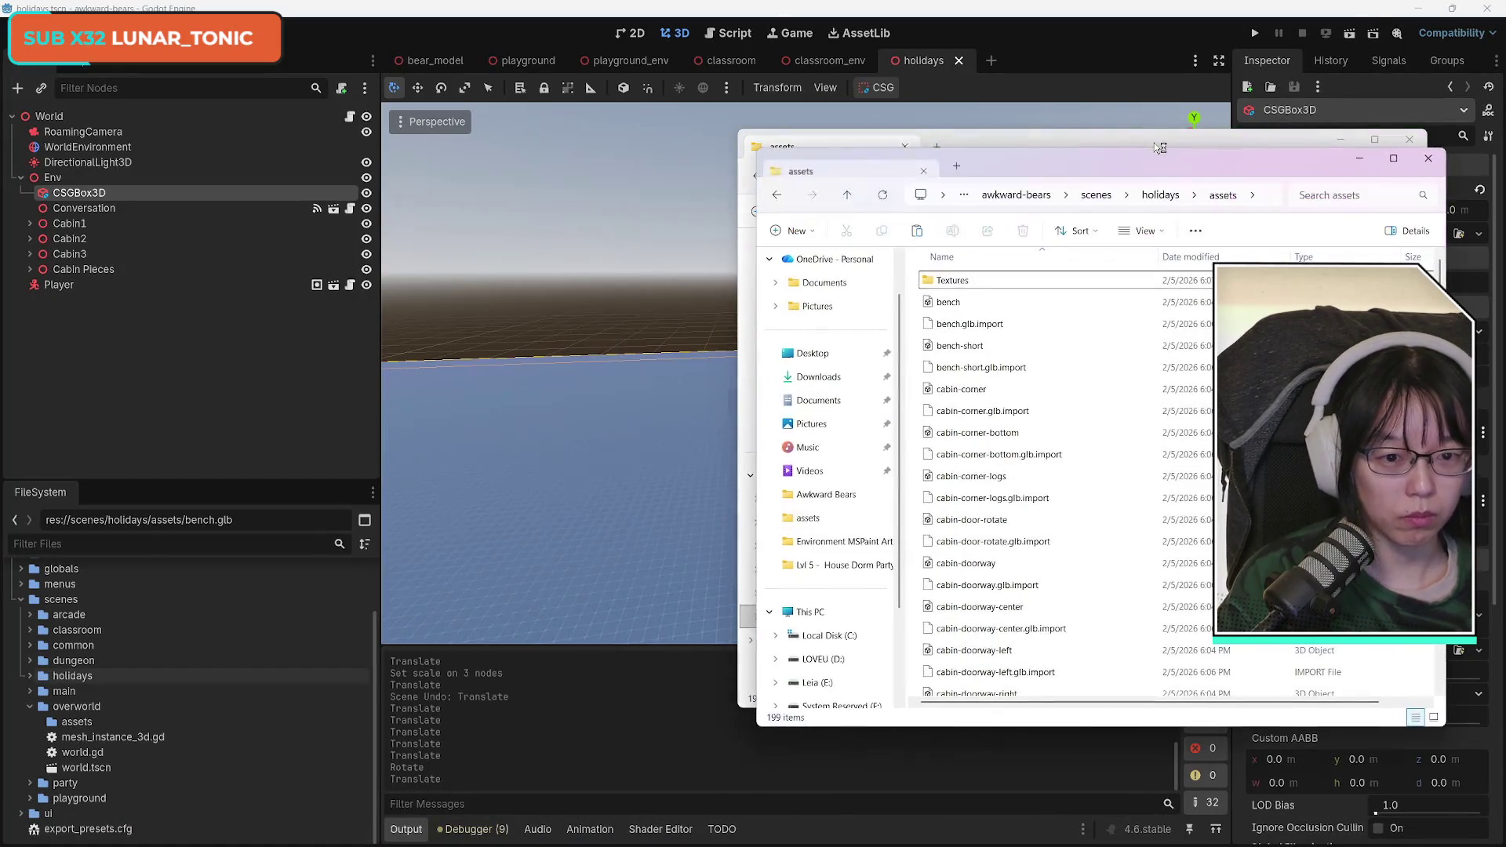
drag(1155, 148, 781, 203)
Close the Downloads window and open Game Makers on the SLICK (S:) drive.
scroll(471, 619, up, 2)
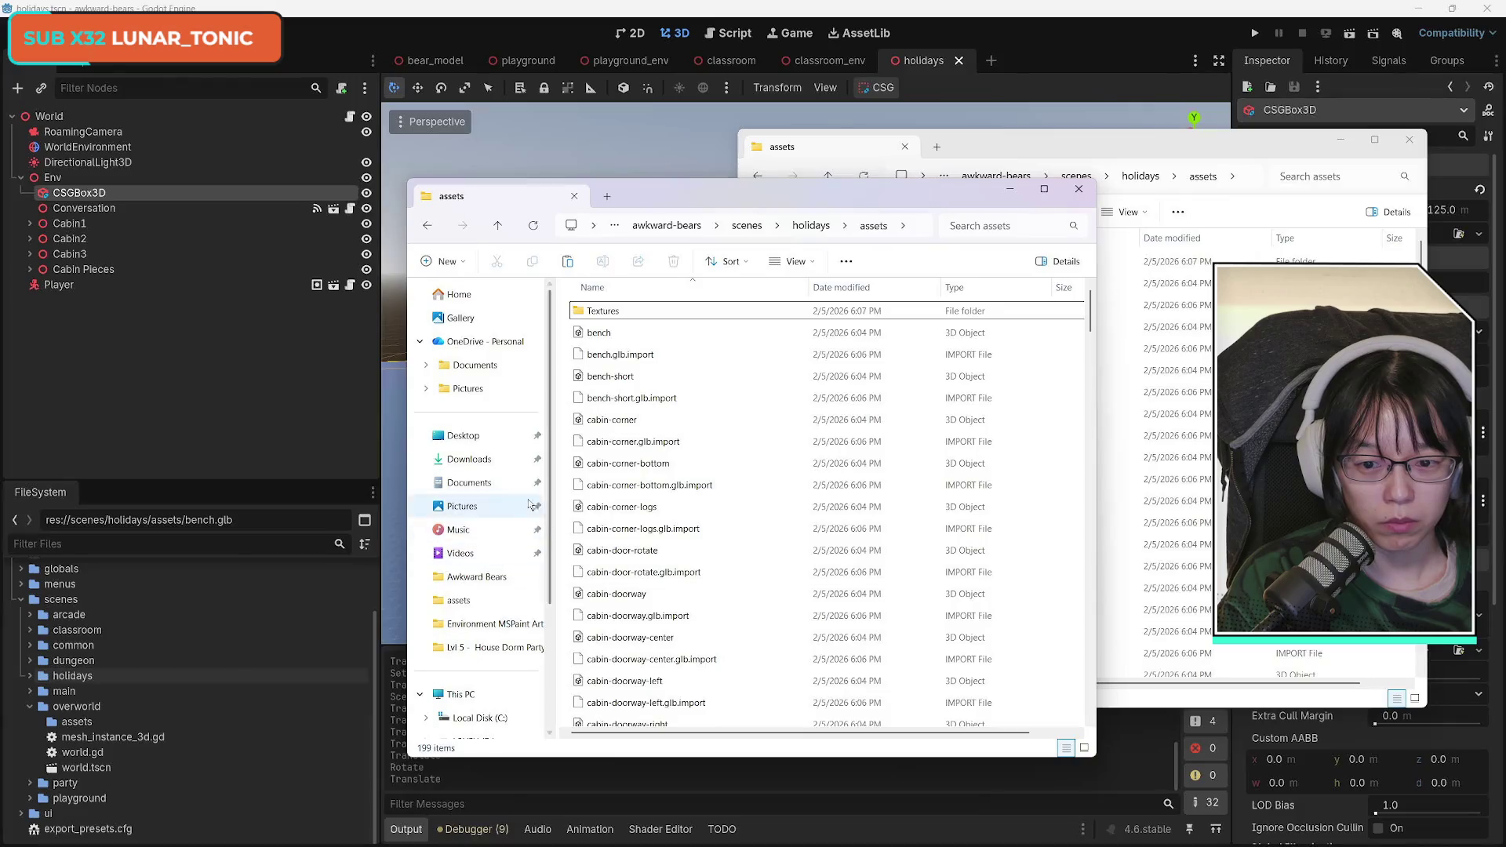
click(469, 459)
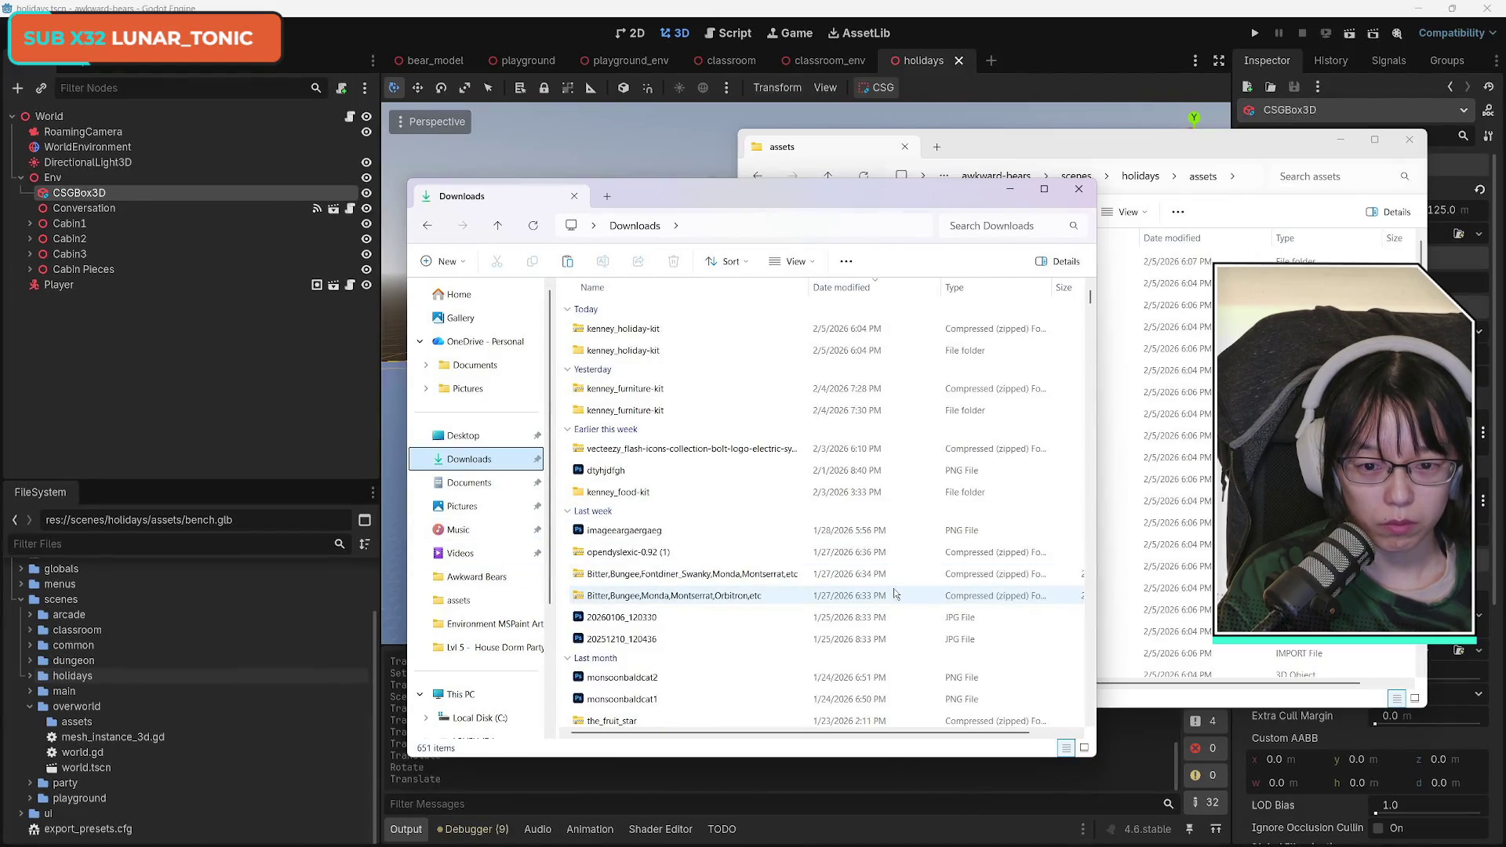
click(1079, 189)
click(813, 618)
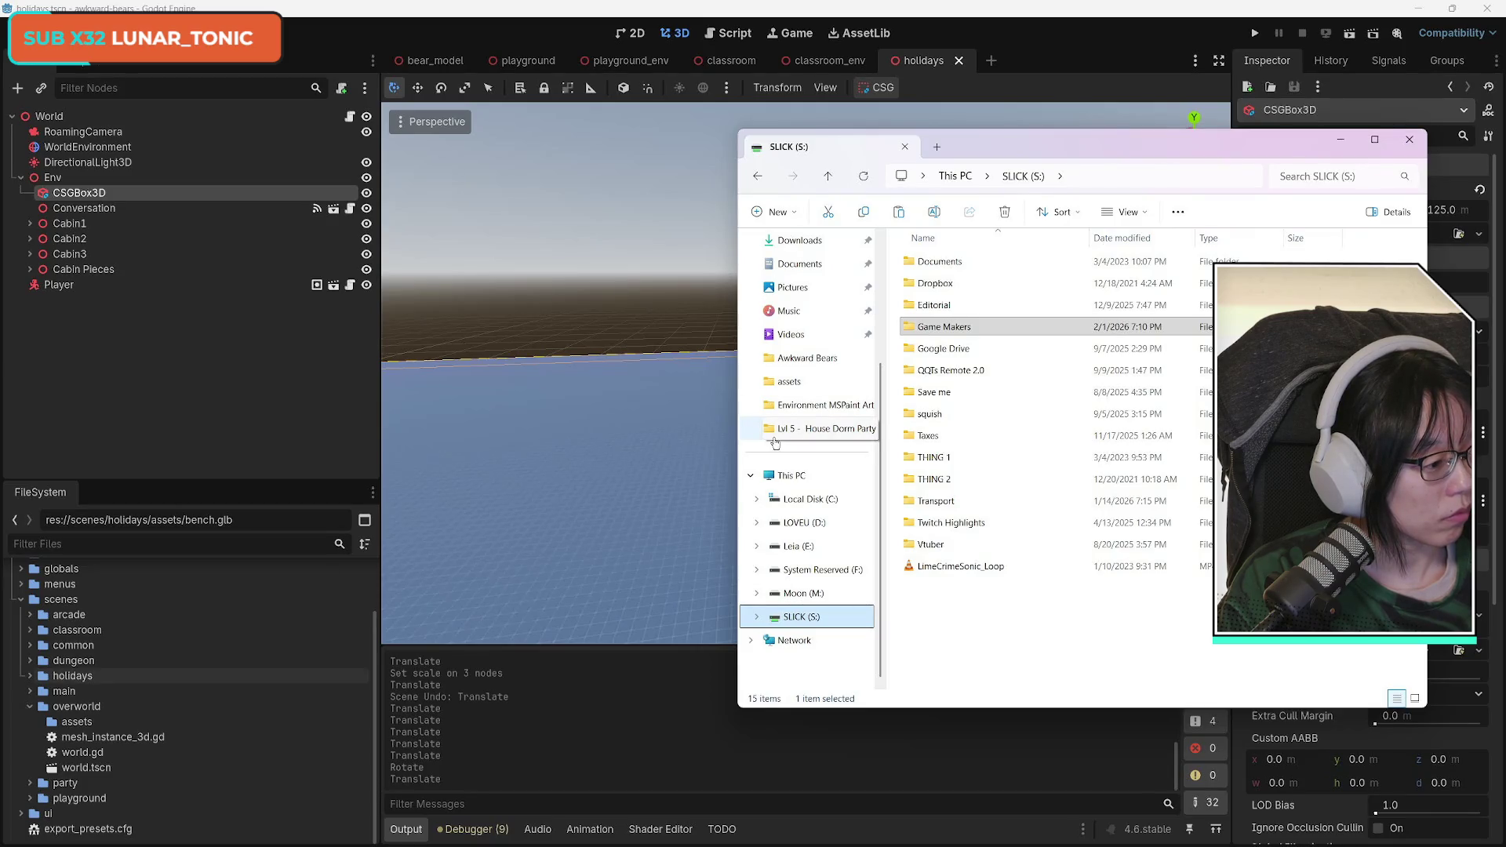
drag(1076, 144, 1072, 142)
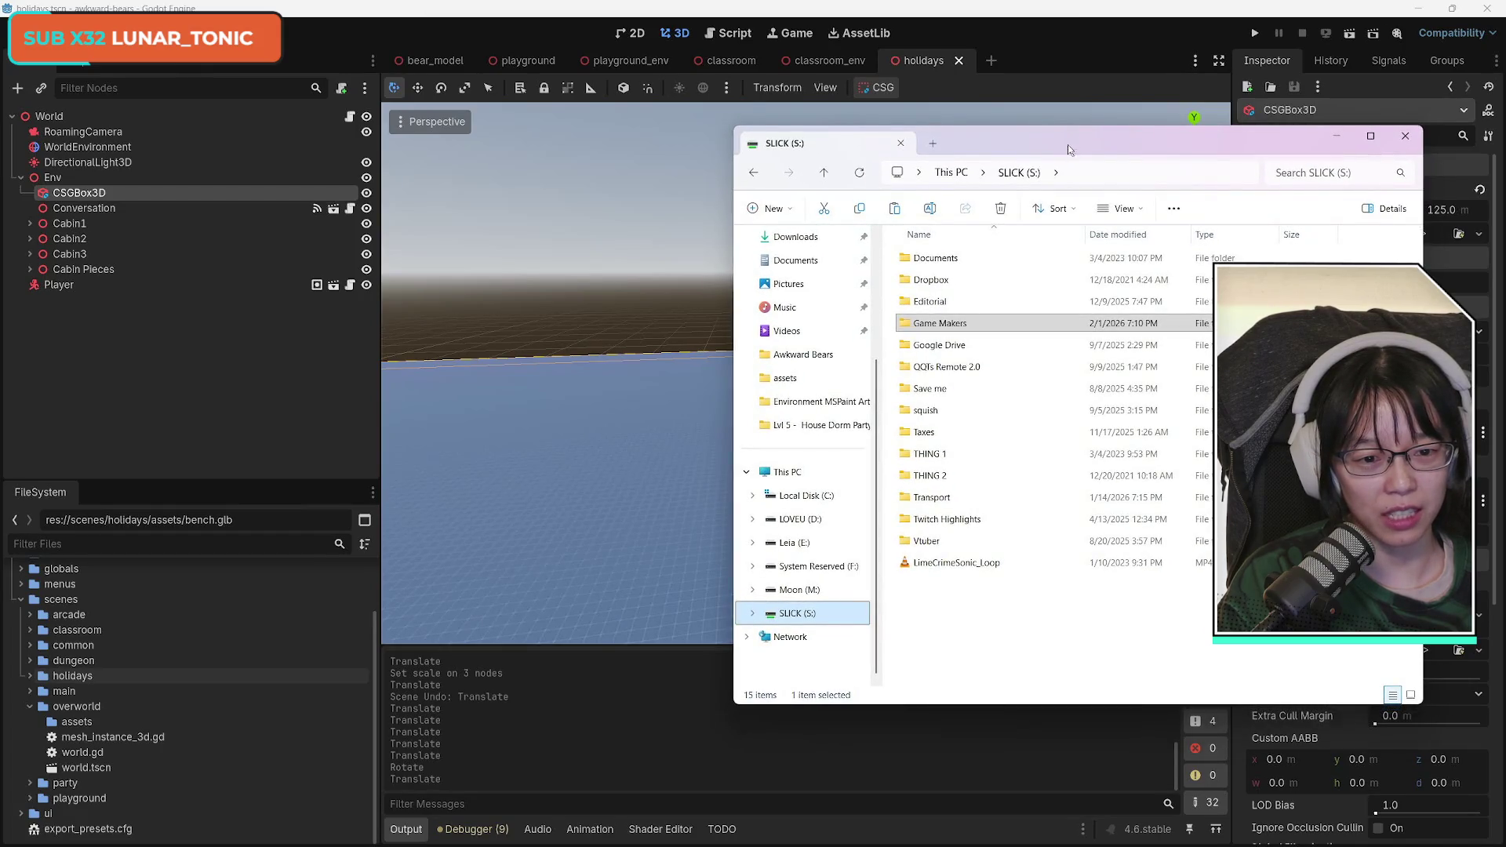
click(1055, 632)
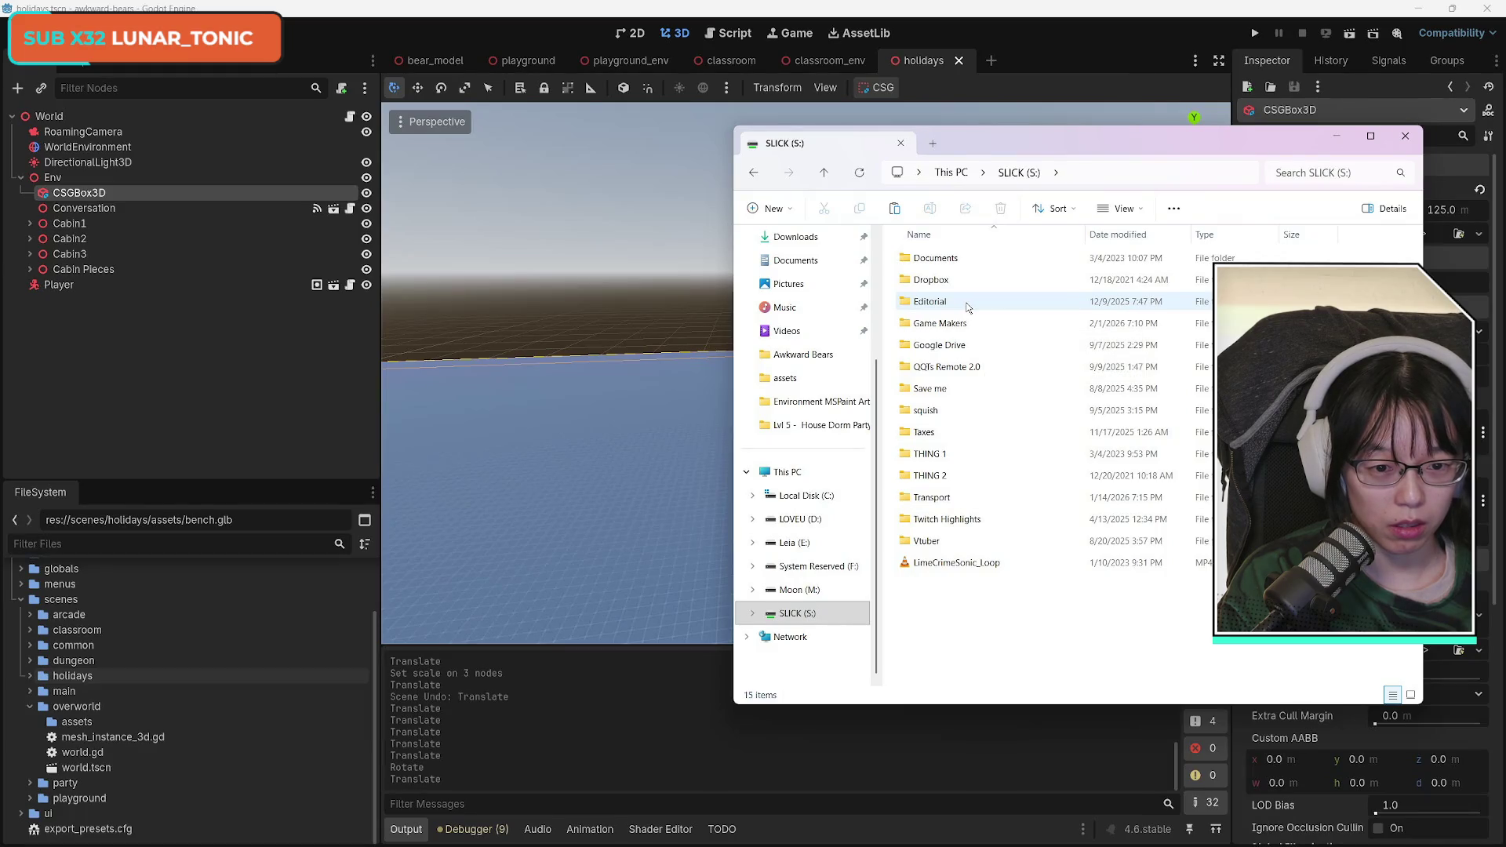
double_click(967, 322)
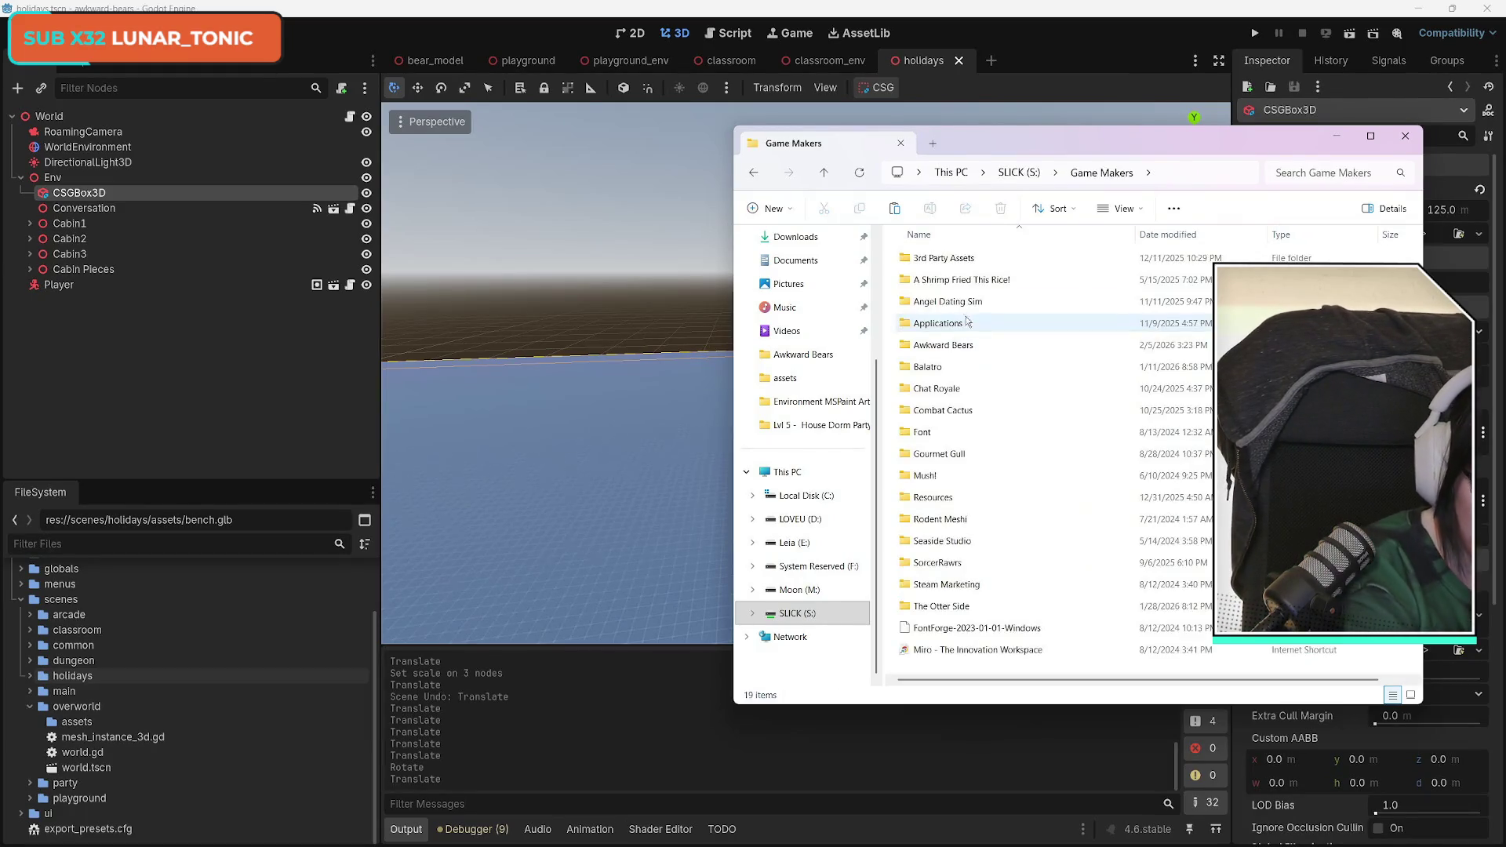
Open Awkward Bears › Assets › Models › Lvl 4 - Family Holiday › Nature Kit and scroll to the fence models.
double_click(965, 345)
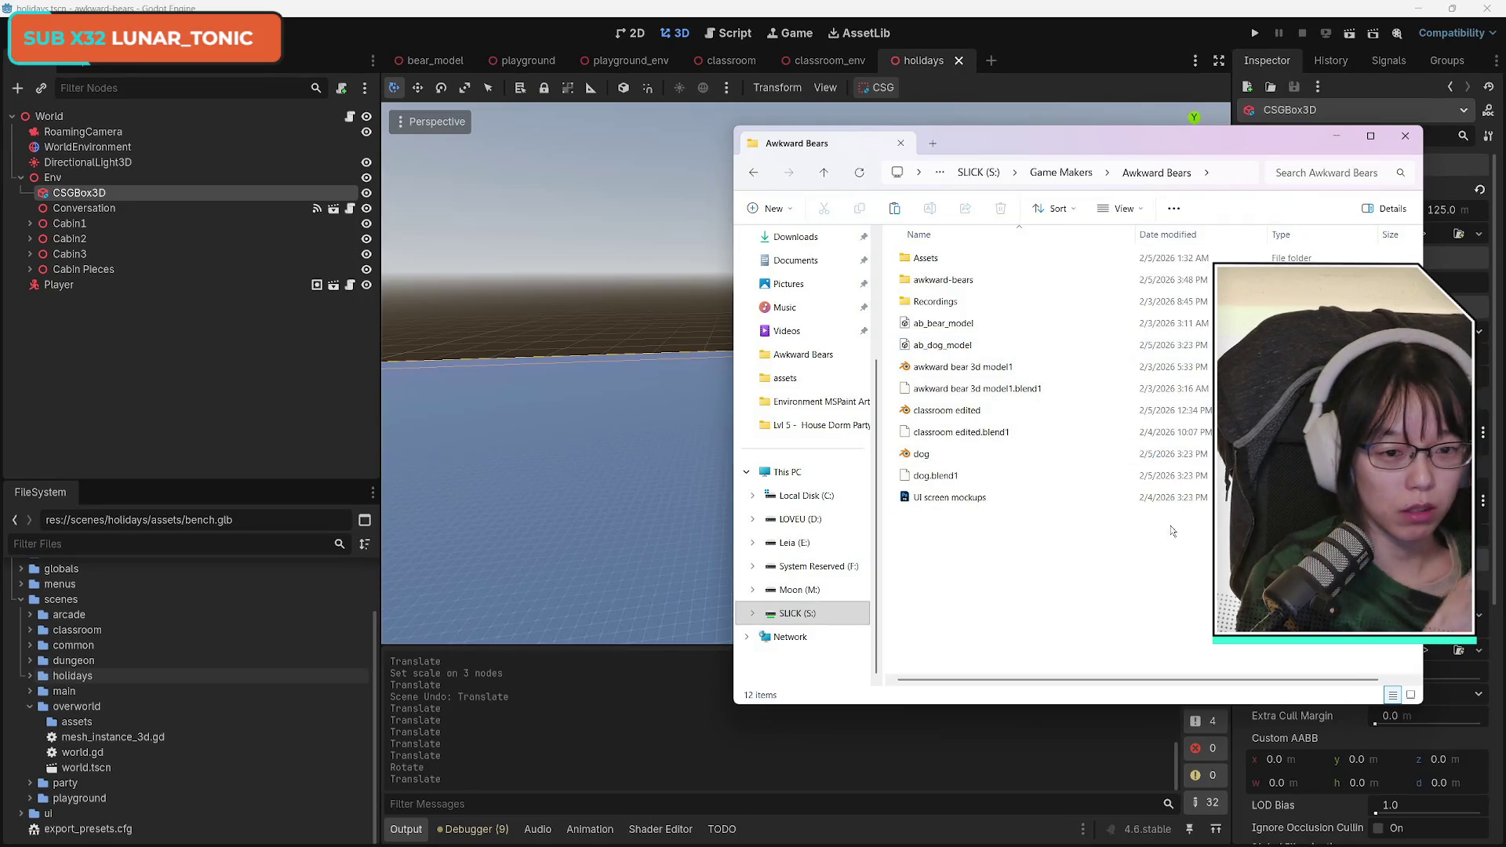
click(997, 259)
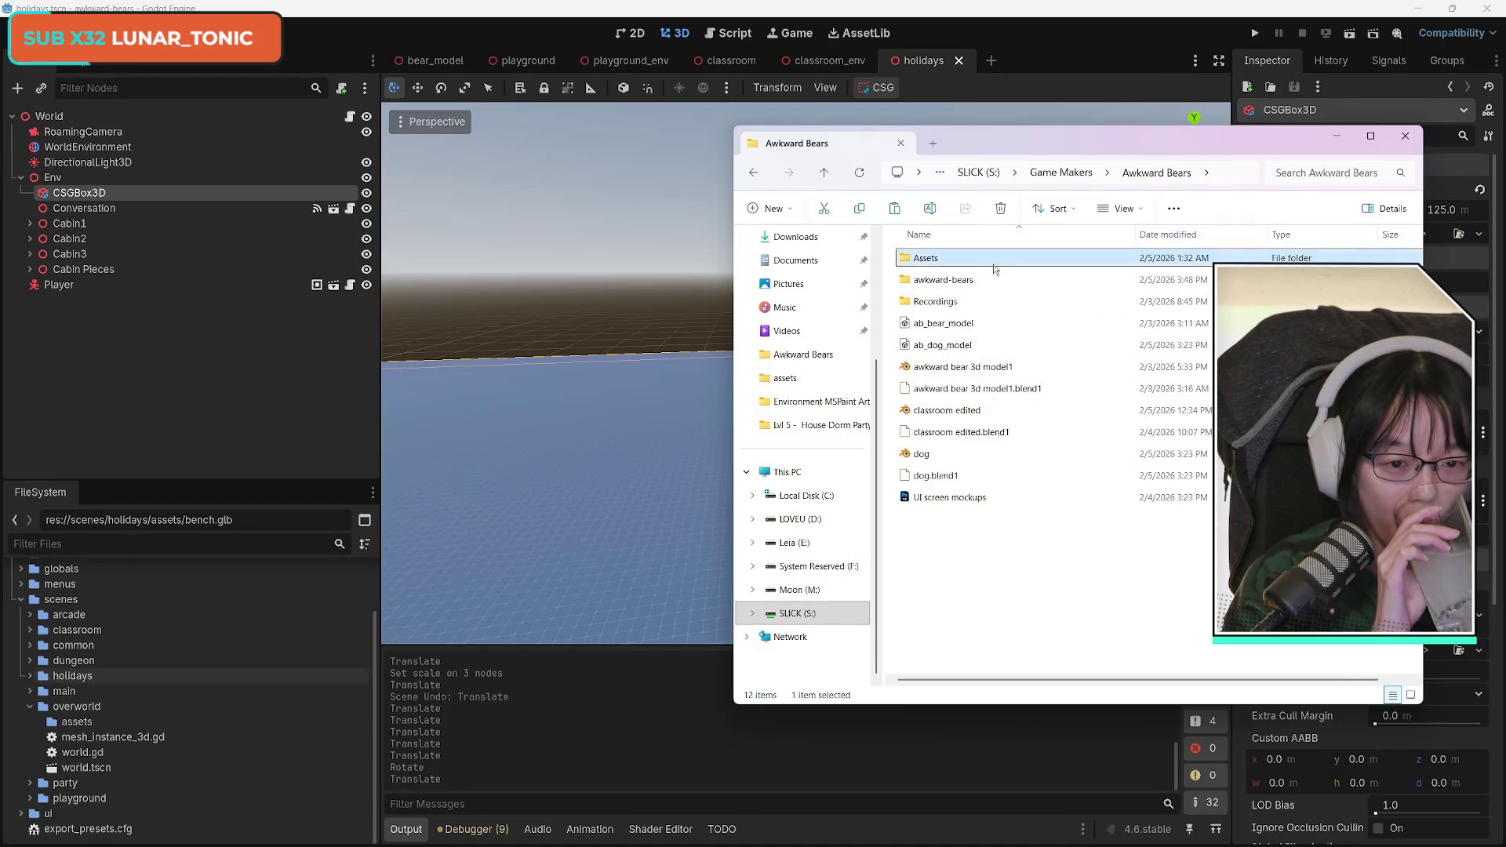
click(981, 255)
double_click(981, 252)
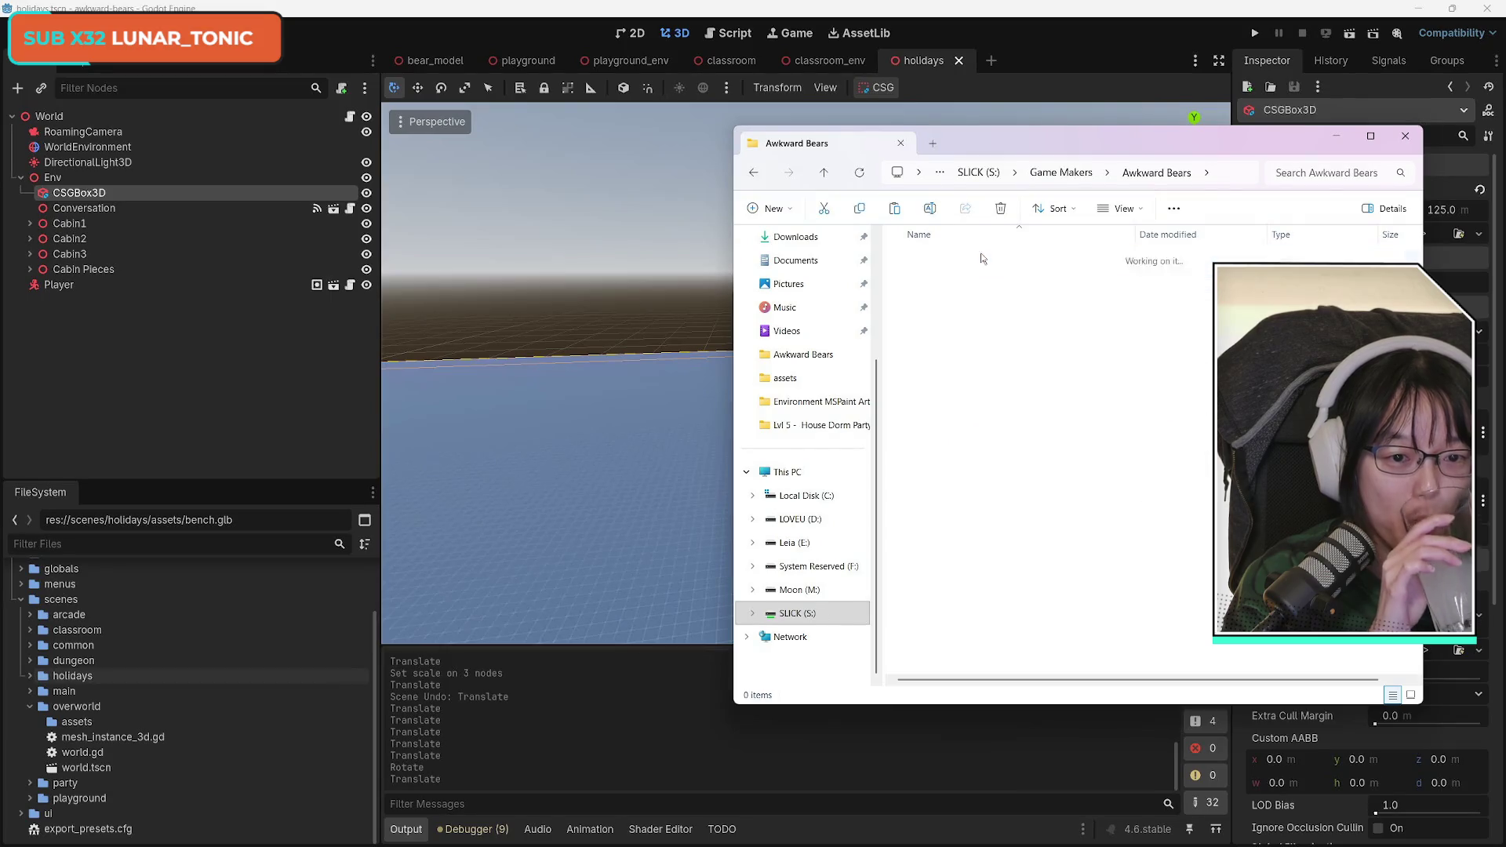
double_click(977, 301)
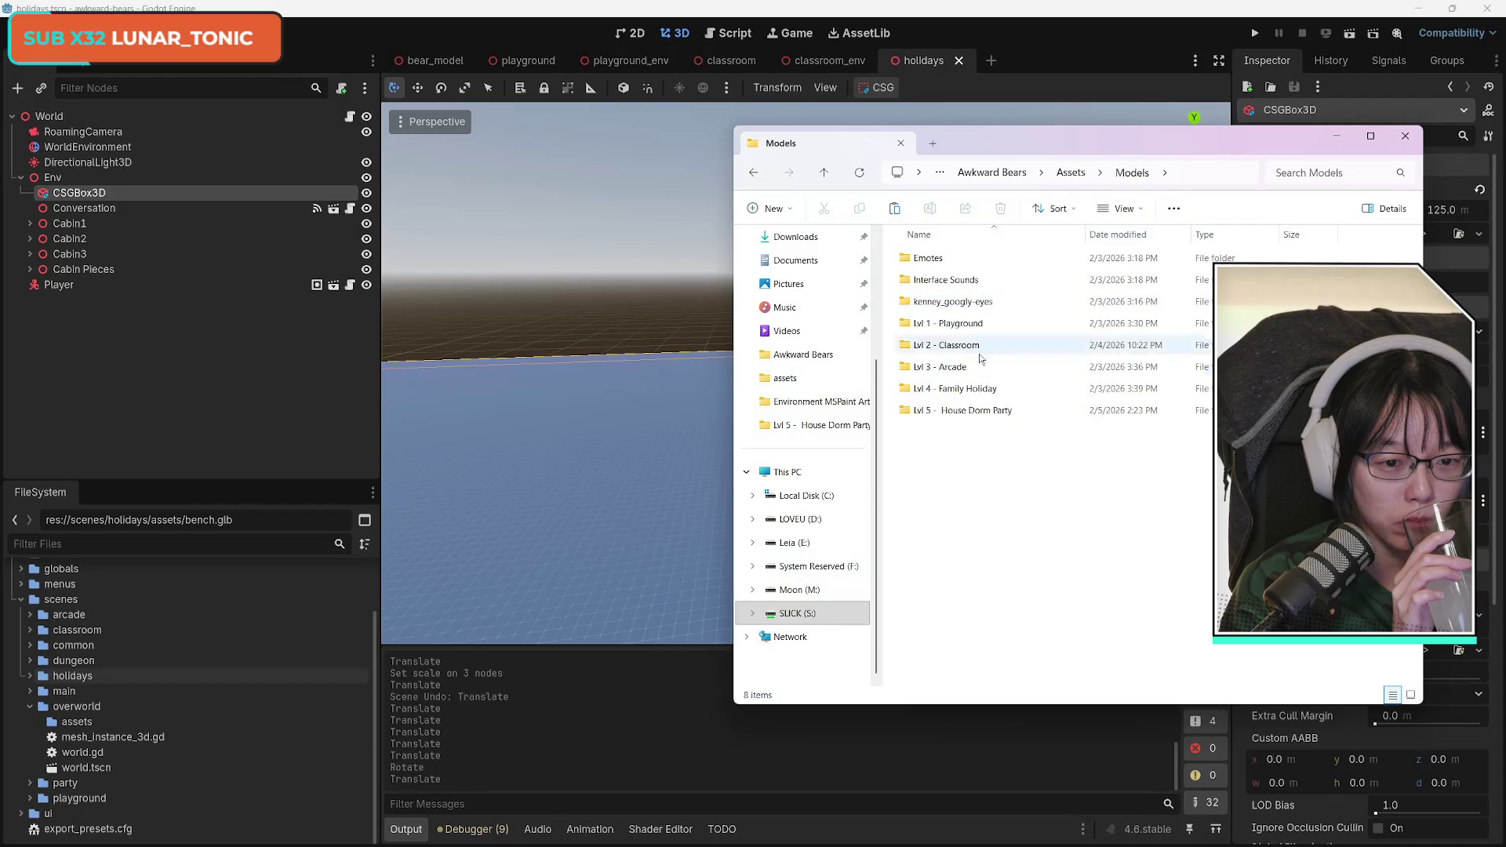
double_click(961, 388)
double_click(965, 301)
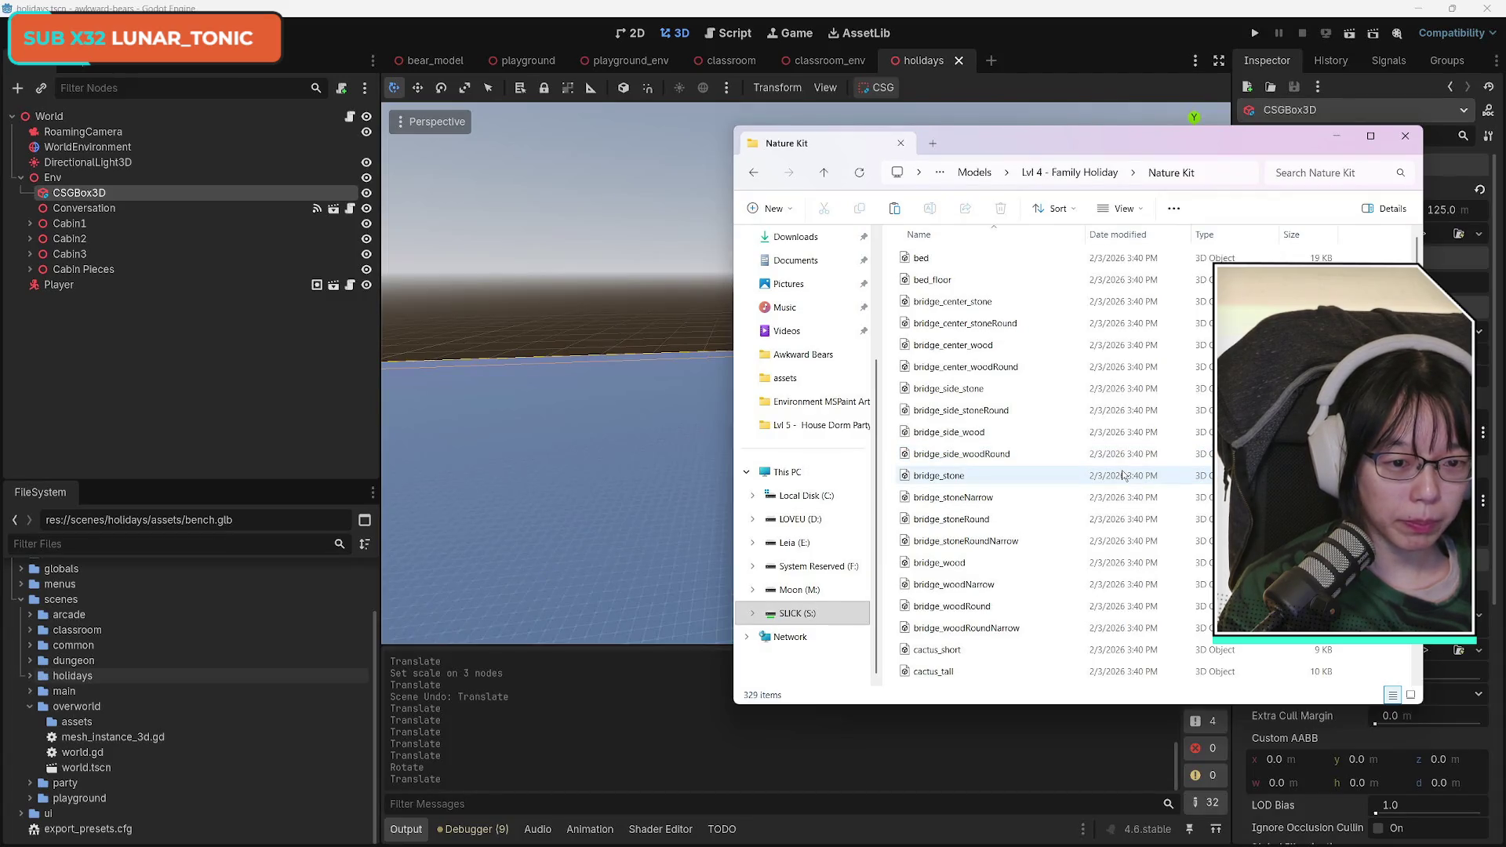
scroll(1075, 565, down, 3)
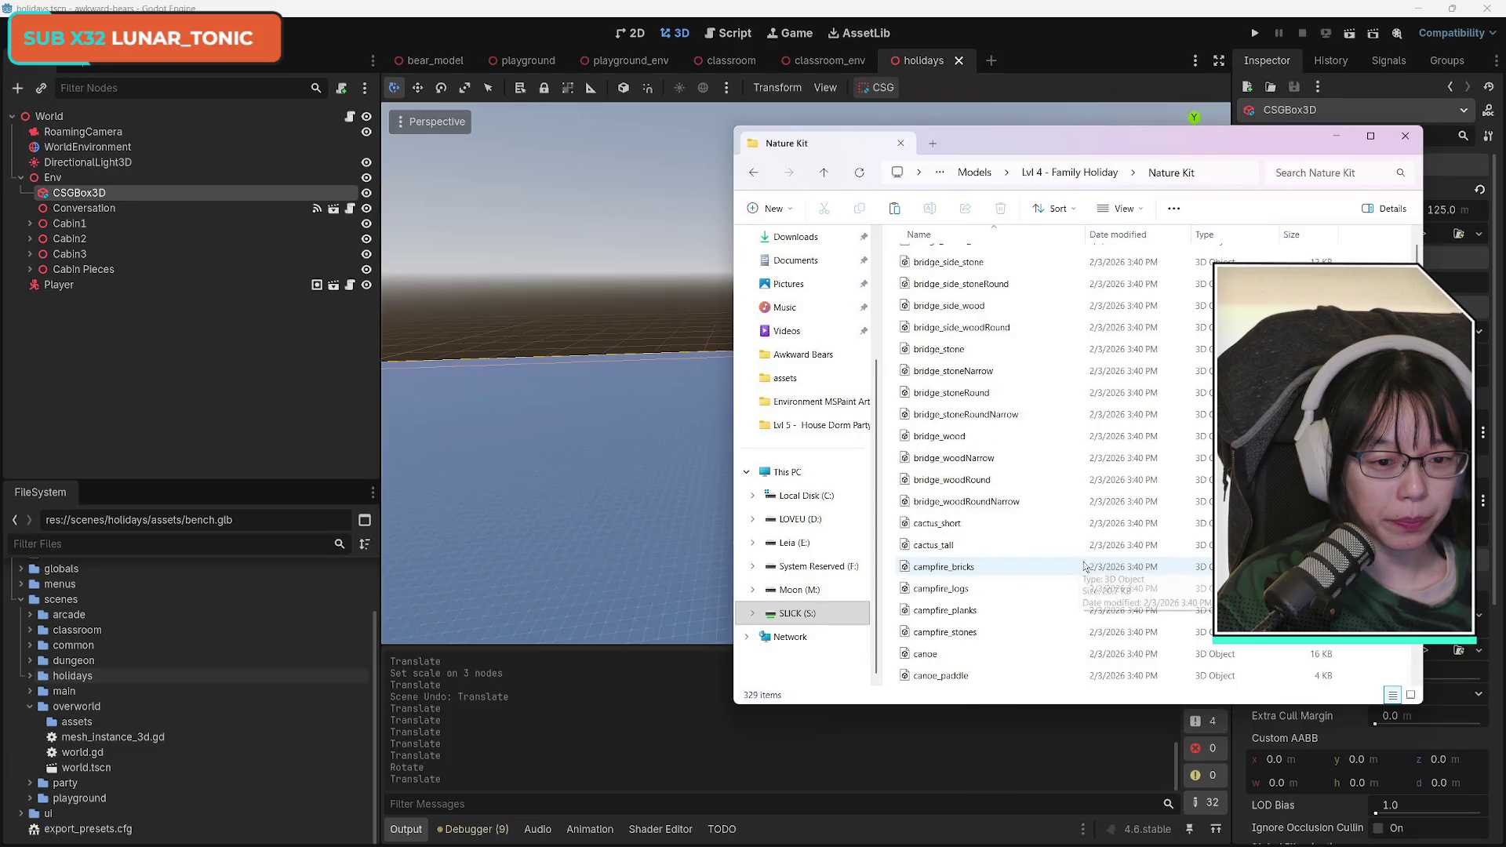
scroll(1079, 577, down, 2)
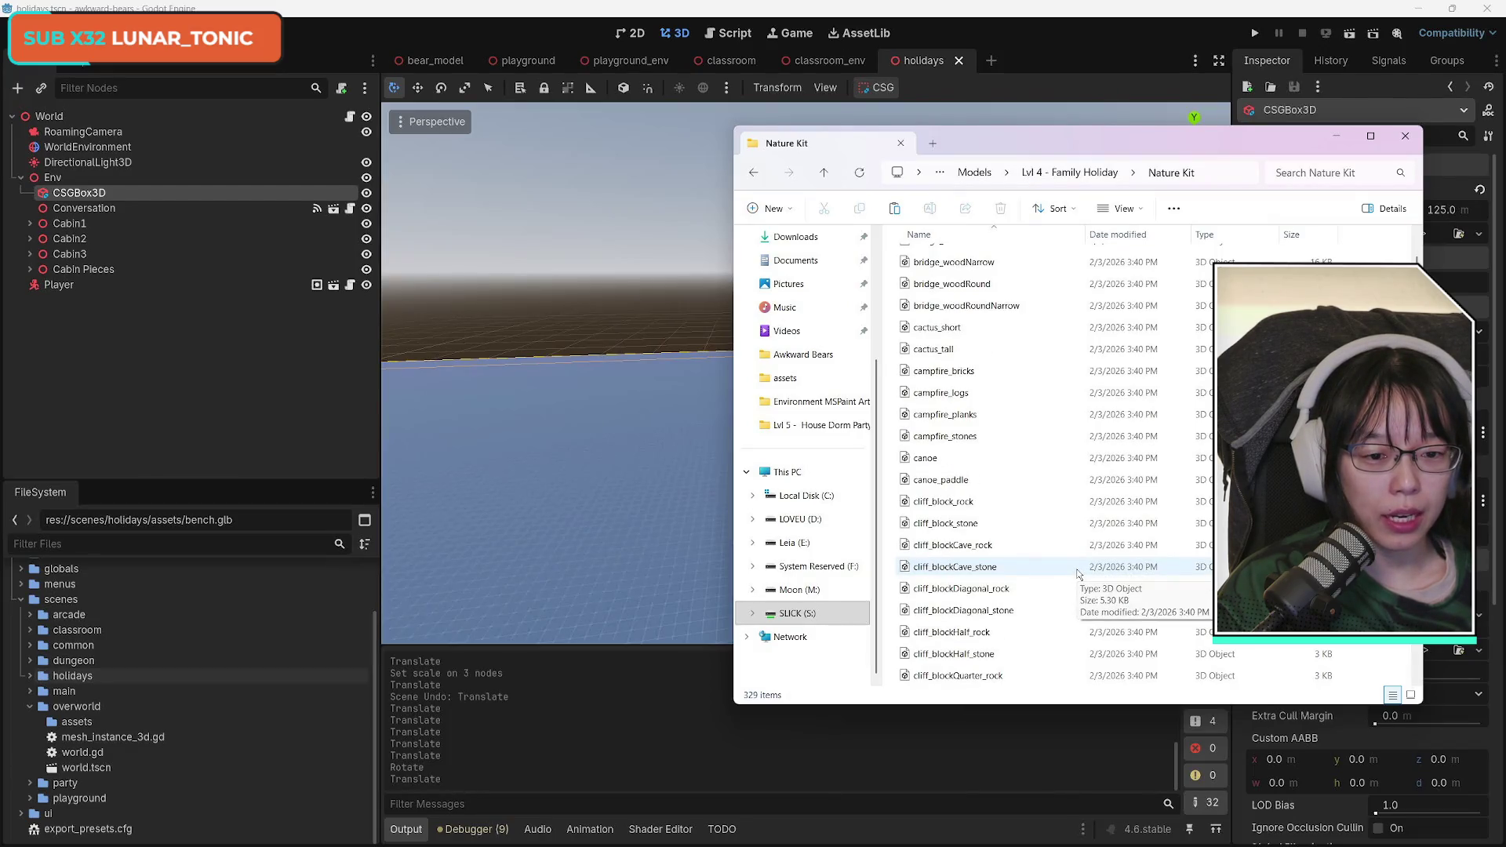
scroll(1076, 572, down, 10)
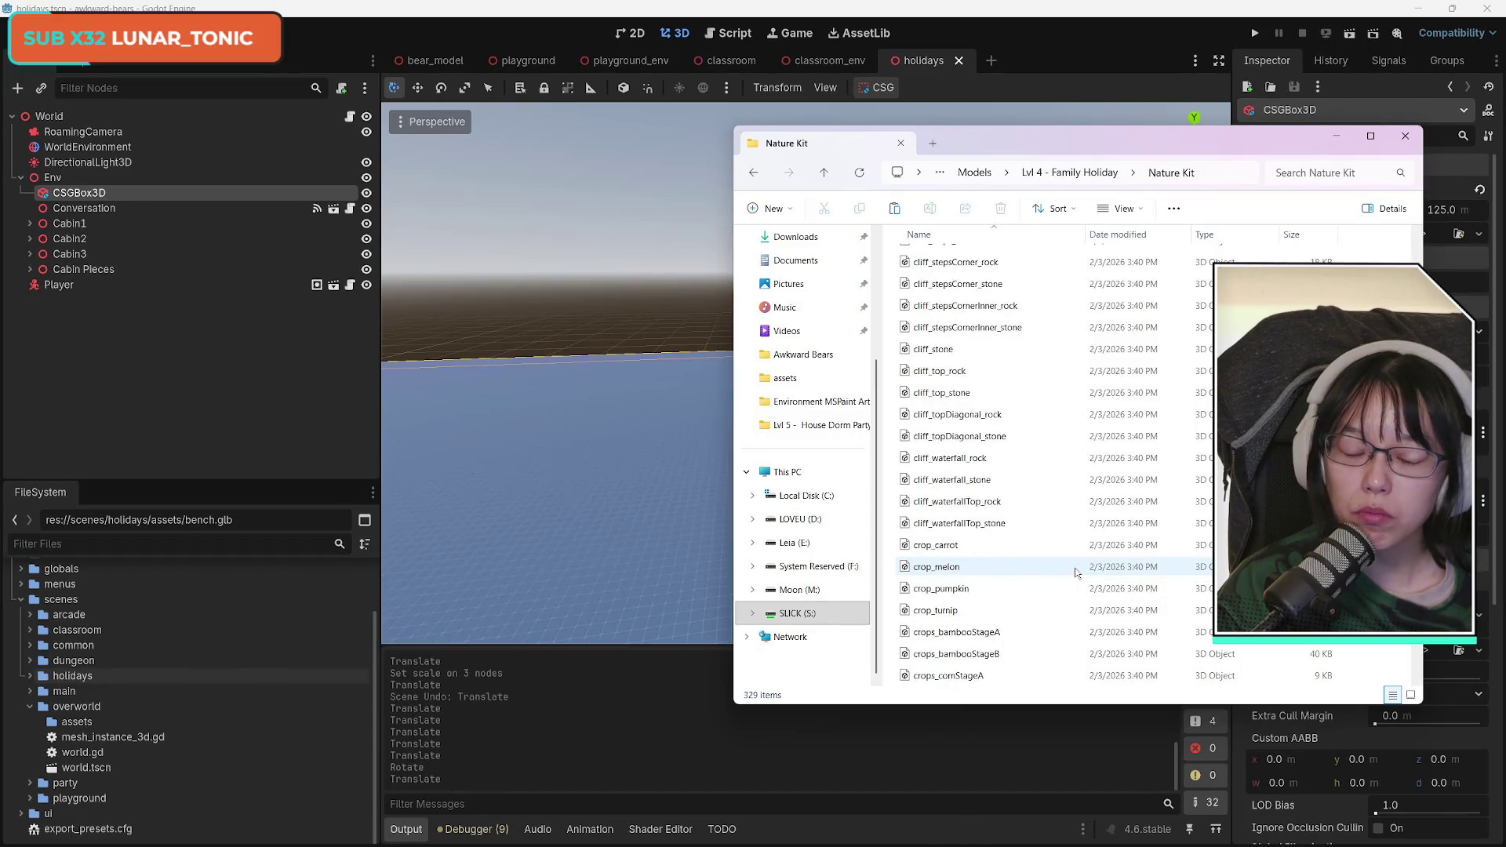
scroll(1075, 572, down, 7)
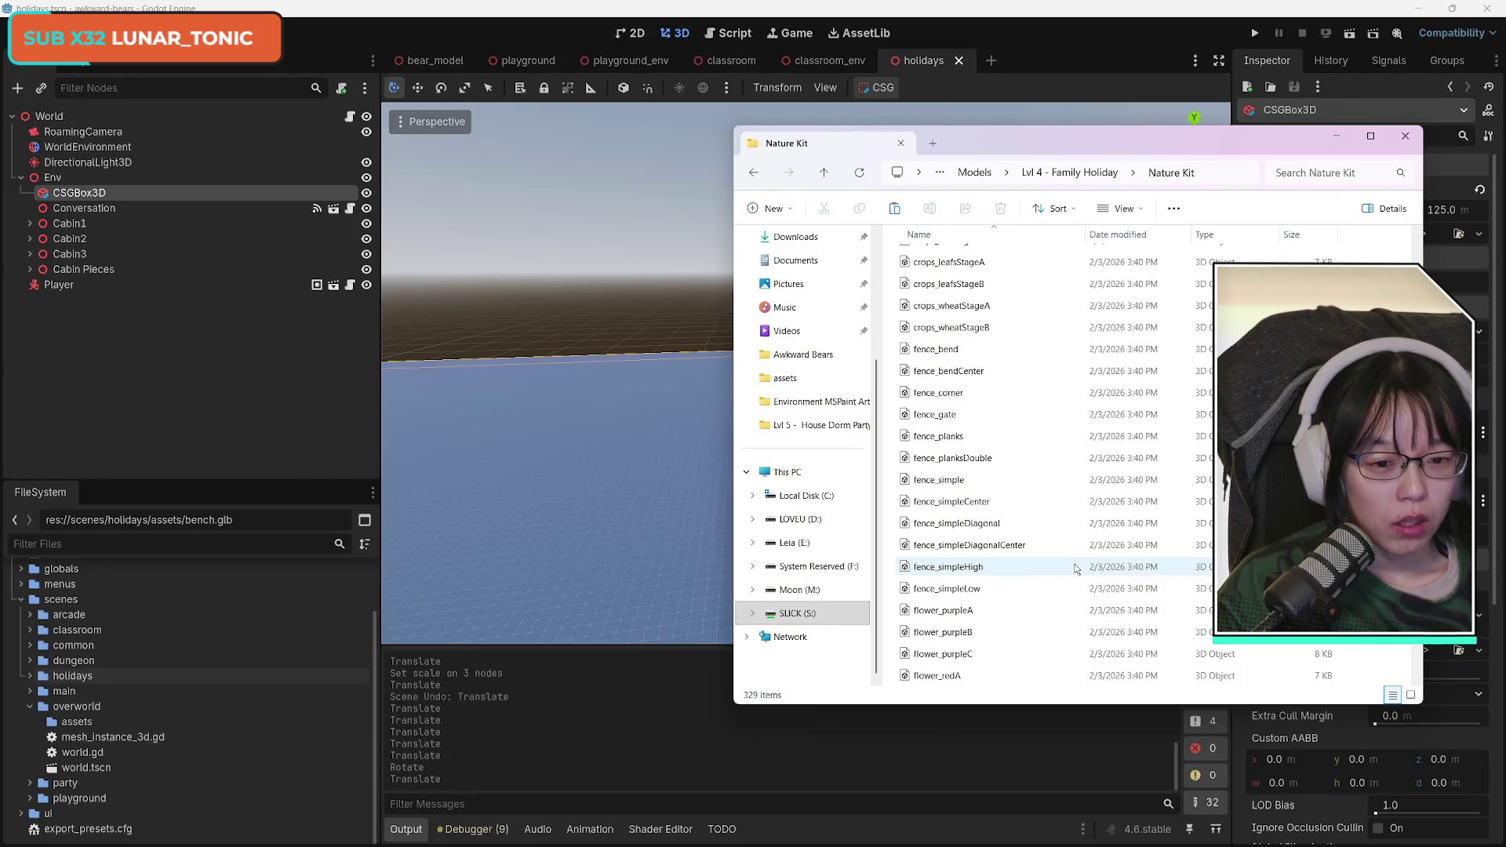
Select the twelve fence_* models from fence_bend onward and drag them into the Godot project.
click(963, 397)
click(965, 354)
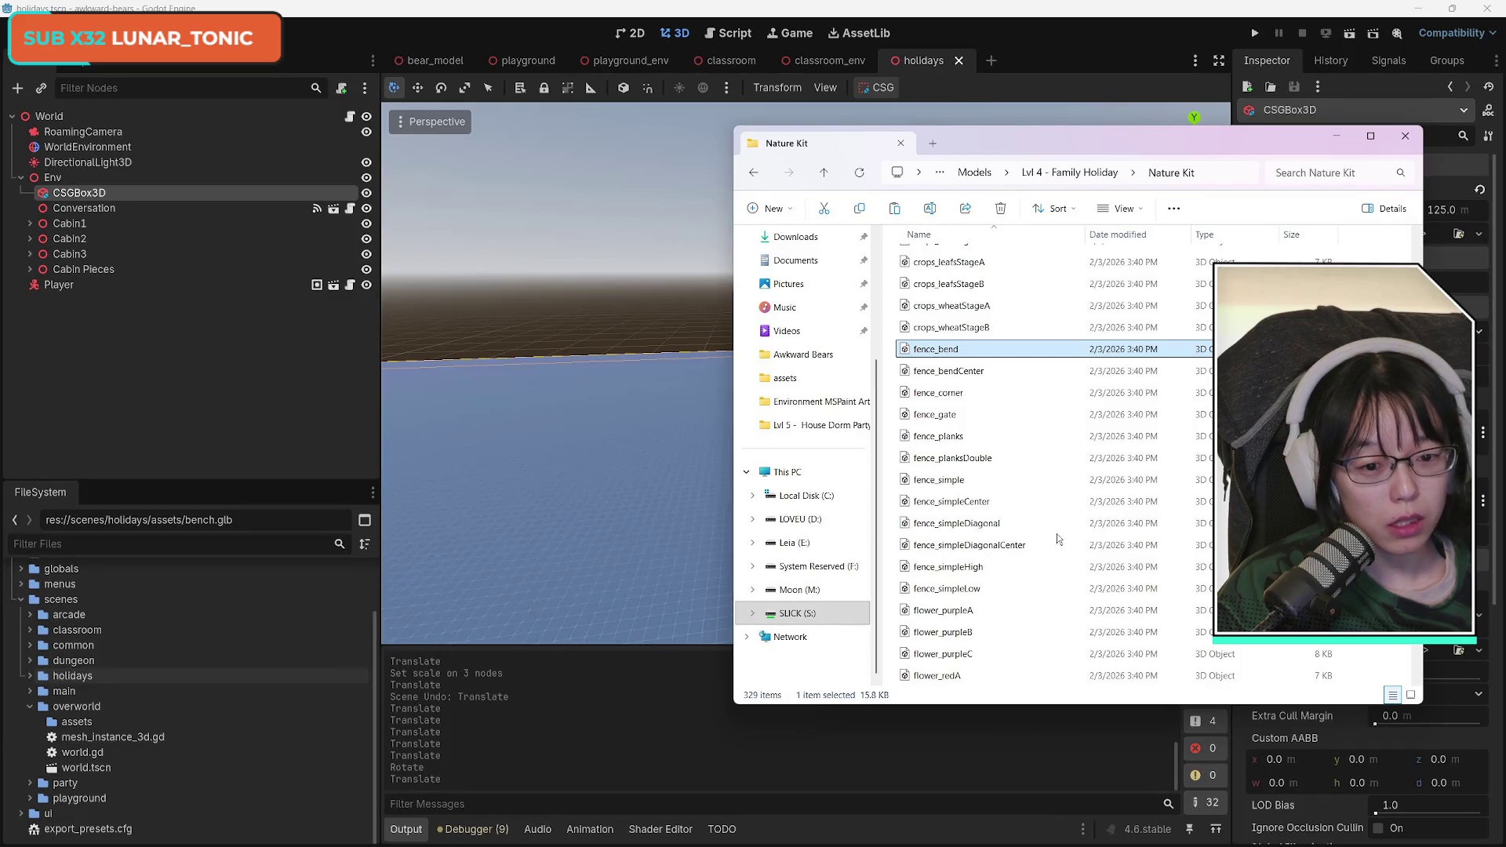
shift+click(1078, 587)
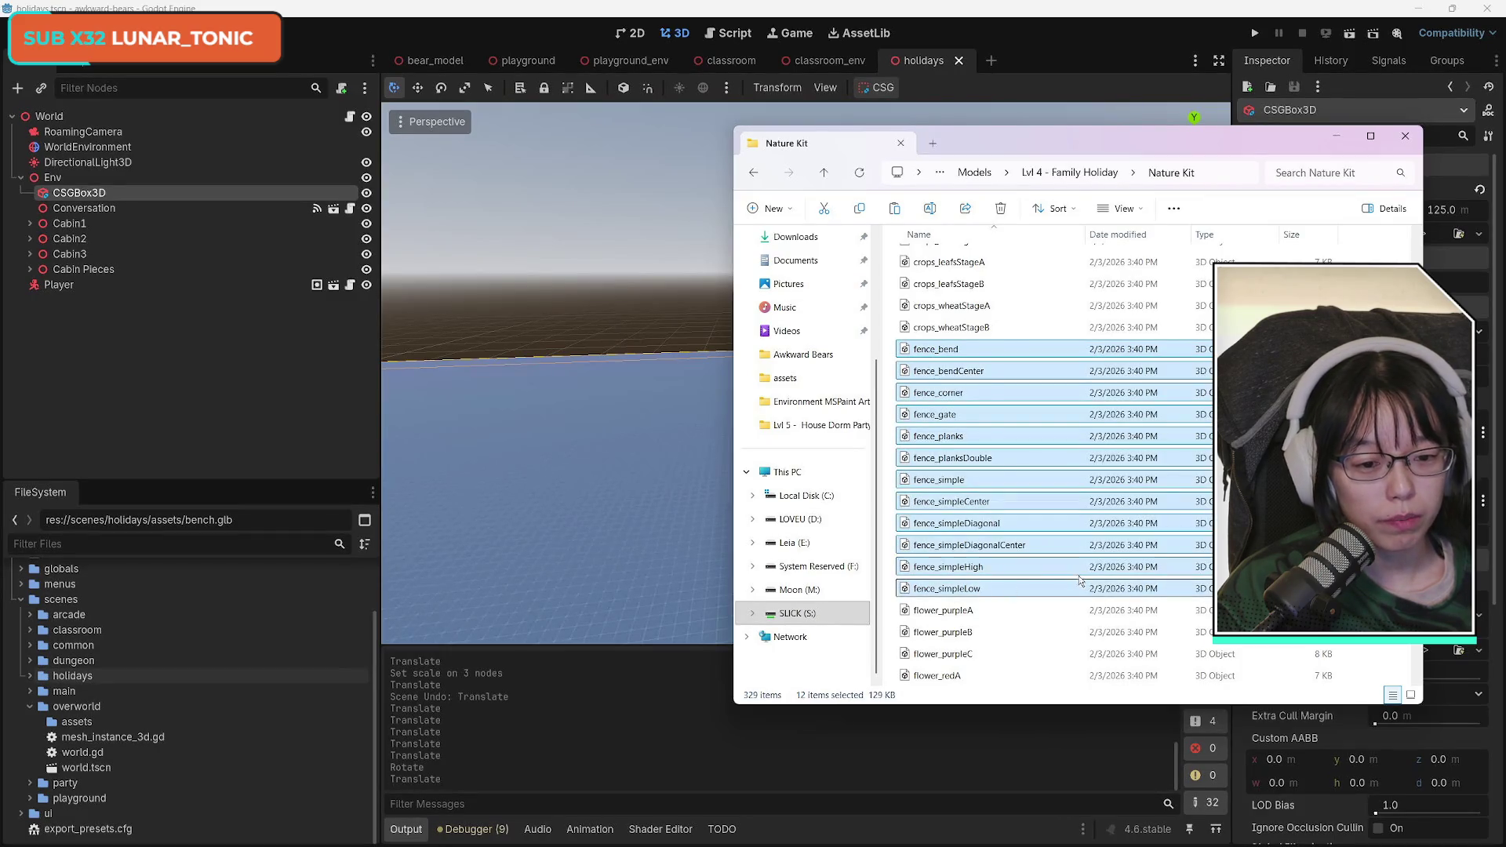
scroll(1073, 579, down, 5)
scroll(1073, 579, down, 1)
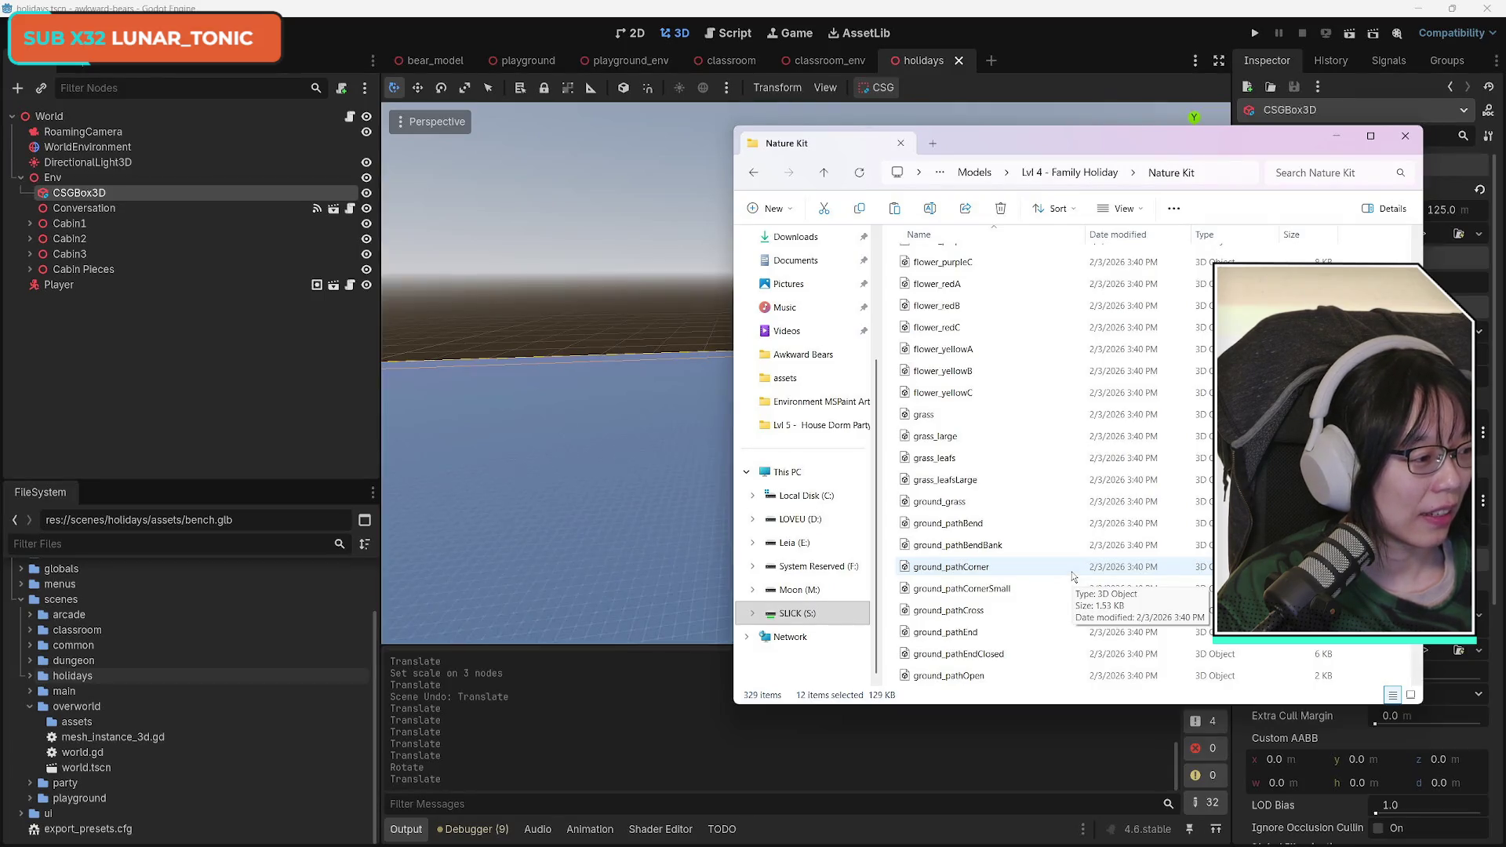
scroll(1075, 561, up, 6)
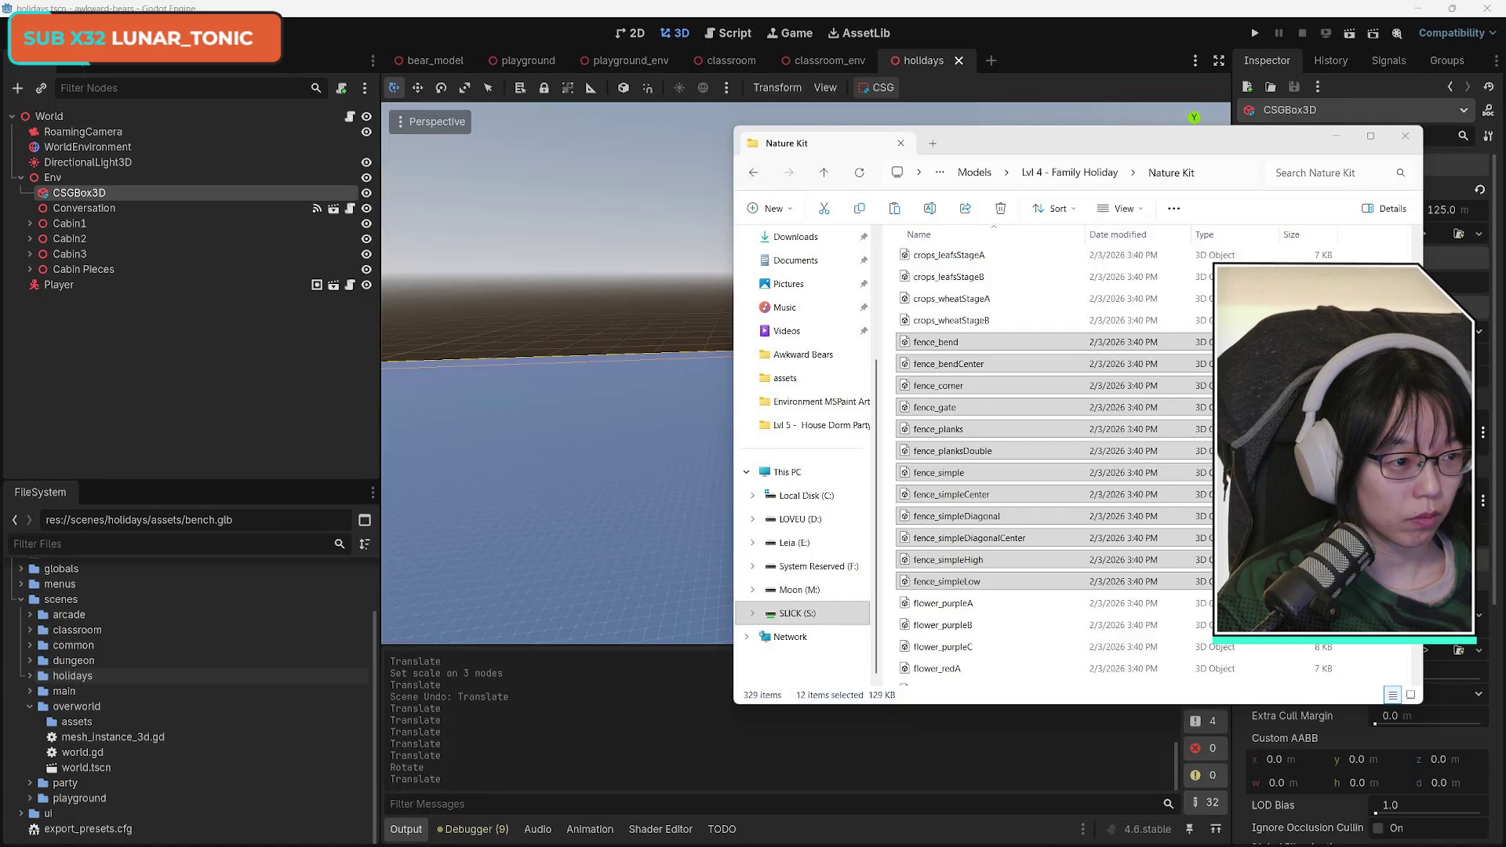
key(alt+Tab)
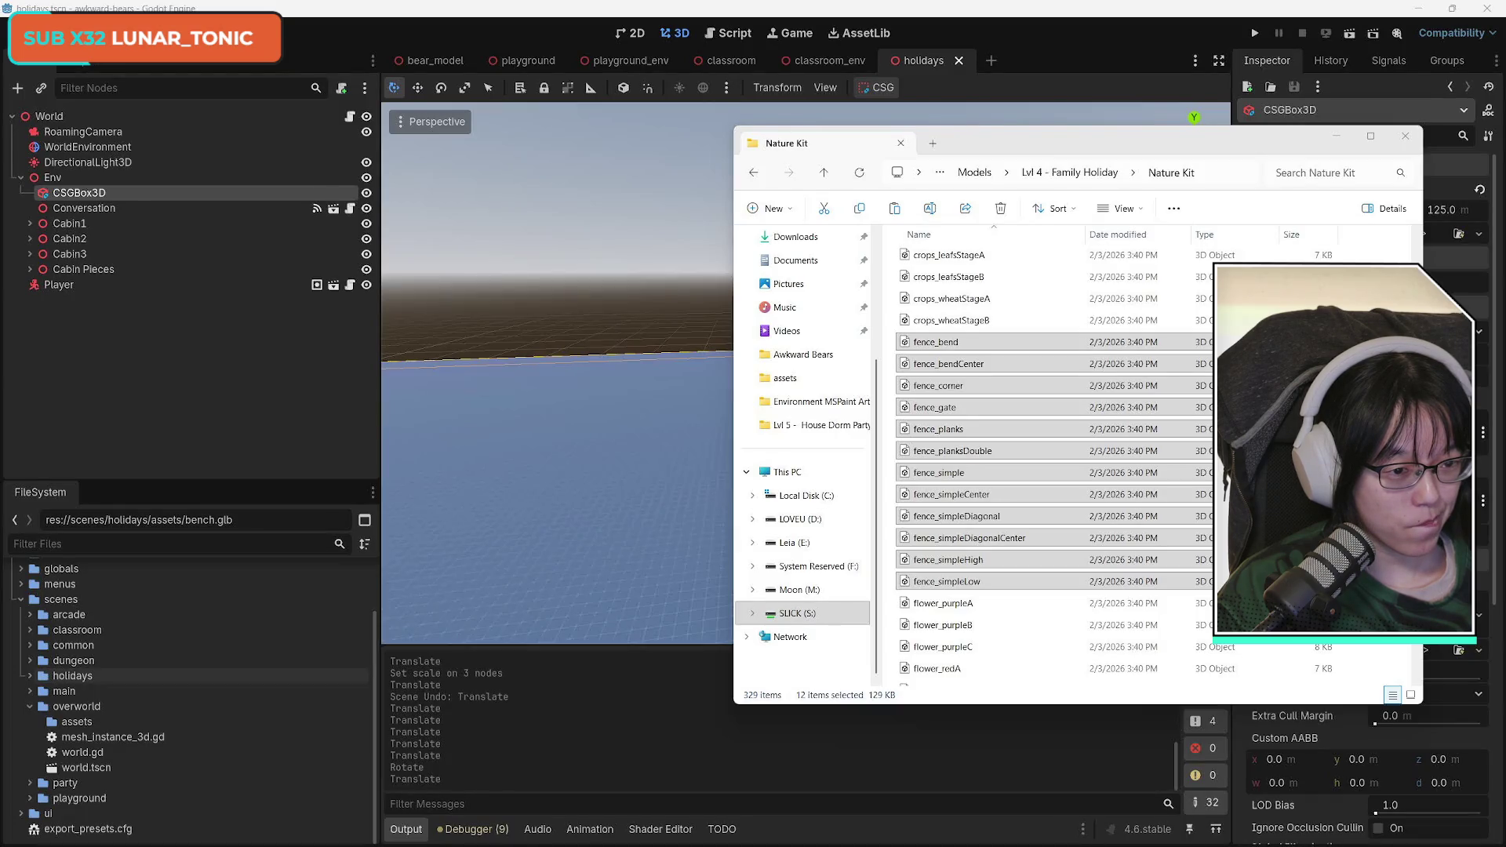
scroll(1052, 471, down, 15)
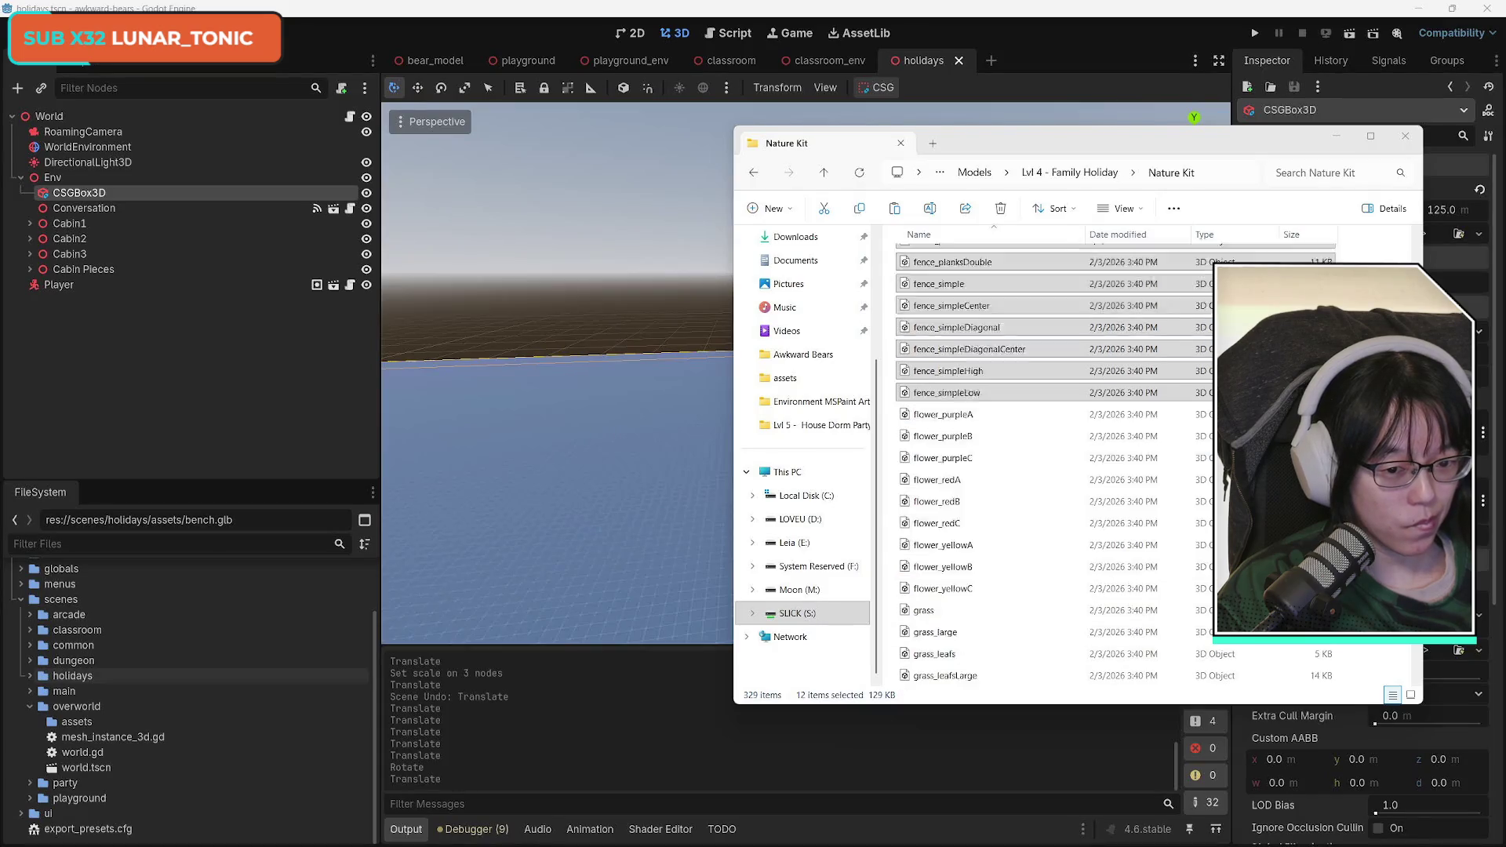
scroll(1051, 471, down, 20)
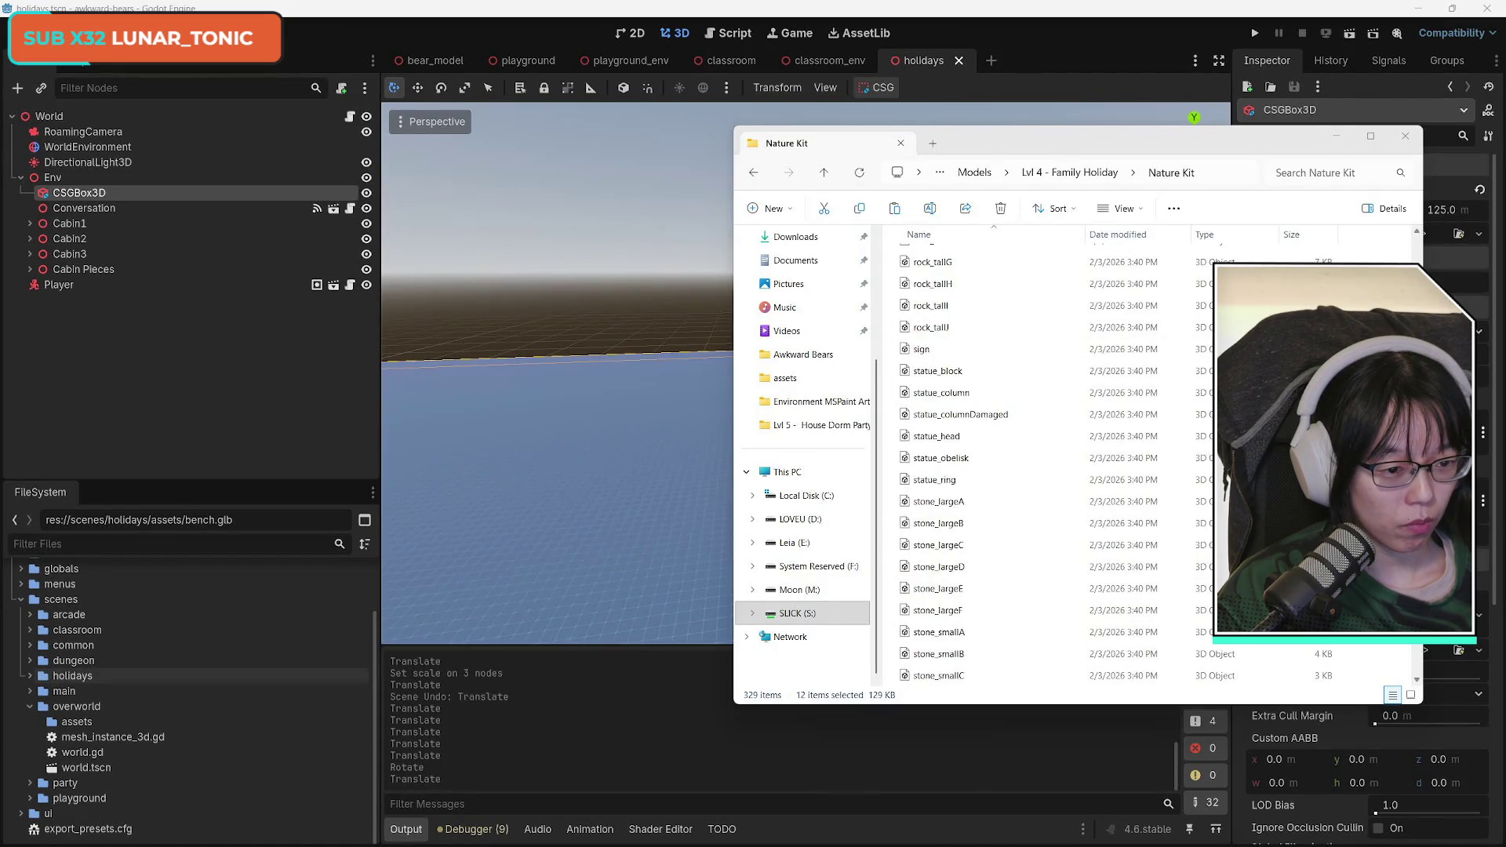
scroll(1051, 470, down, 5)
scroll(1051, 471, up, 5)
scroll(1051, 471, up, 20)
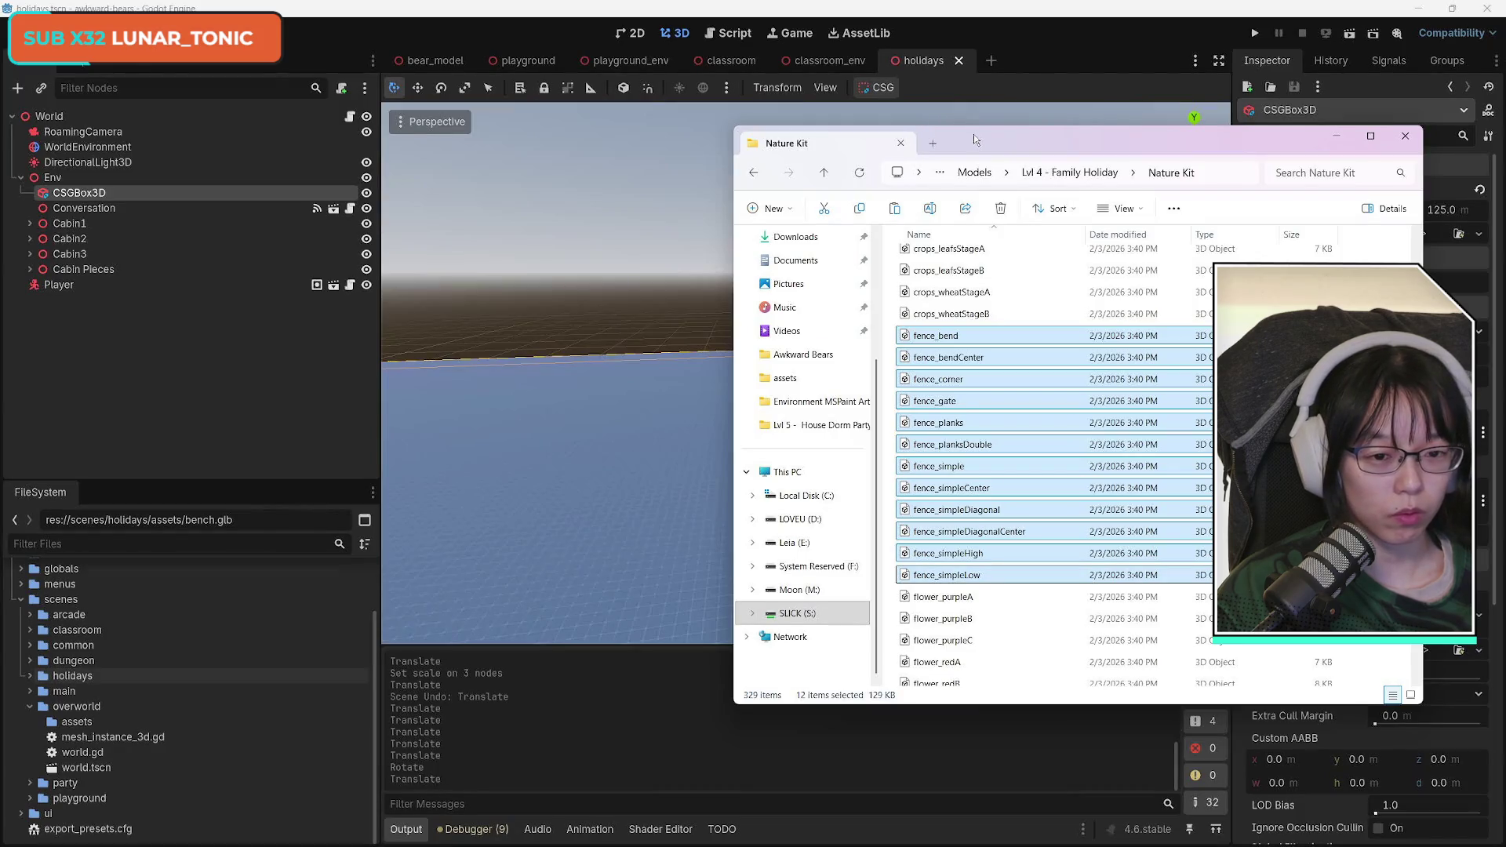
mouse_move(946, 337)
mouse_down()
mouse_move(1334, 369)
mouse_move(1334, 471)
mouse_up()
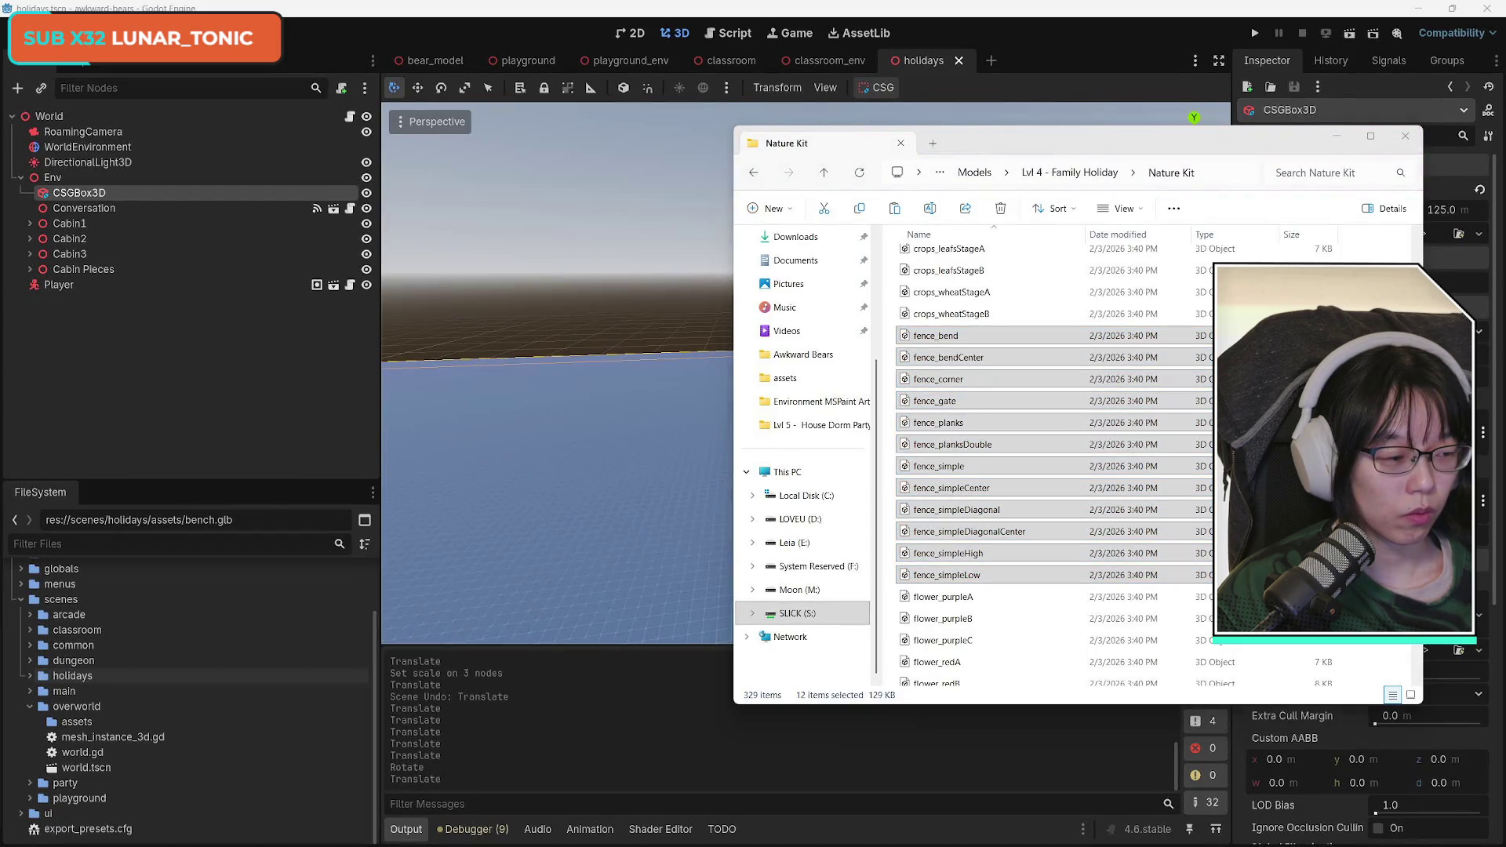
Reselect the twelve fence models, reopen the Nature Kit folder, and minimize the Explorer window.
click(1012, 336)
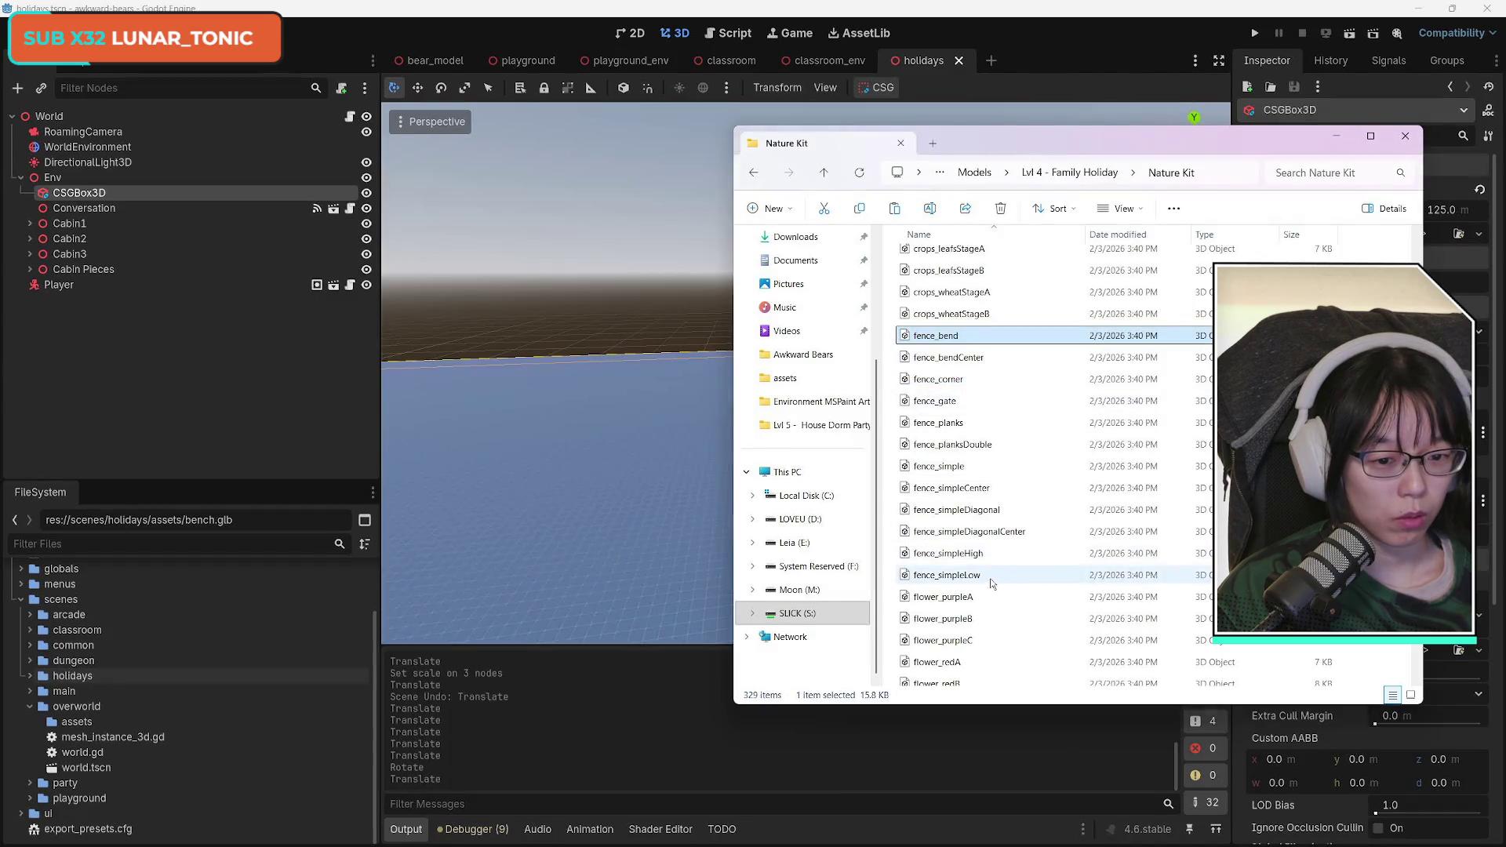
shift+click(1028, 577)
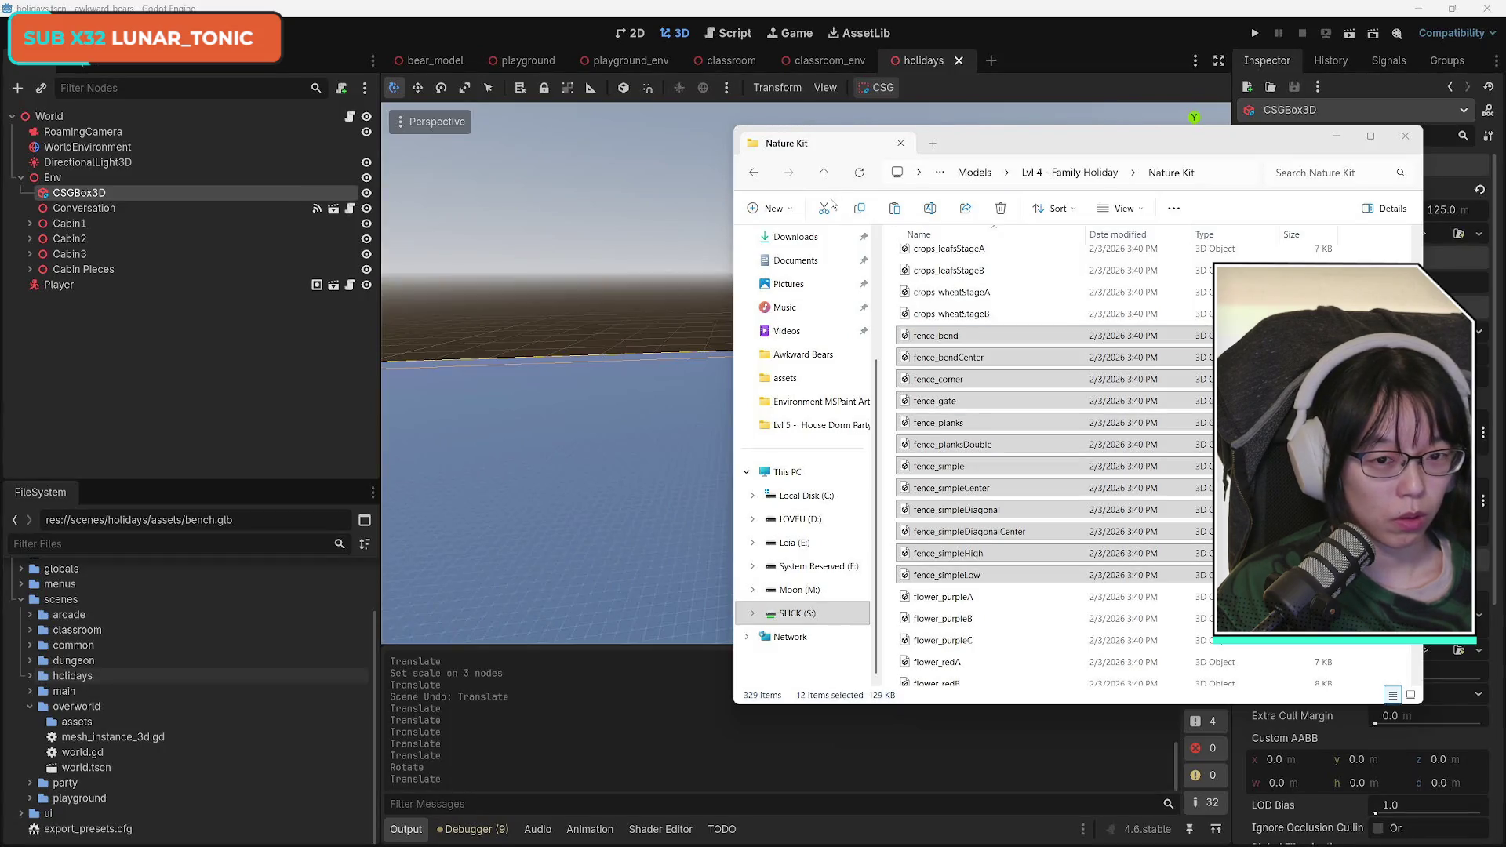
click(753, 173)
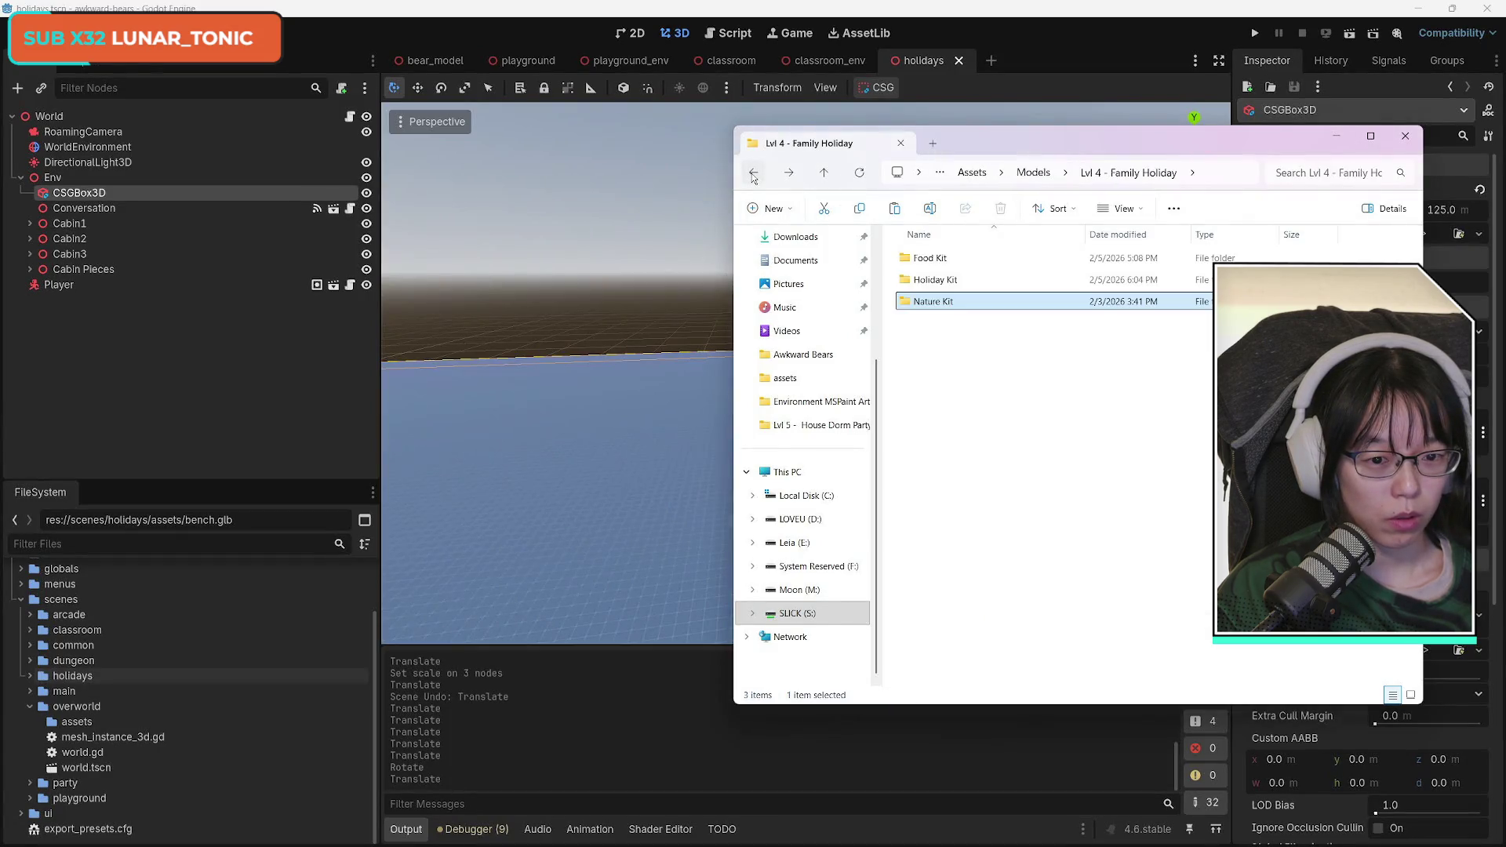
double_click(962, 303)
scroll(1031, 346, up, 6)
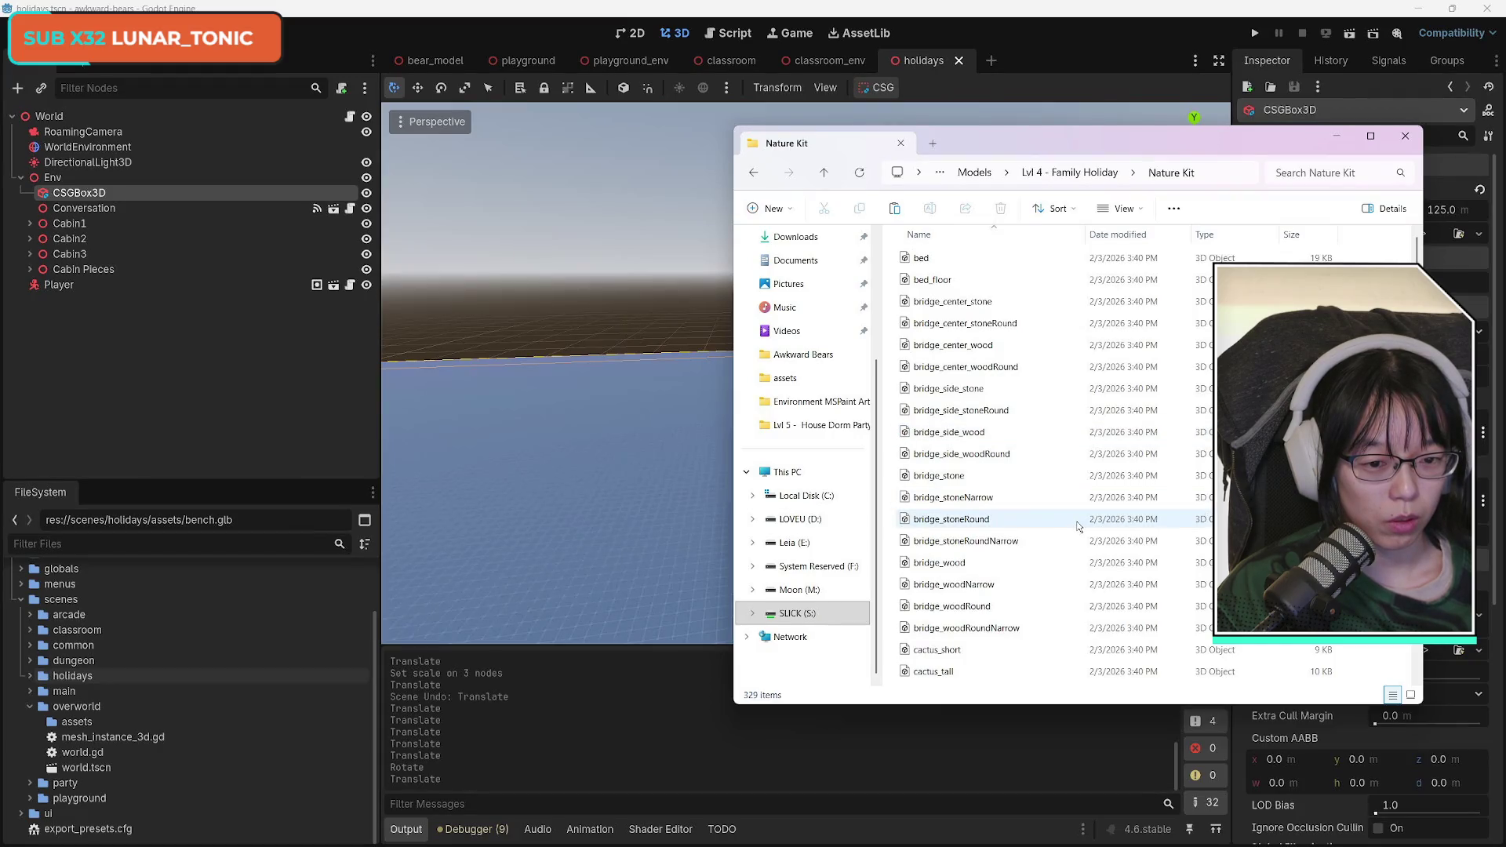
scroll(1078, 525, down, 6)
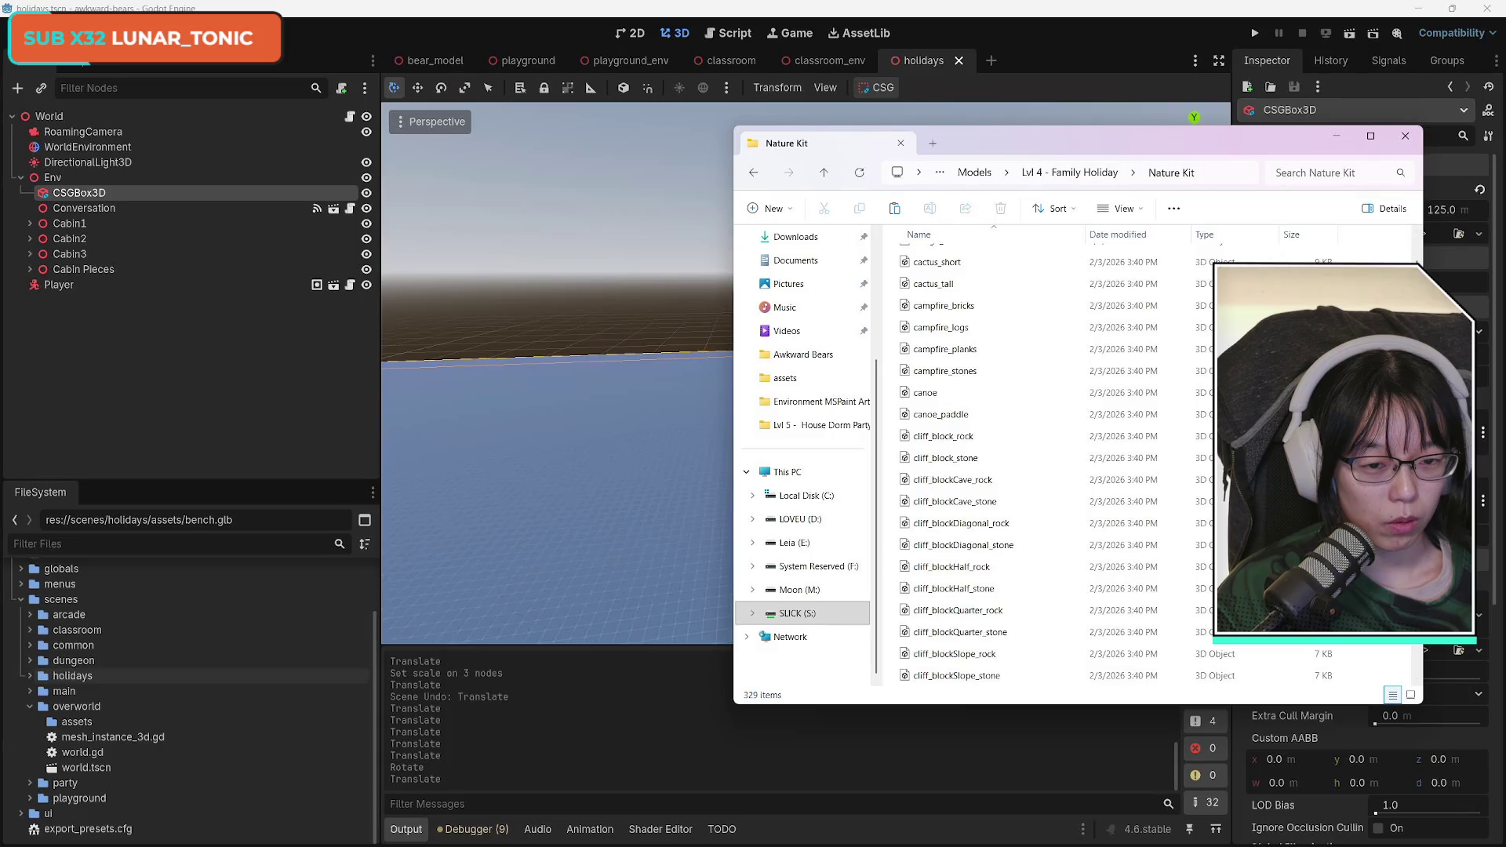
click(1338, 137)
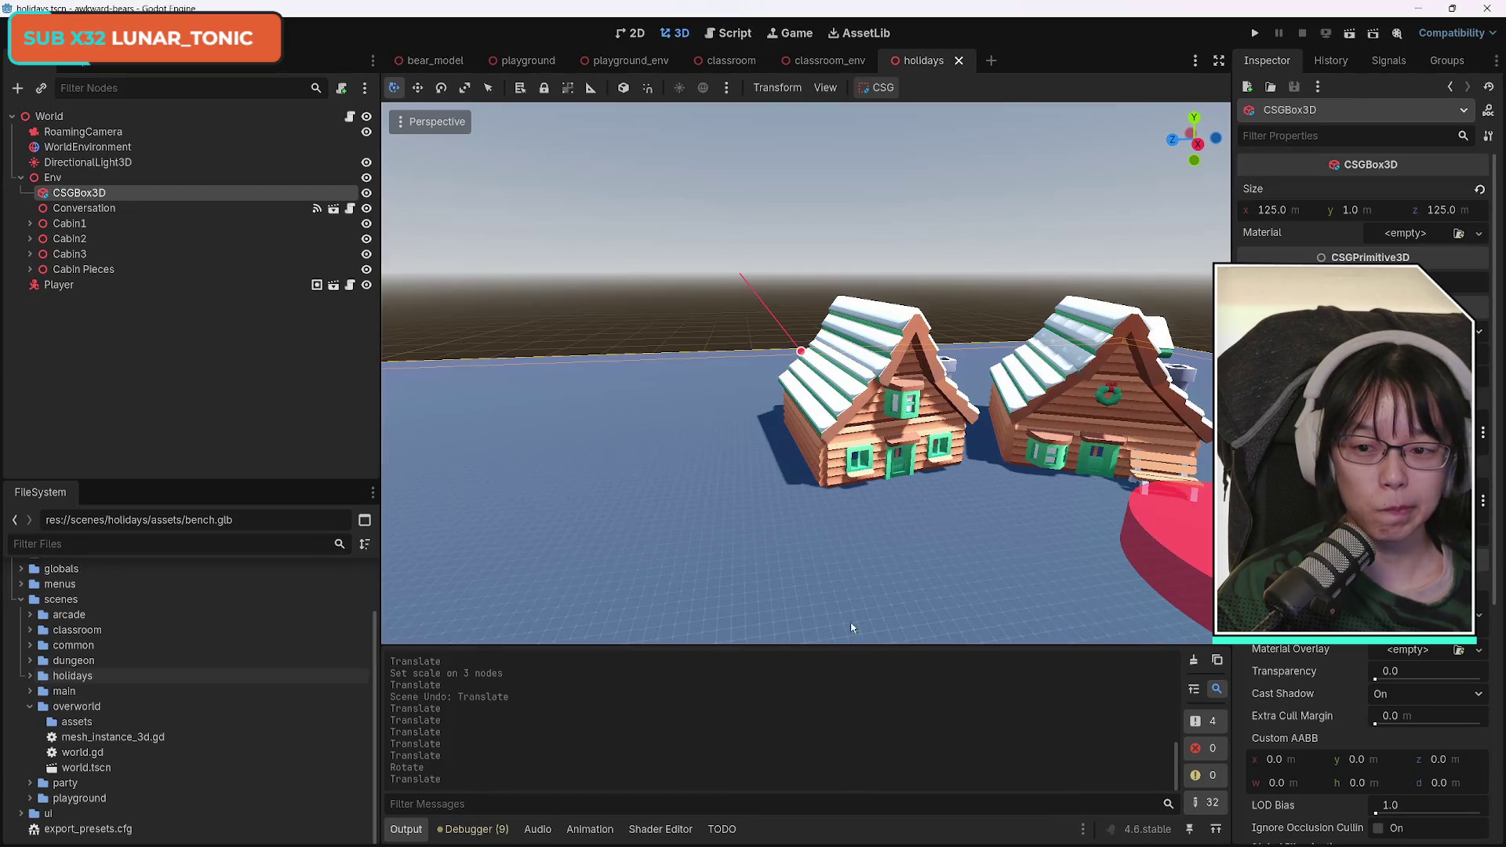
Collapse overworld and expand holidays › assets in the FileSystem dock to reach the fence files.
click(29, 709)
click(29, 675)
click(38, 691)
scroll(196, 747, up, 2)
scroll(197, 750, down, 3)
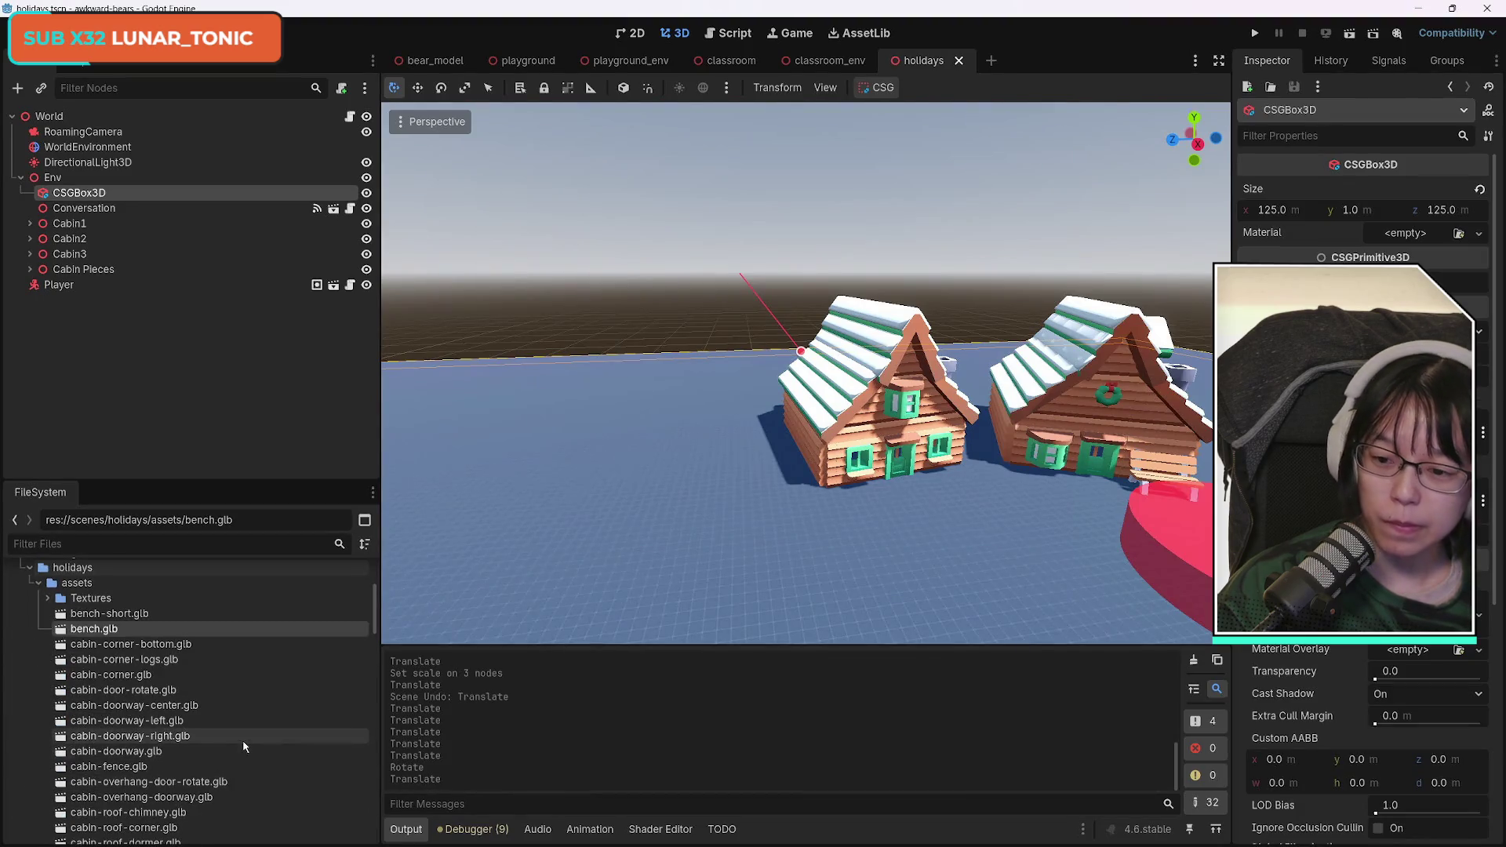
scroll(243, 747, down, 3)
scroll(247, 751, down, 3)
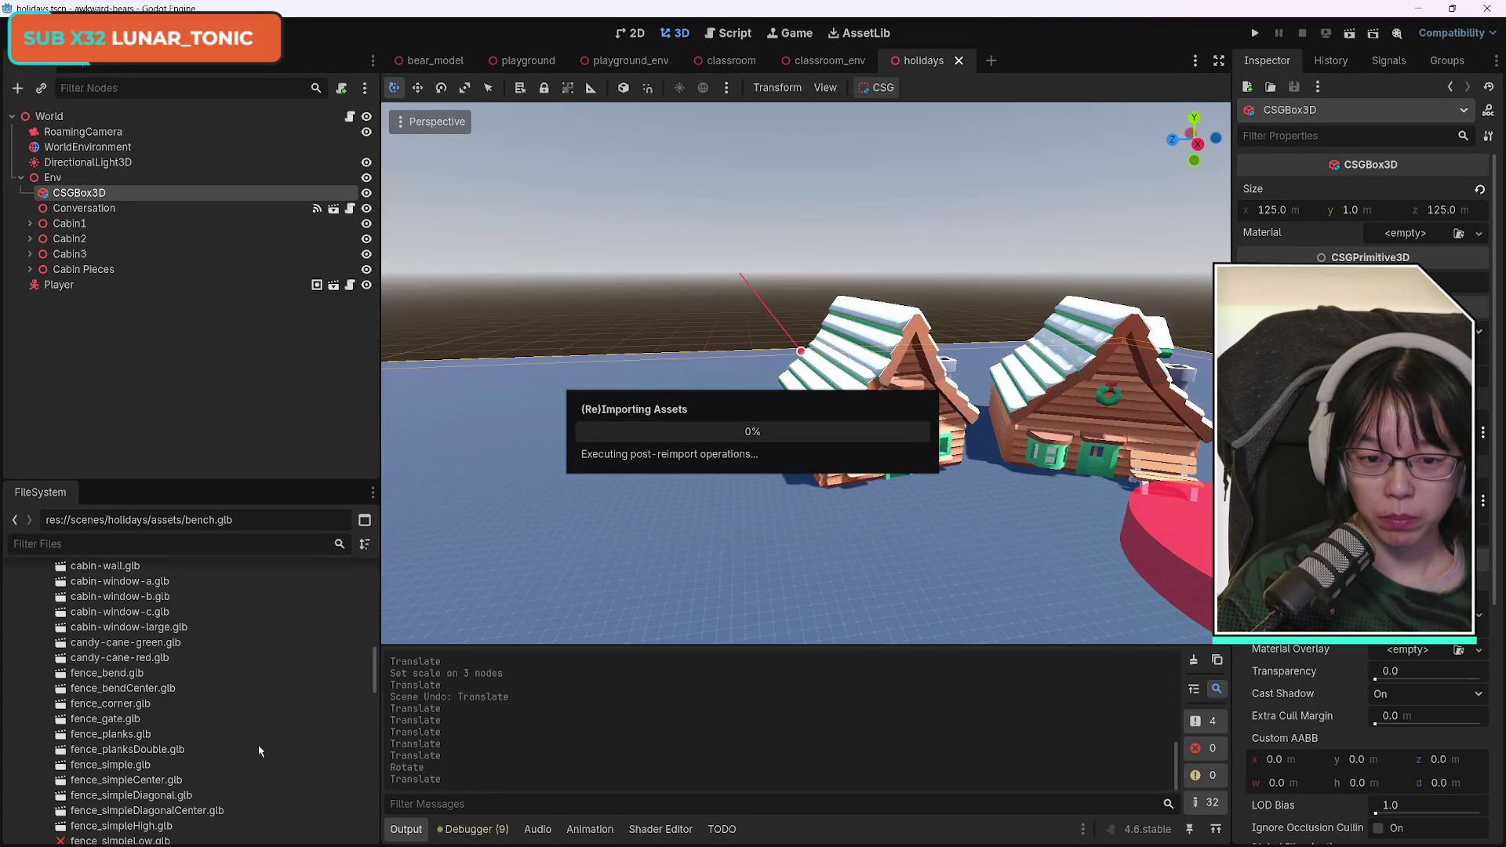
Drop fence_simpleLow.glb into the 3D scene on the ground near the cabins.
scroll(263, 751, up, 10)
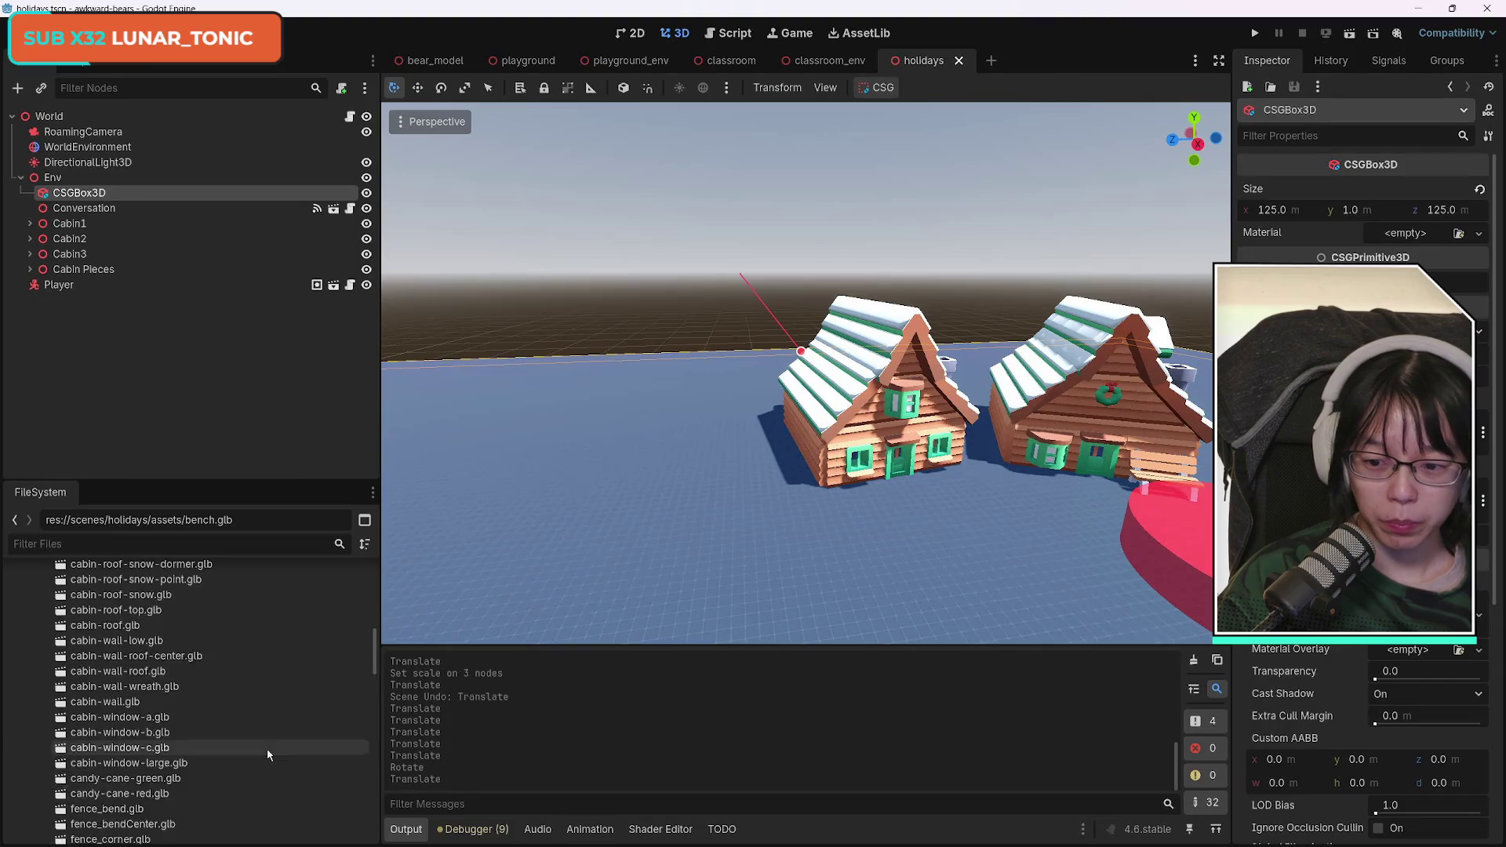
scroll(267, 745, up, 4)
scroll(266, 746, down, 10)
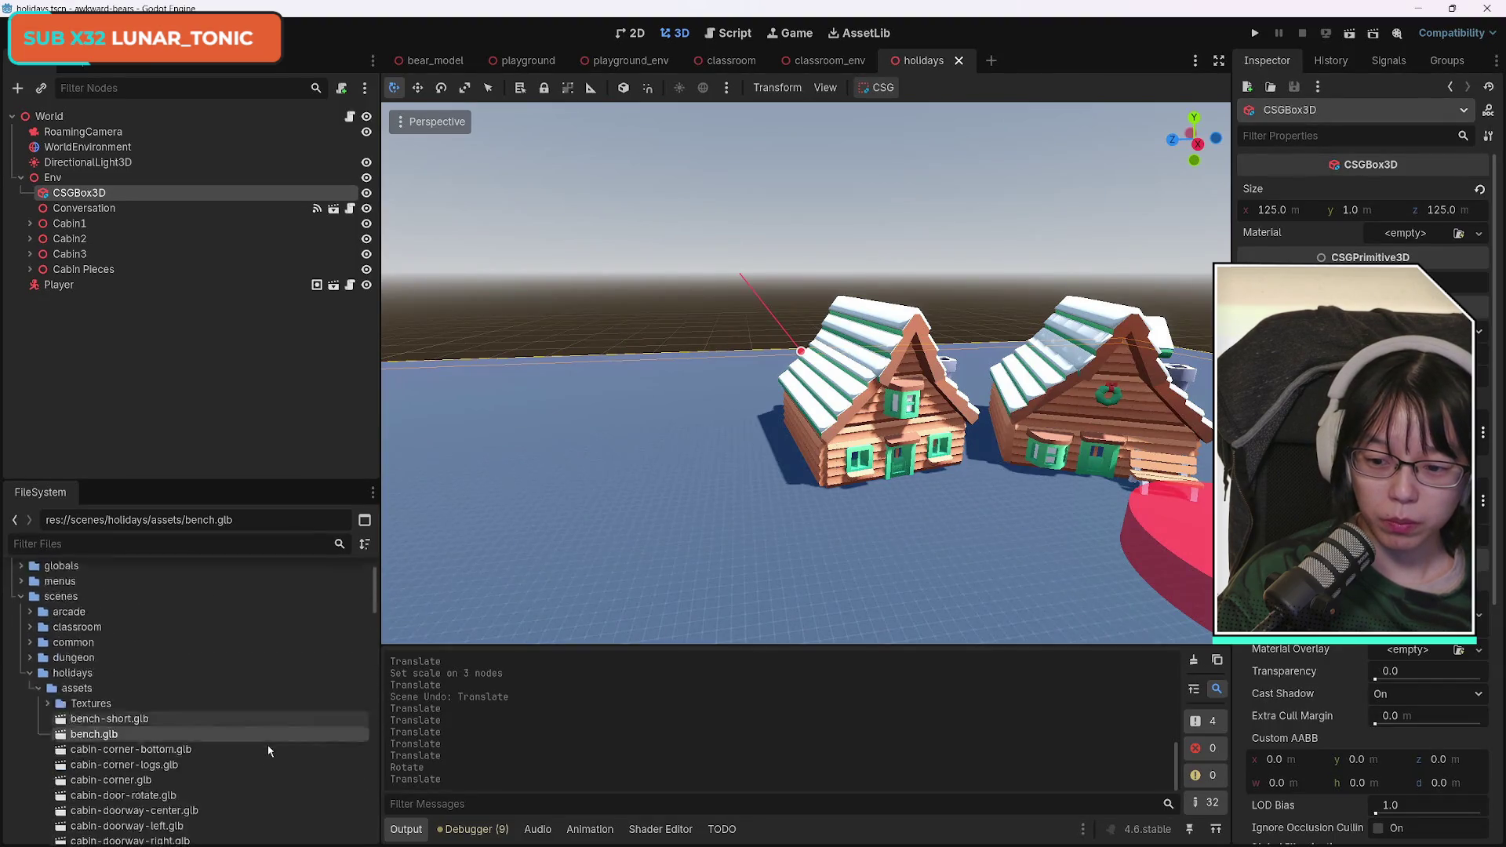
scroll(300, 748, up, 8)
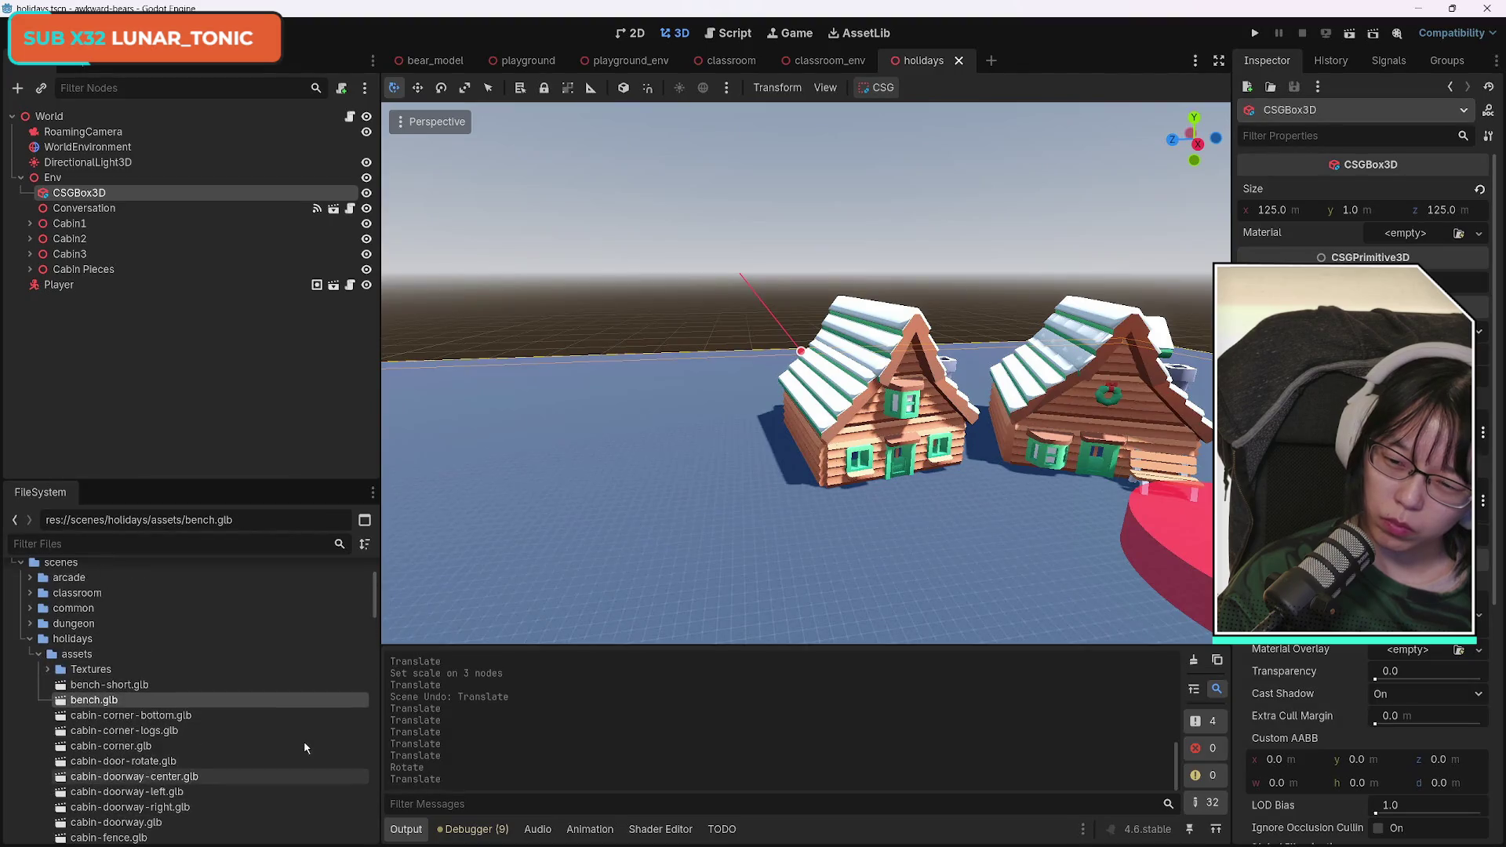
scroll(304, 742, down, 10)
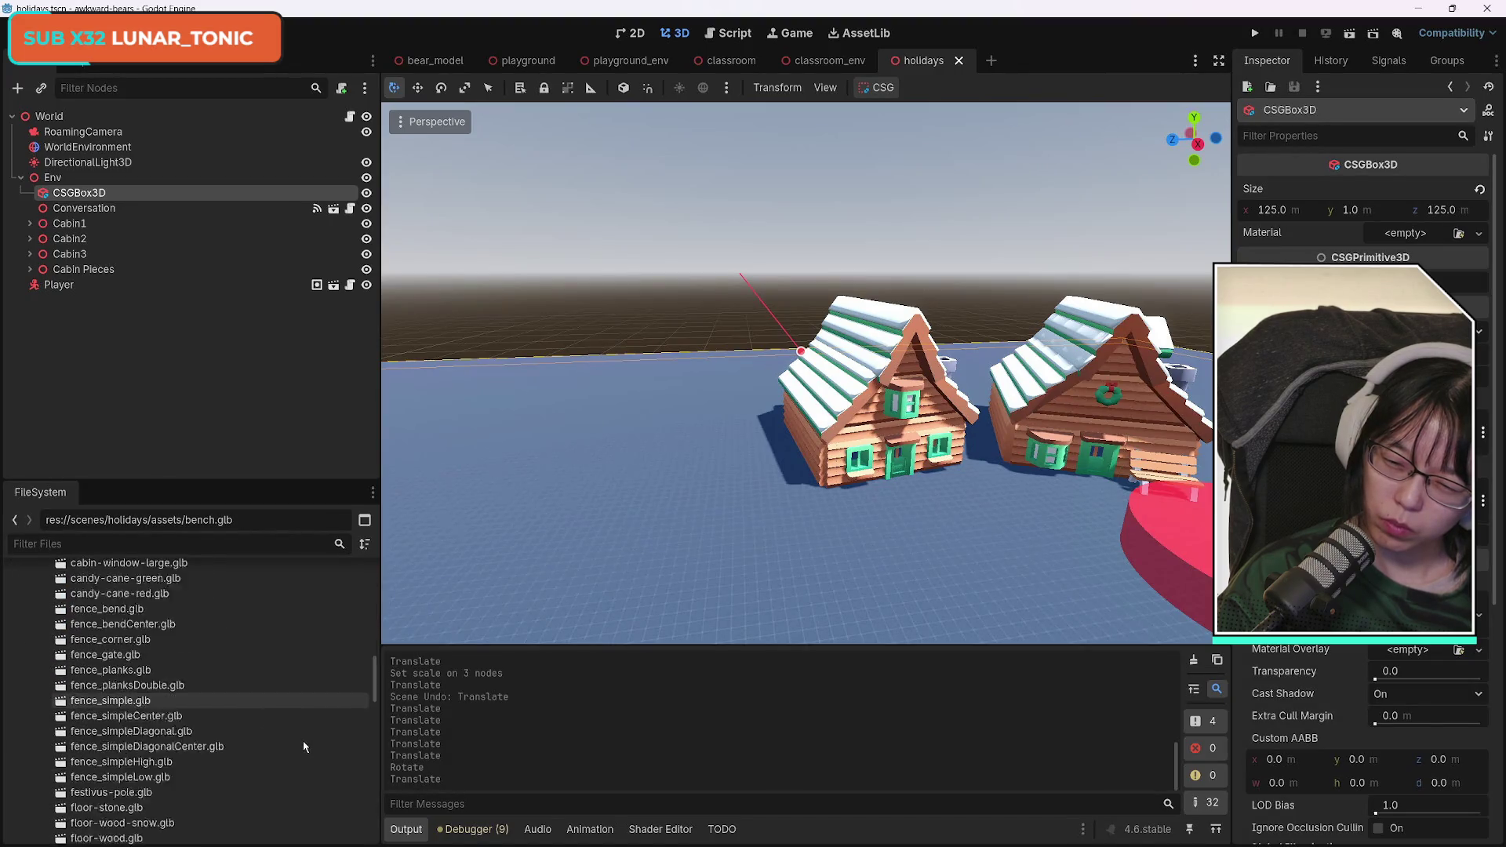
scroll(304, 746, up, 2)
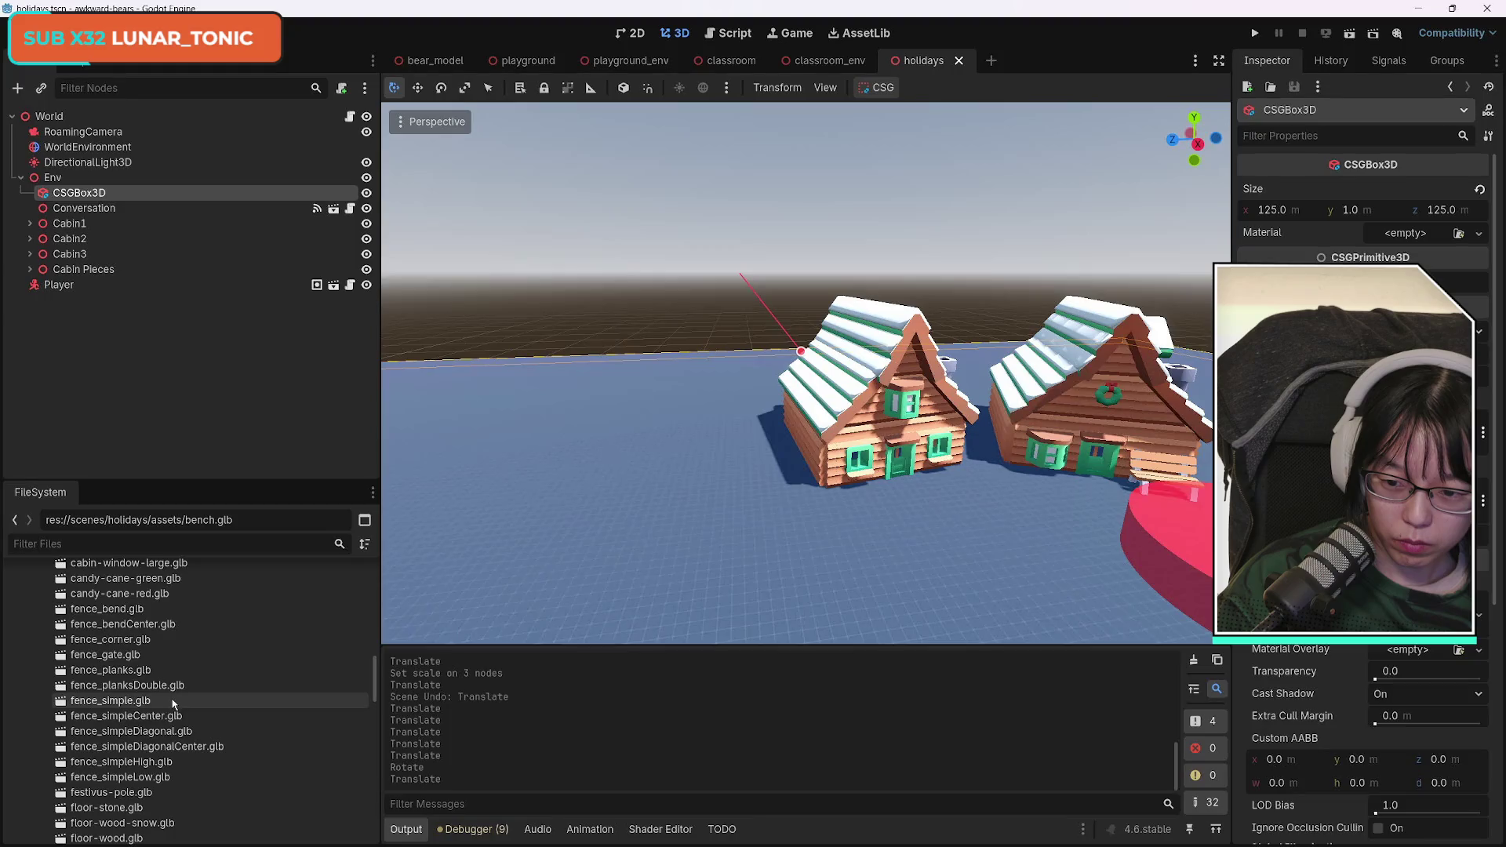
mouse_move(157, 777)
mouse_down()
mouse_move(809, 586)
mouse_move(789, 545)
mouse_up()
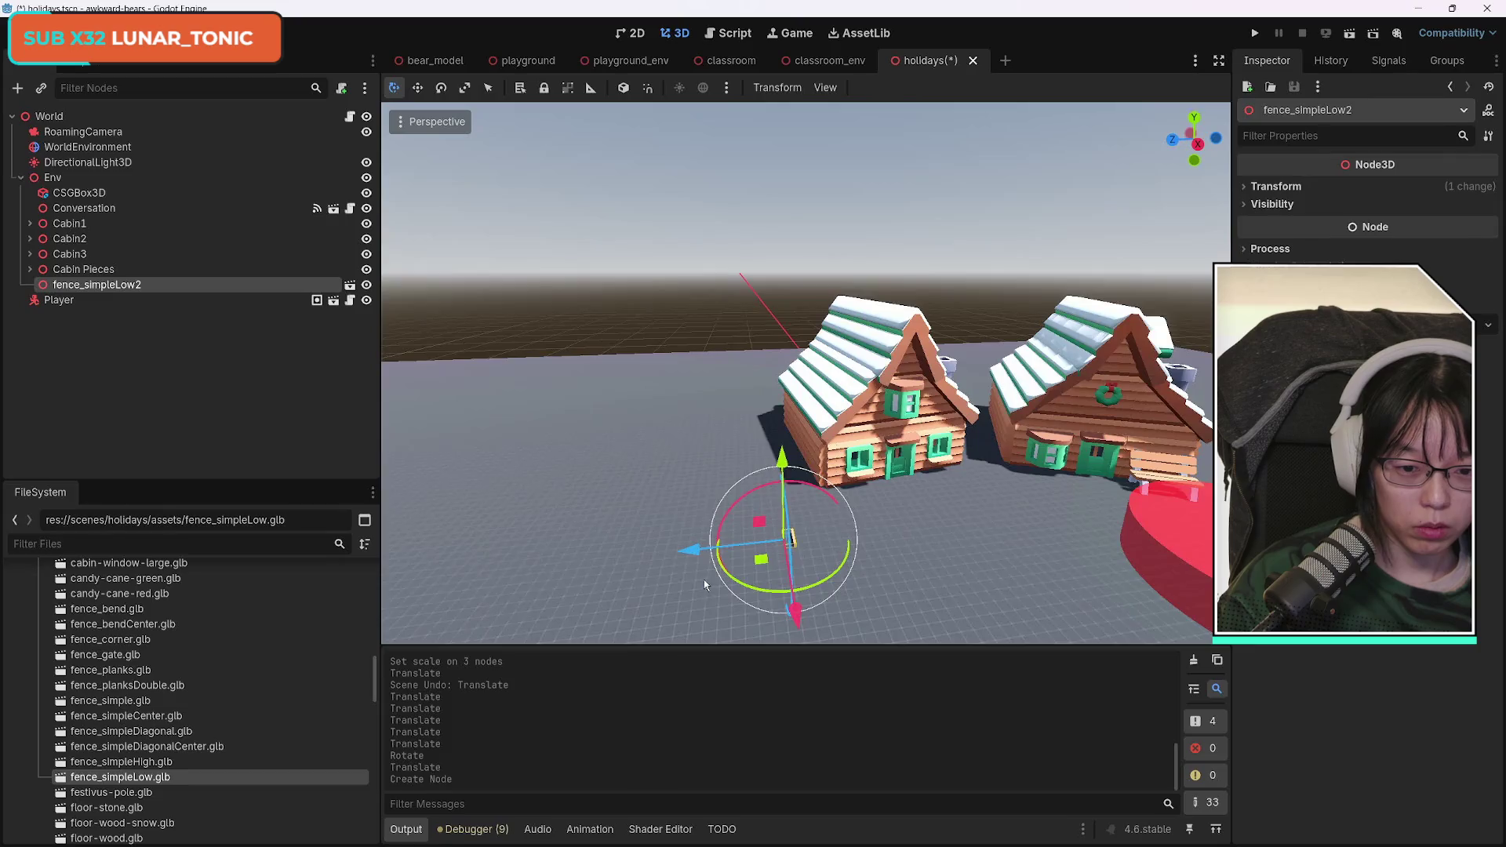
Undo fence_simpleLow, then try and undo the simpleHigh, diagonal and center fence models.
key(w)
key(w)
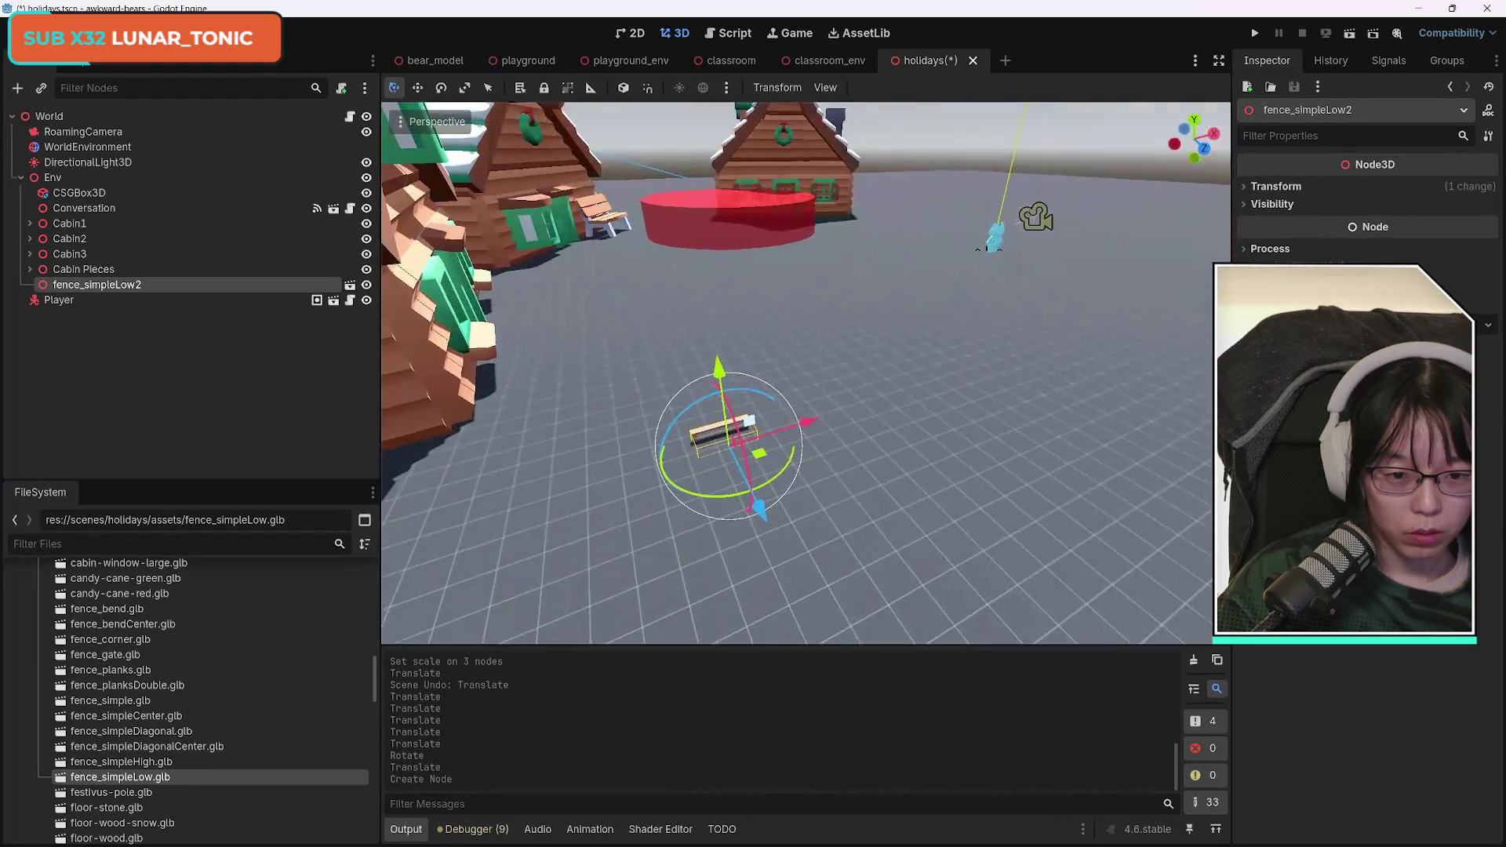
key(a)
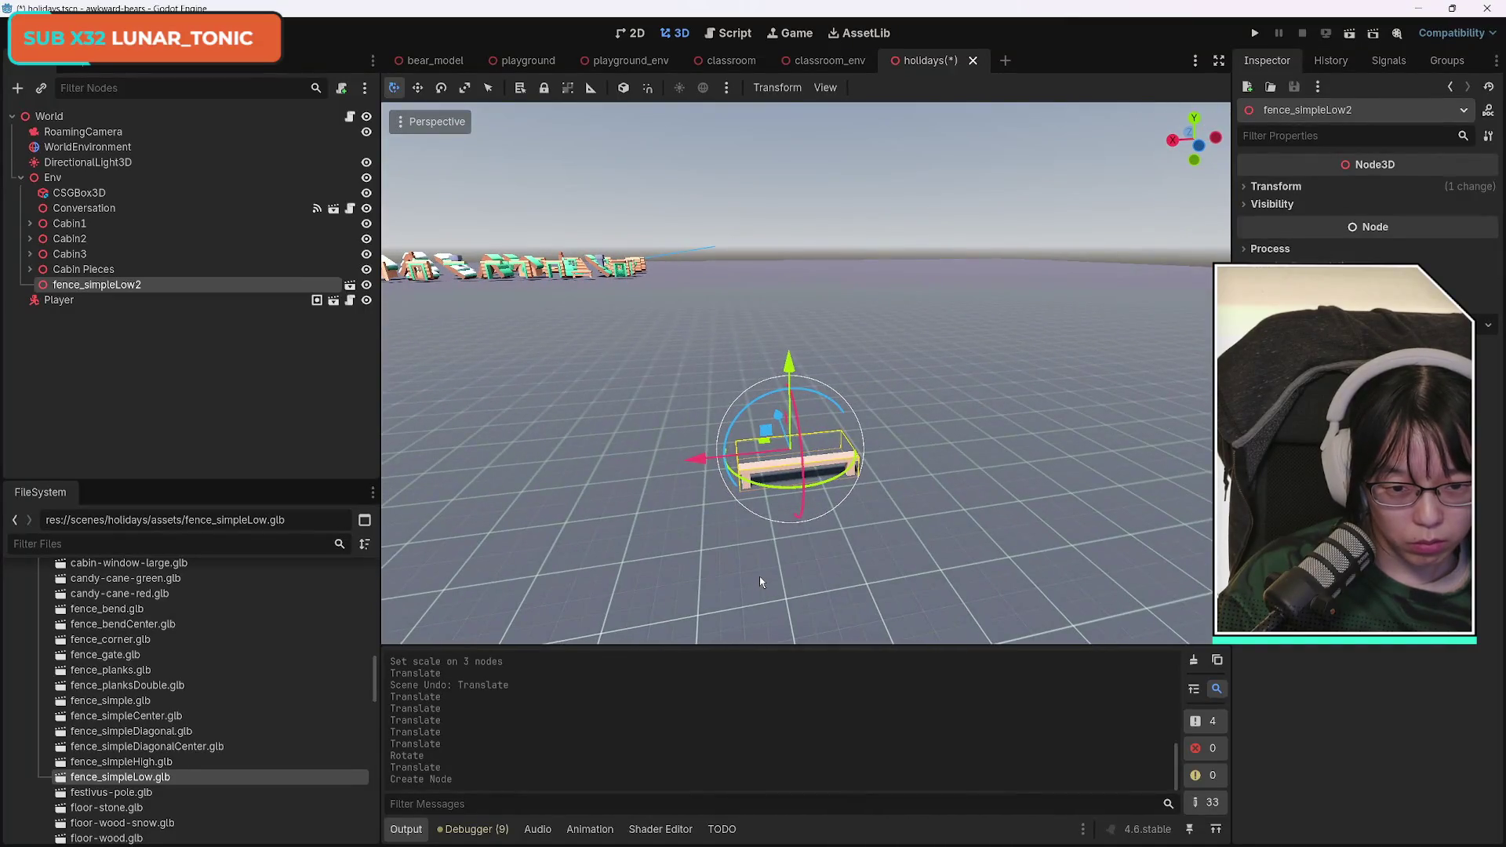
key(ctrl+z)
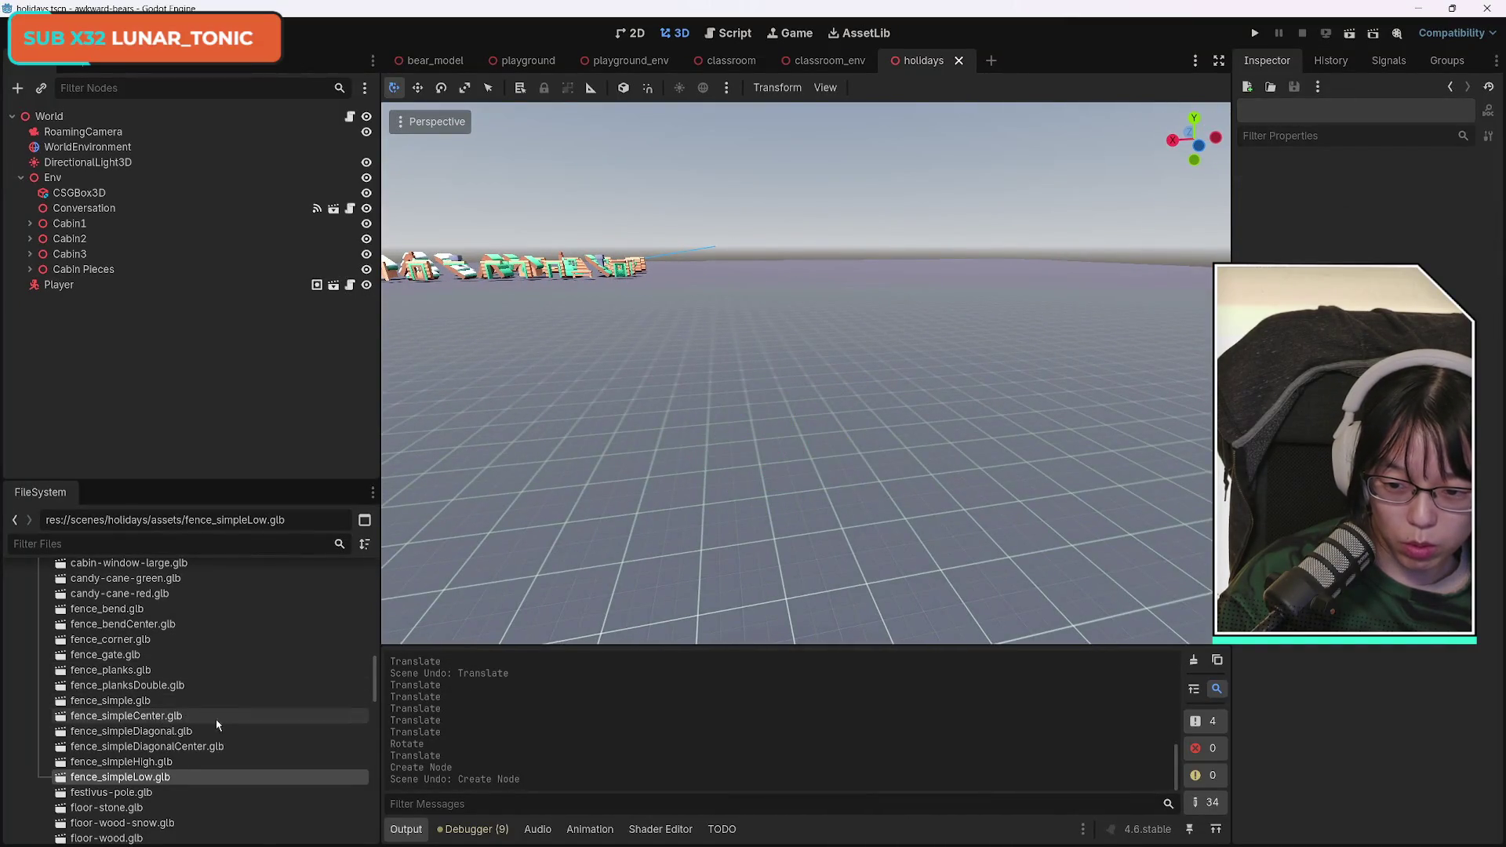
drag(154, 765, 790, 493)
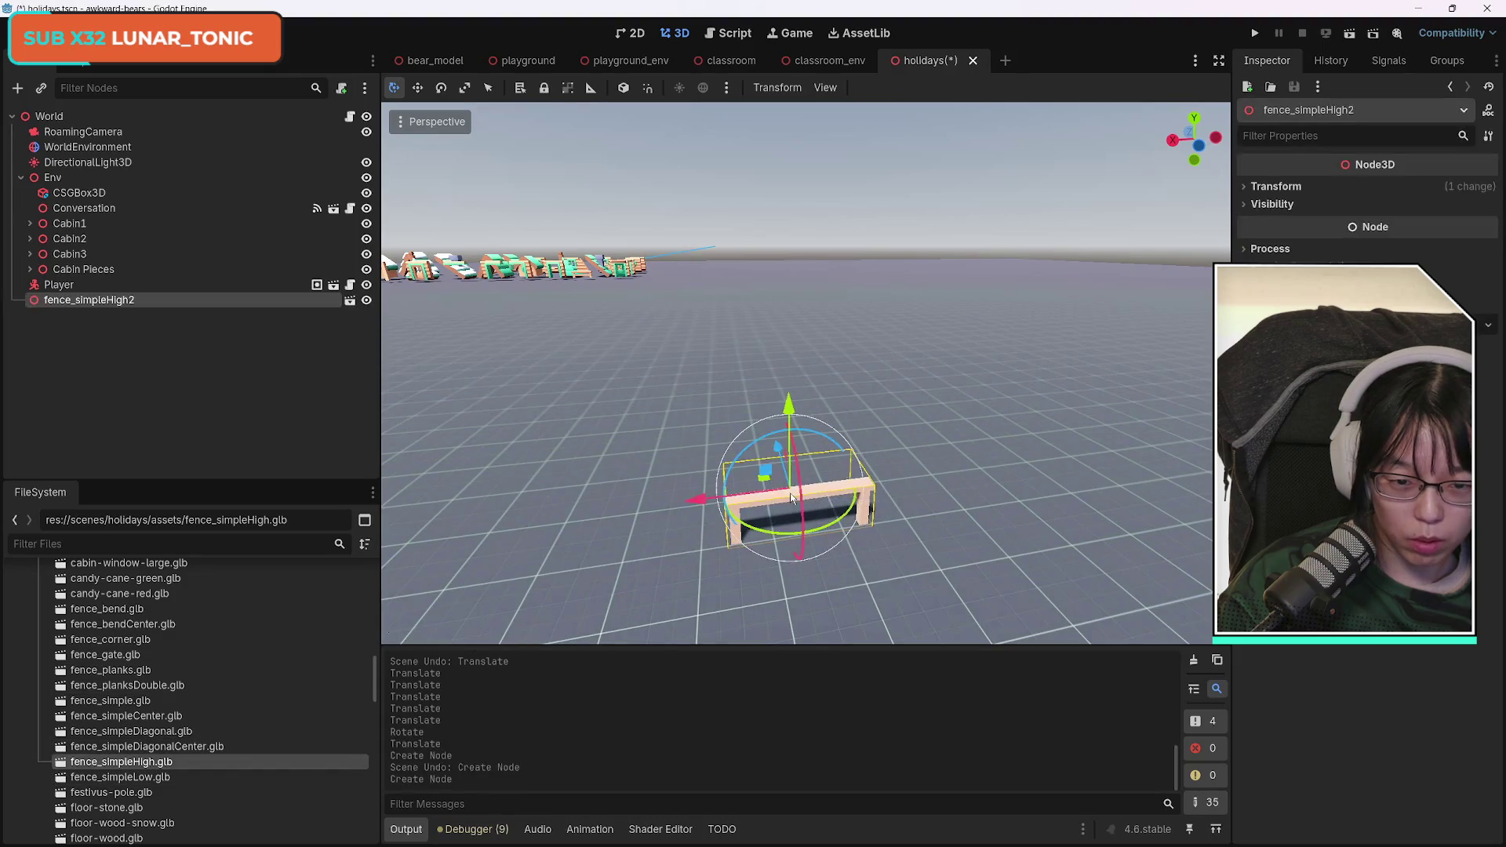
key(ctrl+z)
mouse_move(147, 746)
mouse_down()
mouse_move(329, 705)
mouse_move(790, 499)
mouse_up()
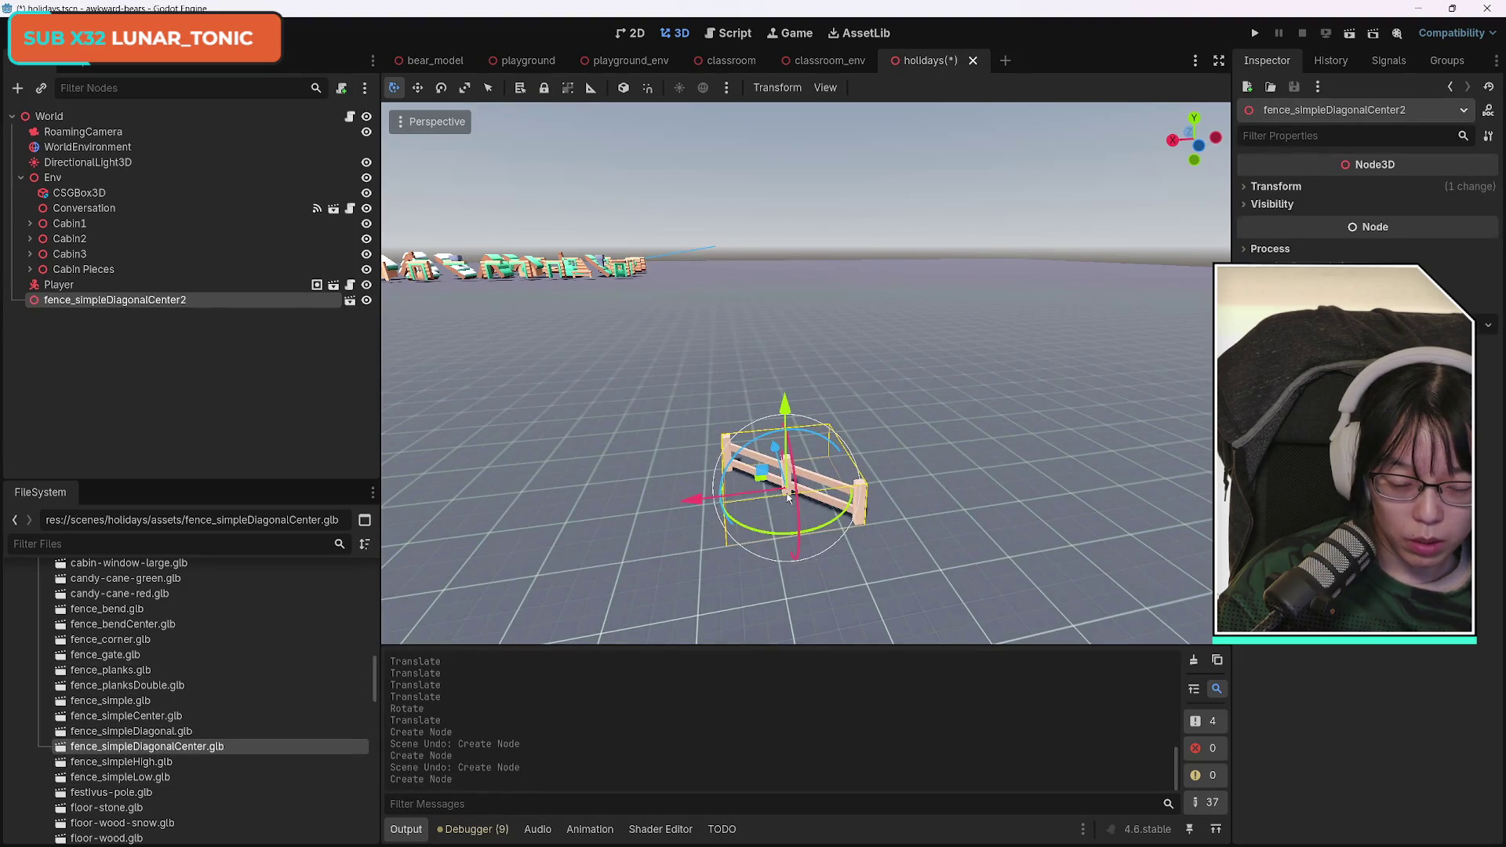
click(180, 730)
key(ctrl+z)
drag(179, 726, 792, 482)
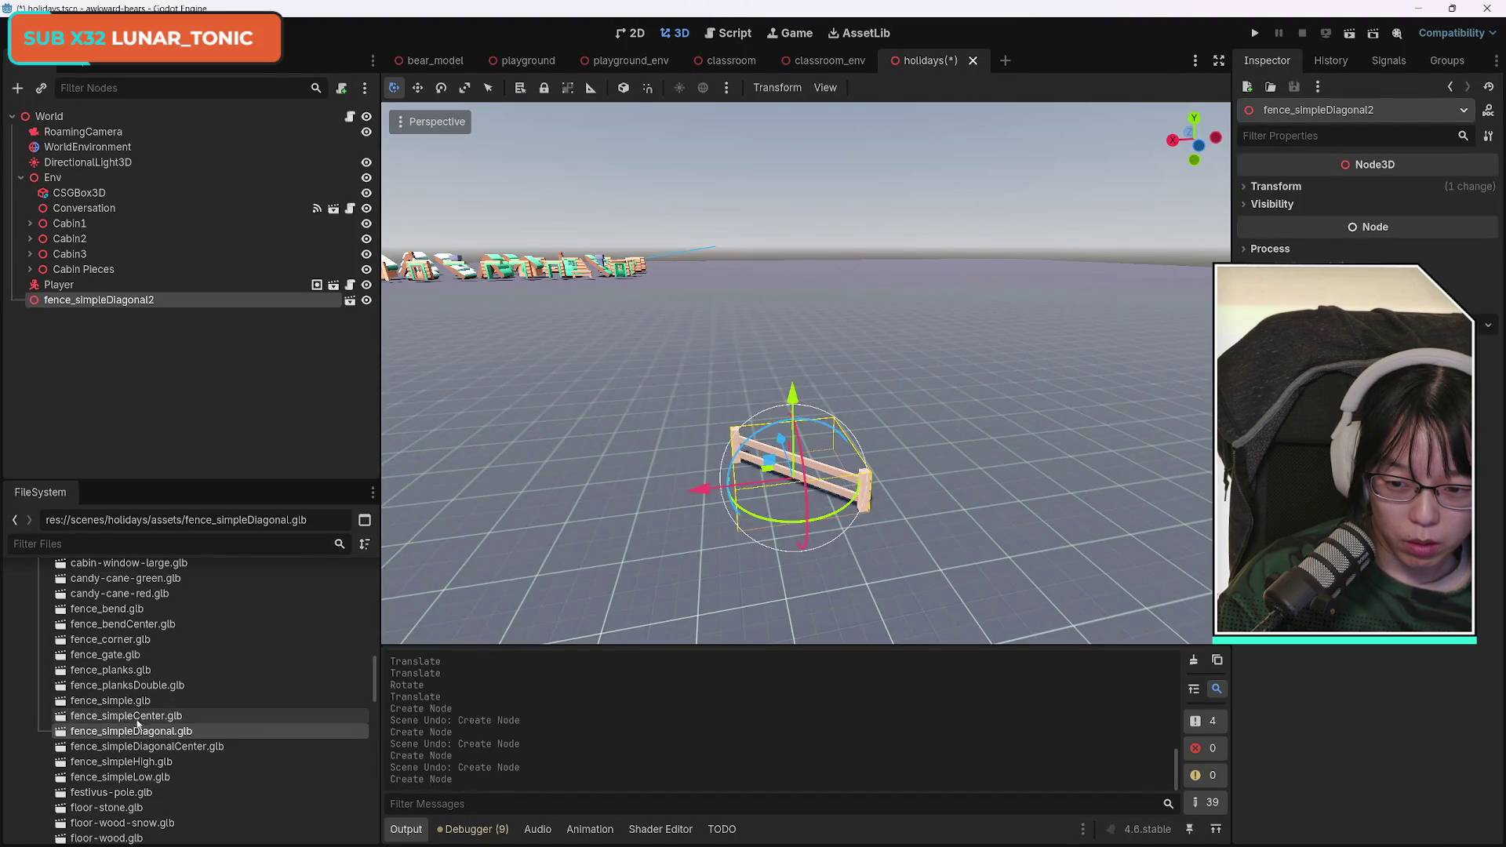
key(ctrl+z)
drag(132, 717, 820, 497)
key(ctrl+z)
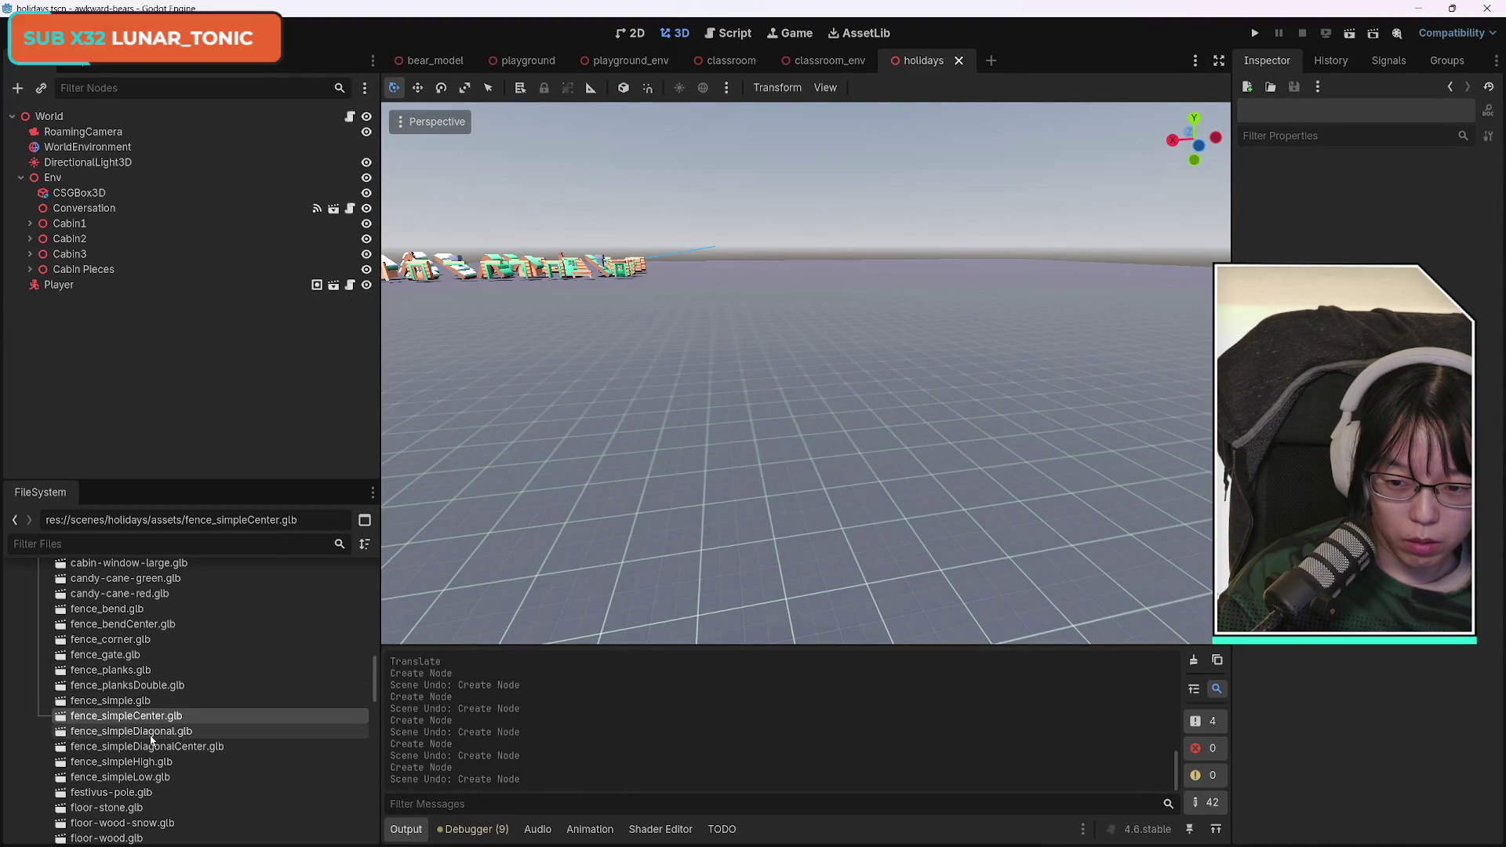
Try and undo the plain simple, double-plank, planks and corner fence models in the scene.
click(151, 732)
click(123, 702)
drag(123, 702, 824, 537)
key(ctrl+z)
drag(125, 686, 847, 491)
key(ctrl+z)
click(110, 670)
drag(110, 670, 857, 484)
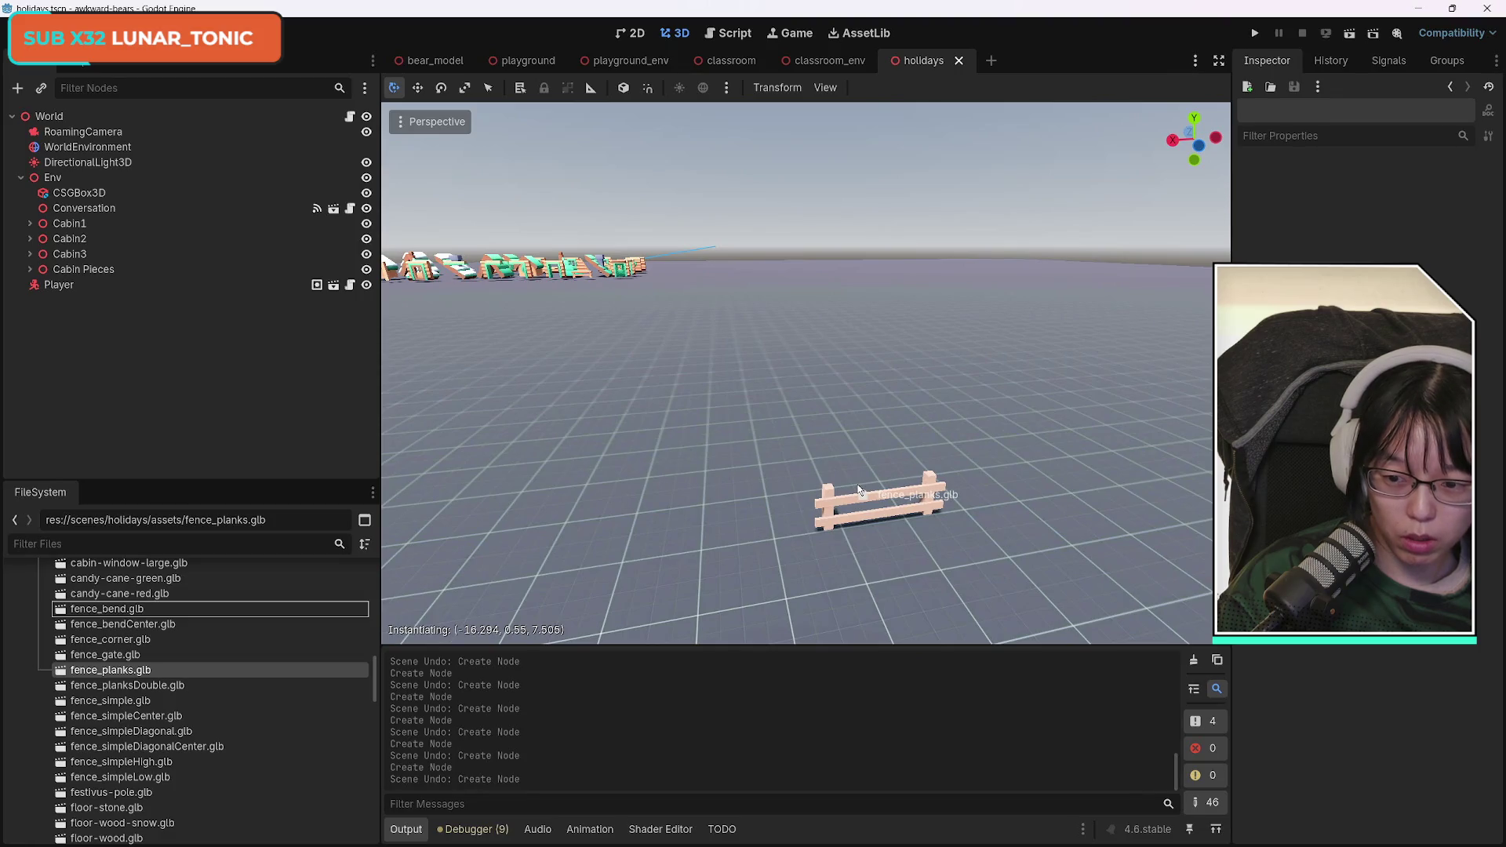
drag(859, 489, 858, 490)
key(ctrl+z)
click(110, 640)
drag(110, 640, 848, 524)
key(ctrl+z)
Try the bend fence, then place fence_bendCenter.glb and fly the view toward the cabins.
click(109, 624)
drag(109, 624, 881, 470)
key(ctrl+z)
click(110, 611)
drag(110, 612, 883, 558)
key(ctrl+z)
click(110, 626)
drag(110, 626, 791, 538)
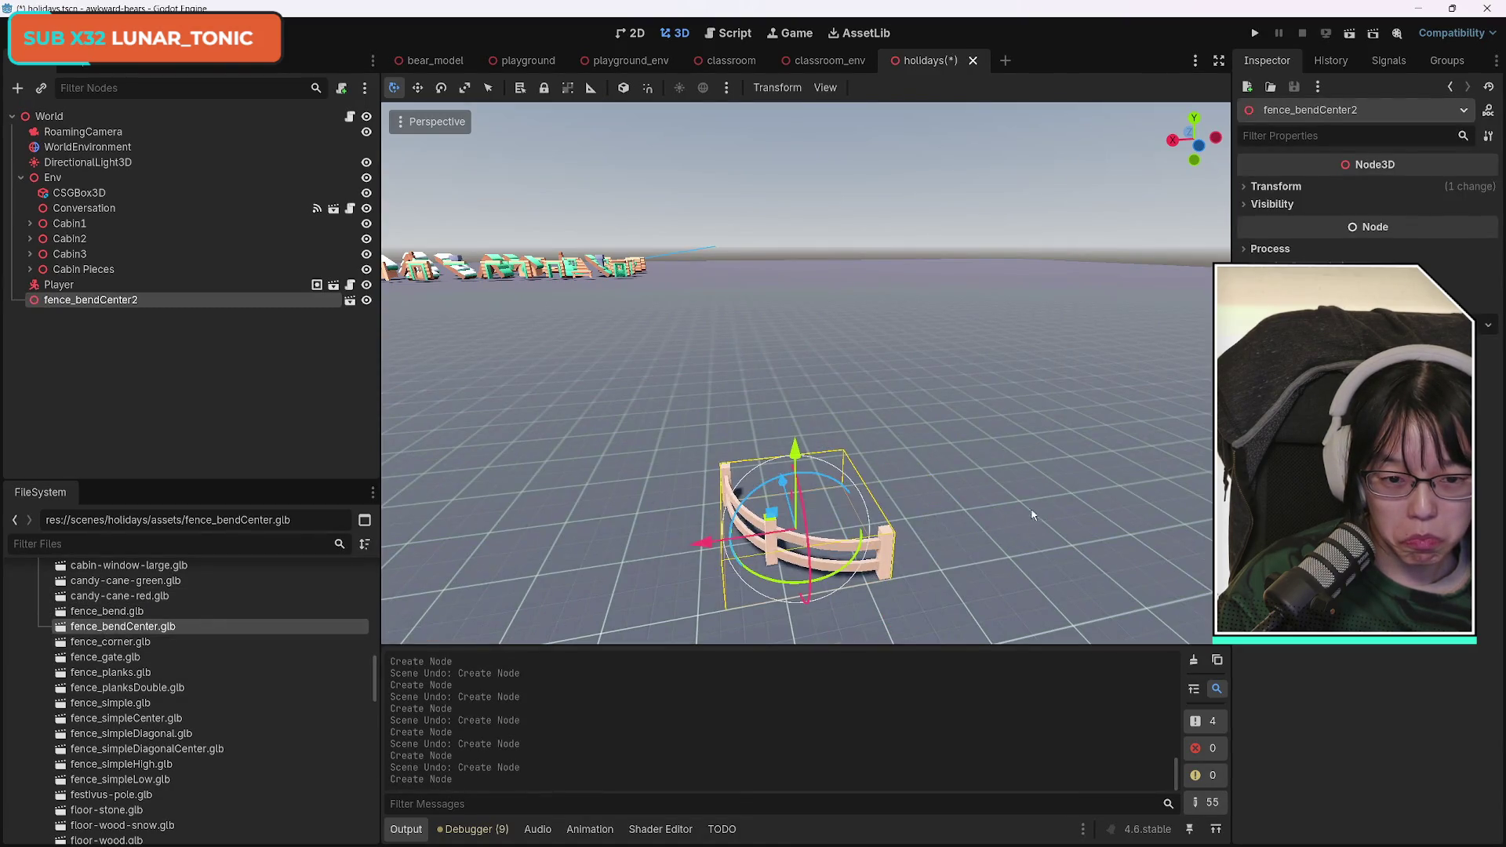
key(shift+f)
key(s)
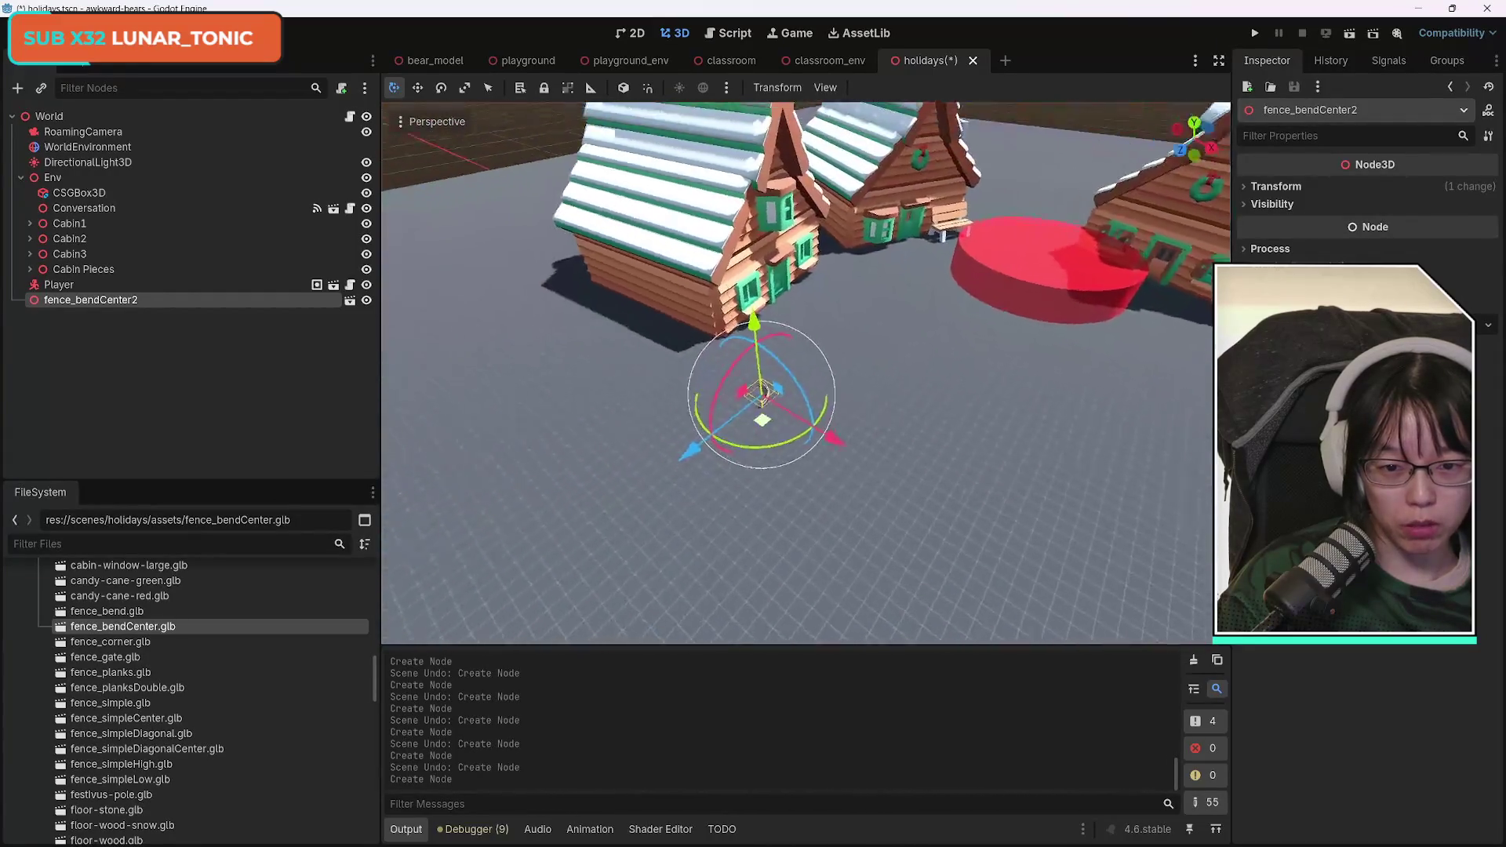
key(w)
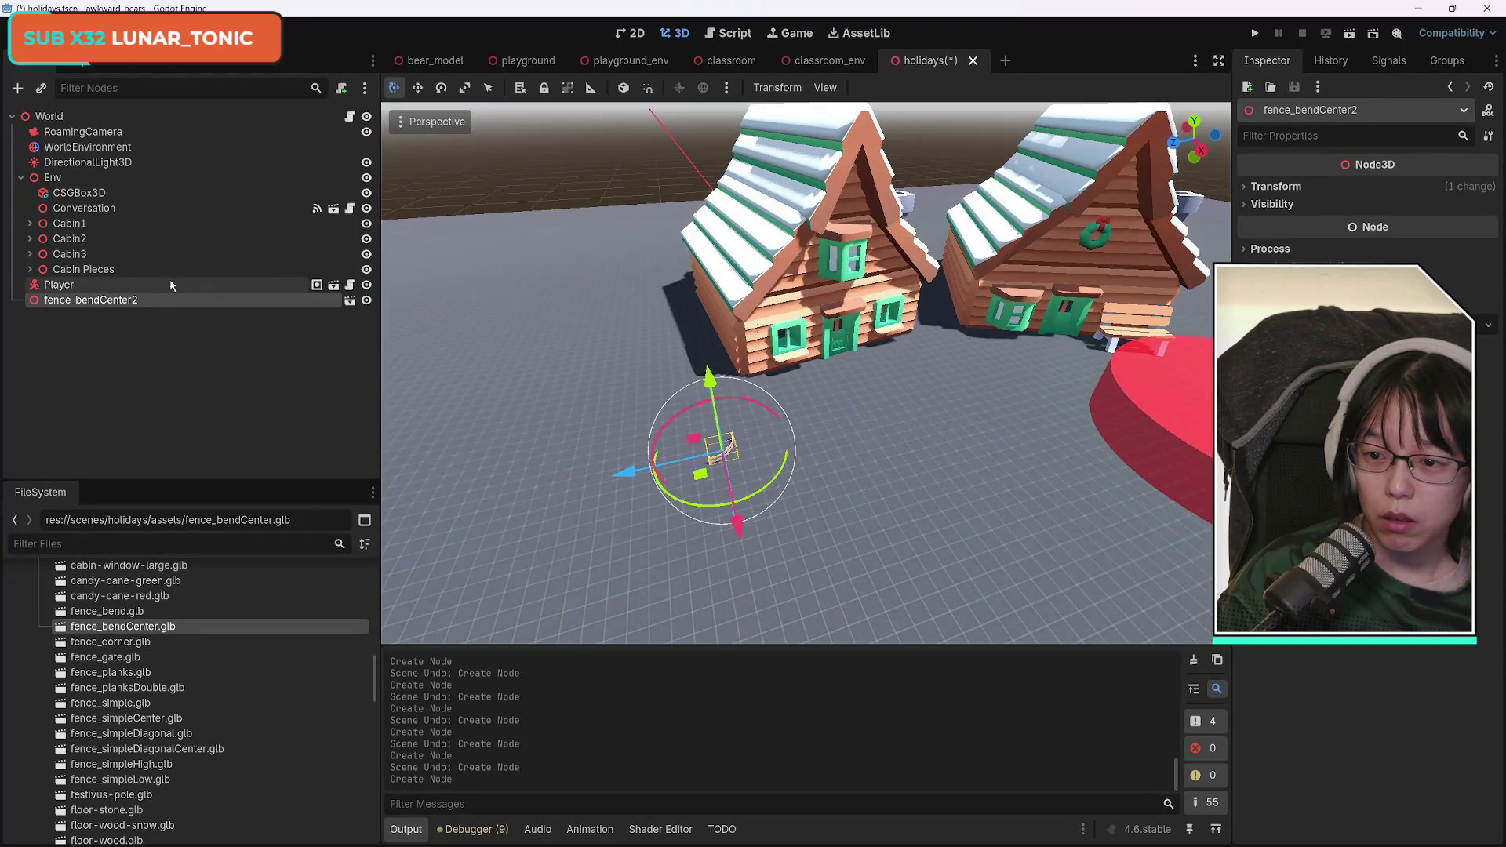
Move fence_bendCenter2 under Env, turn it around, and enlarge it with linked scale axes.
drag(99, 305, 100, 279)
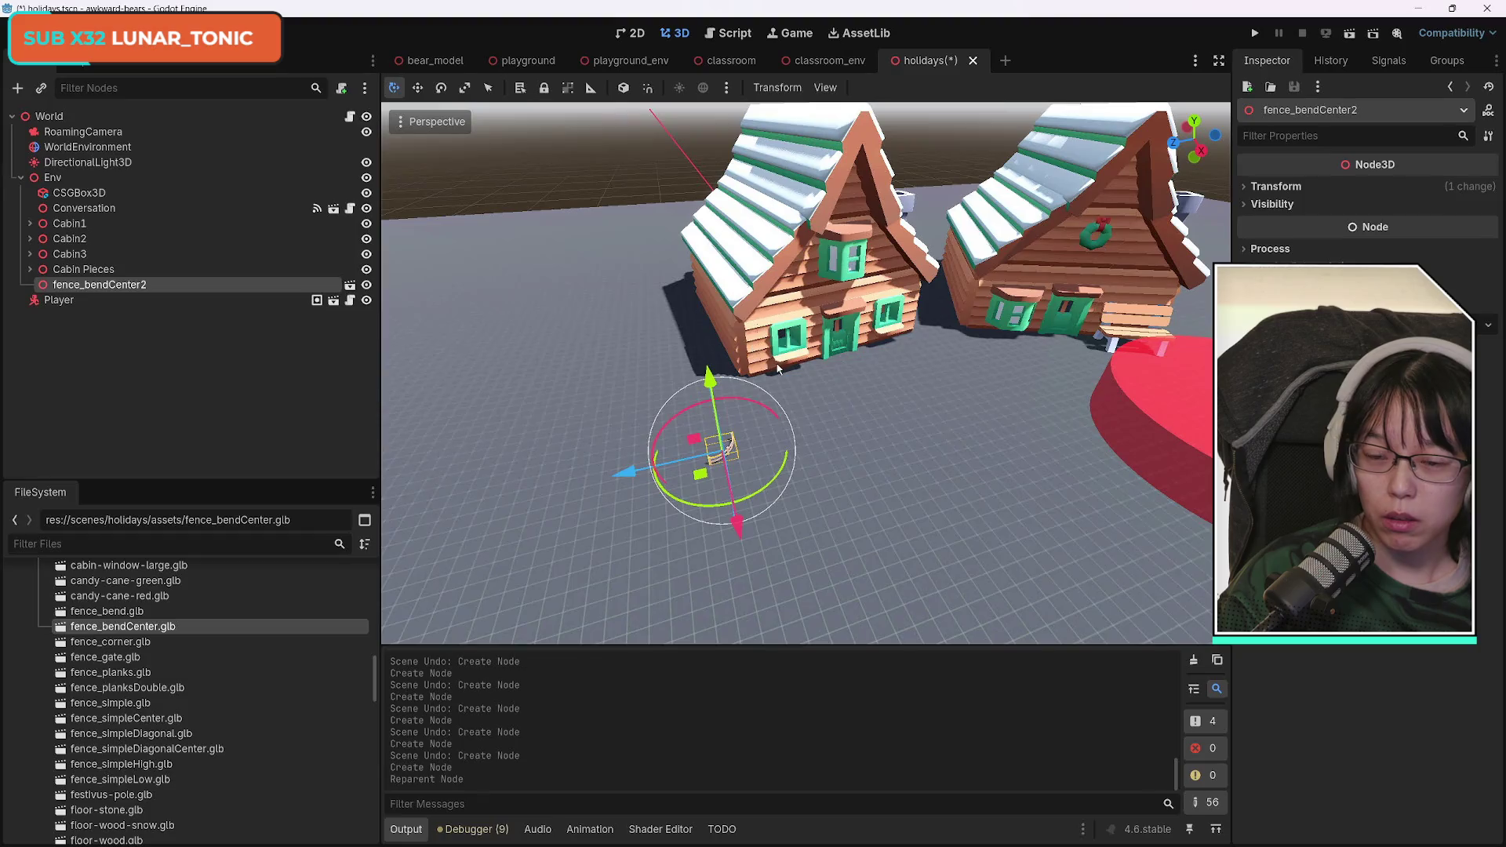
mouse_move(788, 459)
mouse_down()
mouse_move(690, 522)
mouse_move(585, 471)
mouse_move(590, 407)
mouse_move(559, 439)
mouse_up()
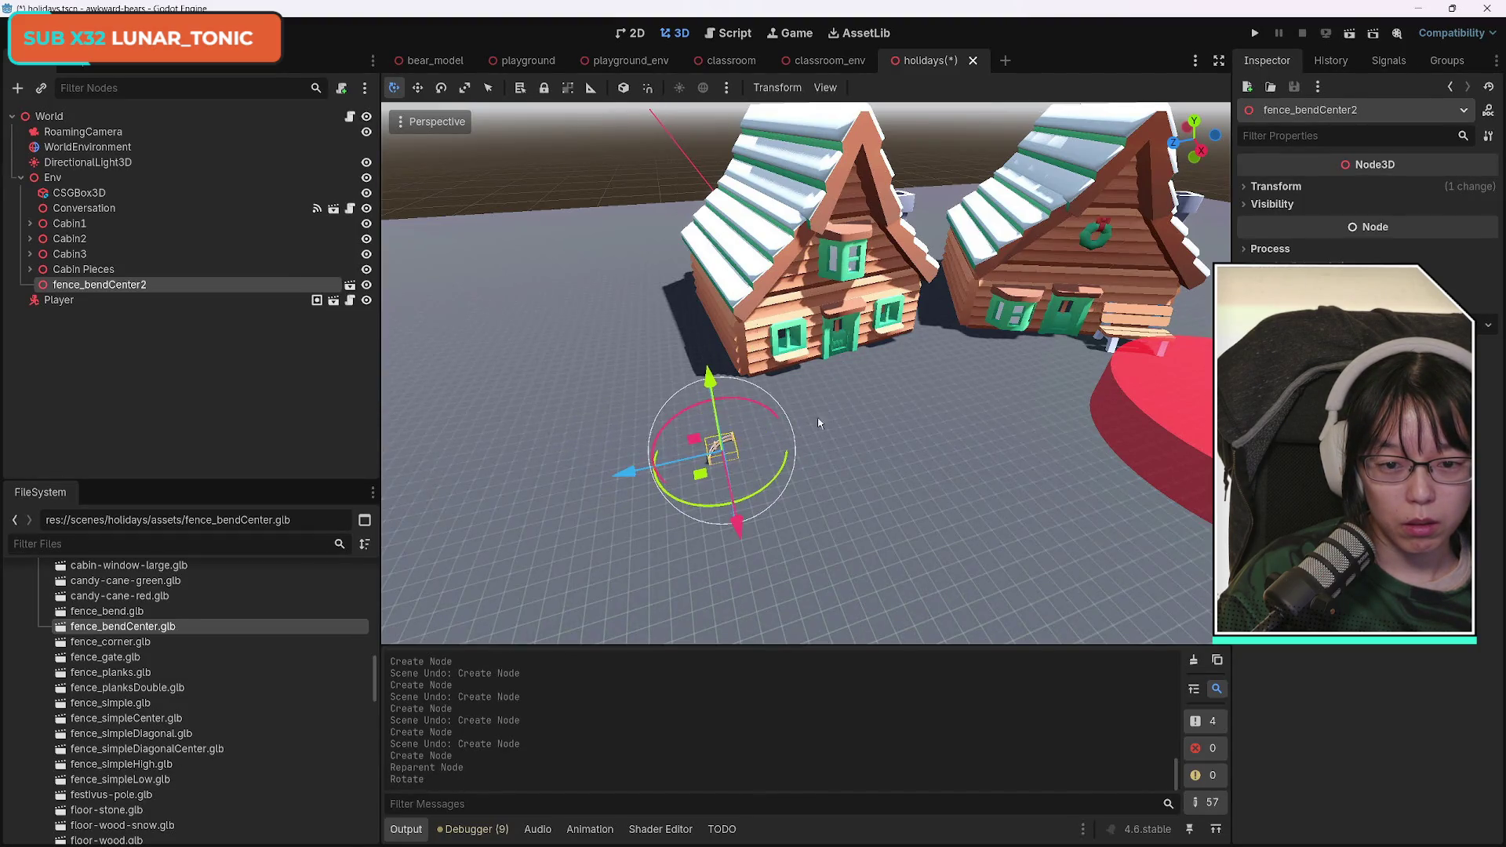
click(1277, 186)
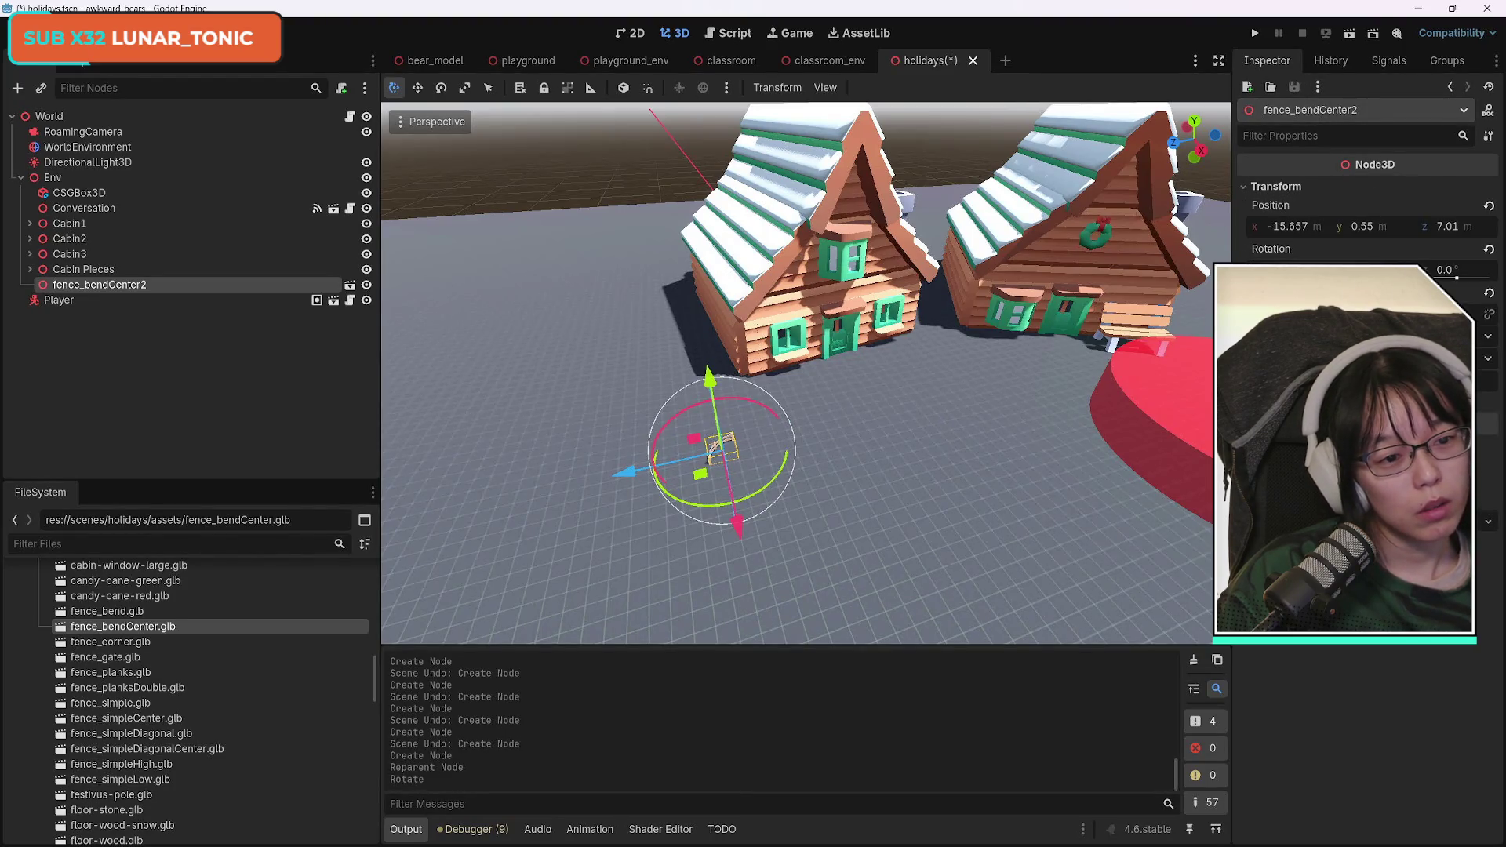
click(1489, 293)
key(ctrl+z)
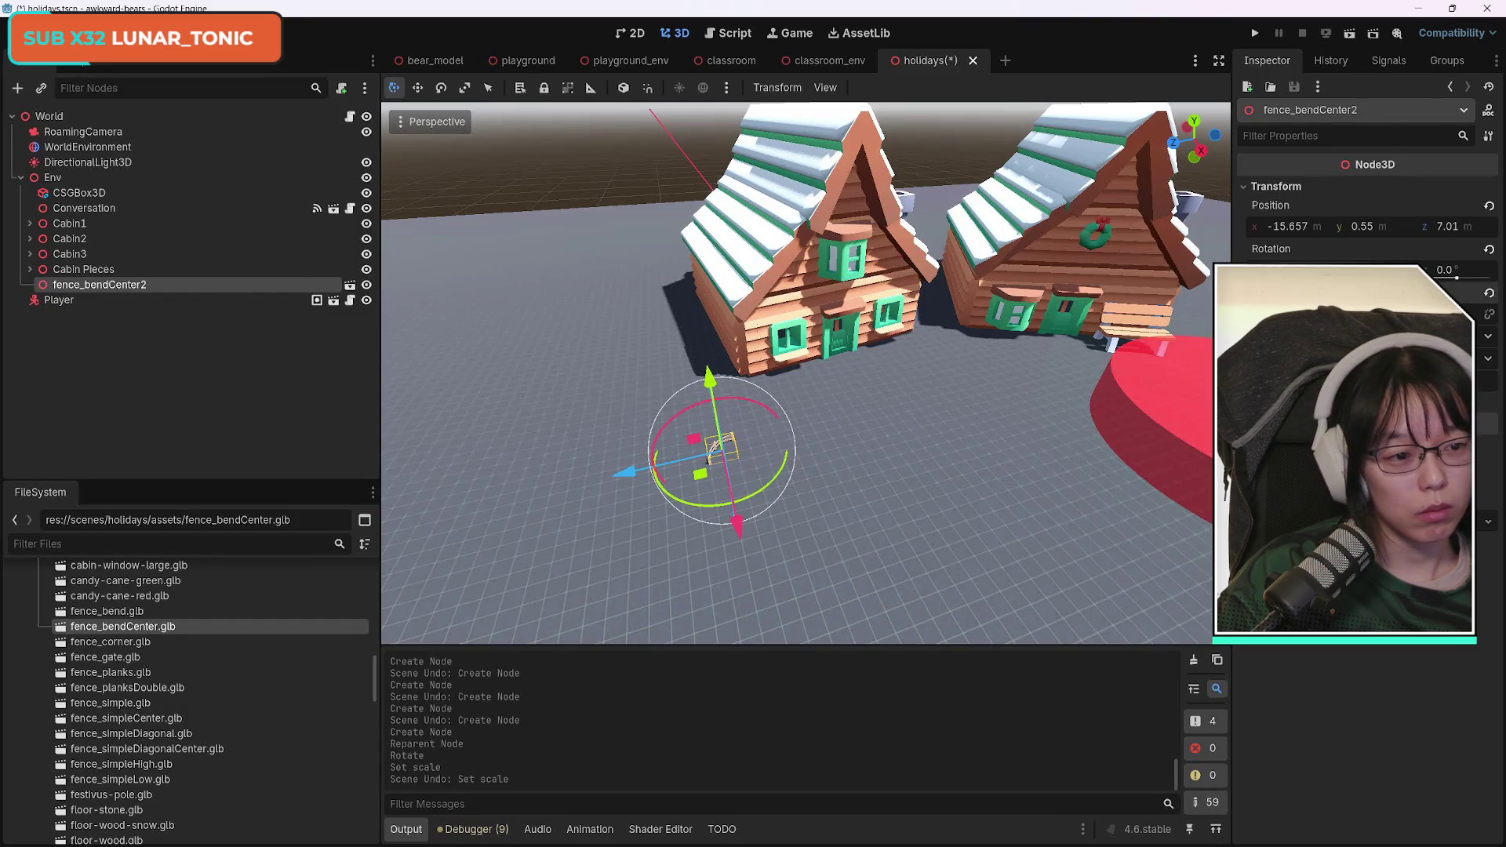
click(1490, 314)
drag(1287, 314, 1350, 314)
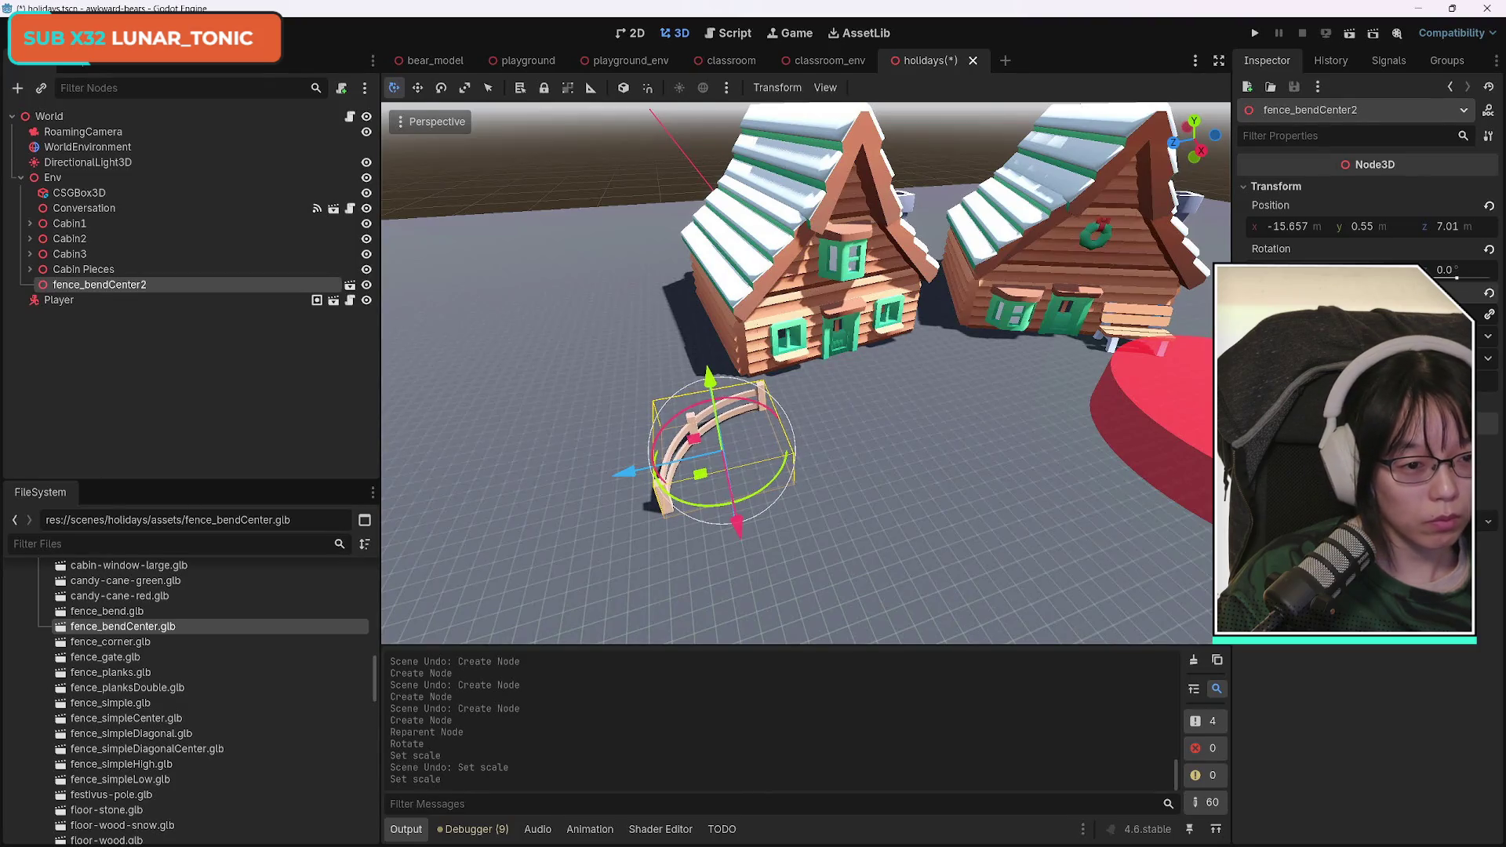
Slide the fence beside the left cabins to x -18.988, y 0.55, z 9.058.
mouse_move(715, 444)
mouse_down()
mouse_move(624, 368)
mouse_move(604, 440)
mouse_up()
key(ctrl+z)
mouse_move(611, 527)
mouse_down()
mouse_move(672, 455)
mouse_move(560, 422)
mouse_up()
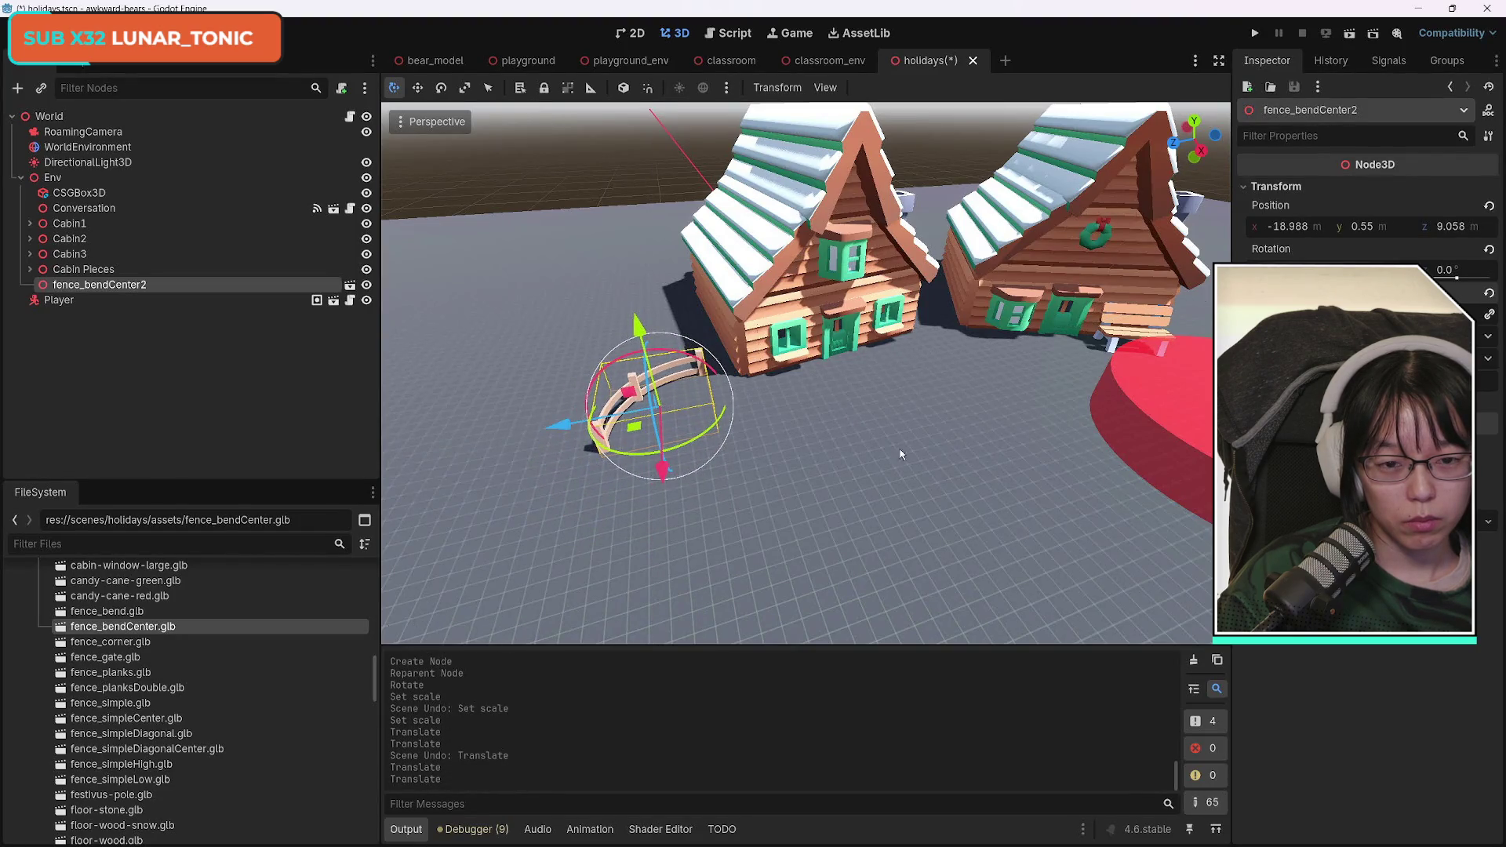
key(a)
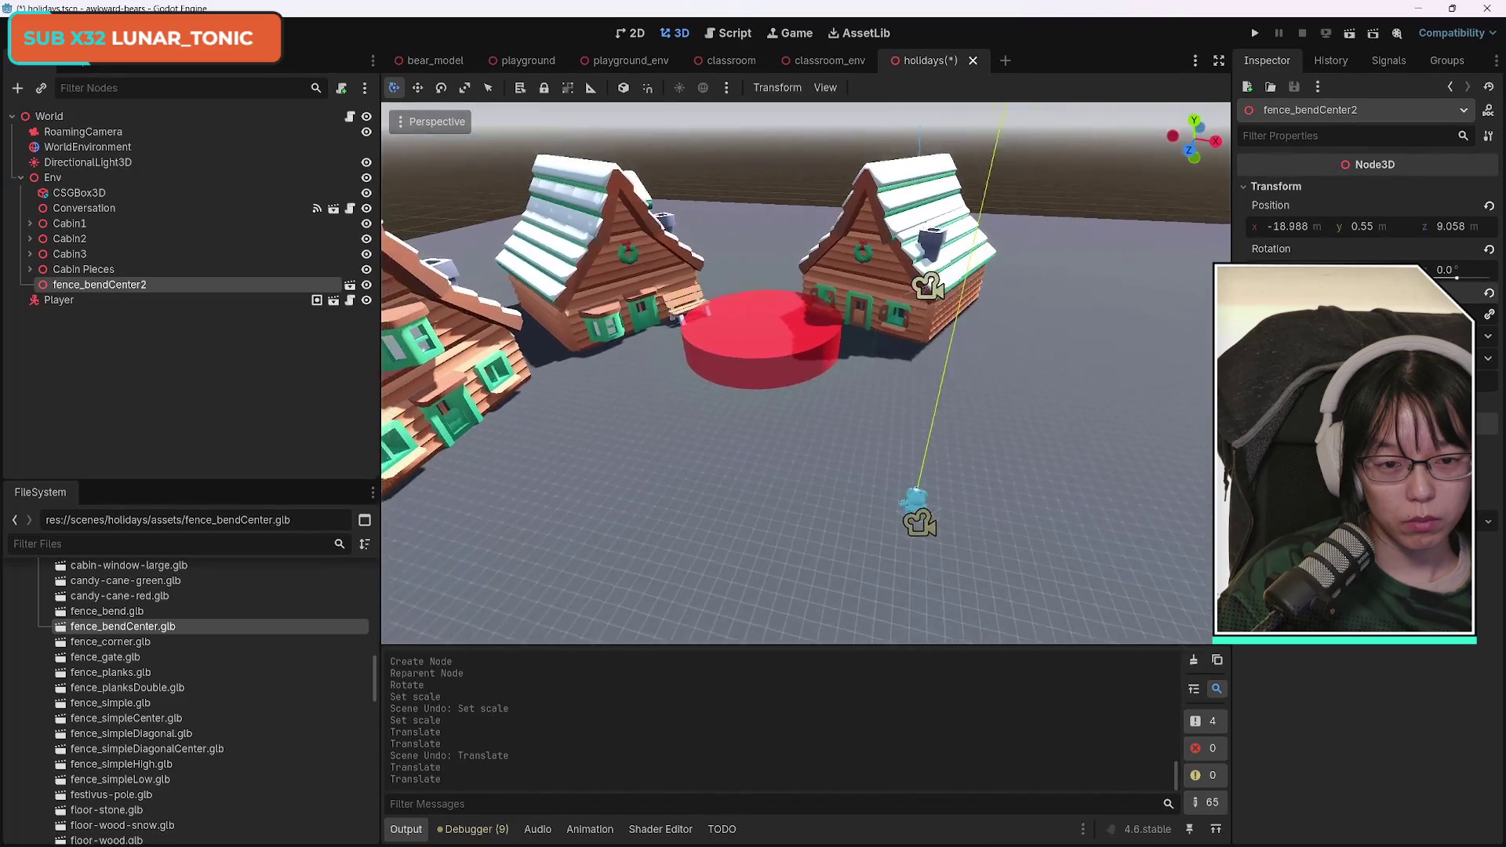
key(a)
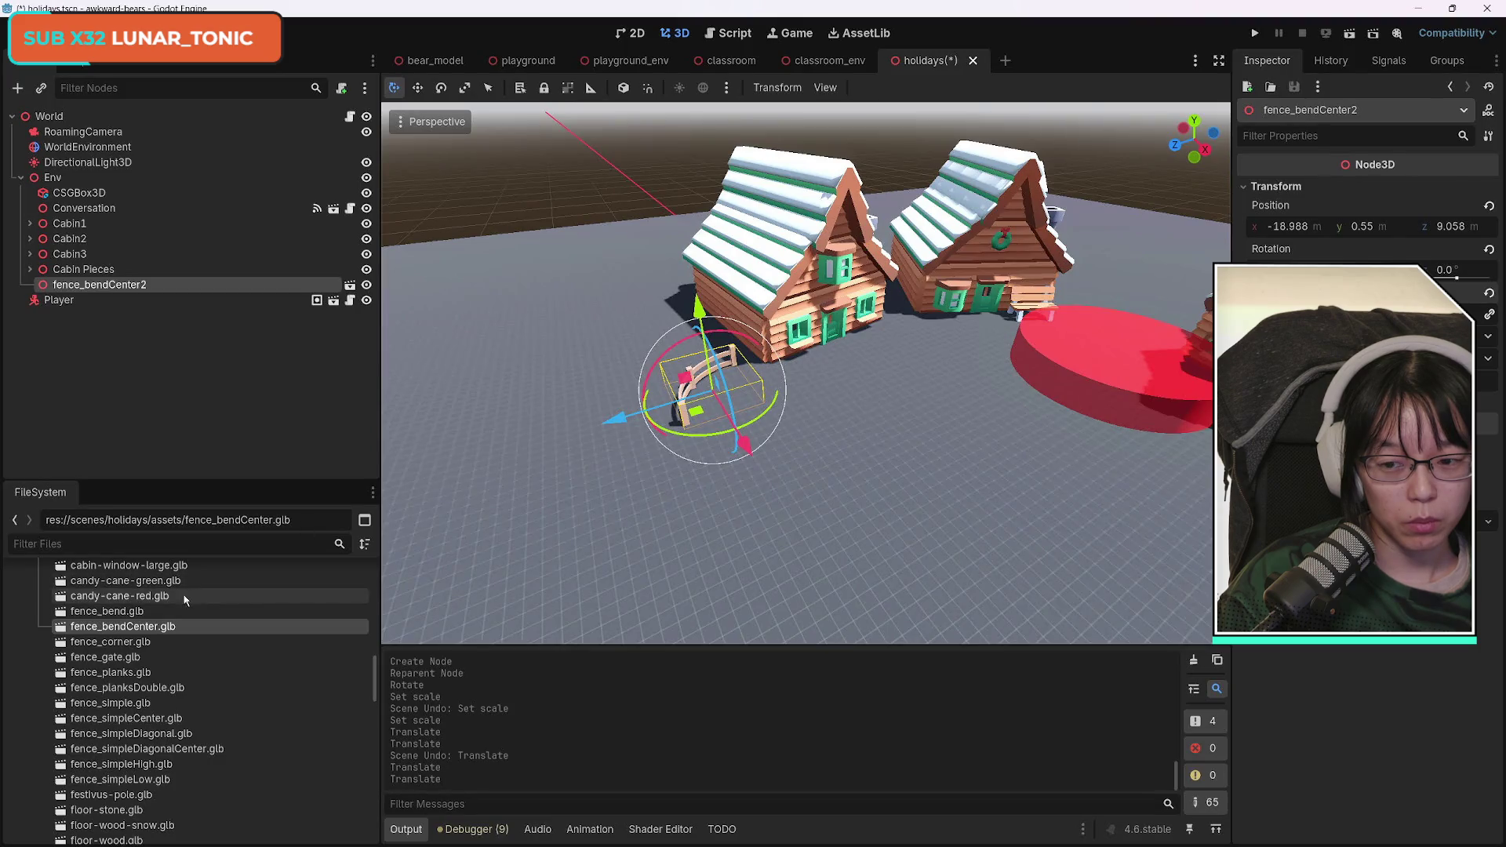
Duplicate fence_bendCenter2 into fence_bendCenter3, angle it and set it beside the right-hand cabin.
click(97, 298)
click(114, 289)
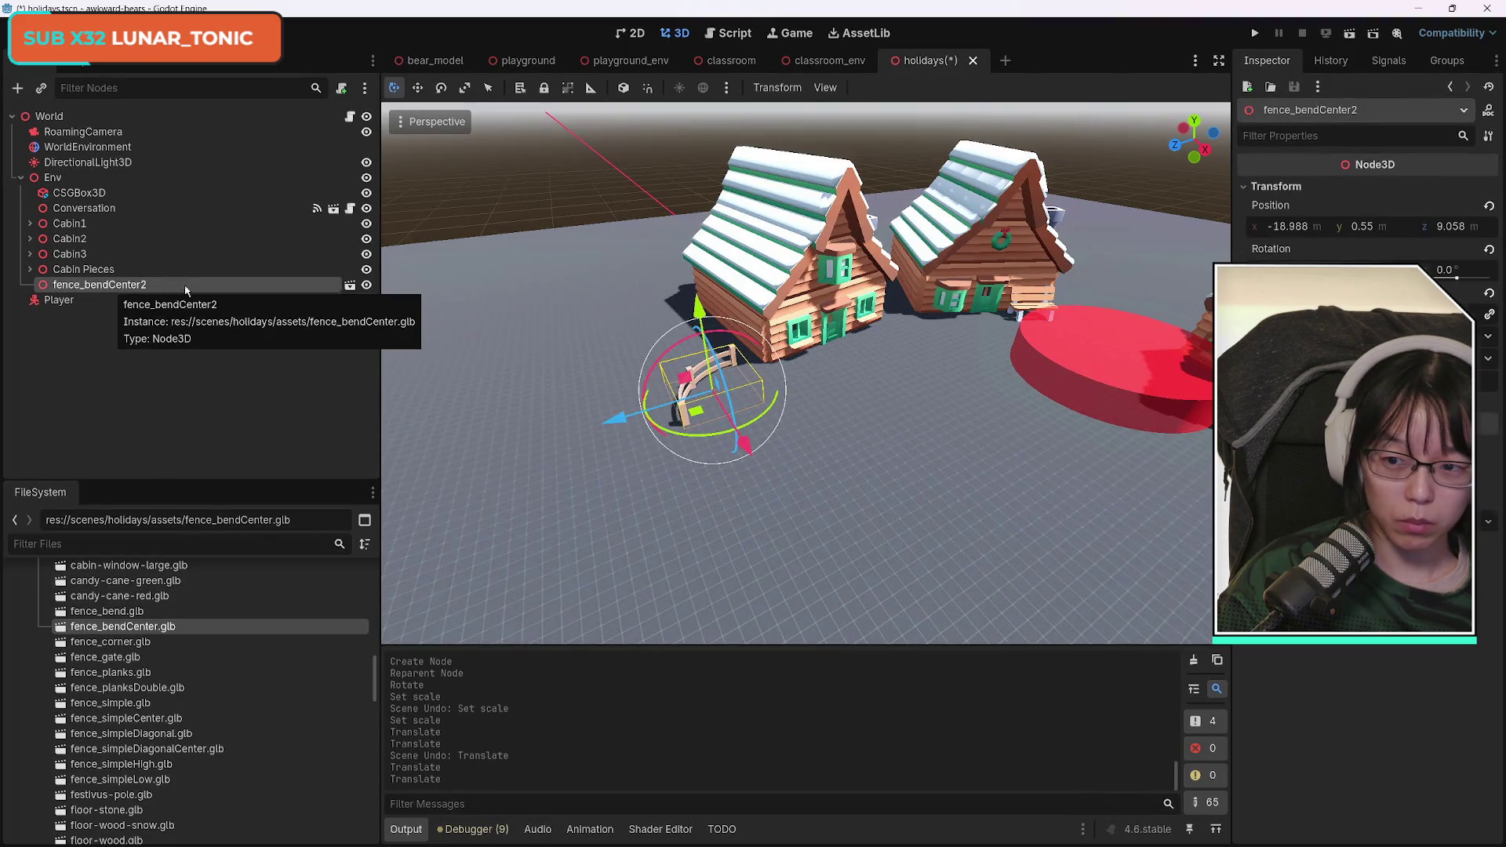
key(ctrl+d)
mouse_move(767, 413)
mouse_down()
mouse_move(621, 437)
mouse_move(572, 401)
mouse_up()
drag(706, 404, 1056, 357)
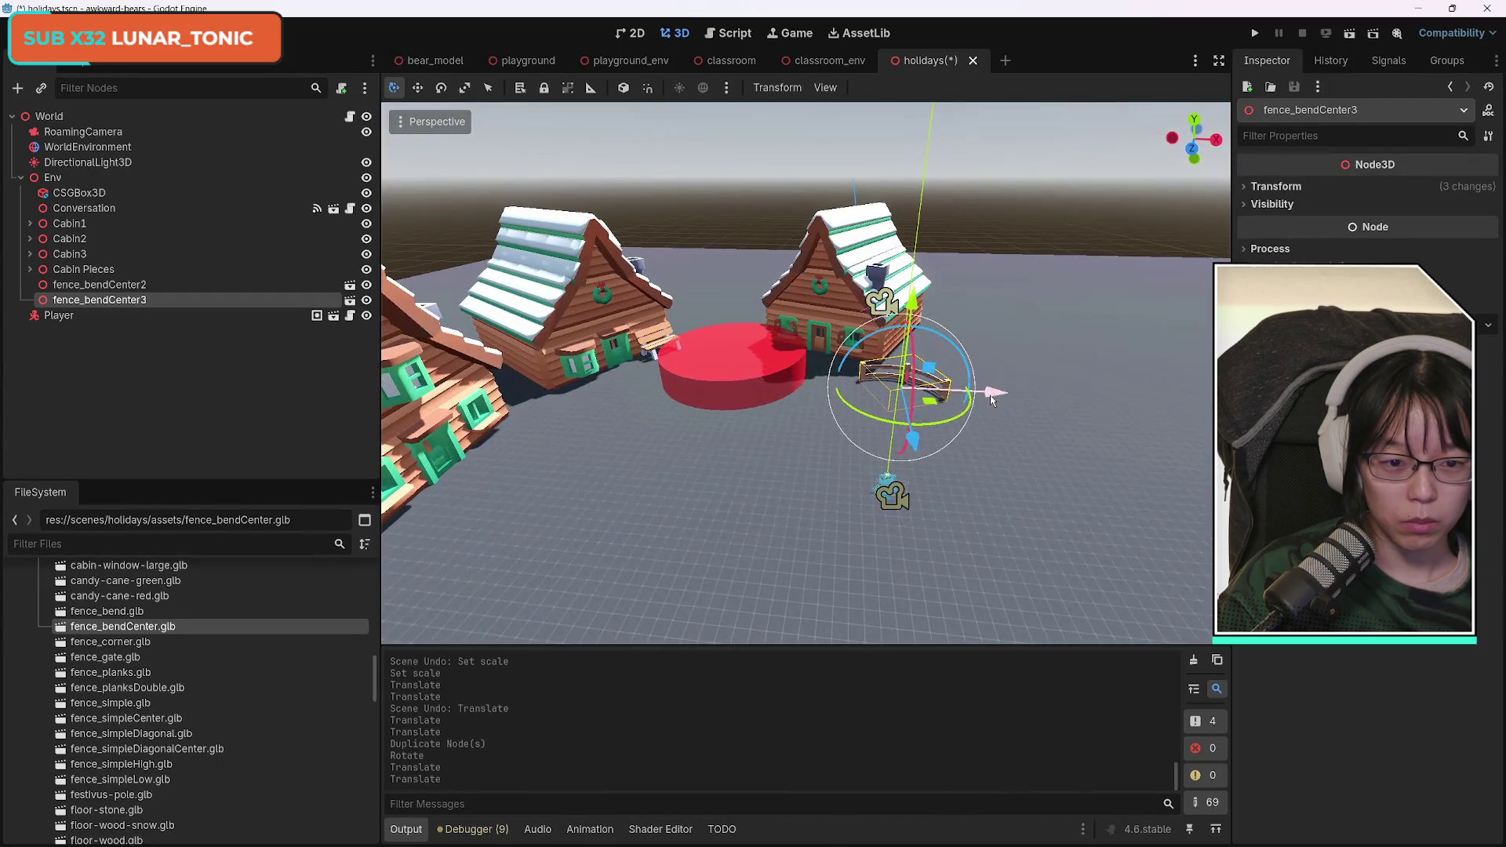
mouse_move(964, 415)
mouse_down()
mouse_move(905, 424)
mouse_move(1057, 396)
mouse_up()
drag(934, 423, 975, 428)
drag(1041, 388, 973, 377)
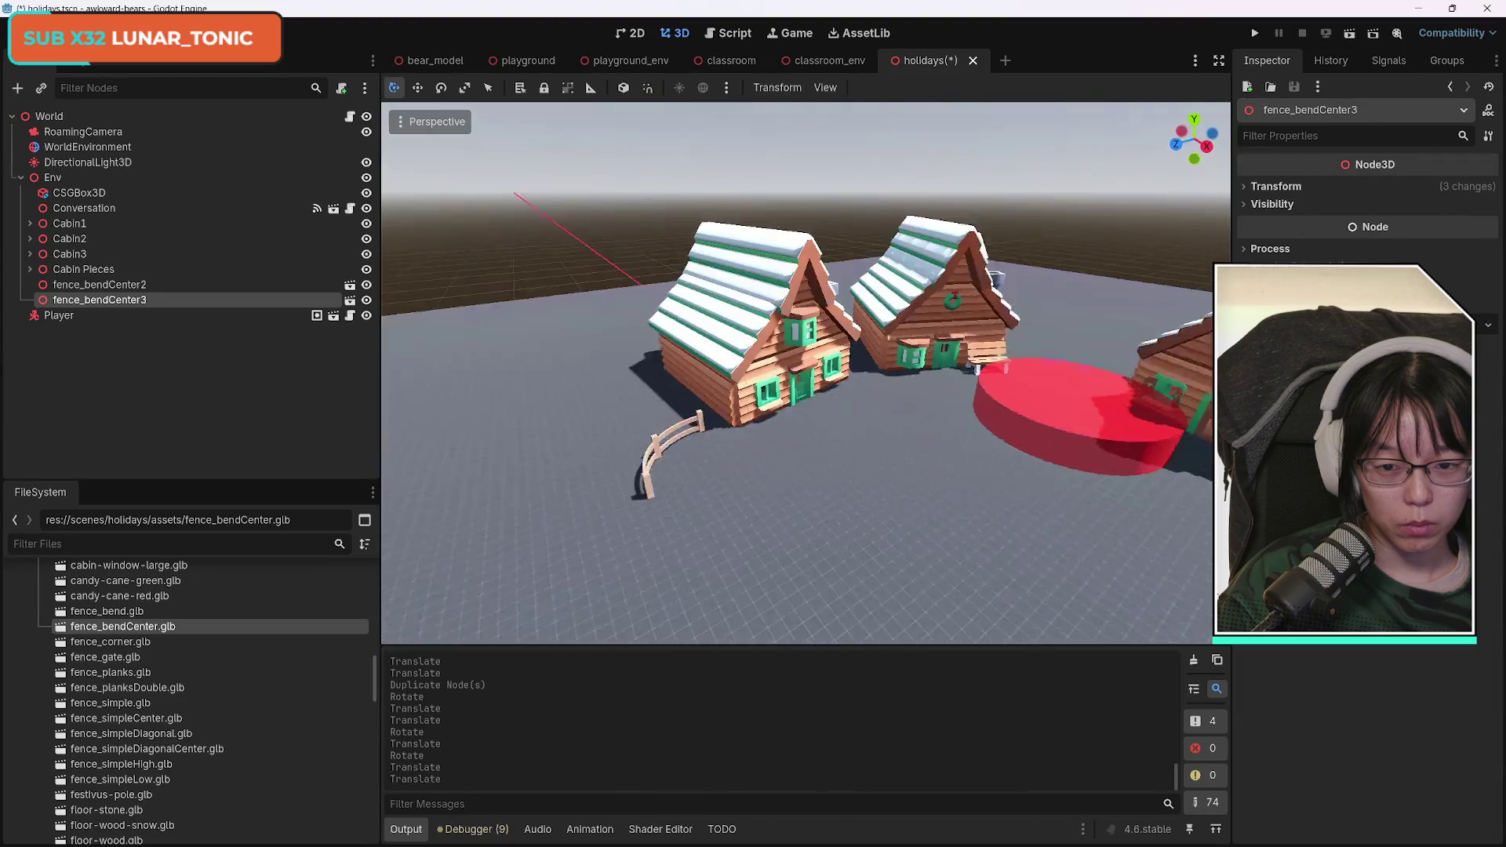
mouse_move(697, 494)
mouse_down()
mouse_move(769, 486)
mouse_move(667, 492)
mouse_up()
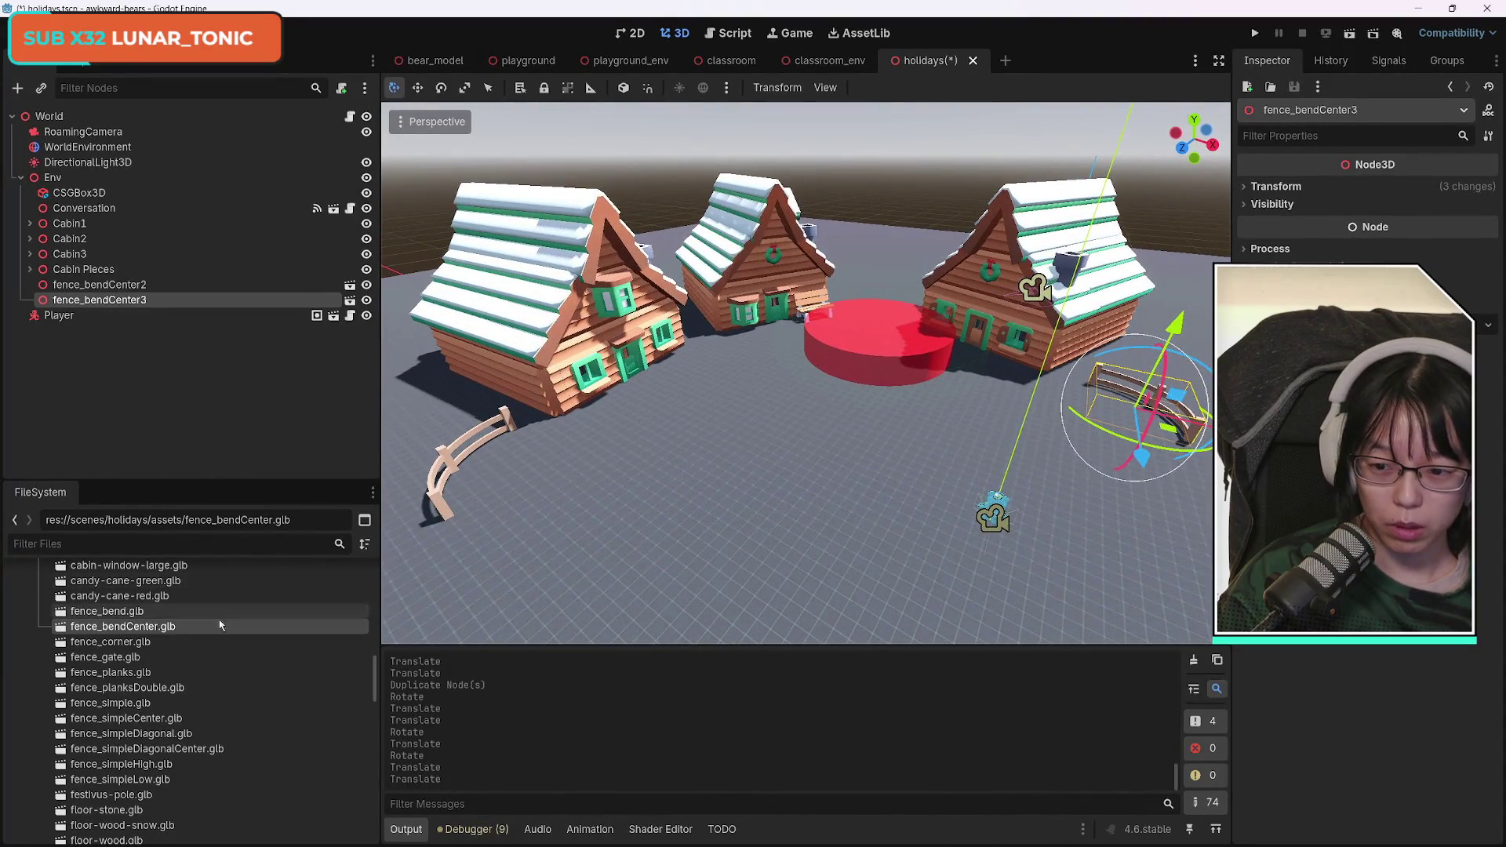
scroll(248, 672, down, 3)
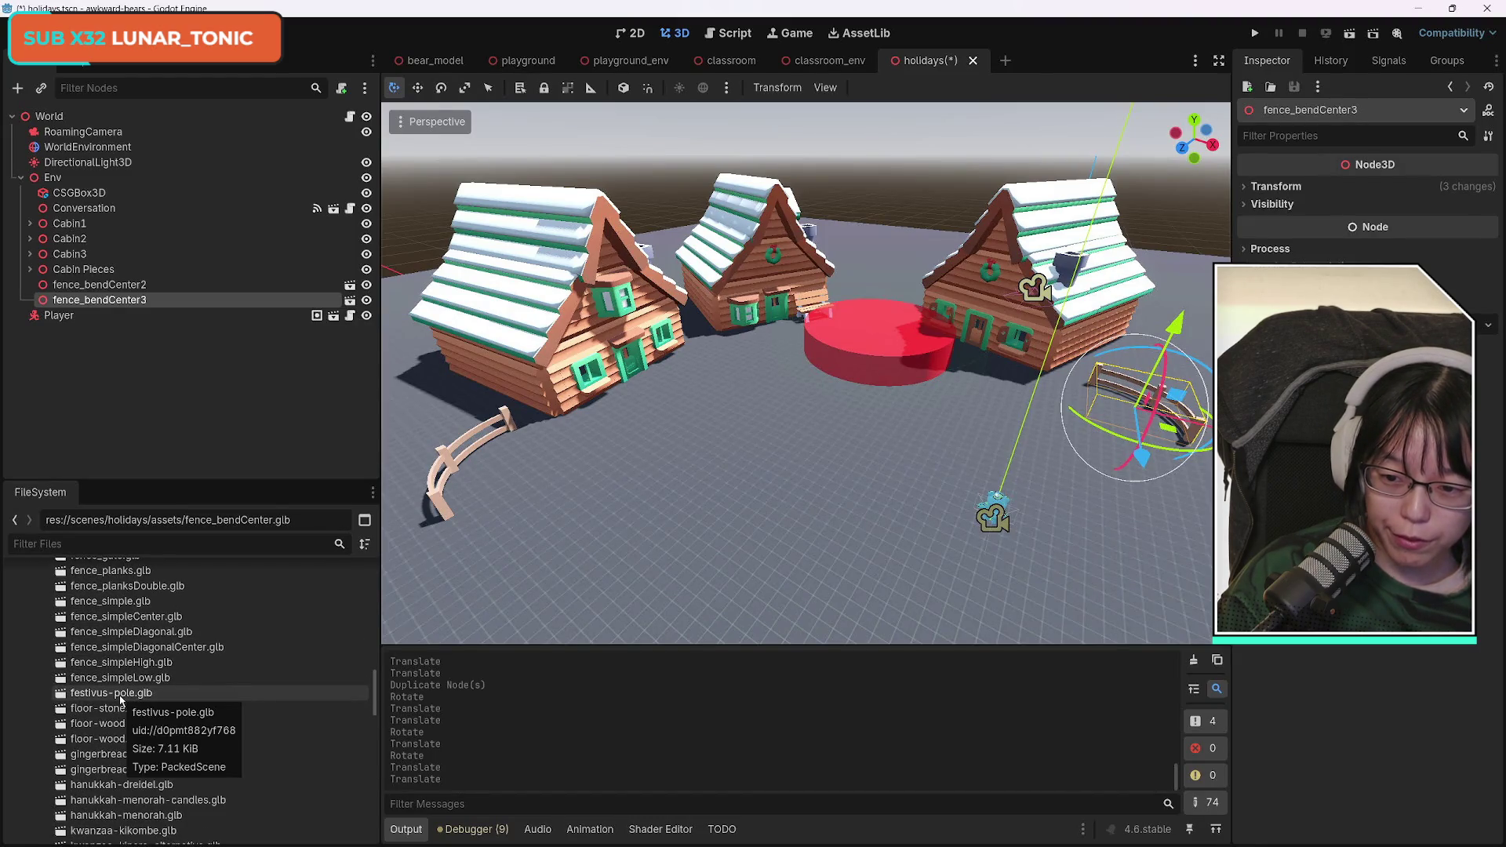
drag(120, 699, 614, 514)
drag(703, 482, 701, 479)
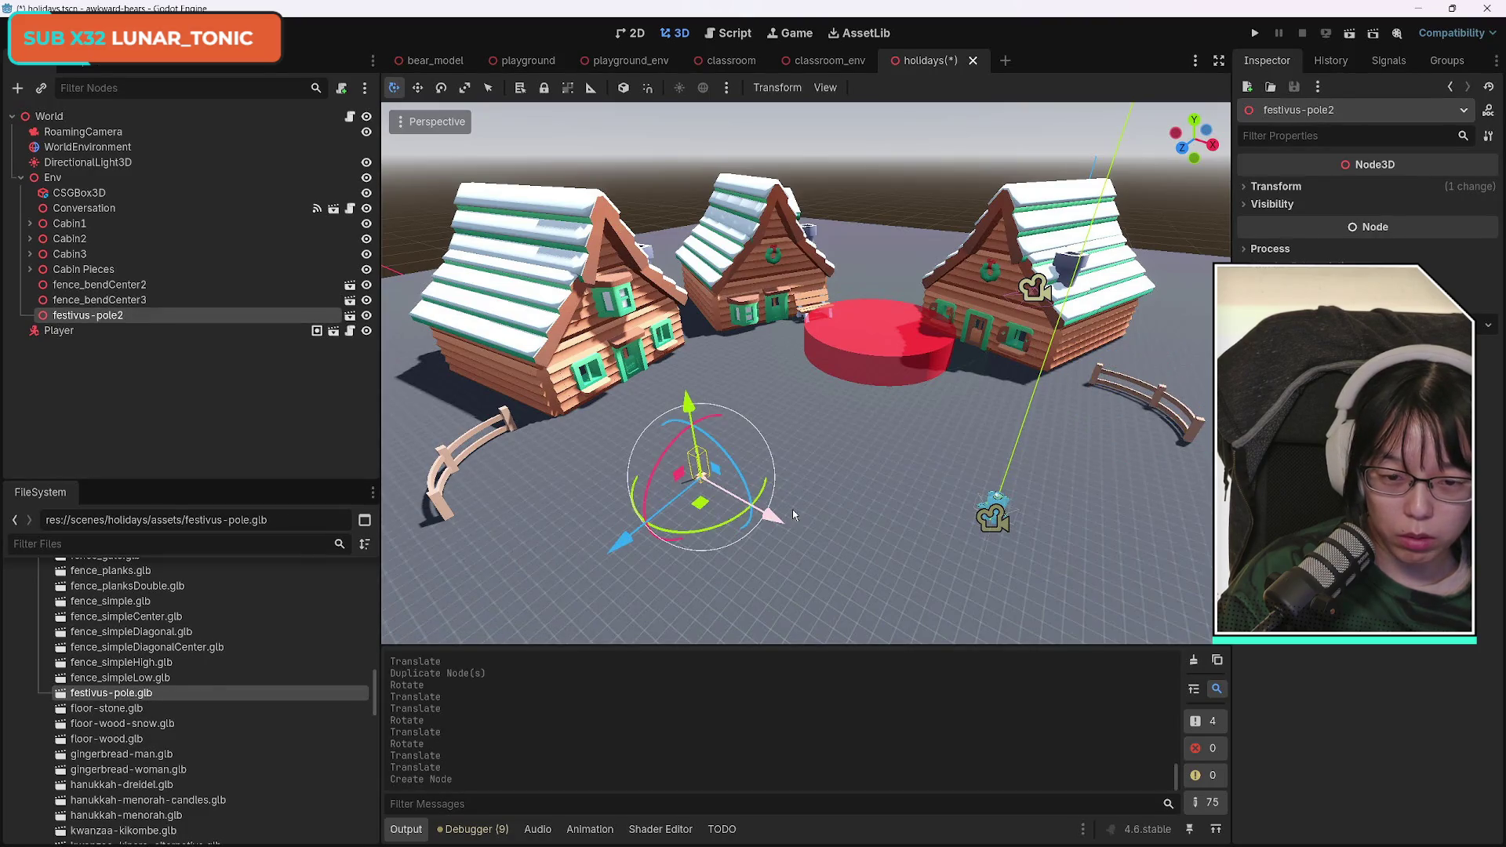
key(ctrl+z)
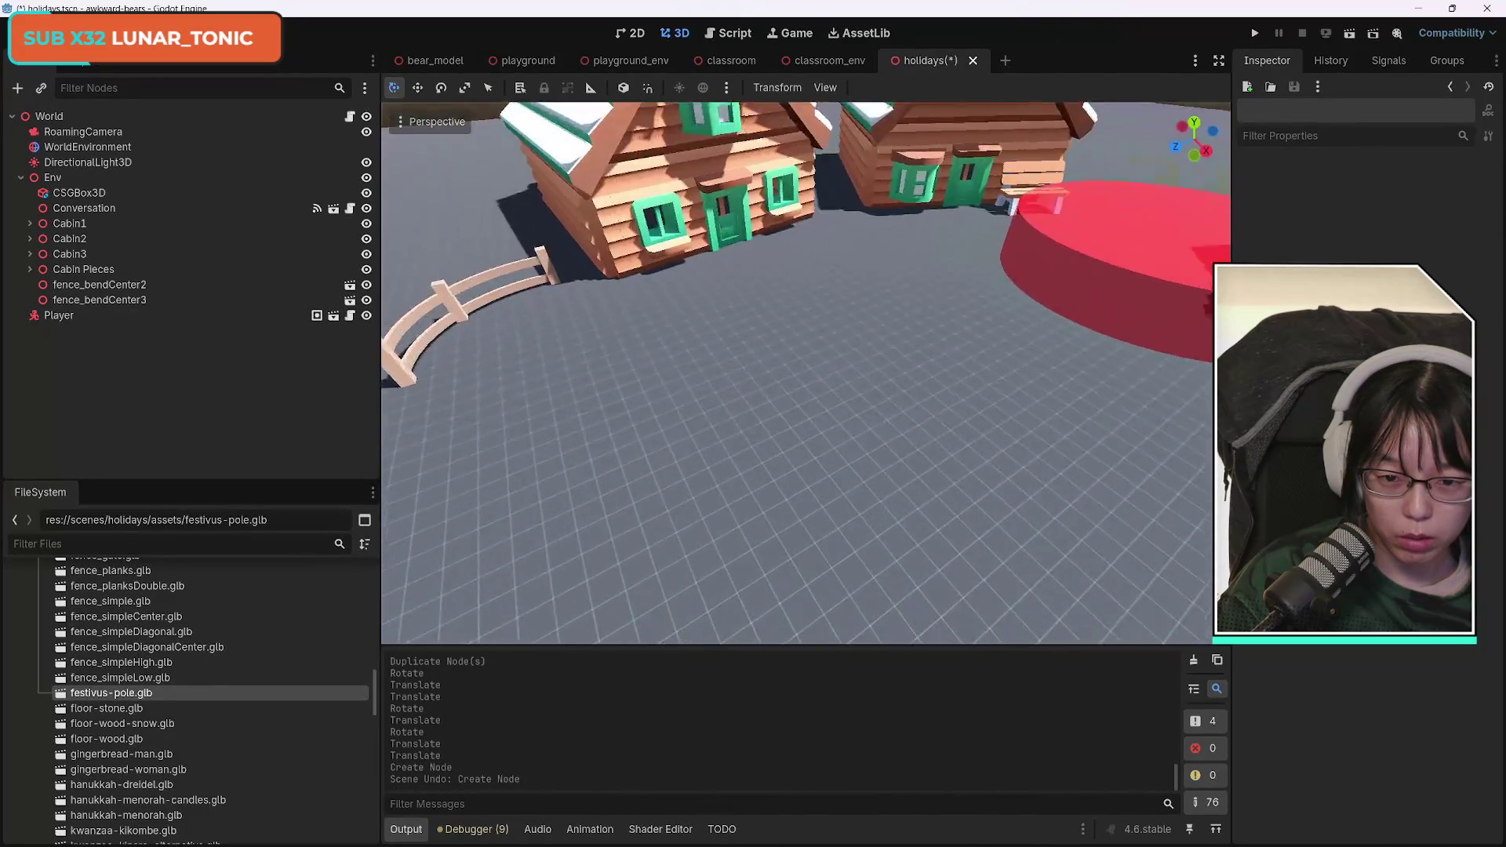
drag(111, 693, 867, 514)
key(ctrl+z)
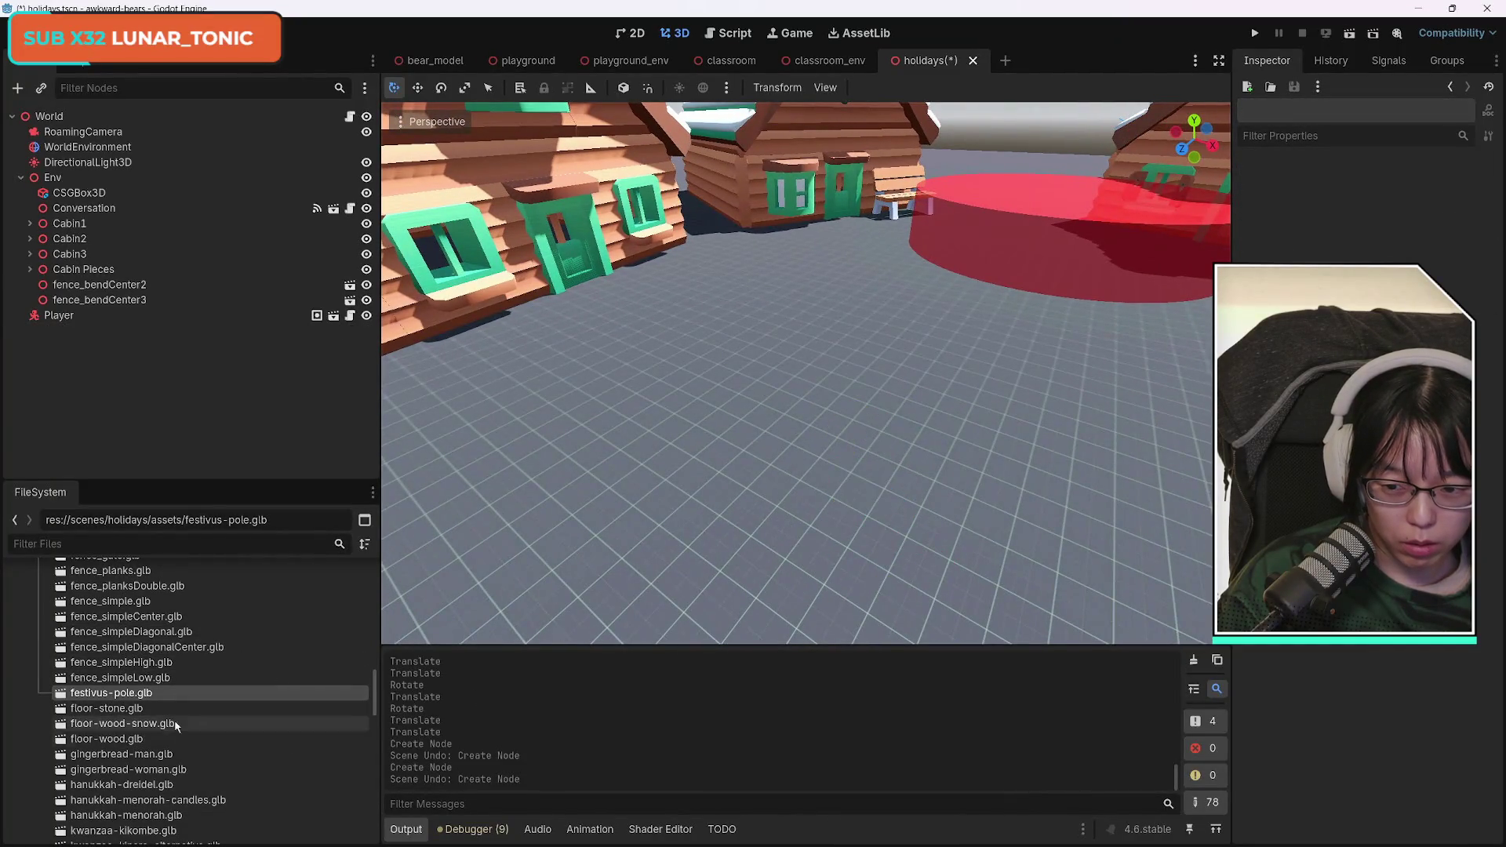
mouse_move(106, 709)
mouse_down()
mouse_move(855, 510)
mouse_move(897, 514)
mouse_up()
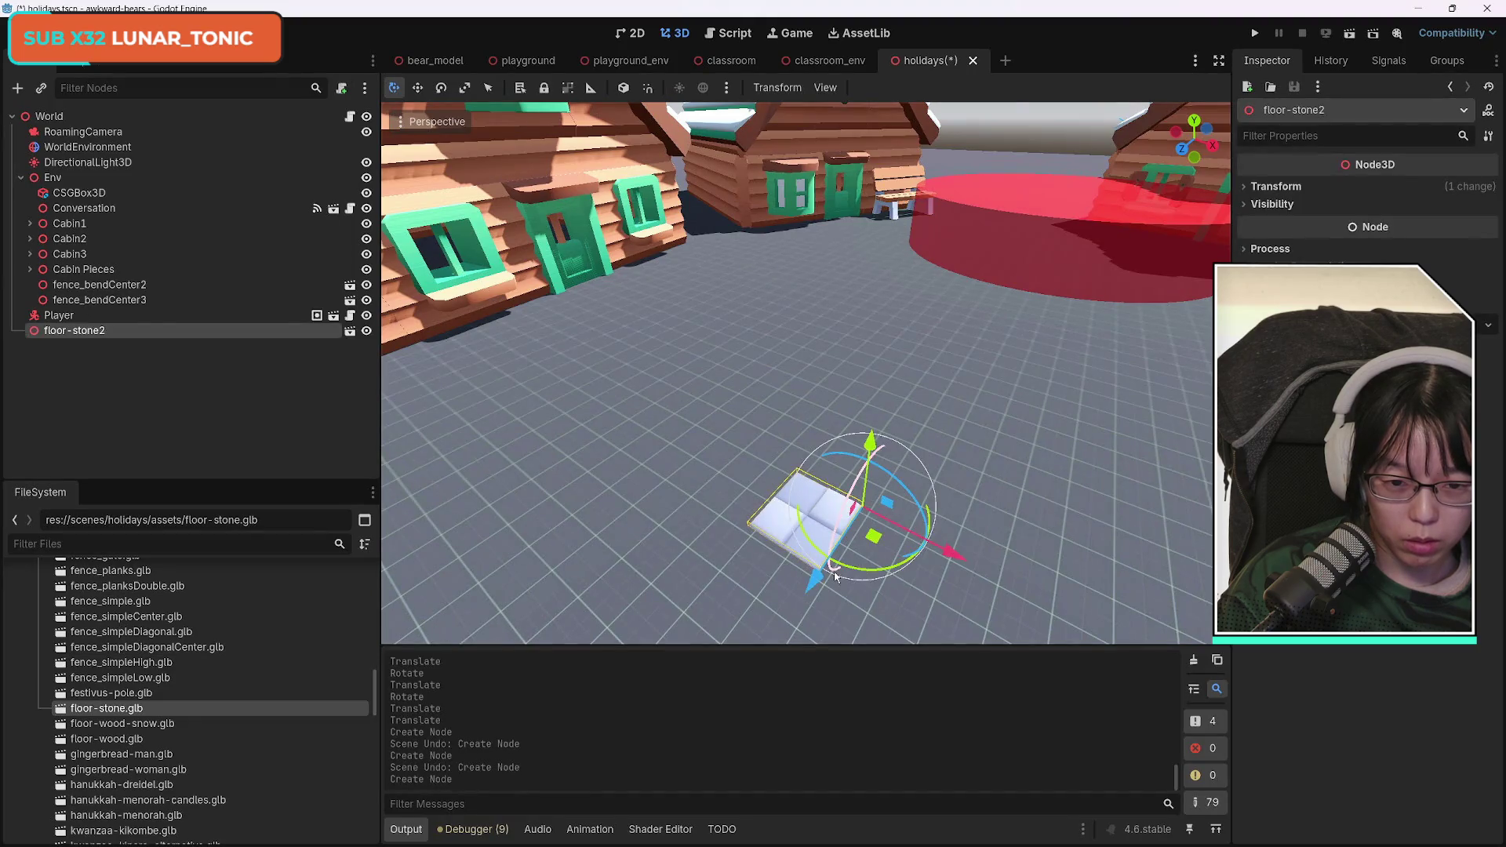
key(ctrl+z)
drag(152, 728, 772, 510)
key(ctrl+z)
mouse_move(163, 736)
mouse_down()
mouse_move(609, 540)
mouse_move(639, 553)
mouse_up()
key(ctrl+z)
scroll(282, 708, down, 1)
scroll(273, 718, down, 1)
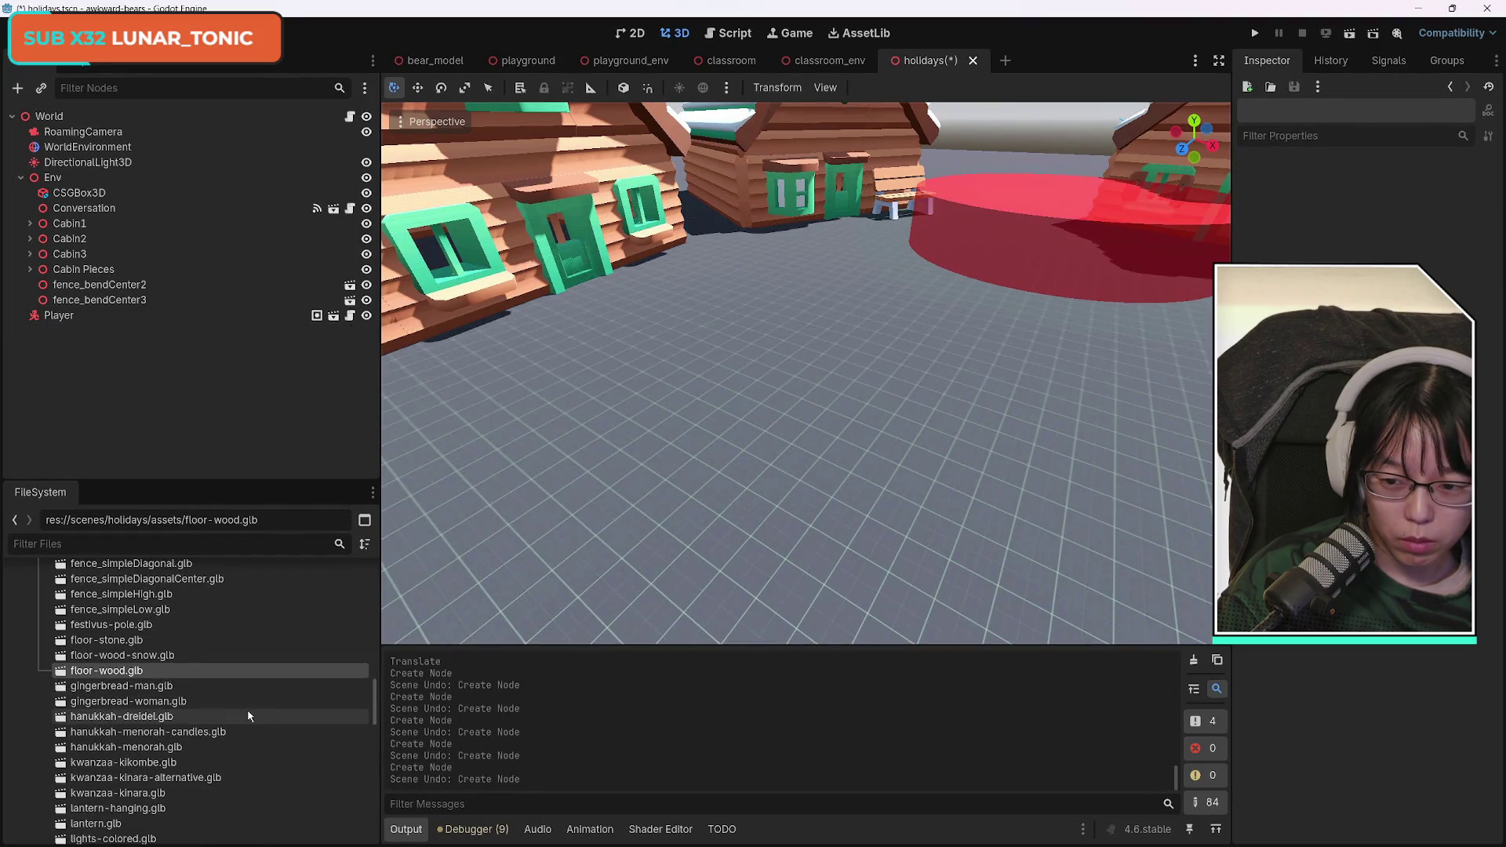
drag(154, 694, 716, 552)
key(ctrl+z)
mouse_move(187, 716)
mouse_down()
mouse_move(632, 528)
mouse_move(640, 540)
mouse_up()
key(ctrl+z)
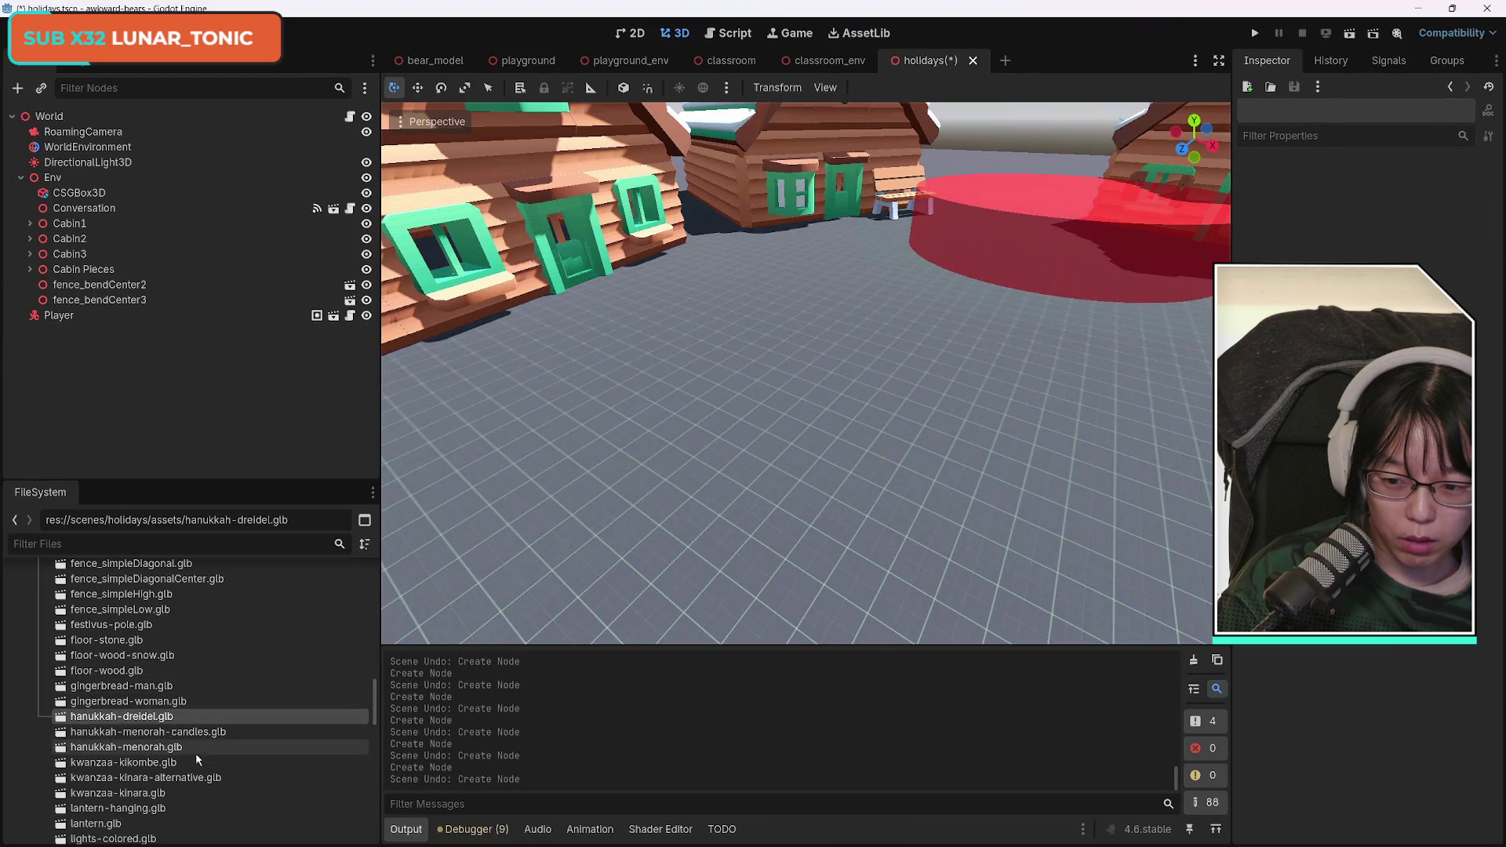
scroll(190, 755, down, 3)
scroll(194, 723, down, 2)
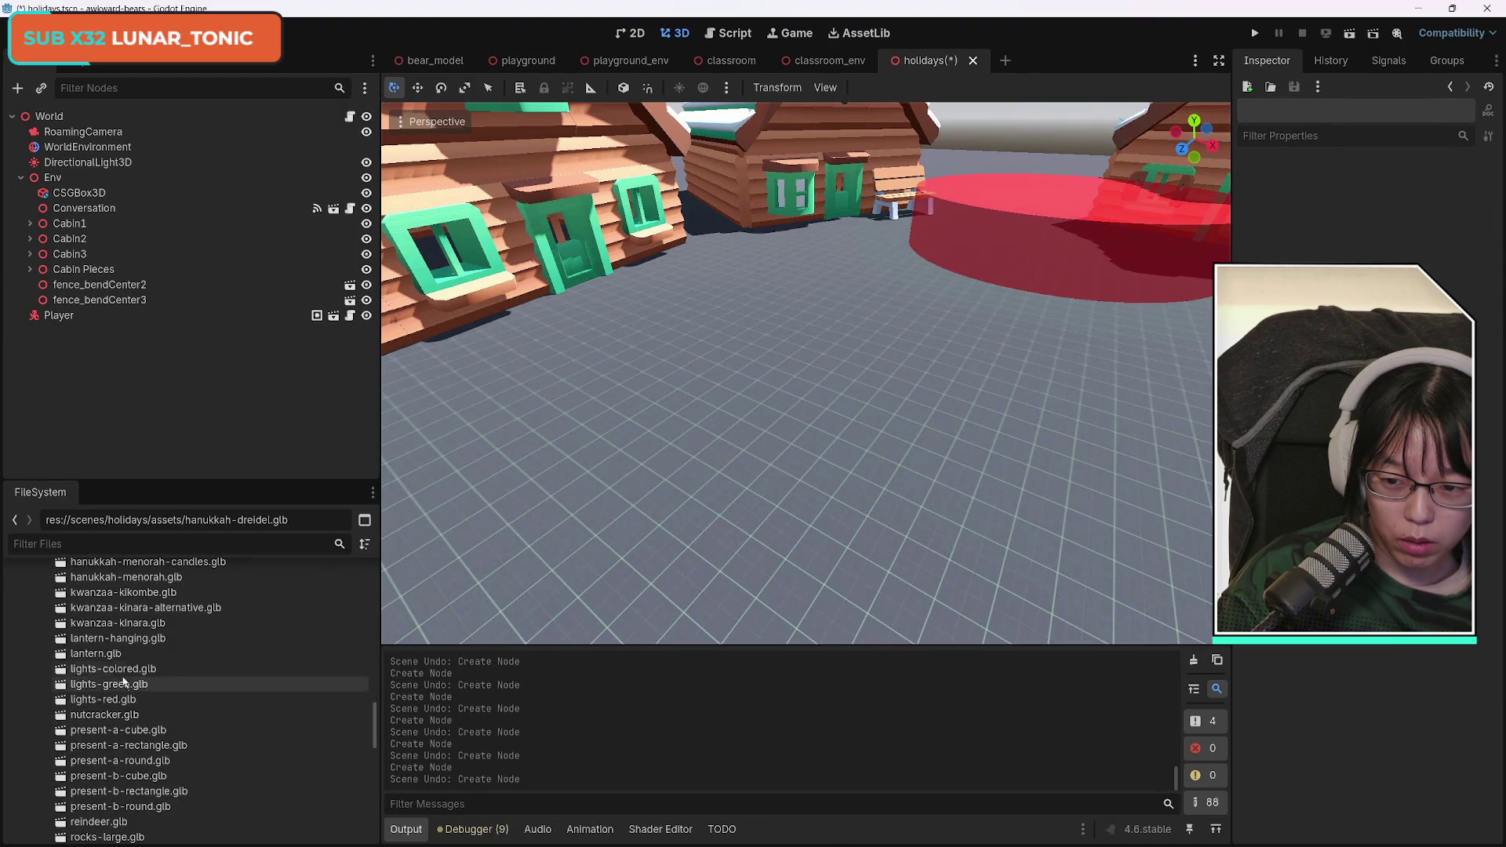
Place a standing lantern.glb lamp post and the lights-colored.glb string in the scene.
drag(117, 638, 679, 524)
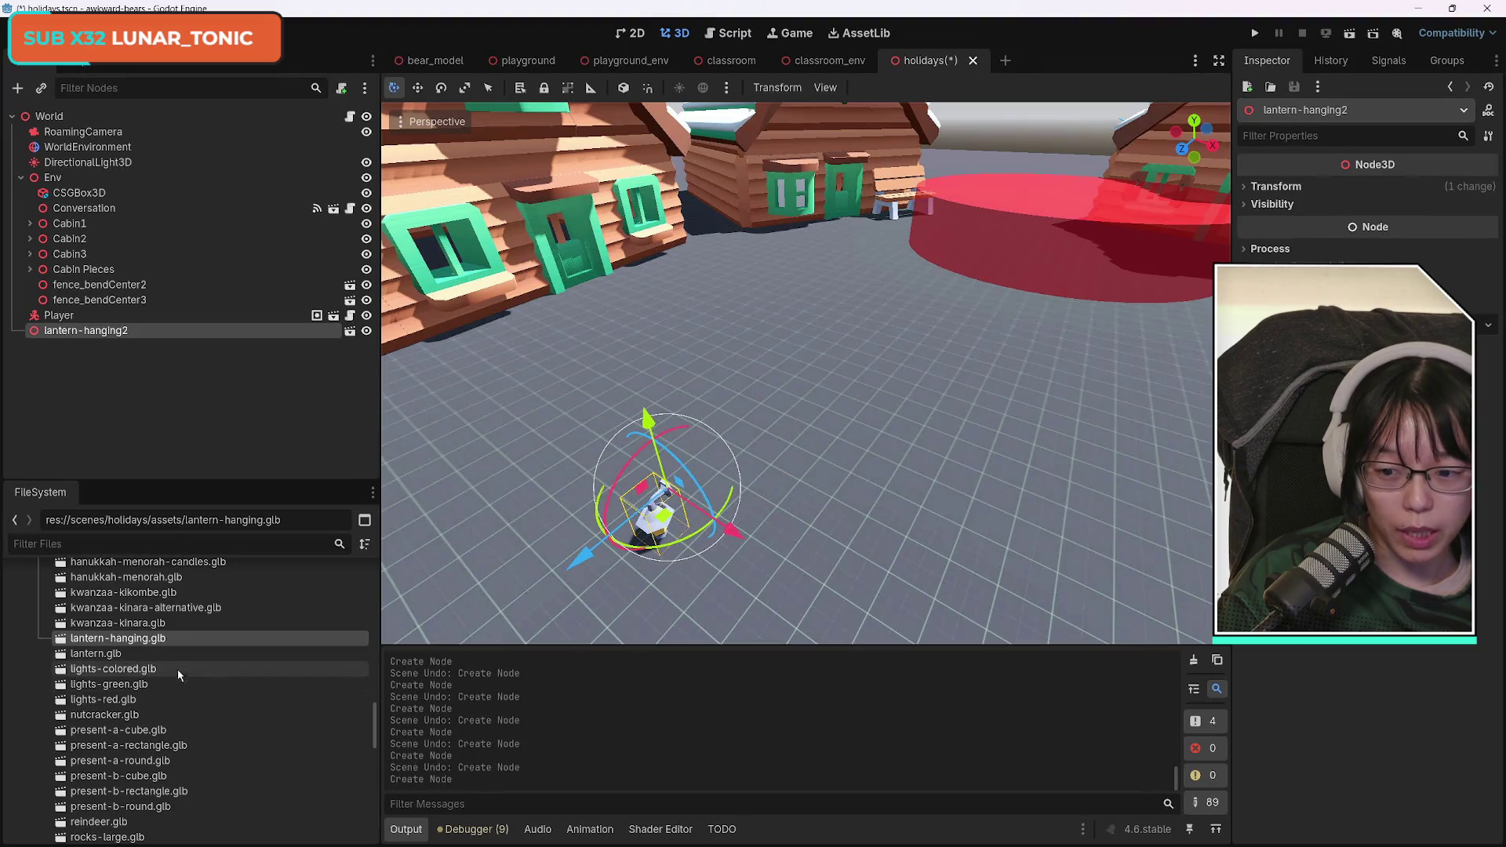
key(ctrl+z)
mouse_move(96, 653)
mouse_down()
mouse_move(816, 502)
mouse_move(826, 470)
mouse_move(143, 675)
mouse_move(634, 551)
mouse_up()
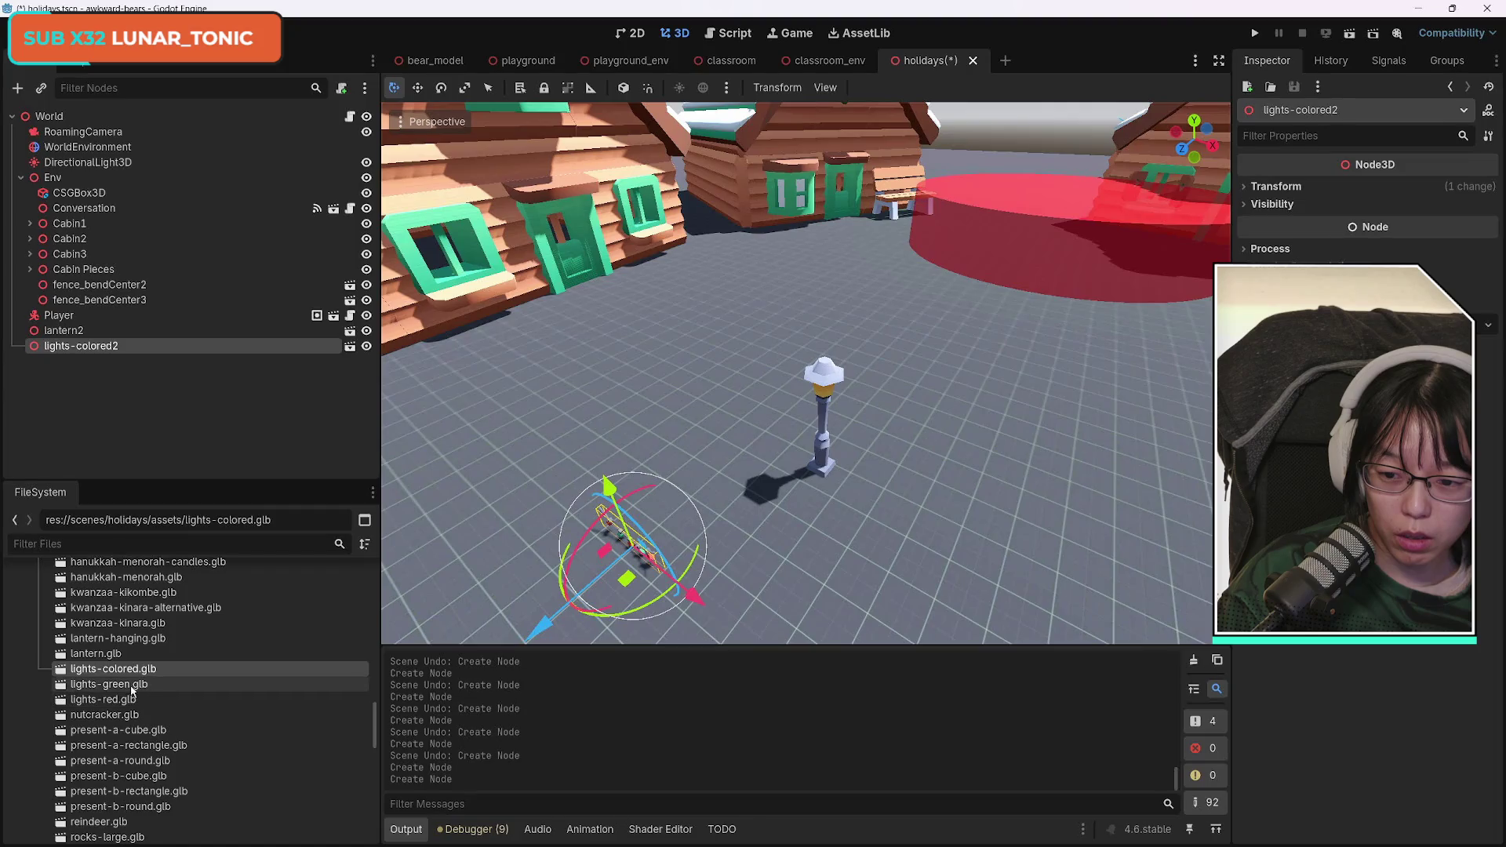
key(ctrl+z)
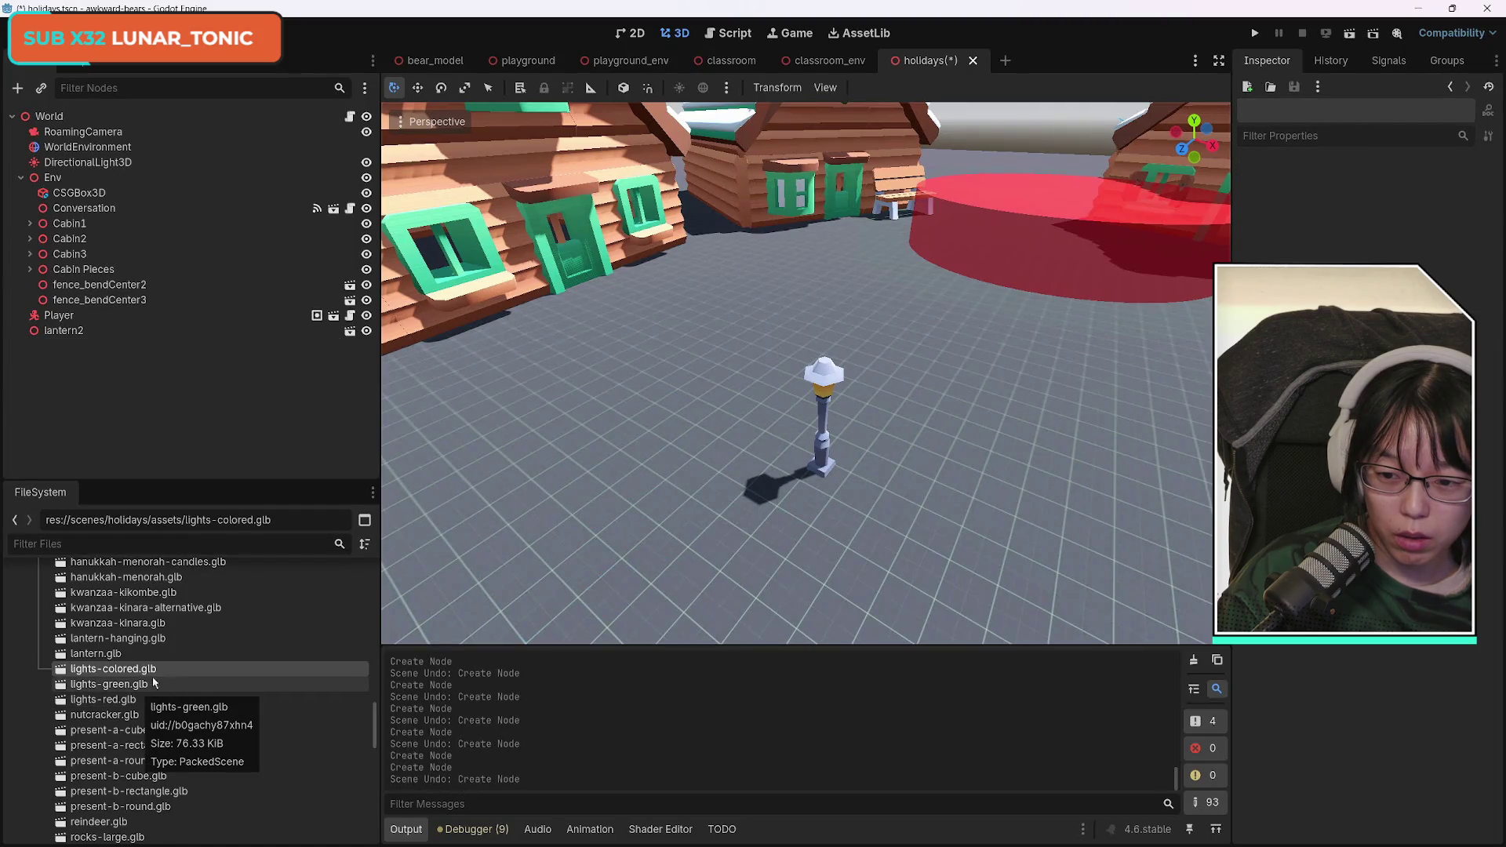
drag(149, 669, 402, 614)
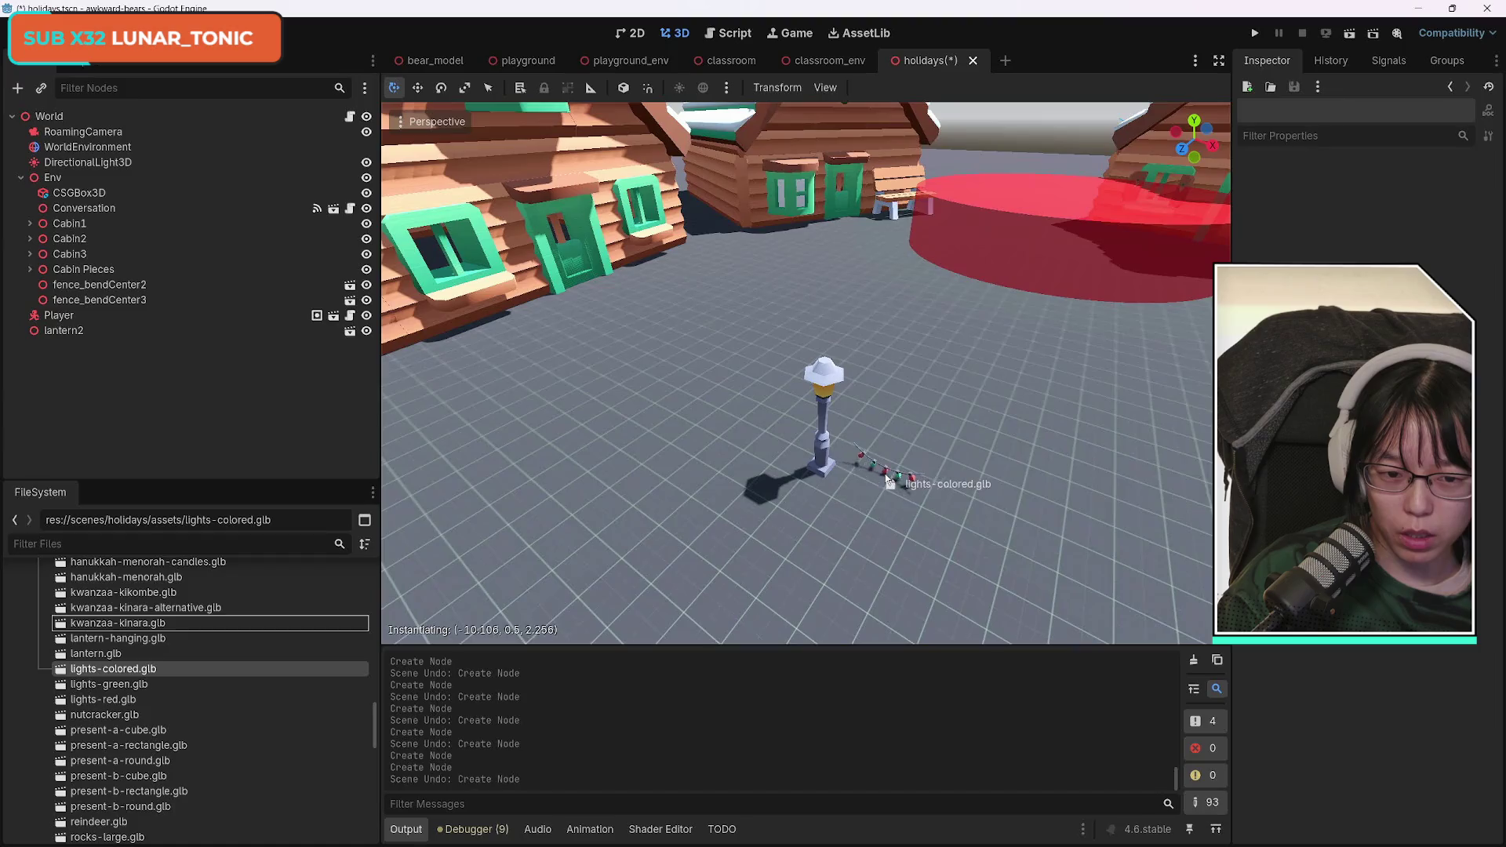
drag(888, 481, 889, 480)
scroll(192, 701, down, 3)
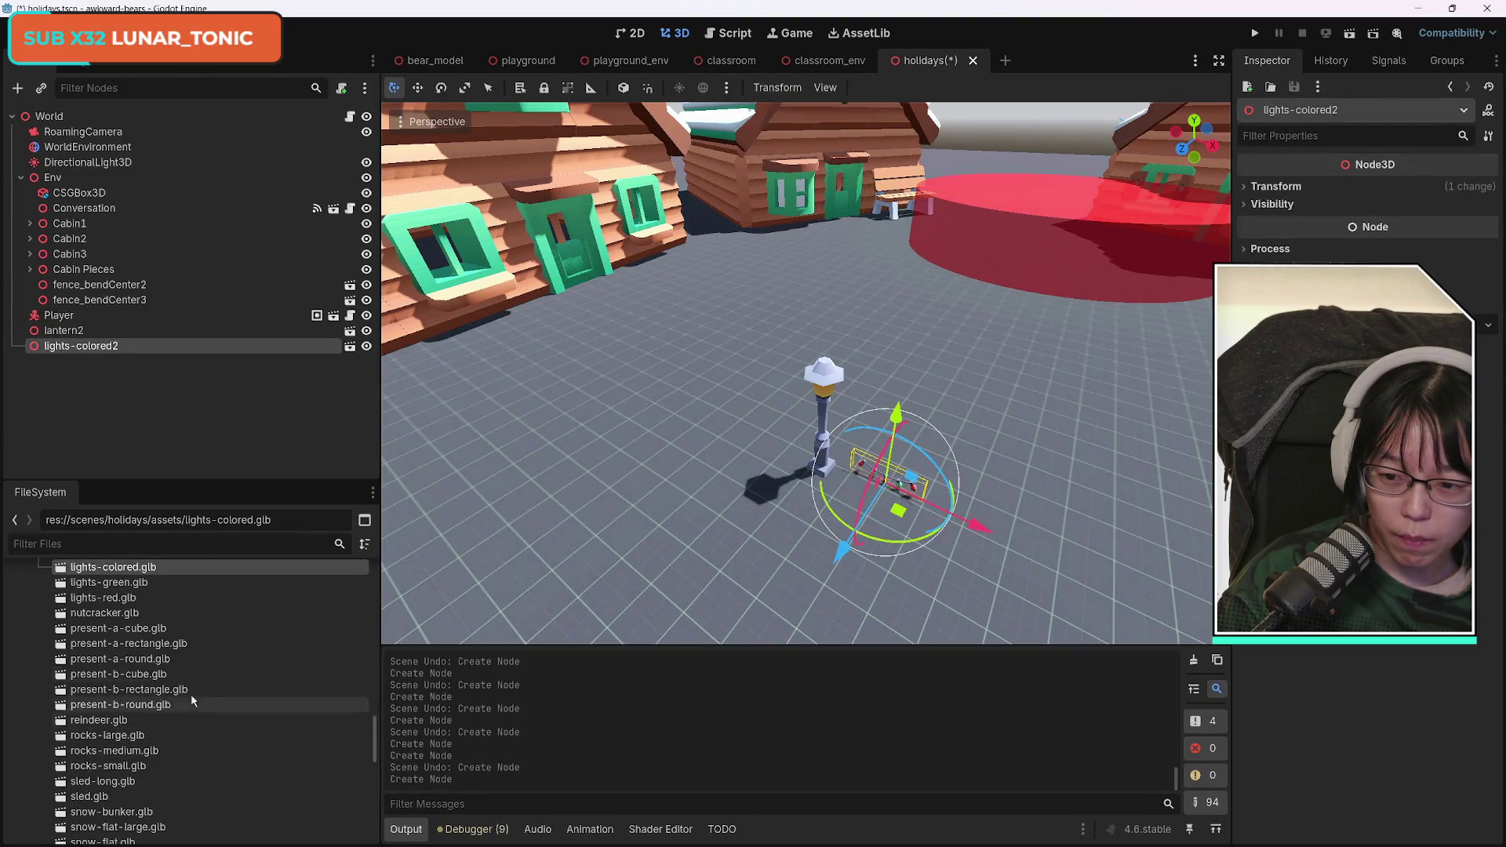
Drop all six present-*.glb models together beside the lantern.
mouse_move(118, 629)
mouse_down()
mouse_move(717, 543)
mouse_move(687, 549)
mouse_up()
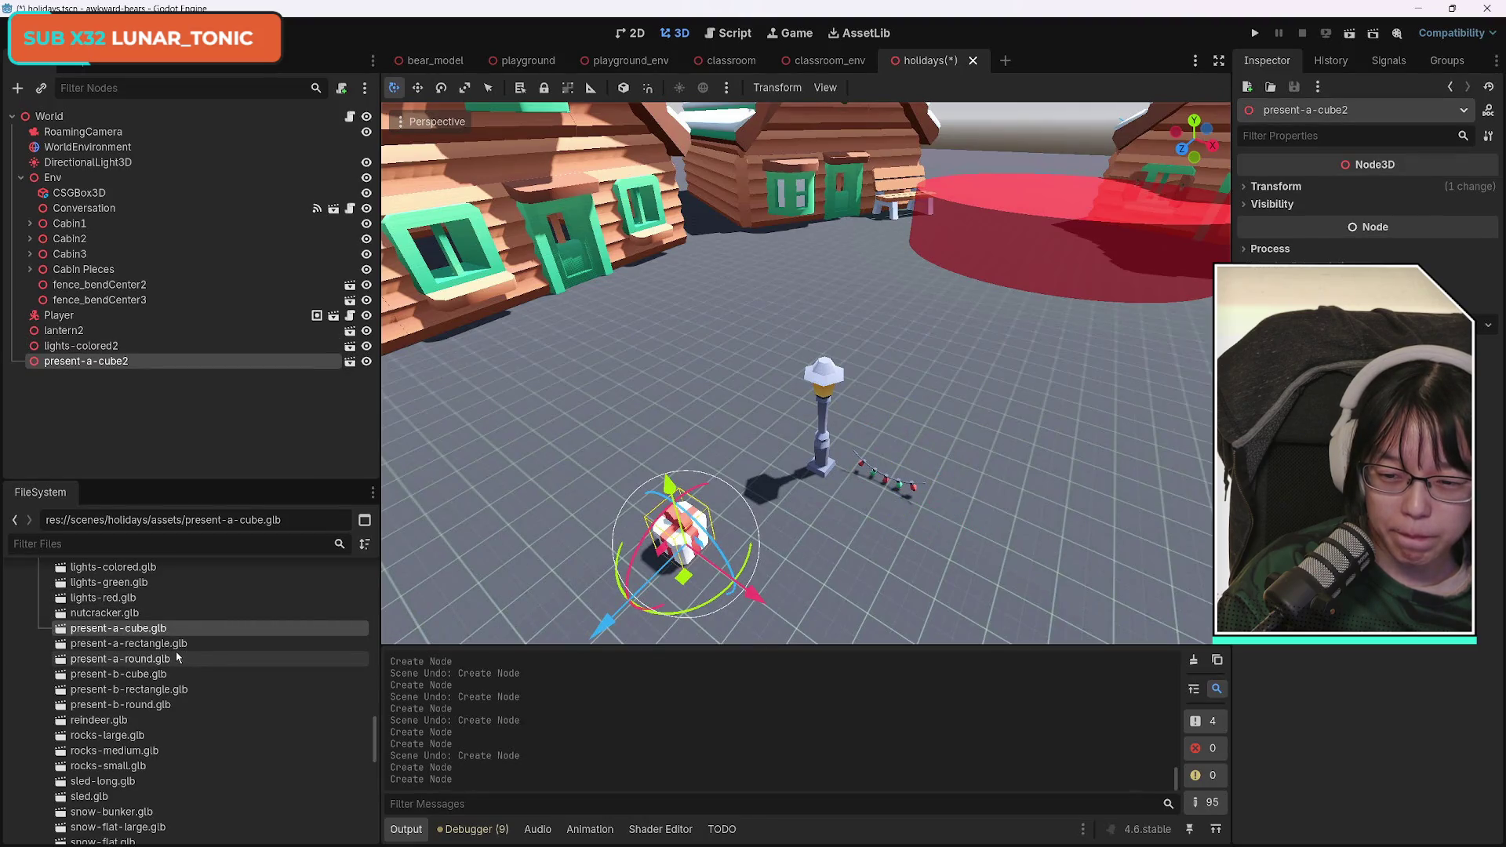
key(ctrl+z)
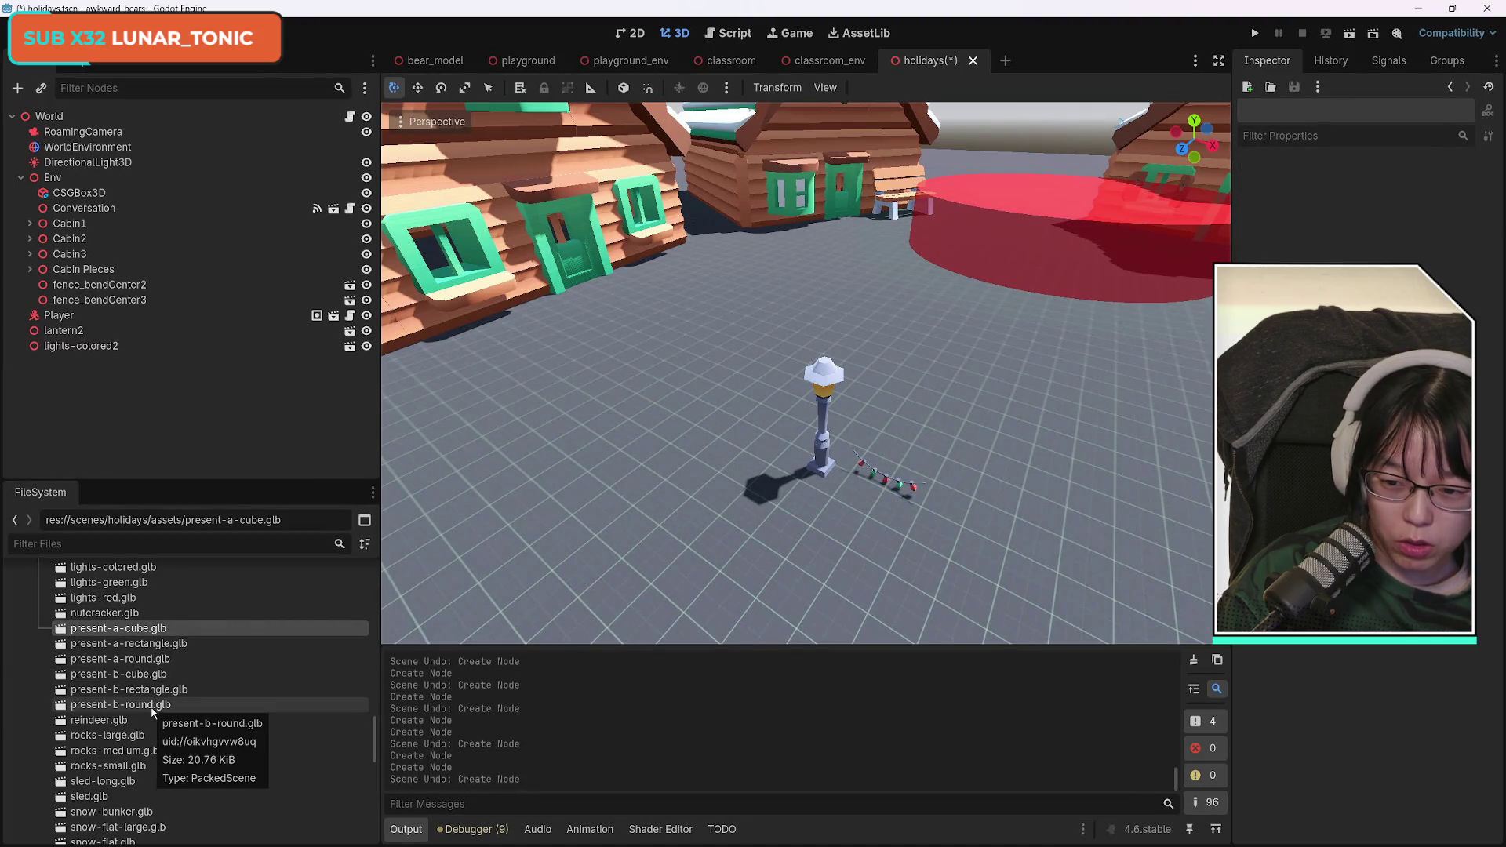
shift+click(152, 706)
mouse_move(152, 706)
mouse_down()
mouse_move(310, 620)
mouse_move(649, 488)
mouse_up()
scroll(201, 752, down, 1)
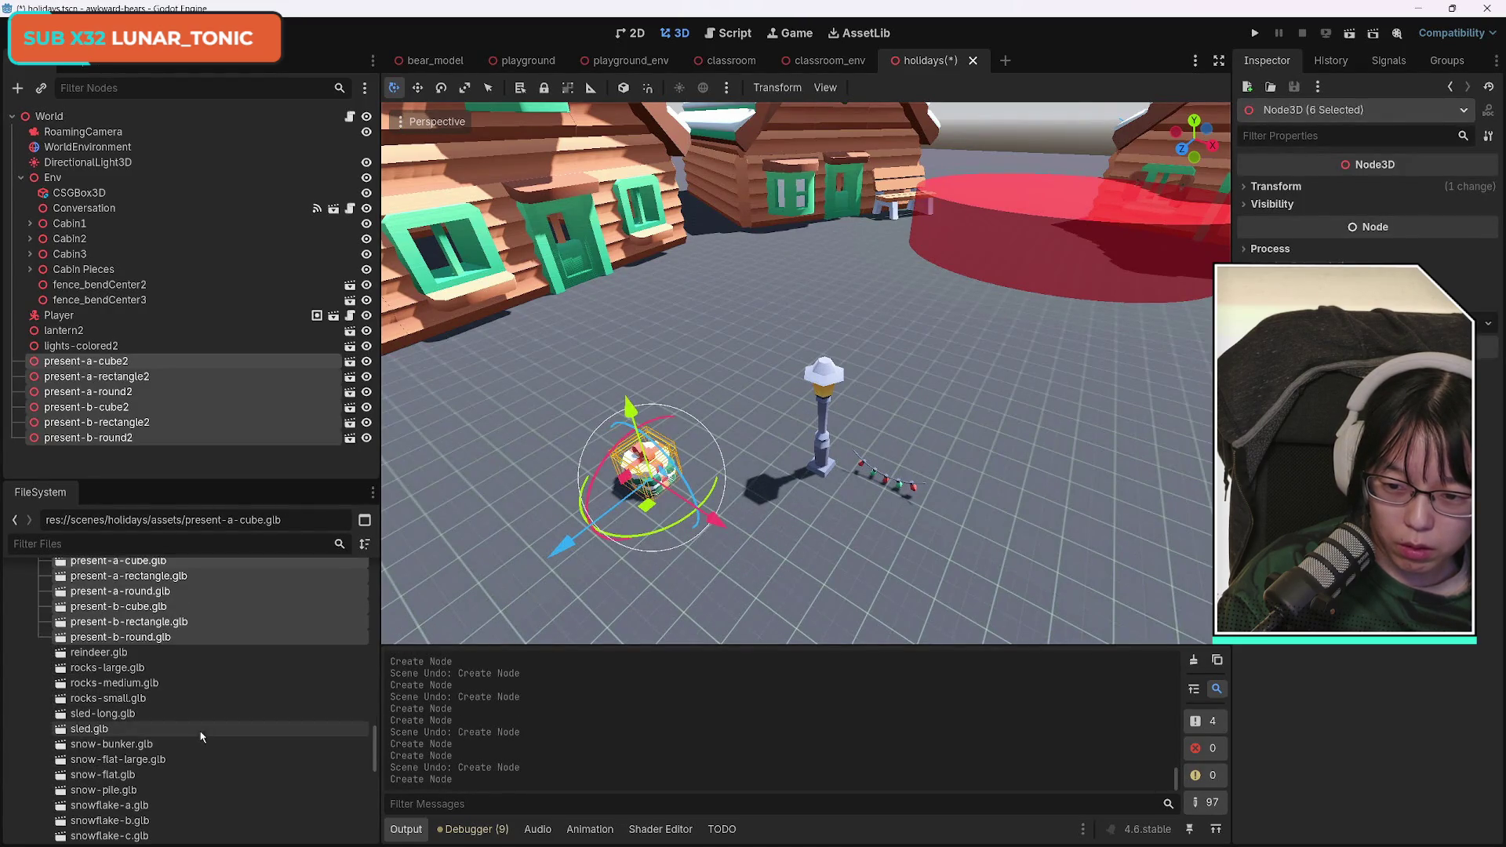
Try placing the large rocks, snow bunker and a snowflake individually, undoing each placement.
mouse_move(157, 668)
mouse_down()
mouse_move(521, 535)
mouse_move(541, 439)
mouse_move(597, 407)
mouse_up()
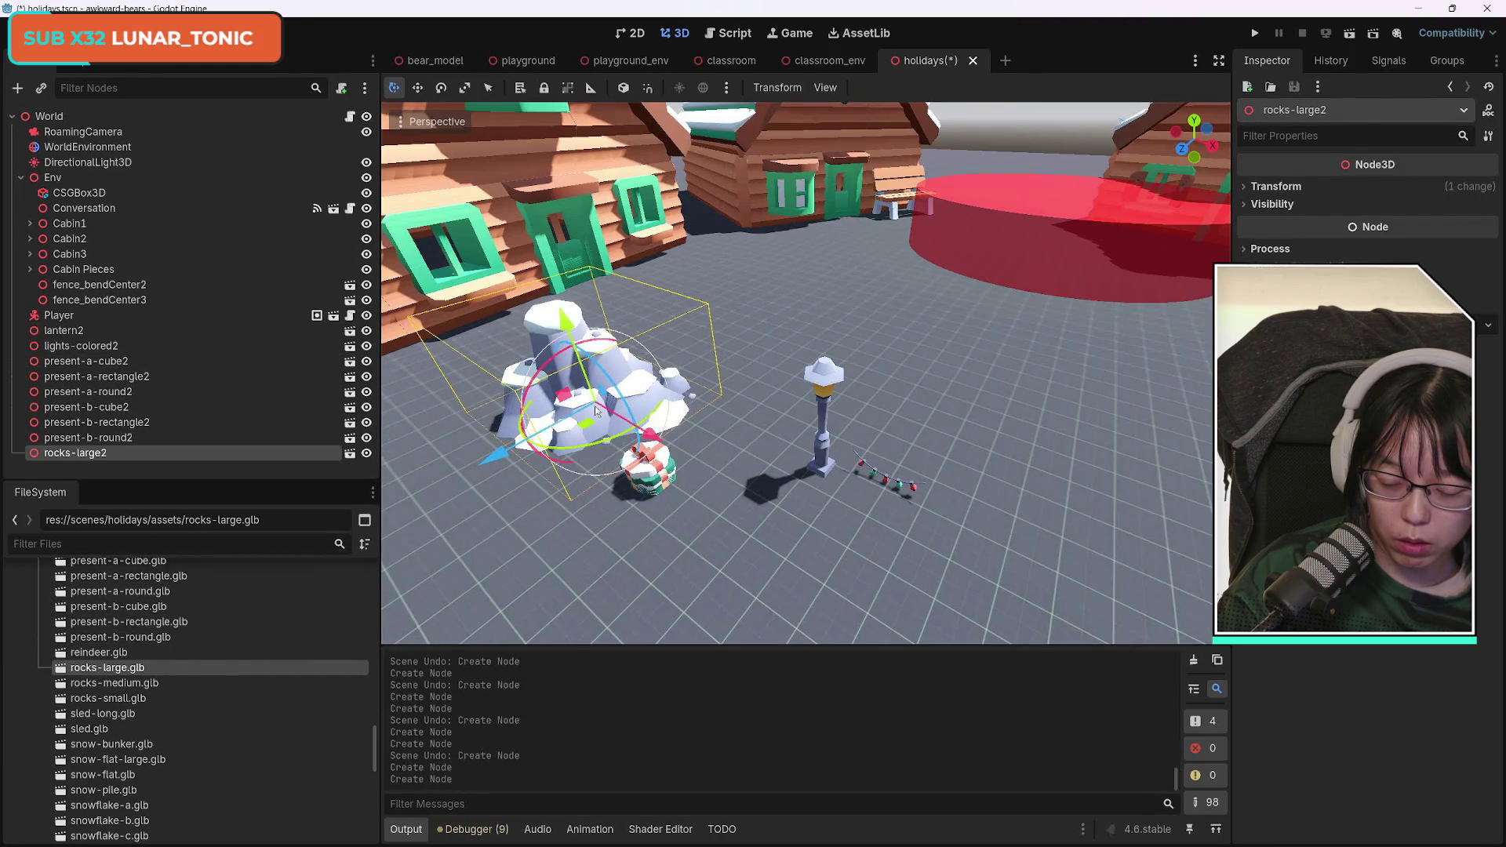
key(ctrl+z)
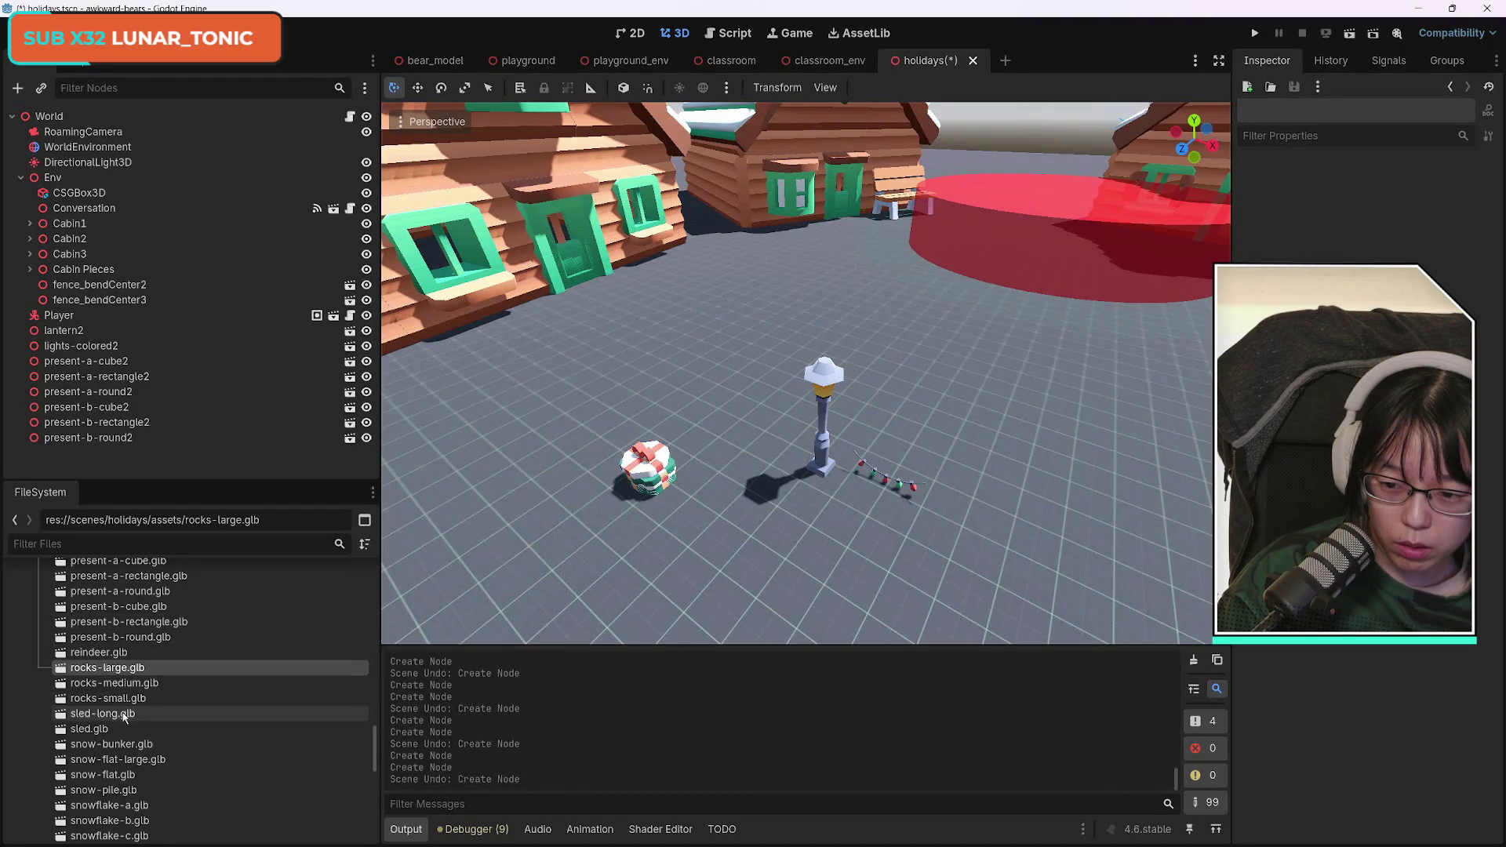
mouse_move(141, 739)
mouse_down()
mouse_move(497, 483)
mouse_move(515, 436)
mouse_up()
key(ctrl+z)
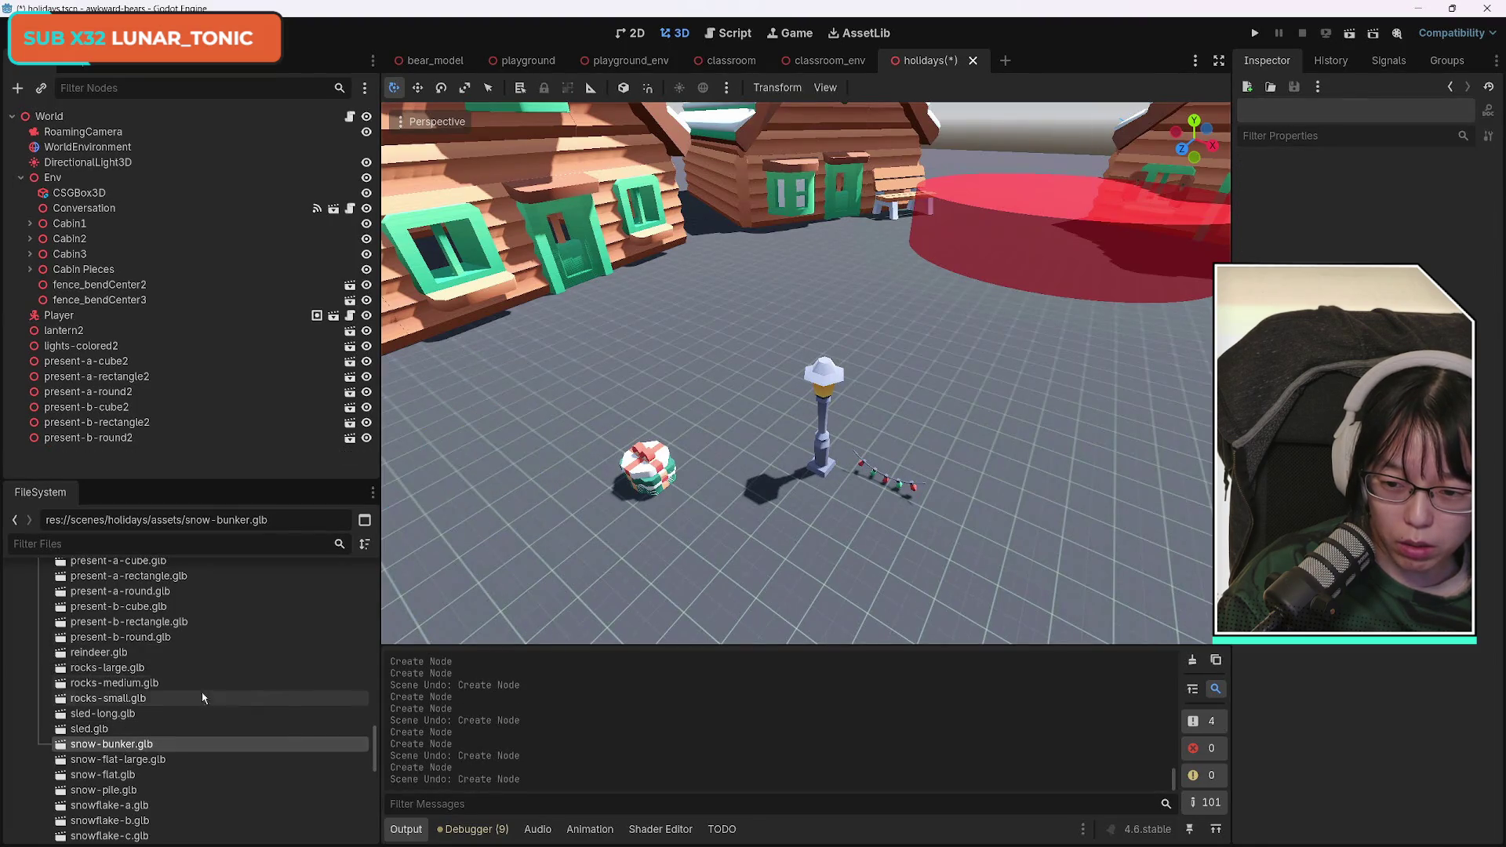
click(201, 667)
scroll(201, 706, down, 3)
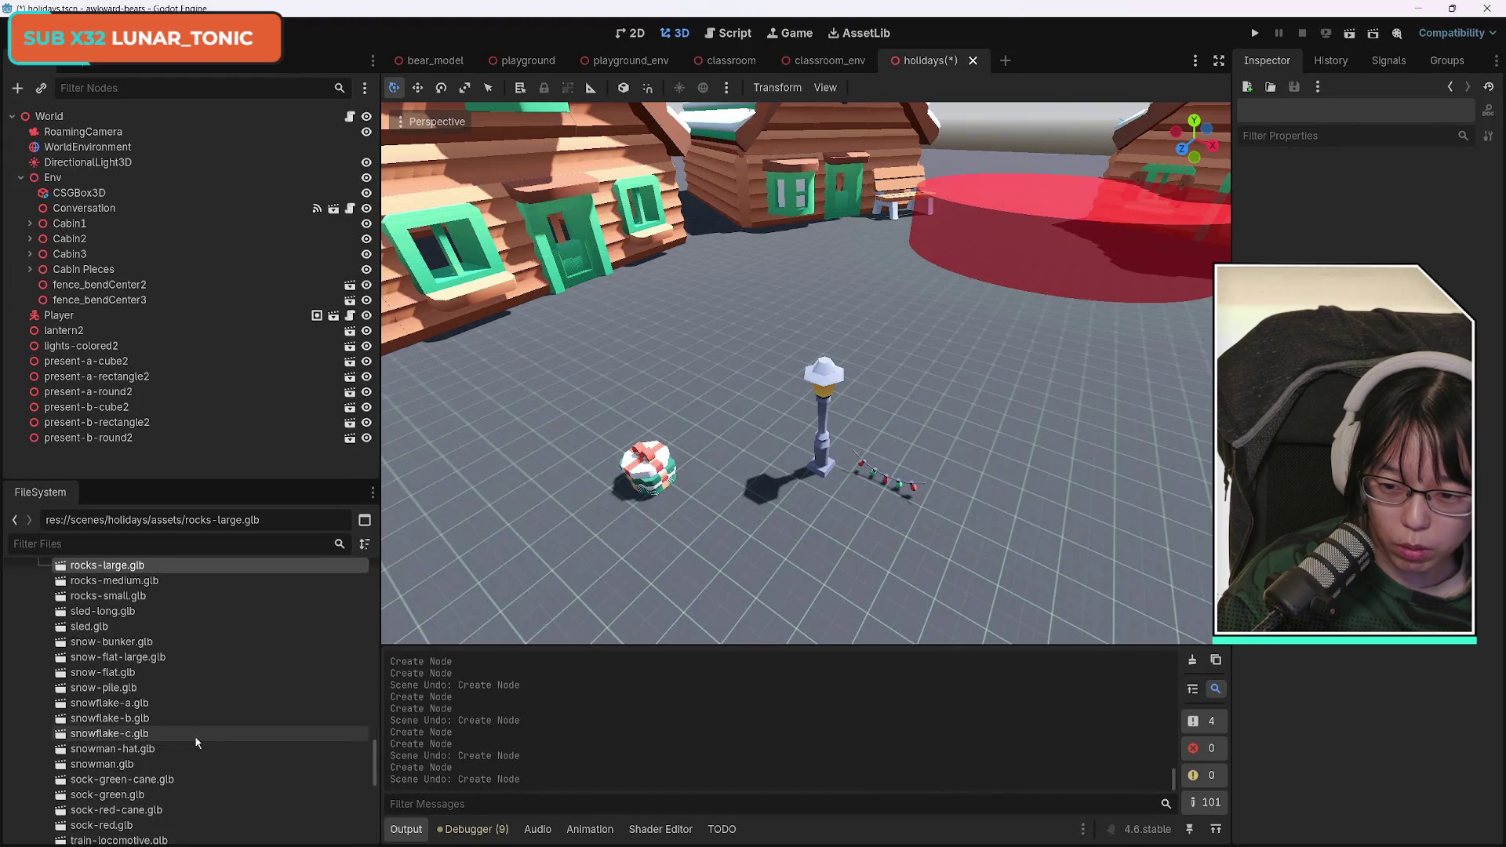
drag(157, 704, 354, 583)
drag(503, 469, 502, 469)
key(ctrl+z)
scroll(157, 681, up, 2)
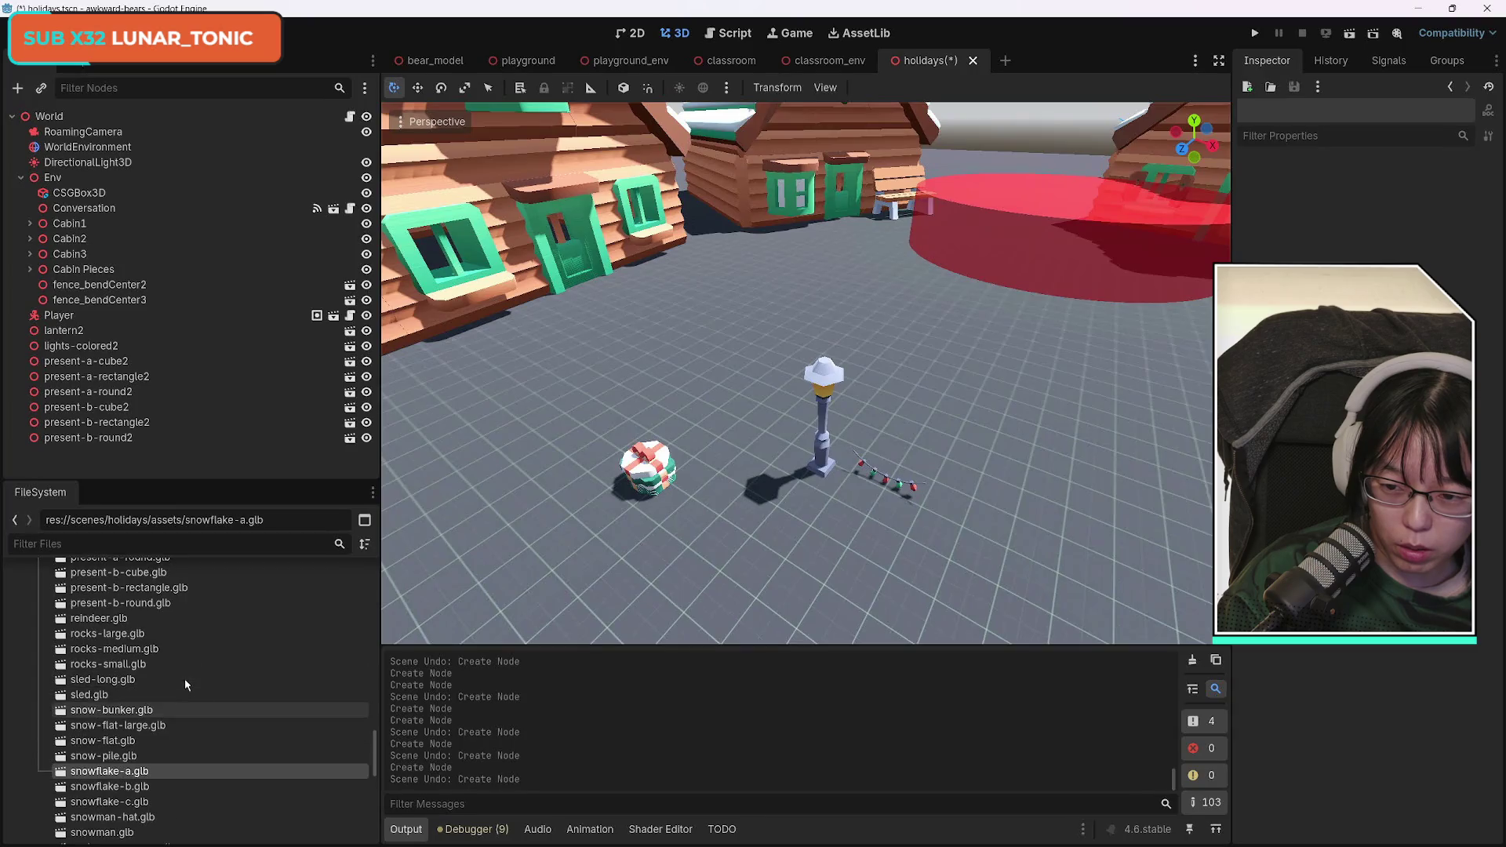
Place rocks-large through snow-pile together: rocks, sleds, snow bunker, flats and pile.
click(122, 640)
shift+click(128, 757)
mouse_move(127, 757)
mouse_down()
mouse_move(542, 400)
mouse_move(524, 429)
mouse_up()
scroll(237, 761, down, 5)
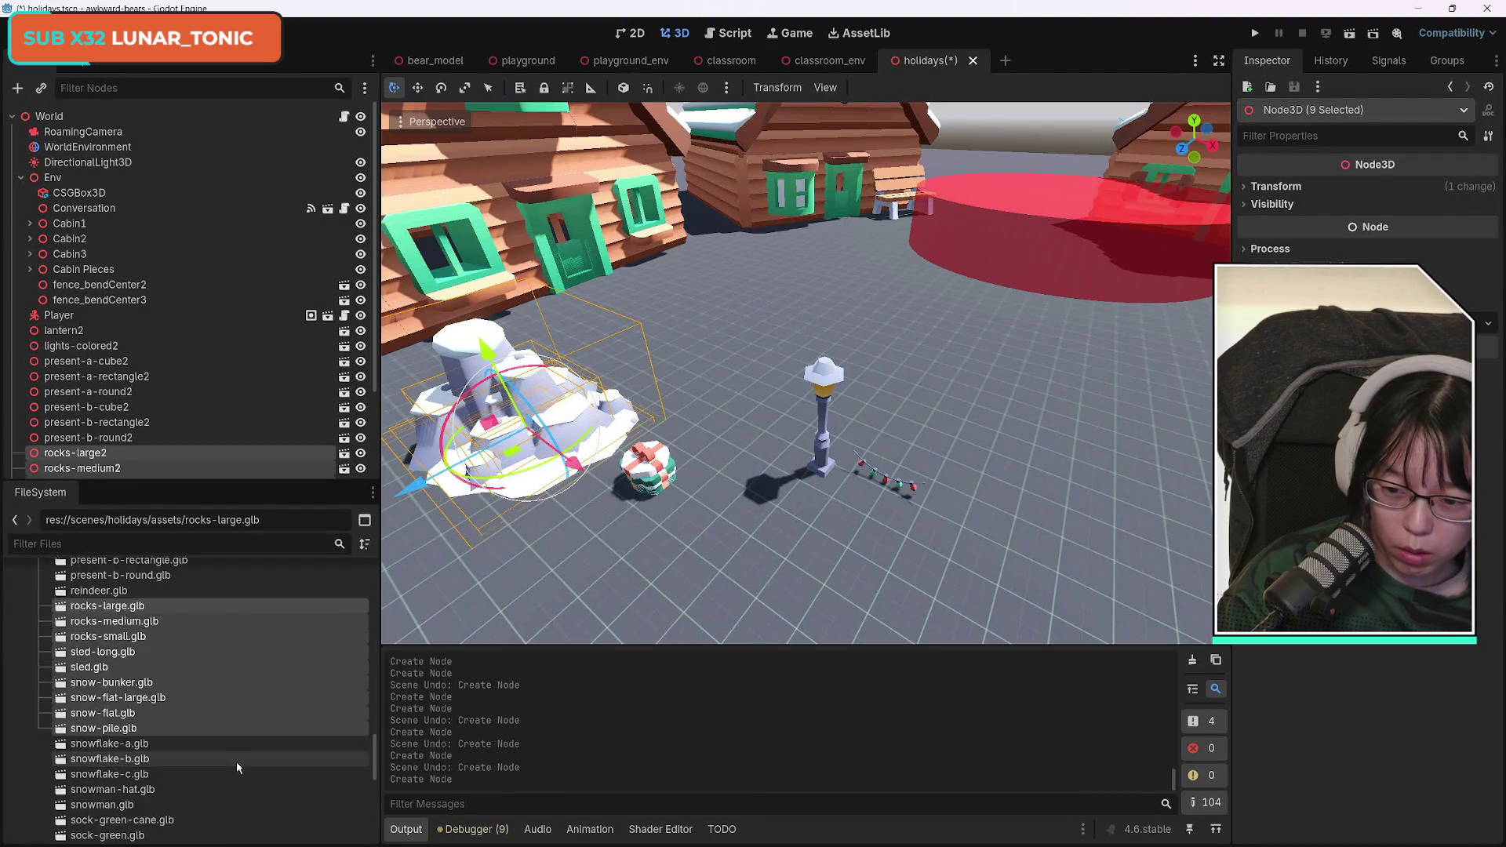
Add snowman.glb near the presents and lantern.
click(125, 703)
mouse_move(126, 704)
mouse_down()
mouse_move(710, 377)
mouse_move(696, 384)
mouse_up()
scroll(178, 785, down, 5)
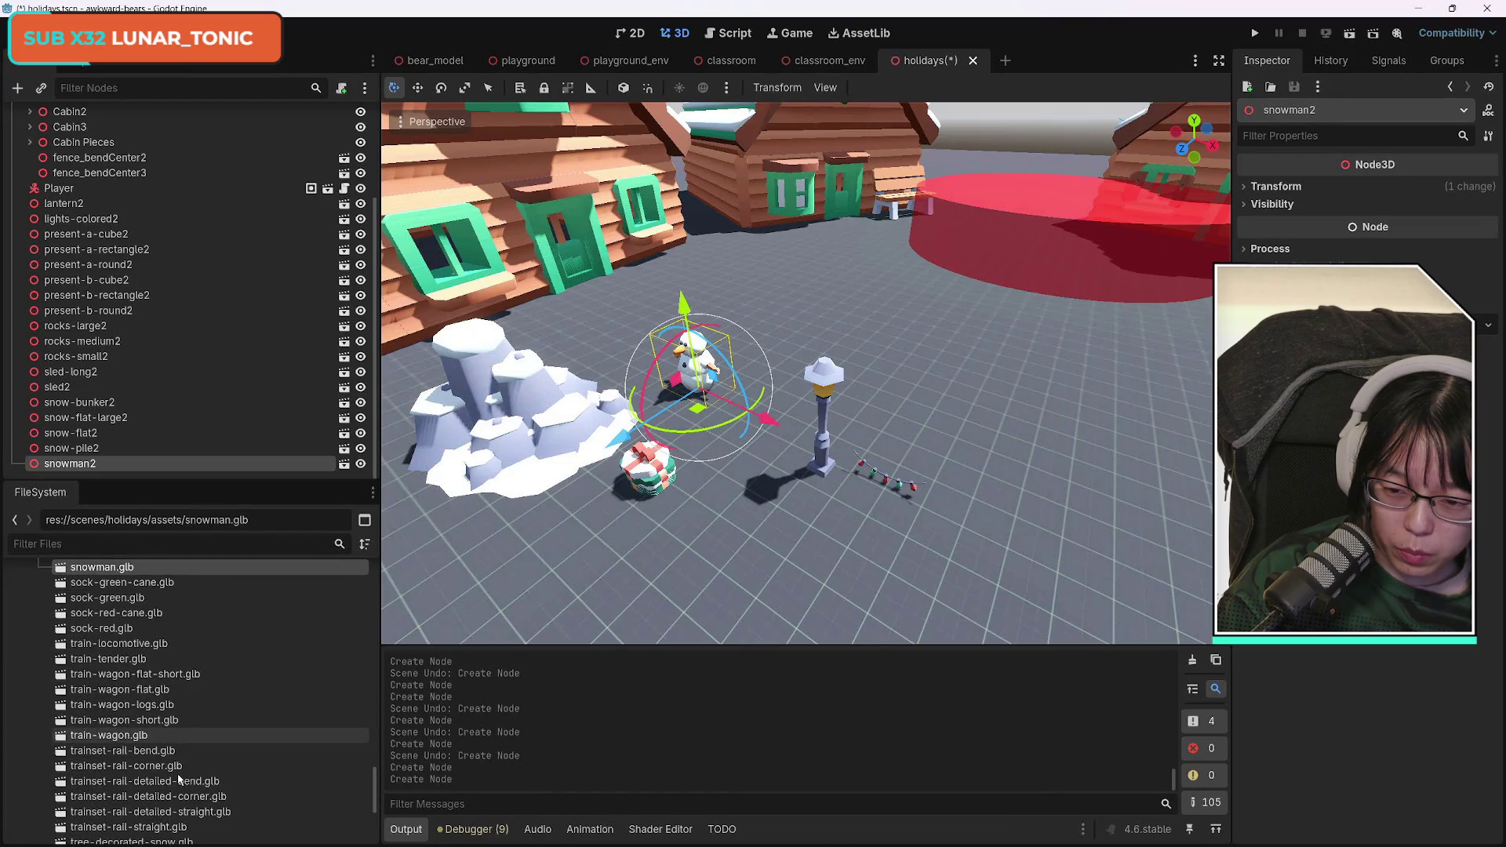
Place tree-decorated-snow beside the lamp after undoing two rejected attempts.
scroll(176, 776, down, 5)
mouse_move(147, 707)
mouse_down()
mouse_move(651, 580)
mouse_move(927, 396)
mouse_up()
key(ctrl+z)
drag(125, 720, 1009, 487)
key(ctrl+z)
mouse_move(194, 710)
mouse_down()
mouse_move(843, 534)
mouse_move(910, 404)
mouse_up()
Add tree-snow-a right of the decorated tree and a plain green tree further right.
mouse_move(118, 737)
mouse_down()
mouse_move(322, 714)
mouse_move(1024, 451)
mouse_move(1020, 439)
mouse_up()
mouse_move(110, 753)
mouse_down()
mouse_move(1114, 518)
mouse_move(175, 770)
mouse_move(1105, 475)
mouse_up()
key(ctrl+z)
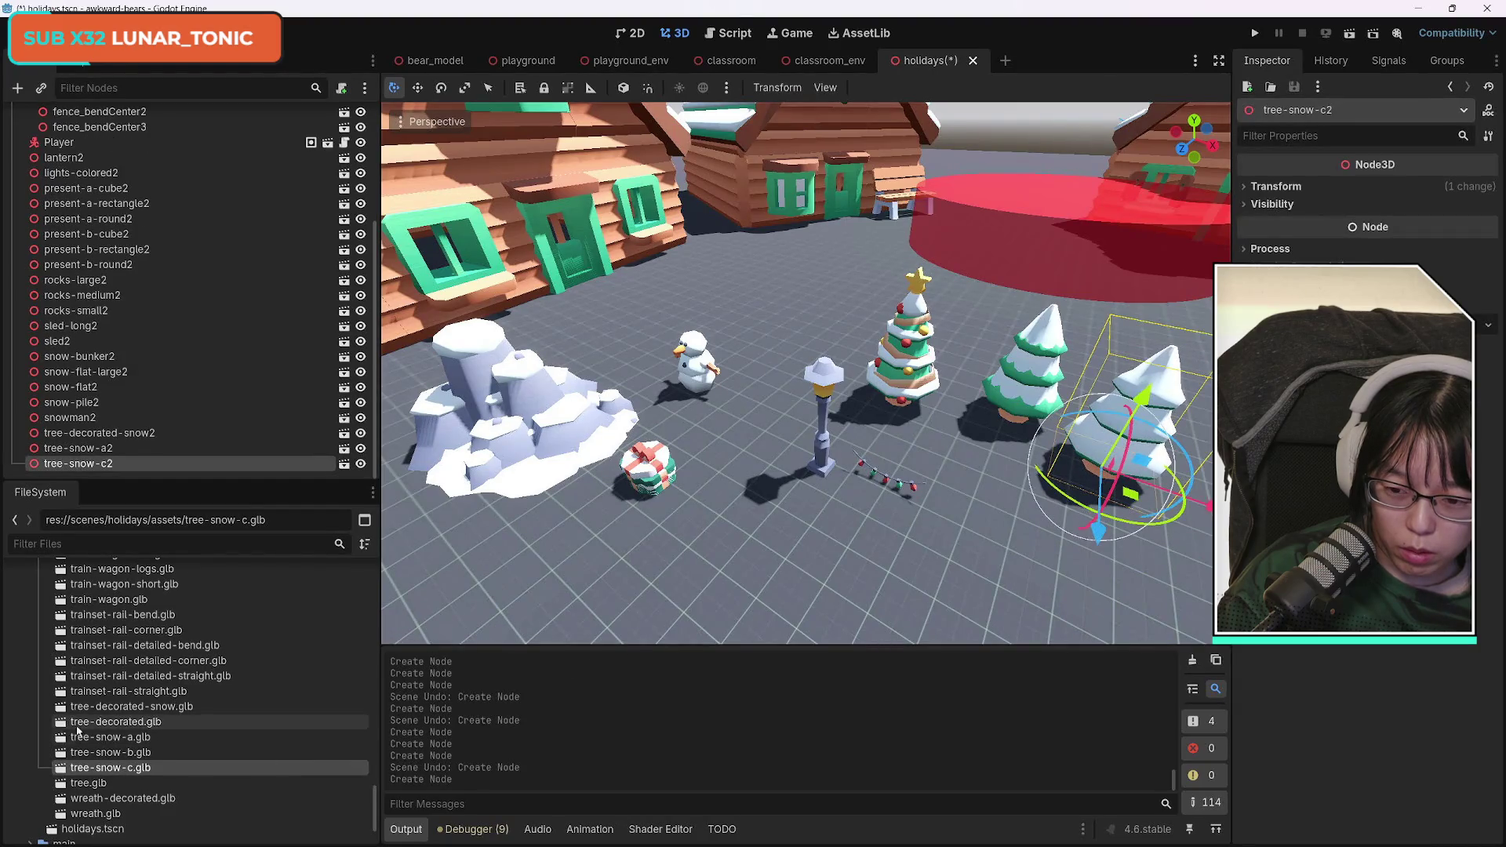
key(ctrl+z)
mouse_move(110, 753)
mouse_down()
mouse_move(816, 620)
mouse_move(1119, 470)
mouse_up()
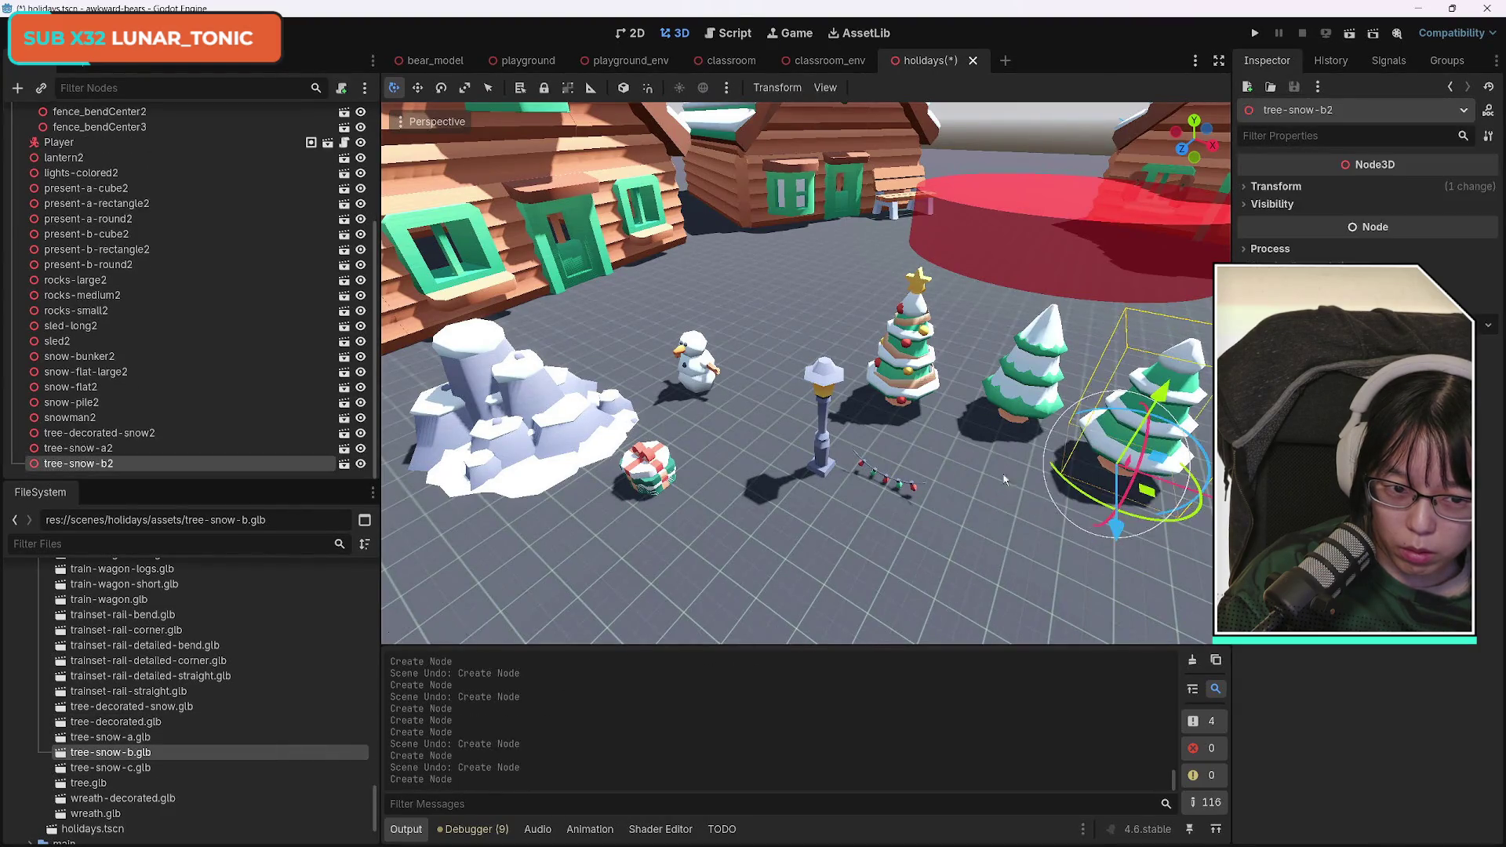
key(ctrl+z)
drag(196, 783, 1097, 475)
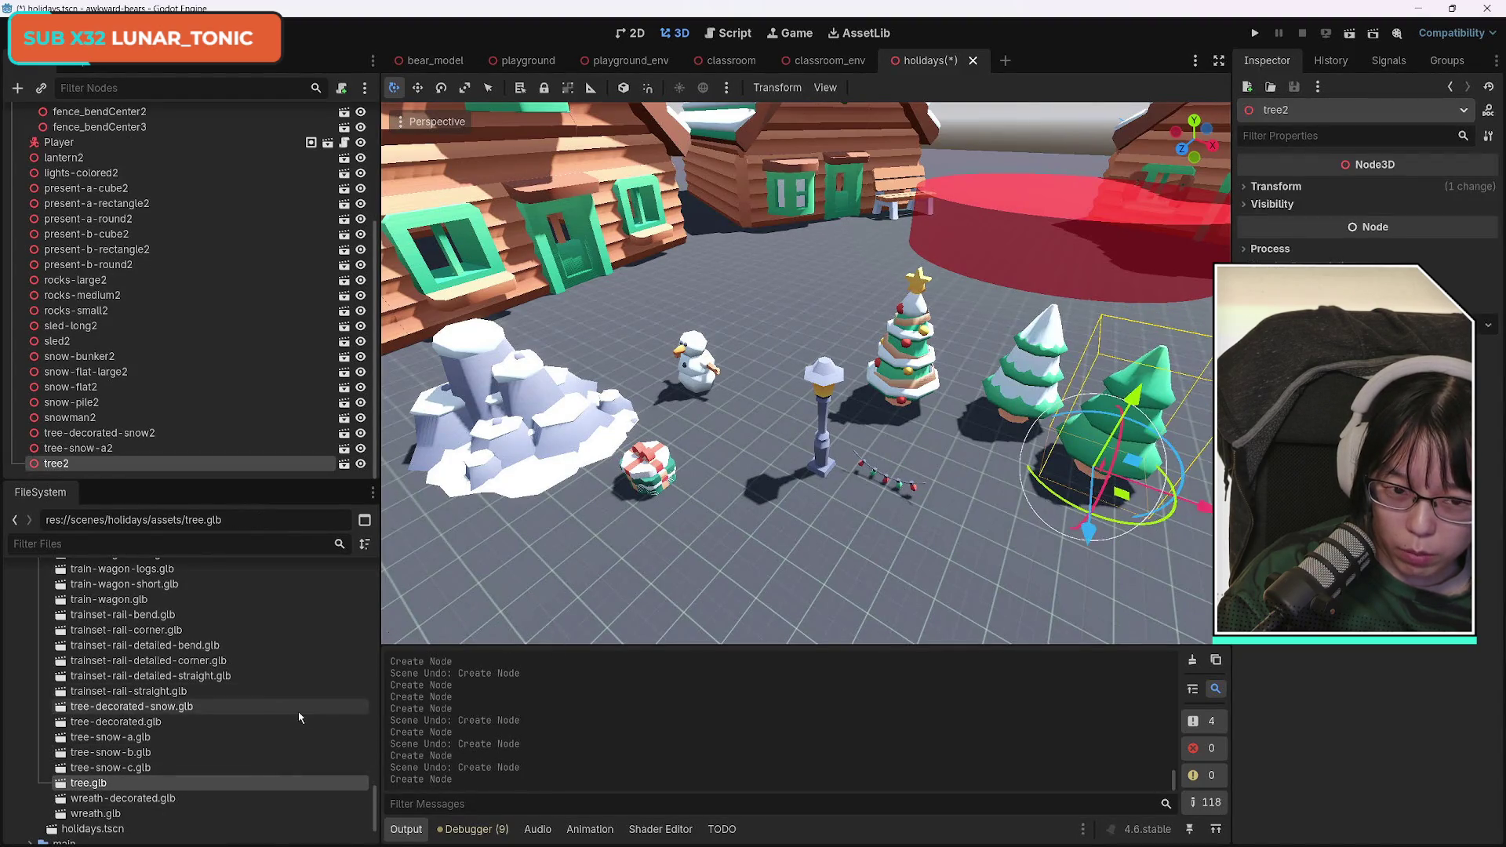
Add the decorated wreath by the lamp, cancel the plain wreath, and frame the village.
drag(148, 798, 794, 363)
mouse_move(95, 814)
mouse_down()
mouse_move(259, 785)
mouse_move(800, 522)
mouse_move(856, 547)
mouse_up()
key(Escape)
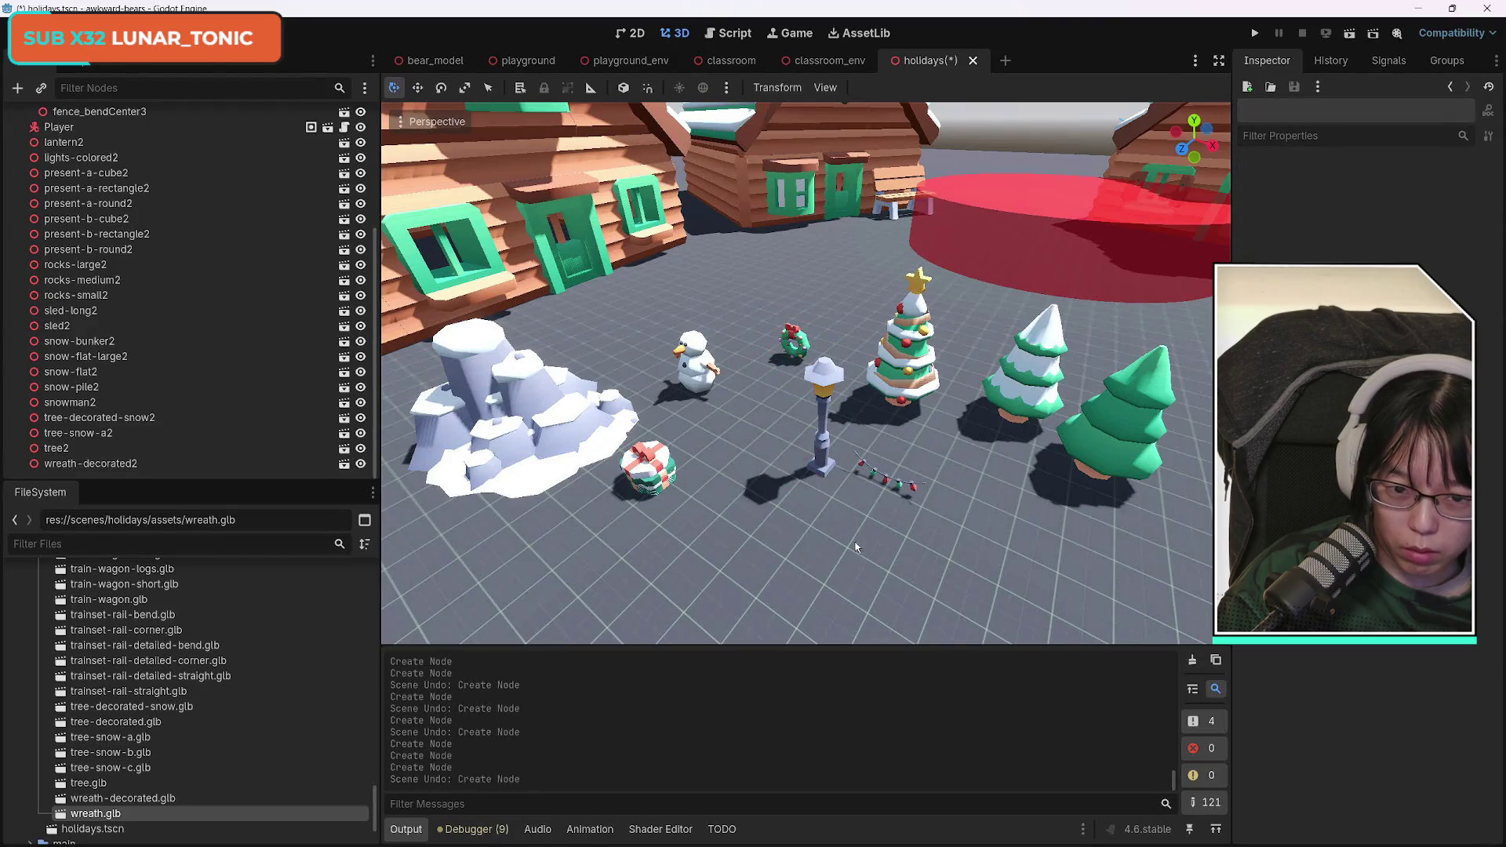
mouse_move(733, 497)
mouse_down()
mouse_move(730, 470)
mouse_move(690, 459)
mouse_move(691, 439)
mouse_move(690, 517)
mouse_up()
drag(1223, 244, 1161, 248)
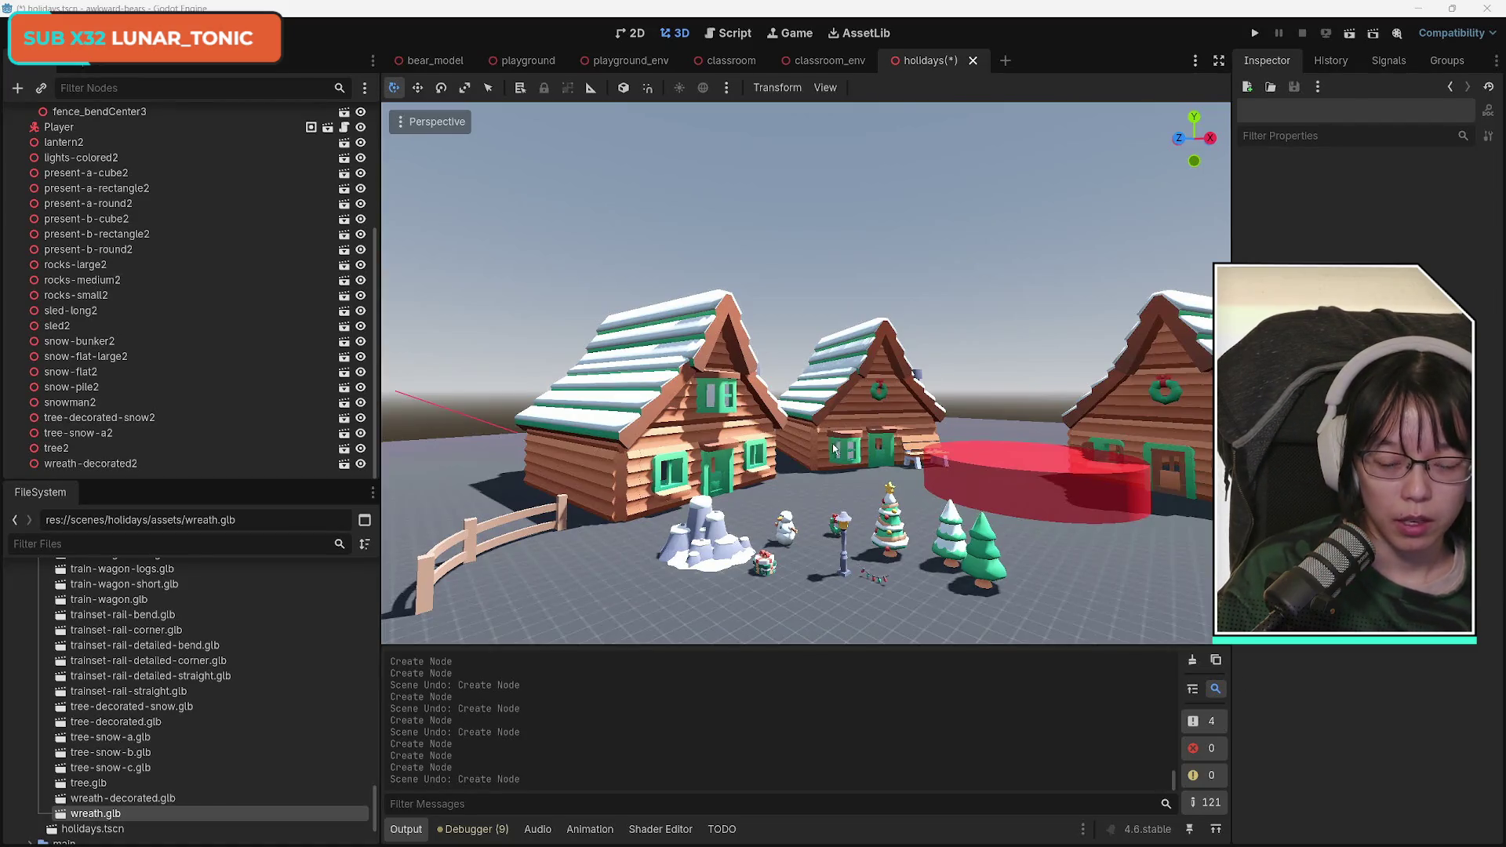
scroll(215, 437, up, 5)
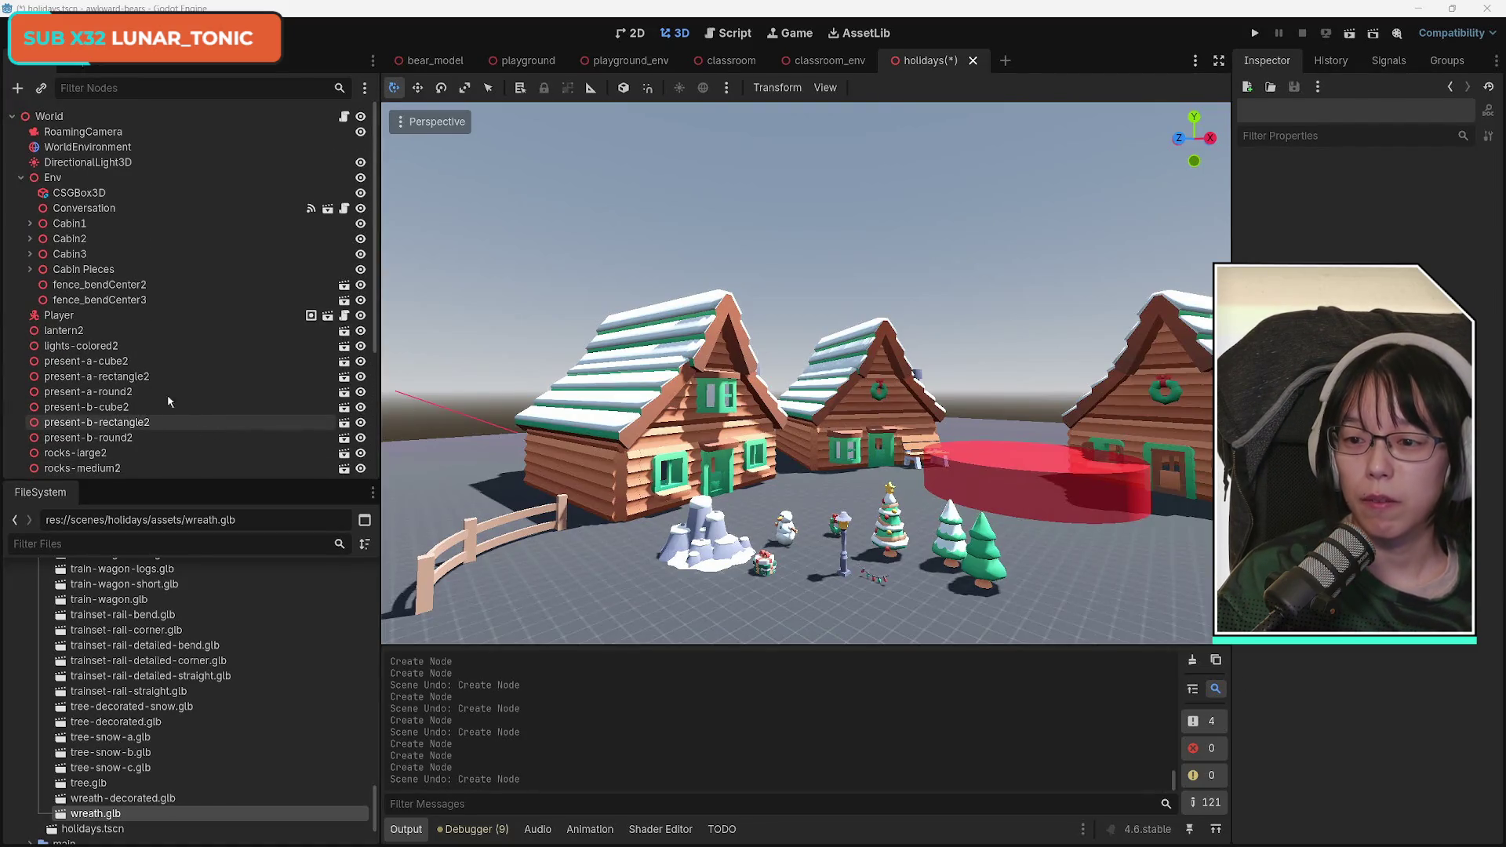
Select lantern2 through wreath-decorated2 in the Scene dock and expand their Transform values.
click(93, 331)
scroll(209, 424, down, 5)
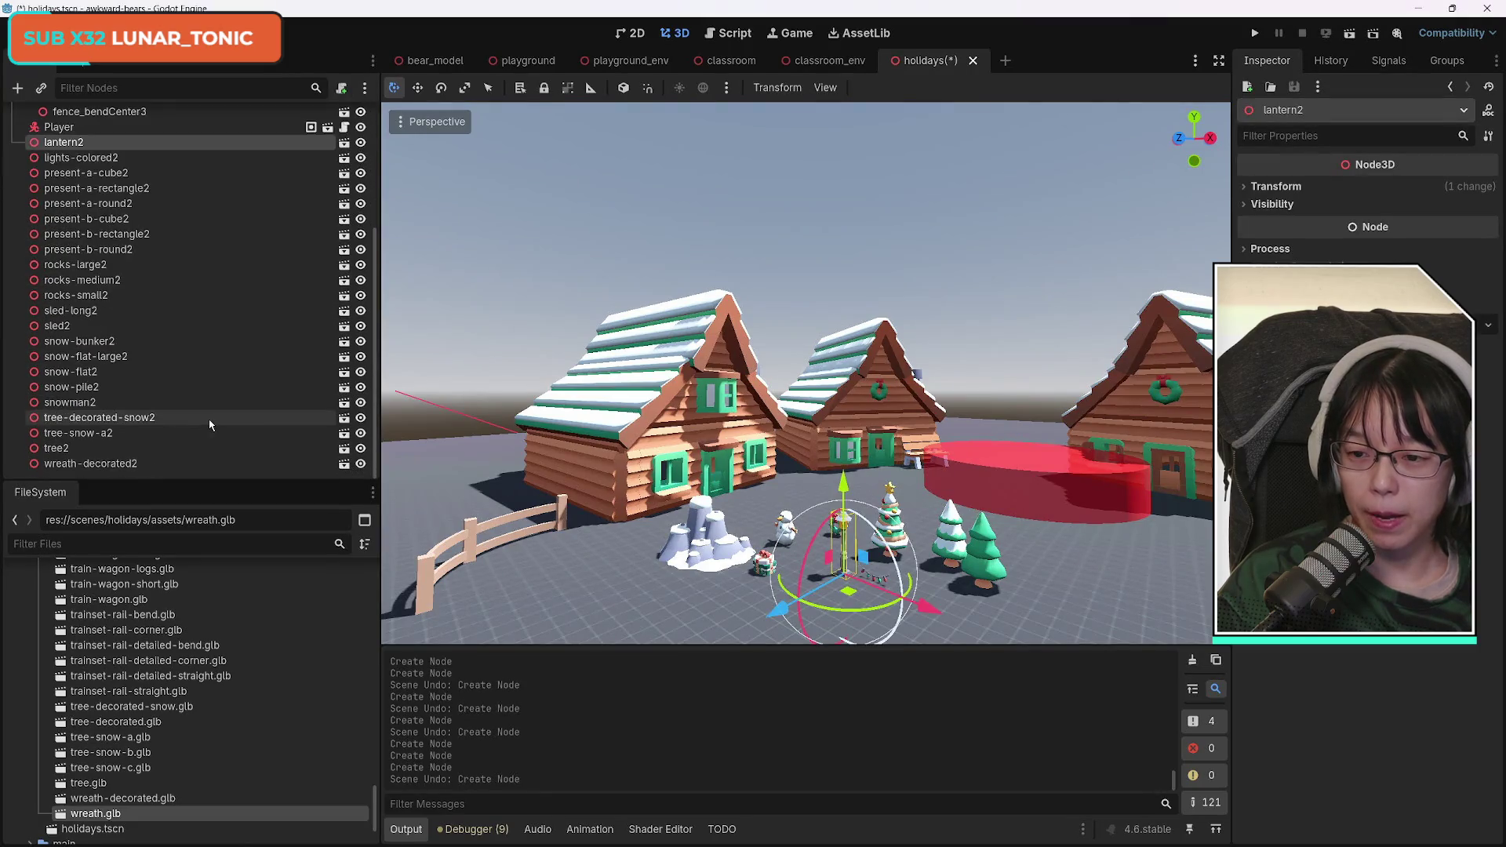
shift+click(153, 463)
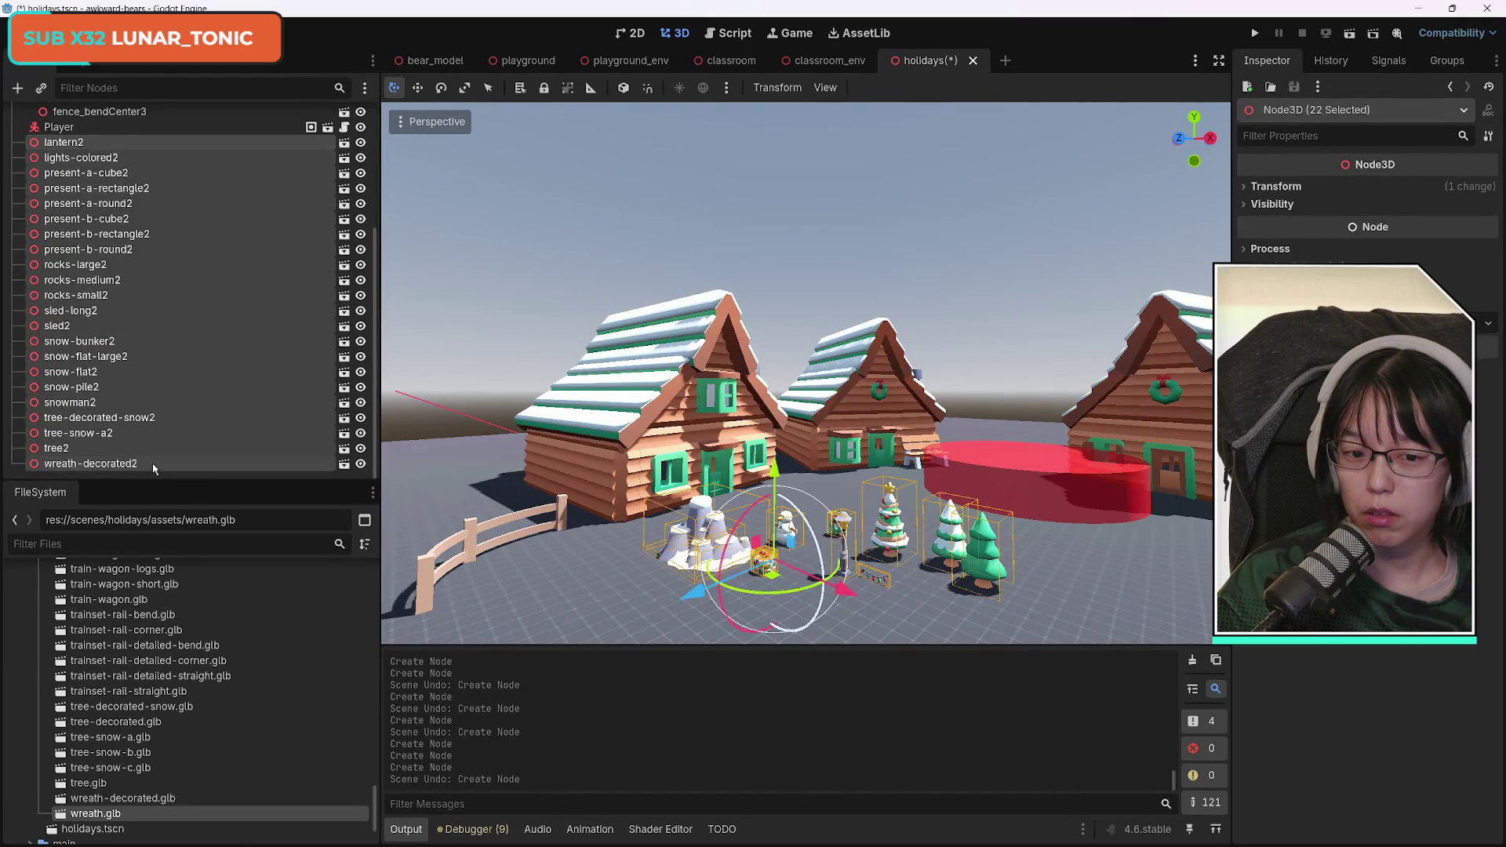
mouse_move(1011, 444)
mouse_down()
mouse_move(1011, 376)
mouse_move(1012, 502)
mouse_move(1012, 330)
mouse_move(1012, 416)
mouse_move(1063, 408)
mouse_up()
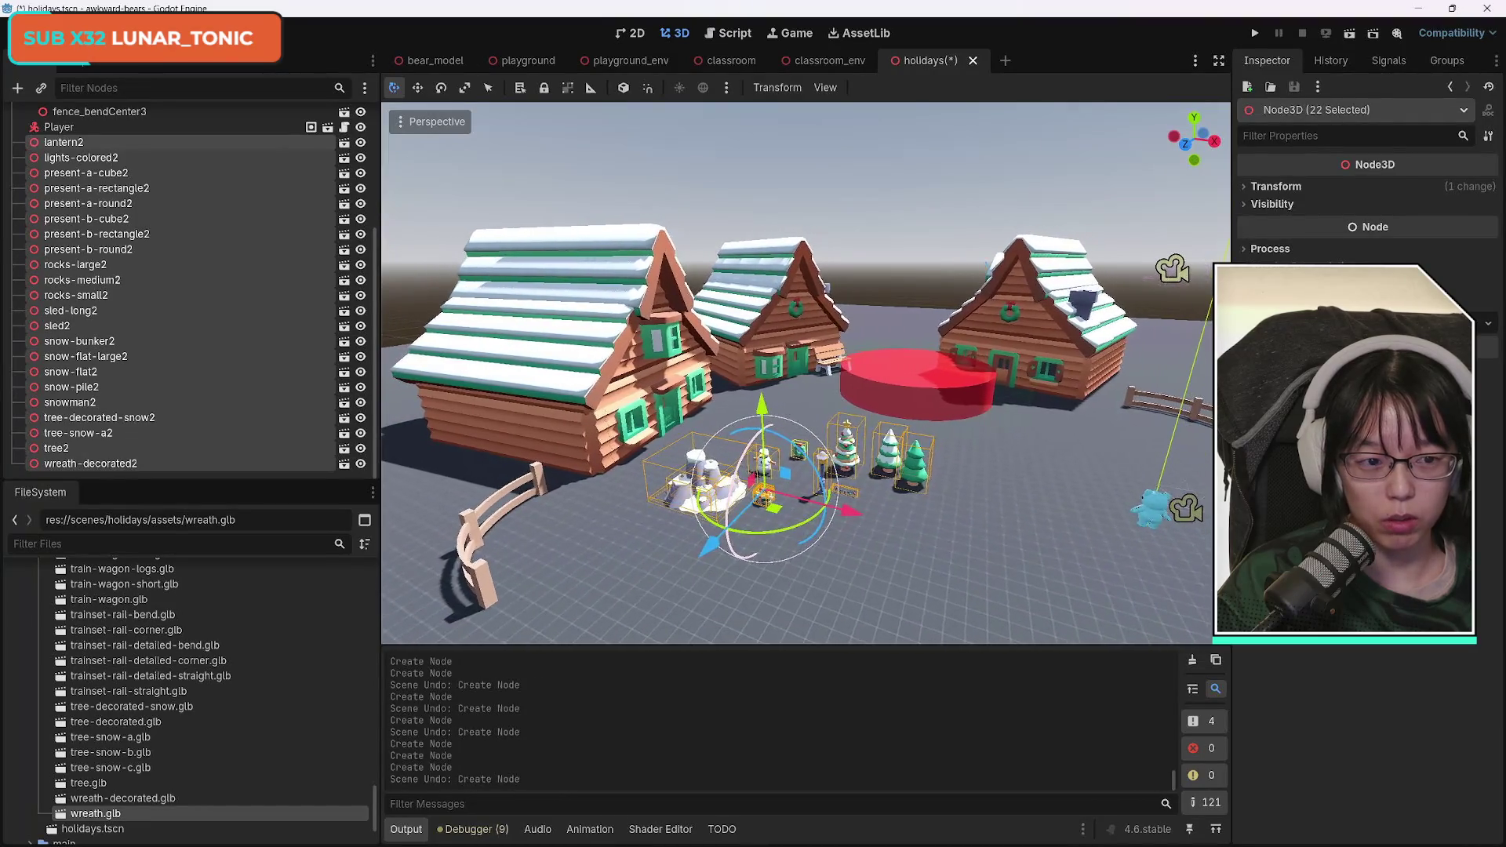
click(1246, 187)
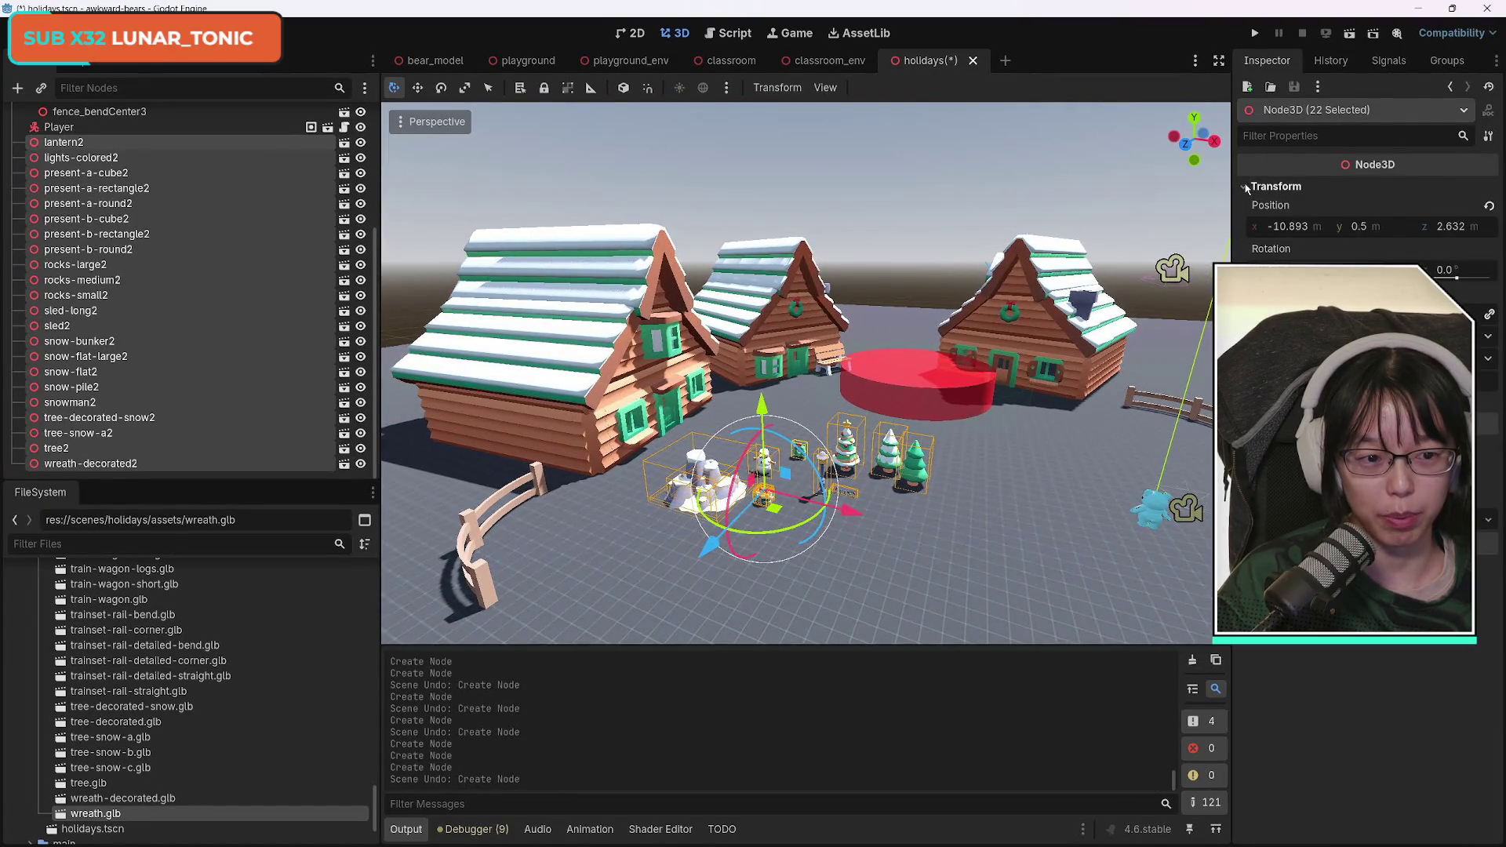